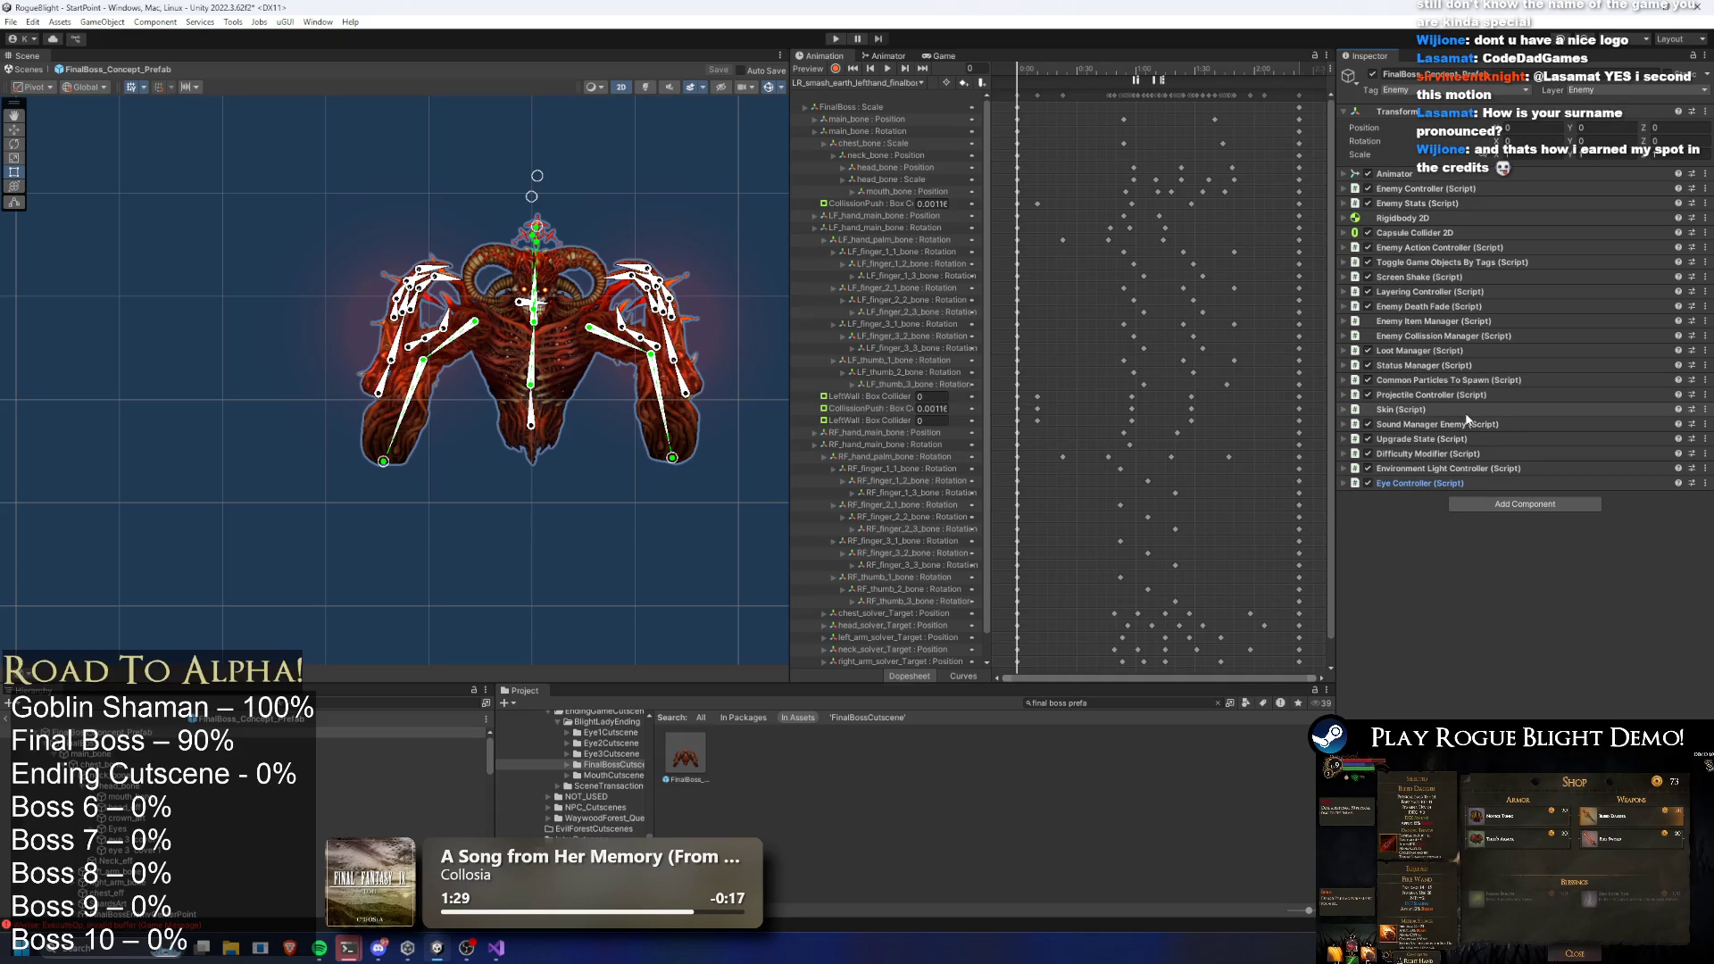
# Review the final boss's Common Particles To Spawn settings, leaving them collapsed
pyautogui.click(1439, 379)
pyautogui.click(1439, 379)
pyautogui.click(1439, 379)
pyautogui.click(1456, 448)
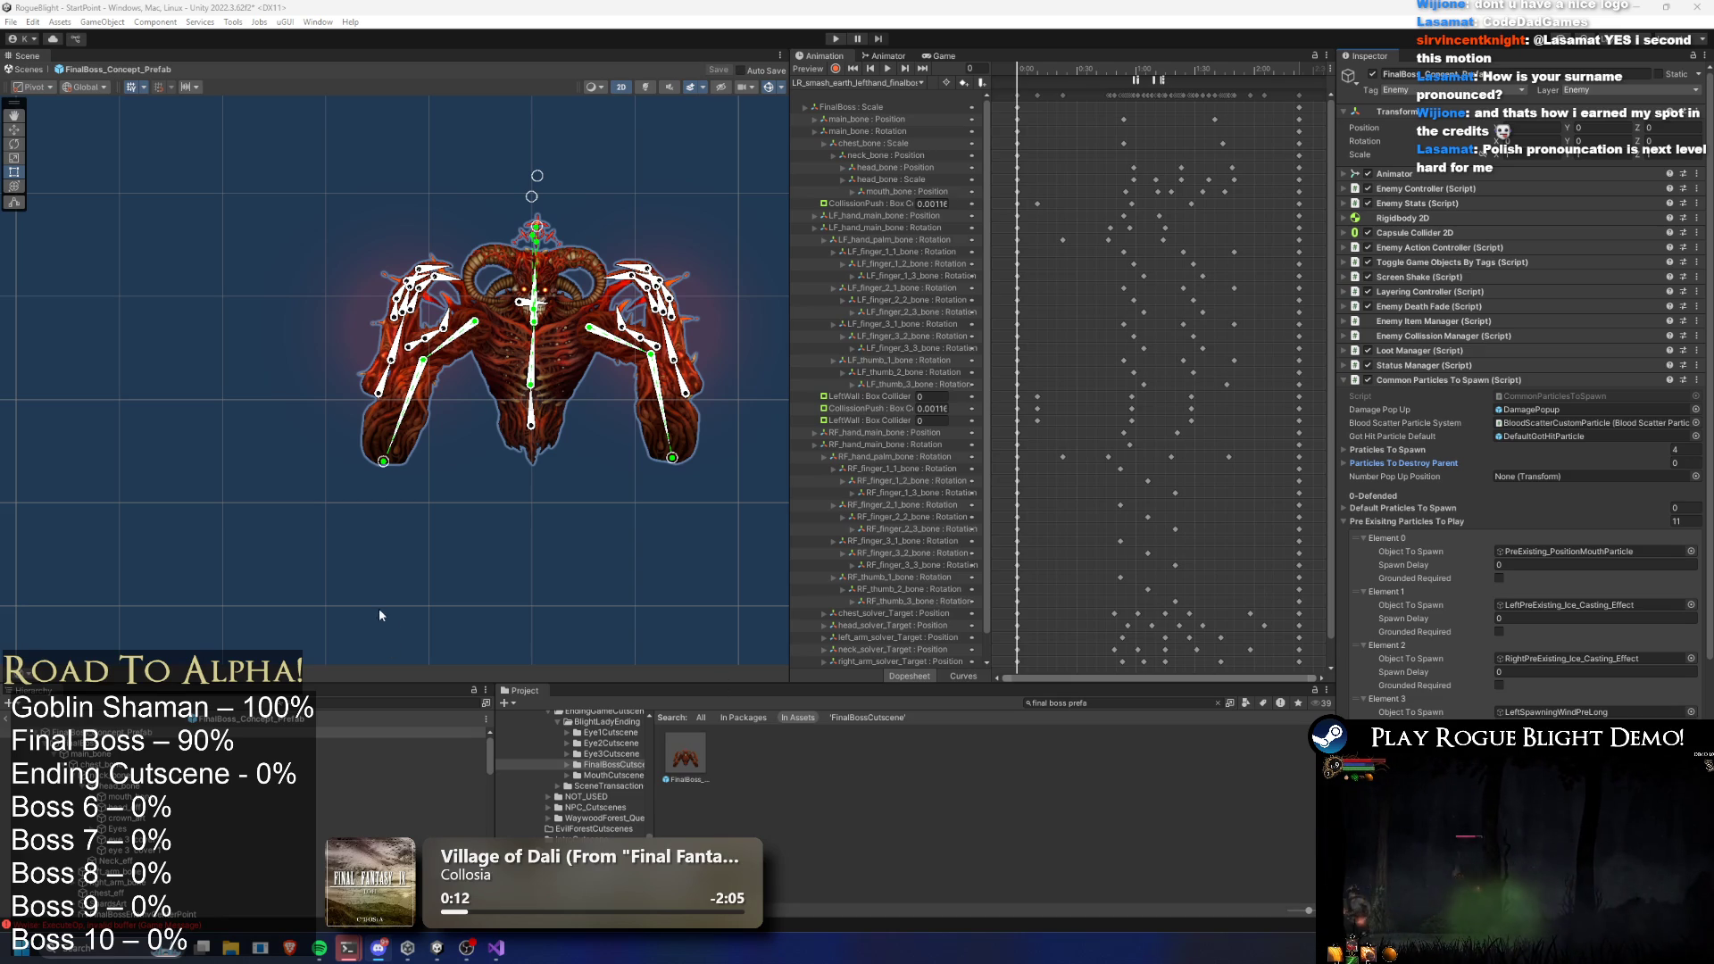
pyautogui.scroll(-8, 1535, 500)
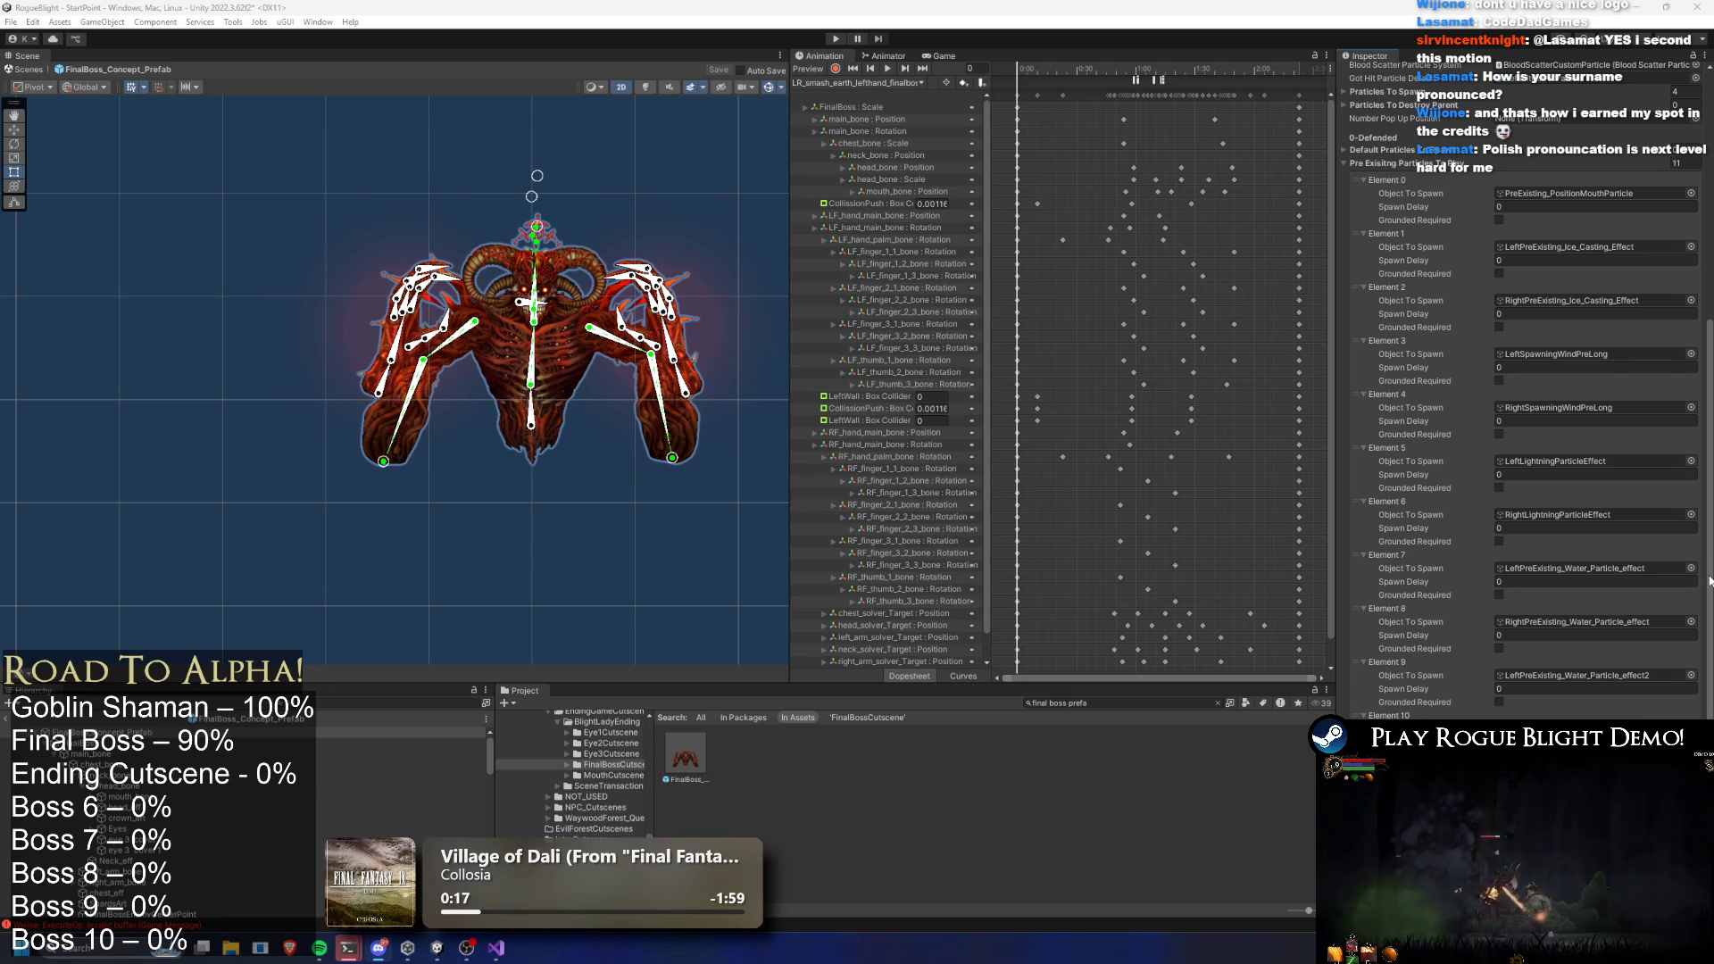
pyautogui.scroll(5, 1536, 465)
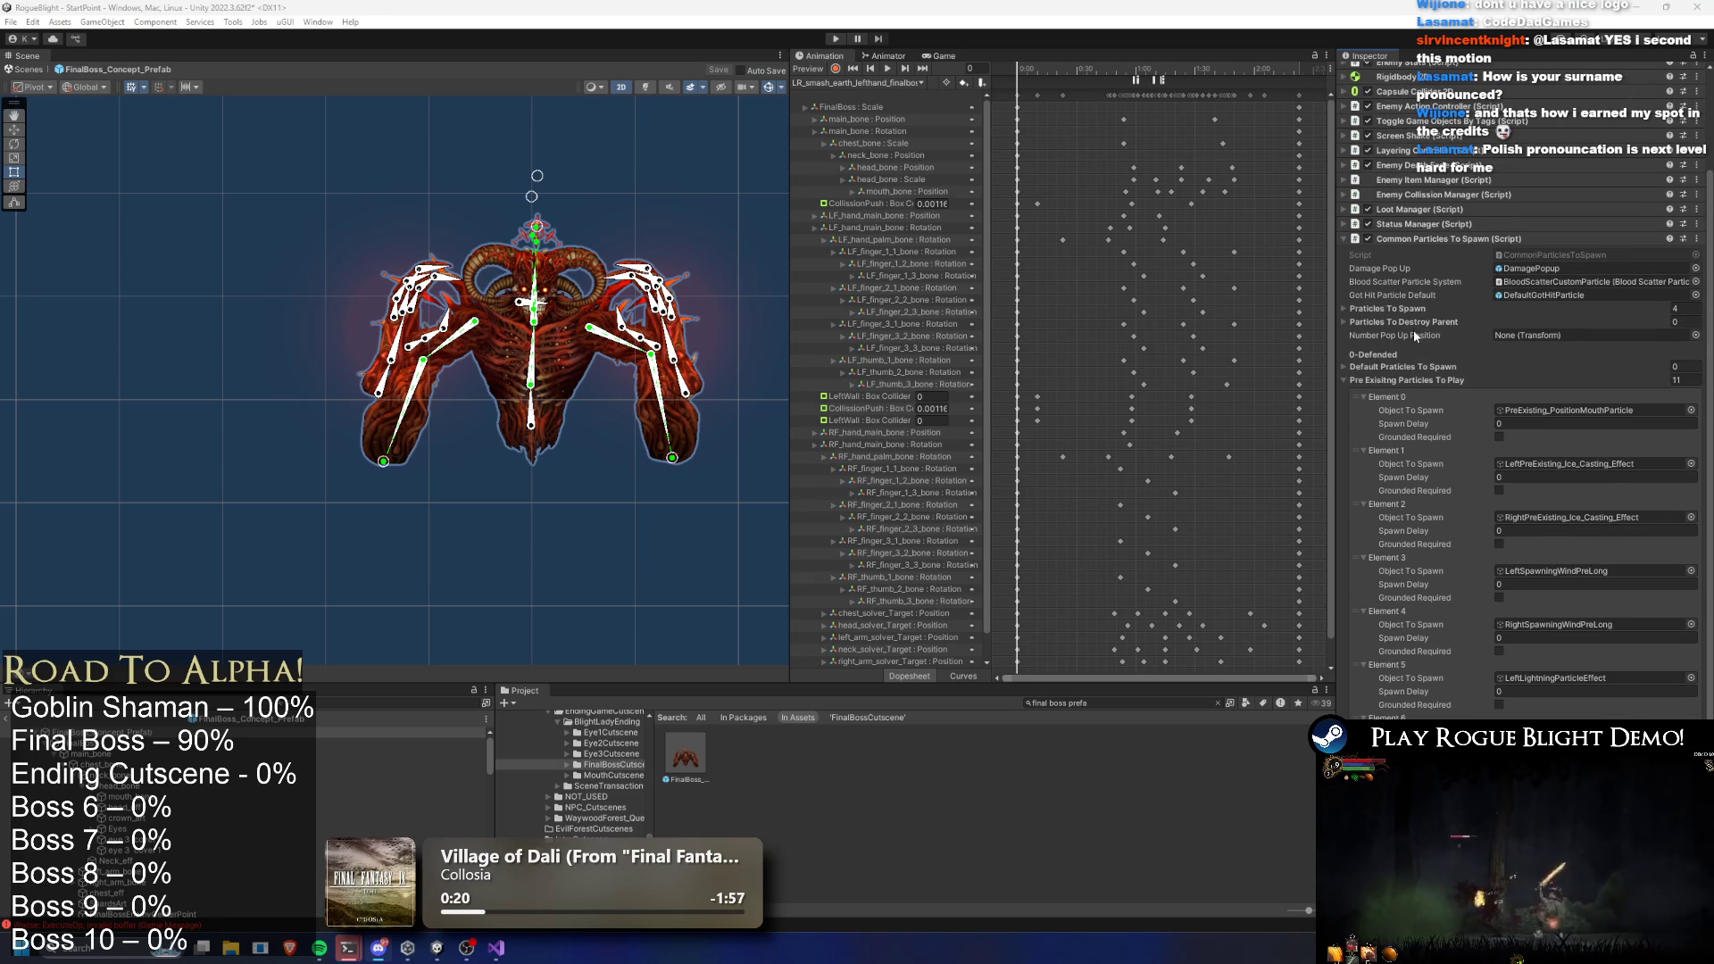
pyautogui.click(1475, 233)
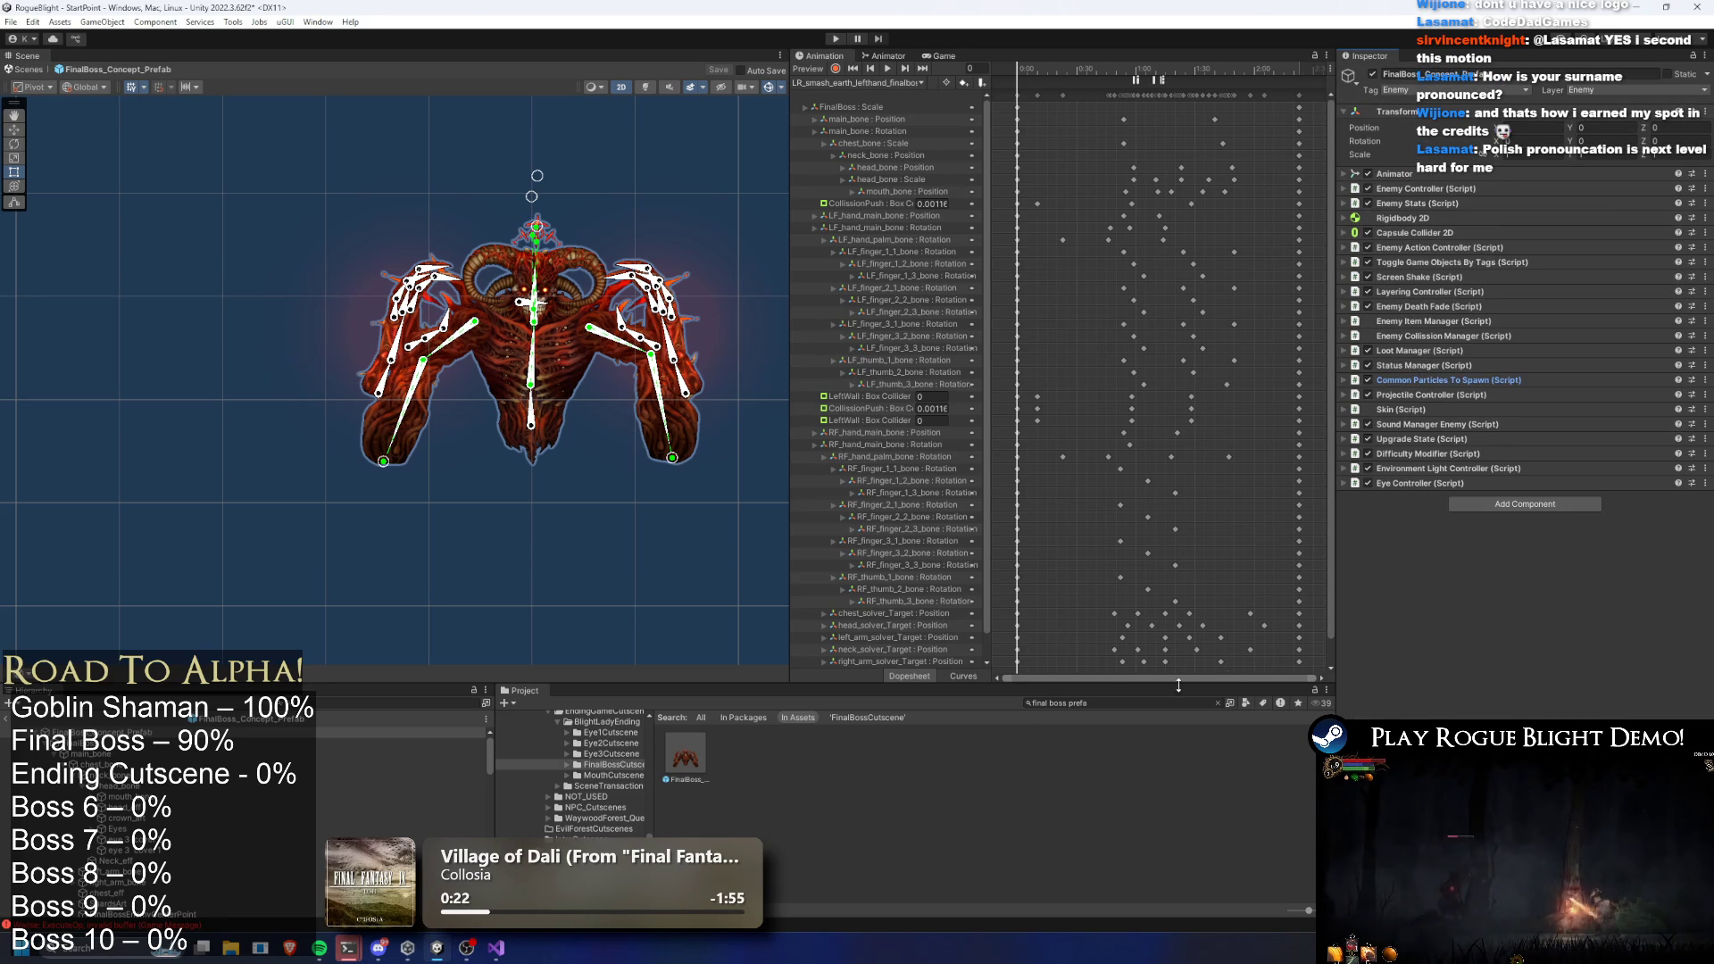
# Copy the Cutscene Enemy Player component from BlightLady and paste it onto FinalBoss as new
pyautogui.click(1124, 704)
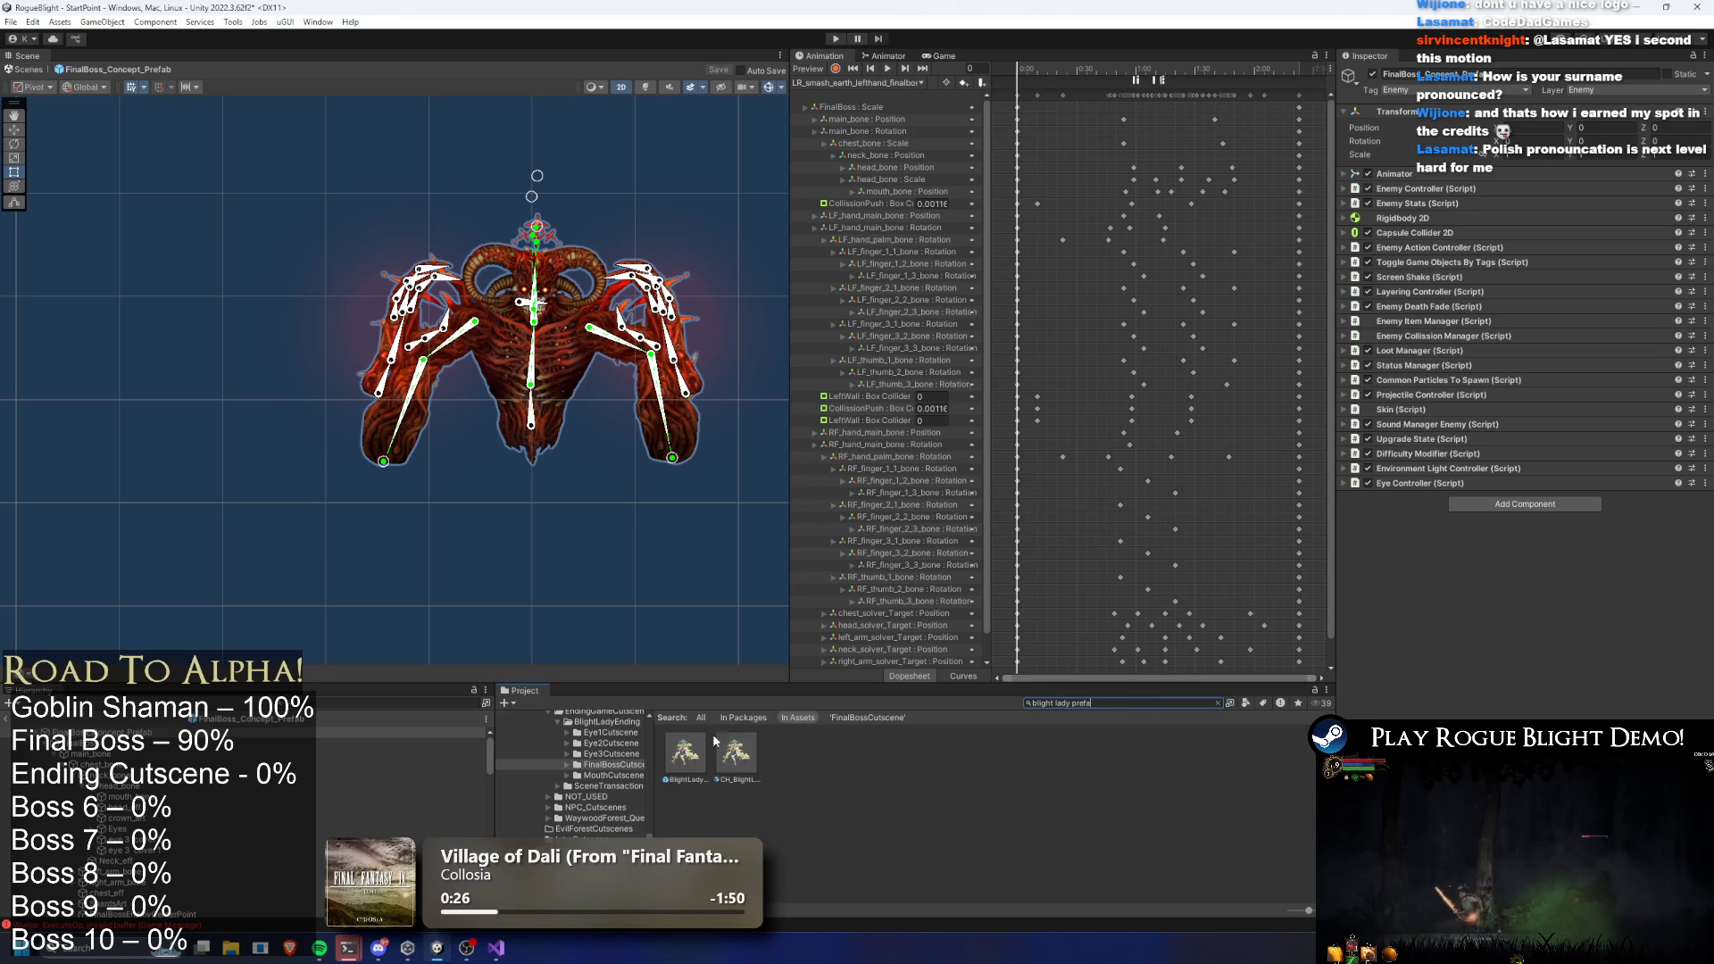
pyautogui.click(685, 752)
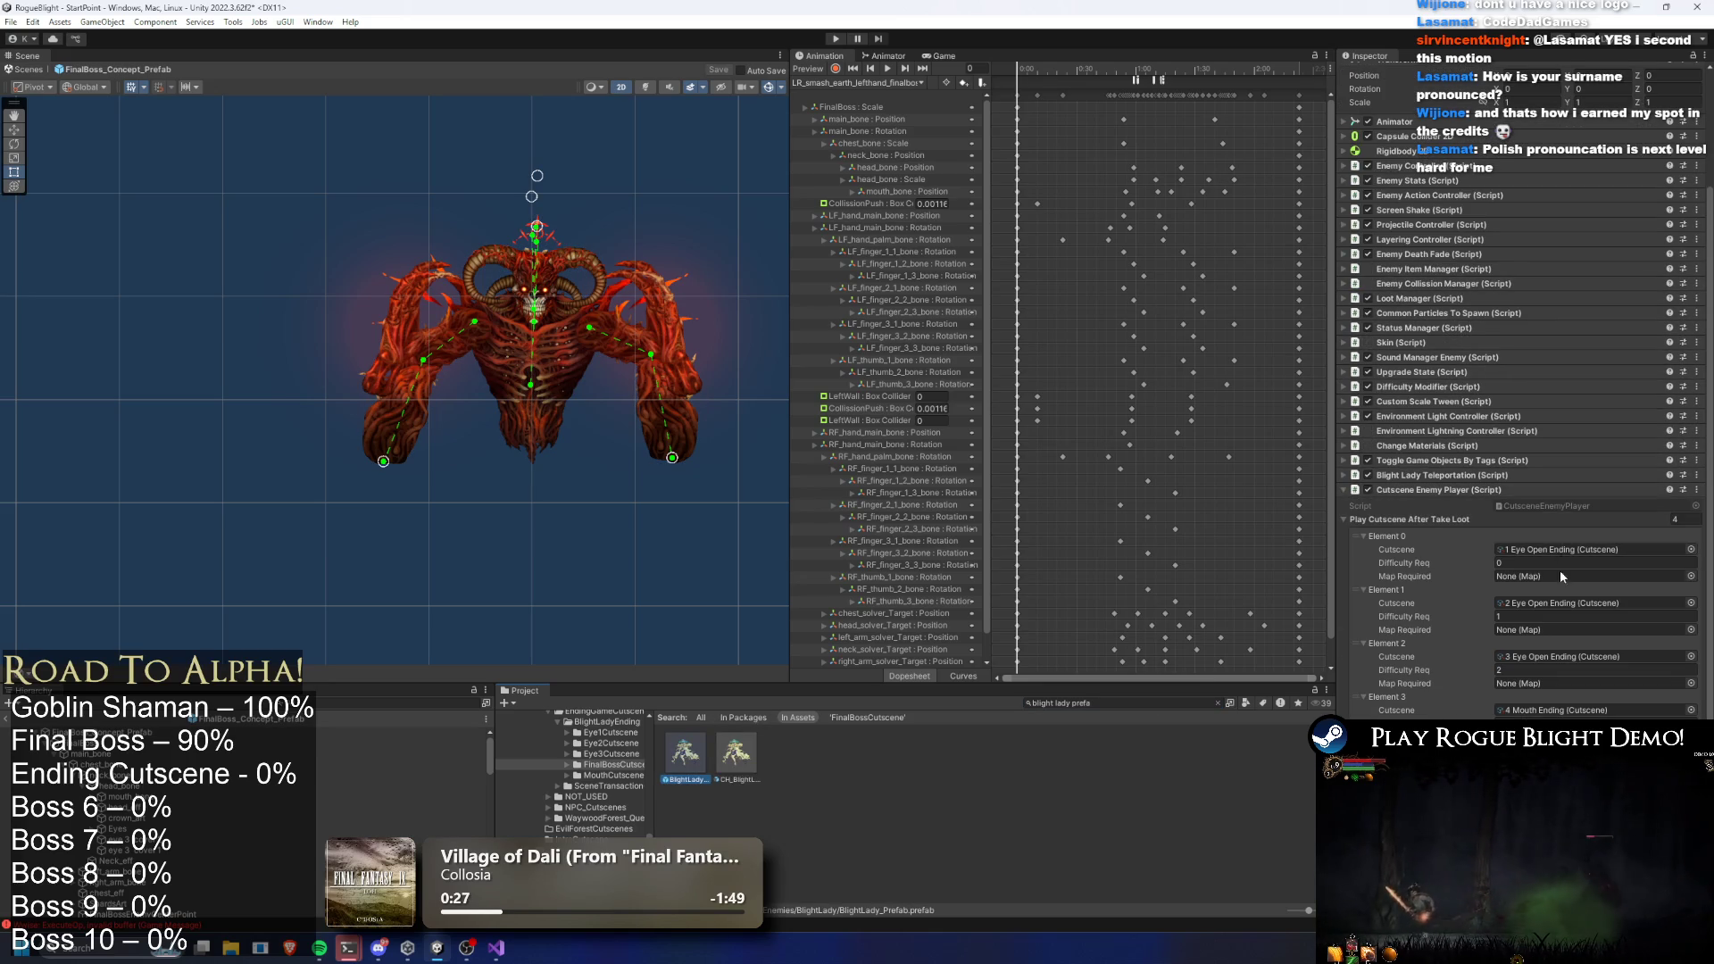
pyautogui.rightClick(1428, 490)
pyautogui.click(1500, 564)
pyautogui.click(183, 733)
pyautogui.rightClick(1450, 483)
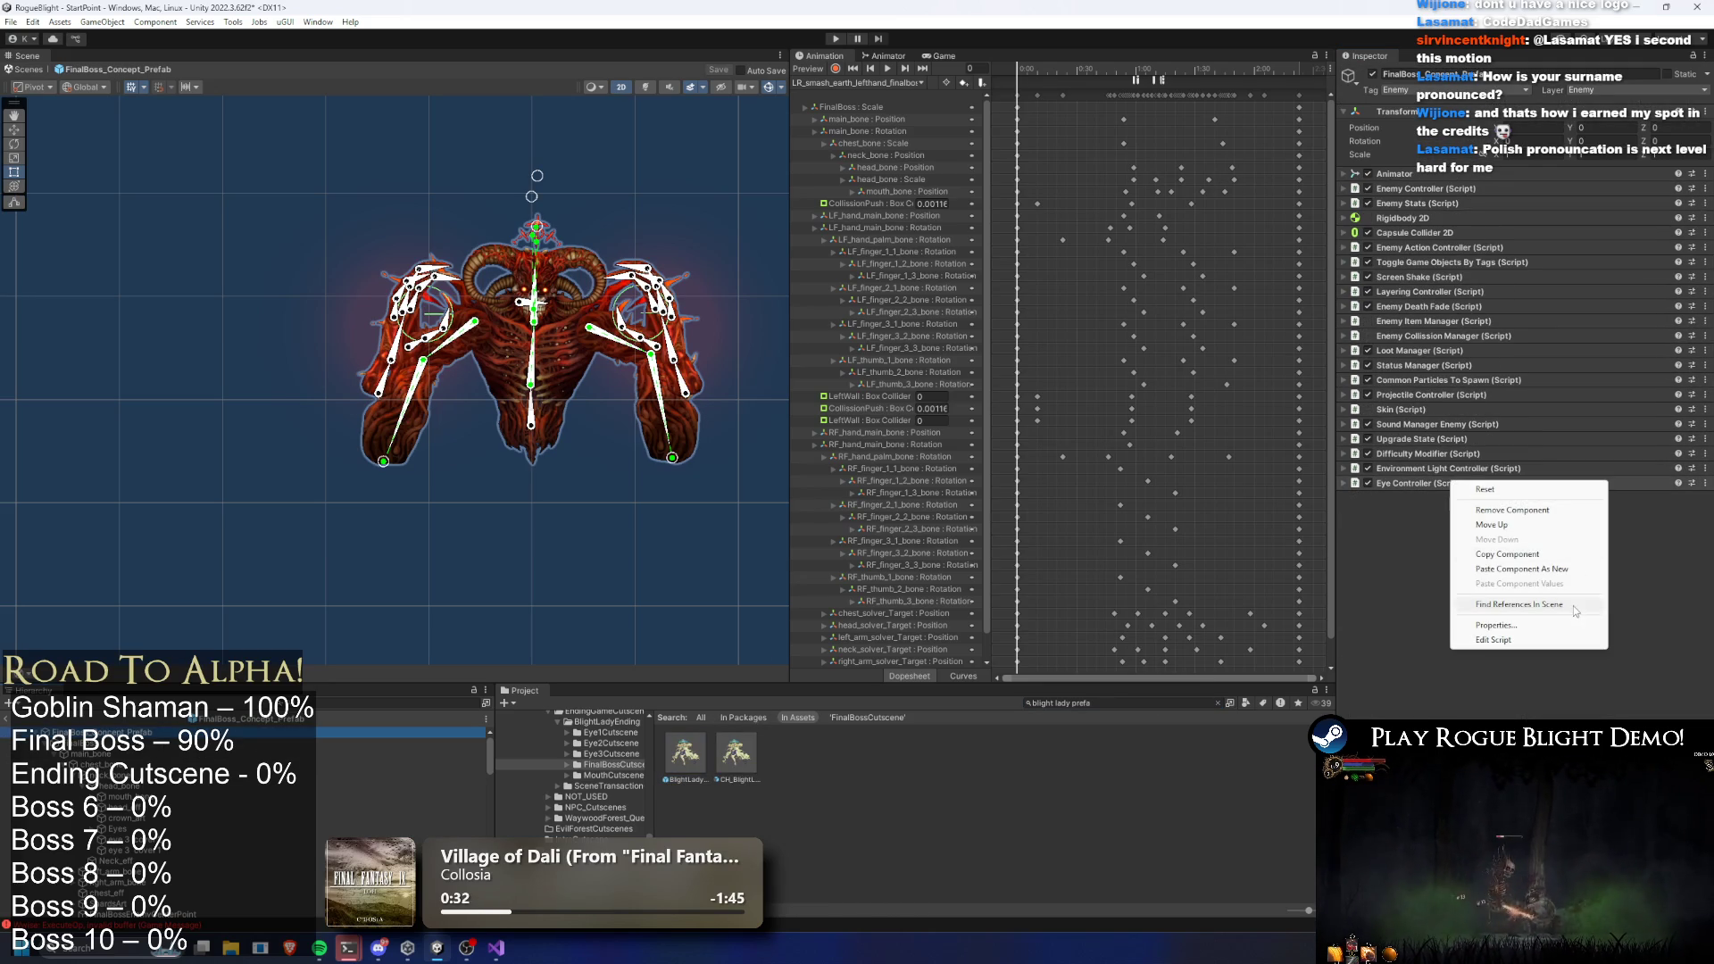
pyautogui.click(1522, 569)
# Make Final Boss Cutscene the only Element 0 cutscene, delete the others, and enter Play Mode
pyautogui.click(1598, 557)
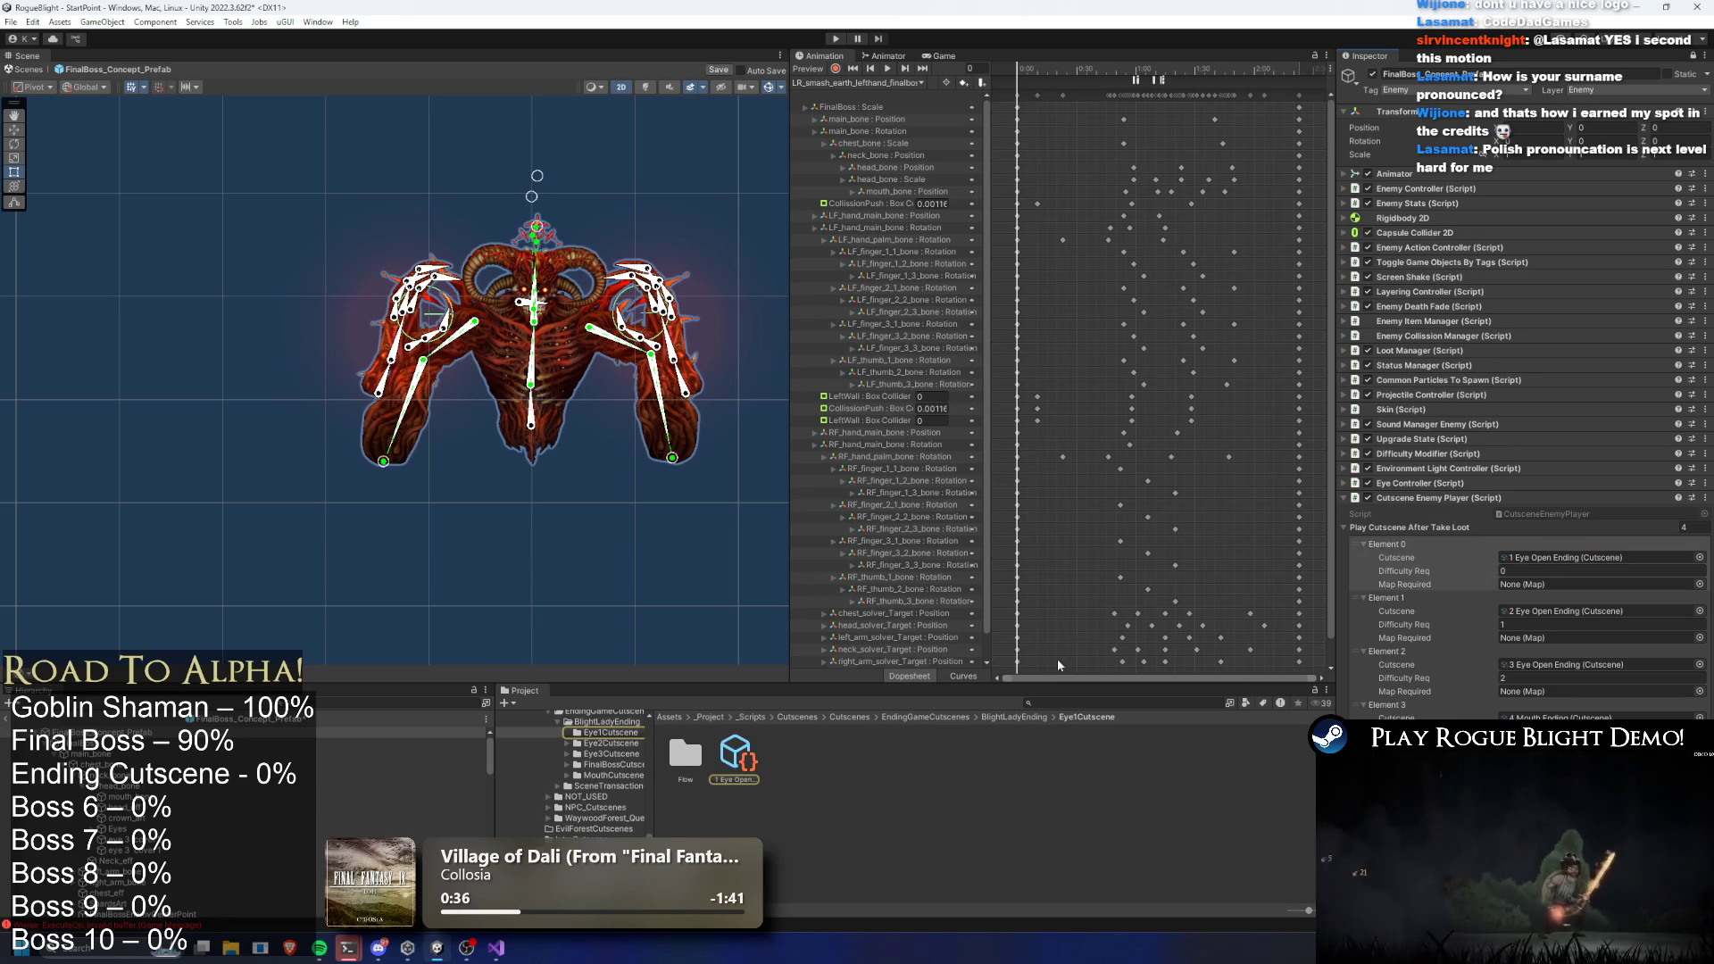
pyautogui.click(1034, 719)
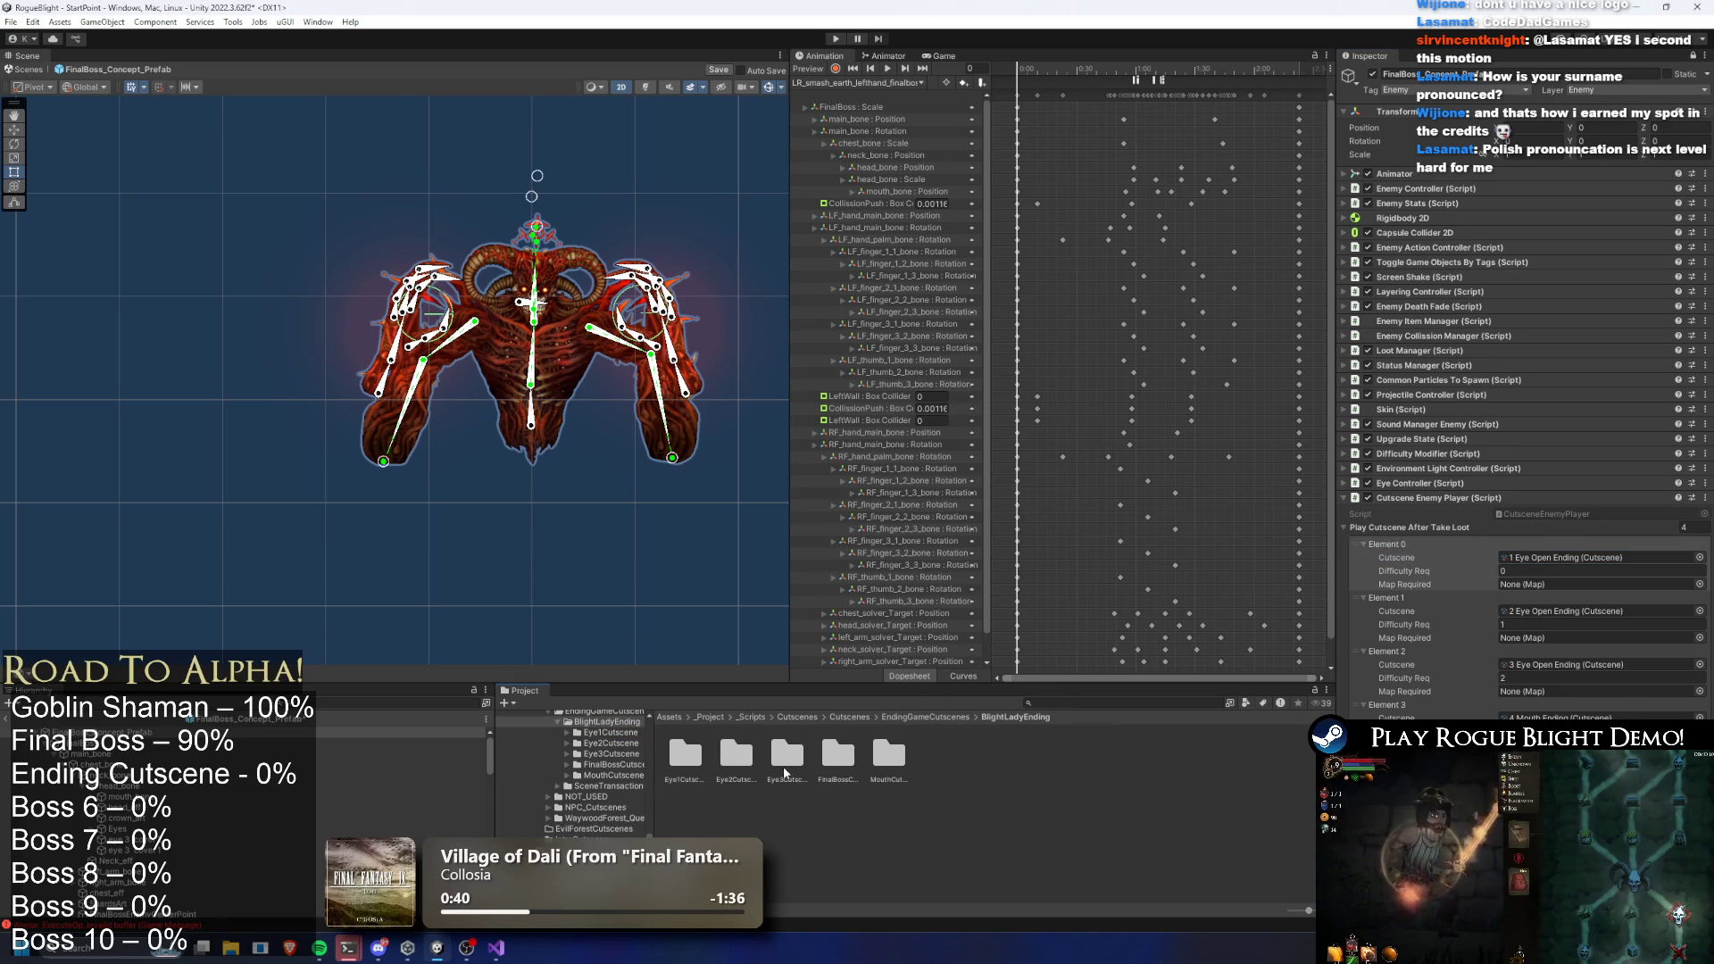
pyautogui.doubleClick(838, 754)
pyautogui.moveTo(737, 754); pyautogui.dragTo(1536, 558)
pyautogui.click(1353, 628)
pyautogui.press('Delete')
pyautogui.click(1363, 630)
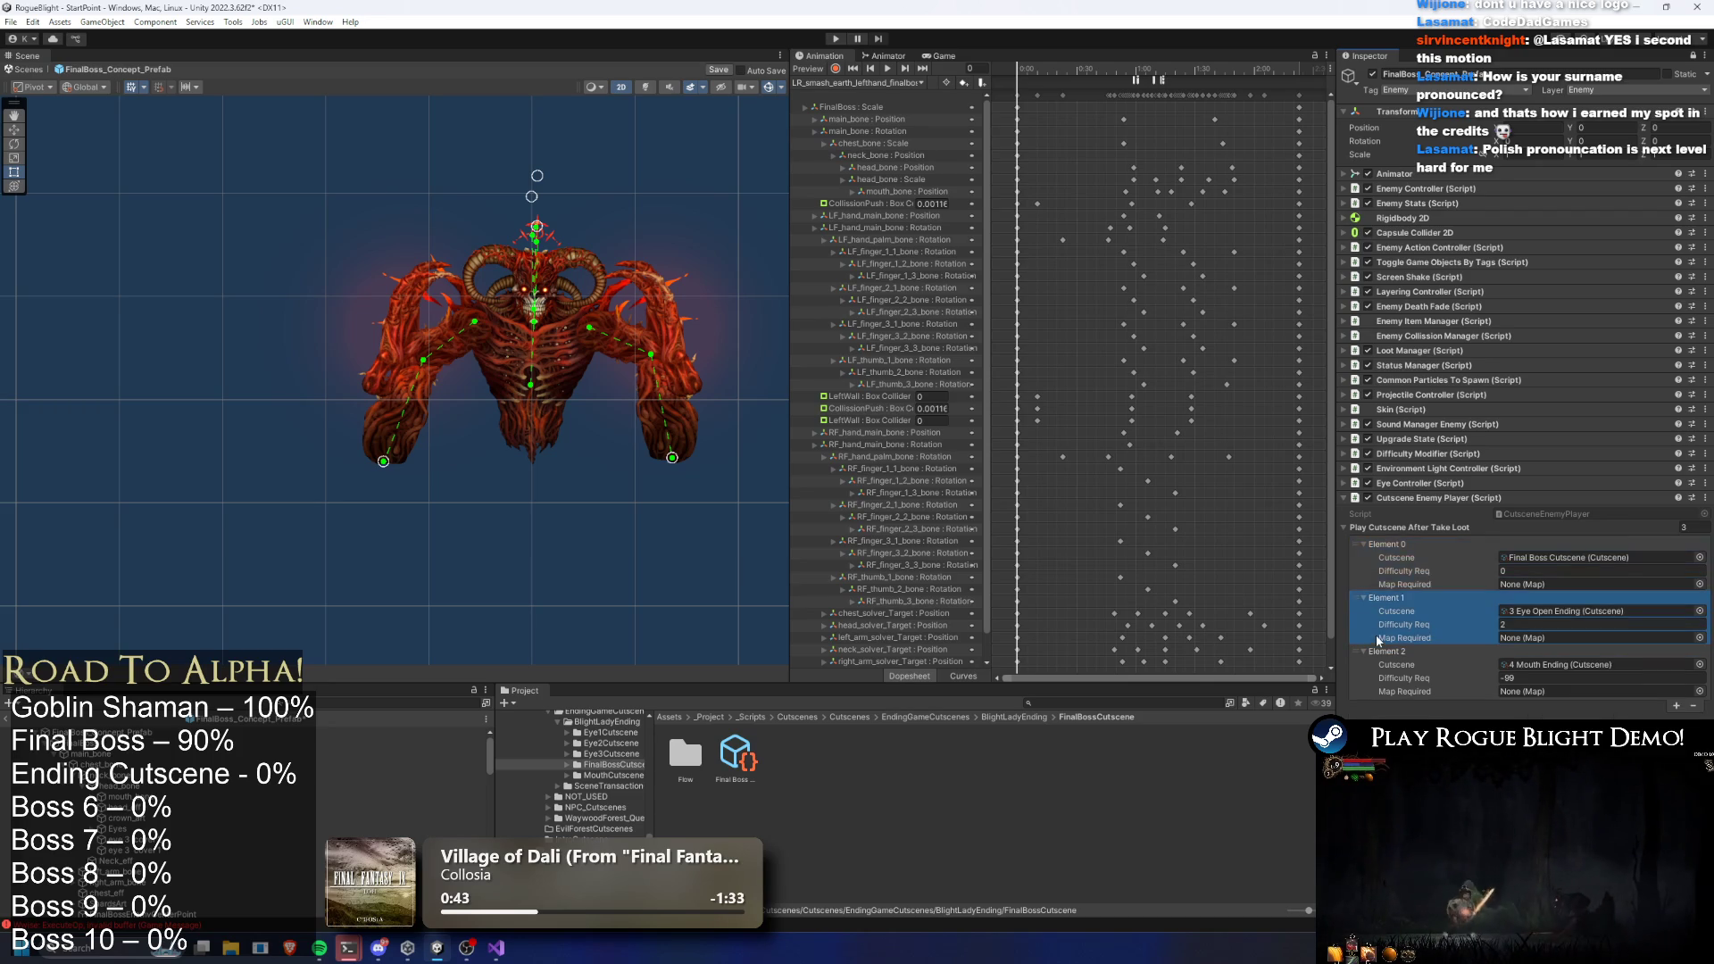
pyautogui.press('Delete')
pyautogui.press('Delete')
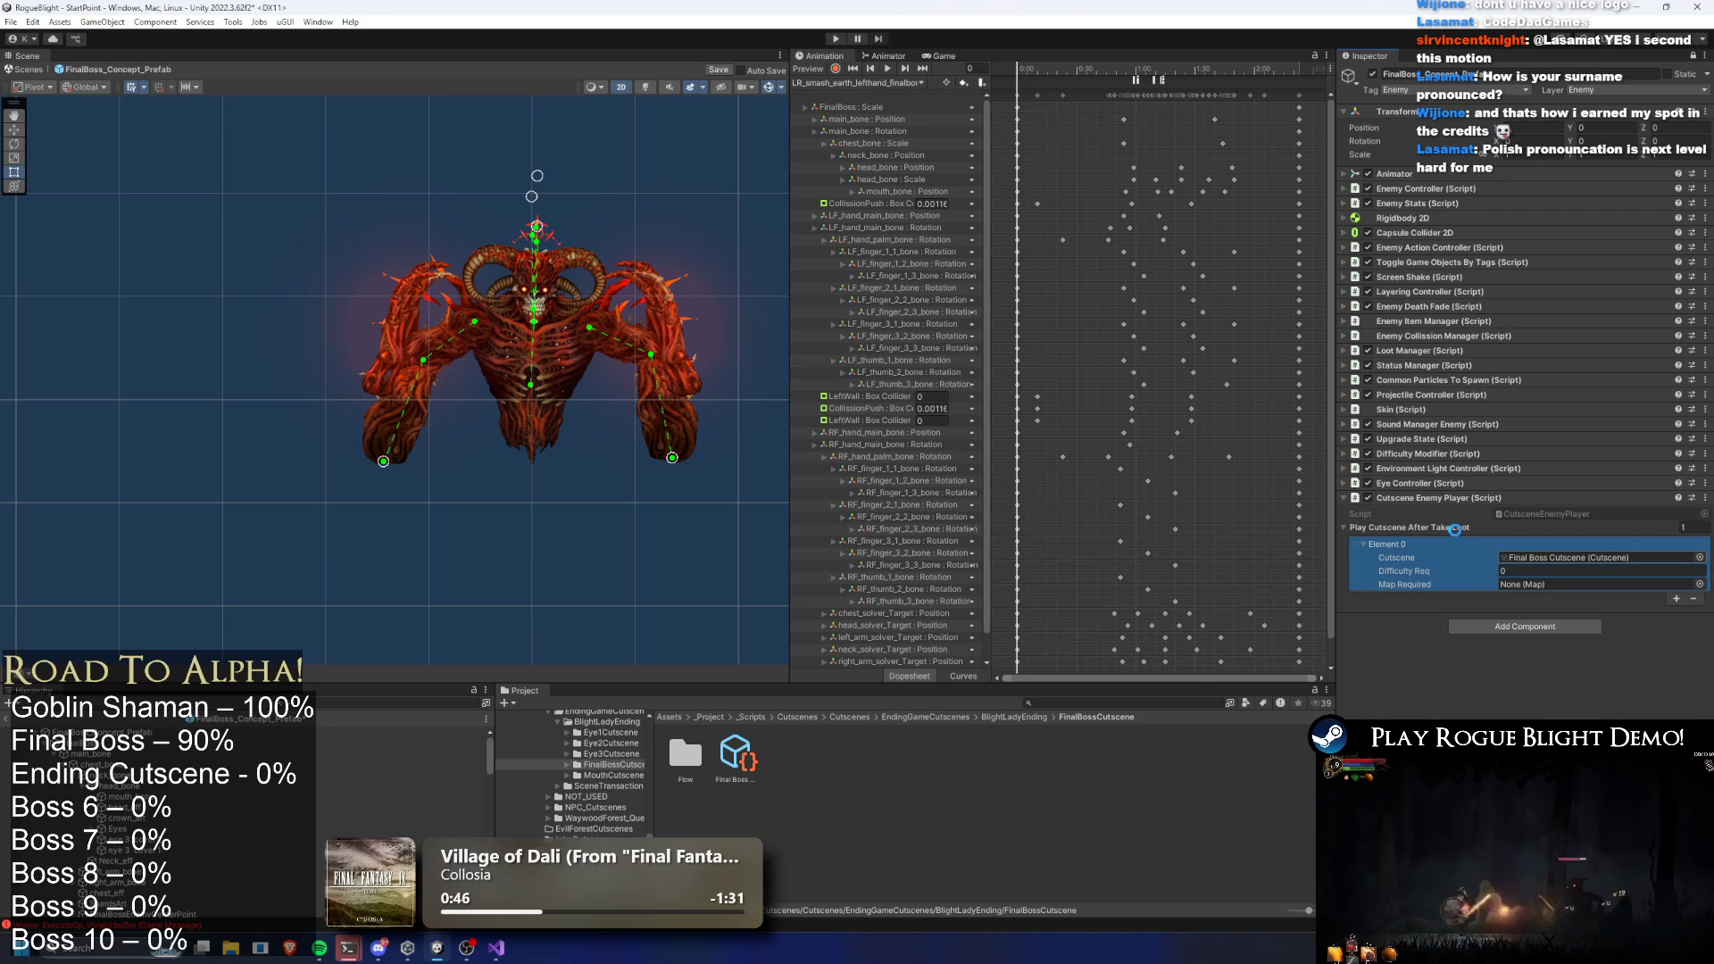
pyautogui.click(844, 40)
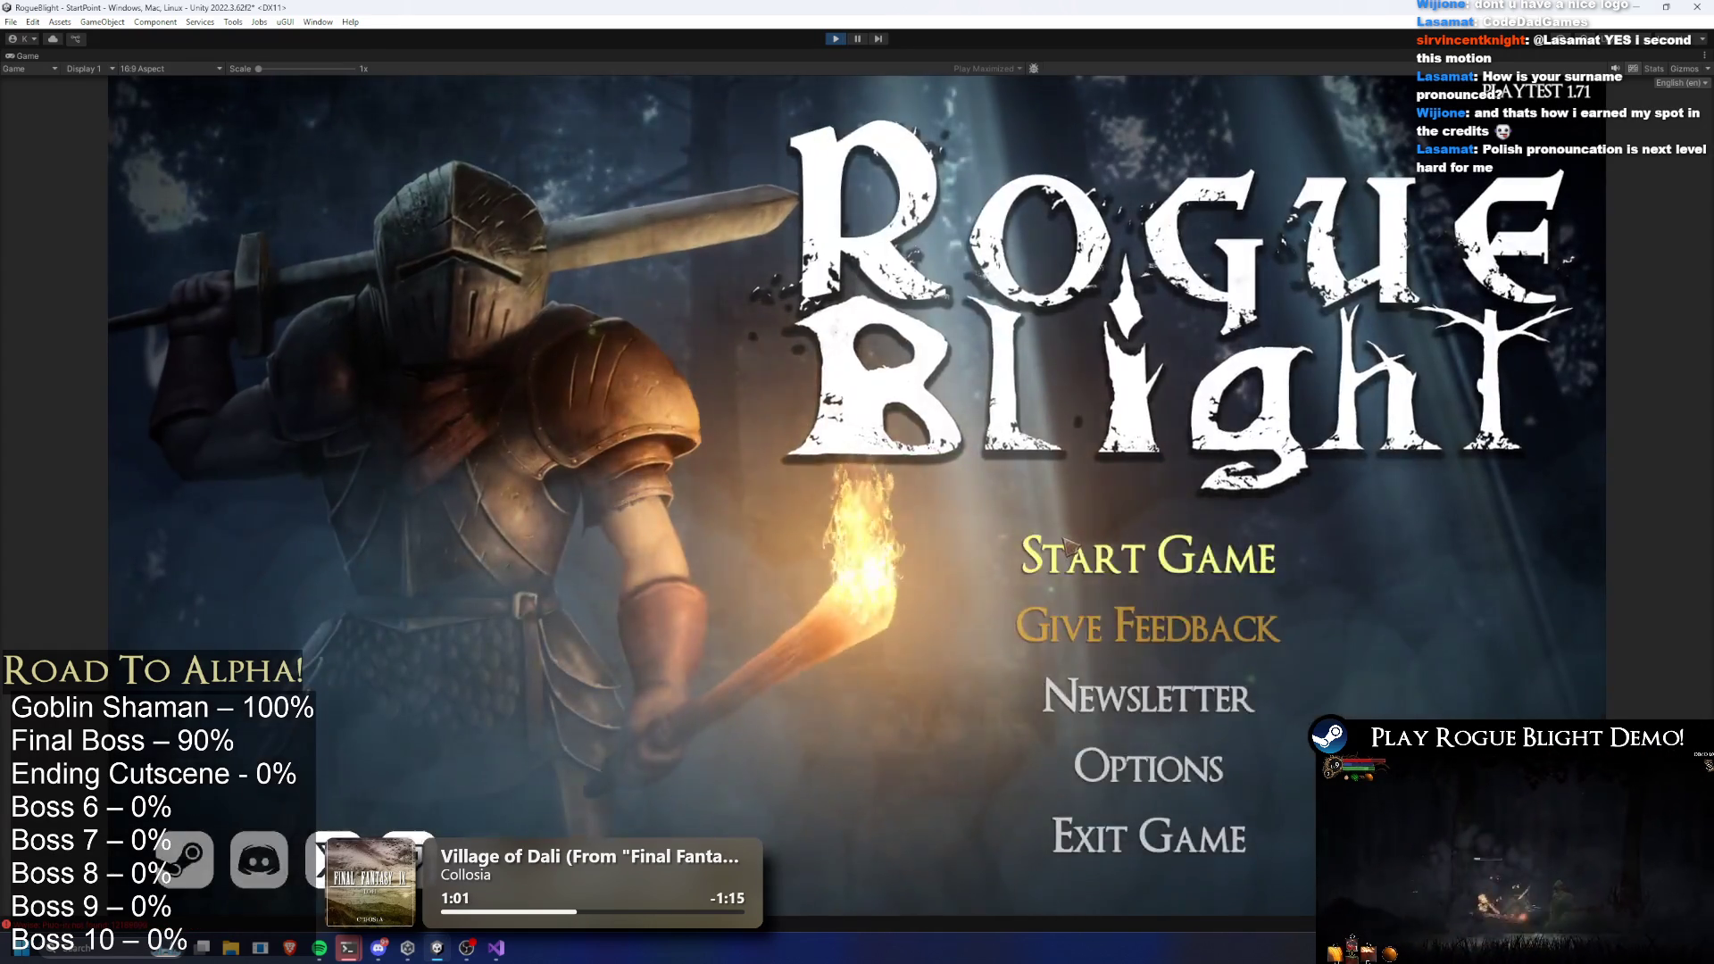
# Choose Start Game and load the first save slot
pyautogui.click(1065, 541)
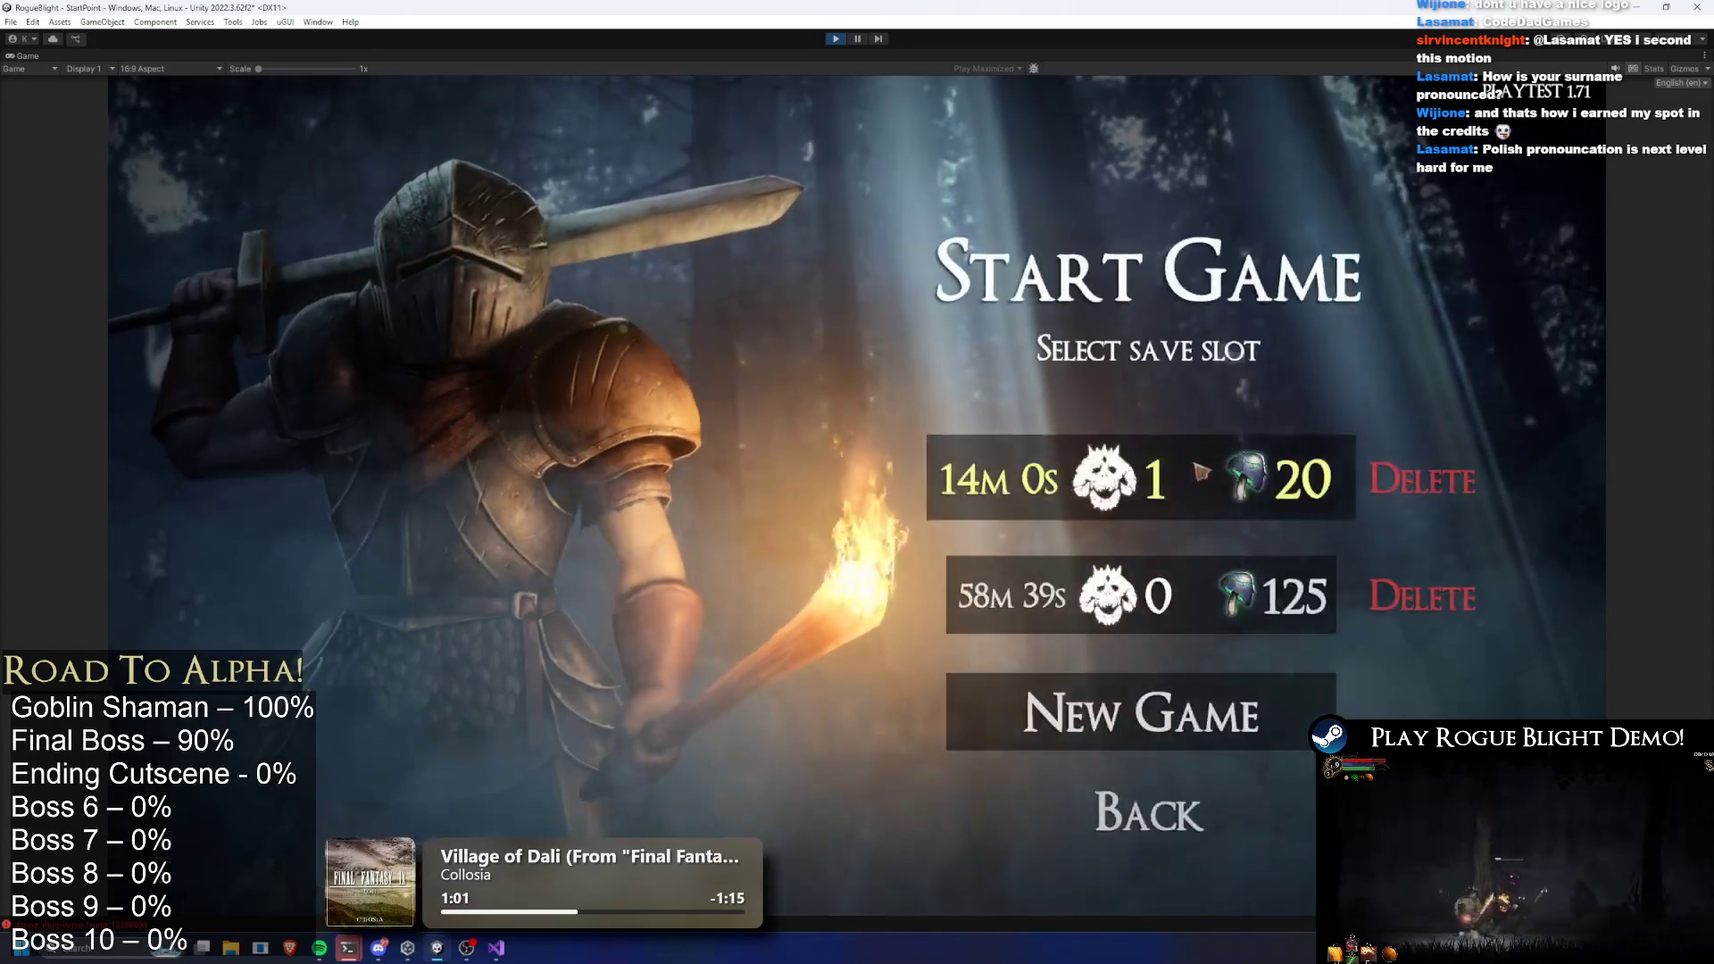
pyautogui.click(1178, 693)
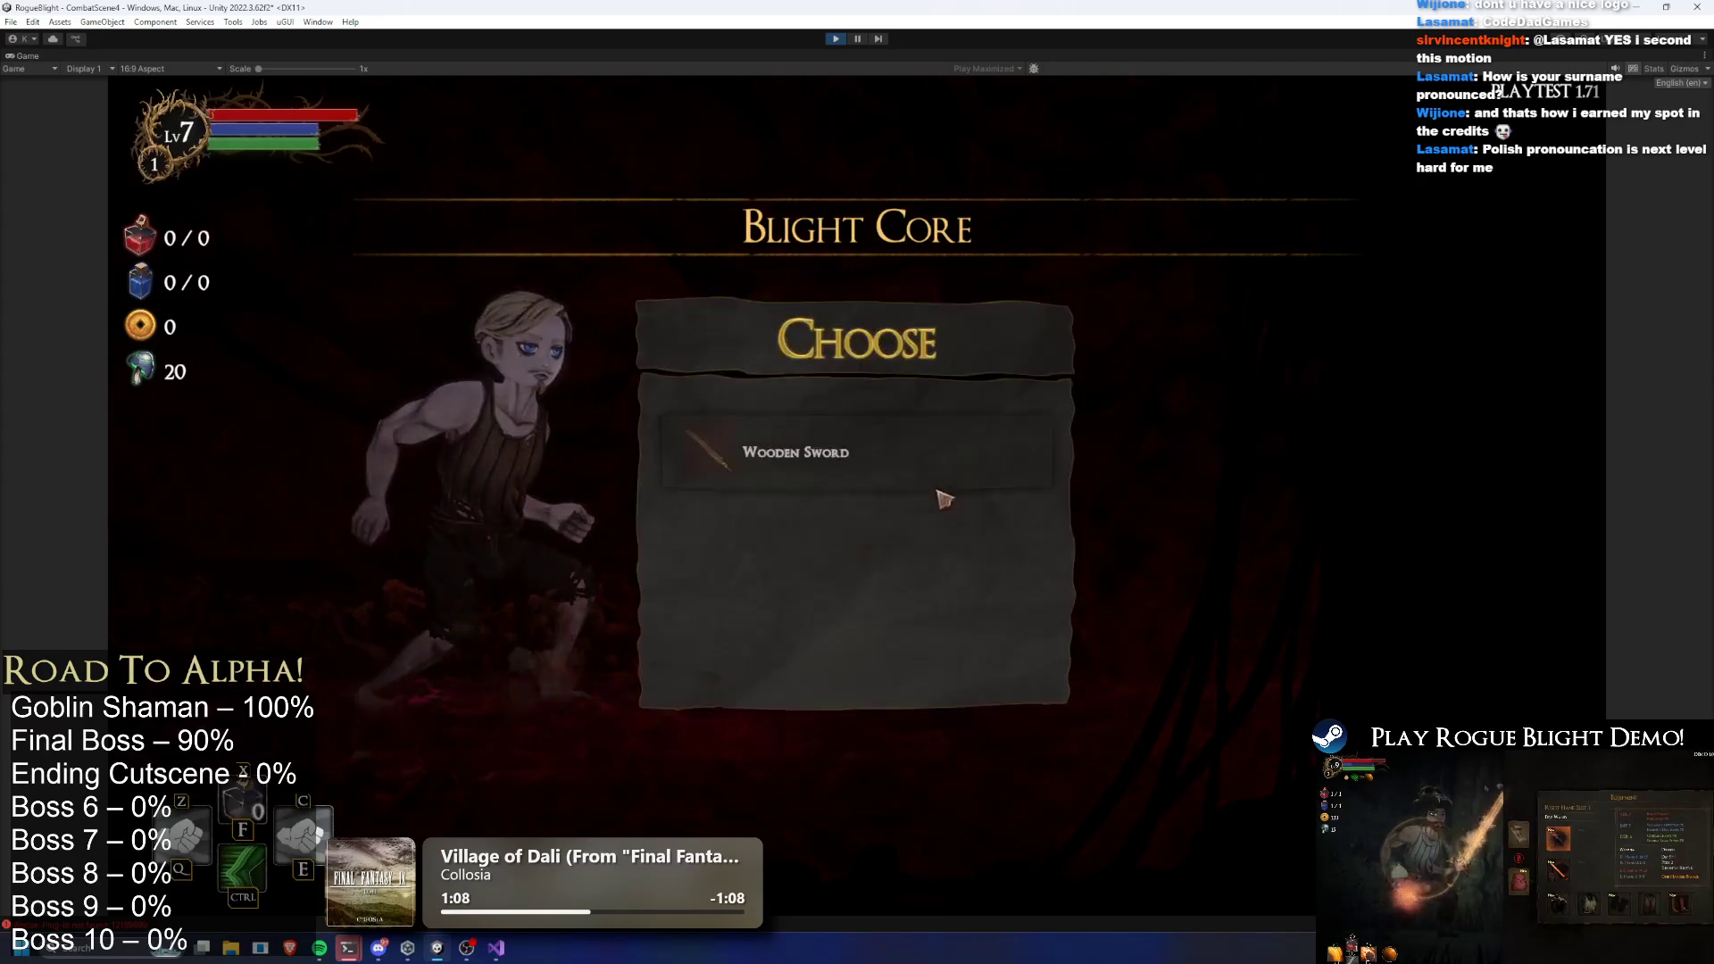
# Take the Wooden Sword and advance through the opening cutscene dialogue
pyautogui.click(943, 475)
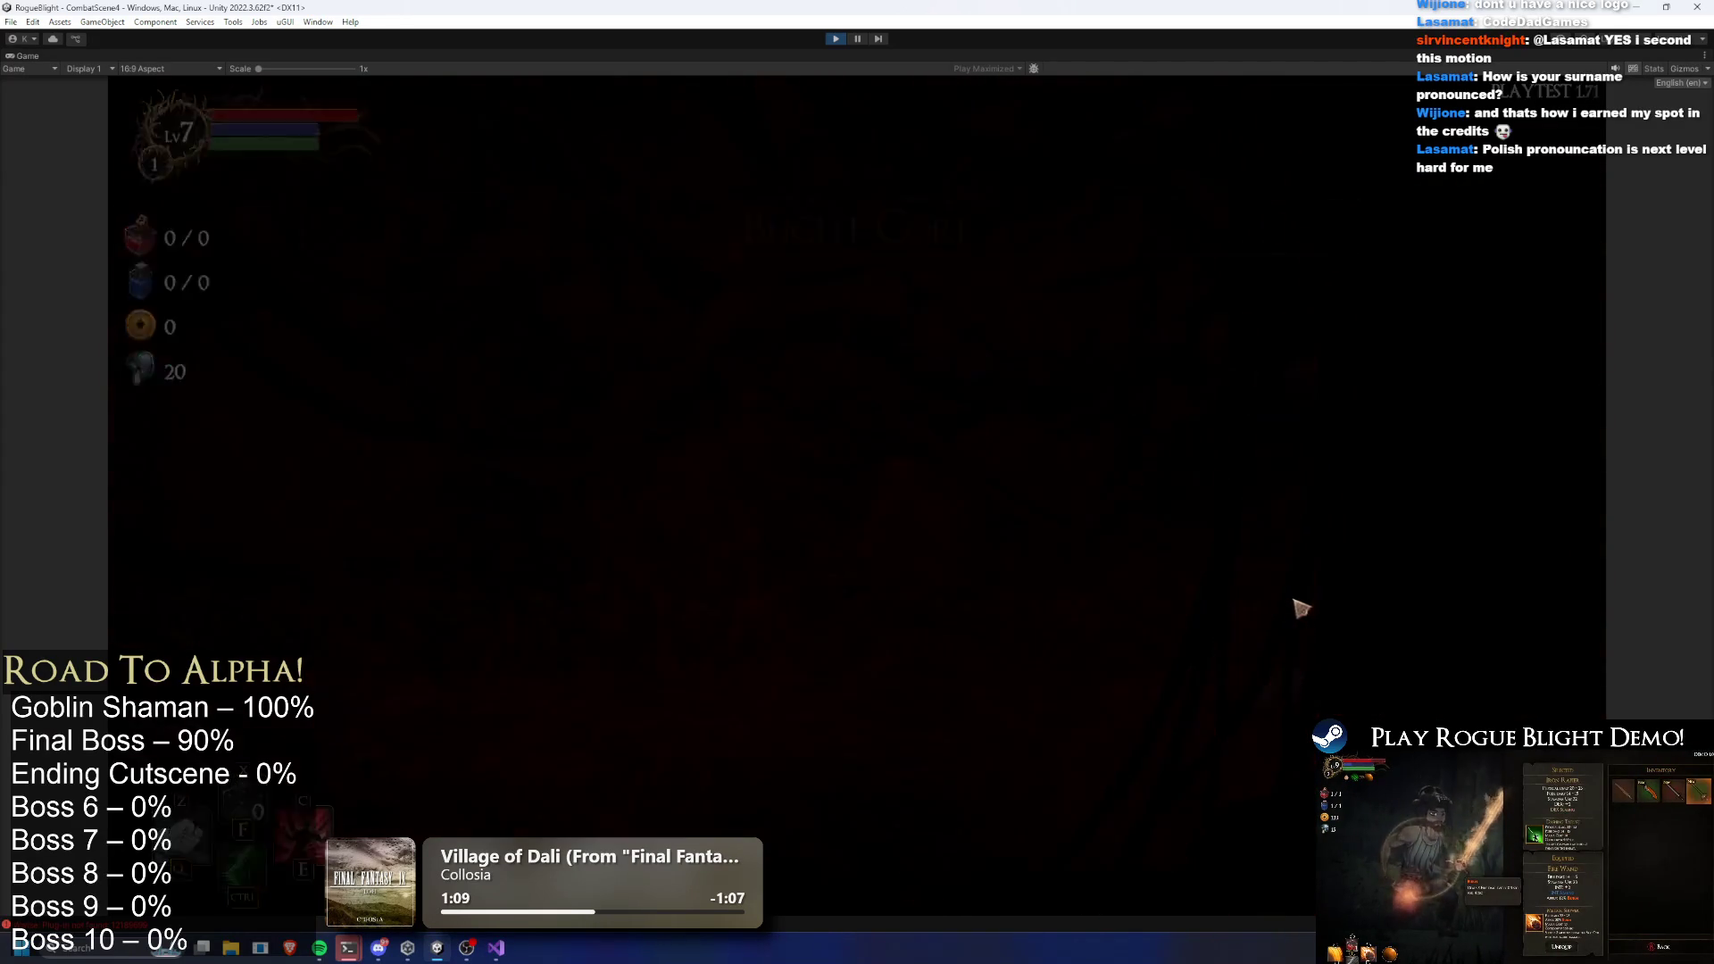
pyautogui.click(1339, 621)
pyautogui.click(1344, 620)
pyautogui.click(1072, 828)
pyautogui.click(1197, 807)
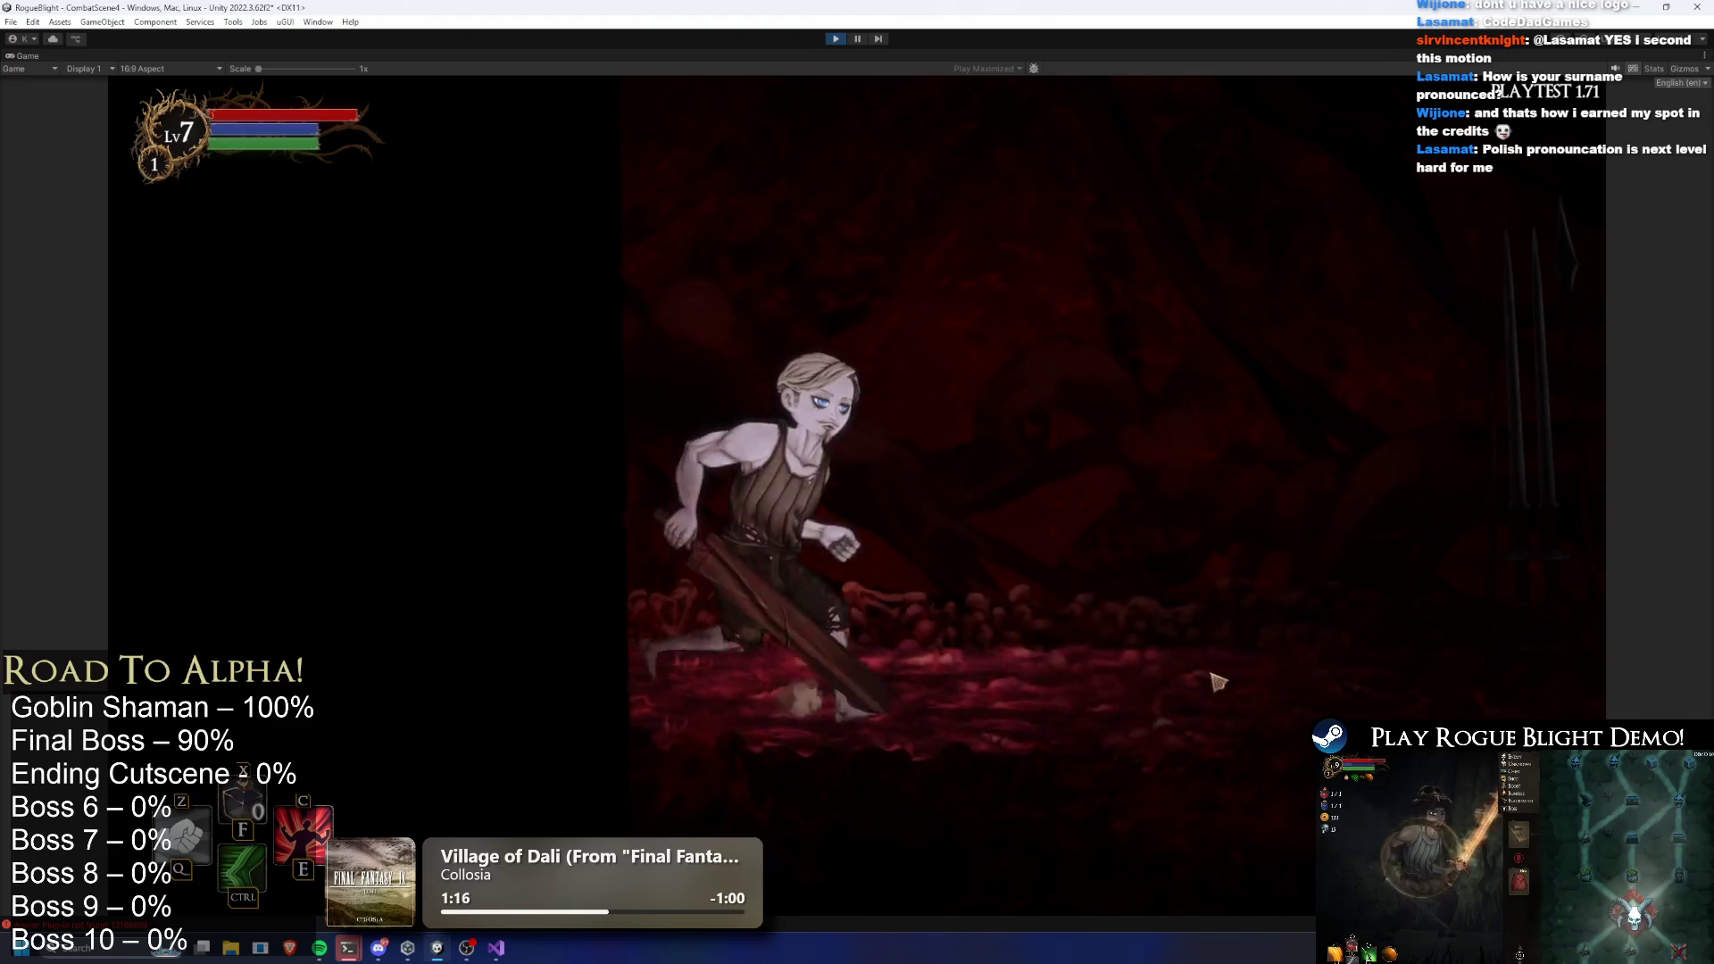
# Visit the blacksmith, dismiss the blessing, drop enemy health to 1 with F1, and skip Level Progress
pyautogui.press('d')
pyautogui.press('e')
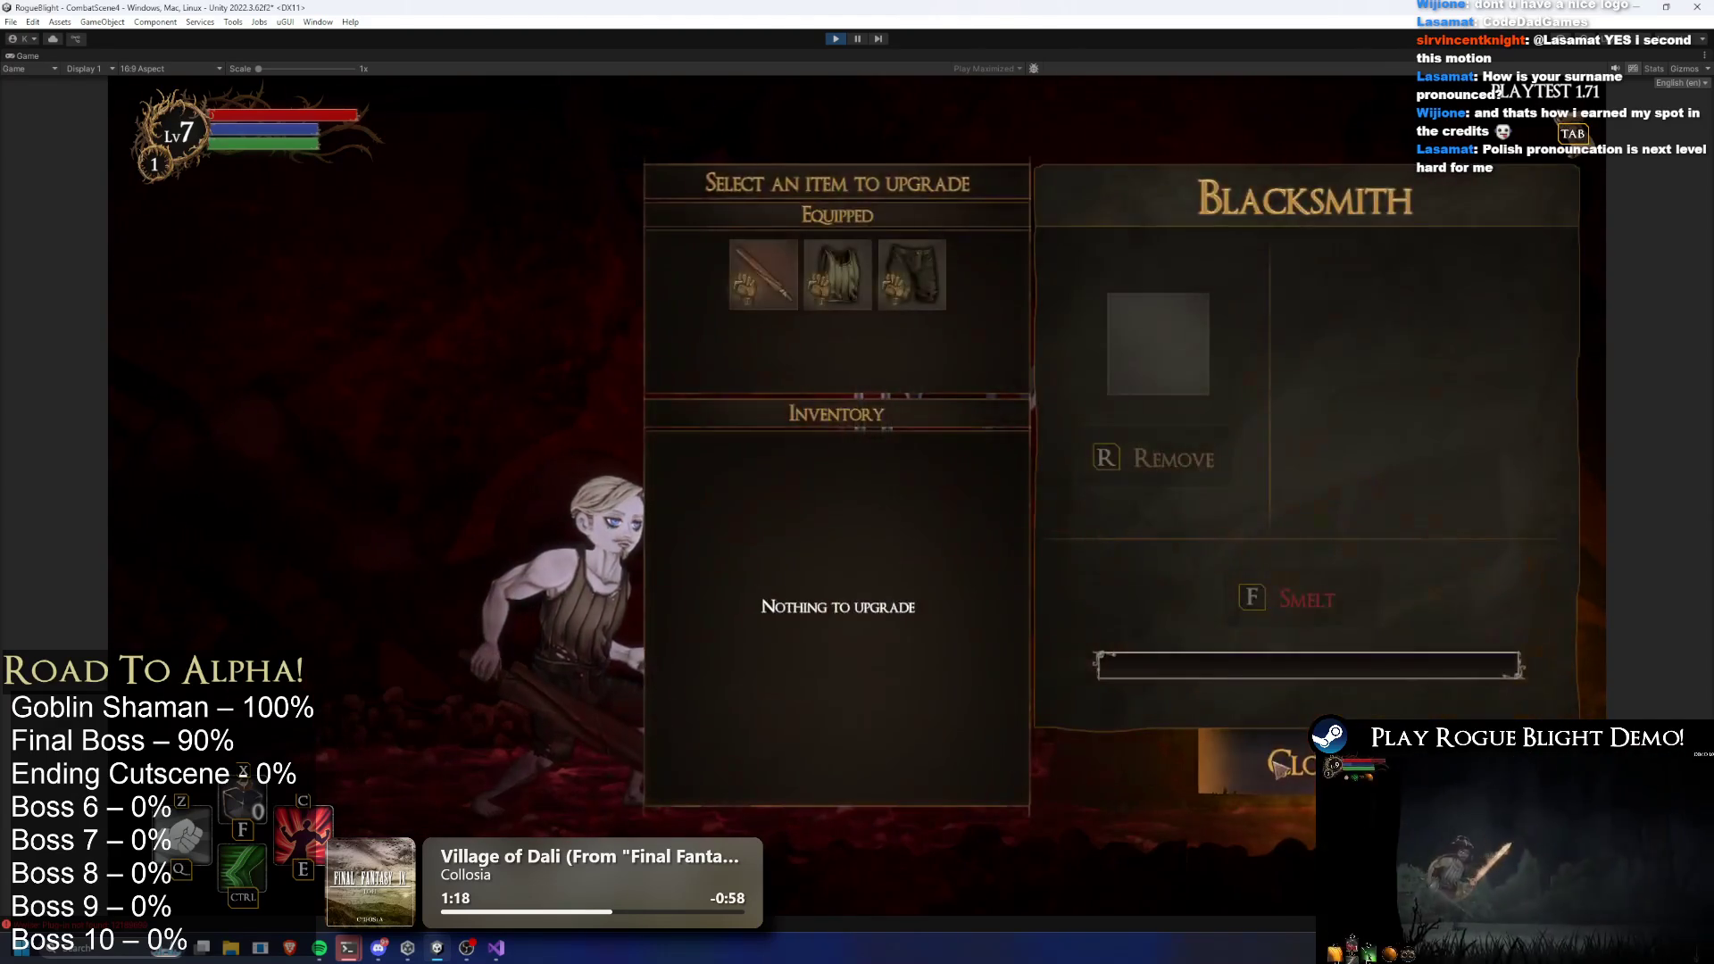
pyautogui.press('Escape')
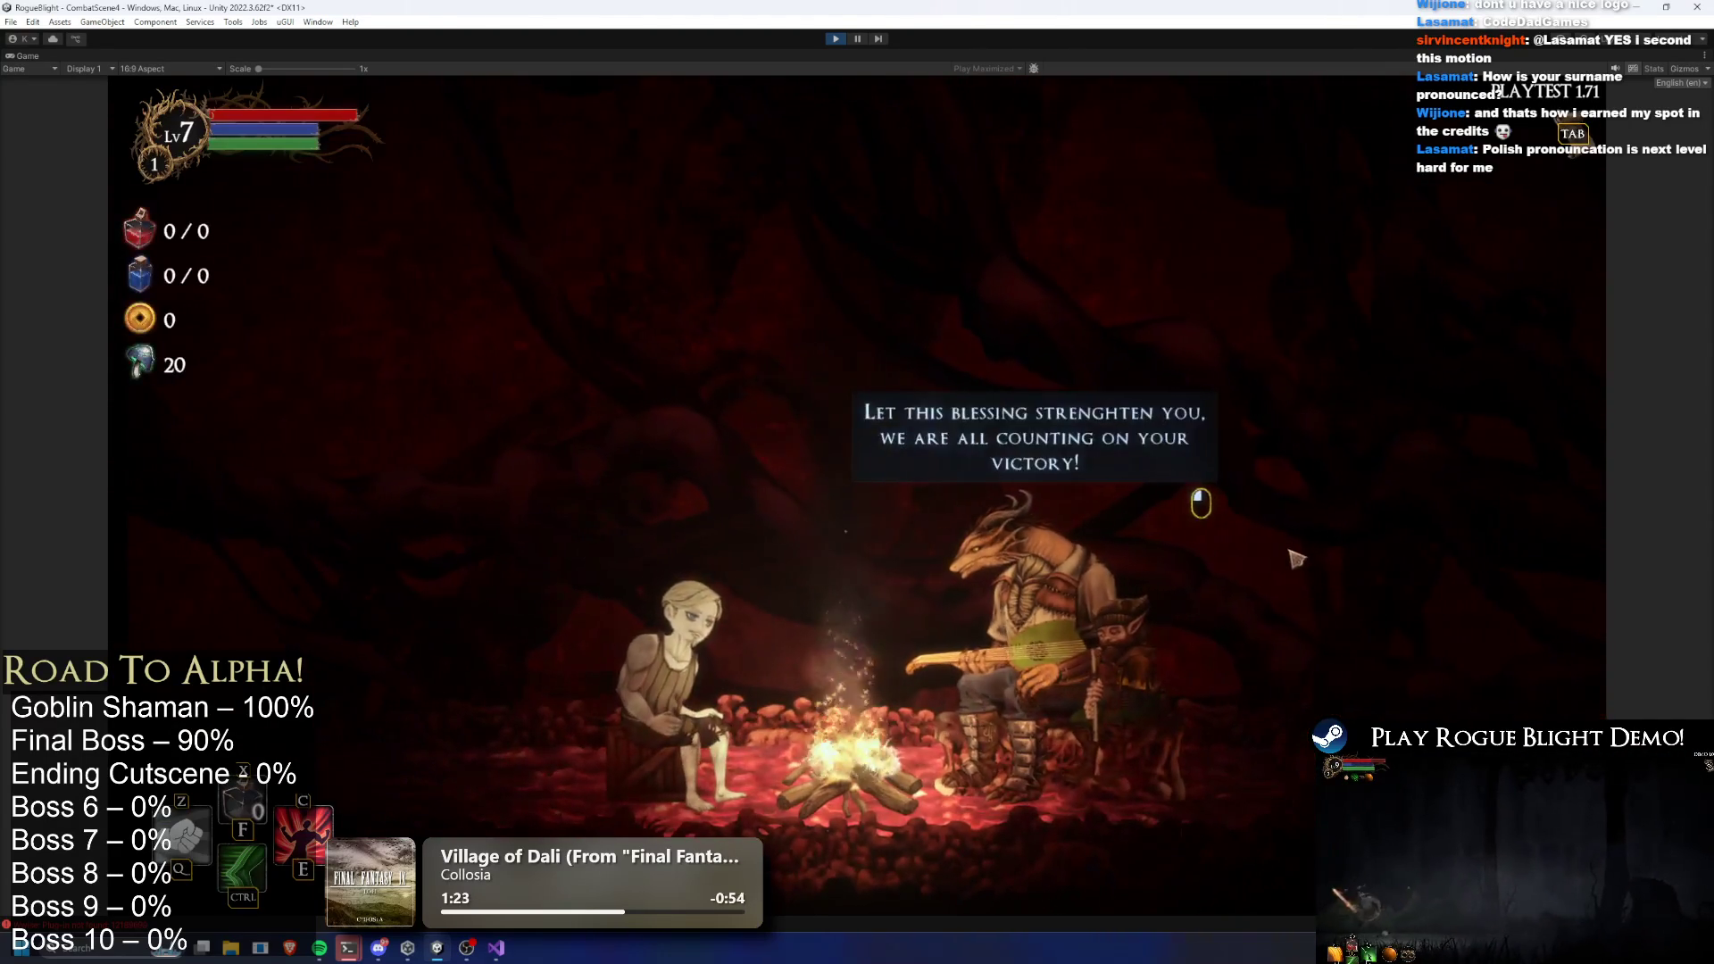
pyautogui.click(1296, 559)
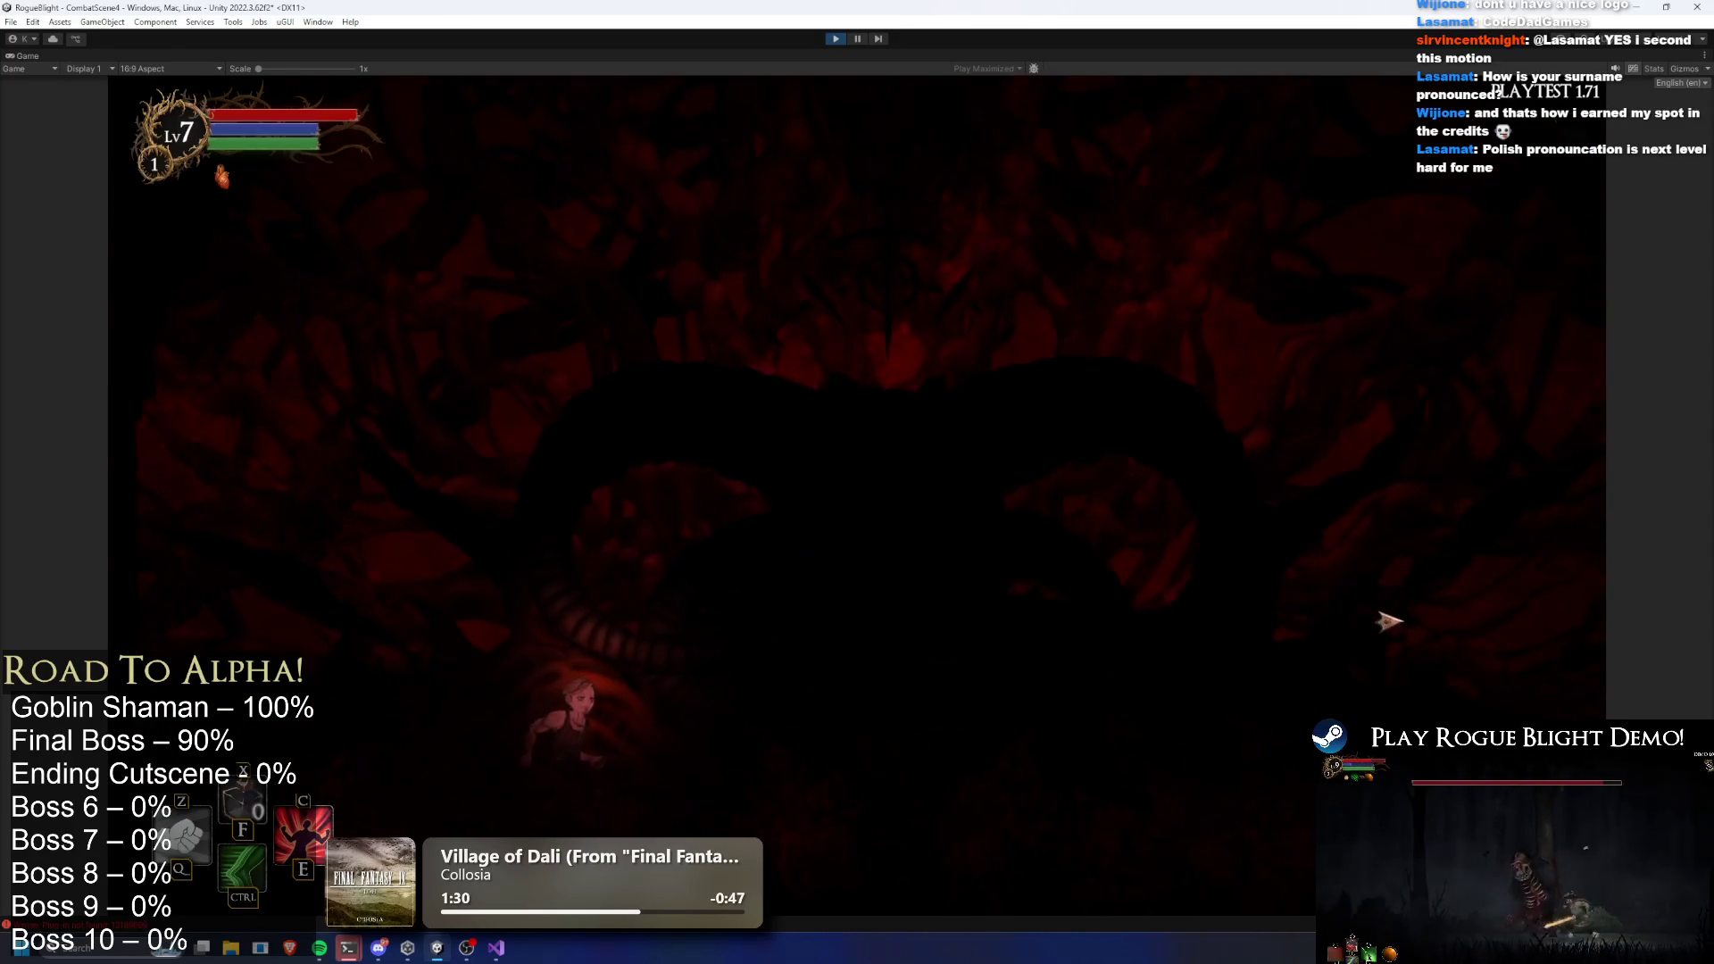
pyautogui.press('F1')
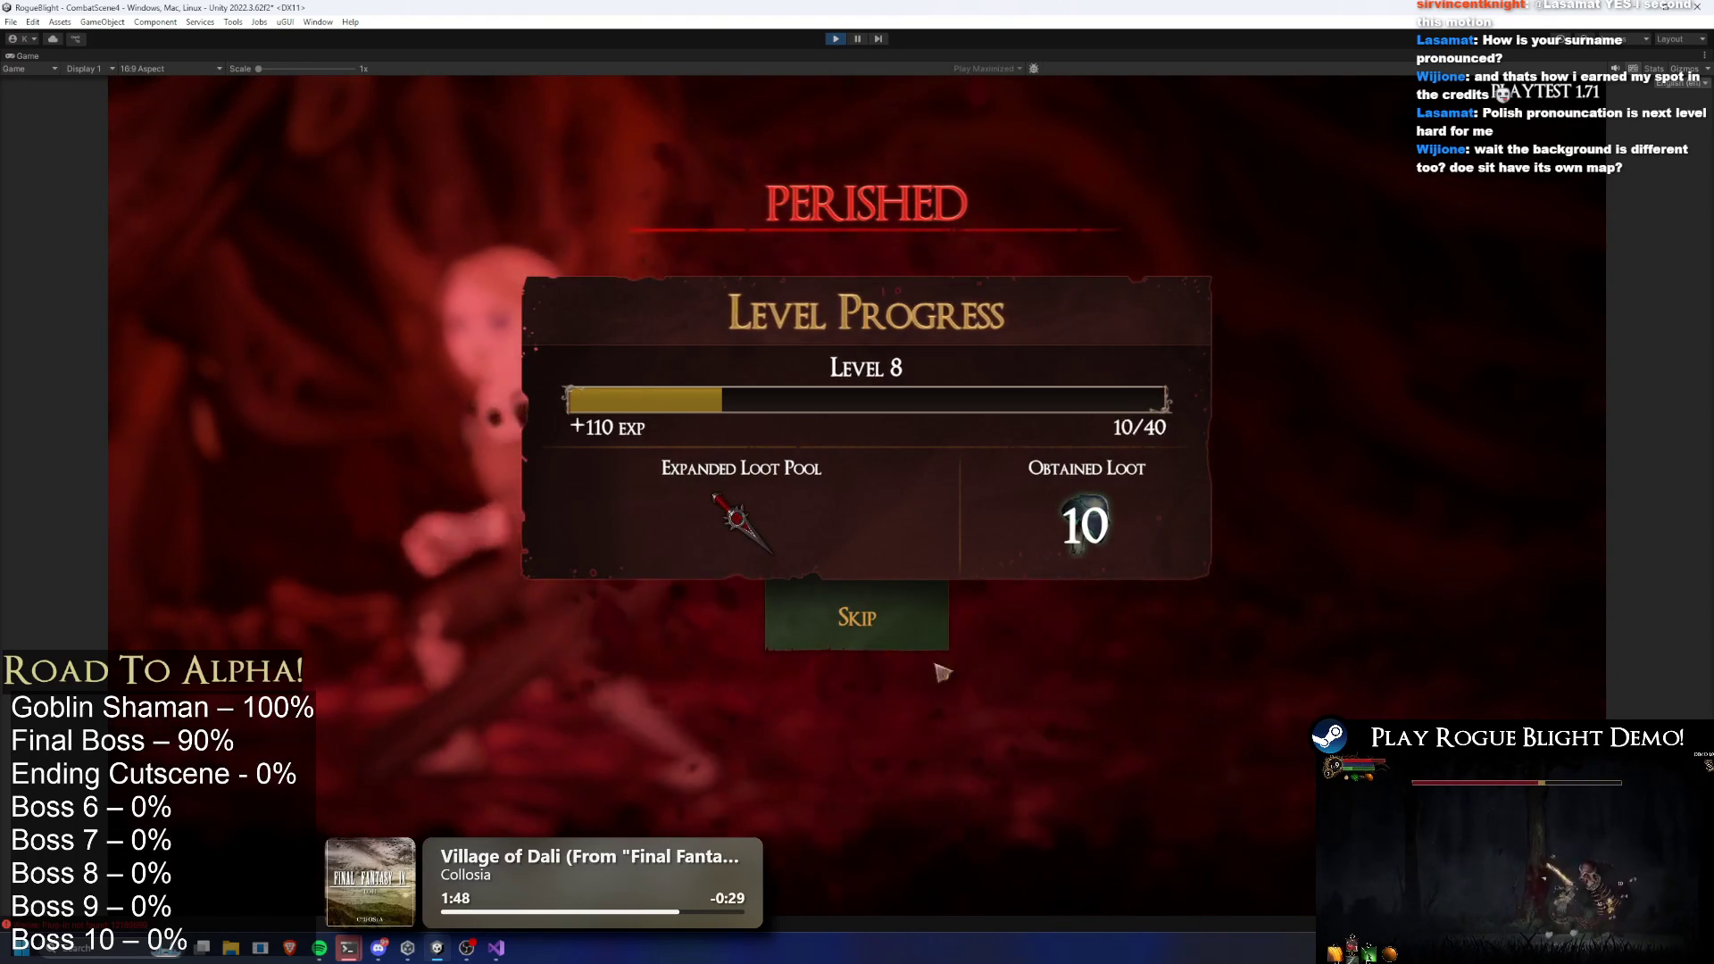
pyautogui.click(884, 632)
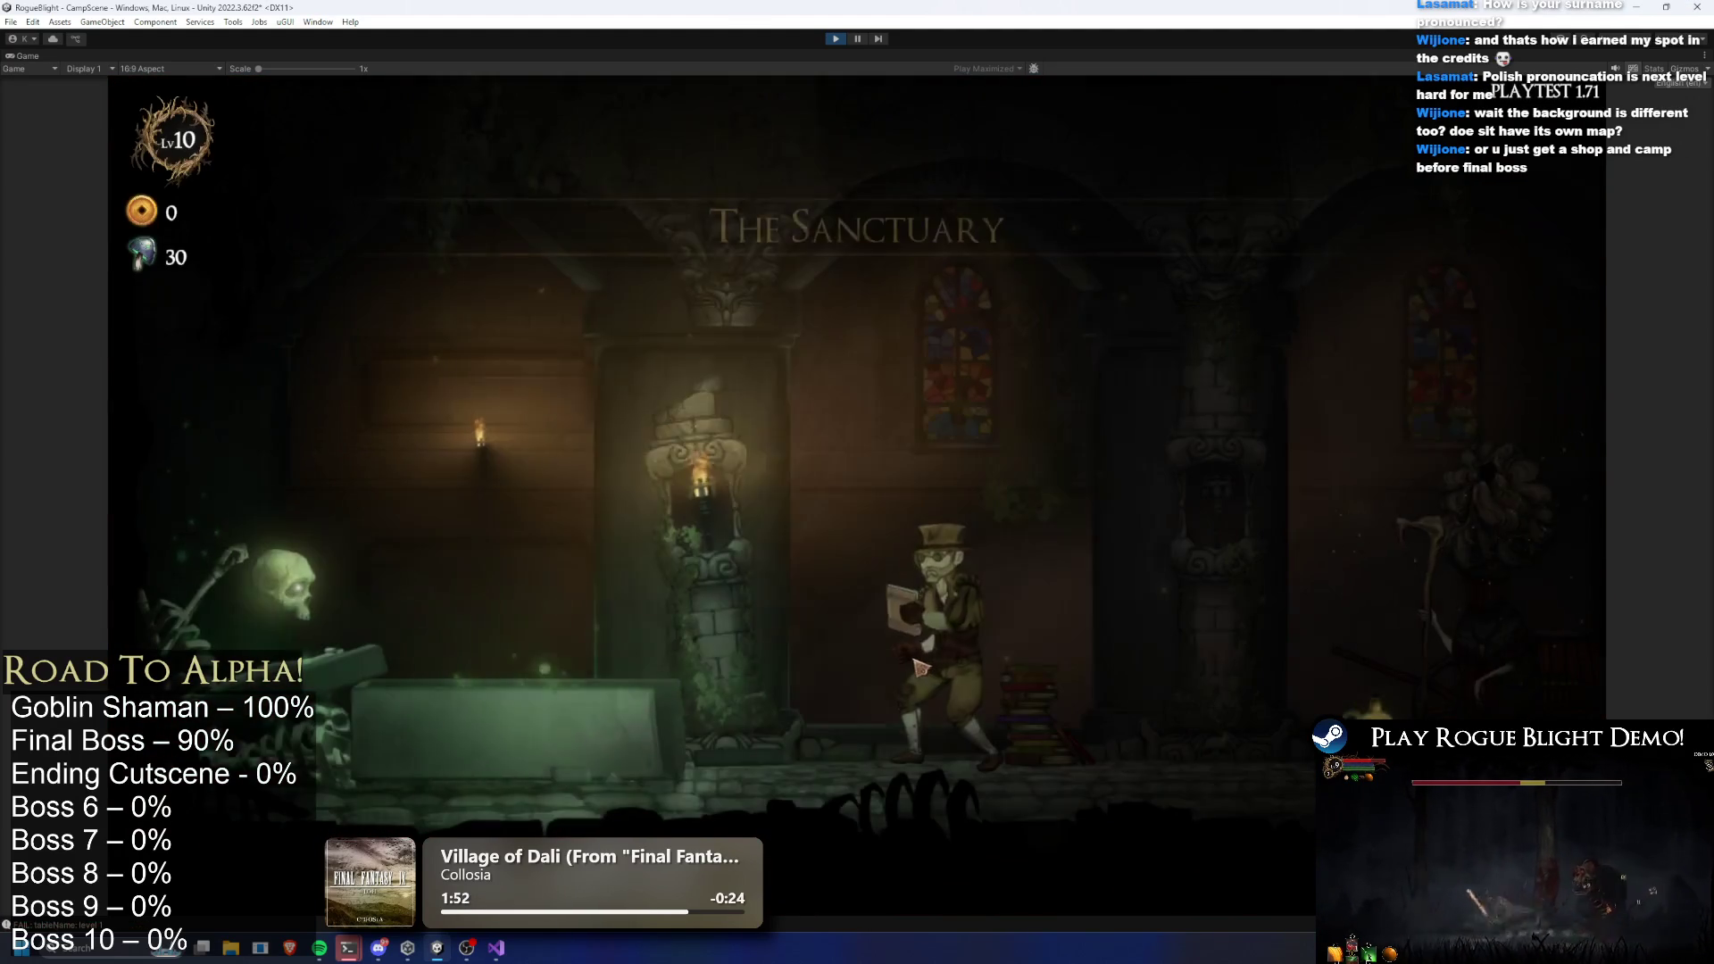
# Walk to the map selector and start Story Mode at difficulty 2 with the Wooden Sword
pyautogui.press('d')
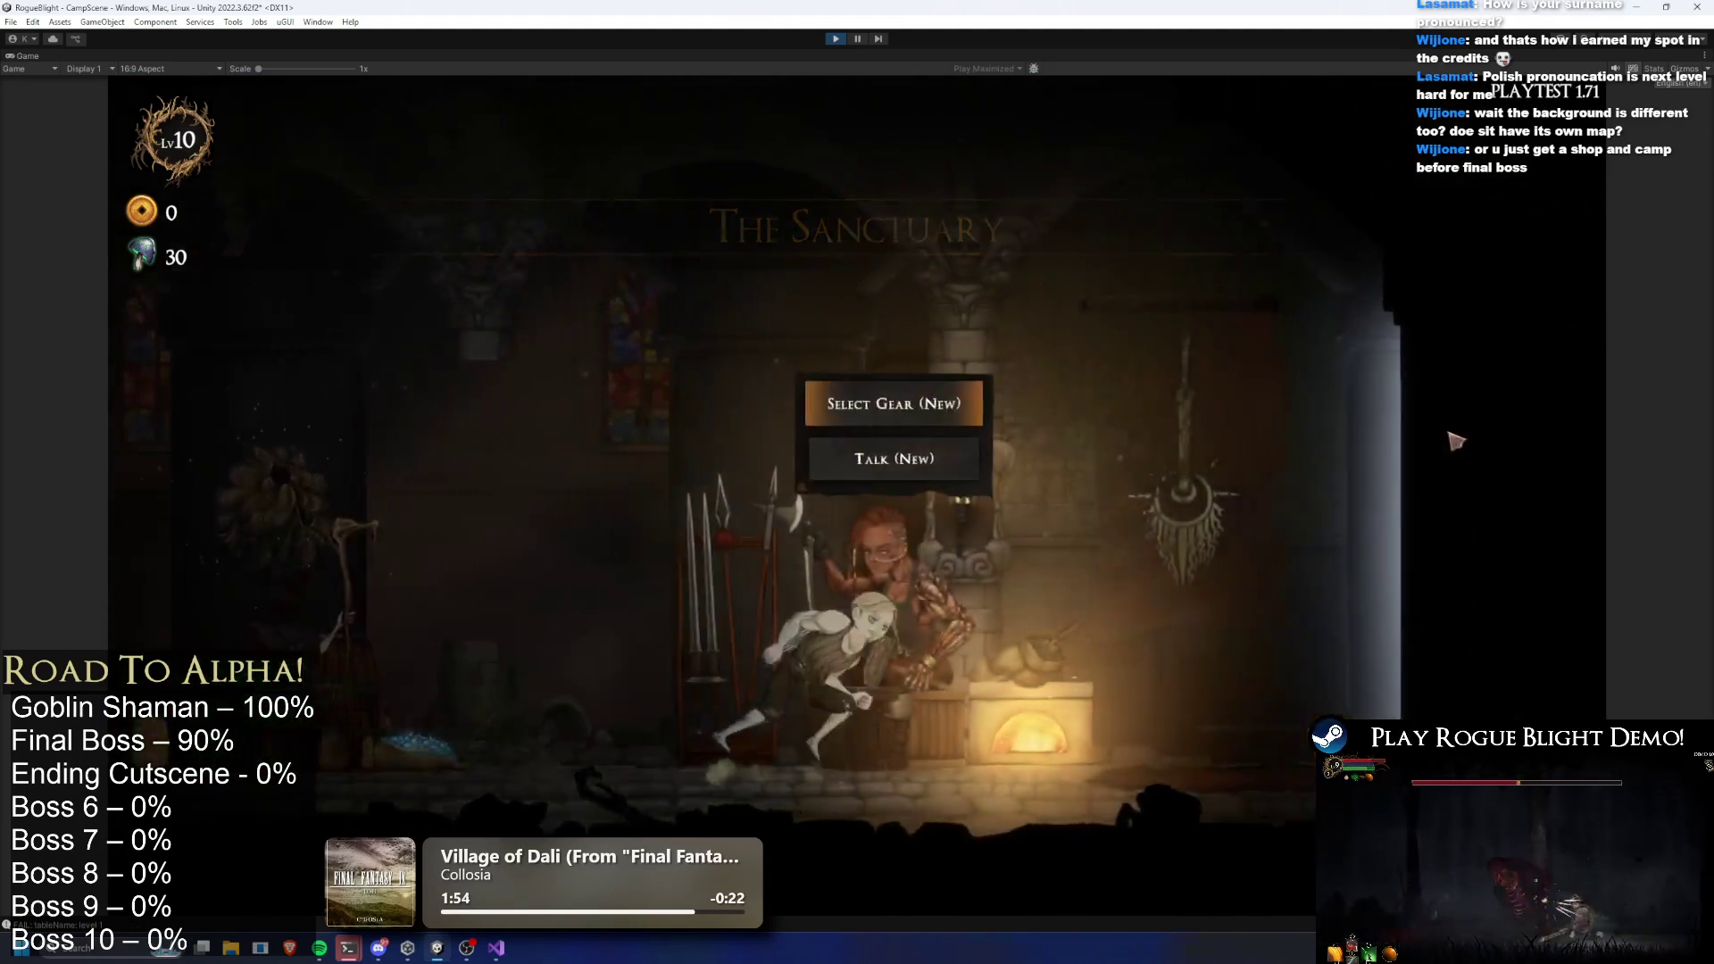
pyautogui.press('d')
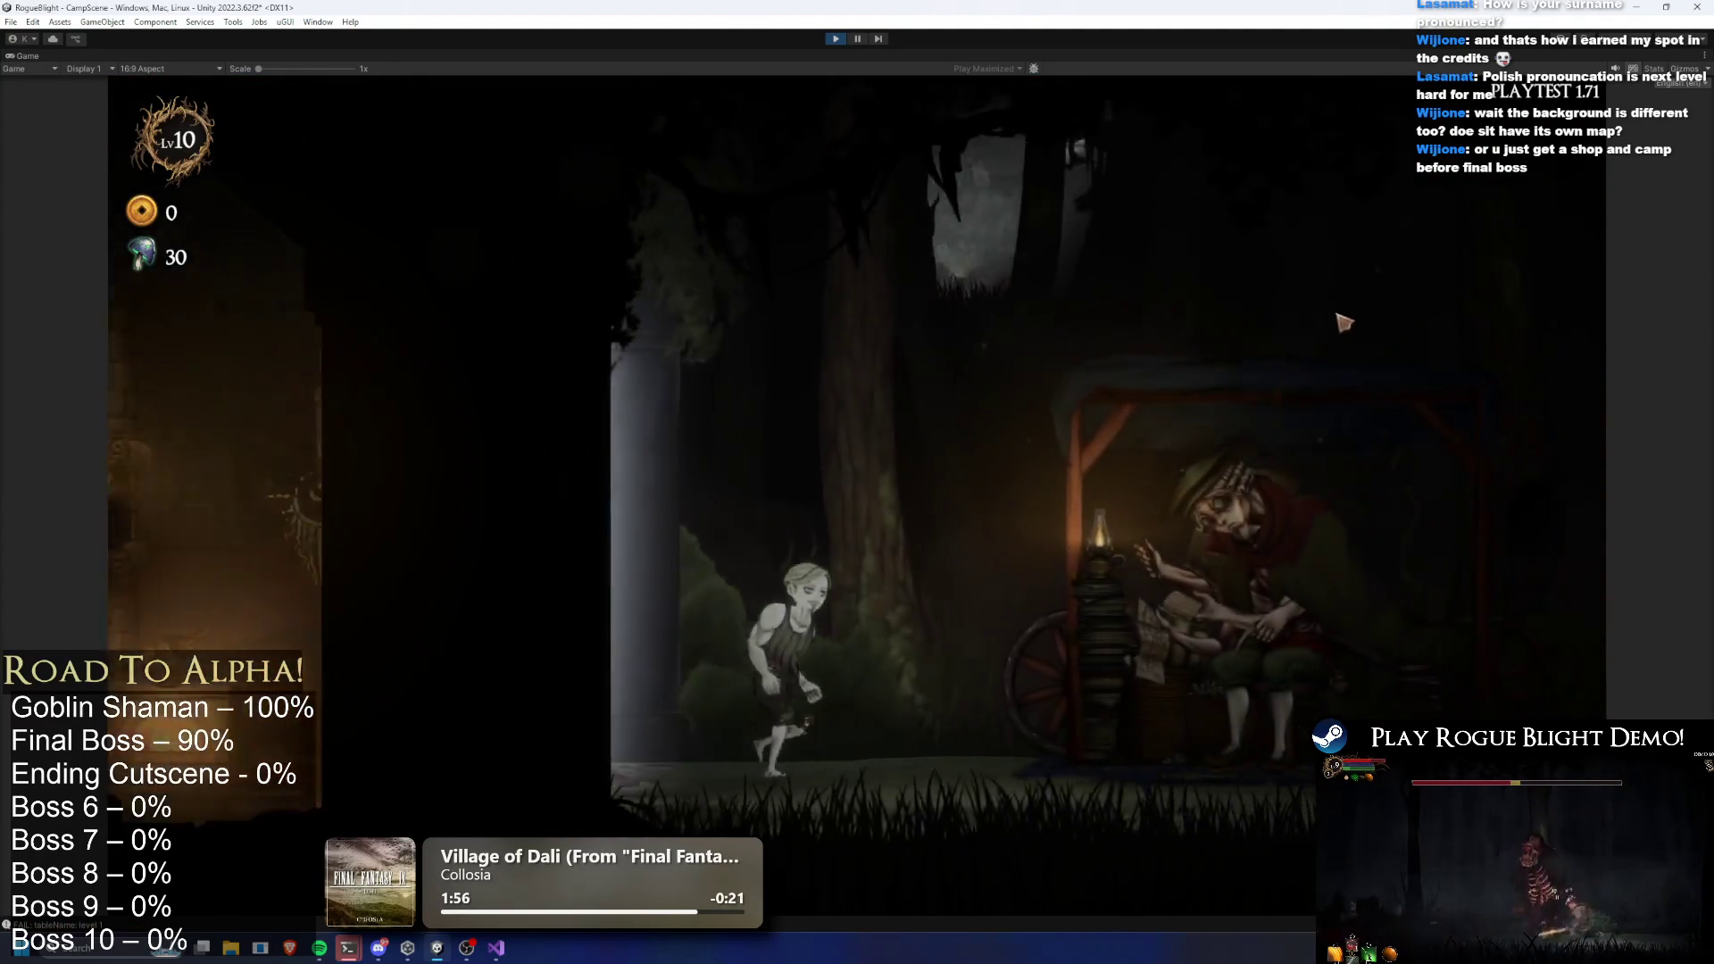
pyautogui.press('e')
pyautogui.press('e')
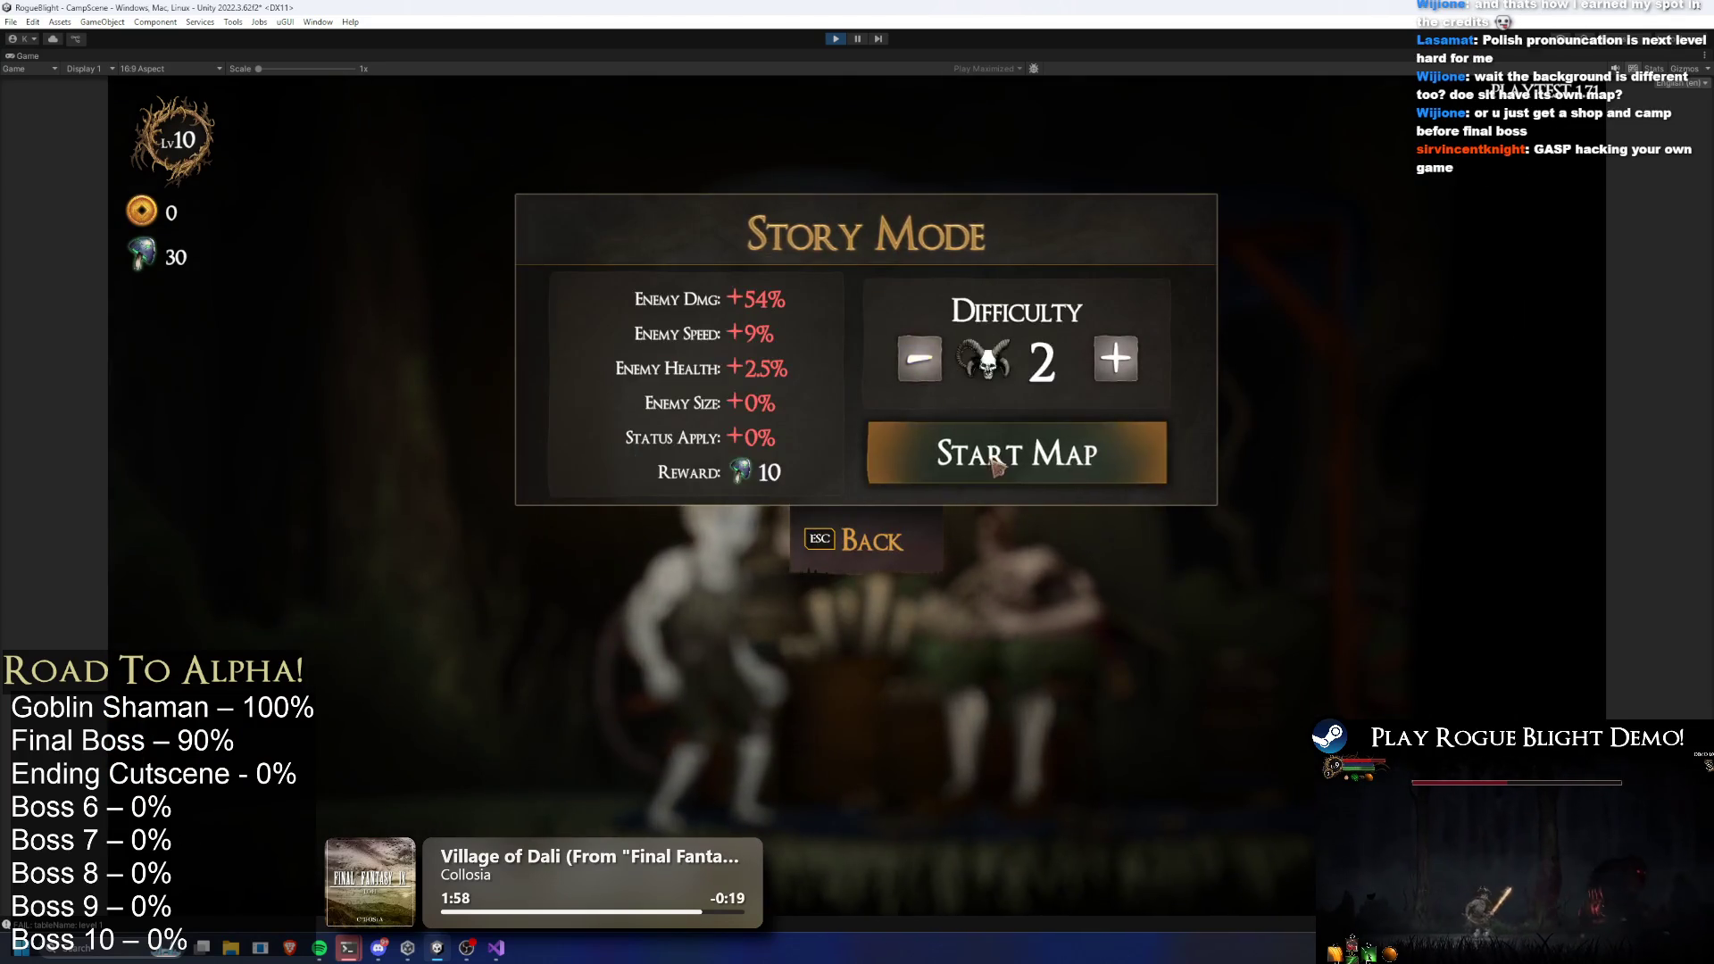
pyautogui.click(1007, 457)
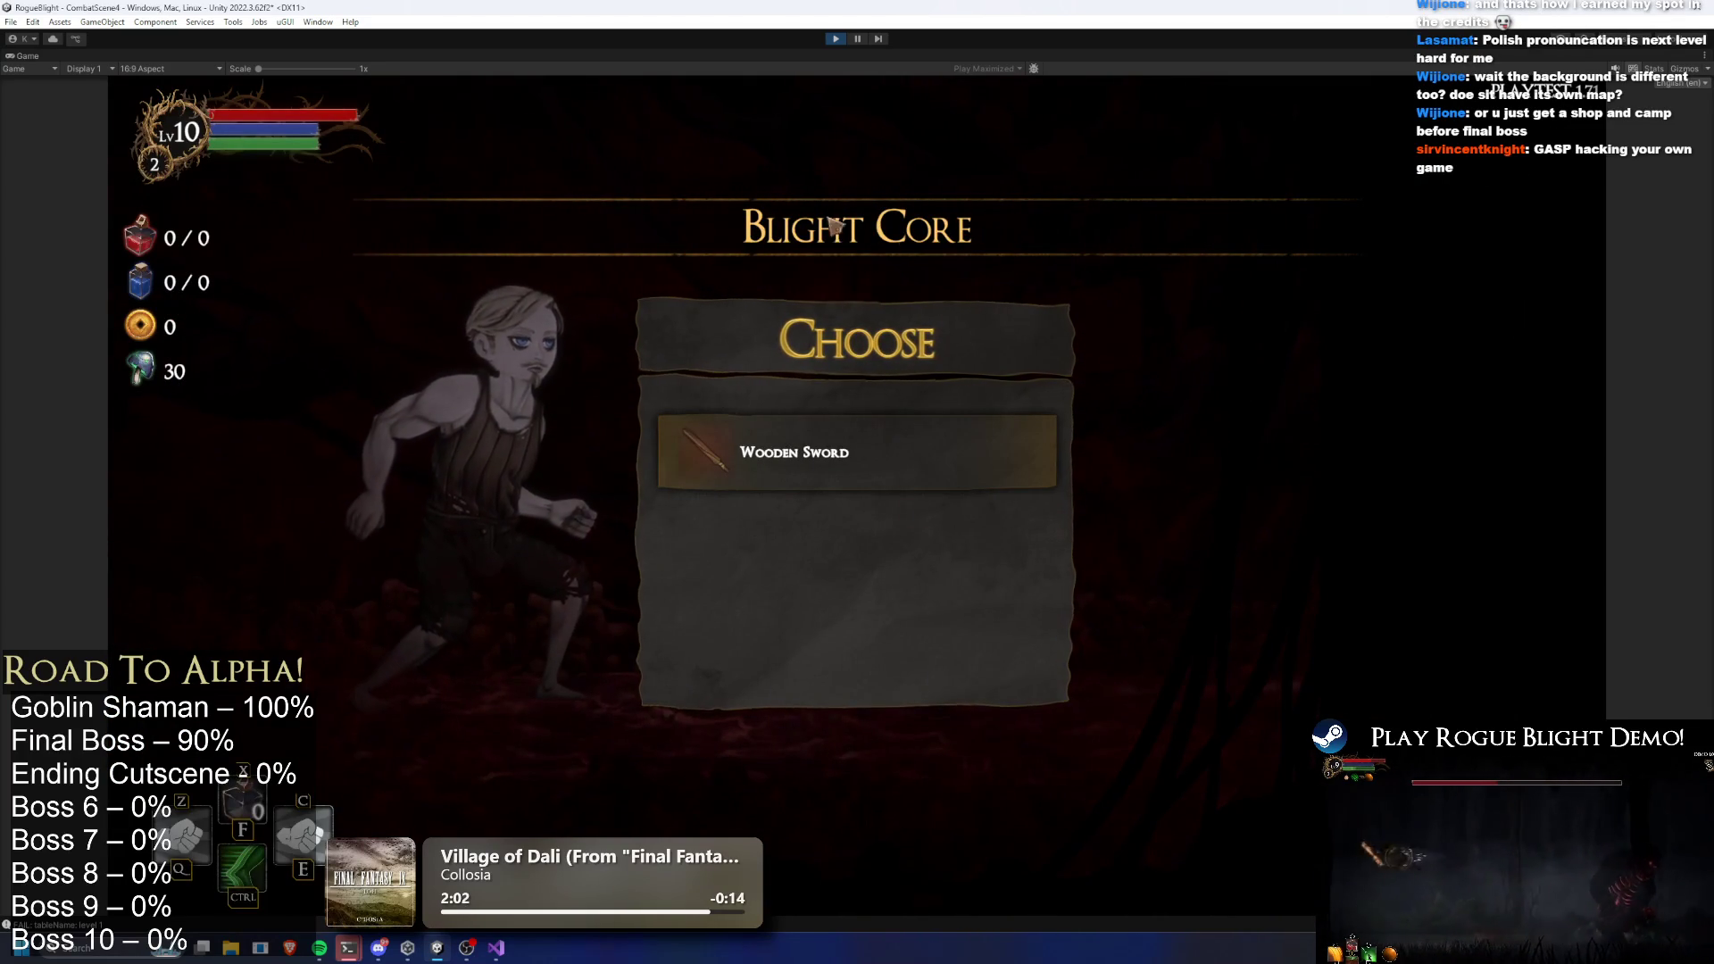
pyautogui.click(953, 442)
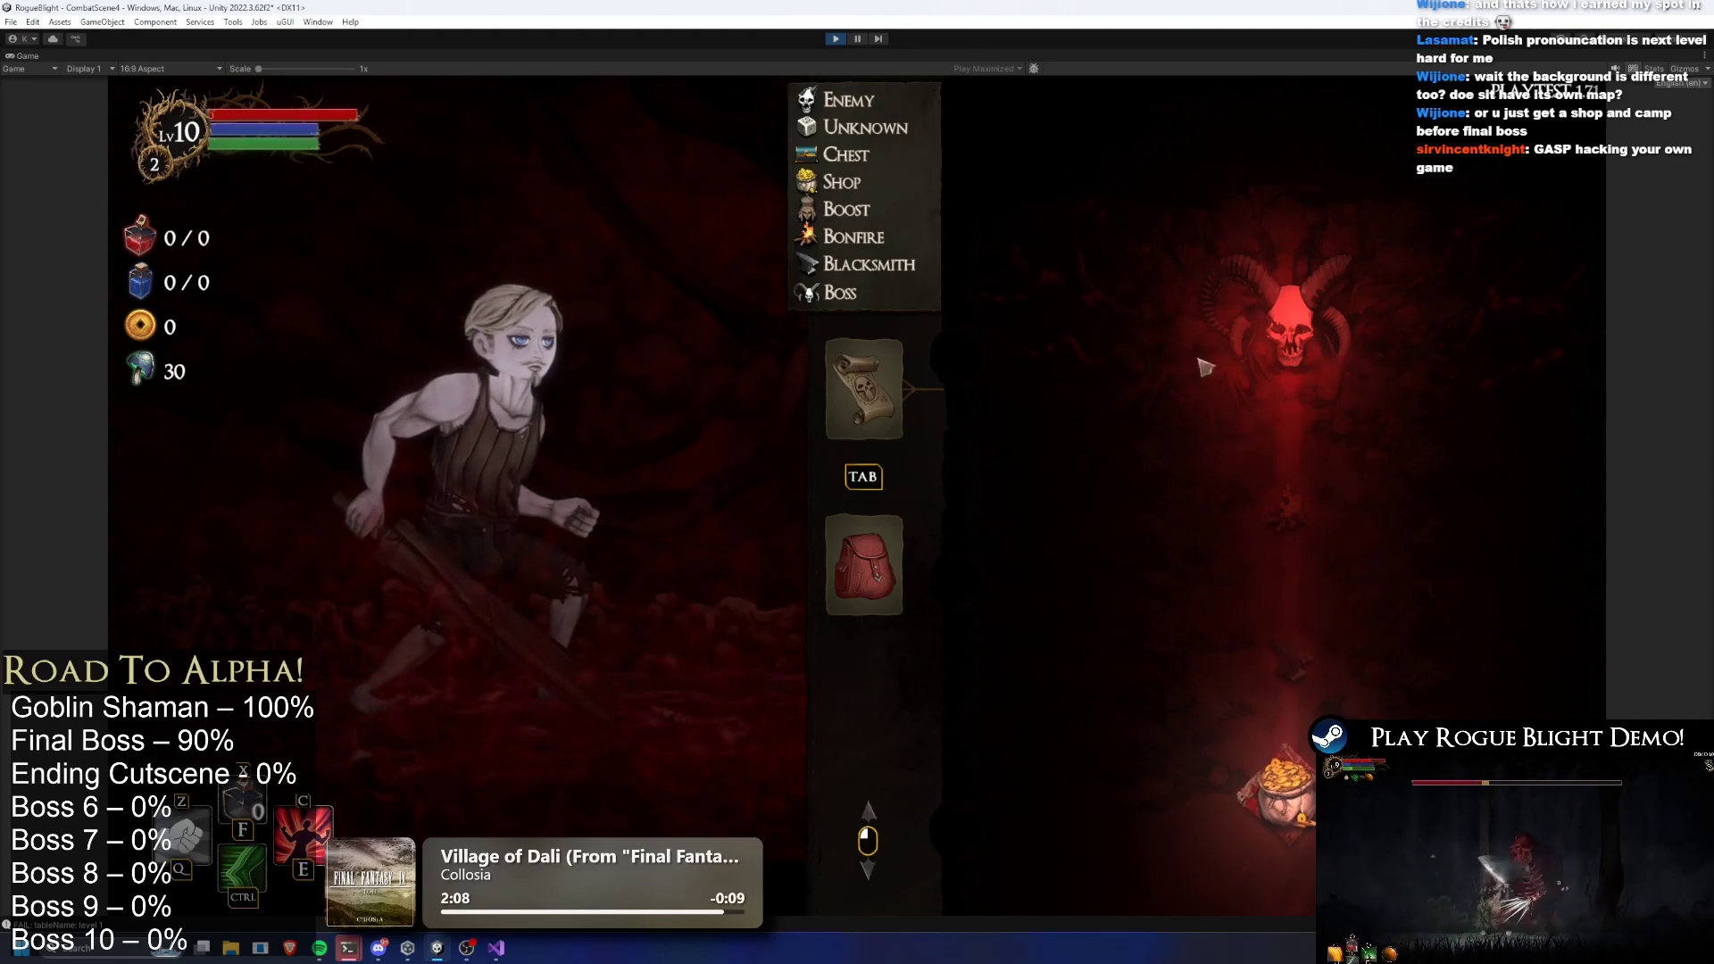
# Toggle between the equipment and map legend views, then stop the game
pyautogui.scroll(-1, 1383, 288)
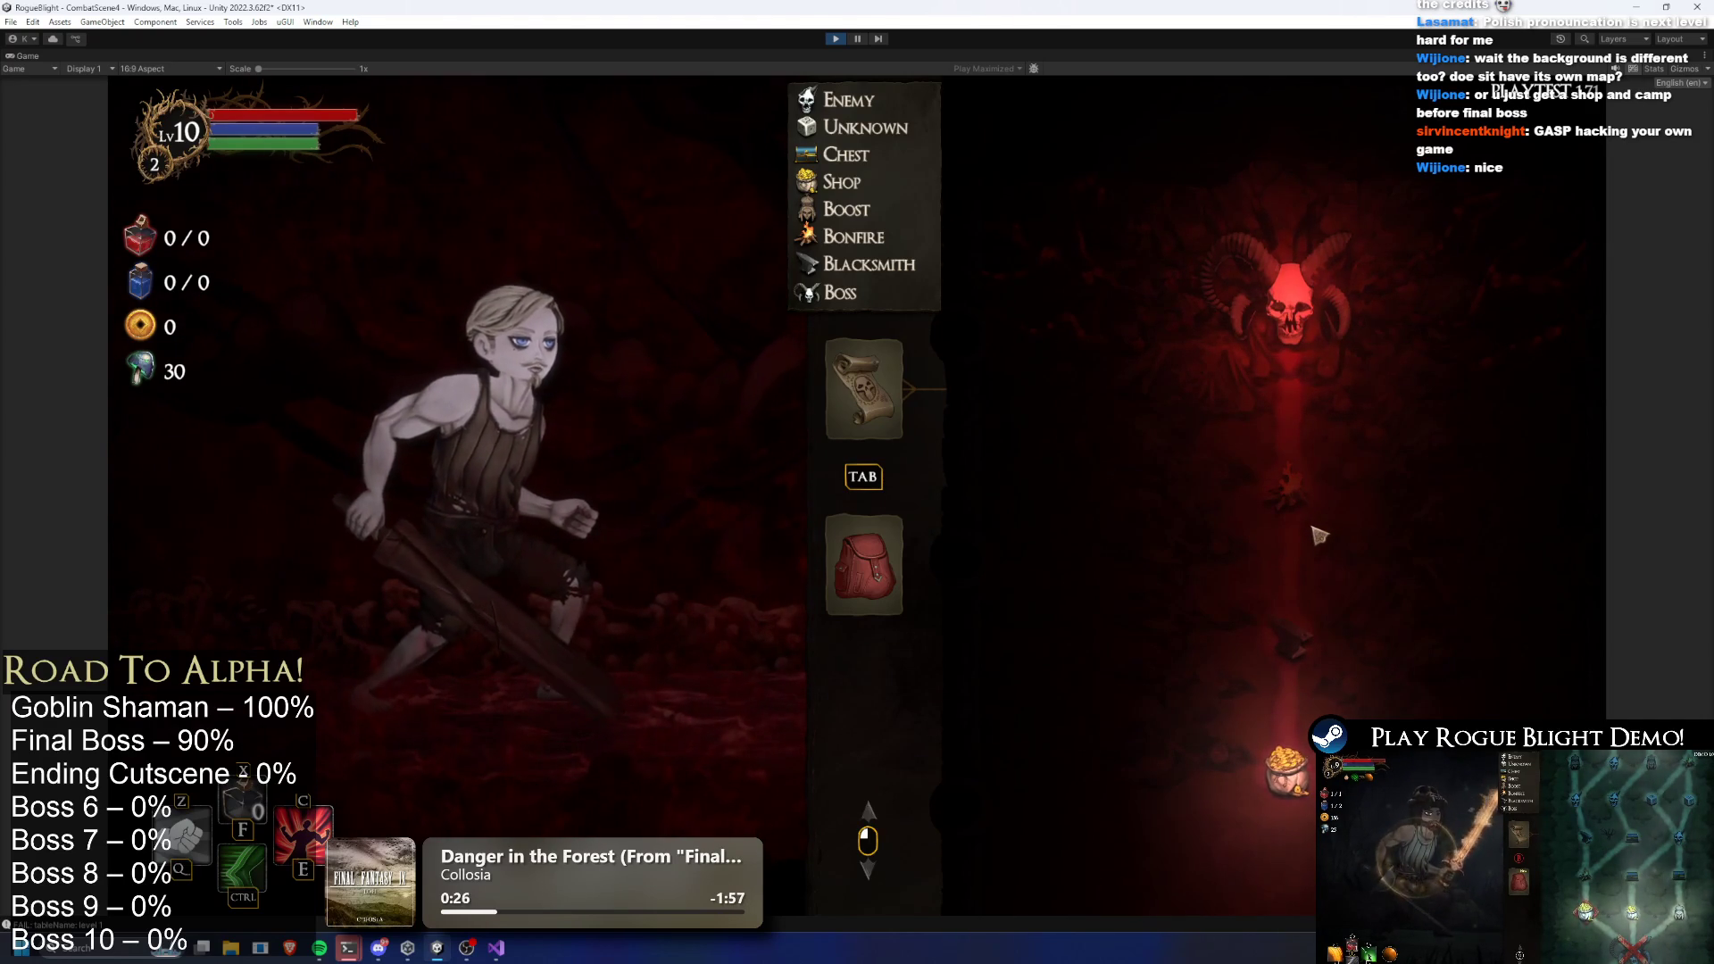
pyautogui.click(865, 384)
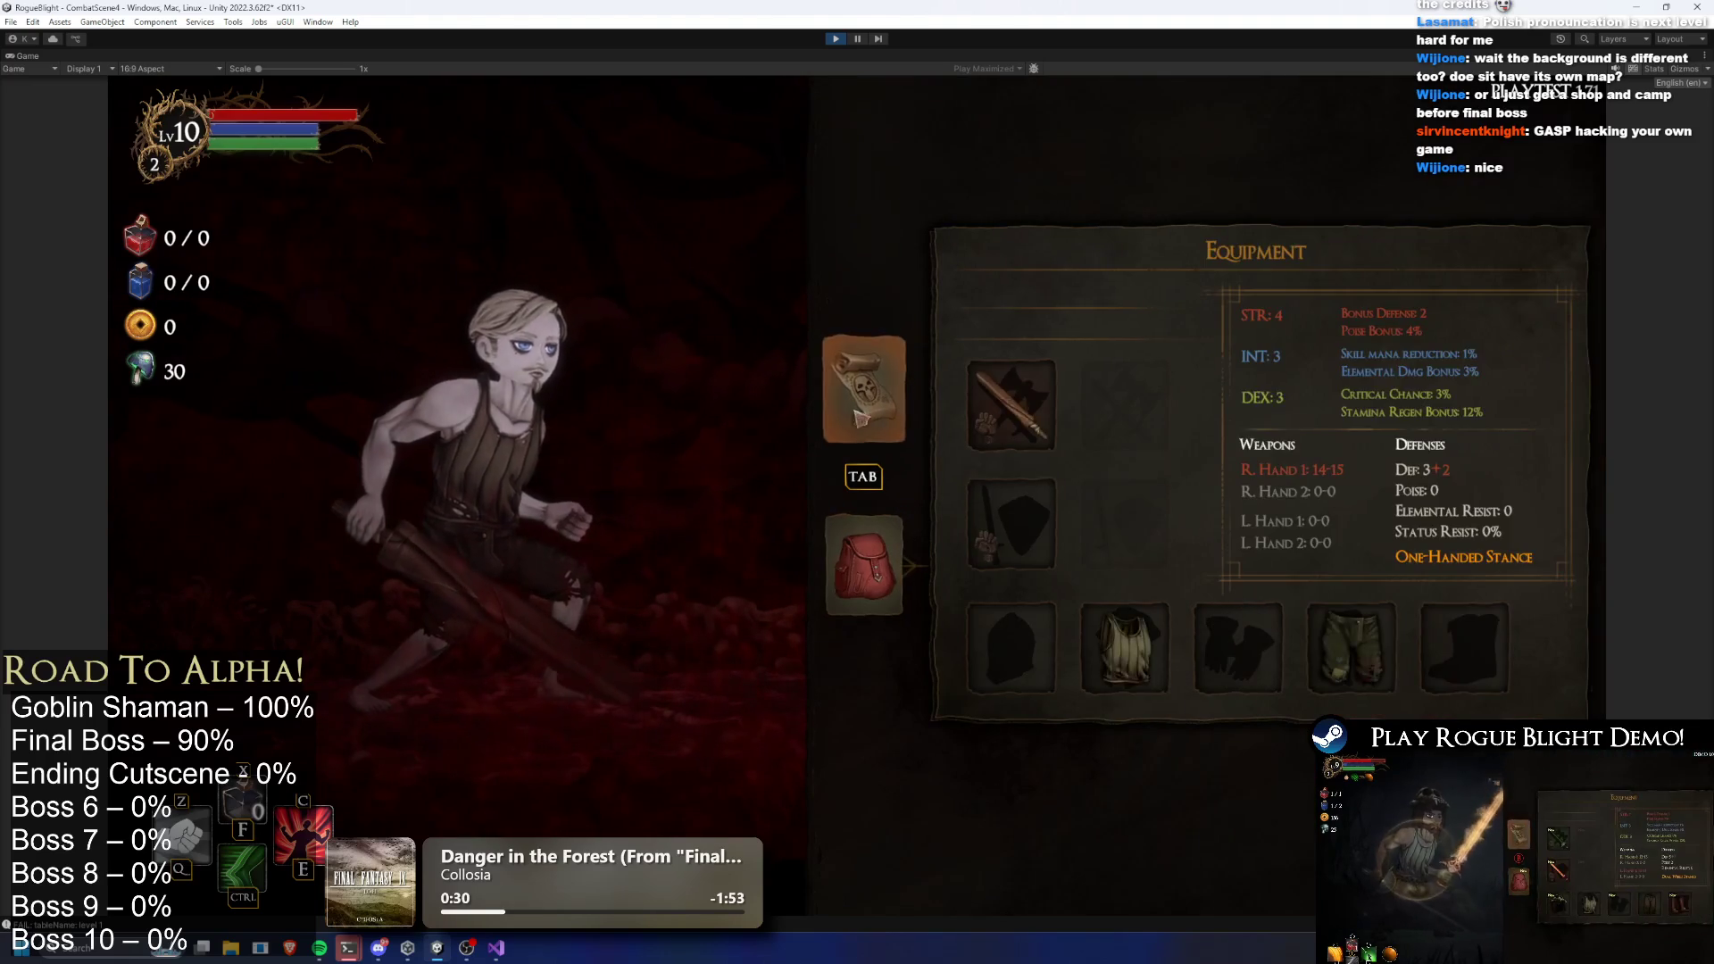
pyautogui.click(865, 384)
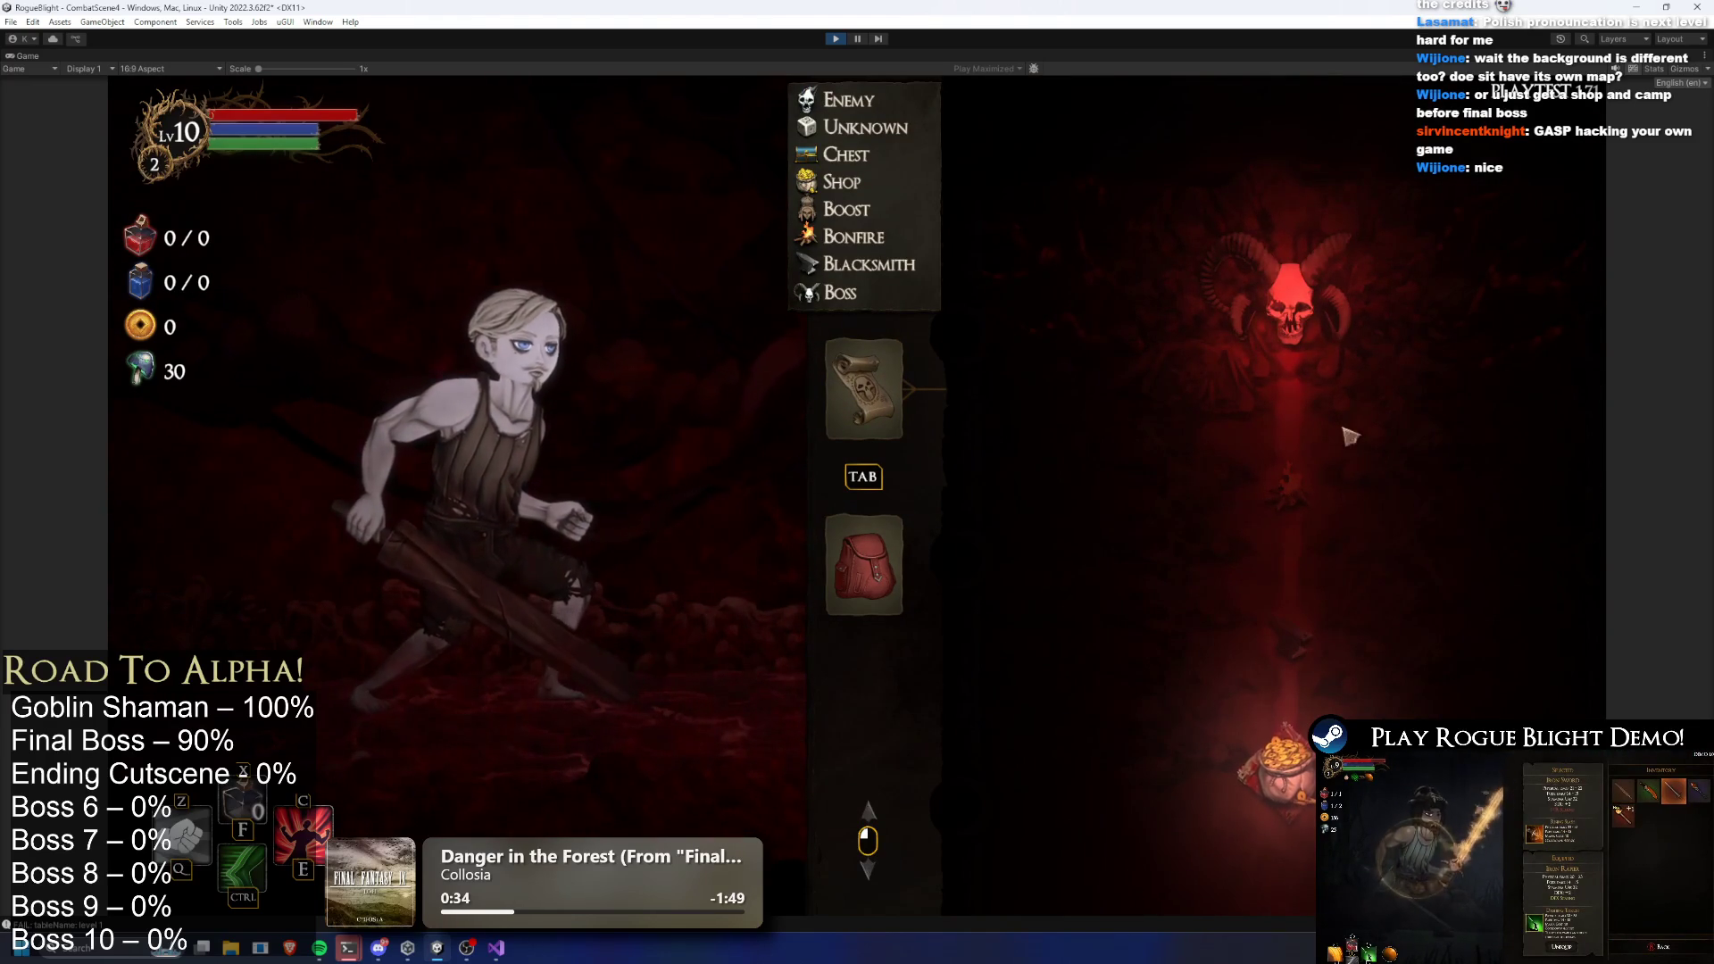
pyautogui.click(864, 564)
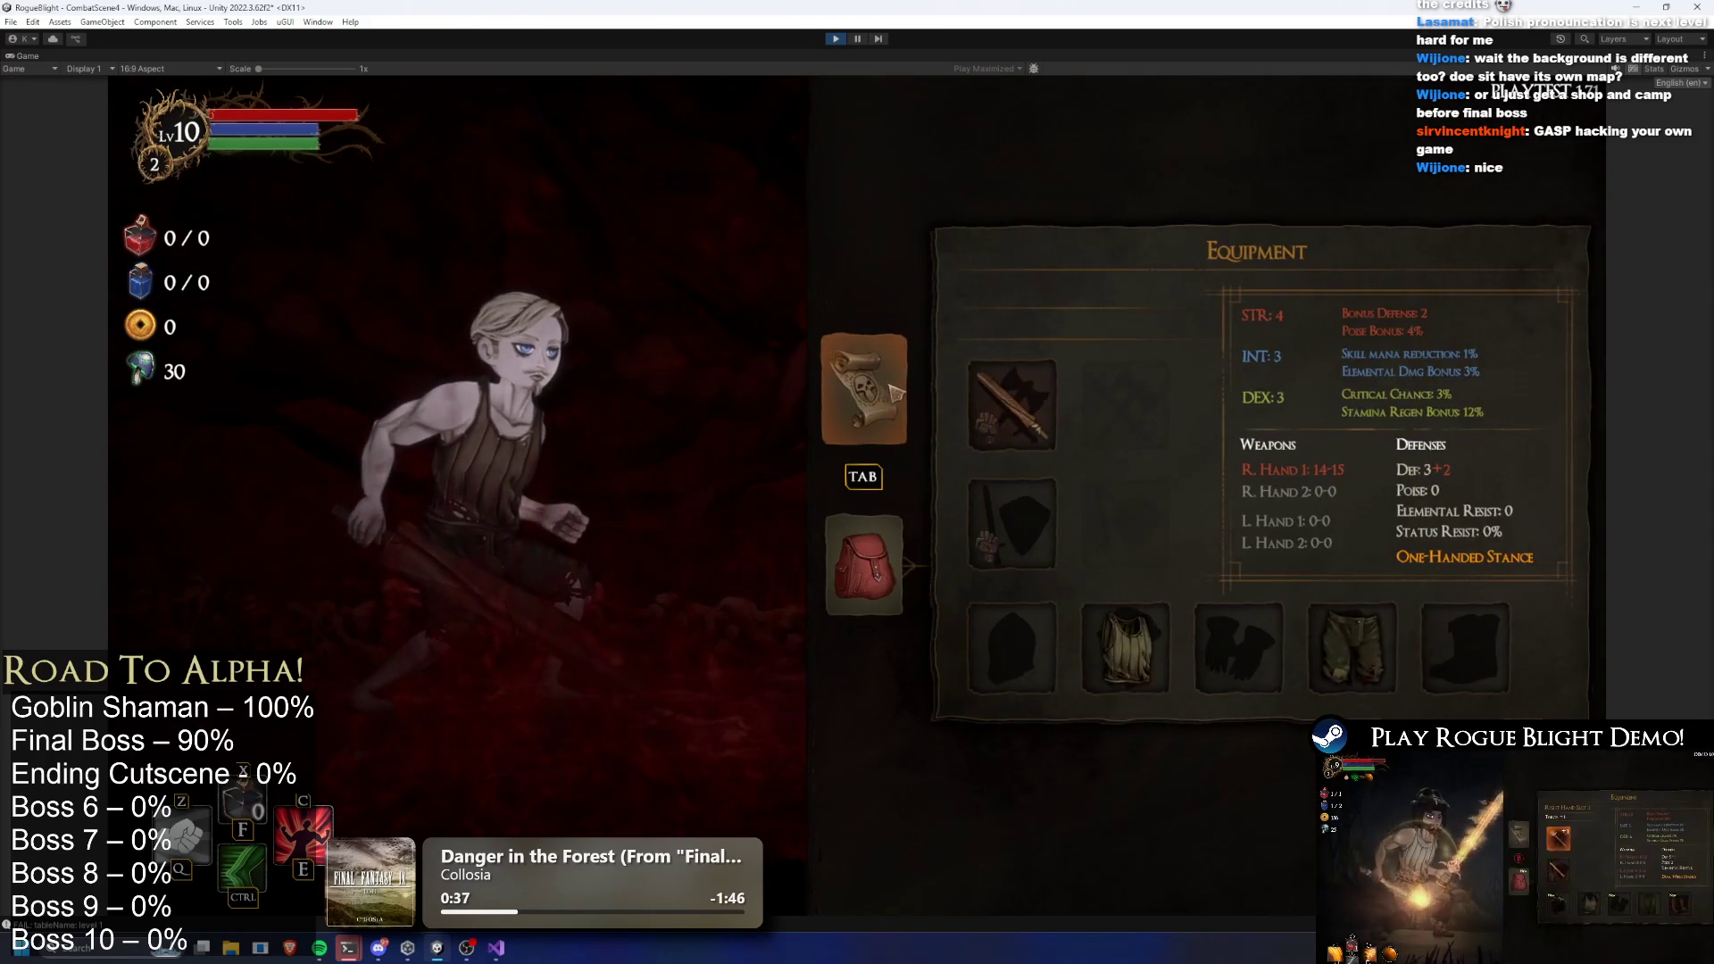
pyautogui.click(898, 406)
pyautogui.click(829, 44)
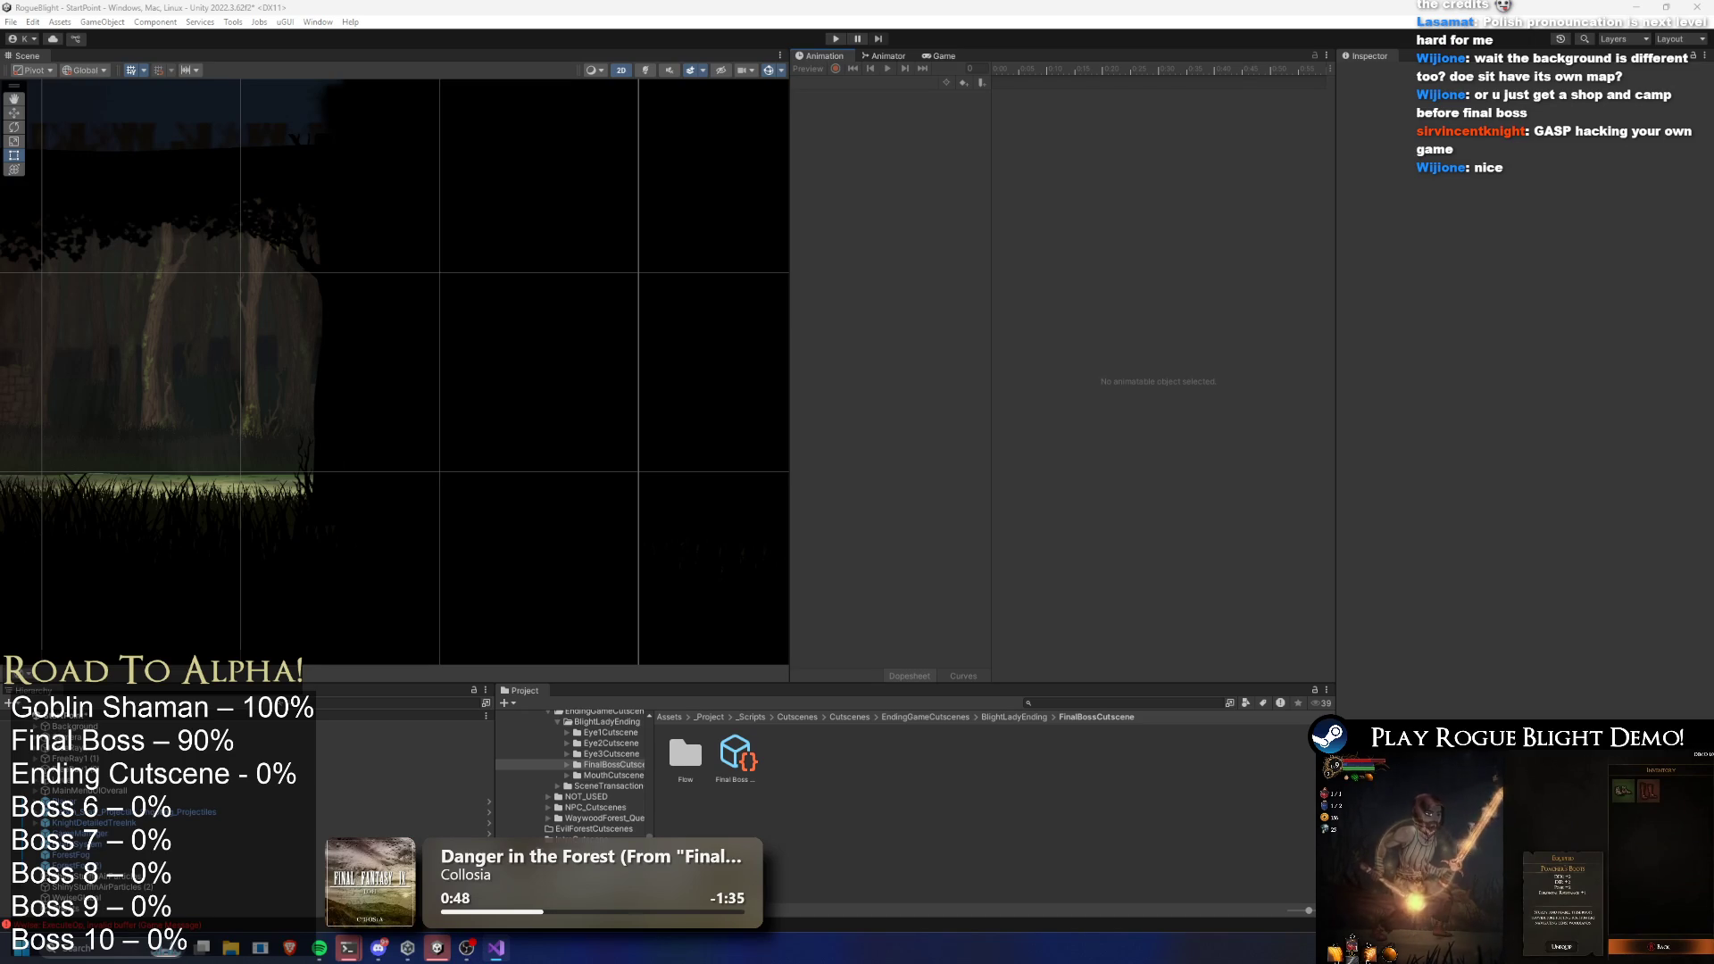
# Search for and open the final boss prefab, collapsing its Cutscene Enemy Player settings
pyautogui.click(736, 761)
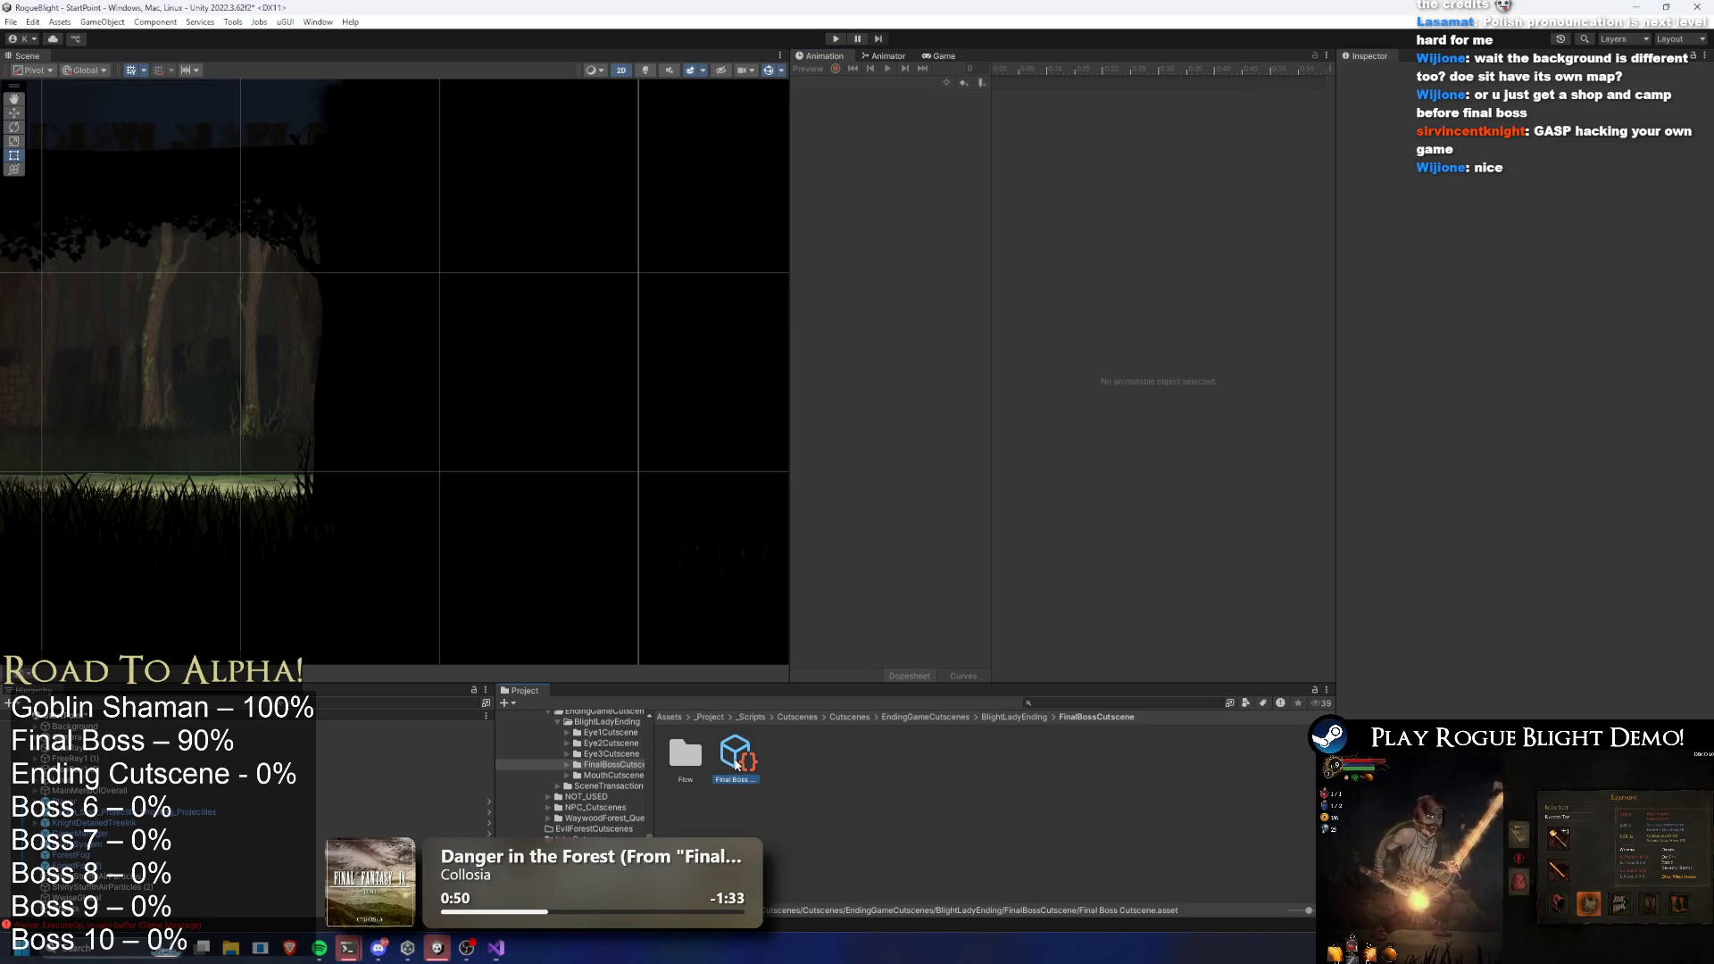
pyautogui.click(1129, 709)
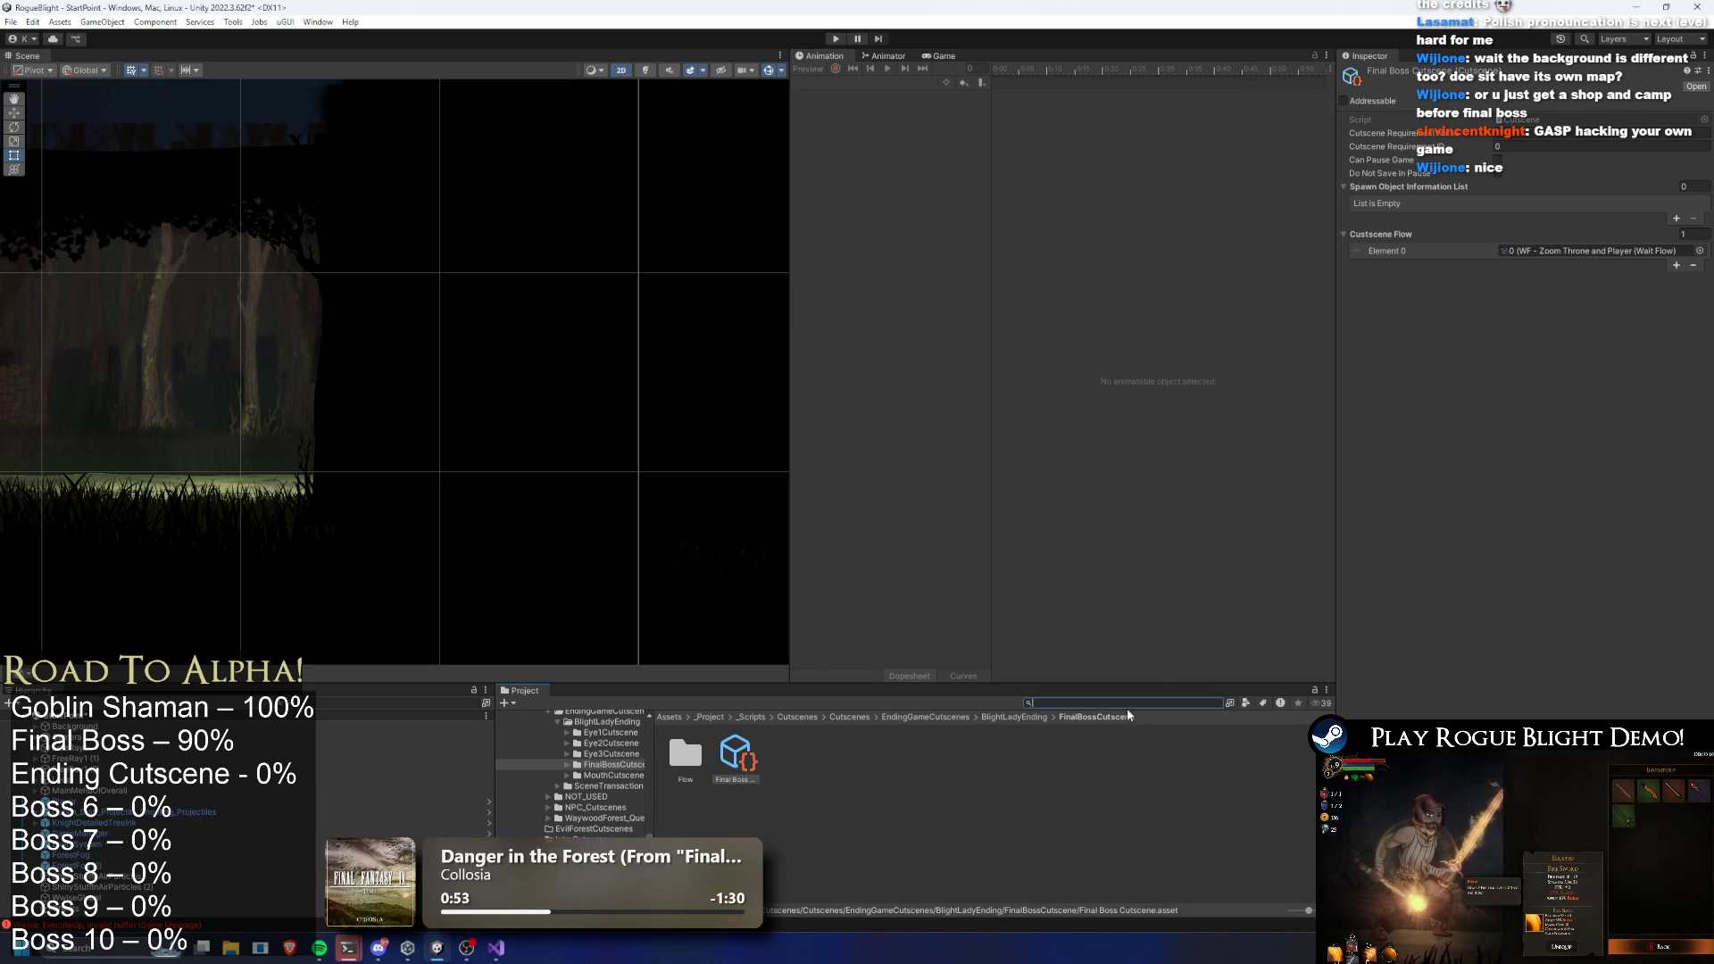
pyautogui.write('final boss prefa')
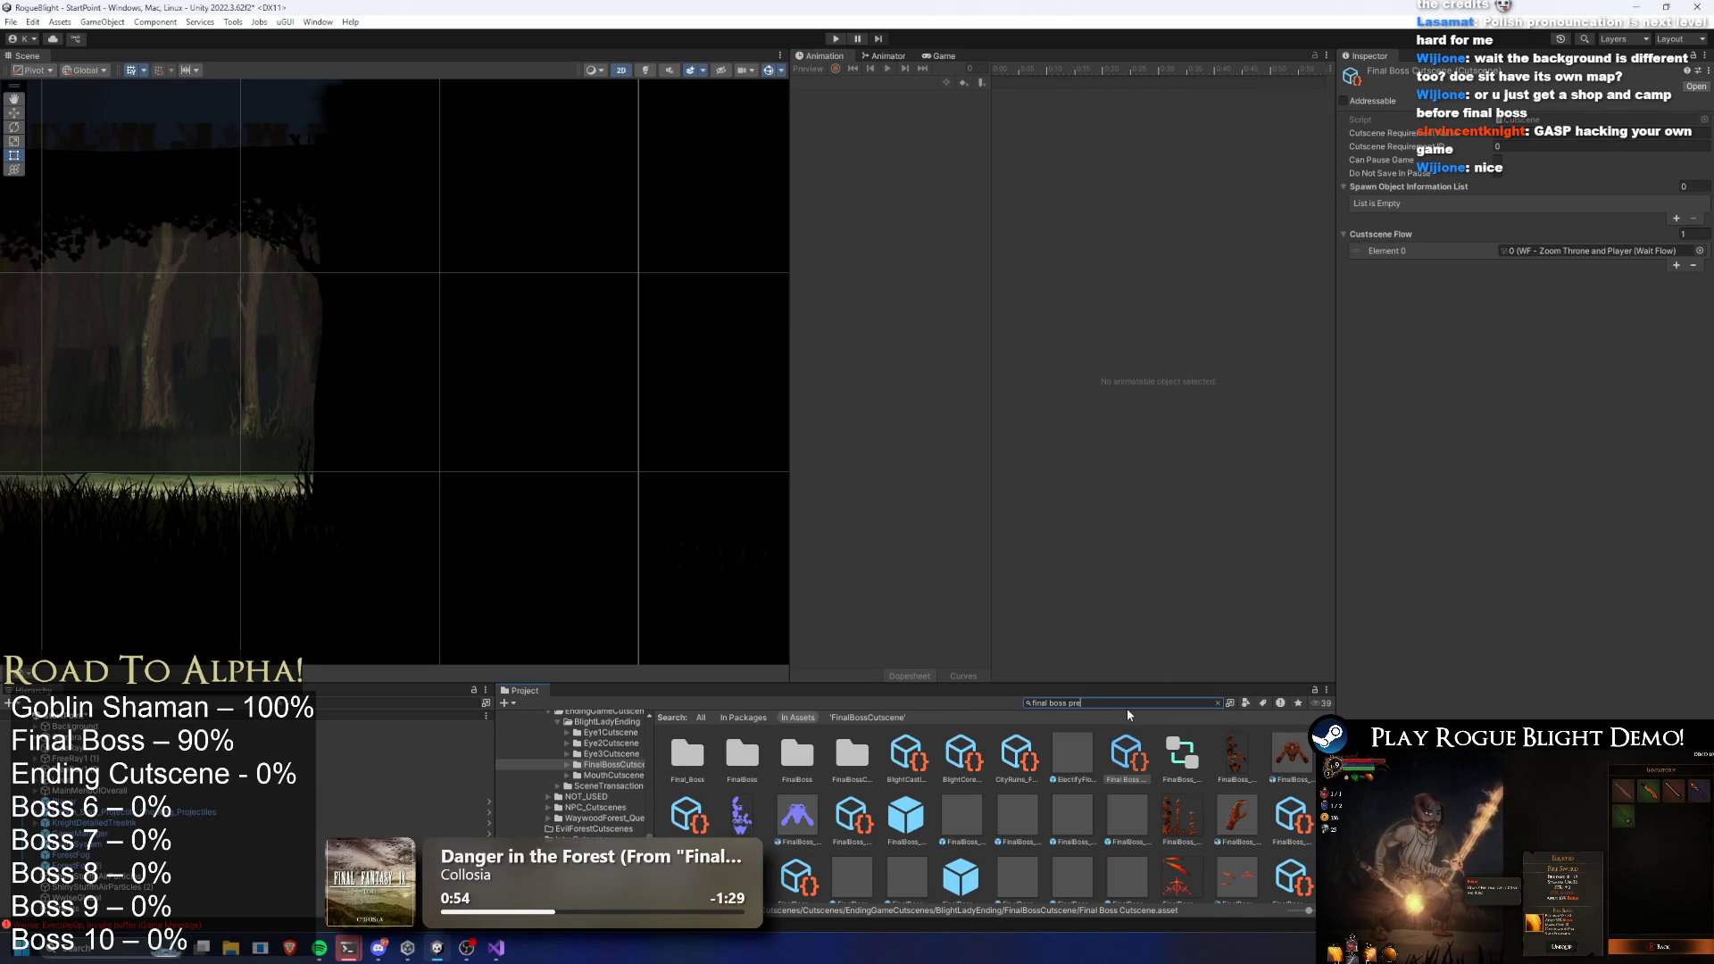
pyautogui.press('Down')
pyautogui.press('Return')
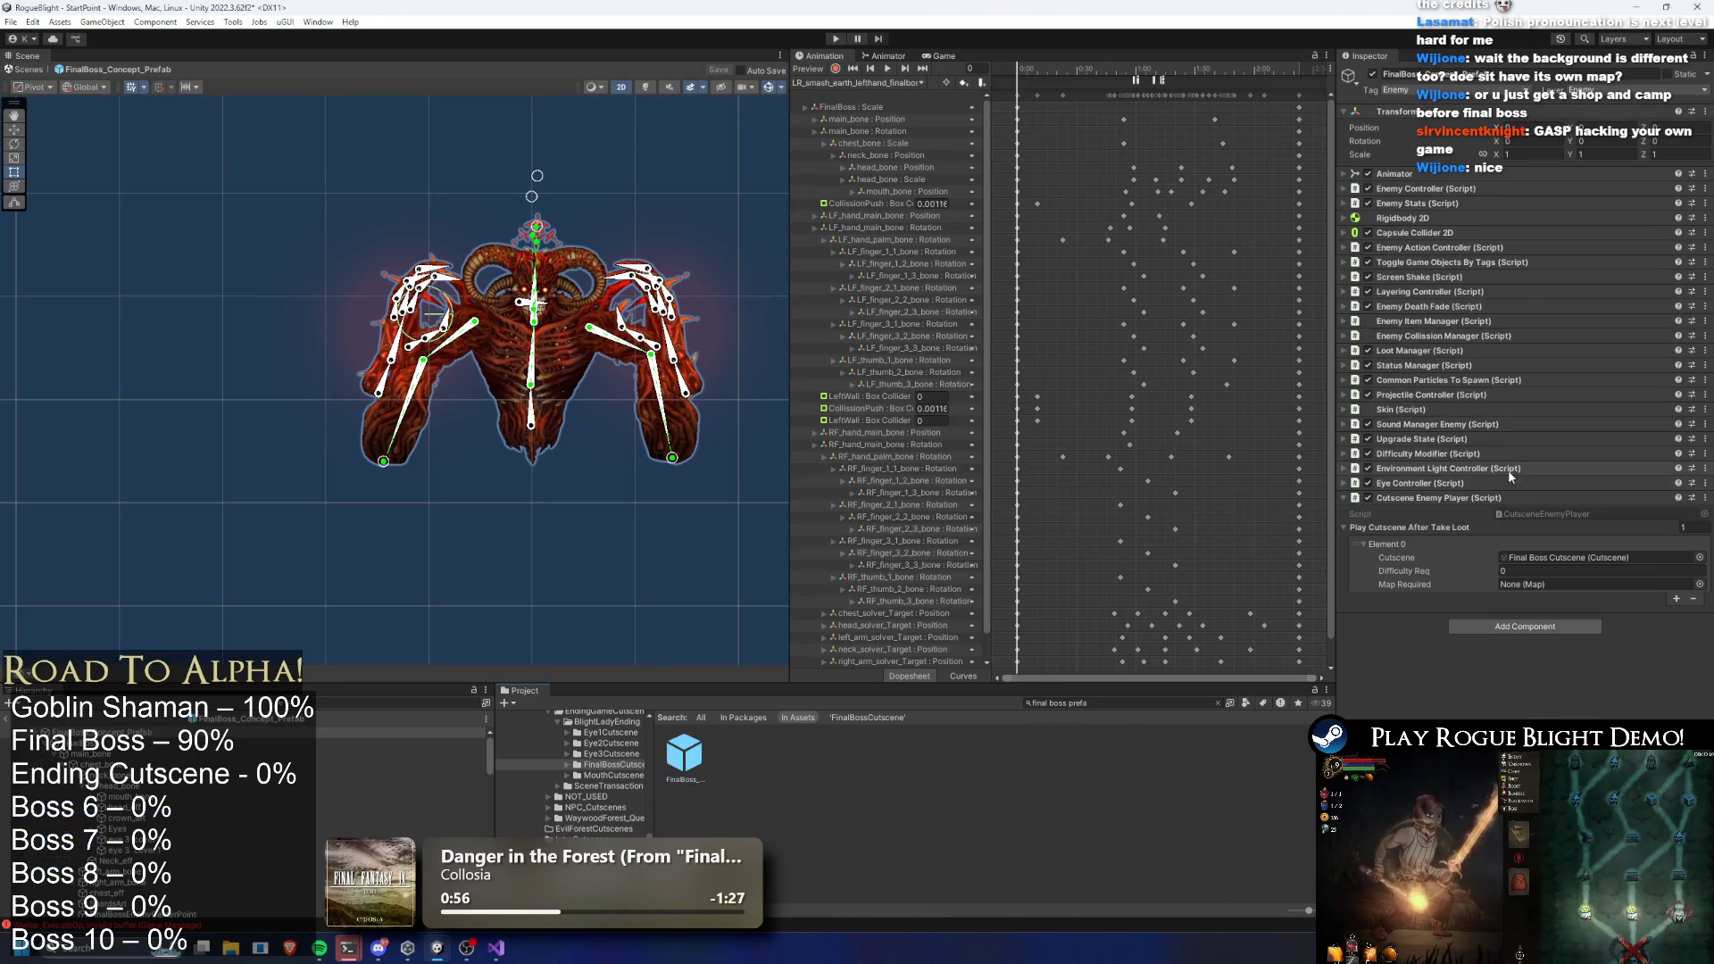
pyautogui.click(1459, 502)
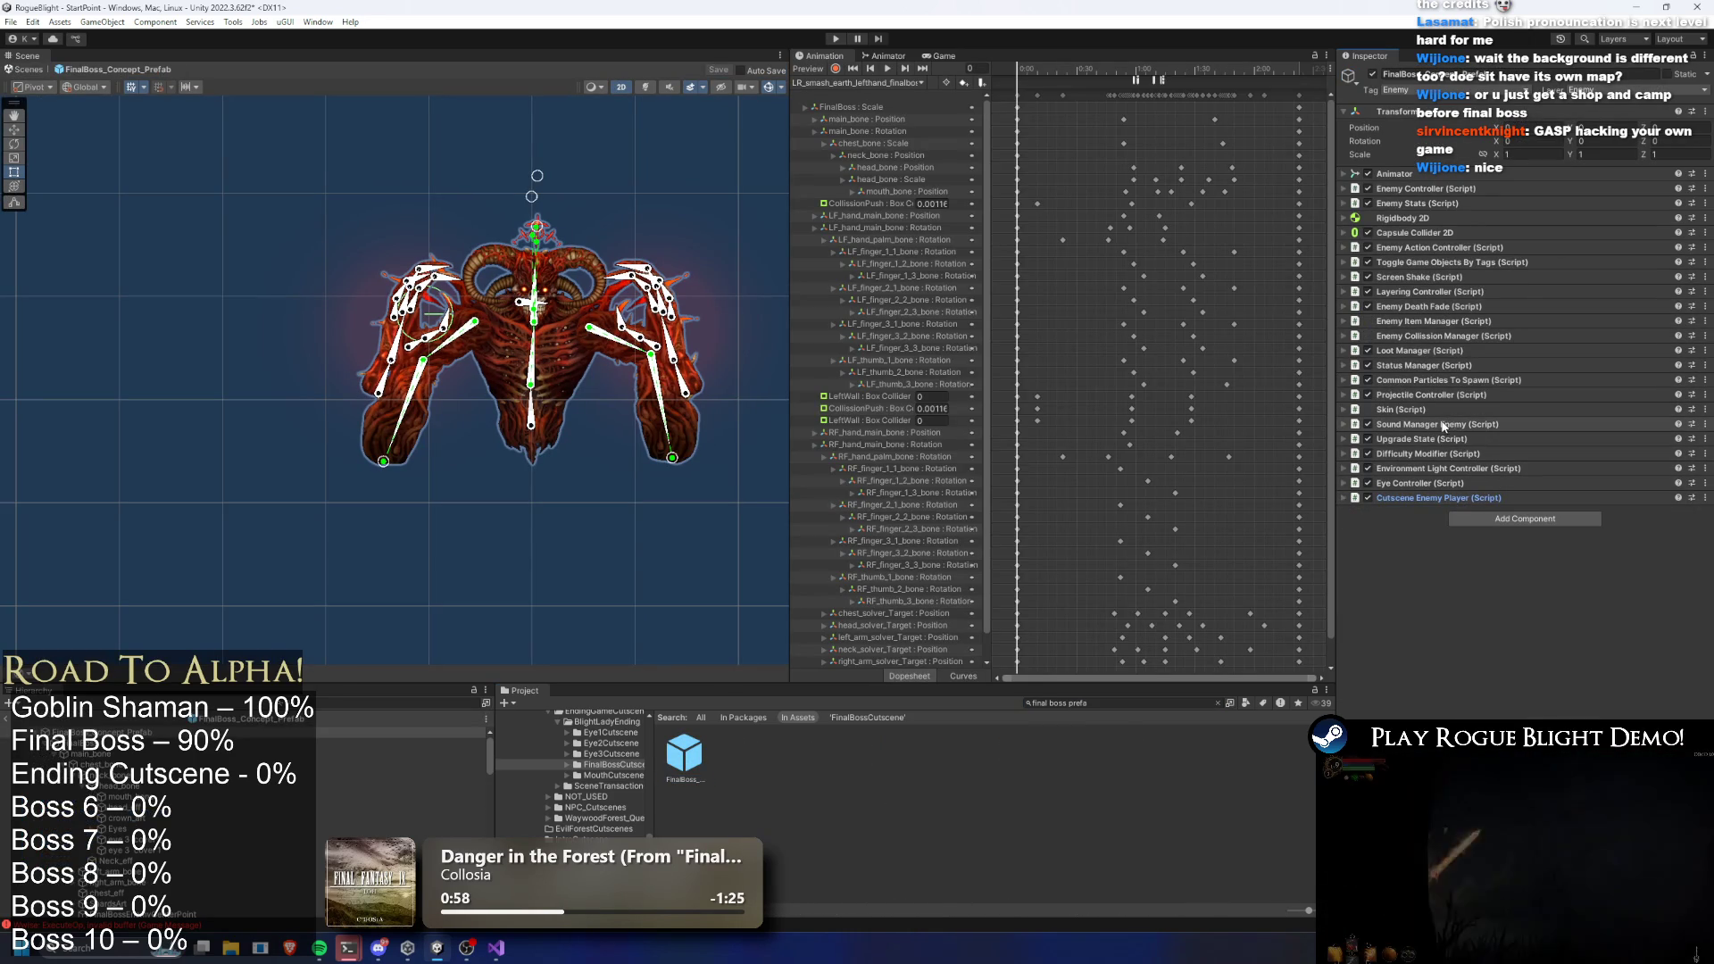
# Set the Loot Manager's Gold Range X and Y to 0 and start Play Mode despite the warning
pyautogui.click(1450, 351)
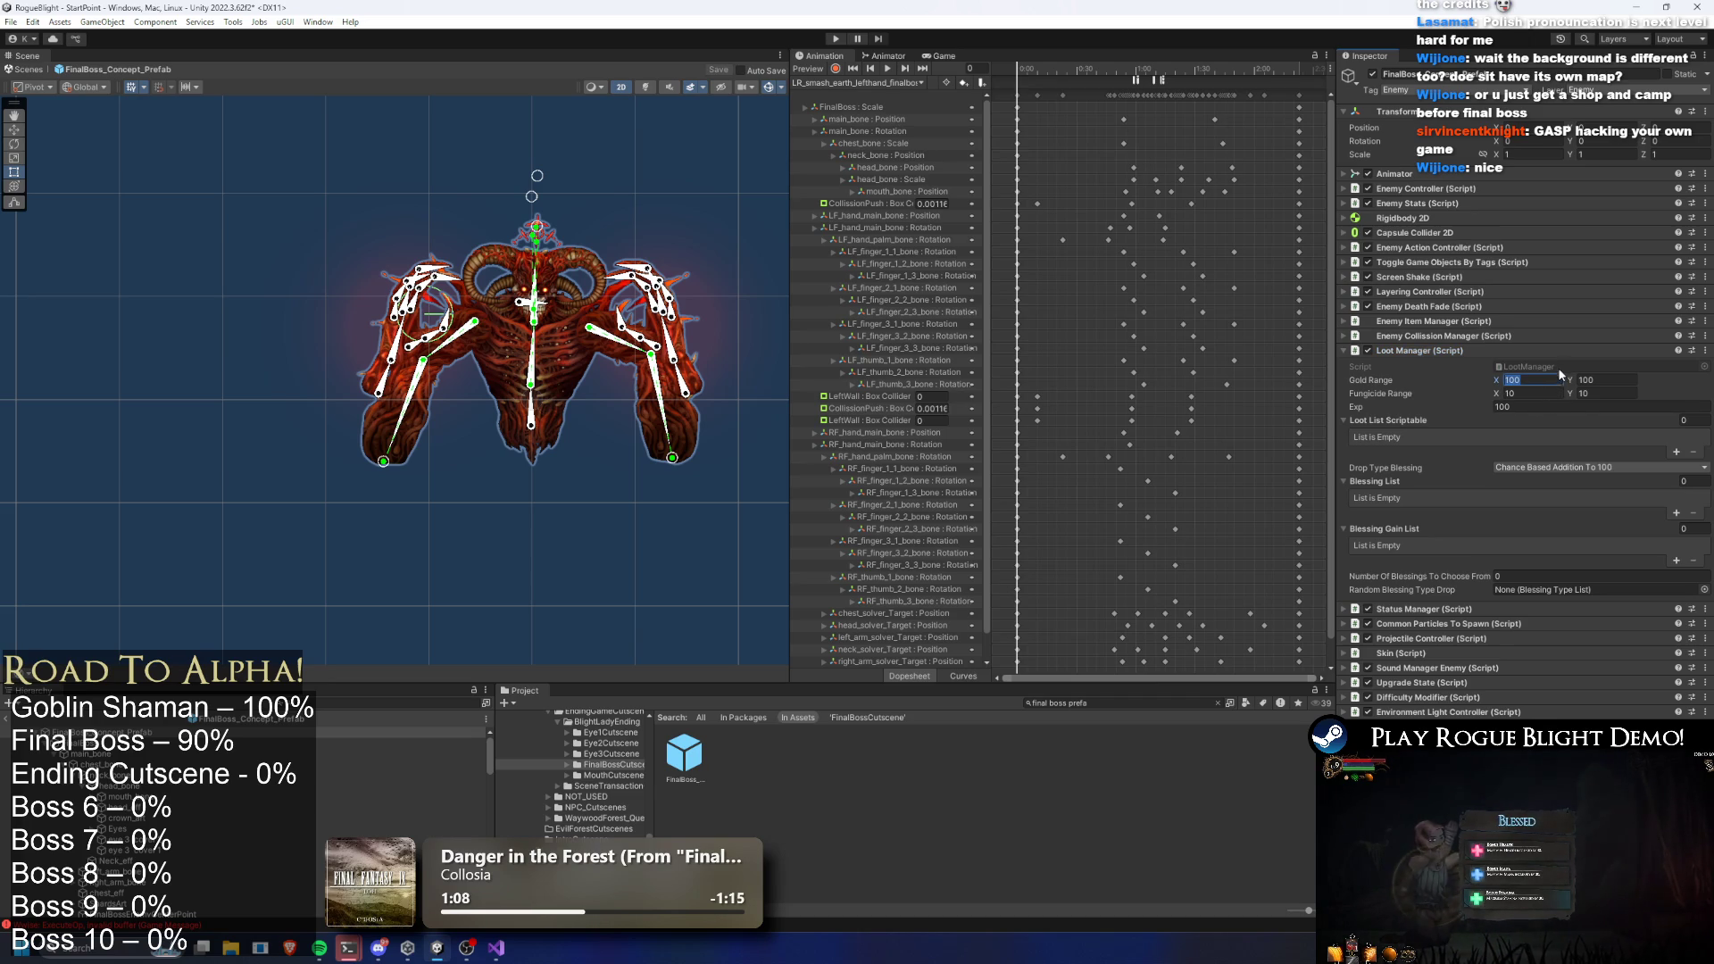
pyautogui.write('0')
pyautogui.press('Tab')
pyautogui.write('0')
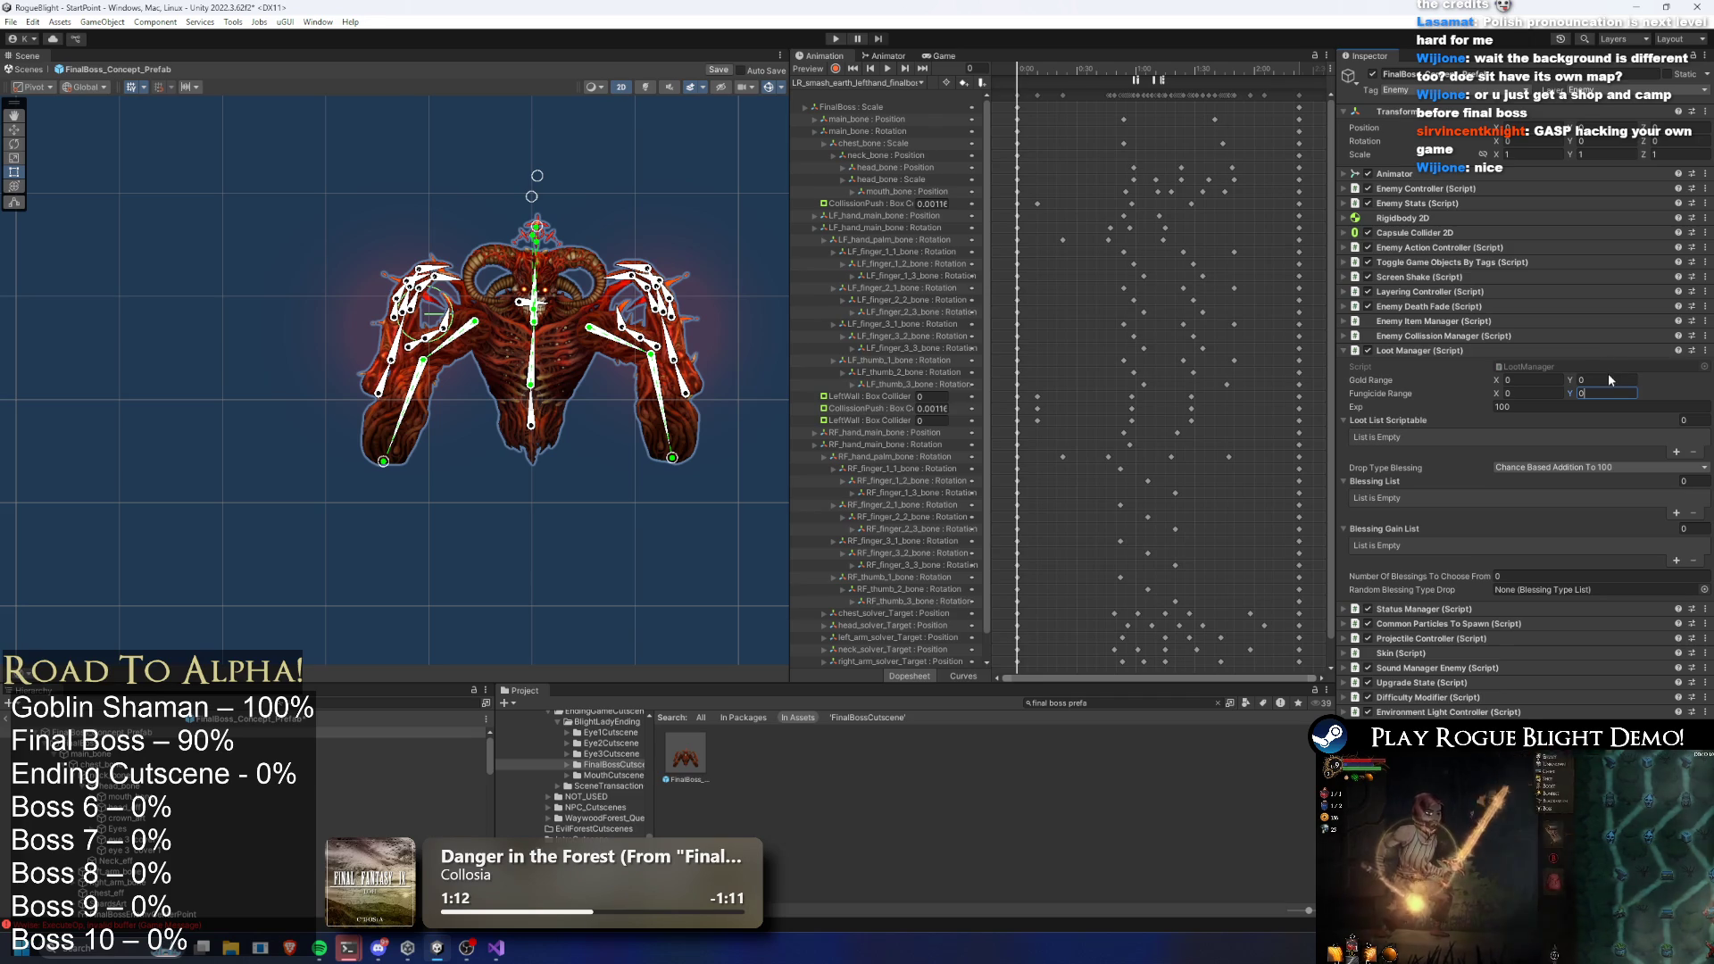
pyautogui.click(839, 41)
pyautogui.press('Return')
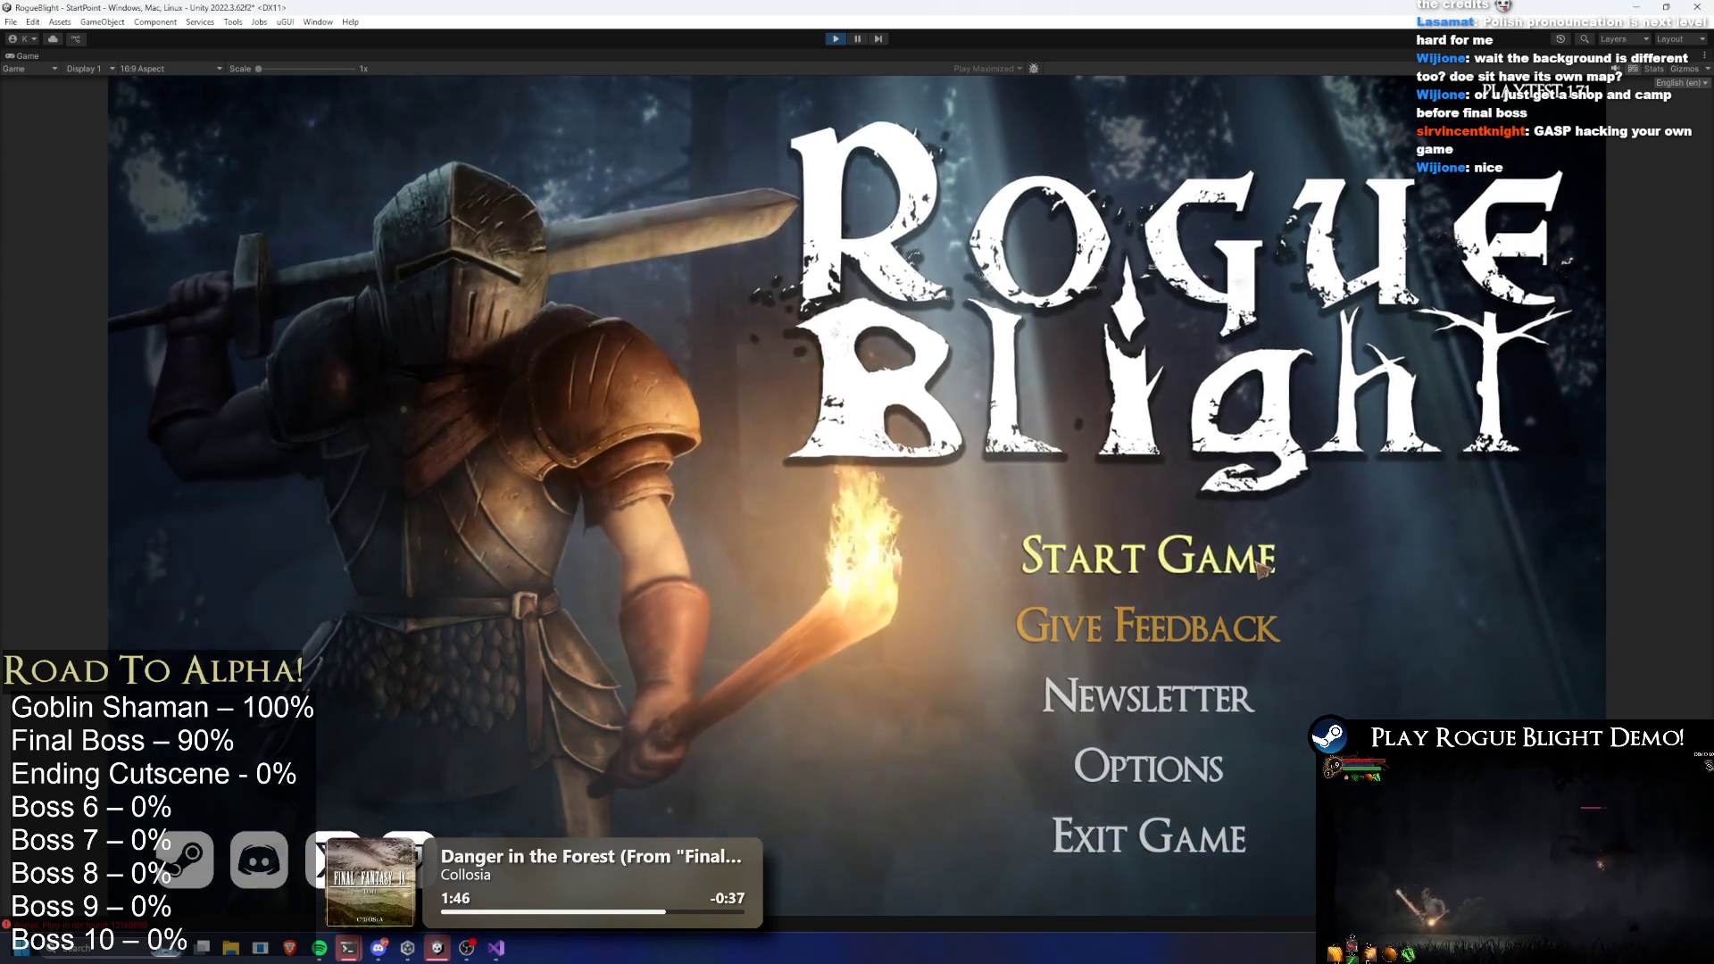
# Start a new game in the first save slot, then stop Play Mode
pyautogui.click(1149, 556)
pyautogui.click(1228, 496)
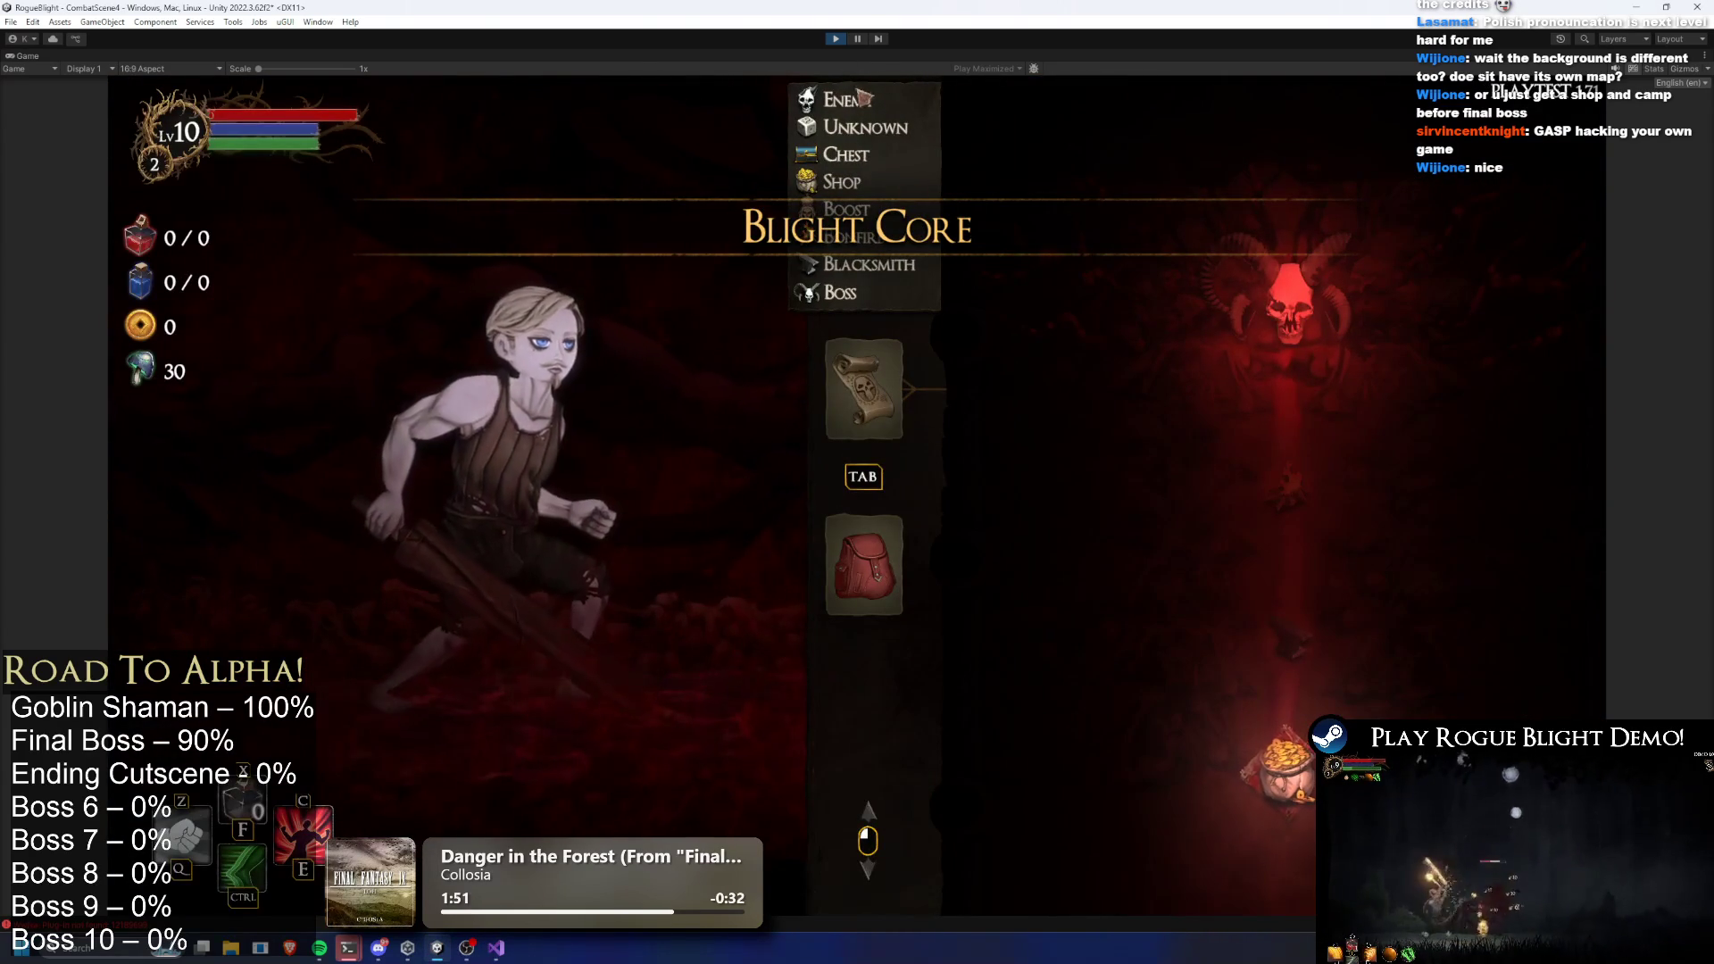
pyautogui.click(839, 40)
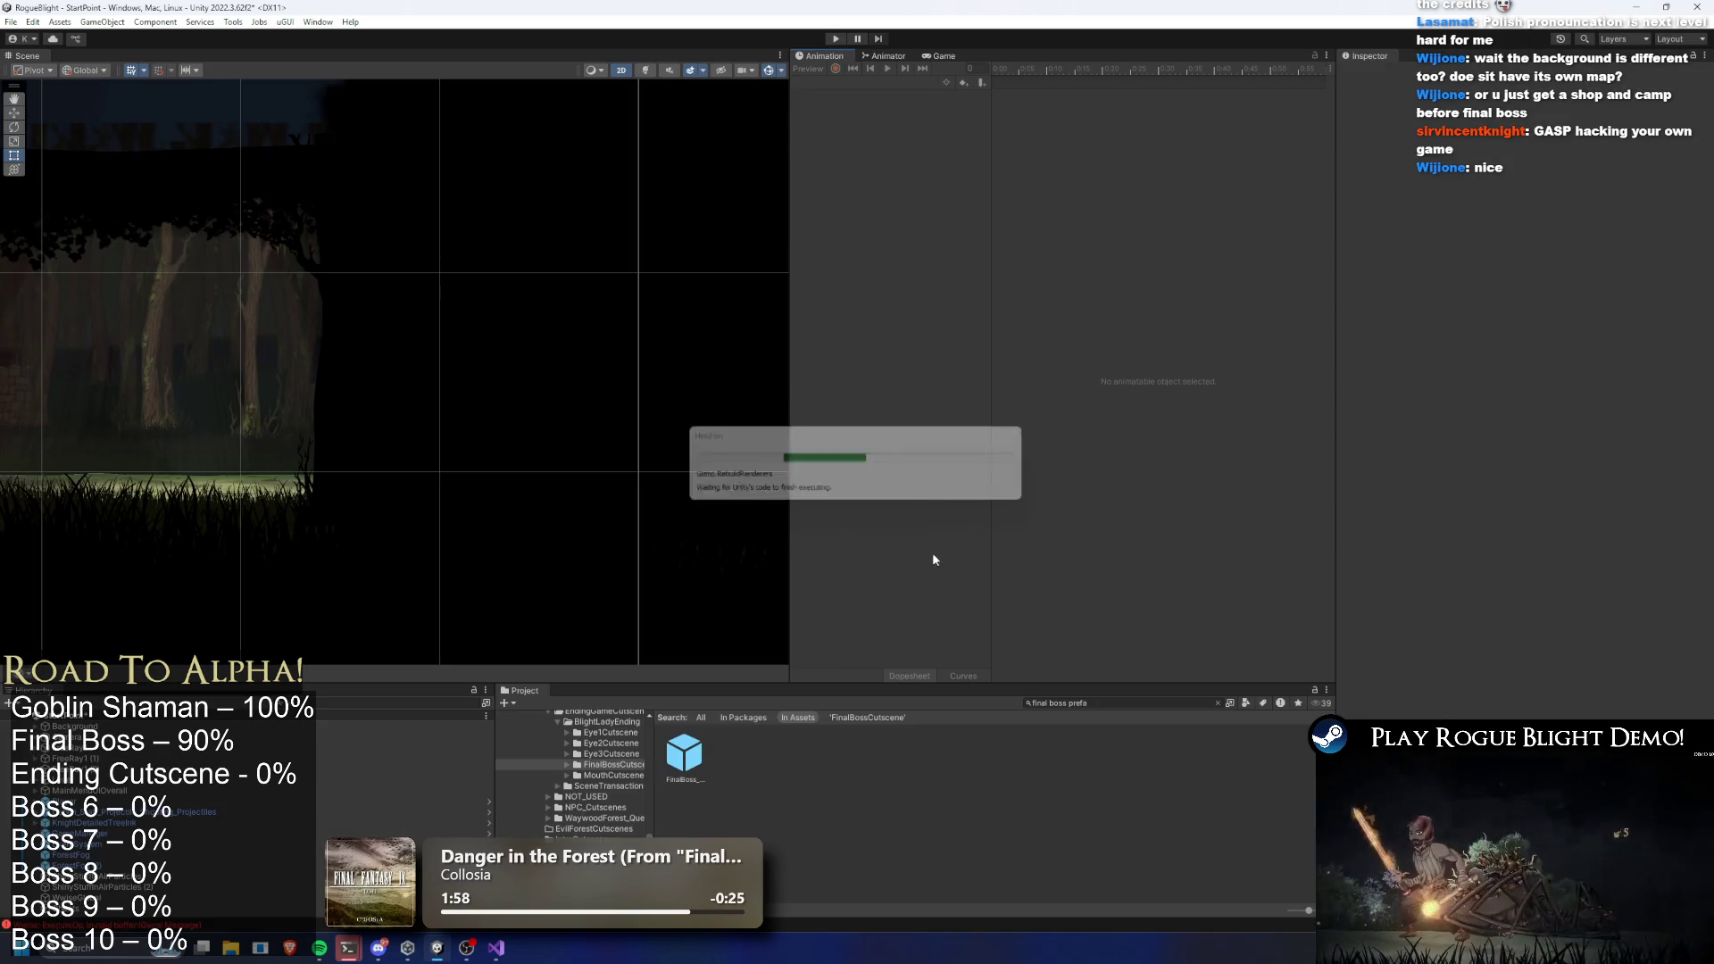
# Find BlightCore_Map and inspect its BoneFire, Blacksmith and other node assets
pyautogui.click(1131, 705)
pyautogui.write('blight core map')
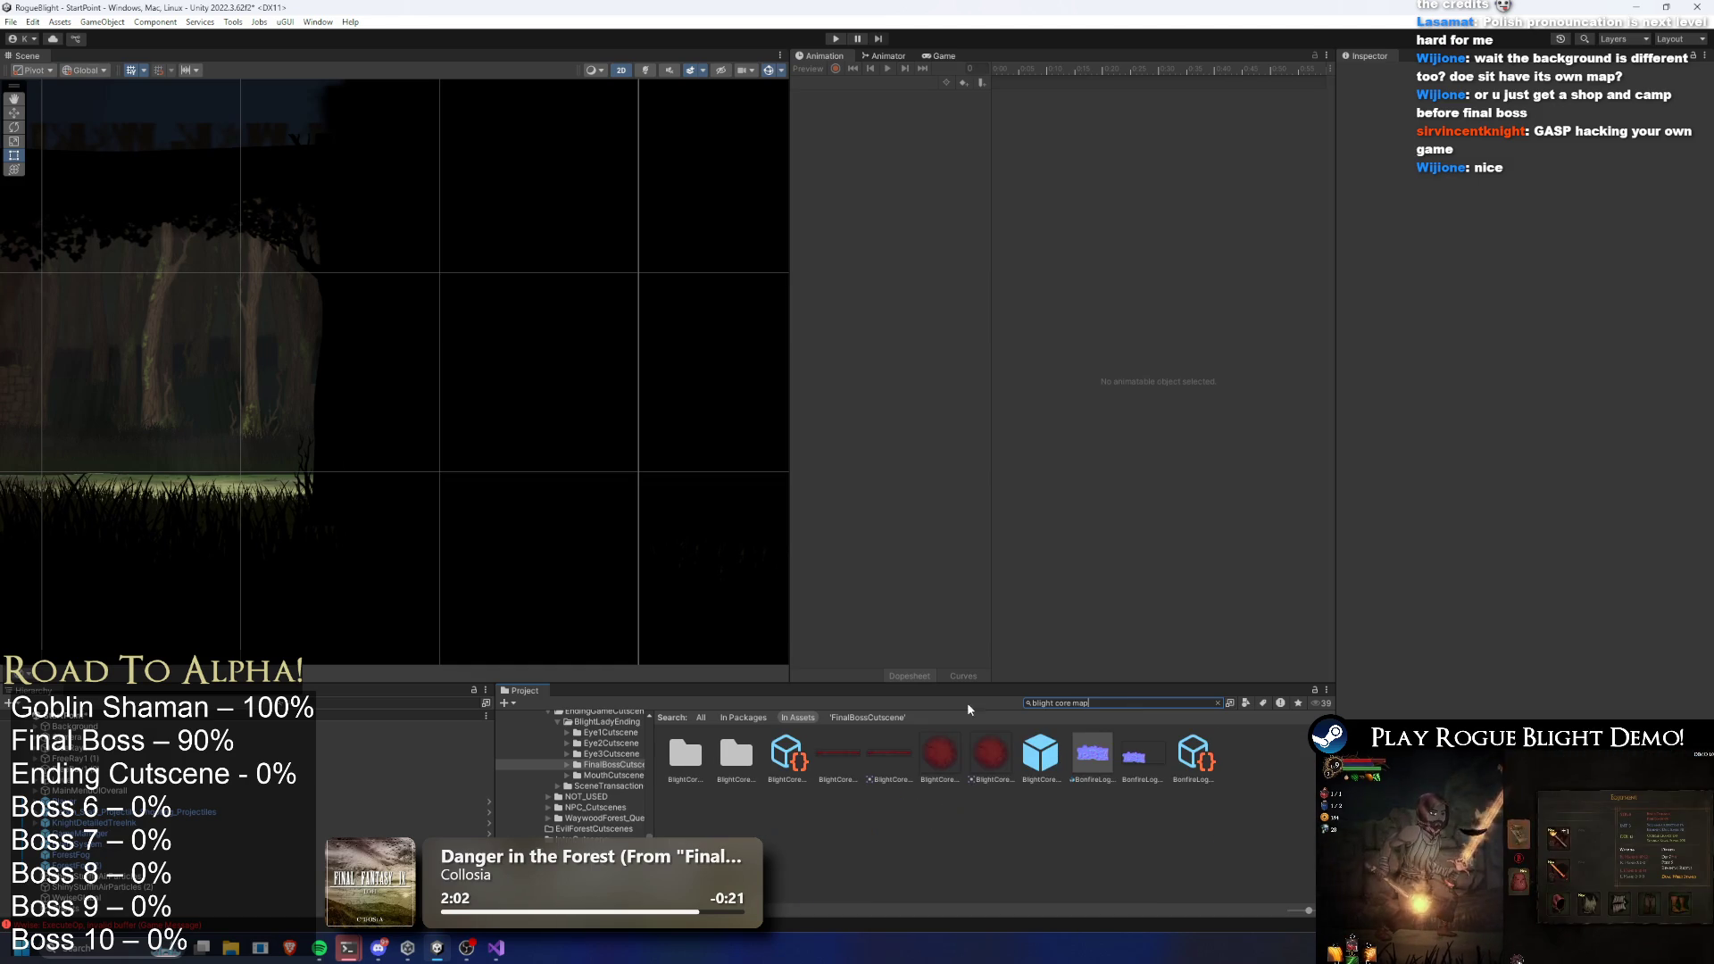
pyautogui.click(786, 754)
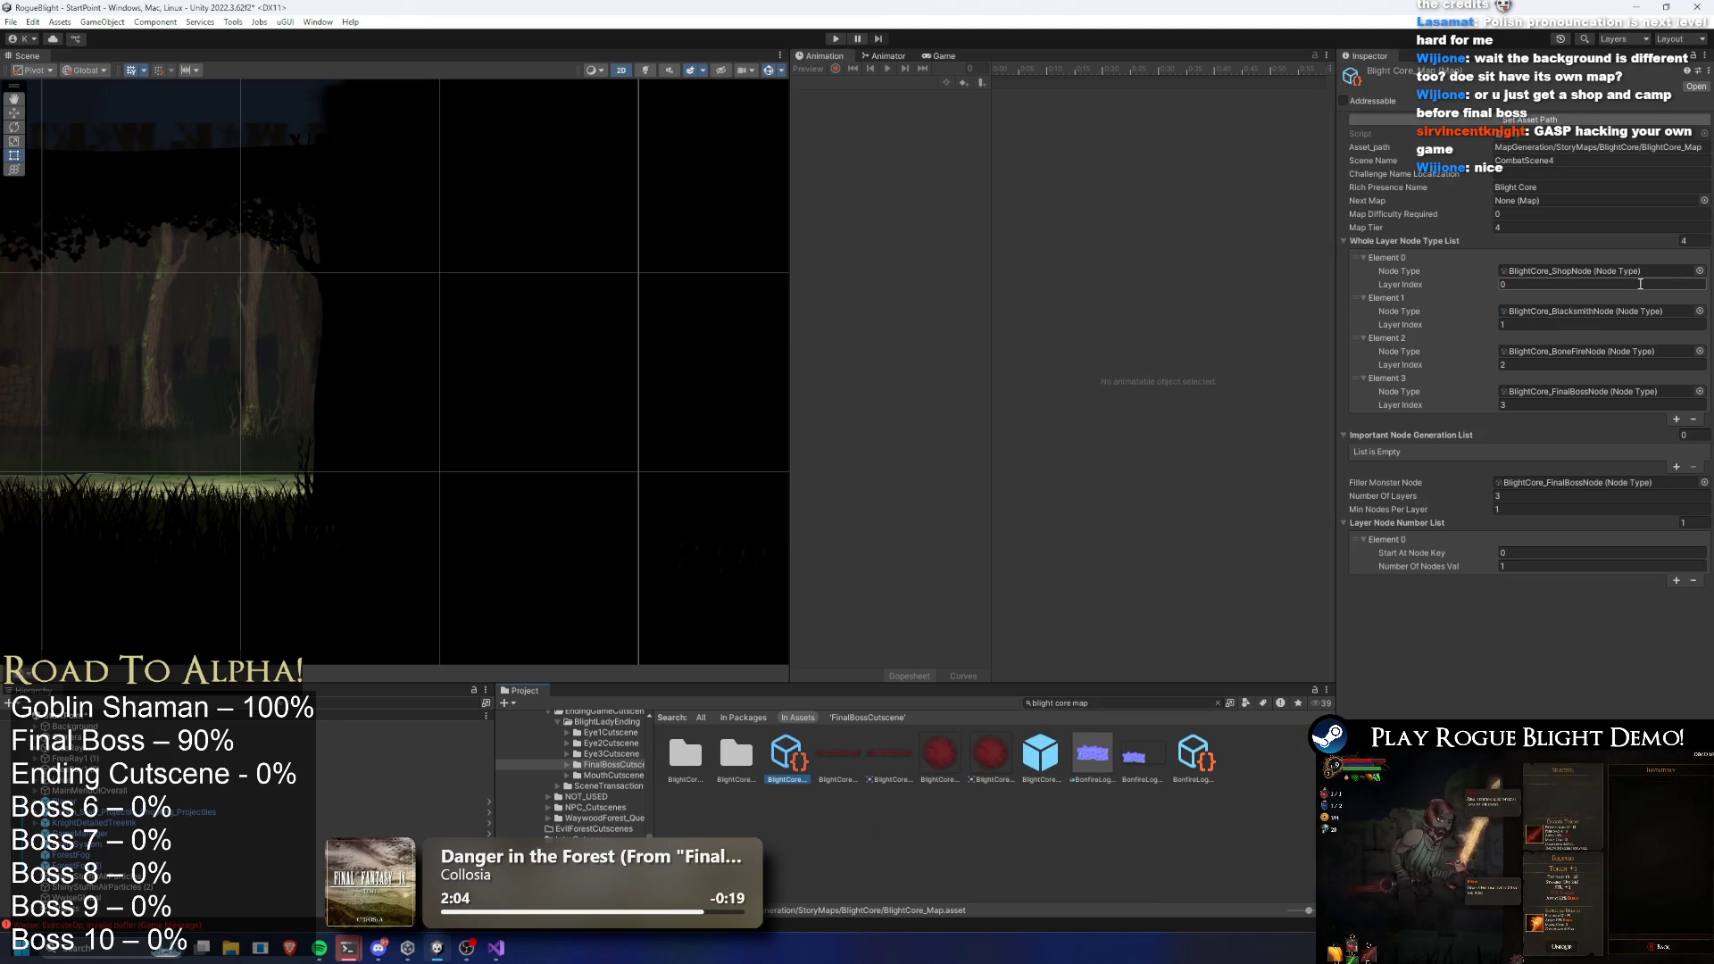
pyautogui.click(1600, 482)
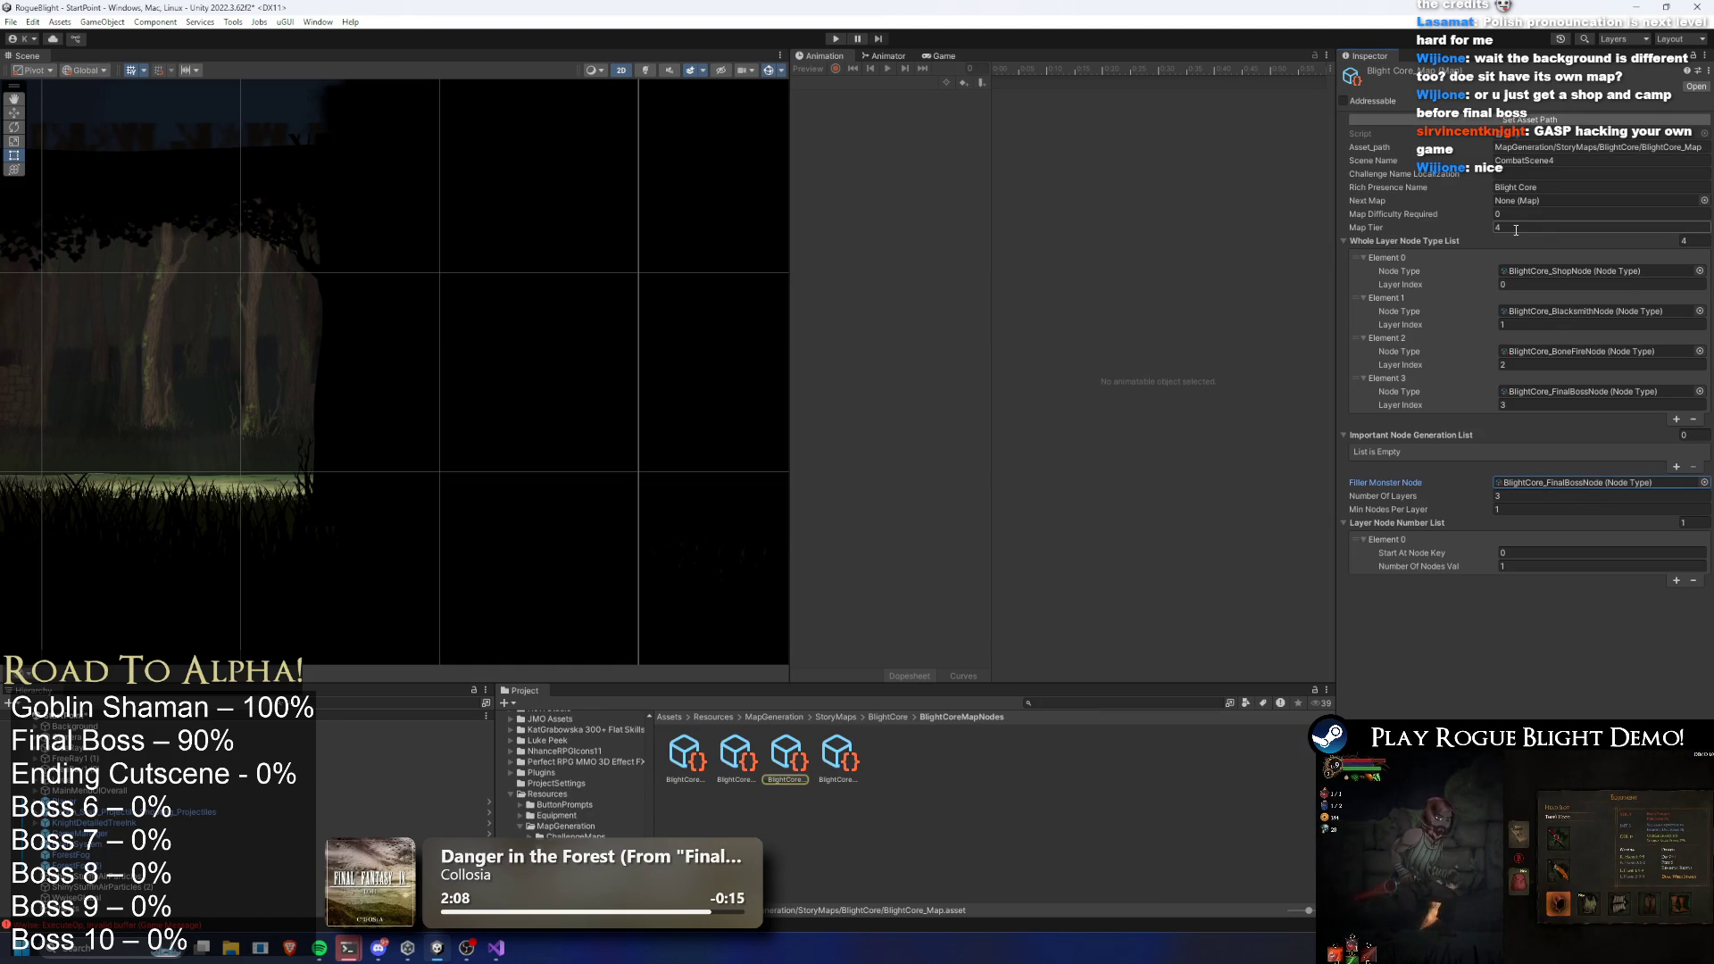
pyautogui.click(775, 757)
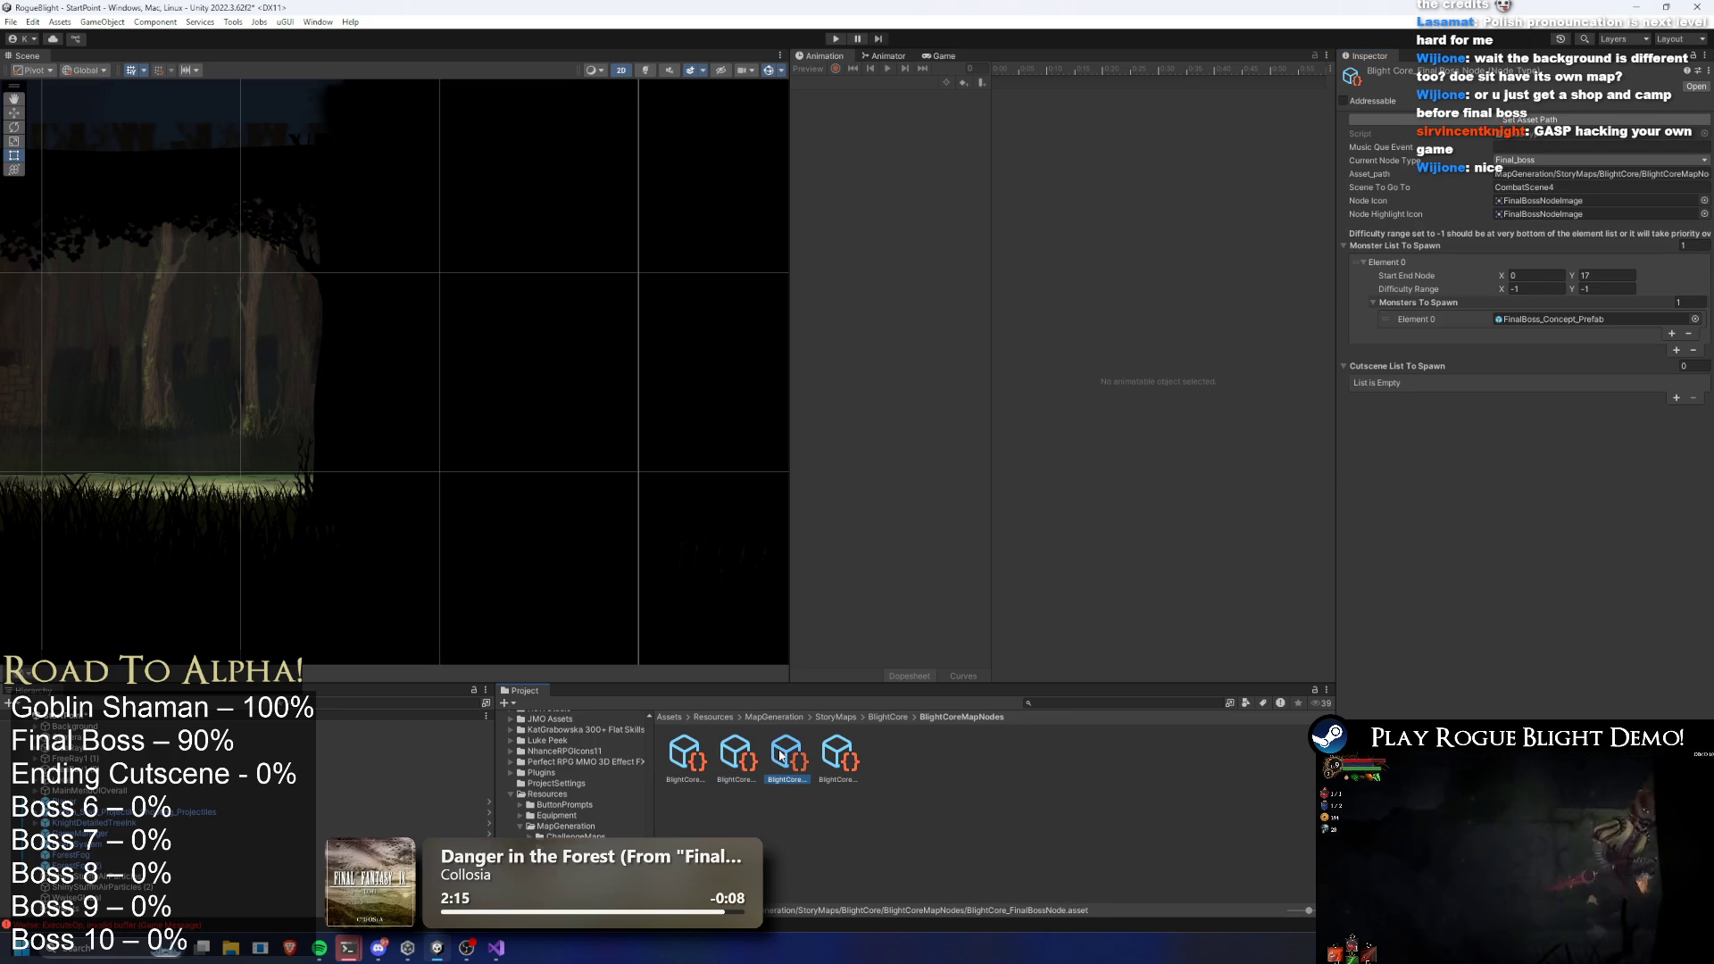
pyautogui.click(839, 757)
pyautogui.click(790, 758)
pyautogui.click(741, 757)
pyautogui.press('Left')
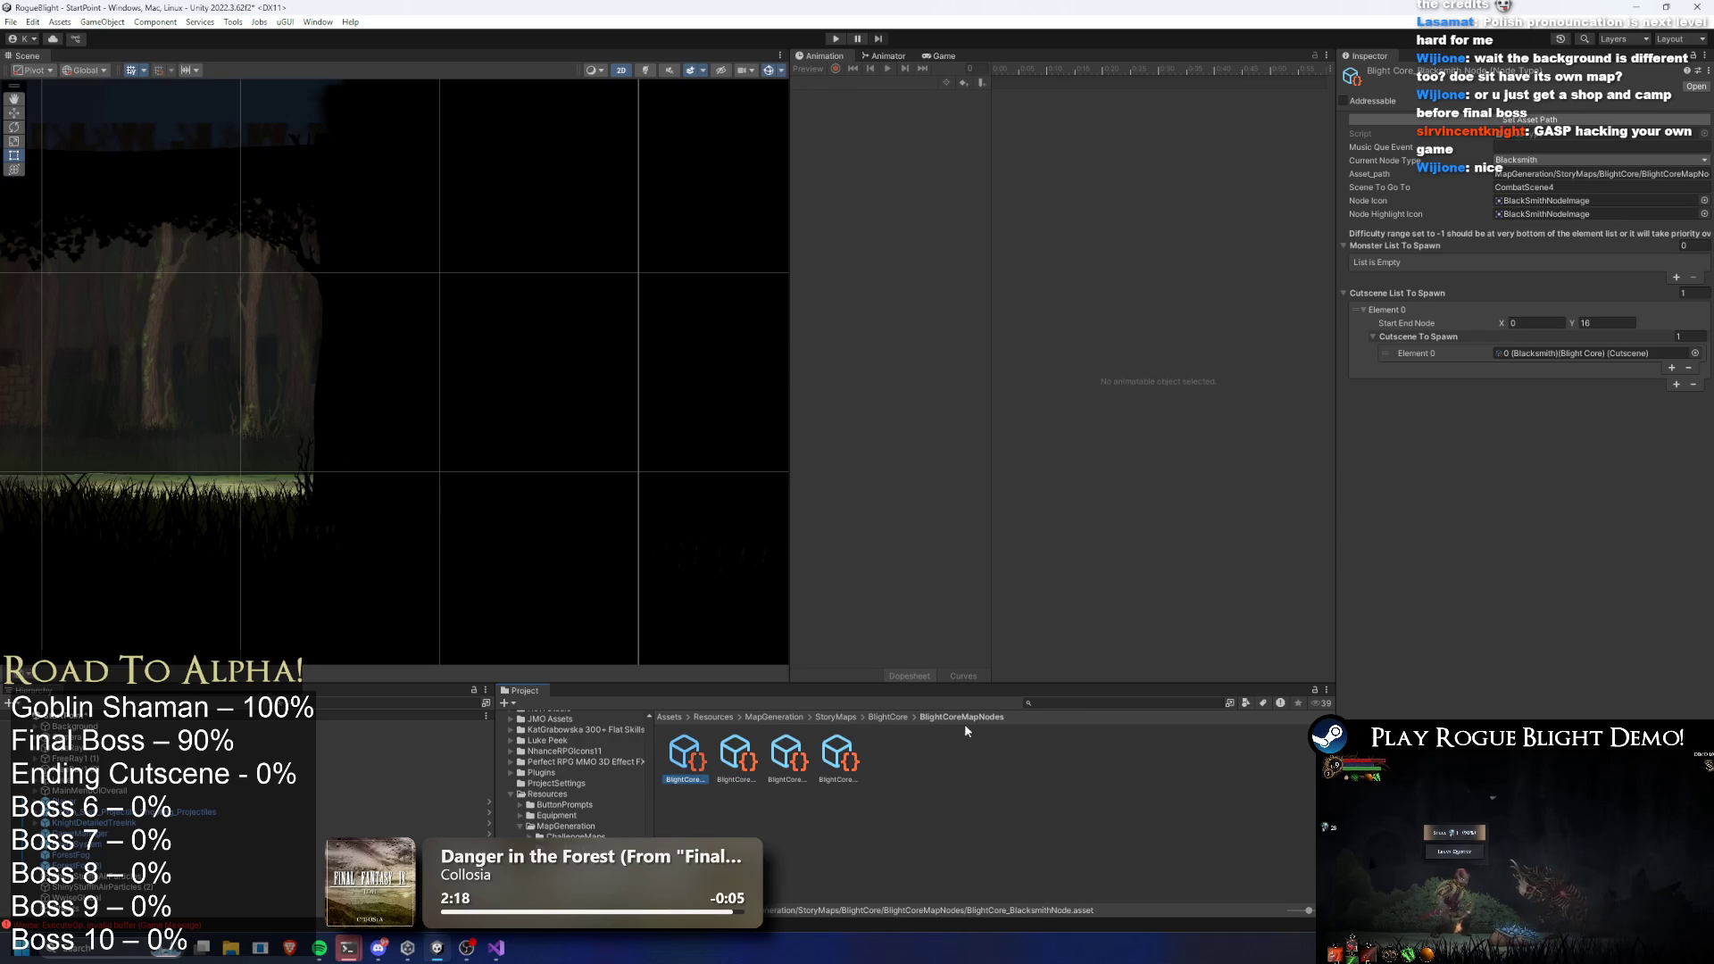
# Reselect BlightCore_Map in the BlightCore folder and duplicate it
pyautogui.write('blight core map')
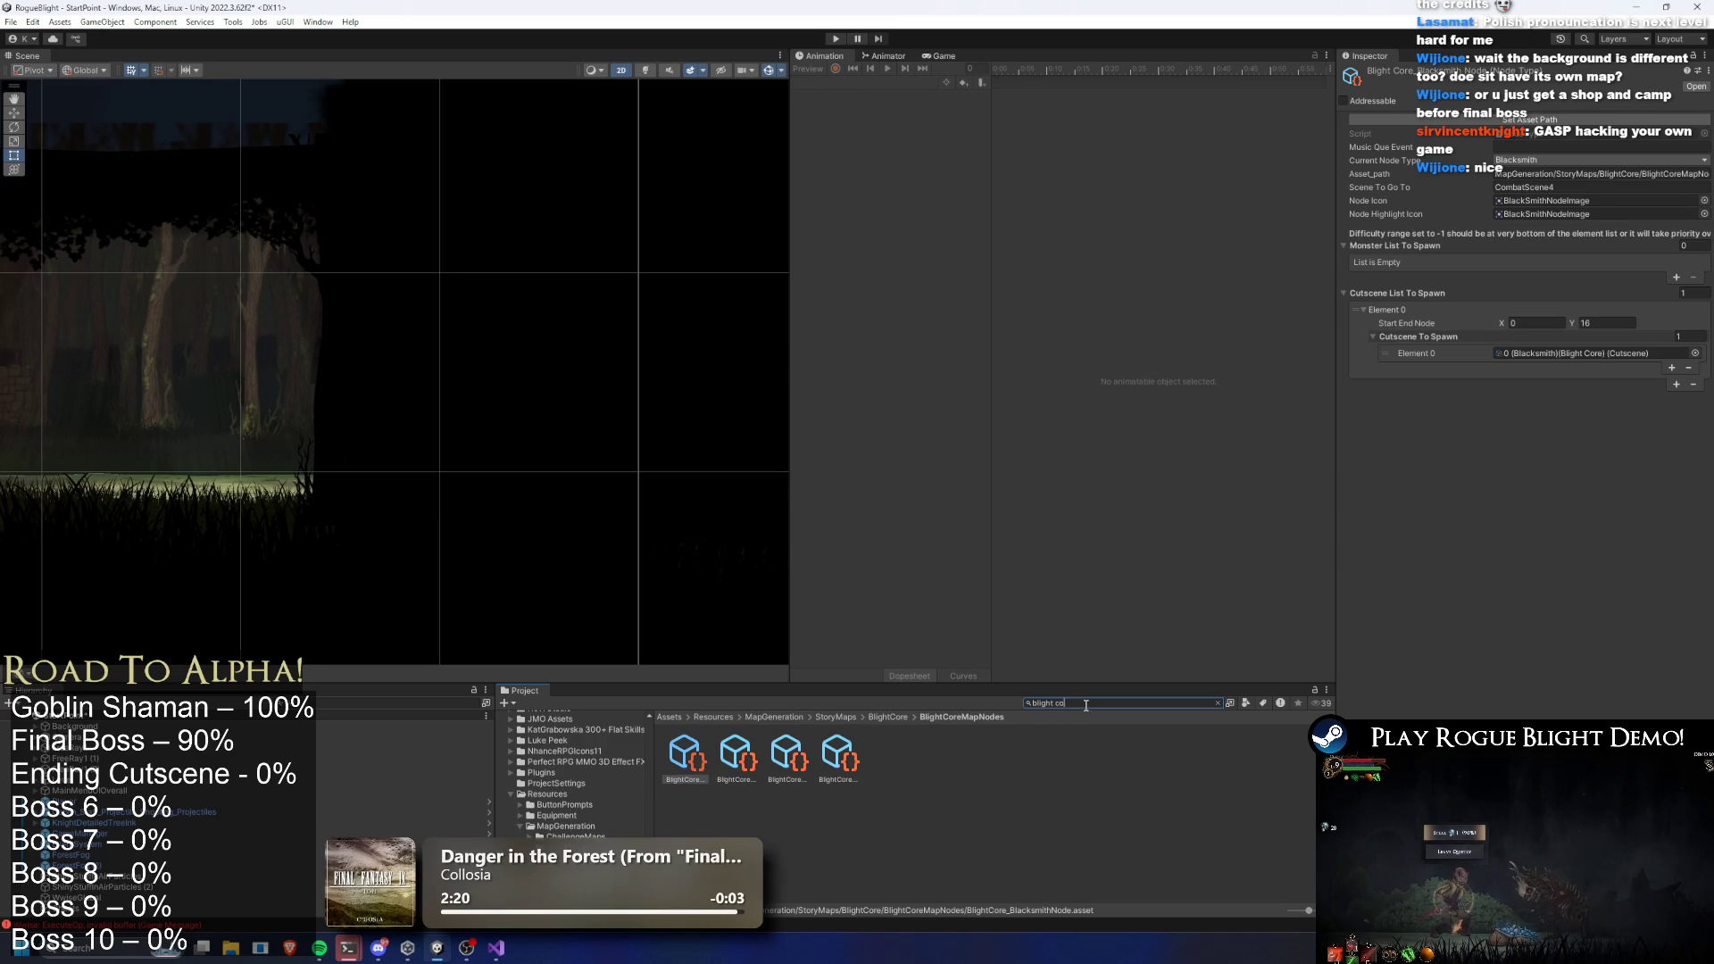
pyautogui.click(795, 763)
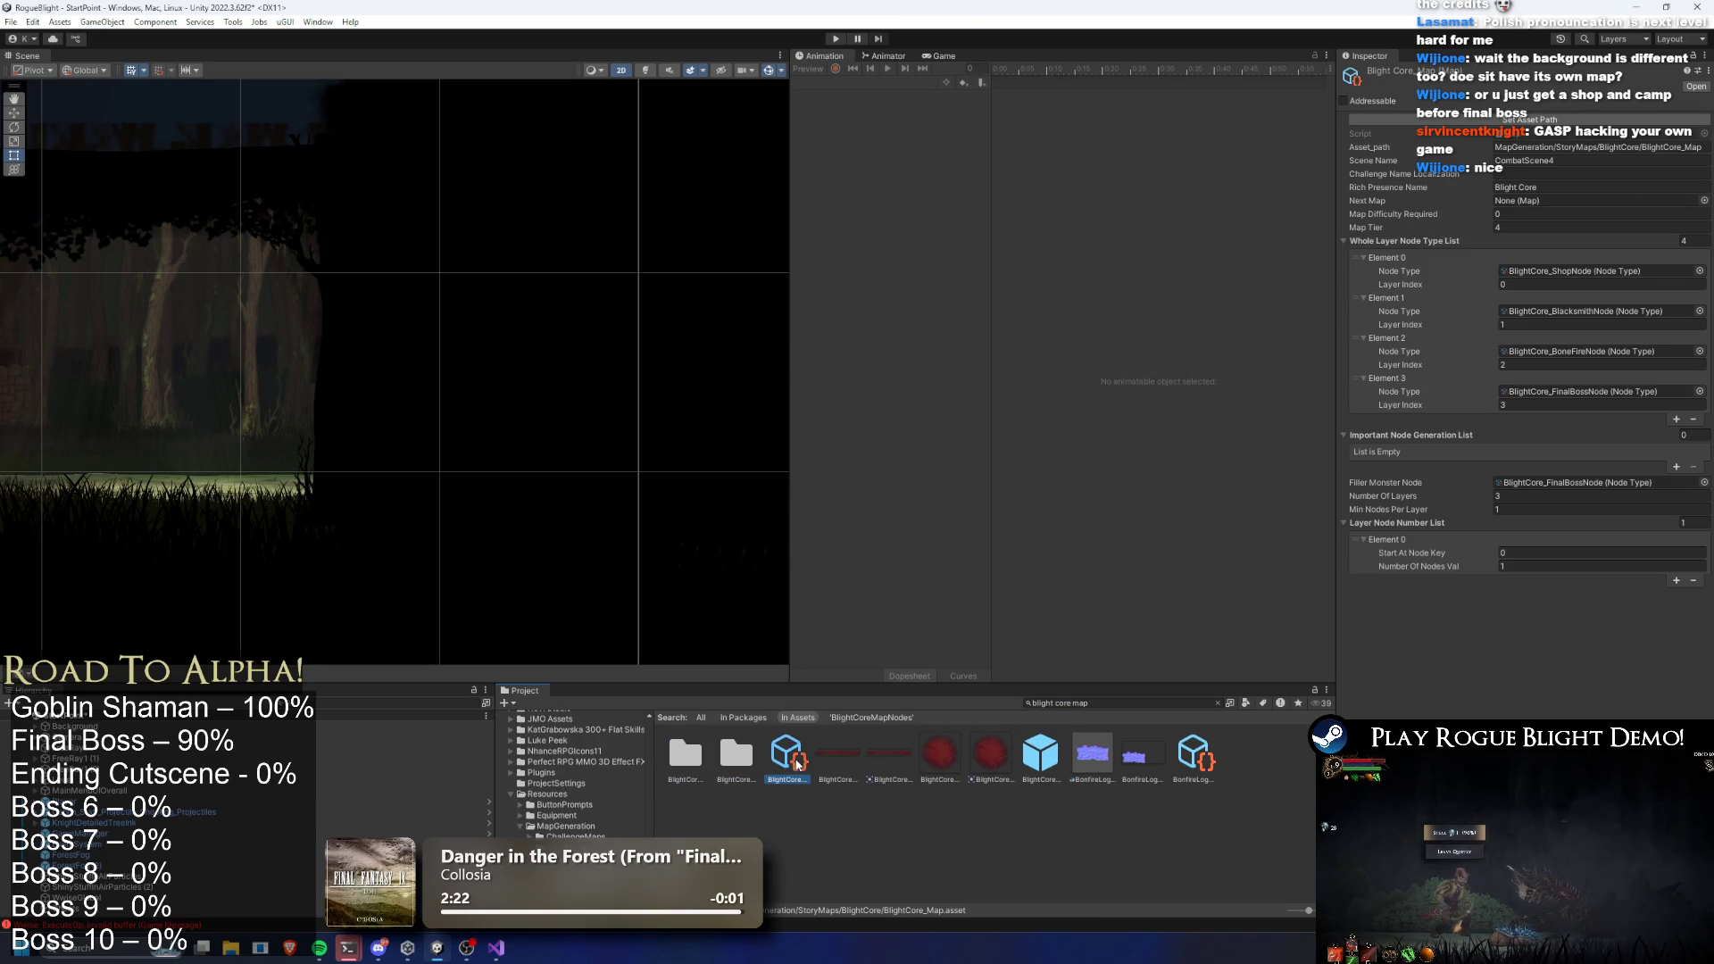
pyautogui.click(1111, 703)
pyautogui.hotkey('ctrl', 'a')
pyautogui.press('BackSpace')
pyautogui.click(756, 762)
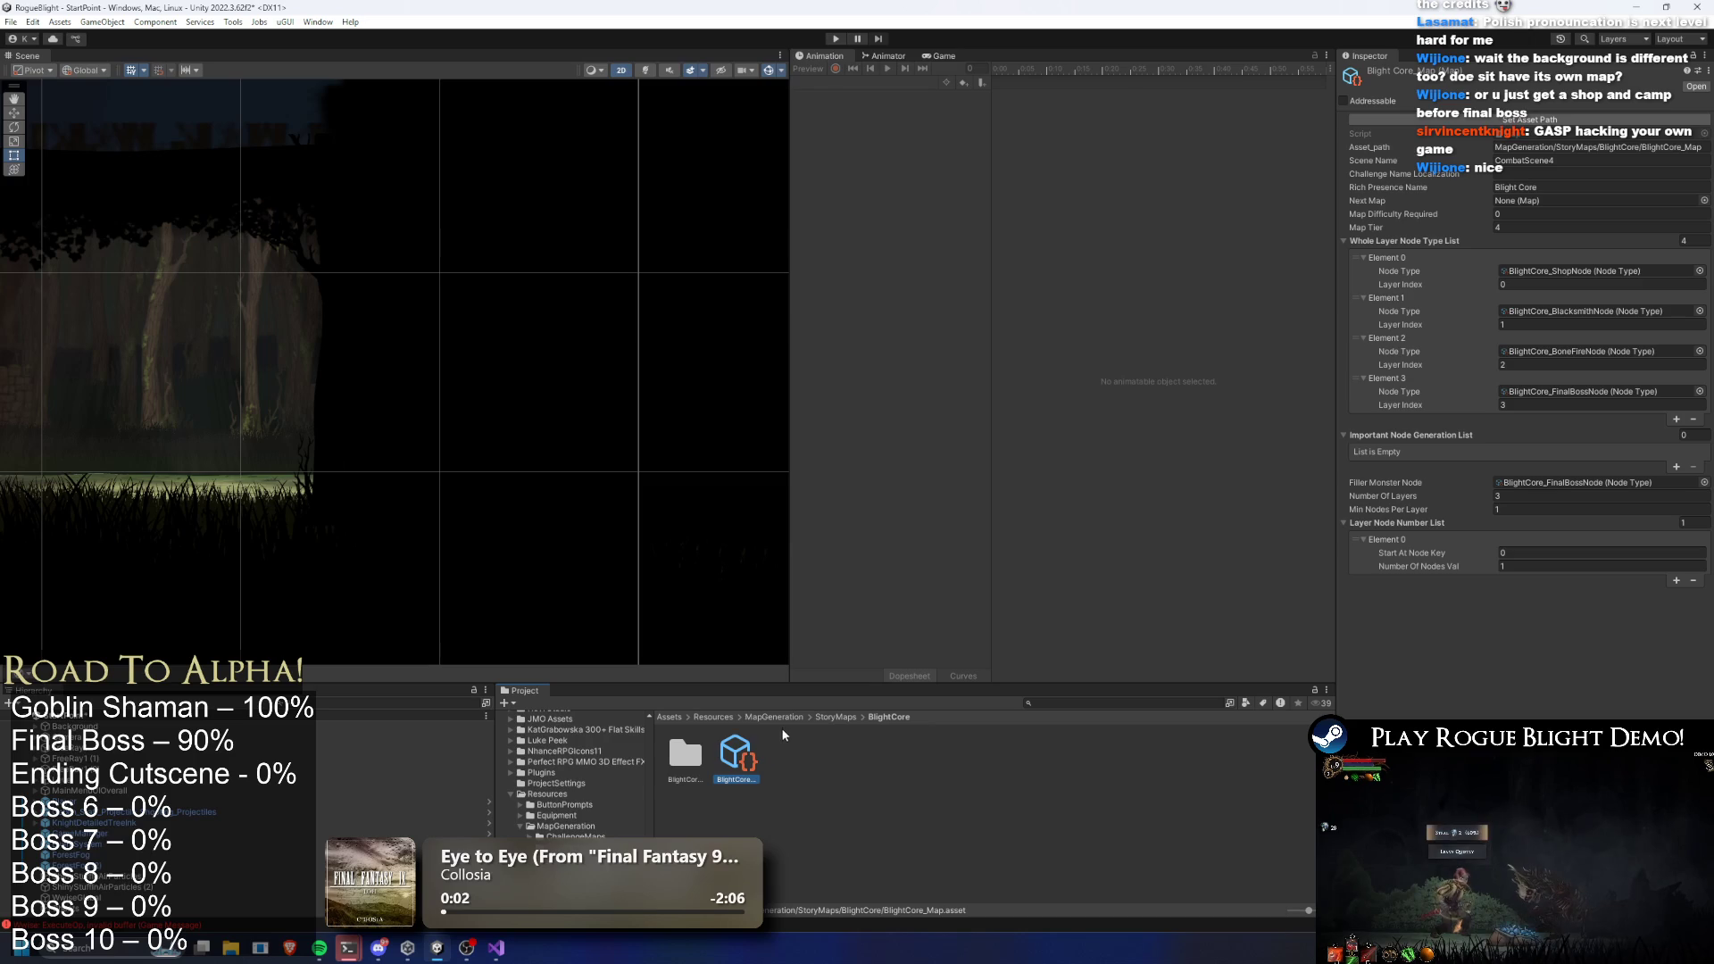
pyautogui.hotkey('ctrl', 'd')
# Rename the duplicated map to BlightCore_MapTEST
pyautogui.rightClick(786, 761)
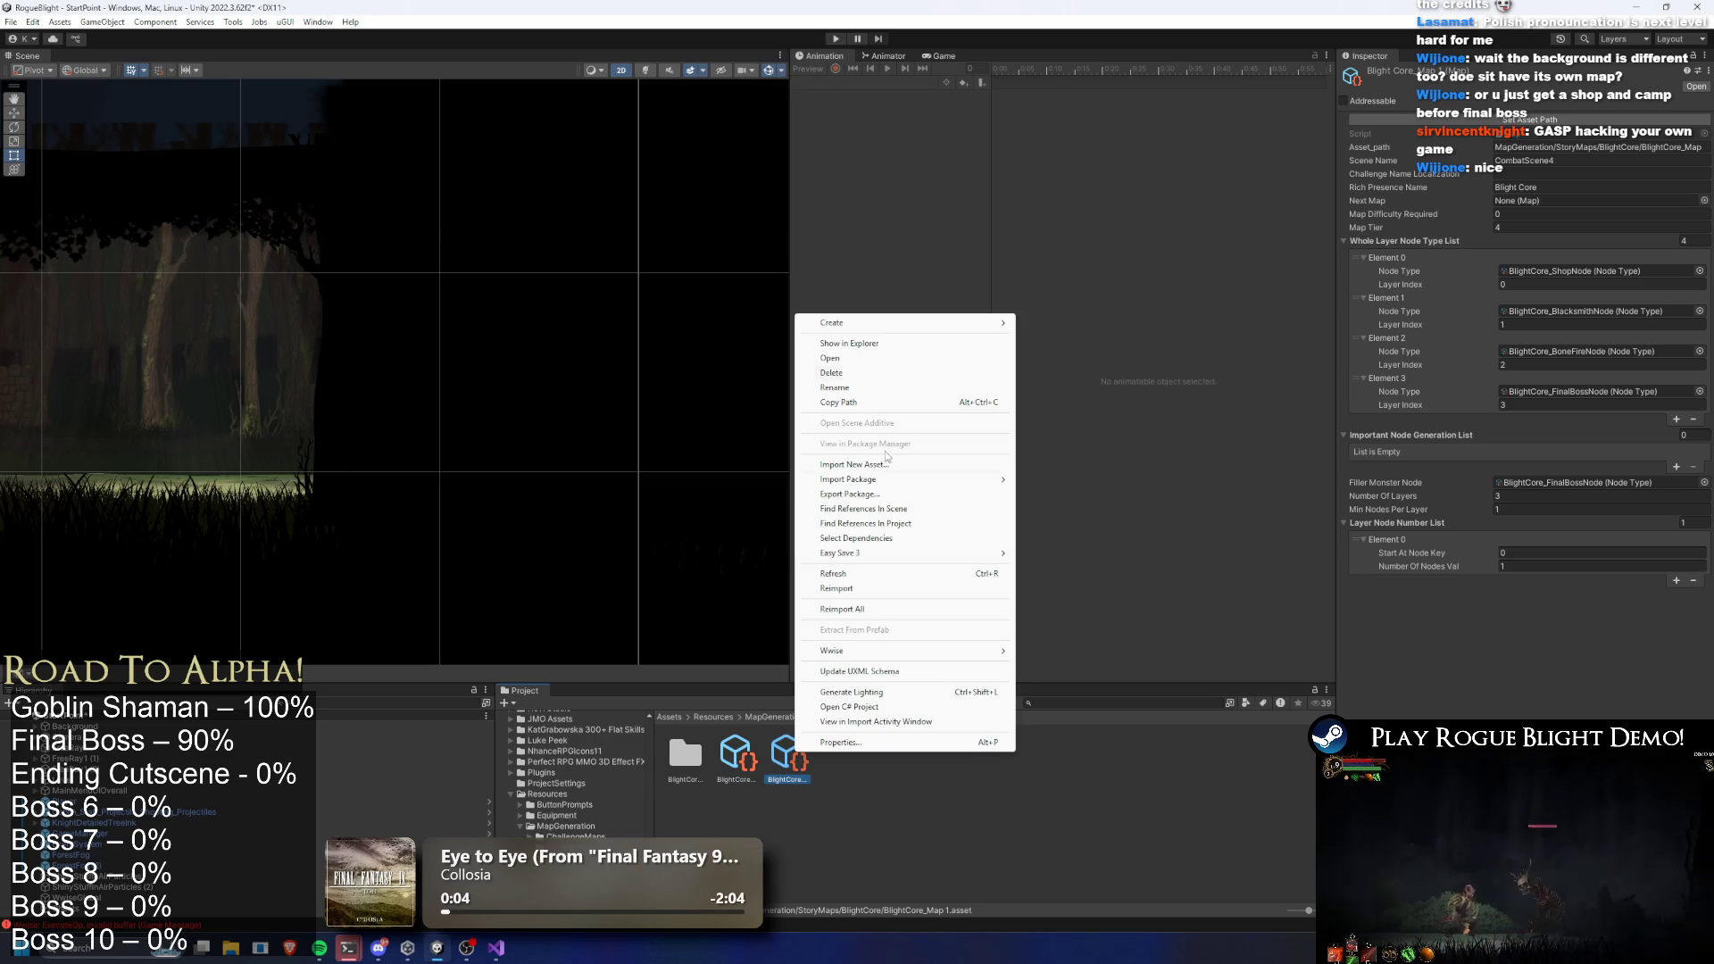
pyautogui.click(853, 391)
pyautogui.press('End')
pyautogui.press('BackSpace')
pyautogui.press('BackSpace')
pyautogui.write('TEST')
pyautogui.press('Return')
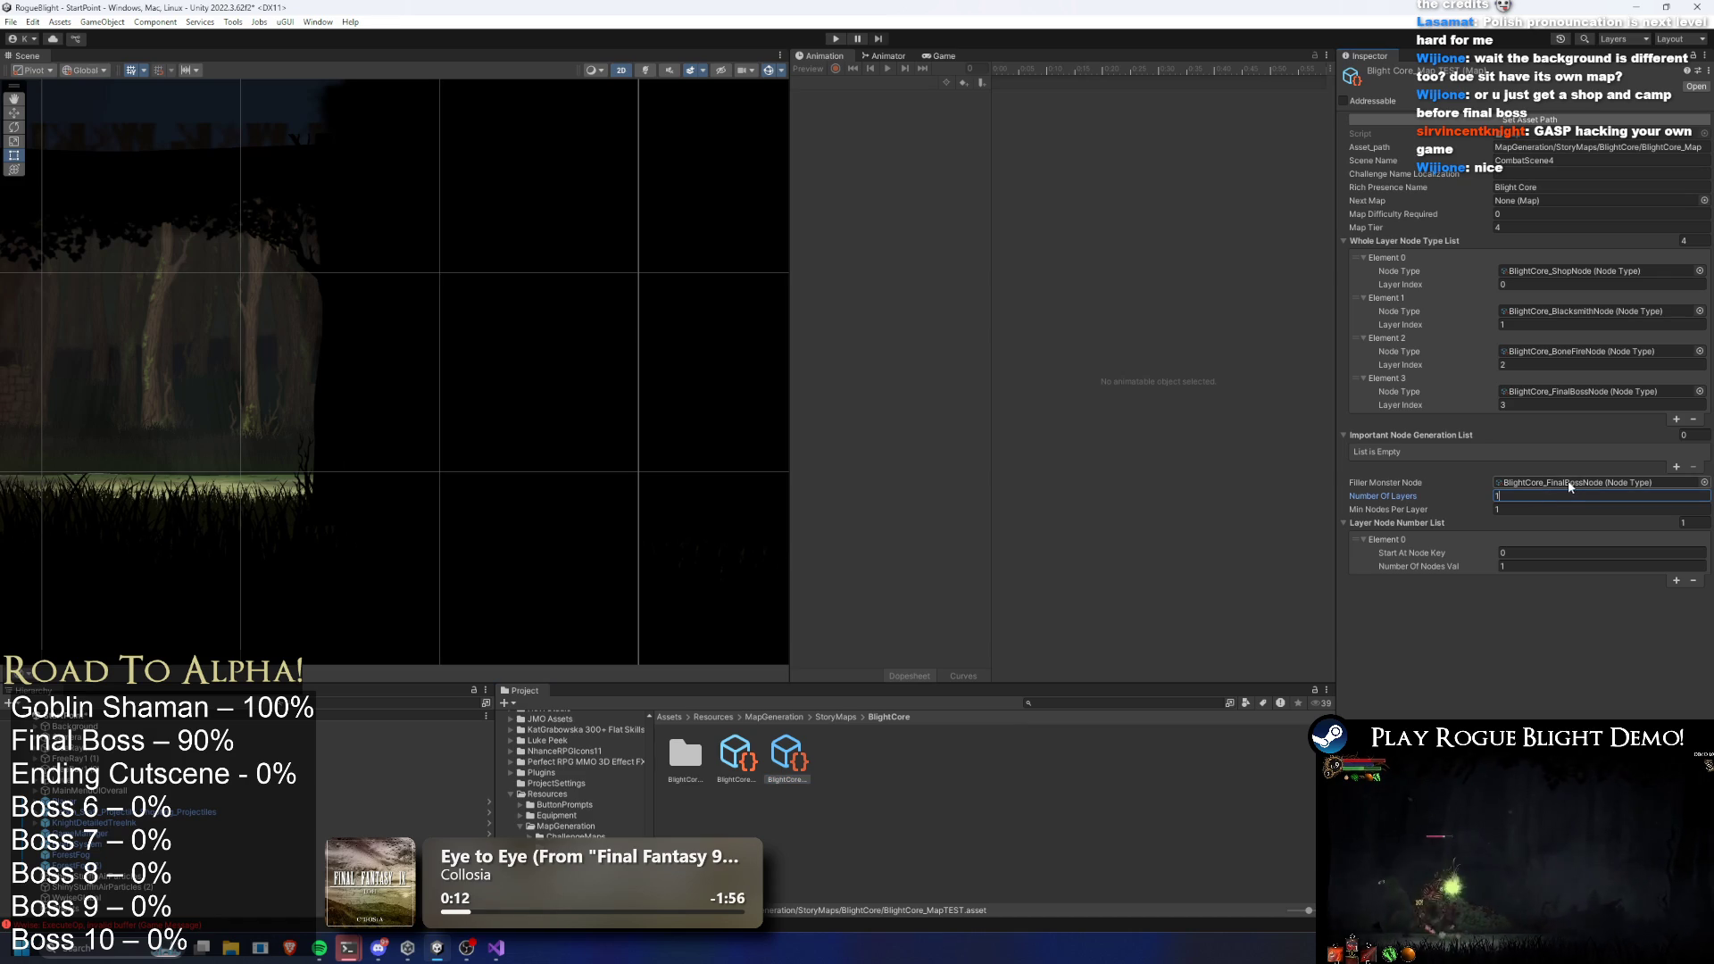
# Set Number Of Layers to 0 and empty the Whole Layer Node Type List
pyautogui.click(1705, 242)
pyautogui.write('0')
pyautogui.press('Return')
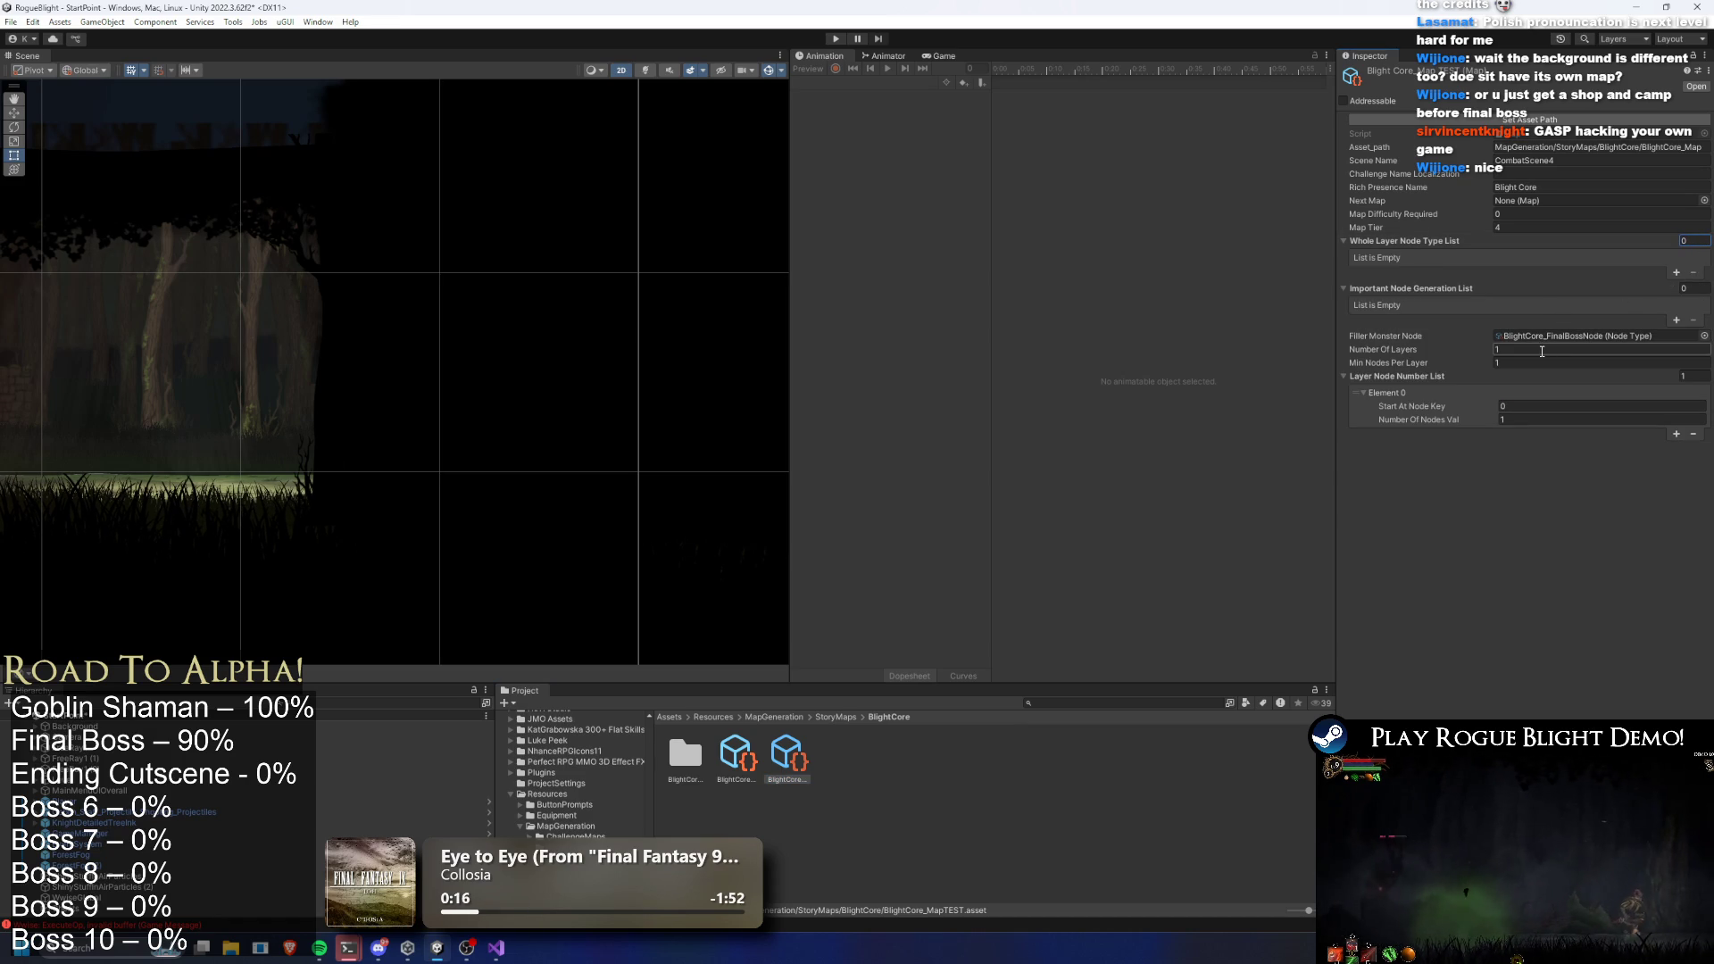
pyautogui.hotkey('ctrl', 'z')
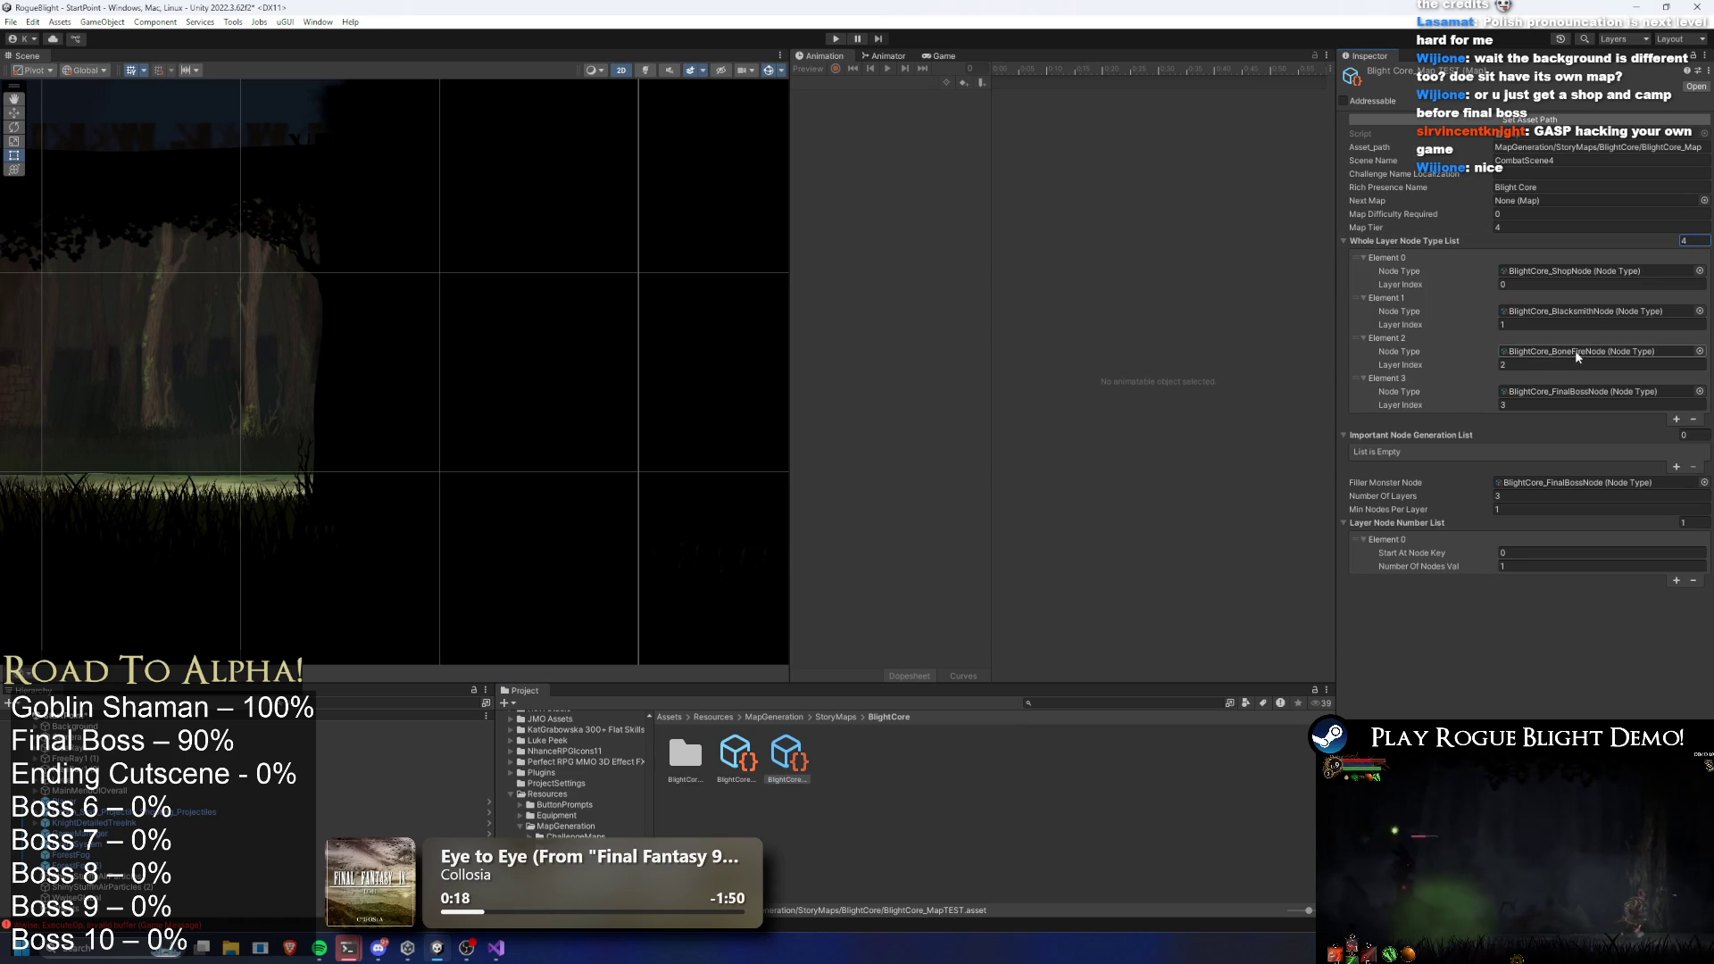
pyautogui.click(1611, 496)
pyautogui.write('0')
pyautogui.click(1684, 241)
pyautogui.write('0')
pyautogui.press('Return')
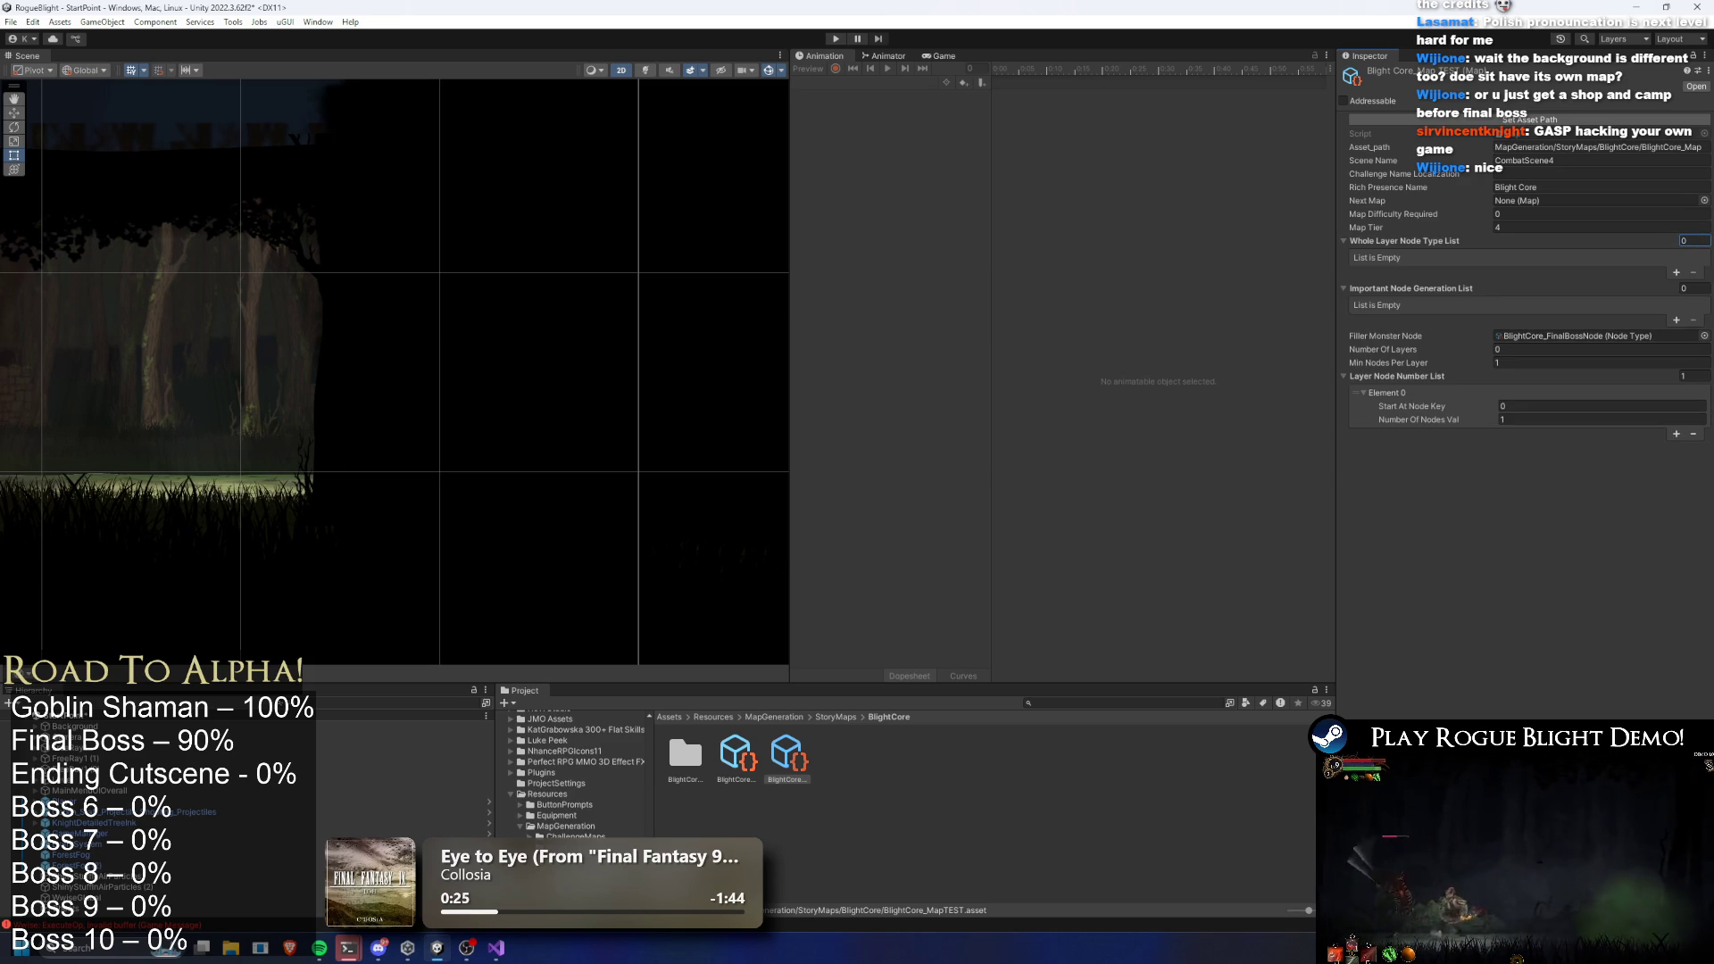
# Search for 'story mode' and select the StoryMode asset
pyautogui.click(1082, 702)
pyautogui.write('st')
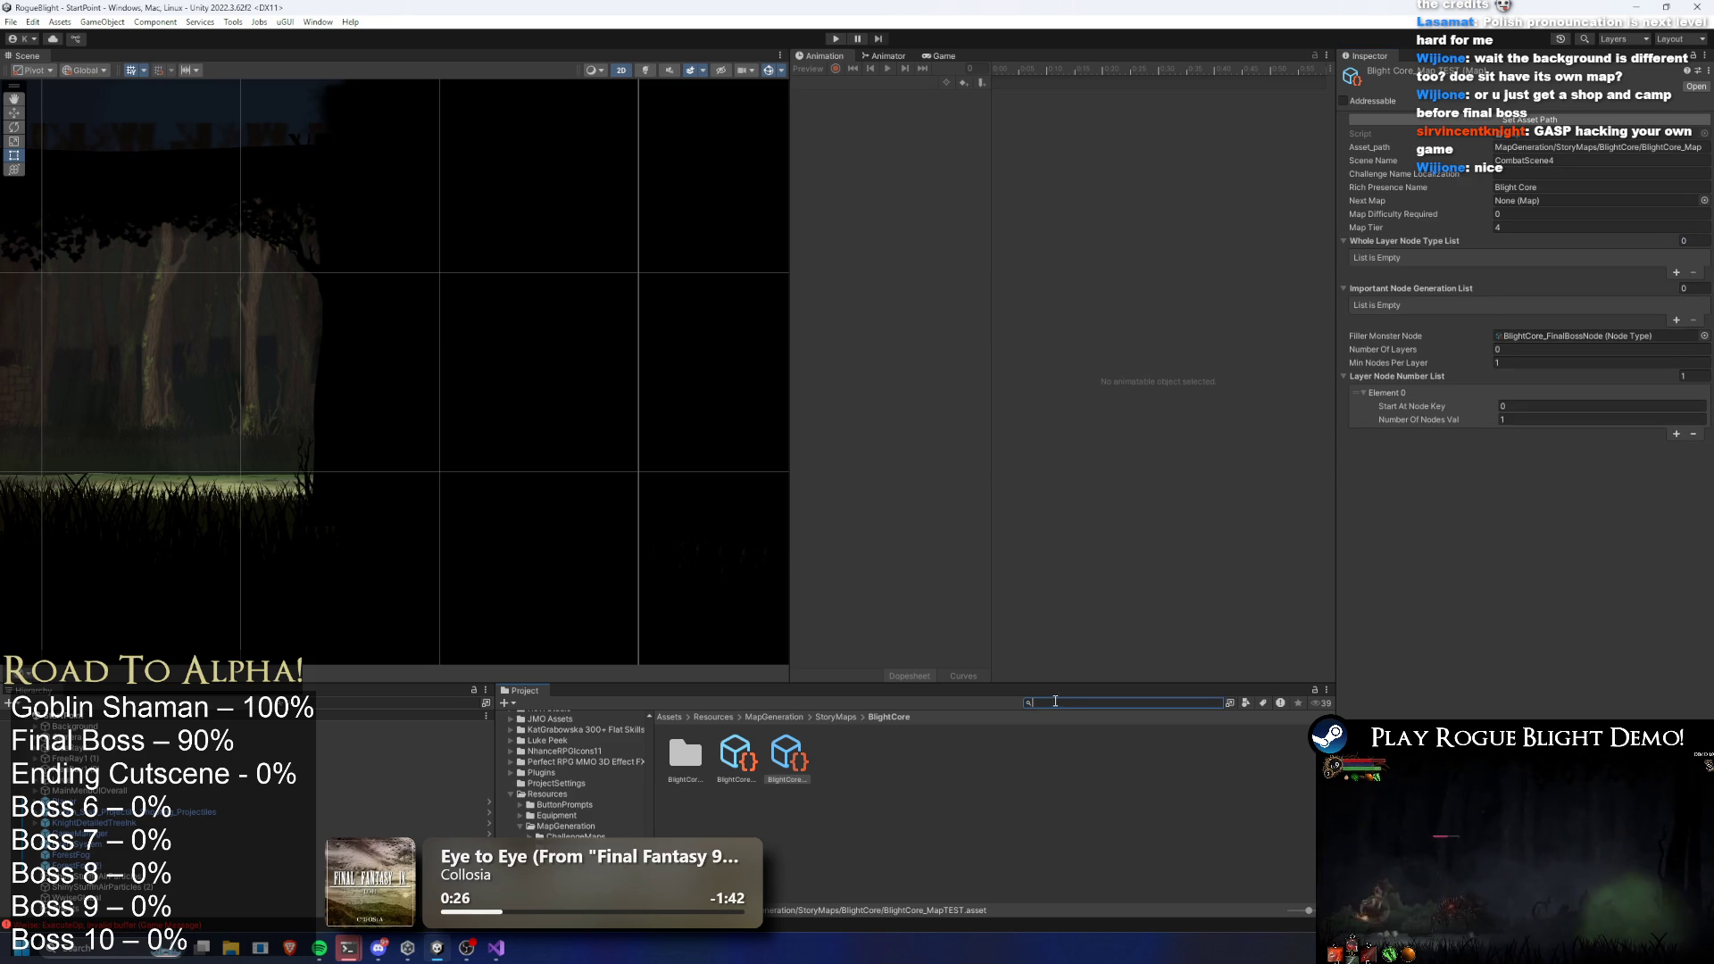
pyautogui.write('o')
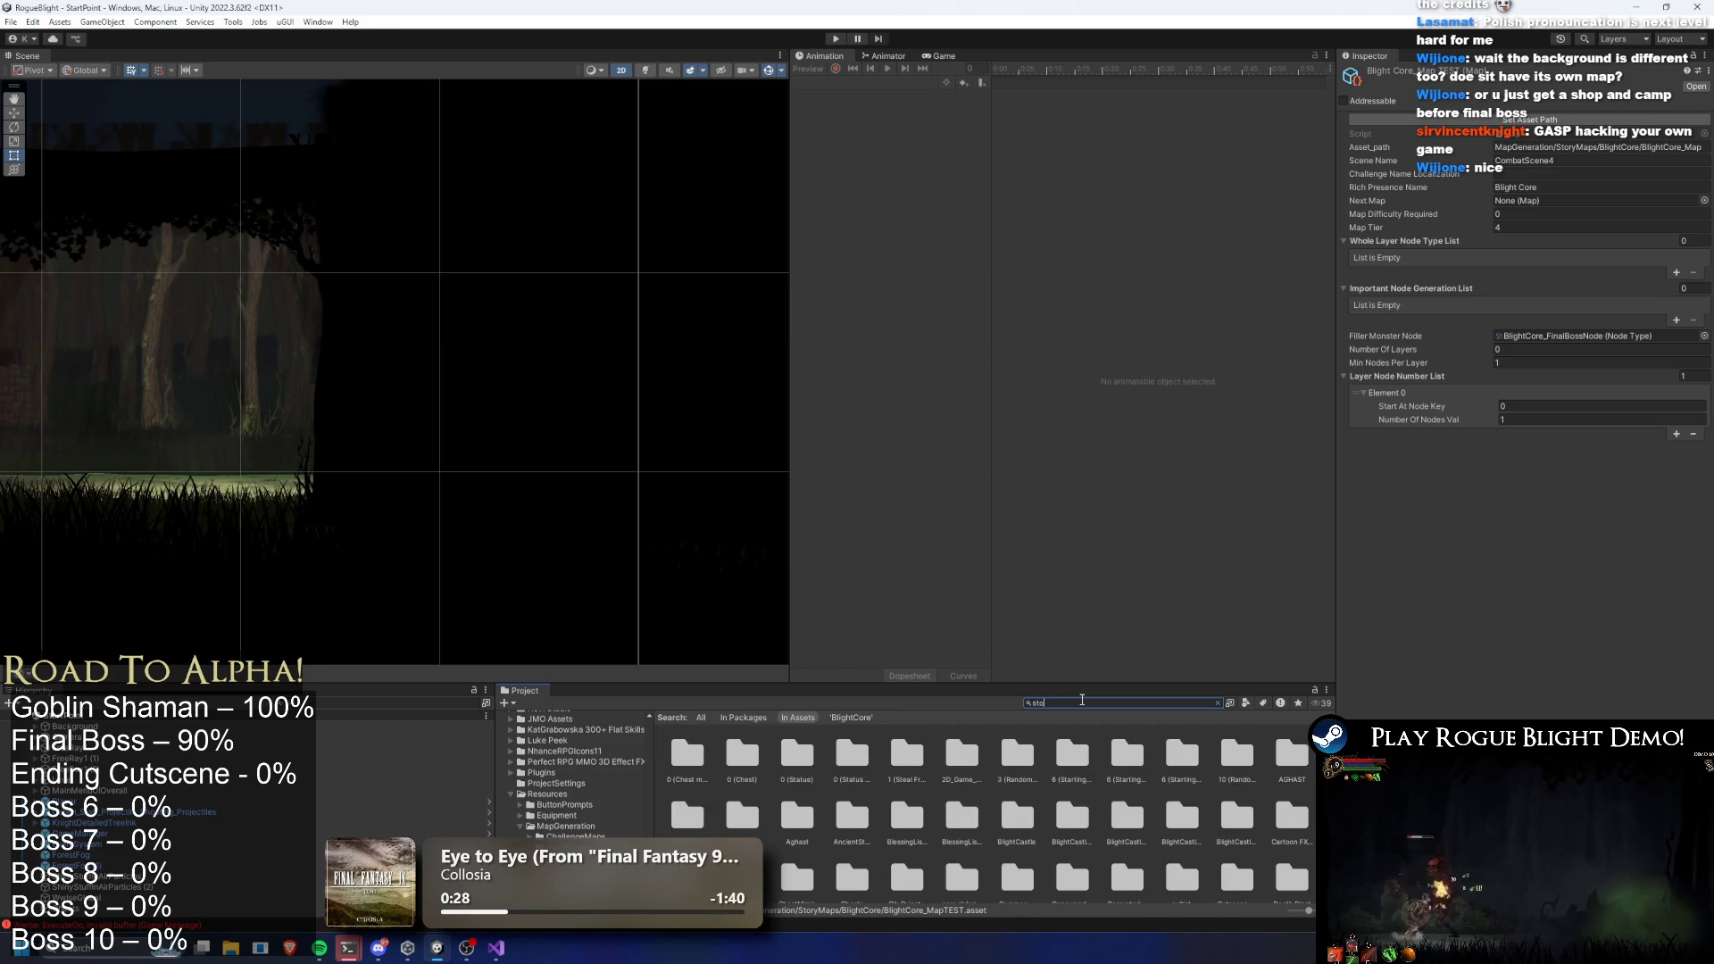
pyautogui.write('ry mode')
pyautogui.click(686, 754)
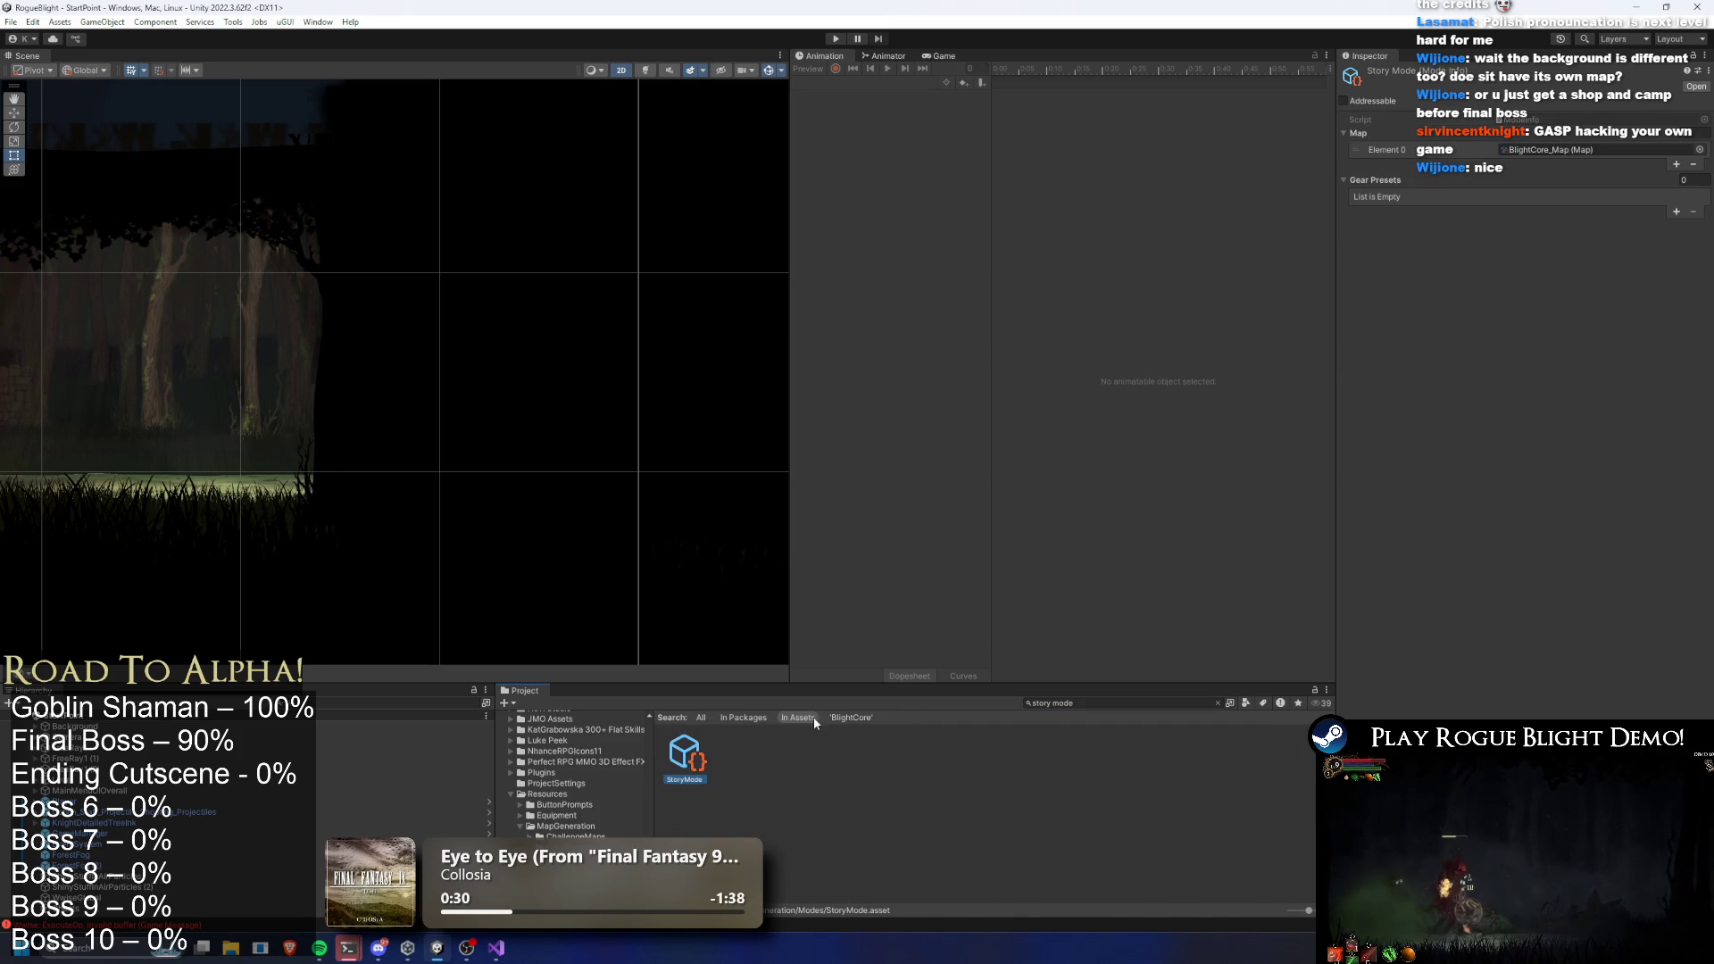
# Set StoryMode's Map Element 0 to BlightCore_MapTEST and start the playtest
pyautogui.click(1537, 149)
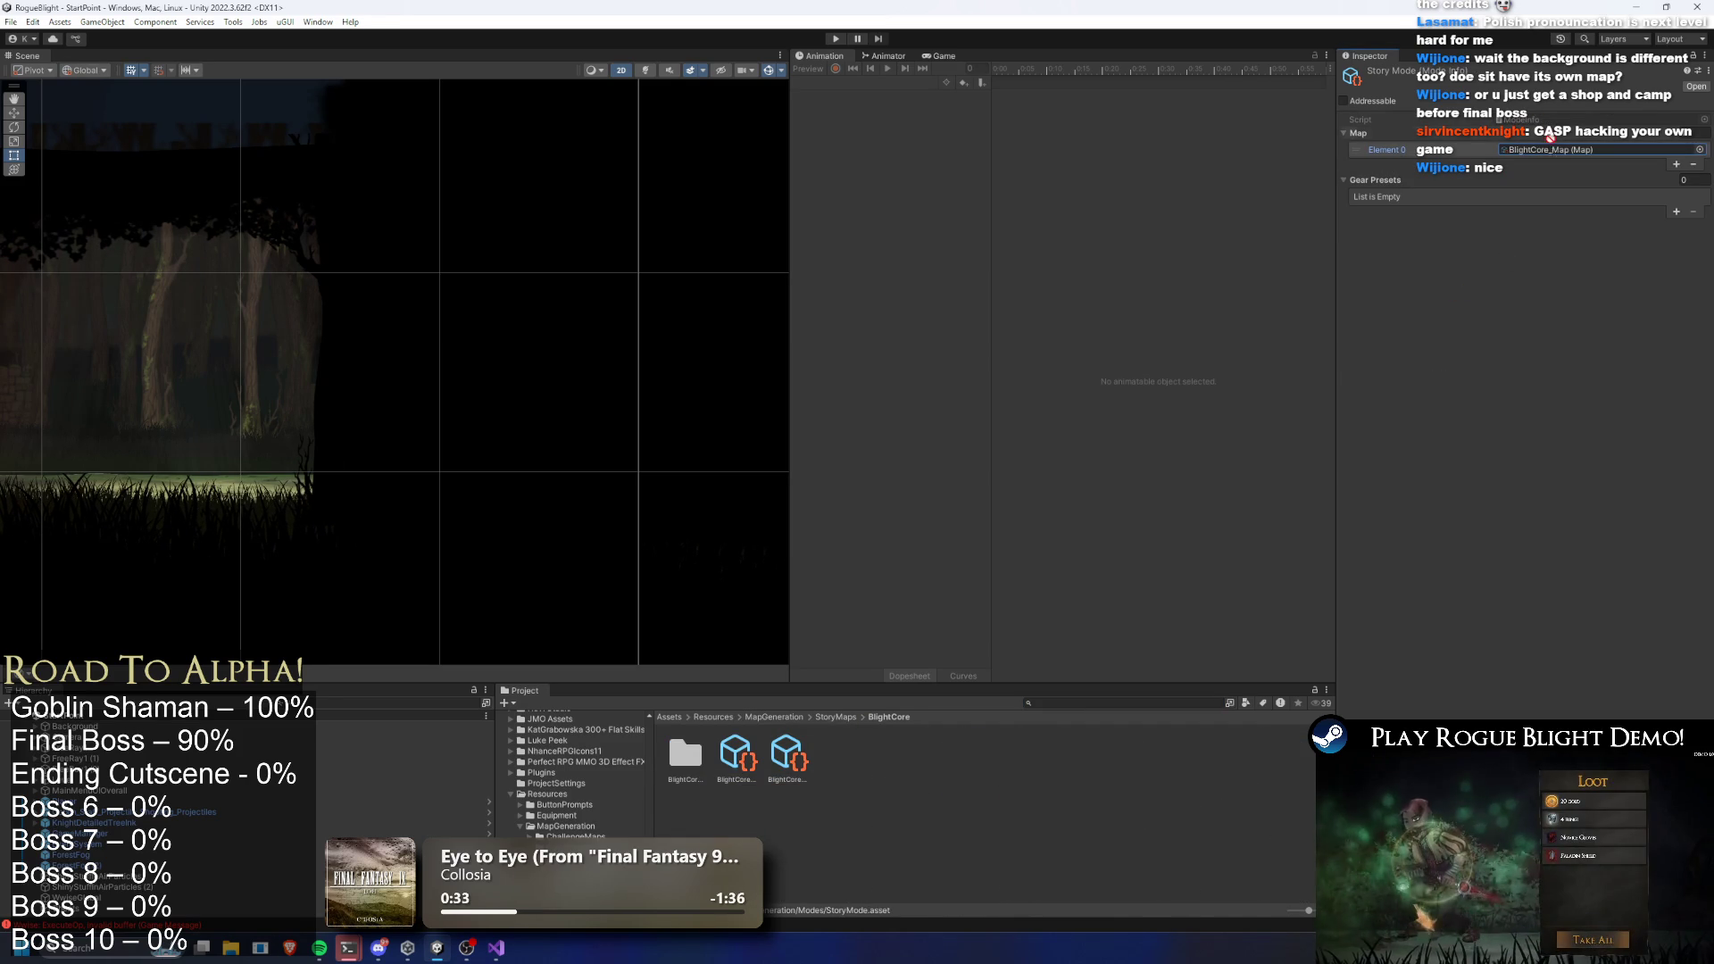
pyautogui.click(835, 732)
pyautogui.hotkey('ctrl', 'z')
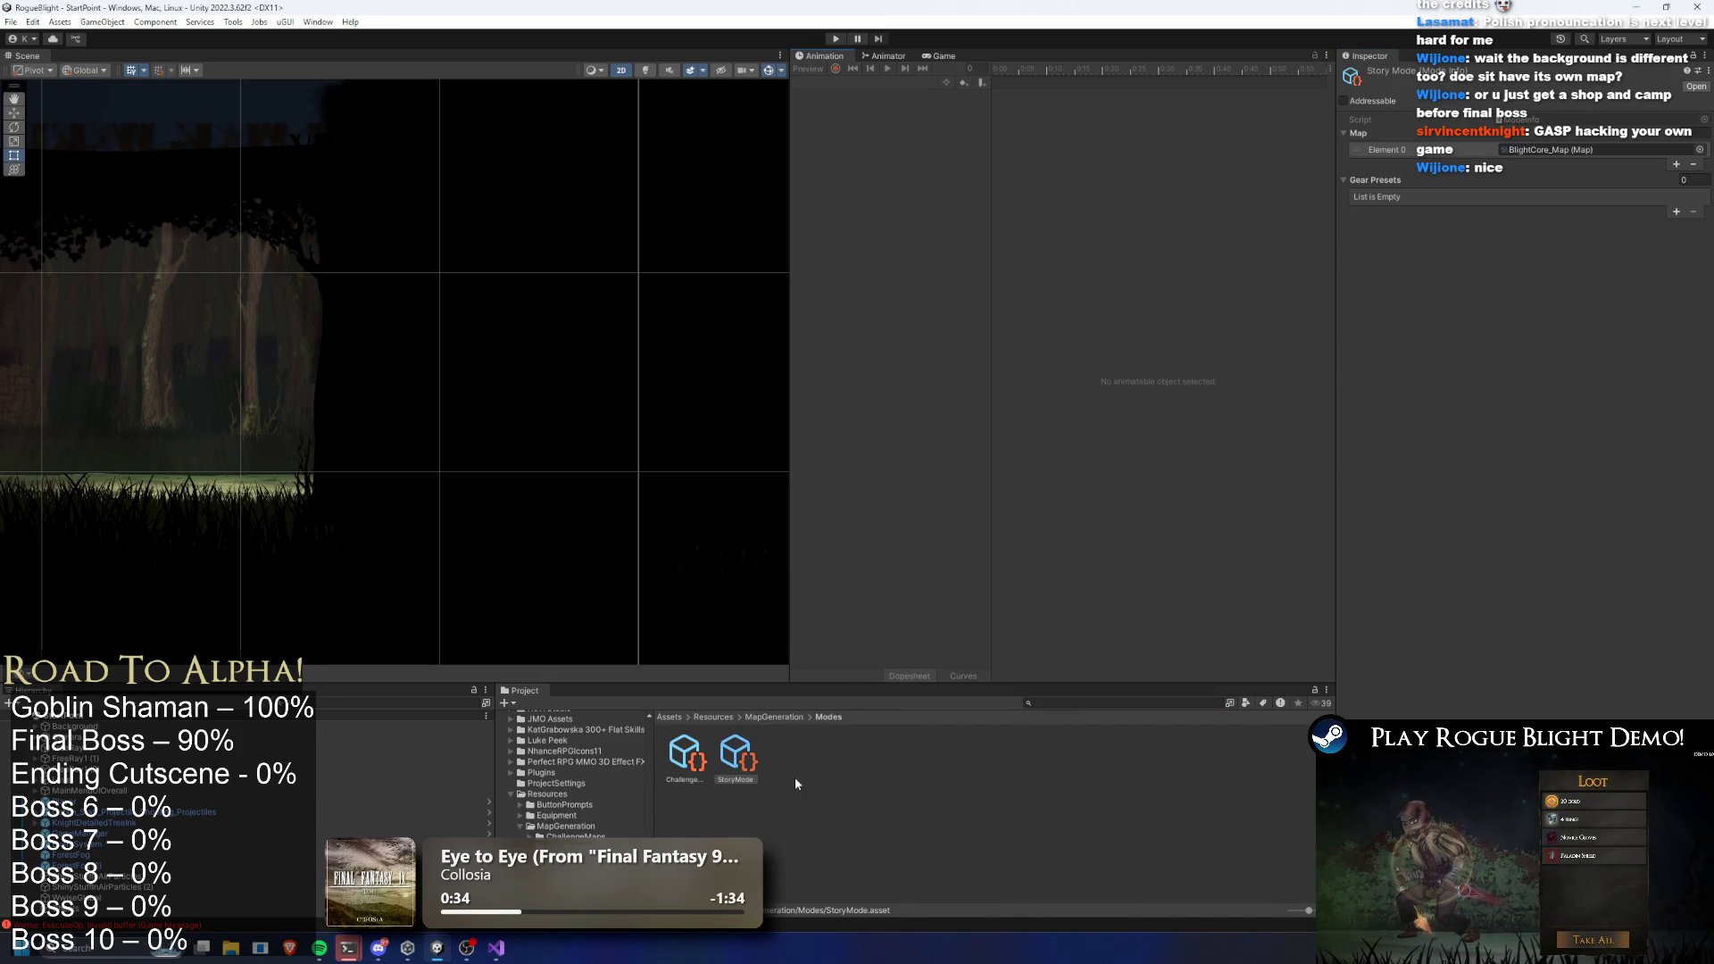
pyautogui.click(1540, 149)
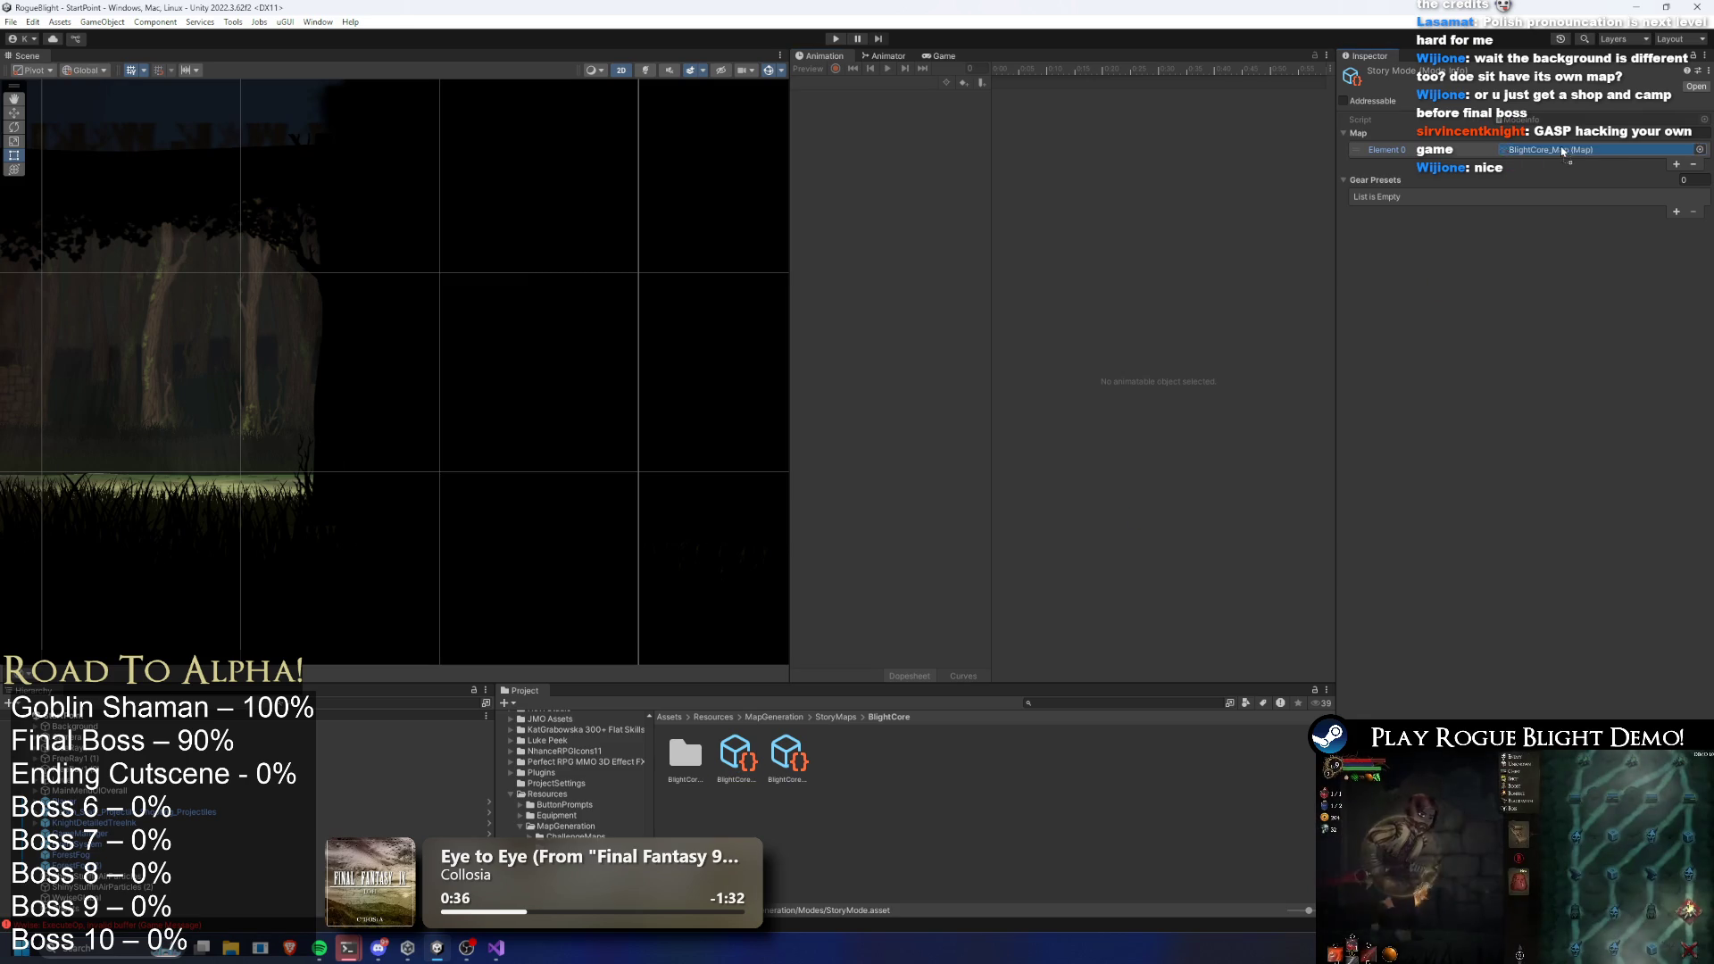
pyautogui.click(838, 40)
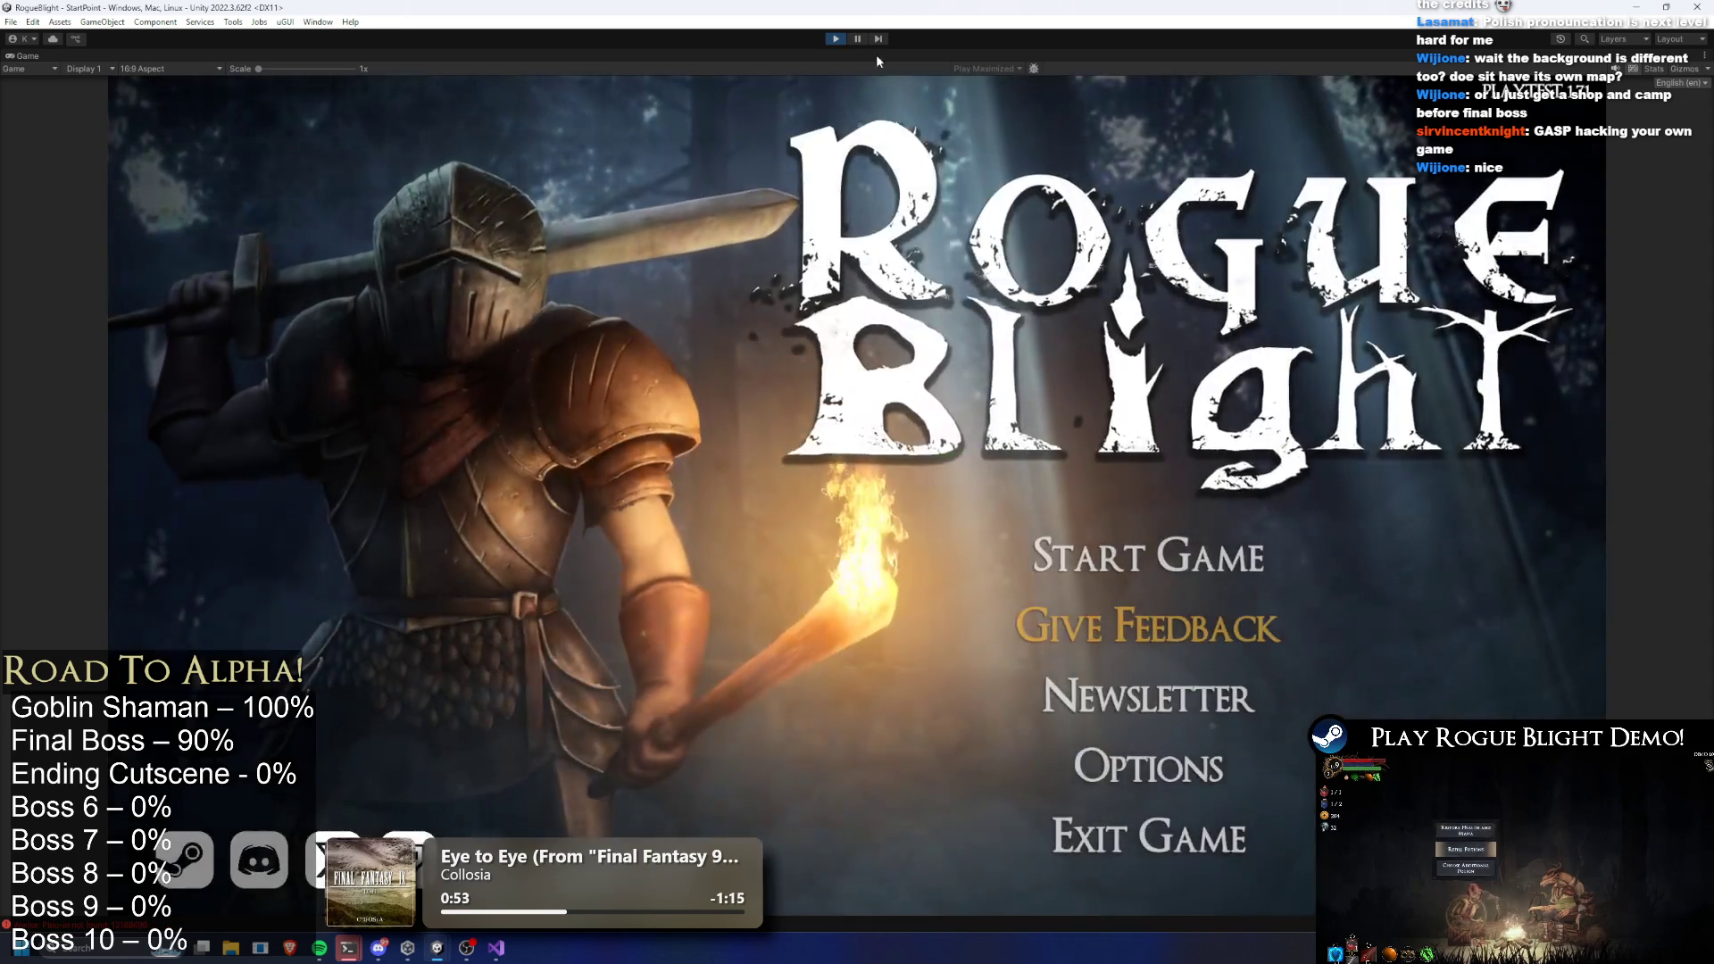
# Pause, then trace the map via FinalBossNode to FinalBoss_Concept_Prefab's Enemy Stats (4000 health)
pyautogui.click(857, 39)
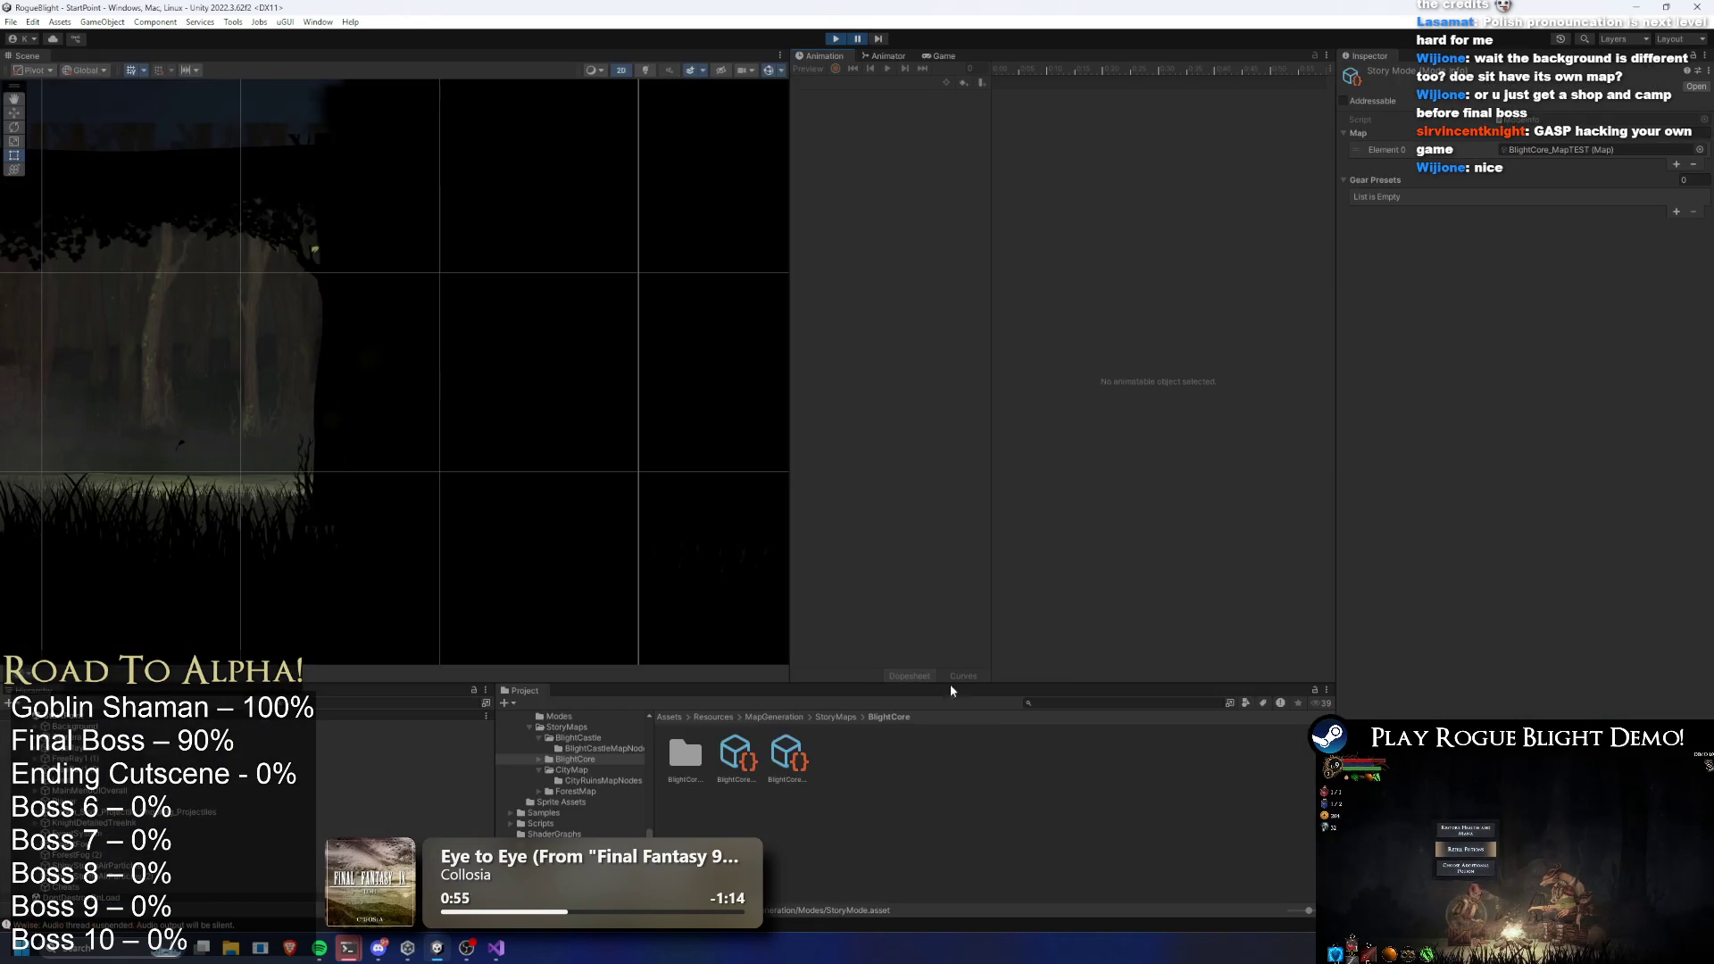
pyautogui.click(736, 755)
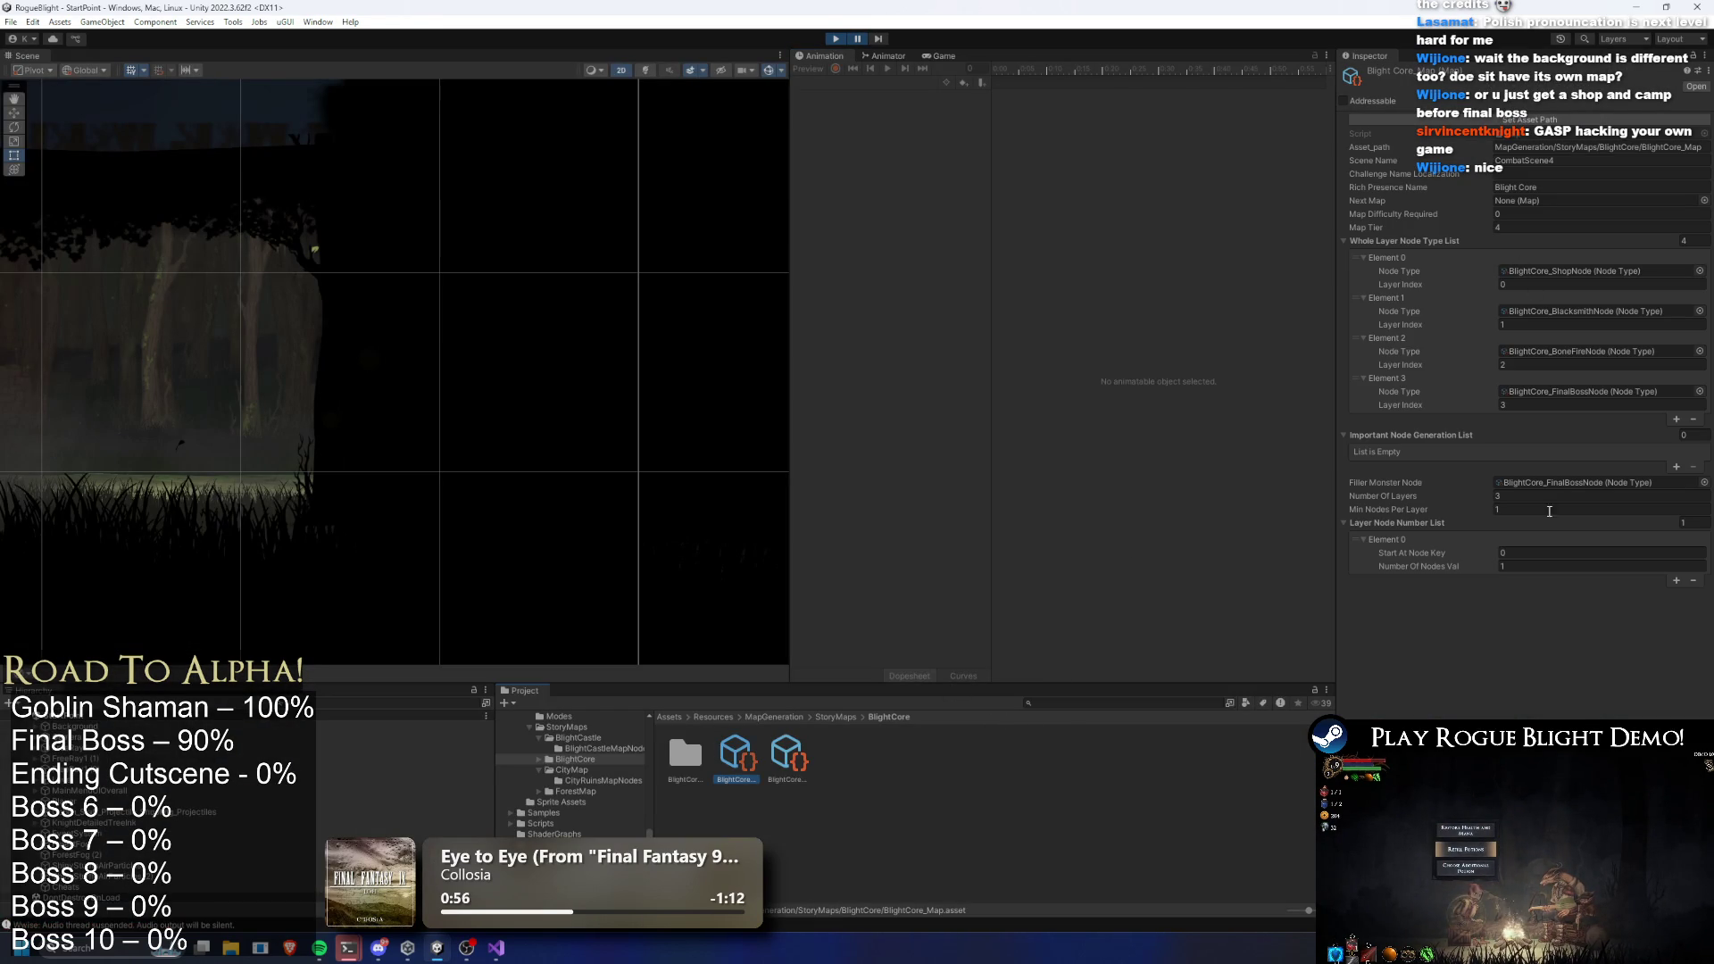
pyautogui.click(1598, 482)
pyautogui.click(779, 753)
pyautogui.click(1563, 319)
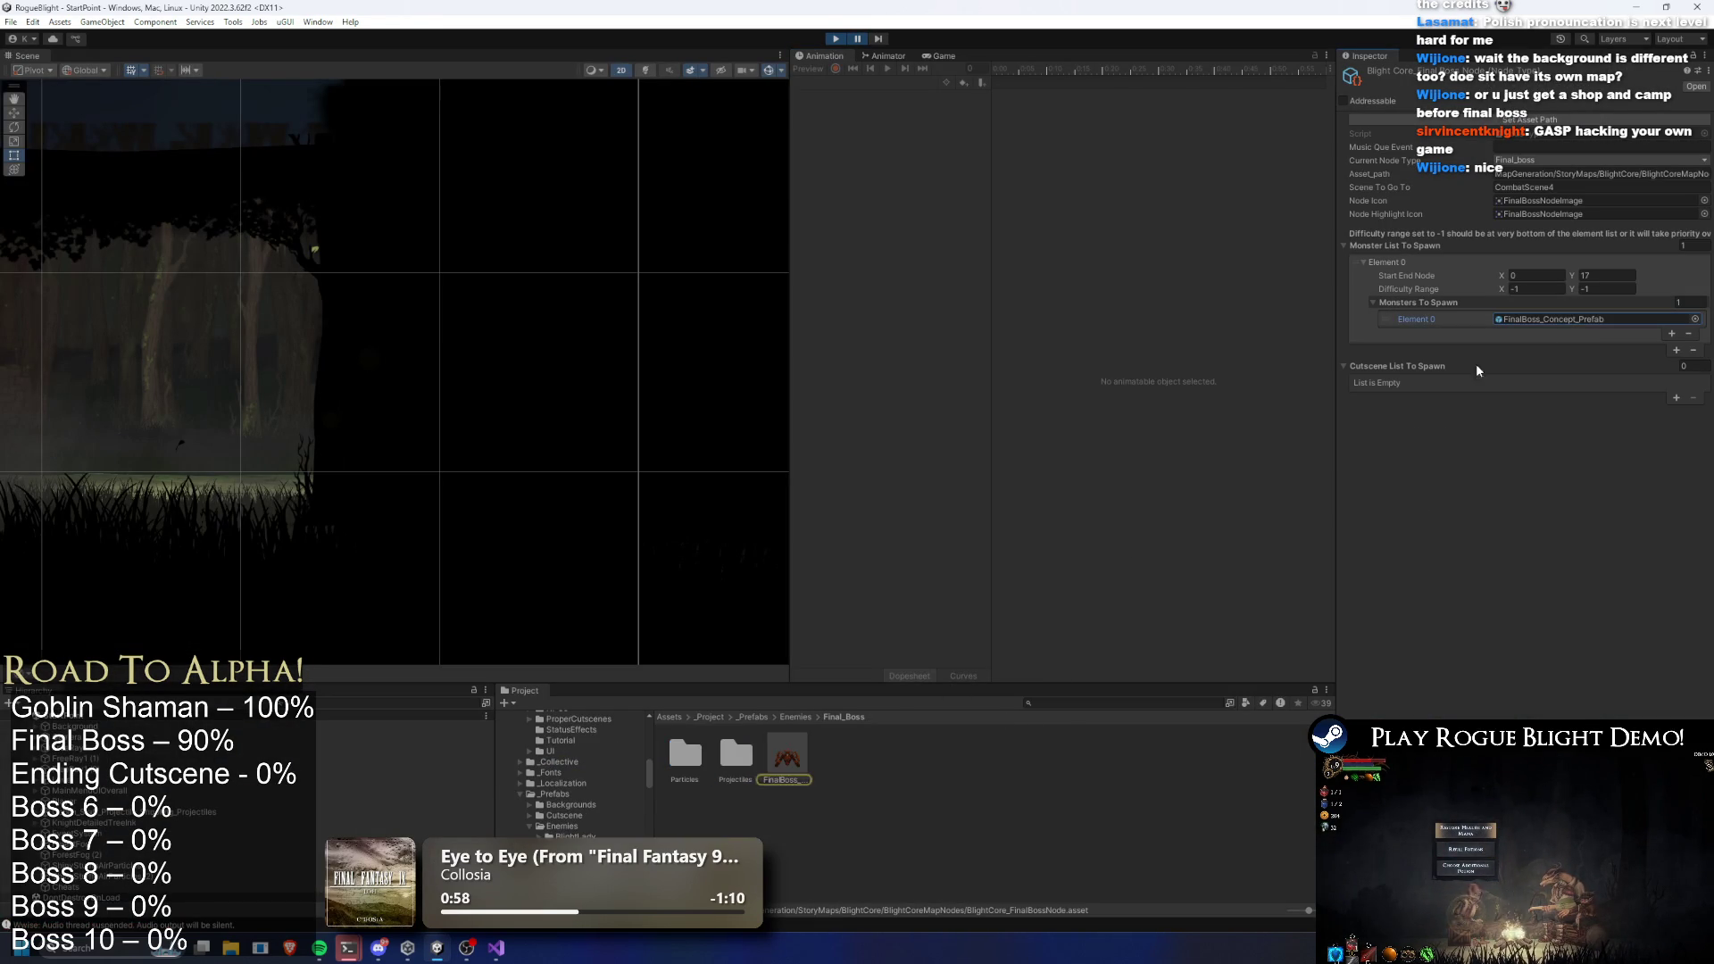
pyautogui.click(793, 749)
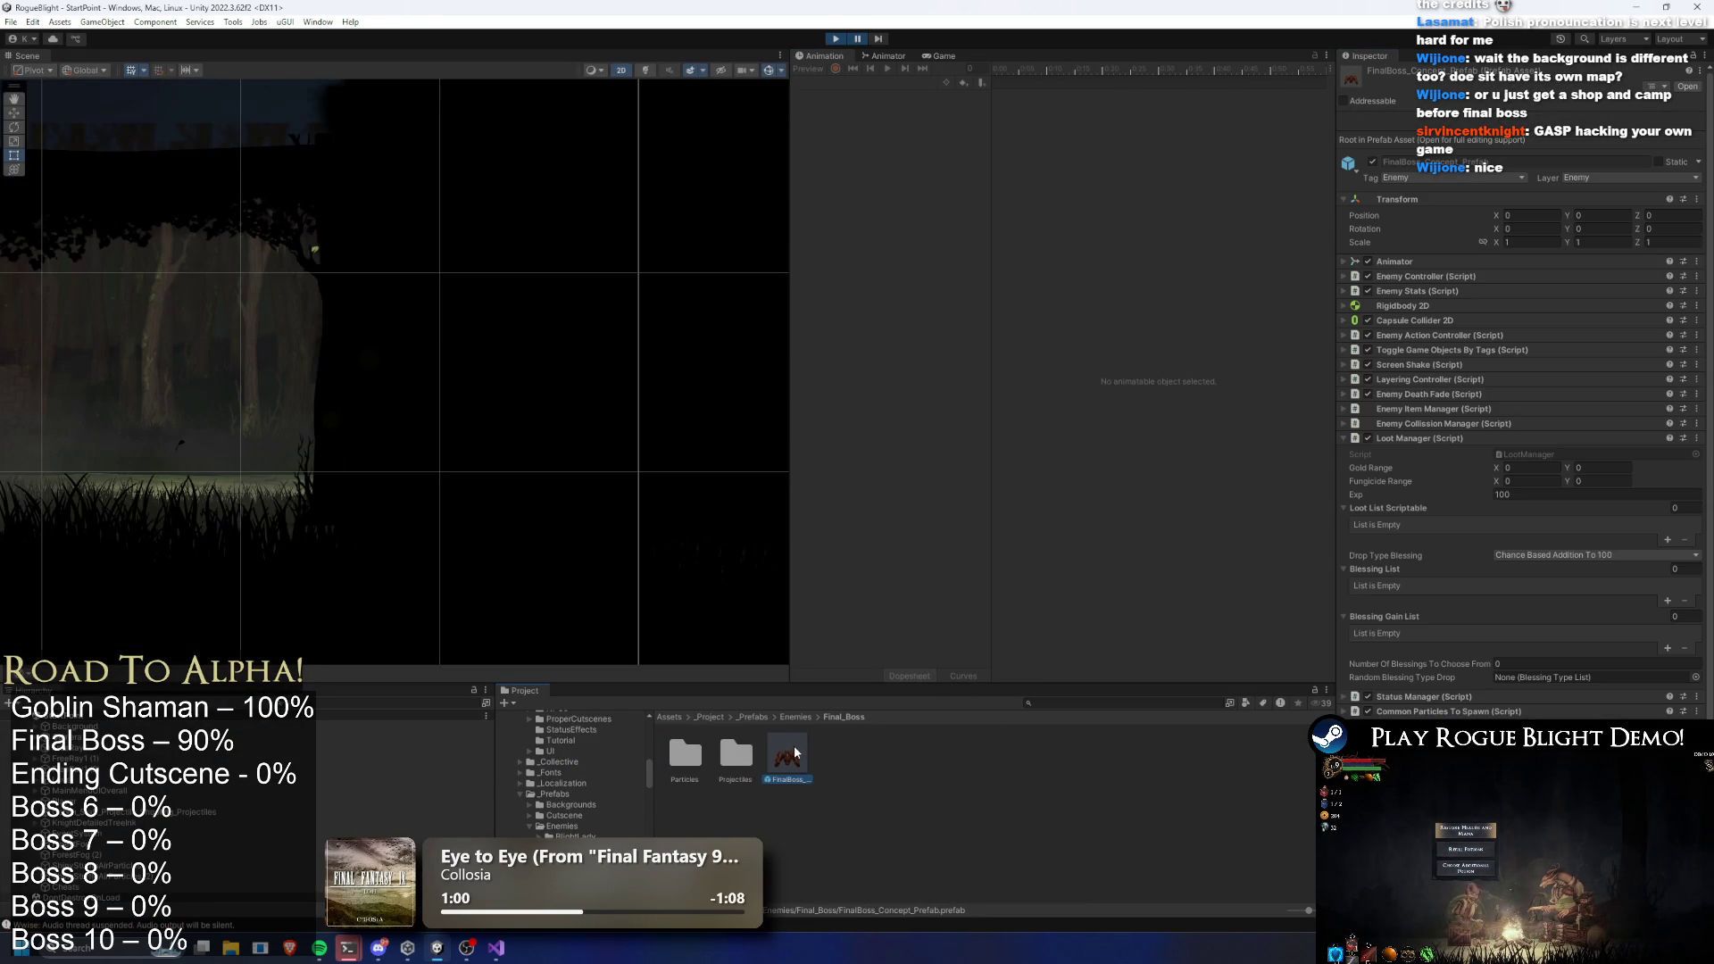
pyautogui.click(1445, 287)
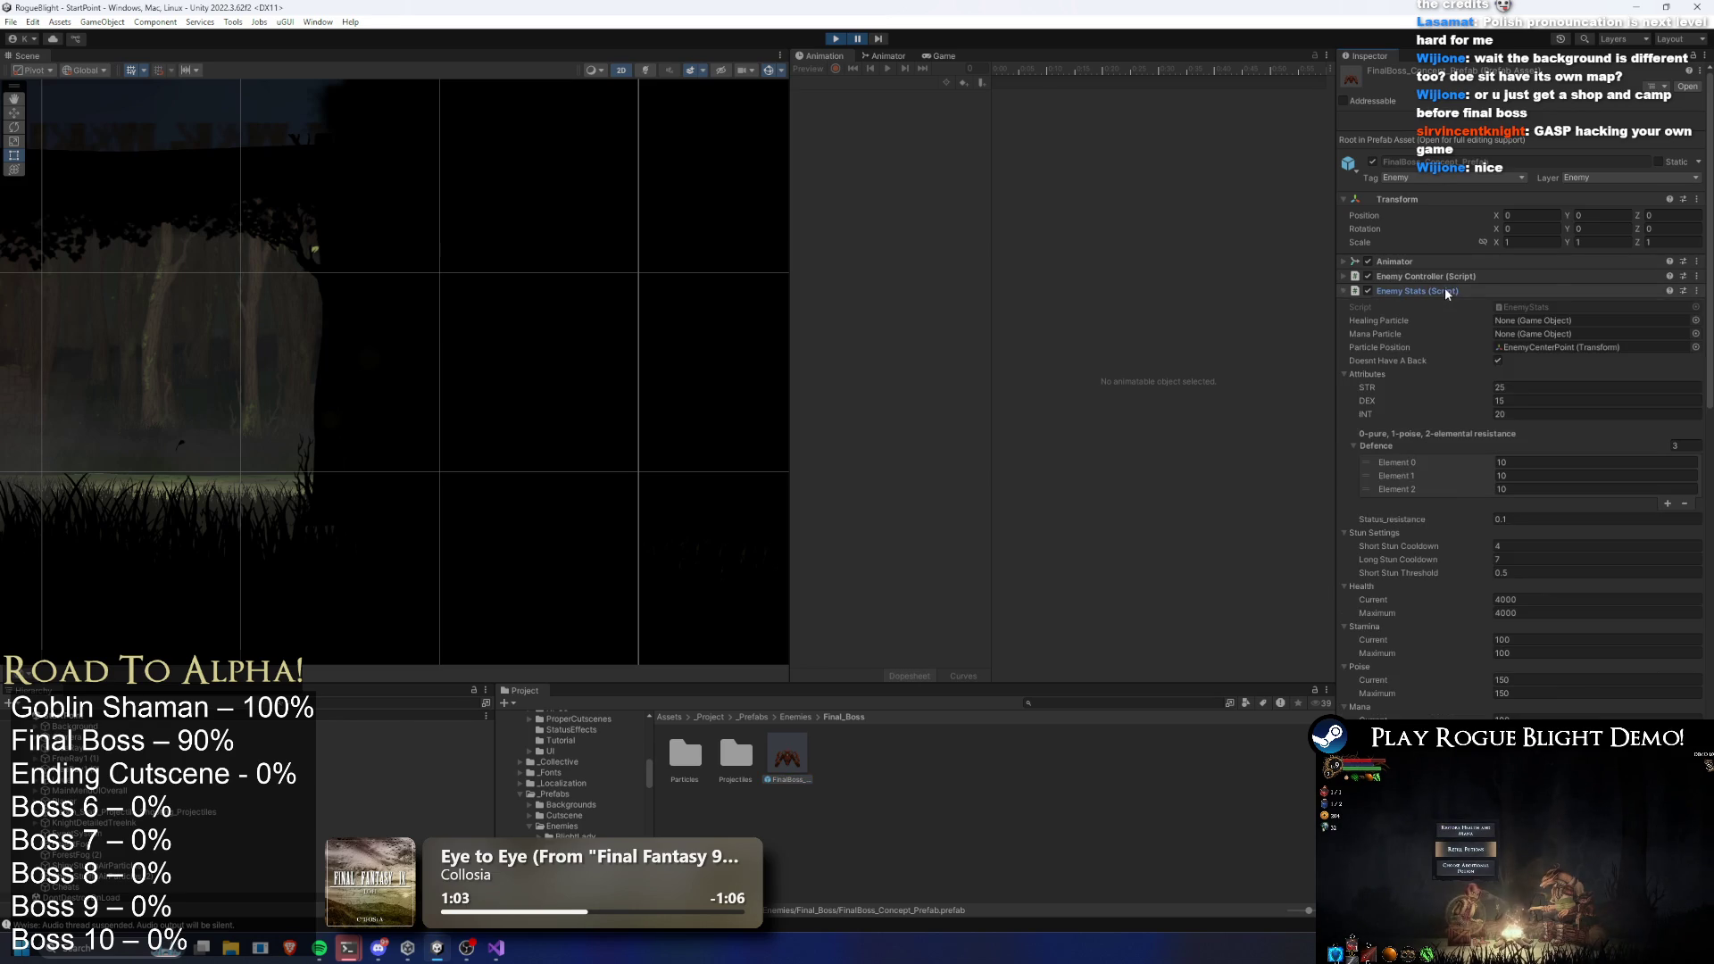
pyautogui.scroll(-5, 1471, 297)
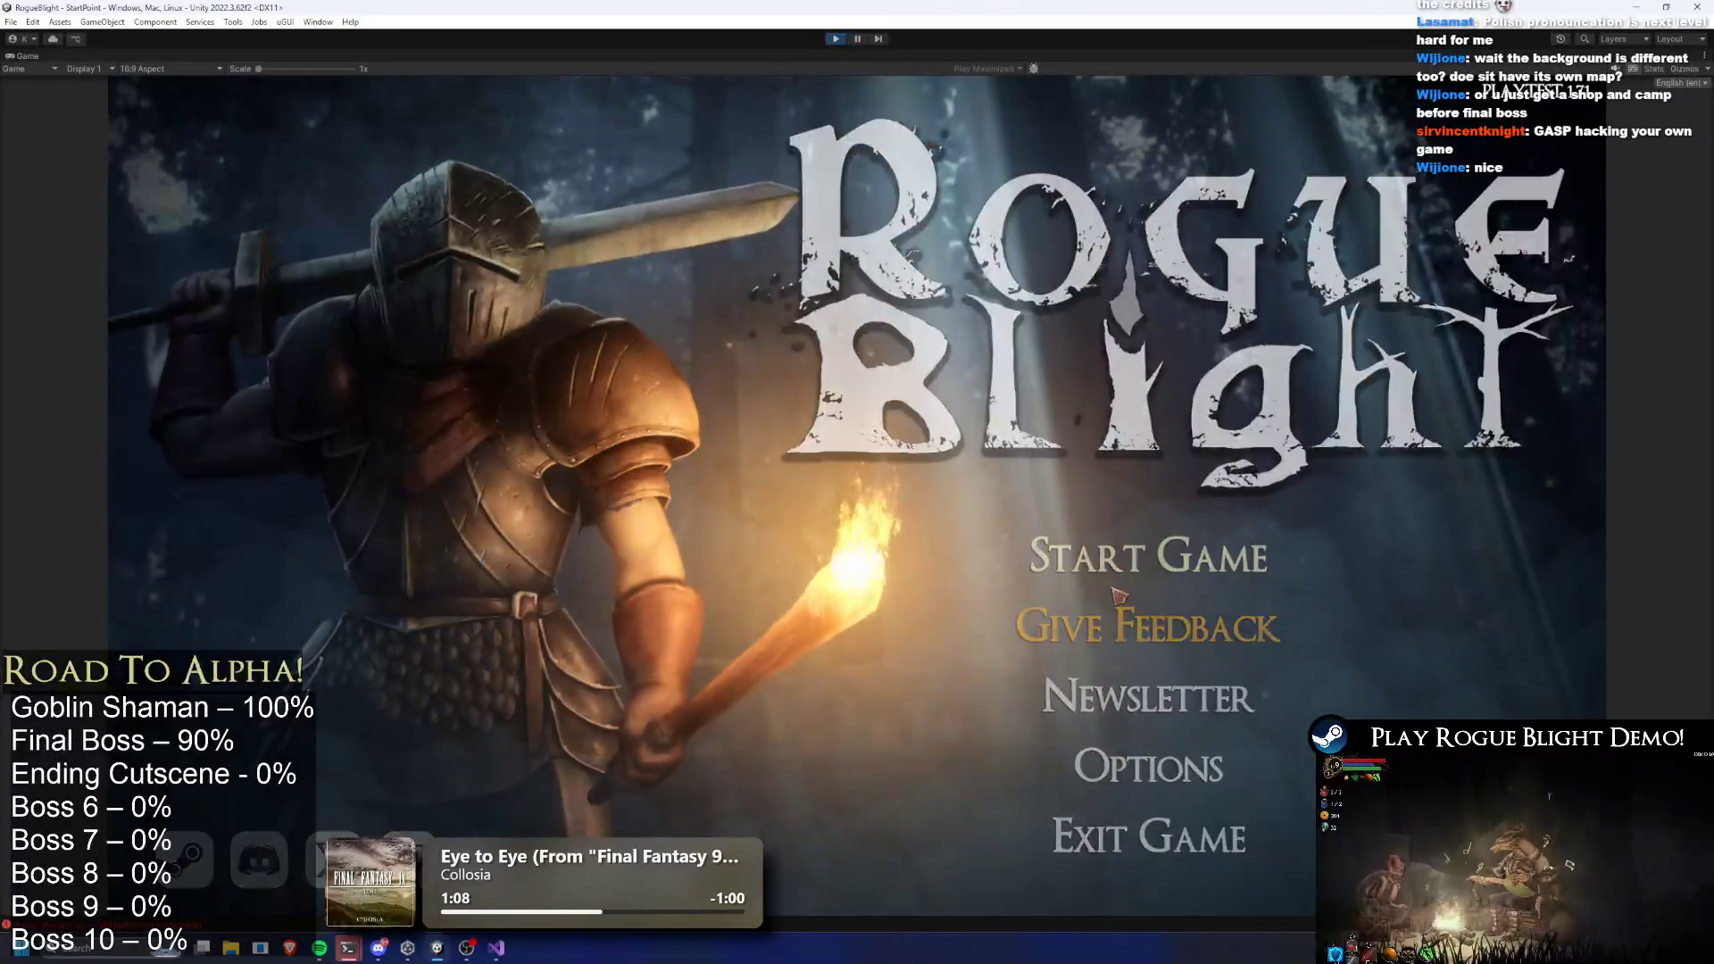
pyautogui.click(1152, 551)
pyautogui.click(1152, 500)
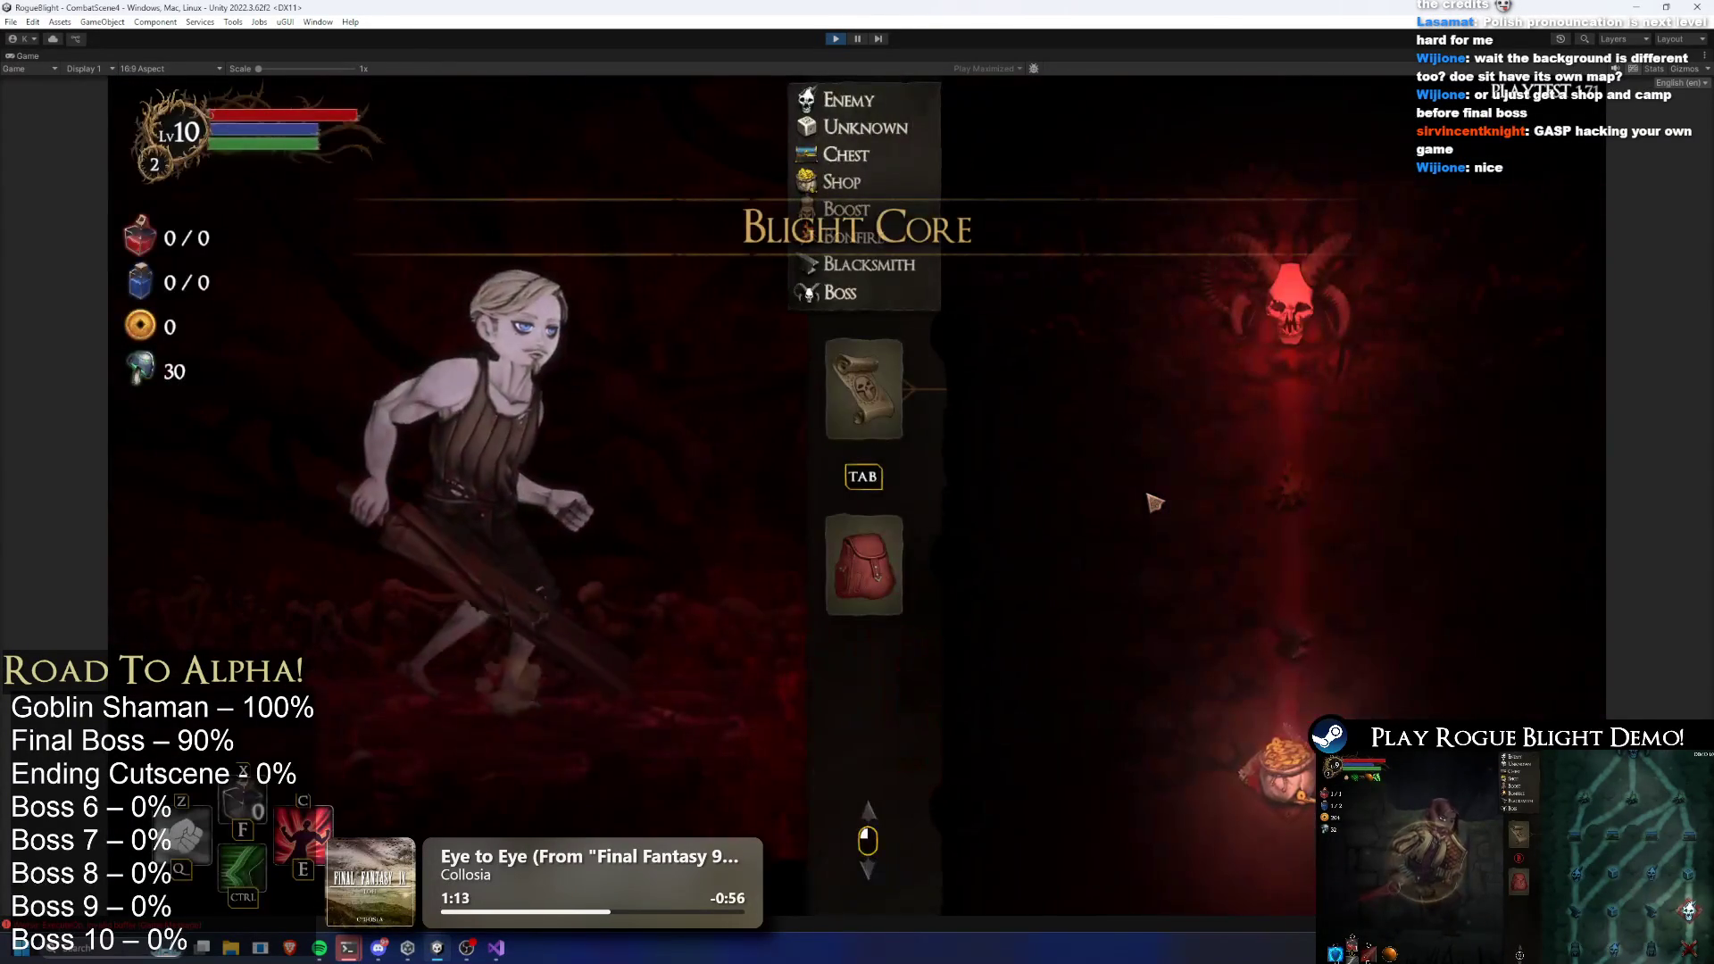
pyautogui.press('Escape')
pyautogui.click(909, 518)
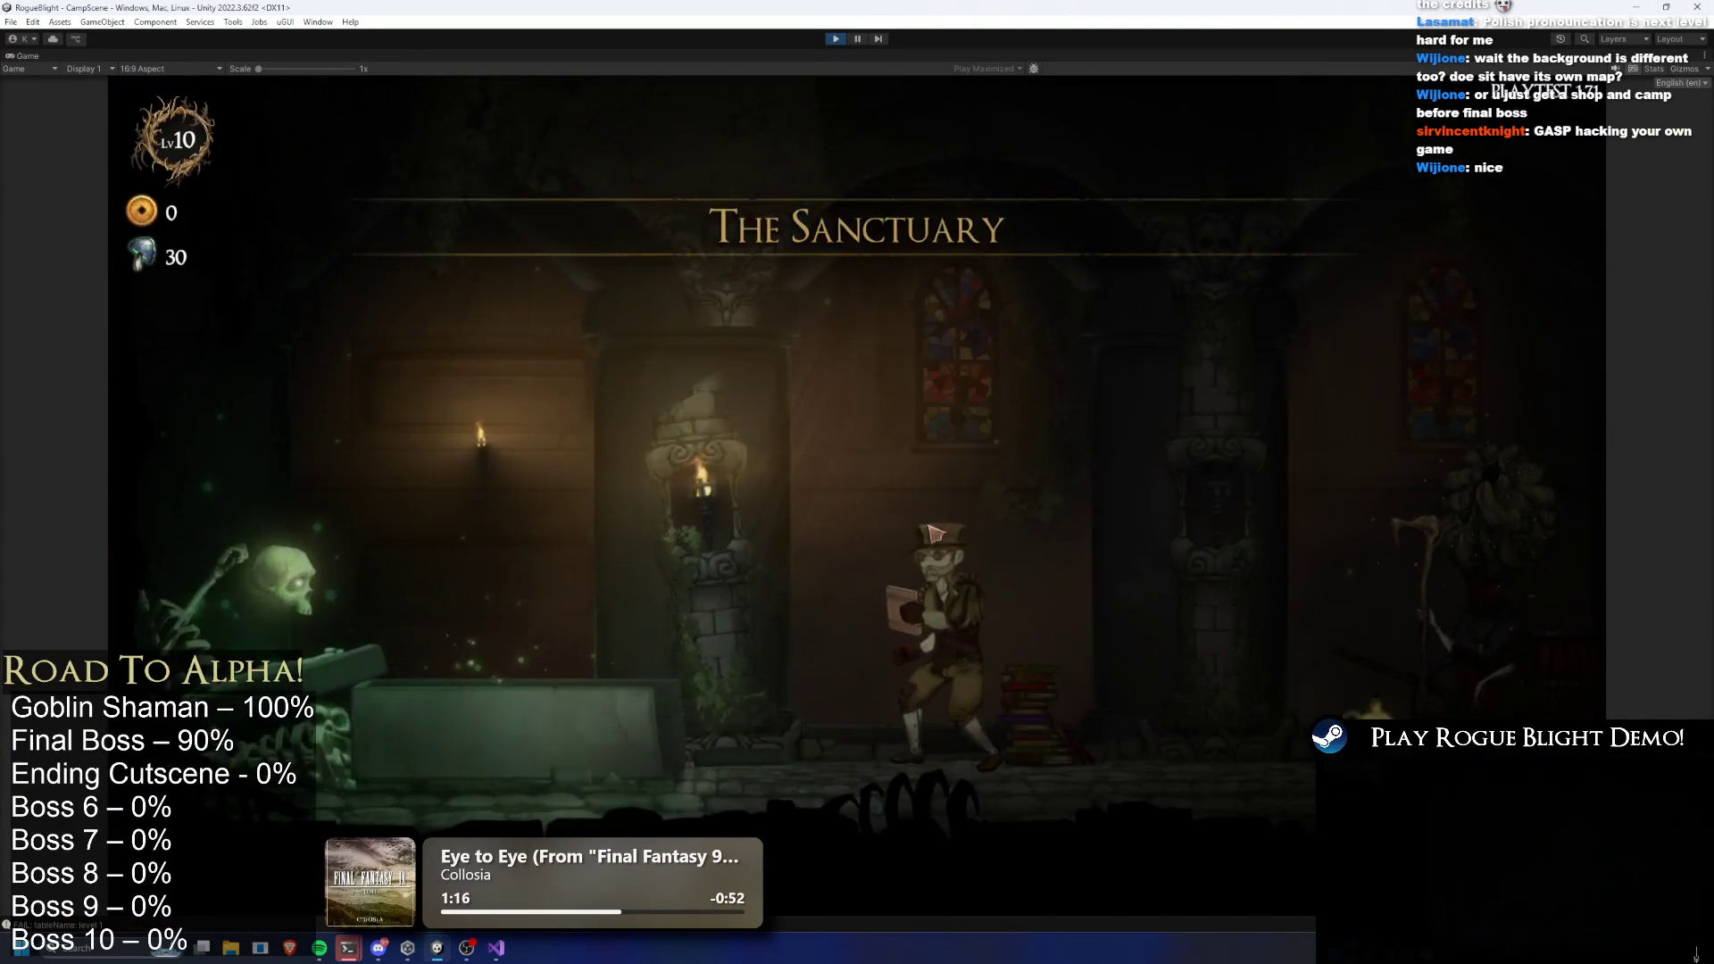
pyautogui.press('d')
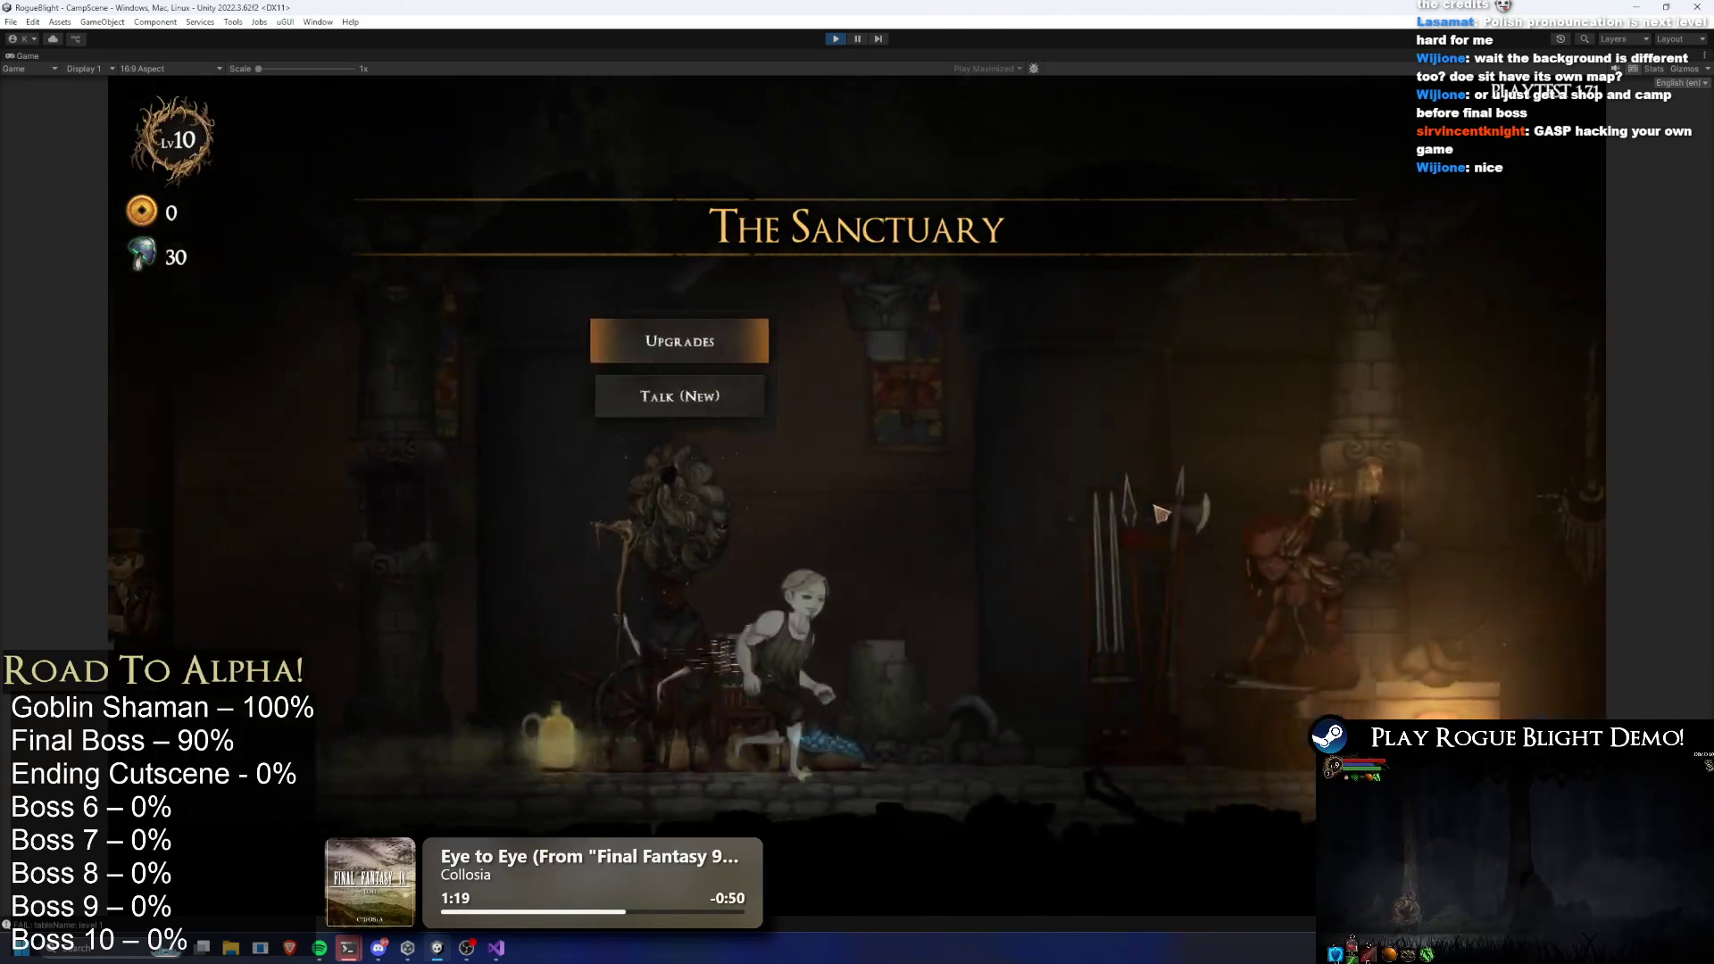
pyautogui.press('d')
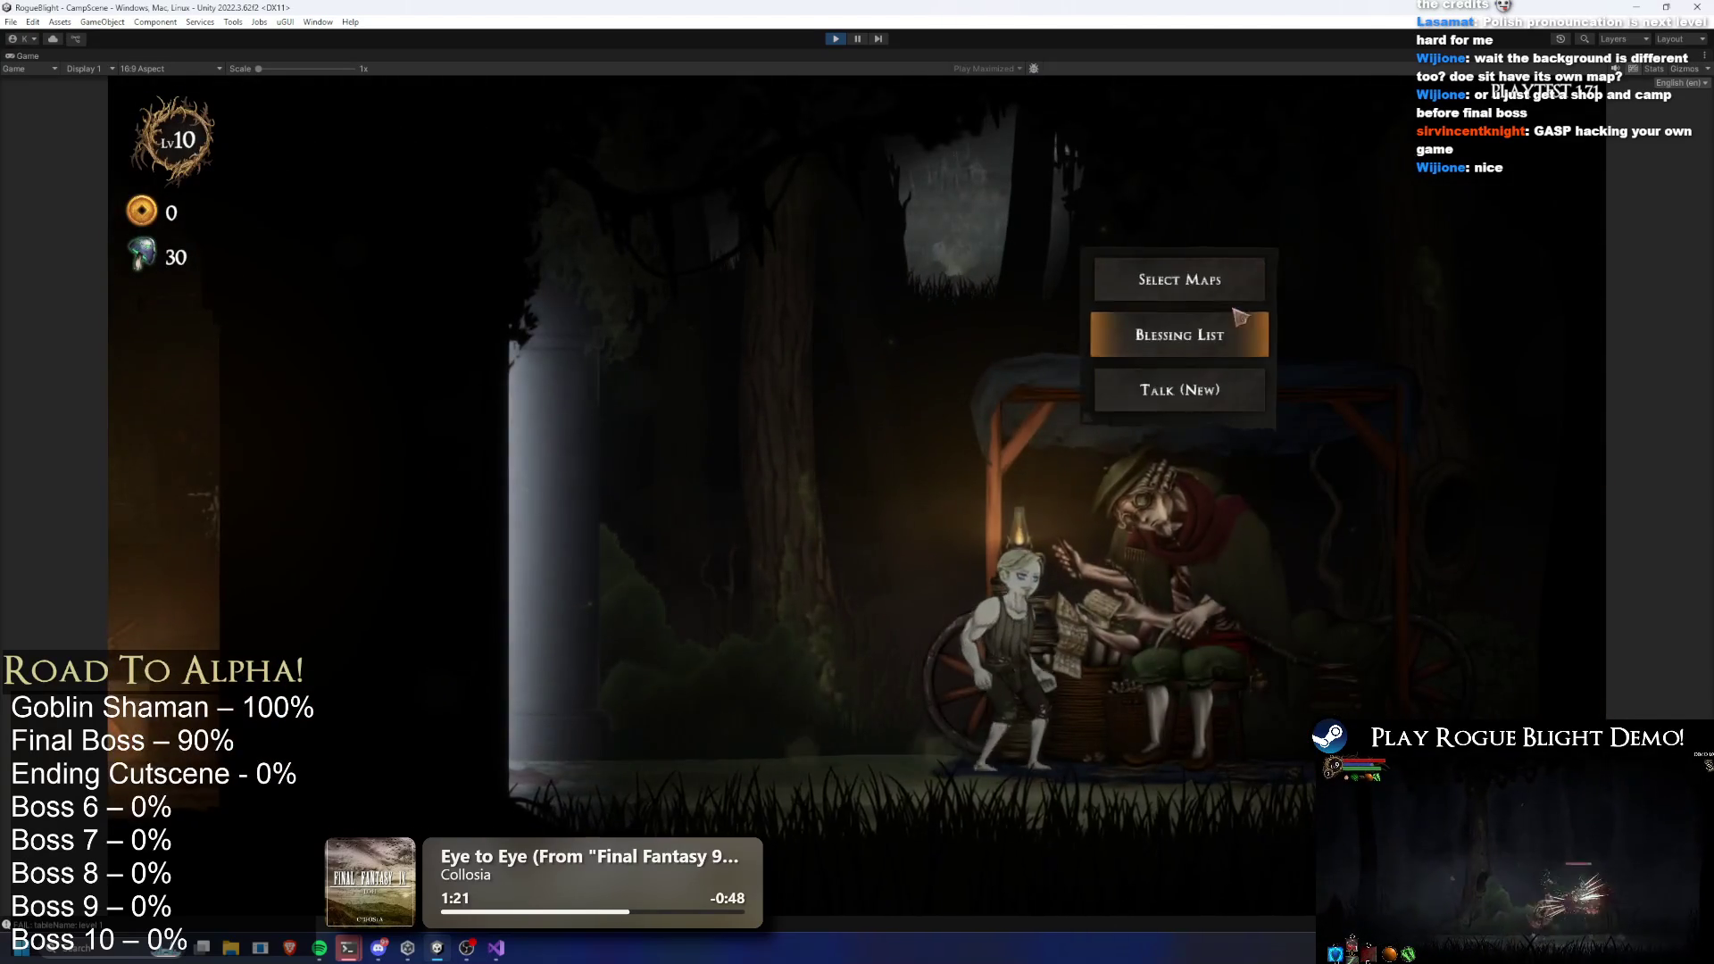
pyautogui.click(1035, 466)
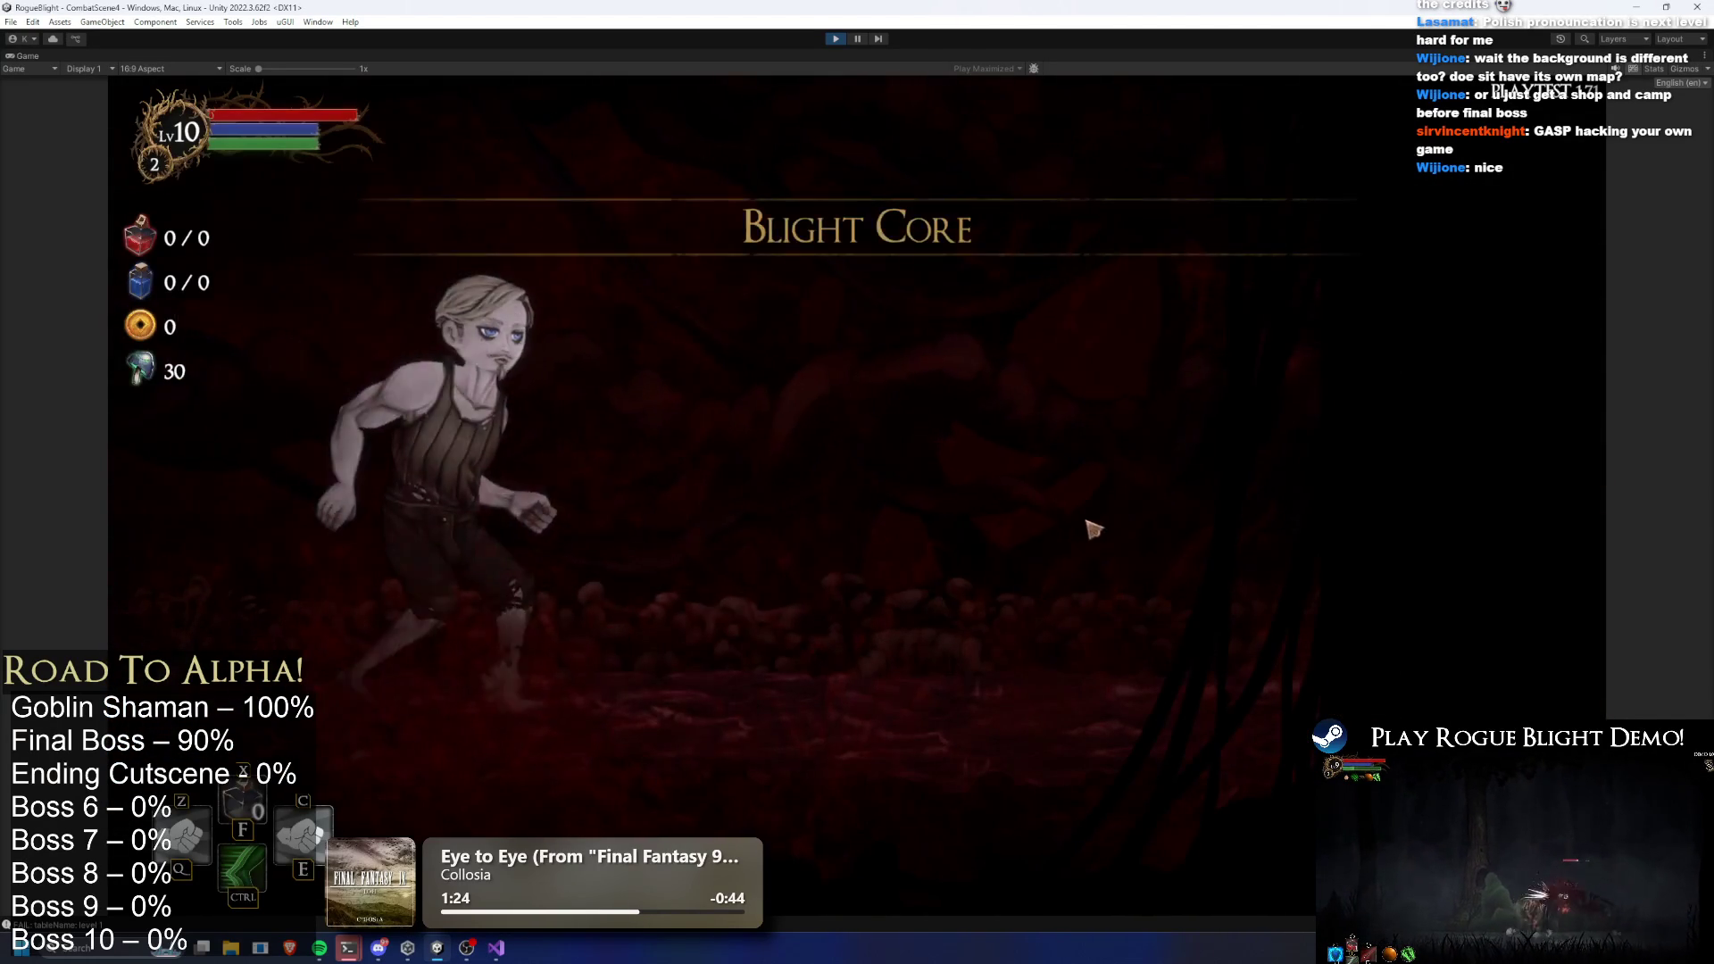
pyautogui.click(1002, 468)
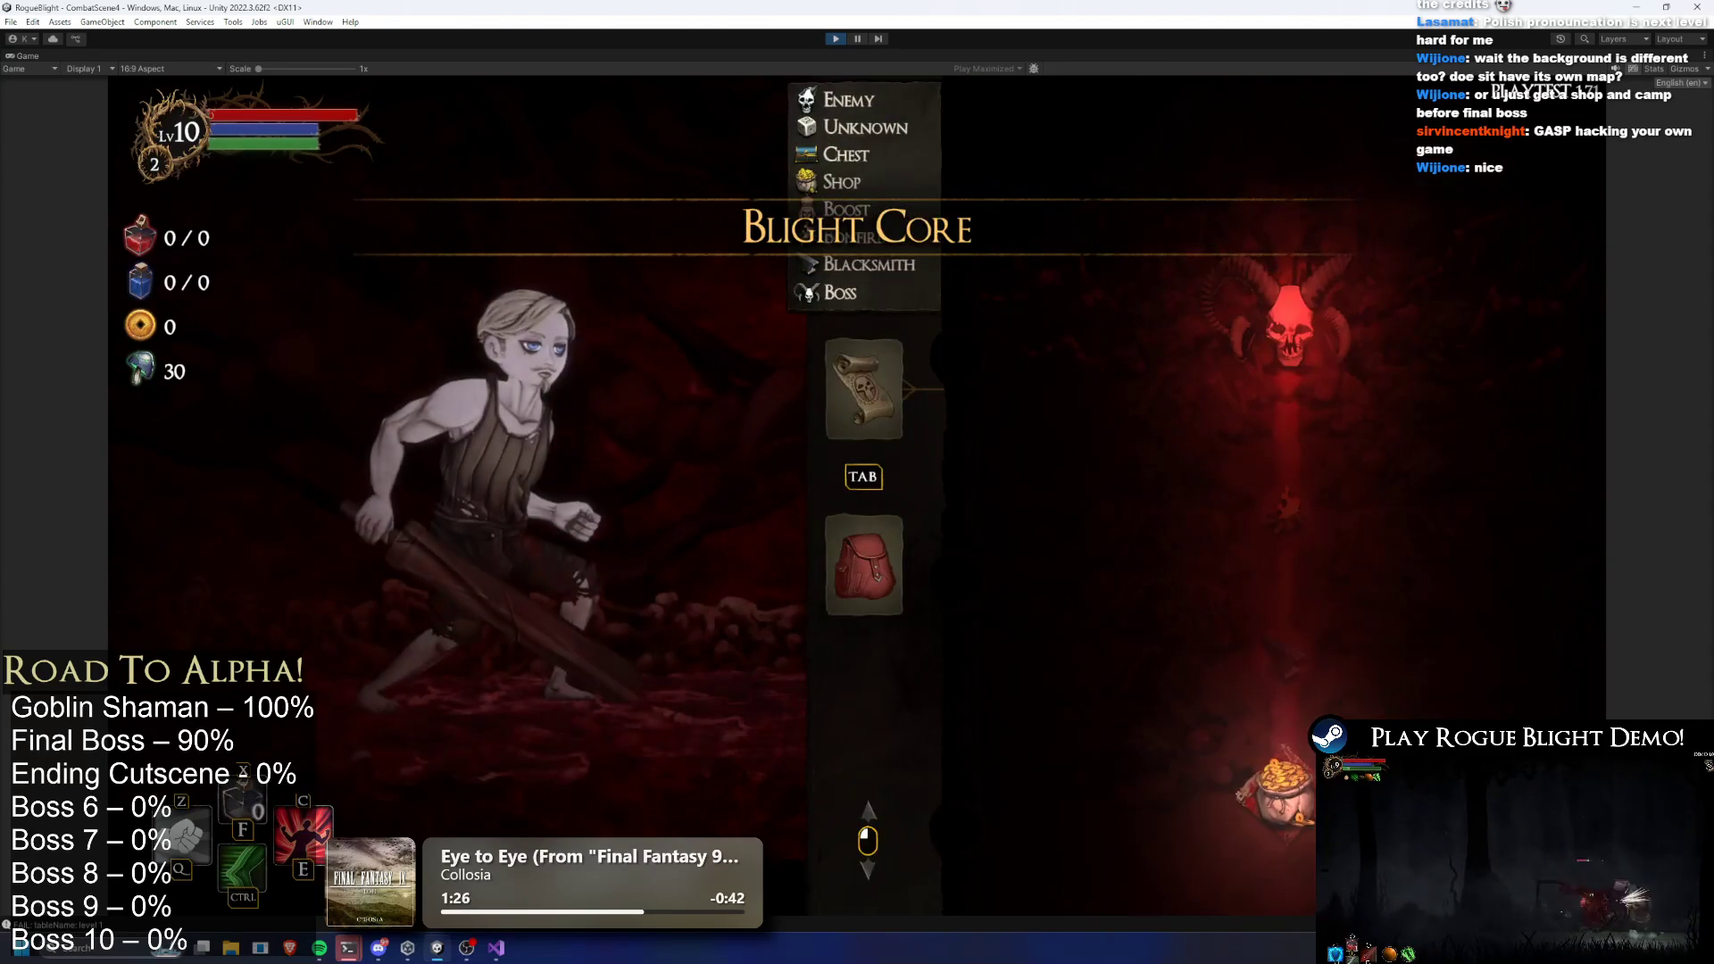
pyautogui.click(836, 39)
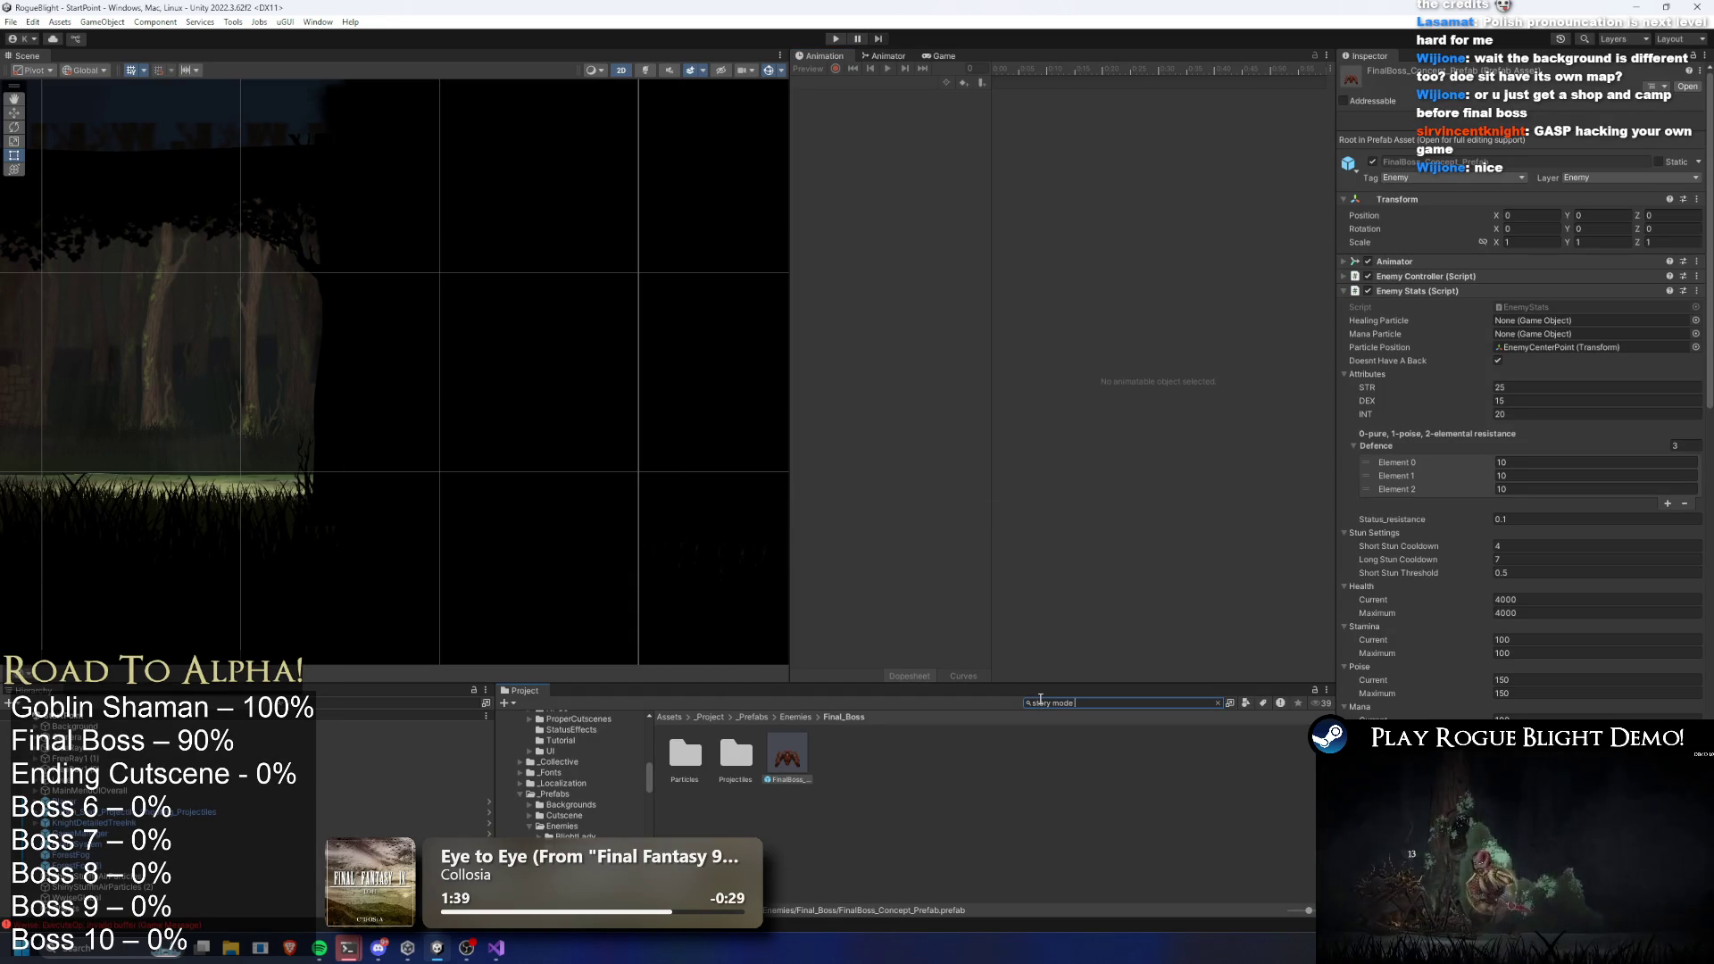
# Find StoryMode via a 'story mode' search, open its BlightCore_MapTEST map, and enter Play mode
pyautogui.write('story mode')
pyautogui.click(684, 758)
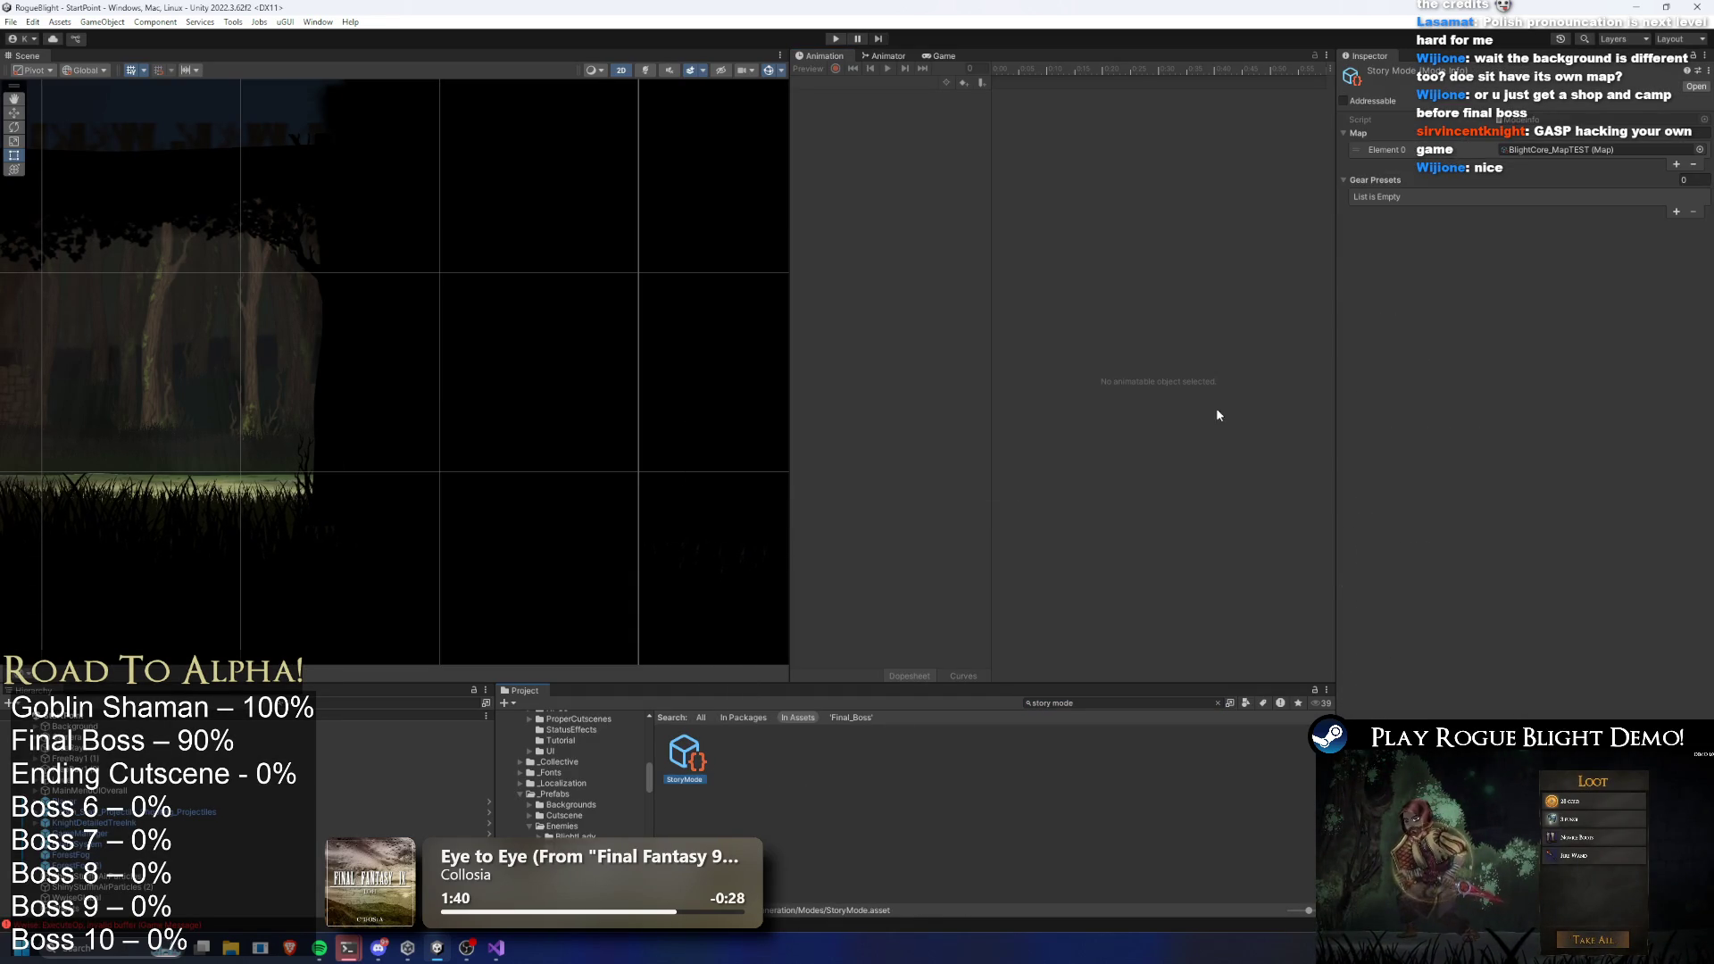
pyautogui.doubleClick(1583, 152)
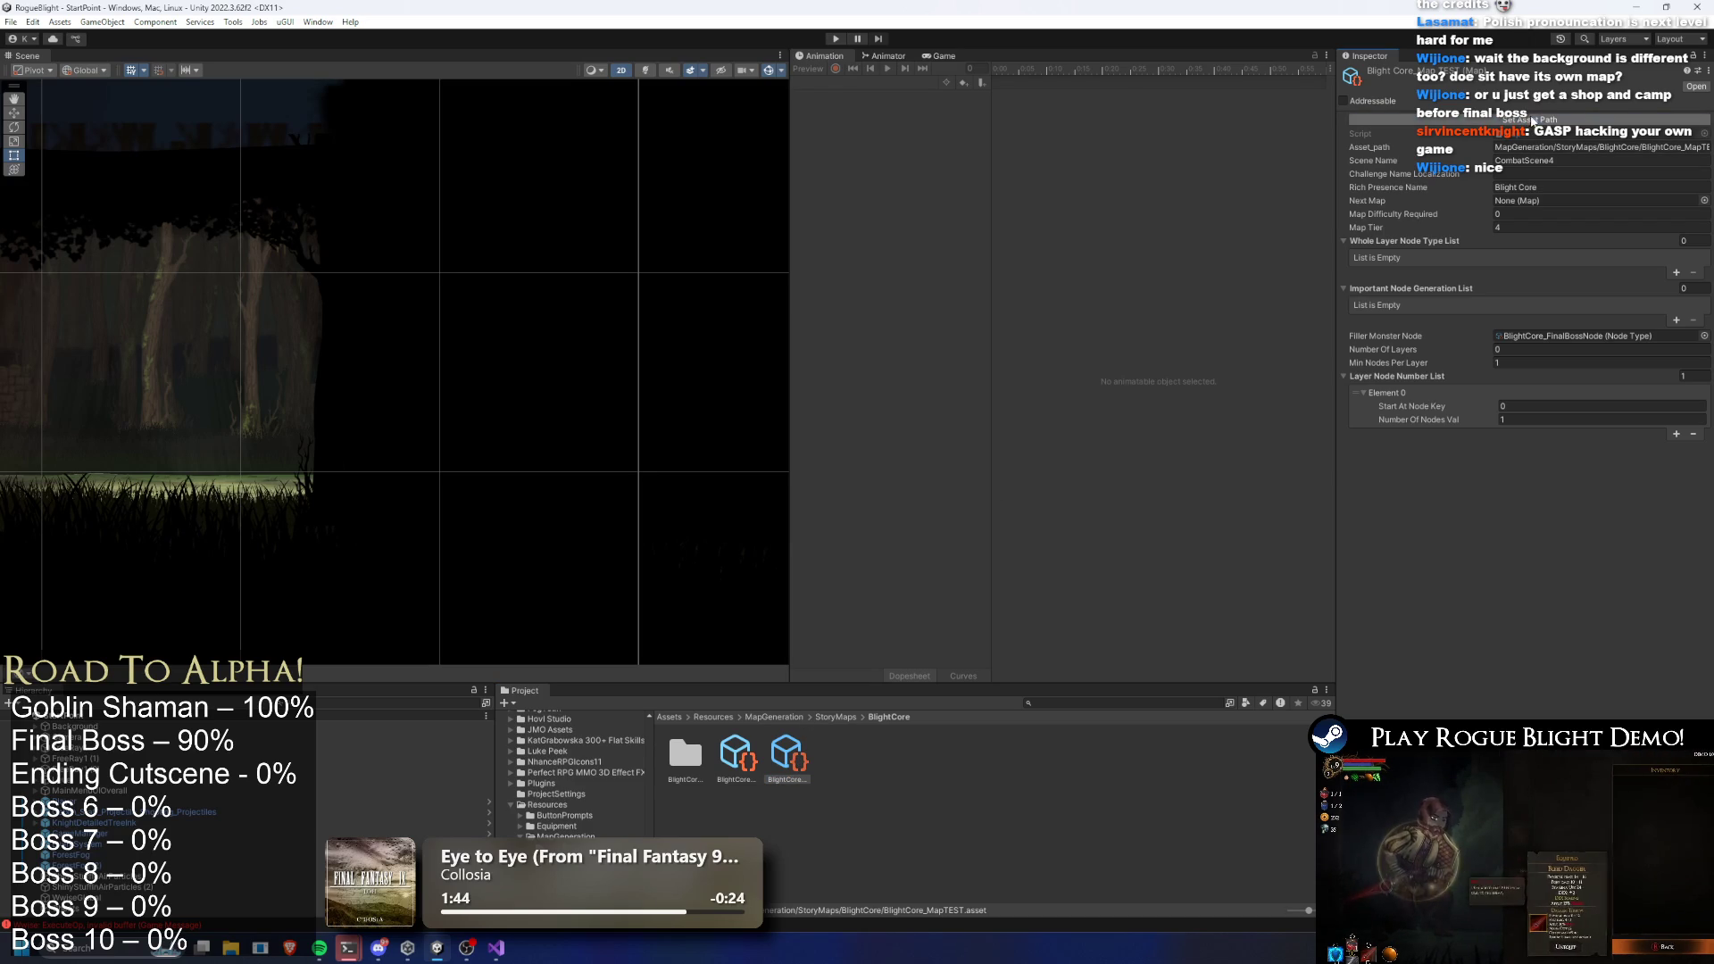
pyautogui.click(835, 38)
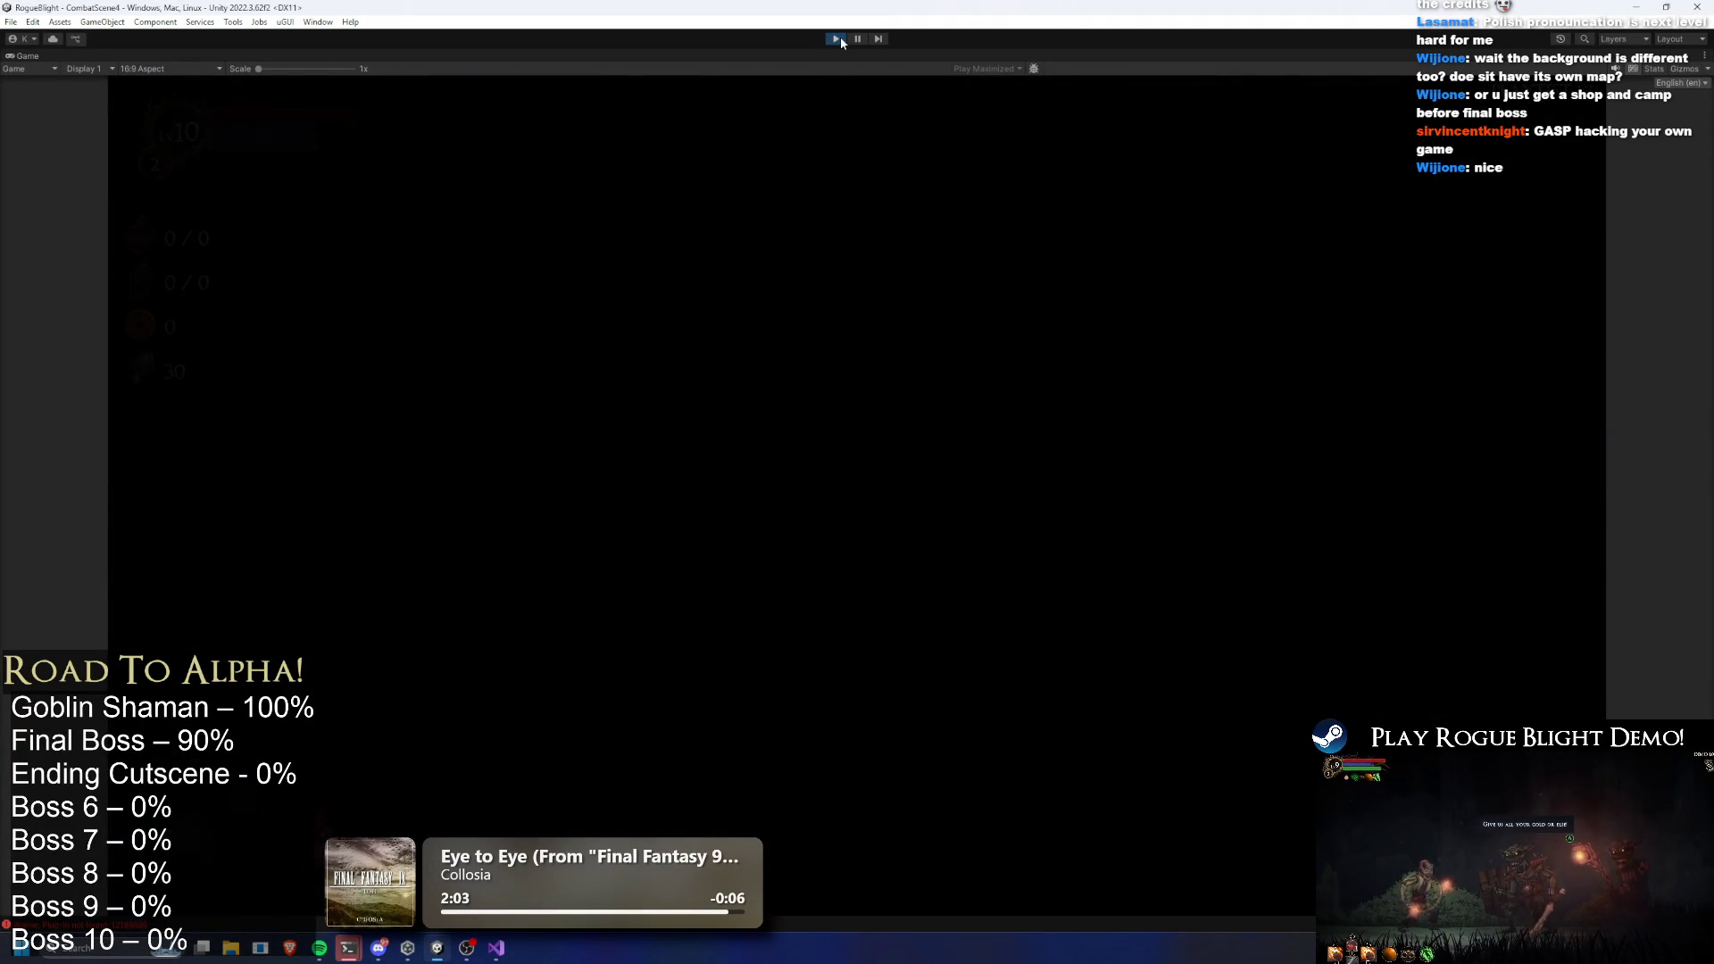
# Abandon the current run, replay the Story Mode map, and confirm the level 12 results
pyautogui.press('Escape')
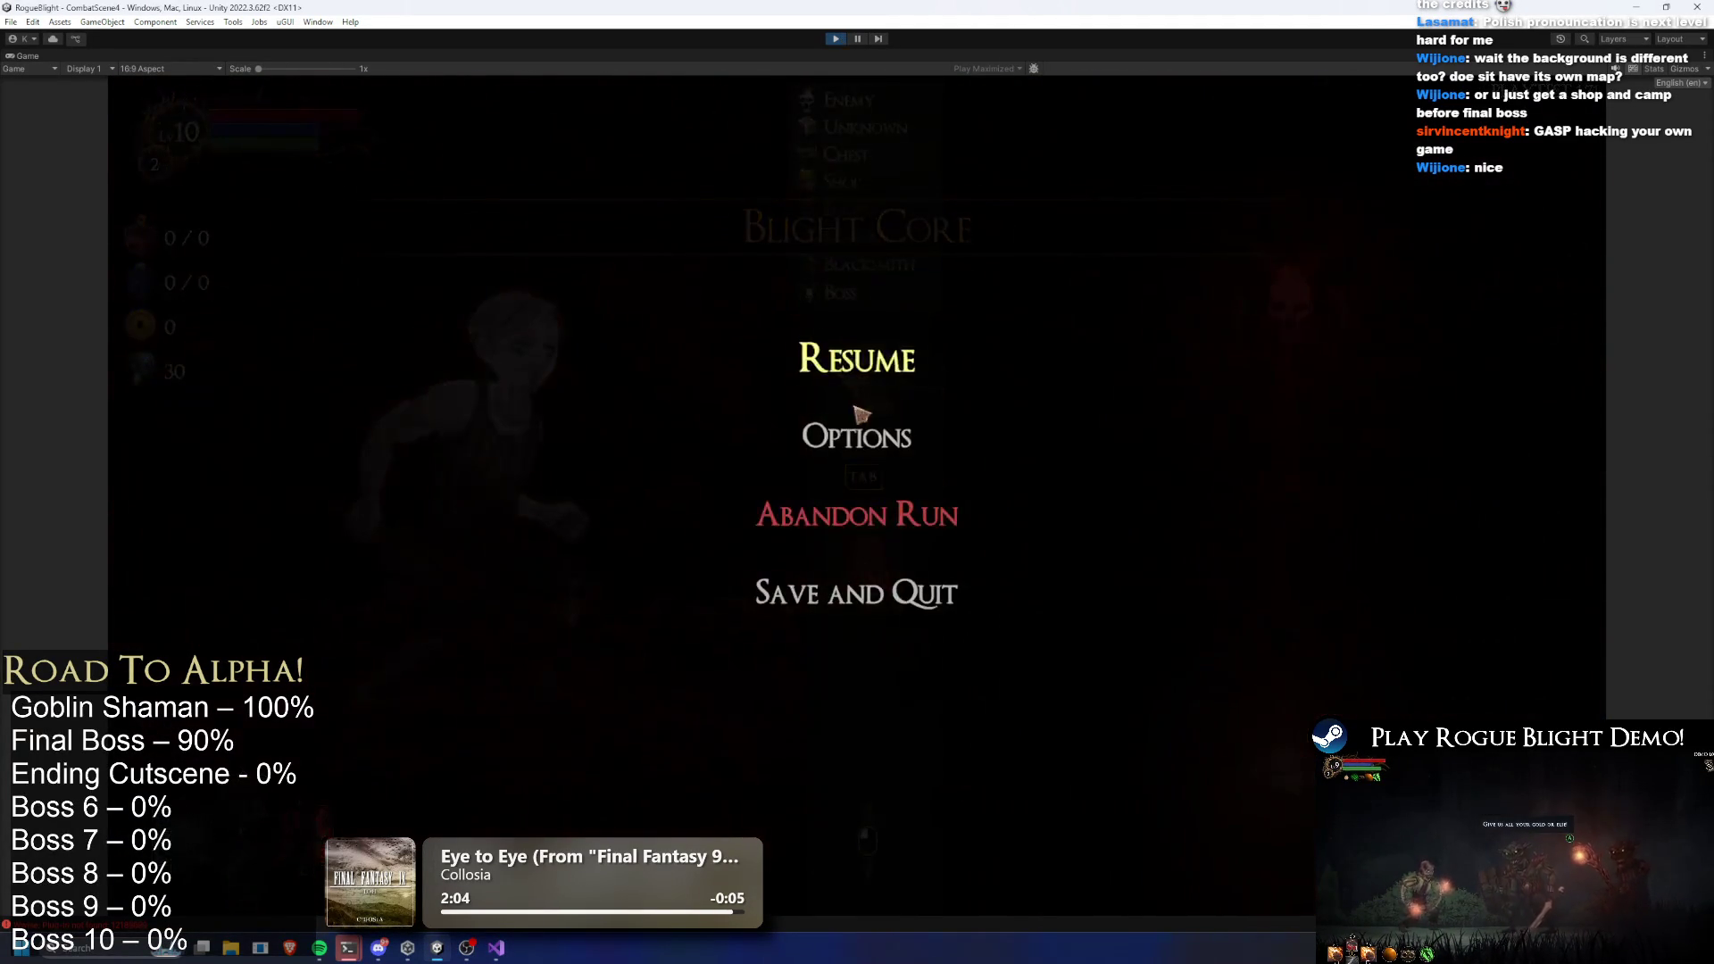
pyautogui.click(872, 513)
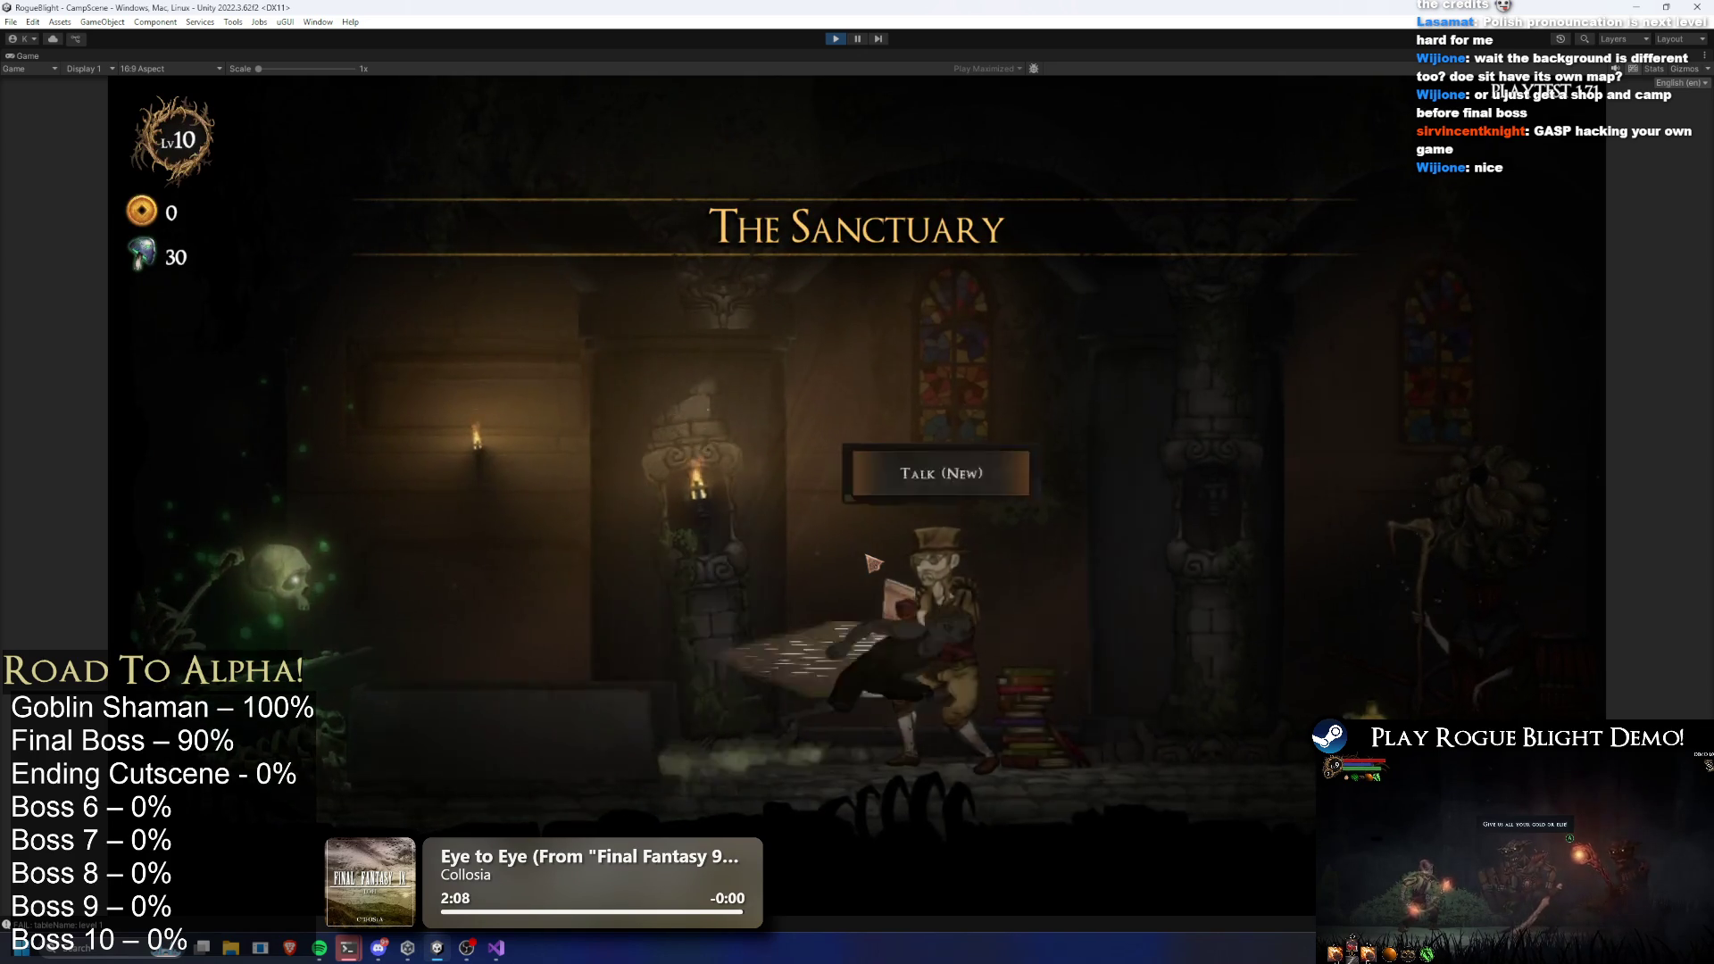
pyautogui.press('d')
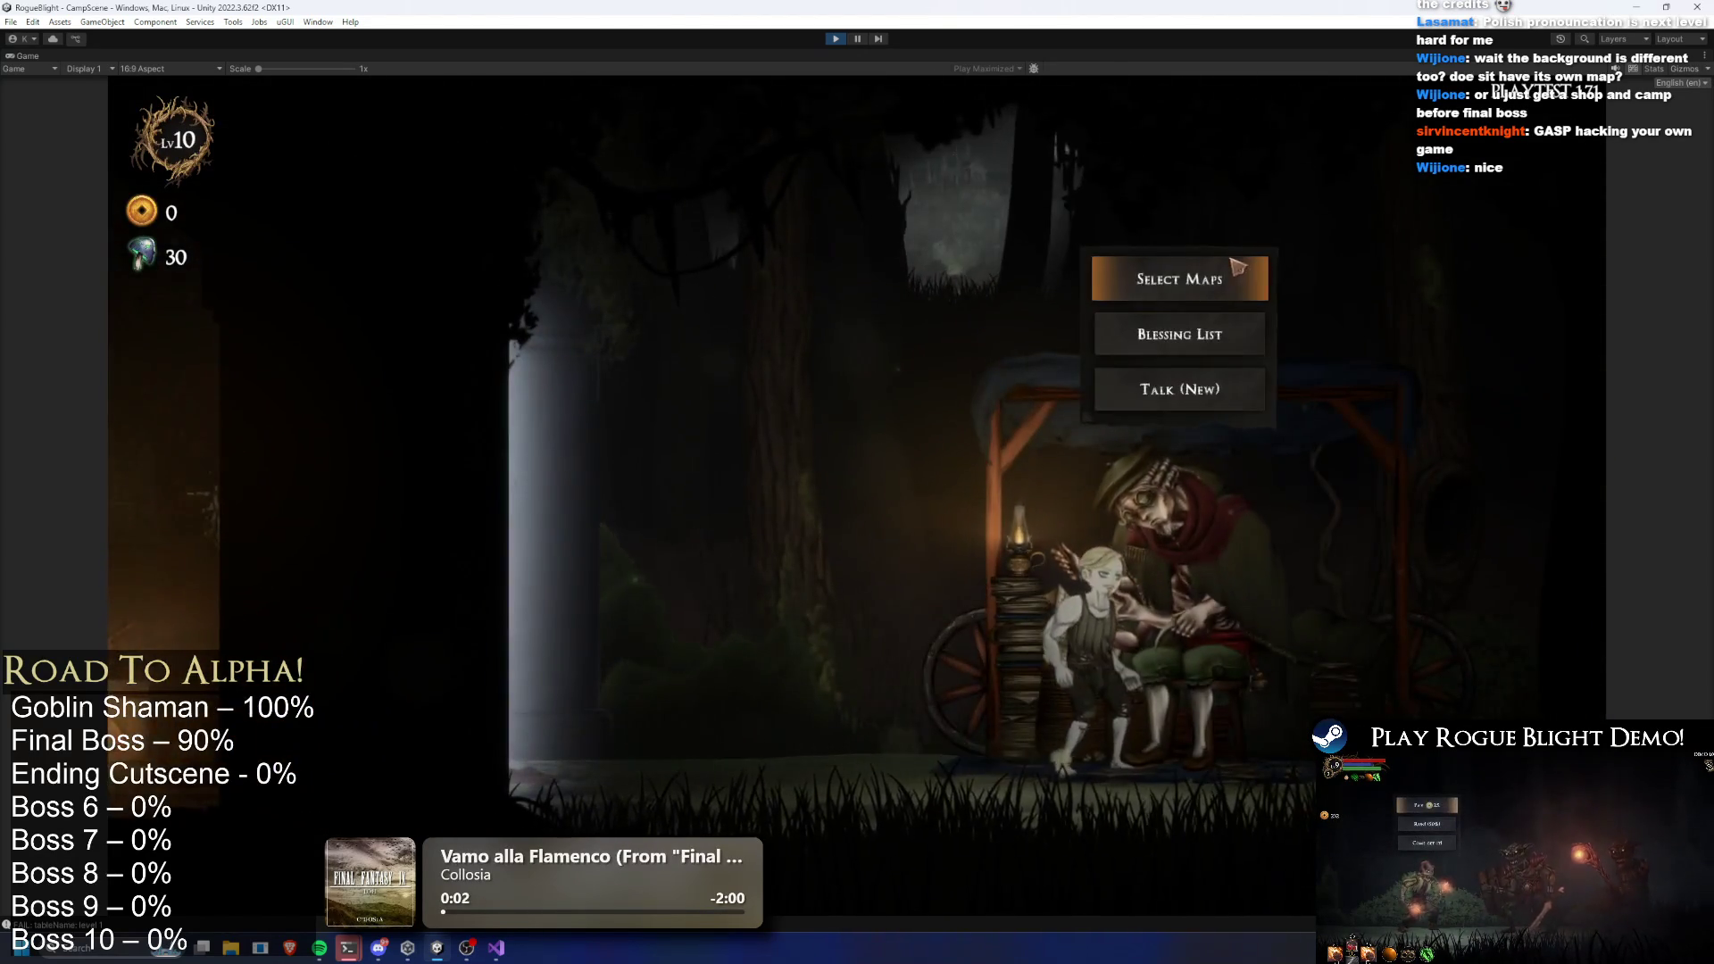
pyautogui.press('e')
pyautogui.press('e')
pyautogui.click(1099, 459)
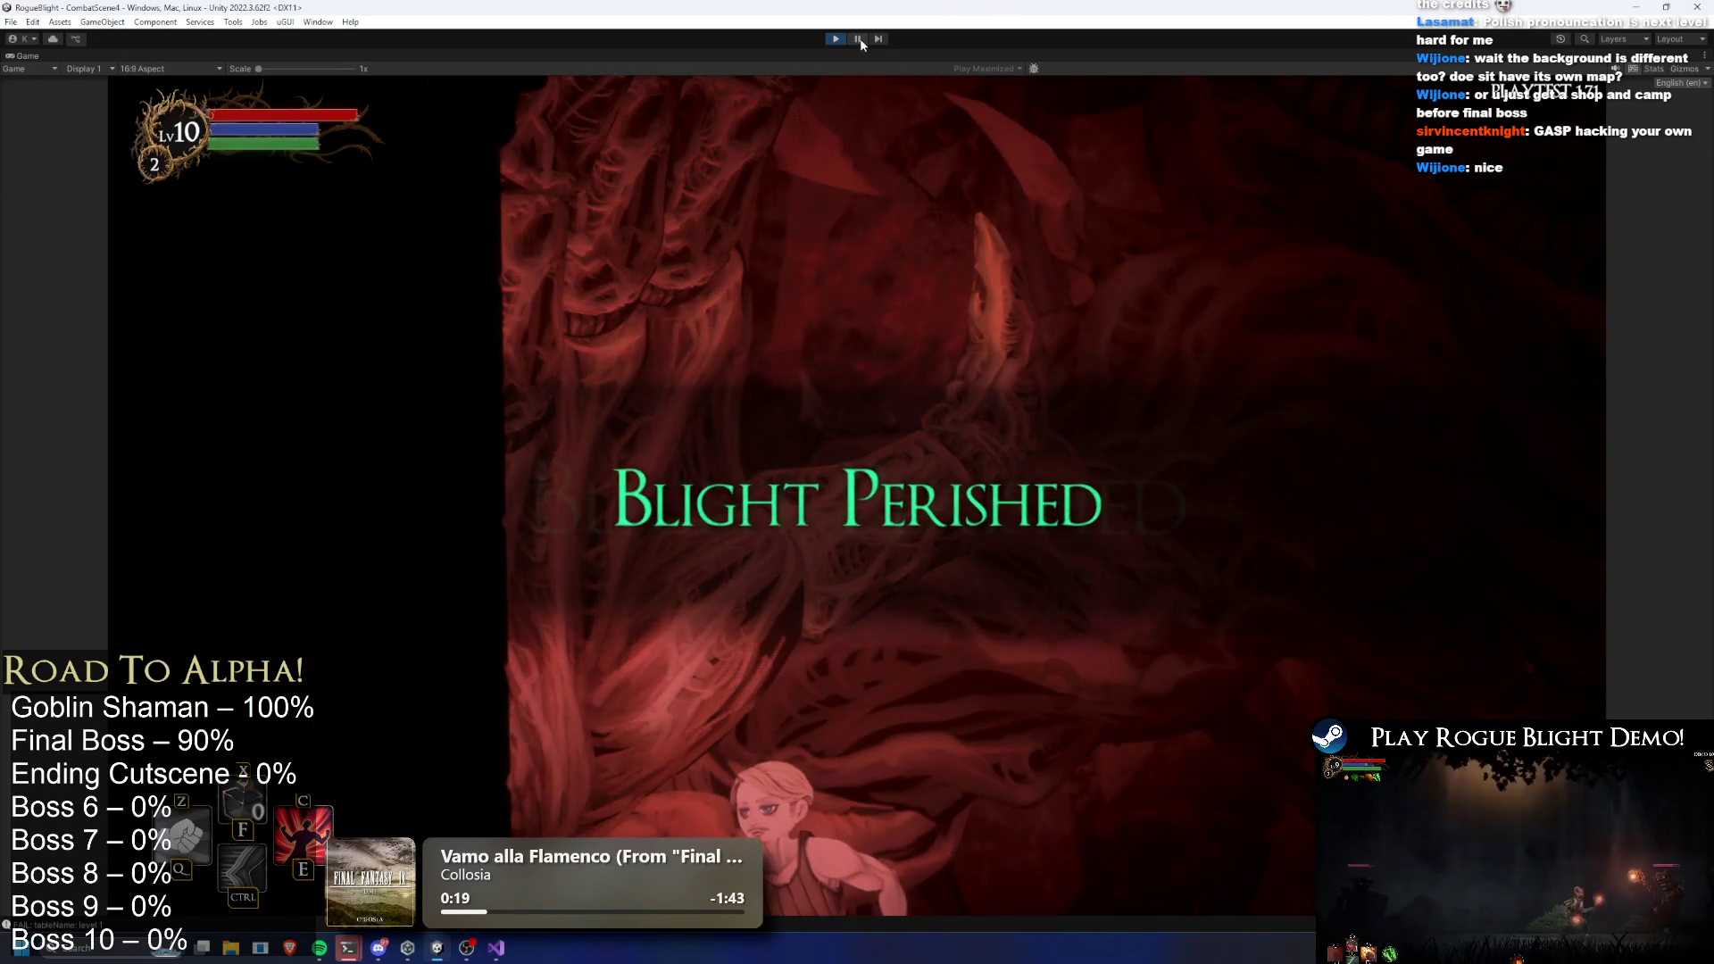
pyautogui.click(861, 40)
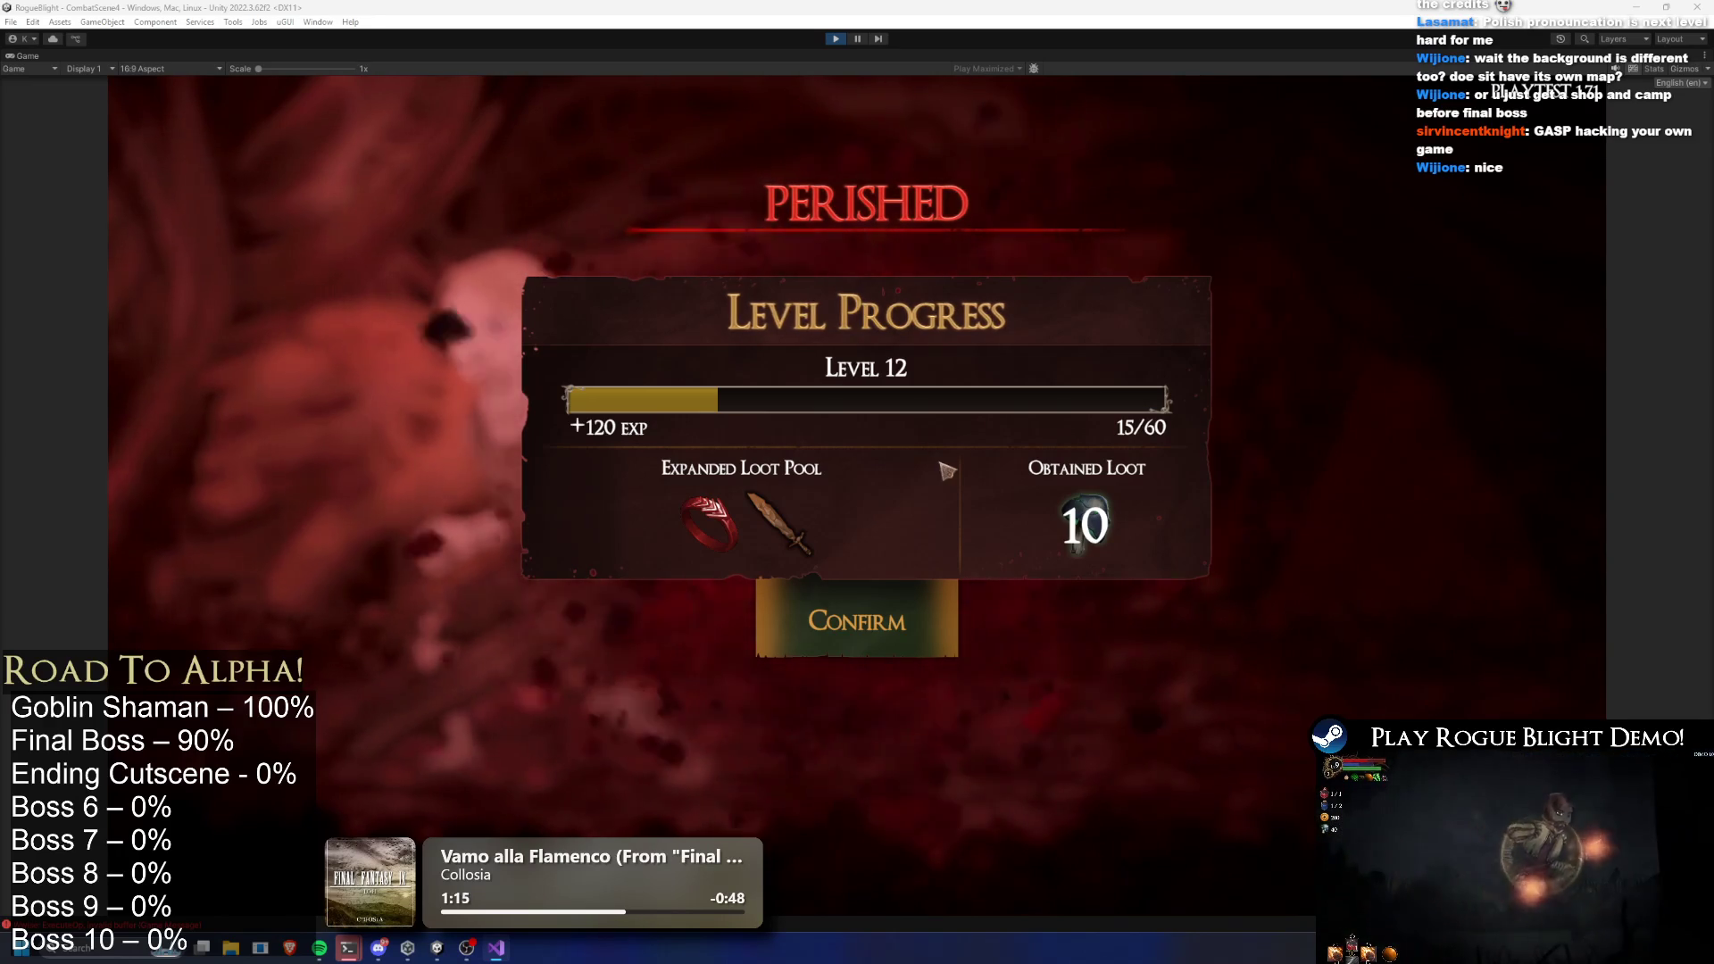
pyautogui.click(871, 603)
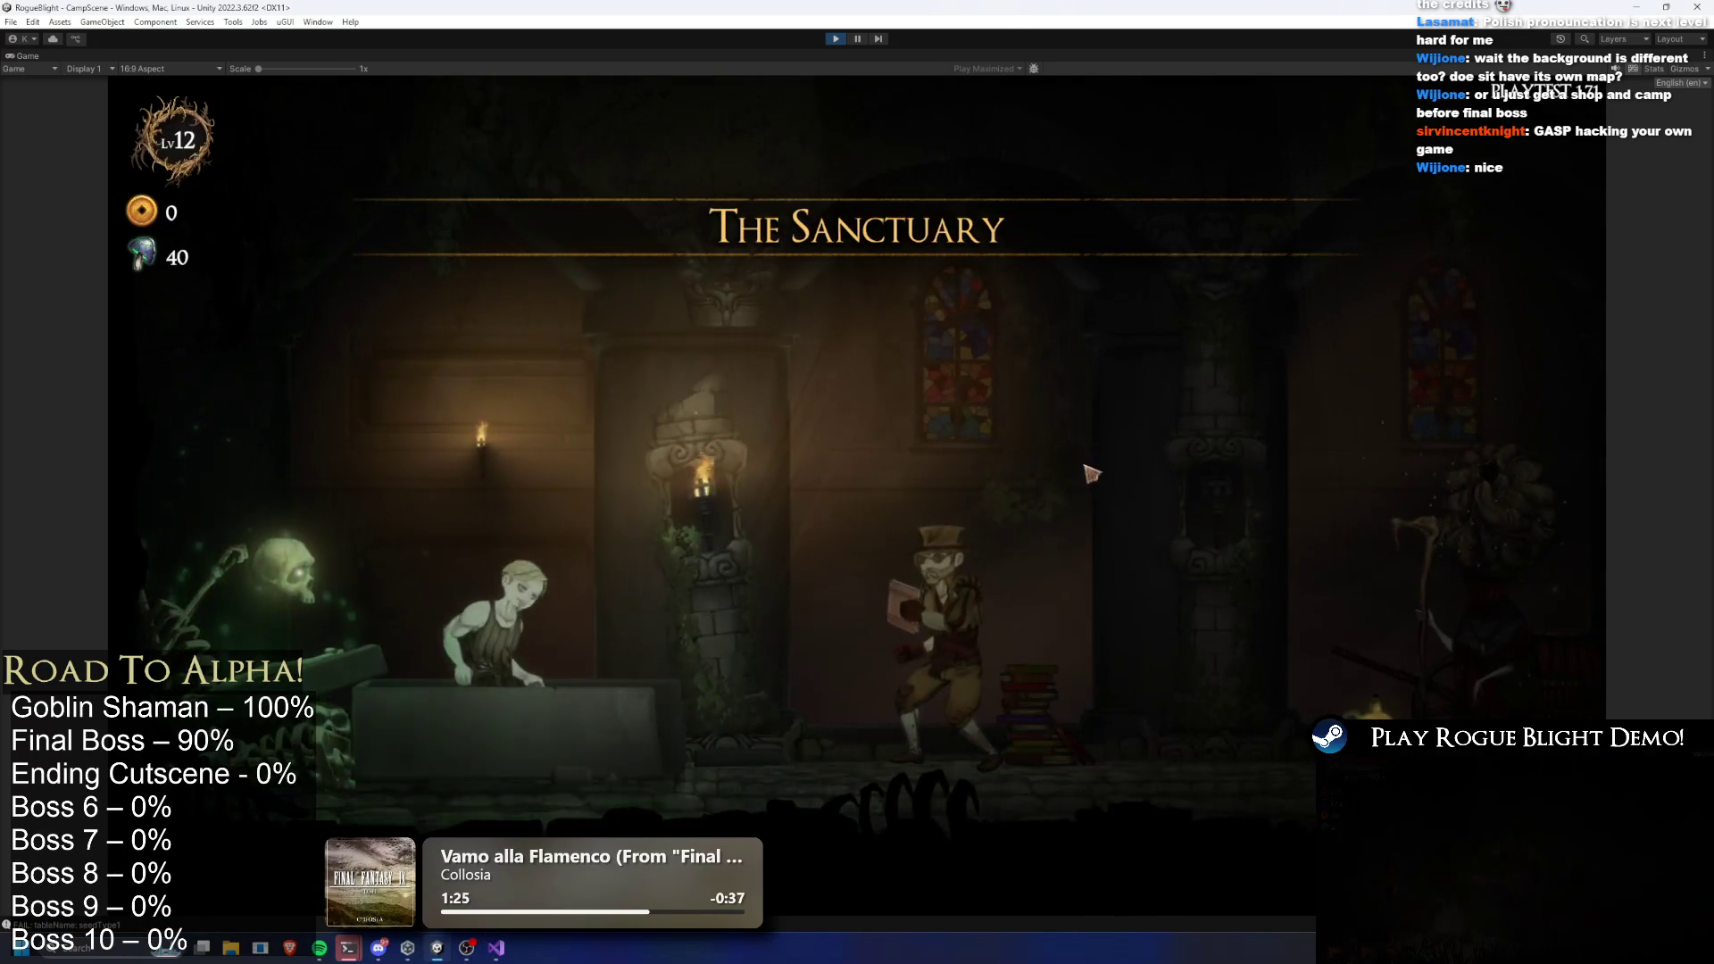
# Walk to the Sanctuary map table, start the Story Mode map, and dodge the final boss
pyautogui.press('d')
pyautogui.press('a')
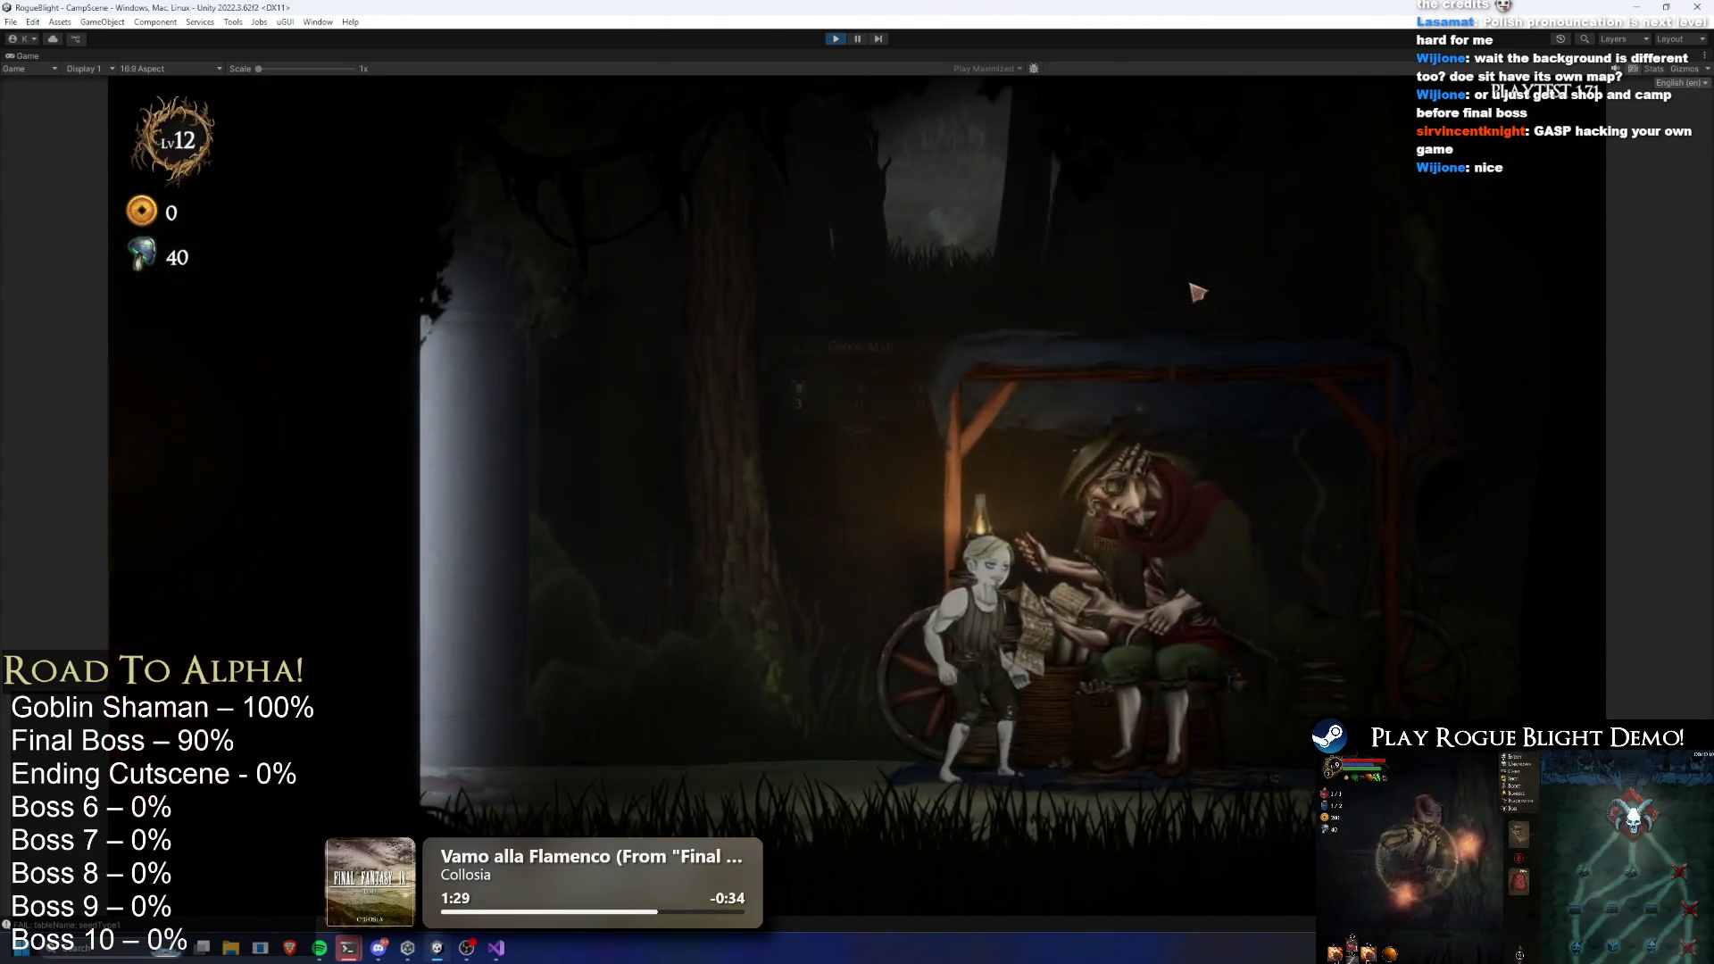
pyautogui.press('e')
pyautogui.press('Return')
pyautogui.click(1028, 427)
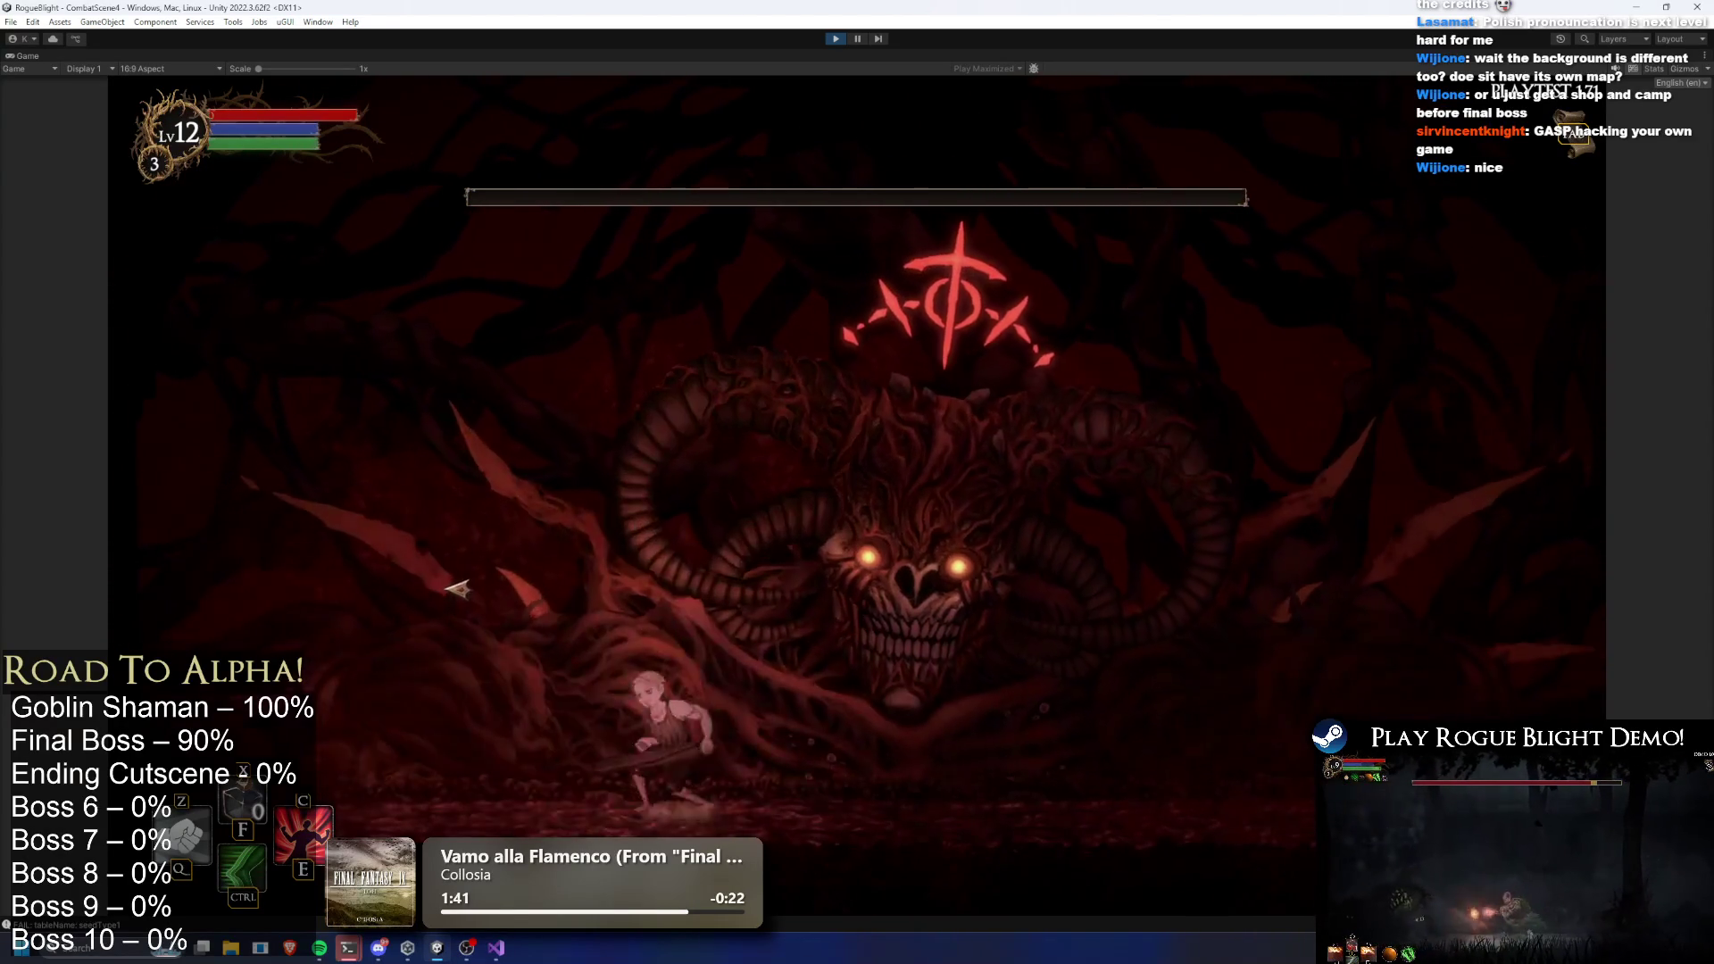
pyautogui.press('ctrl')
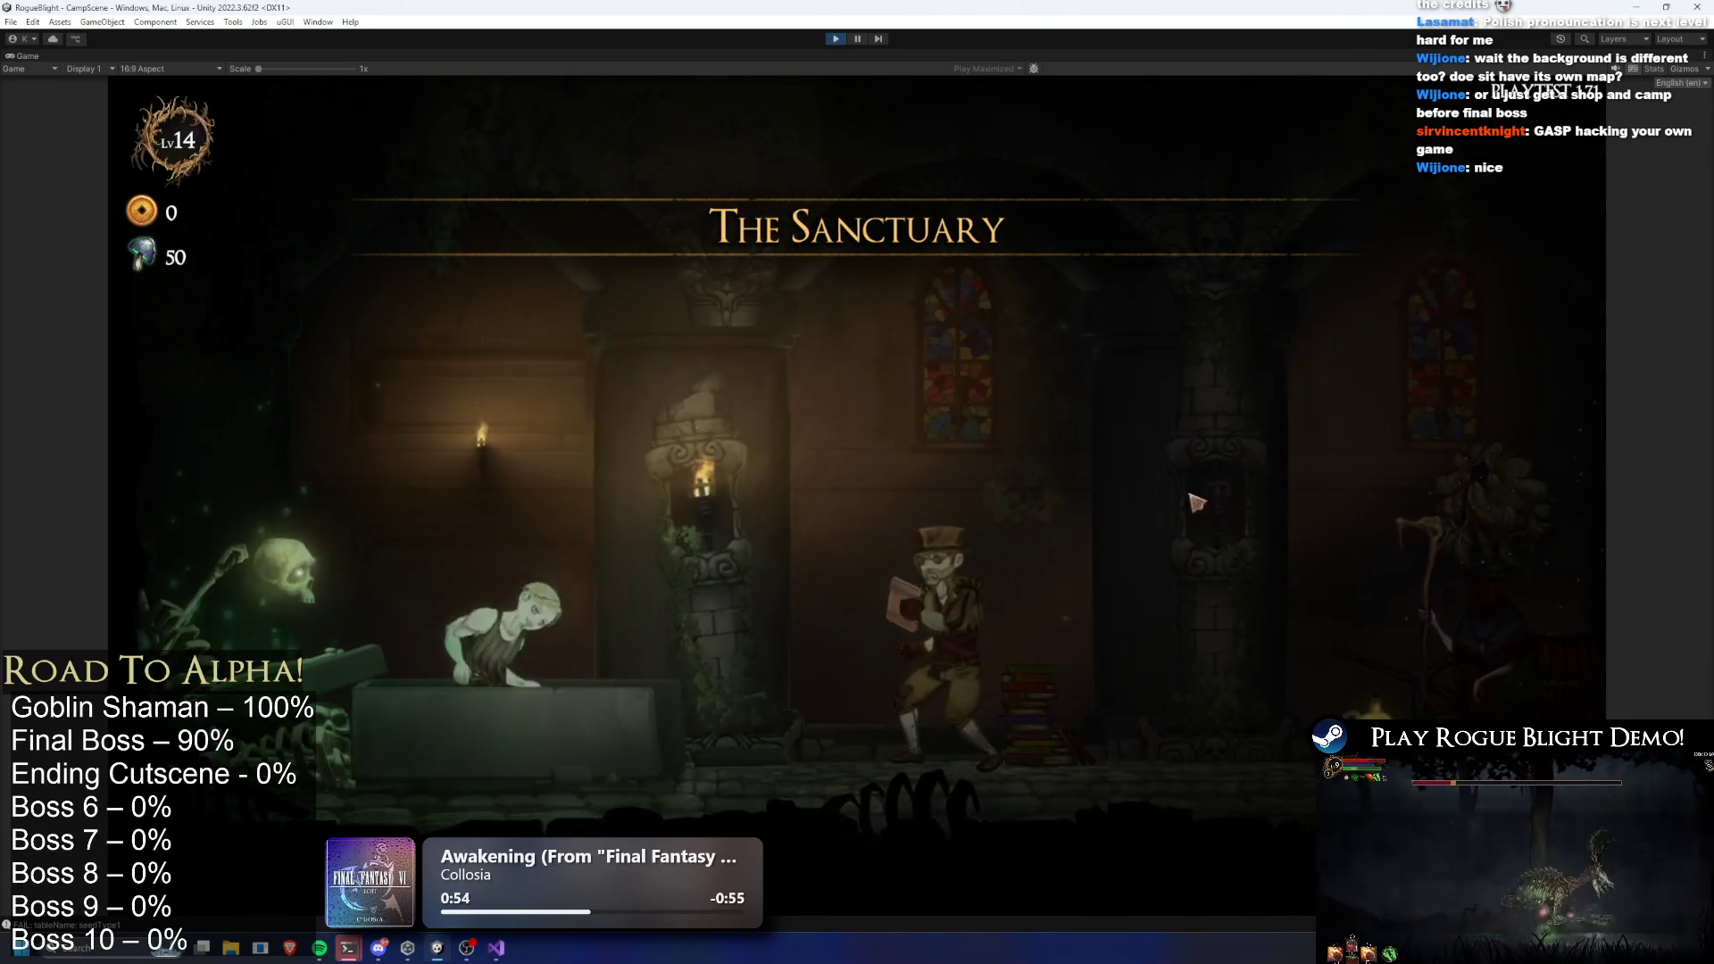
# Walk right to the camp's map NPC and choose Select Maps to reach Choose Map
pyautogui.press('d')
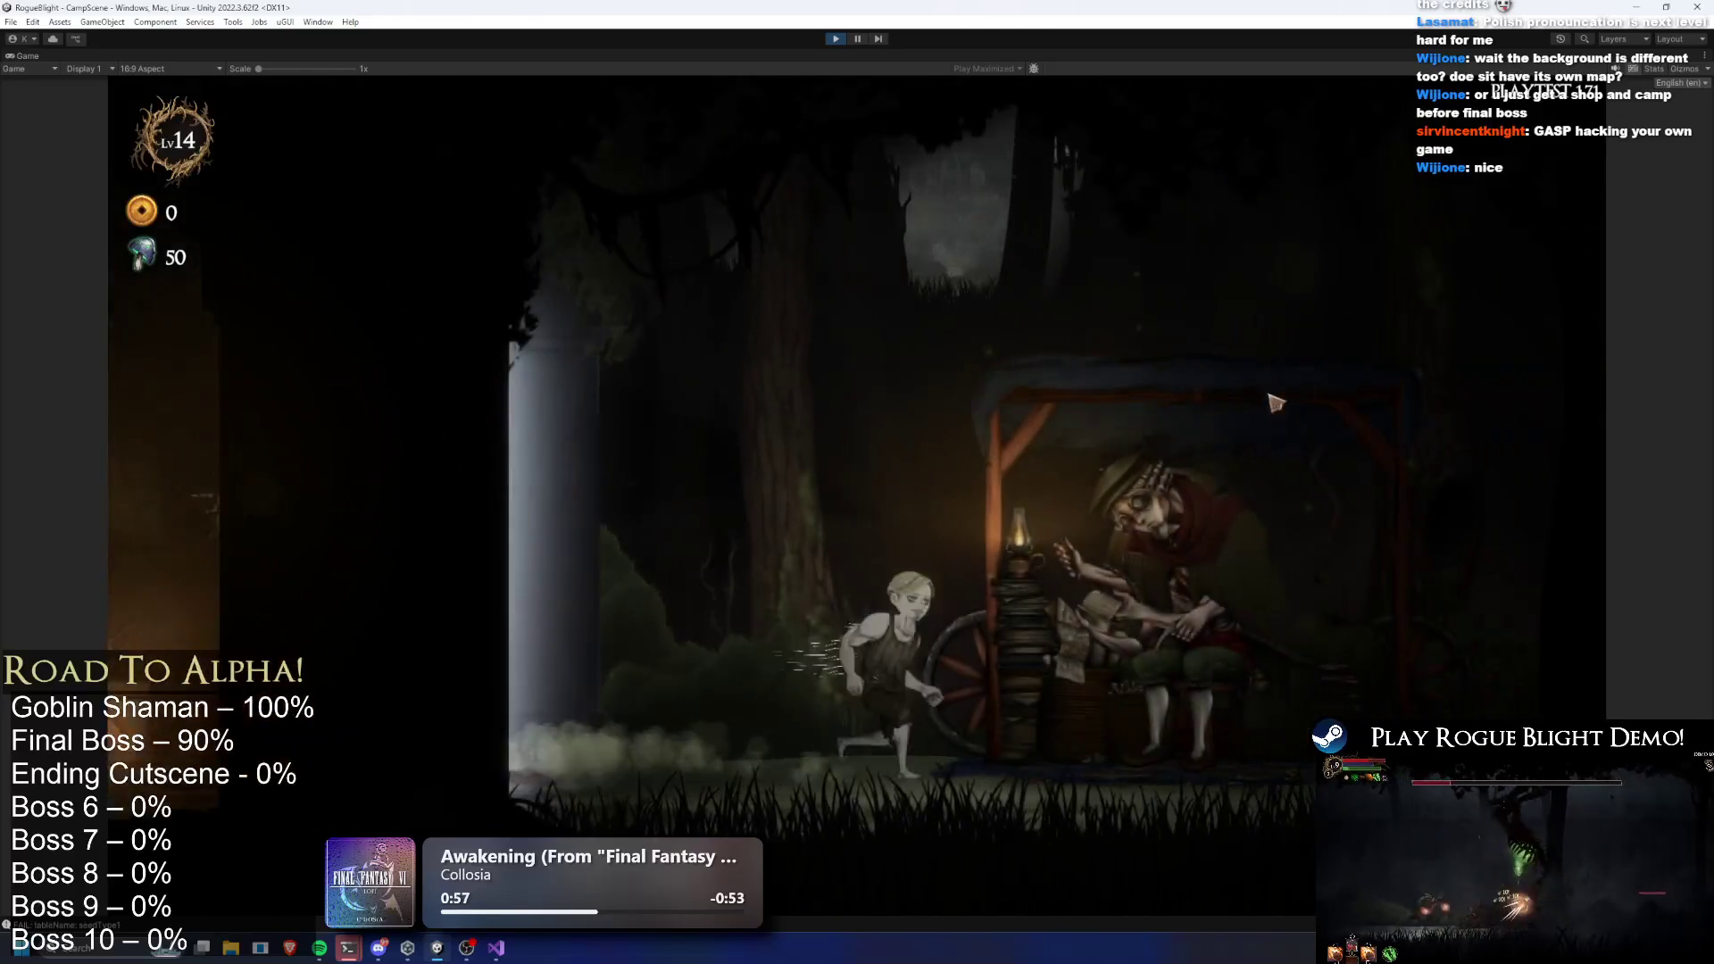
pyautogui.press('e')
pyautogui.click(1177, 281)
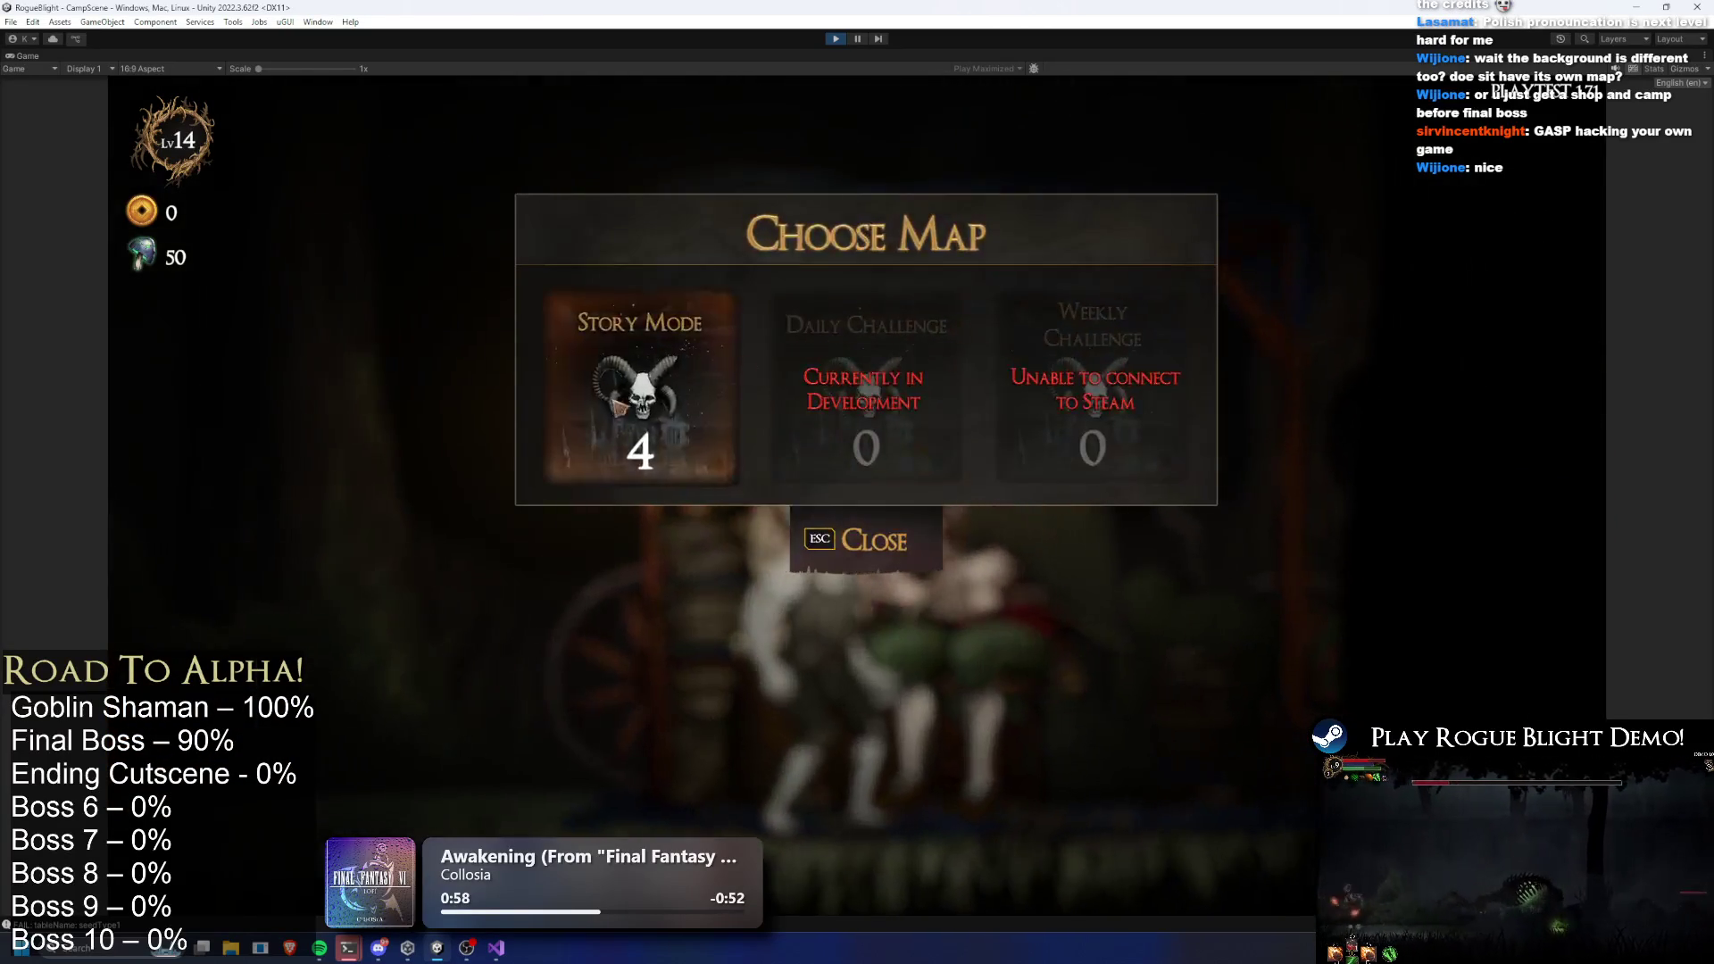
# Start Story Mode at difficulty 4, play briefly, then exit Play mode with Ctrl+P
pyautogui.click(906, 358)
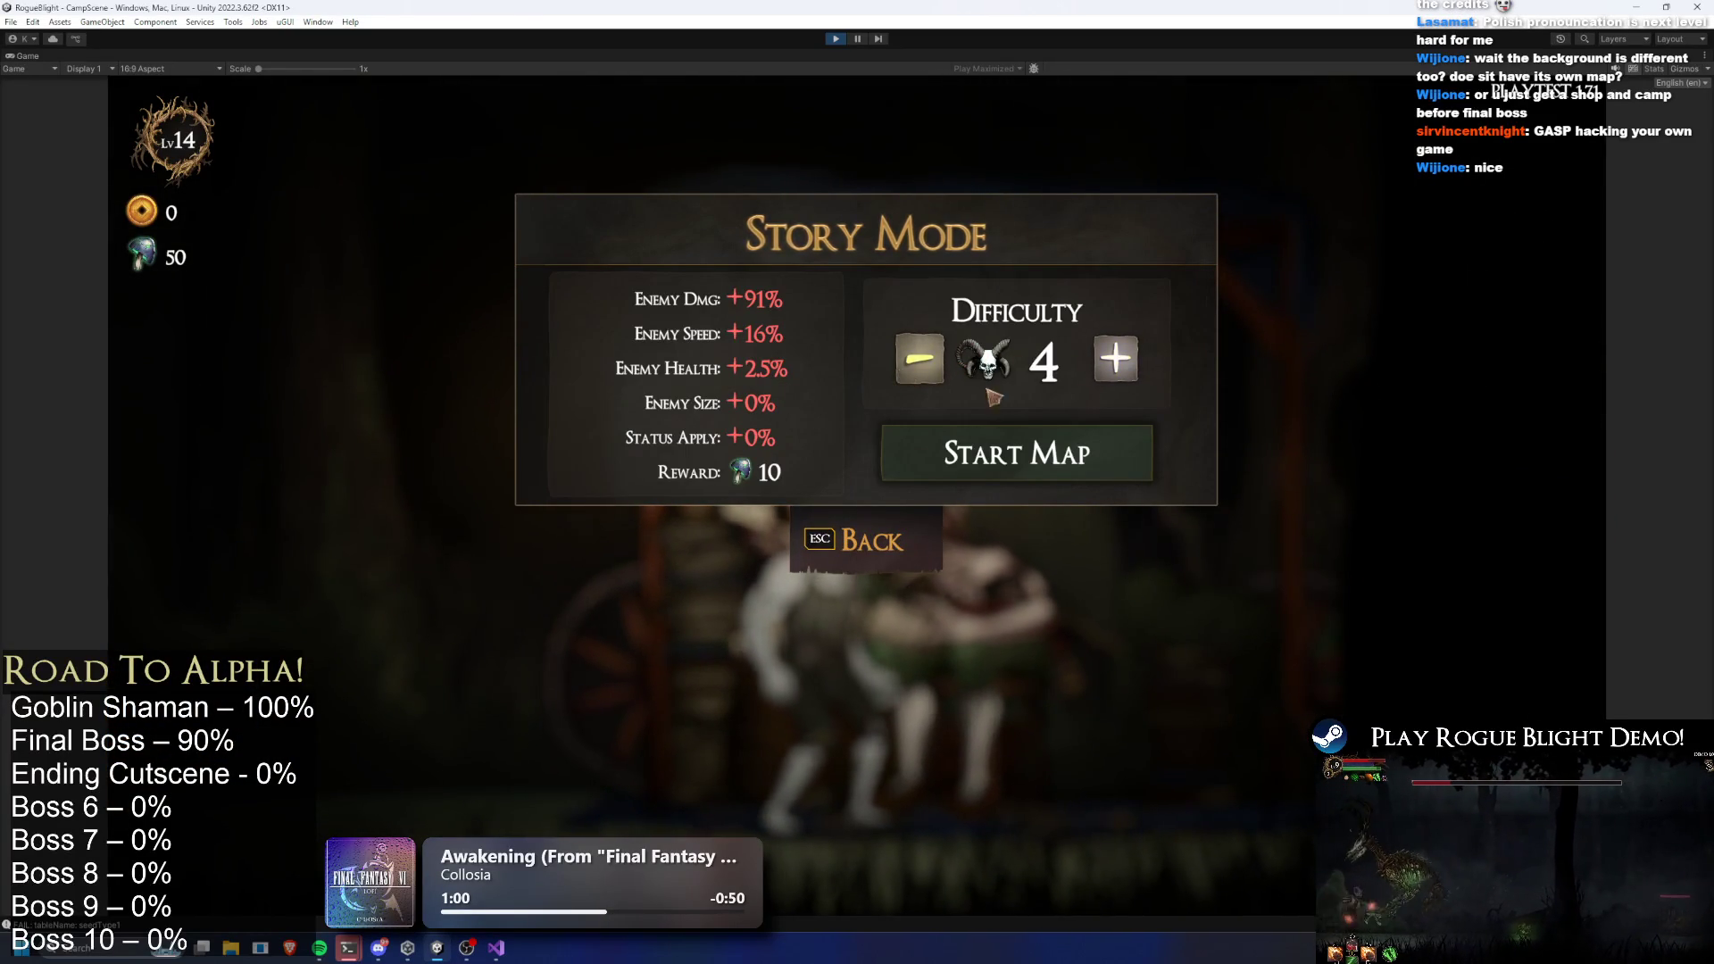
pyautogui.click(1071, 446)
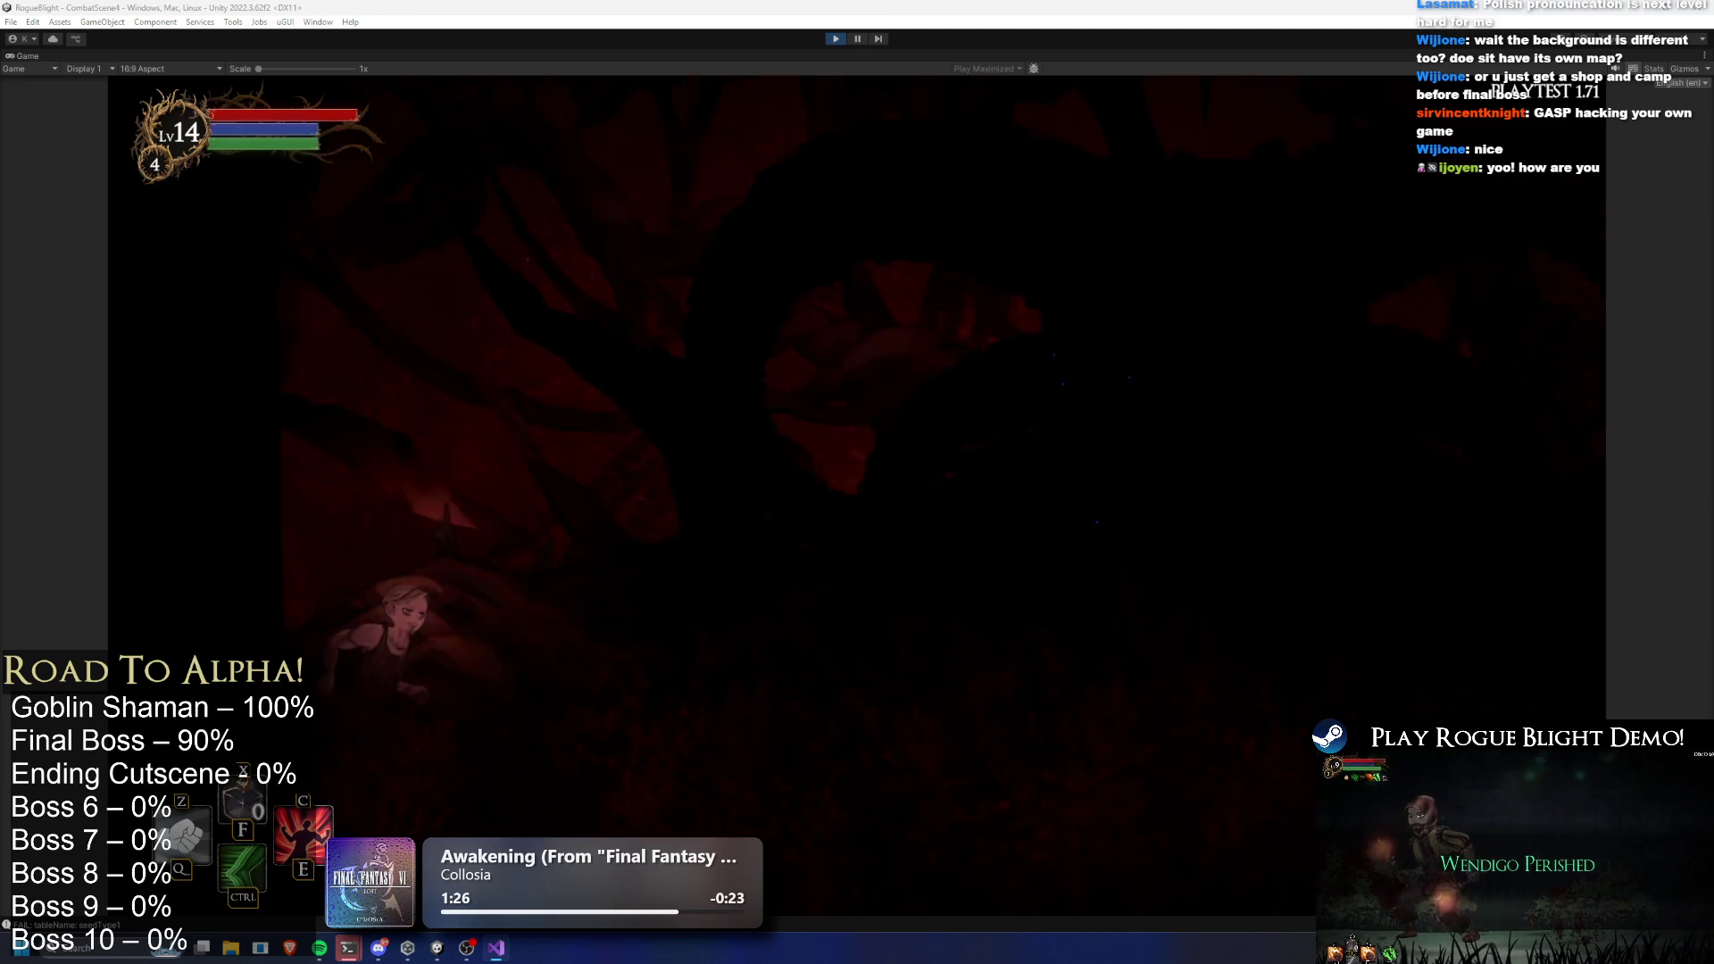
pyautogui.hotkey('ctrl', 'p')
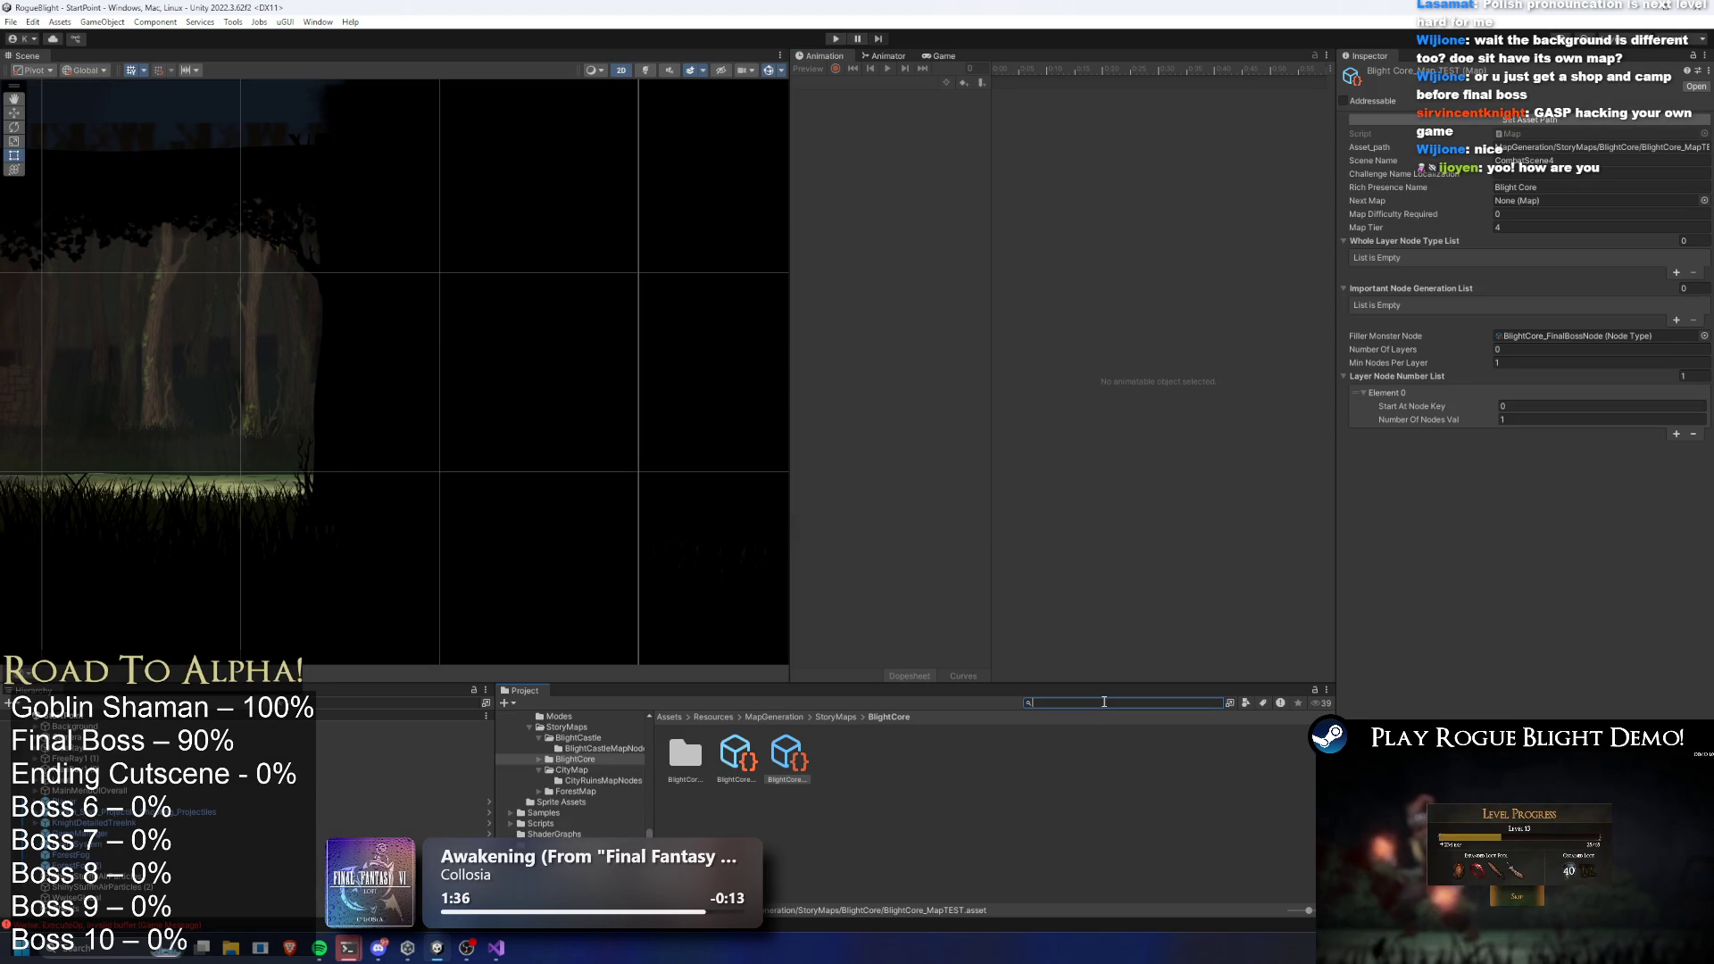
# Find the FinalBoss prefab, review its components with Loot Manager collapsed, save, and enter Play mode
pyautogui.write('final boss prefa')
pyautogui.press('Down')
pyautogui.scroll(-5, 1493, 507)
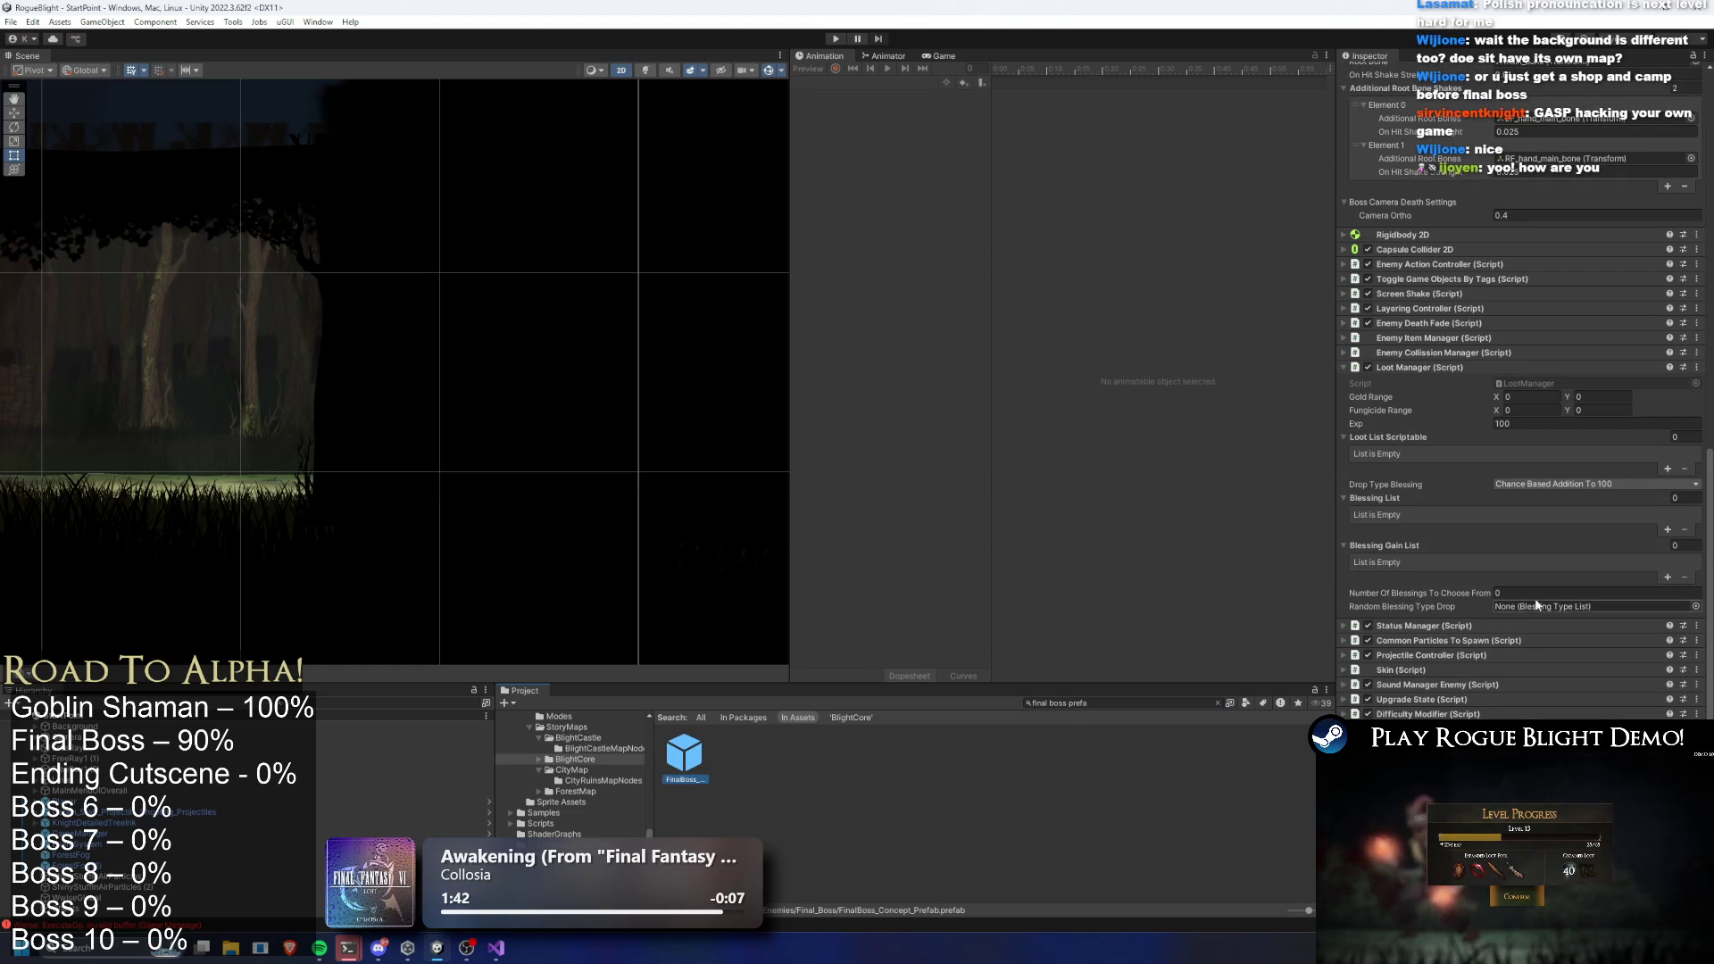
pyautogui.click(1454, 369)
pyautogui.scroll(-3, 1518, 402)
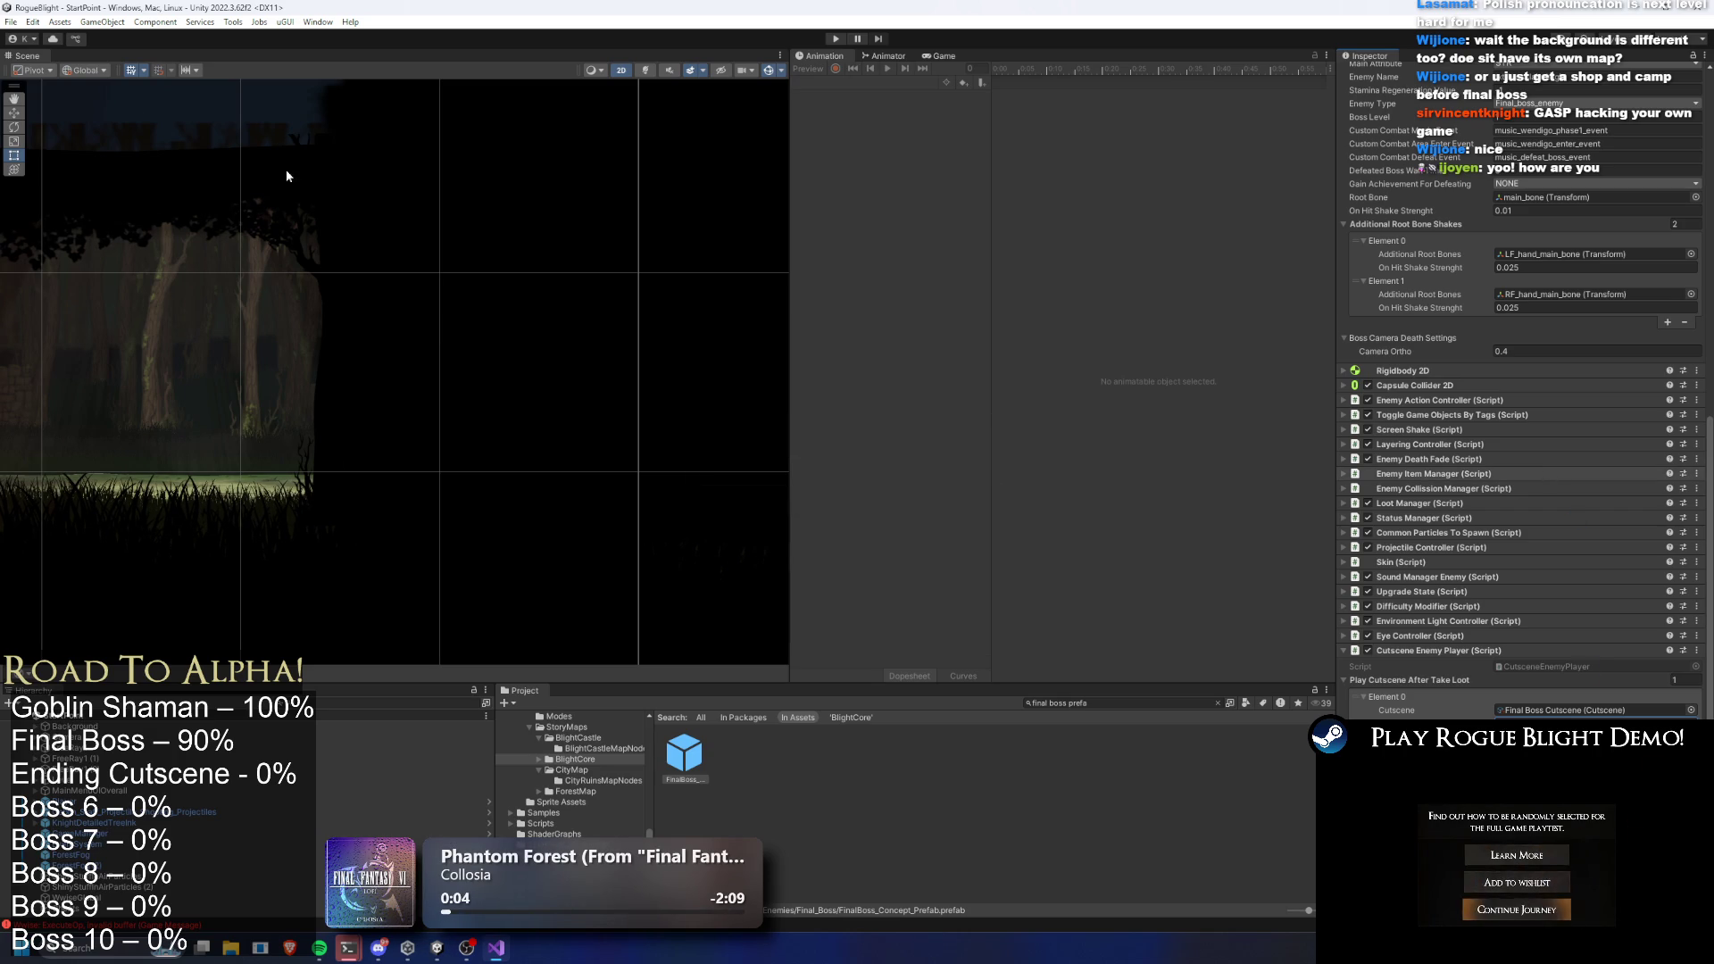
pyautogui.hotkey('ctrl', 's')
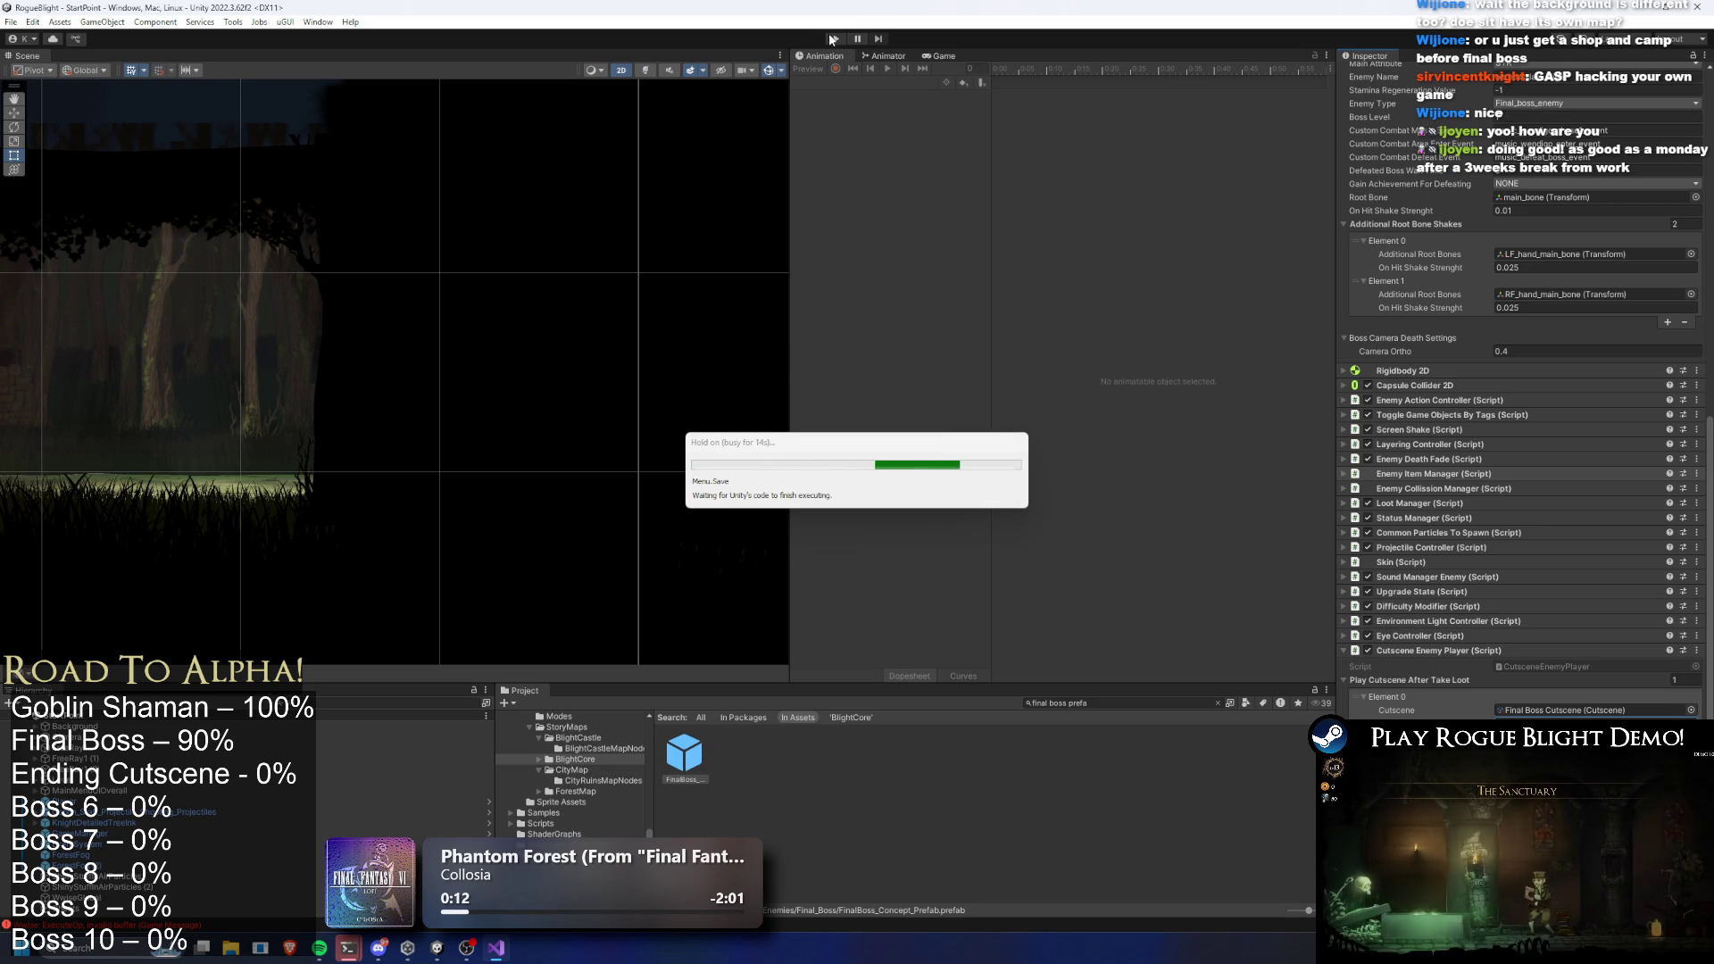
pyautogui.click(828, 34)
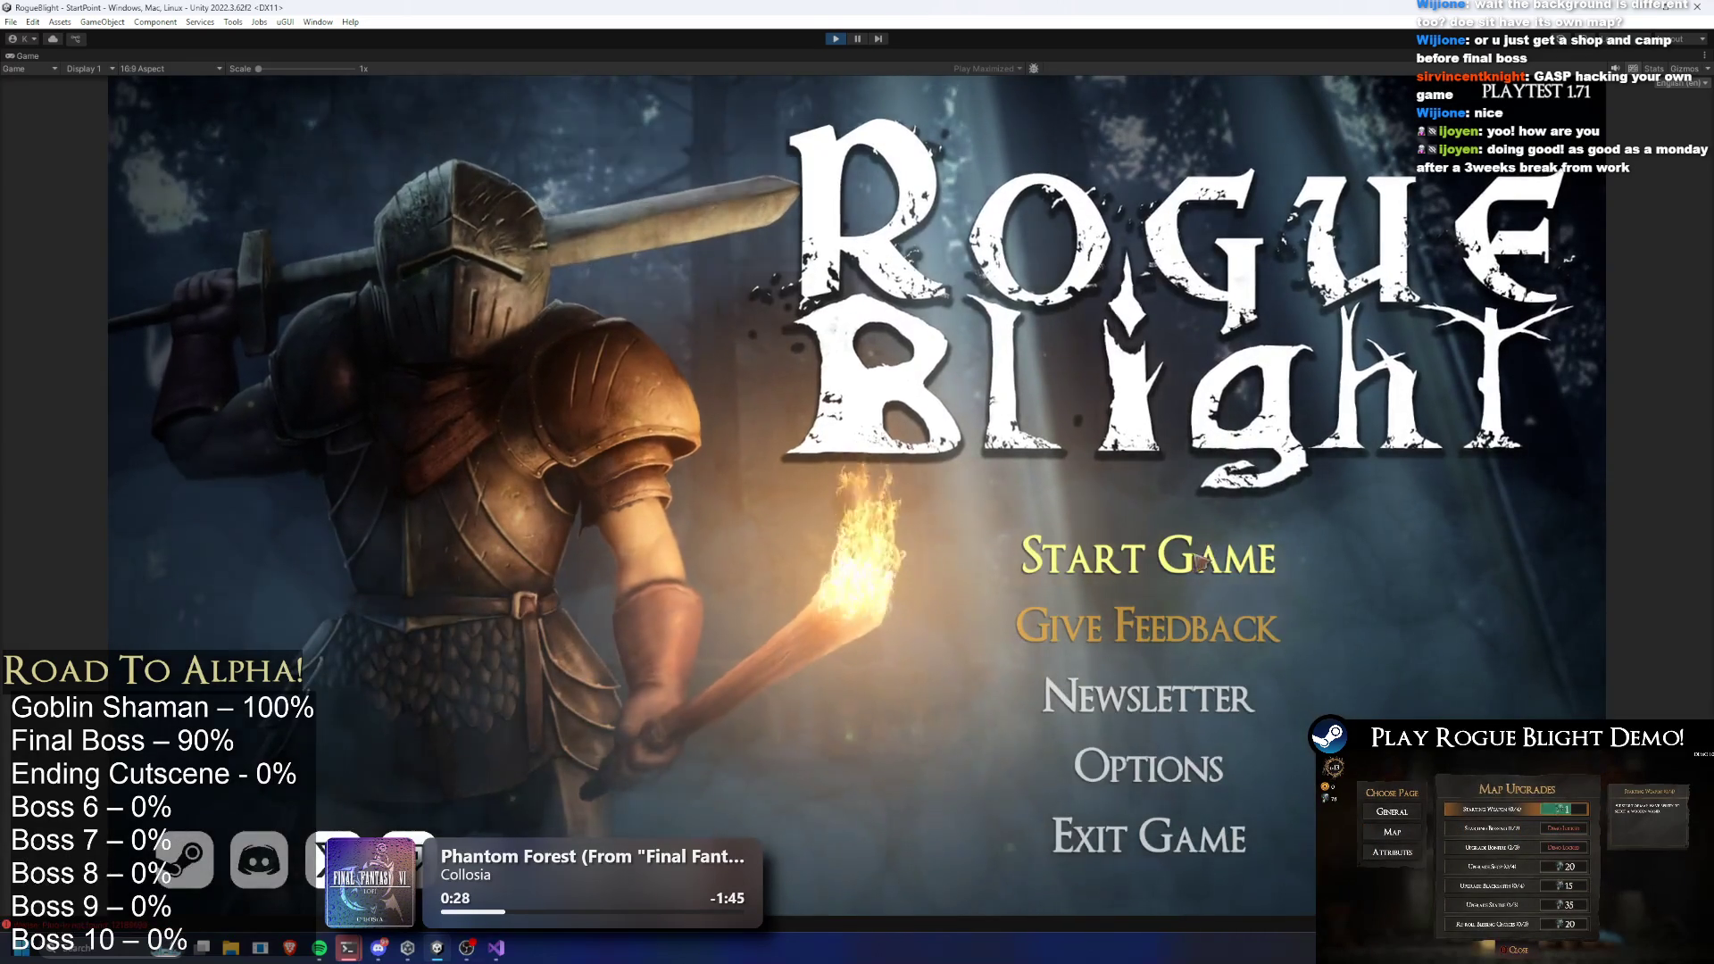
# Load a save, kill the Blight Lord with the F1 enemy-health-1 cheat, and confirm results
pyautogui.click(1223, 556)
pyautogui.click(1223, 494)
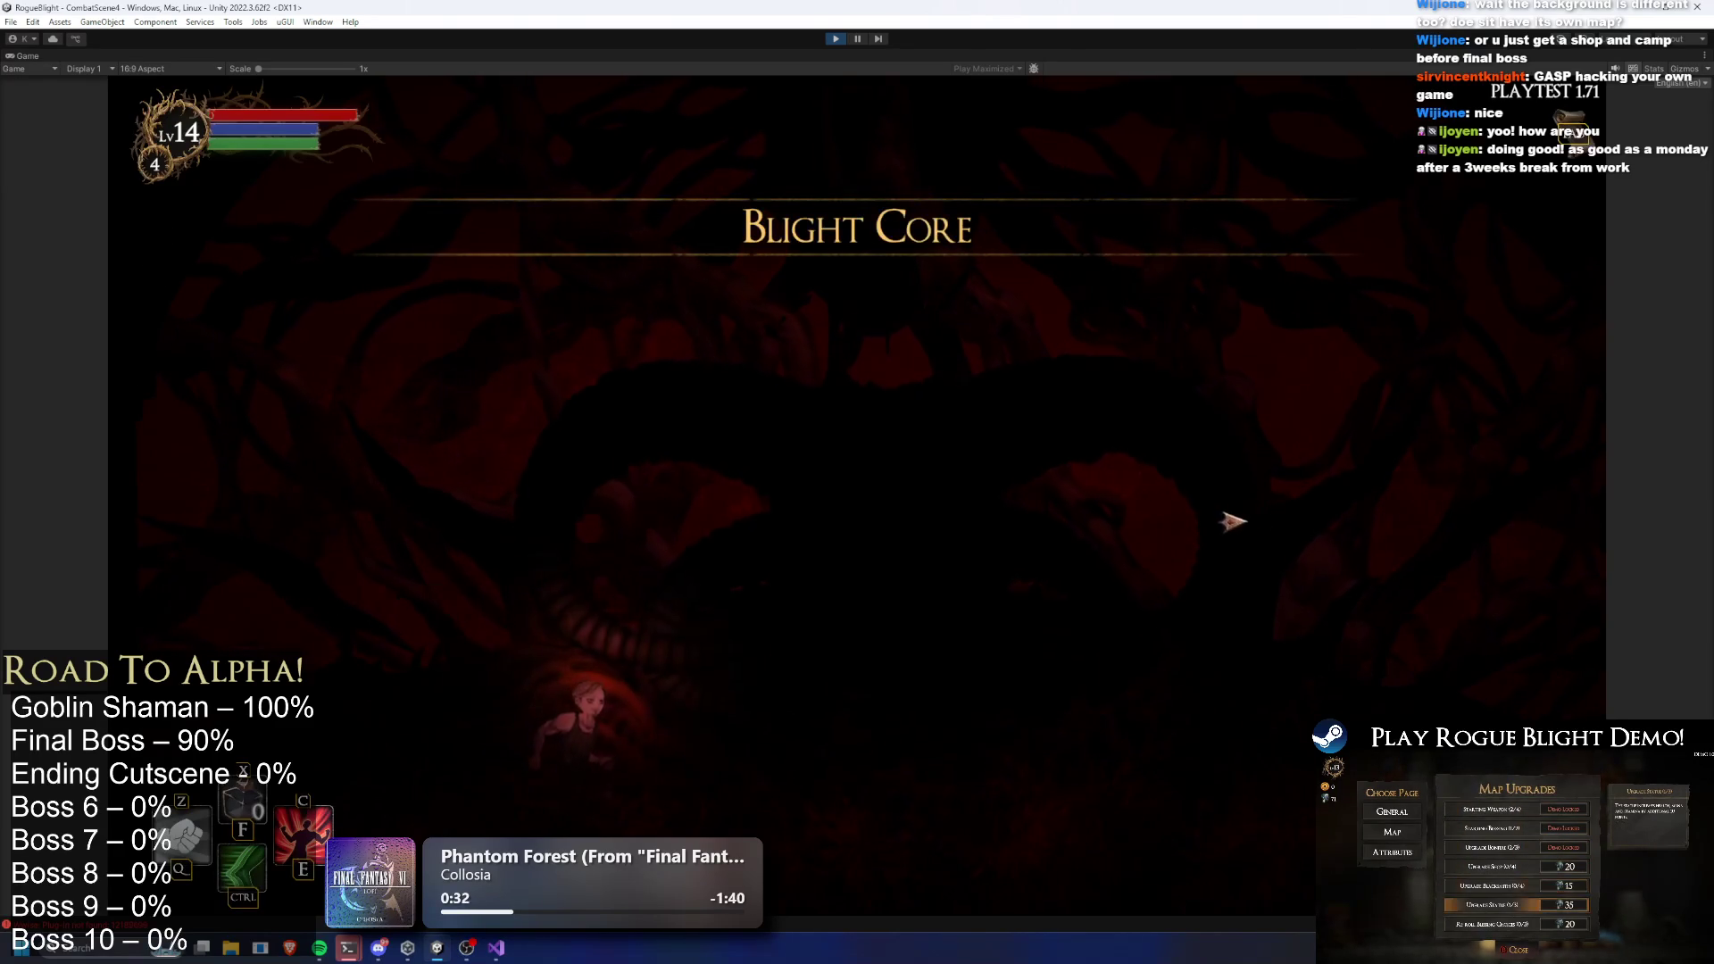
pyautogui.press('ctrl')
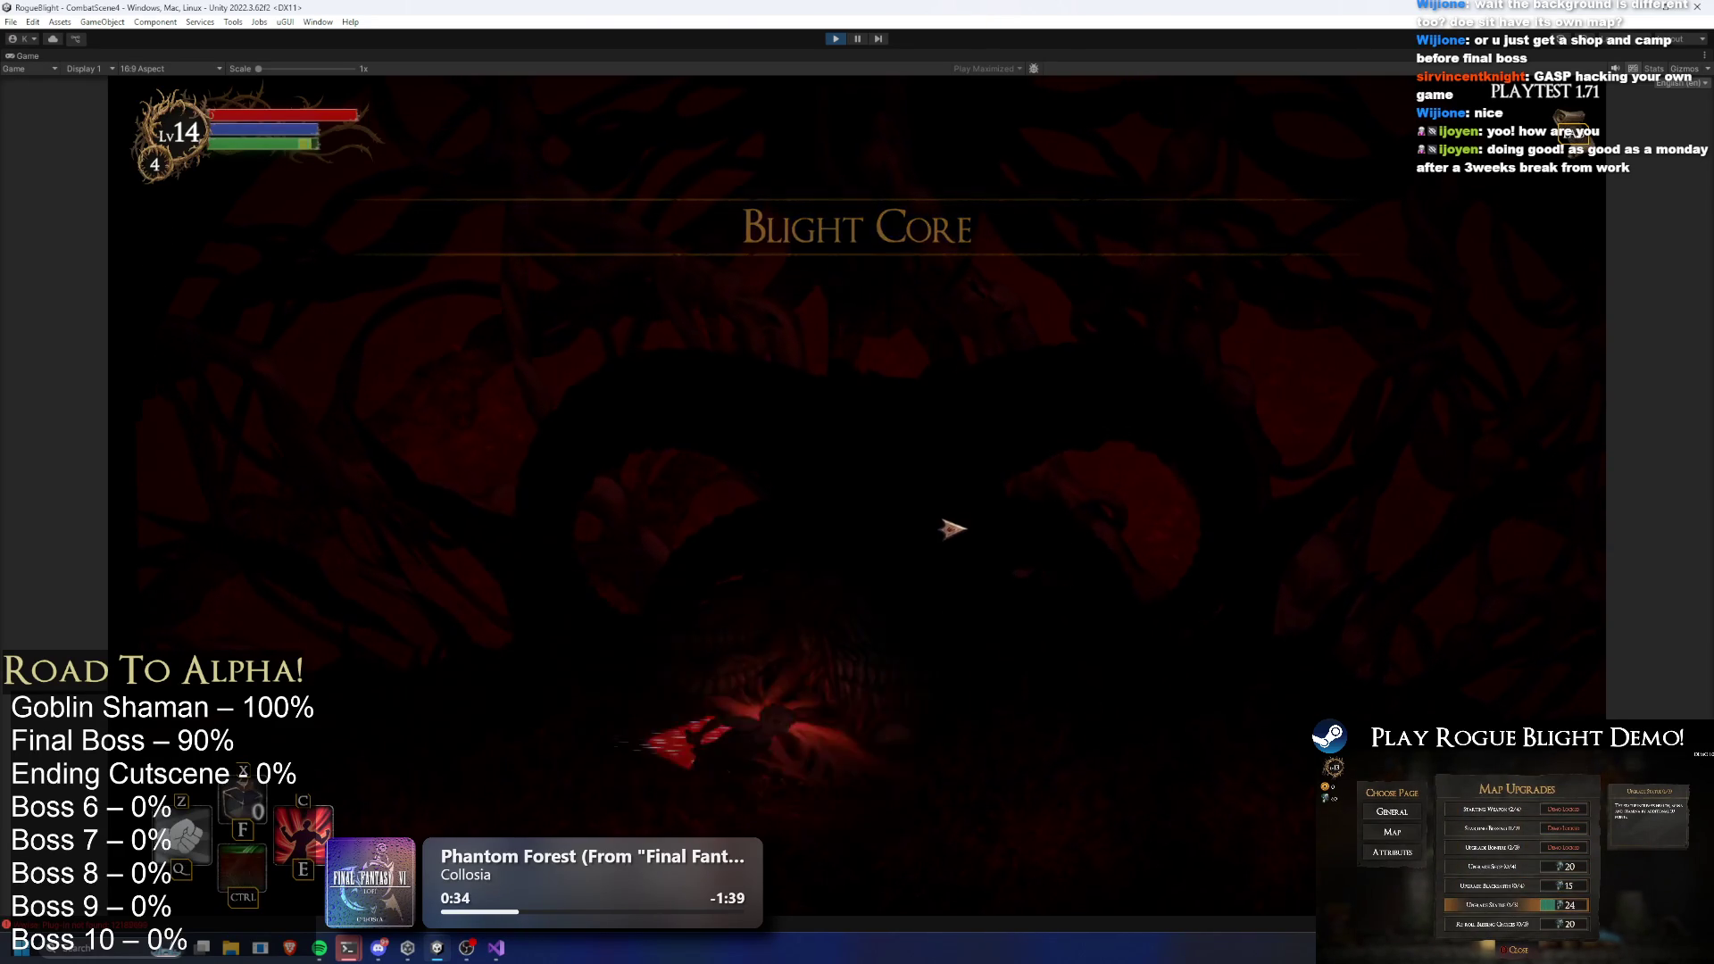
pyautogui.press('F1')
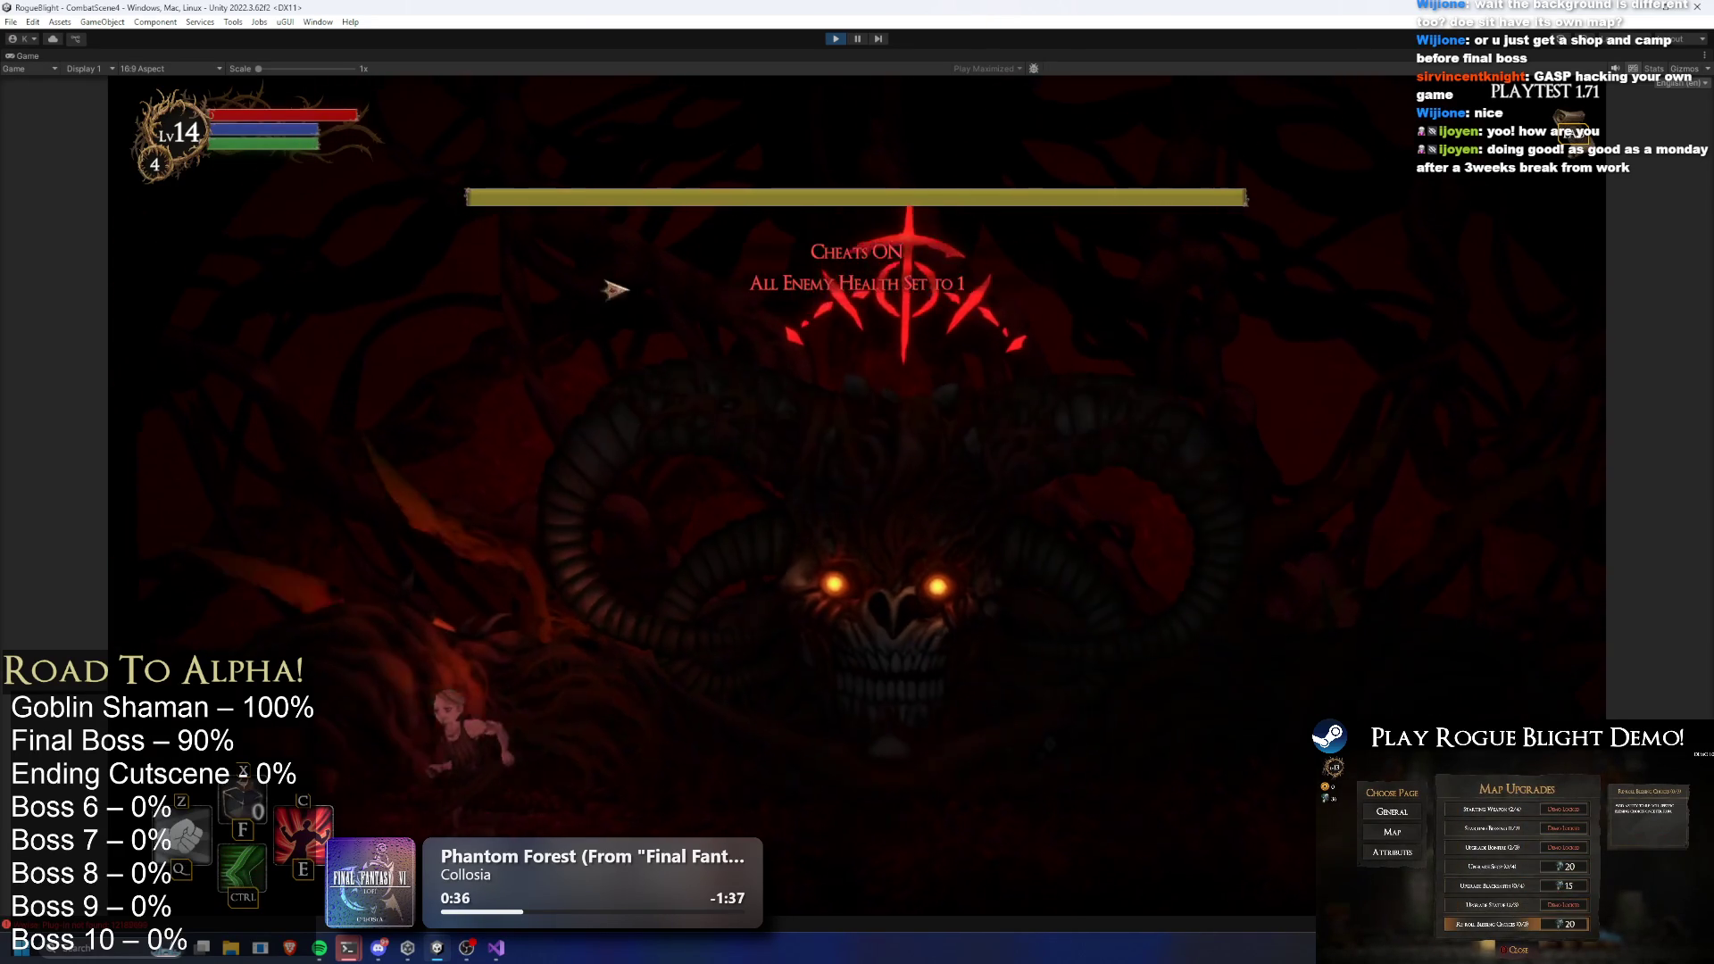
pyautogui.click(715, 345)
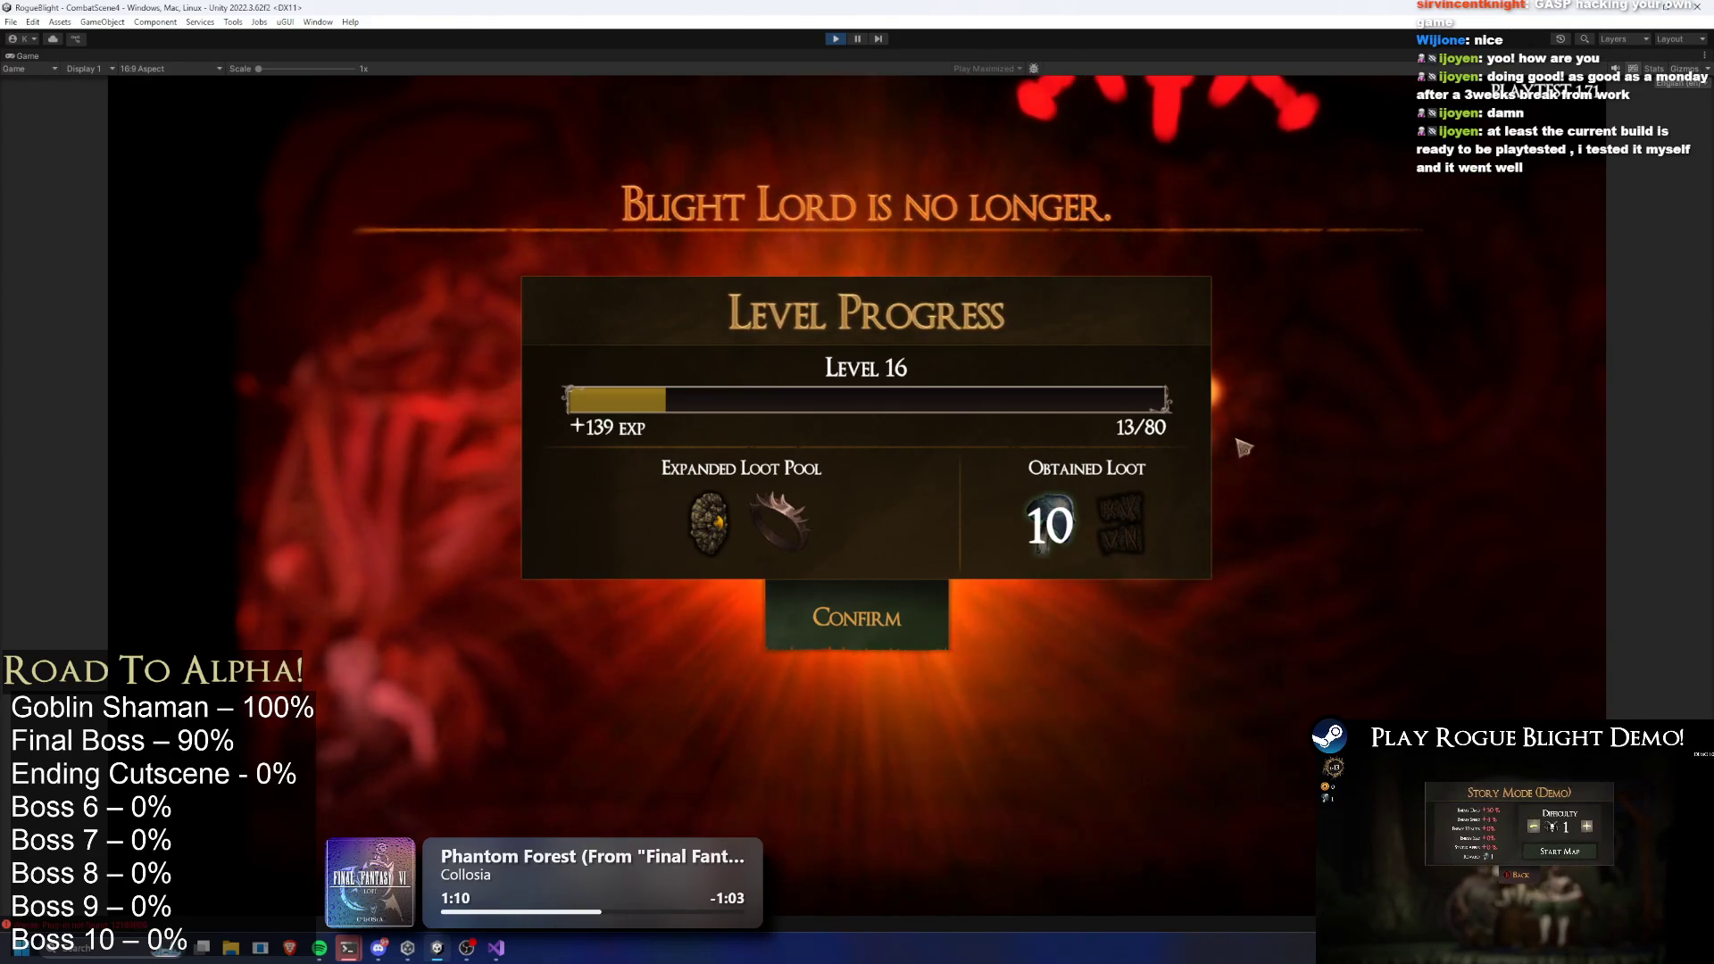
pyautogui.click(929, 623)
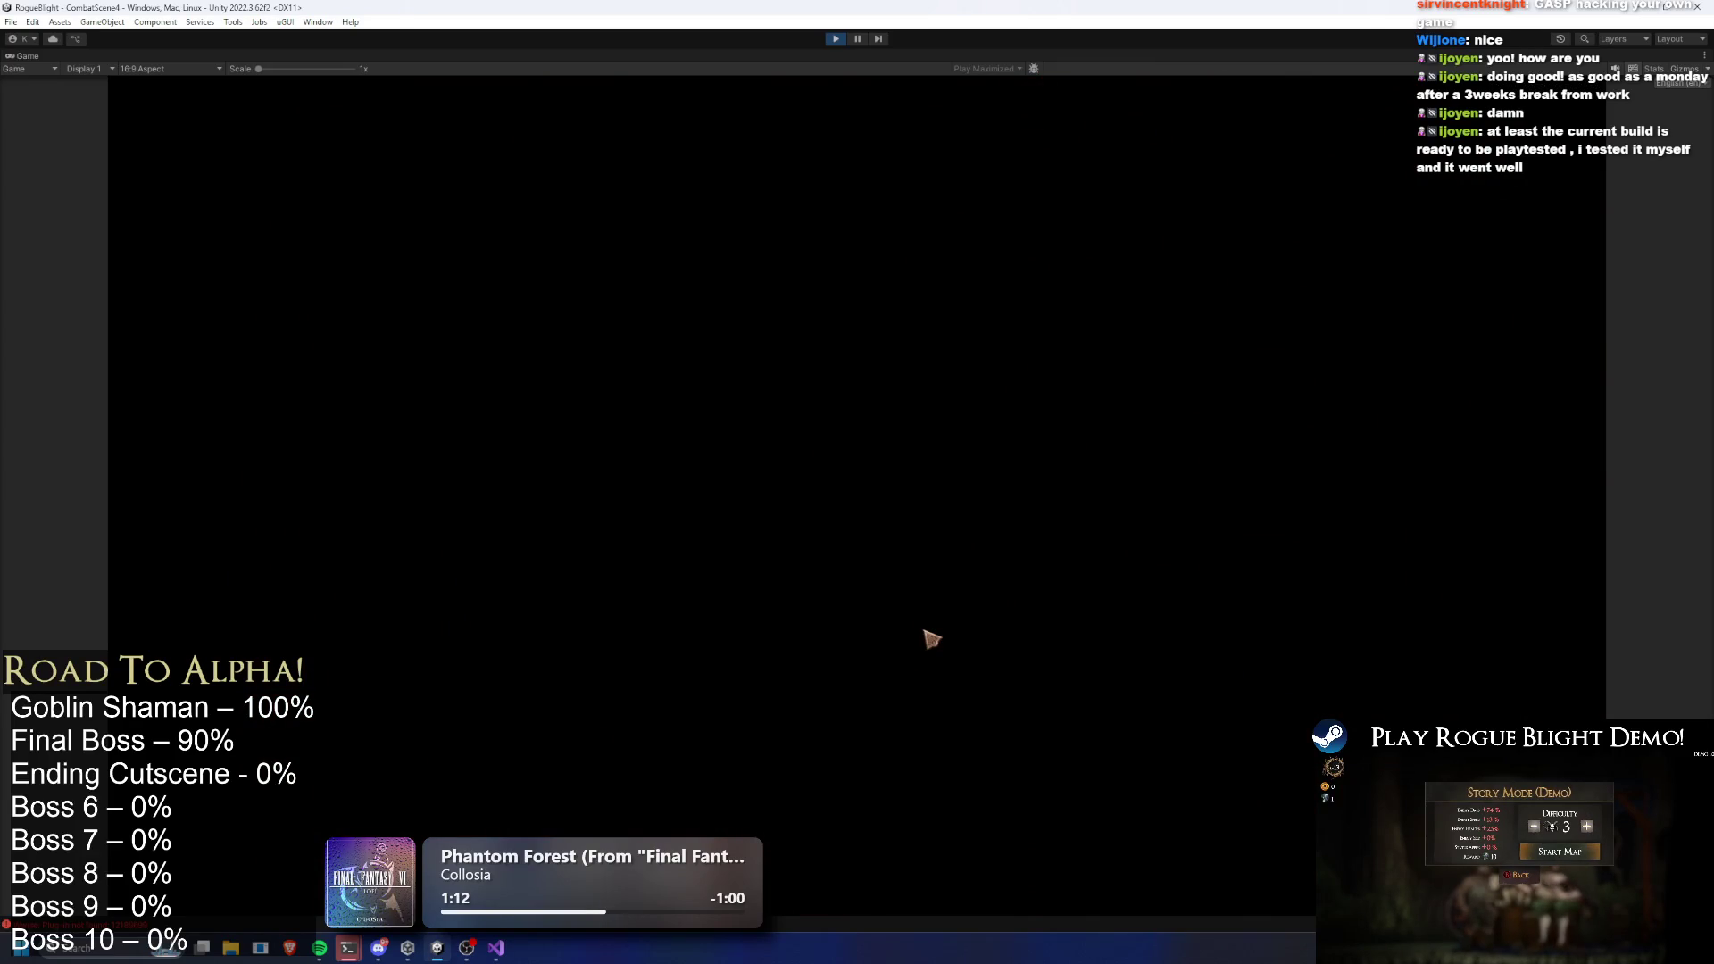
# Check the Story Mode panel's difficulty (4, back to 5), close it, and stop Play mode
pyautogui.press('a')
pyautogui.press('a')
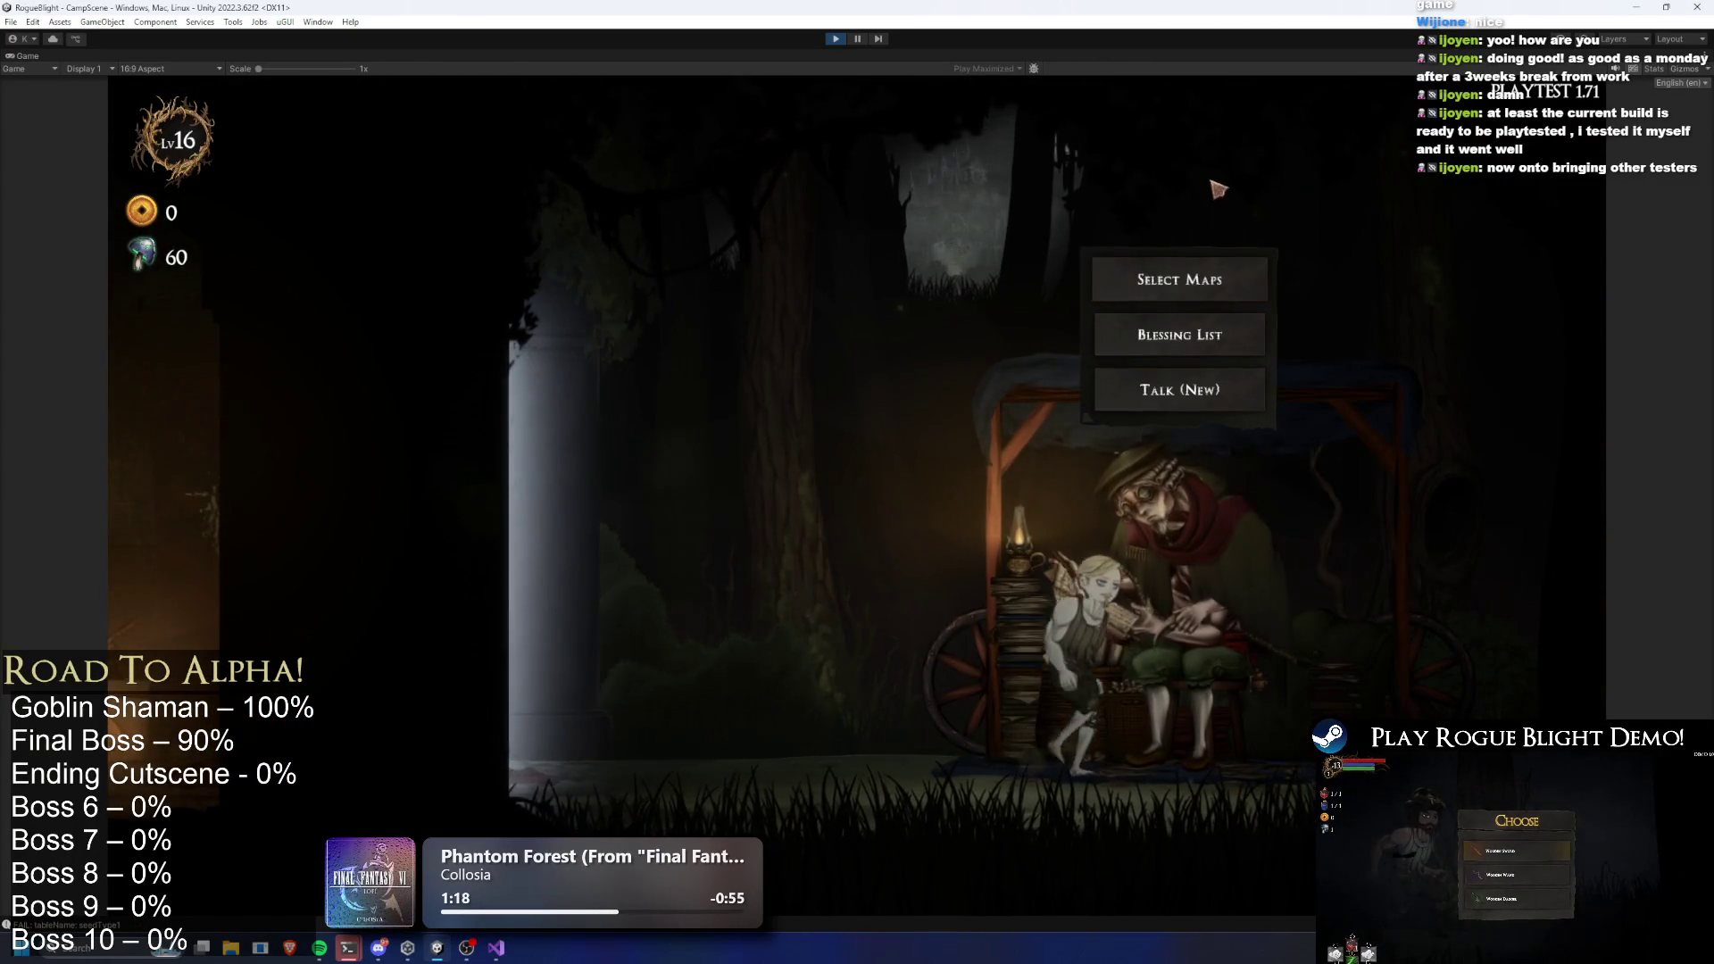
pyautogui.press('Return')
pyautogui.press('Return')
pyautogui.press('a')
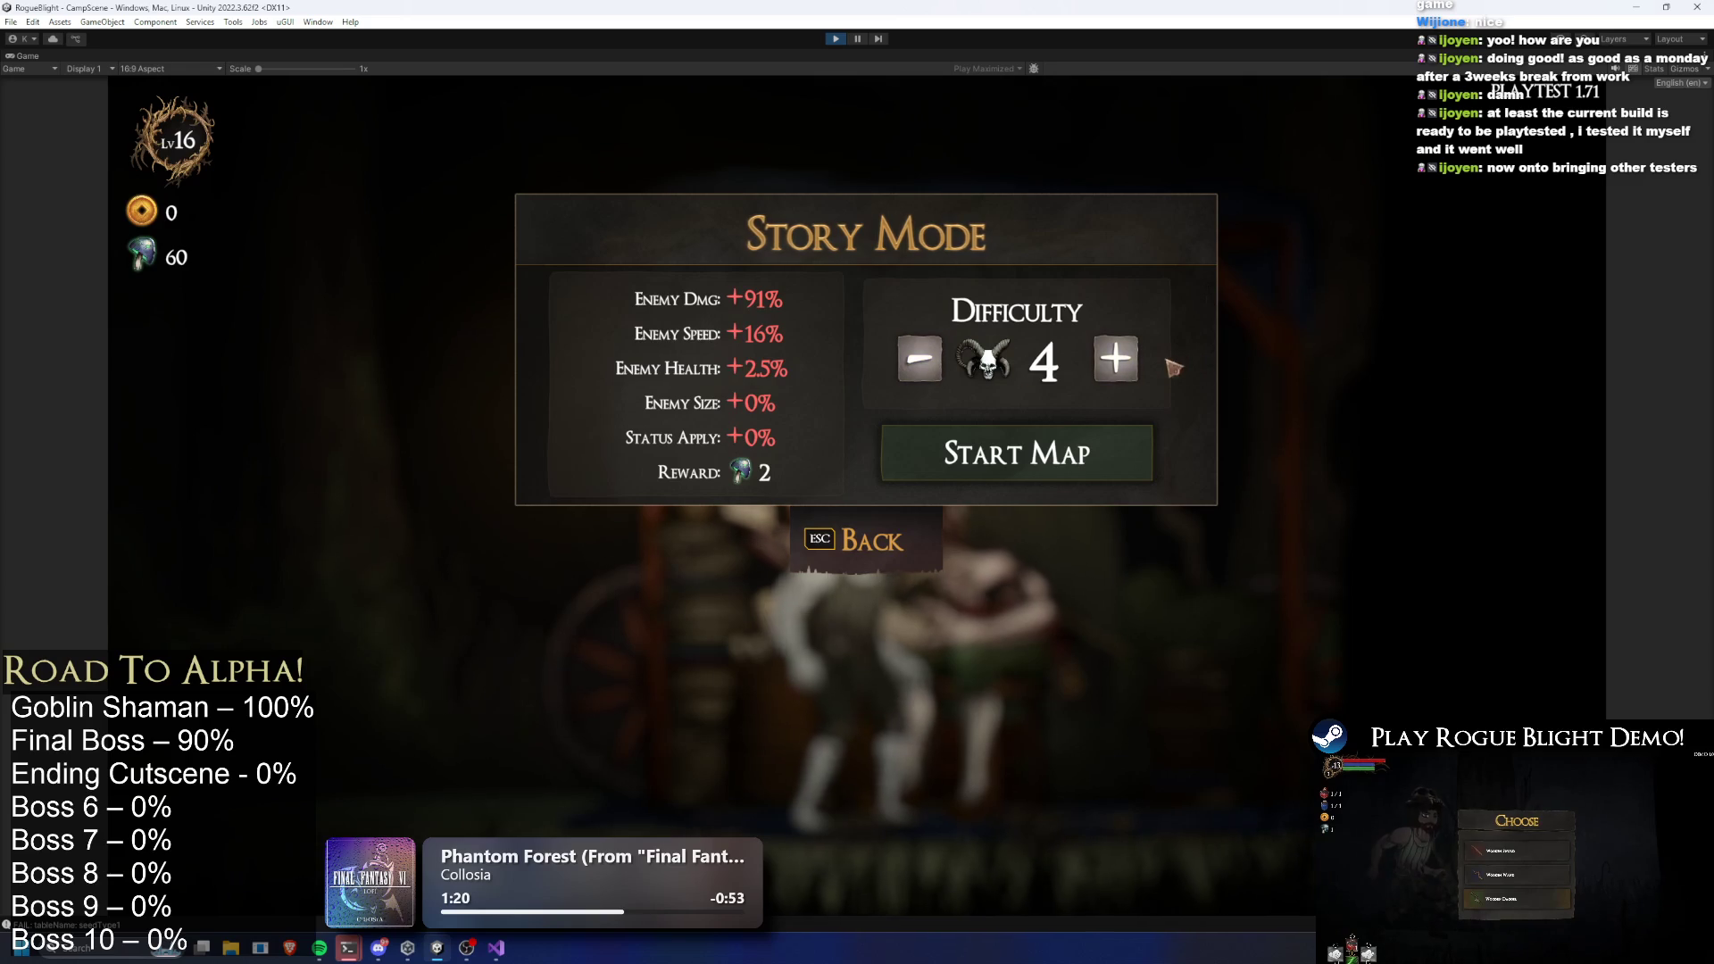
pyautogui.press('d')
pyautogui.press('Escape')
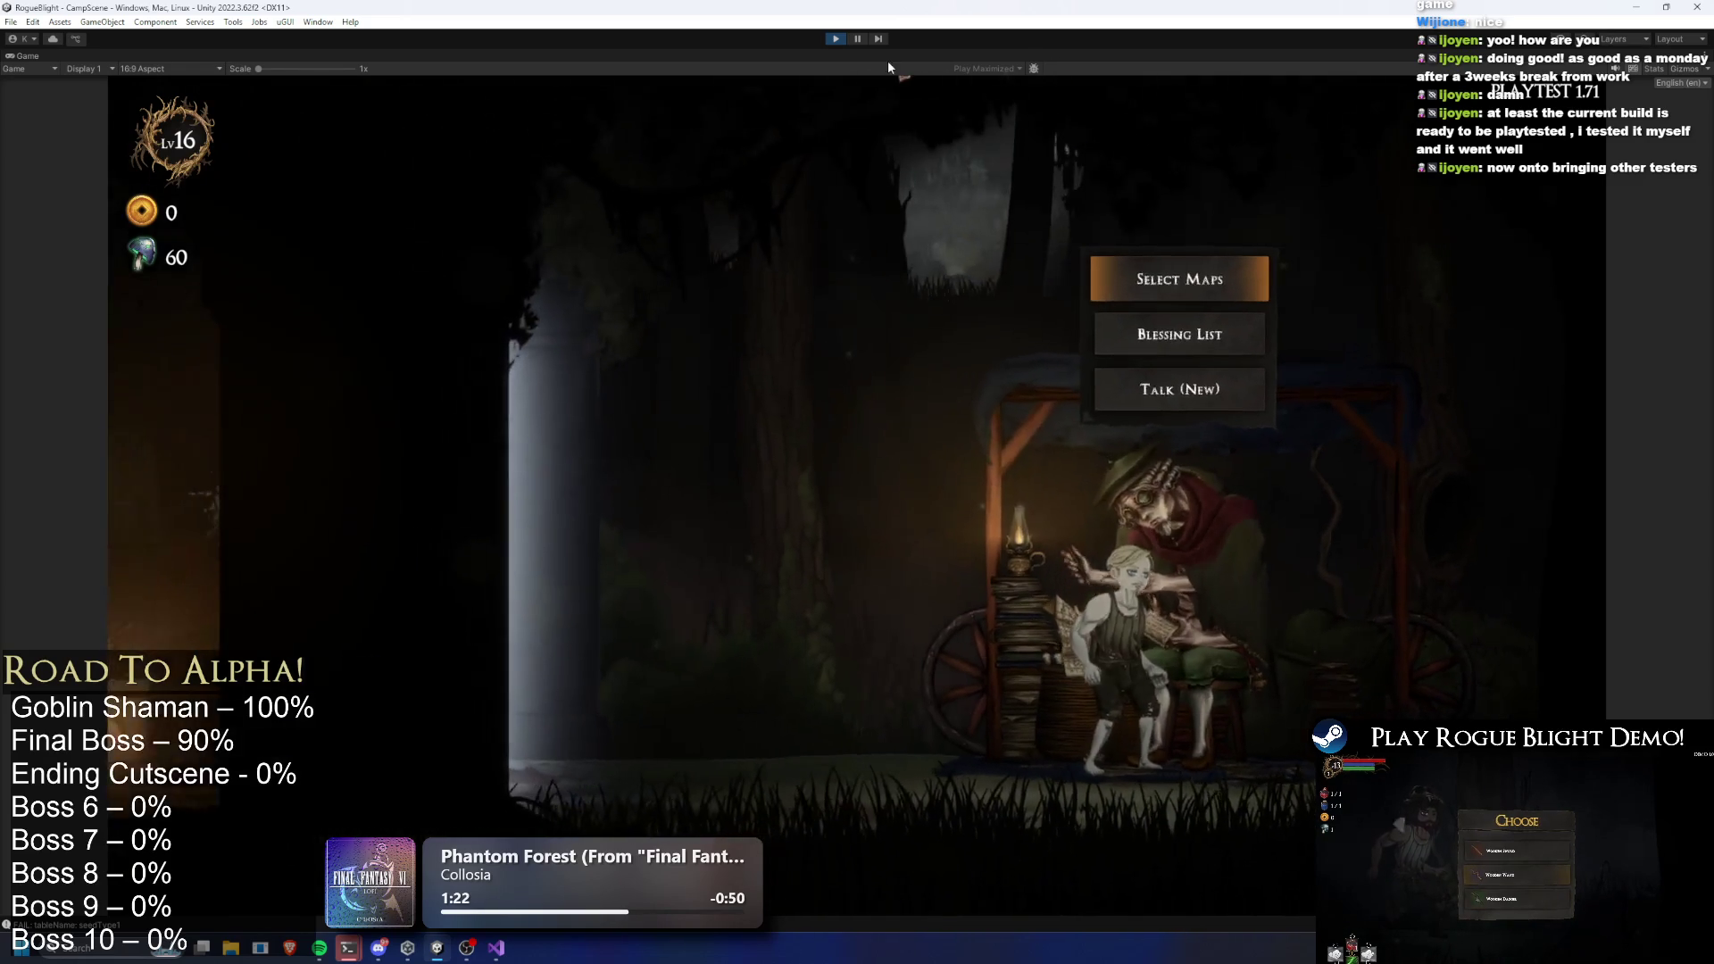
pyautogui.hotkey('ctrl', 'p')
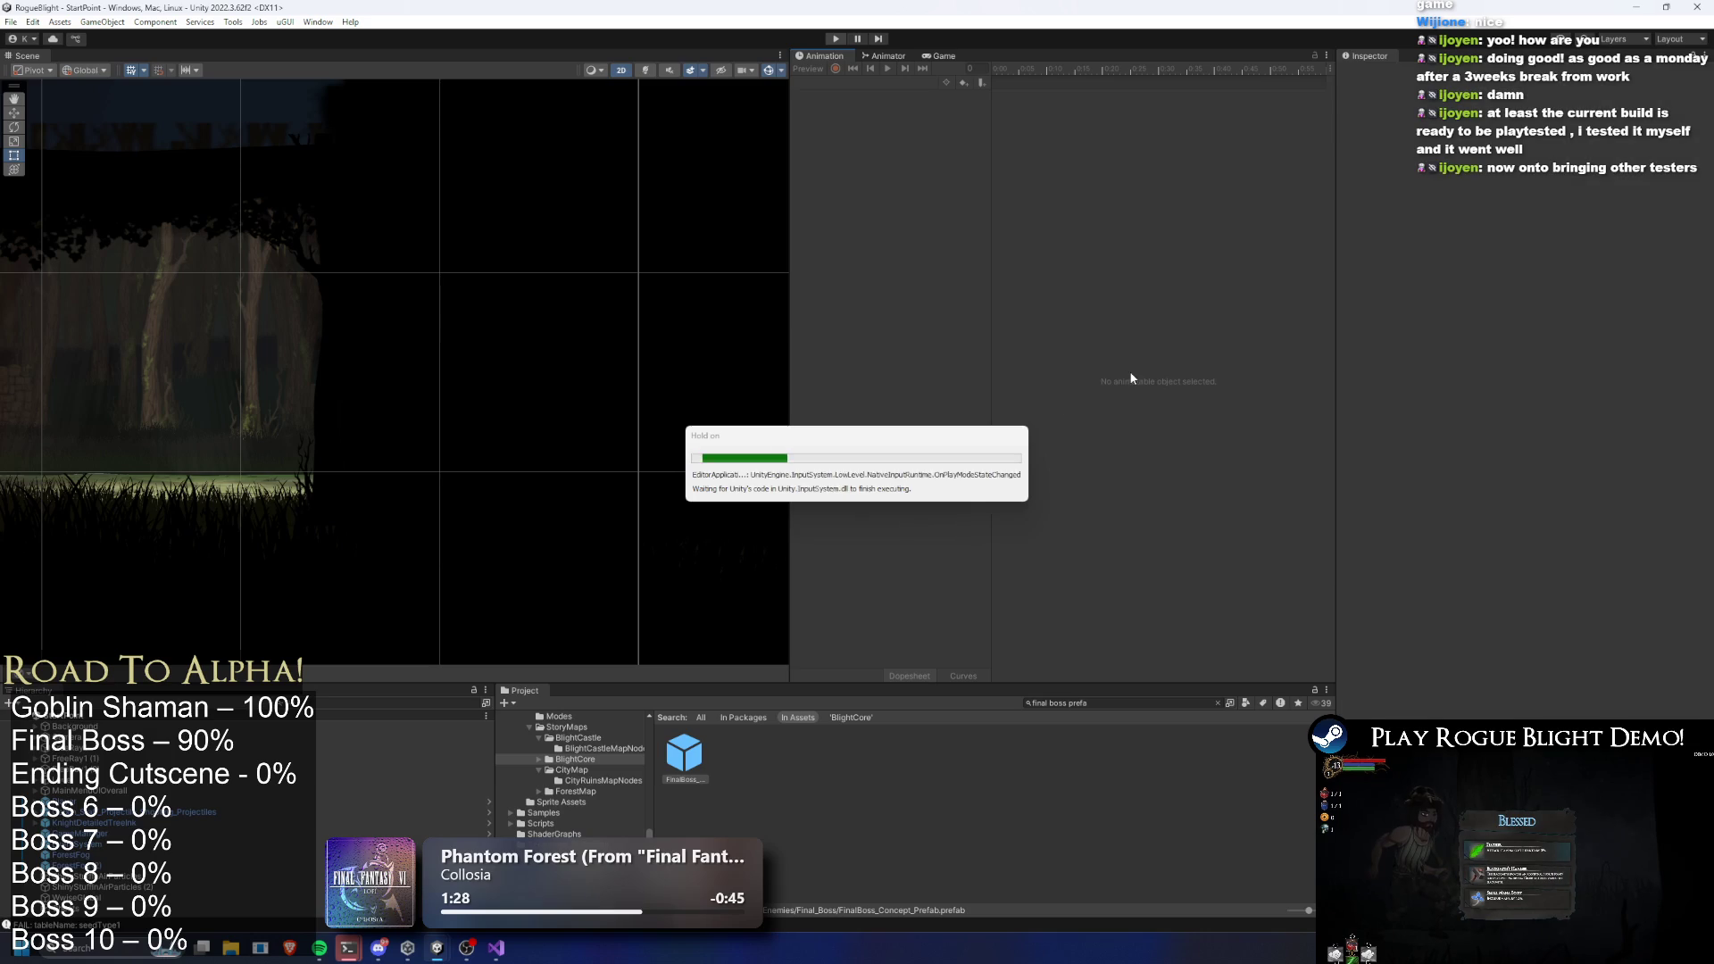
# In Final Boss Cutscene, set the Zoom Throne and Player step's wait time to 0
pyautogui.scroll(-10, 1535, 543)
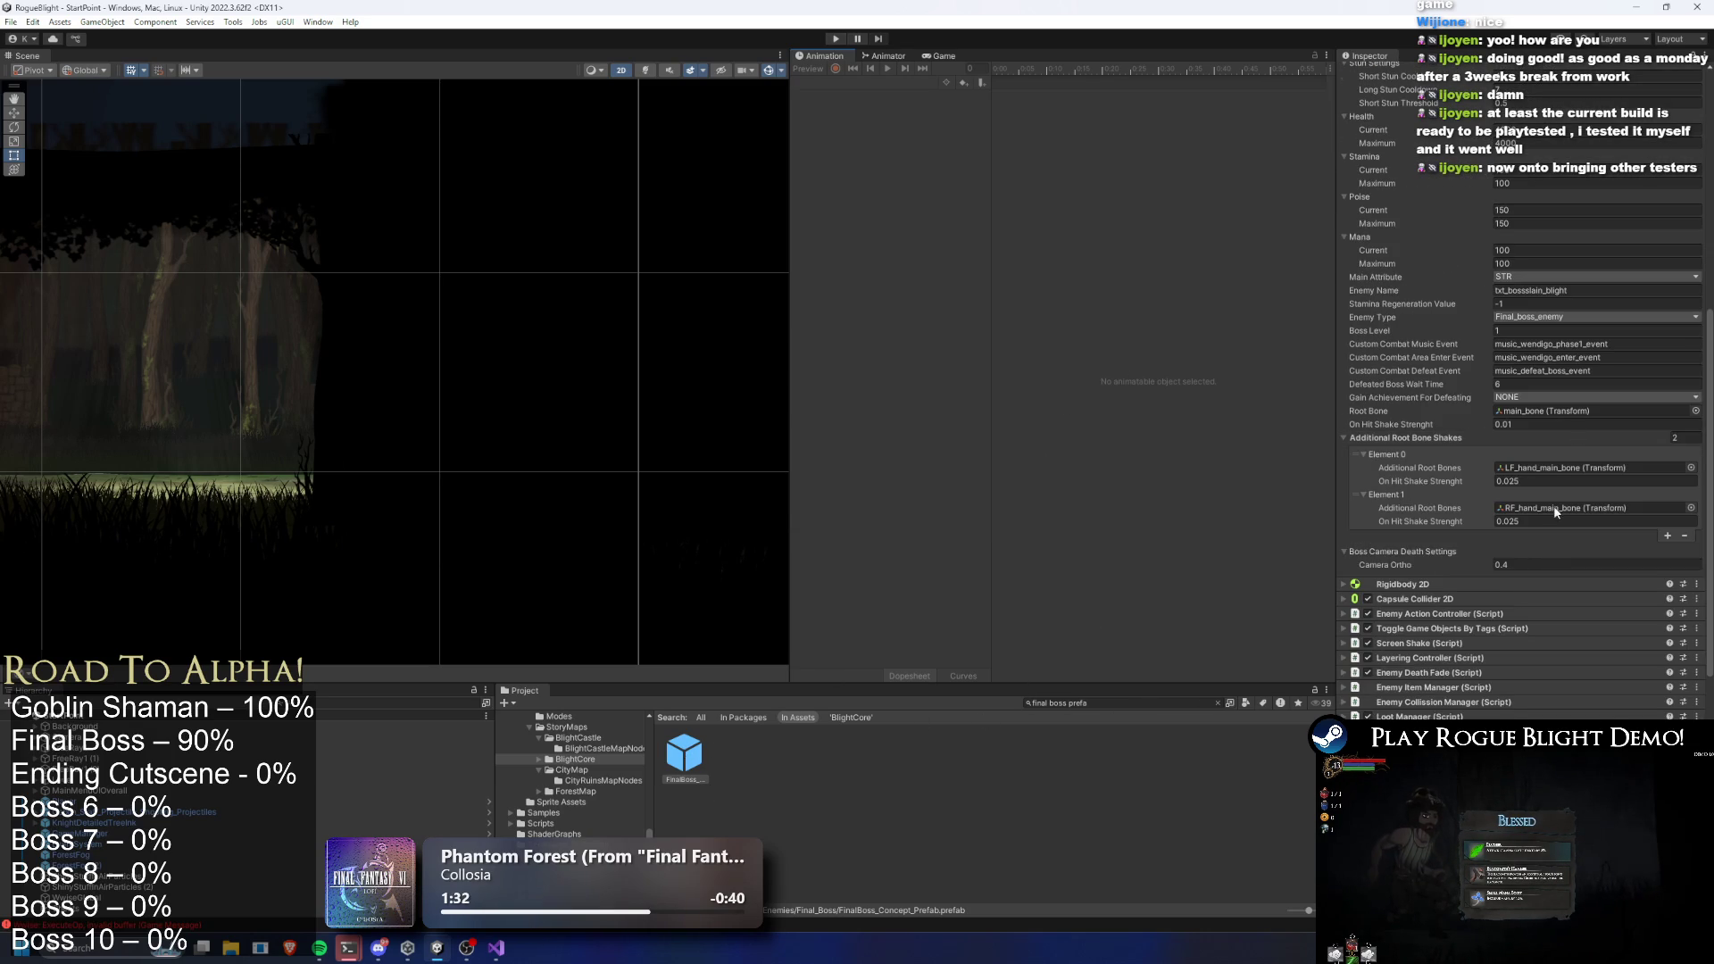
pyautogui.scroll(-5, 1533, 504)
pyautogui.doubleClick(1596, 711)
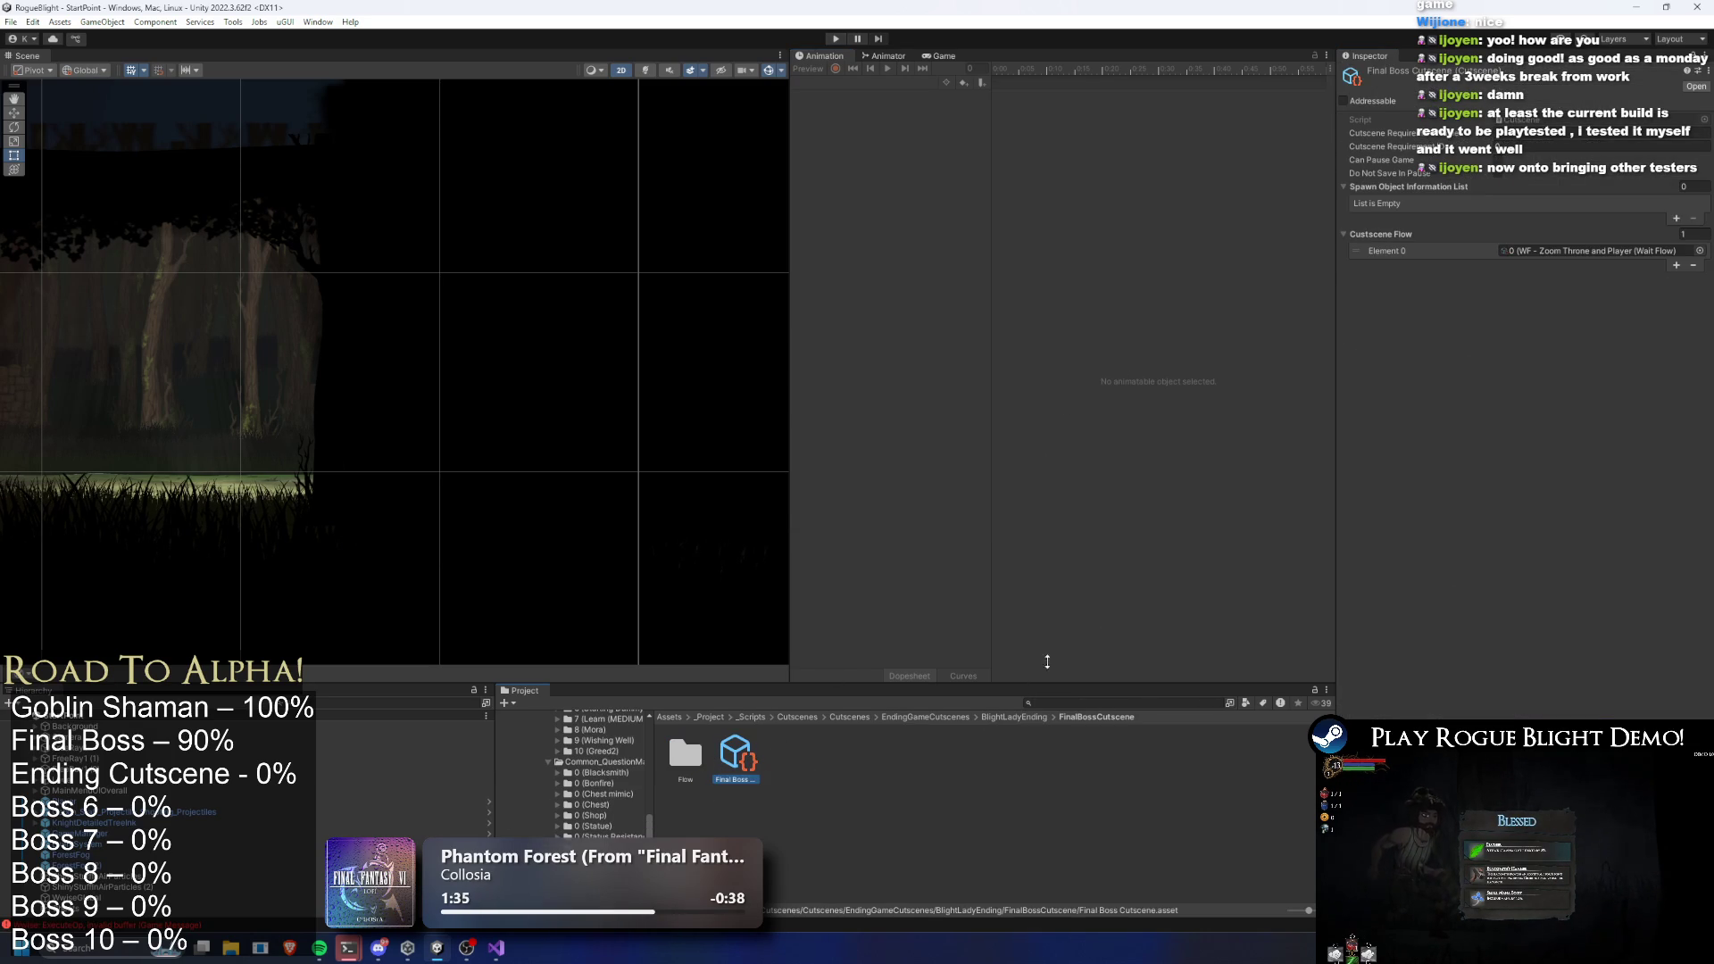
pyautogui.doubleClick(1546, 251)
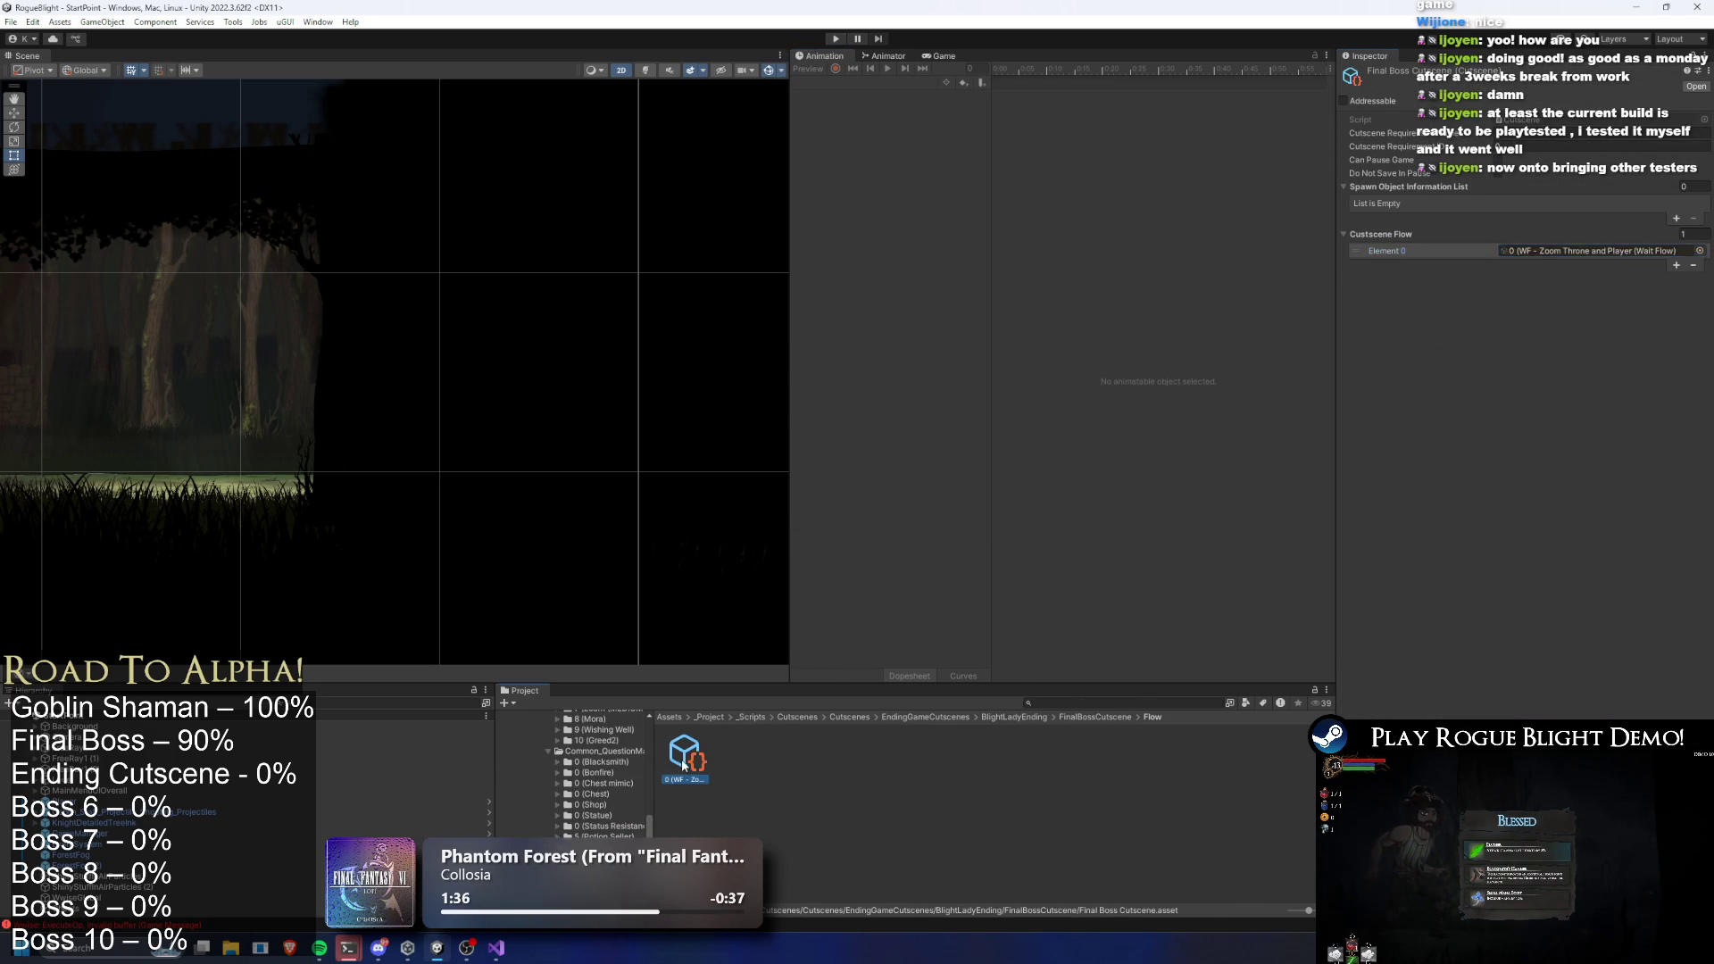
pyautogui.click(1515, 636)
pyautogui.write('0')
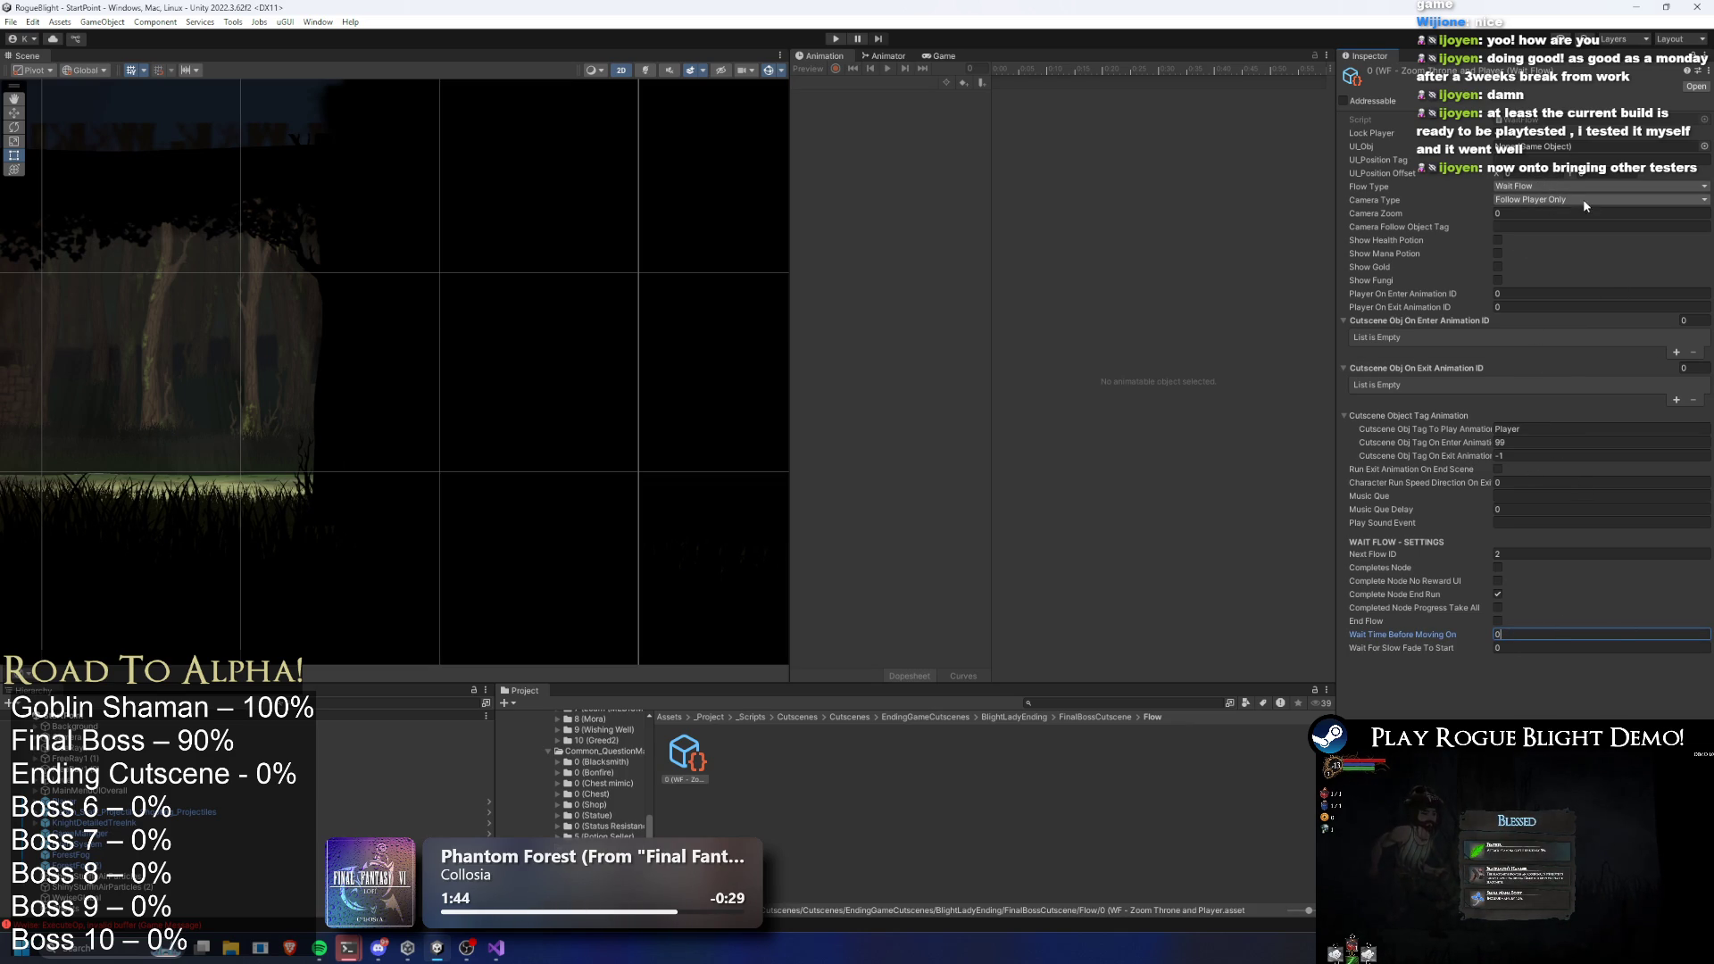
# Set its Camera Type to Player Win Zoom, keep Wait Flow, and enter Play mode
pyautogui.click(1572, 201)
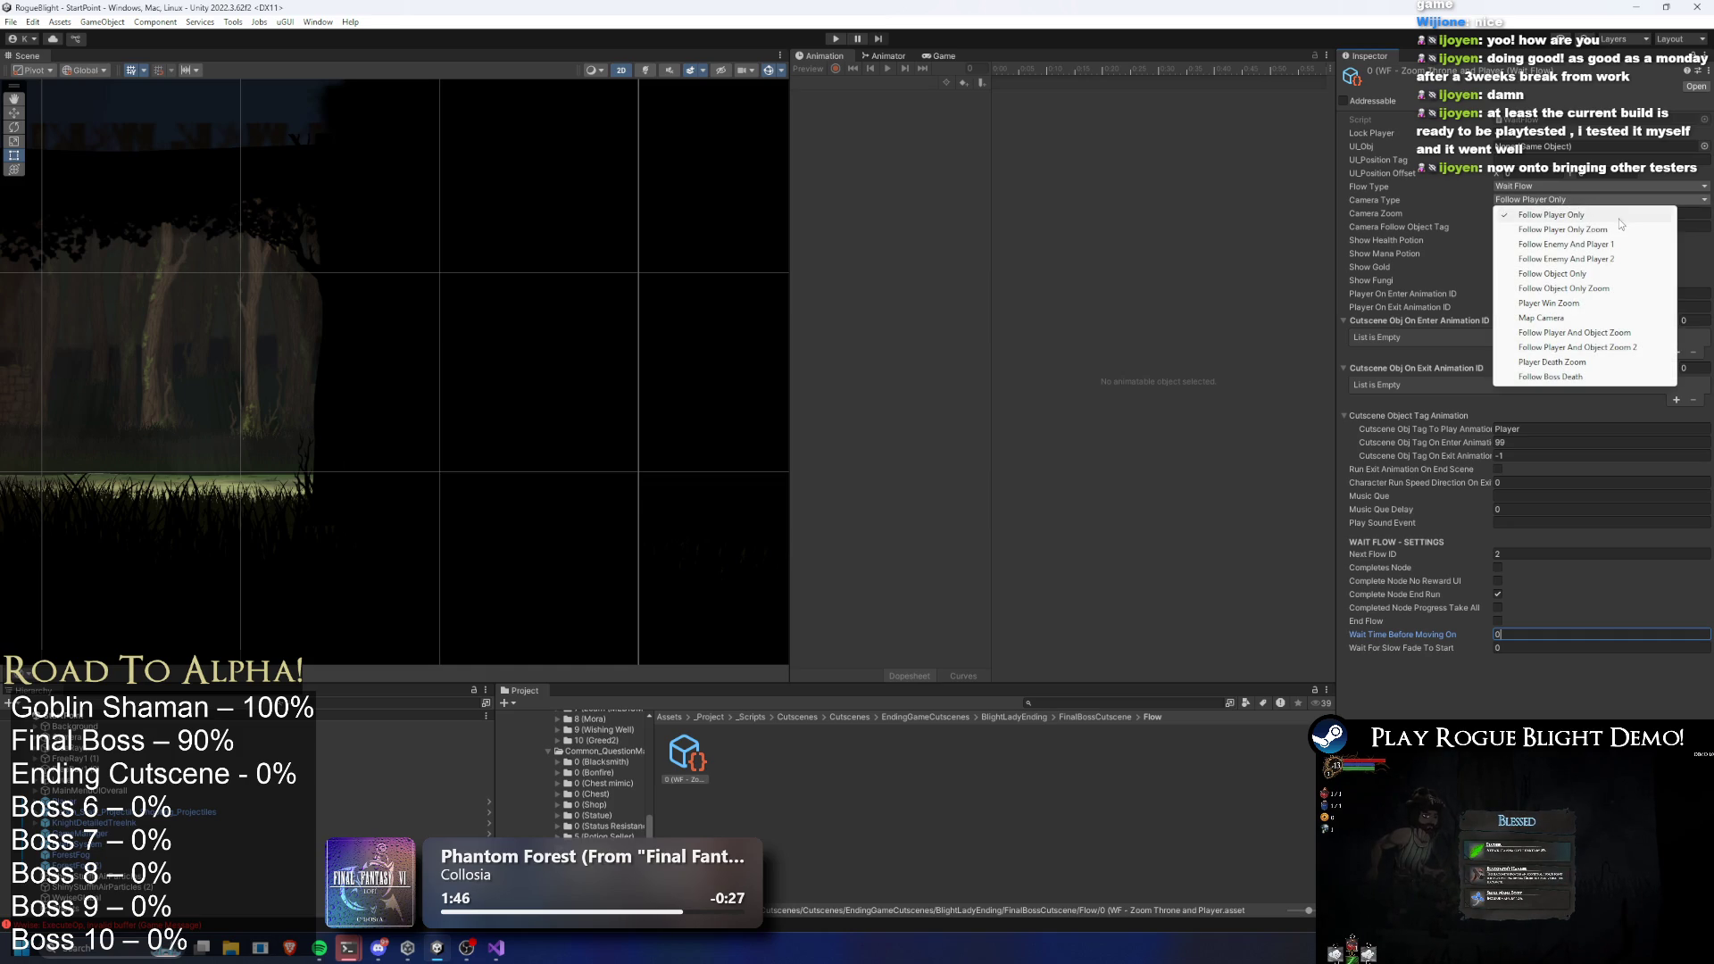
pyautogui.click(1600, 304)
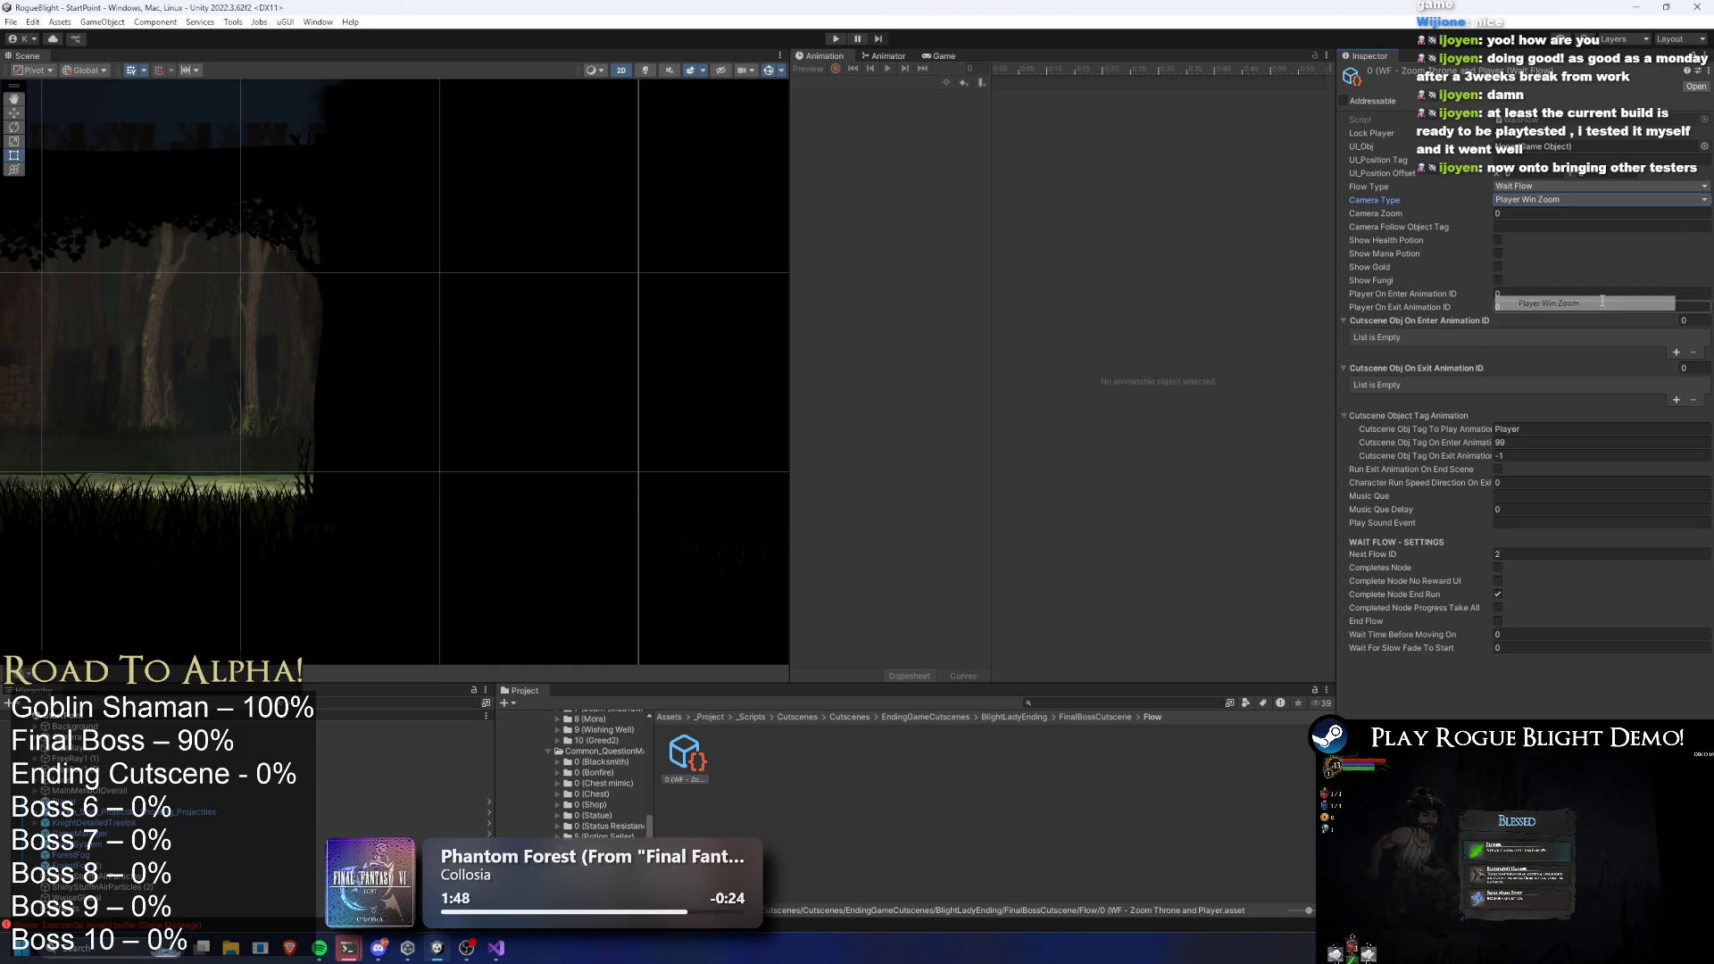
pyautogui.click(1559, 191)
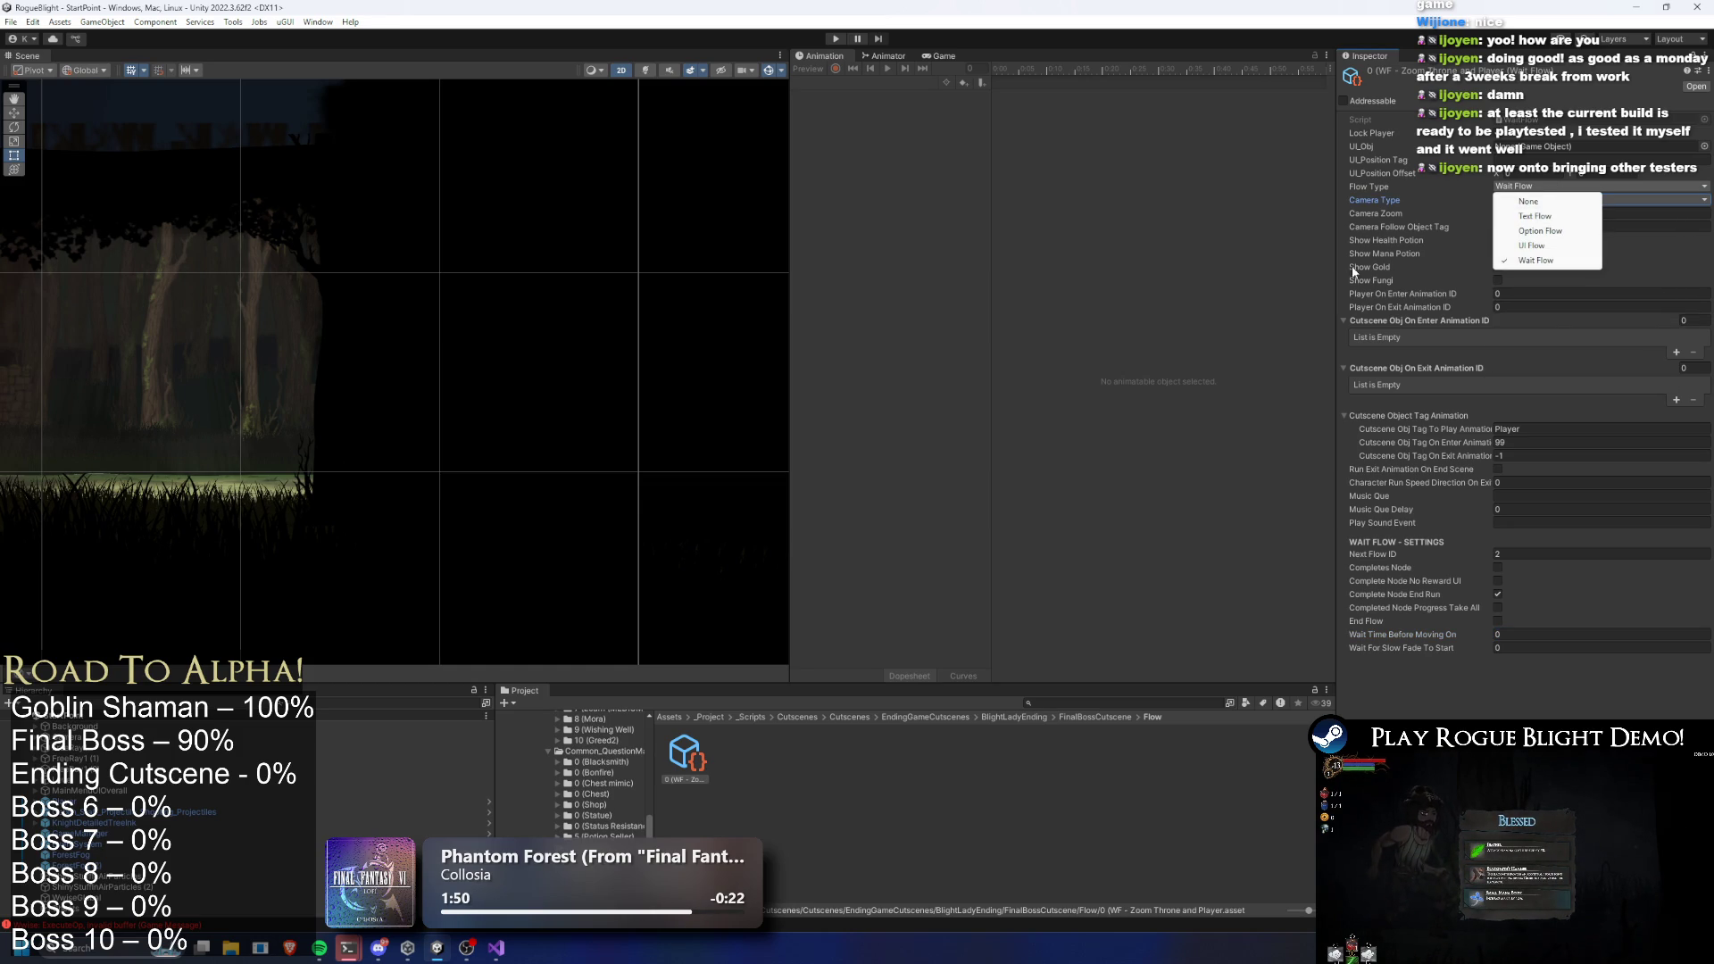
pyautogui.click(1349, 190)
pyautogui.click(836, 38)
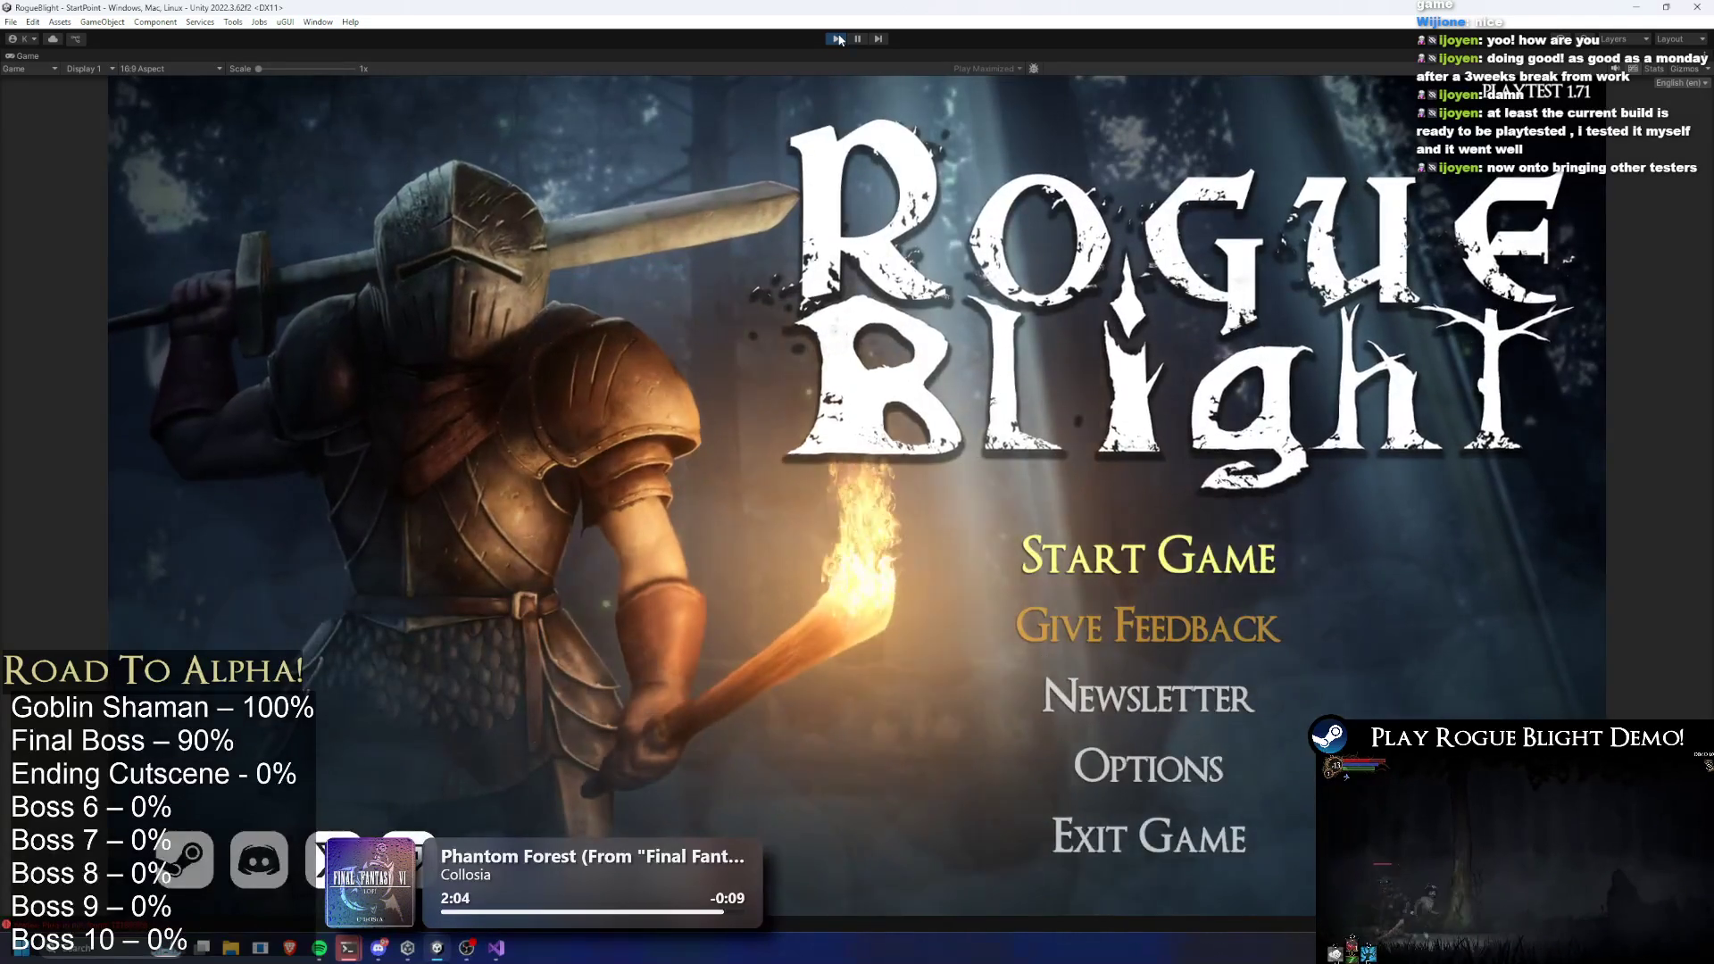
# Load a save, start Story Mode with the Wooden Sword, reach the boss room, then stop the game
pyautogui.press('Return')
pyautogui.press('Return')
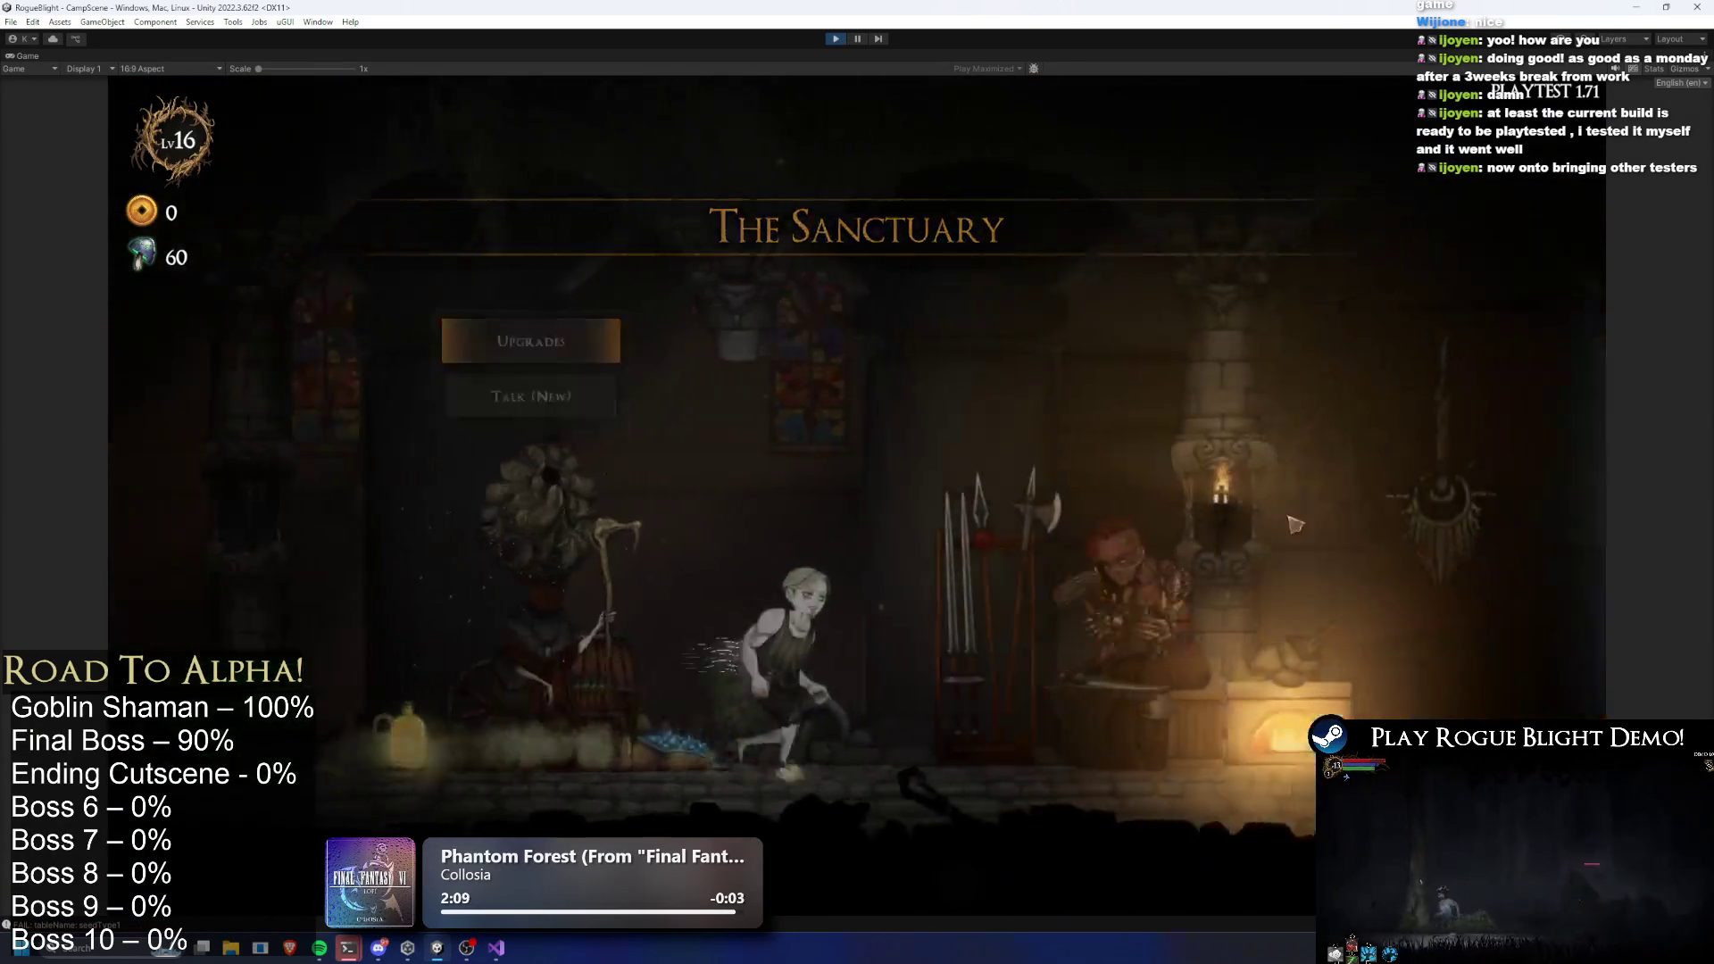
pyautogui.press('a')
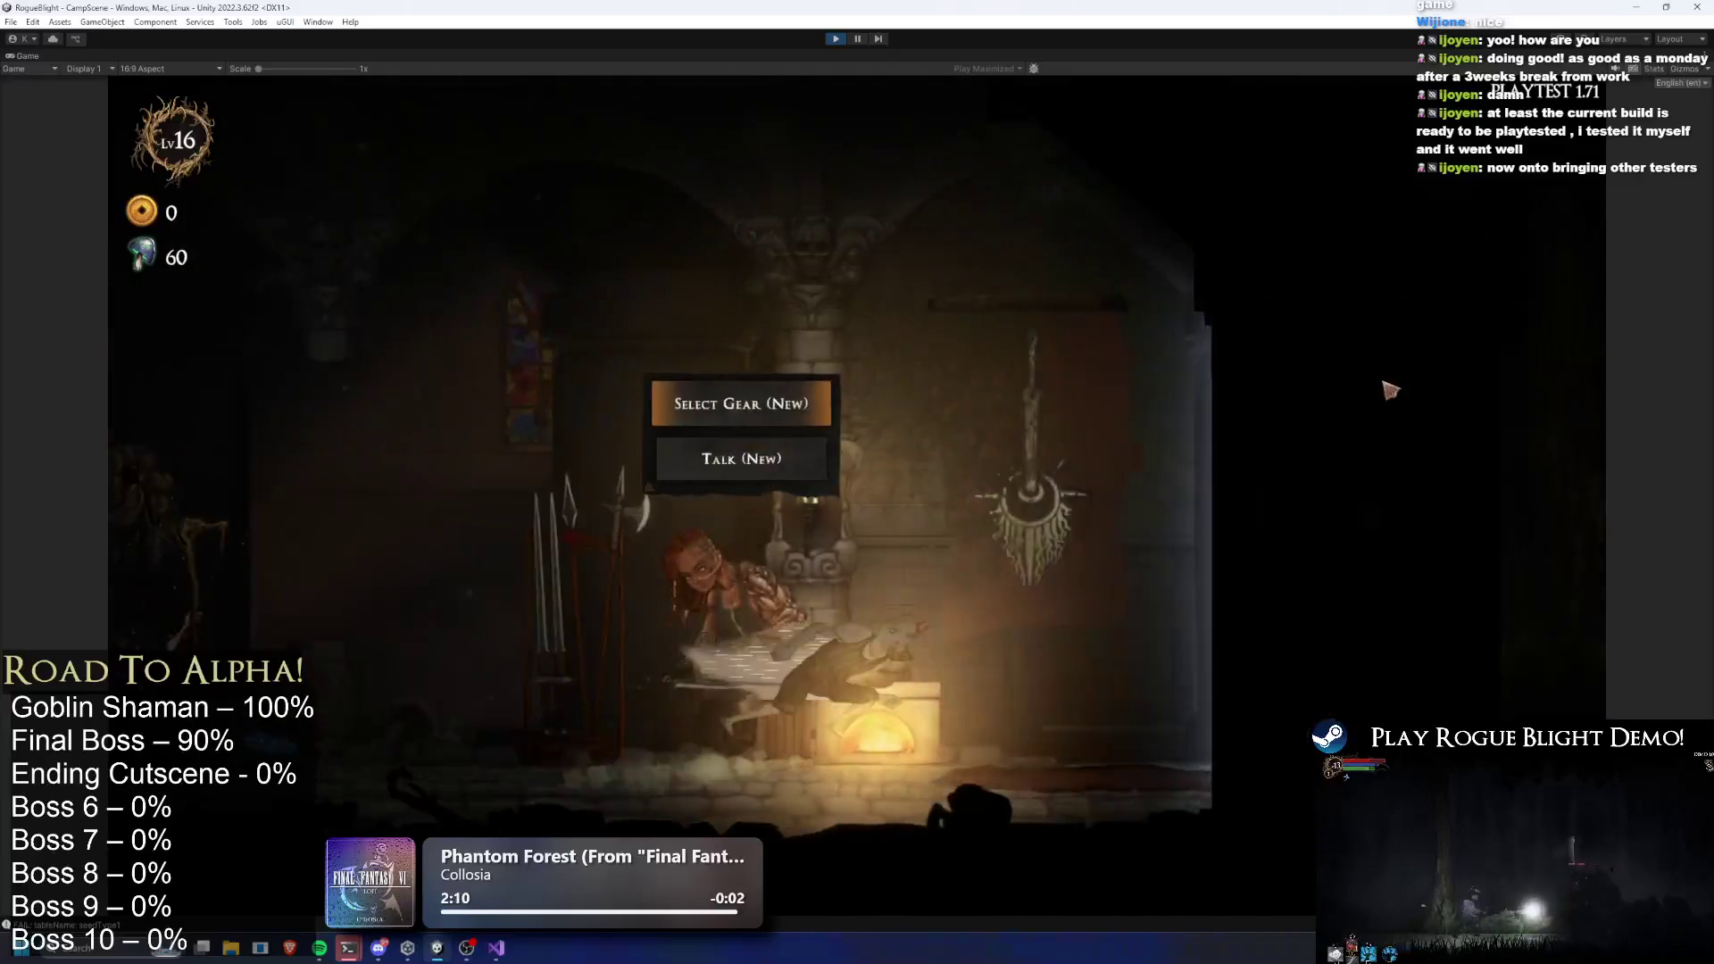
pyautogui.press('e')
pyautogui.press('e')
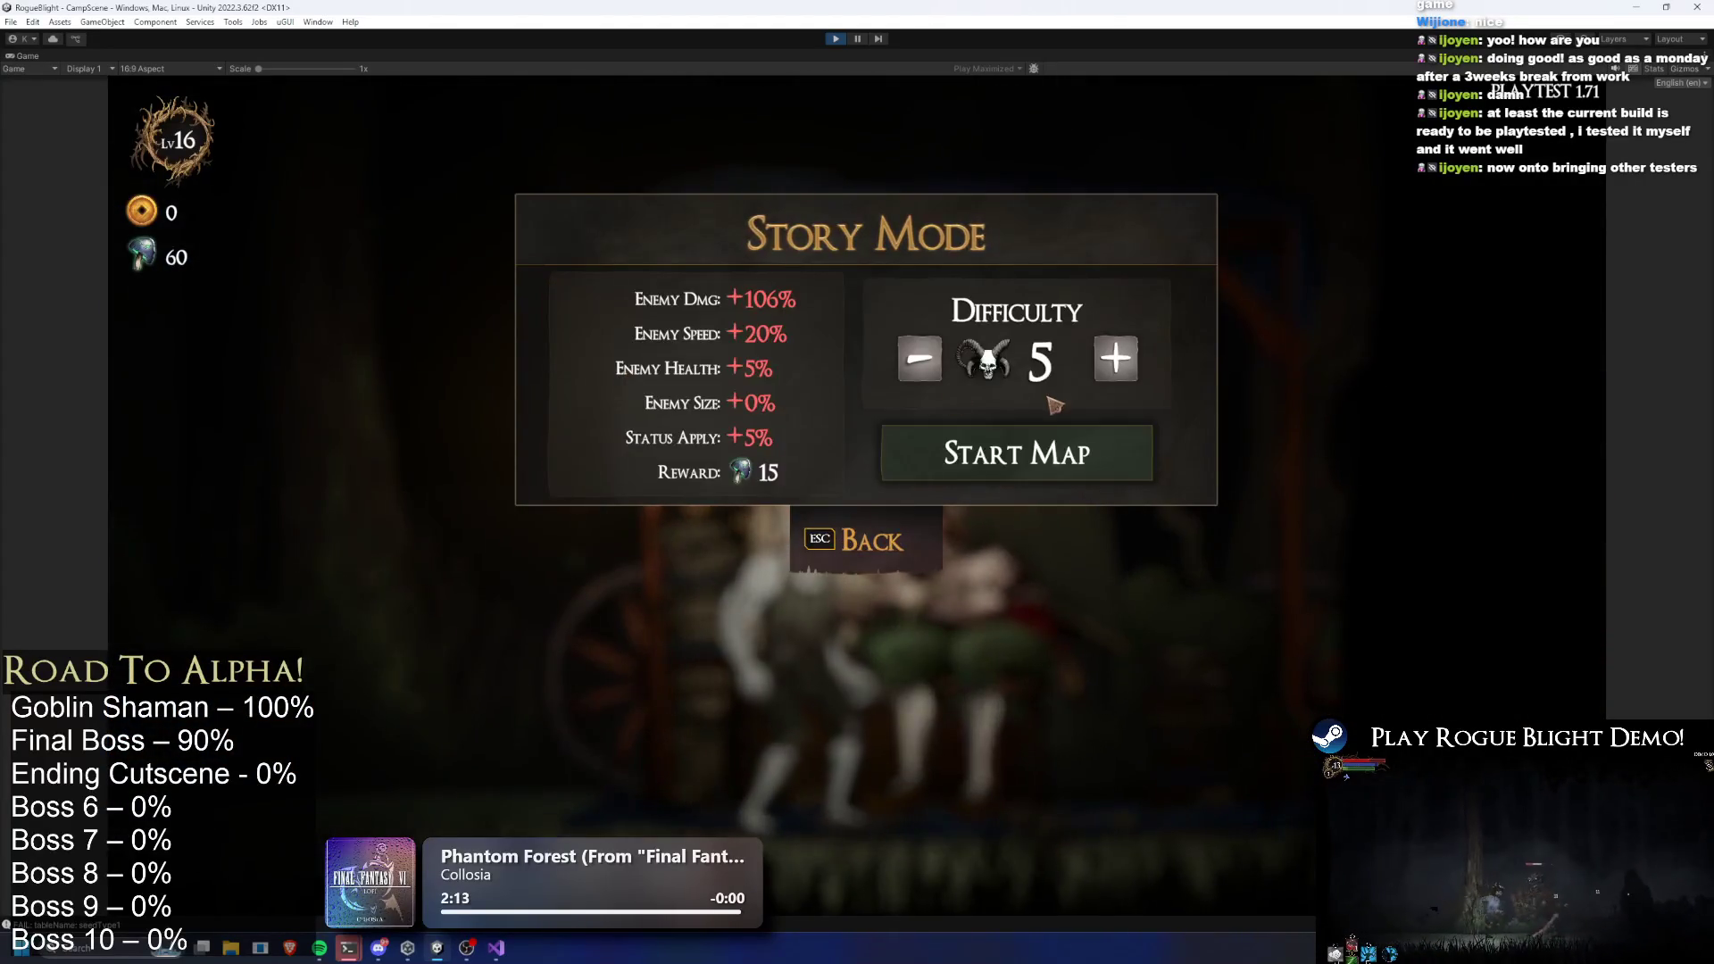
pyautogui.press('e')
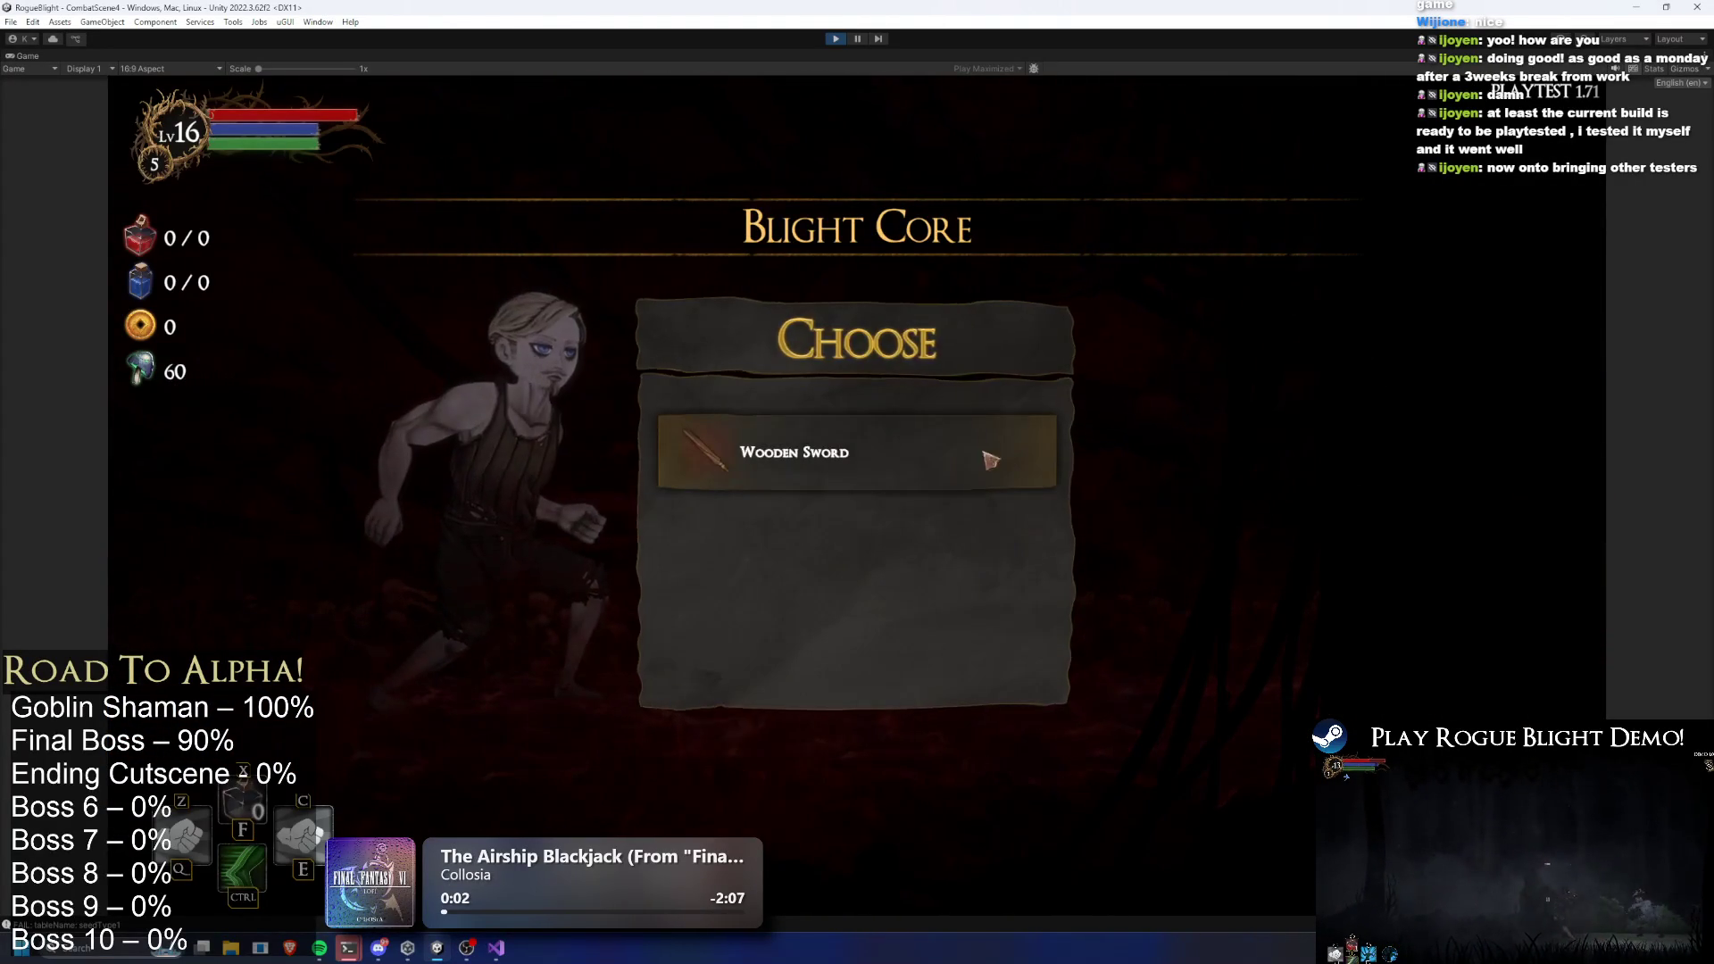
pyautogui.click(948, 482)
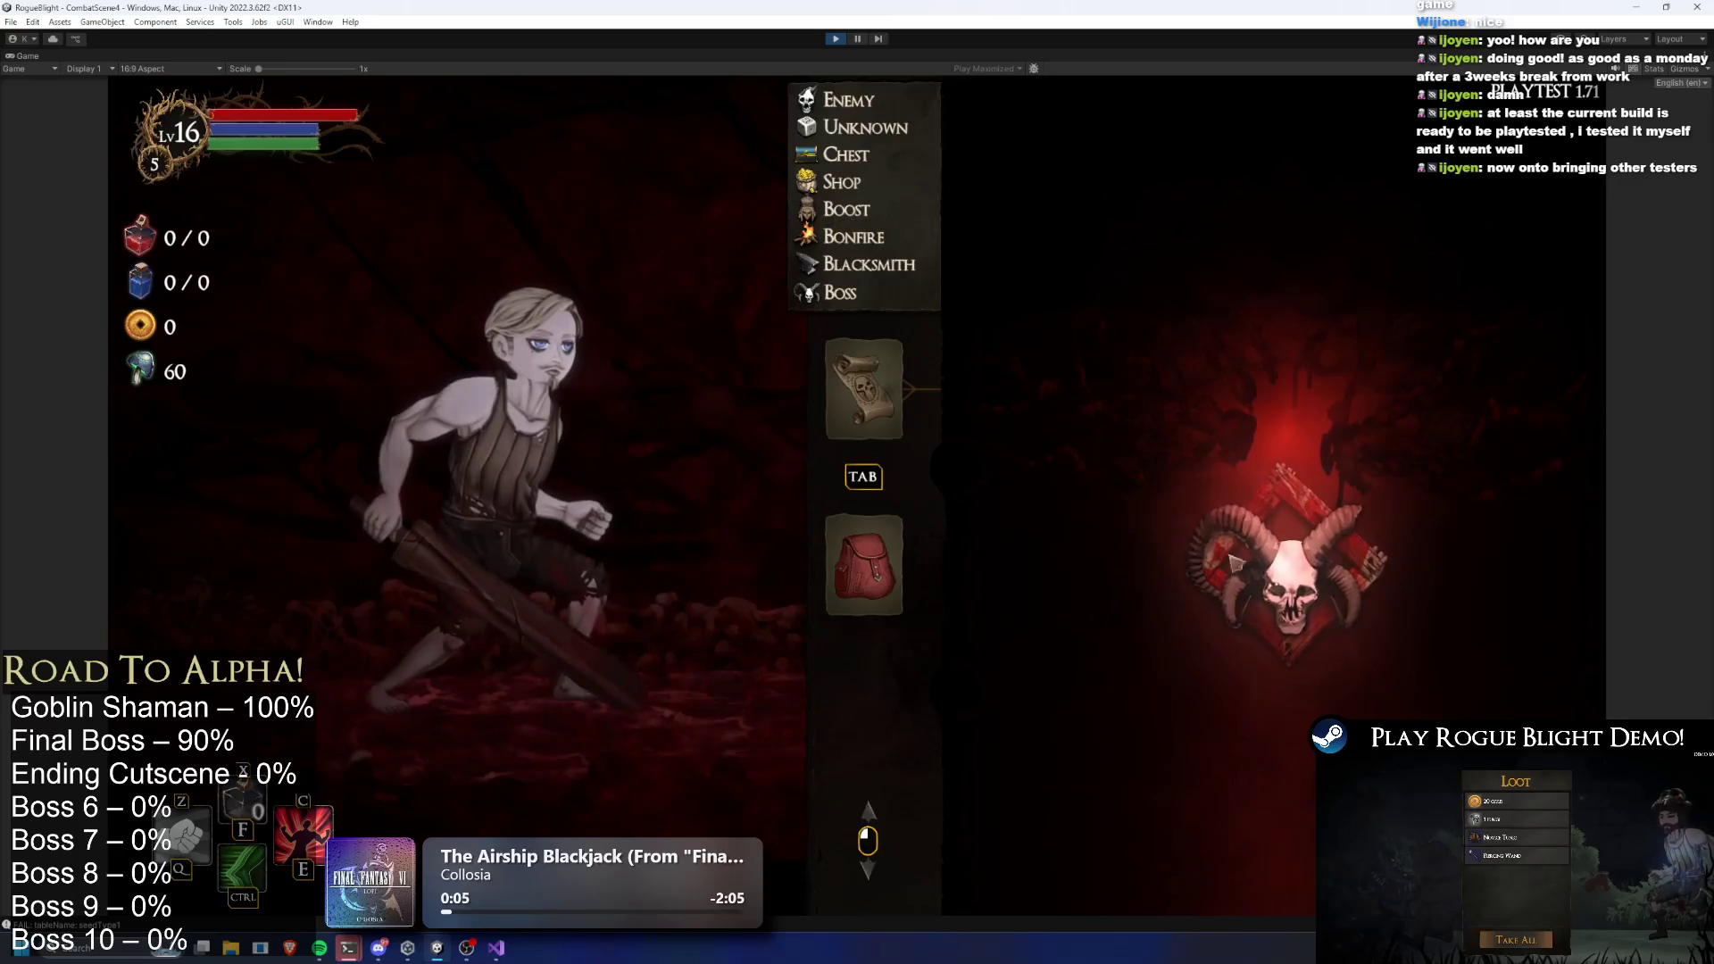
pyautogui.click(1339, 553)
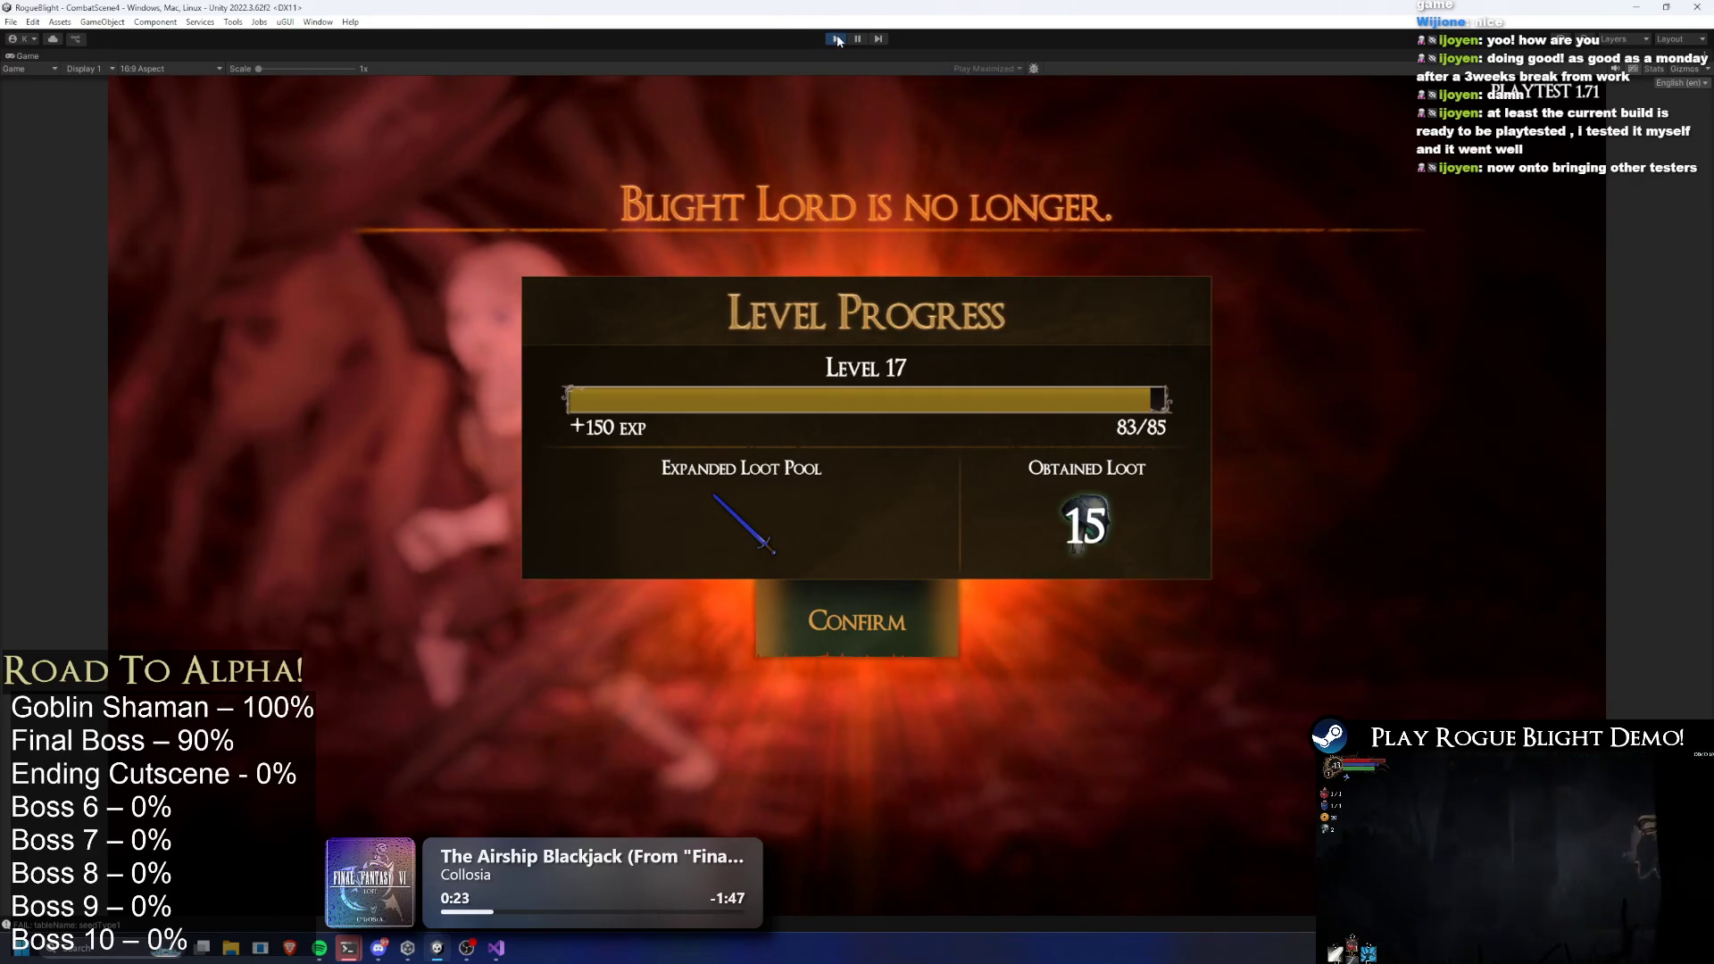
pyautogui.click(837, 38)
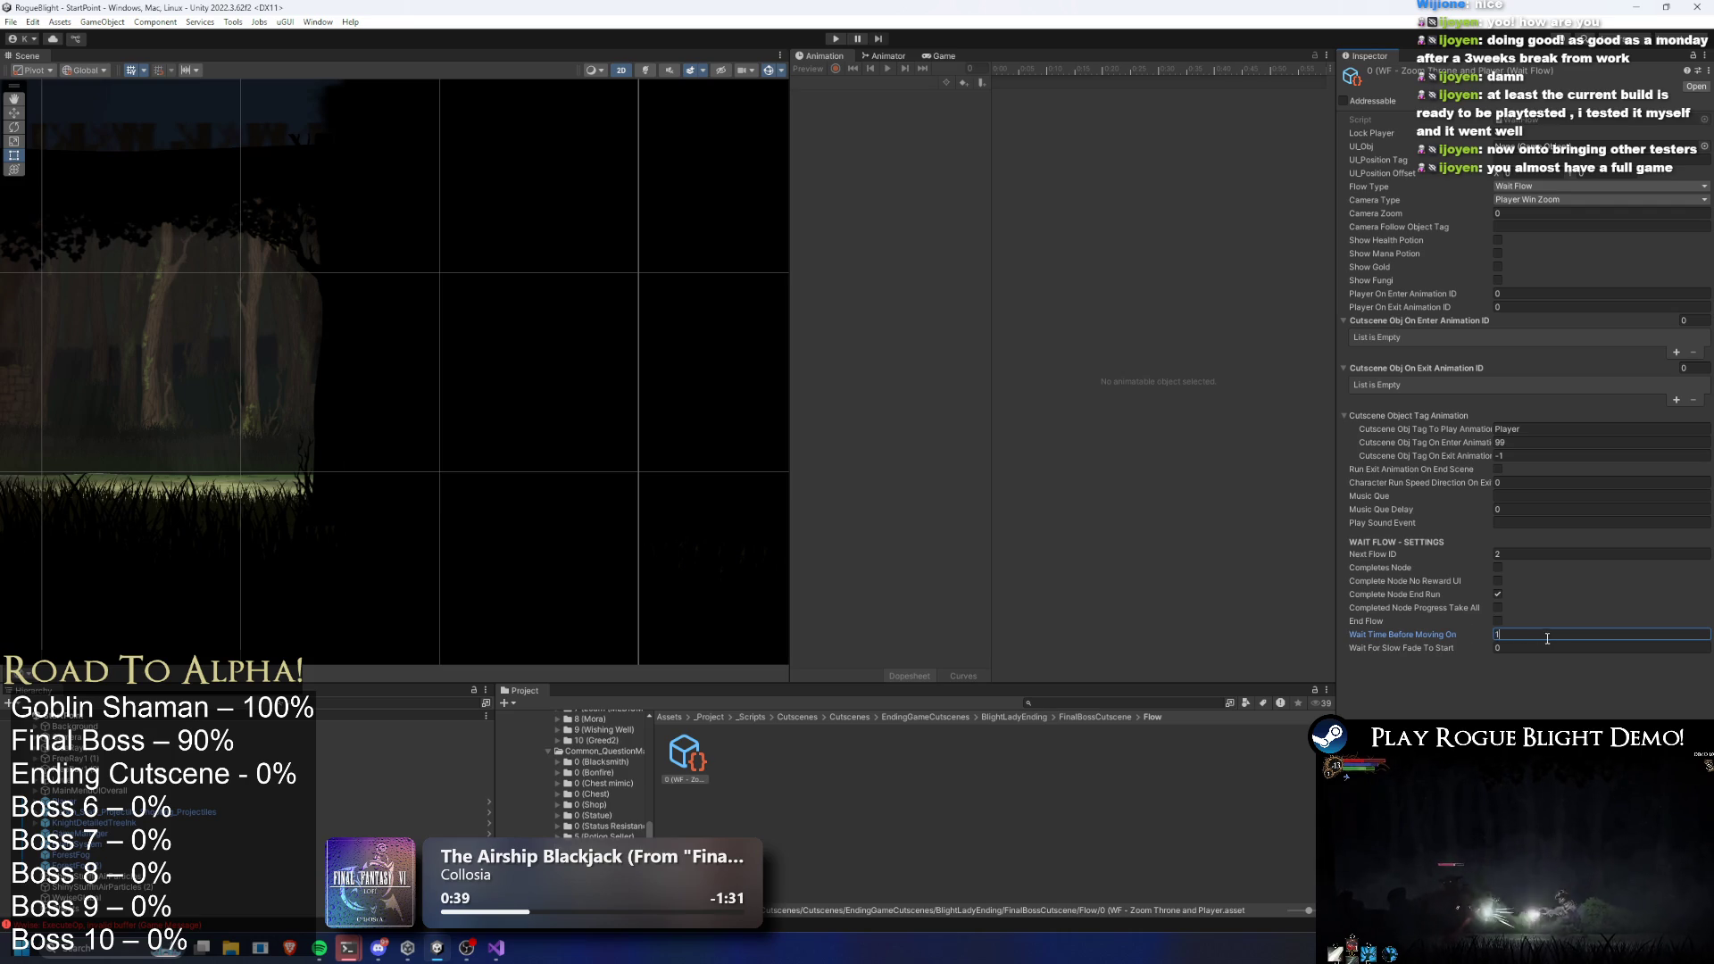
# Re-enter Play mode so the game starts in The Sanctuary camp at level 17
pyautogui.click(835, 39)
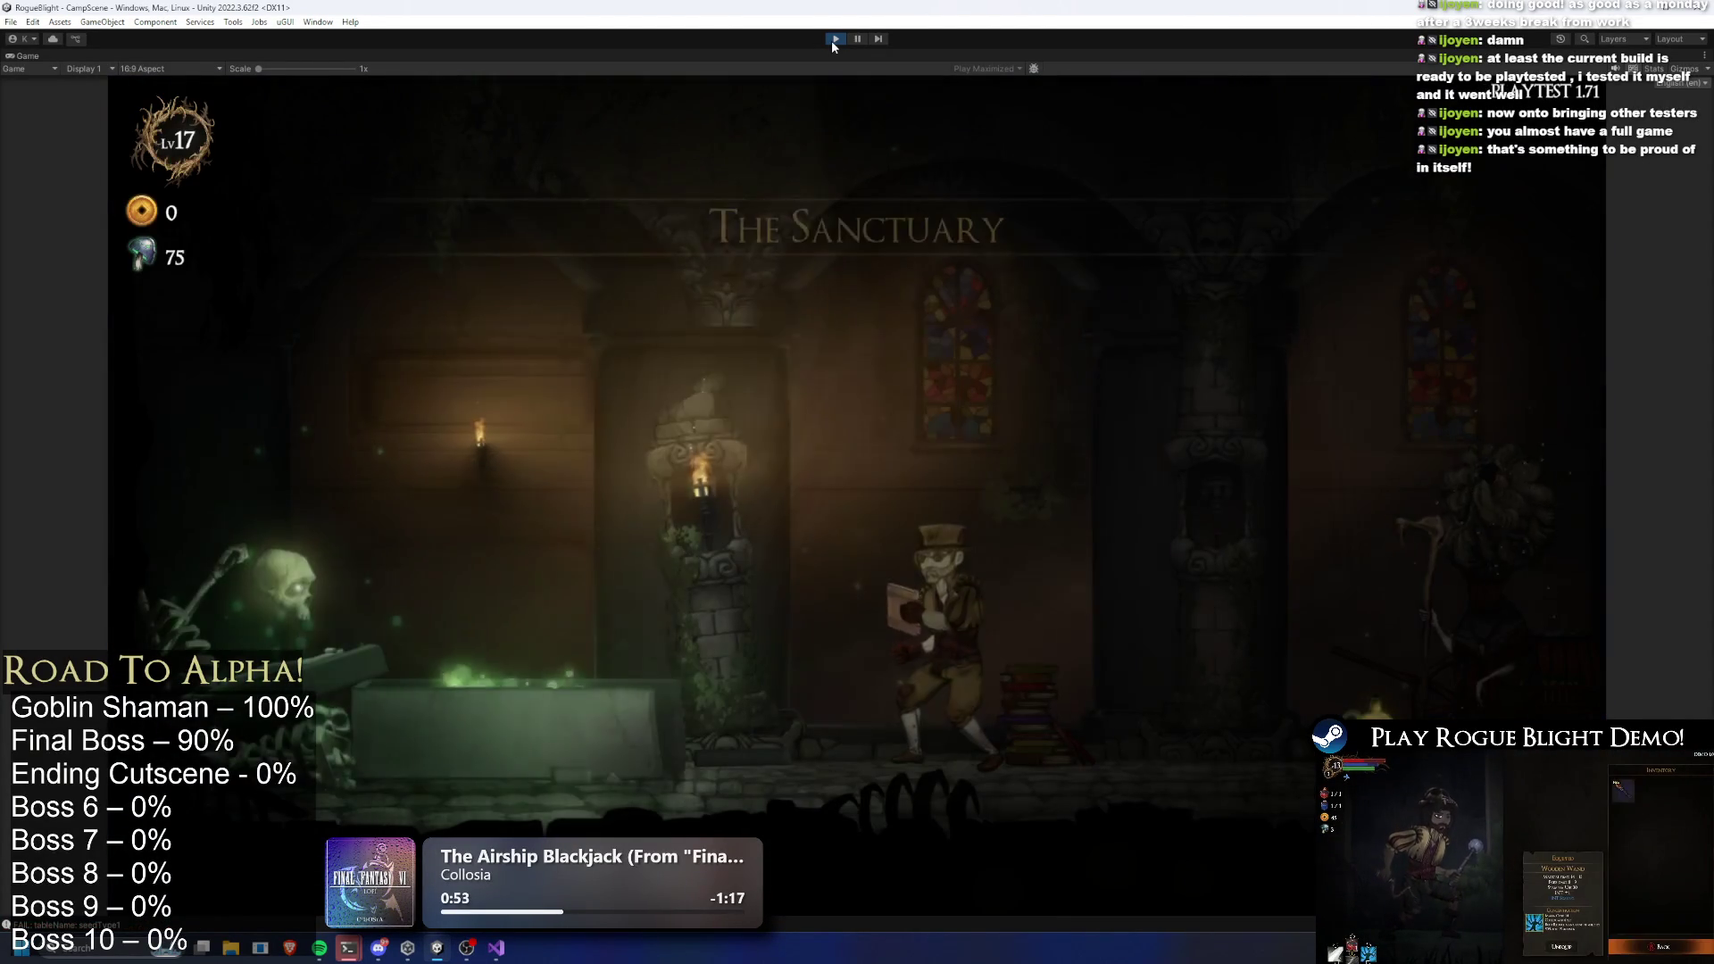
# Start the Story Mode map from the Sanctuary map keeper with the Wooden Sword, then stop the game
pyautogui.press('a')
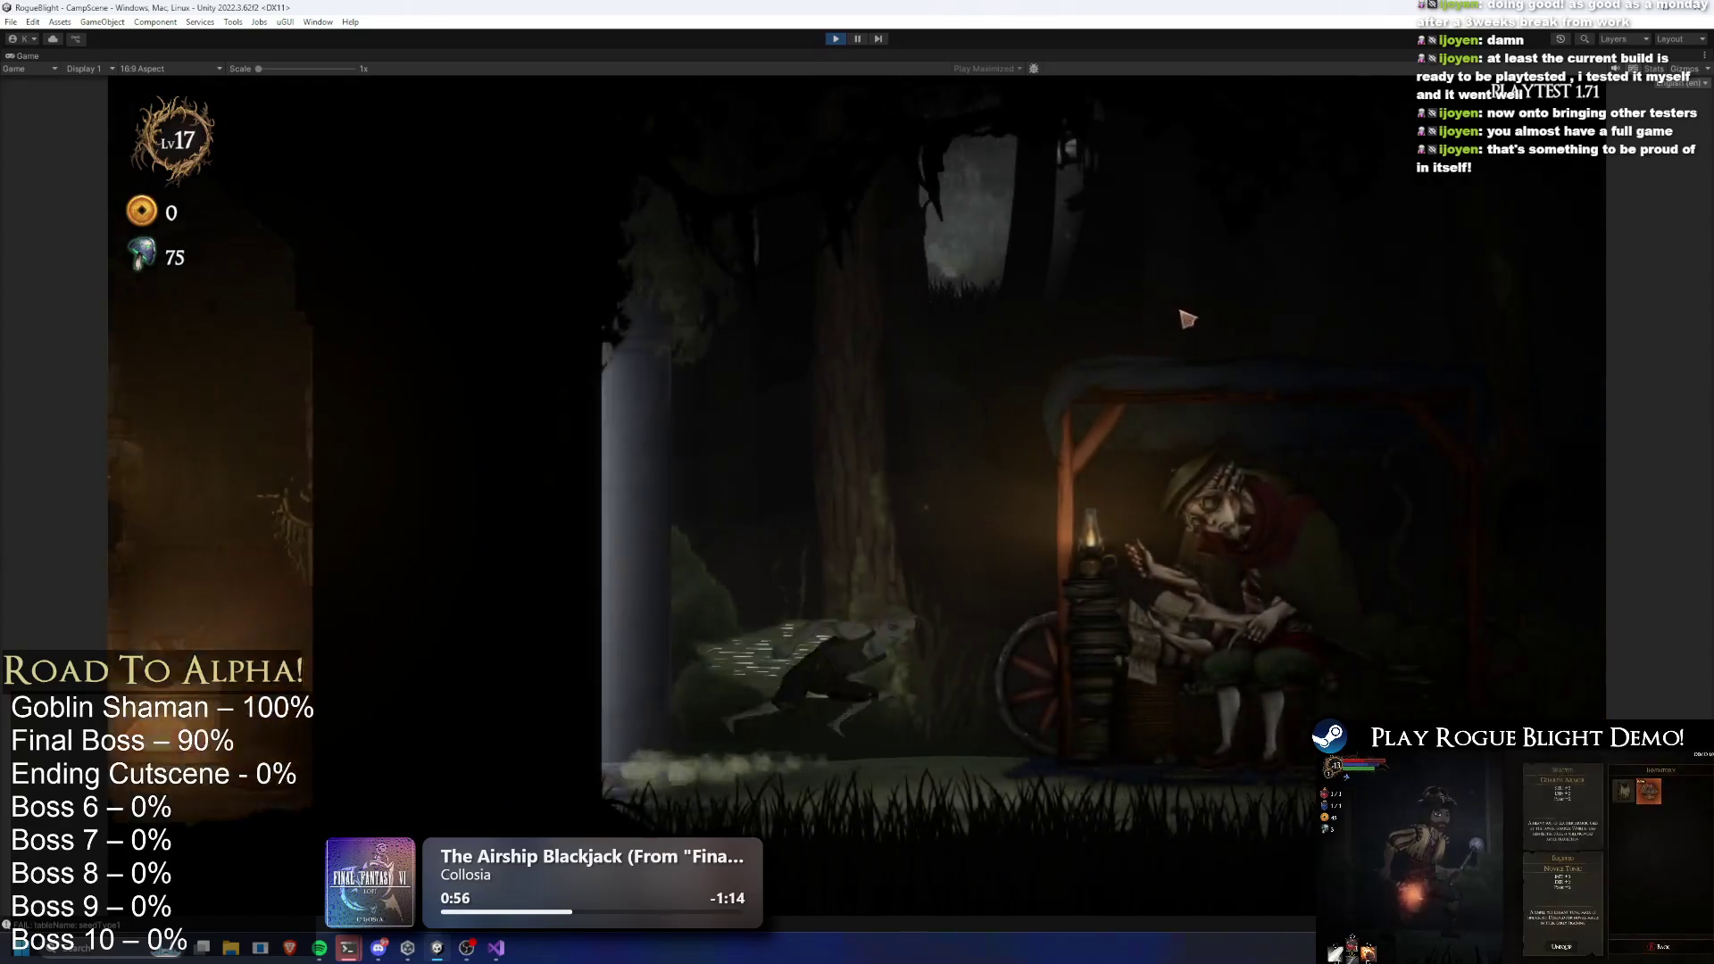
pyautogui.press('e')
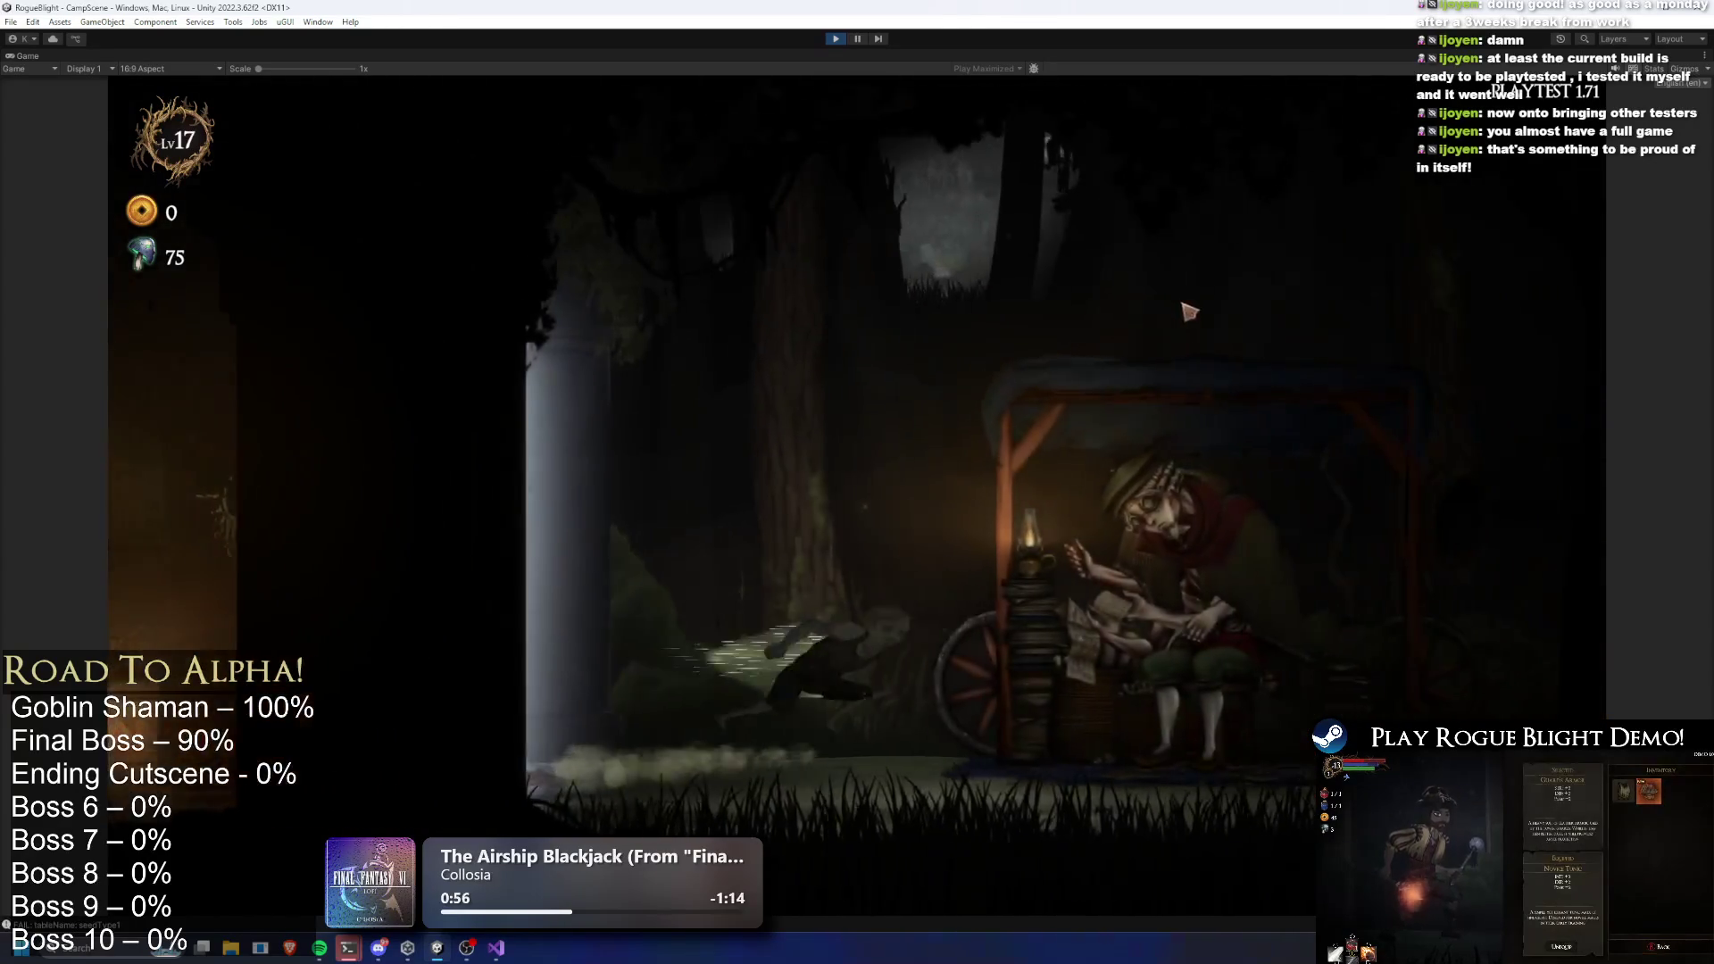
pyautogui.click(1099, 275)
pyautogui.click(679, 375)
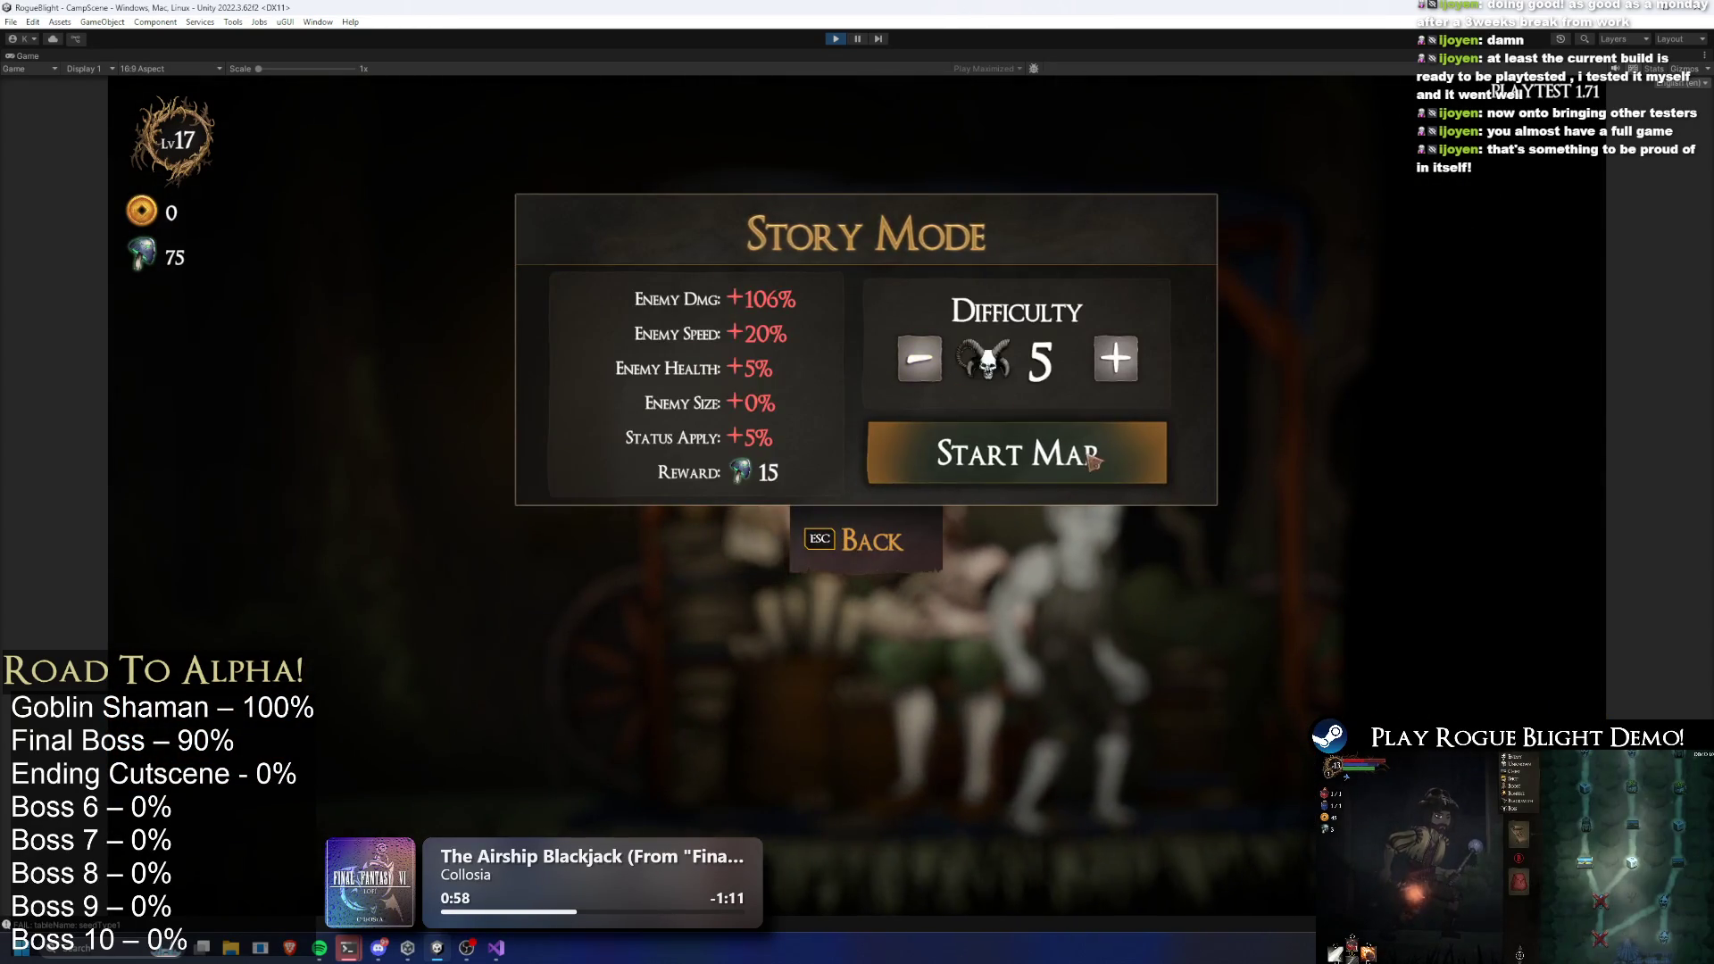
pyautogui.click(1027, 455)
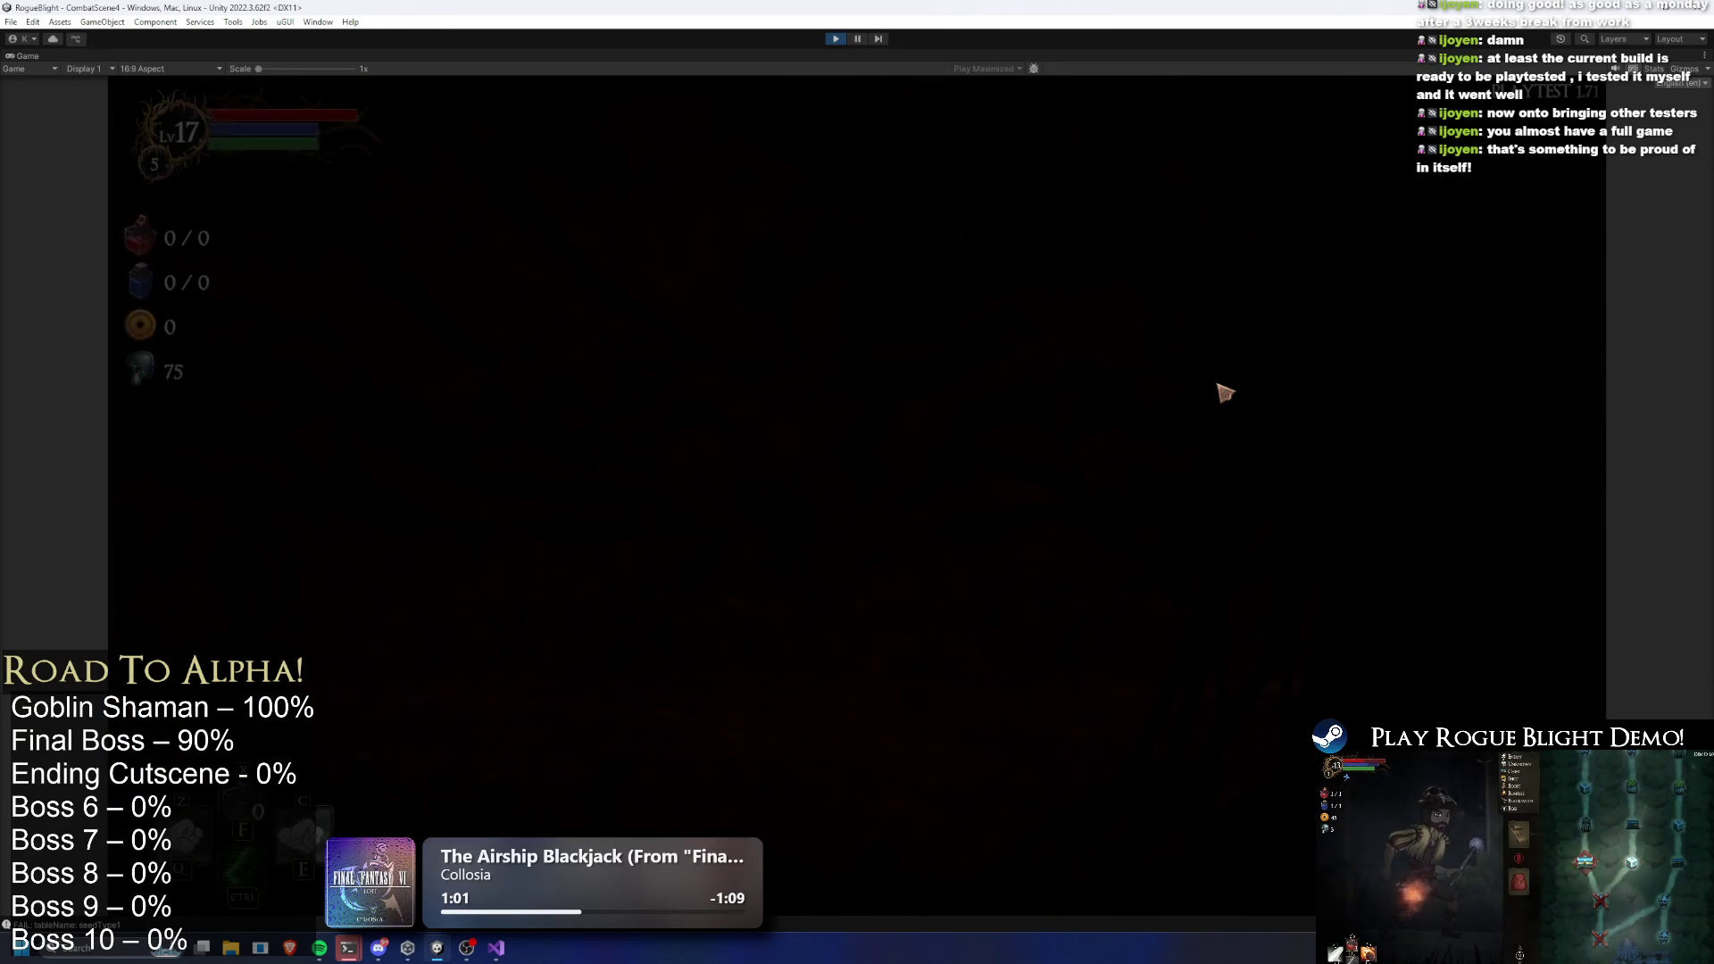
pyautogui.click(1225, 393)
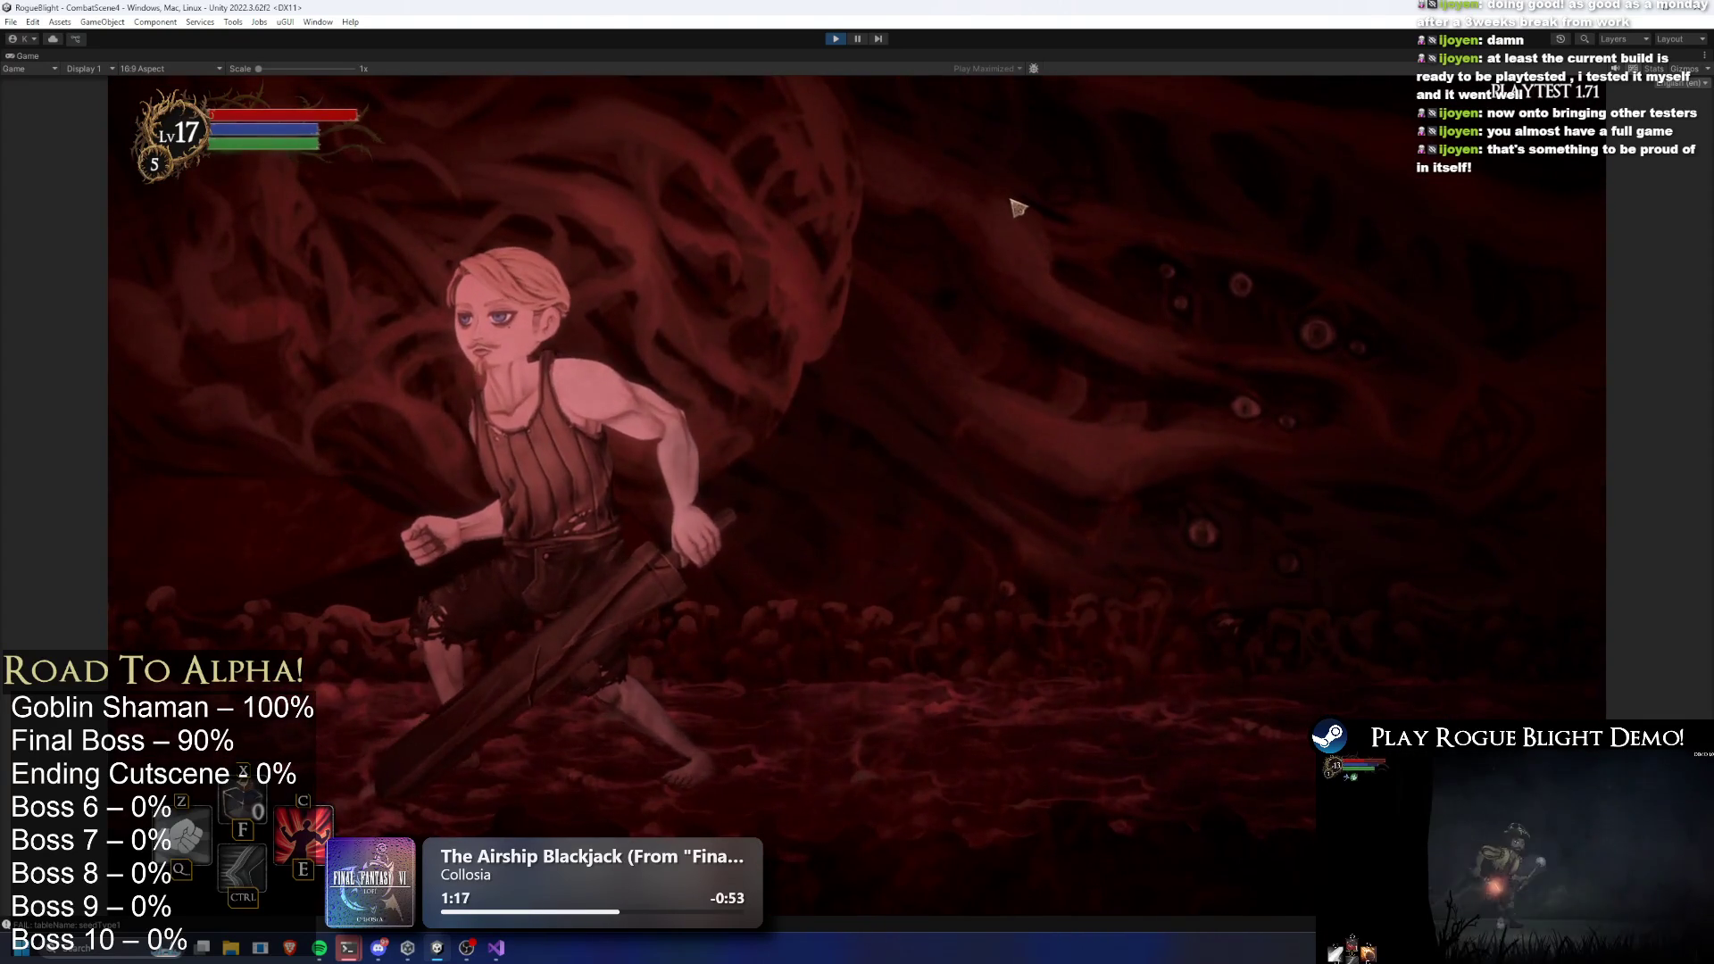
pyautogui.click(837, 39)
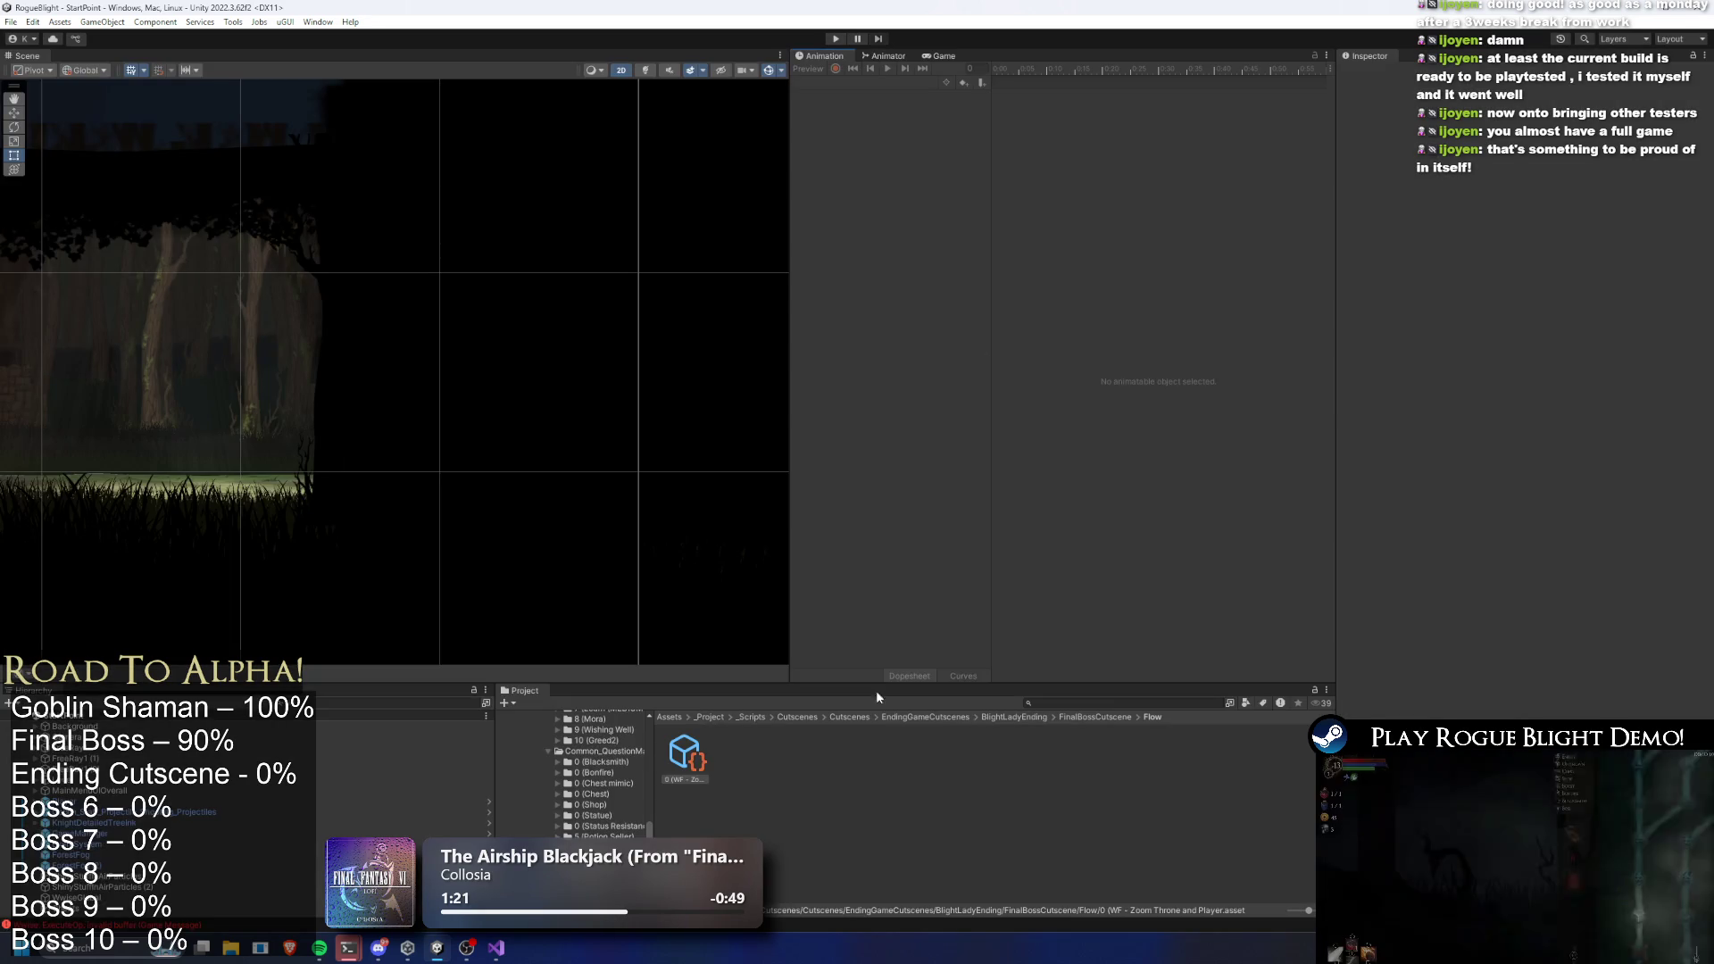
# Keep Wait Flow, set camera type to Follow Boss Death and wait time to 1, then play
pyautogui.click(1558, 634)
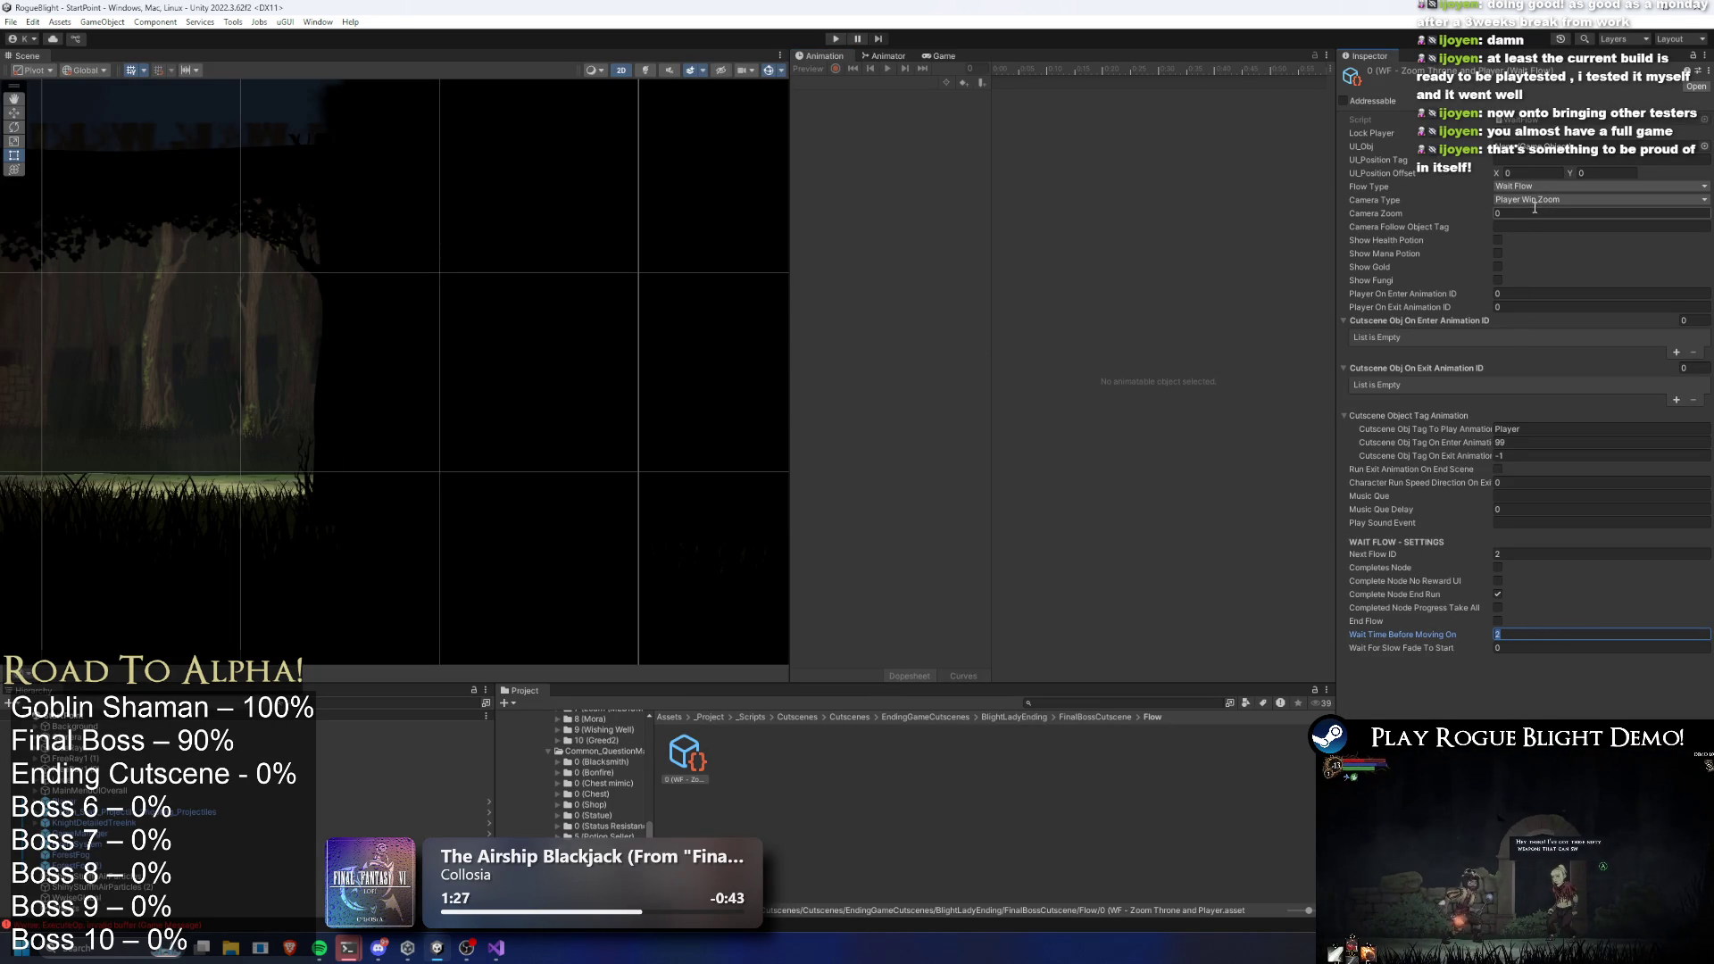
pyautogui.click(1555, 185)
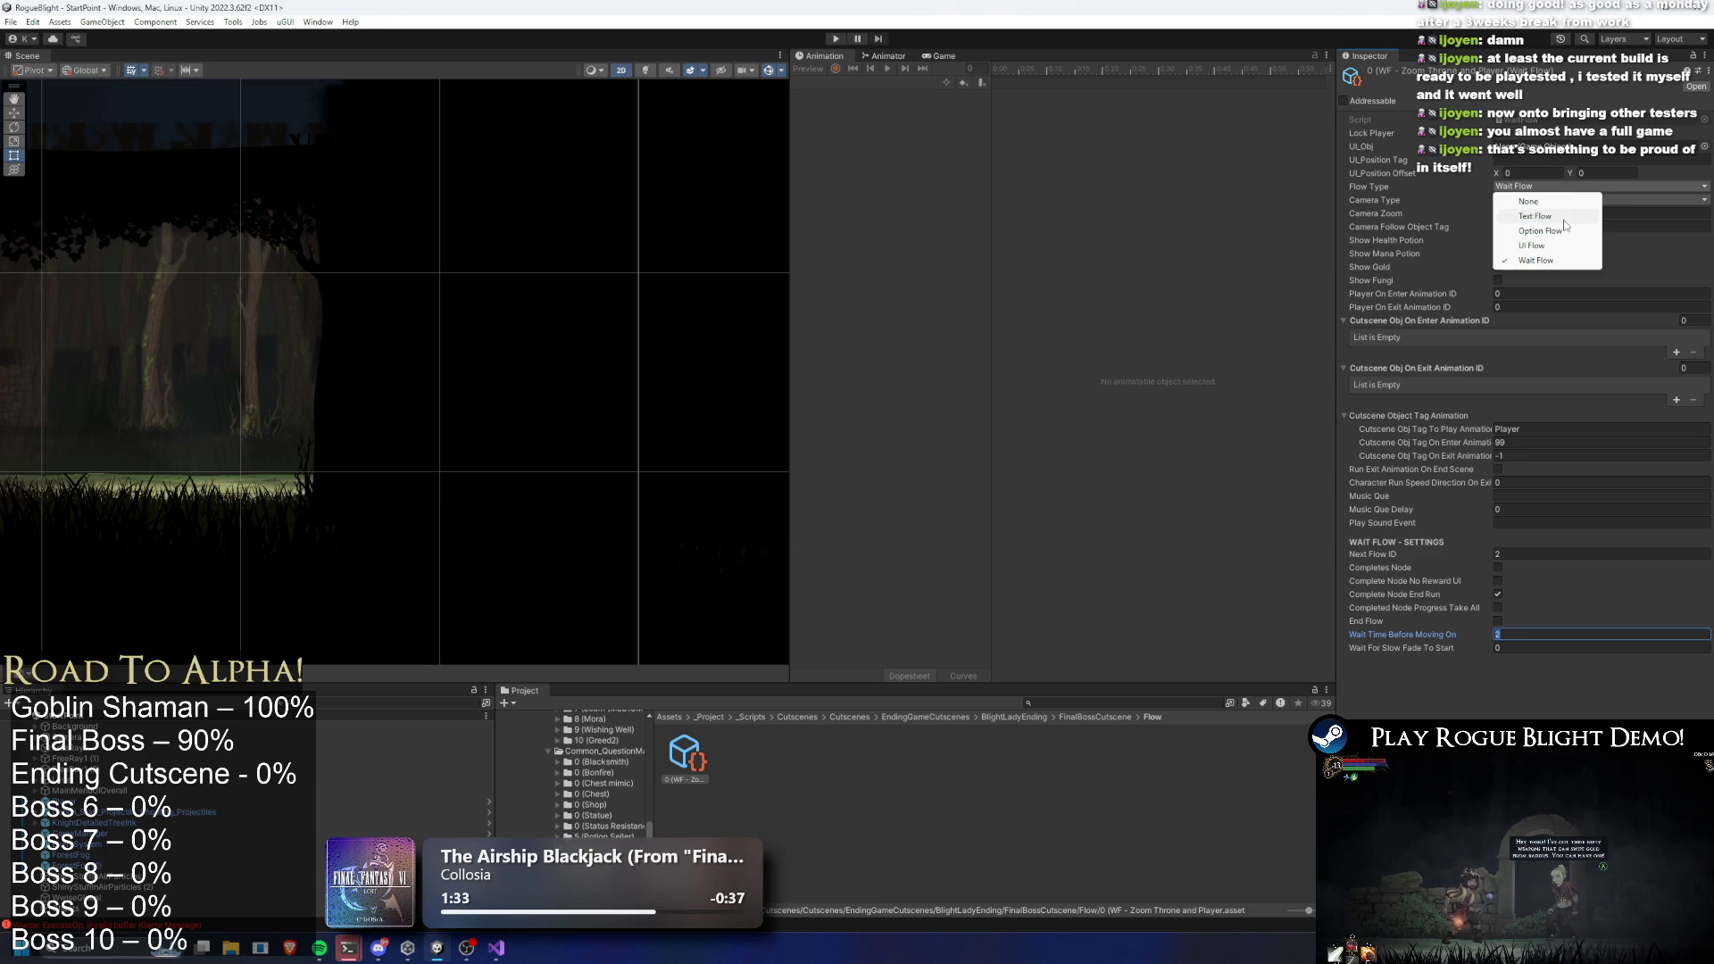
pyautogui.click(1568, 344)
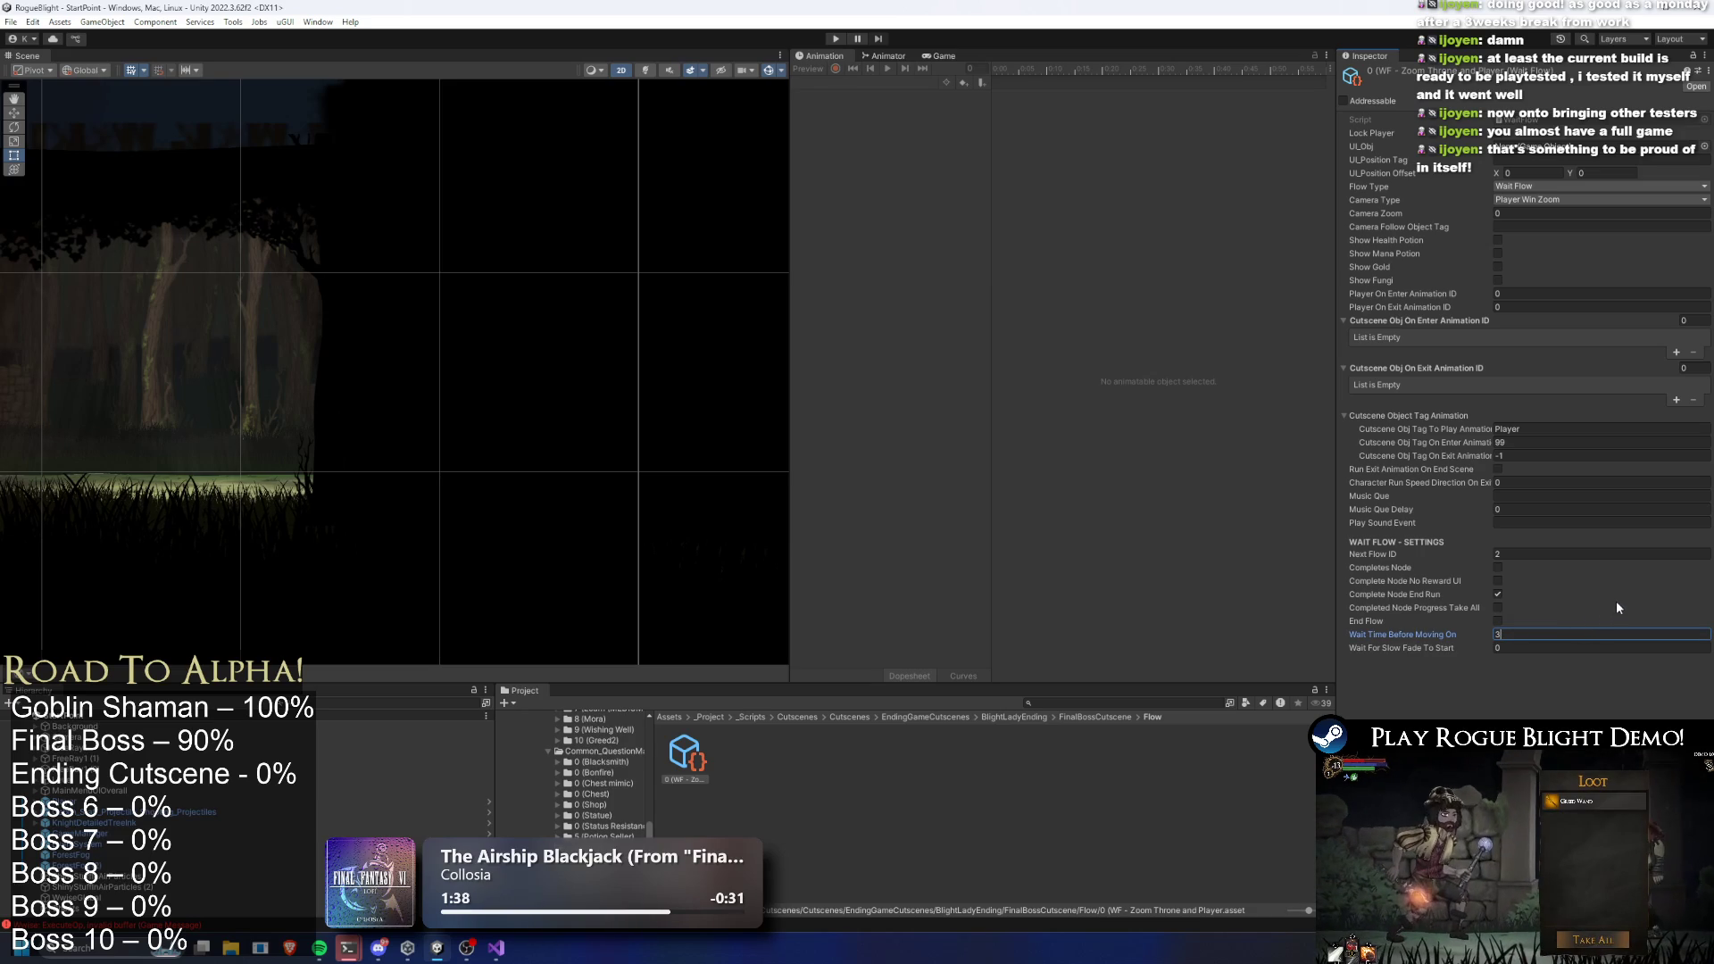
pyautogui.click(1565, 202)
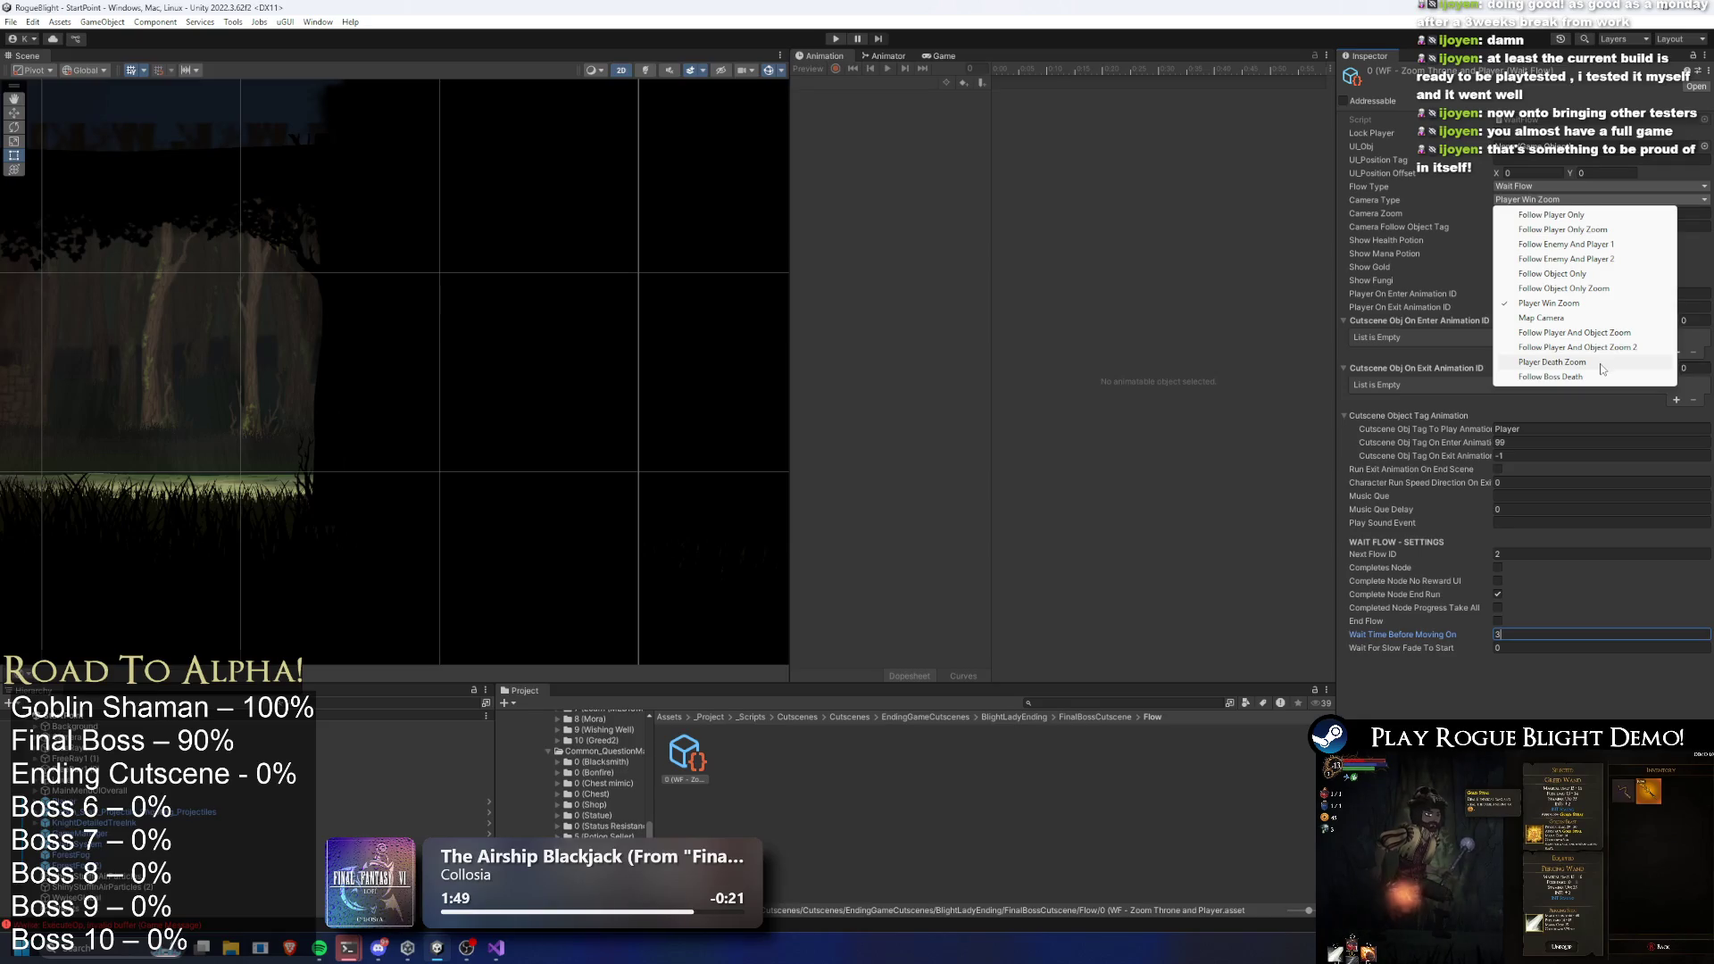
pyautogui.click(1549, 377)
pyautogui.click(1576, 639)
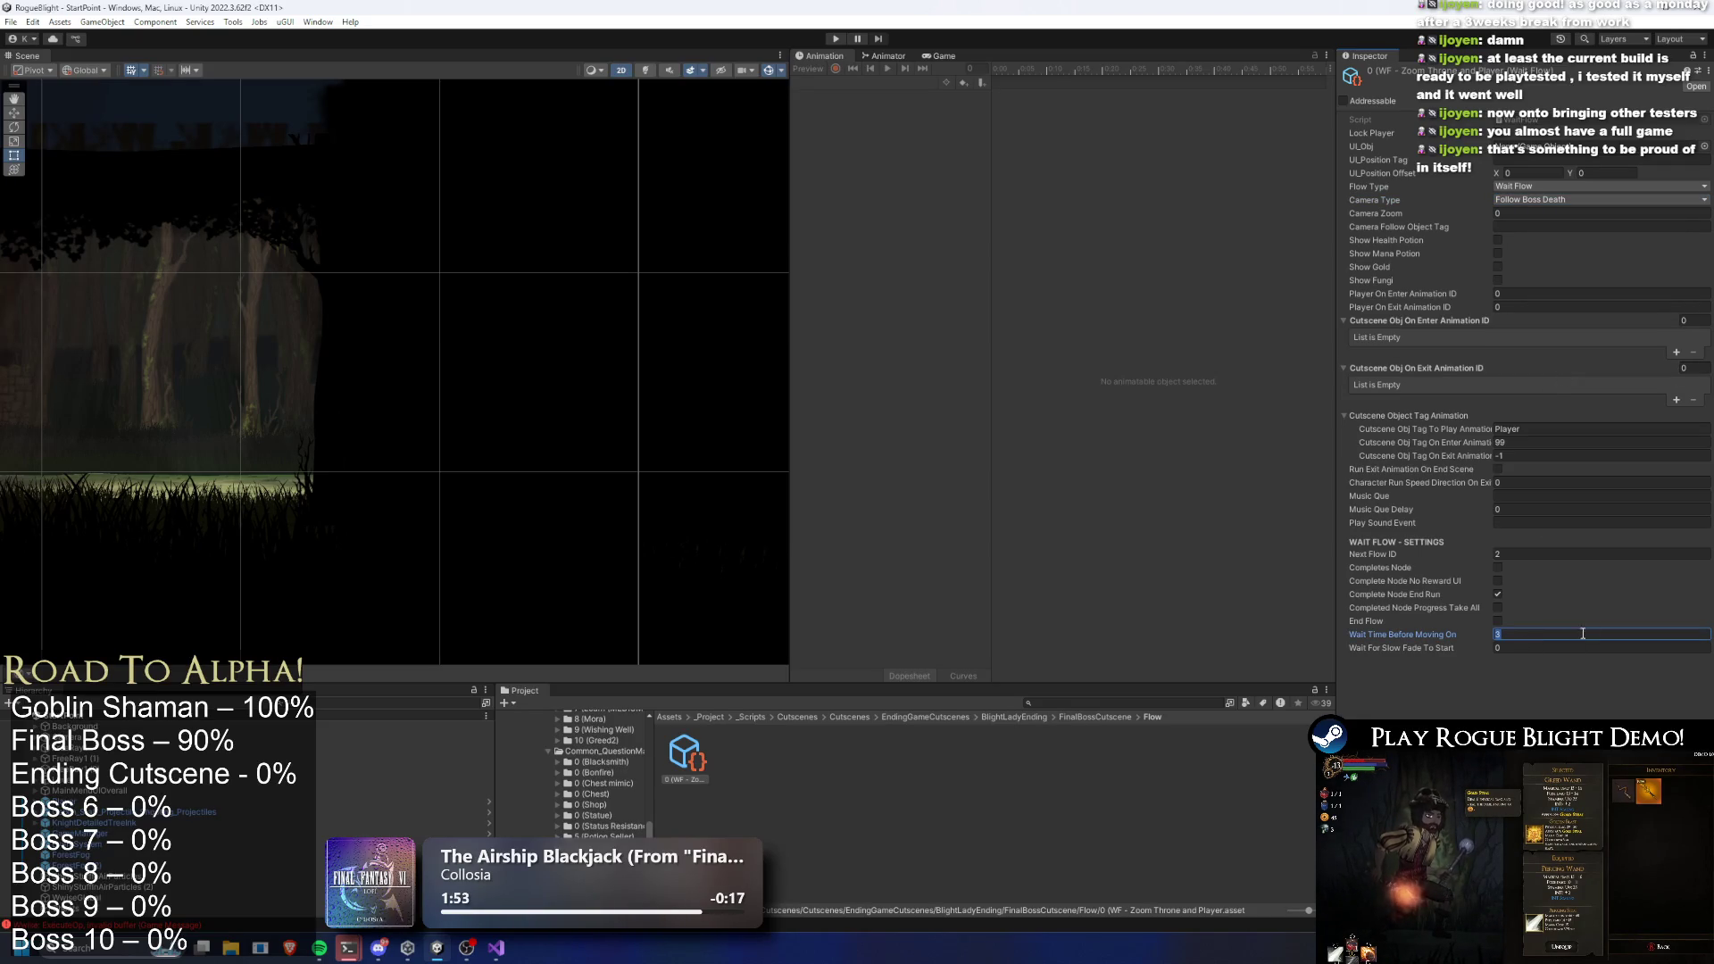
pyautogui.click(834, 38)
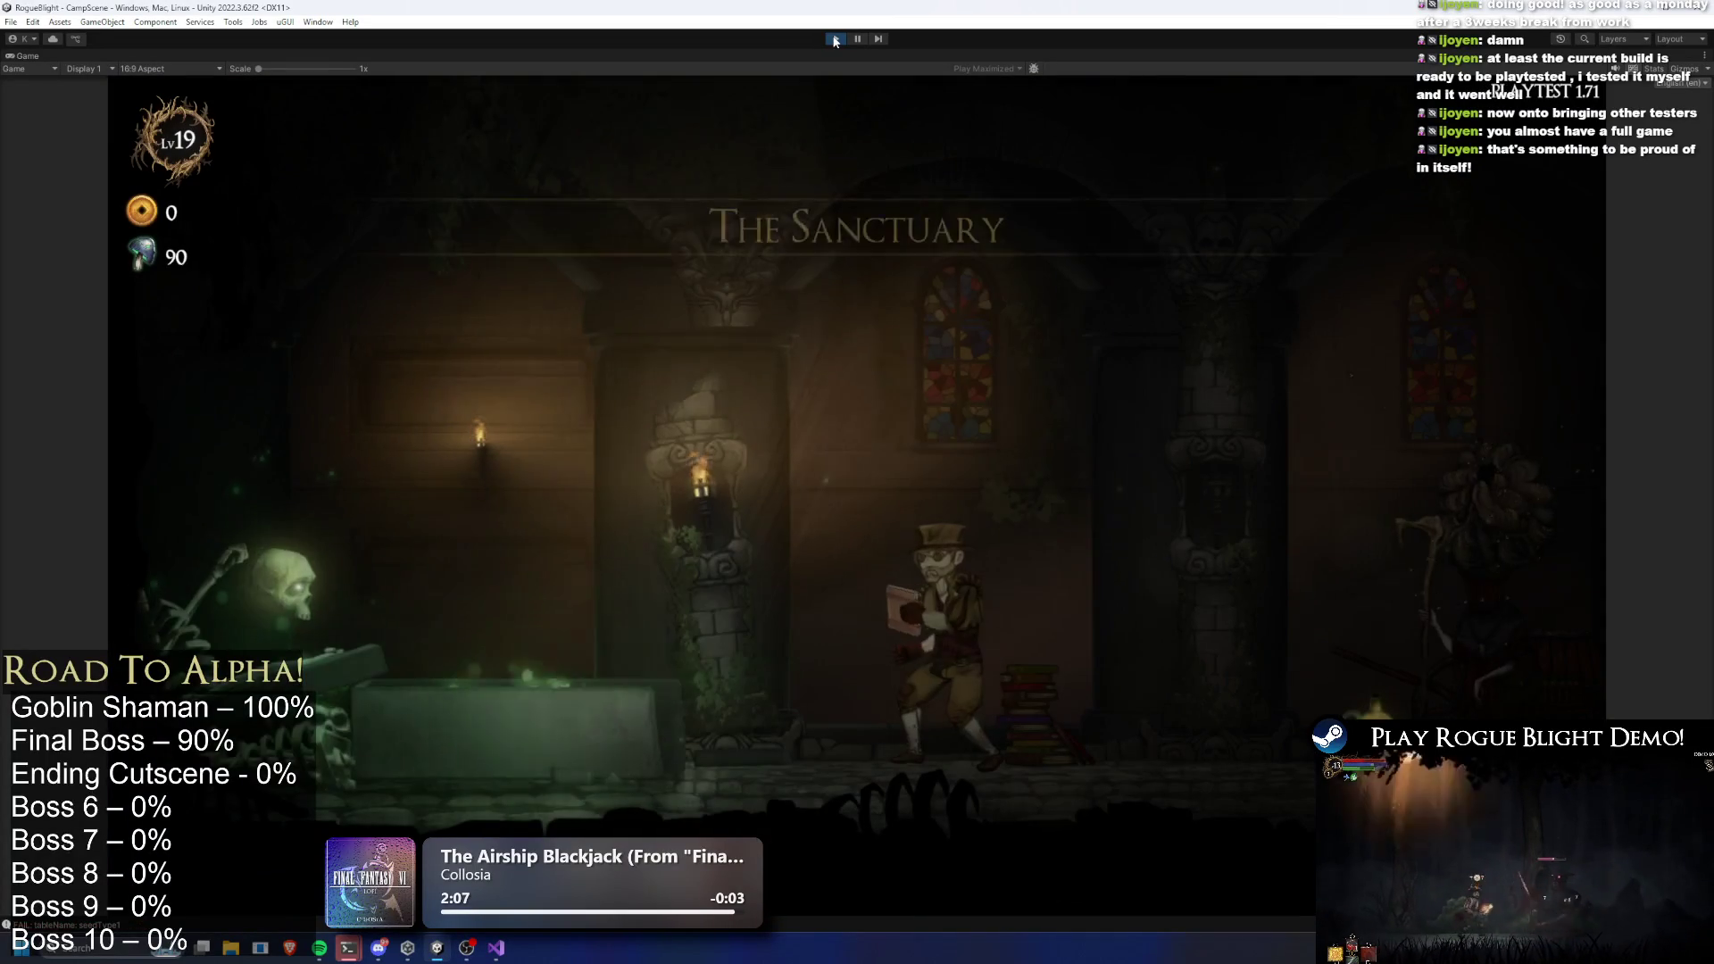
# Run Story Mode with the Wooden Sword and F1 enemy-health cheats until the Blight Lord falls, then stop
pyautogui.press('d')
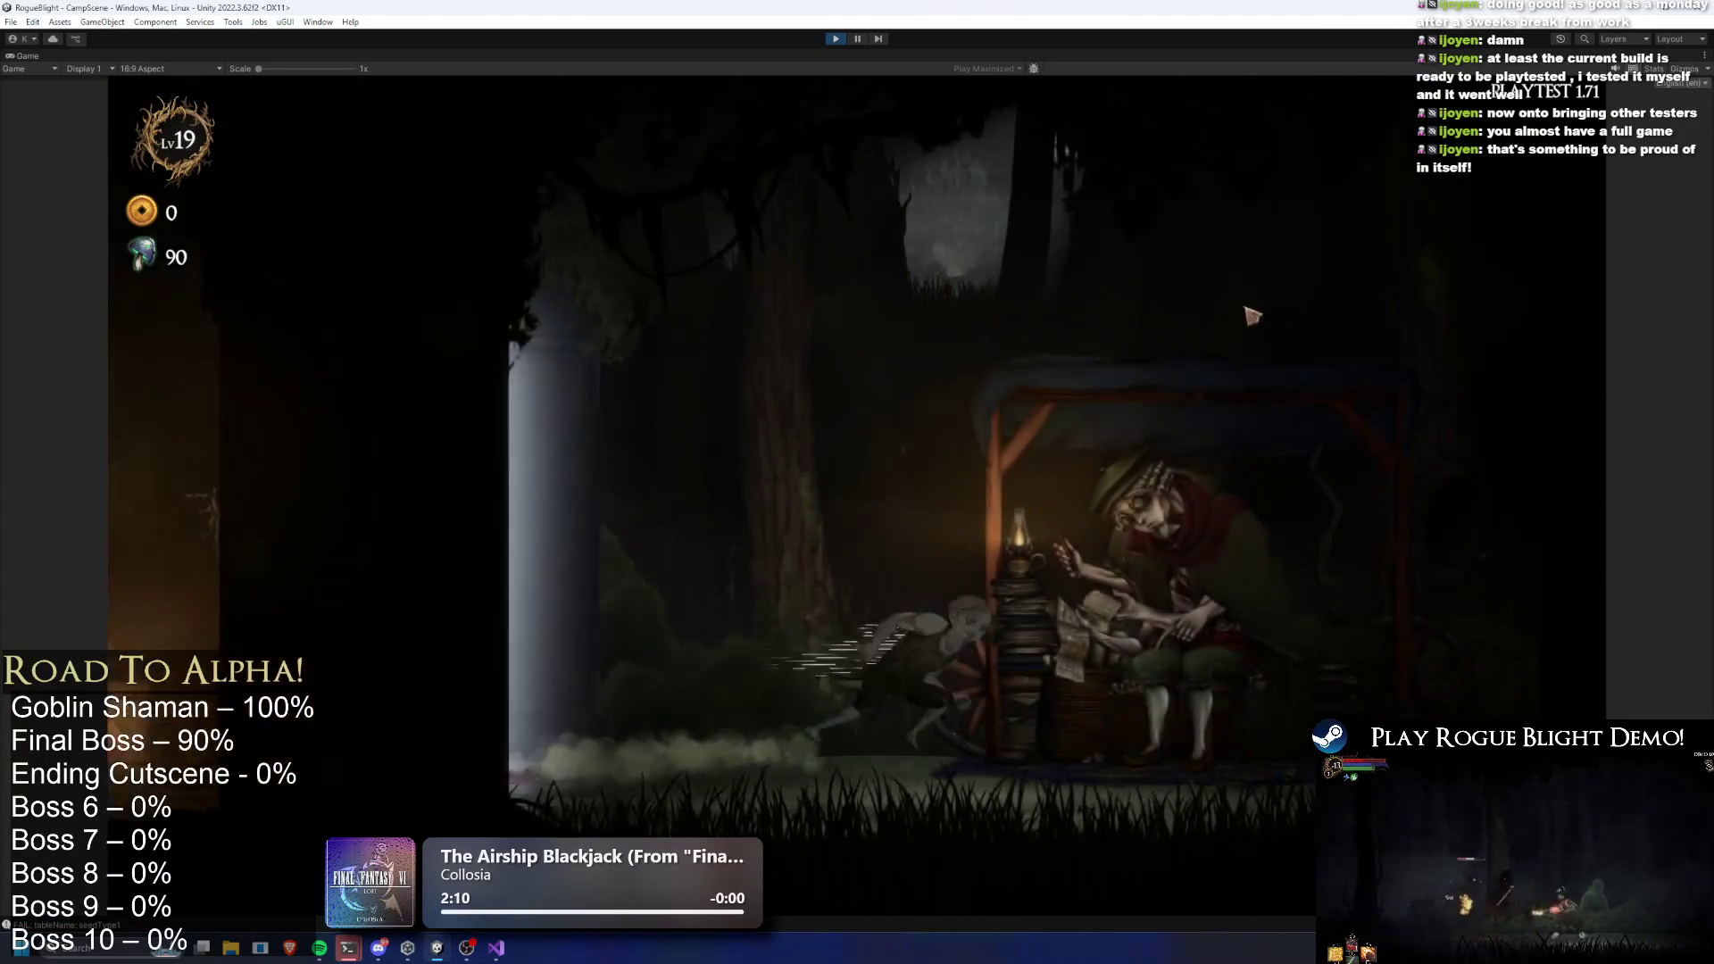
pyautogui.press('e')
pyautogui.click(1062, 451)
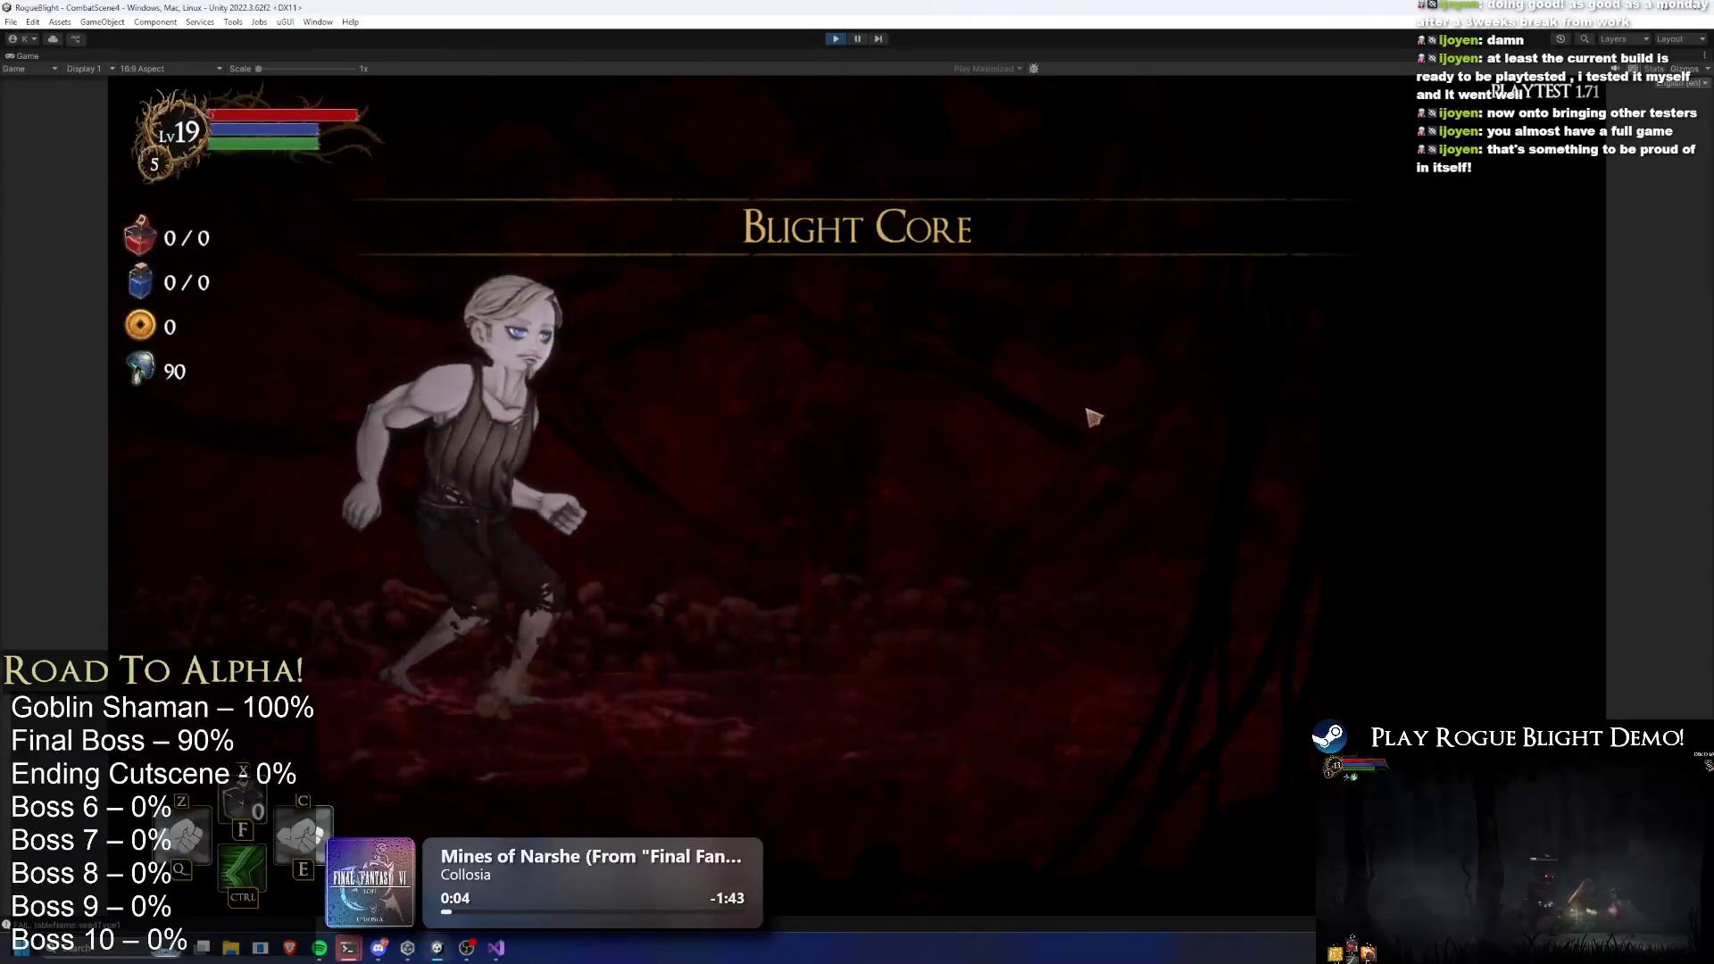
pyautogui.click(895, 454)
pyautogui.click(1294, 572)
pyautogui.press('F1')
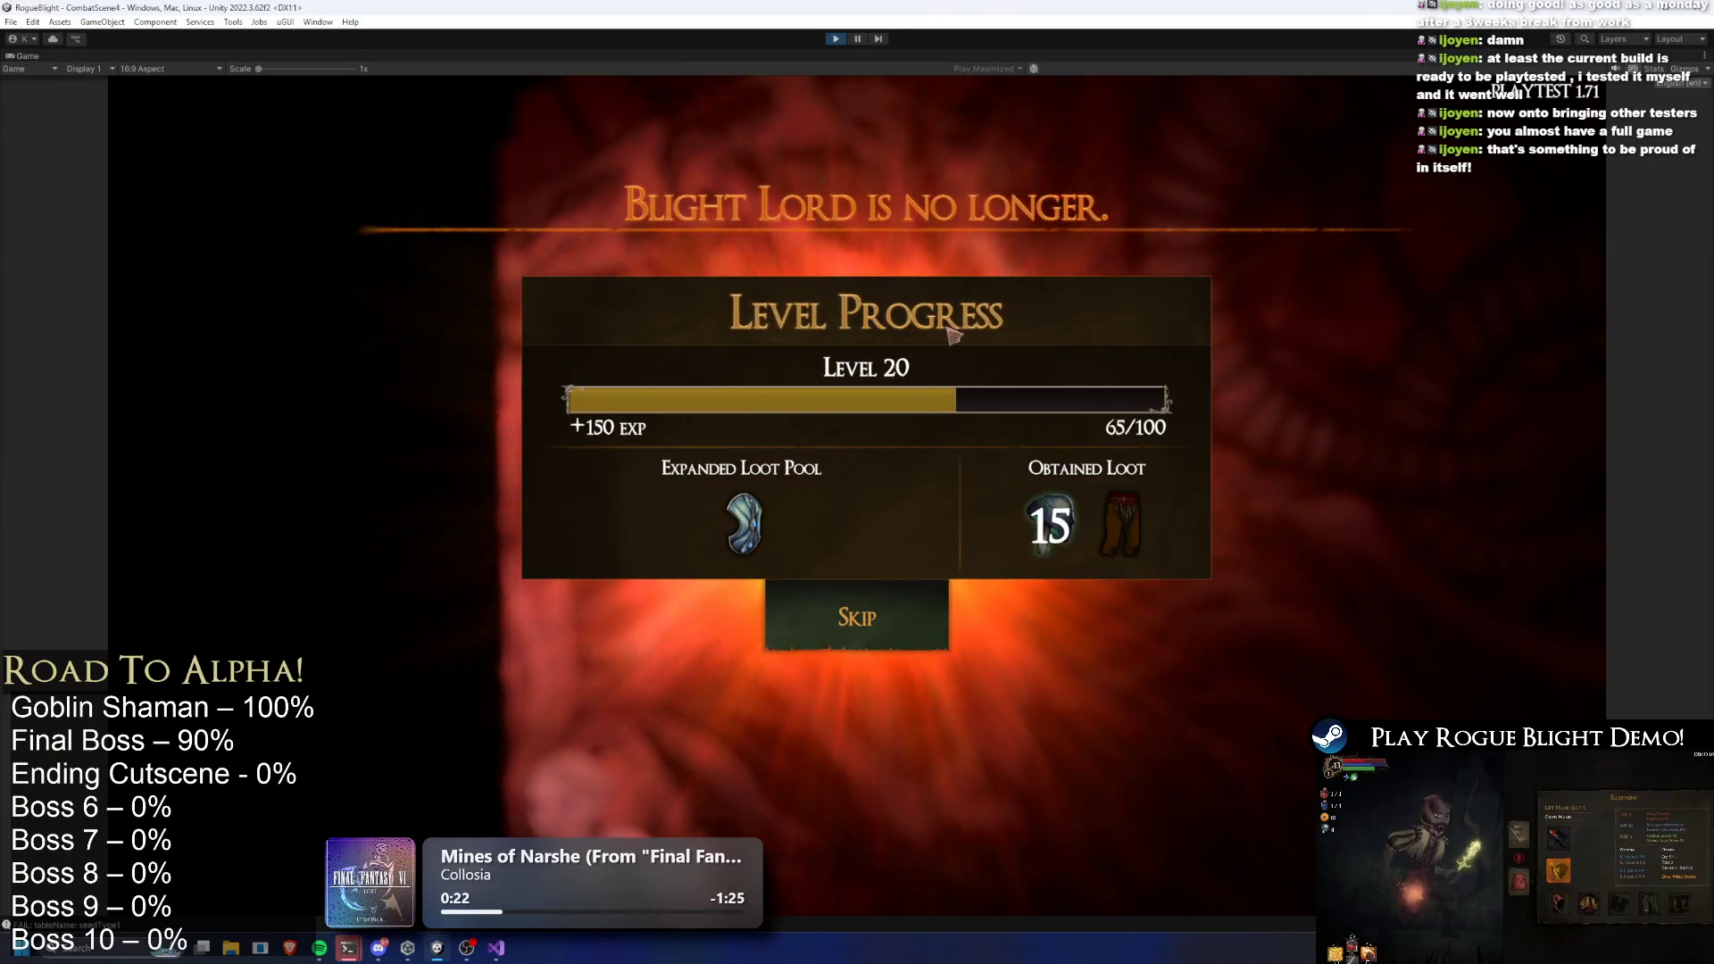
pyautogui.click(837, 40)
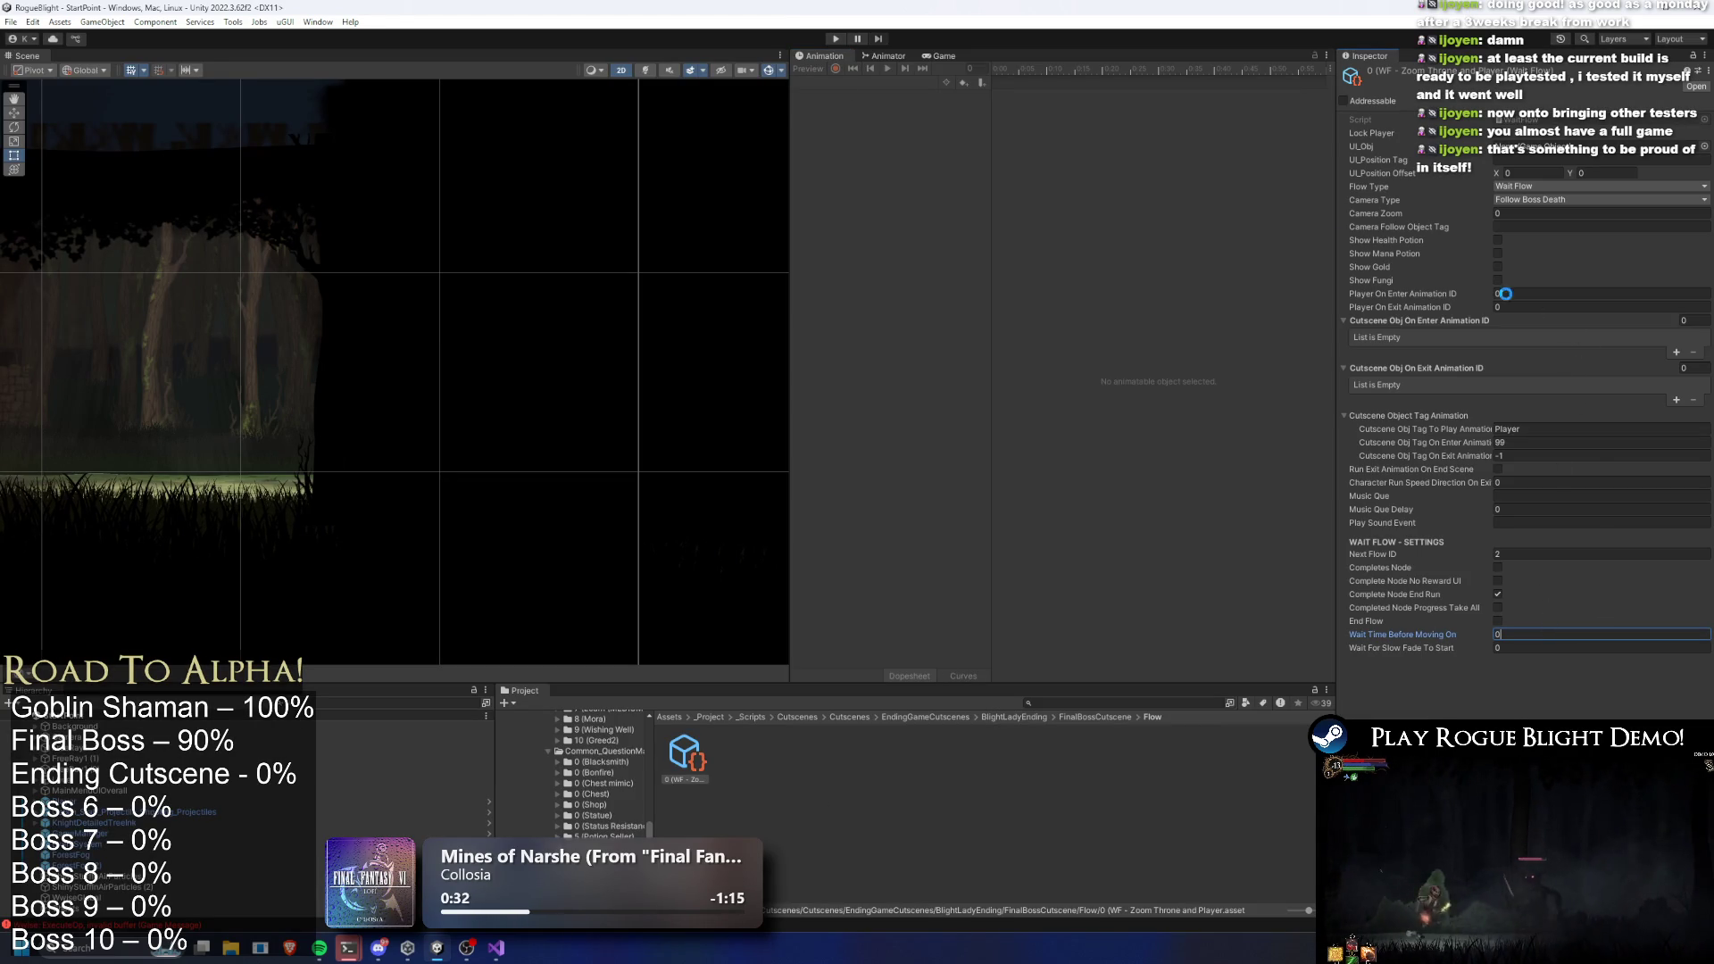
# Start the game, enter Story Mode with the Wooden Sword, and kill the boss using F1 cheats
pyautogui.click(837, 39)
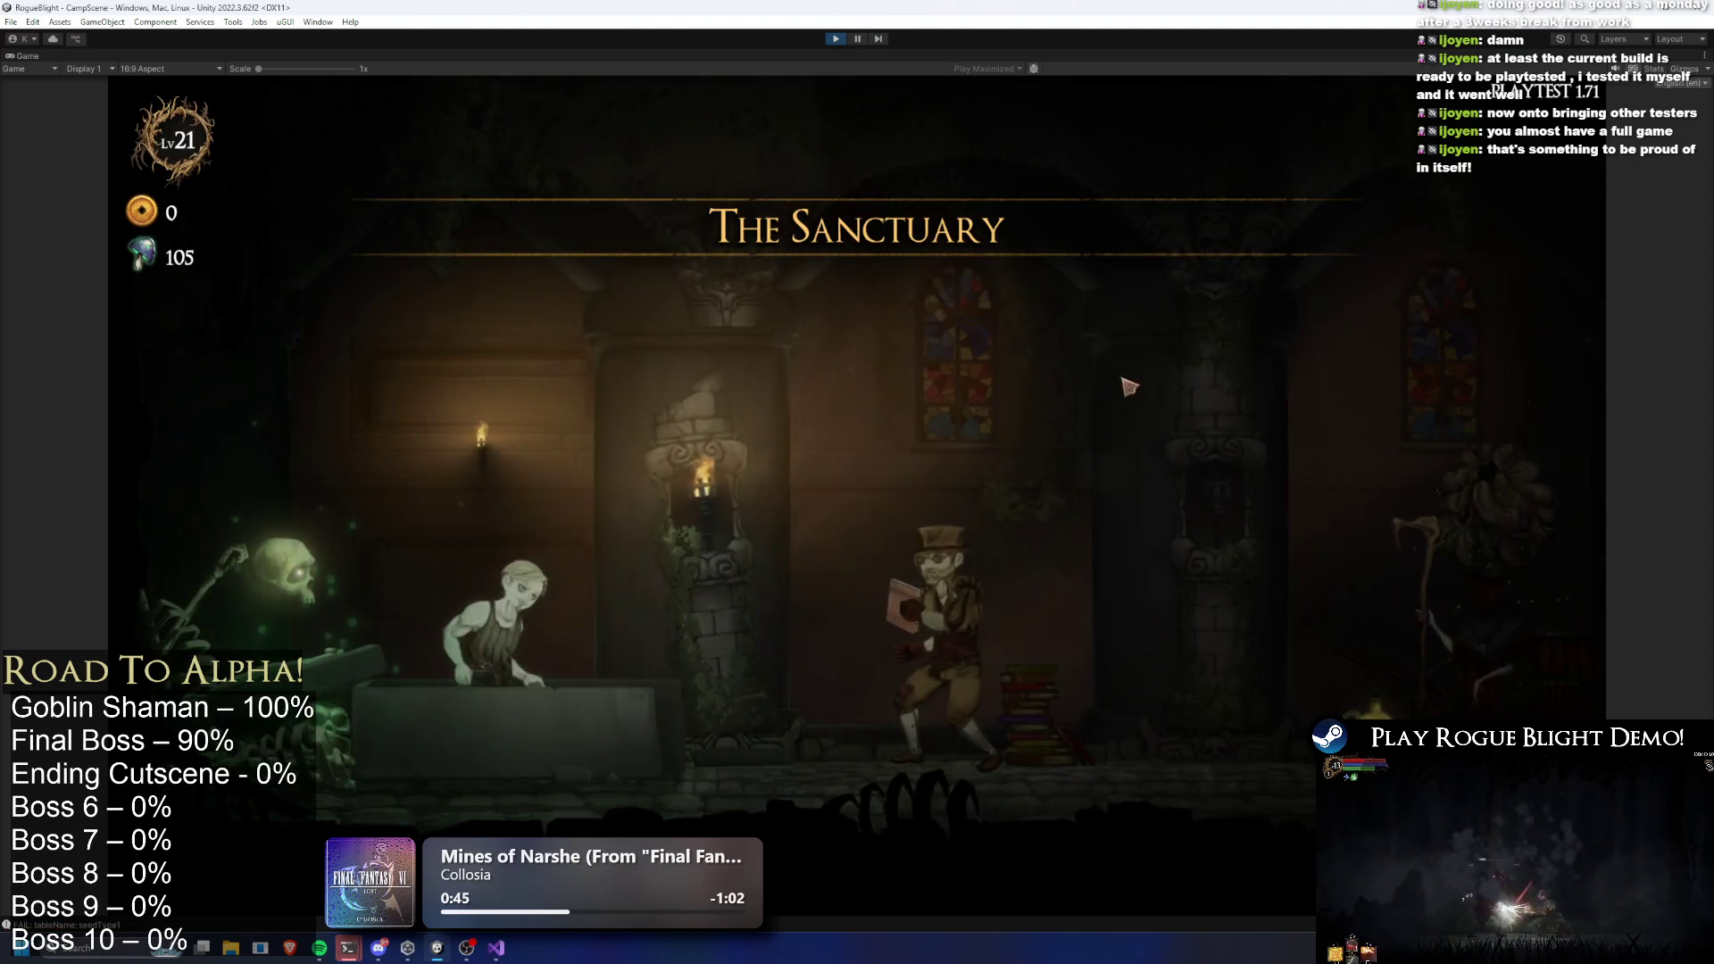
pyautogui.press('d')
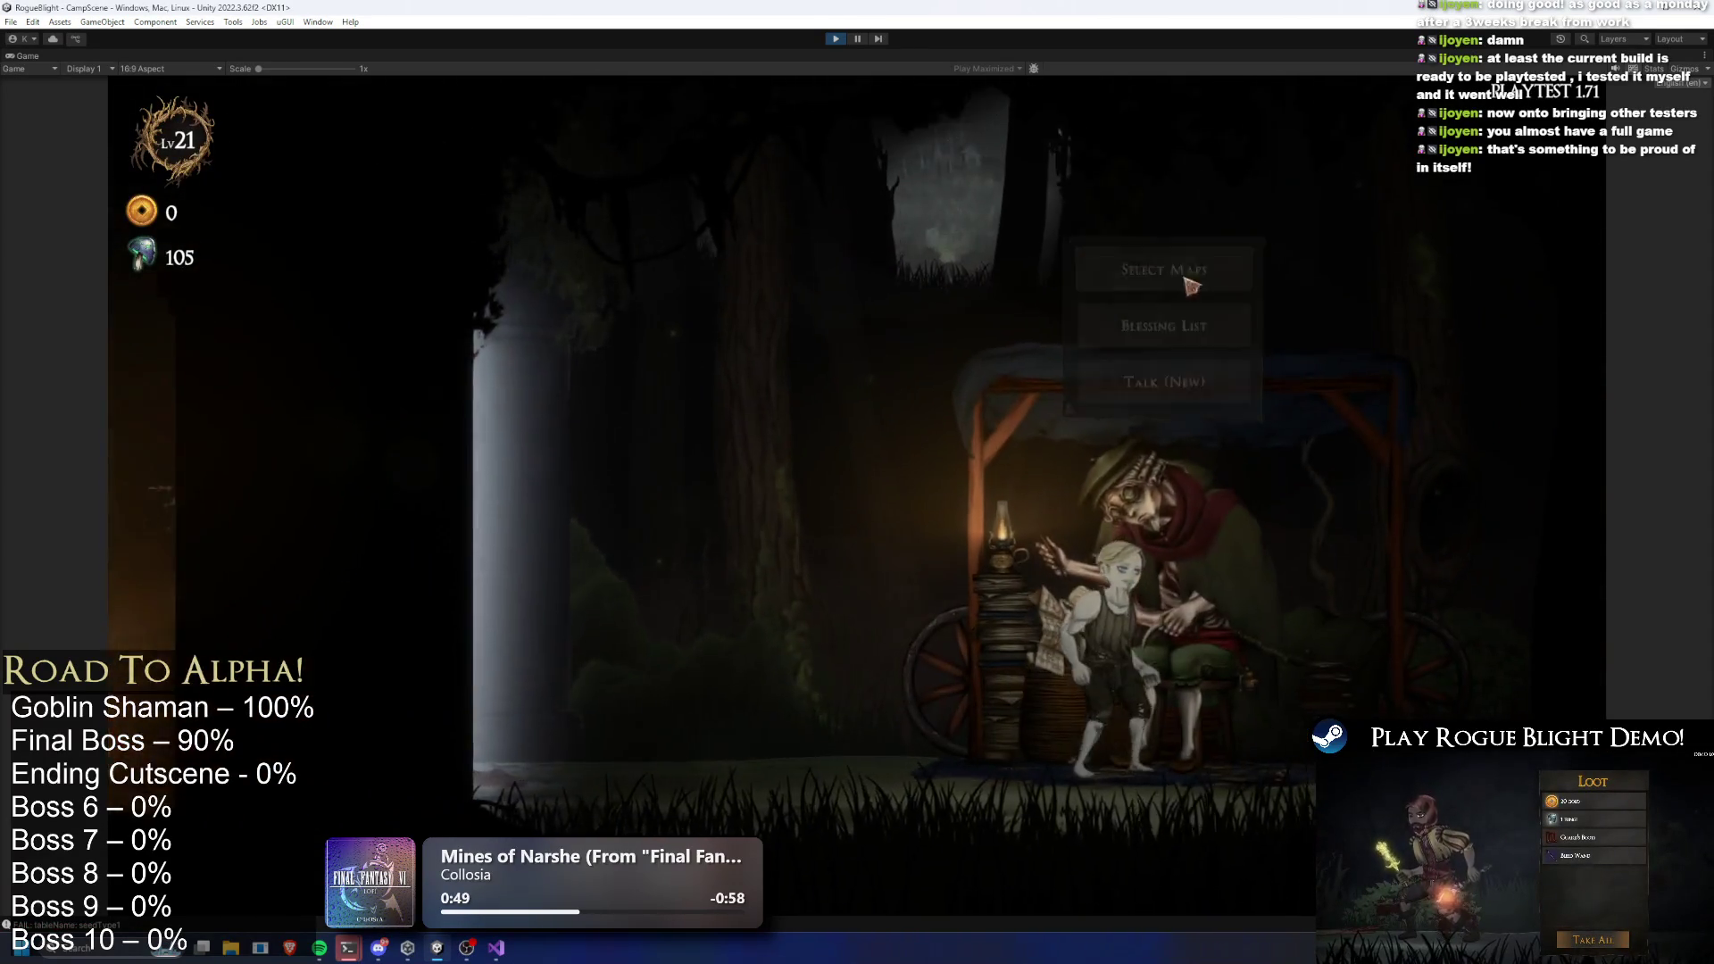
pyautogui.press('e')
pyautogui.click(740, 399)
pyautogui.click(1076, 452)
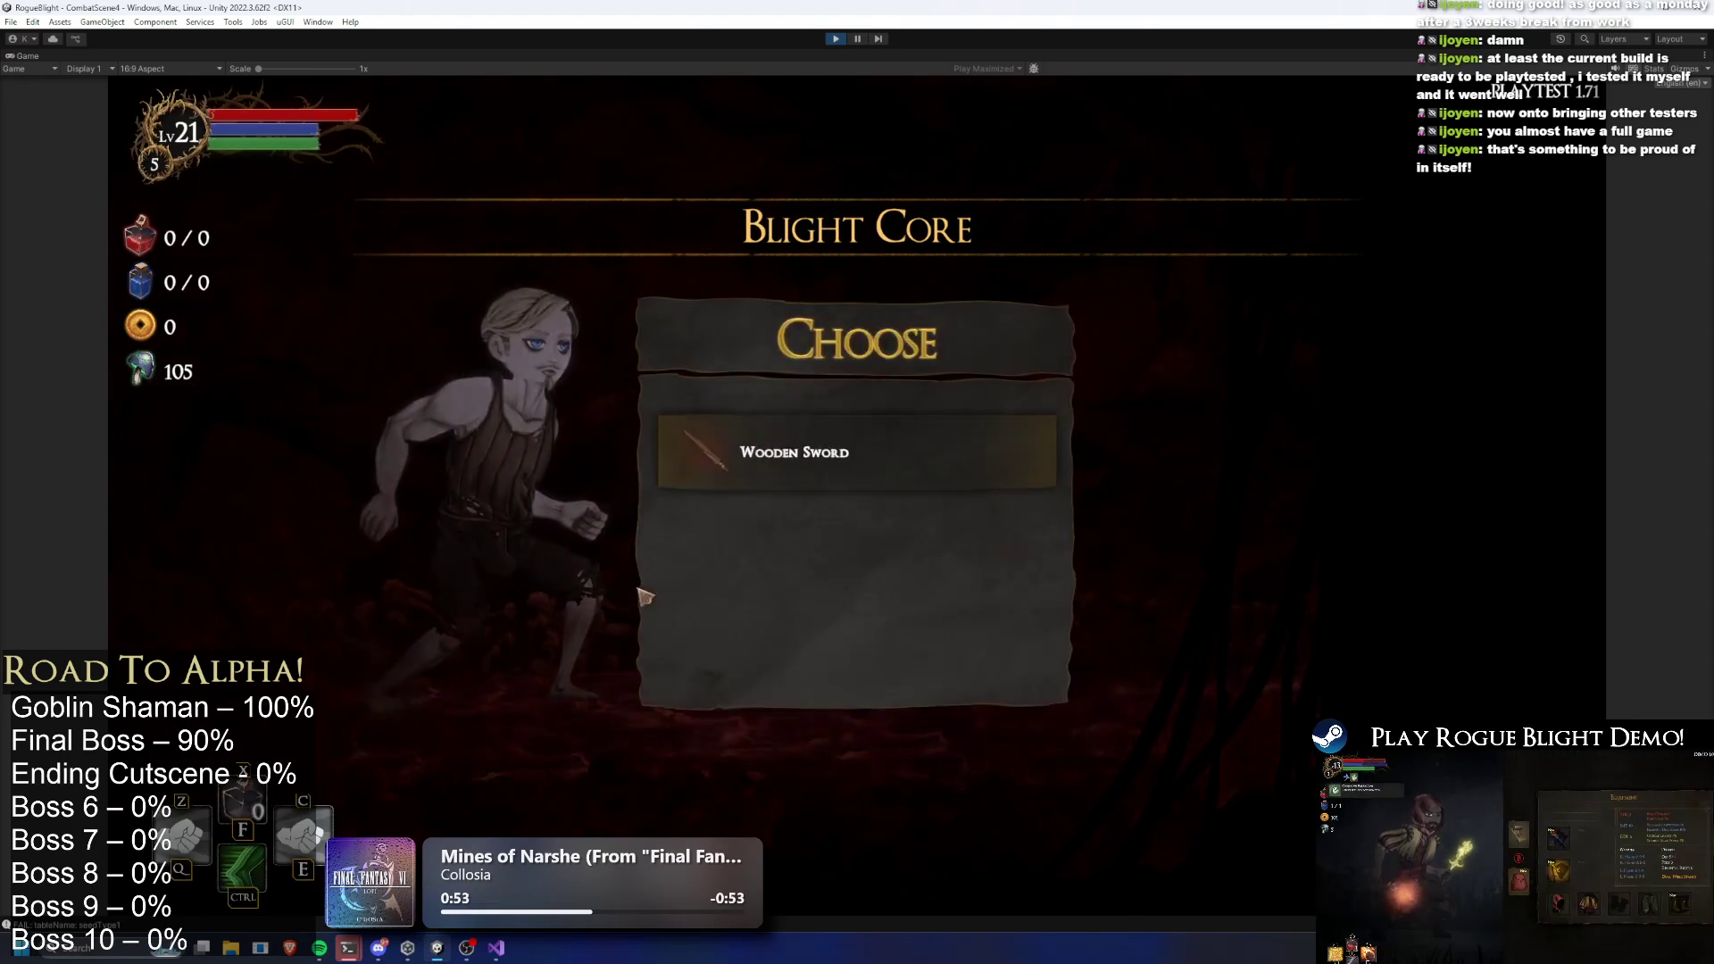
pyautogui.click(898, 430)
pyautogui.press('d')
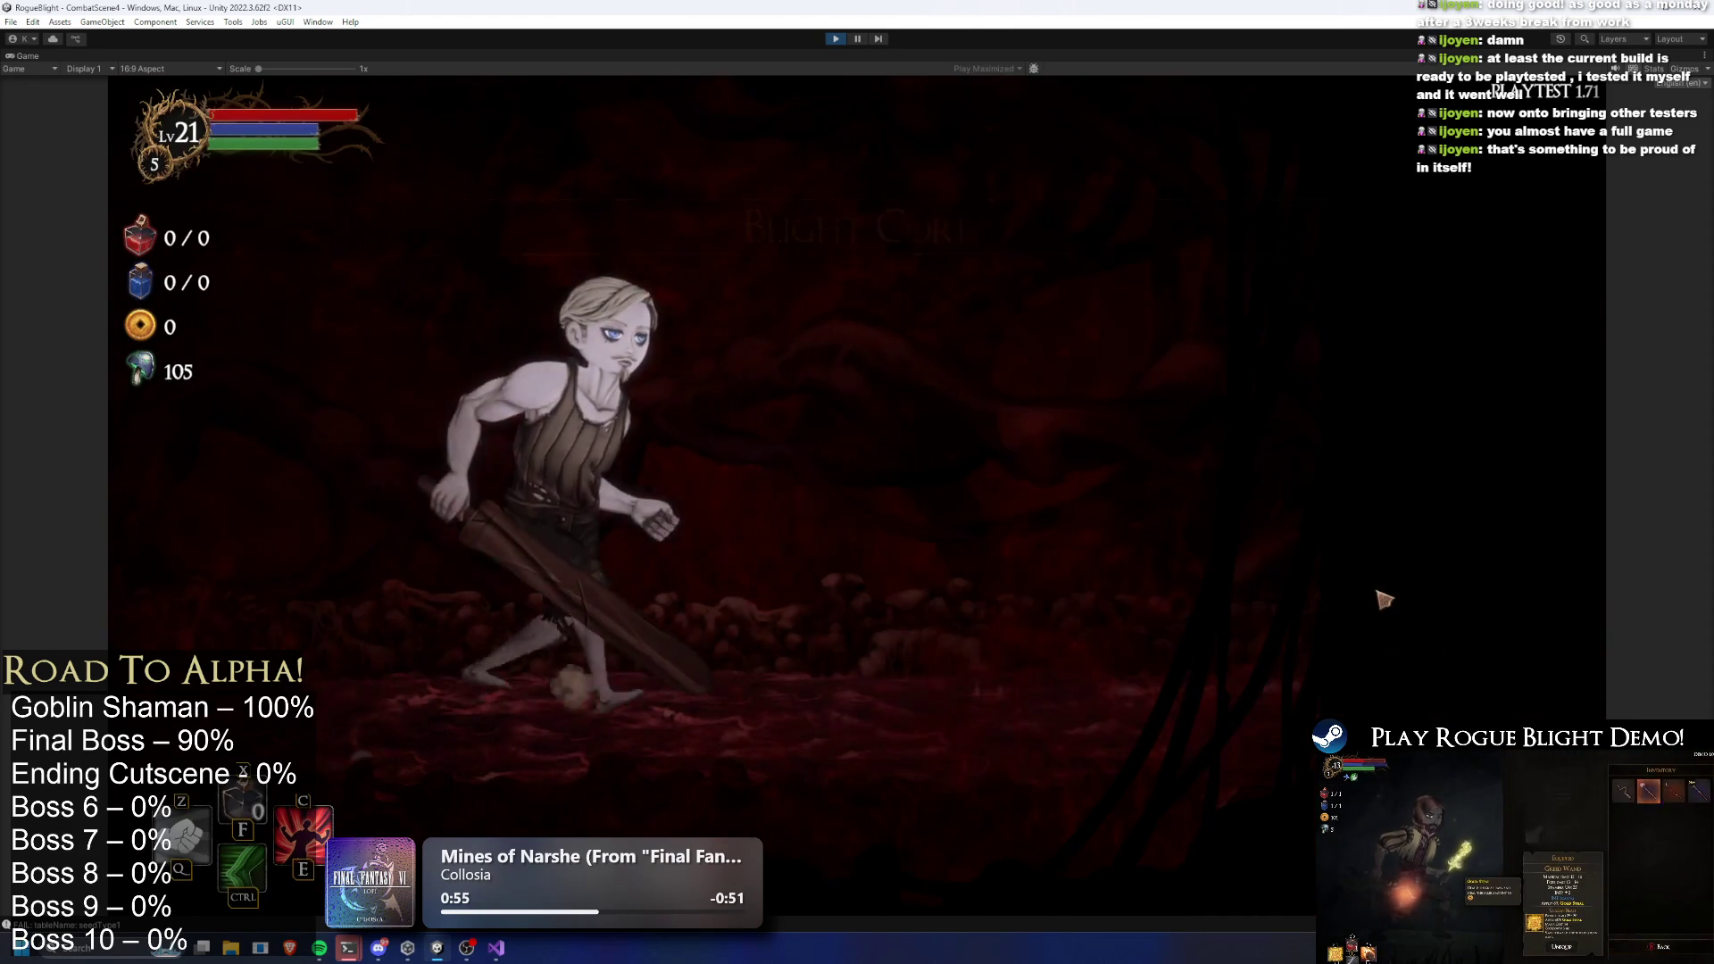
pyautogui.press('F1')
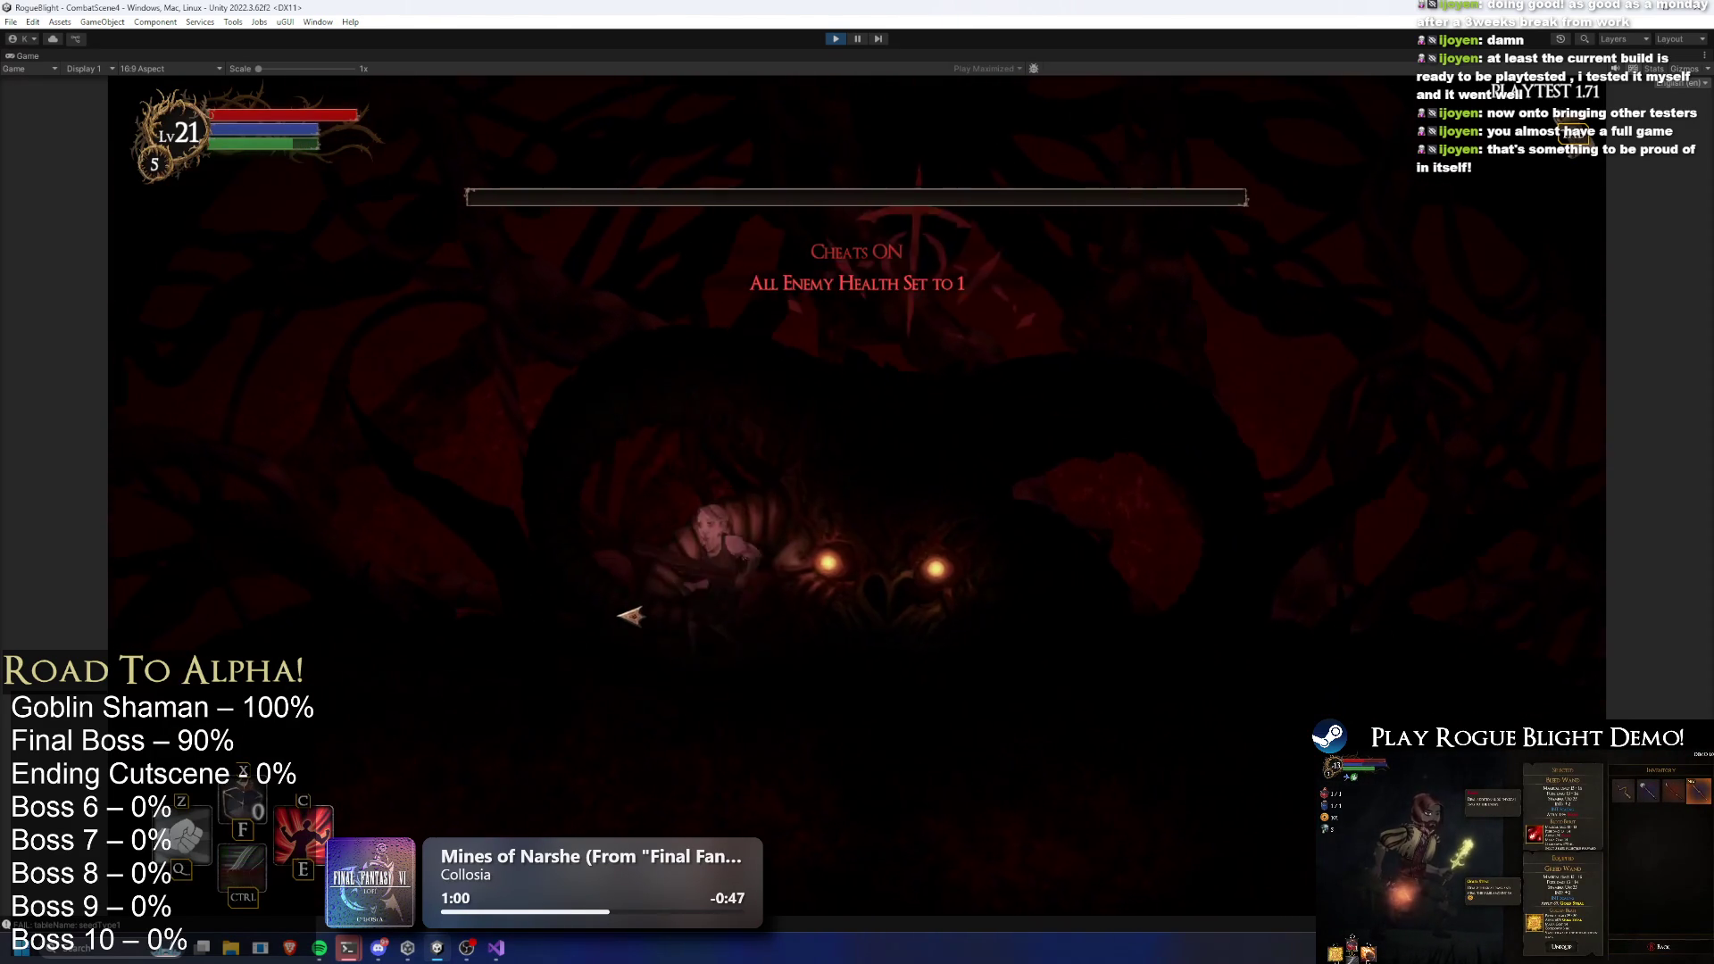
pyautogui.press('a')
pyautogui.click(571, 676)
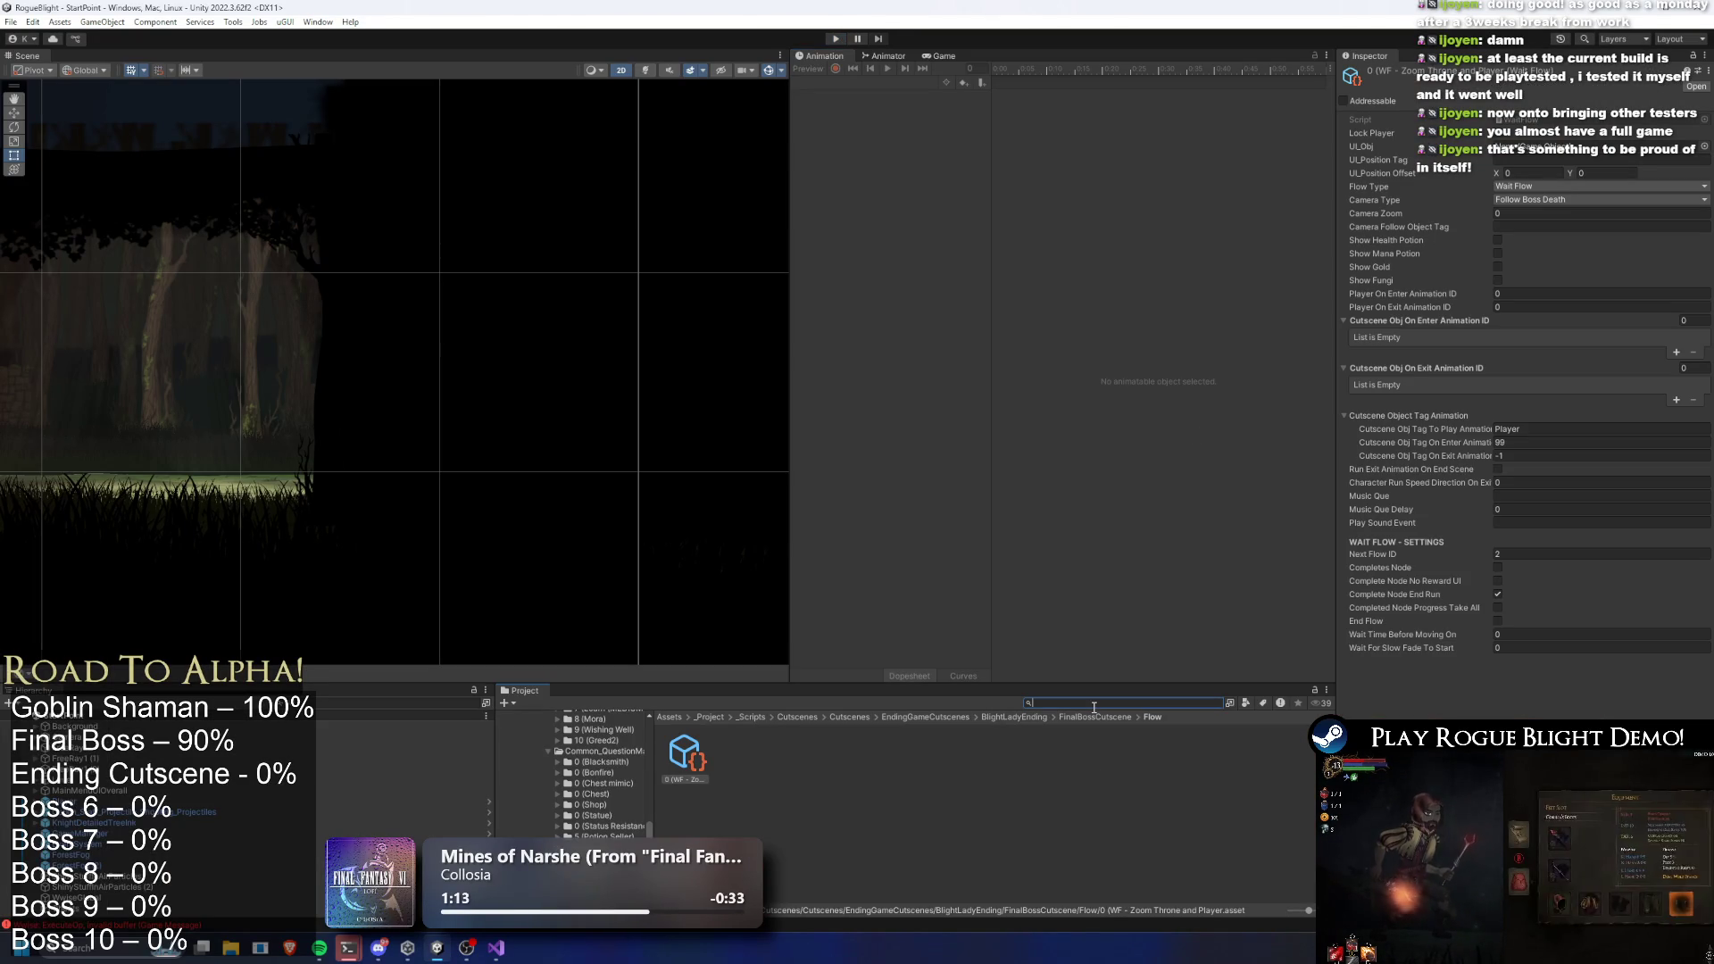
# Find the SkullGorilla prefab via the project search and open it for editing
pyautogui.write('final bosss')
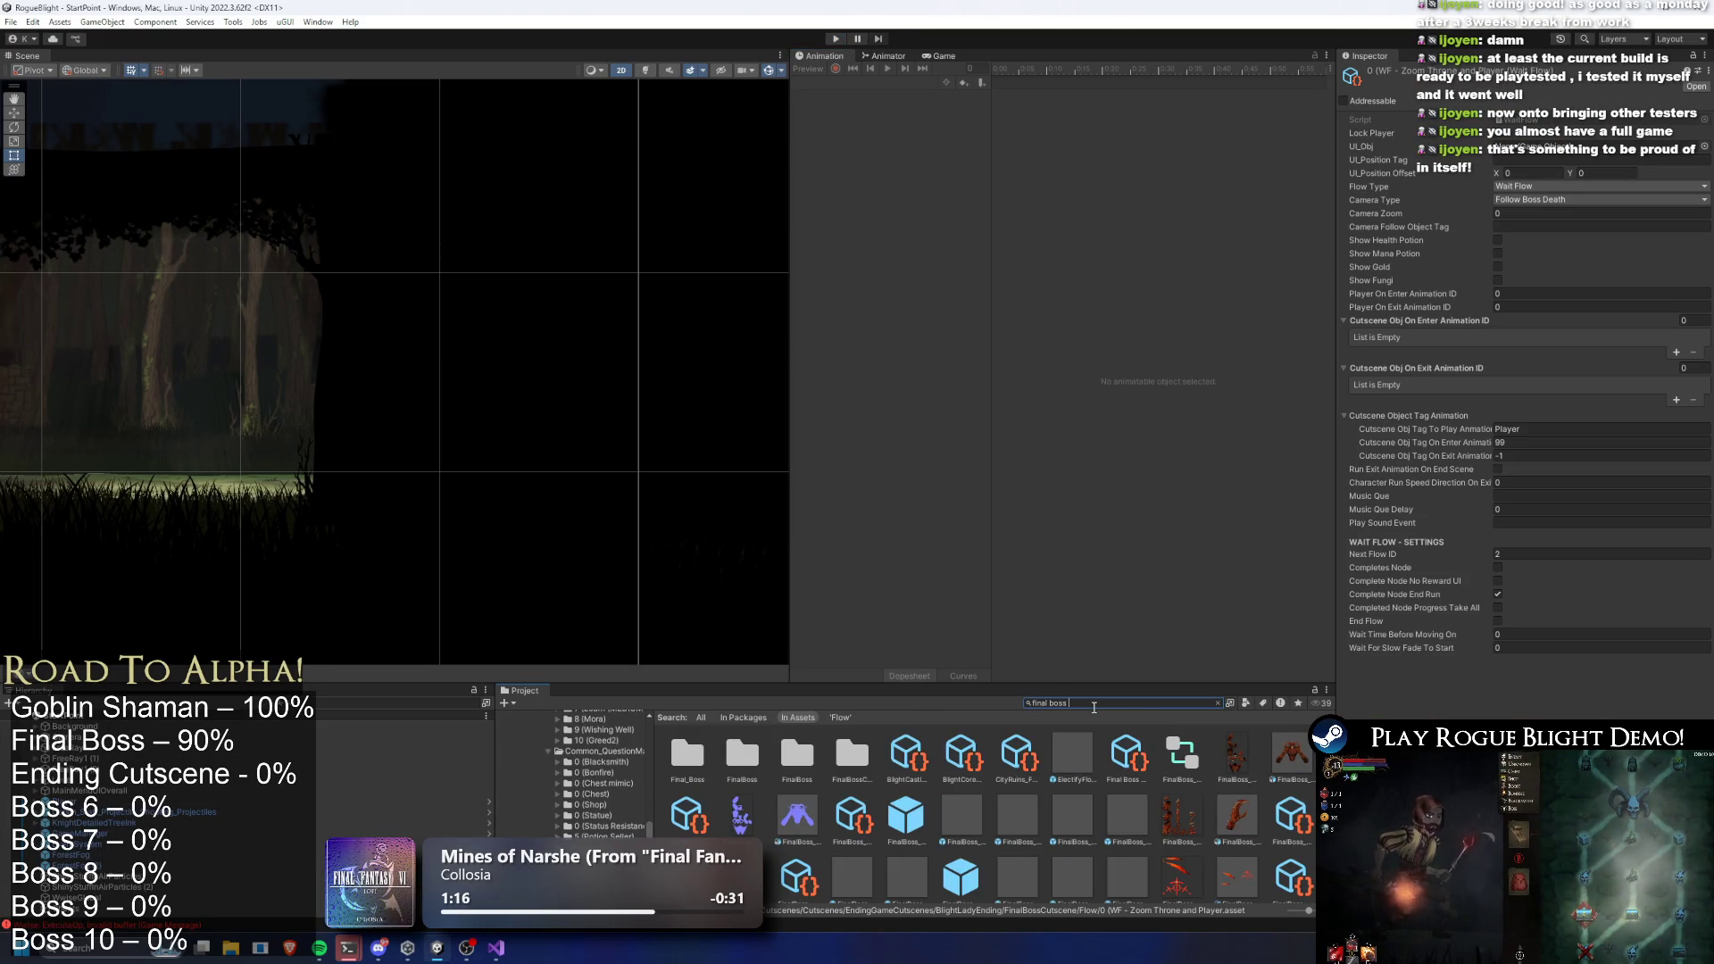
pyautogui.write('b')
pyautogui.doubleClick(684, 755)
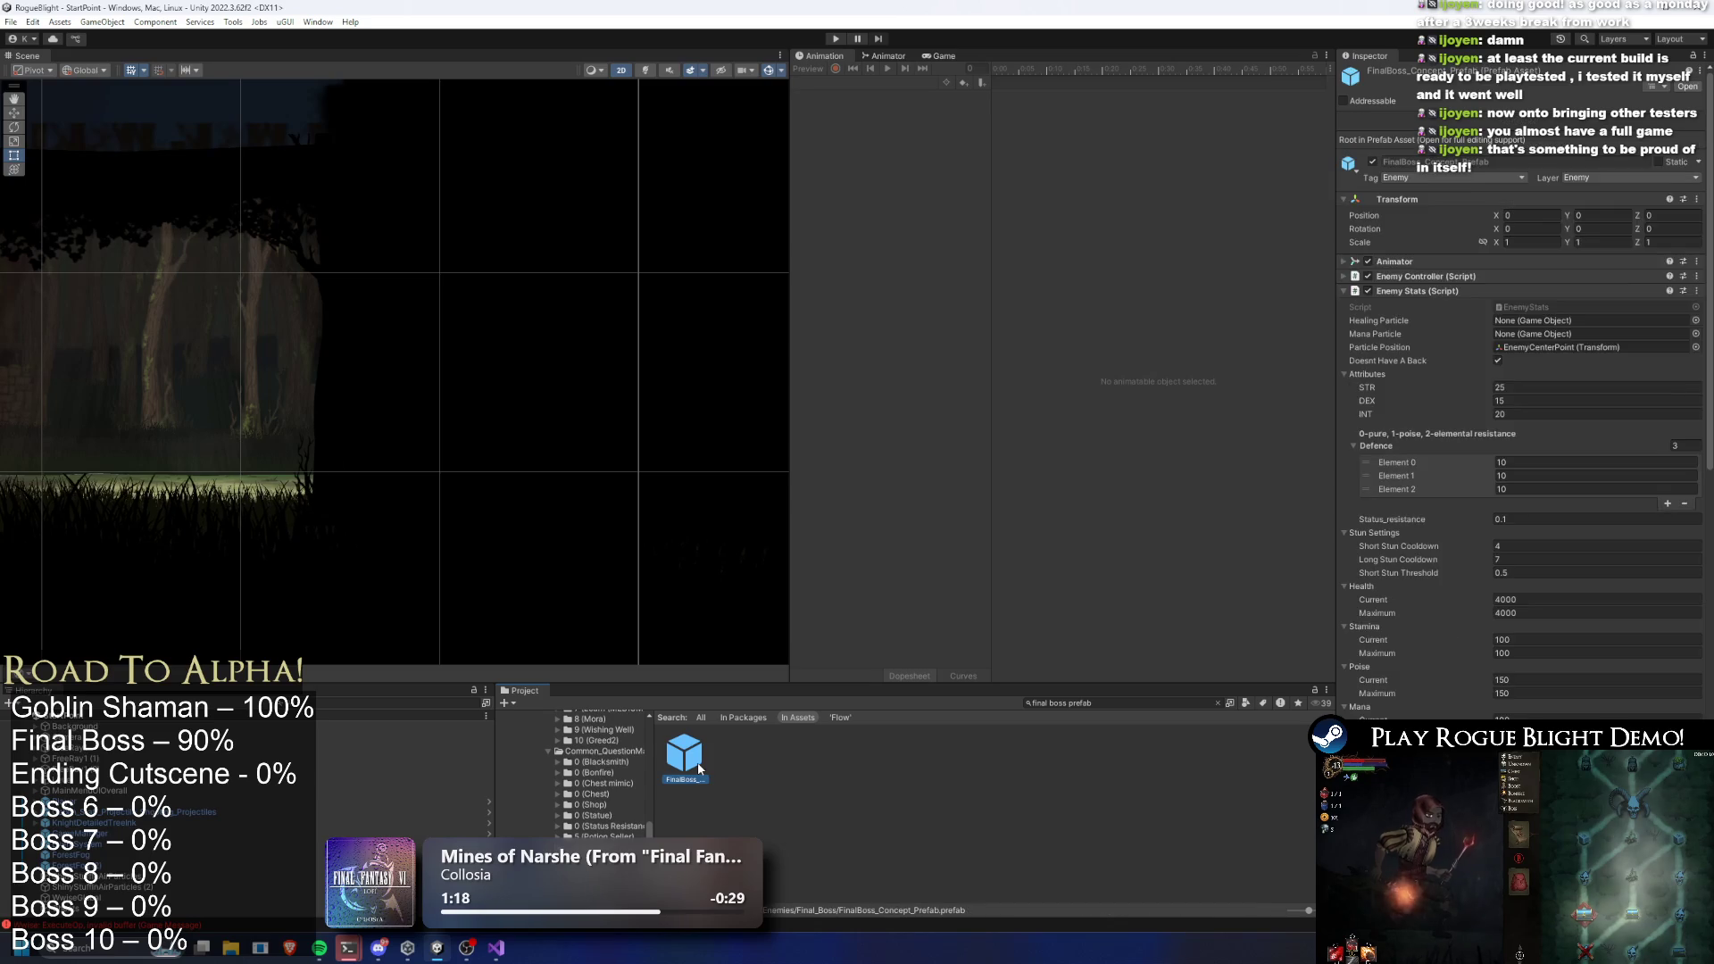
pyautogui.scroll(-5, 1607, 352)
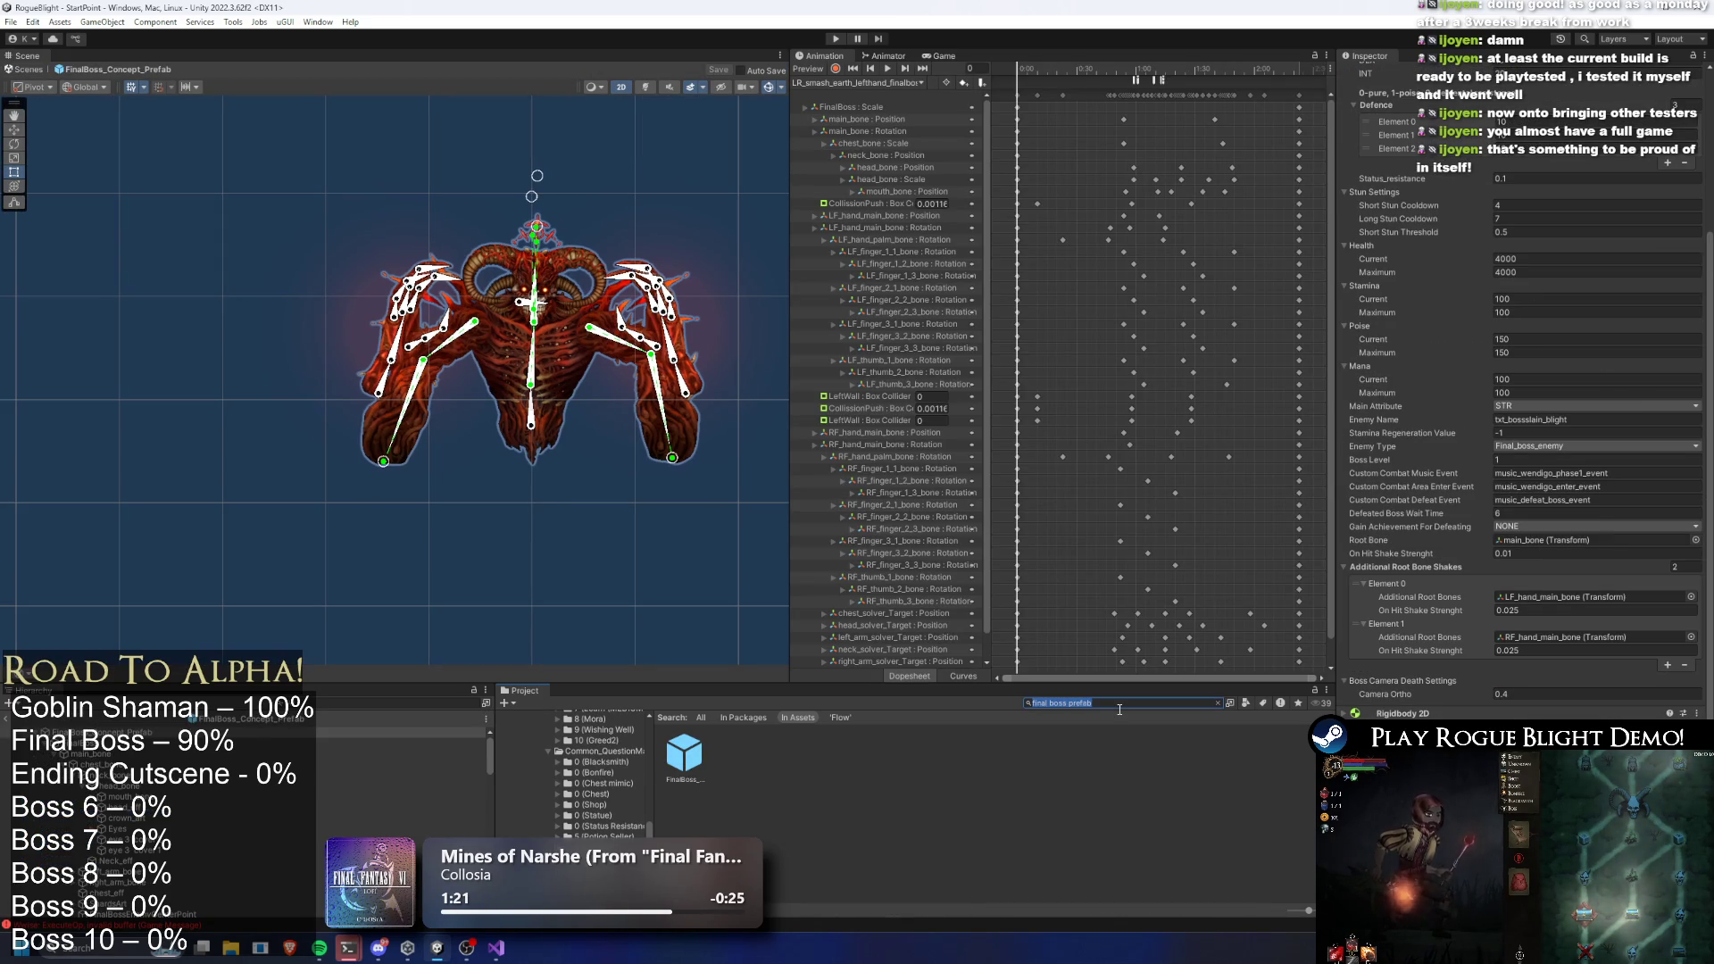
pyautogui.press('BackSpace')
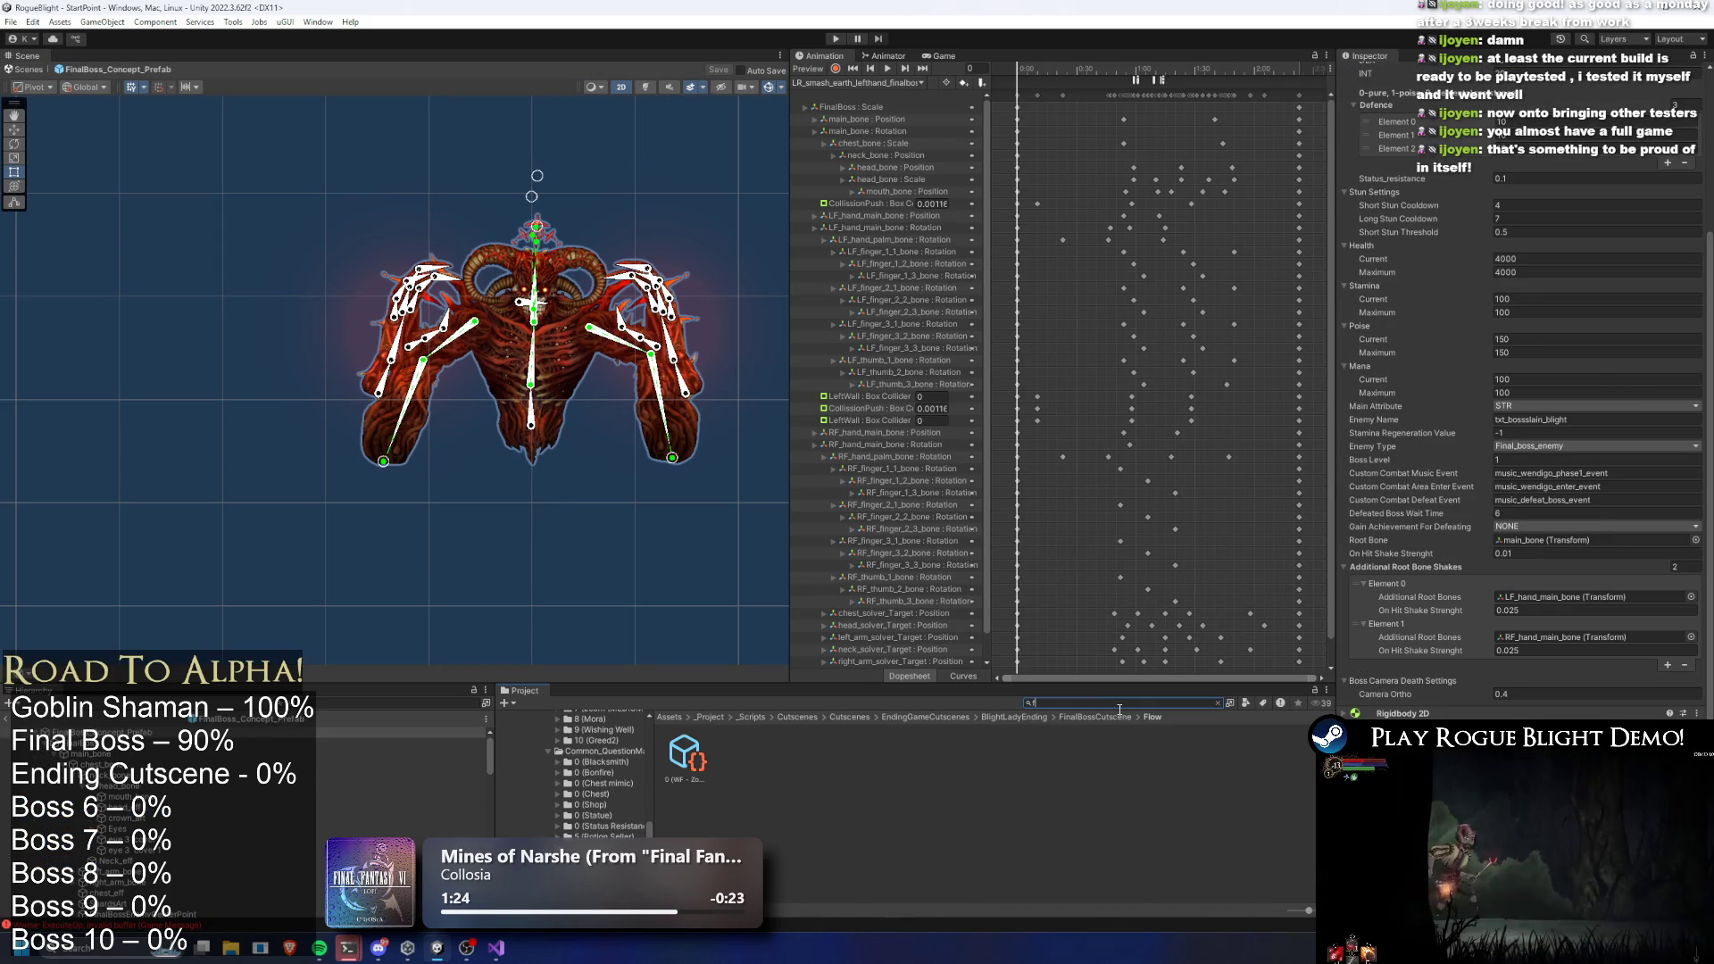
pyautogui.write('gon')
pyautogui.write('a')
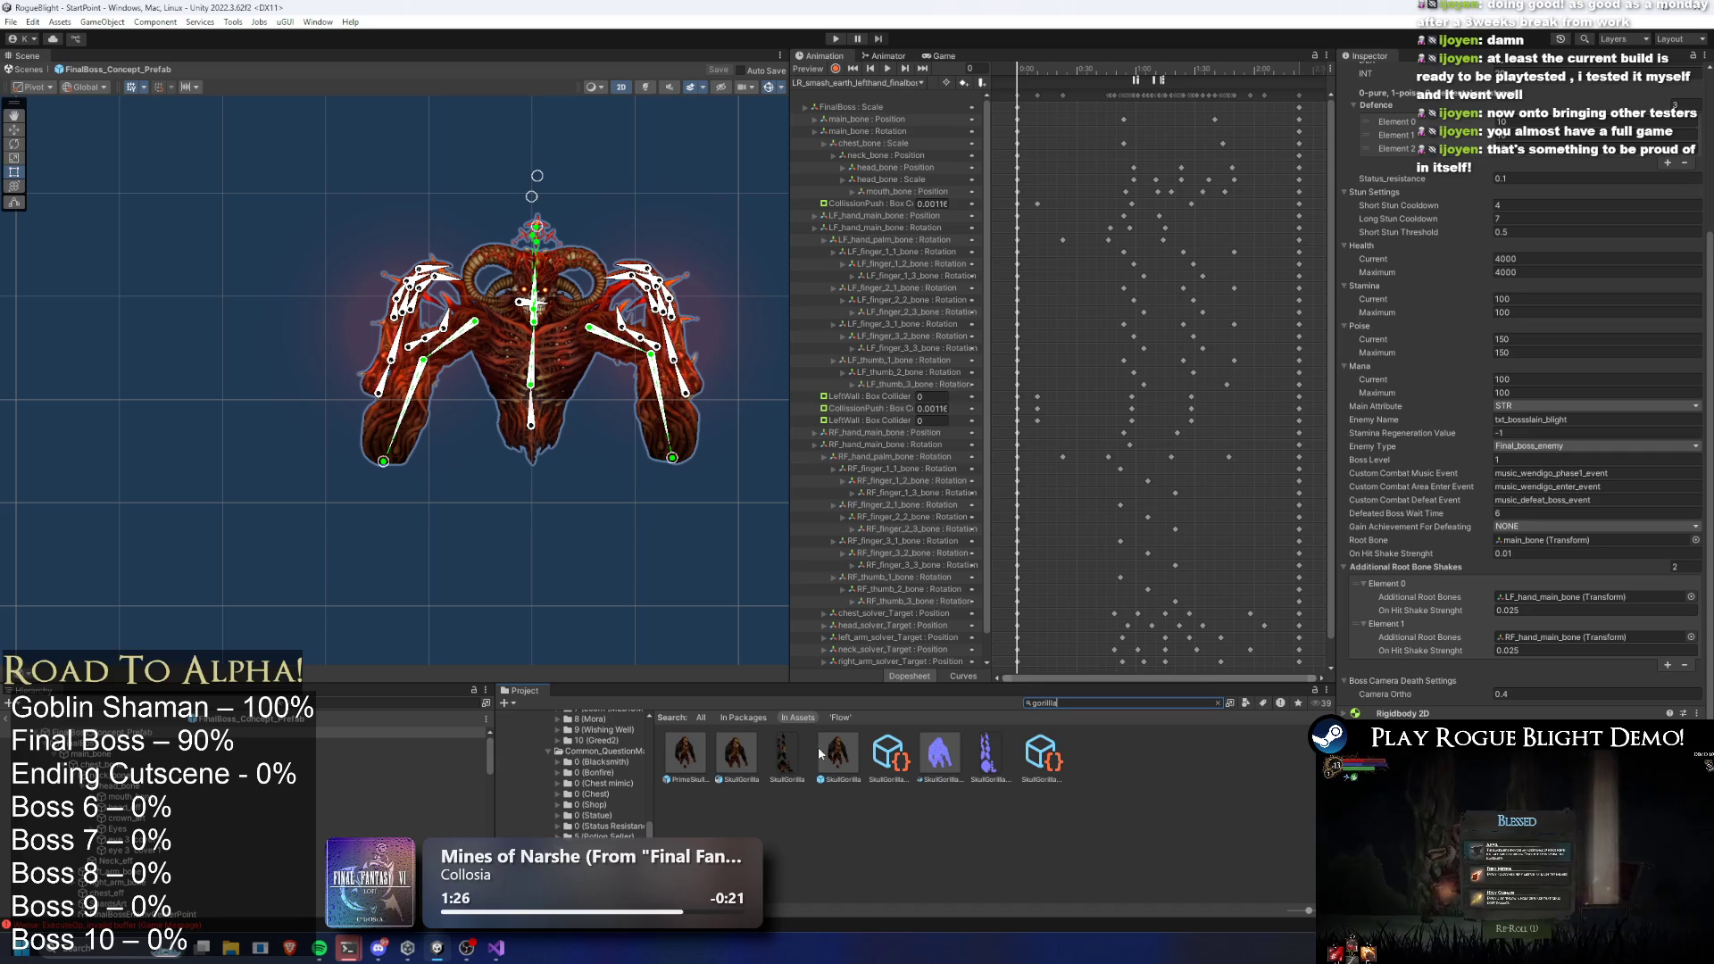
pyautogui.click(835, 752)
pyautogui.doubleClick(836, 752)
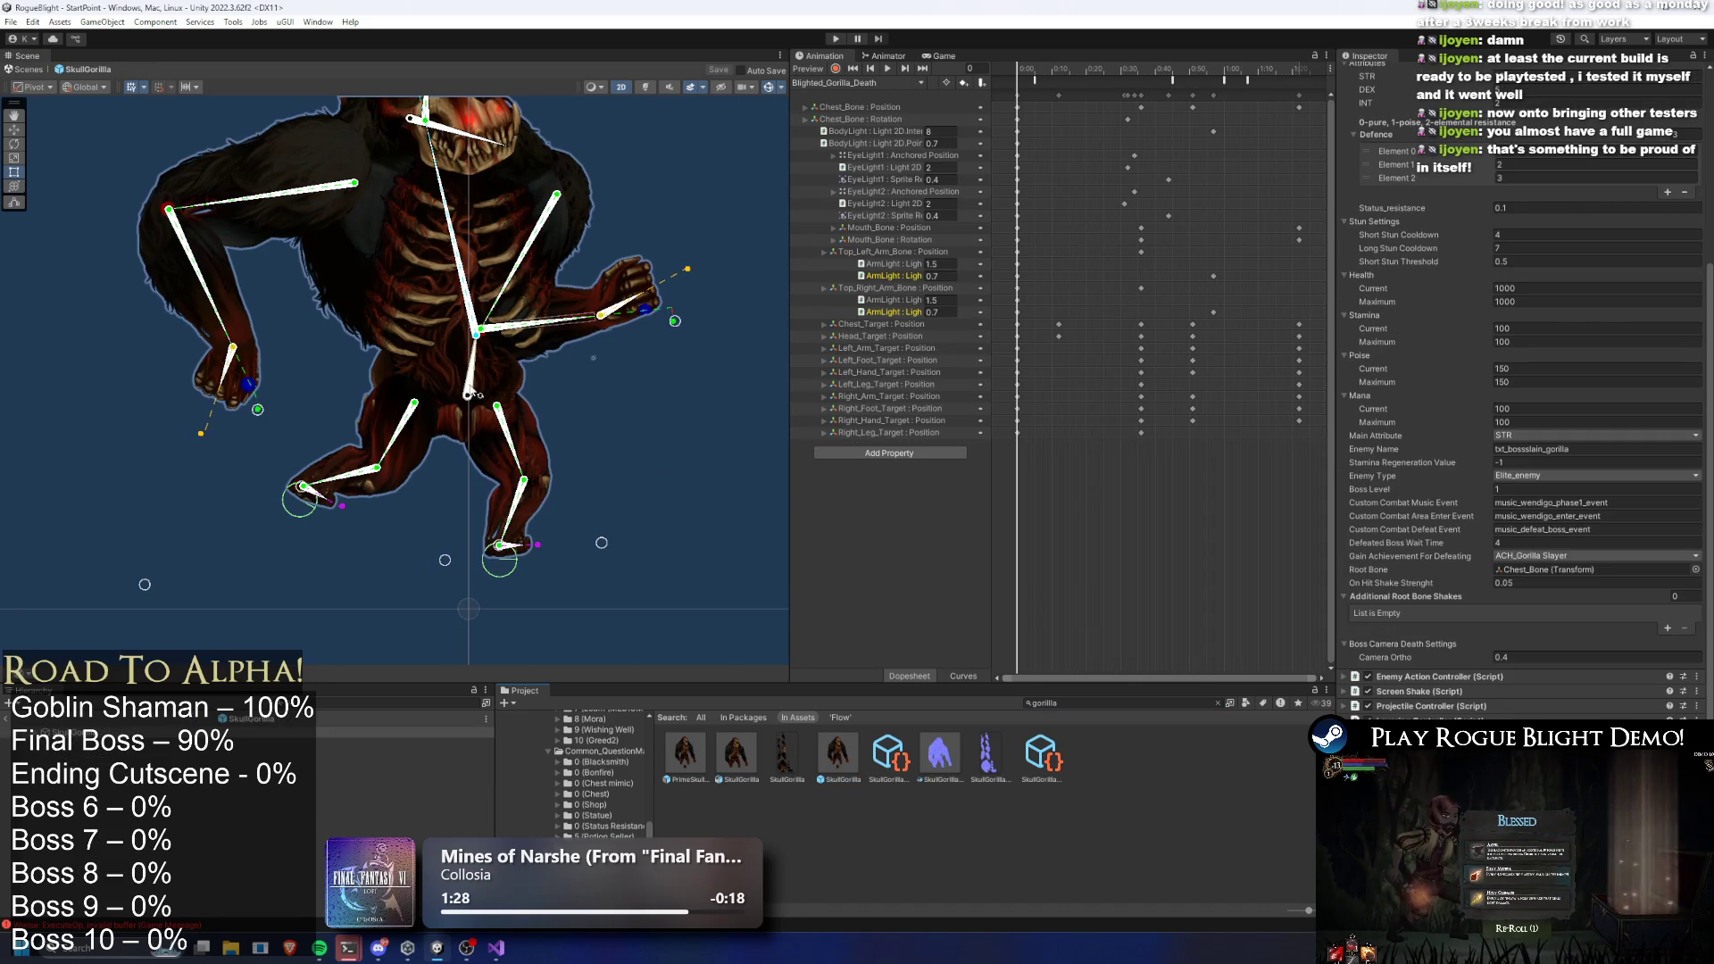
# Copy the gorilla's BossCenterCamera object and open the FinalBoss prefab
pyautogui.click(470, 394)
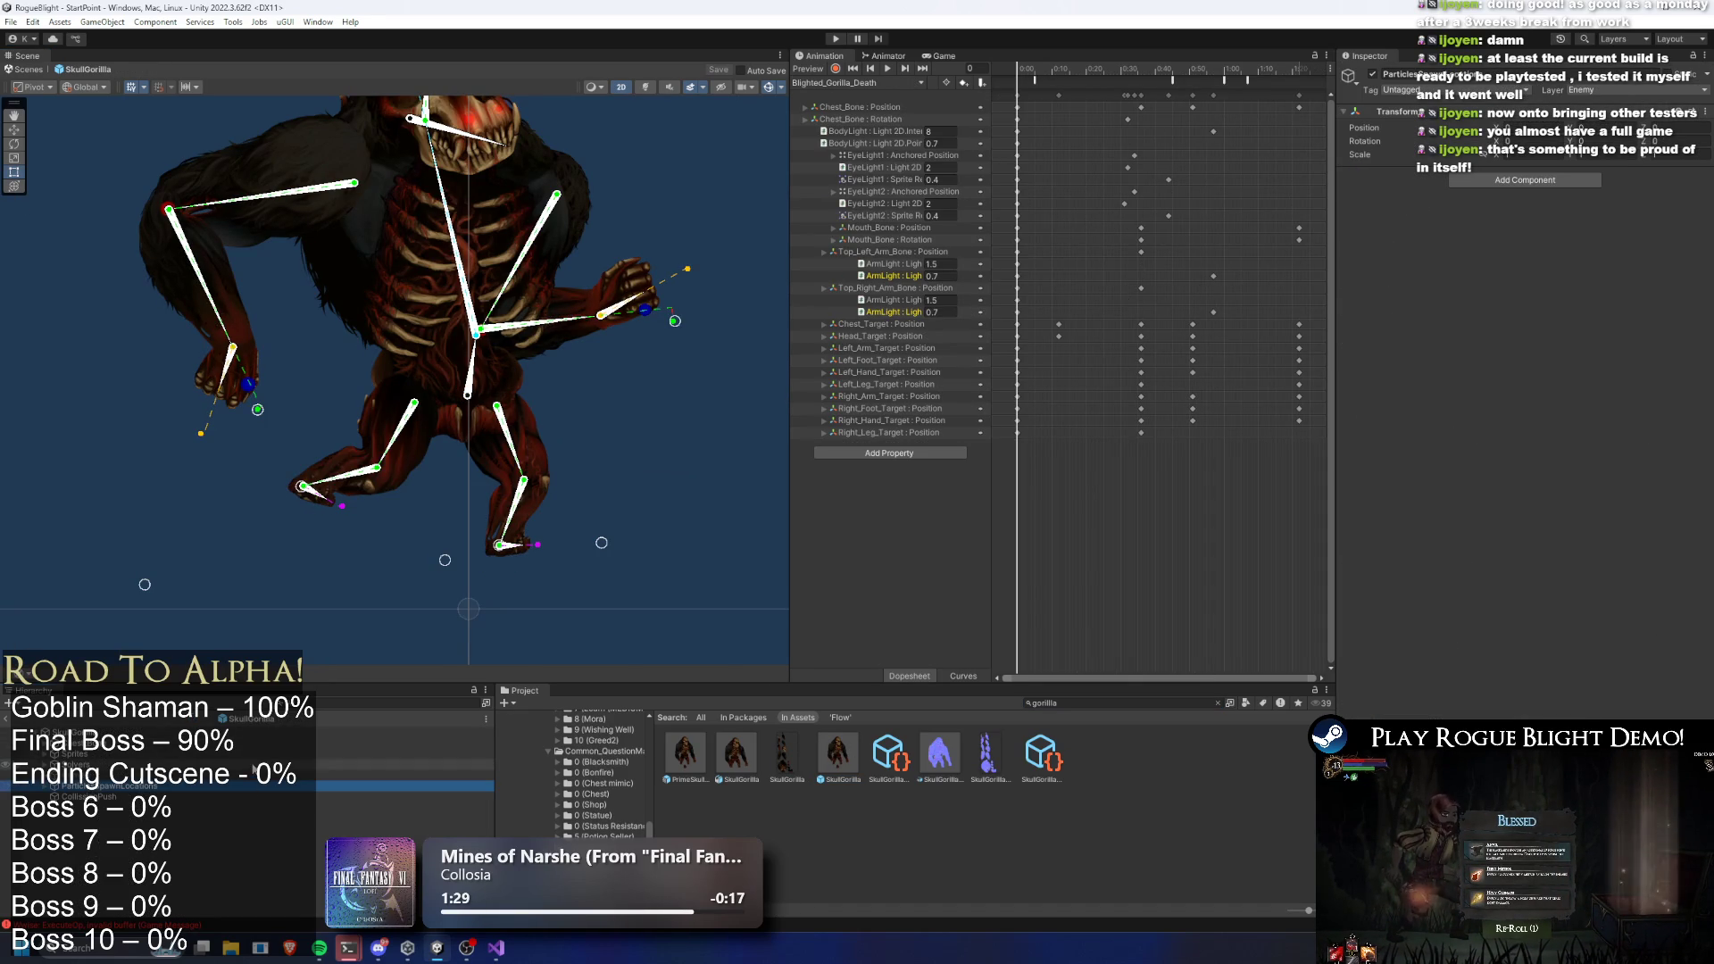
pyautogui.click(98, 797)
pyautogui.rightClick(134, 799)
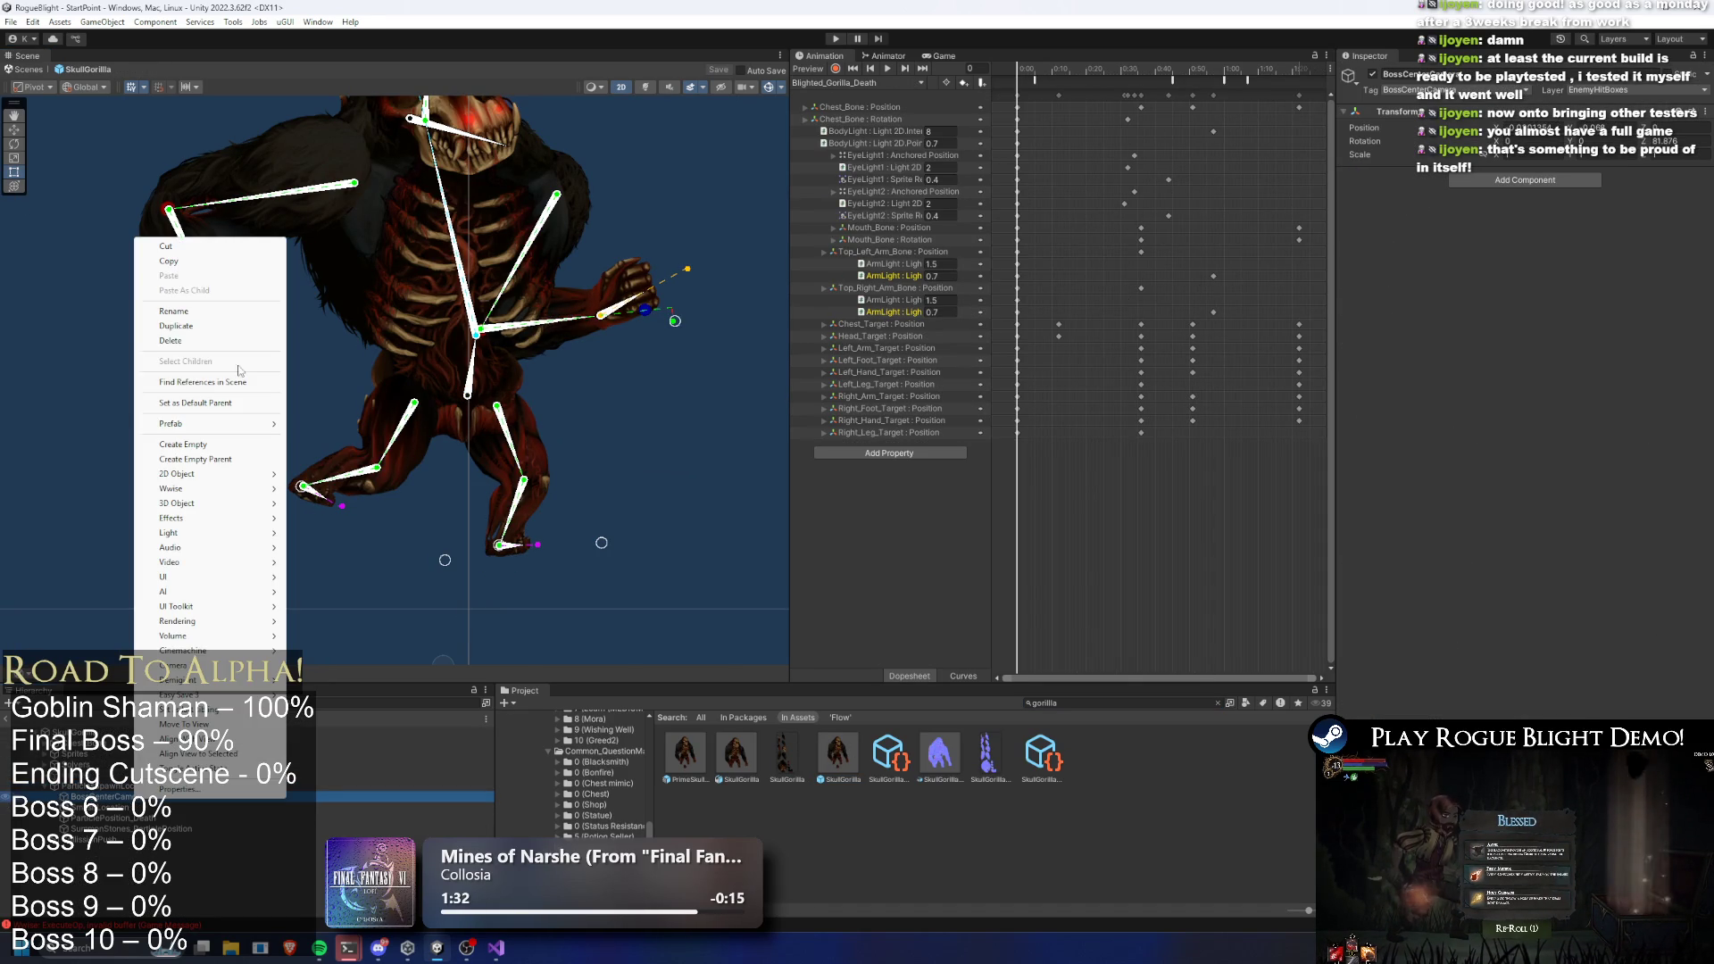
pyautogui.click(210, 261)
pyautogui.hotkey('shift', 'space')
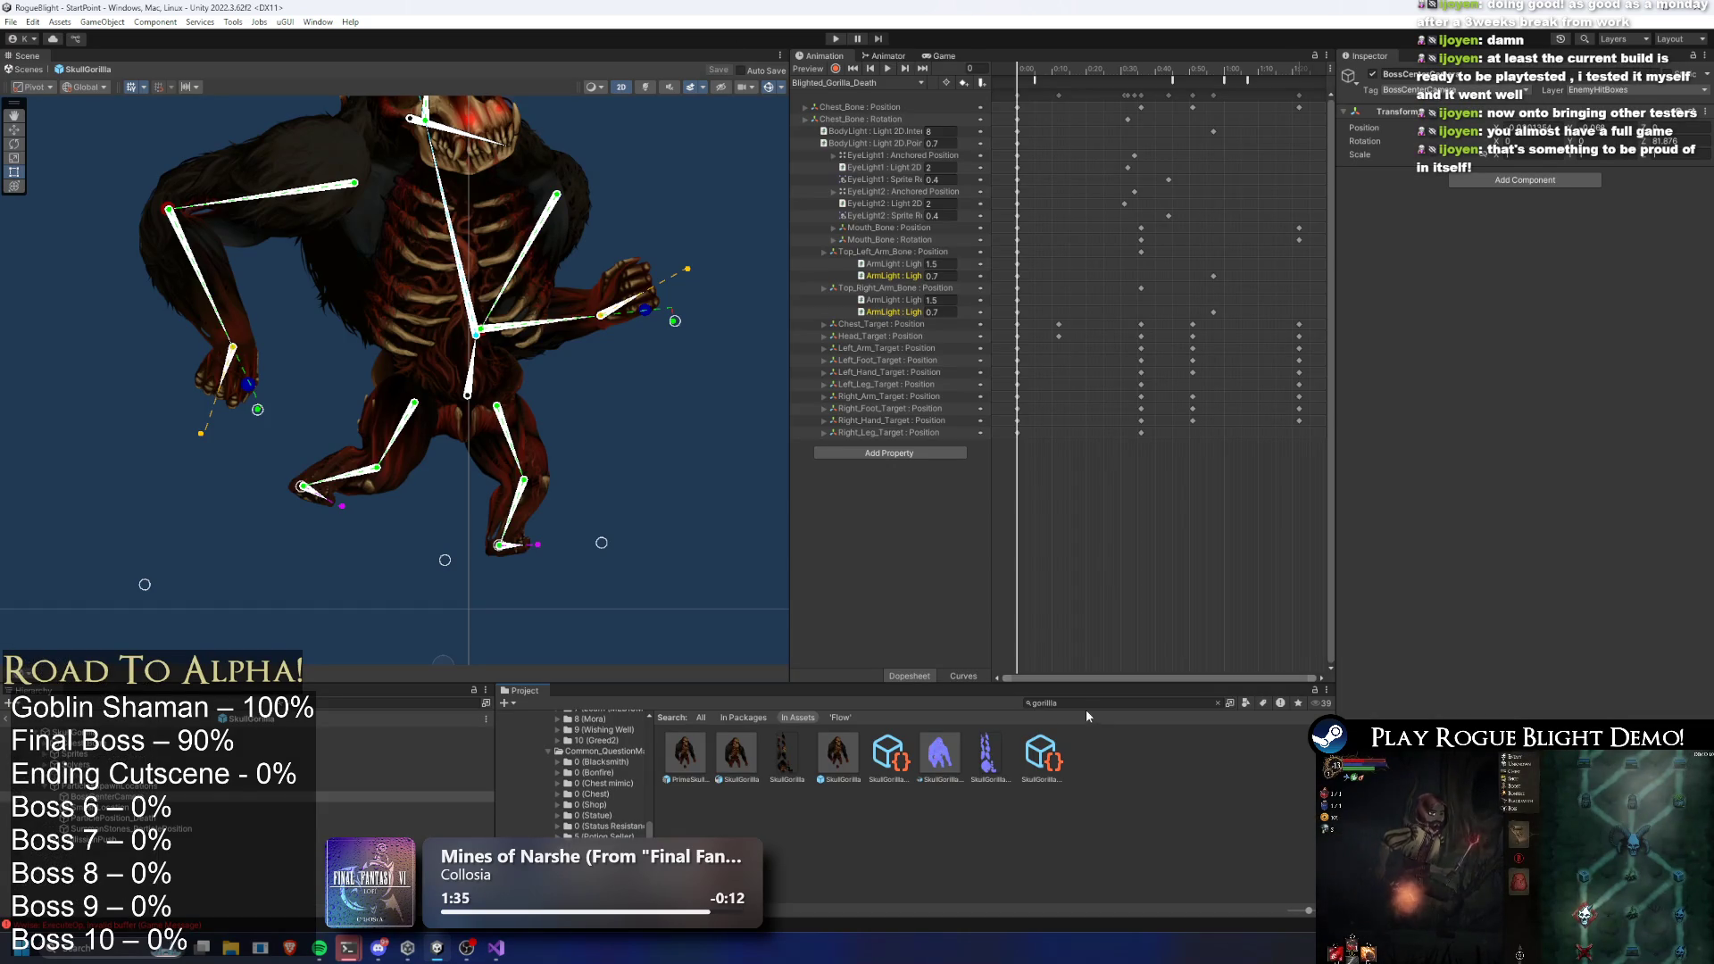
pyautogui.click(1081, 707)
pyautogui.write('inal boss pre')
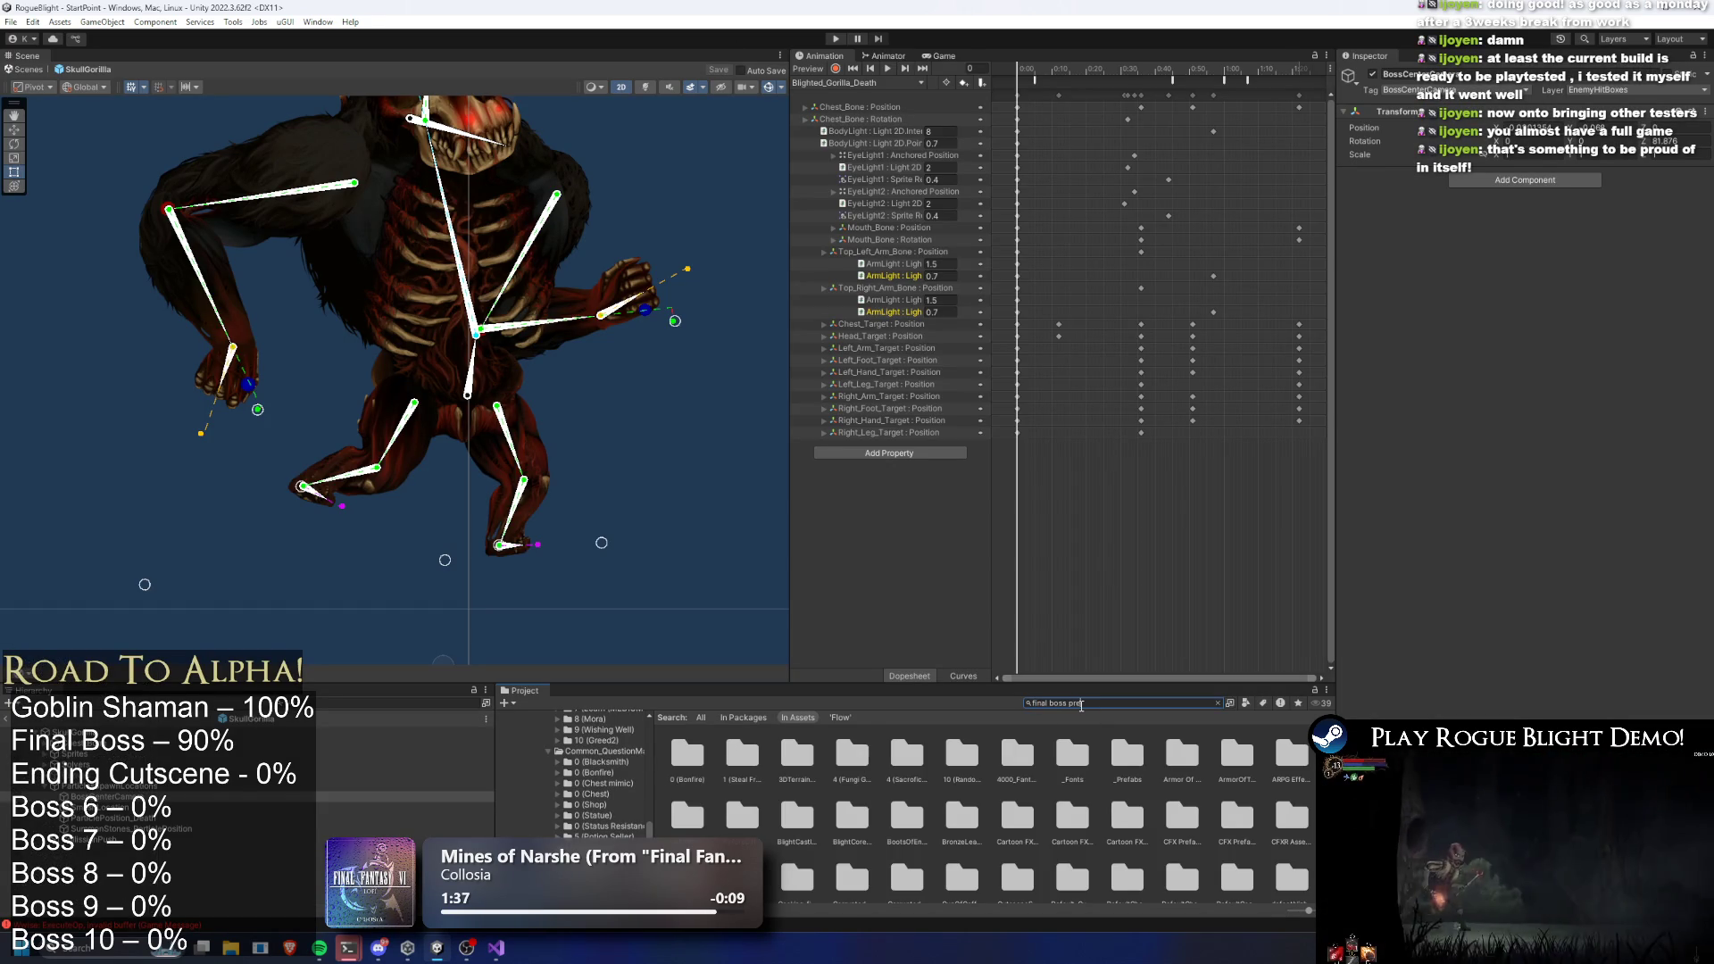
pyautogui.write('fa')
pyautogui.doubleClick(703, 742)
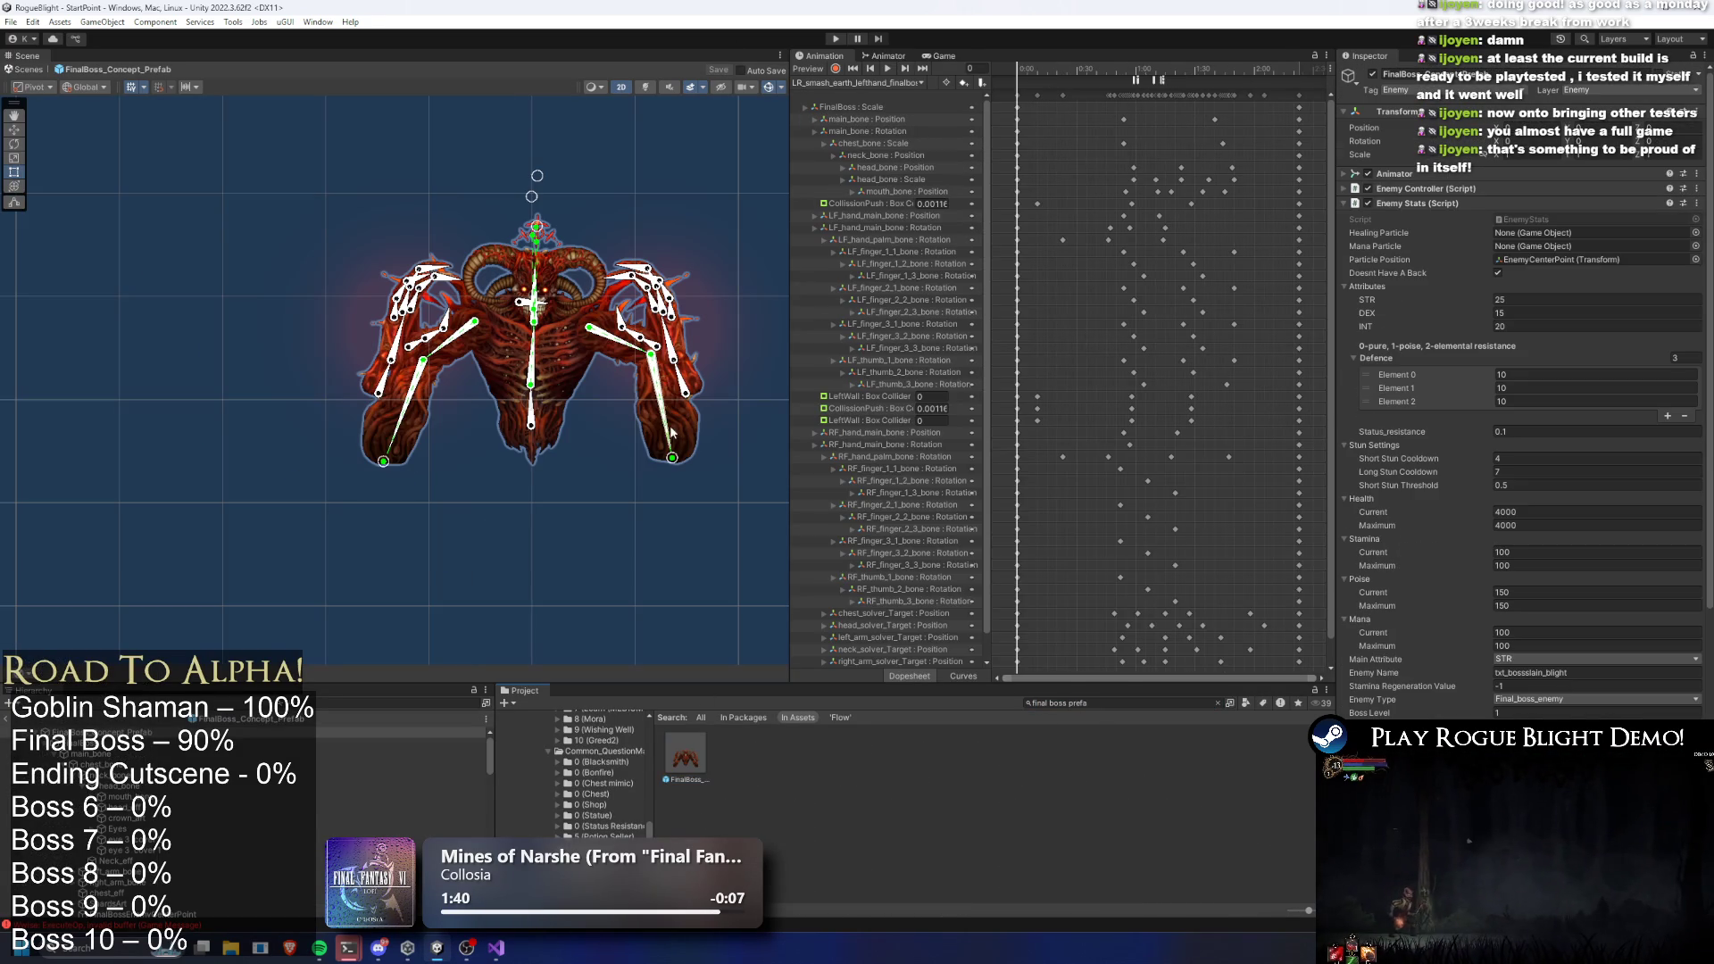
# Paste BossCenterCamera as a child of ParticleLocations and start Play mode
pyautogui.click(530, 423)
pyautogui.rightClick(132, 753)
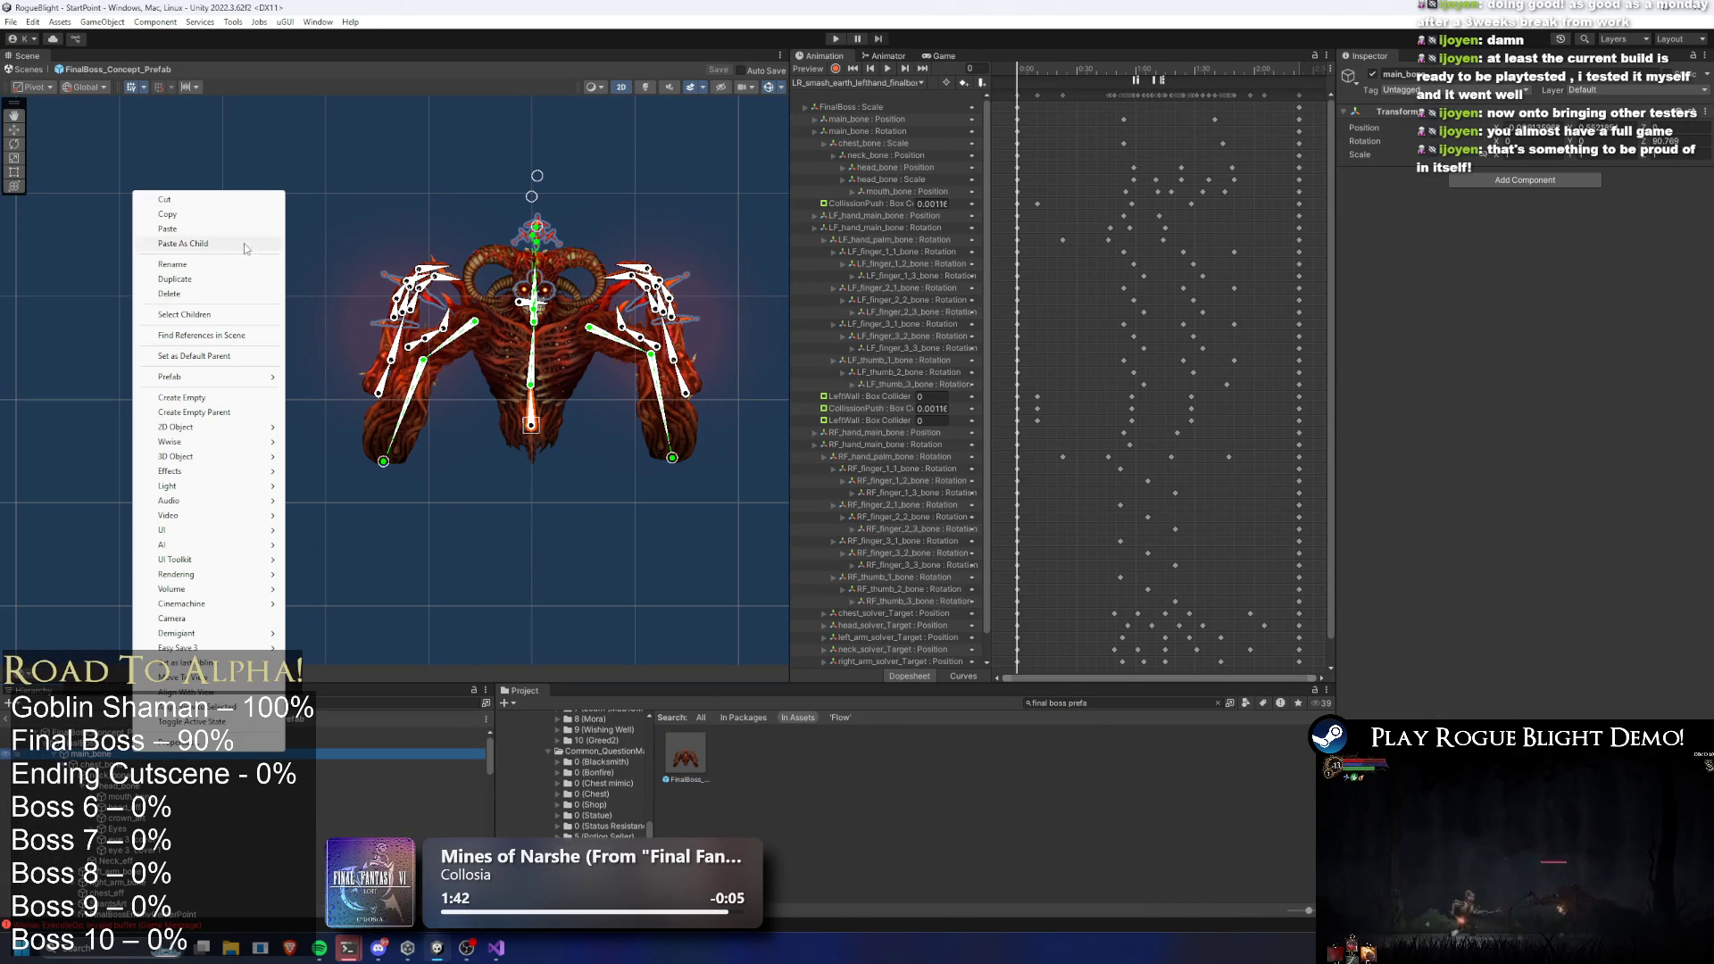
pyautogui.press('Escape')
pyautogui.click(647, 321)
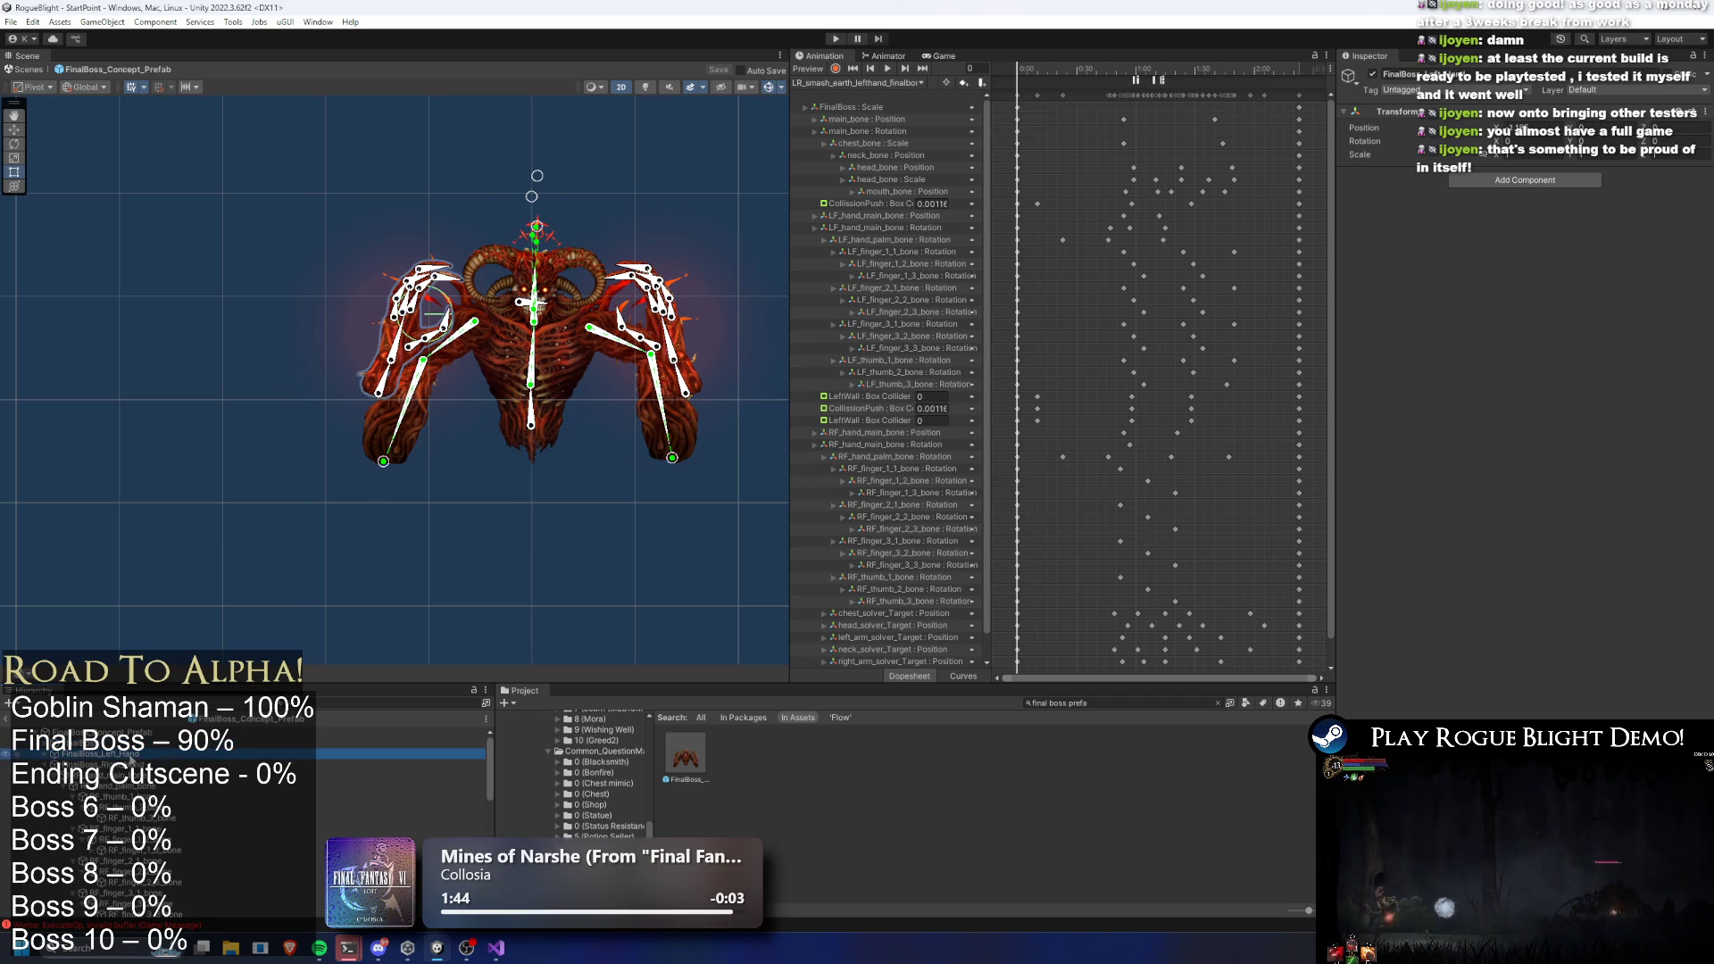
pyautogui.click(132, 797)
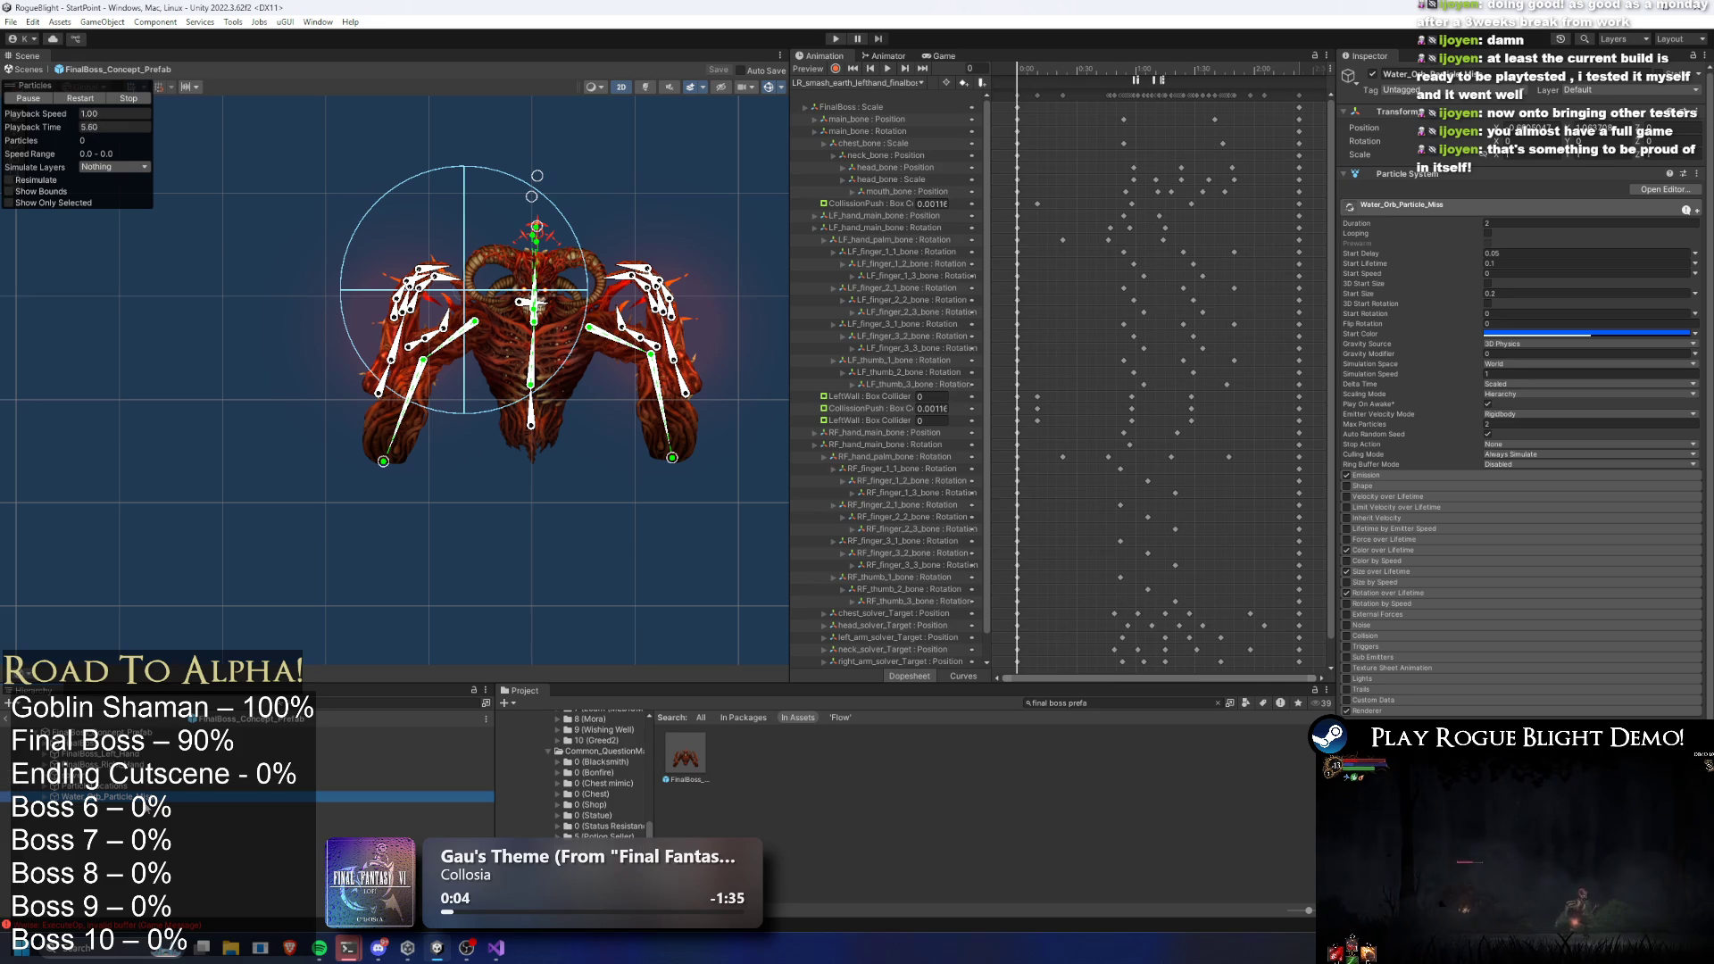
pyautogui.click(102, 788)
pyautogui.rightClick(102, 788)
pyautogui.click(205, 277)
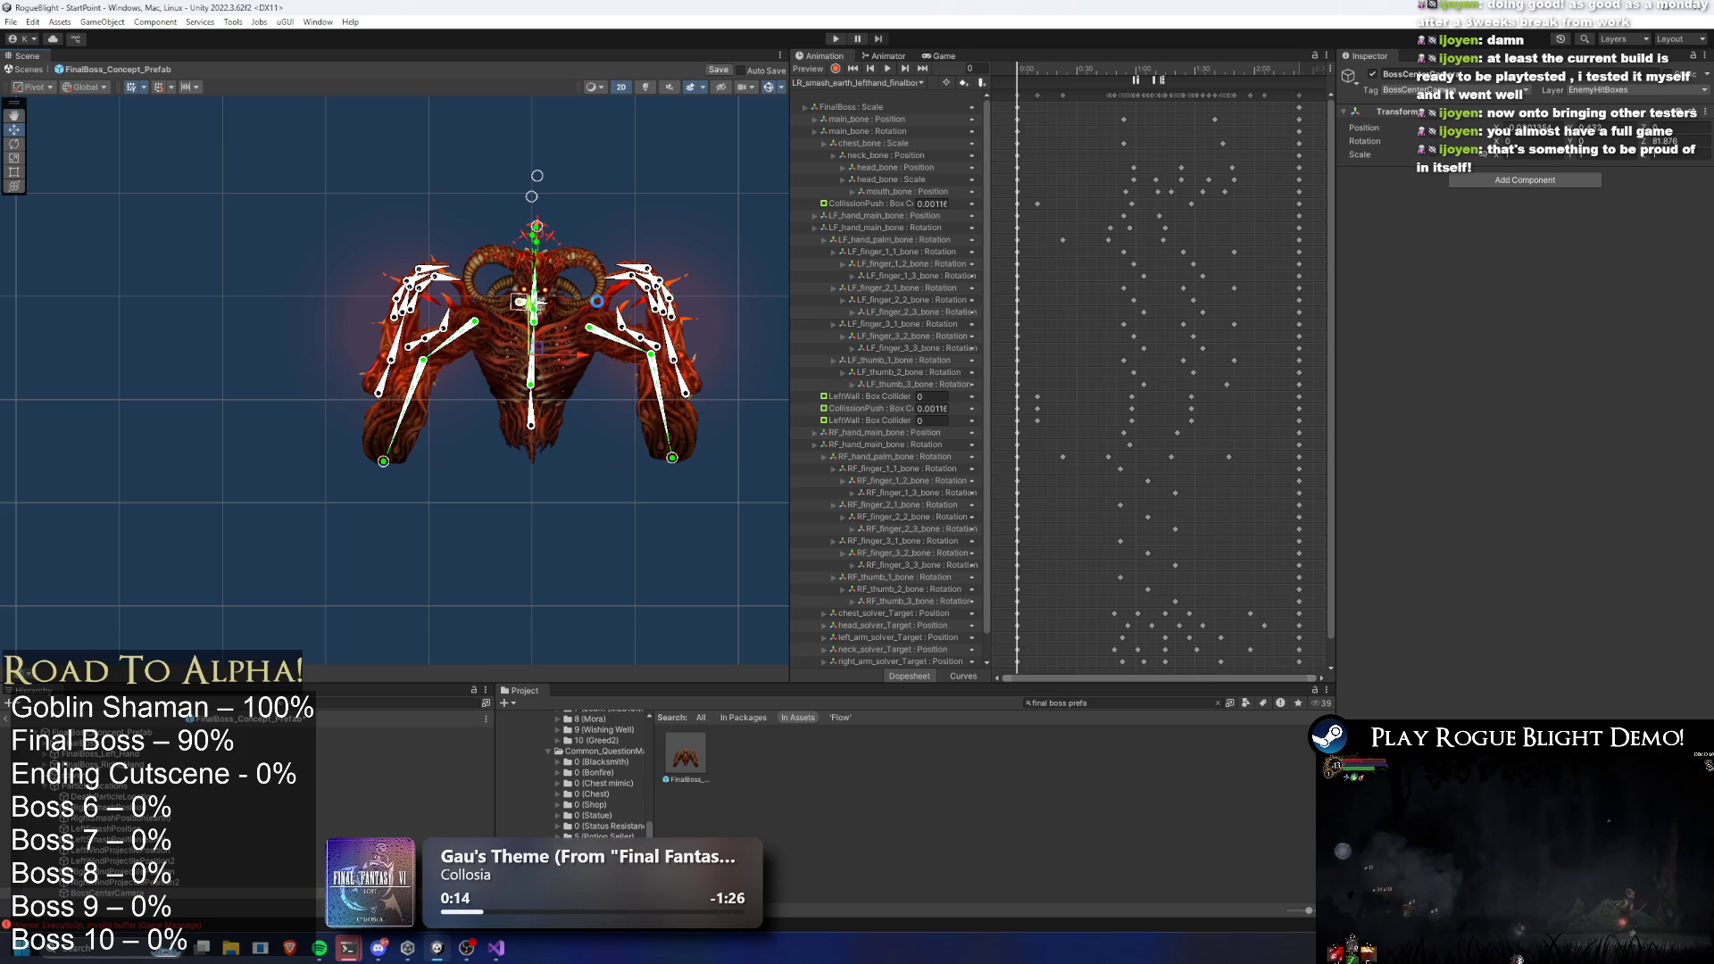
pyautogui.click(840, 41)
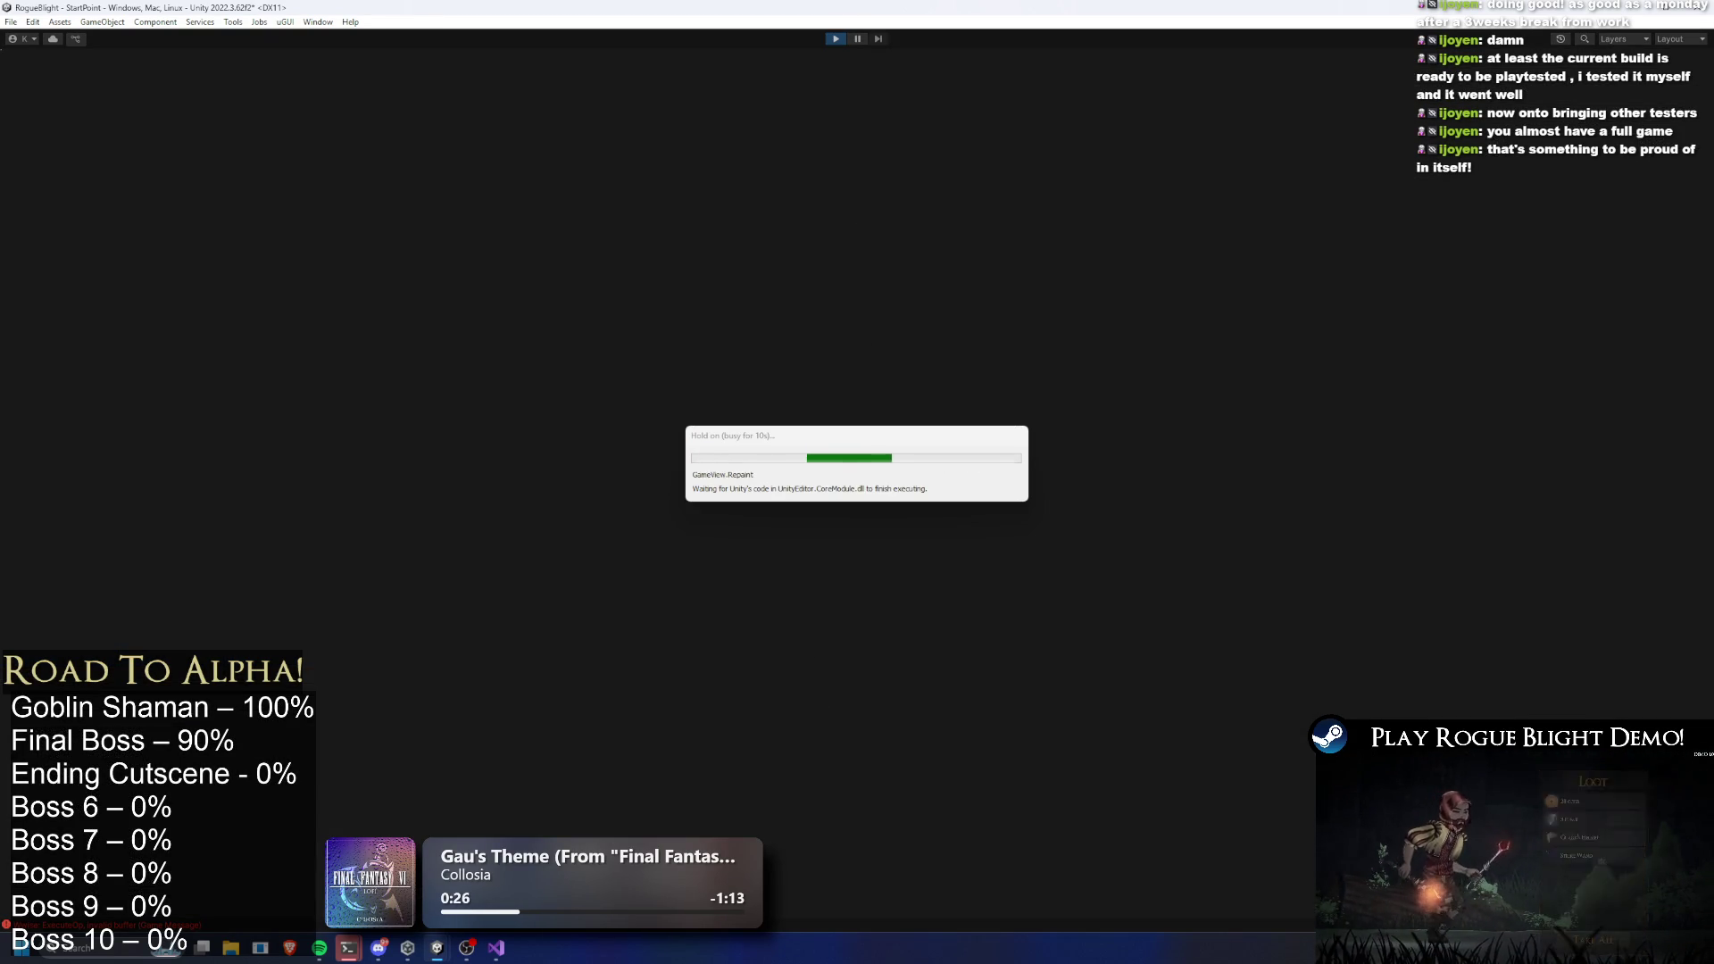
# Load a save, start the Story Mode map, play through the Blight Lord's defeat, then stop
pyautogui.press('Return')
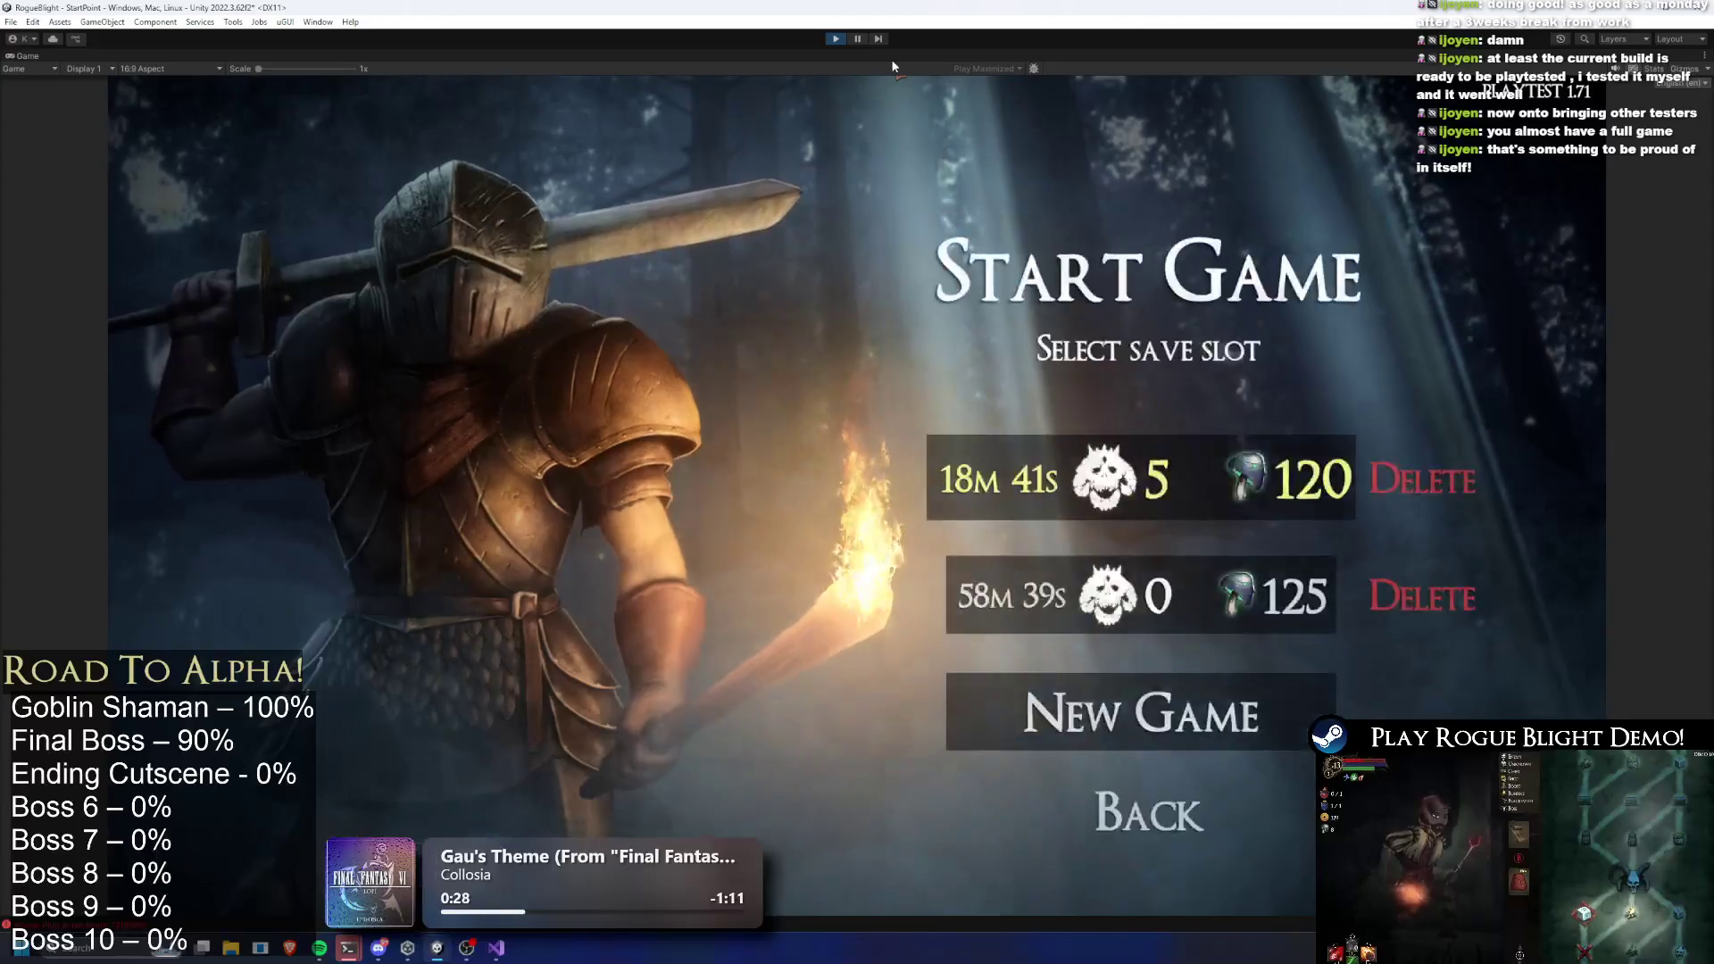
pyautogui.press('Return')
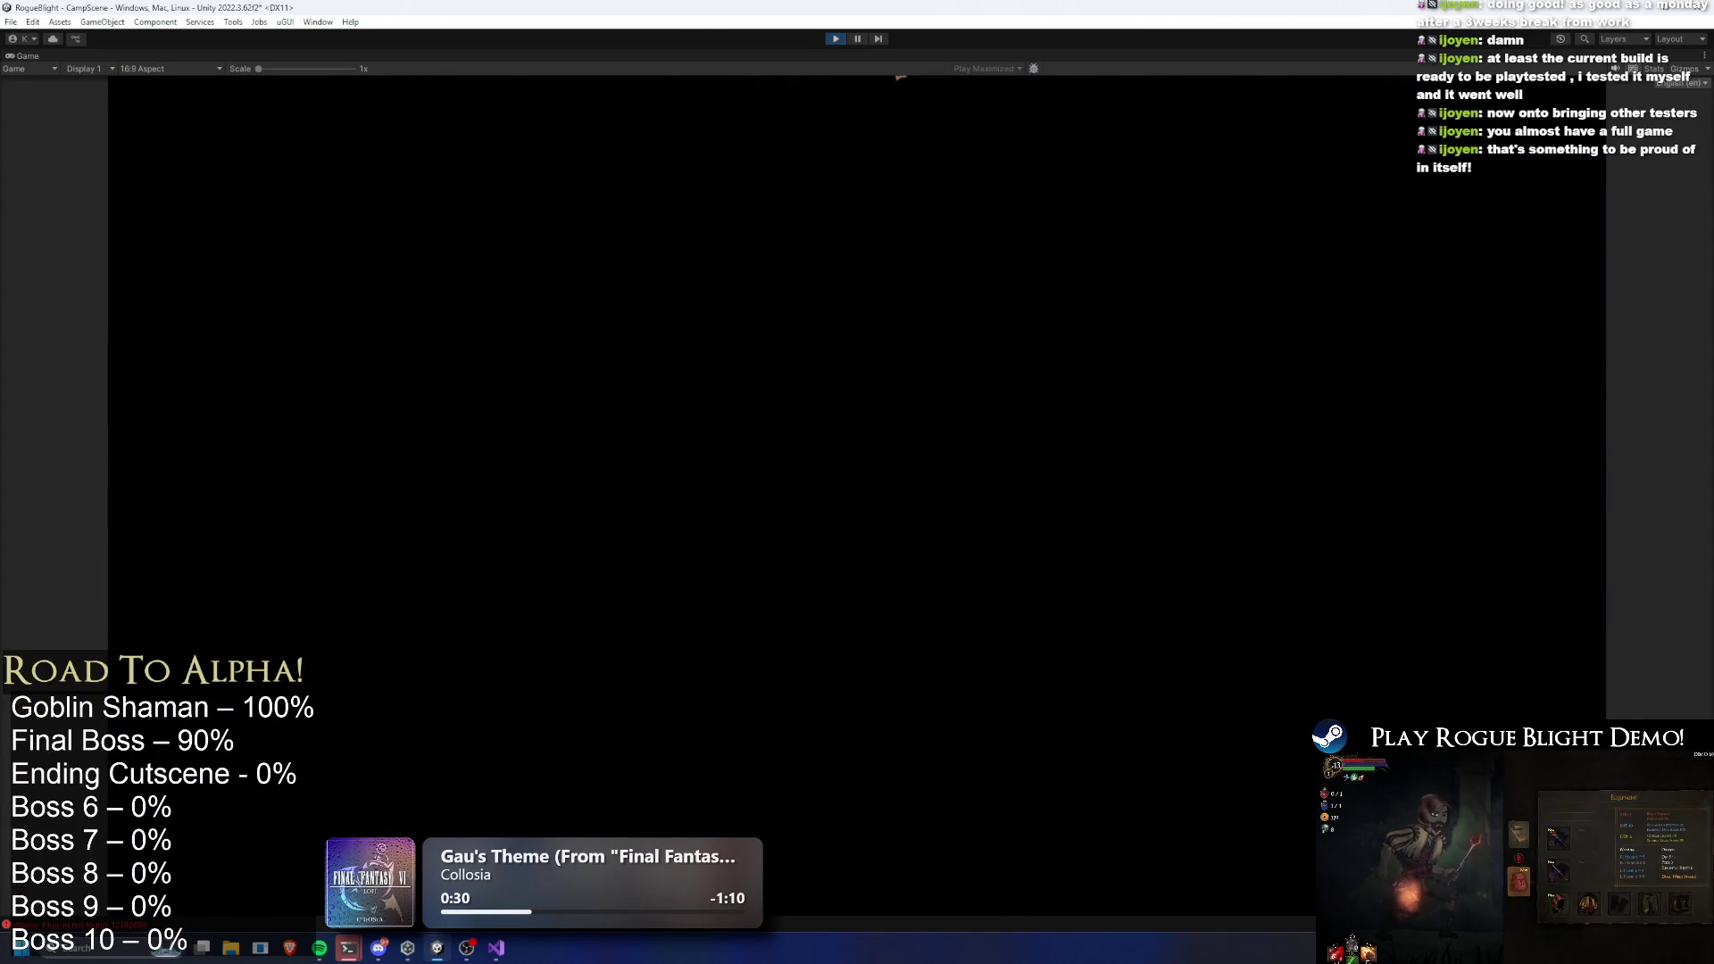
pyautogui.press('d')
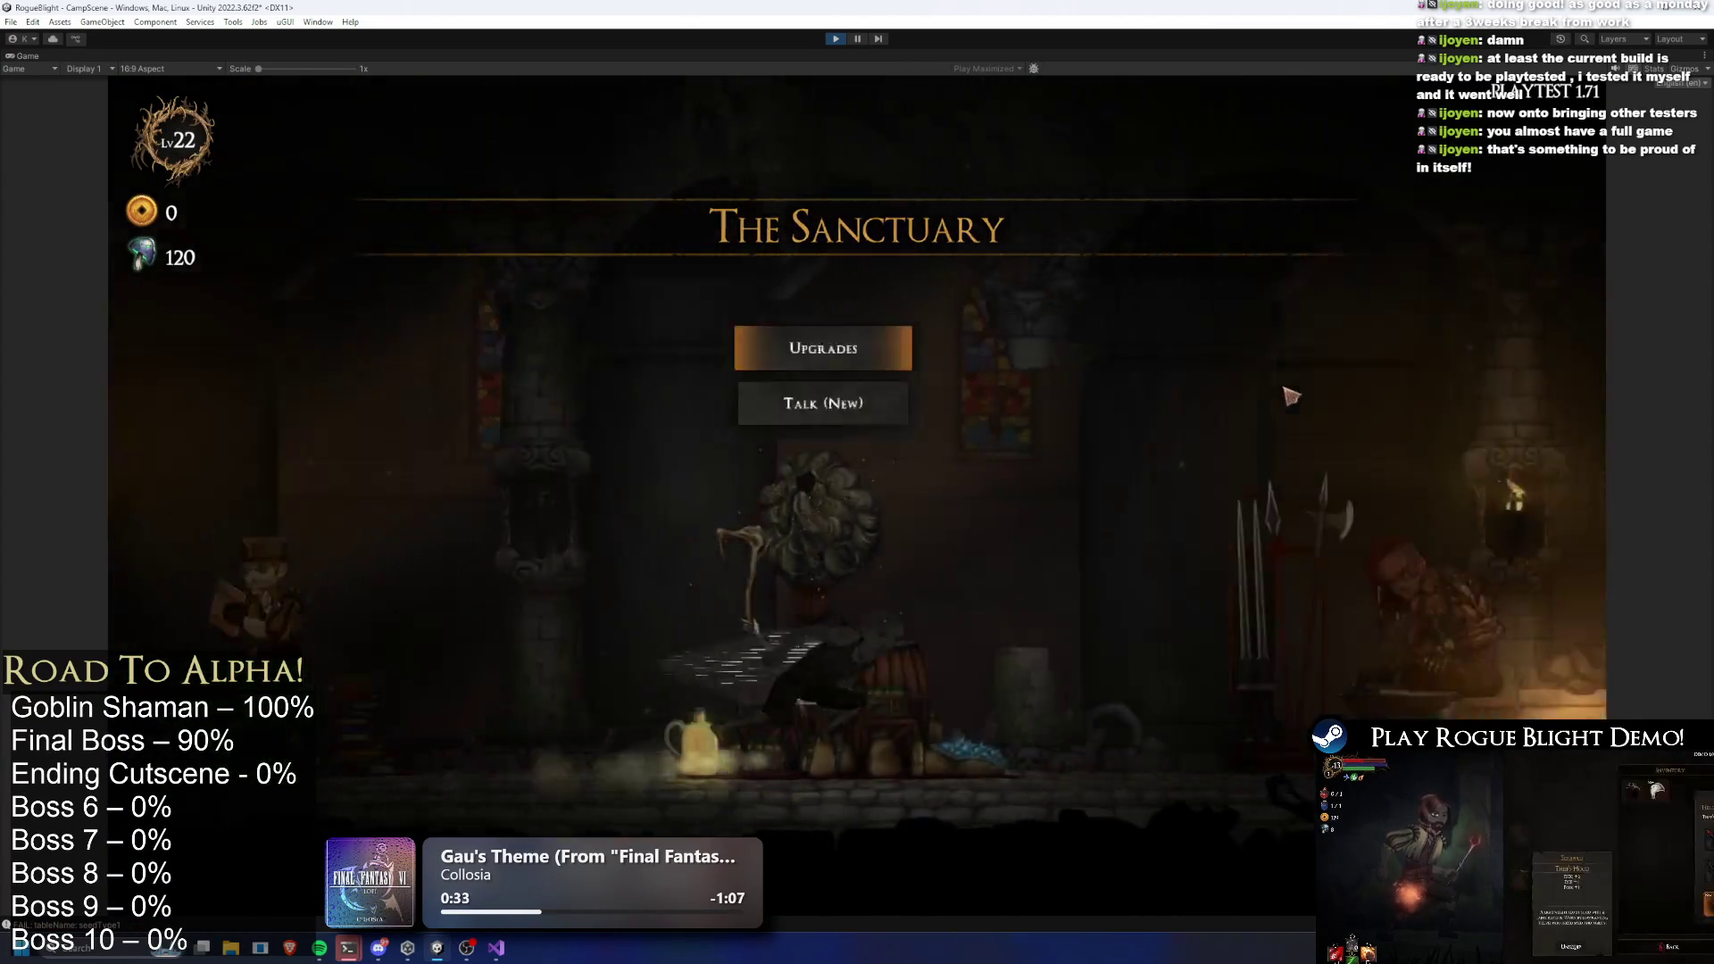
pyautogui.press('d')
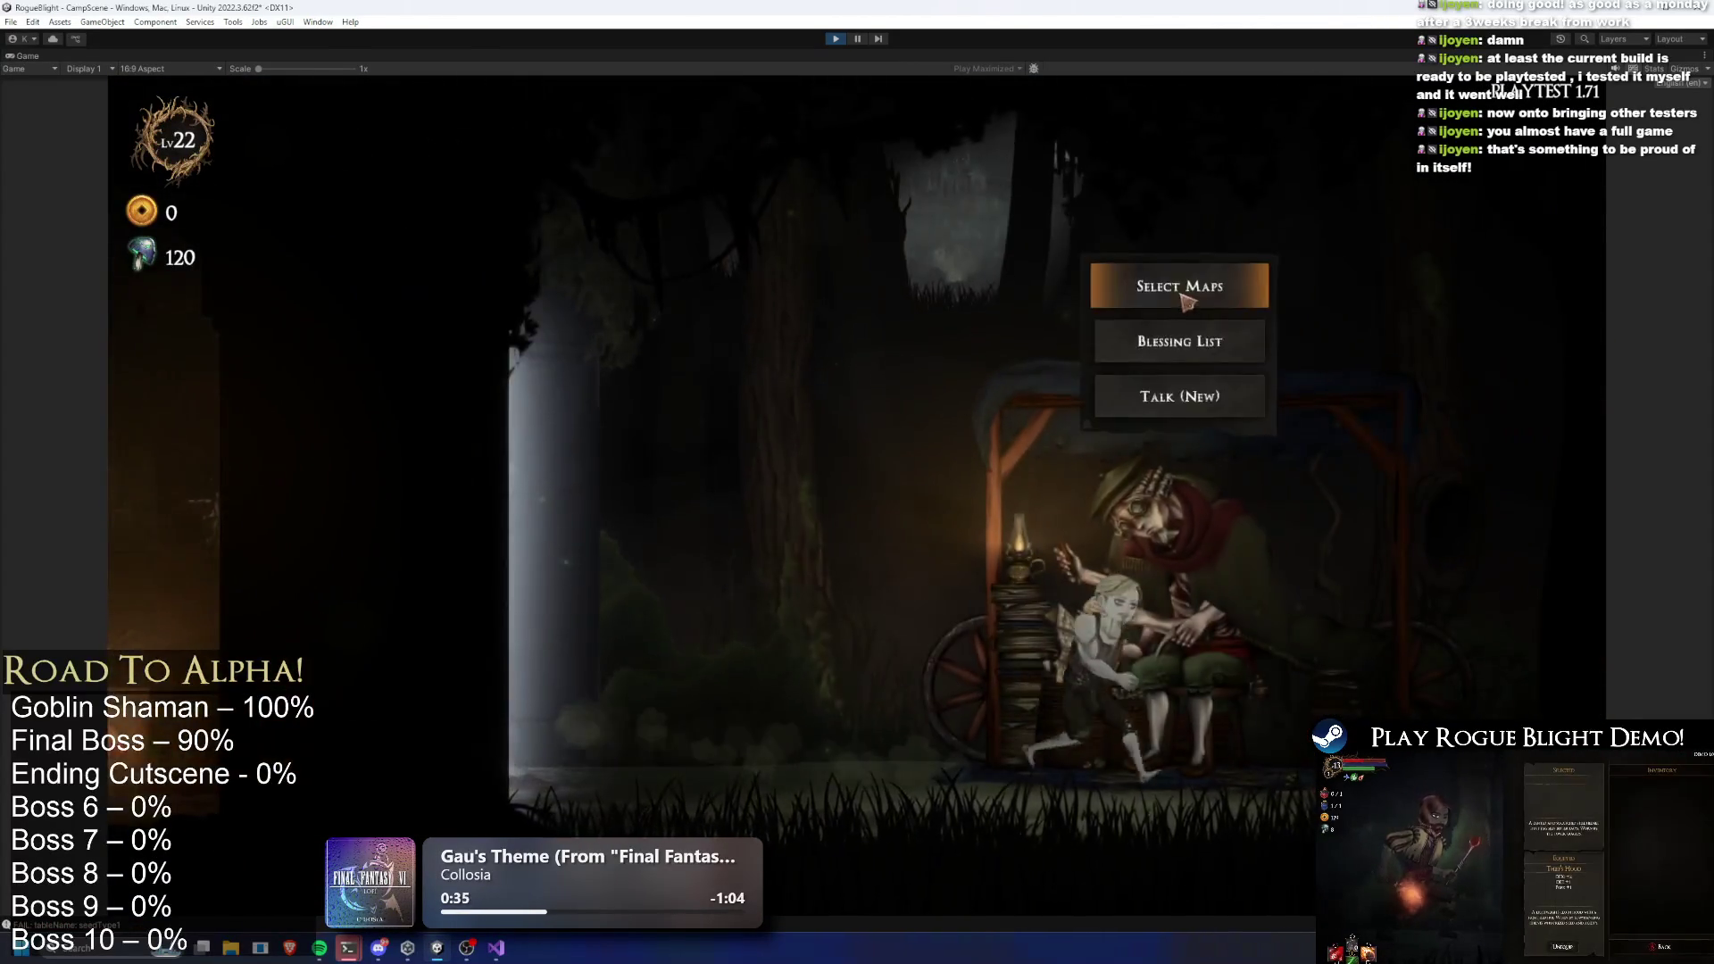
pyautogui.click(1187, 302)
pyautogui.click(631, 306)
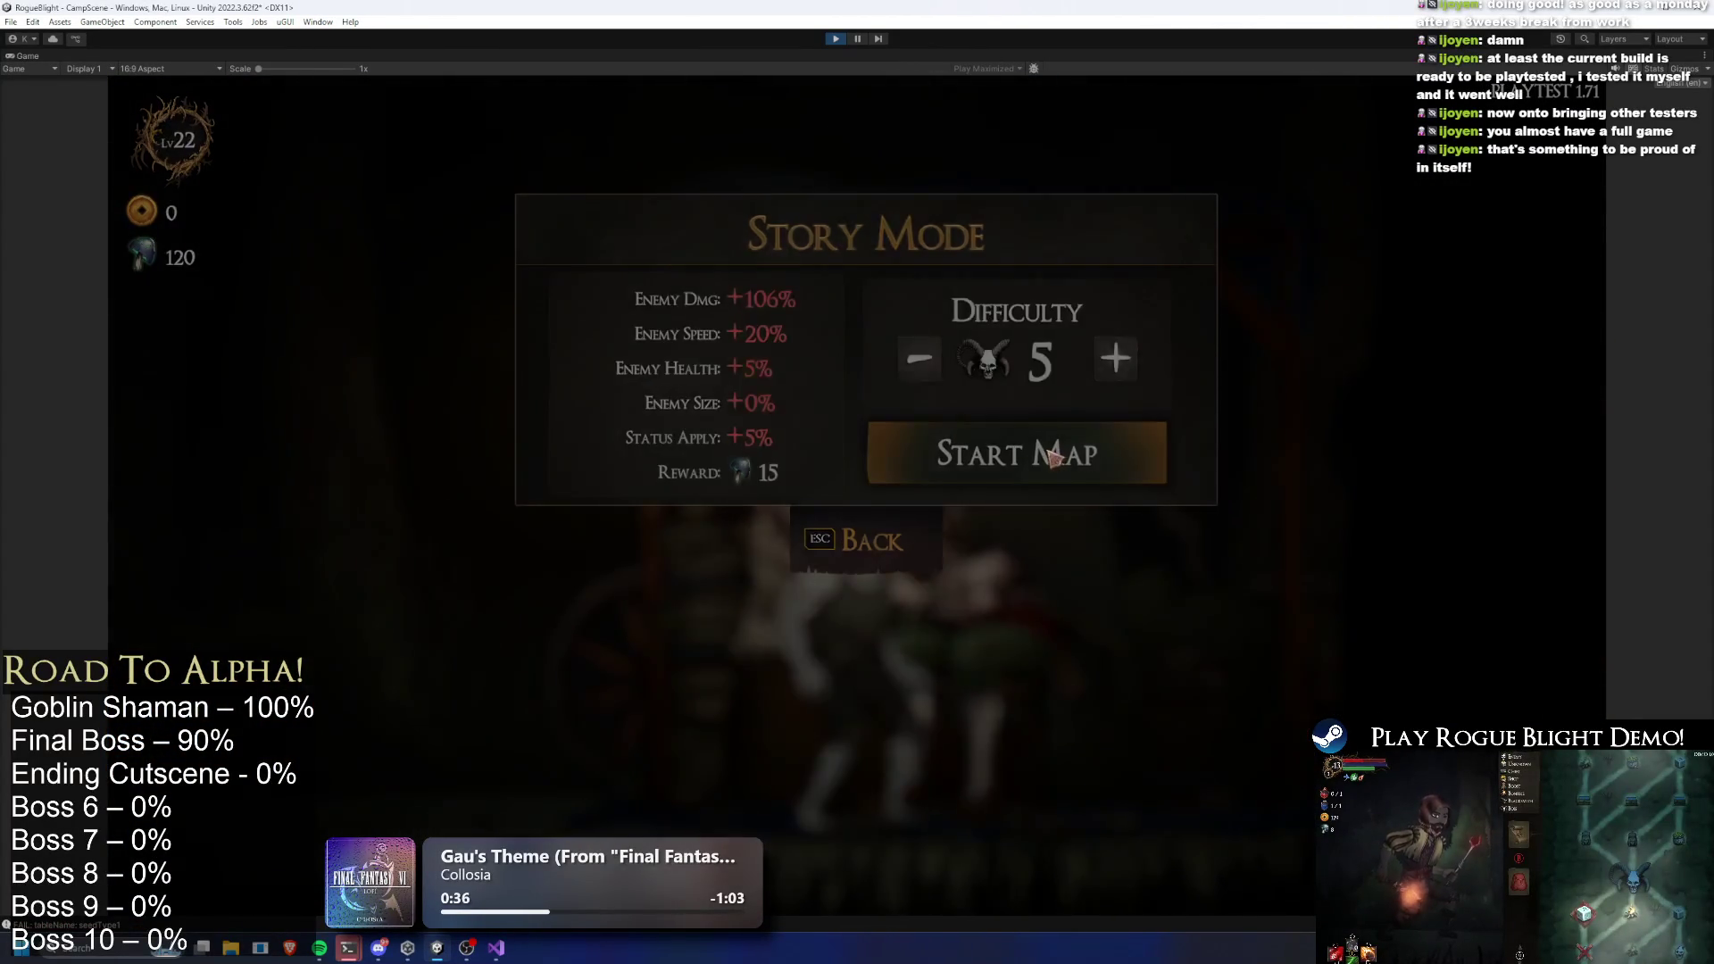
pyautogui.click(1027, 452)
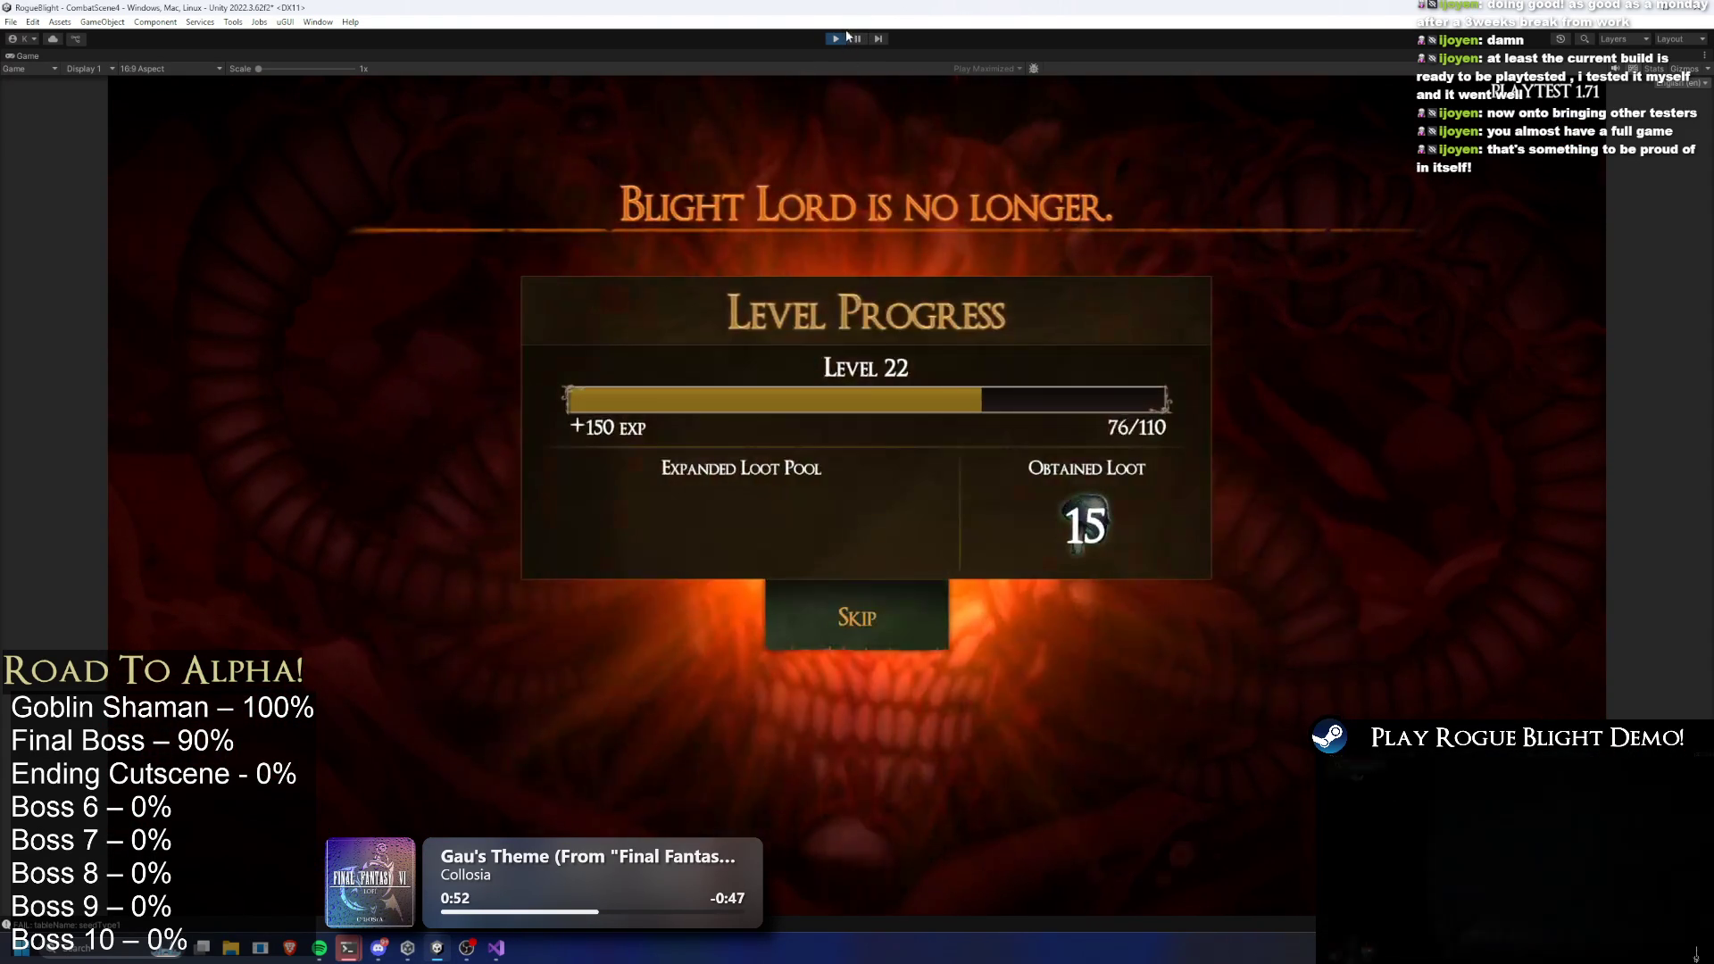
pyautogui.click(839, 45)
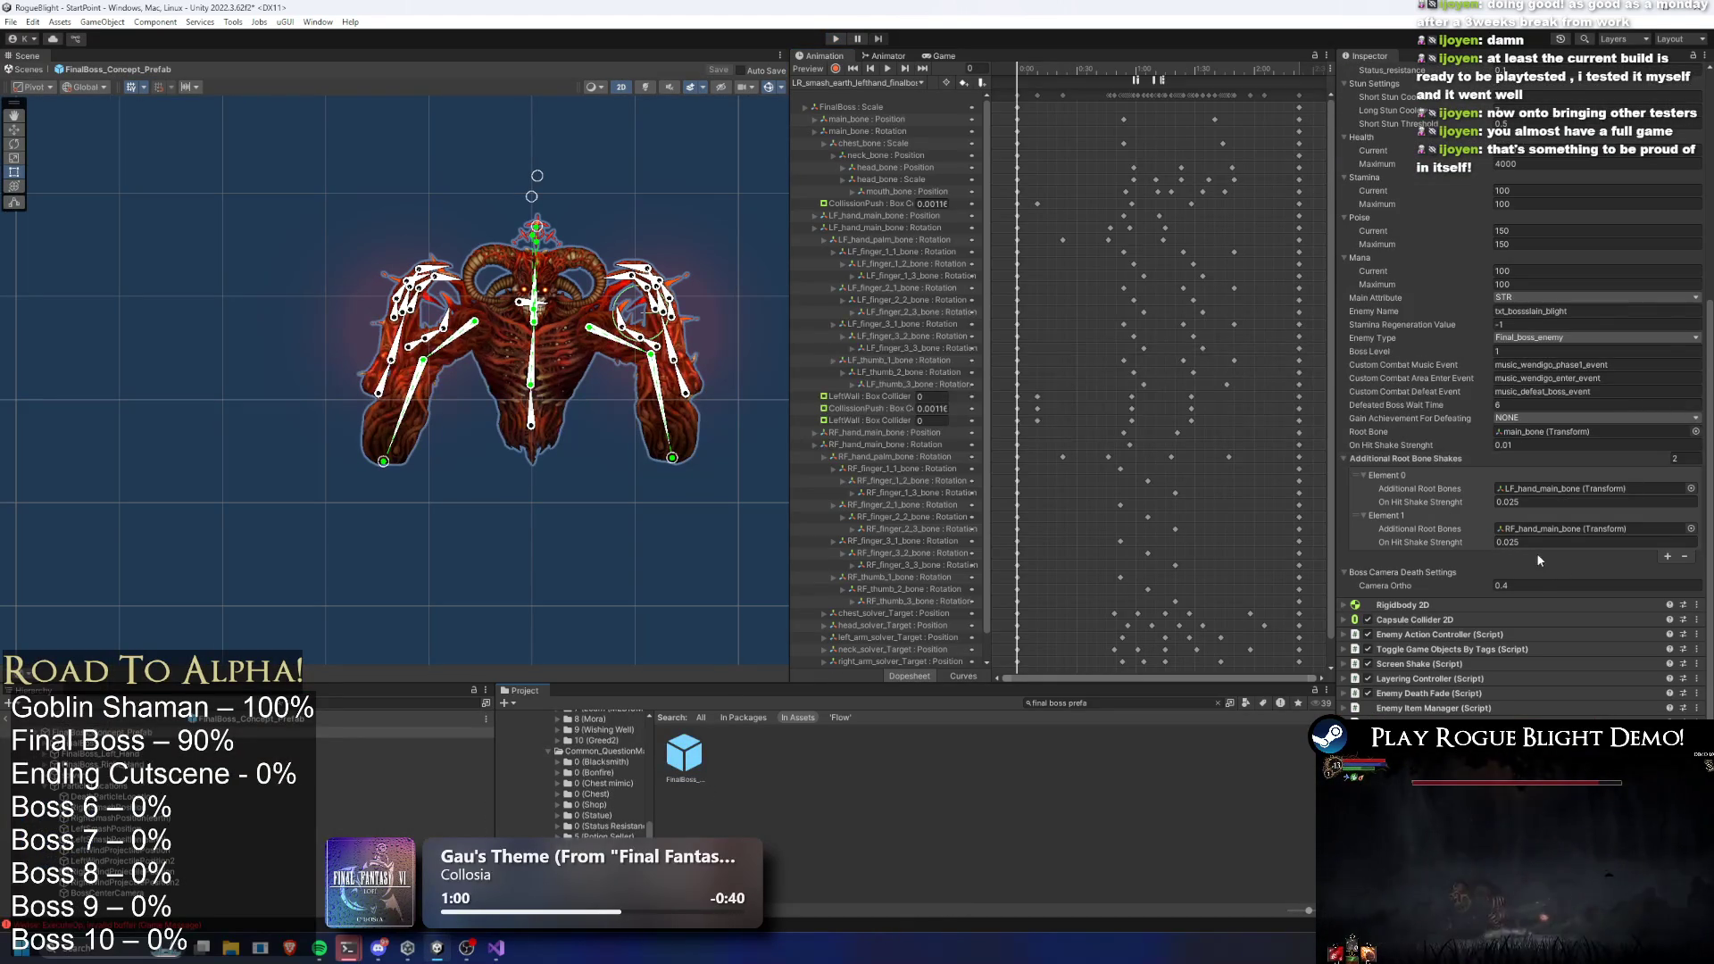
# Set Camera Ortho to 1, save the prefab, and play past the warning with Ignore
pyautogui.click(1542, 586)
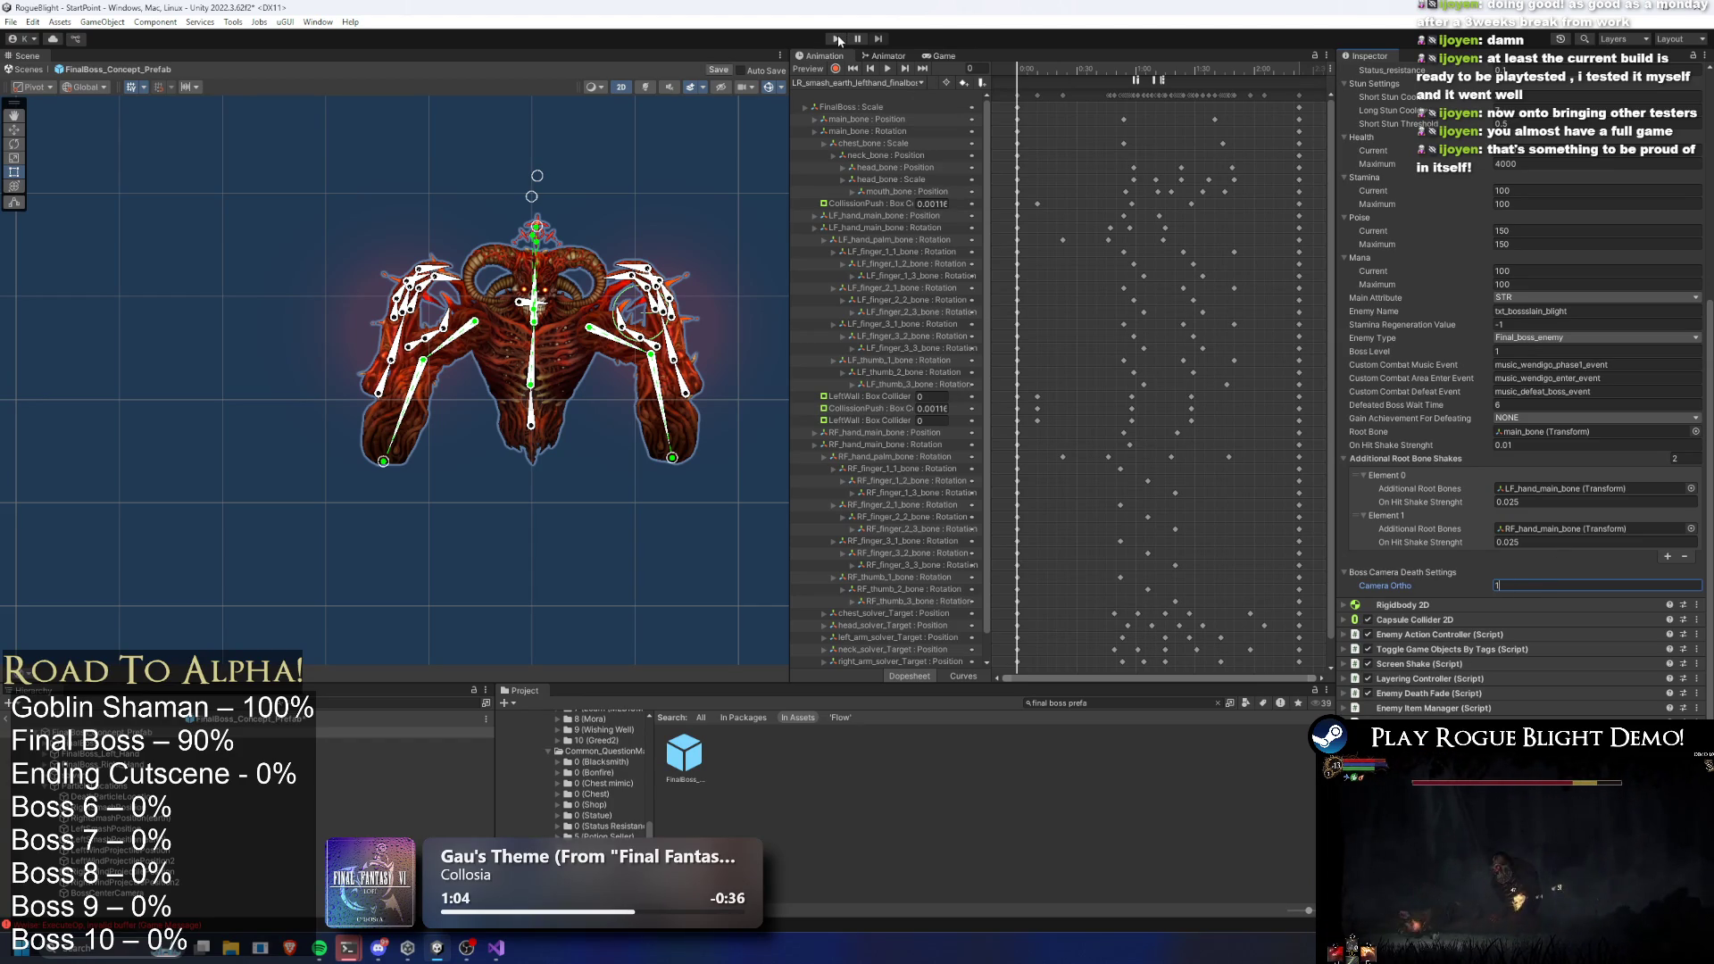
pyautogui.hotkey('ctrl', 's')
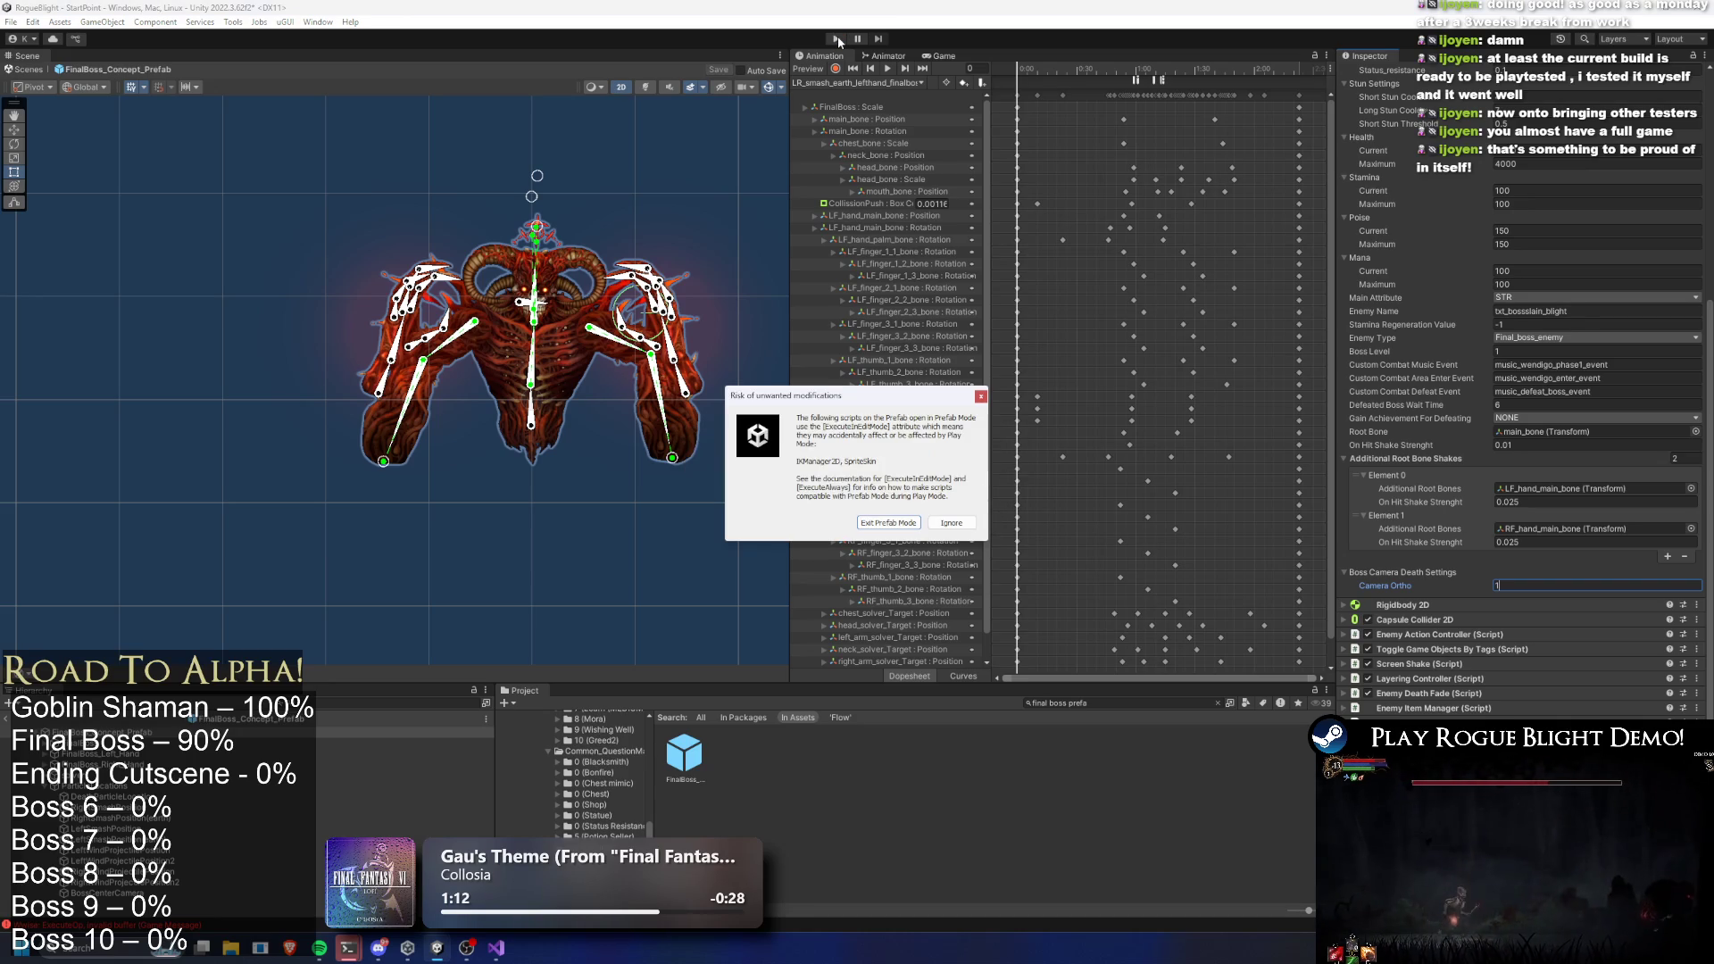
pyautogui.click(951, 523)
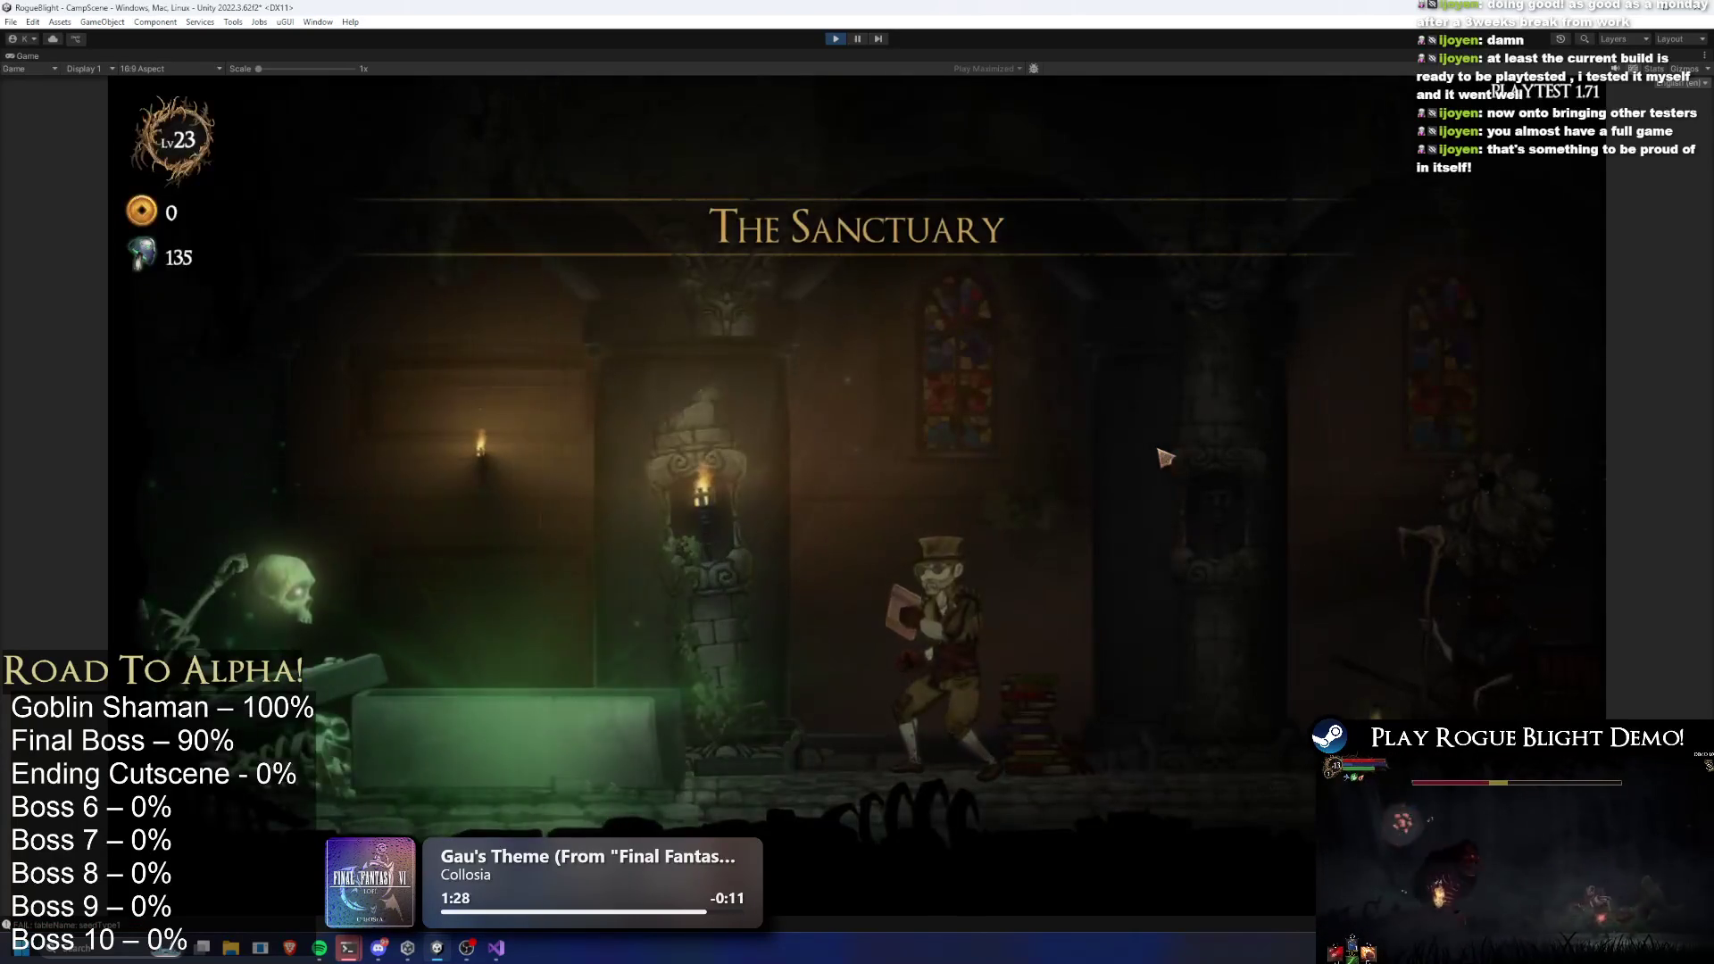
# Walk to the map-select character and start Story Mode with F1 enemy-health cheats on
pyautogui.press('d')
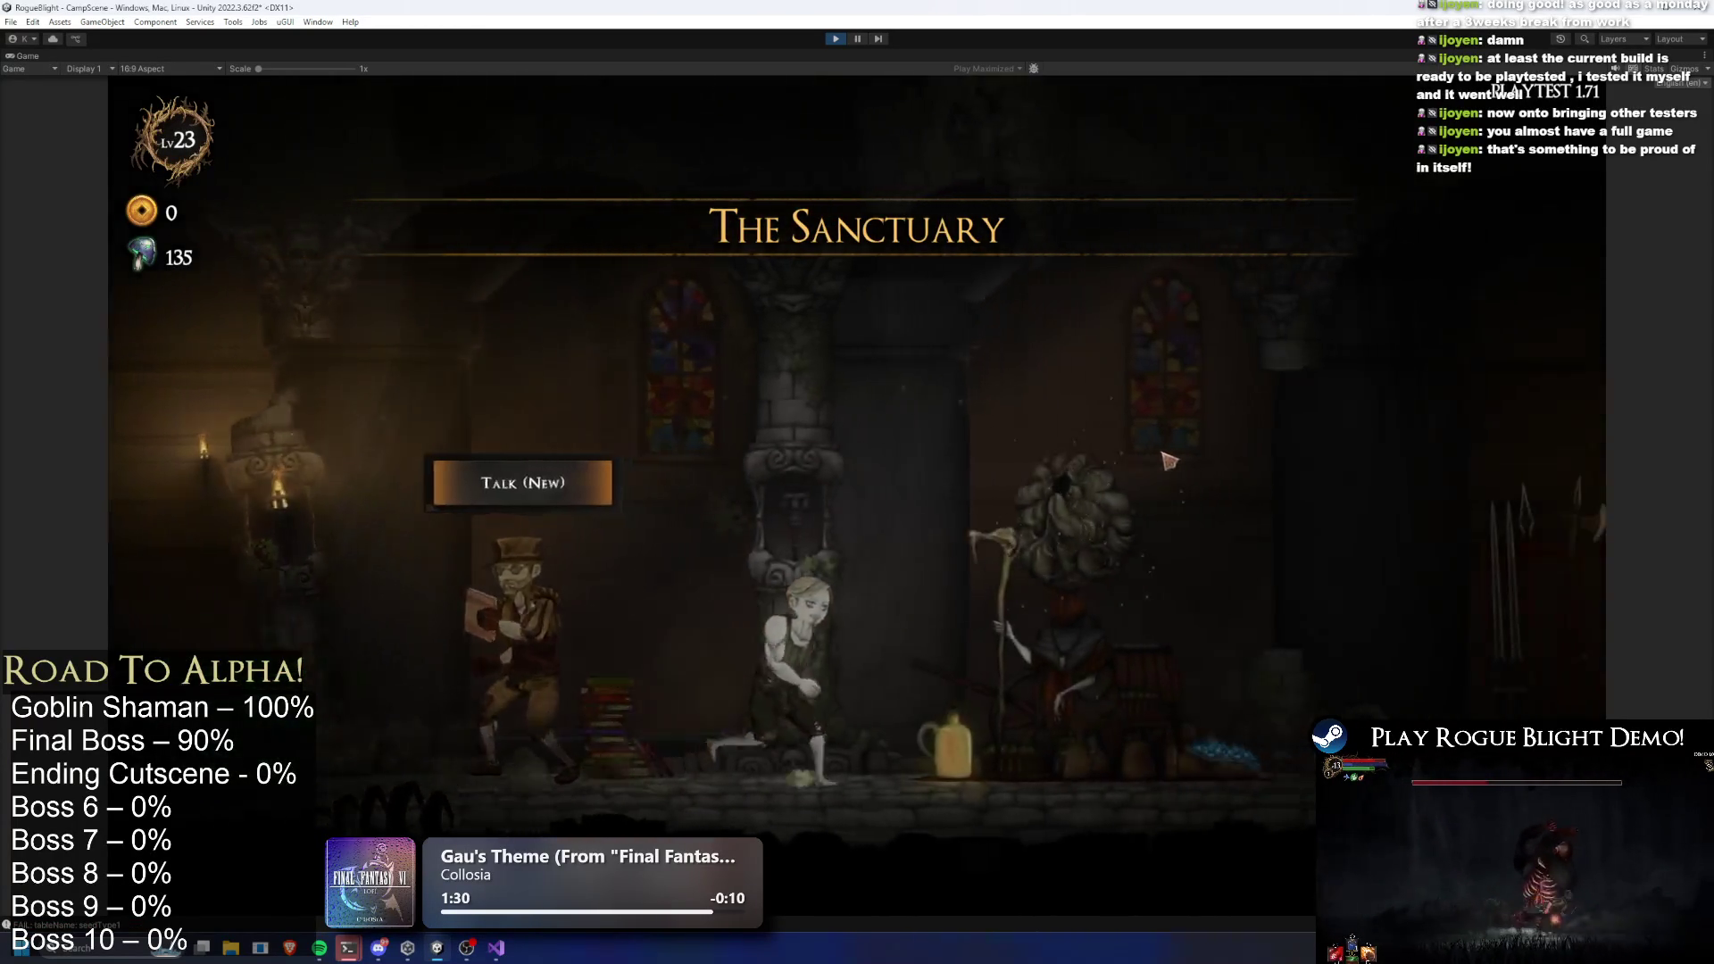
pyautogui.press('d')
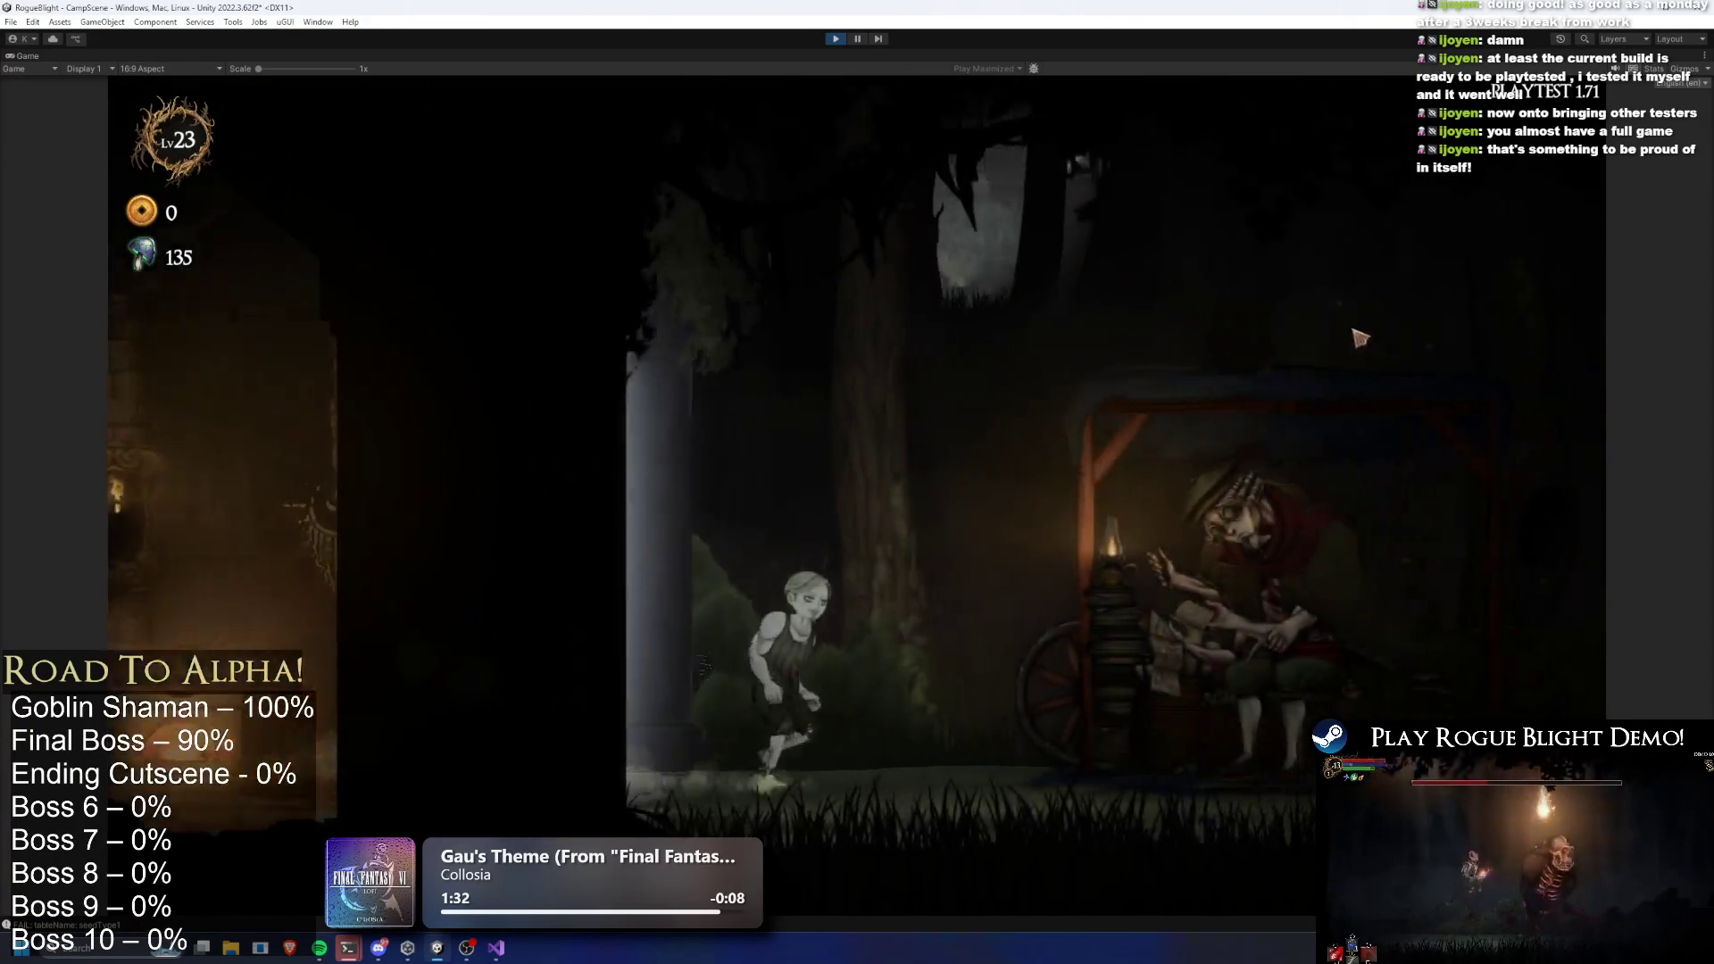
pyautogui.press('e')
pyautogui.click(725, 355)
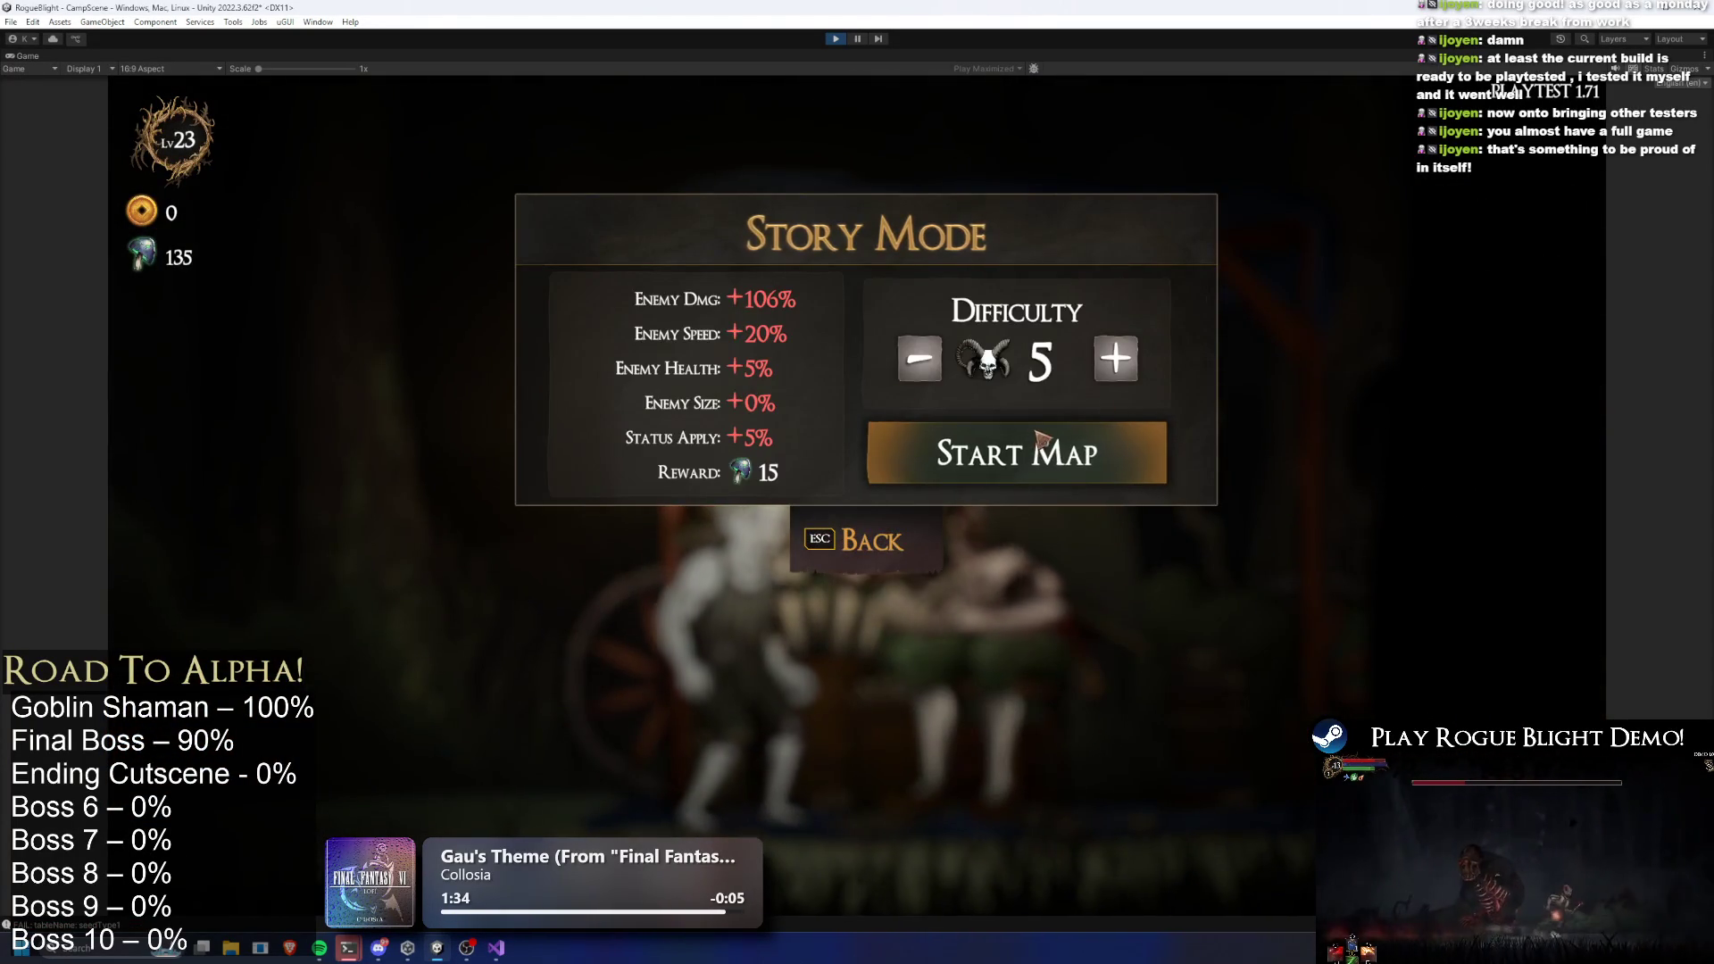
pyautogui.click(1043, 439)
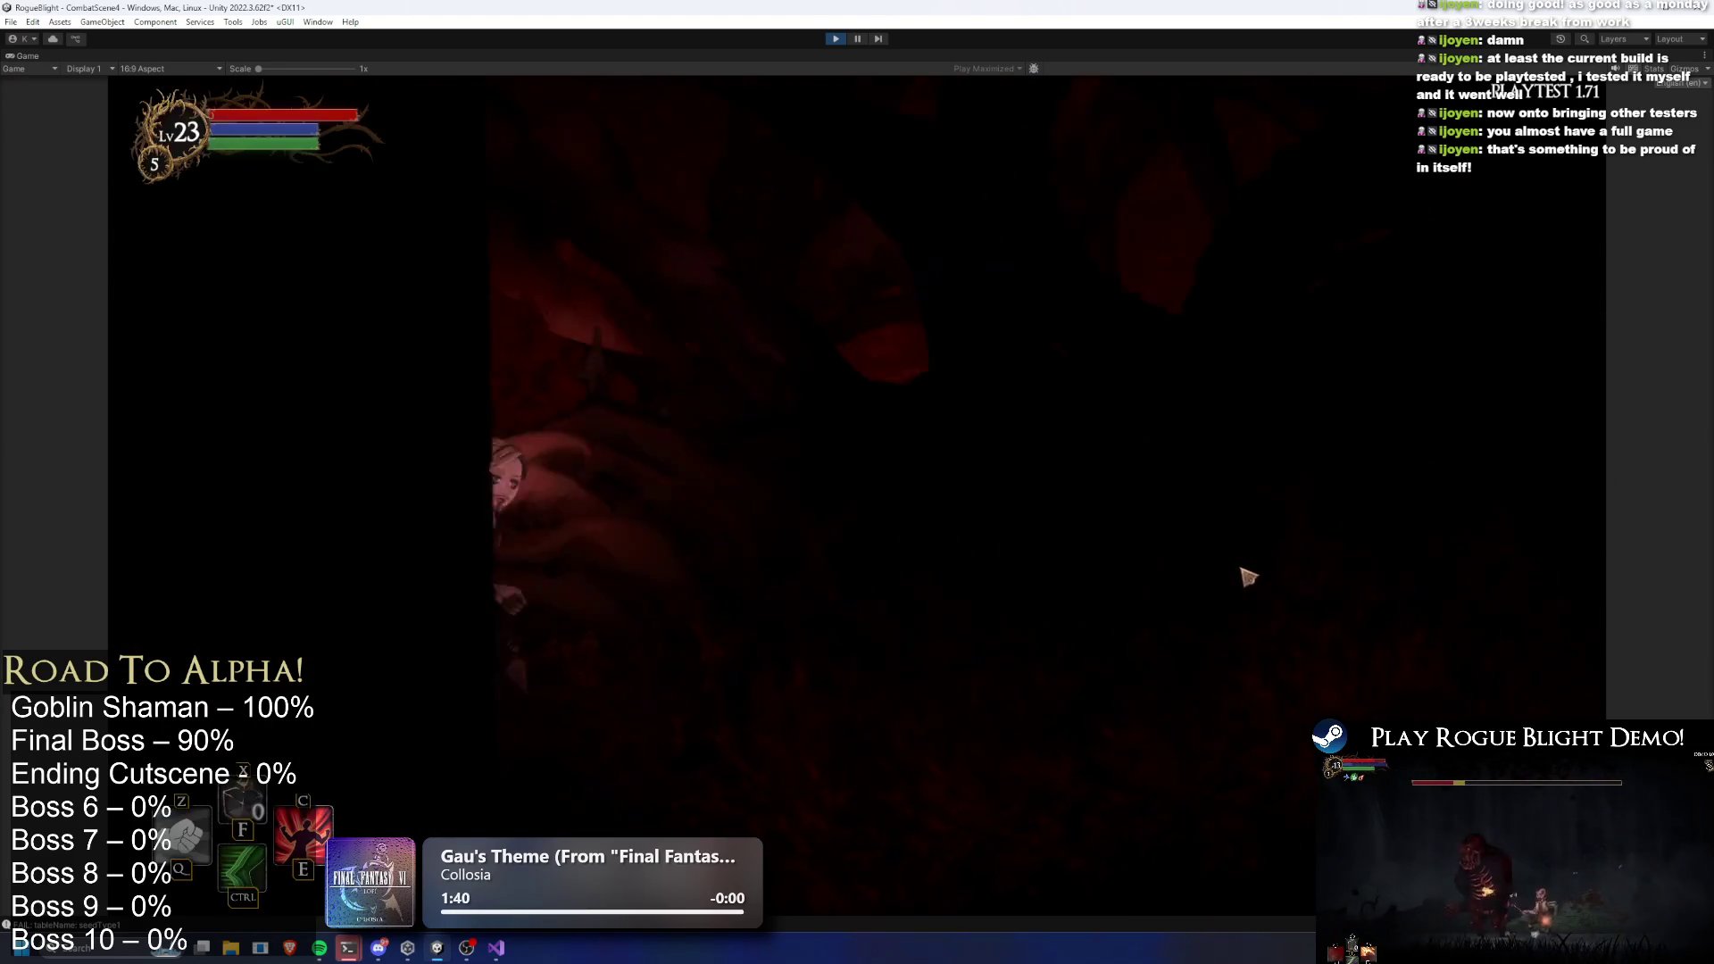
pyautogui.press('F1')
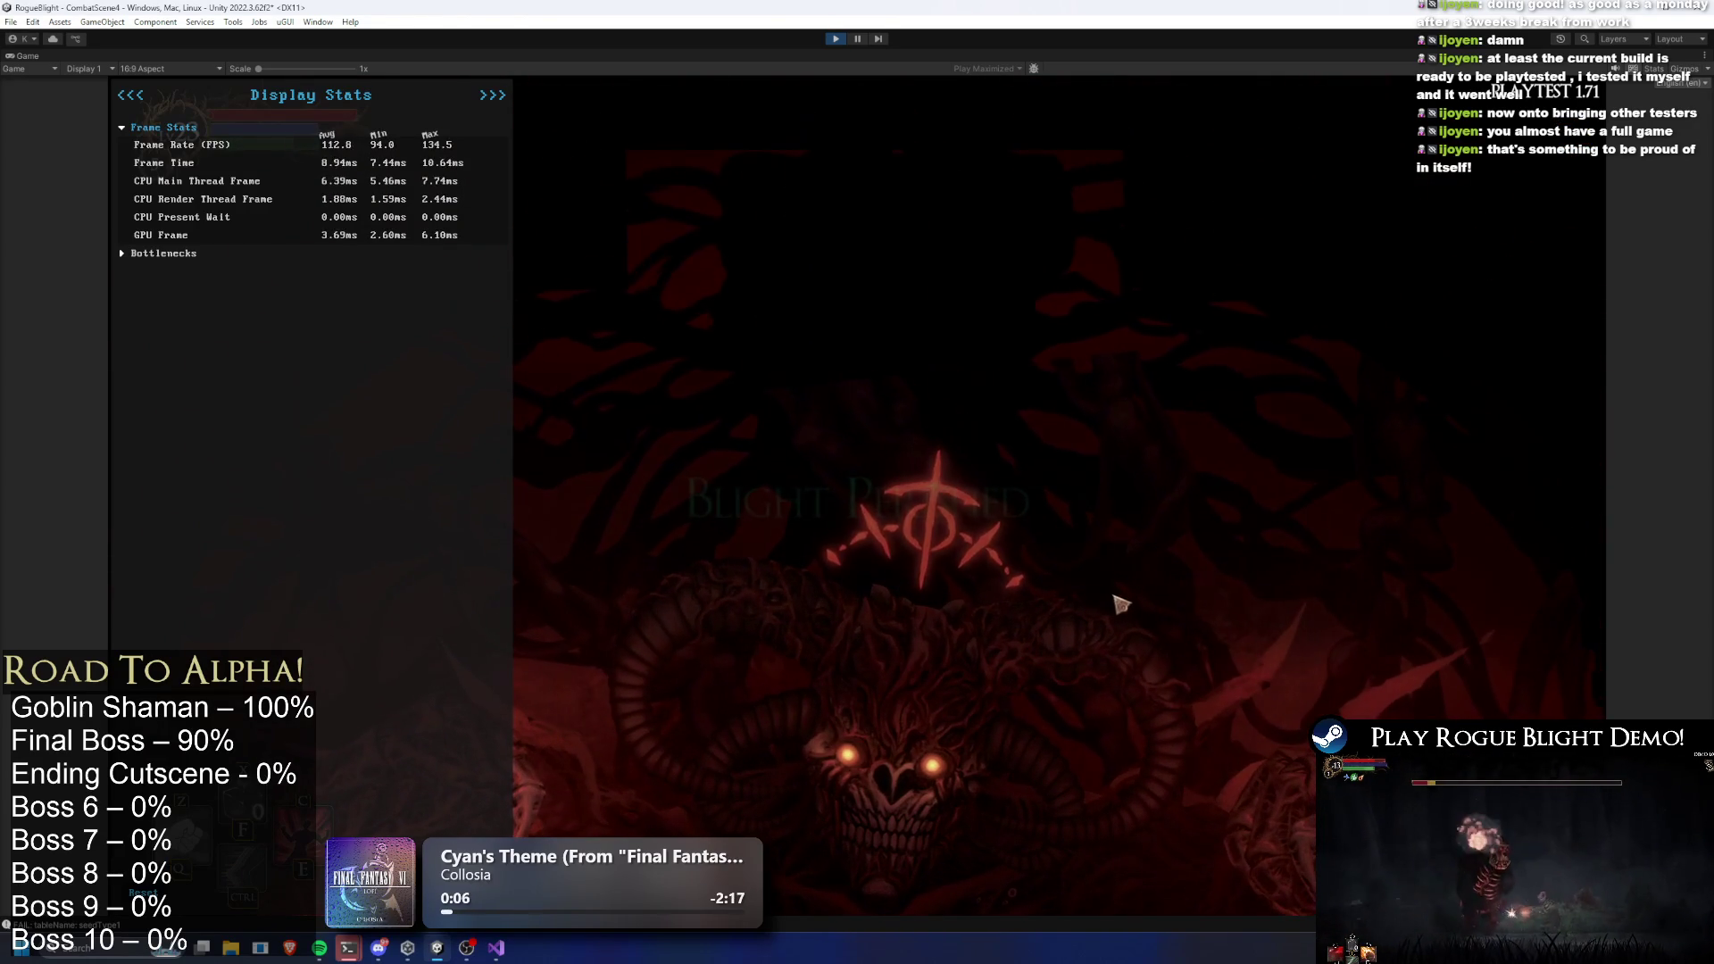
# Pause and resume through the boss death while inspecting BossCenterCamera, then exit Play mode
pyautogui.hotkey('ctrl', 'shift', 'p')
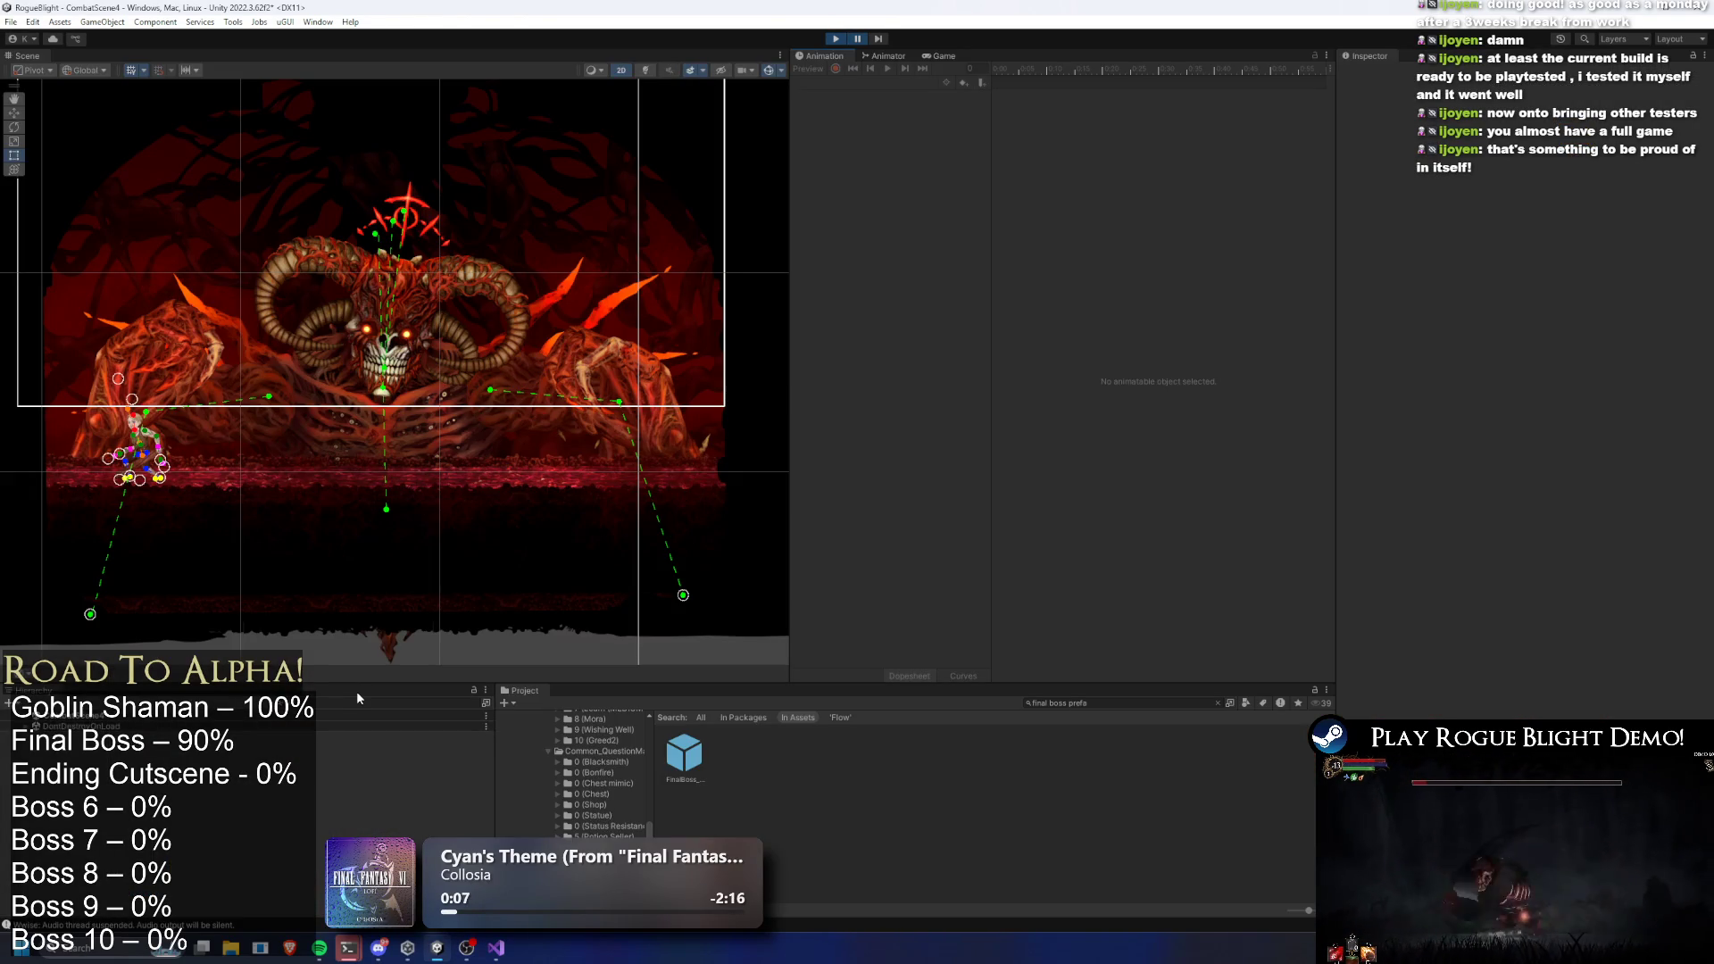
pyautogui.click(362, 726)
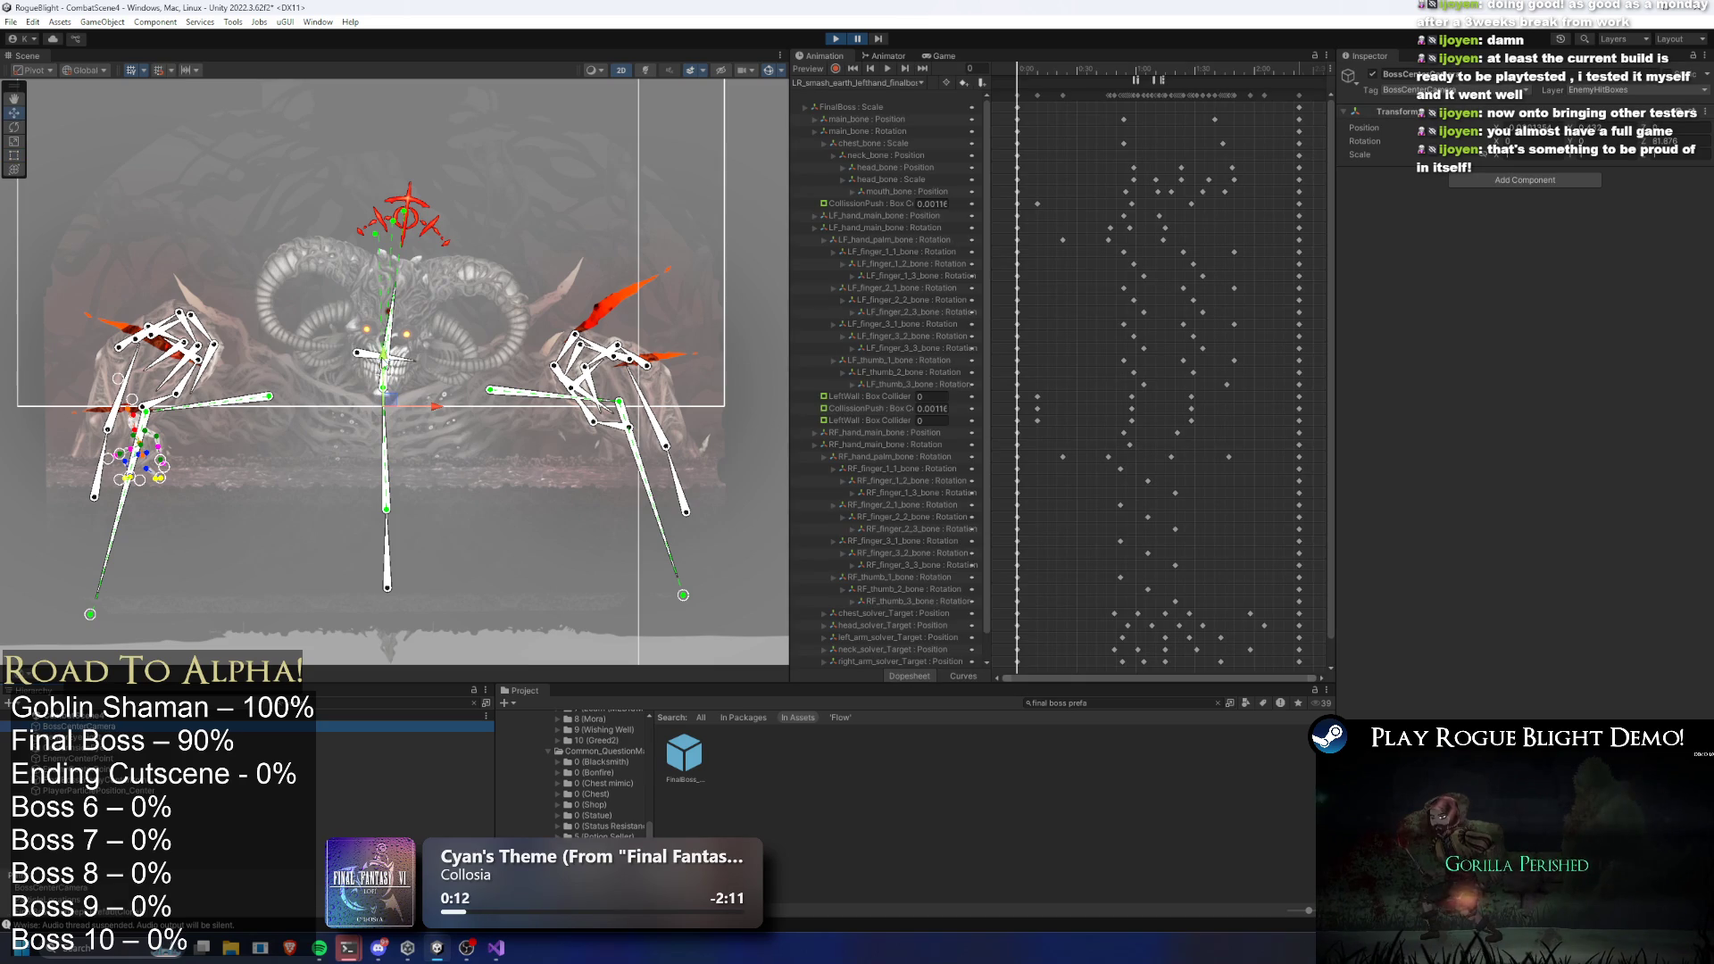
pyautogui.click(859, 38)
pyautogui.click(859, 38)
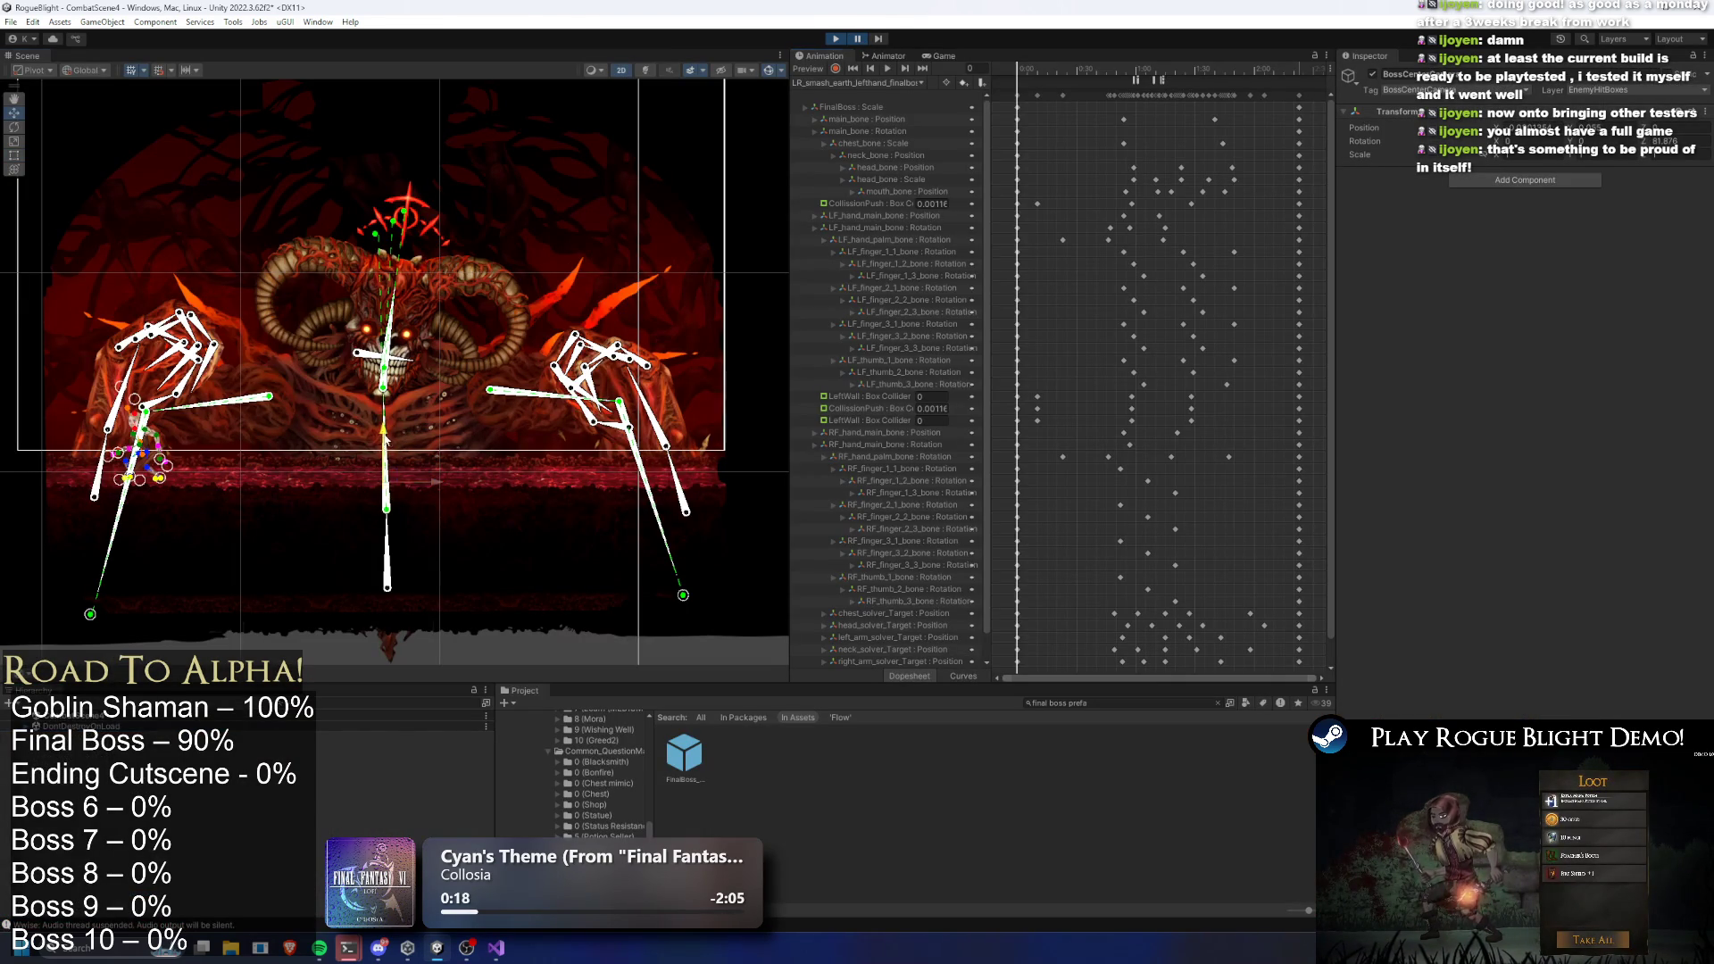
pyautogui.click(859, 39)
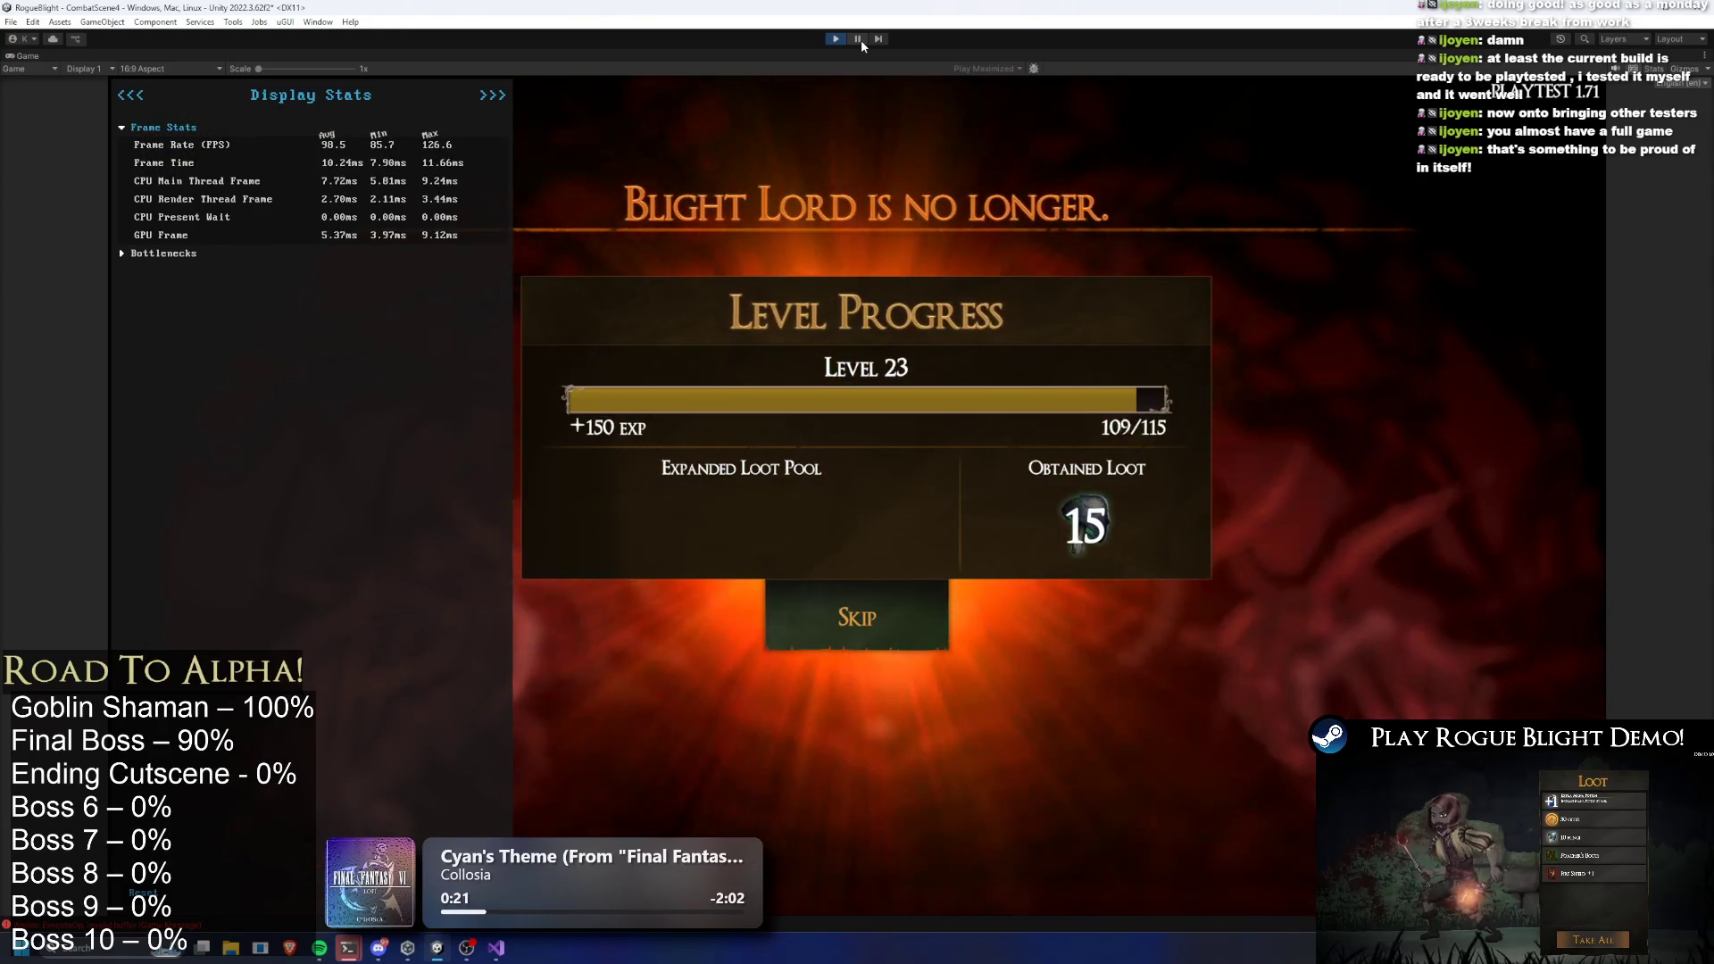
pyautogui.click(859, 39)
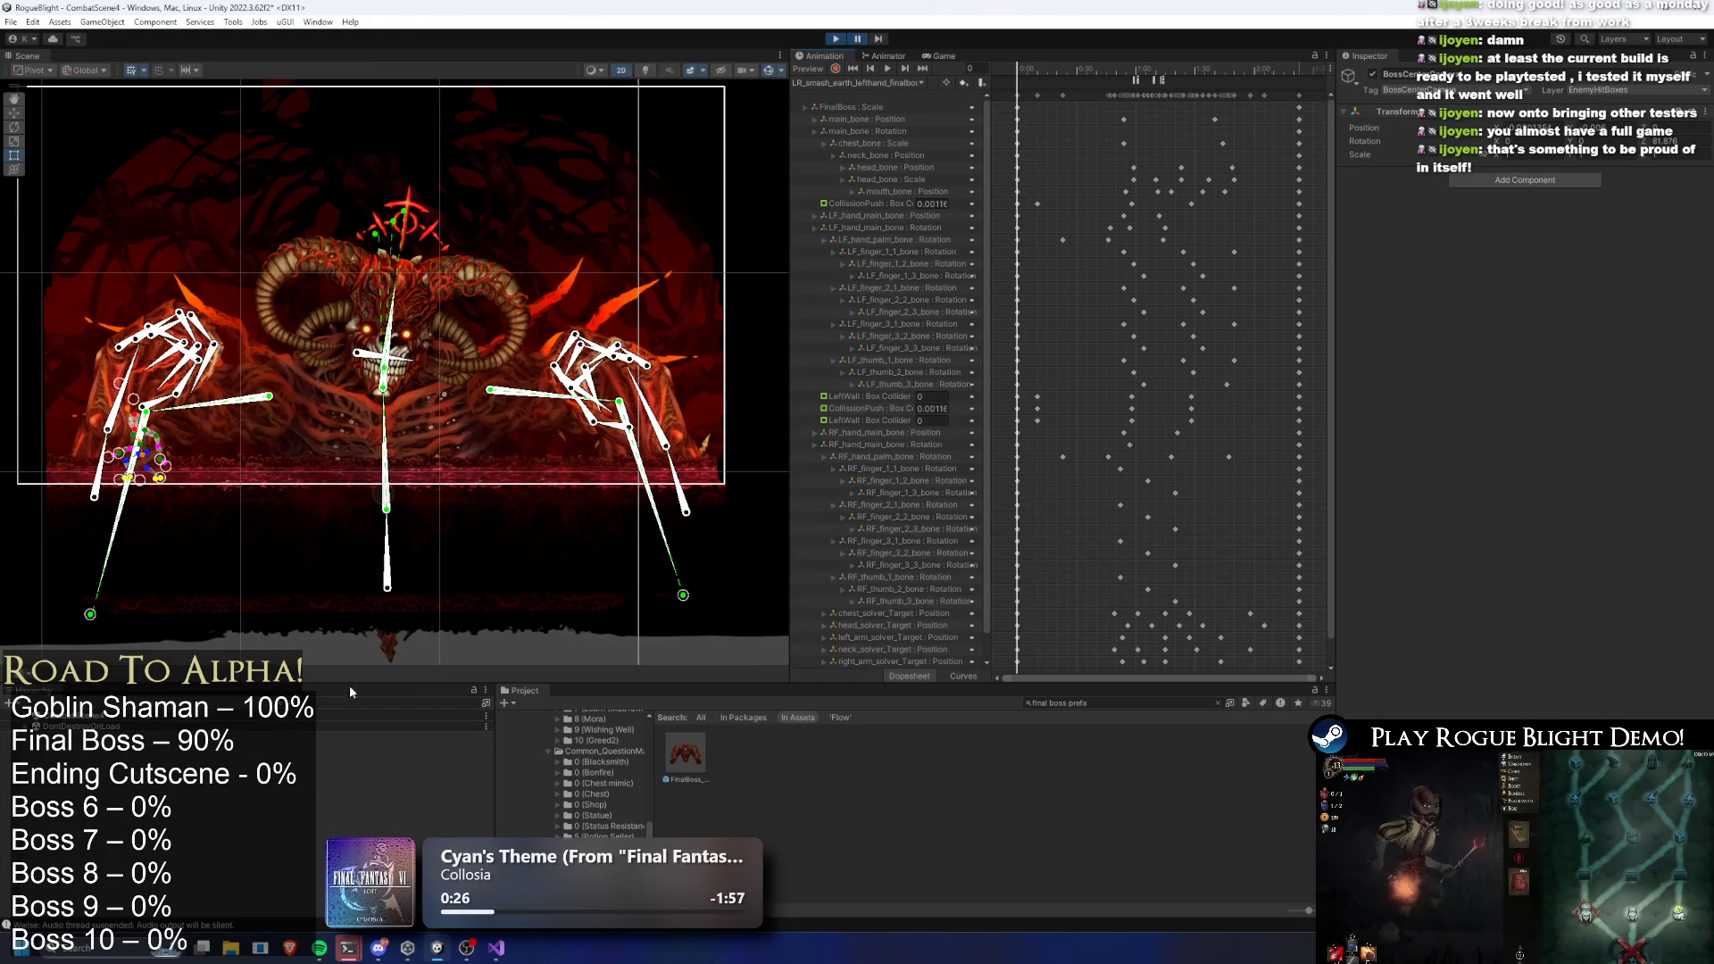
pyautogui.hotkey('ctrl', 'p')
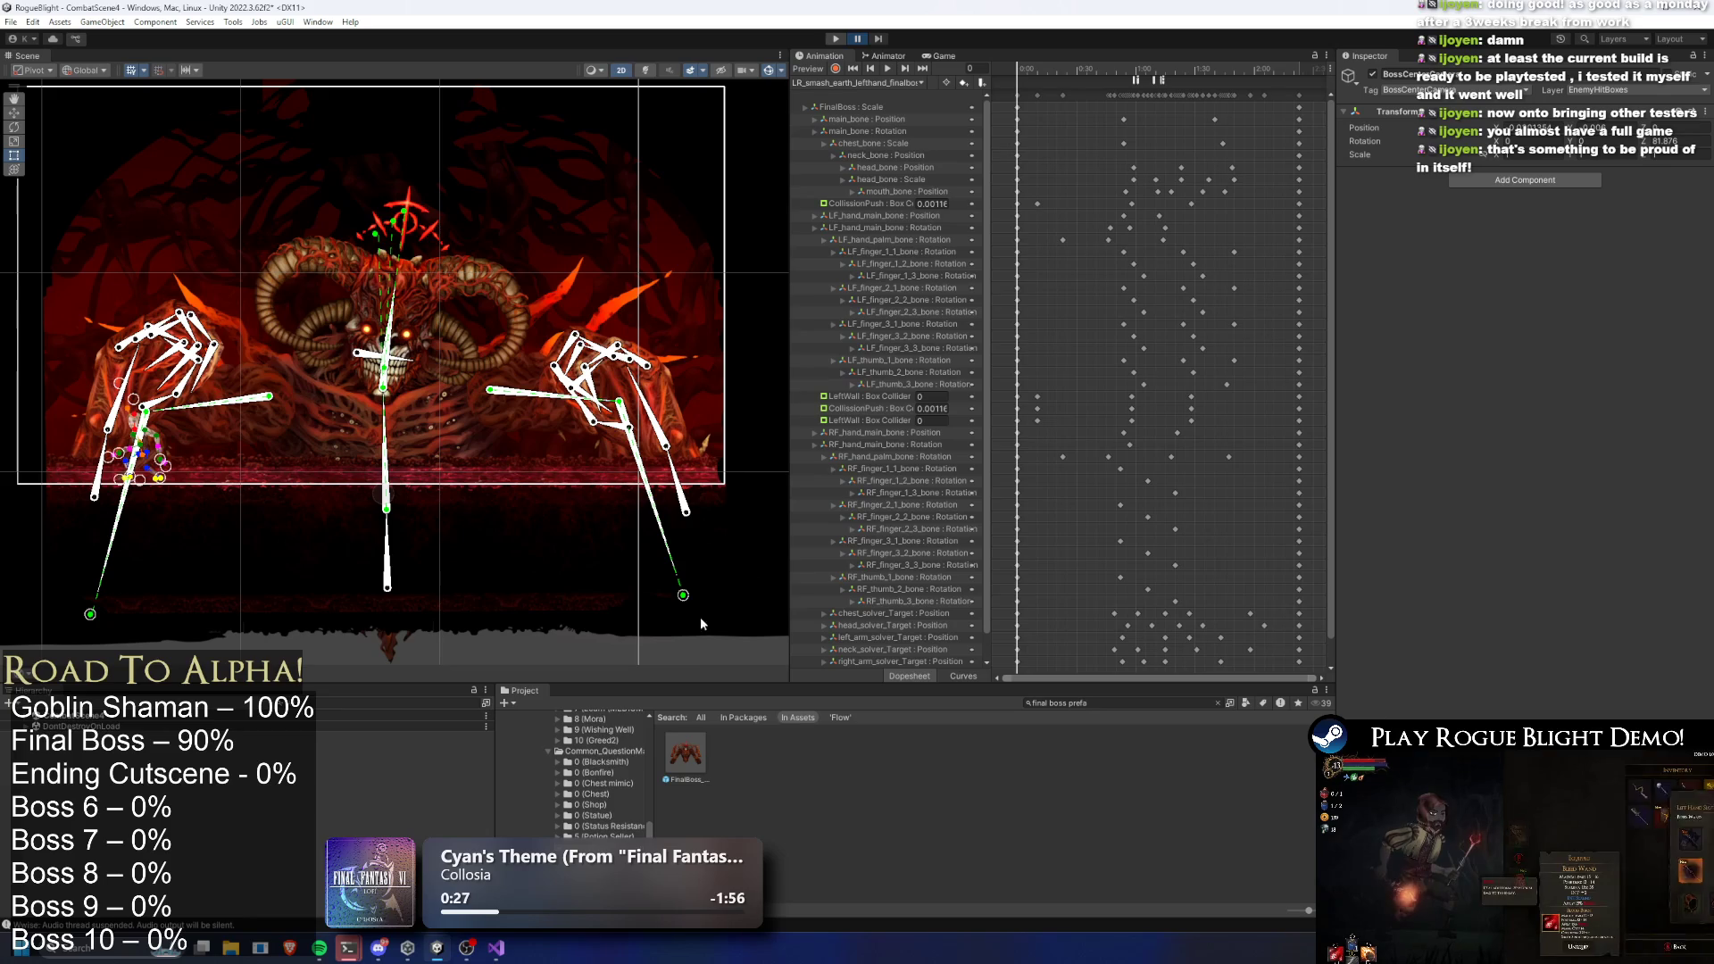
pyautogui.doubleClick(688, 752)
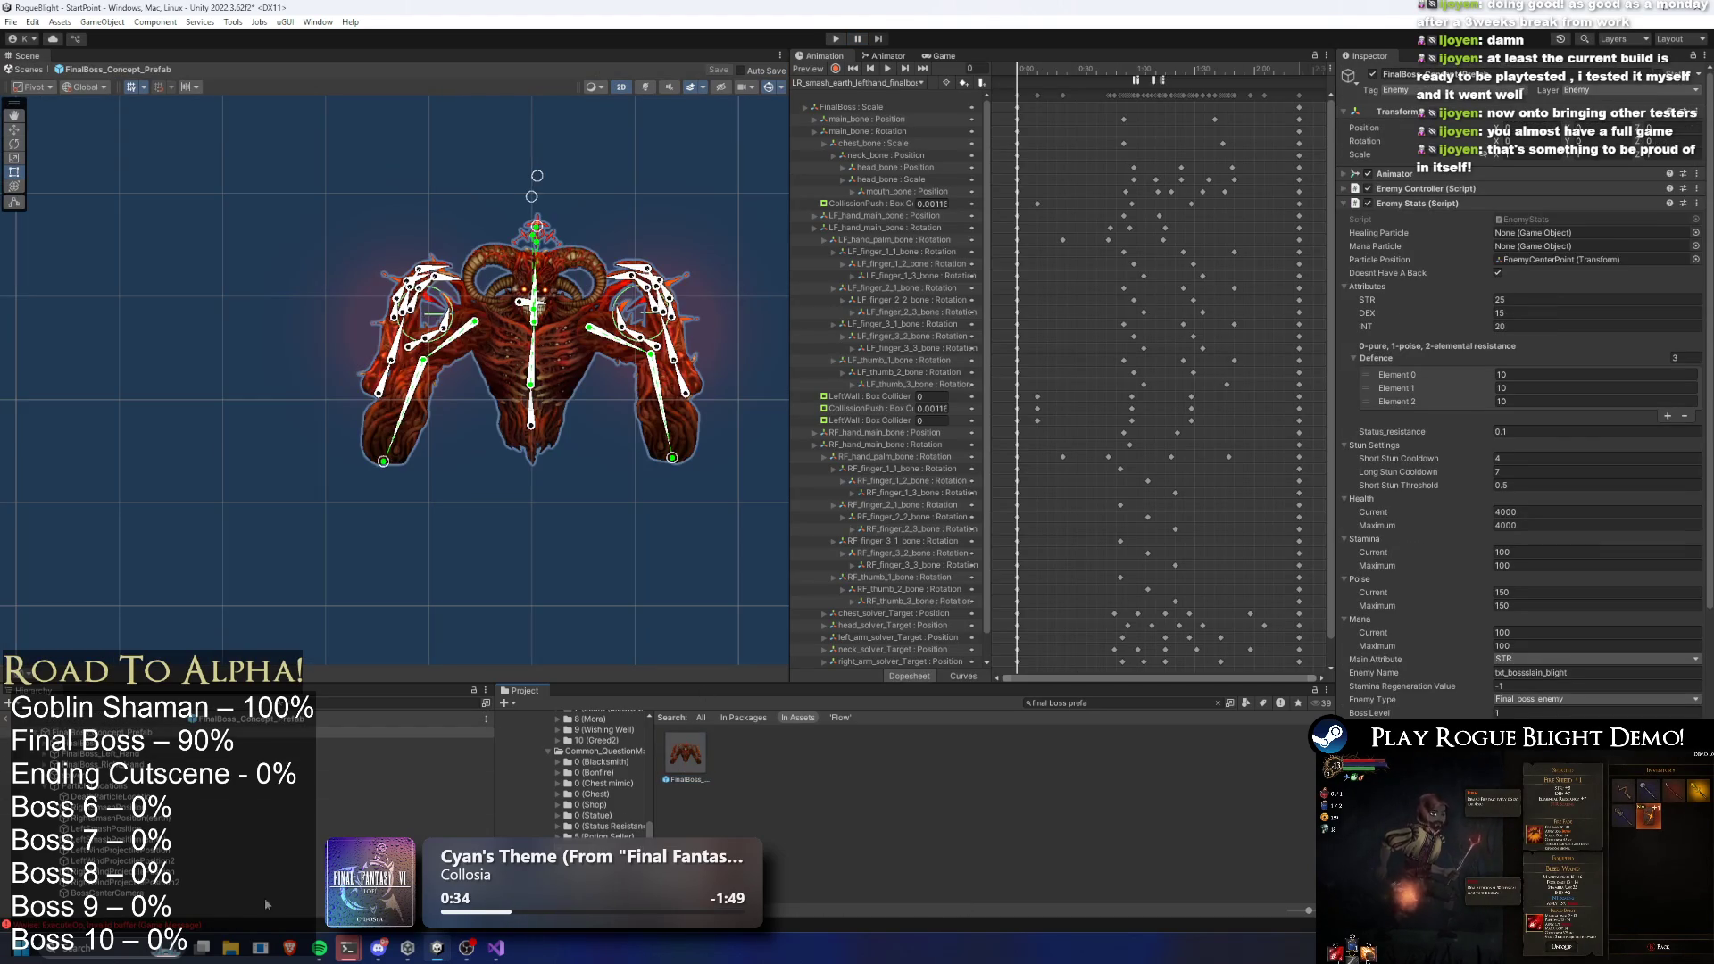
# Drag BossCenterCamera lower in the FinalBoss prefab, select the root, and start a playtest
pyautogui.click(534, 308)
pyautogui.moveTo(534, 305); pyautogui.dragTo(534, 391)
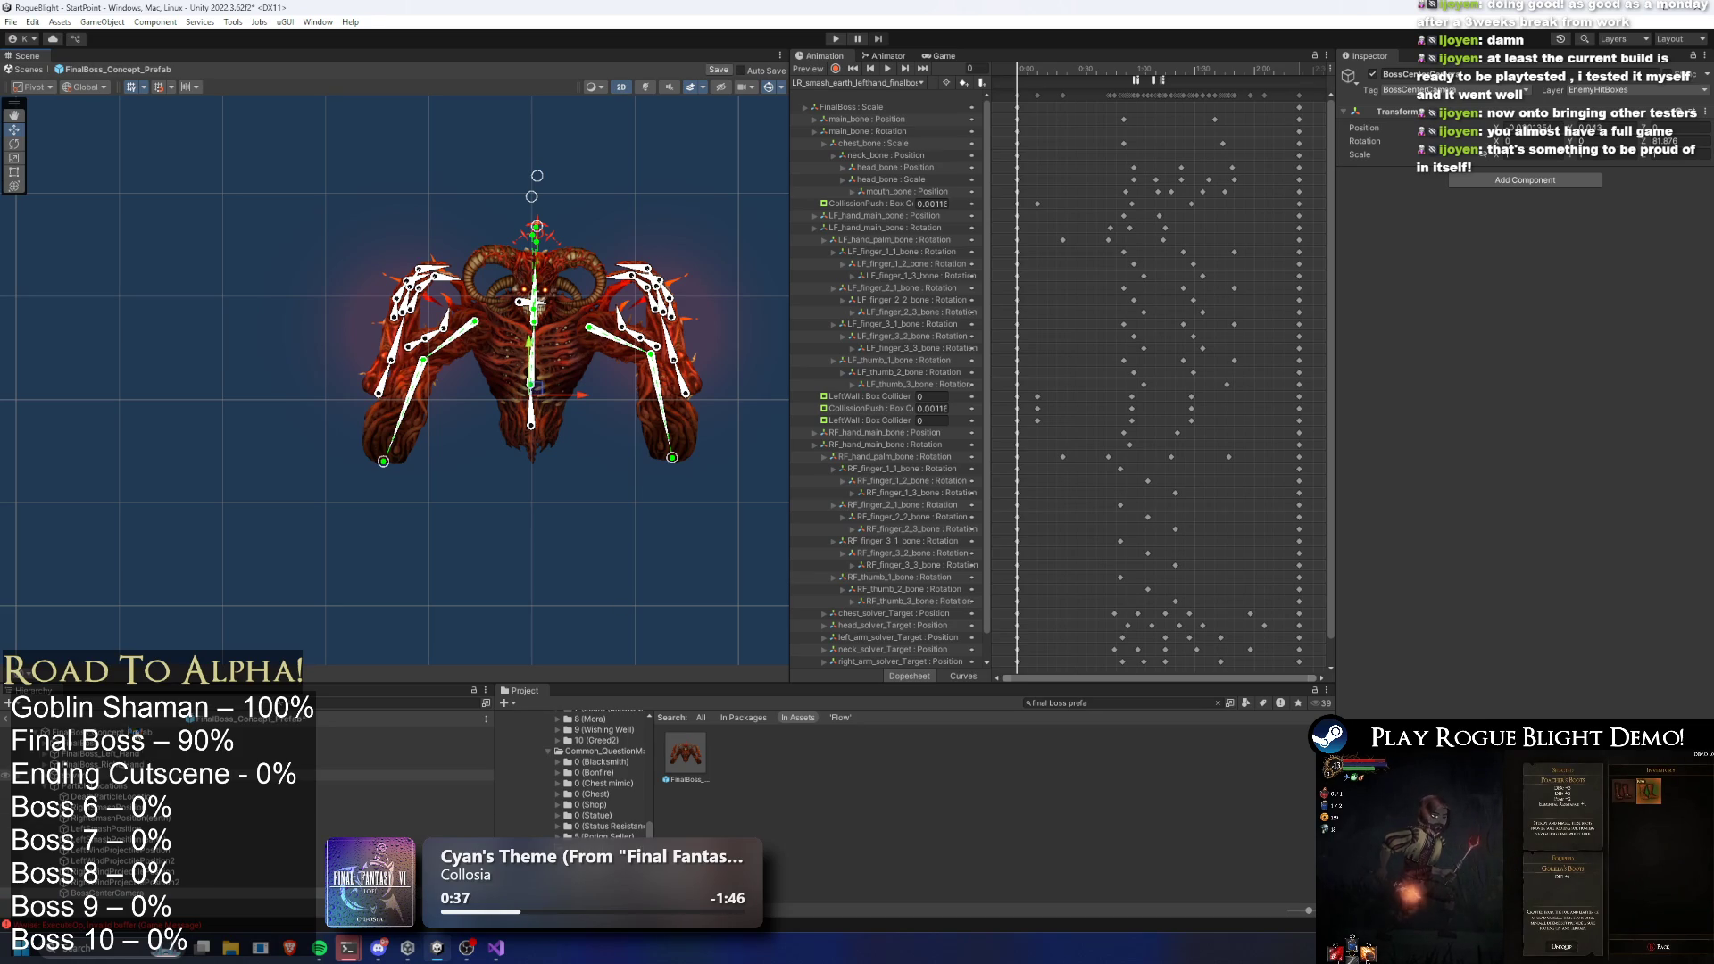
pyautogui.click(534, 391)
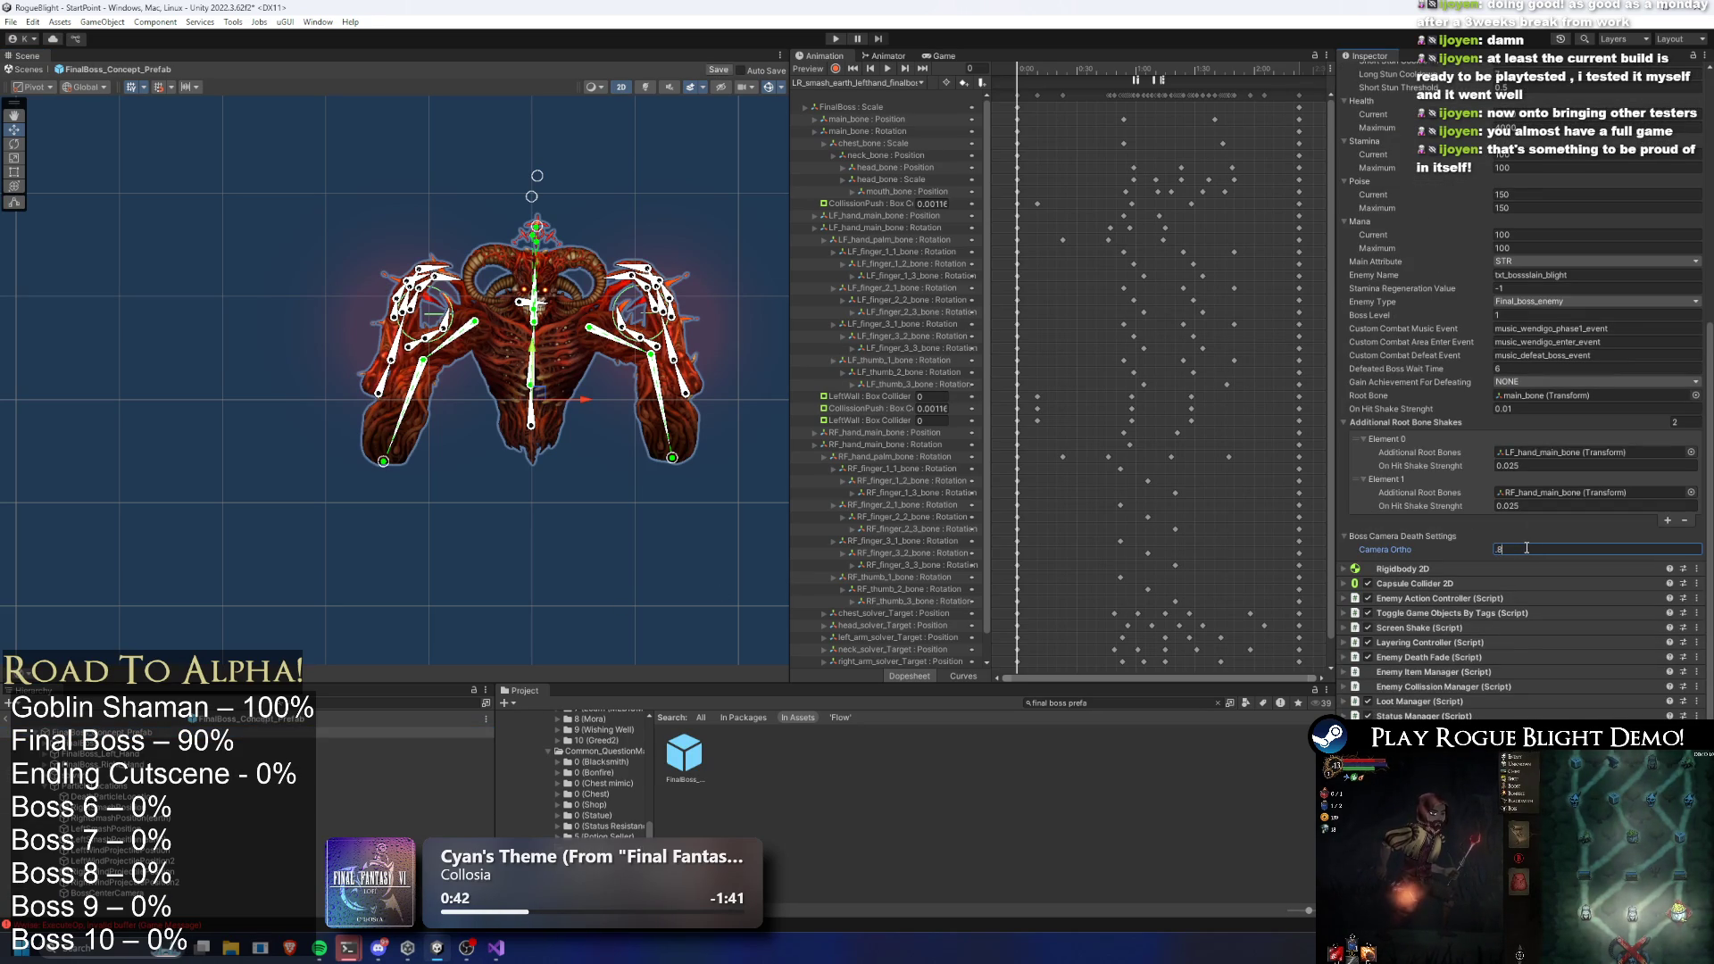
pyautogui.click(836, 39)
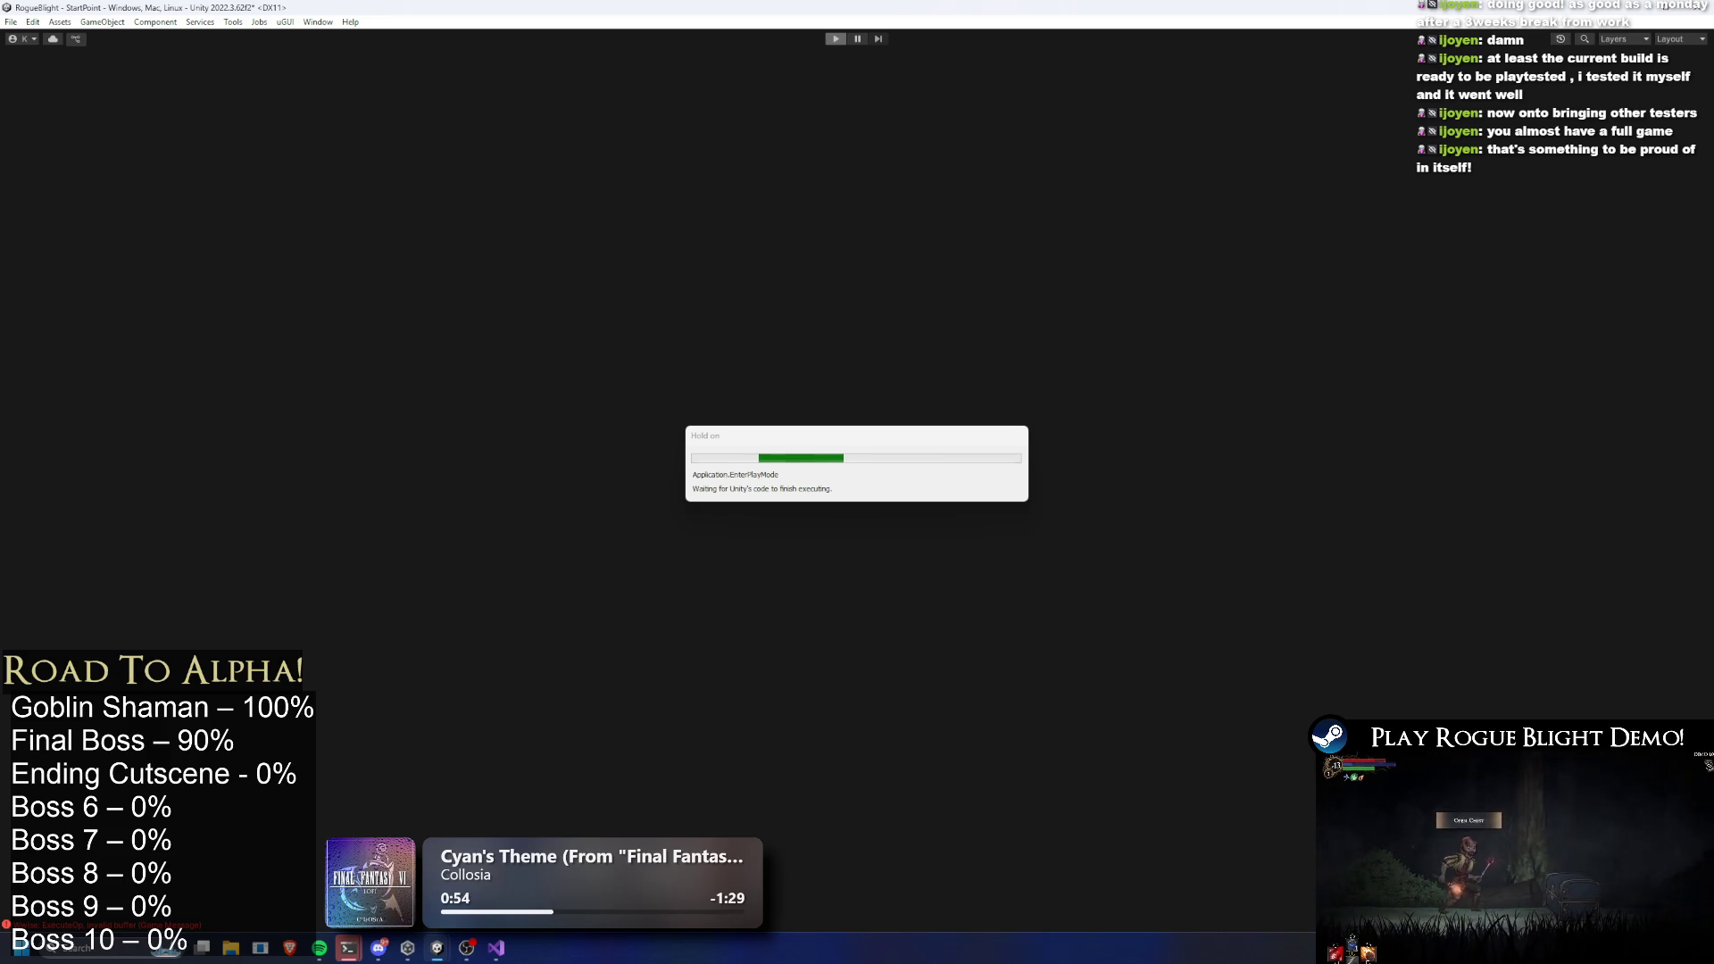
# Start Story Mode from the map NPC, pick a Blight Core room, defeat the boss, and exit
pyautogui.press('Return')
pyautogui.press('Return')
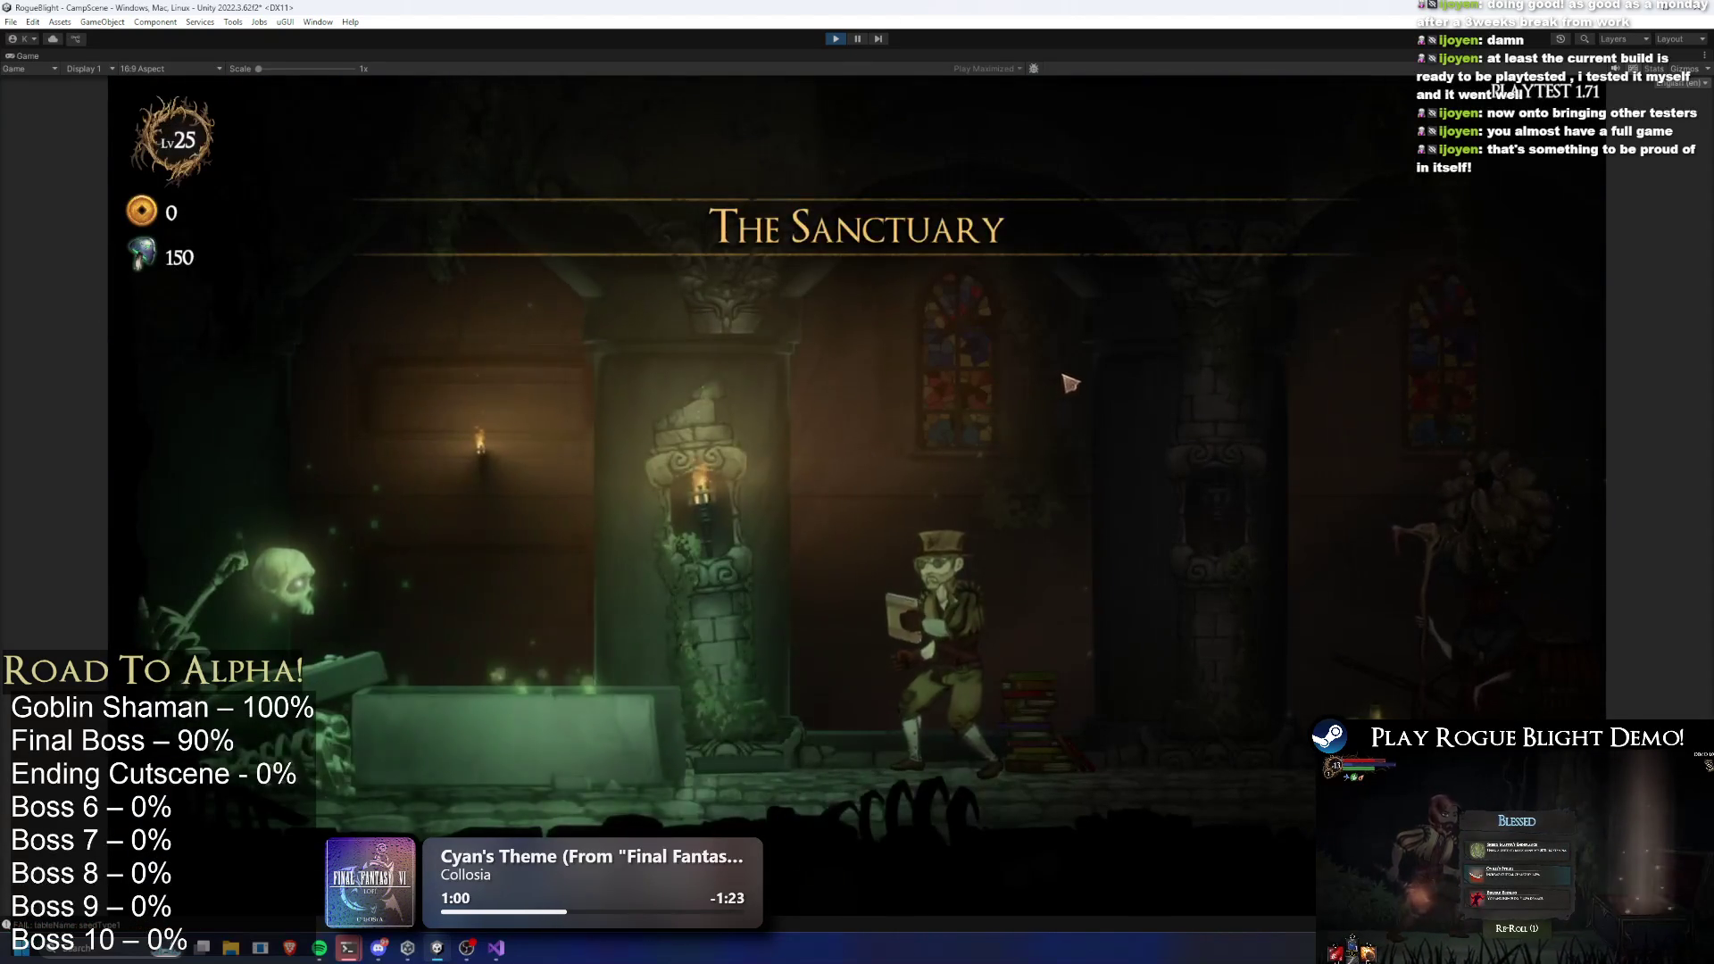
pyautogui.press('a')
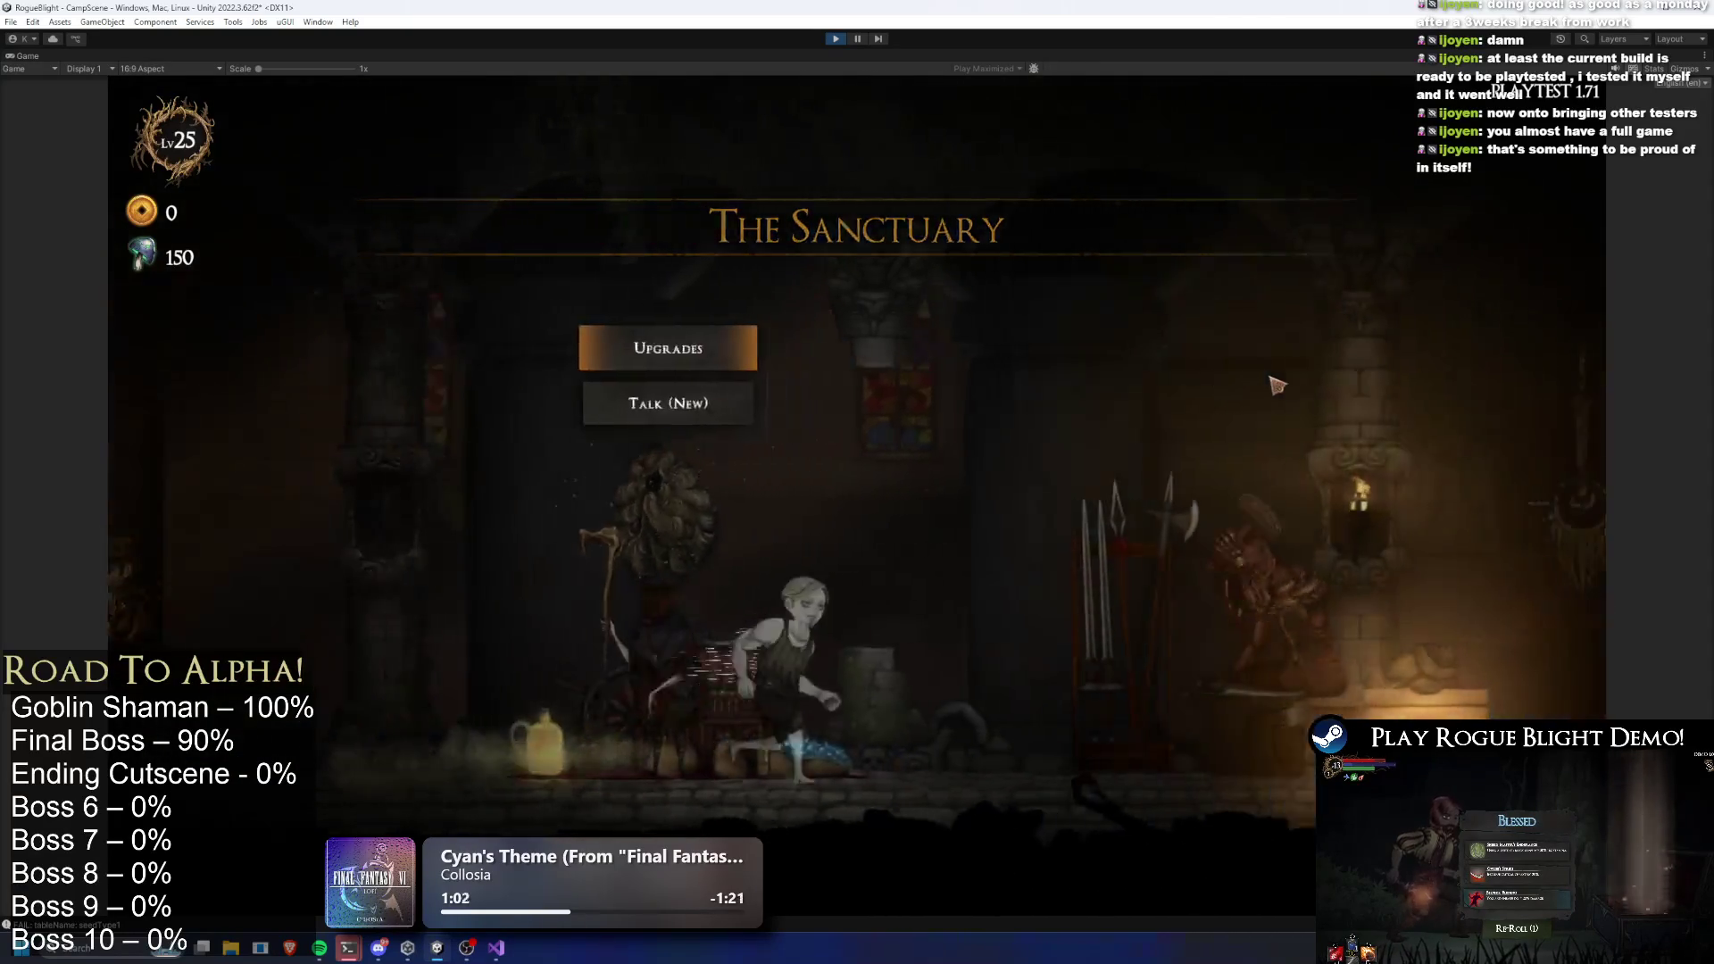
pyautogui.press('e')
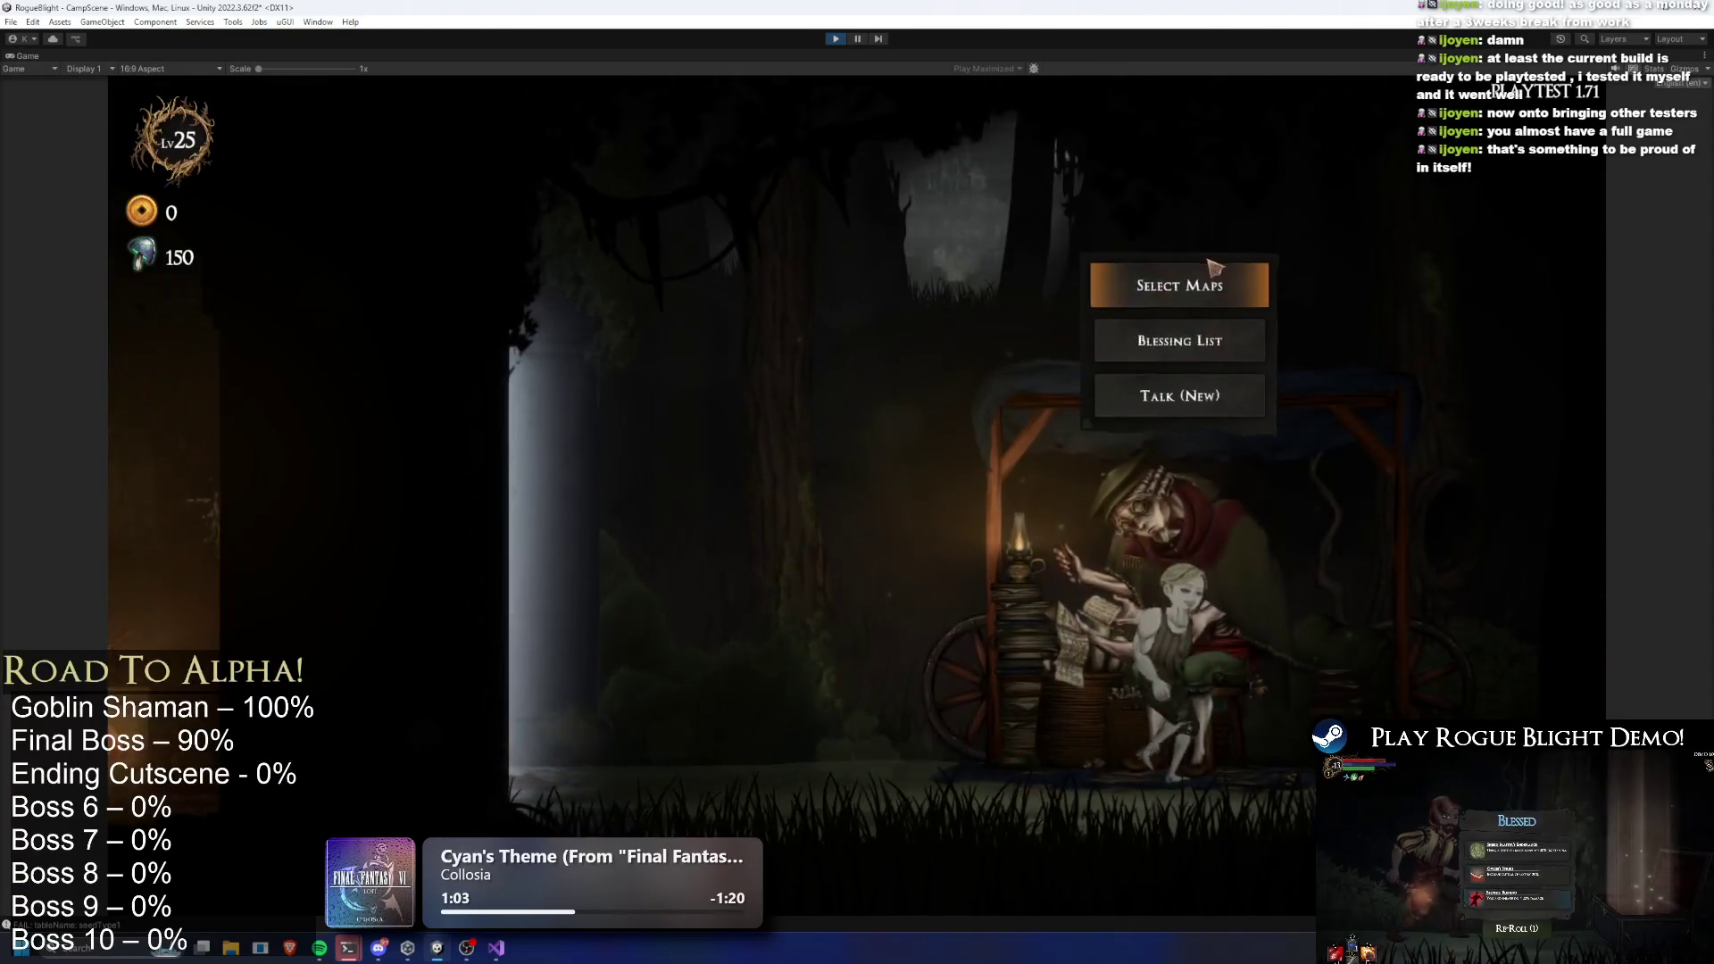
pyautogui.click(1186, 290)
pyautogui.click(732, 375)
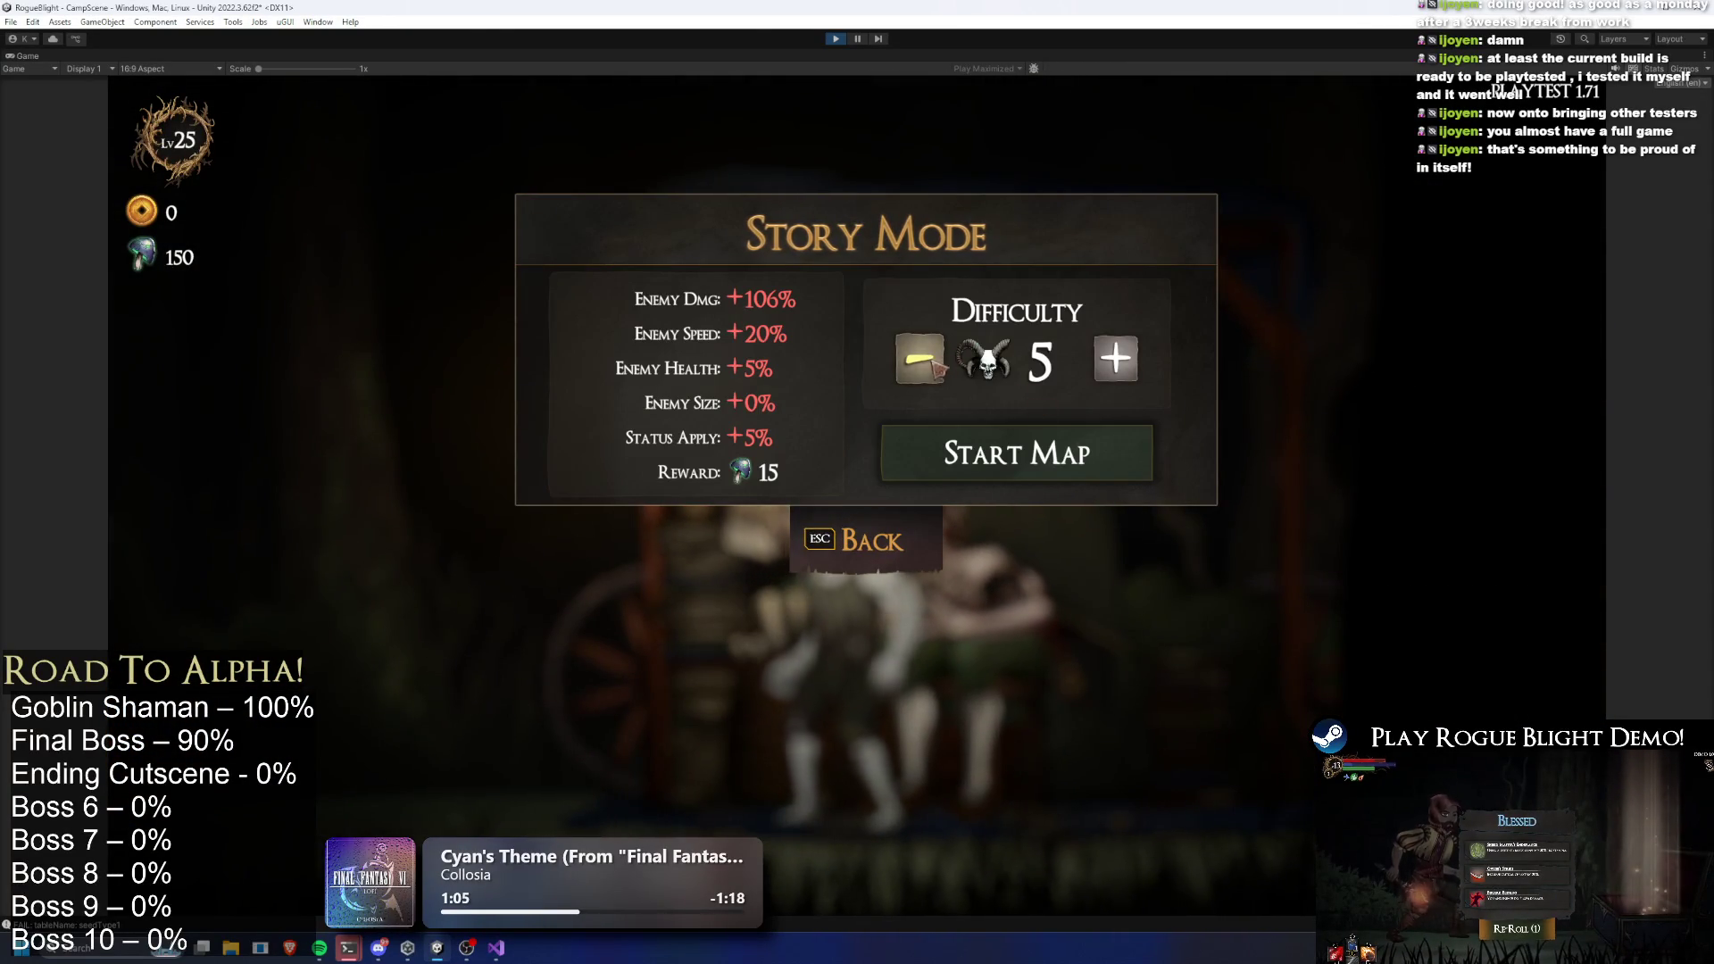
pyautogui.click(1091, 457)
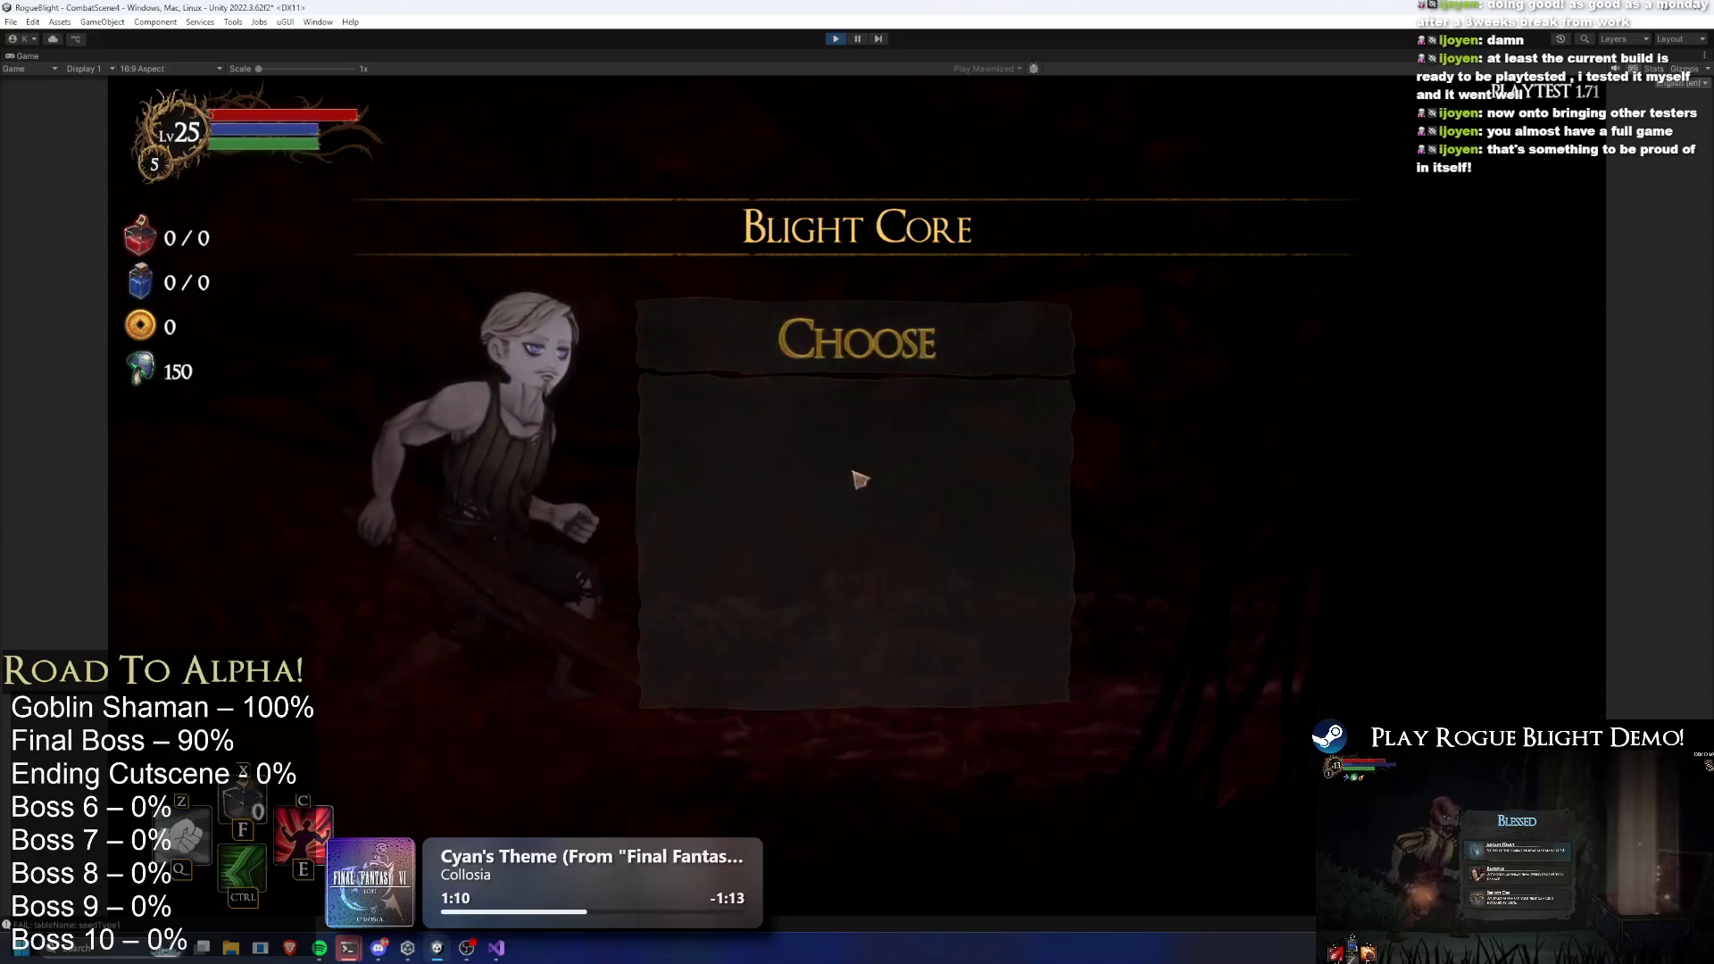
pyautogui.click(1281, 594)
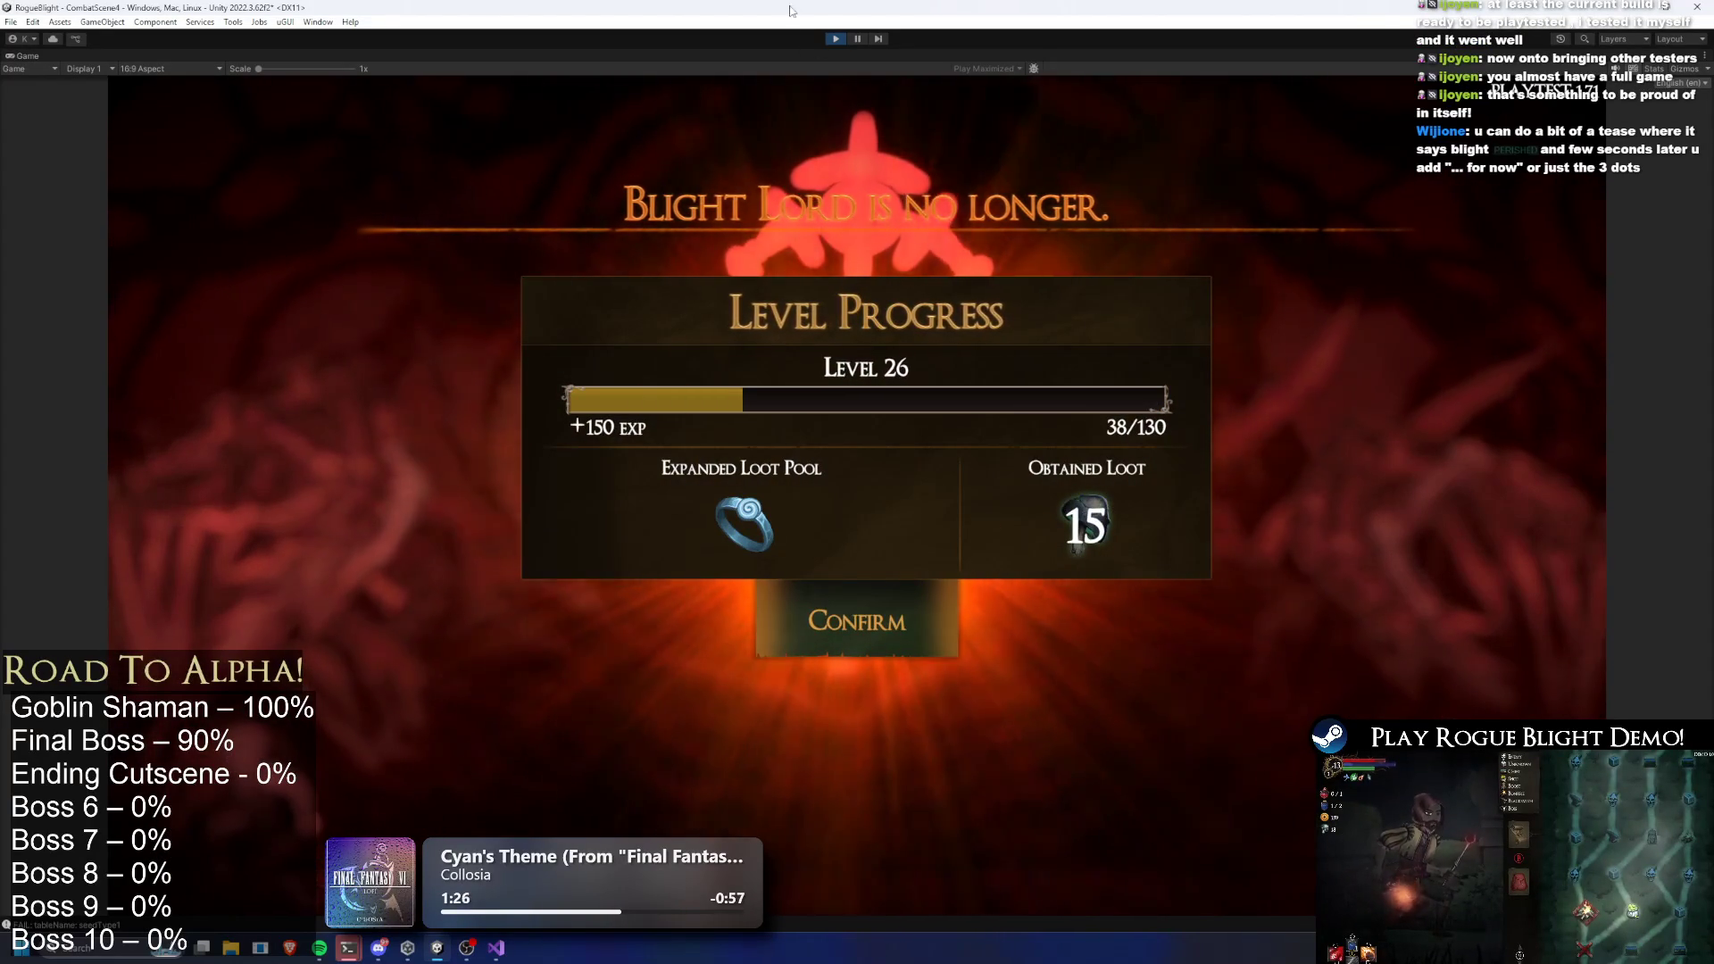
pyautogui.click(839, 38)
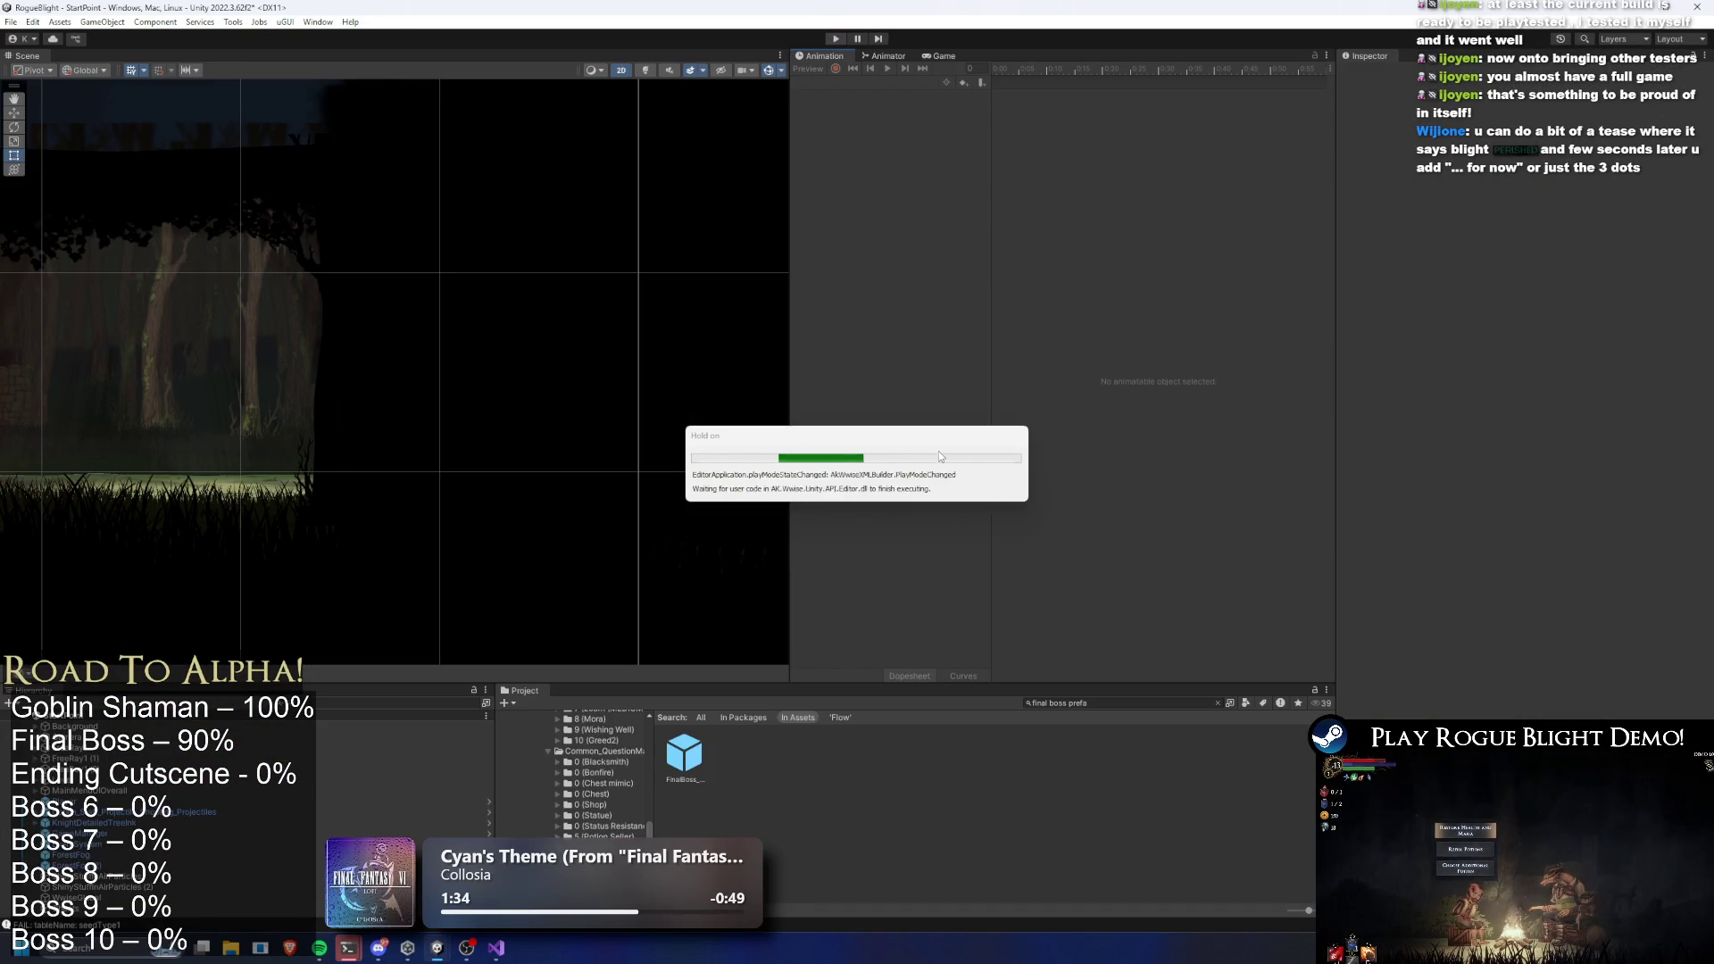
# Reopen FinalBoss_Concept_Prefab, check Enemy Stats (Camera Ortho 0.8), and bring up the boss clip list
pyautogui.doubleClick(679, 759)
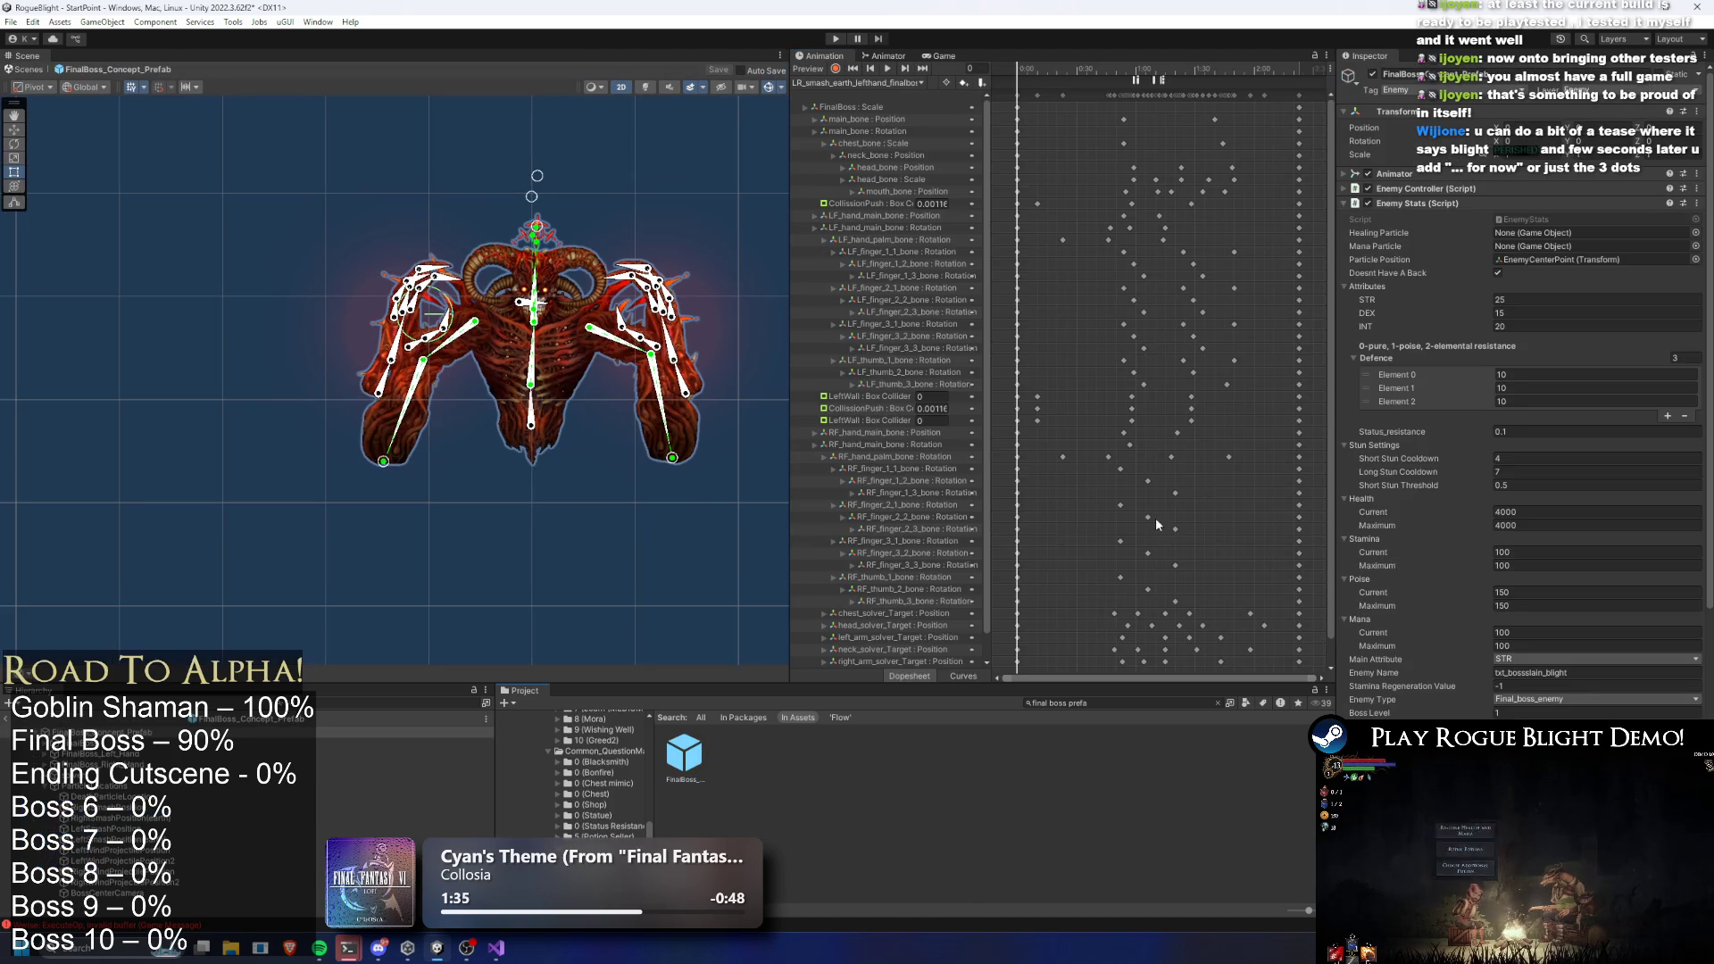
pyautogui.click(1420, 203)
pyautogui.click(1456, 498)
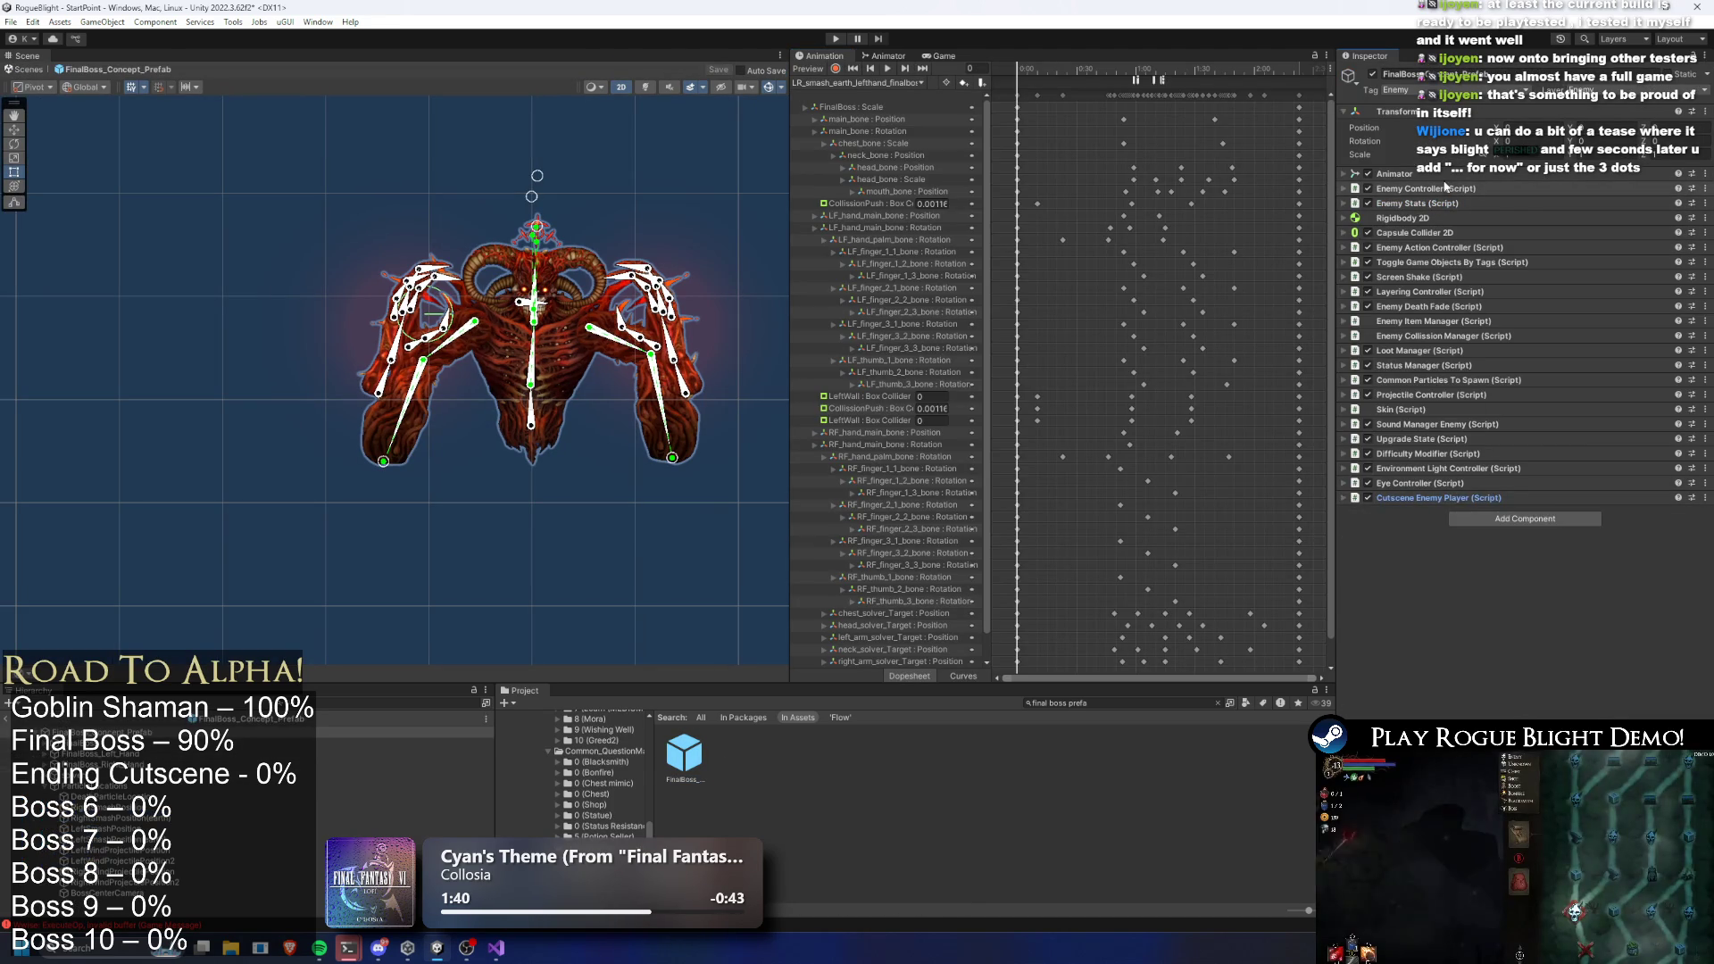
pyautogui.click(1459, 204)
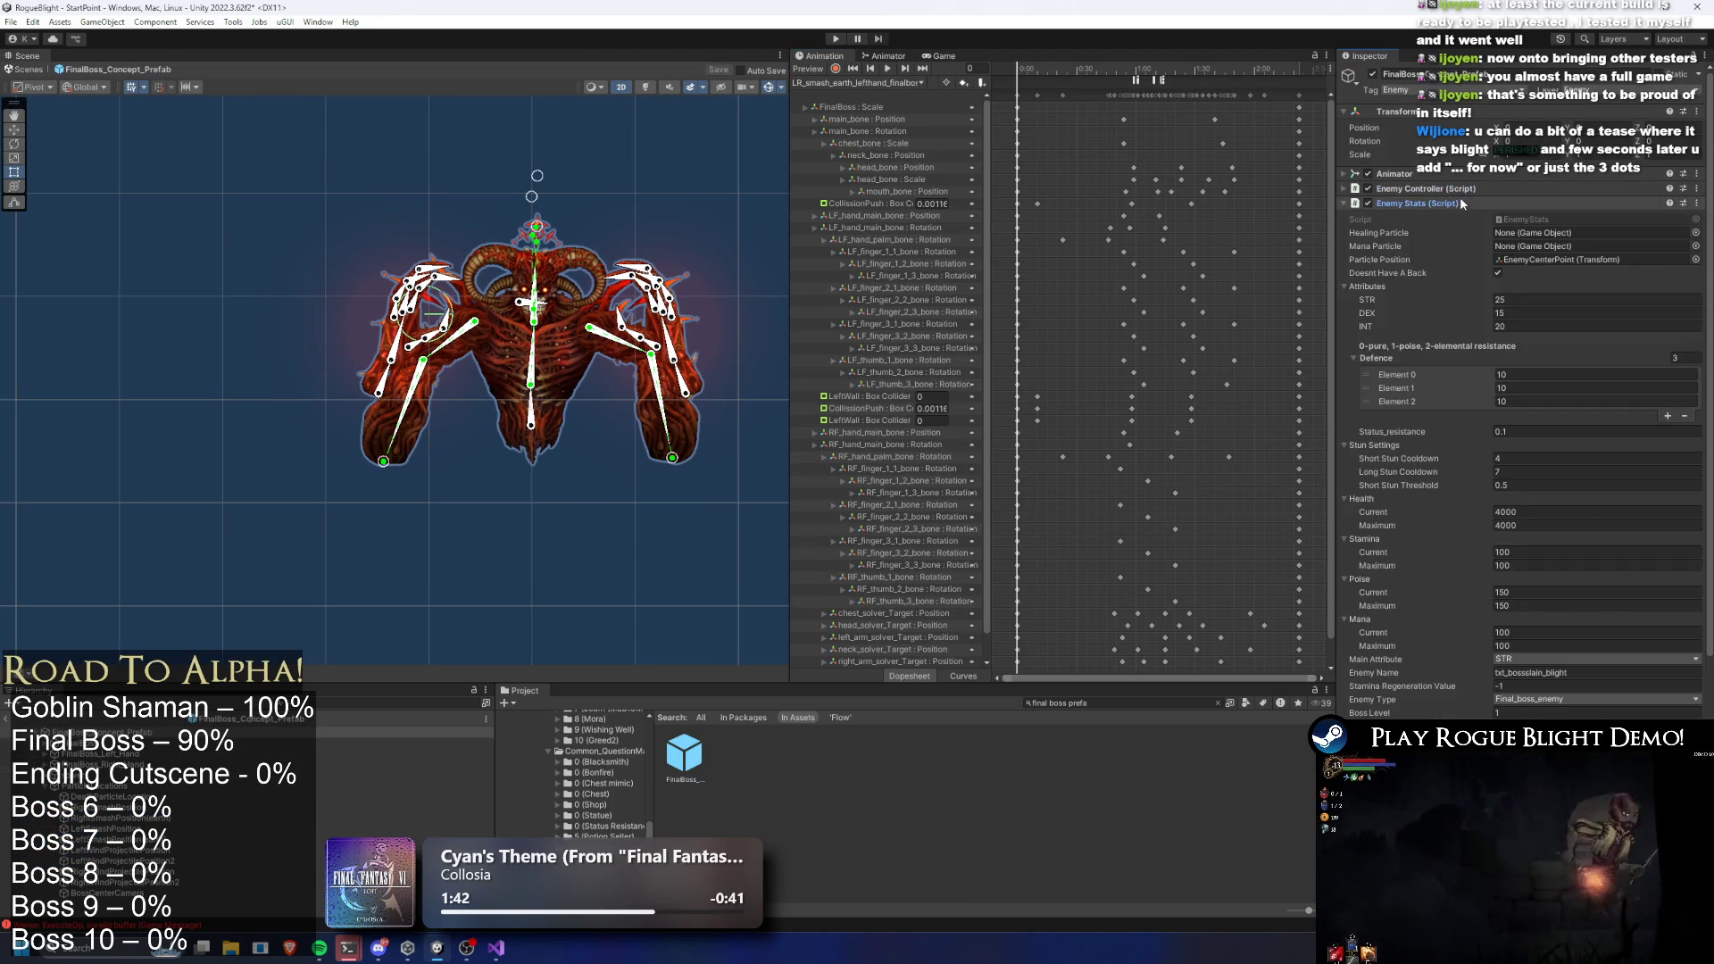
pyautogui.scroll(-3, 1509, 286)
pyautogui.scroll(-3, 1559, 363)
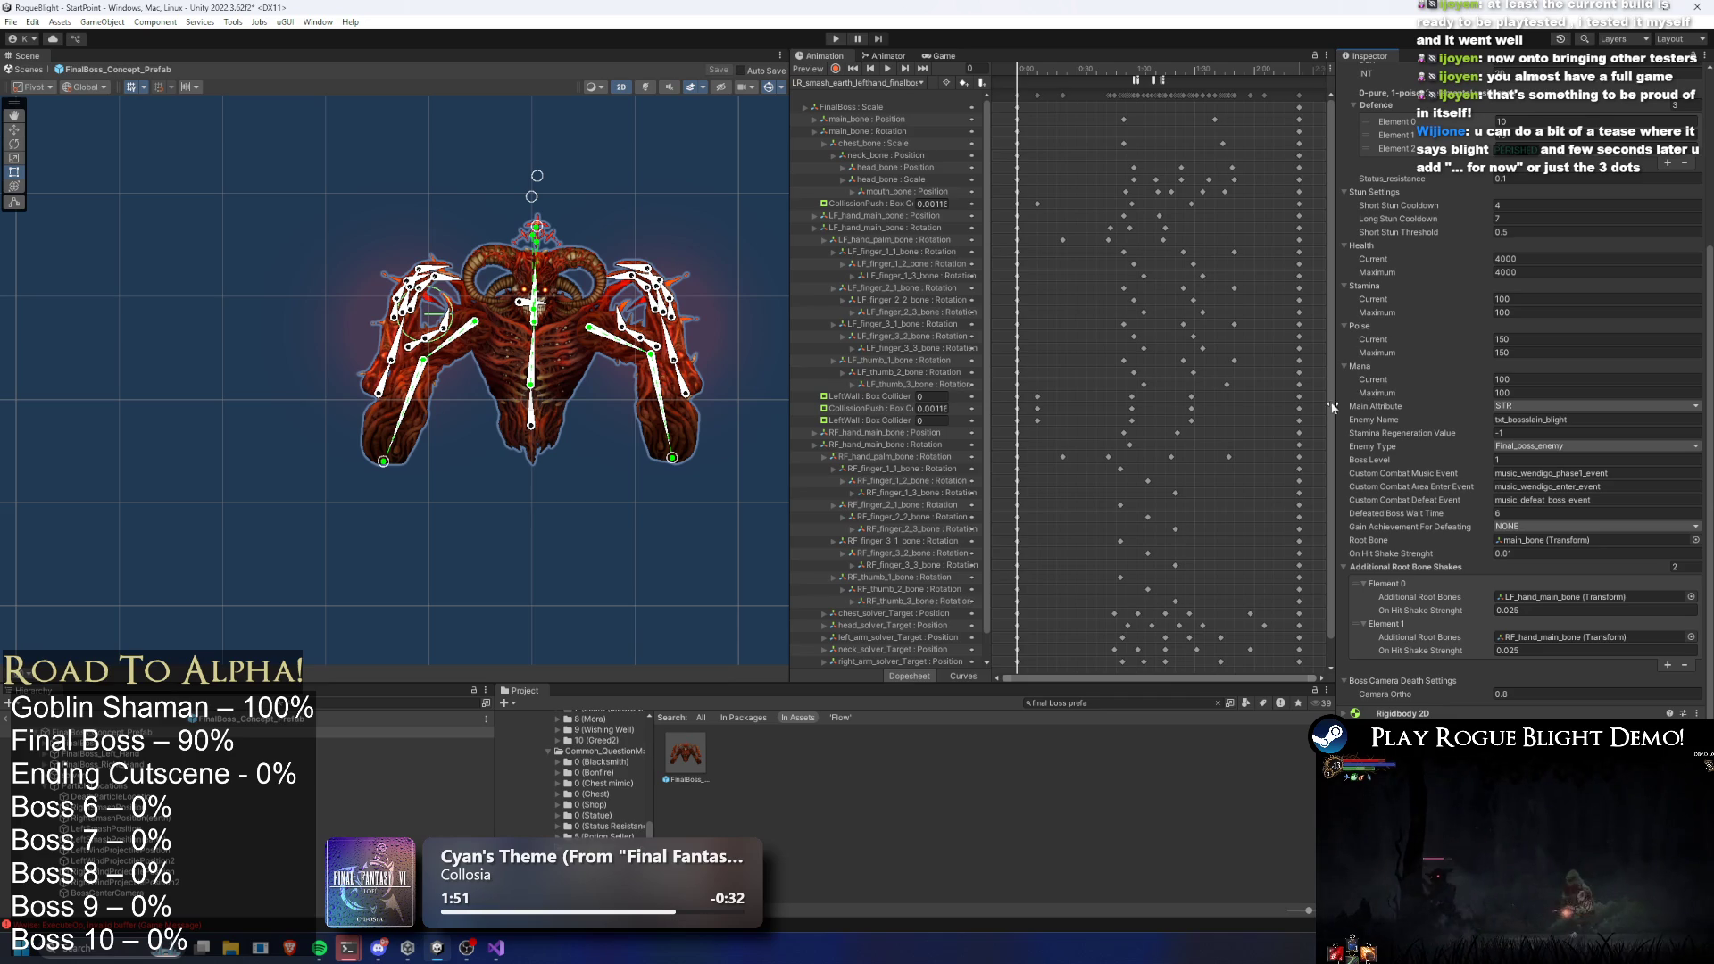
pyautogui.click(893, 83)
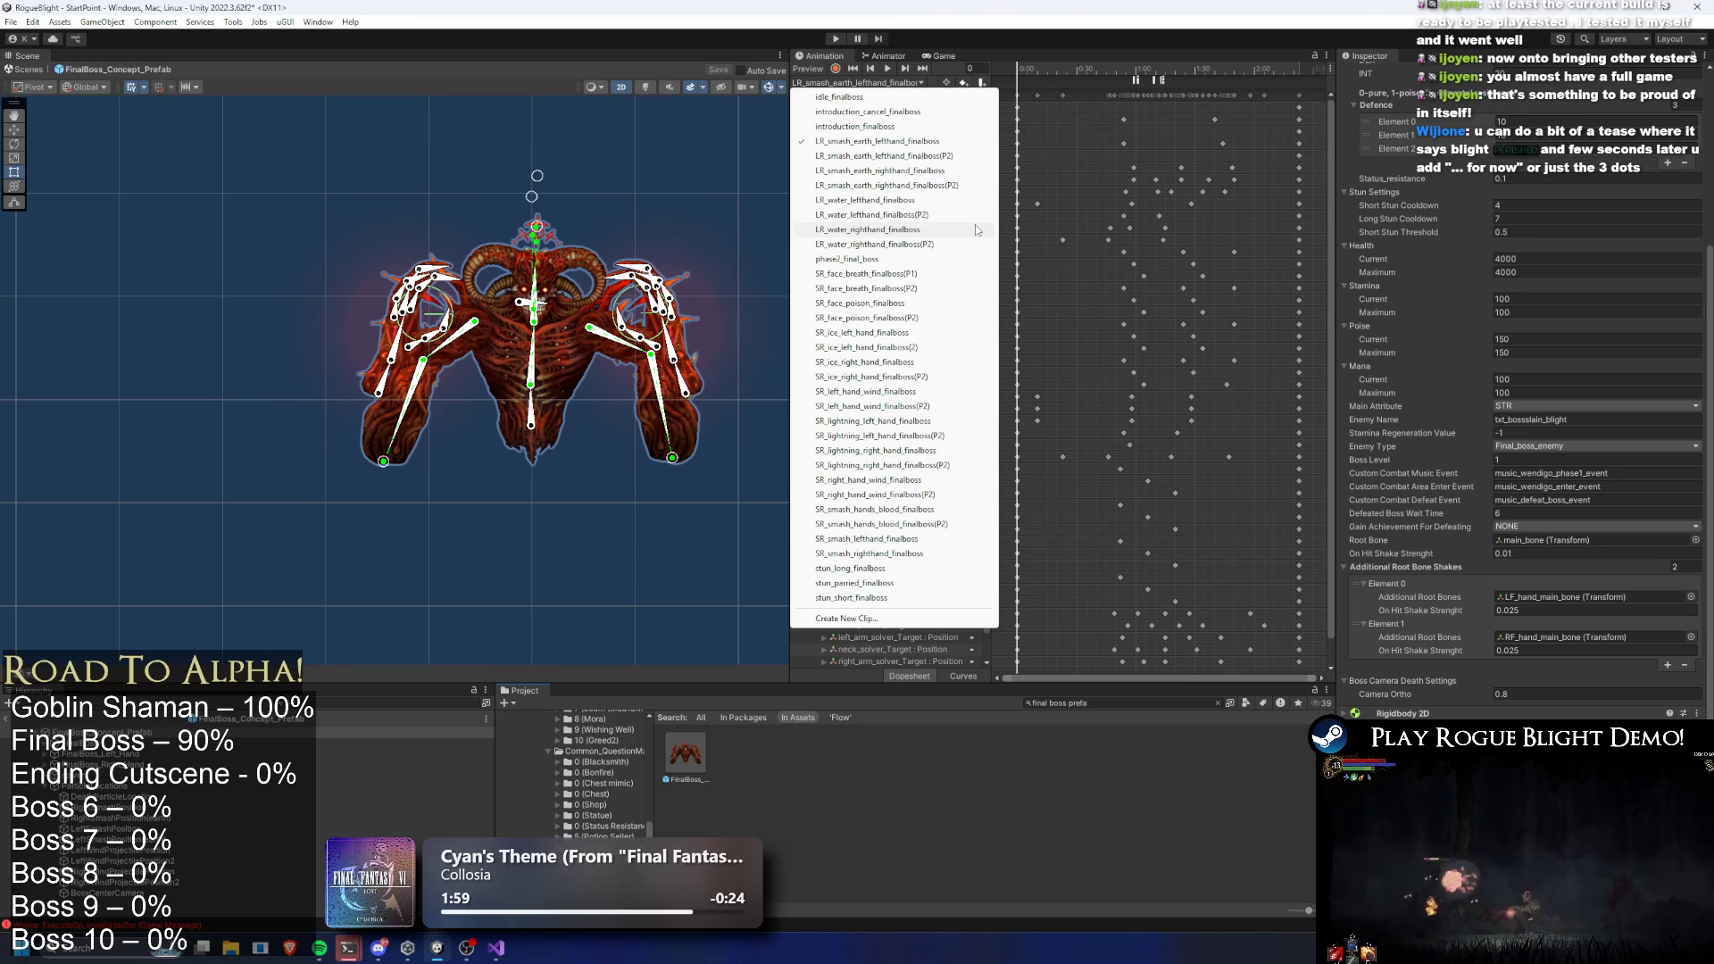
# Start a new animation clip and browse to the _Project/_Animations/_Enemy/FinalBoss folder
pyautogui.click(848, 616)
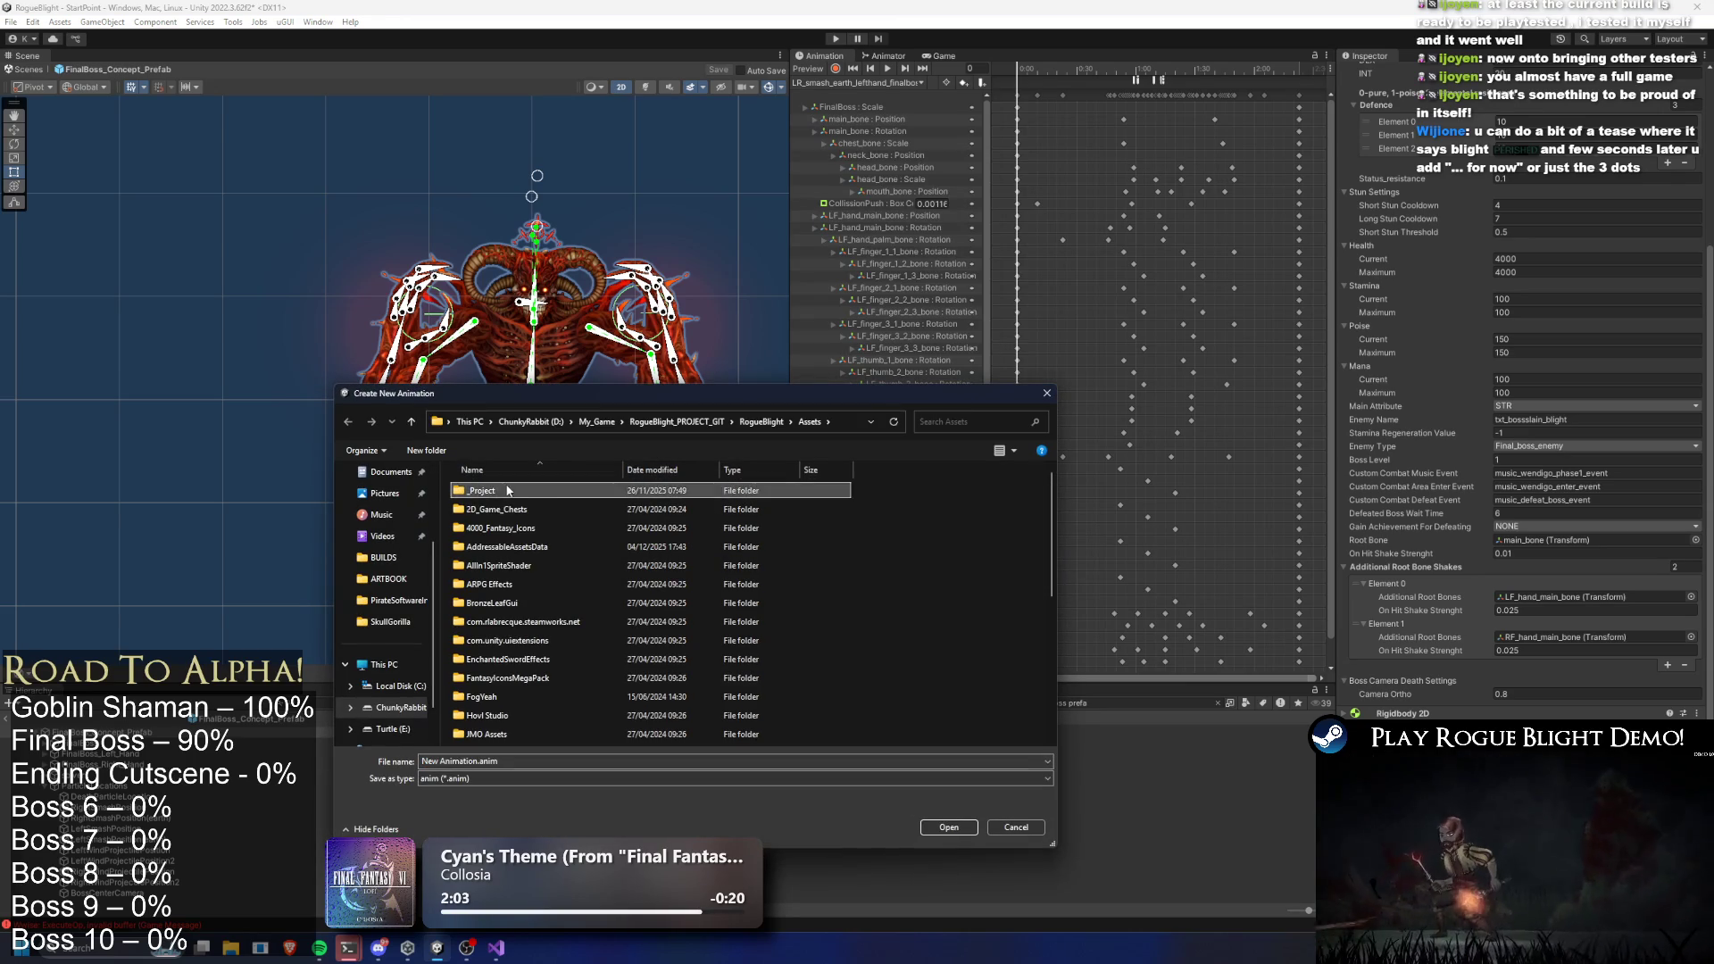
pyautogui.doubleClick(506, 490)
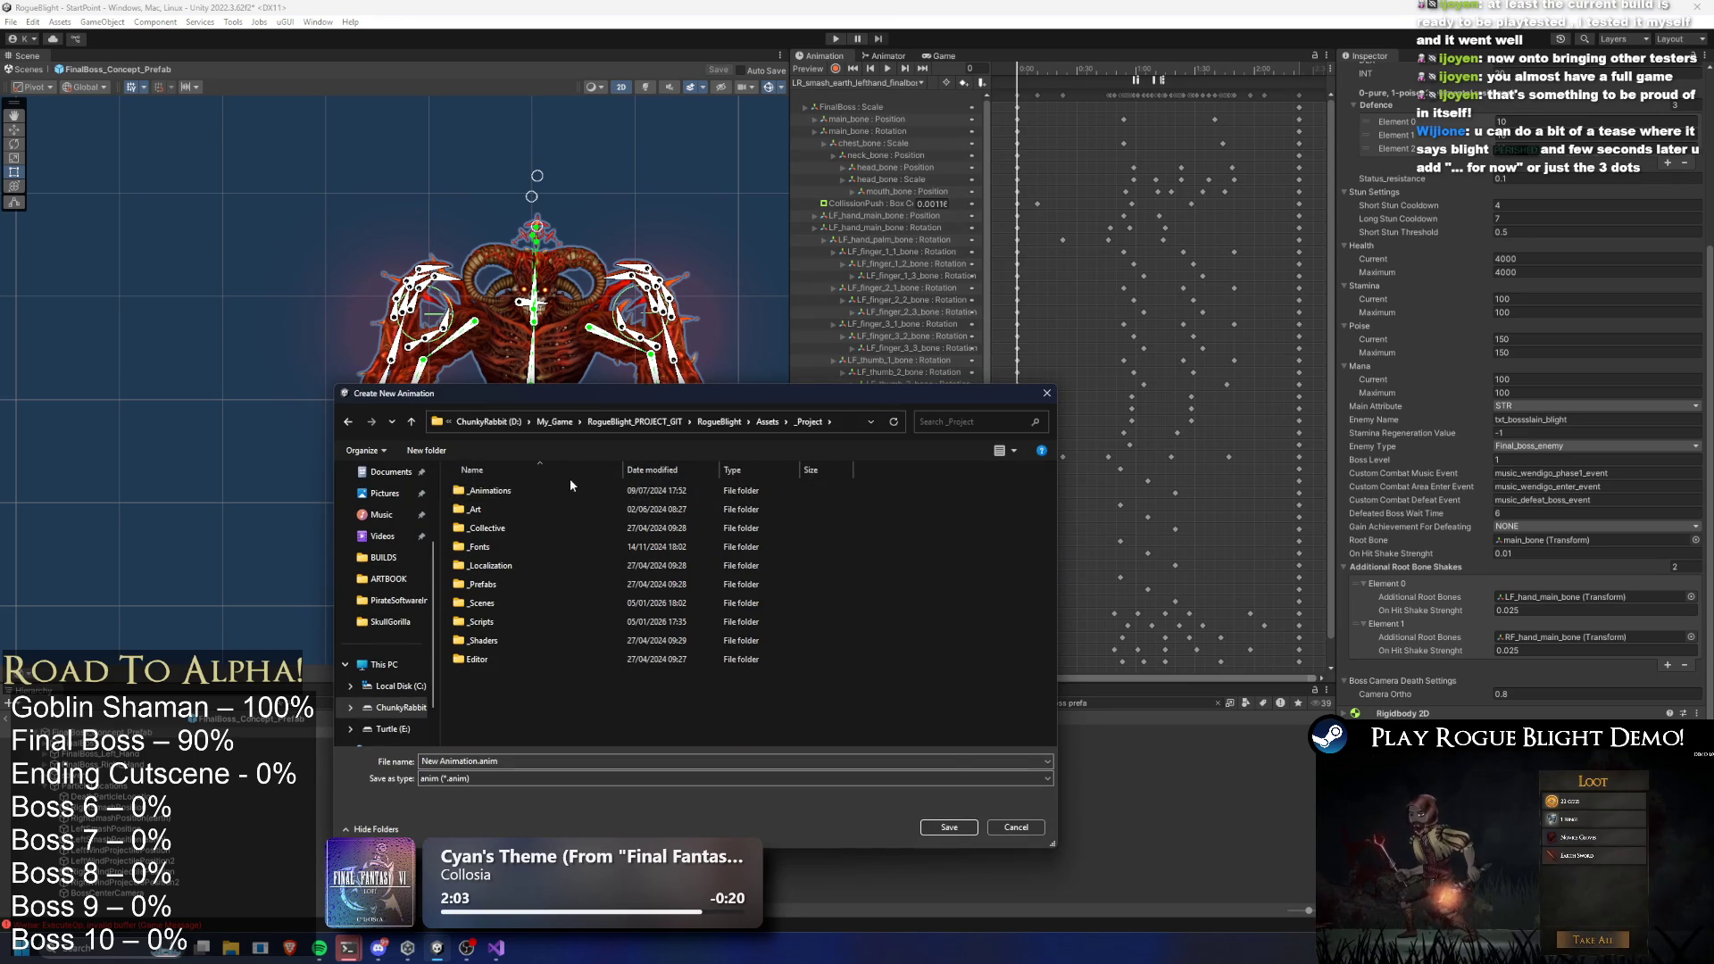
pyautogui.doubleClick(492, 490)
pyautogui.click(497, 527)
pyautogui.doubleClick(497, 528)
pyautogui.press('f')
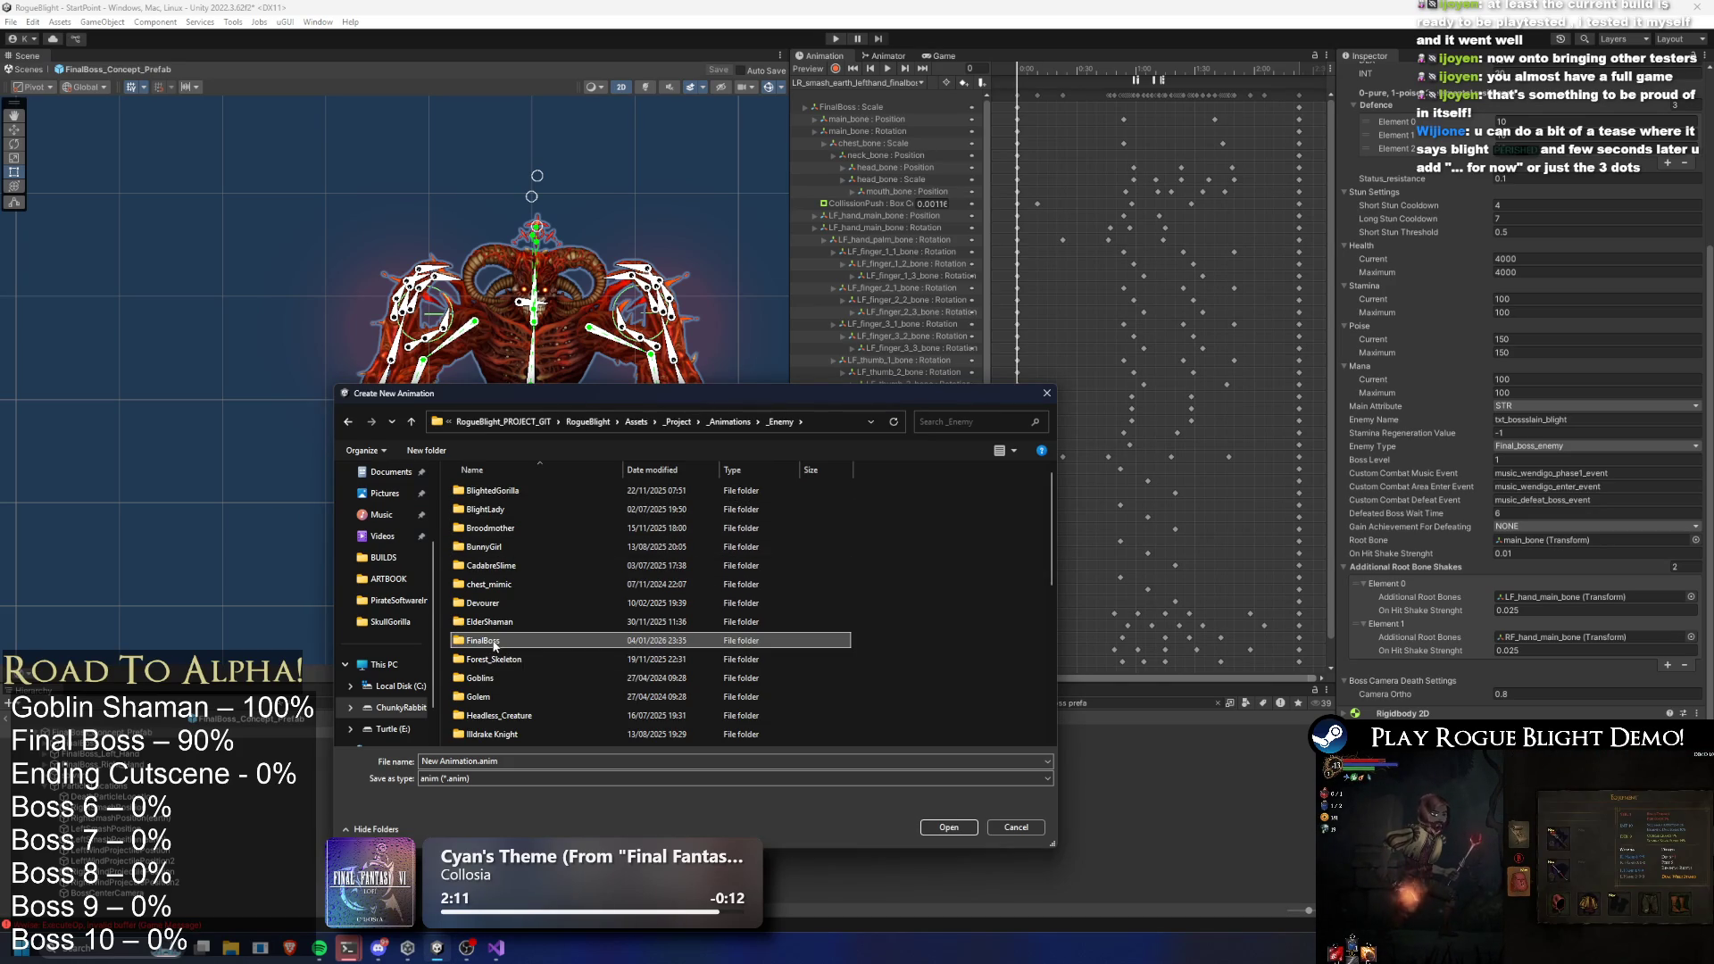
pyautogui.doubleClick(494, 641)
pyautogui.scroll(-5, 785, 512)
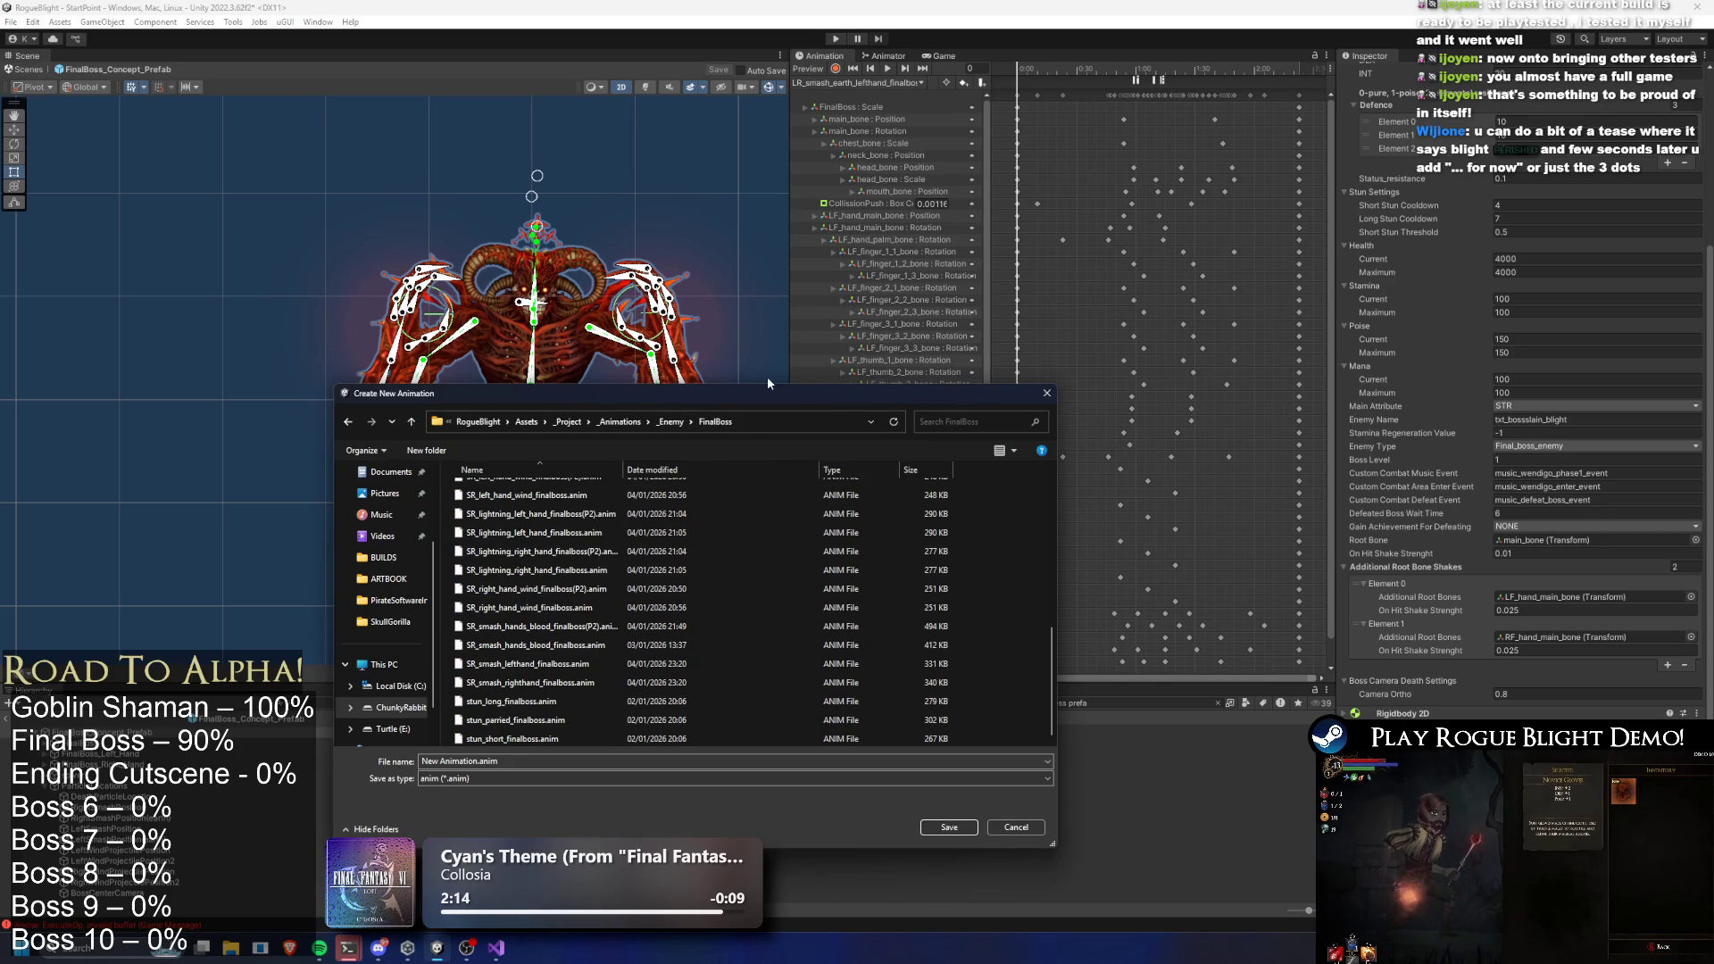
pyautogui.moveTo(772, 386); pyautogui.dragTo(854, 7)
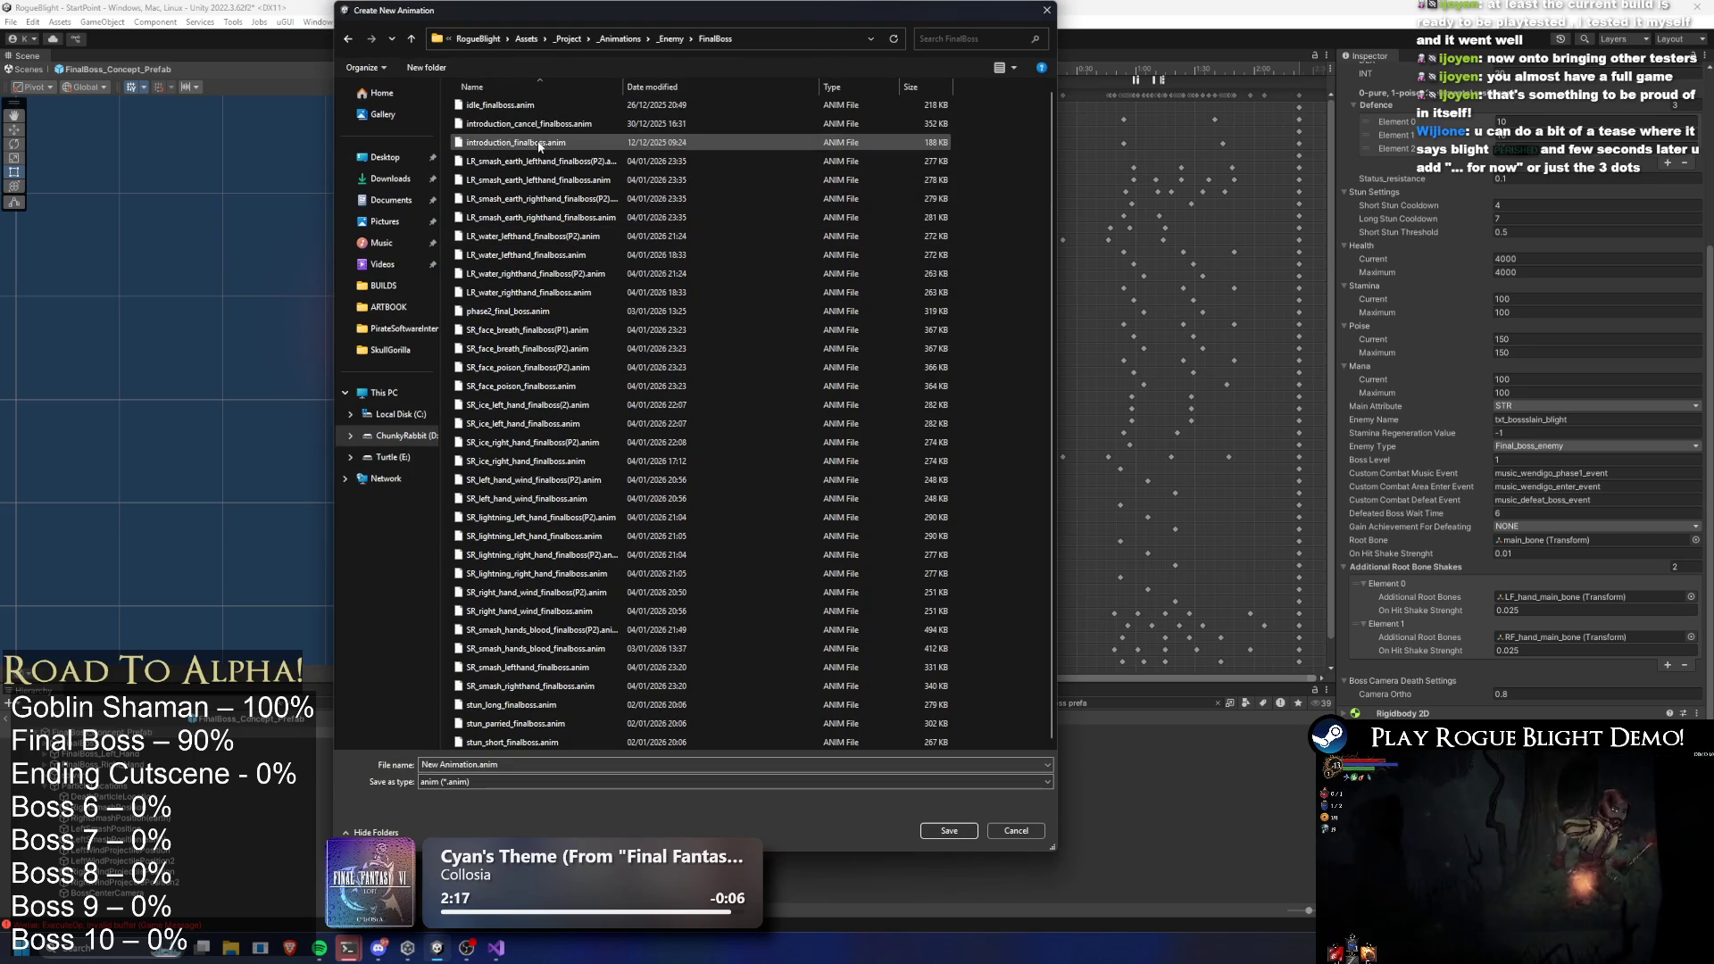
# Save the new clip there as death_finalboss.anim
pyautogui.click(500, 106)
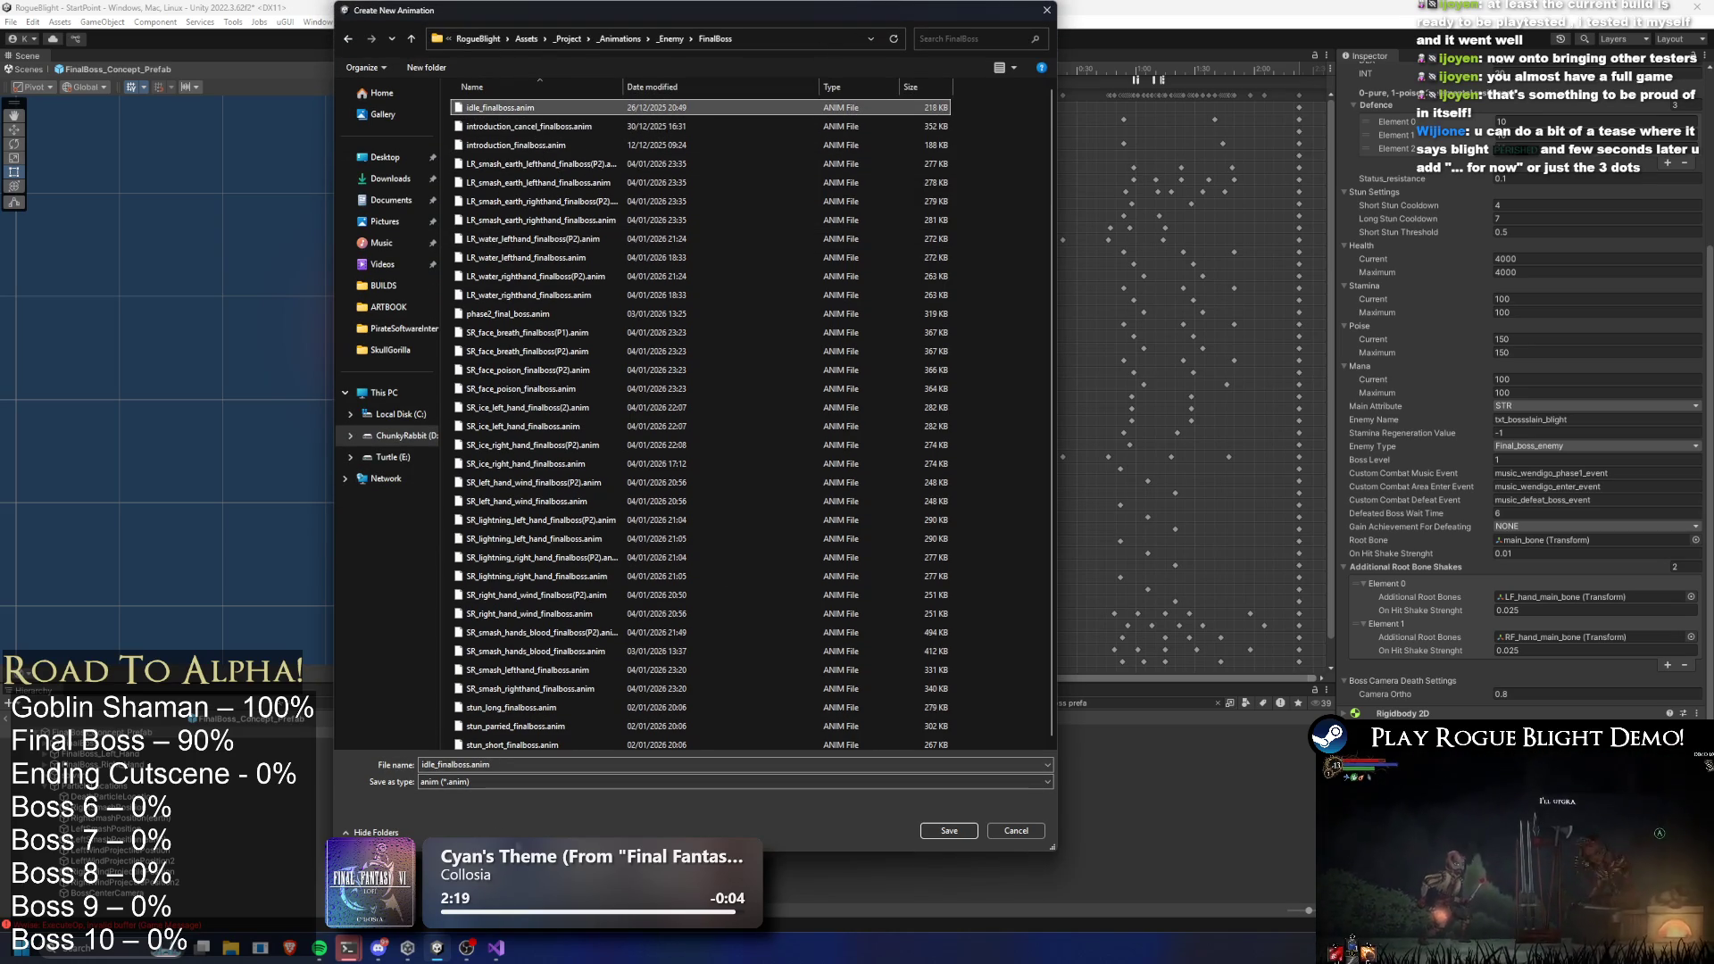
pyautogui.write('d')
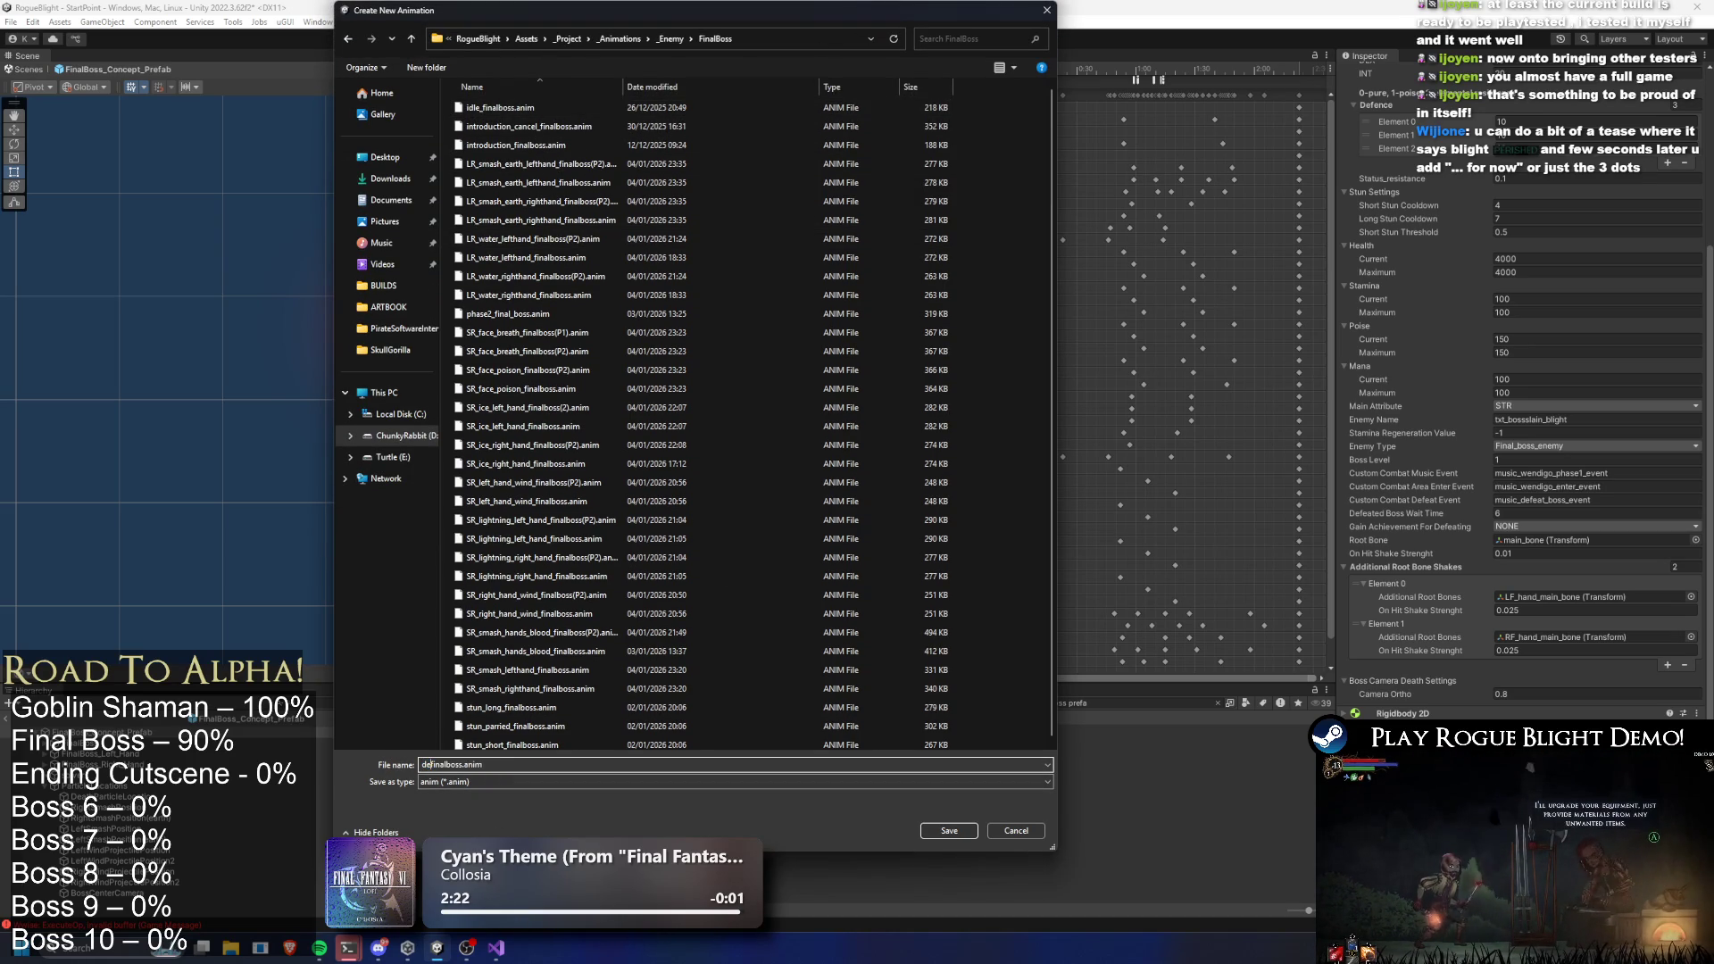
pyautogui.press('Return')
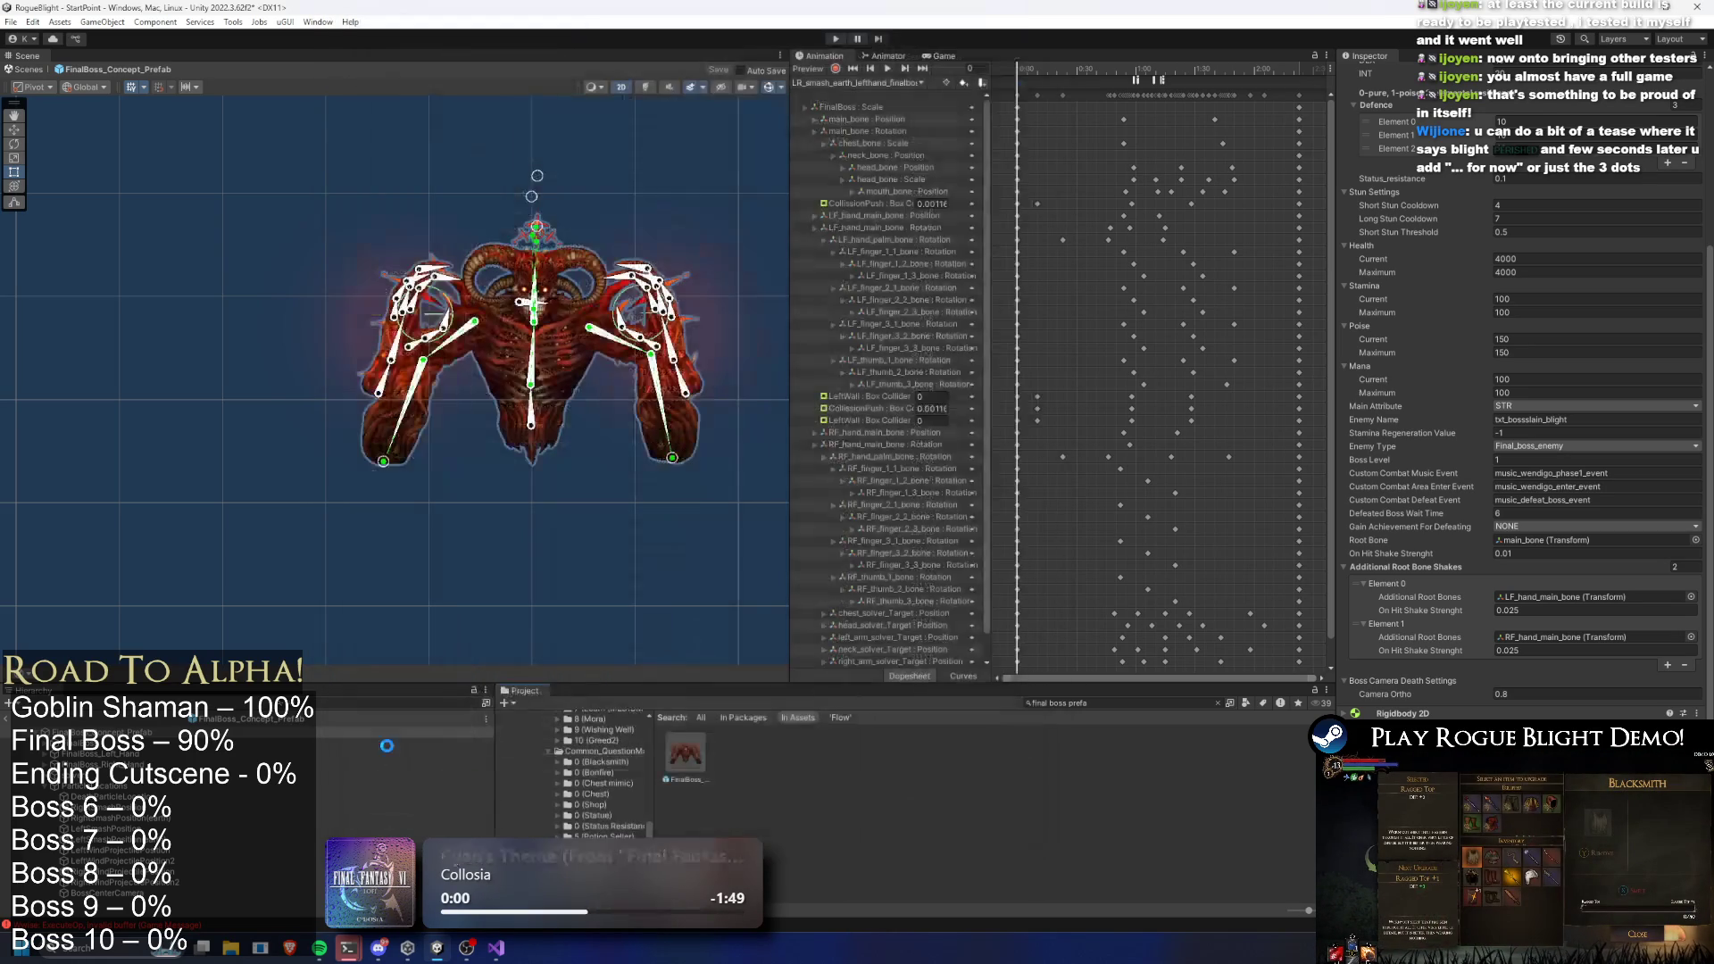
# Switch to the death_finalboss clip and add keys on all bones at a later frame
pyautogui.click(822, 88)
pyautogui.click(893, 96)
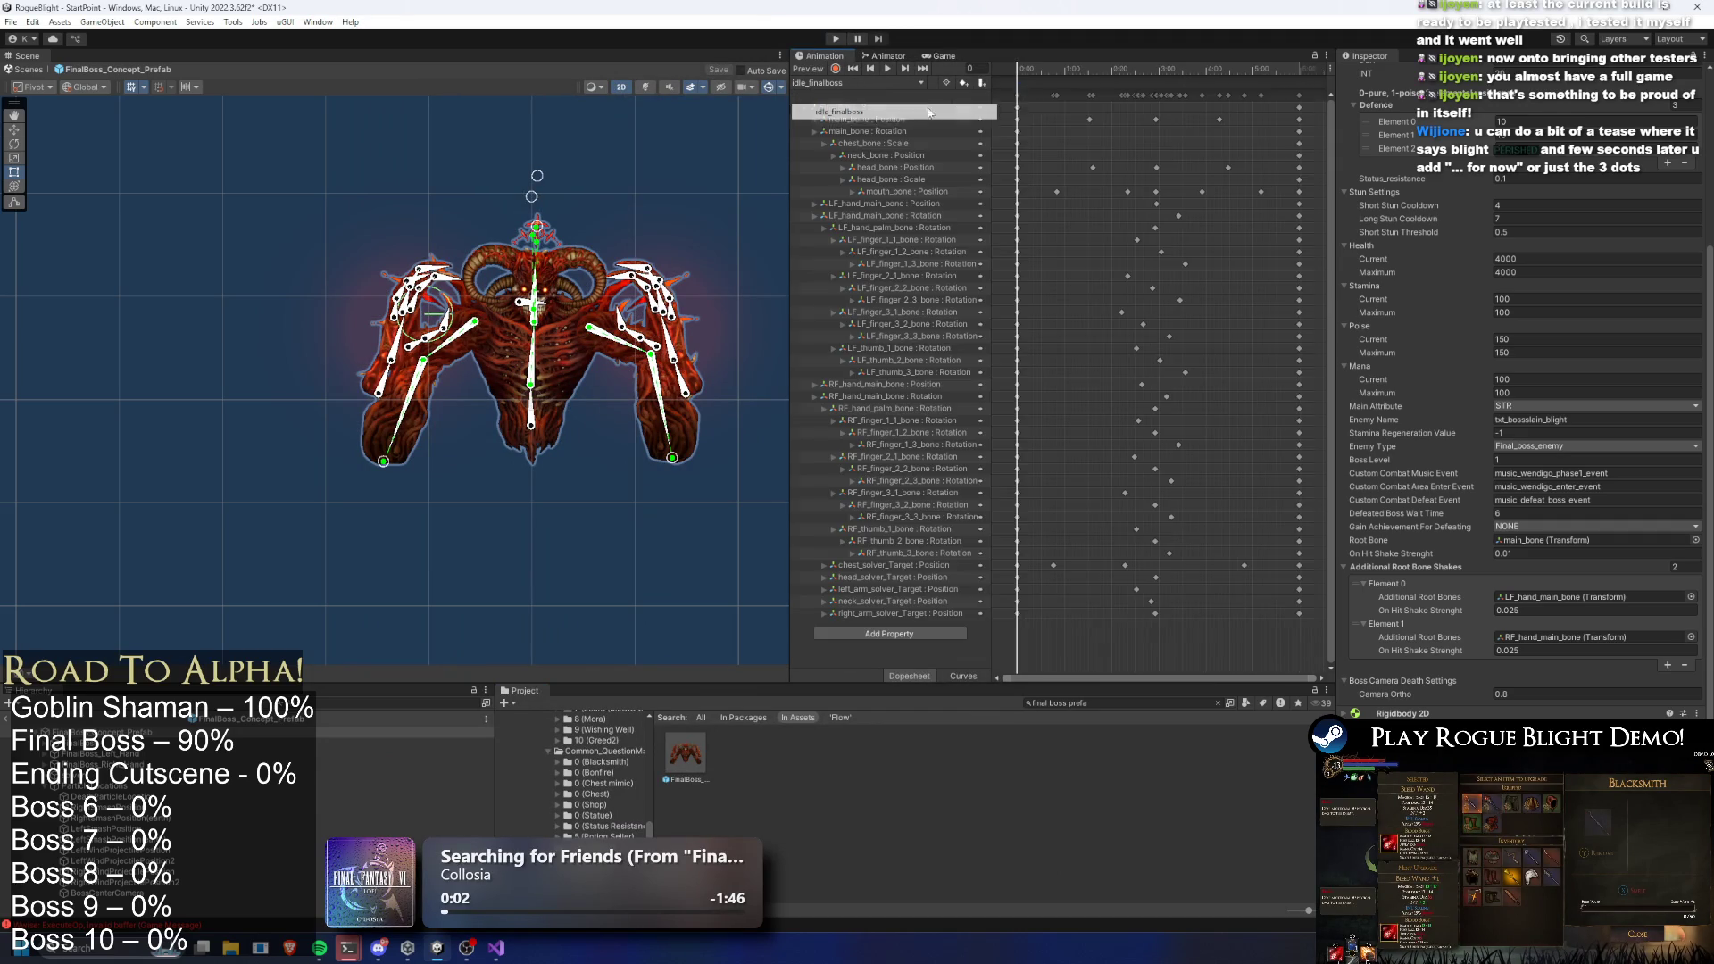
pyautogui.click(880, 81)
pyautogui.click(857, 785)
pyautogui.scroll(-1, 1277, 85)
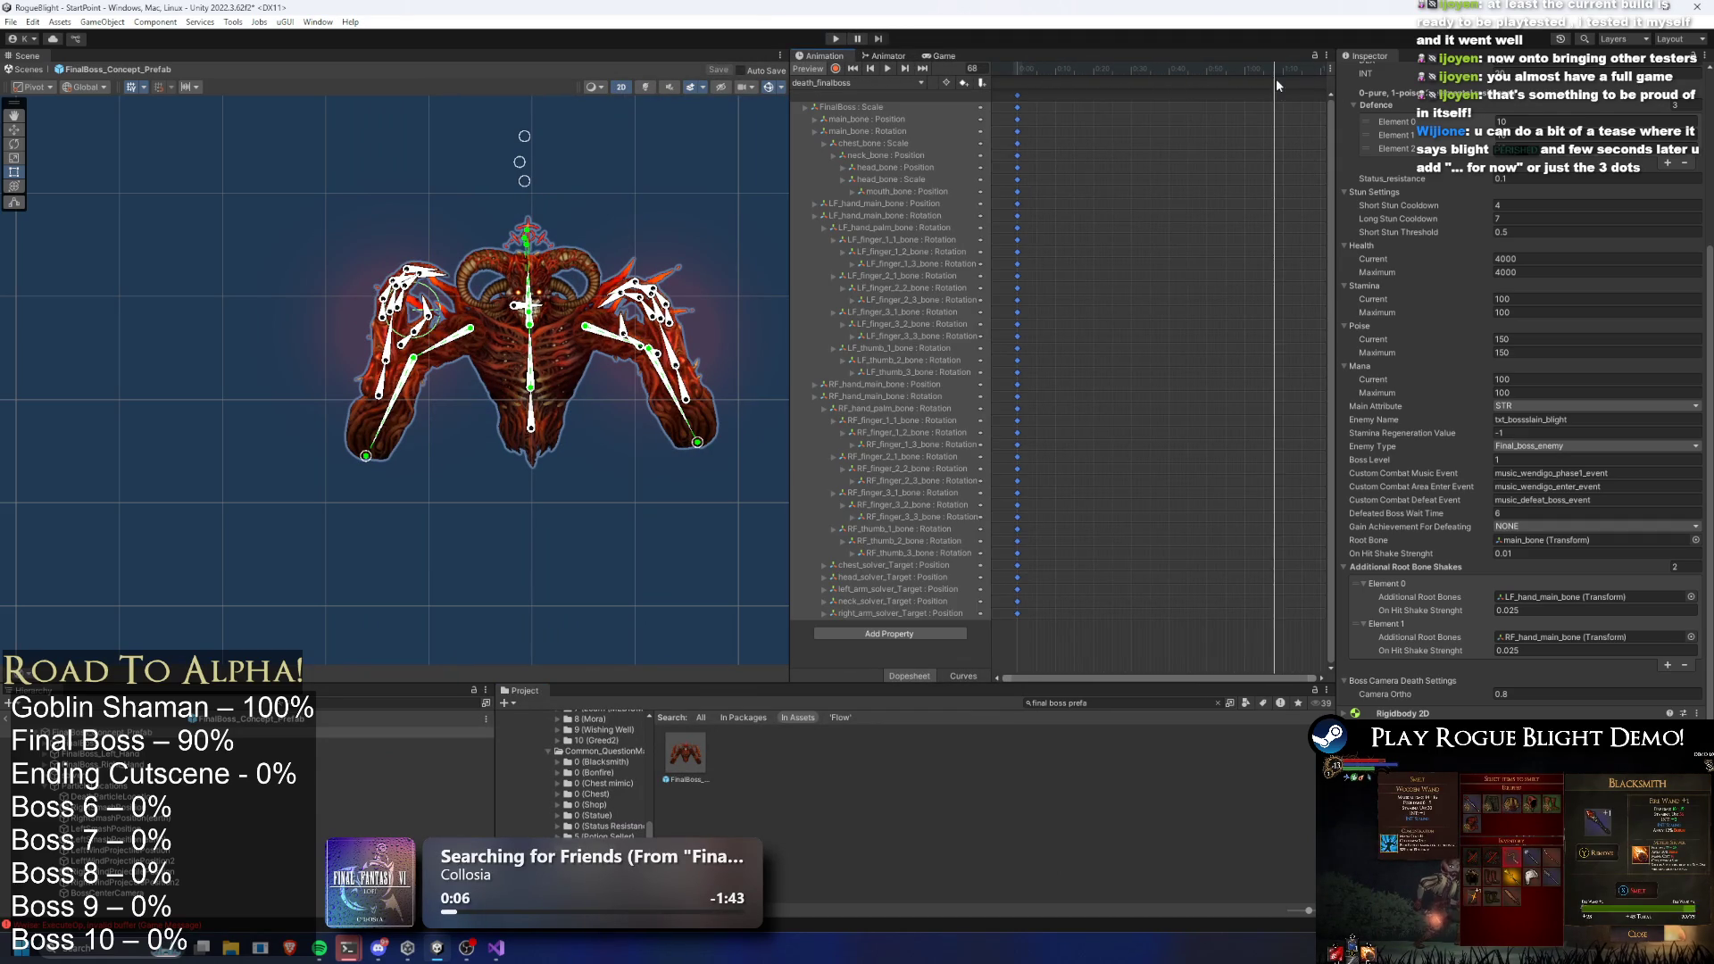
pyautogui.scroll(-3, 1263, 82)
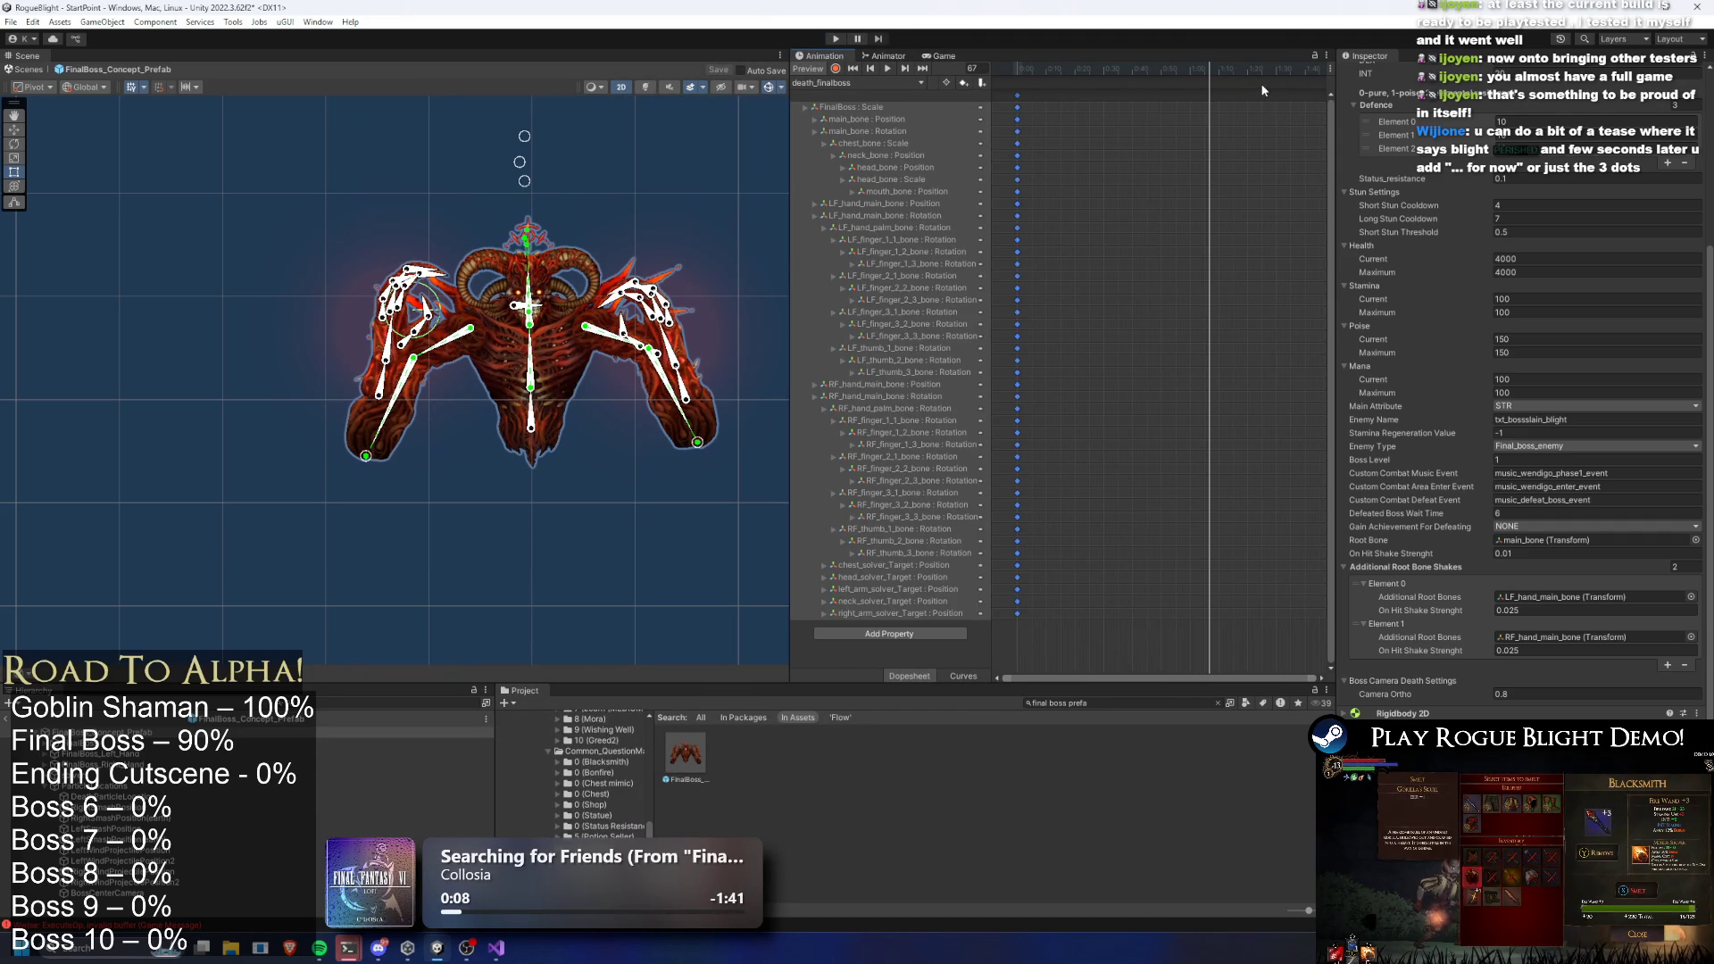
pyautogui.scroll(-2, 1243, 84)
pyautogui.scroll(-4, 1257, 123)
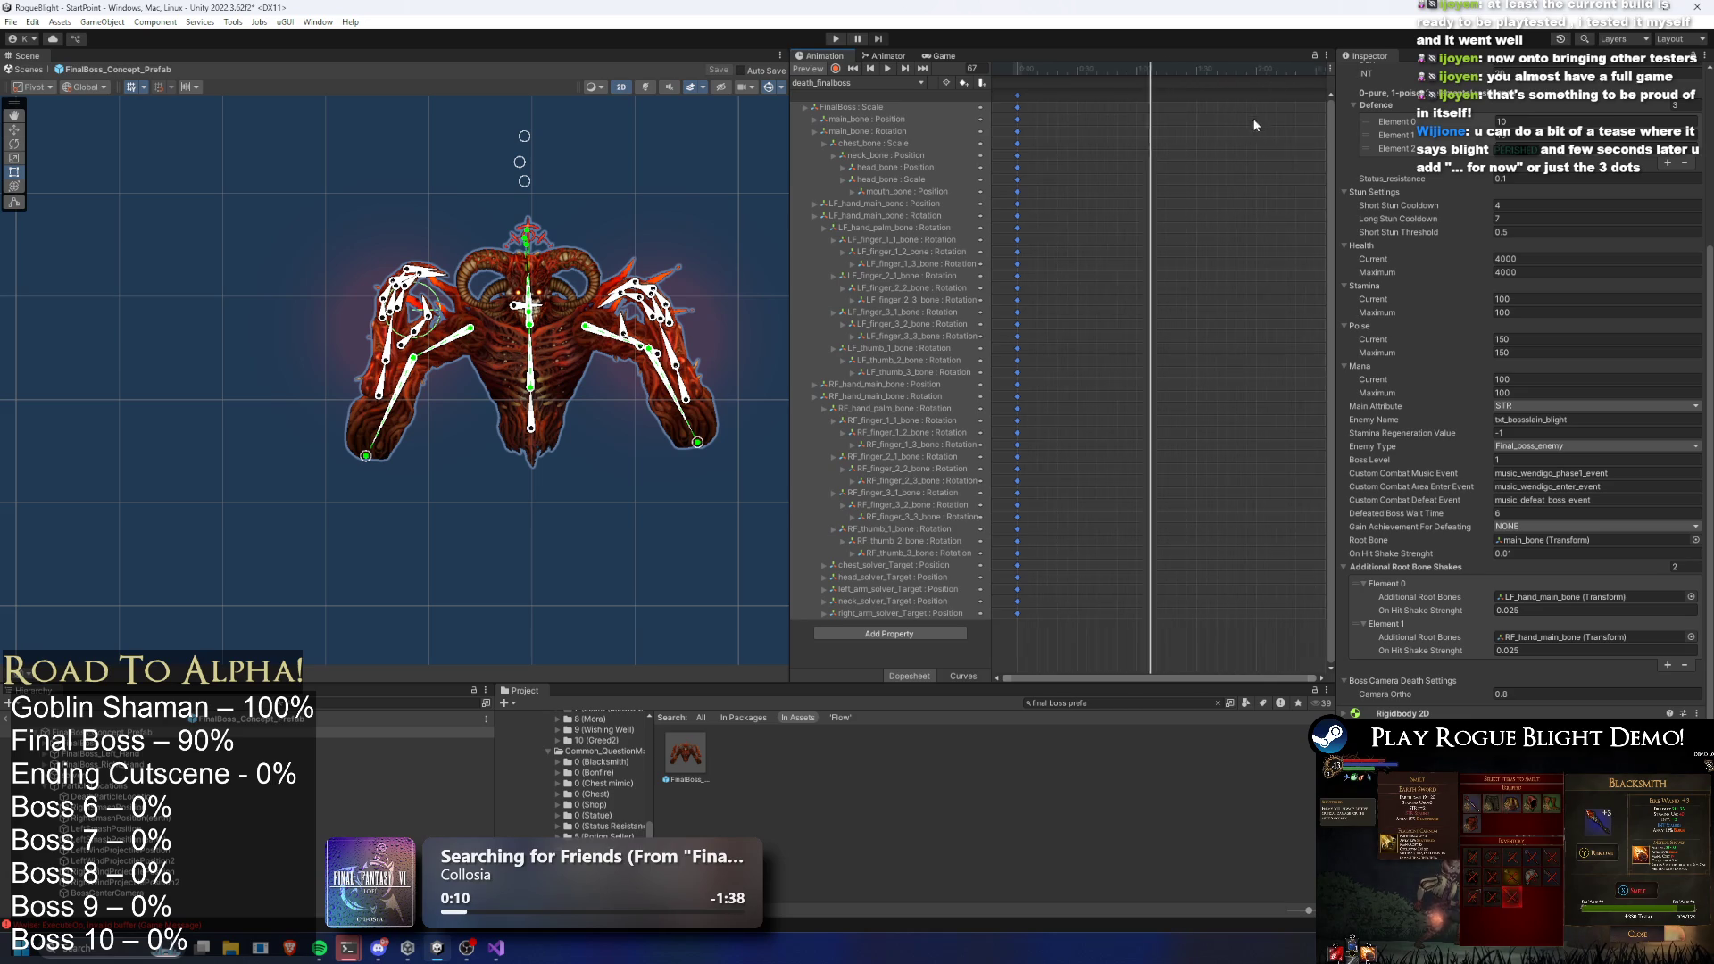
pyautogui.moveTo(1197, 72); pyautogui.dragTo(1211, 71)
pyautogui.click(963, 82)
pyautogui.moveTo(970, 68); pyautogui.dragTo(982, 75)
pyautogui.click(836, 69)
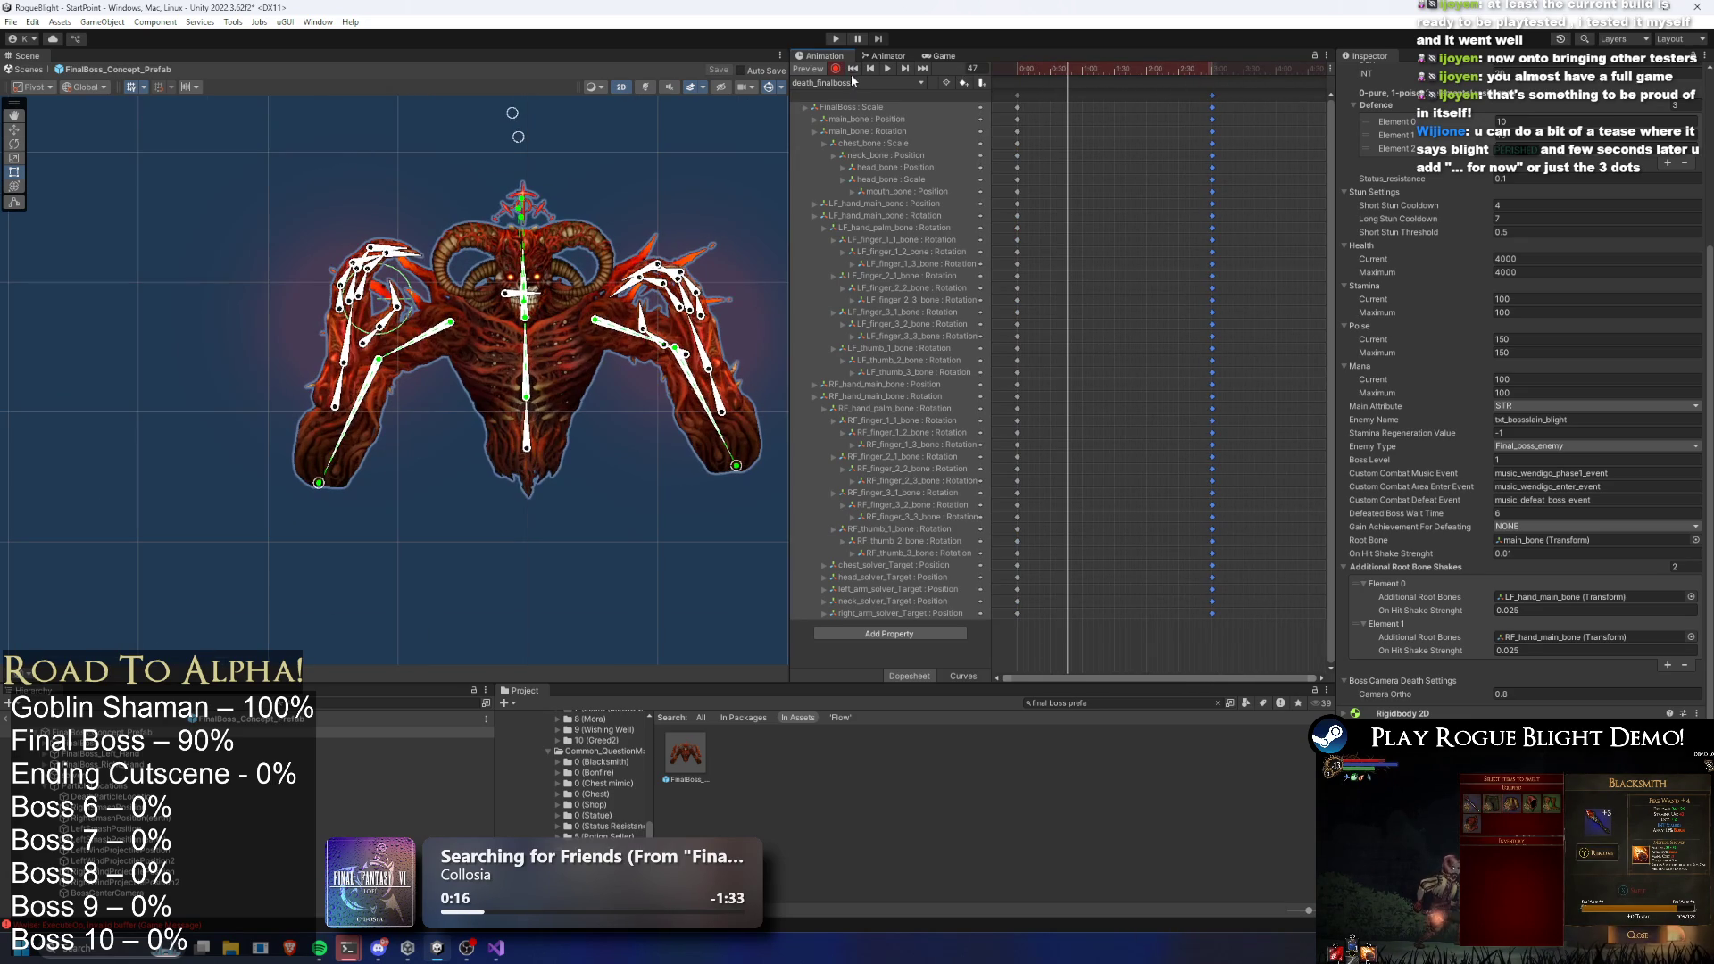
# Scrub the introduction_cancel_finalboss clip for pose reference, then return to death_finalboss
pyautogui.click(862, 82)
pyautogui.click(872, 130)
pyautogui.moveTo(1032, 71)
pyautogui.mouseDown()
pyautogui.moveTo(1274, 61)
pyautogui.moveTo(1146, 67)
pyautogui.mouseUp()
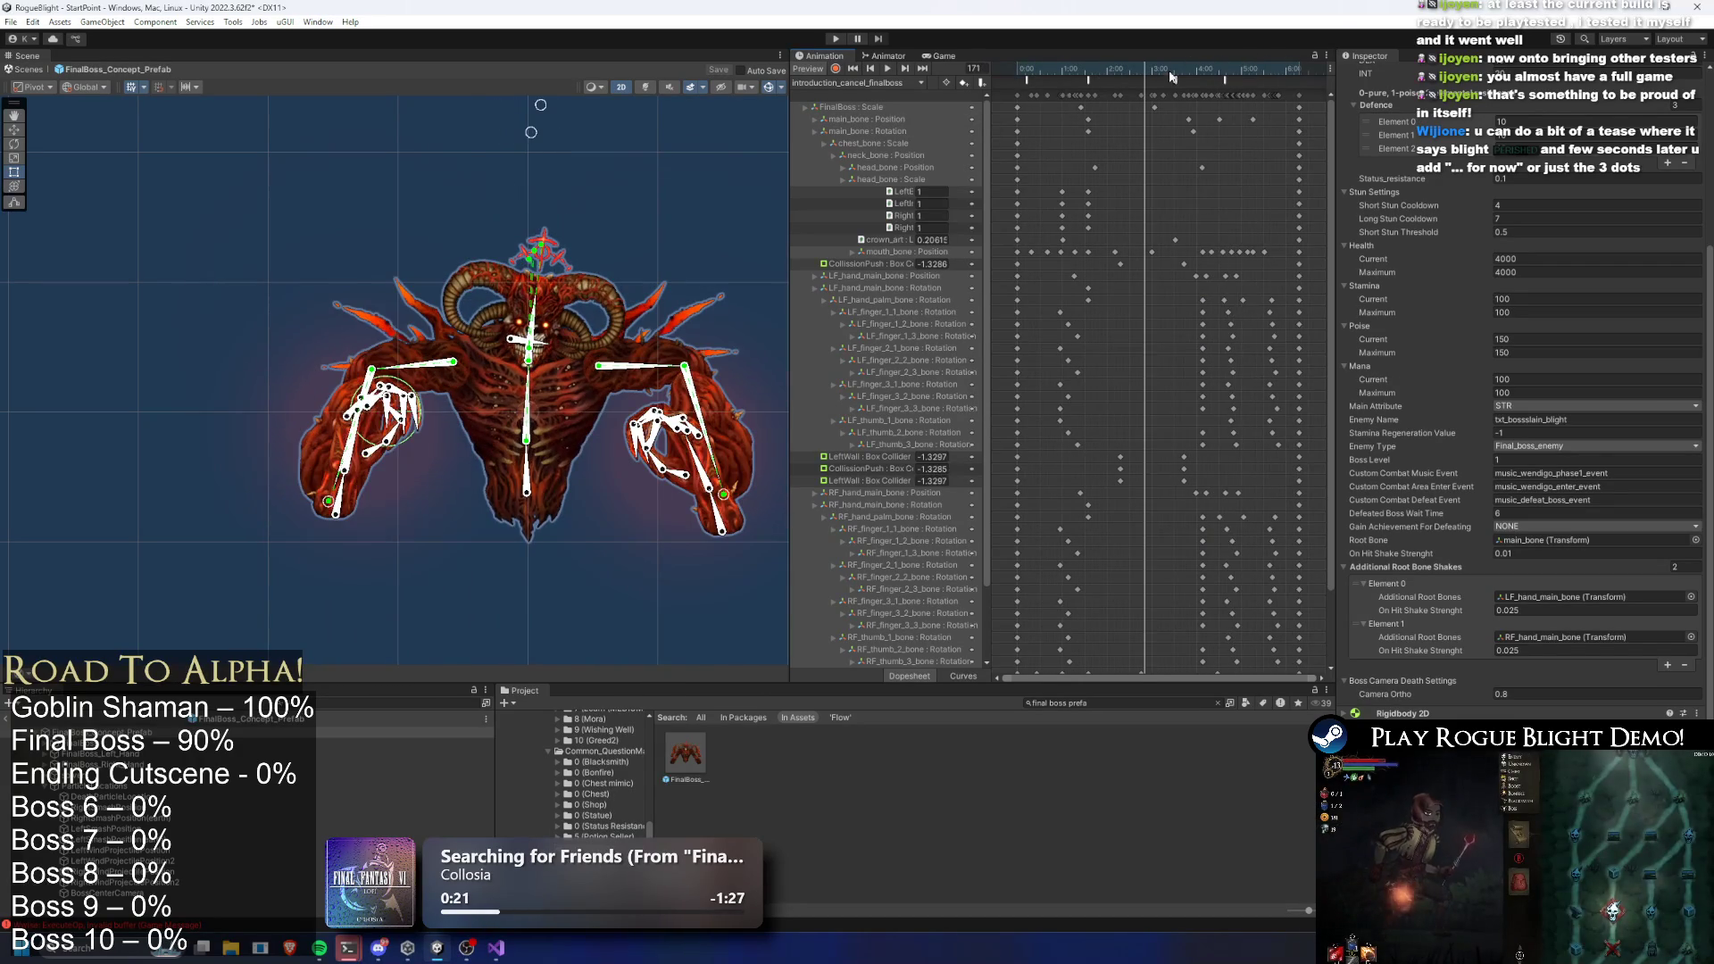
pyautogui.click(922, 82)
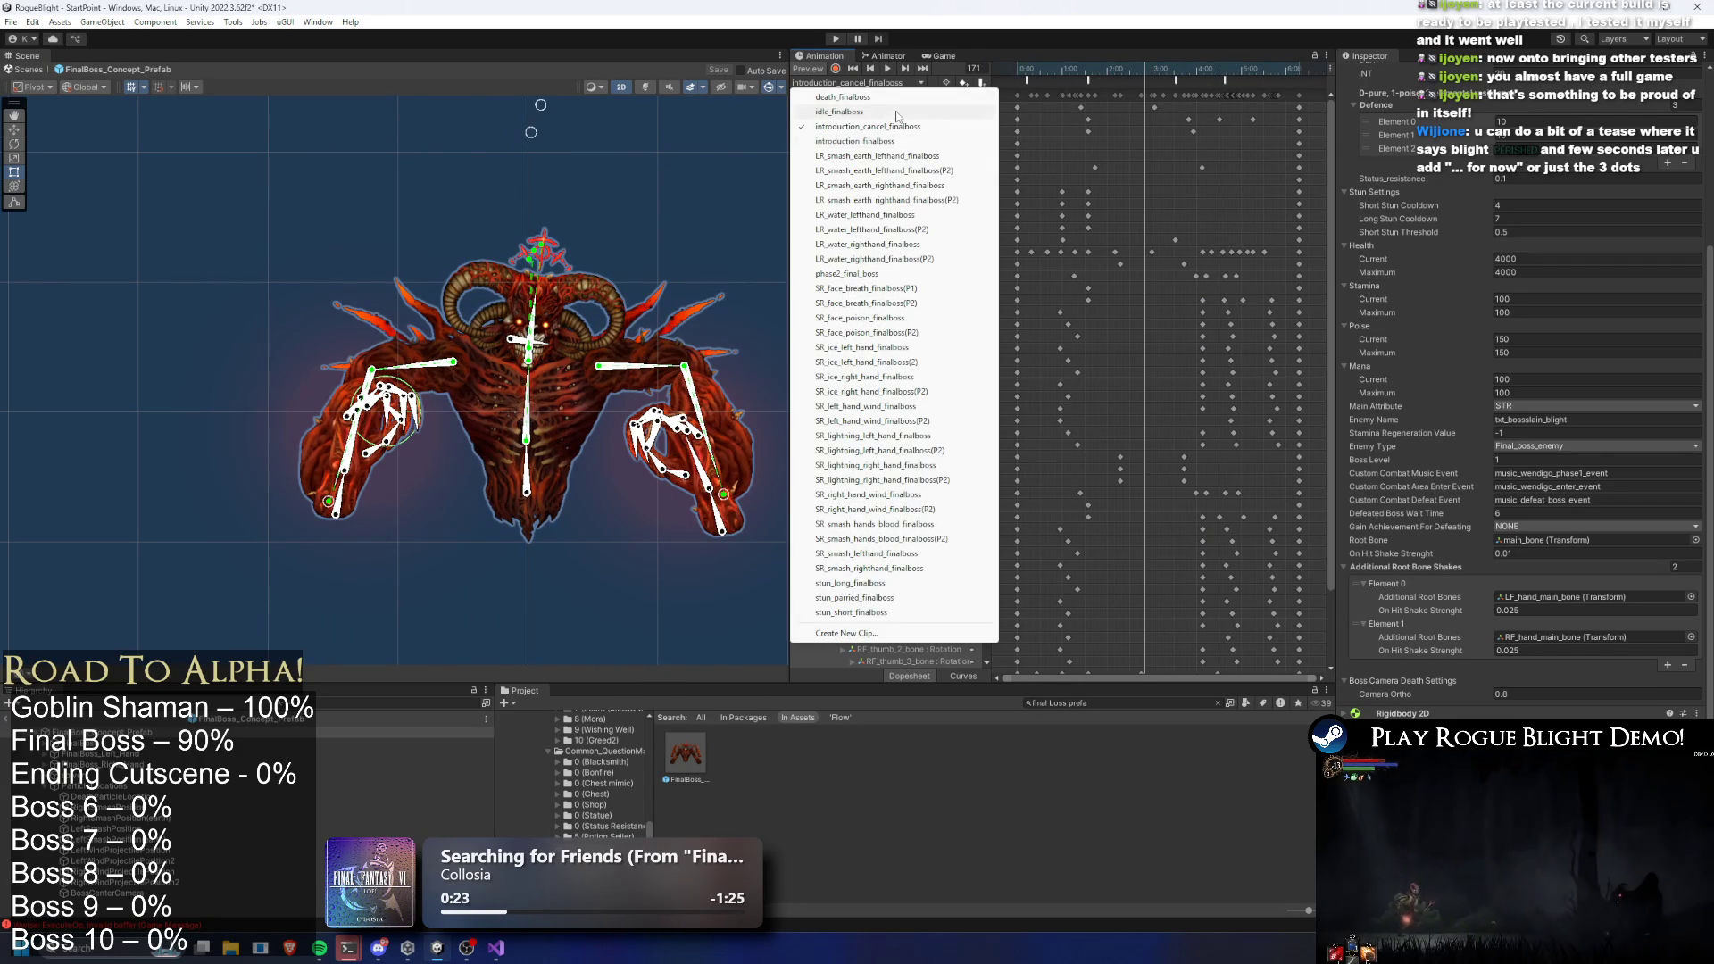
pyautogui.click(843, 97)
pyautogui.click(1078, 68)
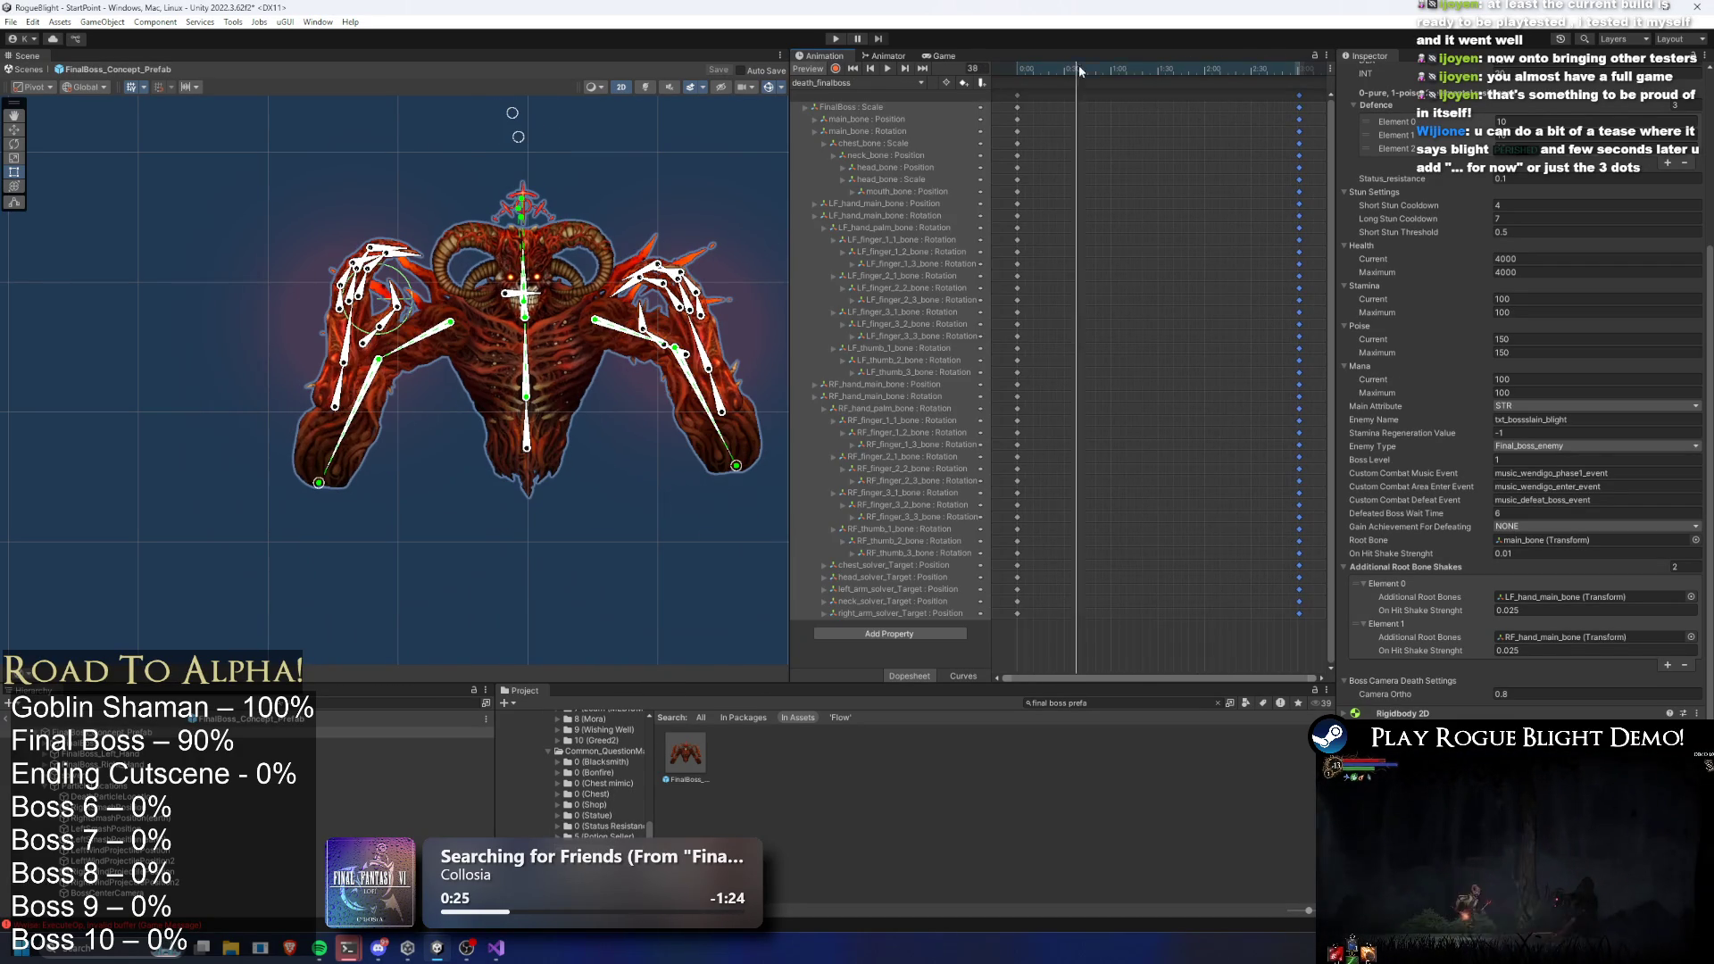
# With main_bone selected and Record on, shift the chest target left for the first pose
pyautogui.click(527, 449)
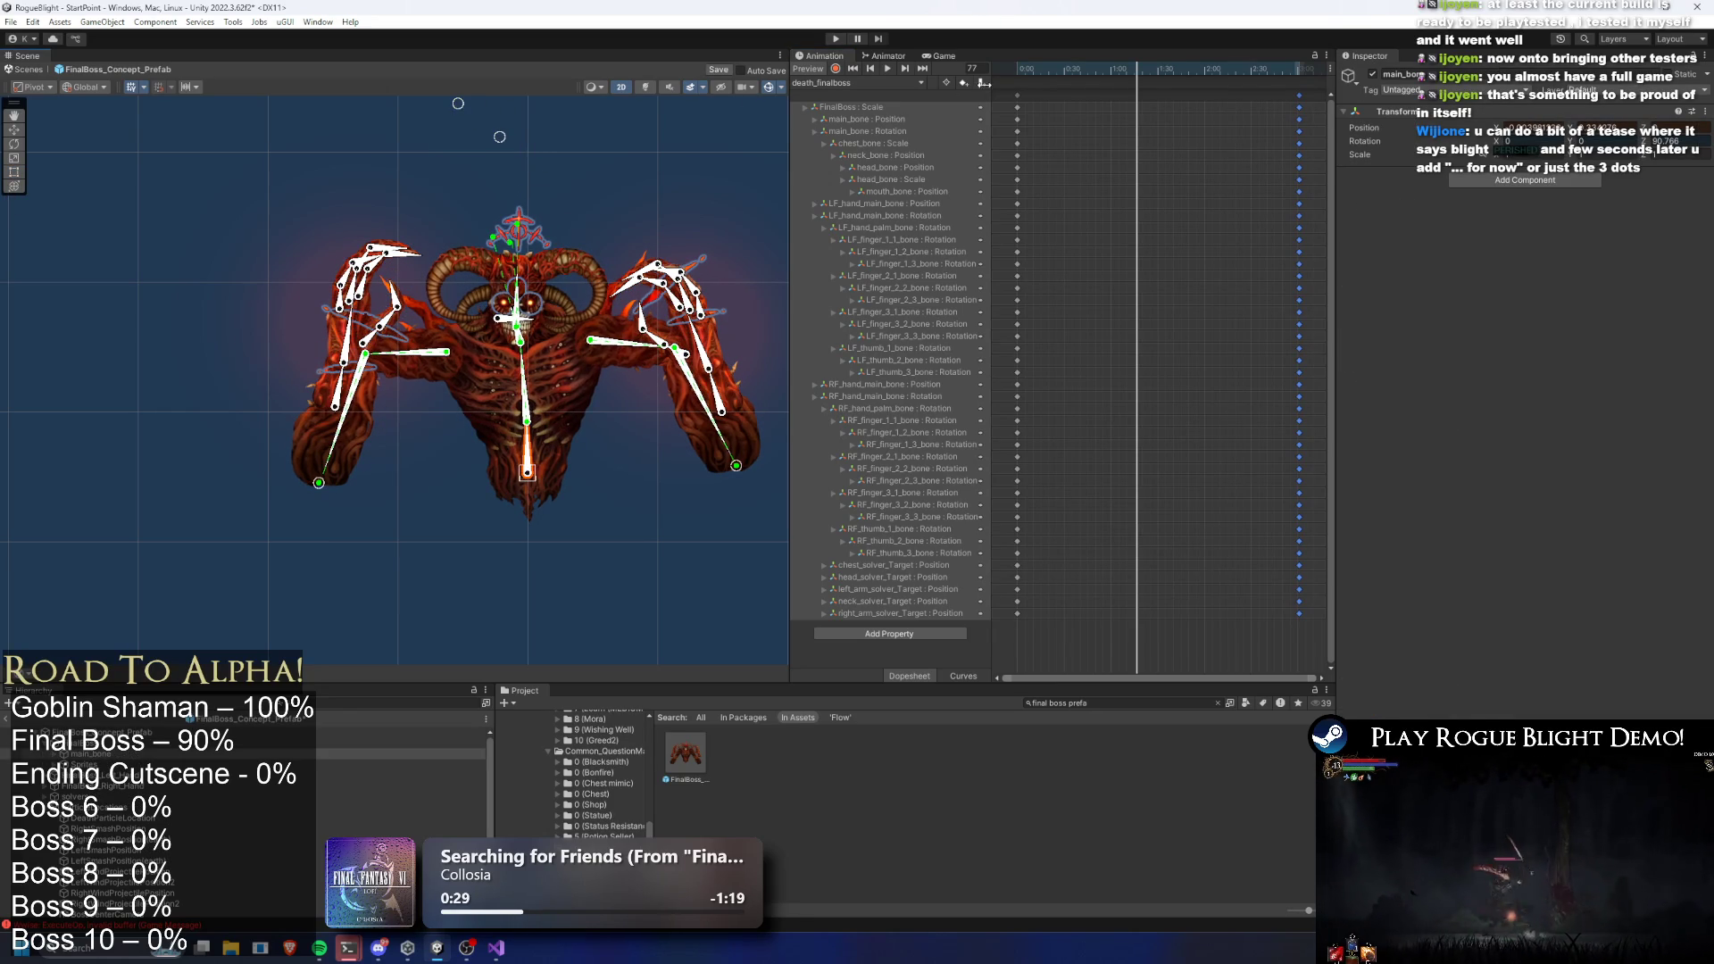
pyautogui.click(838, 69)
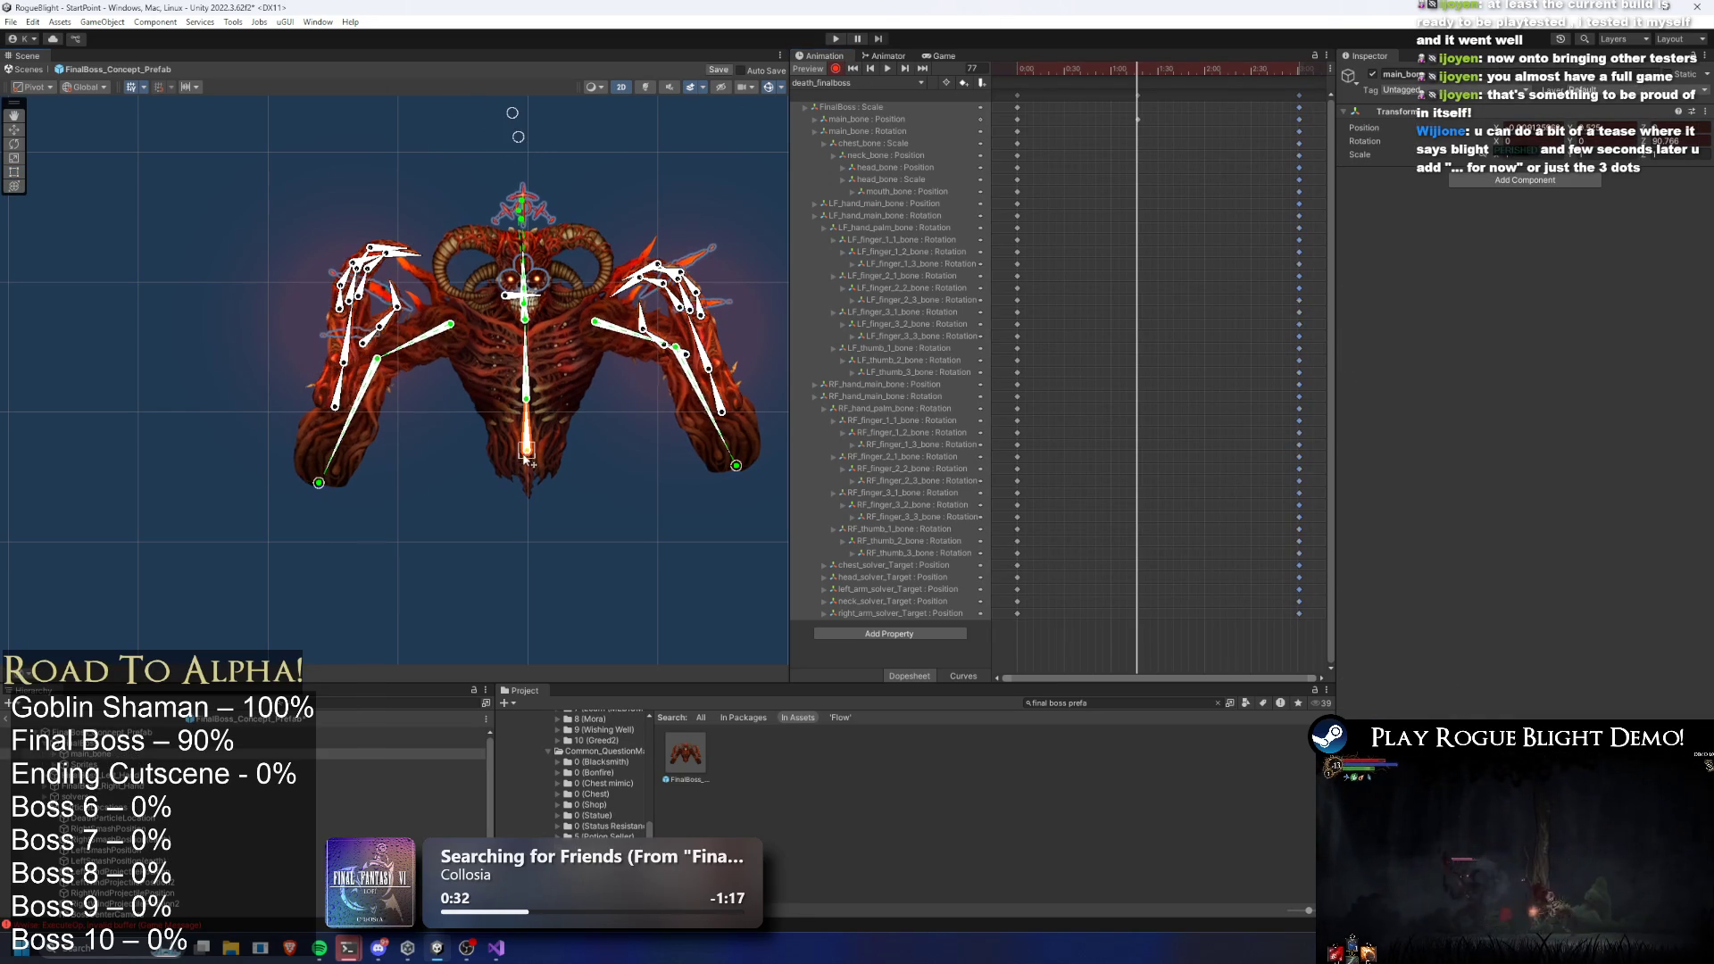
pyautogui.moveTo(518, 136)
pyautogui.mouseDown()
pyautogui.moveTo(478, 116)
pyautogui.moveTo(559, 236)
pyautogui.mouseUp()
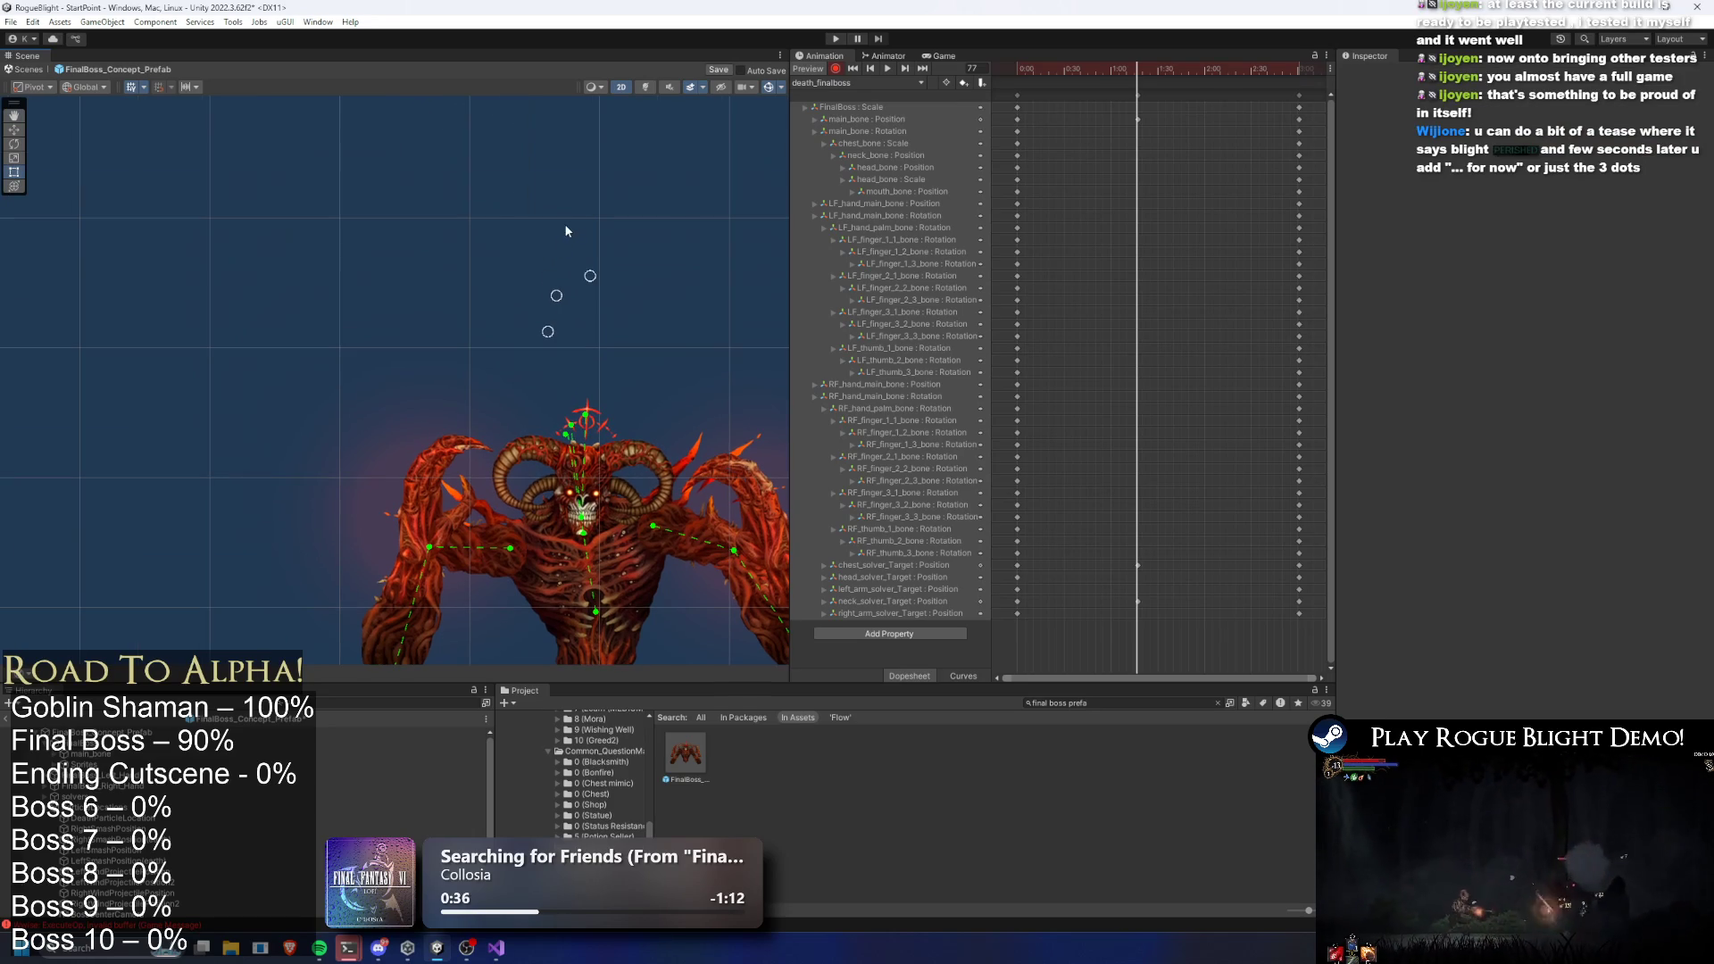
# Re-pose the left arm, left-hand fingers and right hand bone
pyautogui.moveTo(409, 606)
pyautogui.mouseDown()
pyautogui.moveTo(391, 471)
pyautogui.moveTo(360, 420)
pyautogui.moveTo(720, 435)
pyautogui.moveTo(734, 413)
pyautogui.moveTo(718, 407)
pyautogui.moveTo(699, 501)
pyautogui.mouseUp()
pyautogui.click(361, 421)
pyautogui.moveTo(343, 494); pyautogui.dragTo(431, 512)
pyautogui.moveTo(399, 445); pyautogui.dragTo(362, 412)
pyautogui.moveTo(735, 425)
pyautogui.mouseDown()
pyautogui.moveTo(688, 432)
pyautogui.moveTo(702, 440)
pyautogui.moveTo(726, 375)
pyautogui.mouseUp()
pyautogui.moveTo(373, 369); pyautogui.dragTo(369, 376)
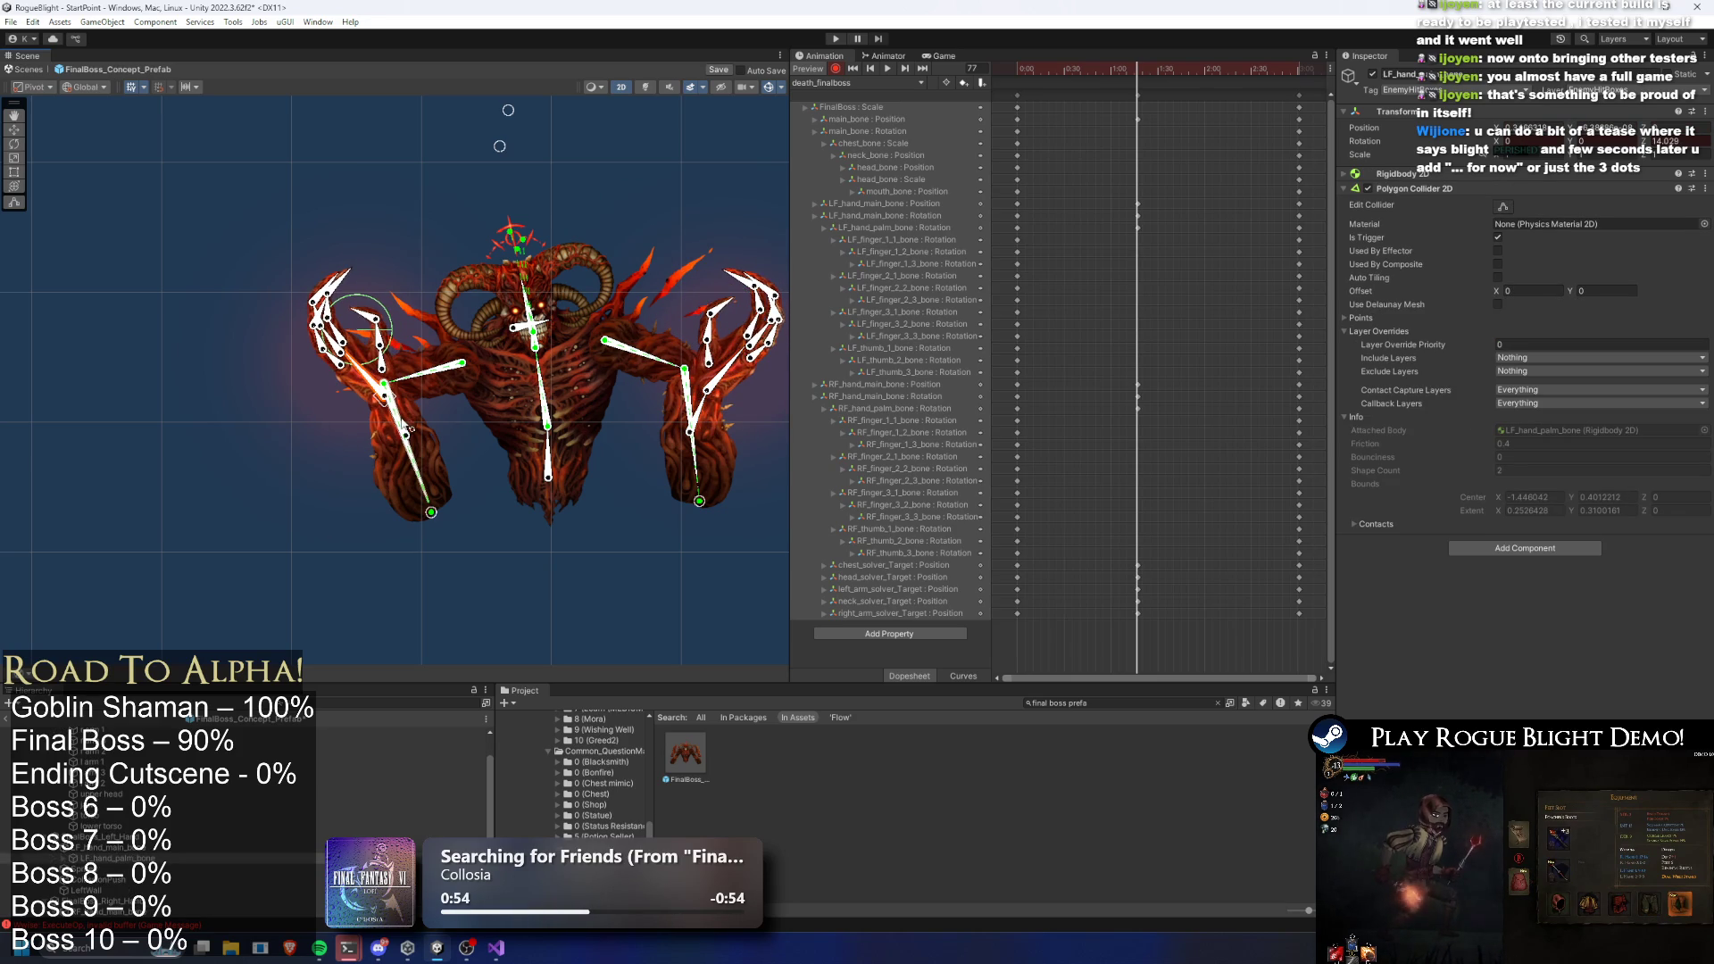
pyautogui.scroll(2, 407, 428)
pyautogui.moveTo(479, 329); pyautogui.dragTo(357, 318)
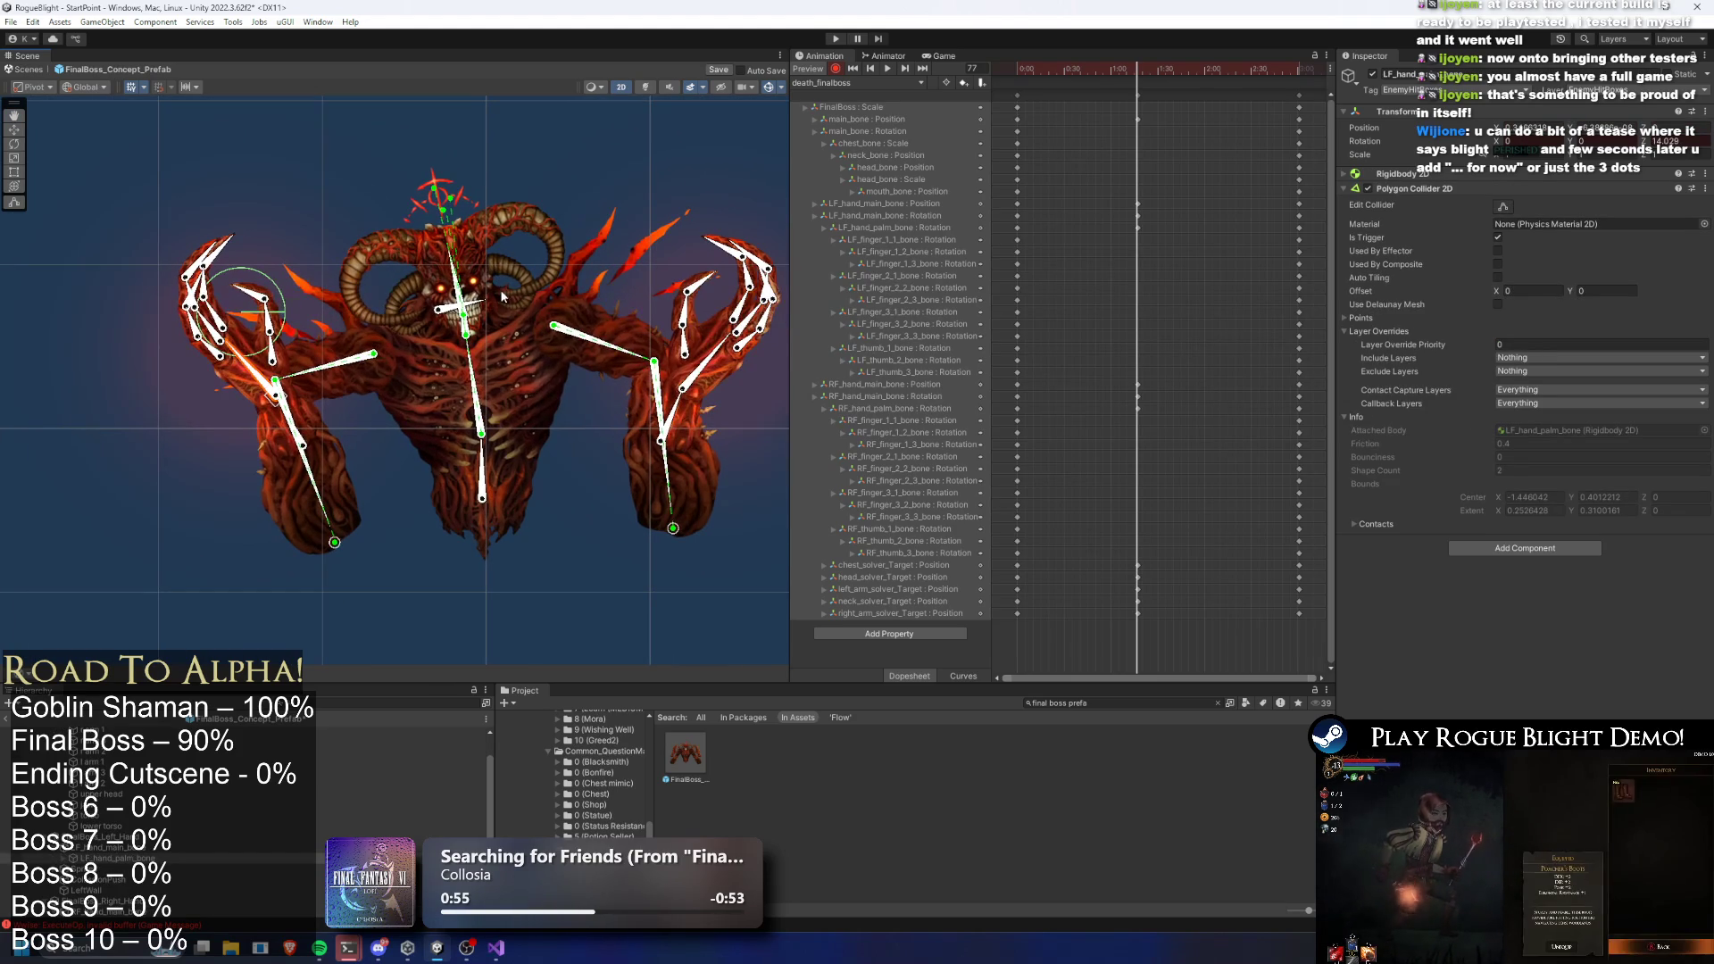
# At frame 125, move the upper solver targets so the boss leans right and the horns tilt
pyautogui.moveTo(1125, 71)
pyautogui.mouseDown()
pyautogui.moveTo(1212, 74)
pyautogui.moveTo(1027, 70)
pyautogui.moveTo(1204, 77)
pyautogui.mouseUp()
pyautogui.click(1155, 95)
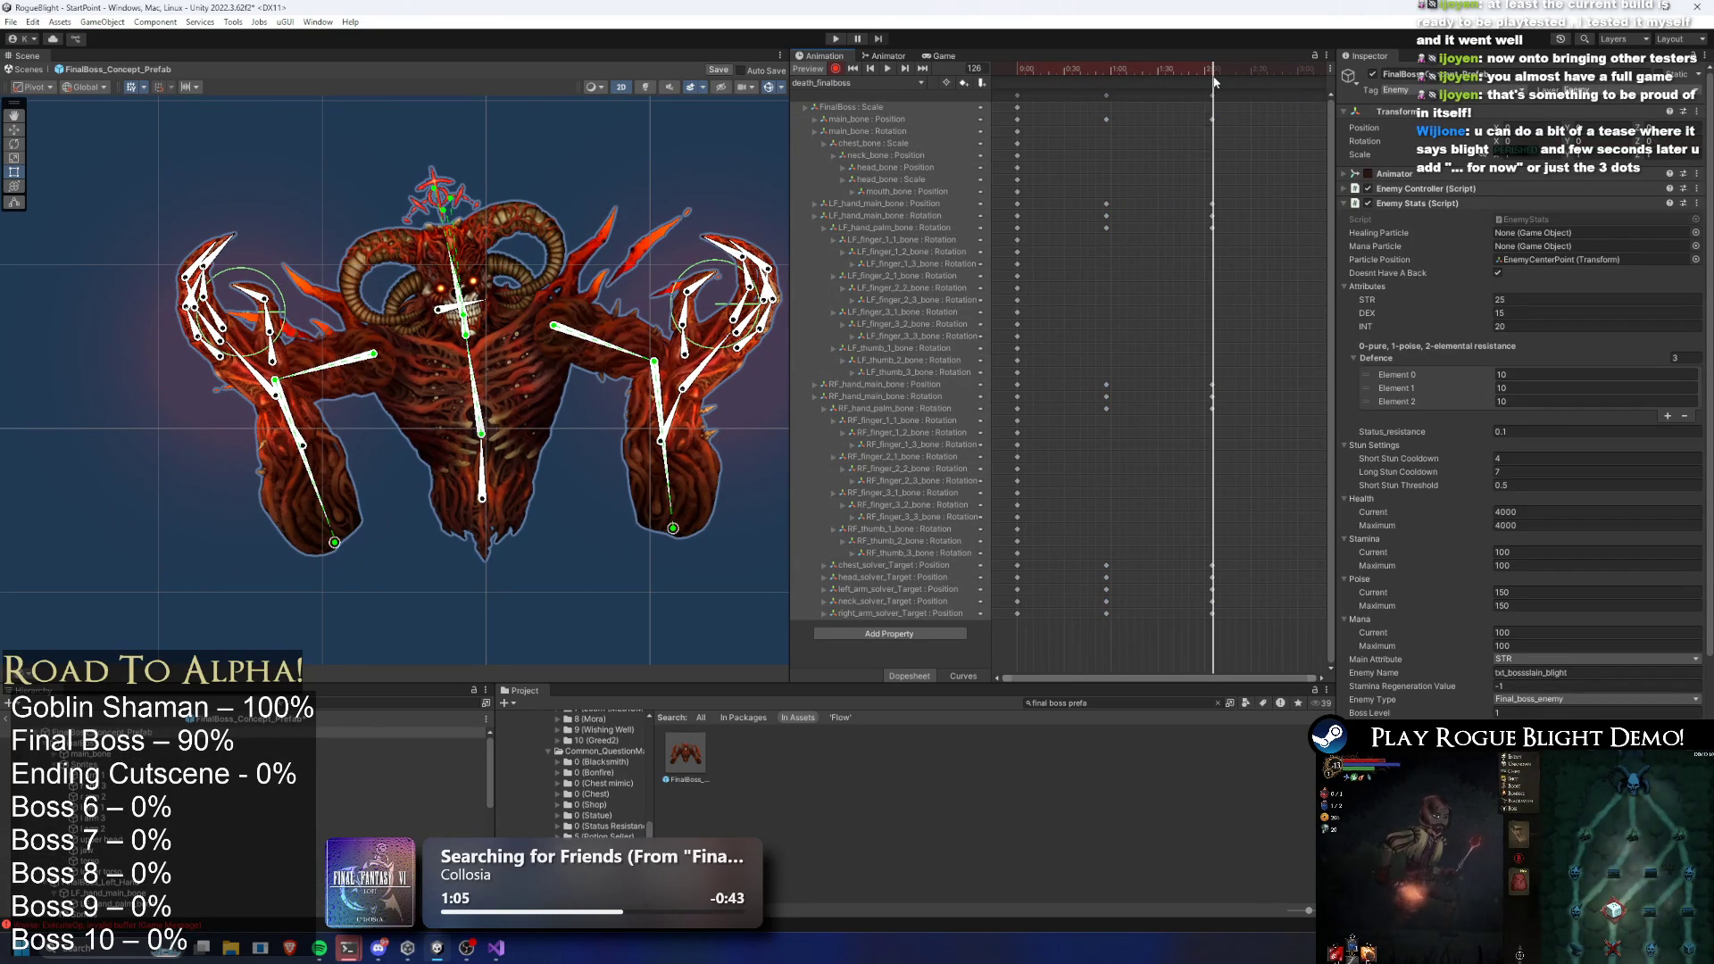
pyautogui.moveTo(1220, 198); pyautogui.dragTo(1207, 248)
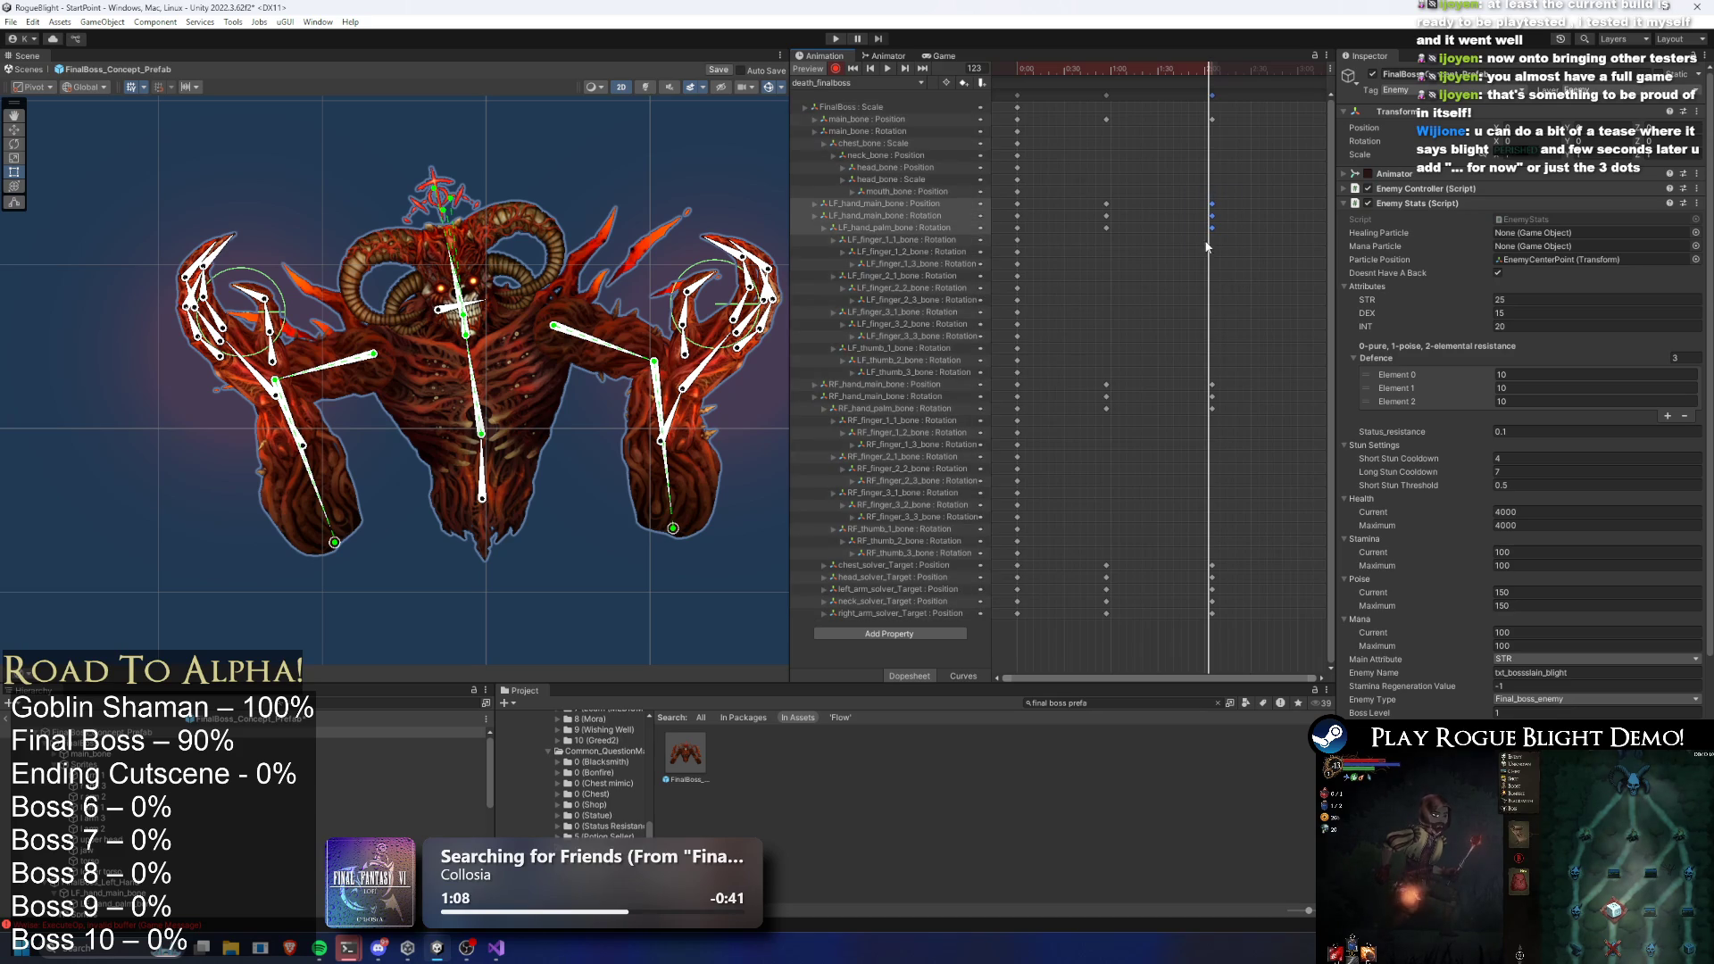
pyautogui.moveTo(1271, 512); pyautogui.dragTo(1188, 633)
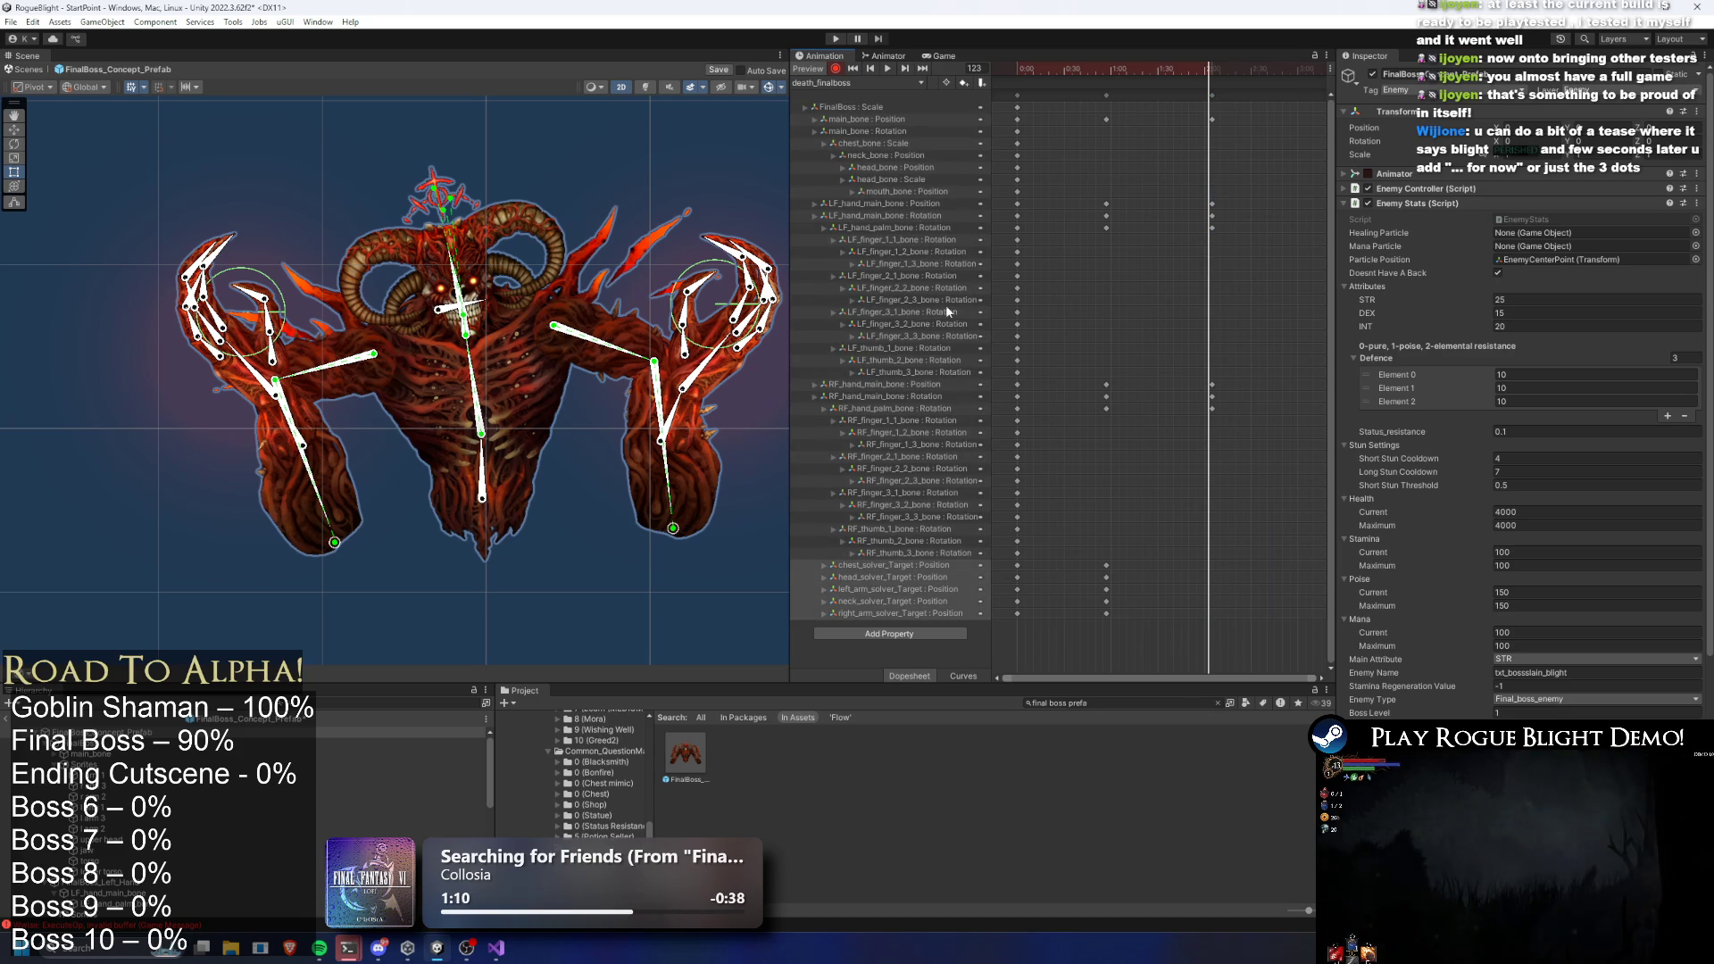
pyautogui.press('f')
pyautogui.moveTo(408, 286)
pyautogui.mouseDown()
pyautogui.moveTo(536, 291)
pyautogui.moveTo(501, 295)
pyautogui.mouseUp()
pyautogui.moveTo(417, 241); pyautogui.dragTo(548, 242)
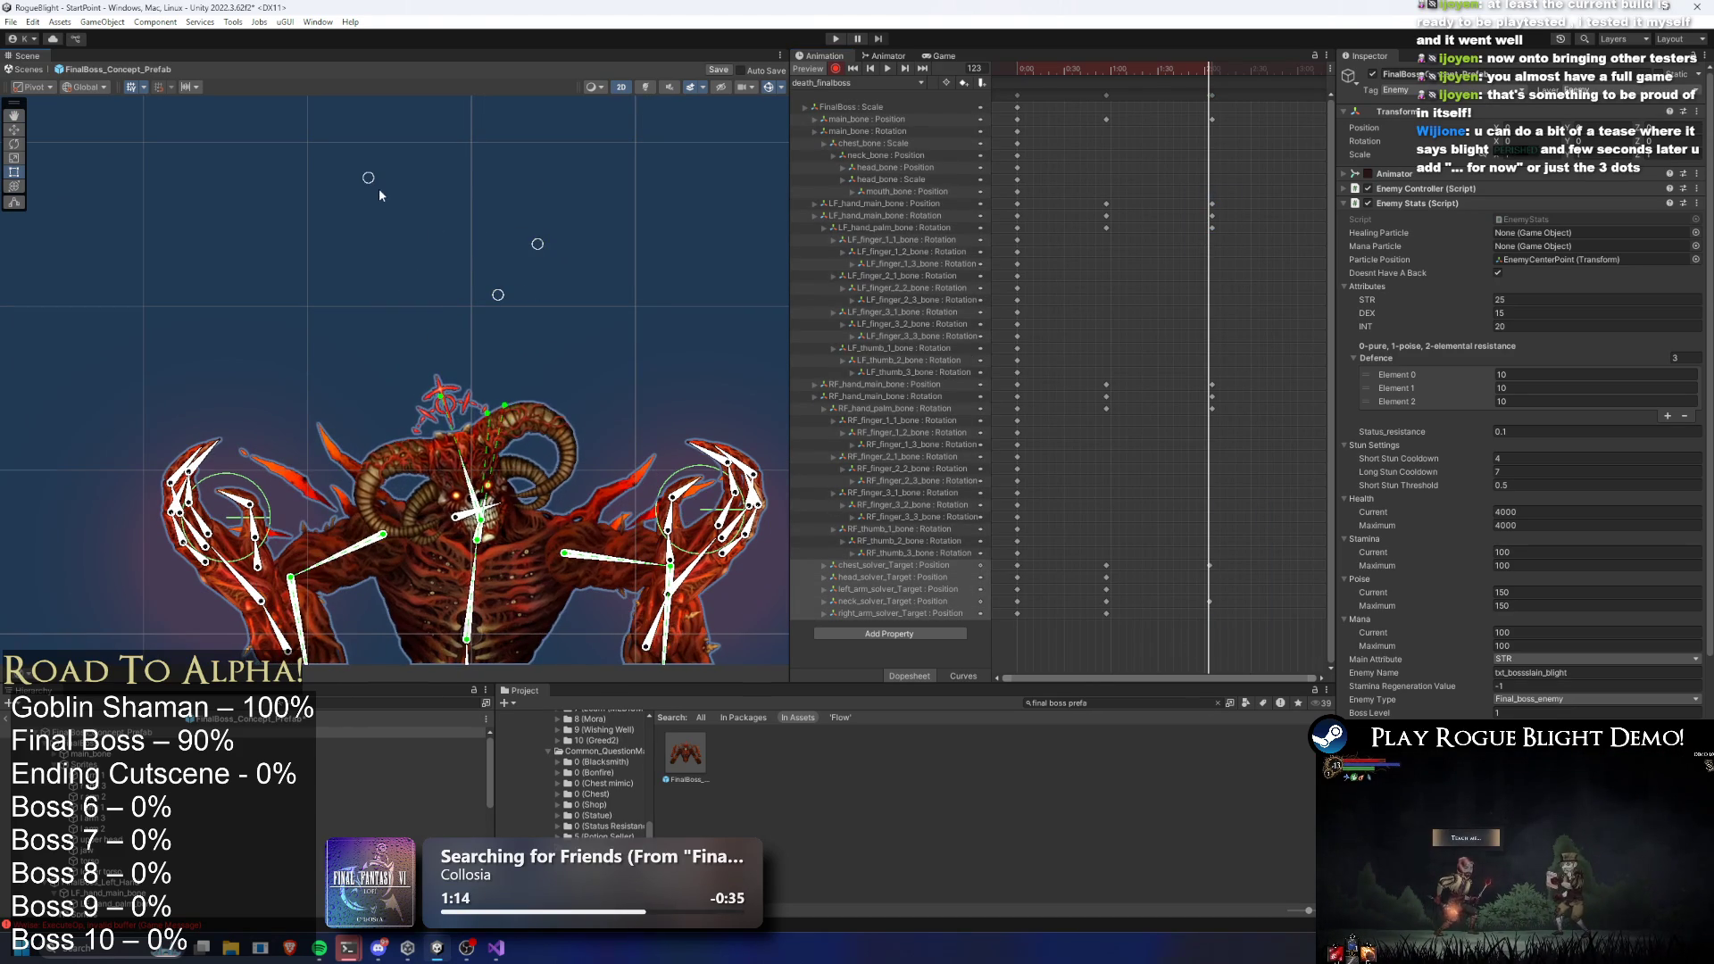
pyautogui.moveTo(357, 172); pyautogui.dragTo(555, 175)
pyautogui.moveTo(369, 178); pyautogui.dragTo(587, 162)
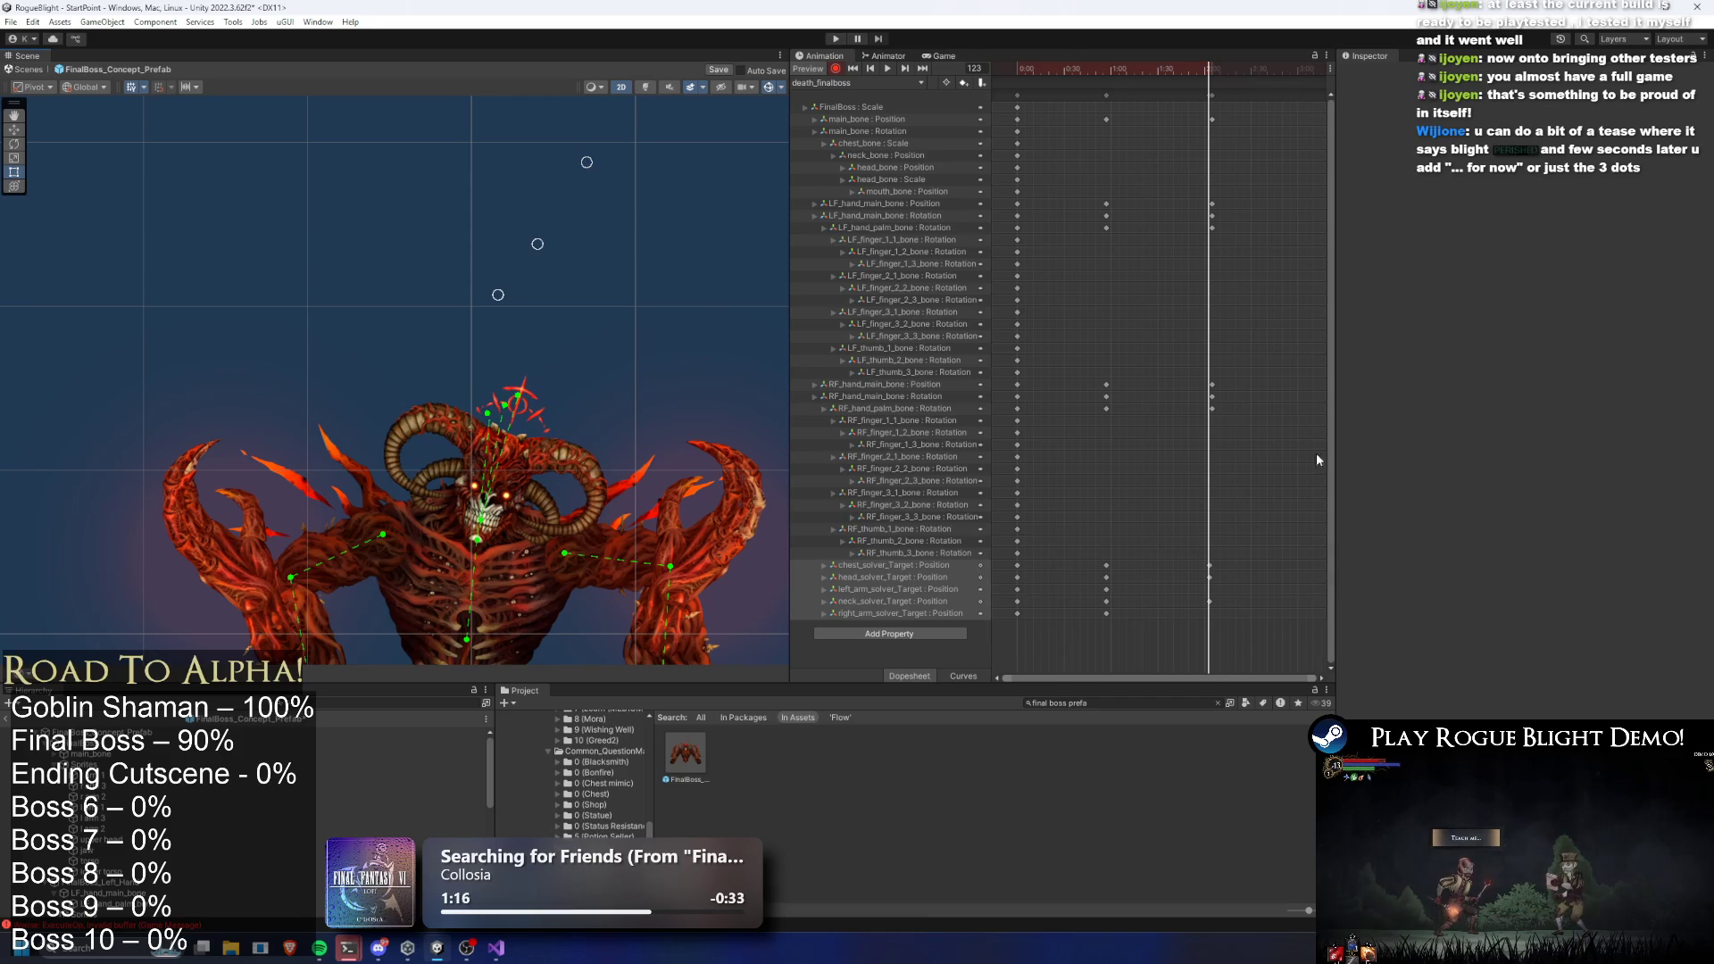
# Lower the left and right arm solver targets, then play back the death preview
pyautogui.click(895, 592)
pyautogui.press('f')
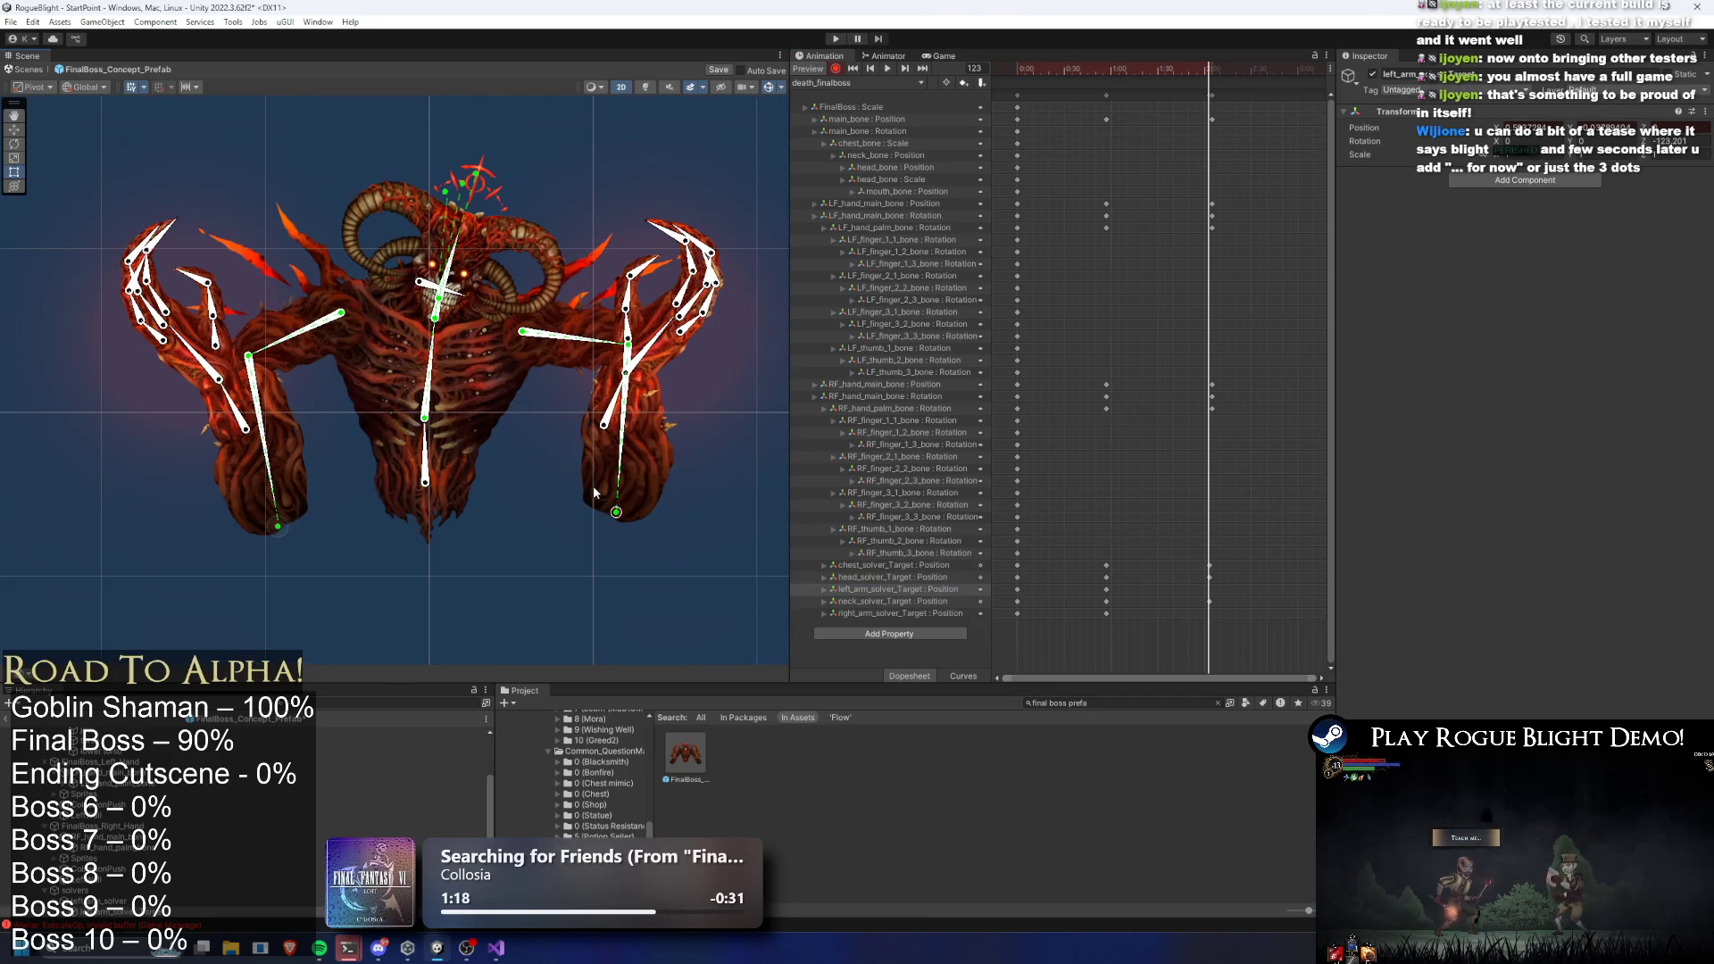
pyautogui.moveTo(616, 513); pyautogui.dragTo(595, 514)
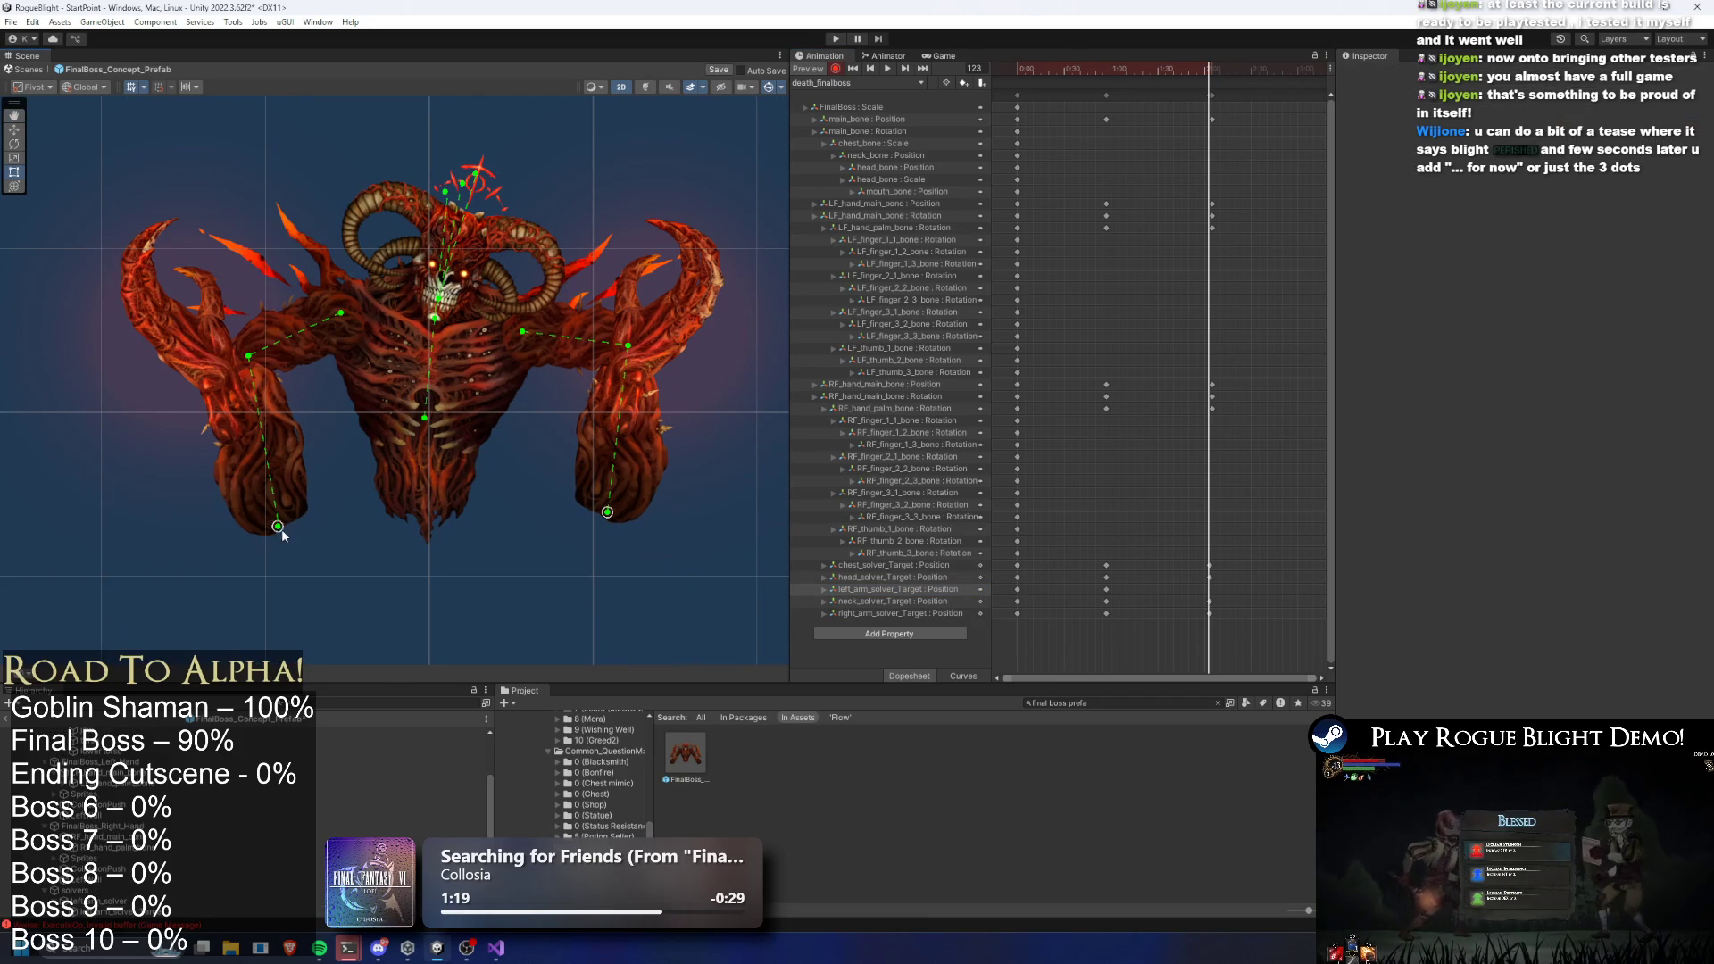
pyautogui.moveTo(278, 527); pyautogui.dragTo(236, 536)
pyautogui.moveTo(607, 512); pyautogui.dragTo(626, 527)
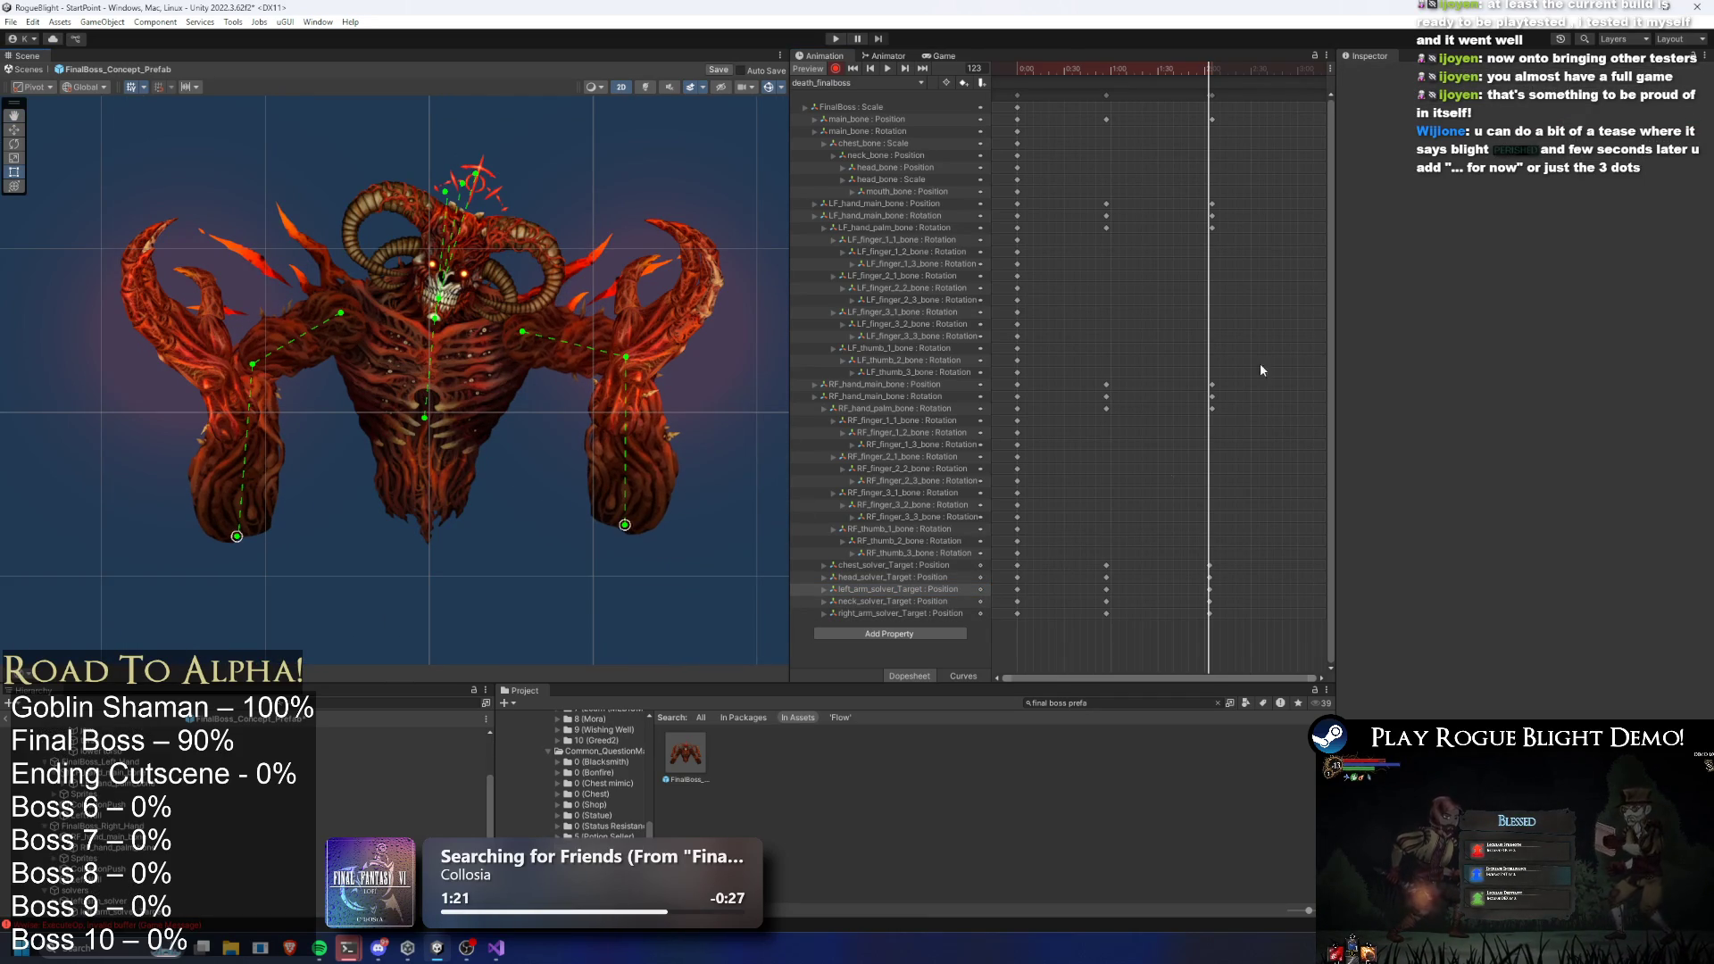
pyautogui.press('space')
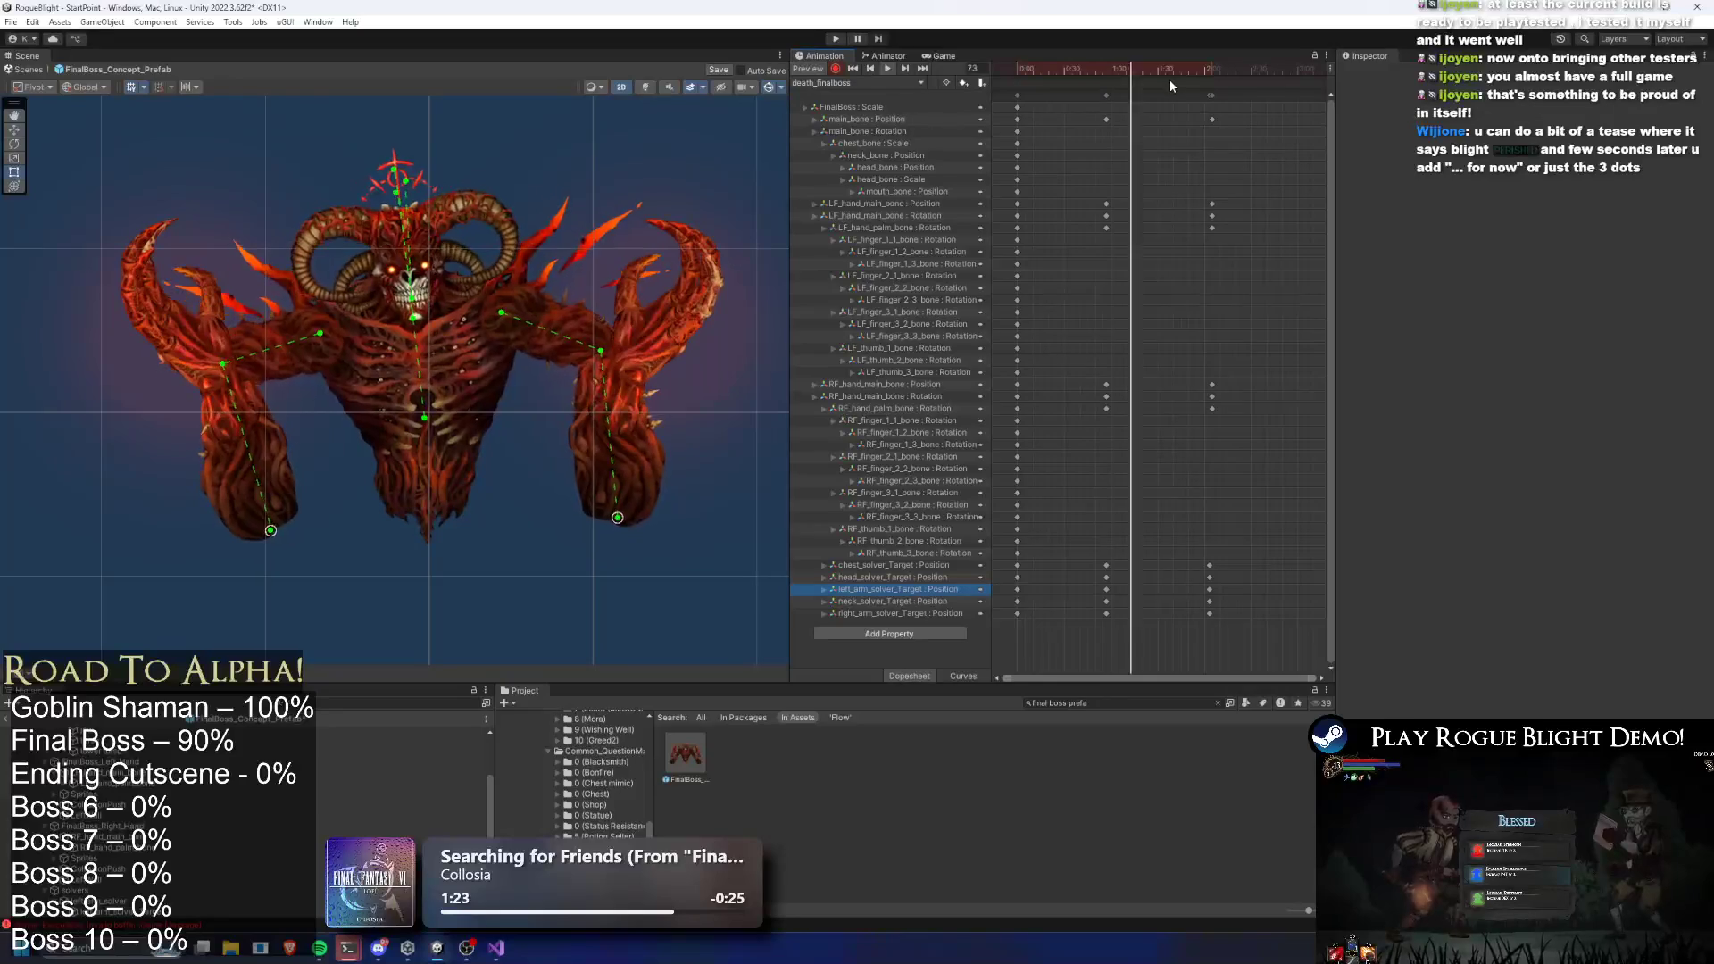
# Move the keyframe column near 2:05 earlier to 1:17
pyautogui.click(1211, 94)
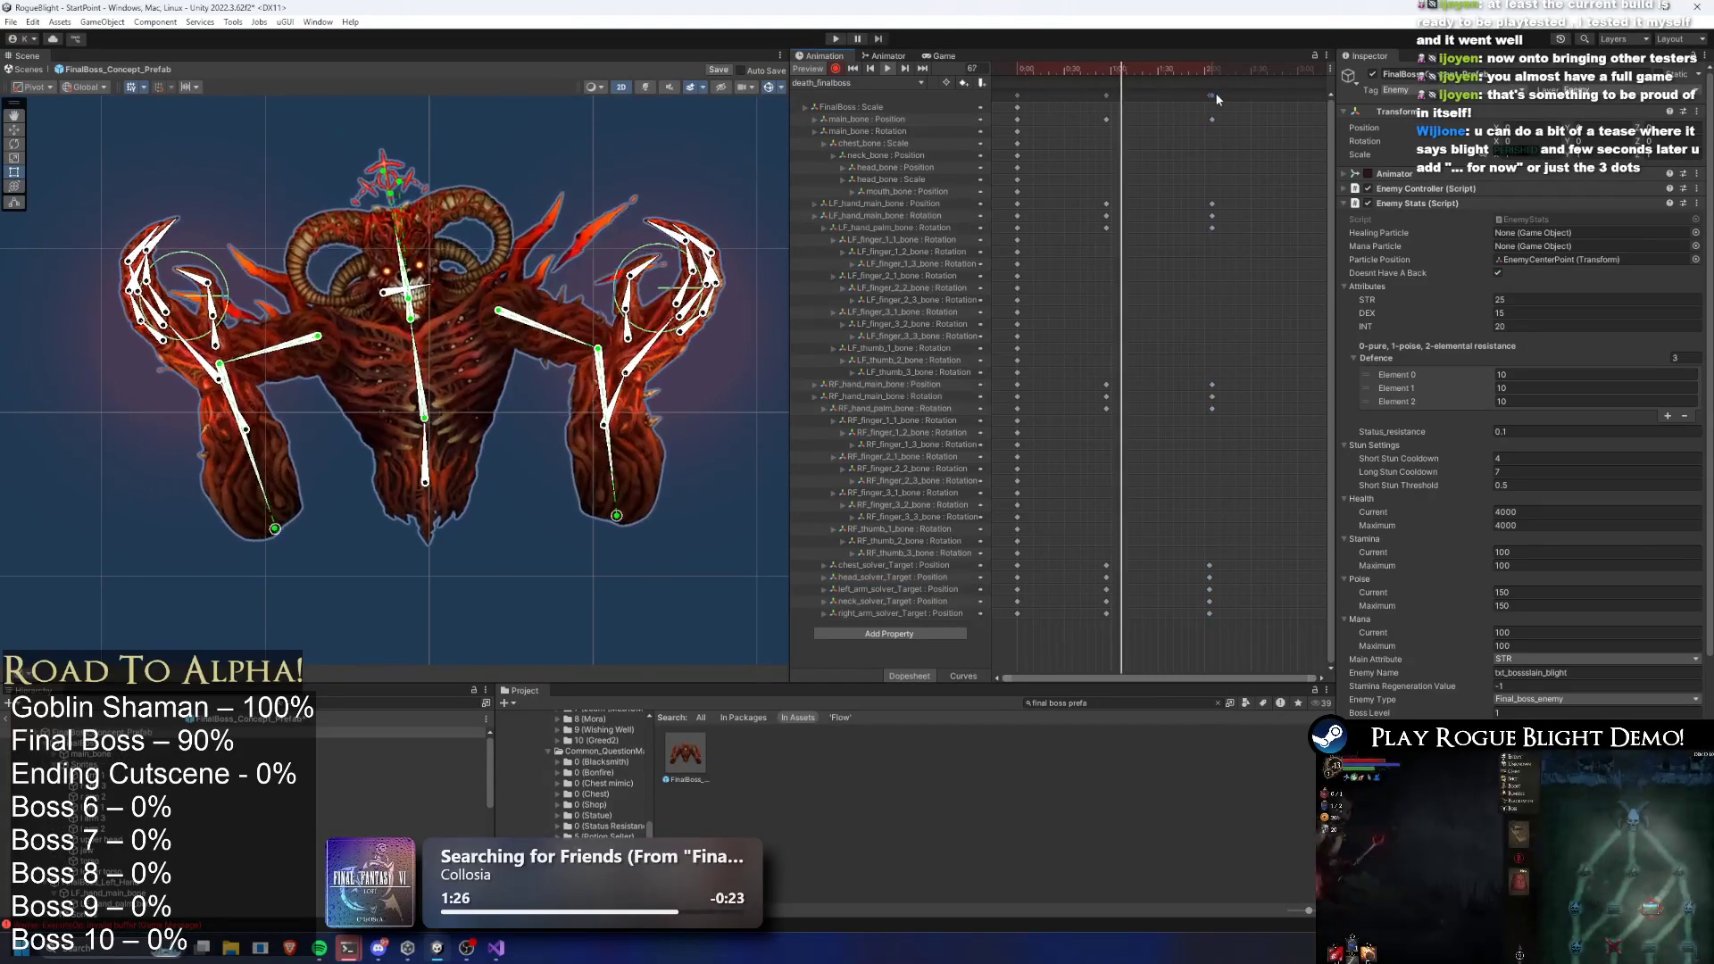
pyautogui.moveTo(1214, 95); pyautogui.dragTo(1136, 108)
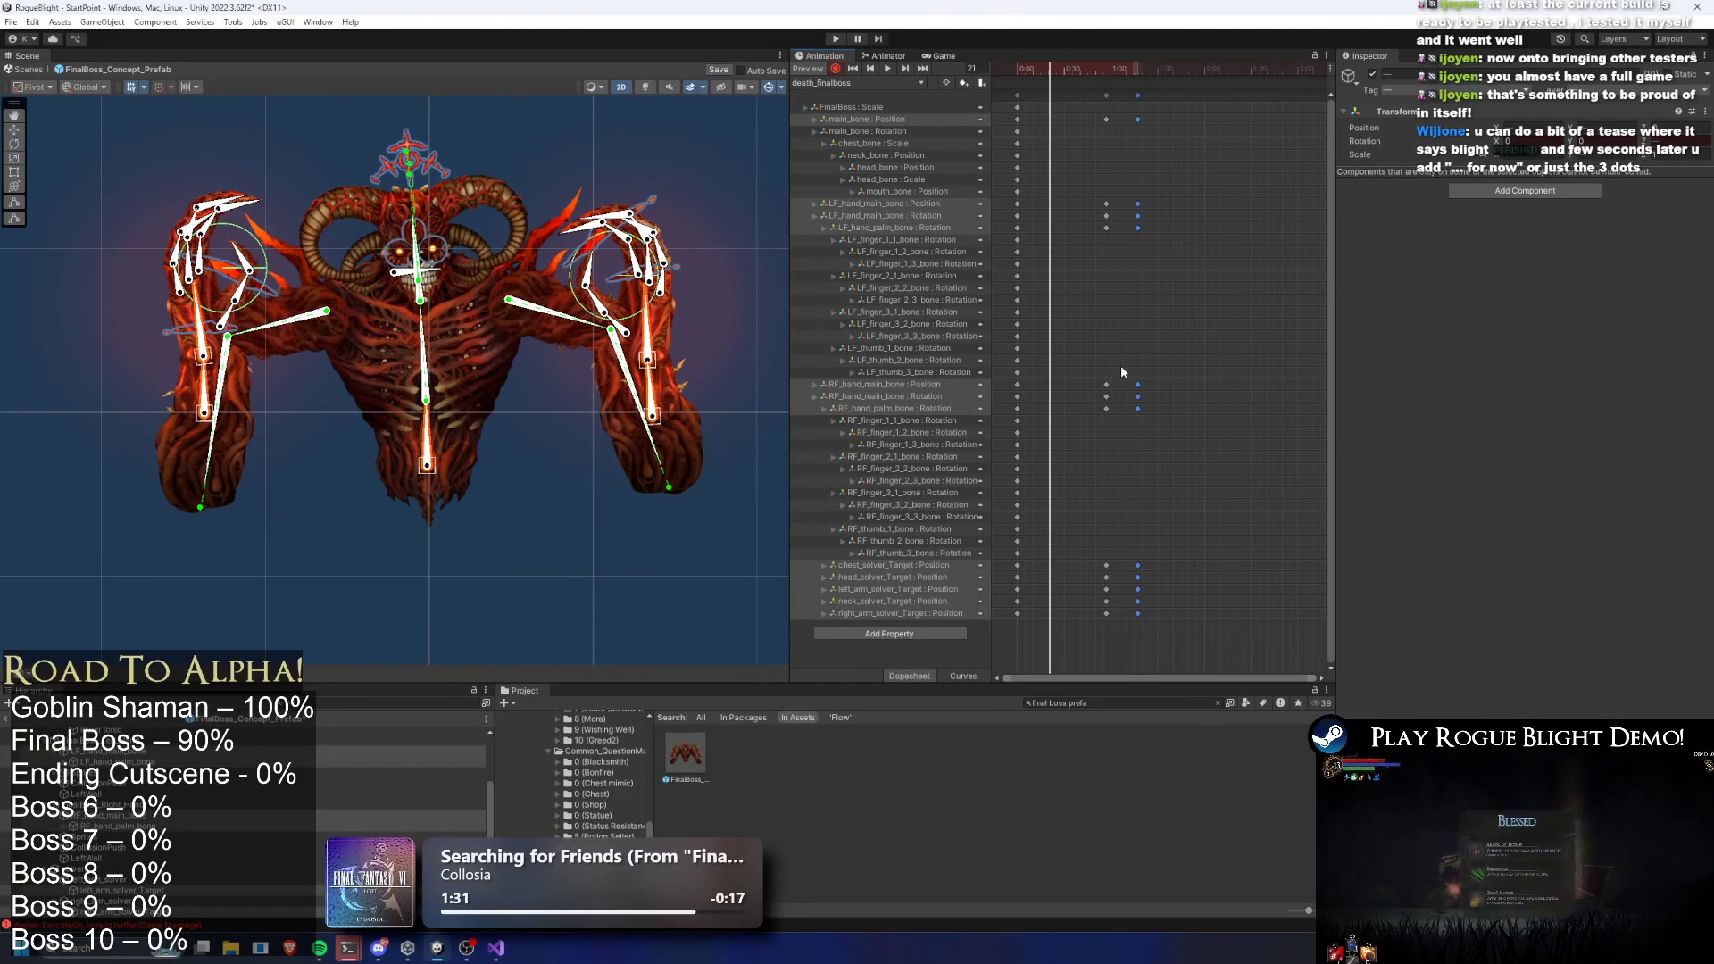
pyautogui.moveTo(1112, 556); pyautogui.dragTo(1095, 633)
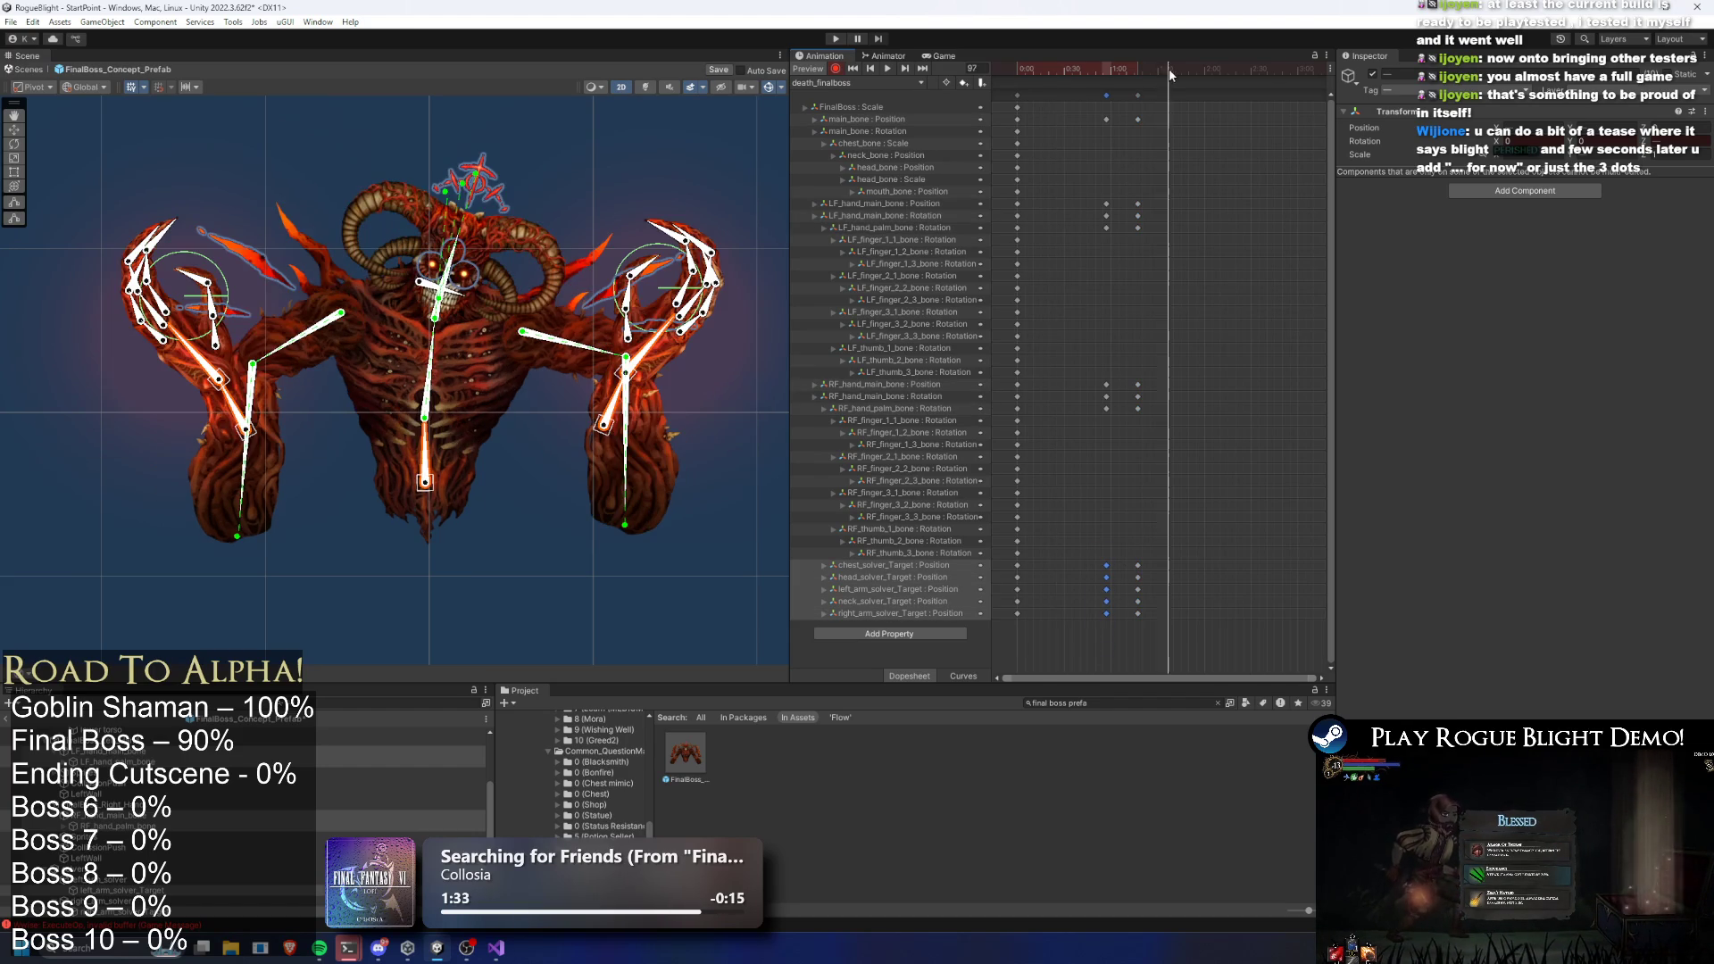
pyautogui.click(1178, 616)
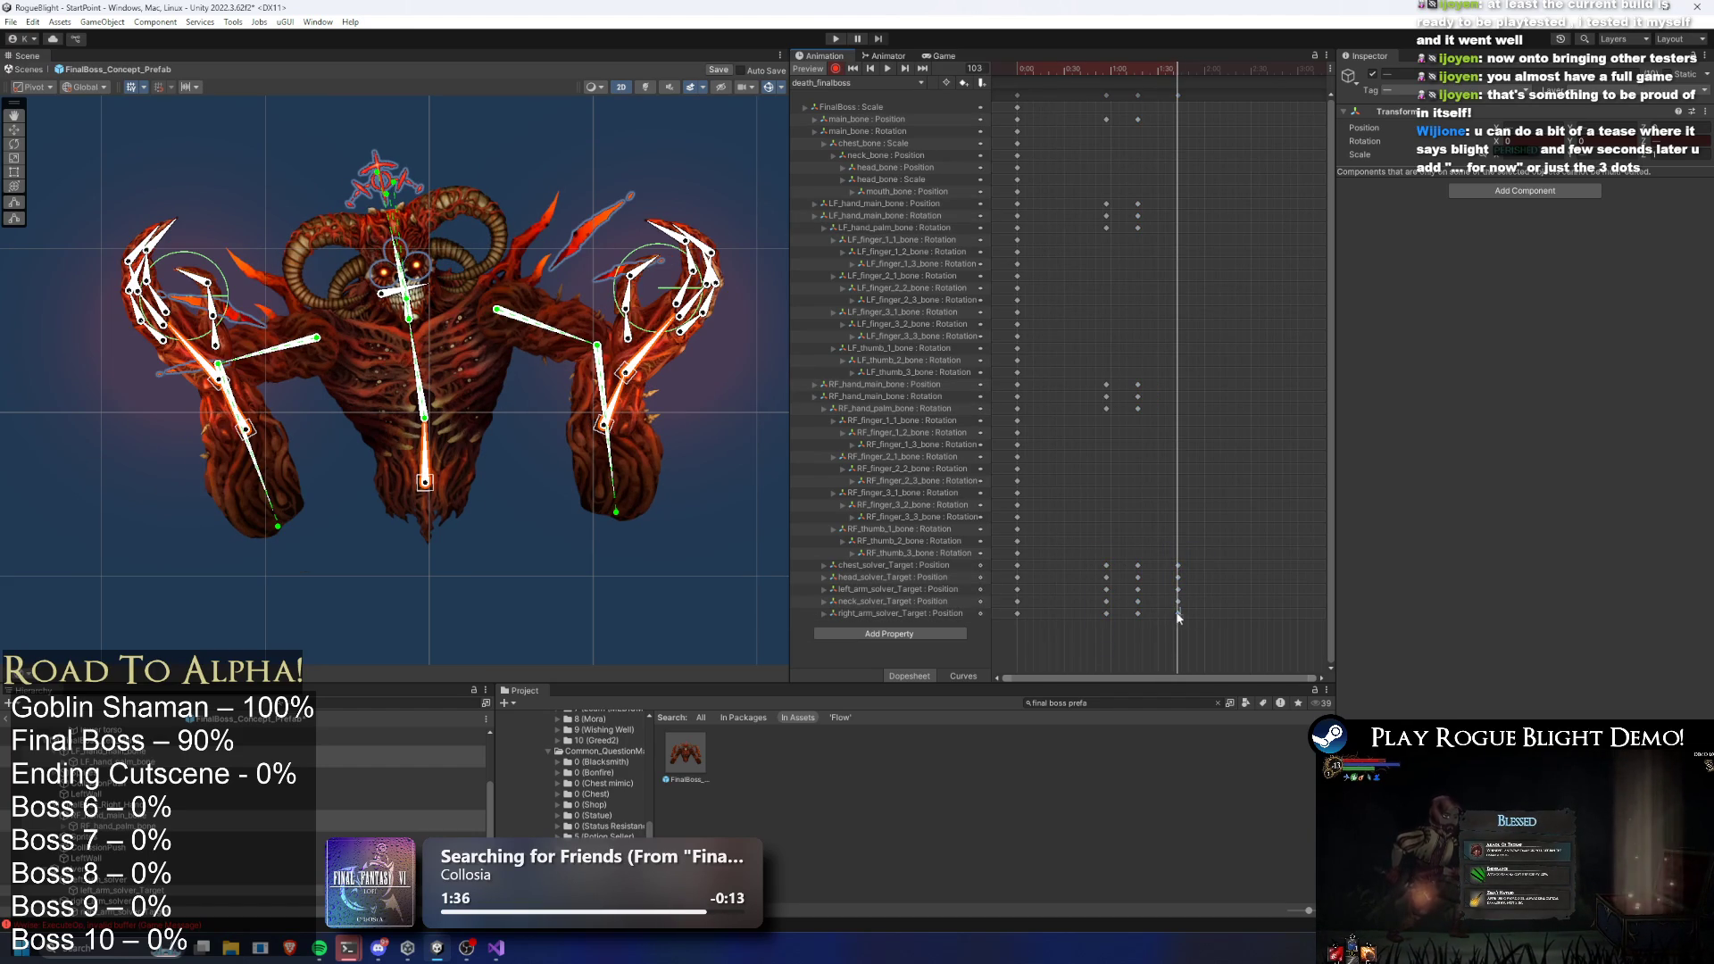
# Duplicate the solver target keys at the current frame and drag four key columns earlier
pyautogui.moveTo(1152, 625)
pyautogui.mouseDown()
pyautogui.moveTo(1179, 603)
pyautogui.moveTo(1134, 621)
pyautogui.mouseUp()
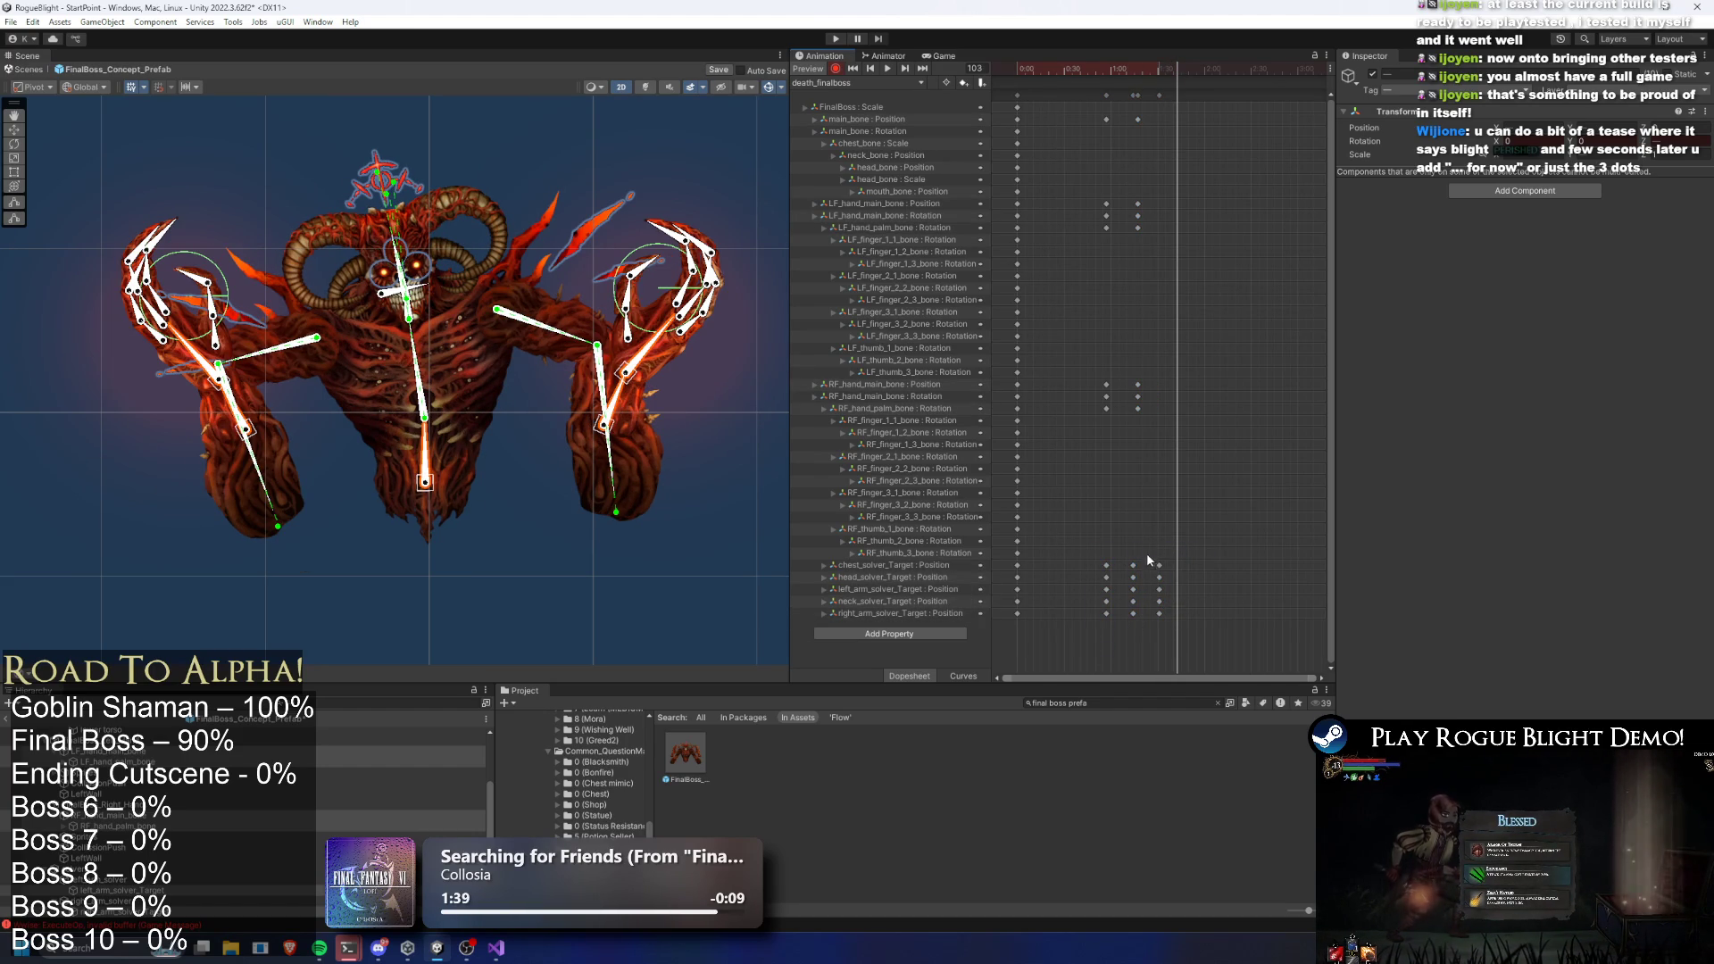
pyautogui.click(1188, 69)
pyautogui.hotkey('ctrl', 'v')
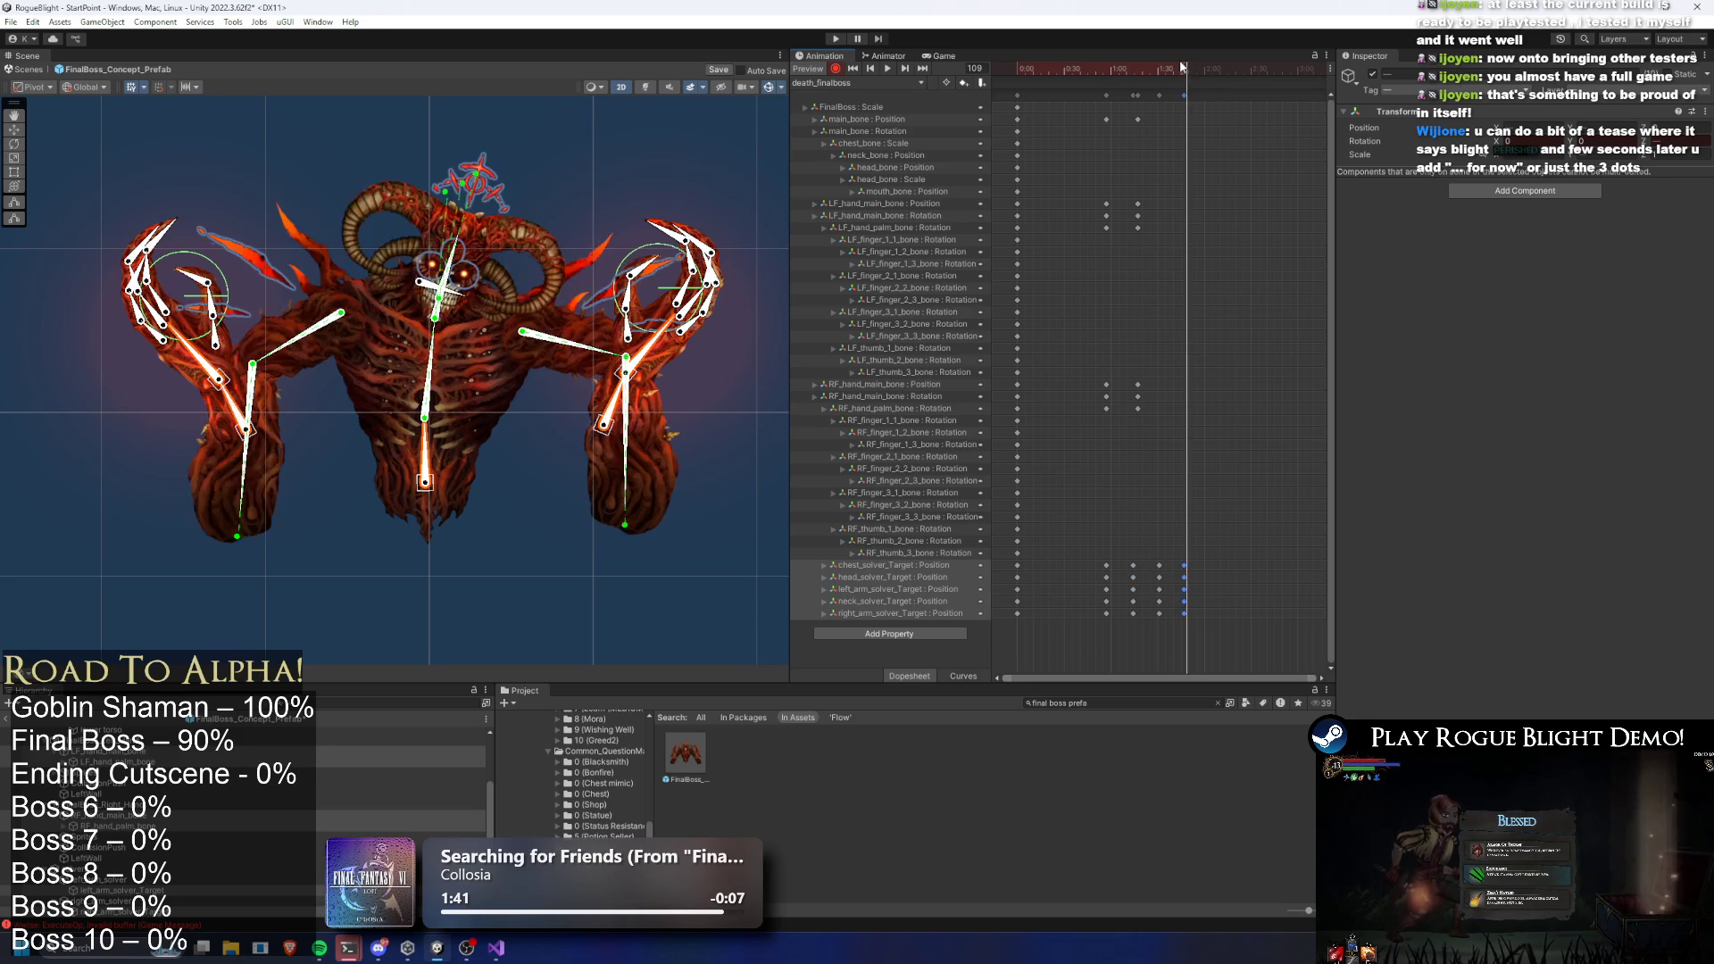
pyautogui.press('space')
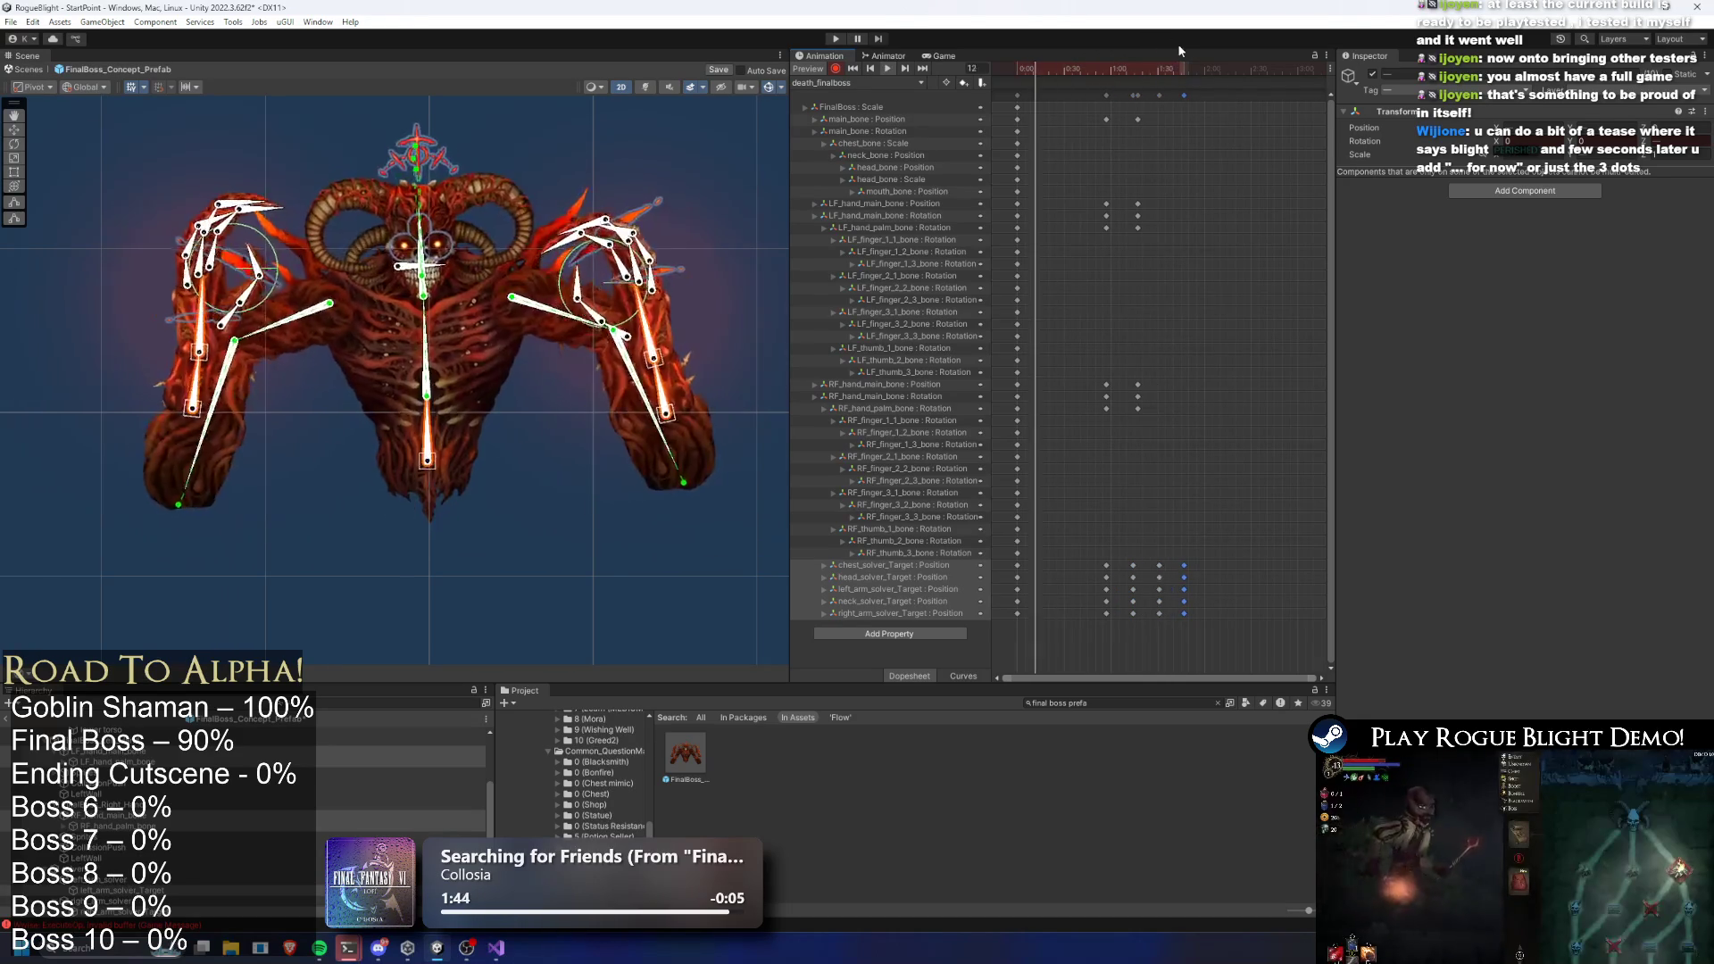
pyautogui.moveTo(1133, 90); pyautogui.dragTo(1076, 95)
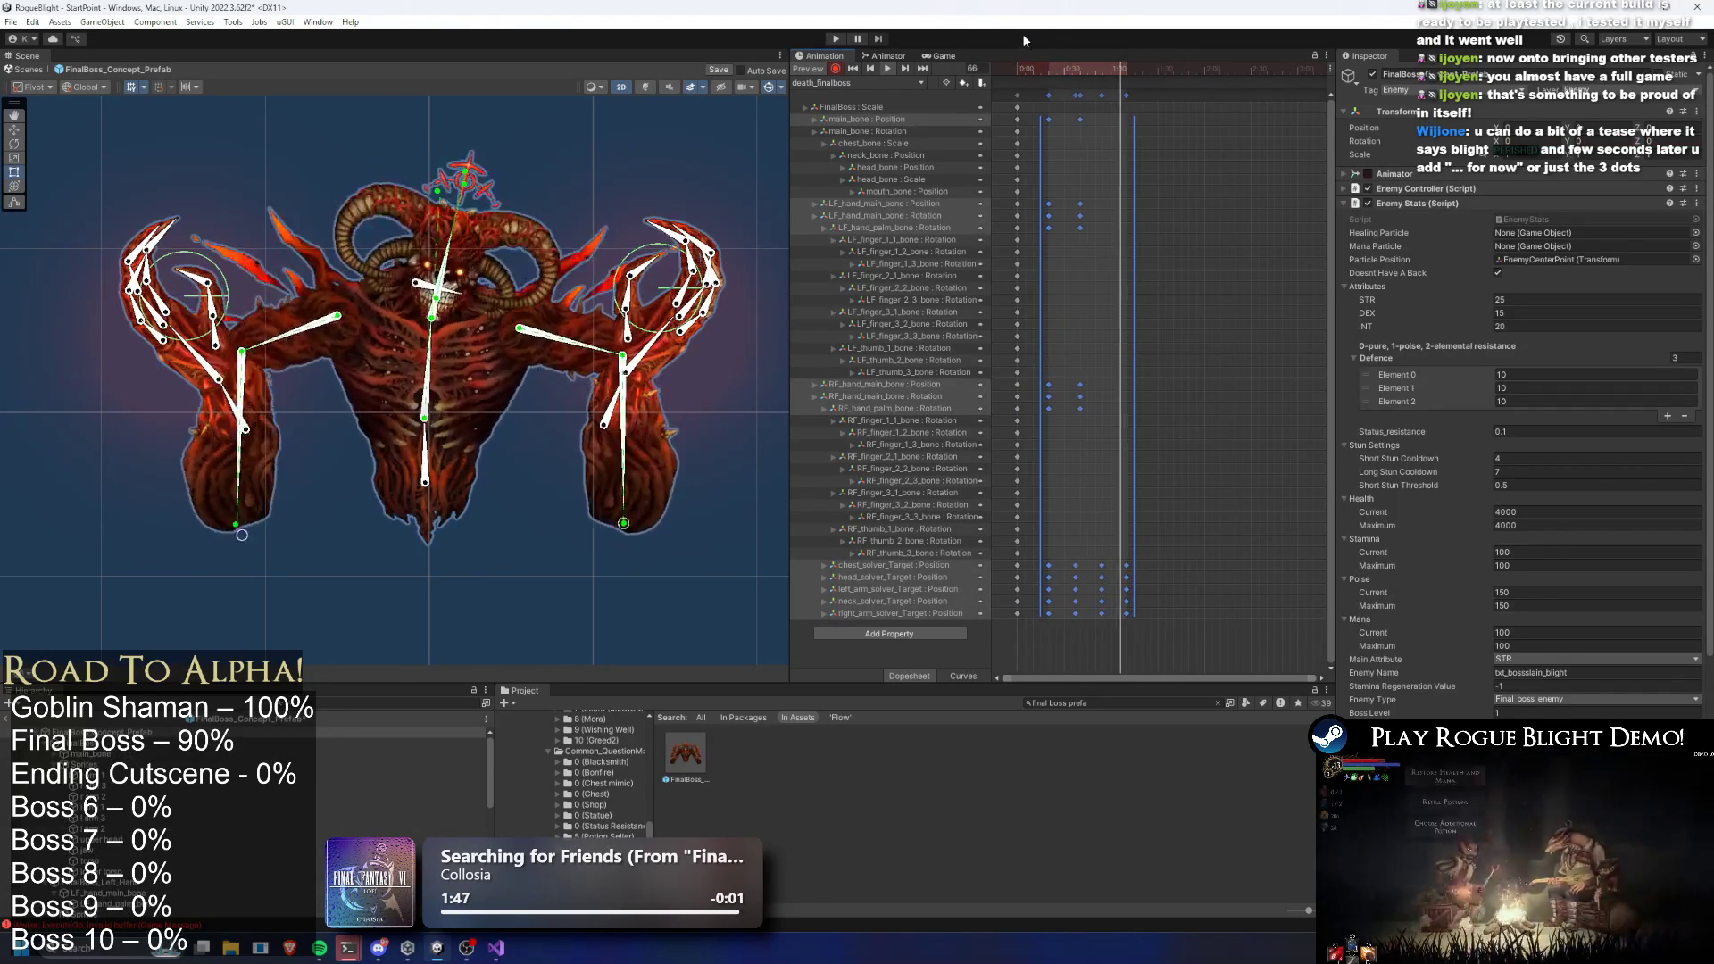
pyautogui.moveTo(1163, 630); pyautogui.dragTo(1036, 557)
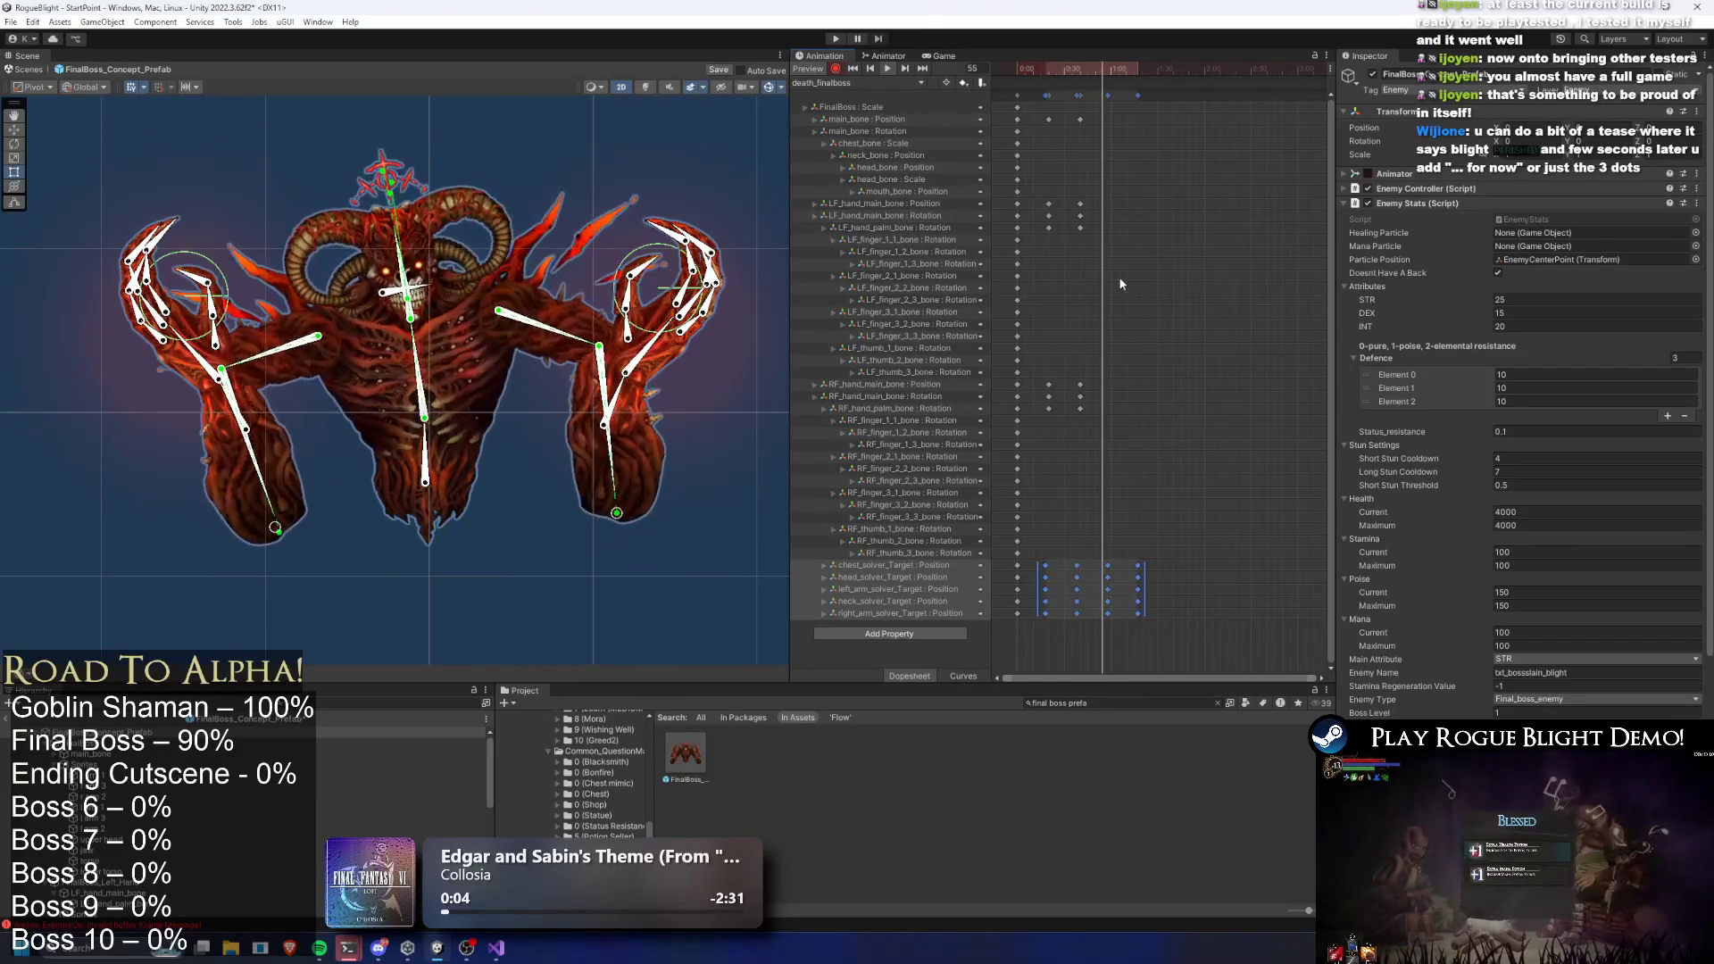
# Stretch the main_bone and hand keyframes and drag the main_bone Position key earlier
pyautogui.click(1075, 243)
pyautogui.moveTo(1123, 113)
pyautogui.mouseDown()
pyautogui.moveTo(1057, 281)
pyautogui.moveTo(1040, 412)
pyautogui.mouseUp()
pyautogui.moveTo(1085, 340); pyautogui.dragTo(1123, 340)
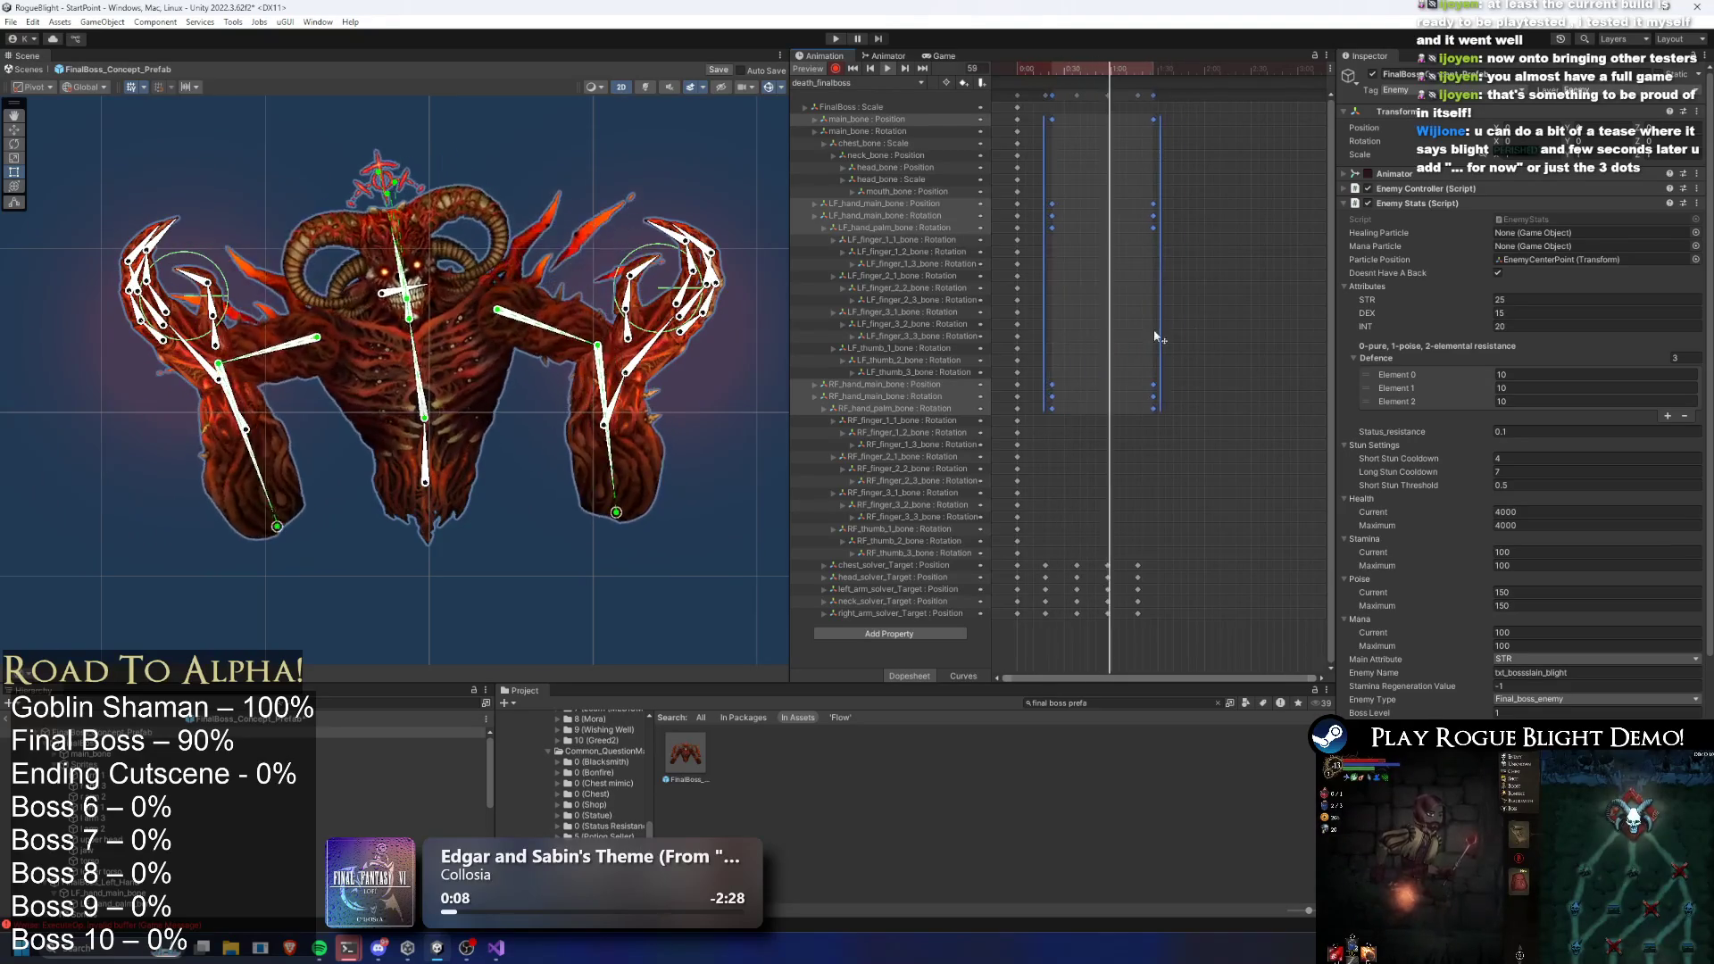
pyautogui.click(1125, 340)
pyautogui.moveTo(1153, 119); pyautogui.dragTo(1102, 118)
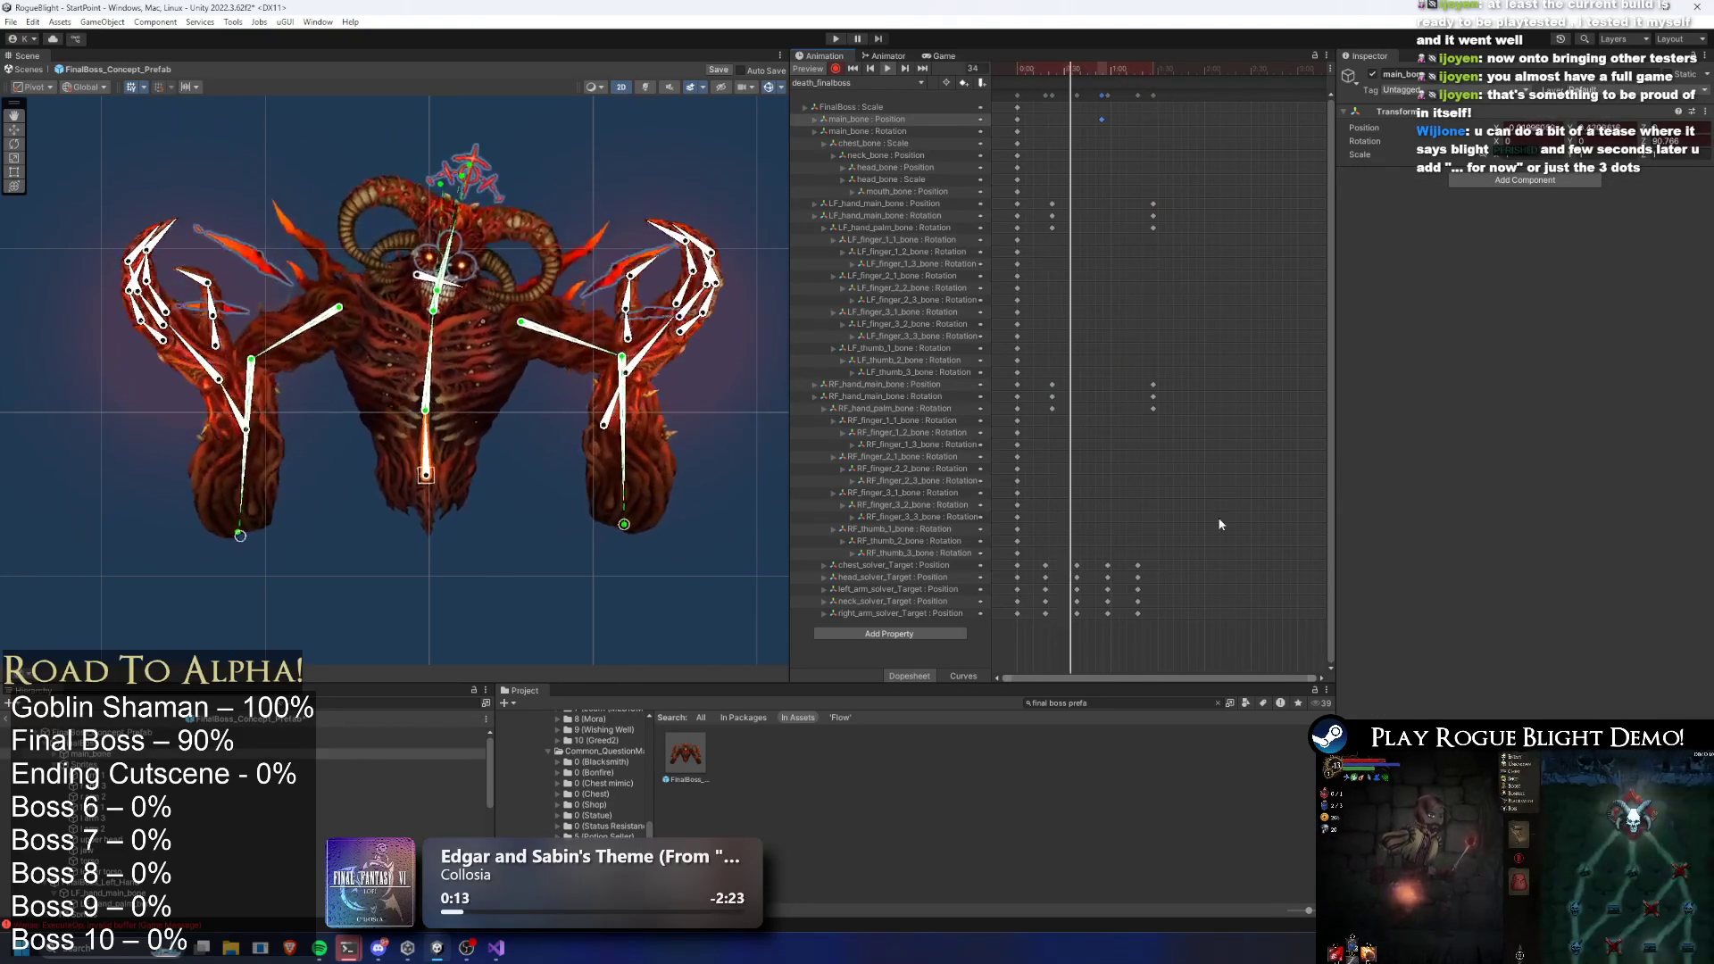
pyautogui.moveTo(1207, 630); pyautogui.dragTo(971, 55)
pyautogui.click(1182, 190)
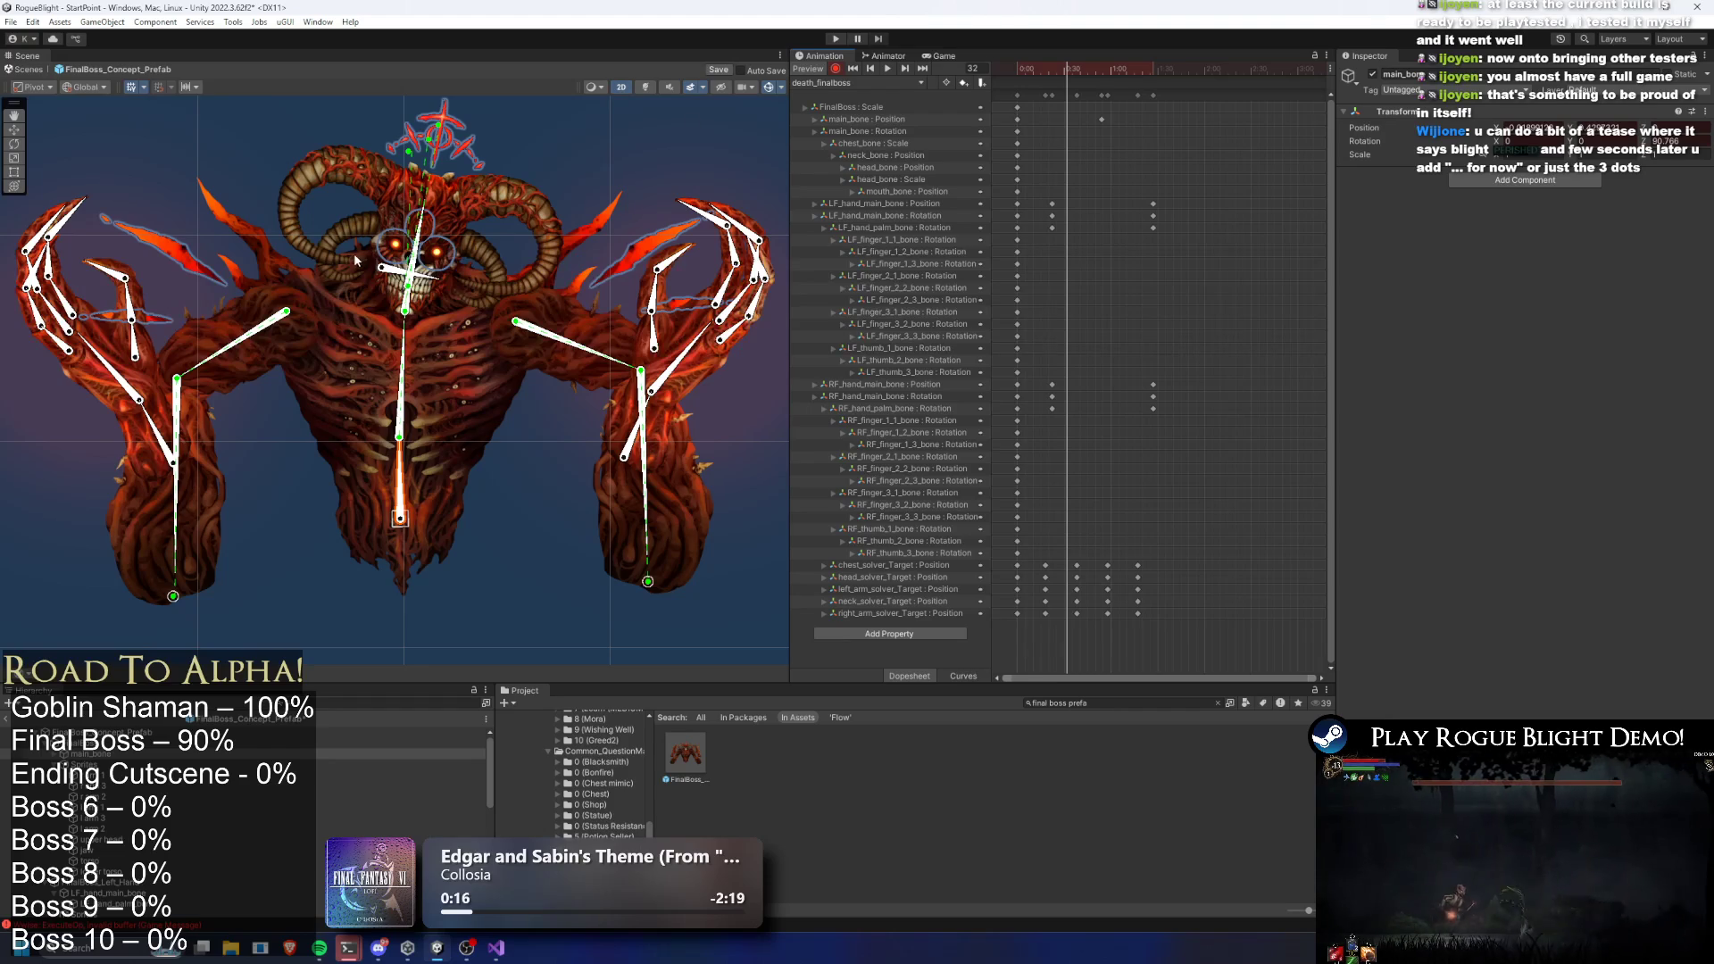
# Key a new mouth_bone position and set the move handles to Local
pyautogui.moveTo(382, 268); pyautogui.dragTo(384, 290)
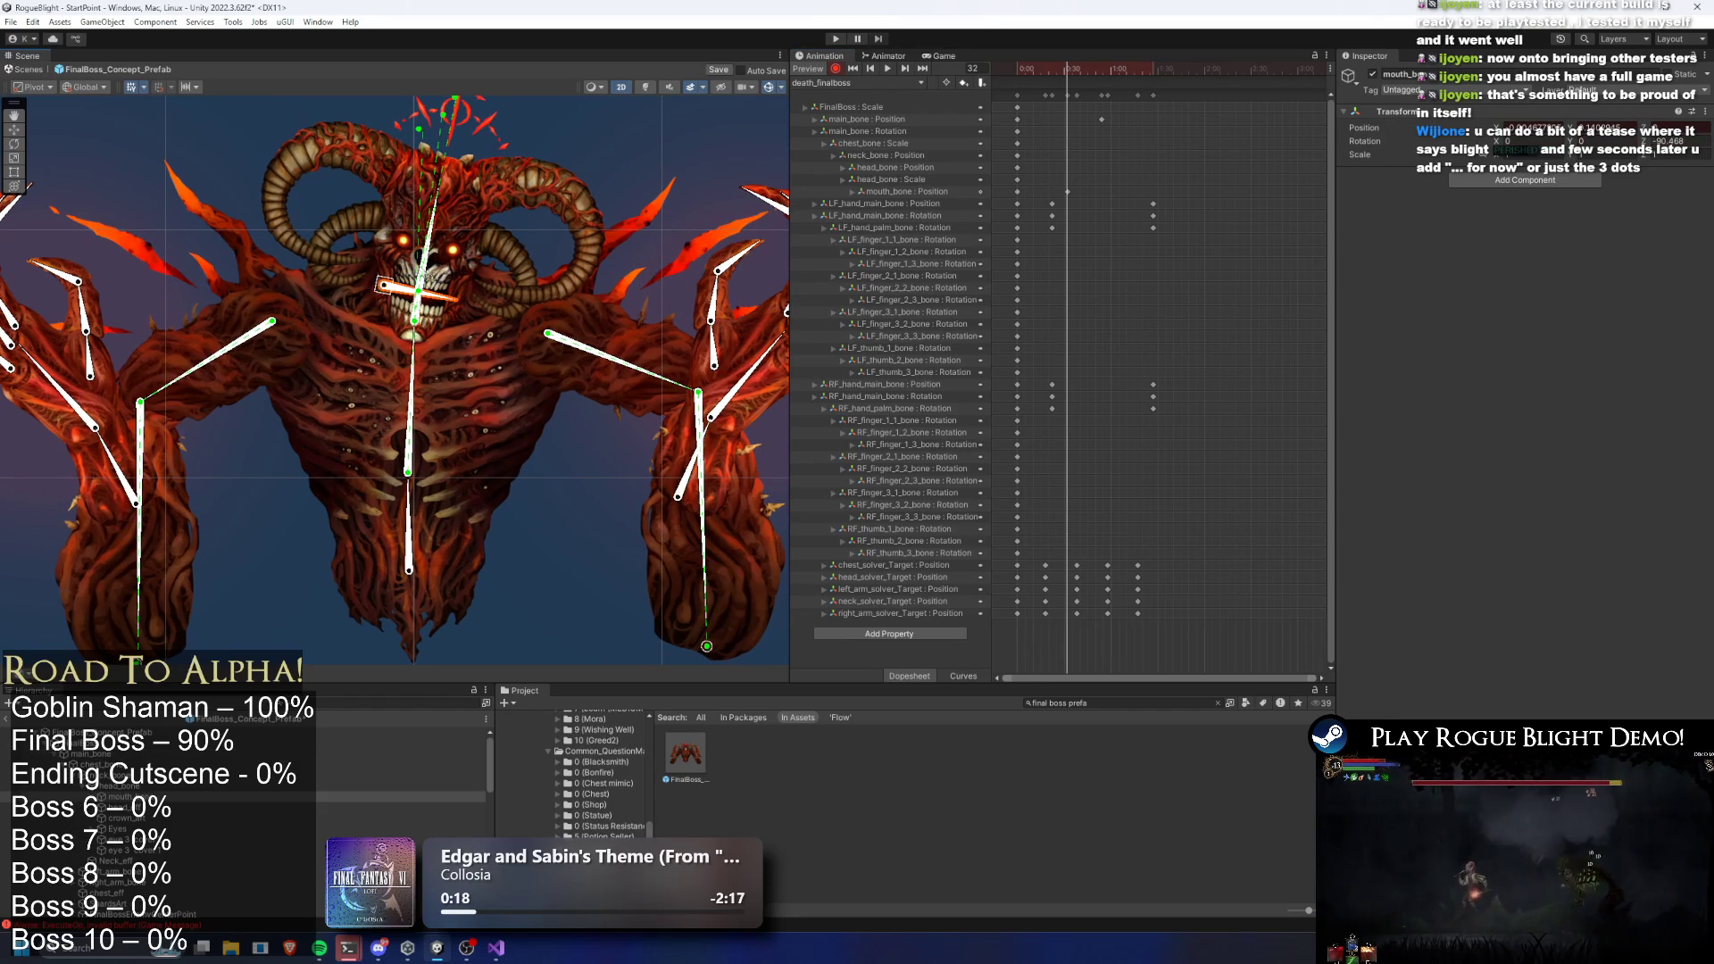
pyautogui.press('w')
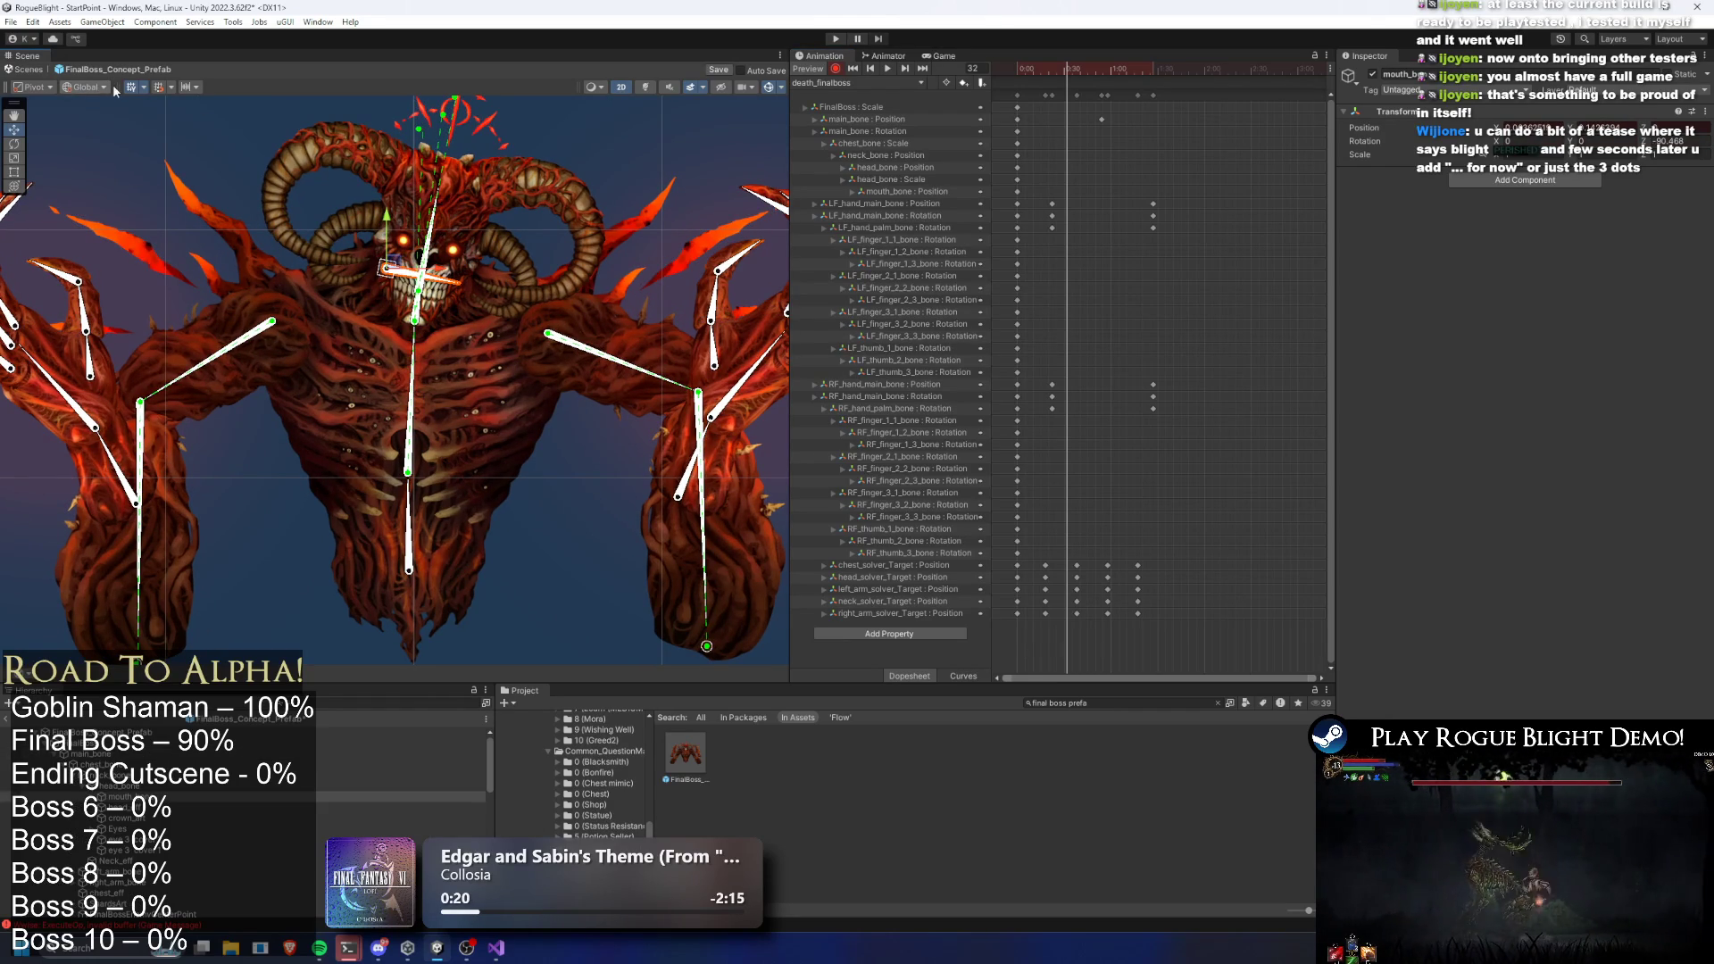
pyautogui.click(105, 118)
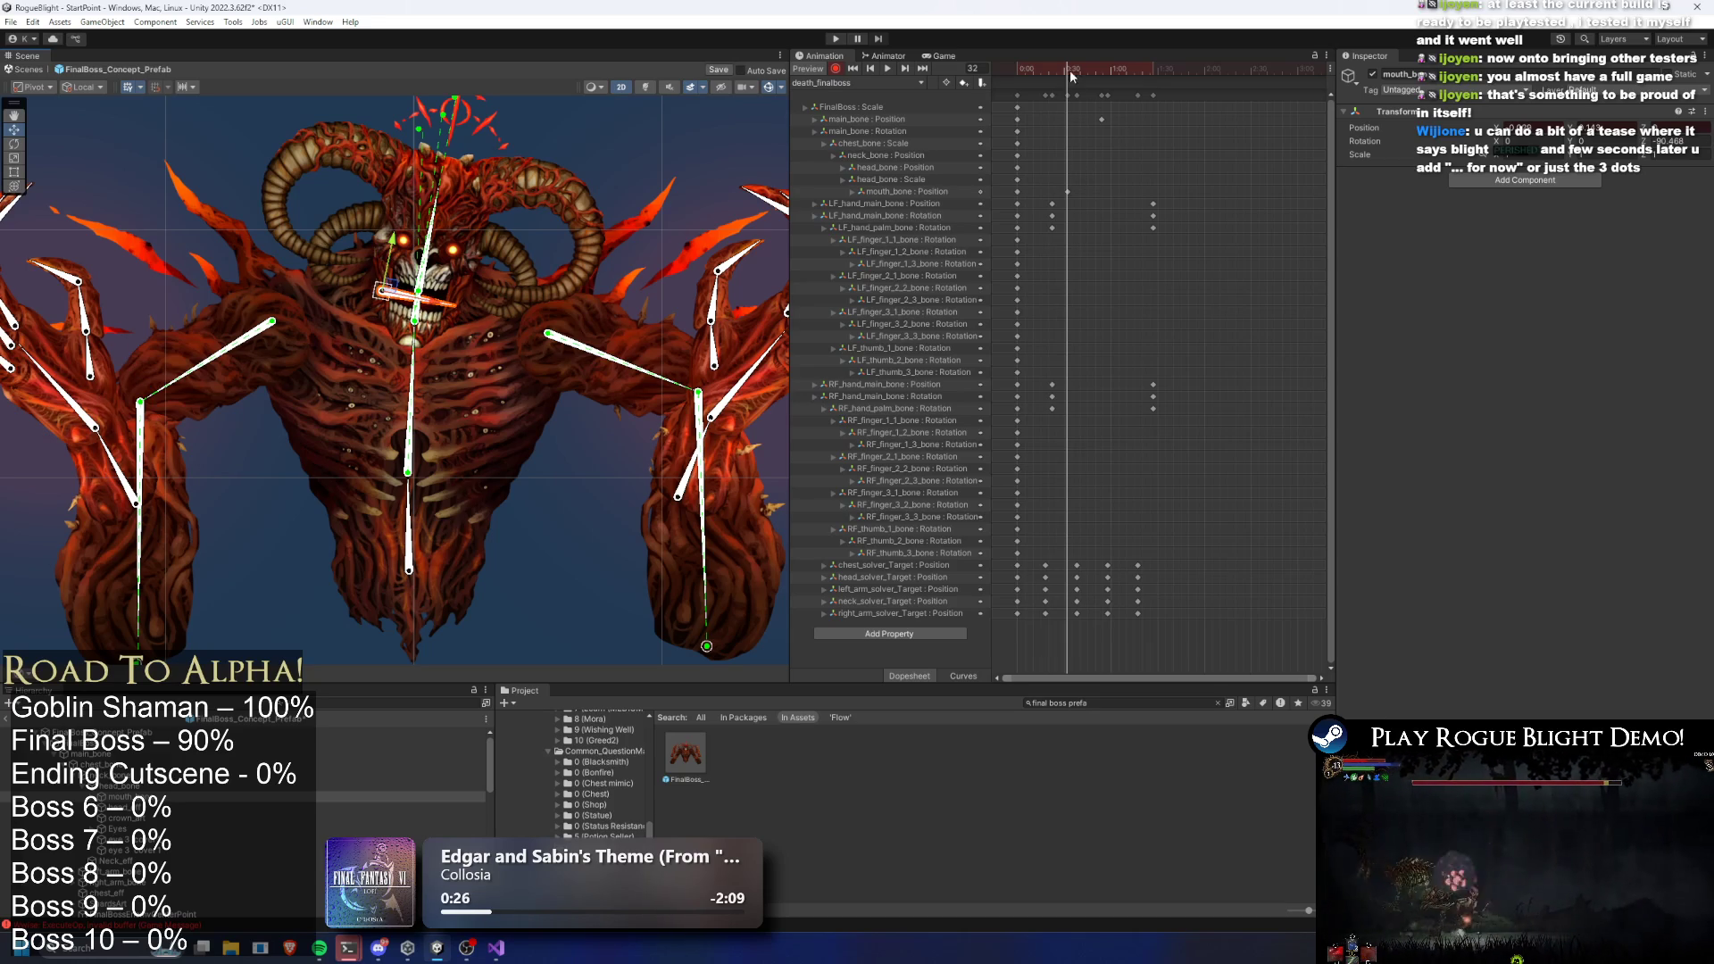
# At frame 86, rotate head_bone into a tilt, undoing an accidental head sprite scale
pyautogui.moveTo(1111, 71); pyautogui.dragTo(1152, 71)
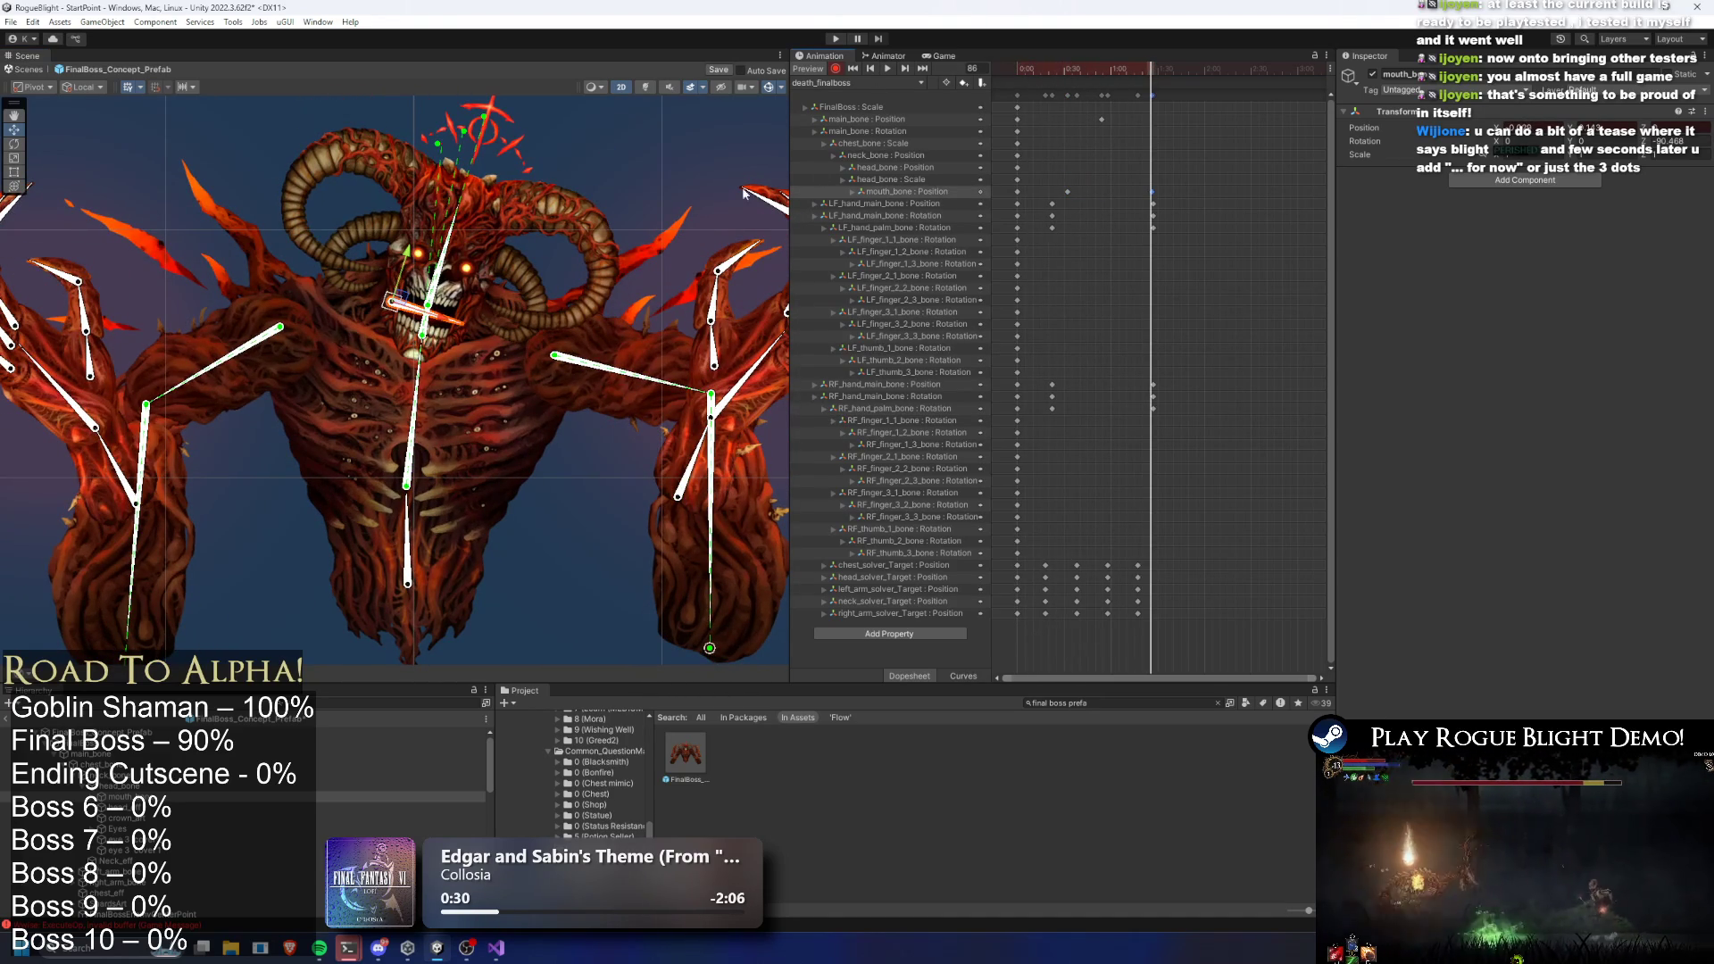
pyautogui.click(474, 266)
pyautogui.scroll(1, 474, 267)
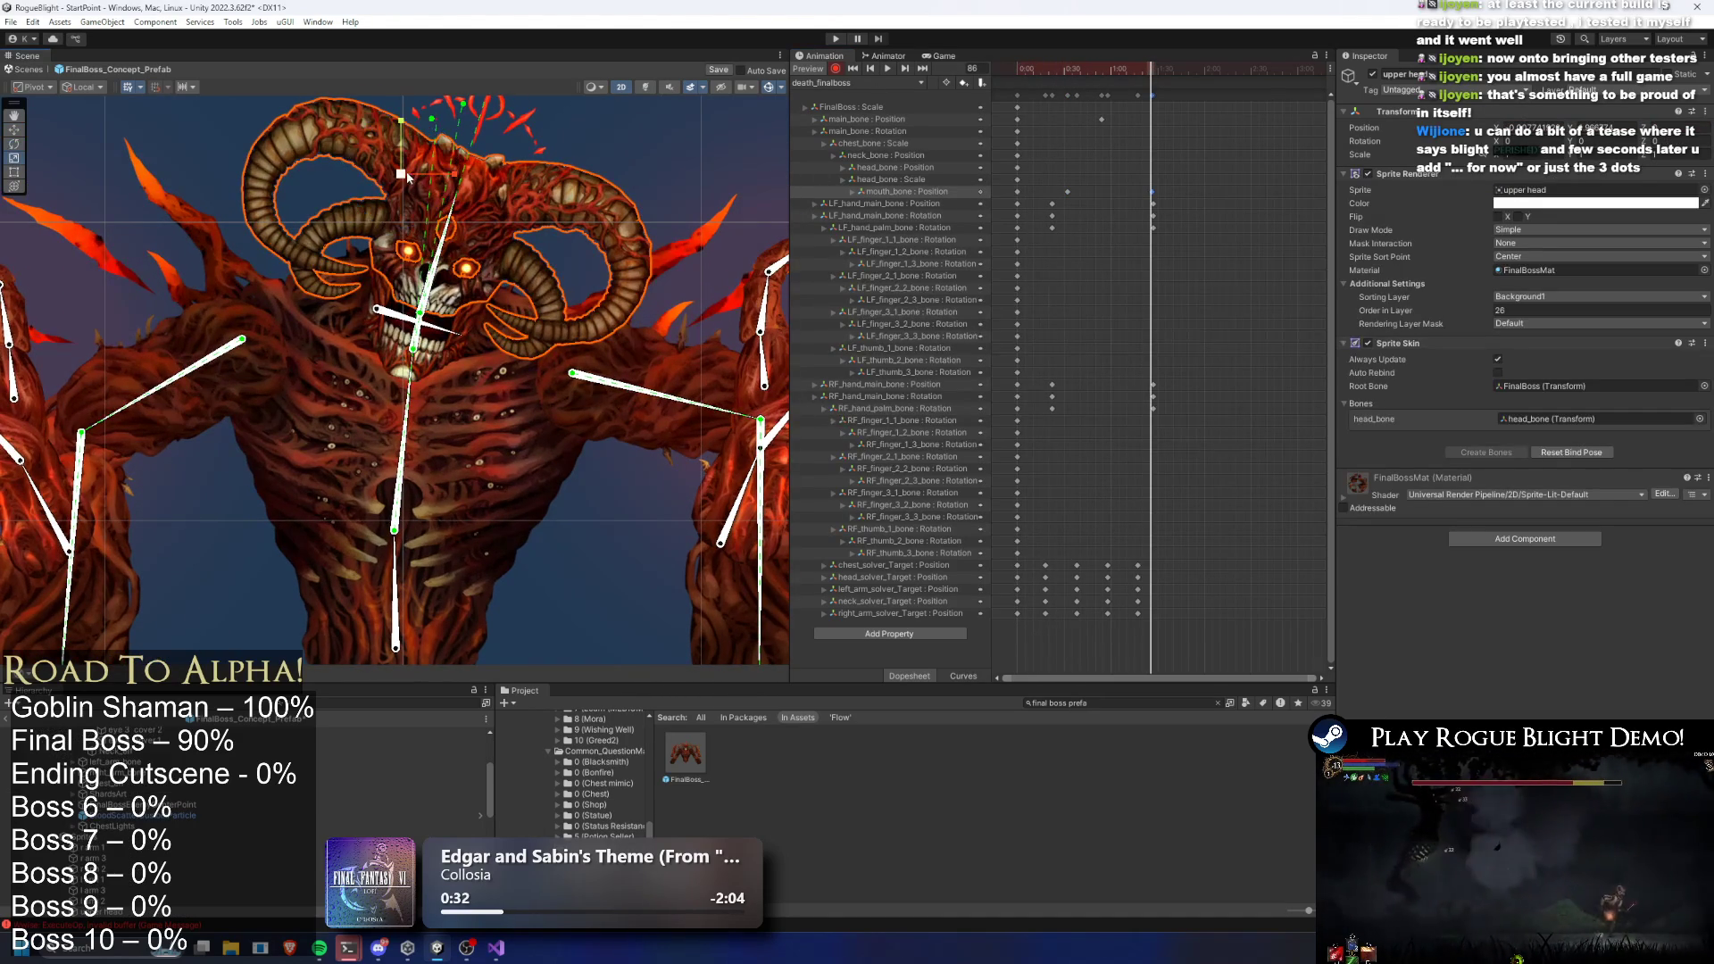
pyautogui.moveTo(407, 176); pyautogui.dragTo(410, 176)
pyautogui.hotkey('ctrl', 'z')
pyautogui.click(431, 284)
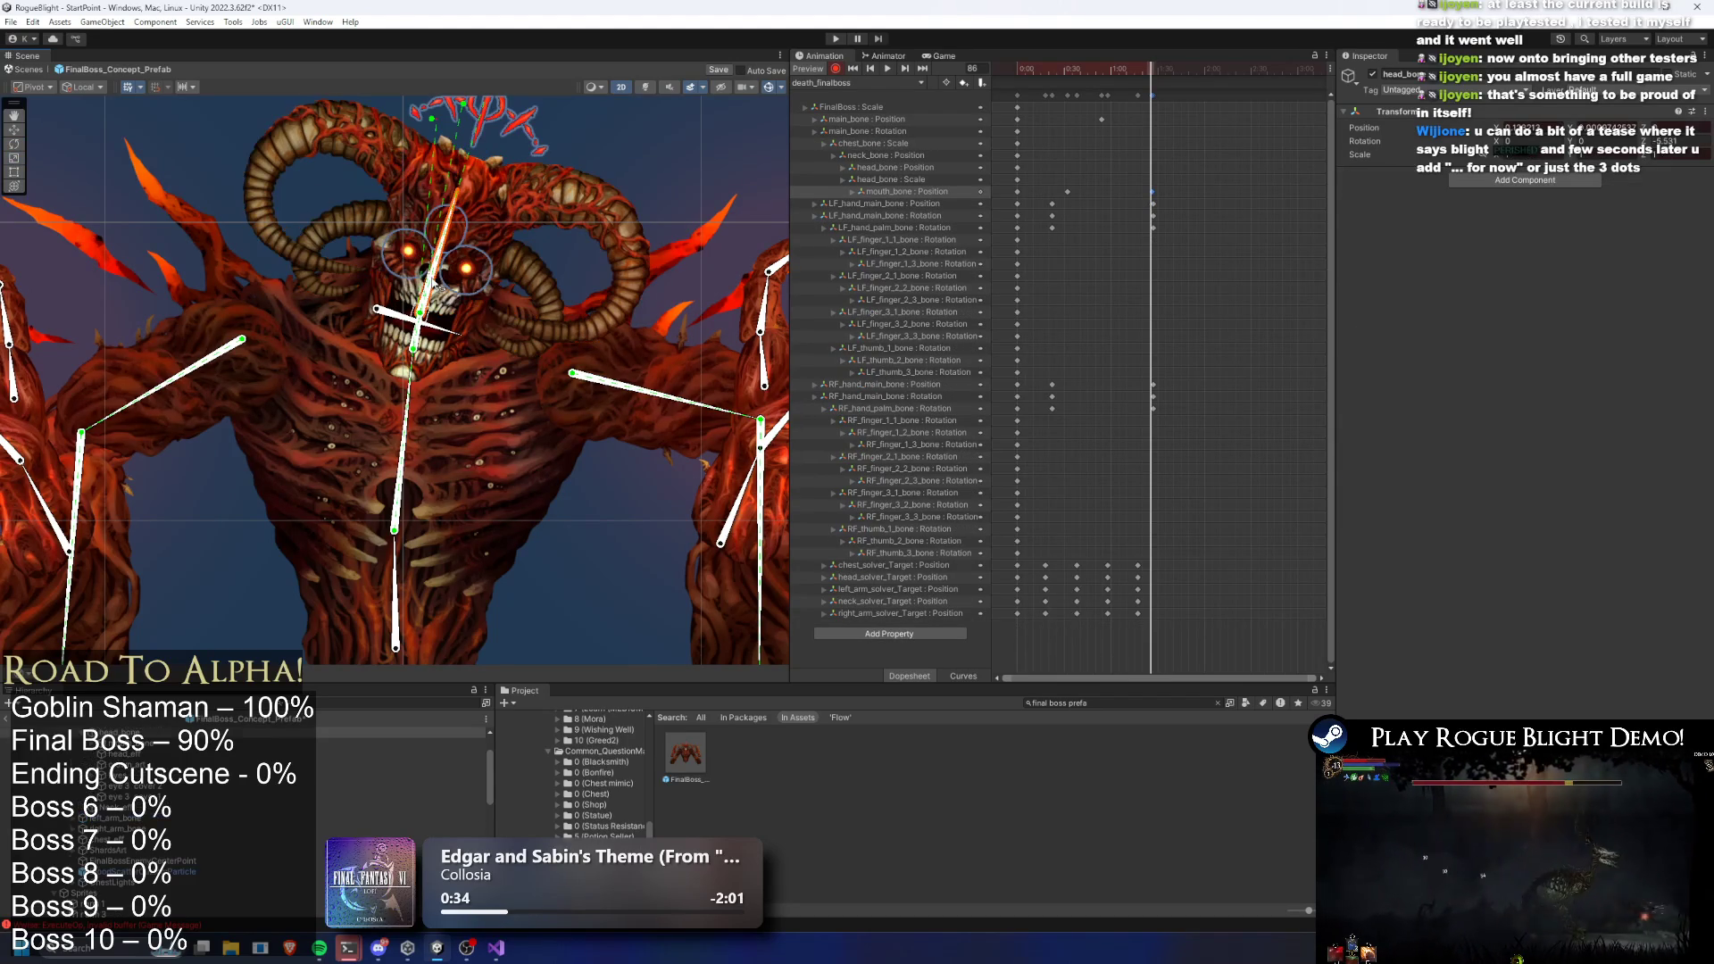
pyautogui.moveTo(427, 315); pyautogui.dragTo(423, 319)
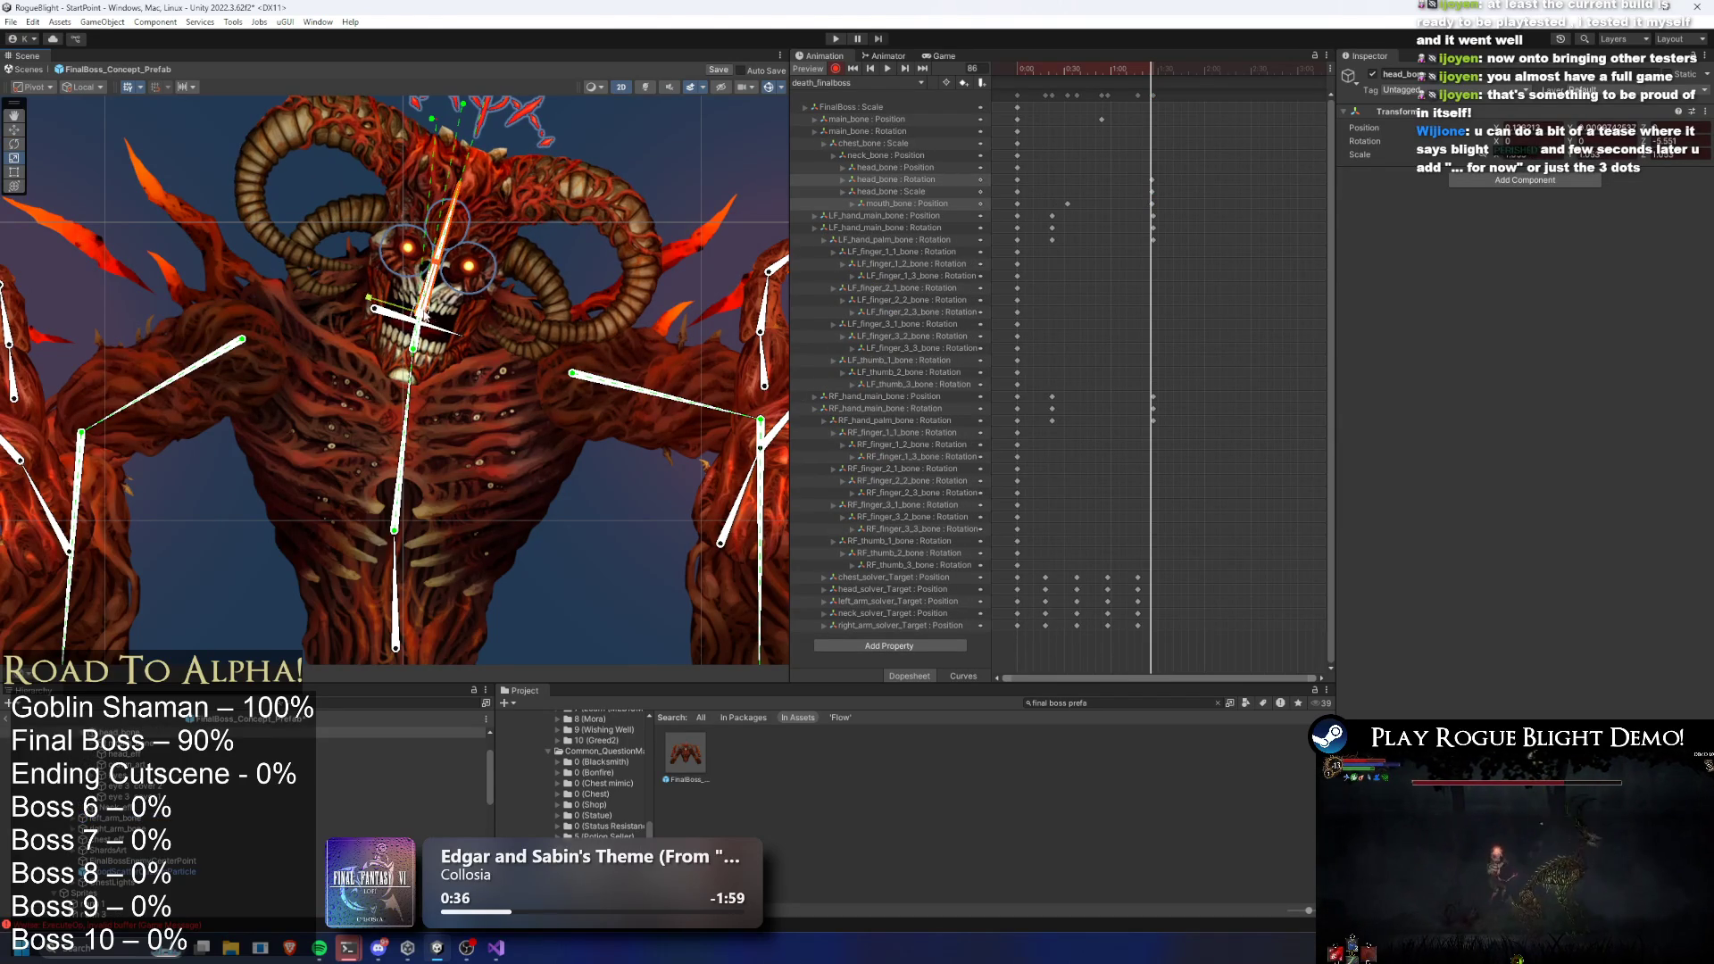
# Shift and tilt chest_bone into the pose, then preview the clip
pyautogui.click(416, 466)
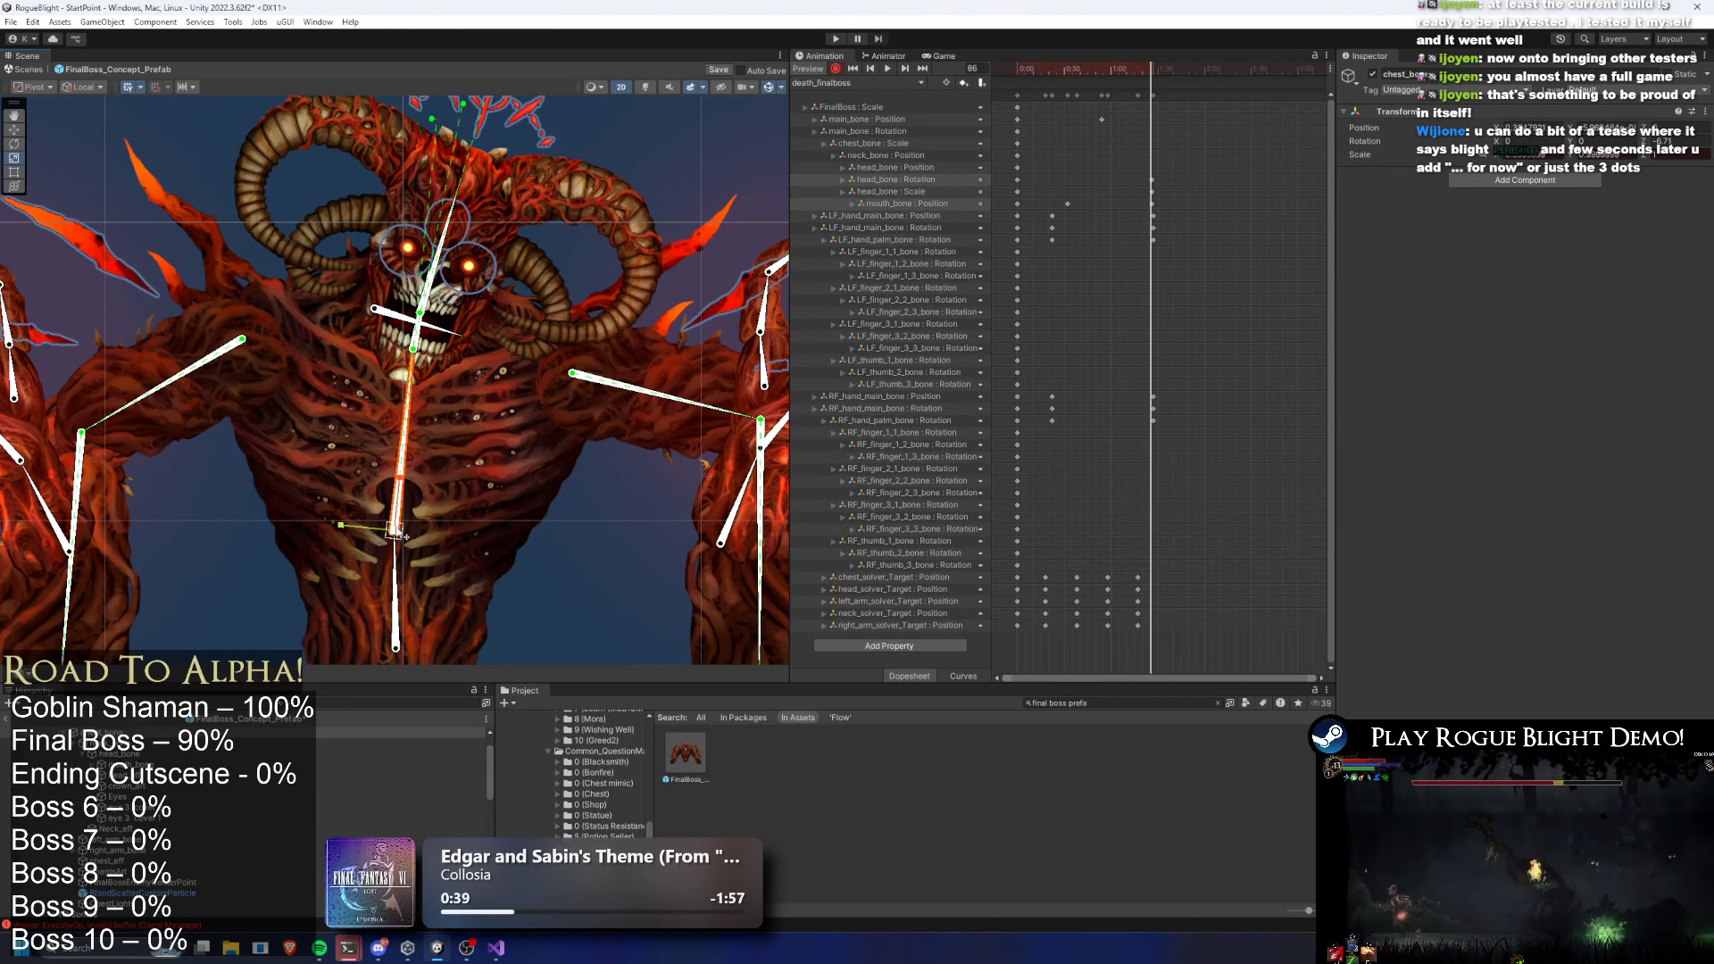
pyautogui.moveTo(405, 536); pyautogui.dragTo(413, 539)
pyautogui.press('z')
pyautogui.hotkey('ctrl', 'z')
pyautogui.hotkey('ctrl', 'z')
pyautogui.hotkey('ctrl', 'z')
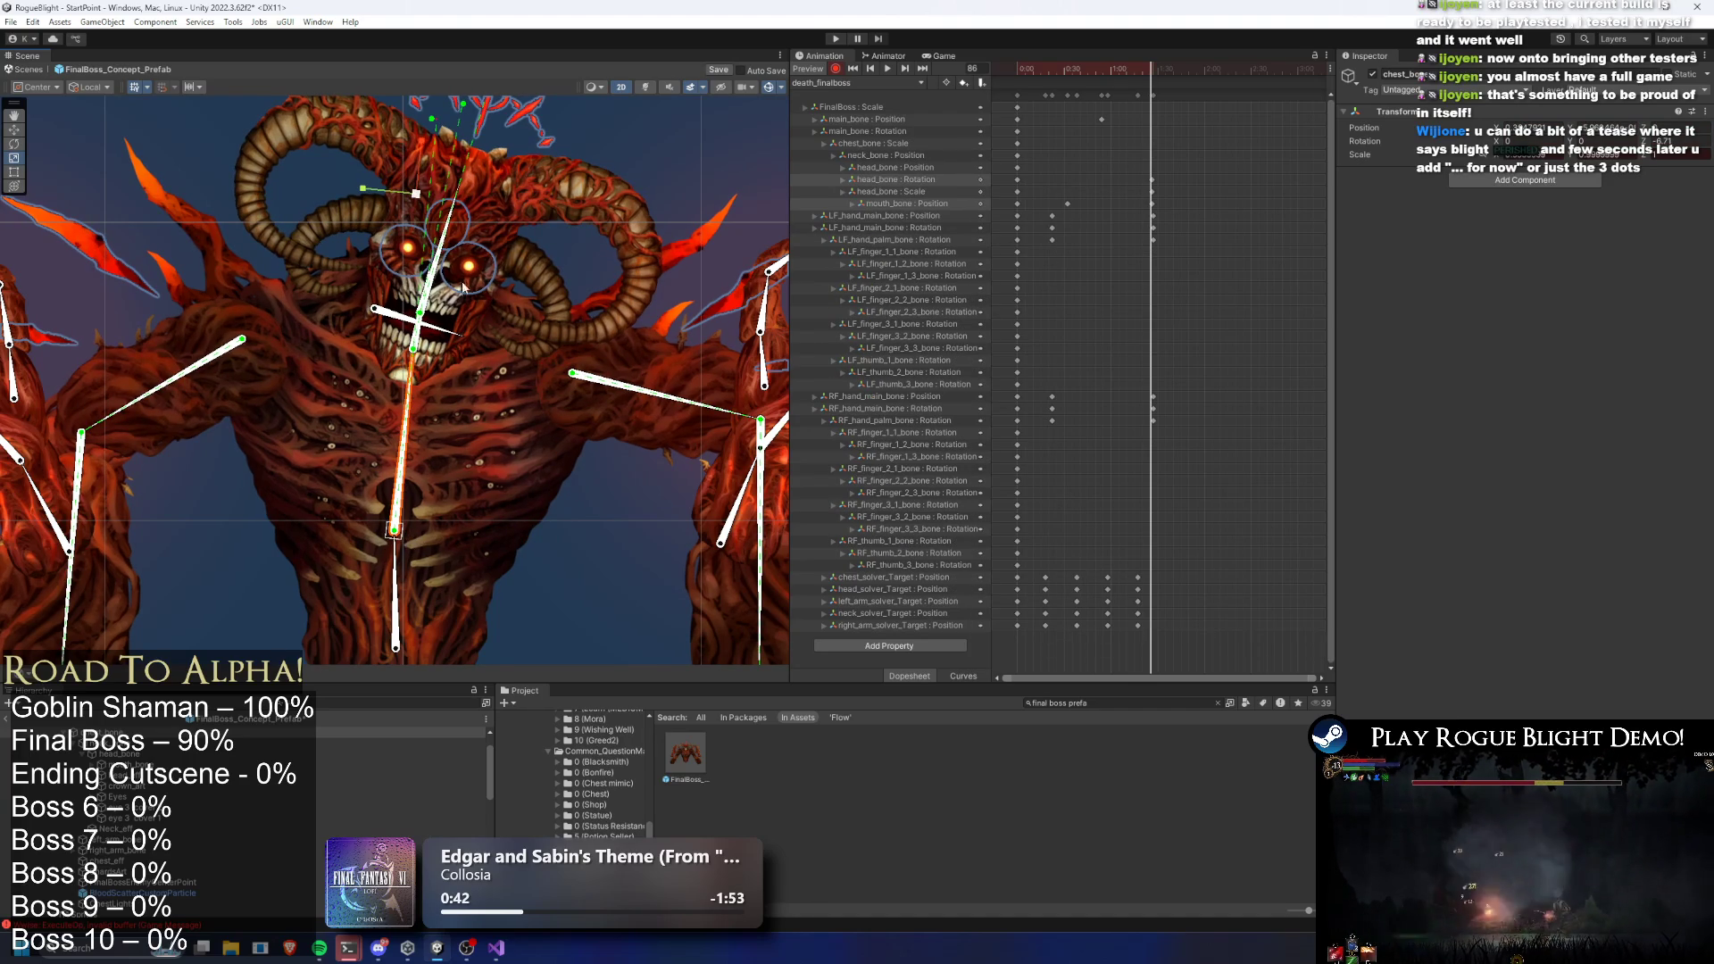
pyautogui.hotkey('ctrl', 'y')
pyautogui.hotkey('ctrl', 'y')
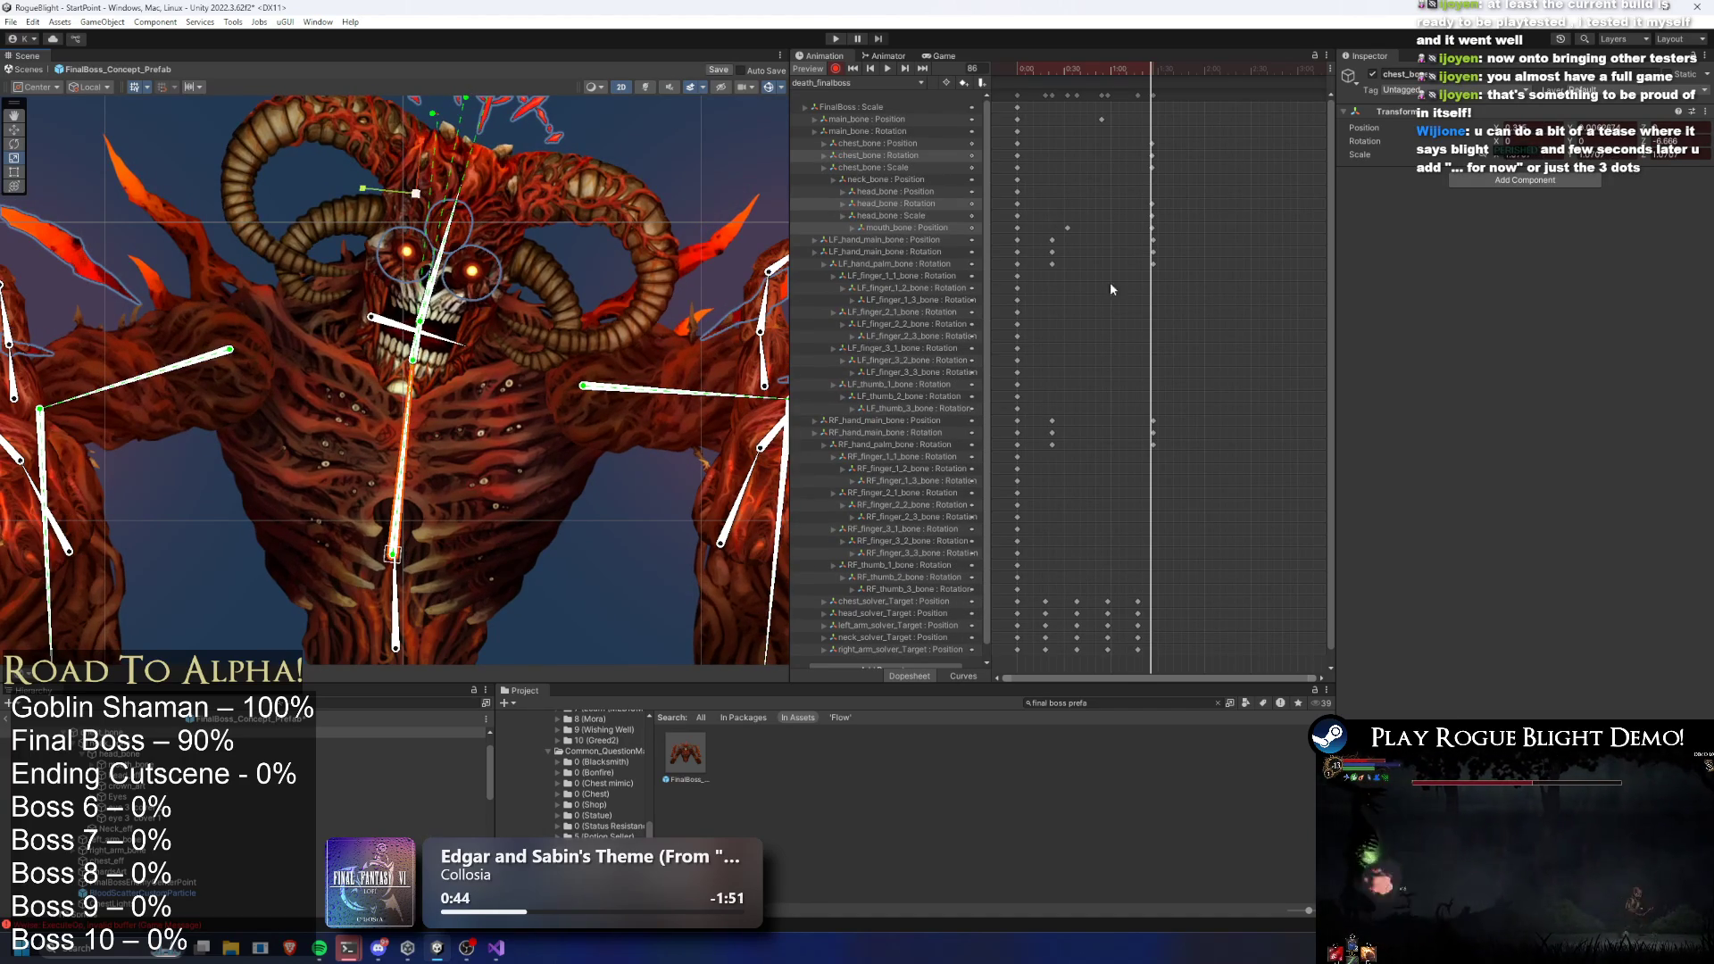
pyautogui.press('space')
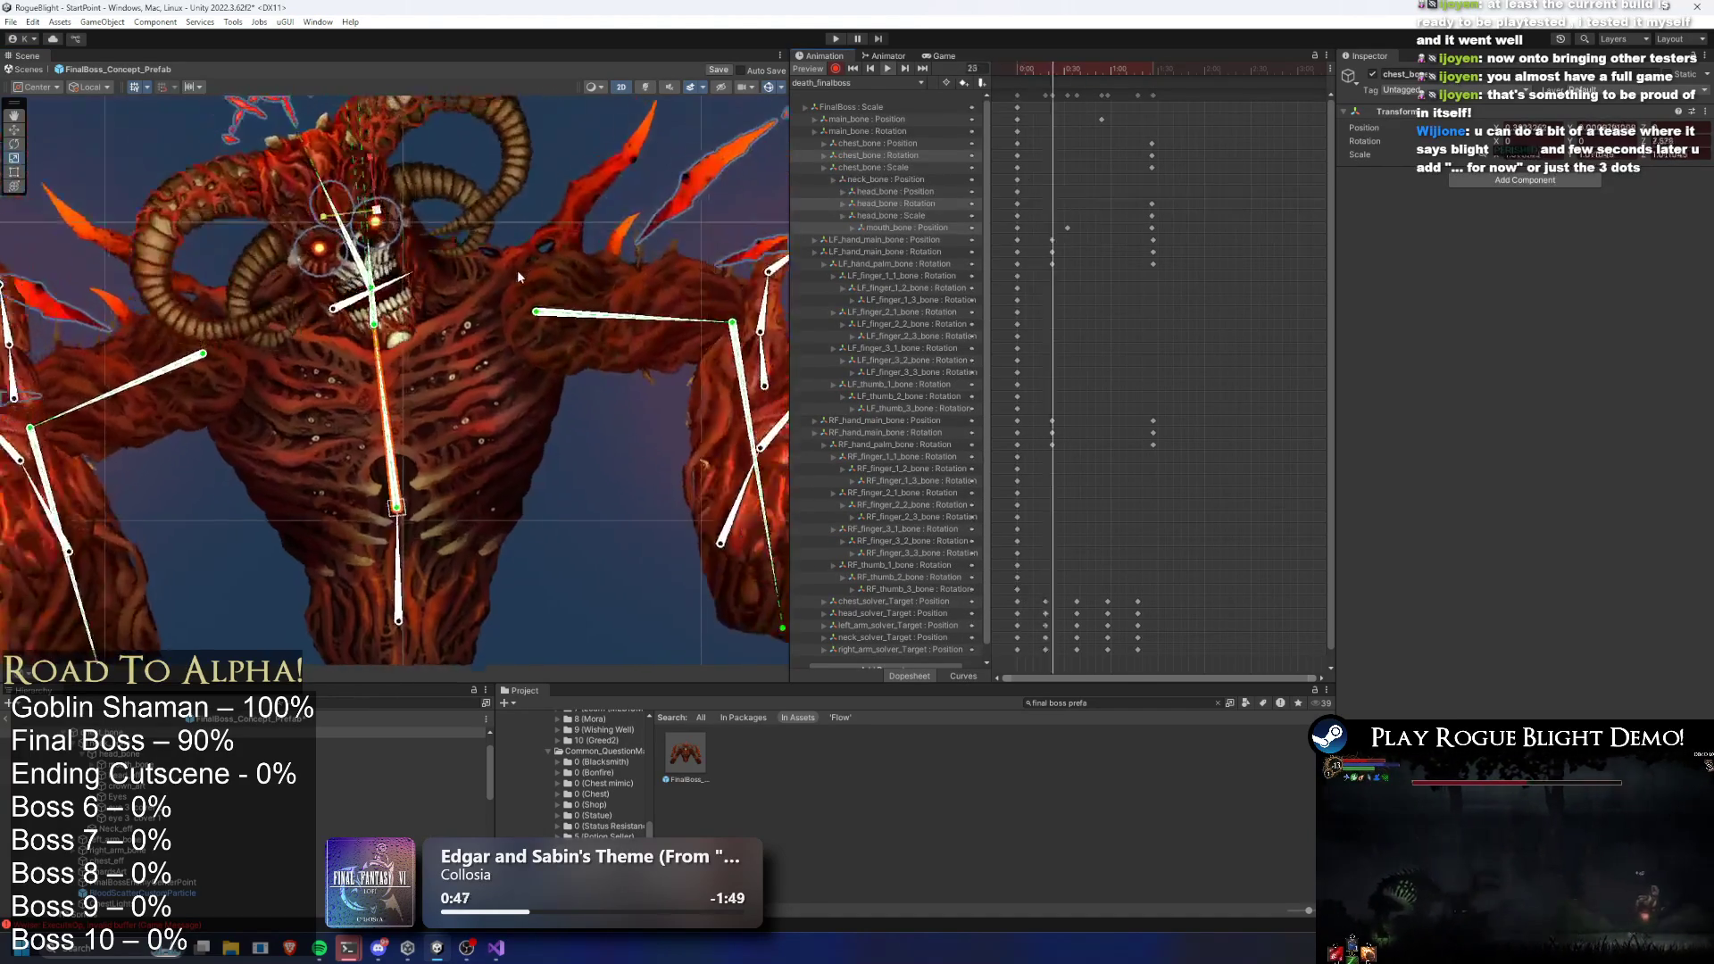
pyautogui.scroll(-3, 570, 277)
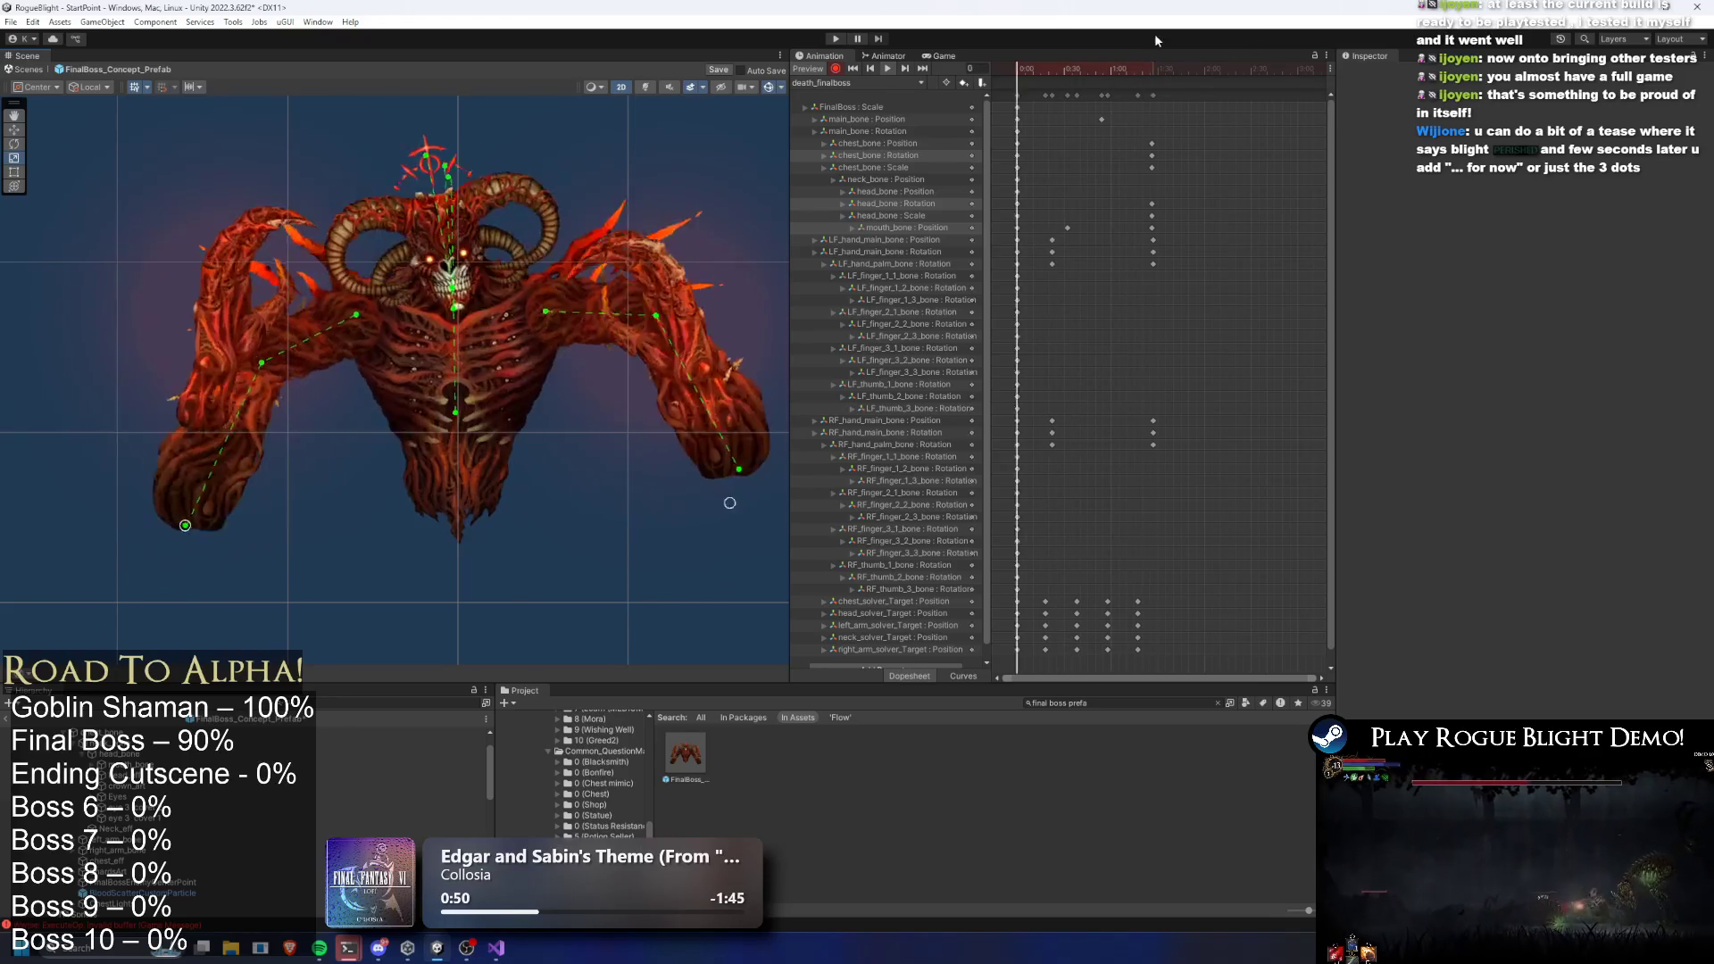
# At frame 86, raise main_bone and drop both hand bones, then preview
pyautogui.click(1152, 70)
pyautogui.scroll(2, 457, 459)
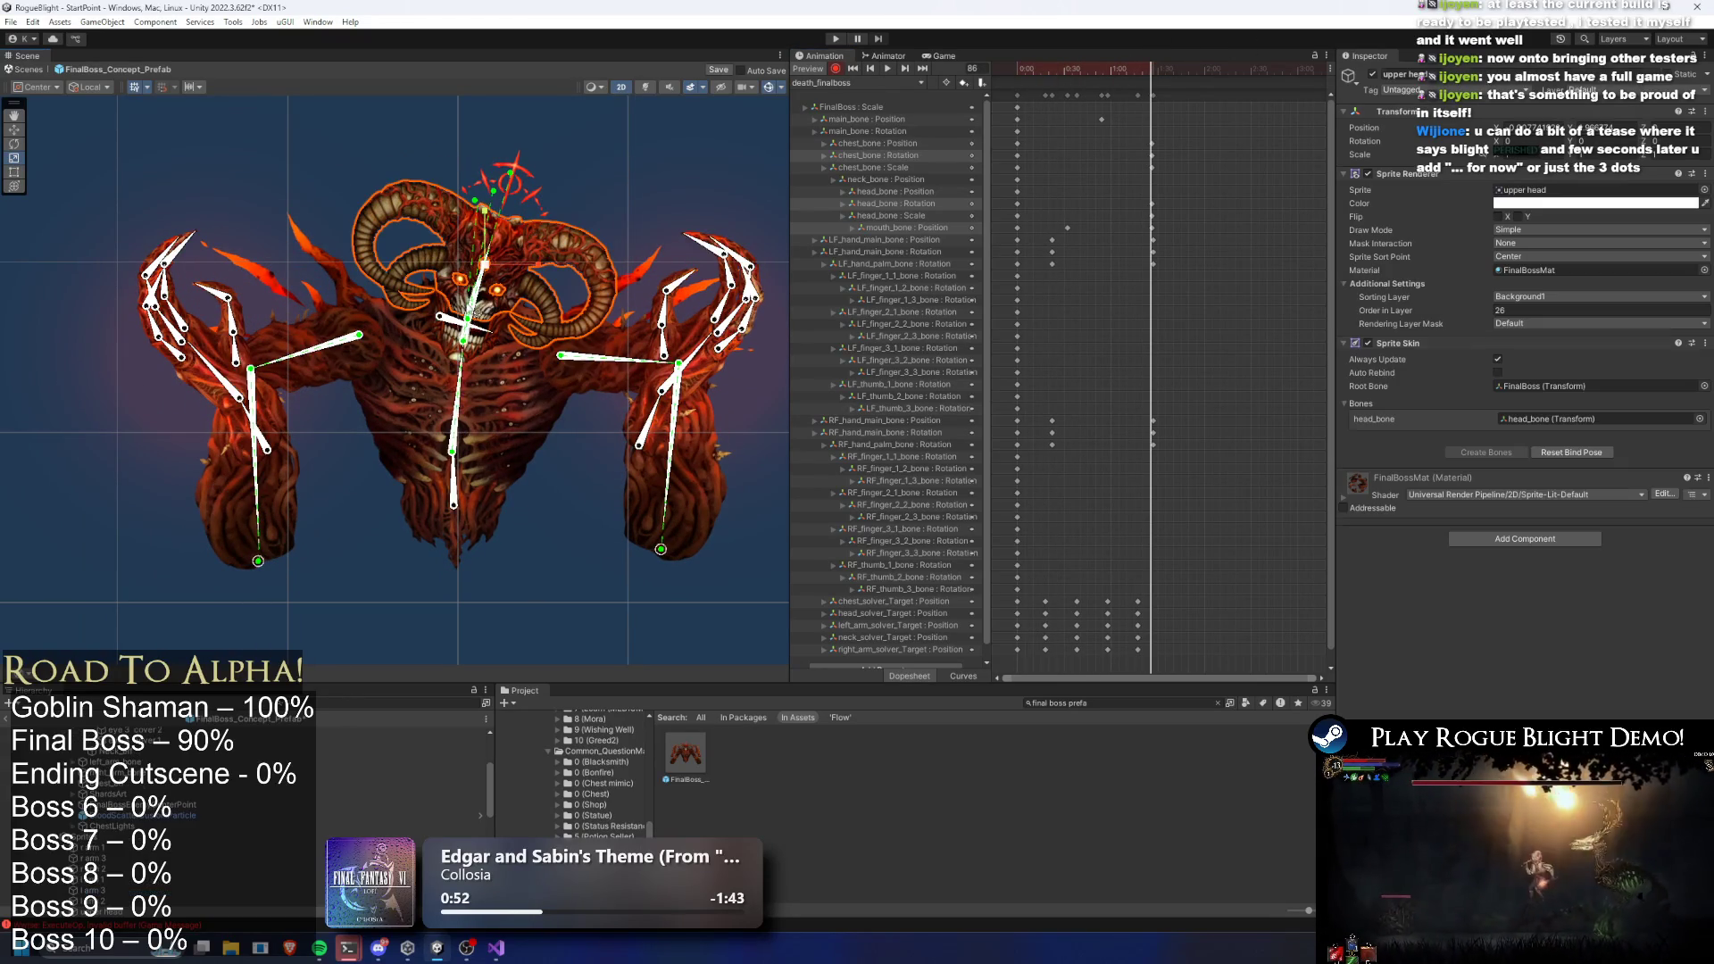
pyautogui.click(451, 558)
pyautogui.moveTo(452, 565)
pyautogui.mouseDown()
pyautogui.moveTo(453, 523)
pyautogui.moveTo(461, 570)
pyautogui.mouseUp()
pyautogui.moveTo(247, 457); pyautogui.dragTo(242, 536)
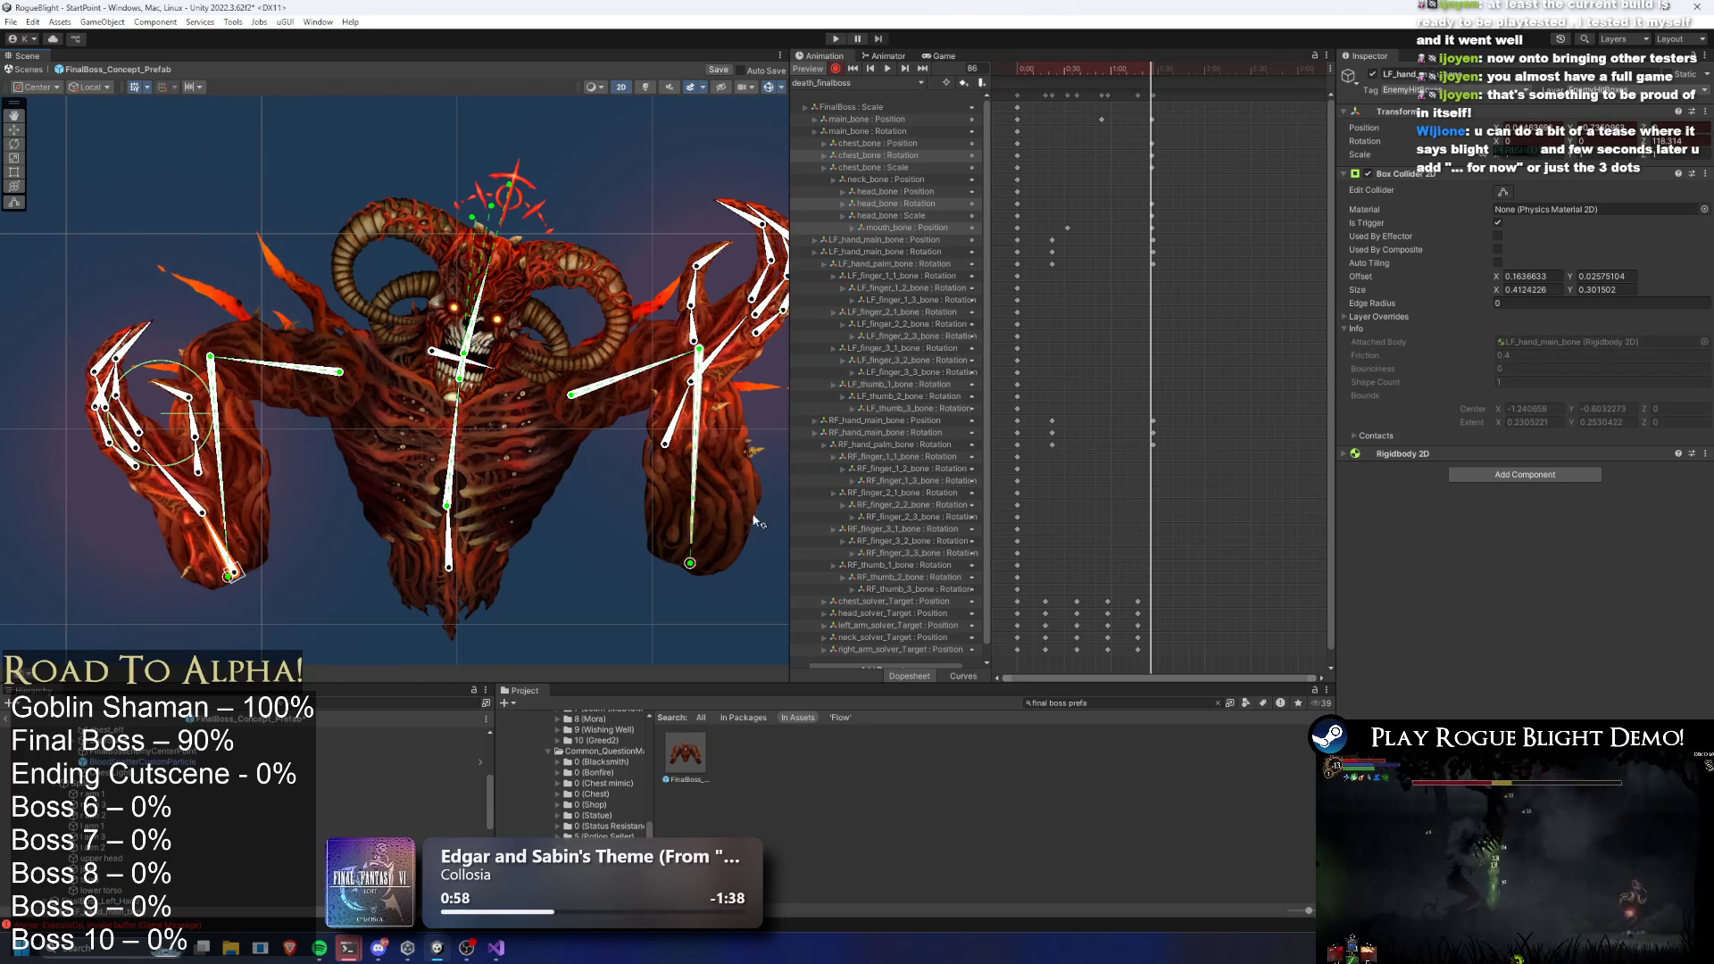
pyautogui.moveTo(668, 449); pyautogui.dragTo(698, 561)
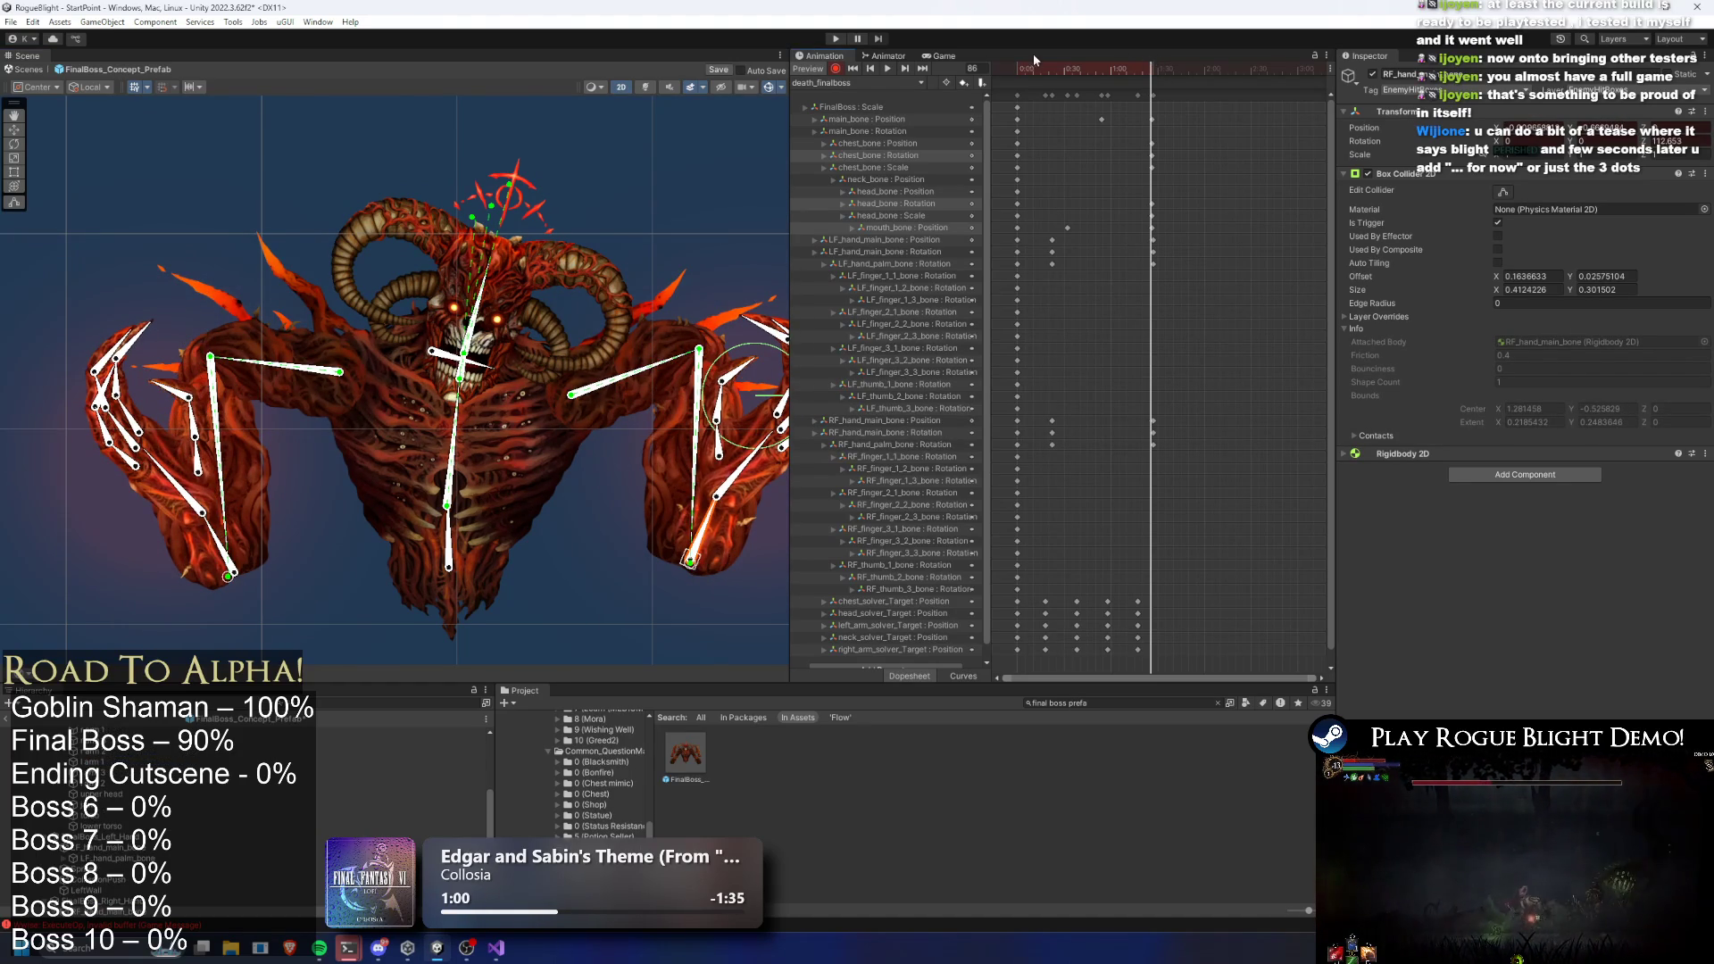
pyautogui.press('space')
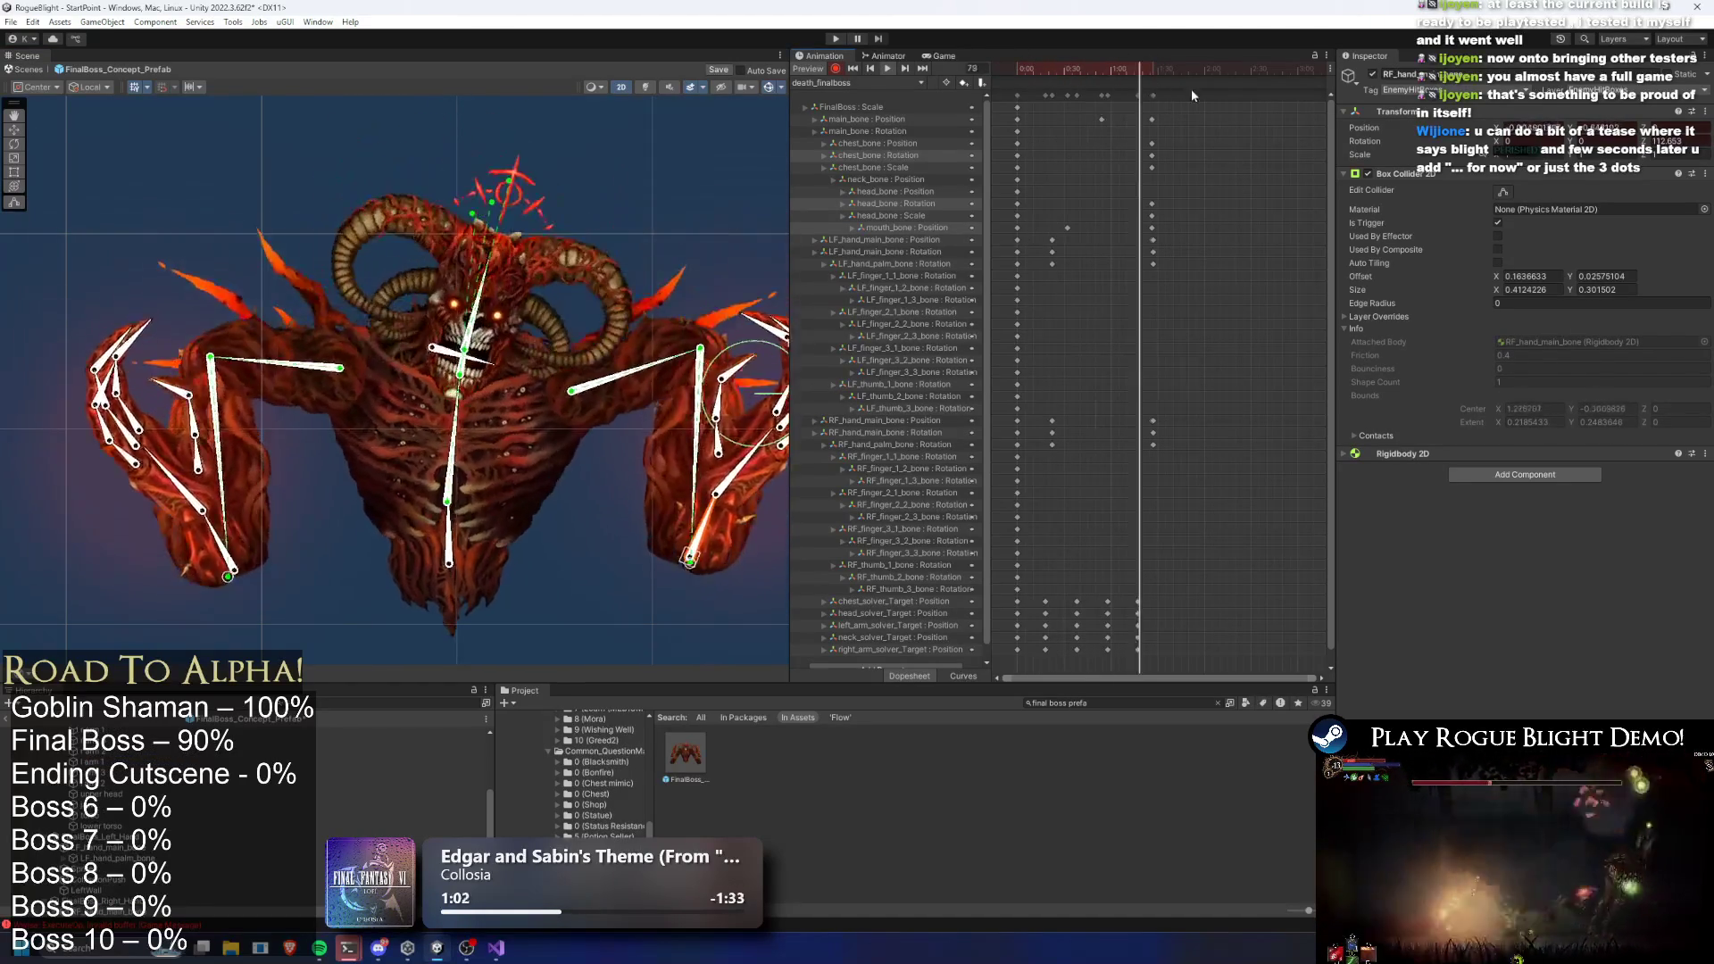
# Push the last key column later, paste solver keys at the end, and review the motion
pyautogui.click(1154, 95)
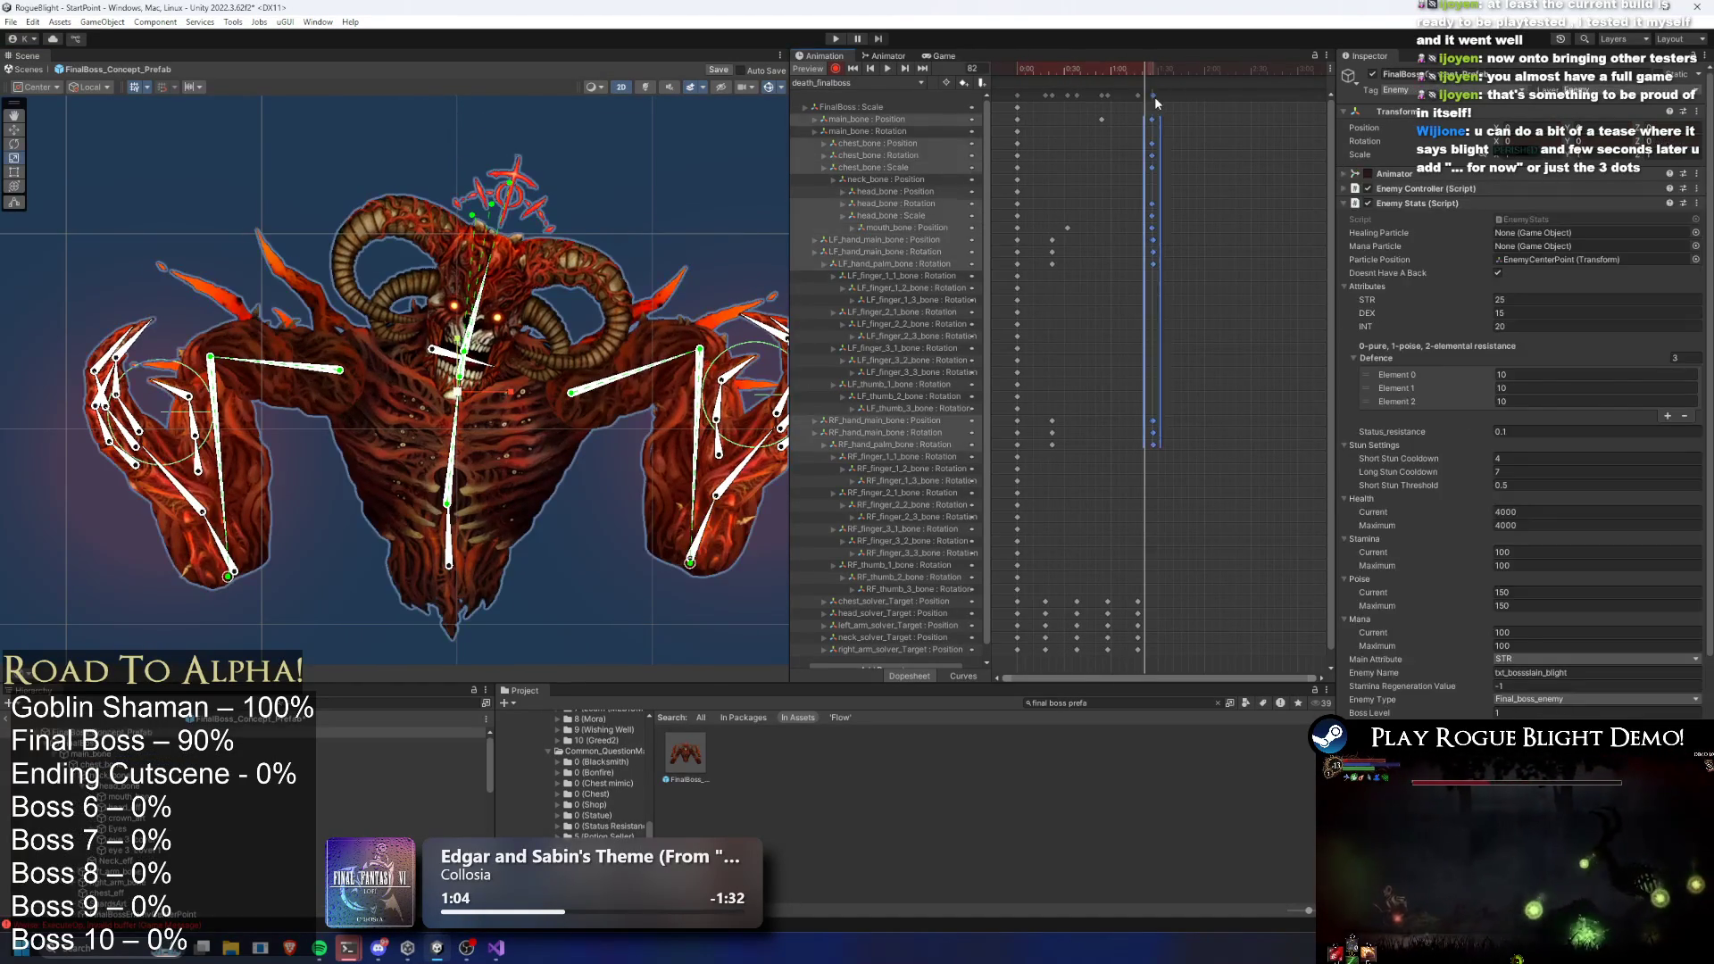
pyautogui.moveTo(1155, 94); pyautogui.dragTo(1187, 98)
pyautogui.press('space')
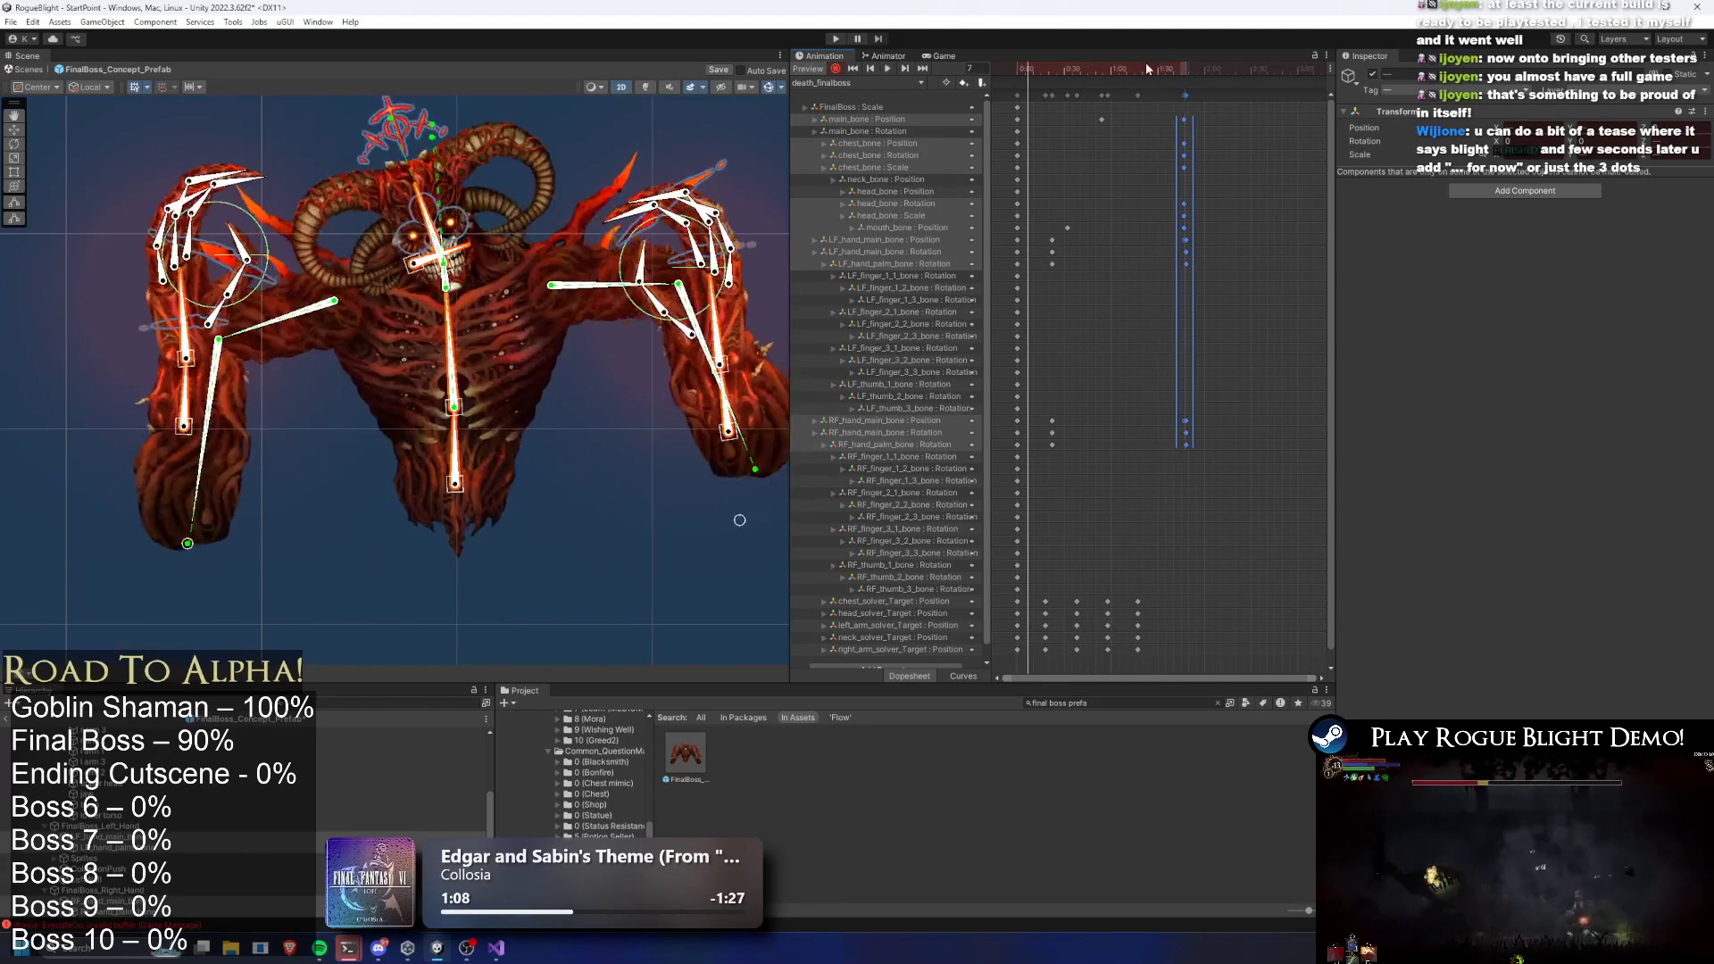
pyautogui.click(1124, 598)
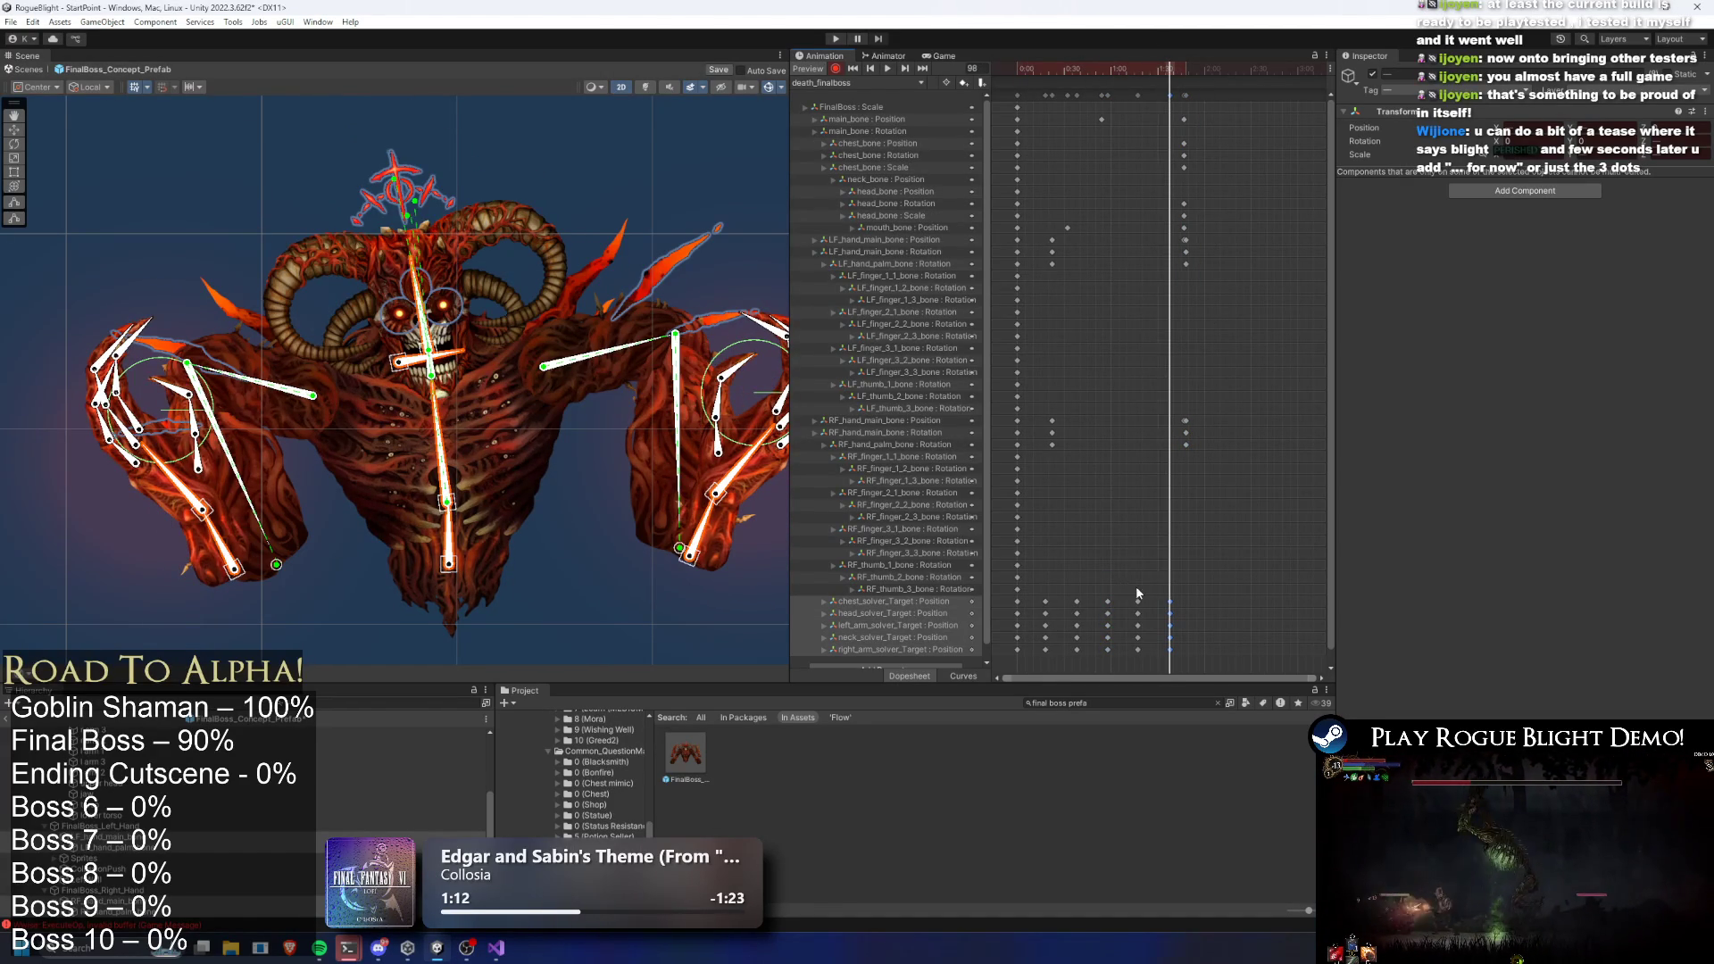
pyautogui.click(1207, 64)
pyautogui.hotkey('ctrl', 'v')
pyautogui.click(1120, 65)
pyautogui.press('space')
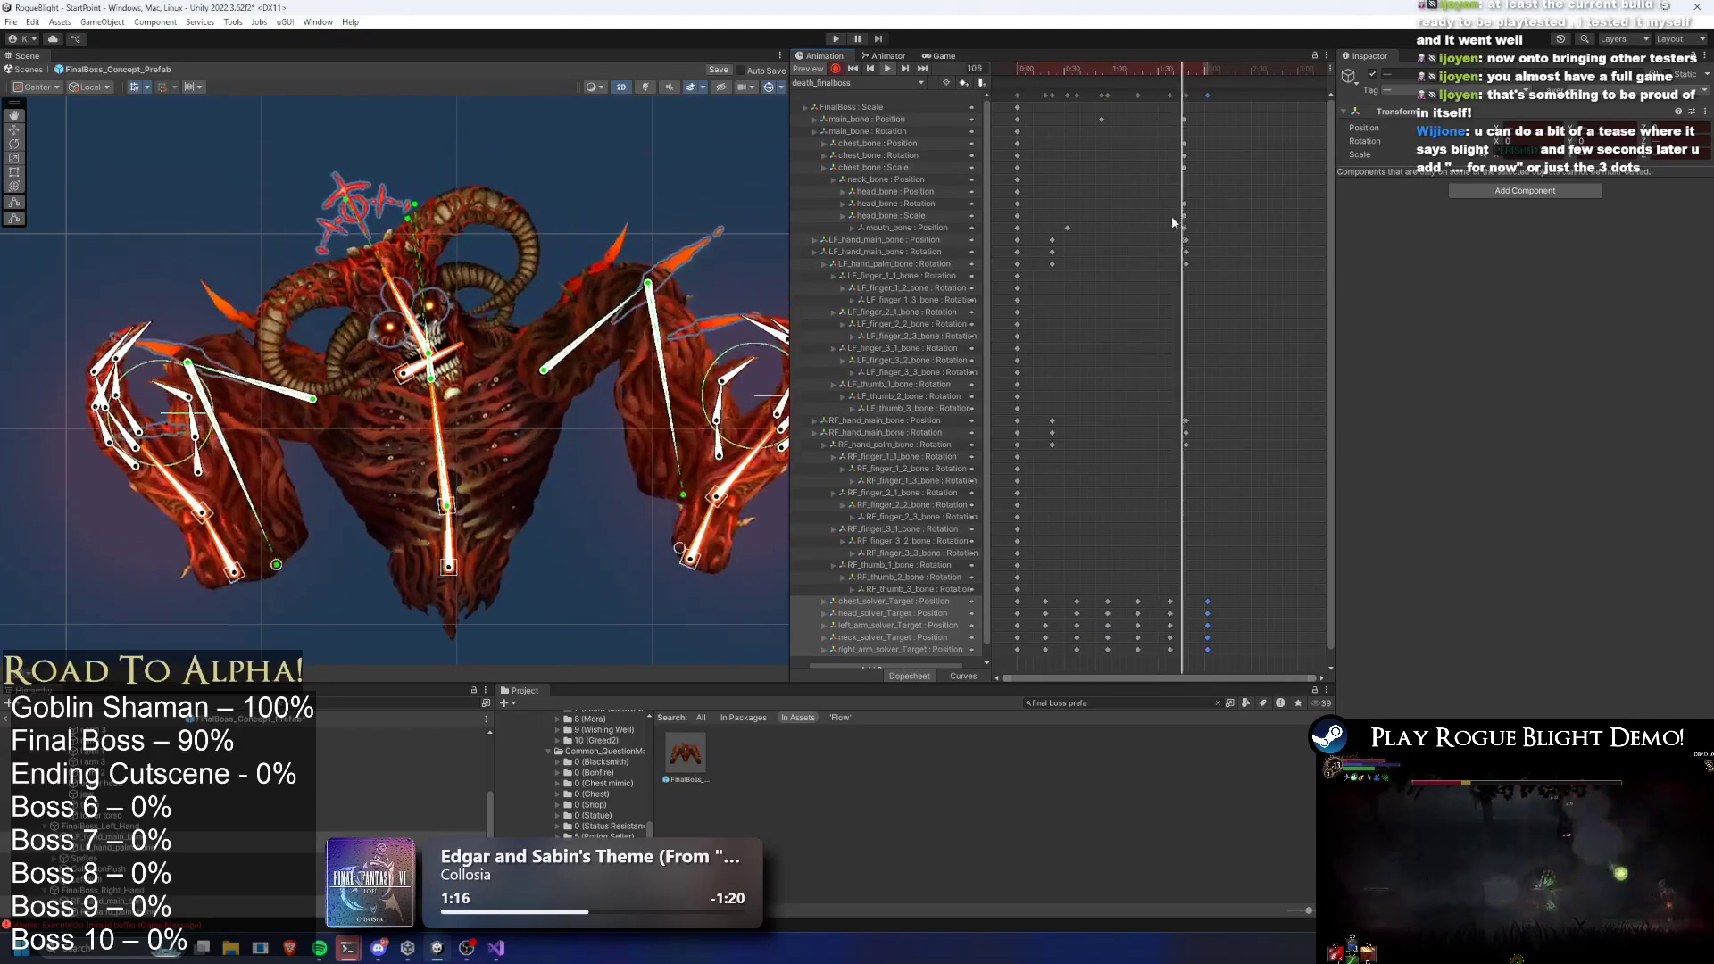
pyautogui.click(673, 111)
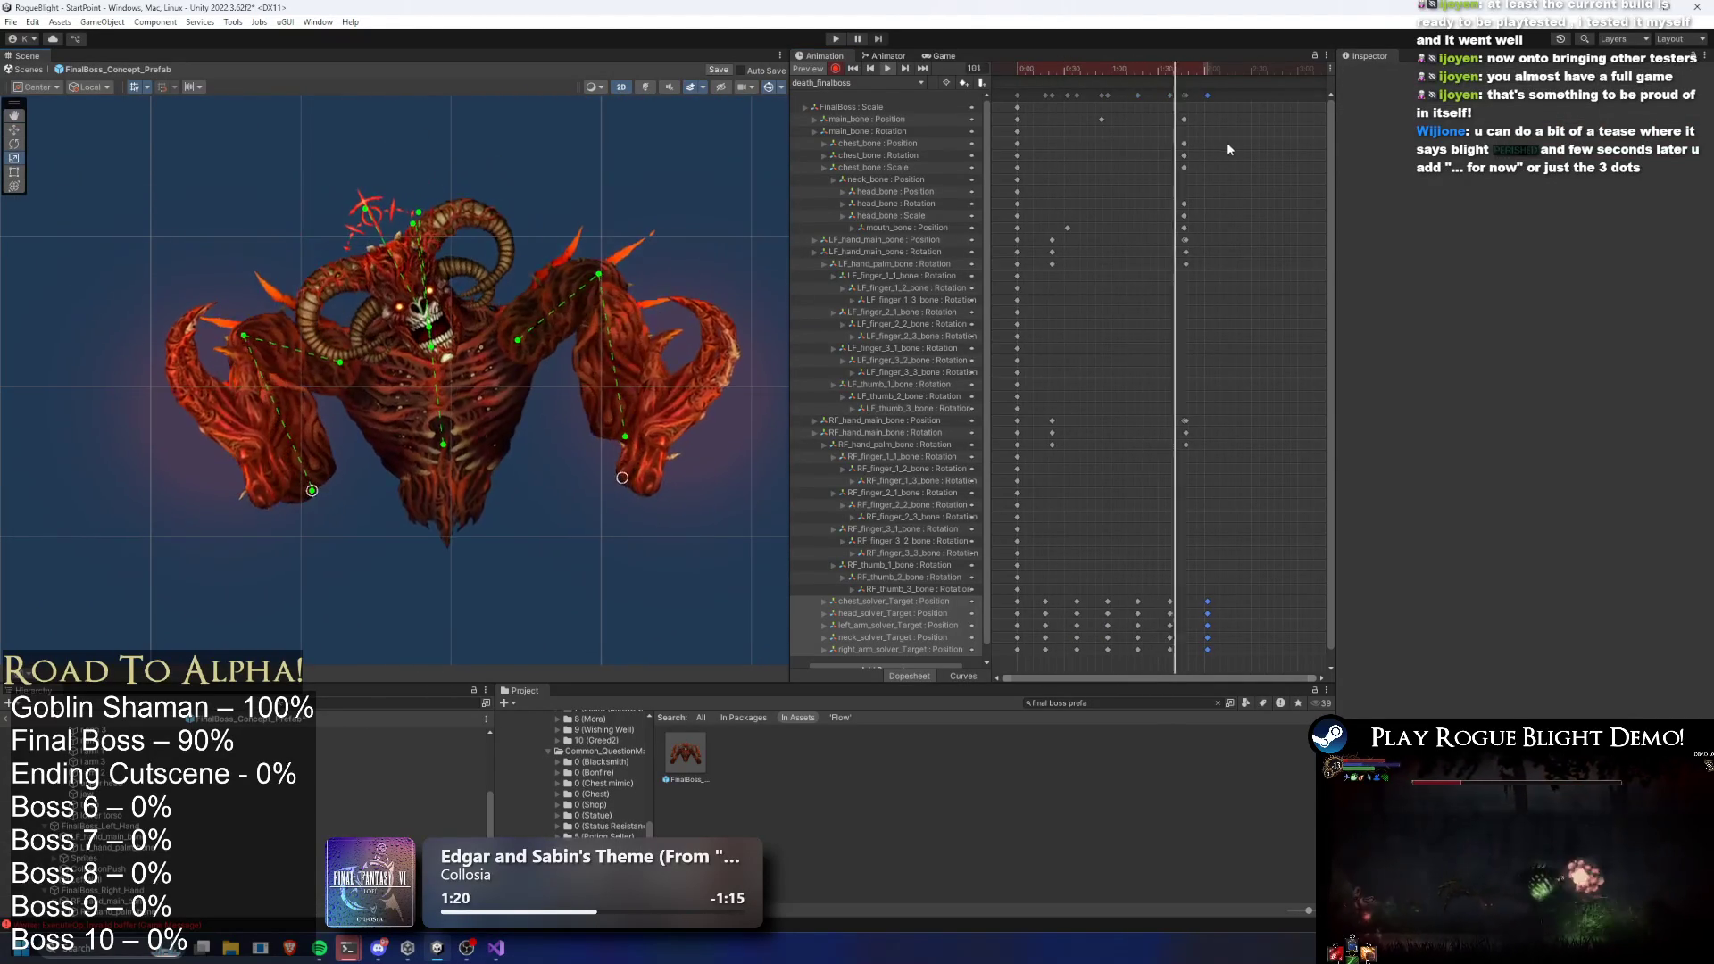
pyautogui.moveTo(1113, 68)
pyautogui.mouseDown()
pyautogui.moveTo(1182, 66)
pyautogui.moveTo(1123, 68)
pyautogui.mouseUp()
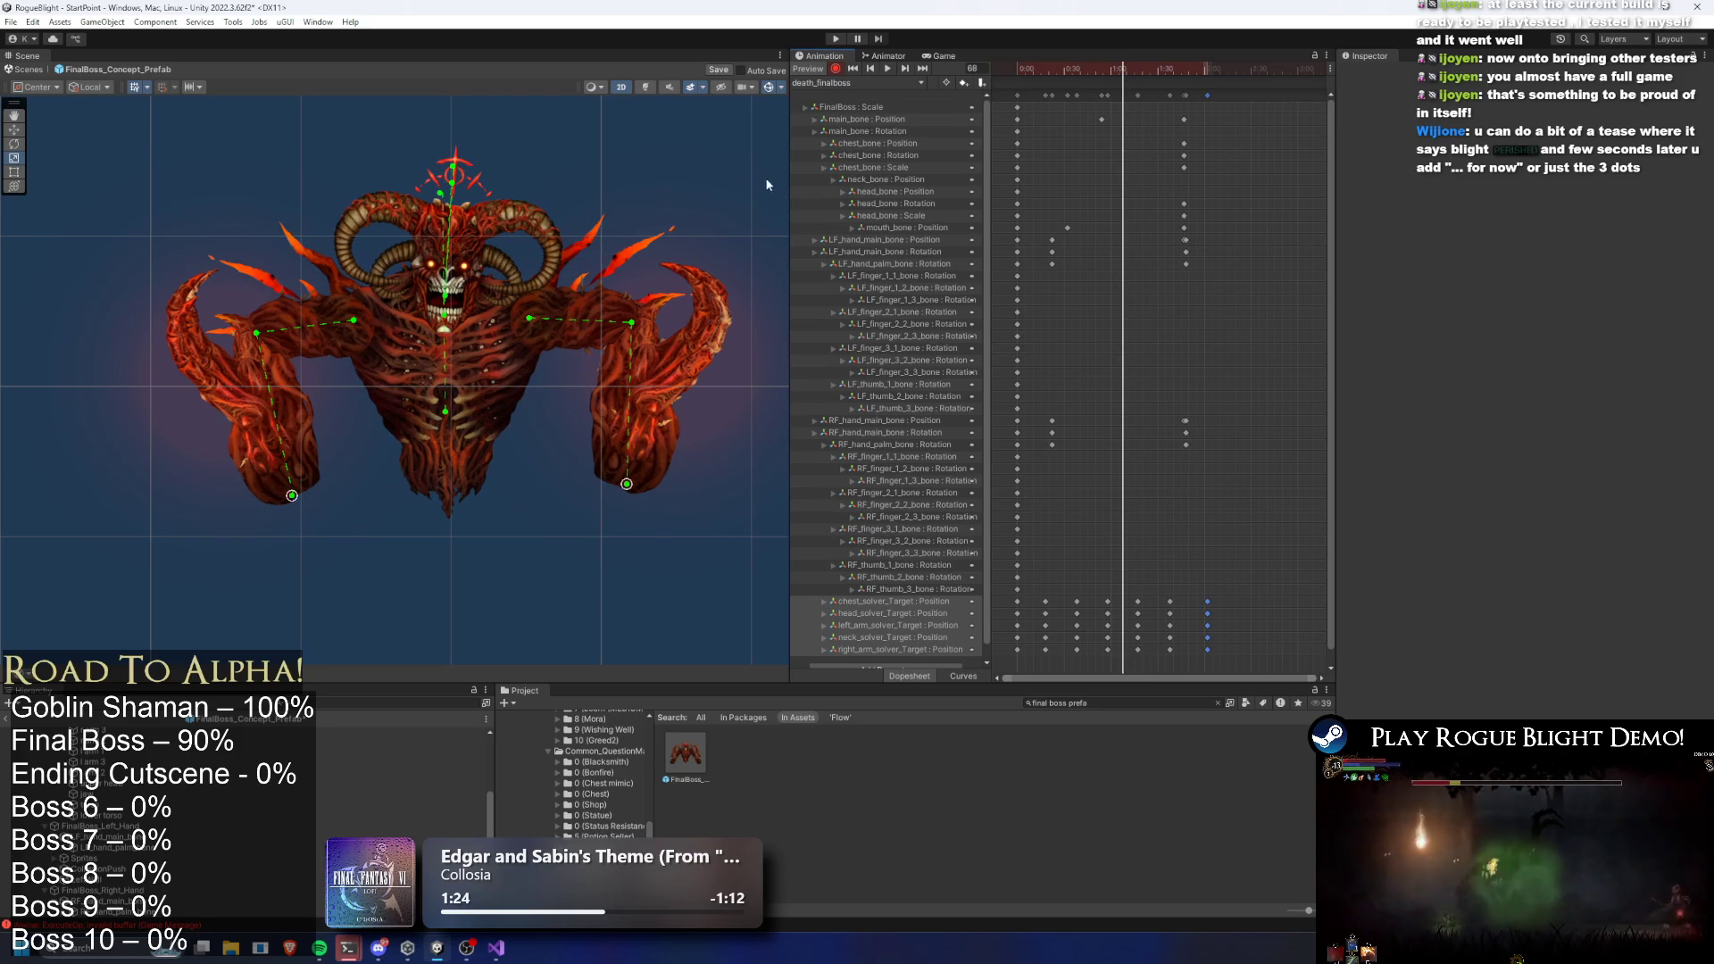
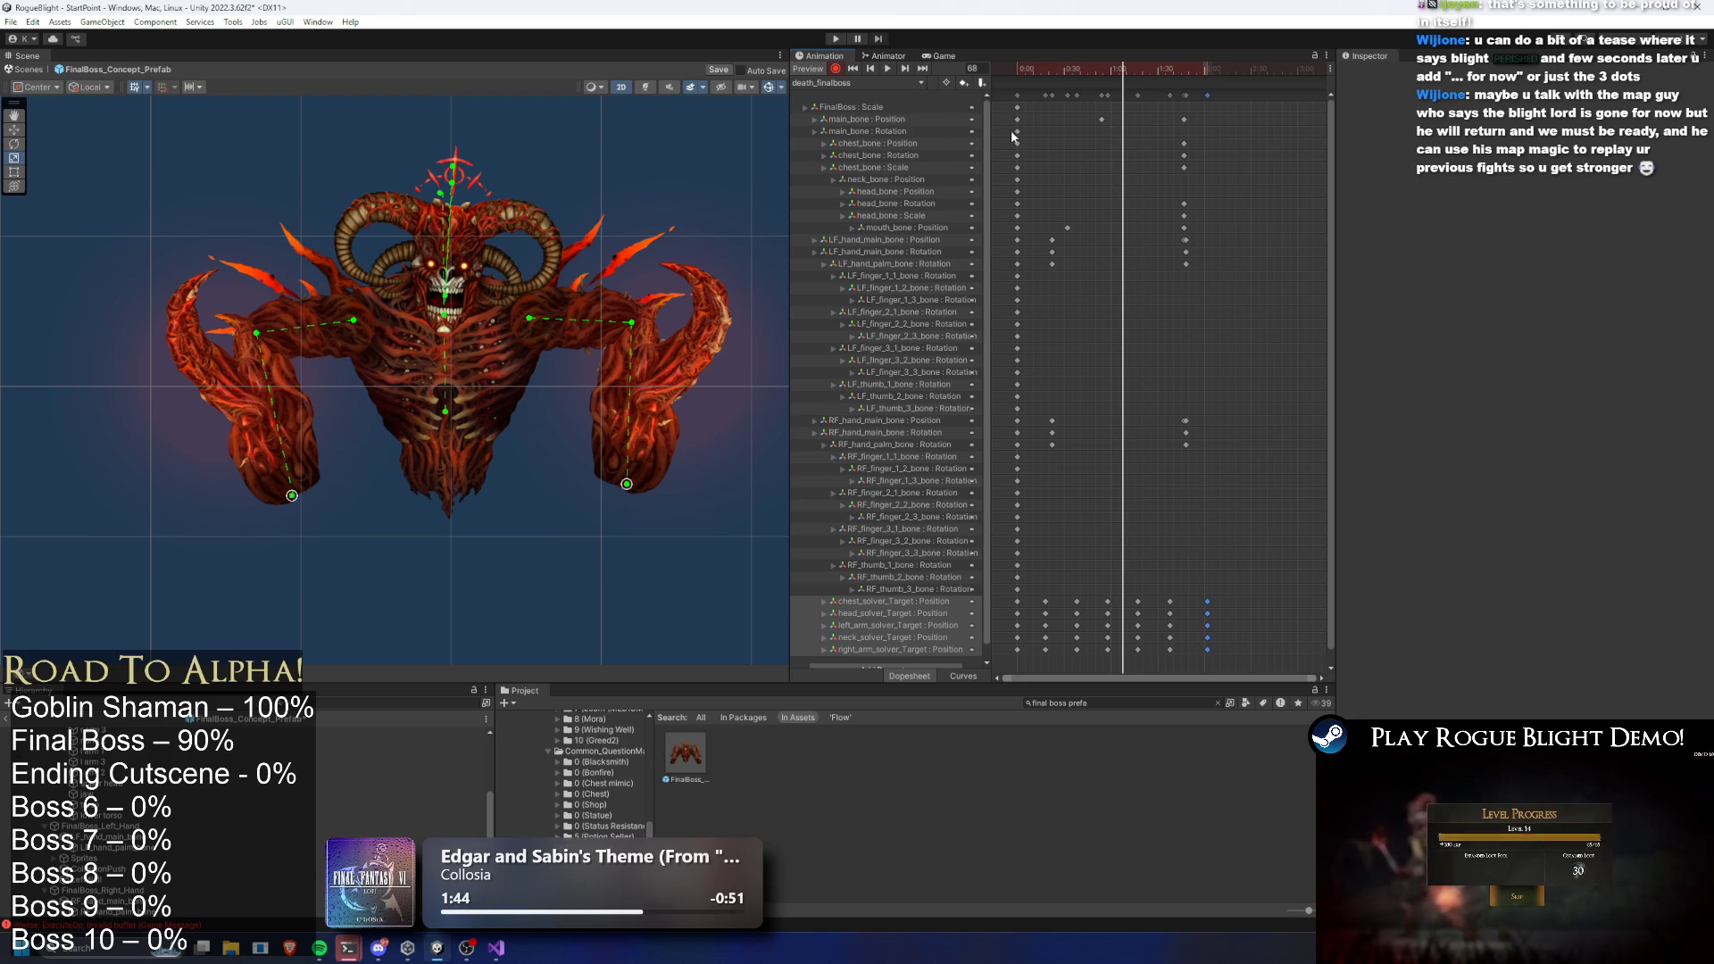
# Preview the clip from its start, then scrub the playhead back to frame 16
pyautogui.press('space')
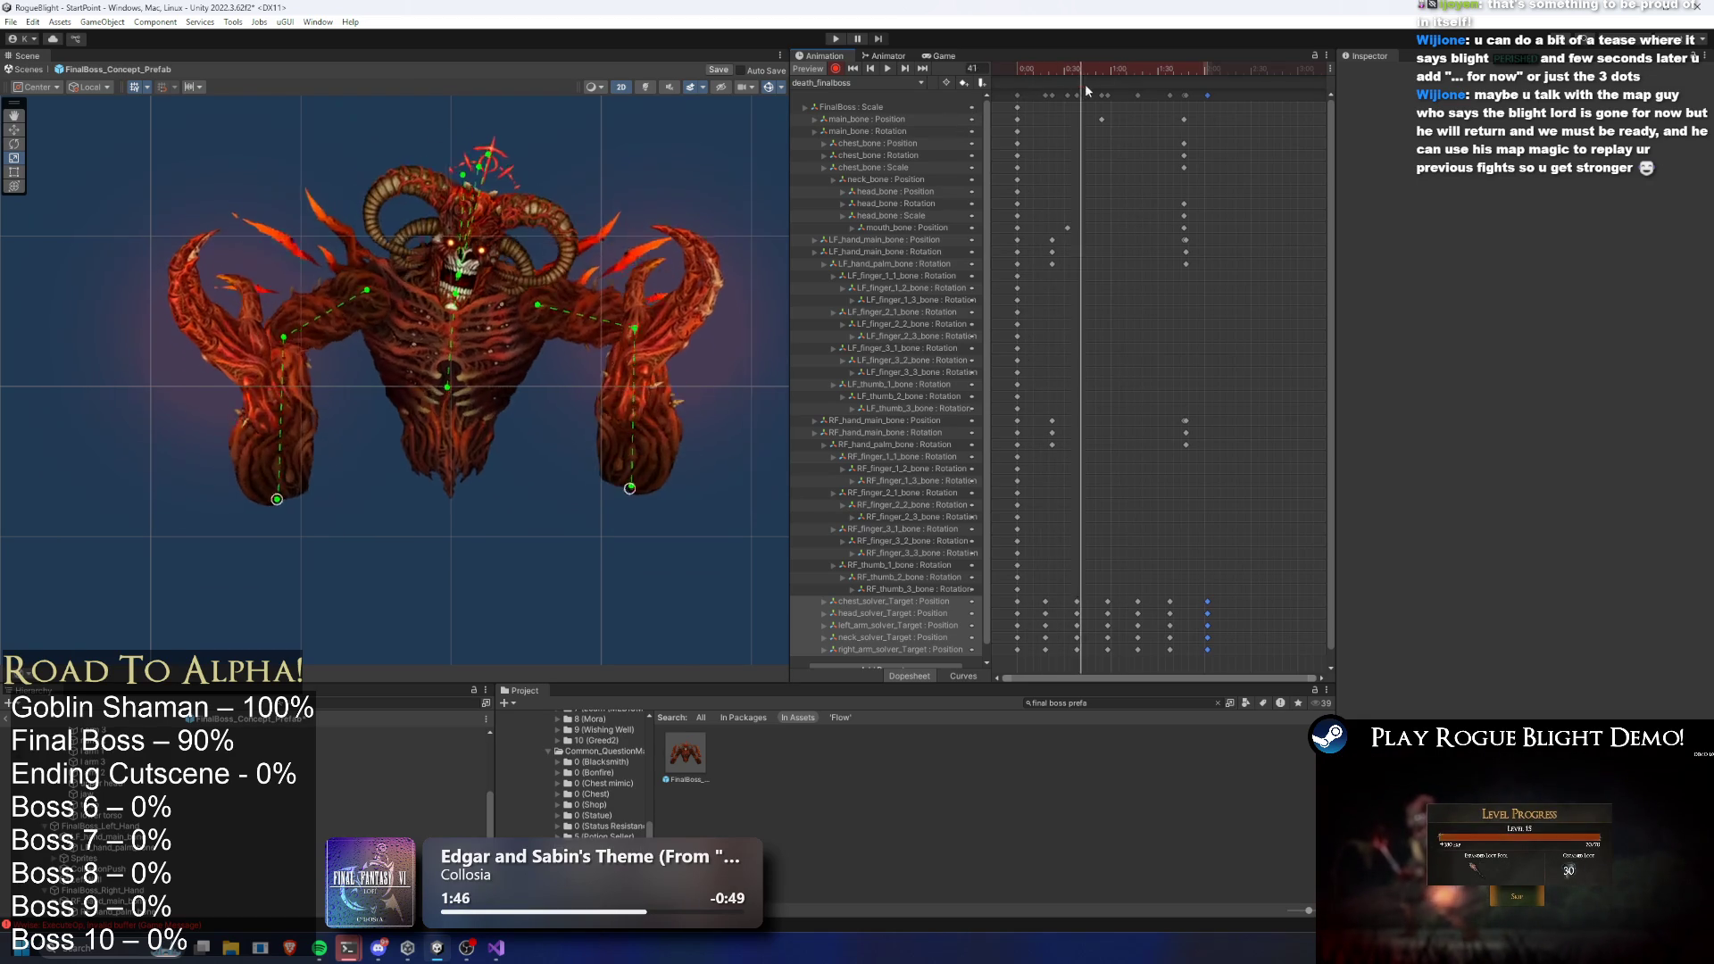
pyautogui.scroll(2, 1186, 122)
pyautogui.click(1175, 96)
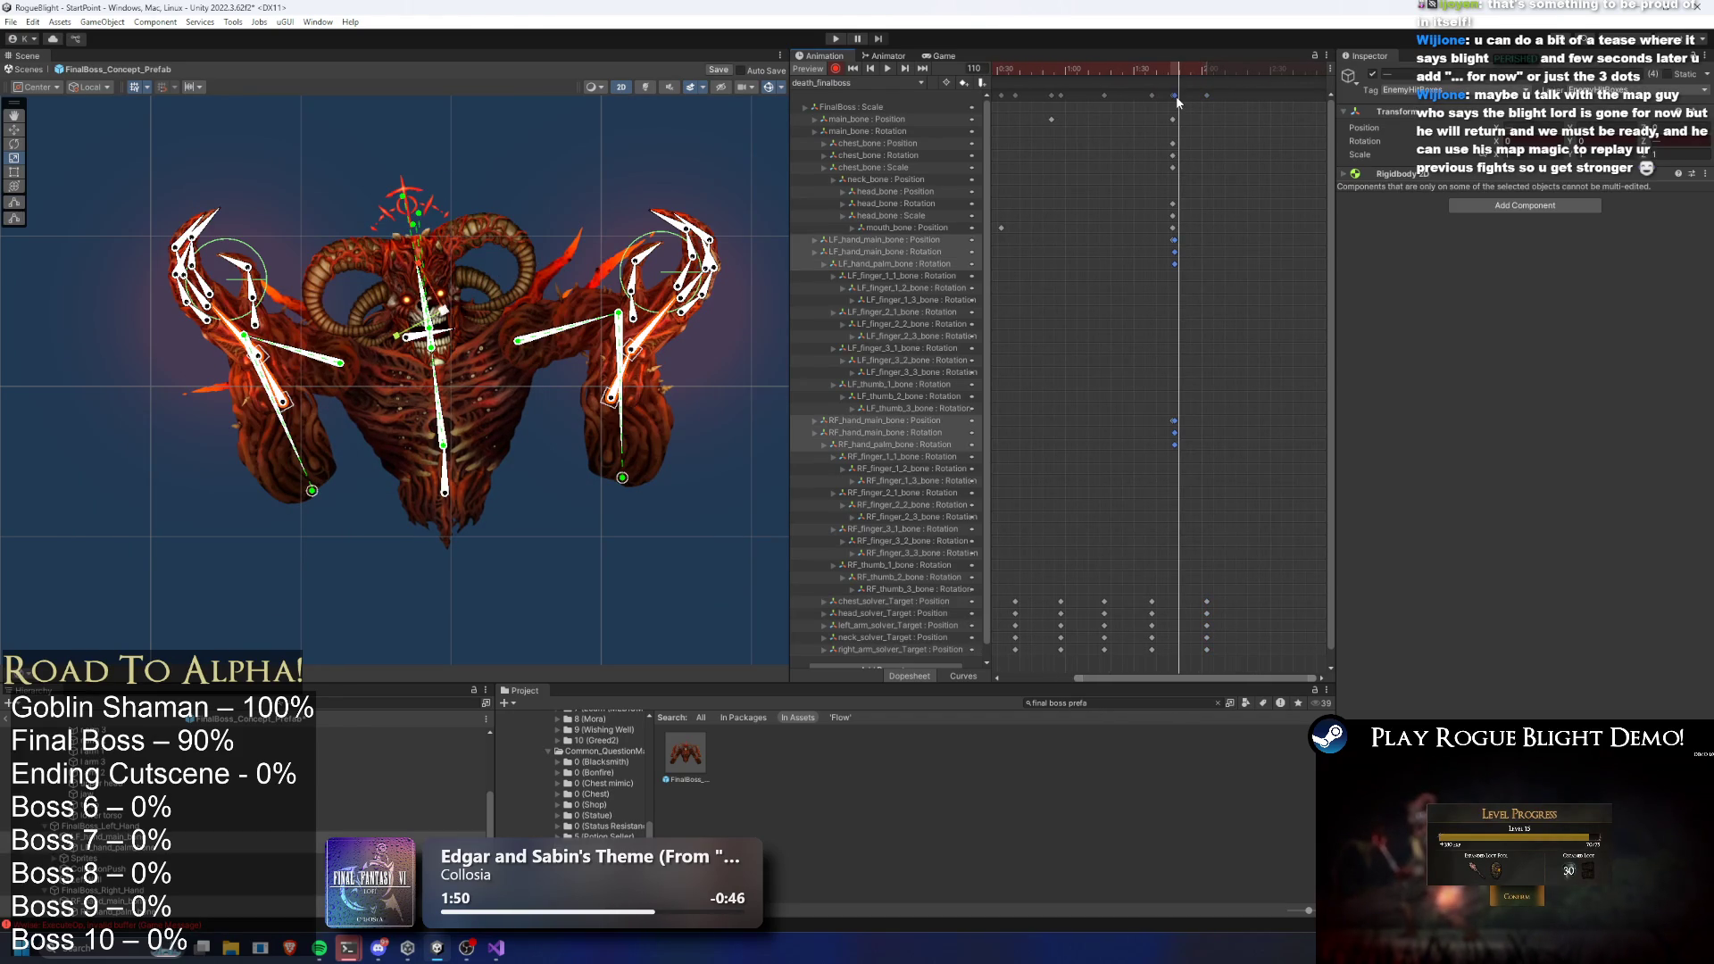
pyautogui.hotkey('shift', ',')
pyautogui.scroll(-2, 1107, 370)
pyautogui.click(890, 69)
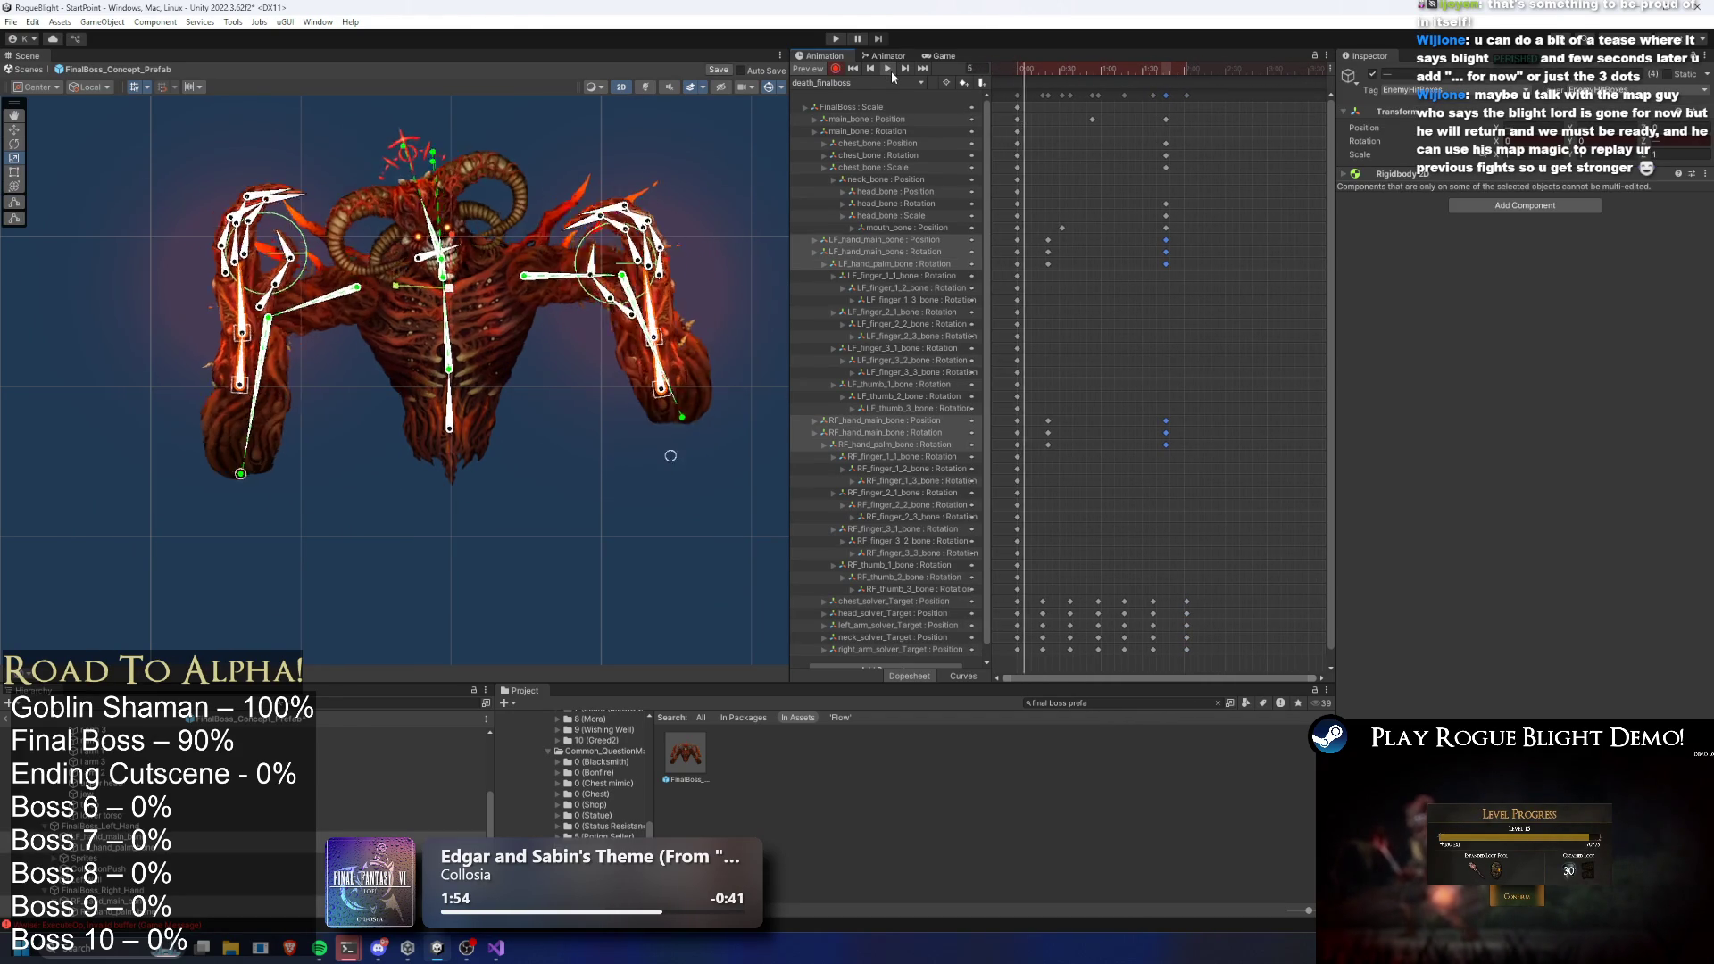
pyautogui.click(1059, 70)
pyautogui.moveTo(1059, 70); pyautogui.dragTo(1040, 67)
# Delete the keys around frame 16 and replay the preview to frame 106
pyautogui.moveTo(1096, 498)
pyautogui.mouseDown()
pyautogui.moveTo(1036, 223)
pyautogui.moveTo(1039, 444)
pyautogui.mouseUp()
pyautogui.press('Delete')
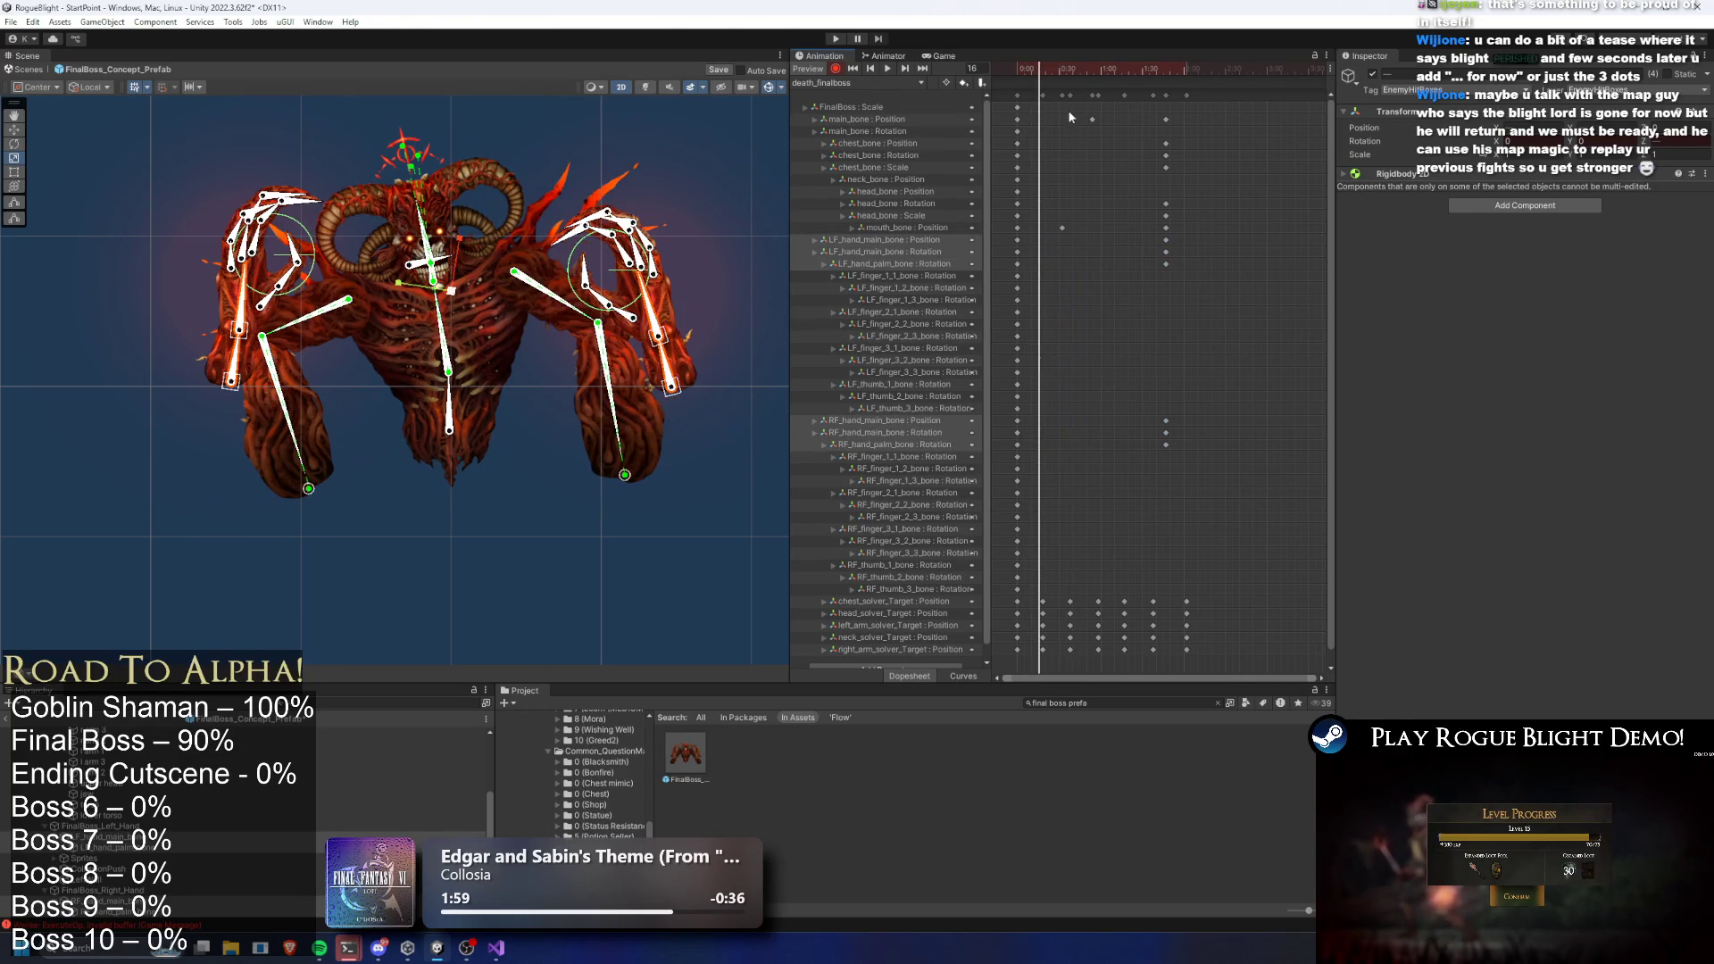
pyautogui.press('space')
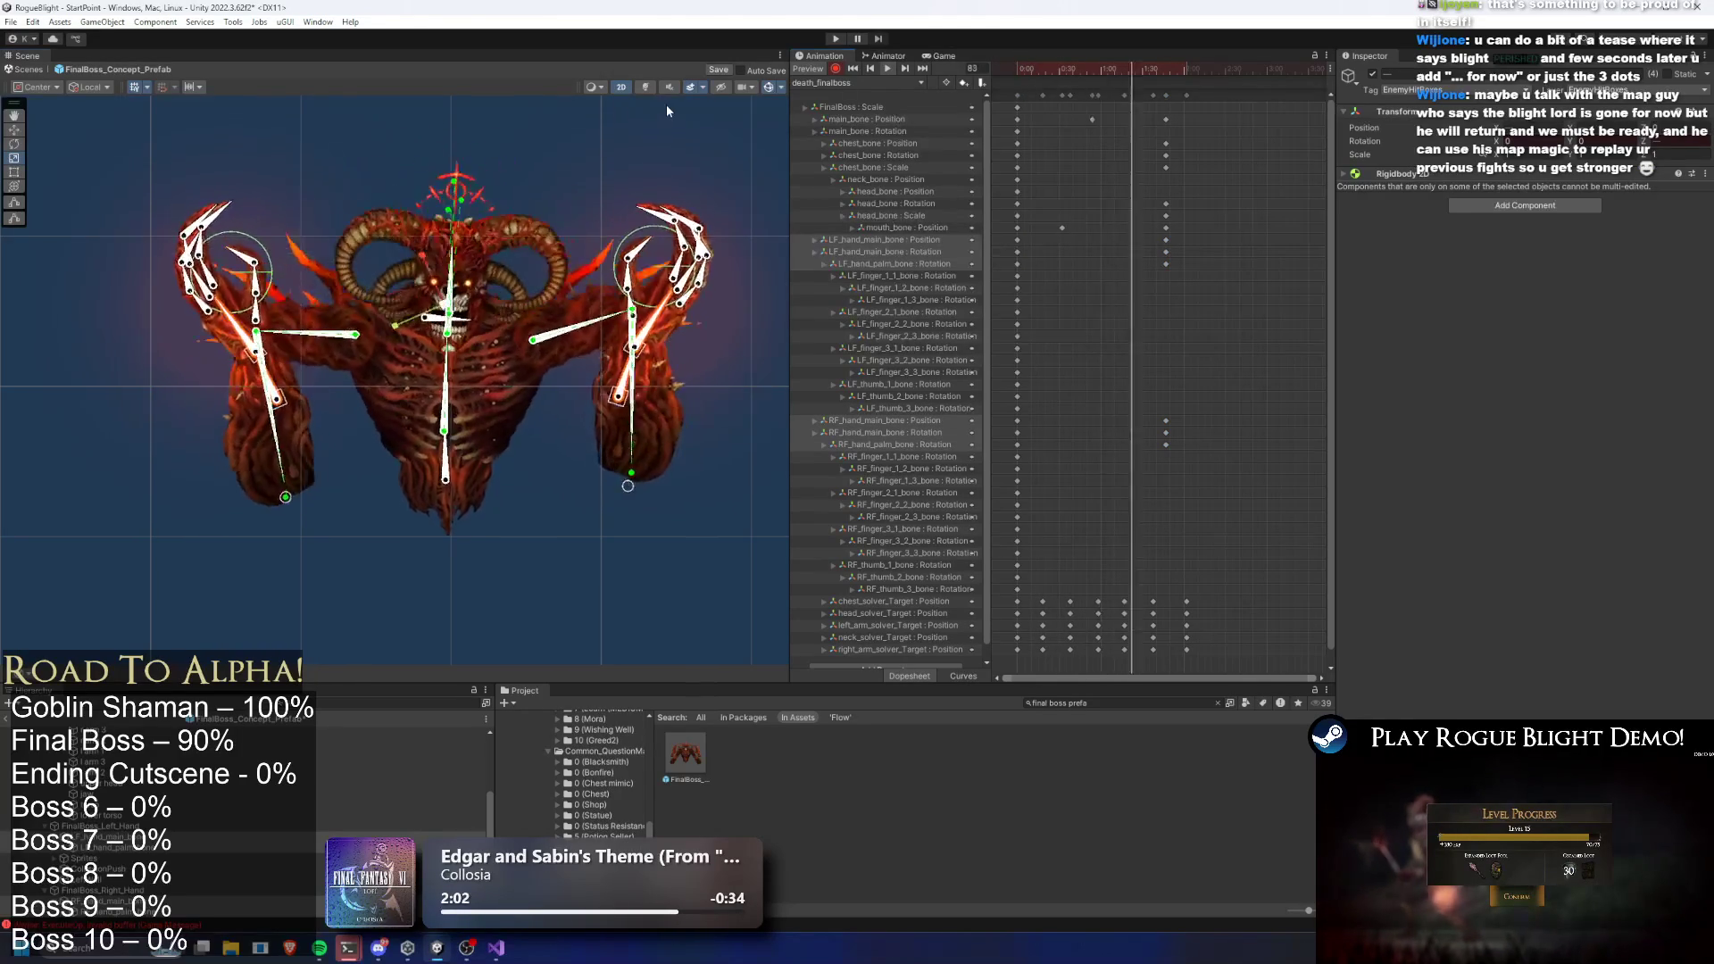
pyautogui.click(666, 104)
pyautogui.moveTo(1084, 65); pyautogui.dragTo(1165, 75)
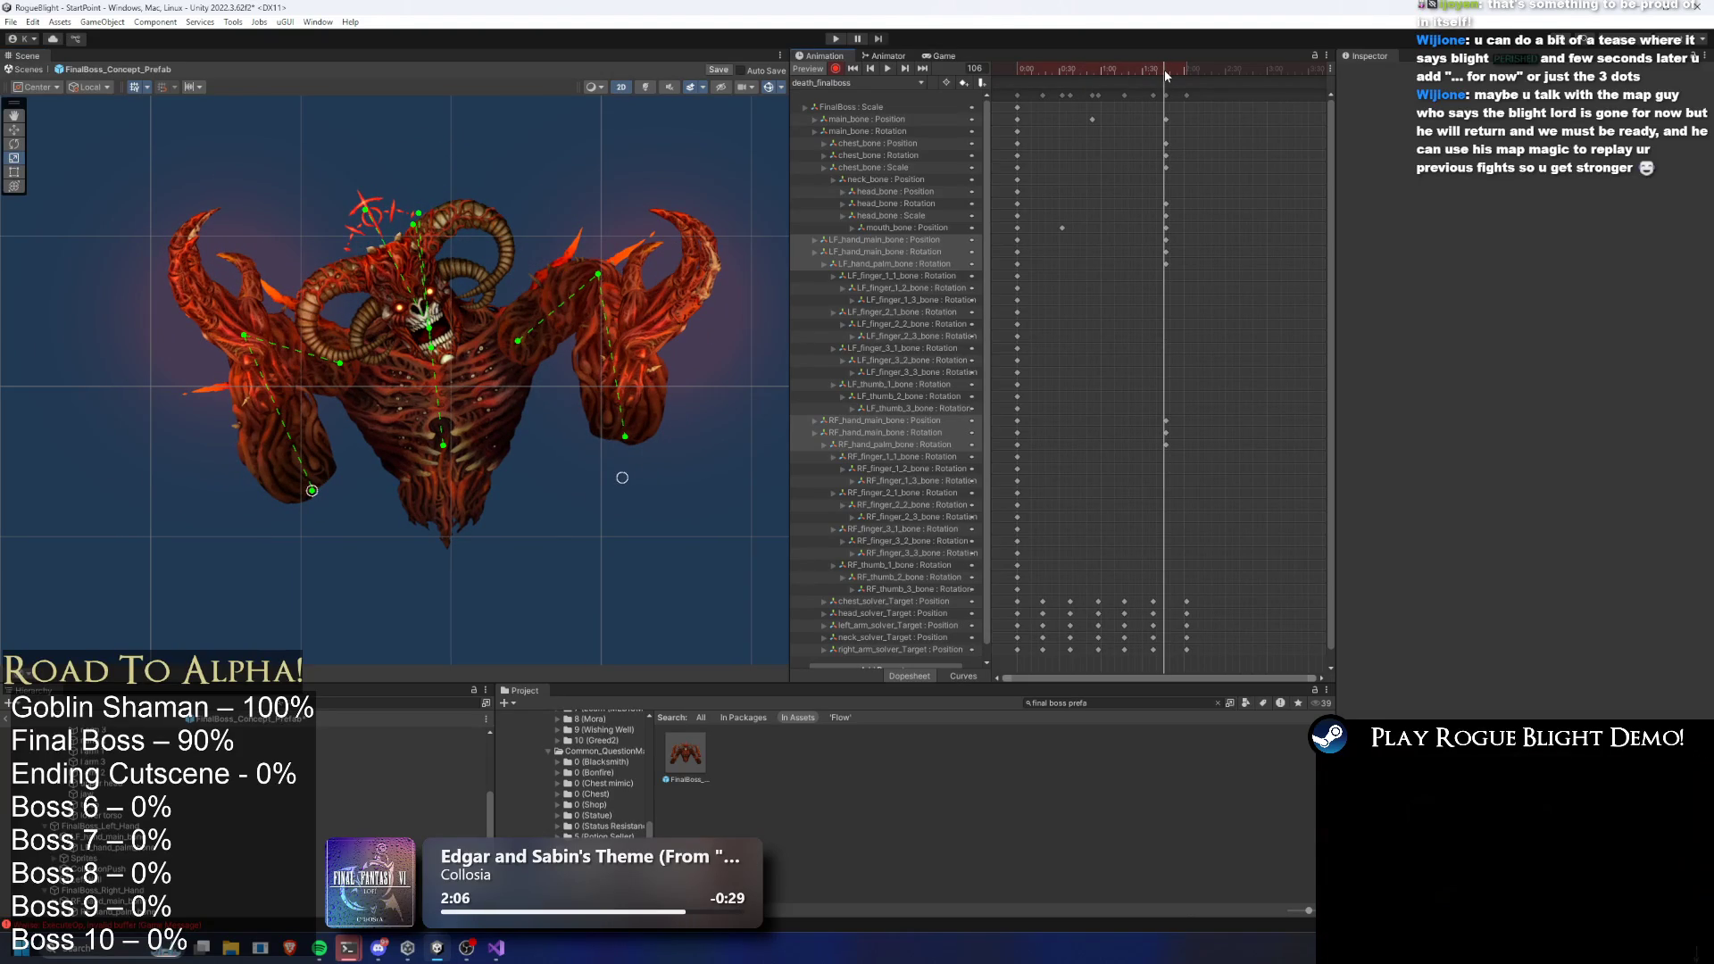
# Select both hand bones, set handle rotation to Global, and play the preview
pyautogui.click(282, 402)
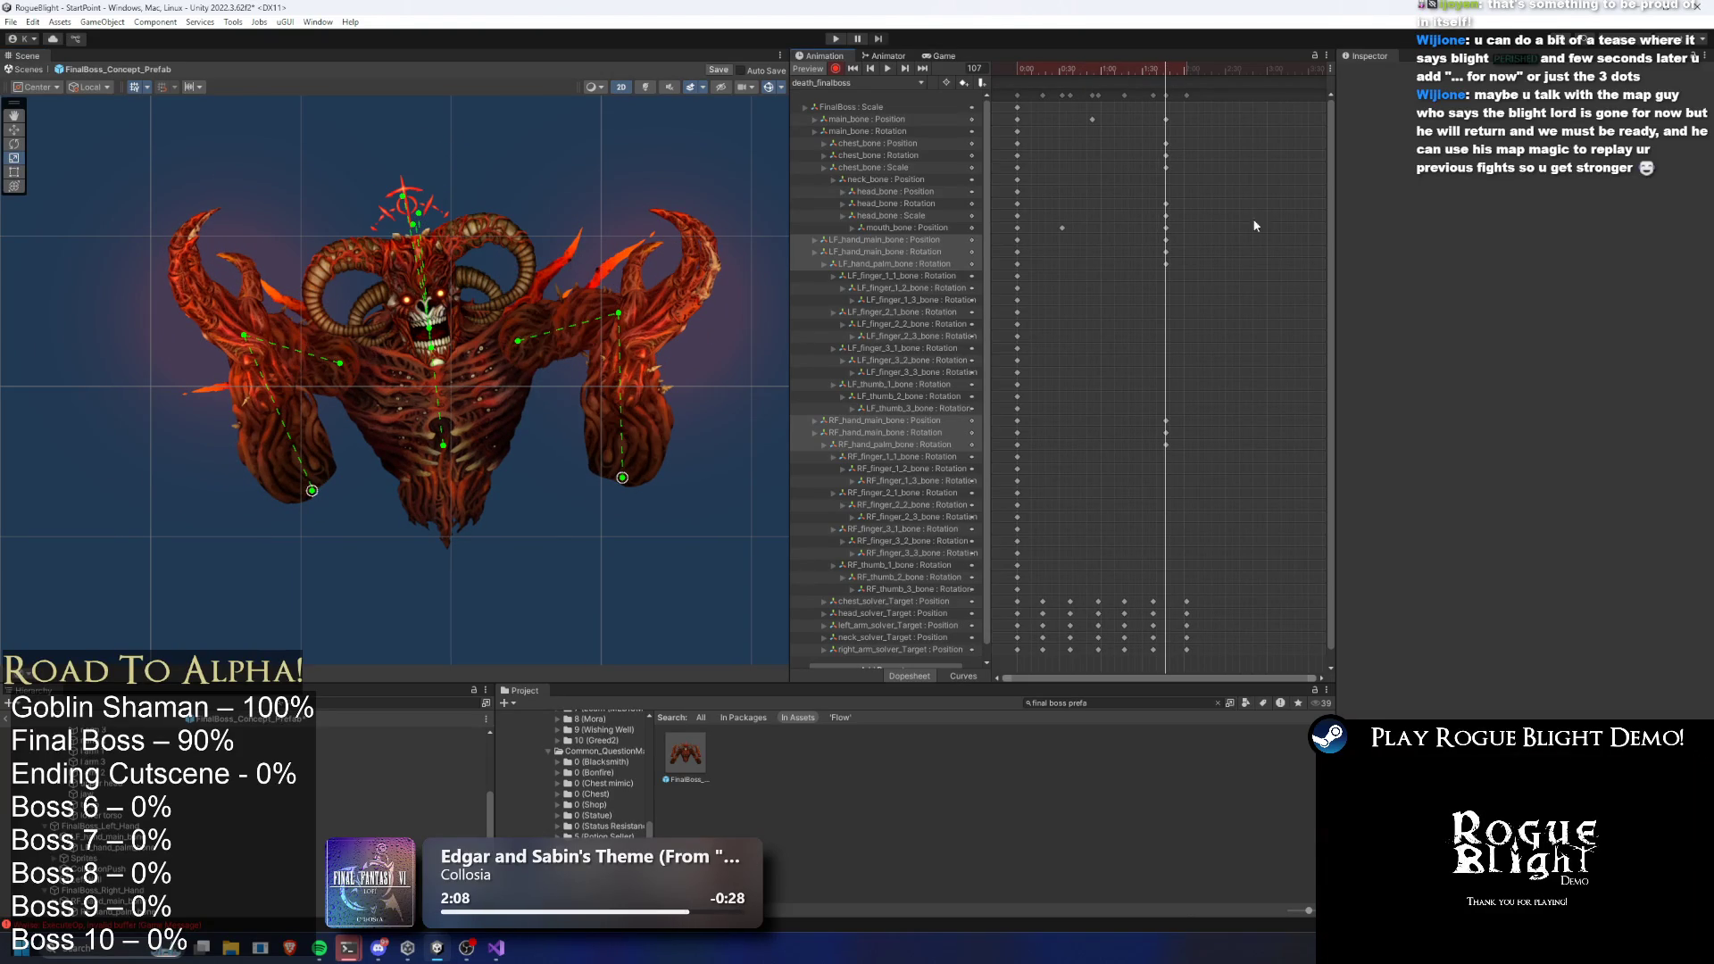
pyautogui.click(283, 402)
pyautogui.keyDown('shift'); pyautogui.click(610, 404); pyautogui.keyUp('shift')
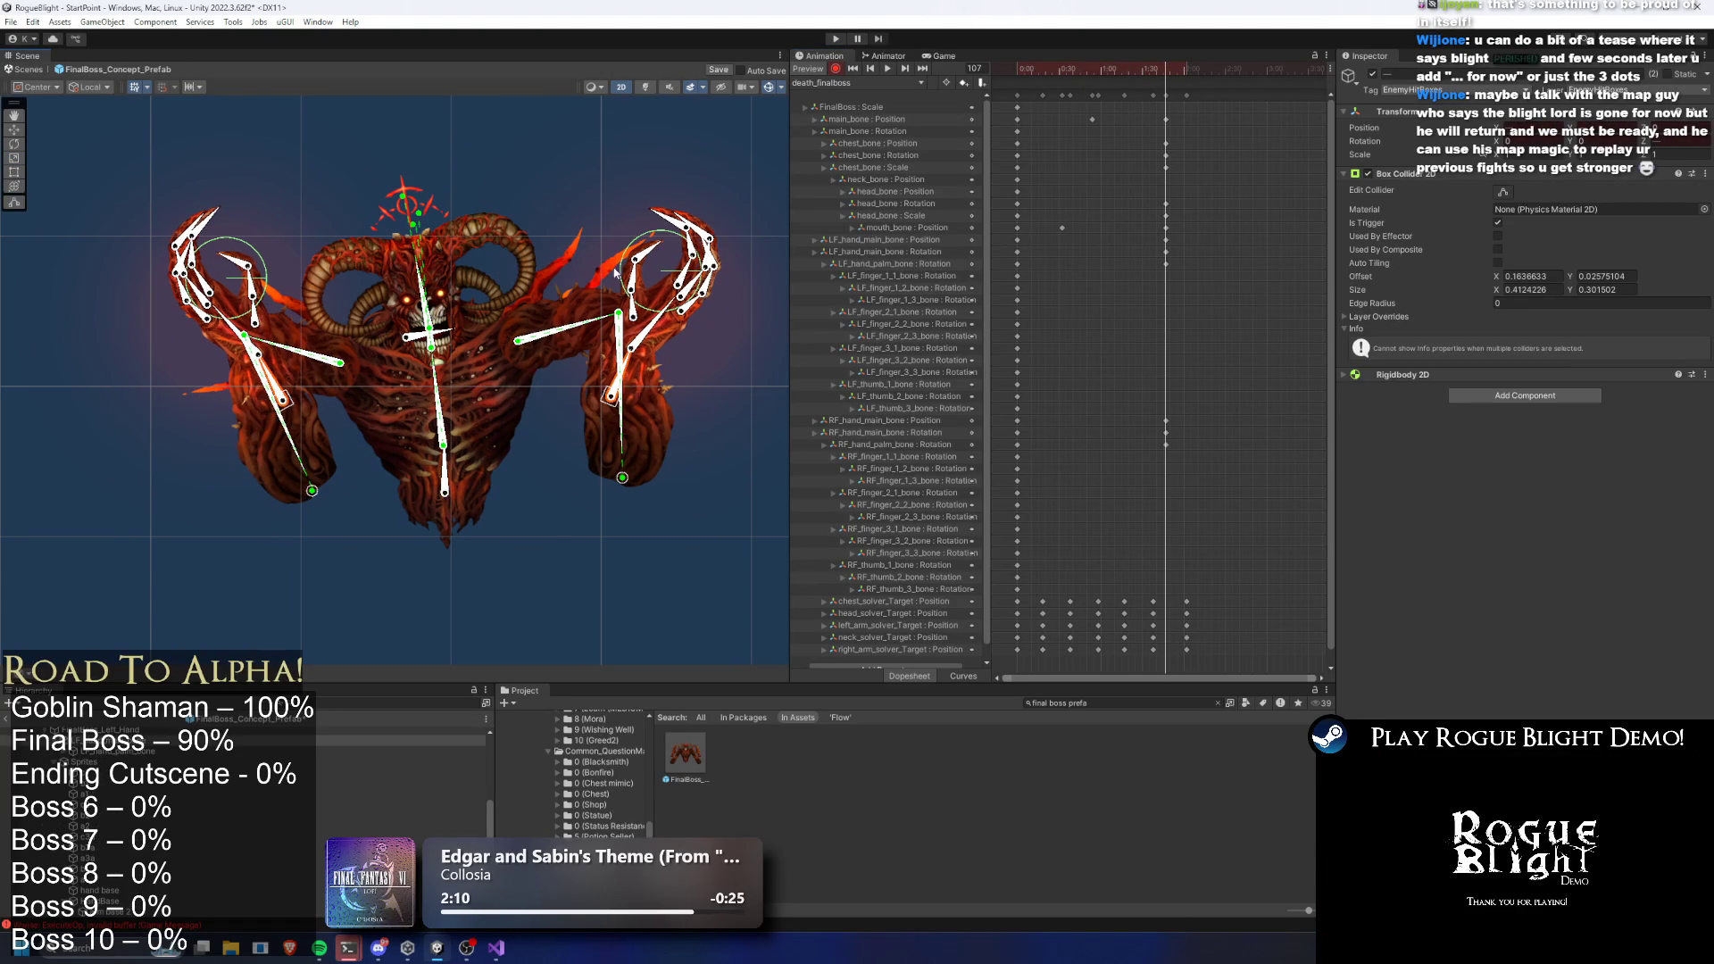
pyautogui.click(103, 102)
pyautogui.click(454, 277)
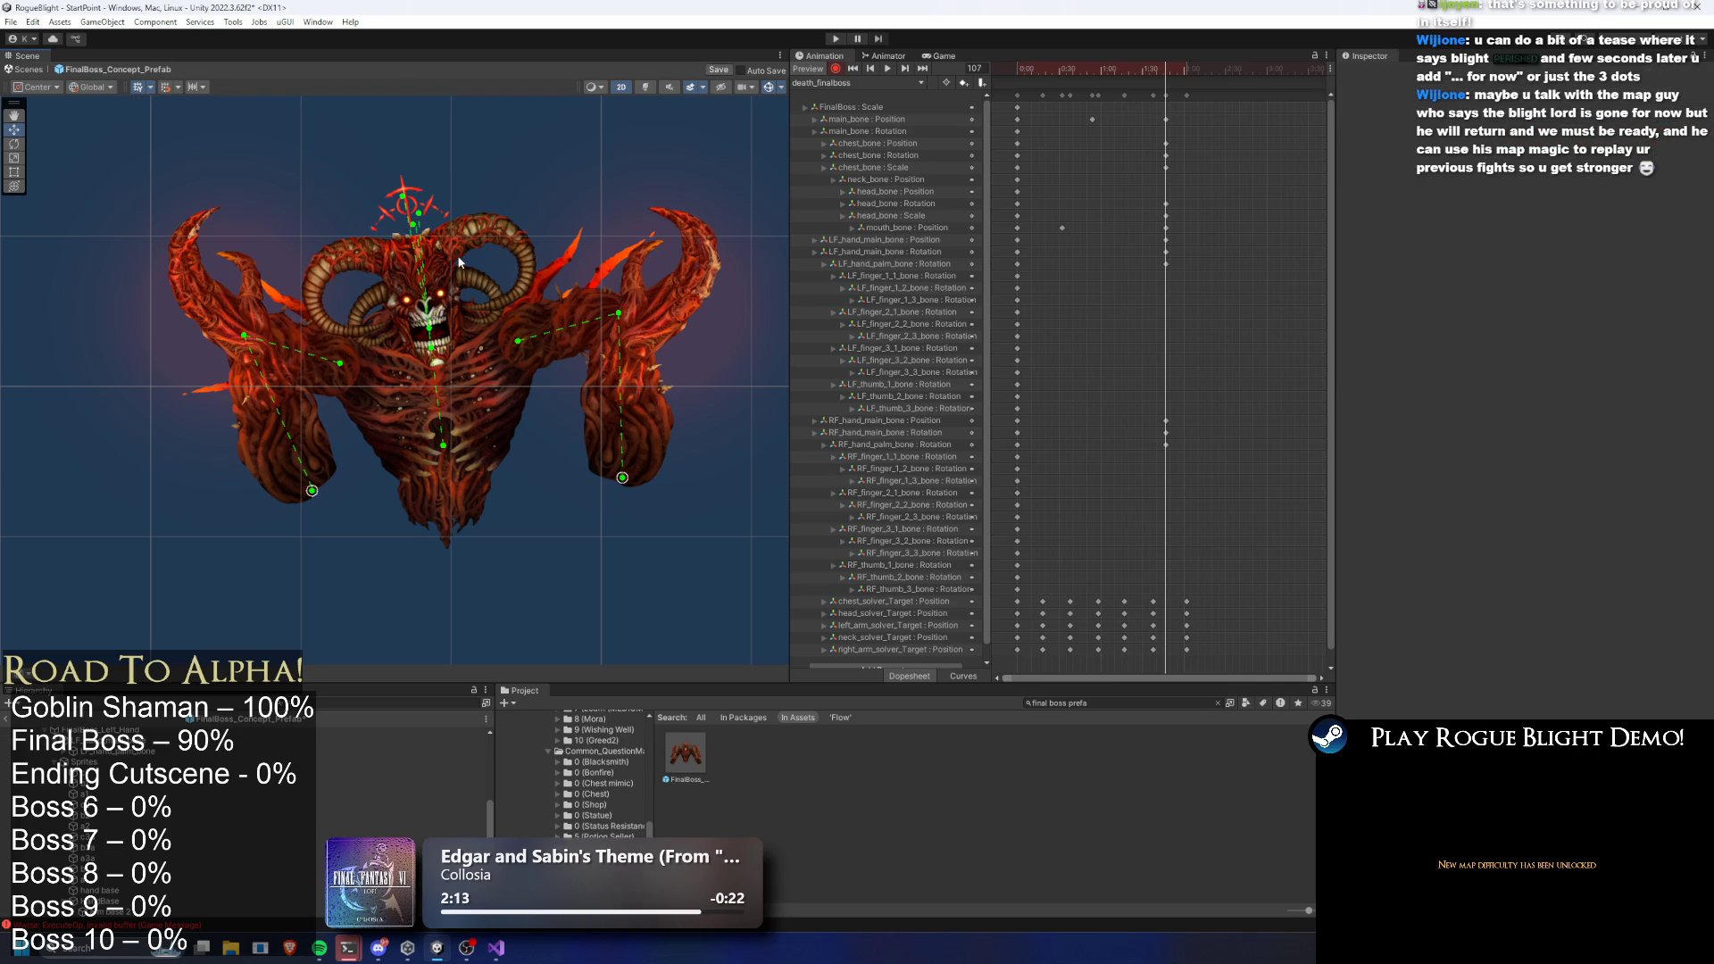
pyautogui.hotkey('ctrl', 'z')
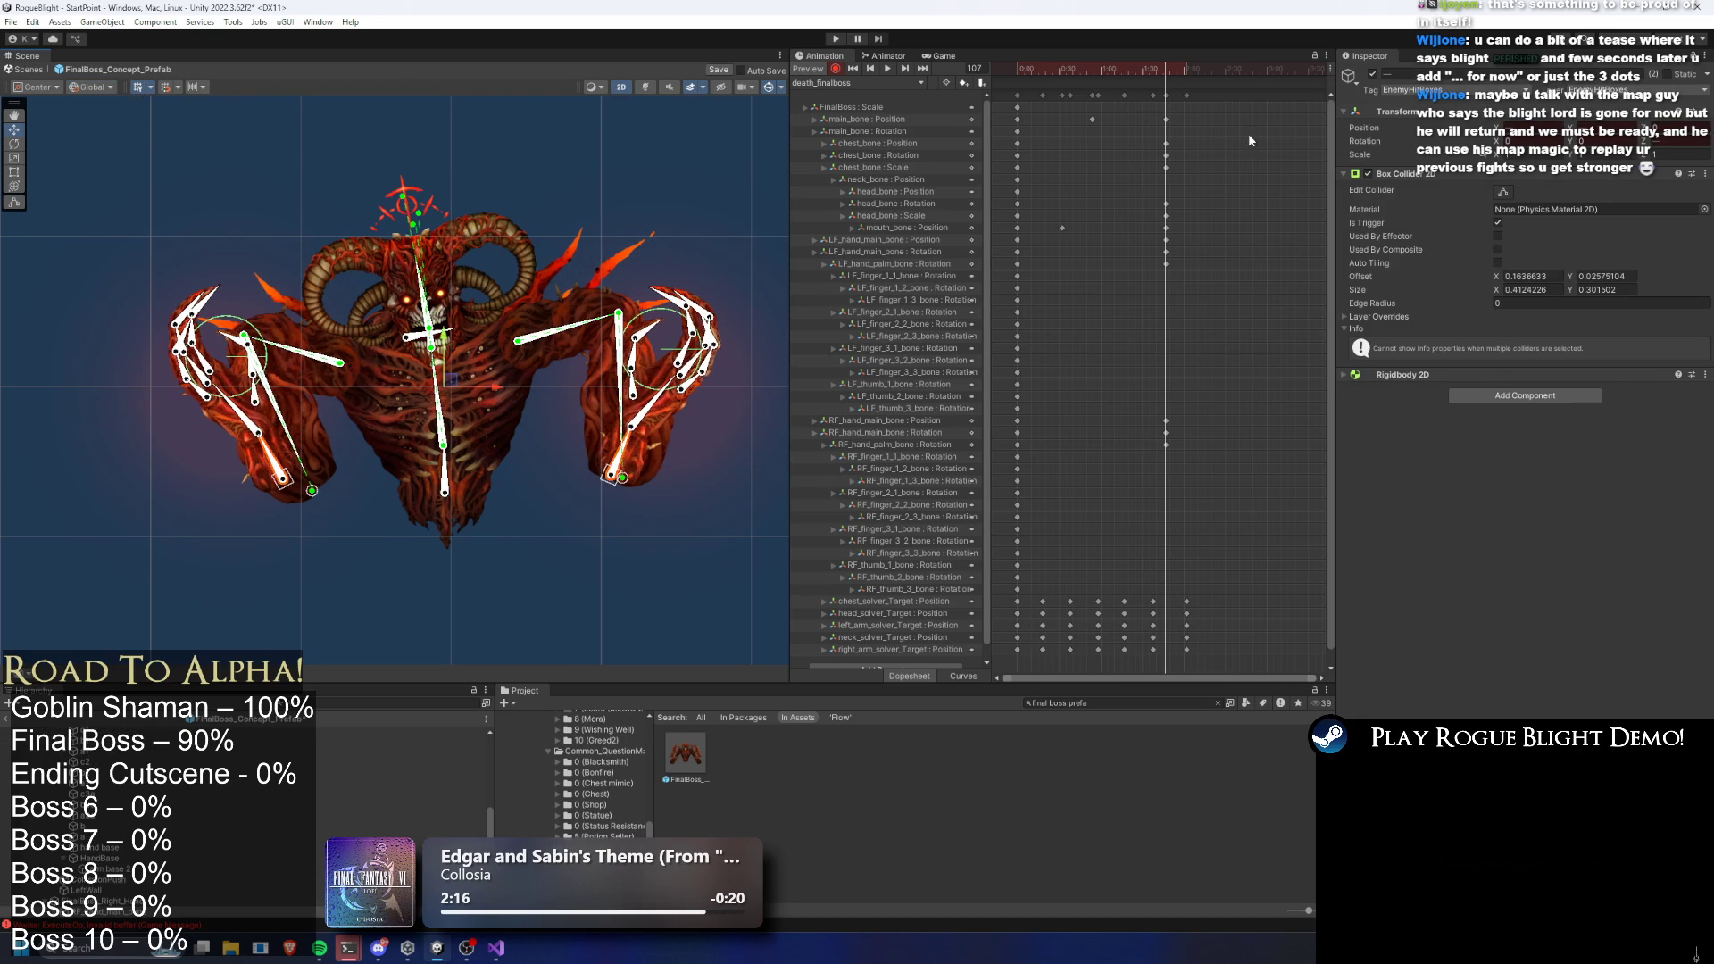
pyautogui.press('space')
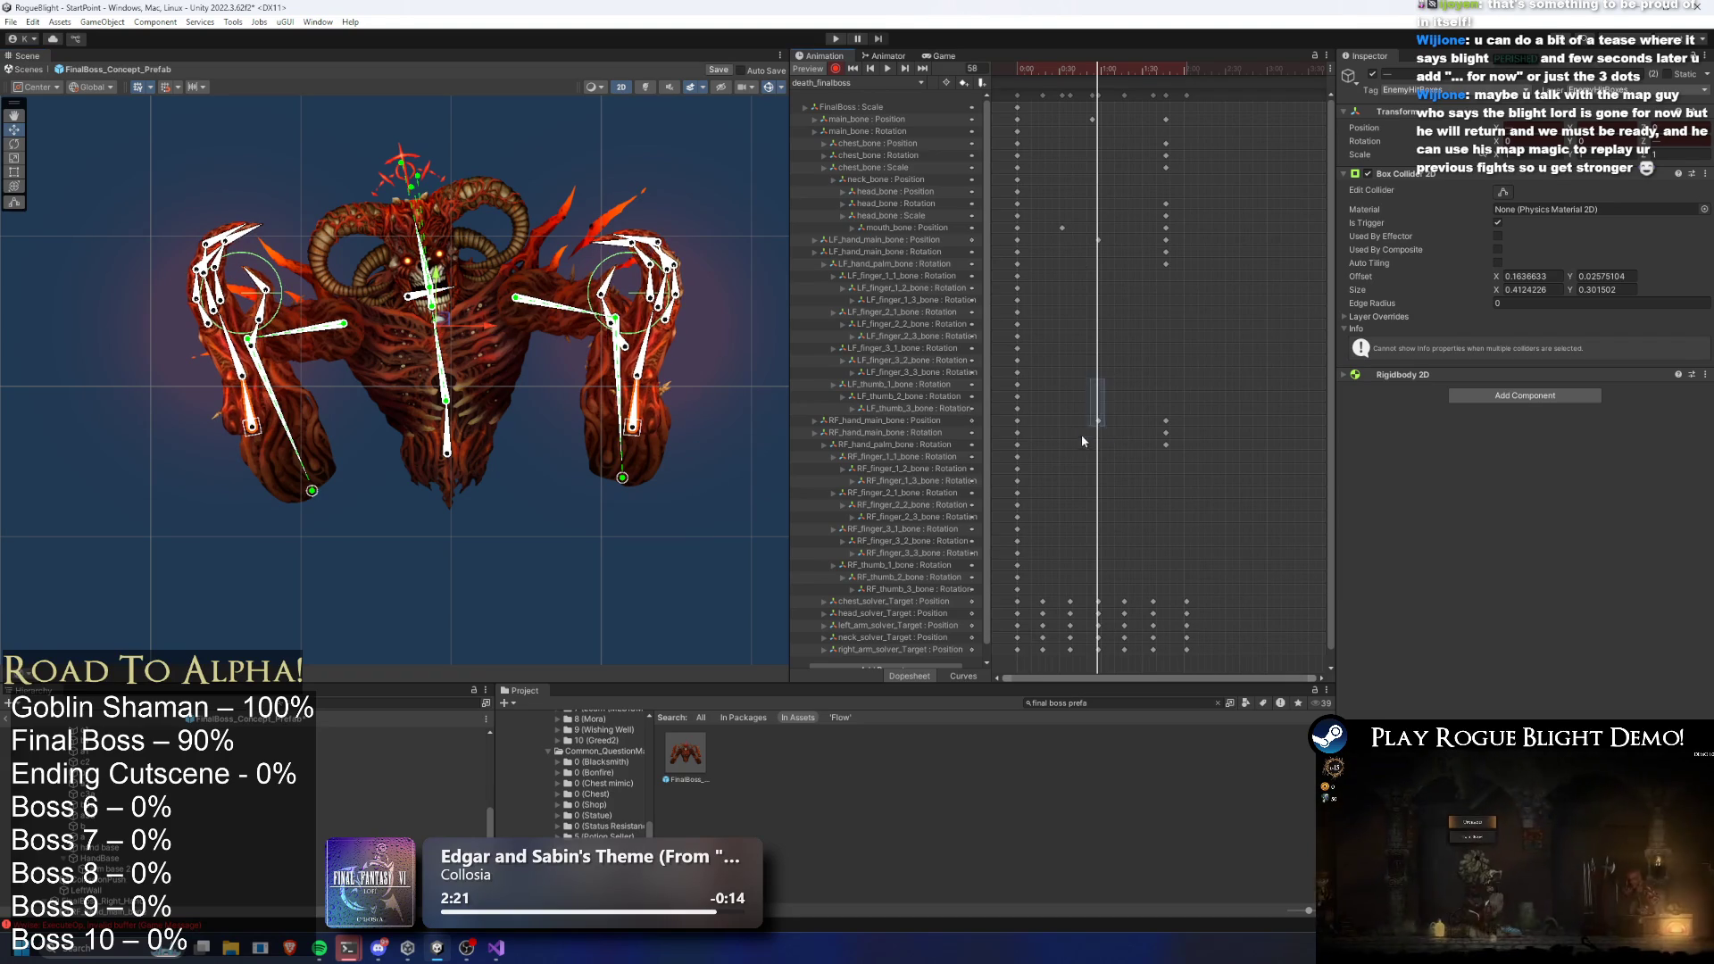
# Key shifted positions for both hands at frames 22 and 55
pyautogui.click(1043, 69)
pyautogui.moveTo(682, 404); pyautogui.dragTo(688, 406)
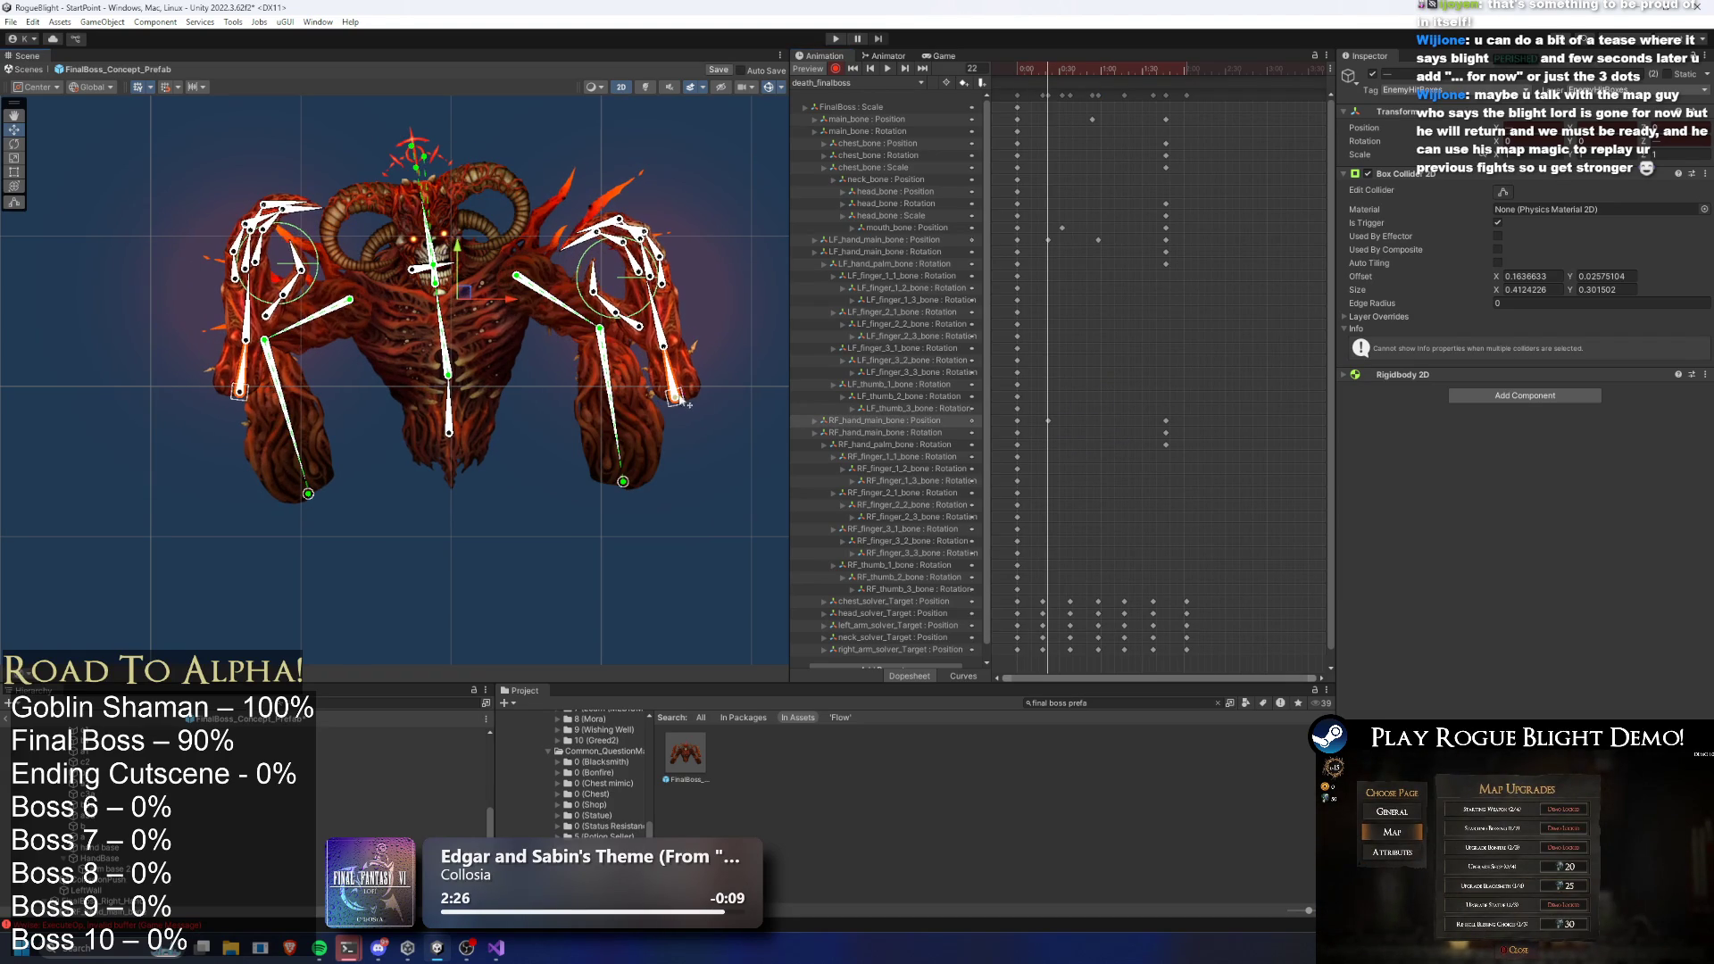
pyautogui.moveTo(1065, 75); pyautogui.dragTo(1094, 70)
pyautogui.moveTo(254, 433); pyautogui.dragTo(276, 456)
# Re-pose the right-hand target at frames 94 and 79
pyautogui.click(1125, 82)
pyautogui.moveTo(1129, 82); pyautogui.dragTo(1148, 82)
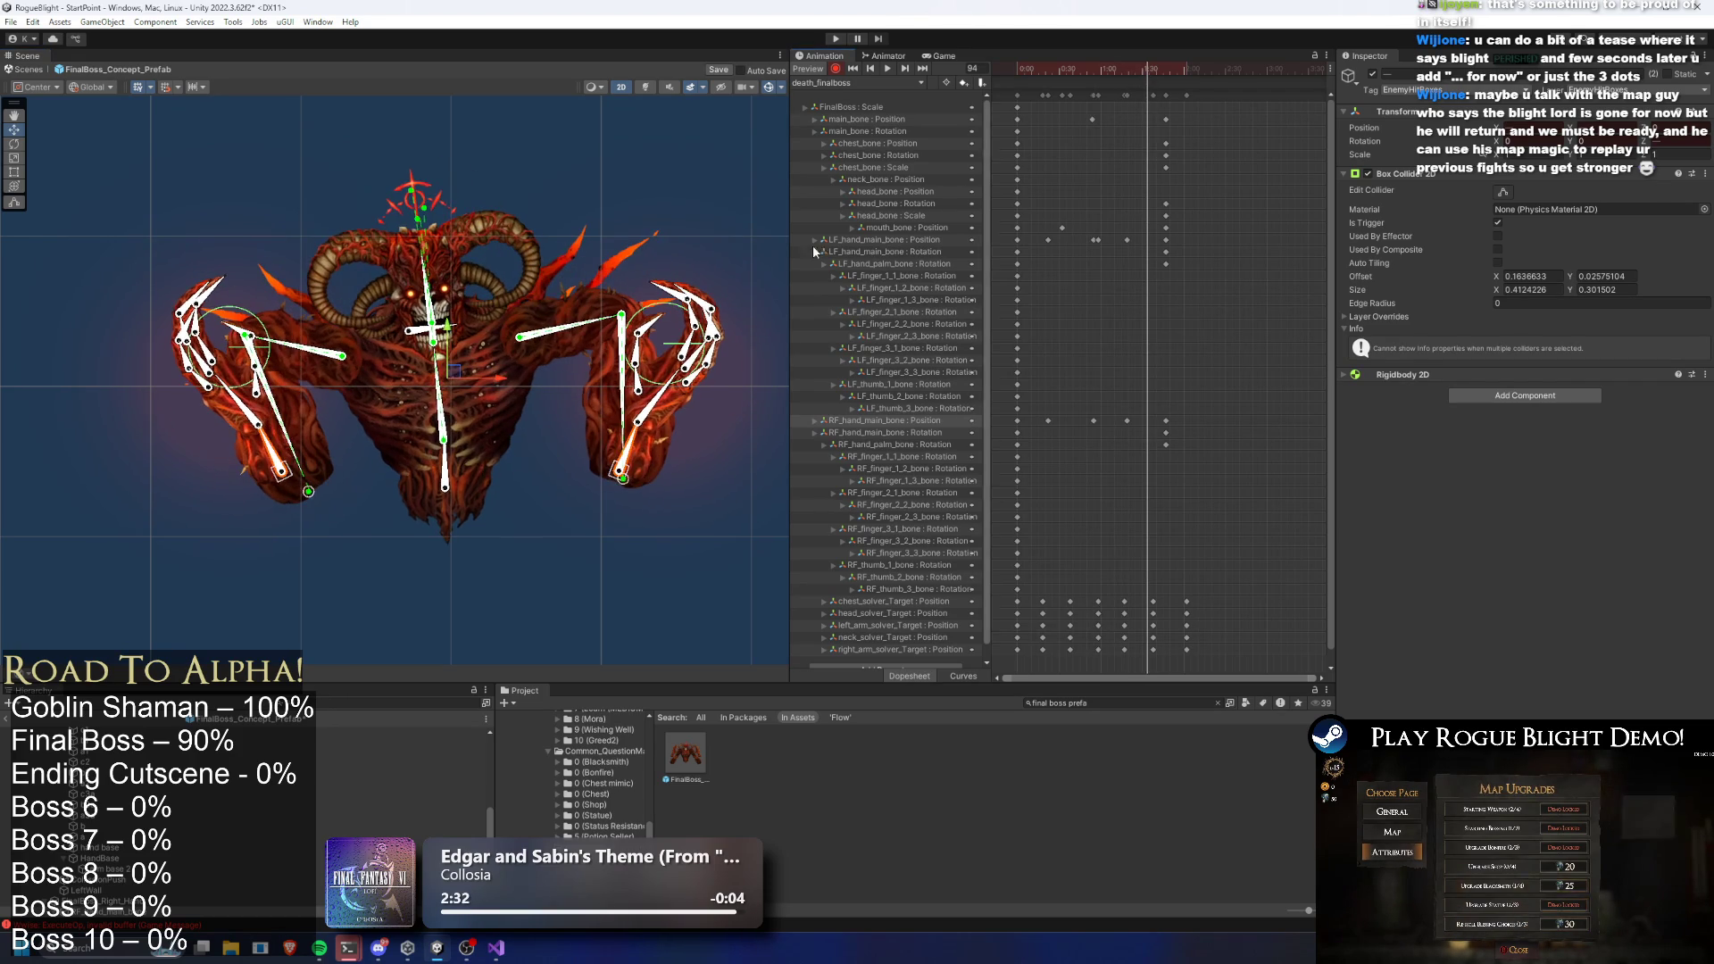
pyautogui.moveTo(628, 471); pyautogui.dragTo(623, 466)
pyautogui.moveTo(1149, 82); pyautogui.dragTo(1124, 63)
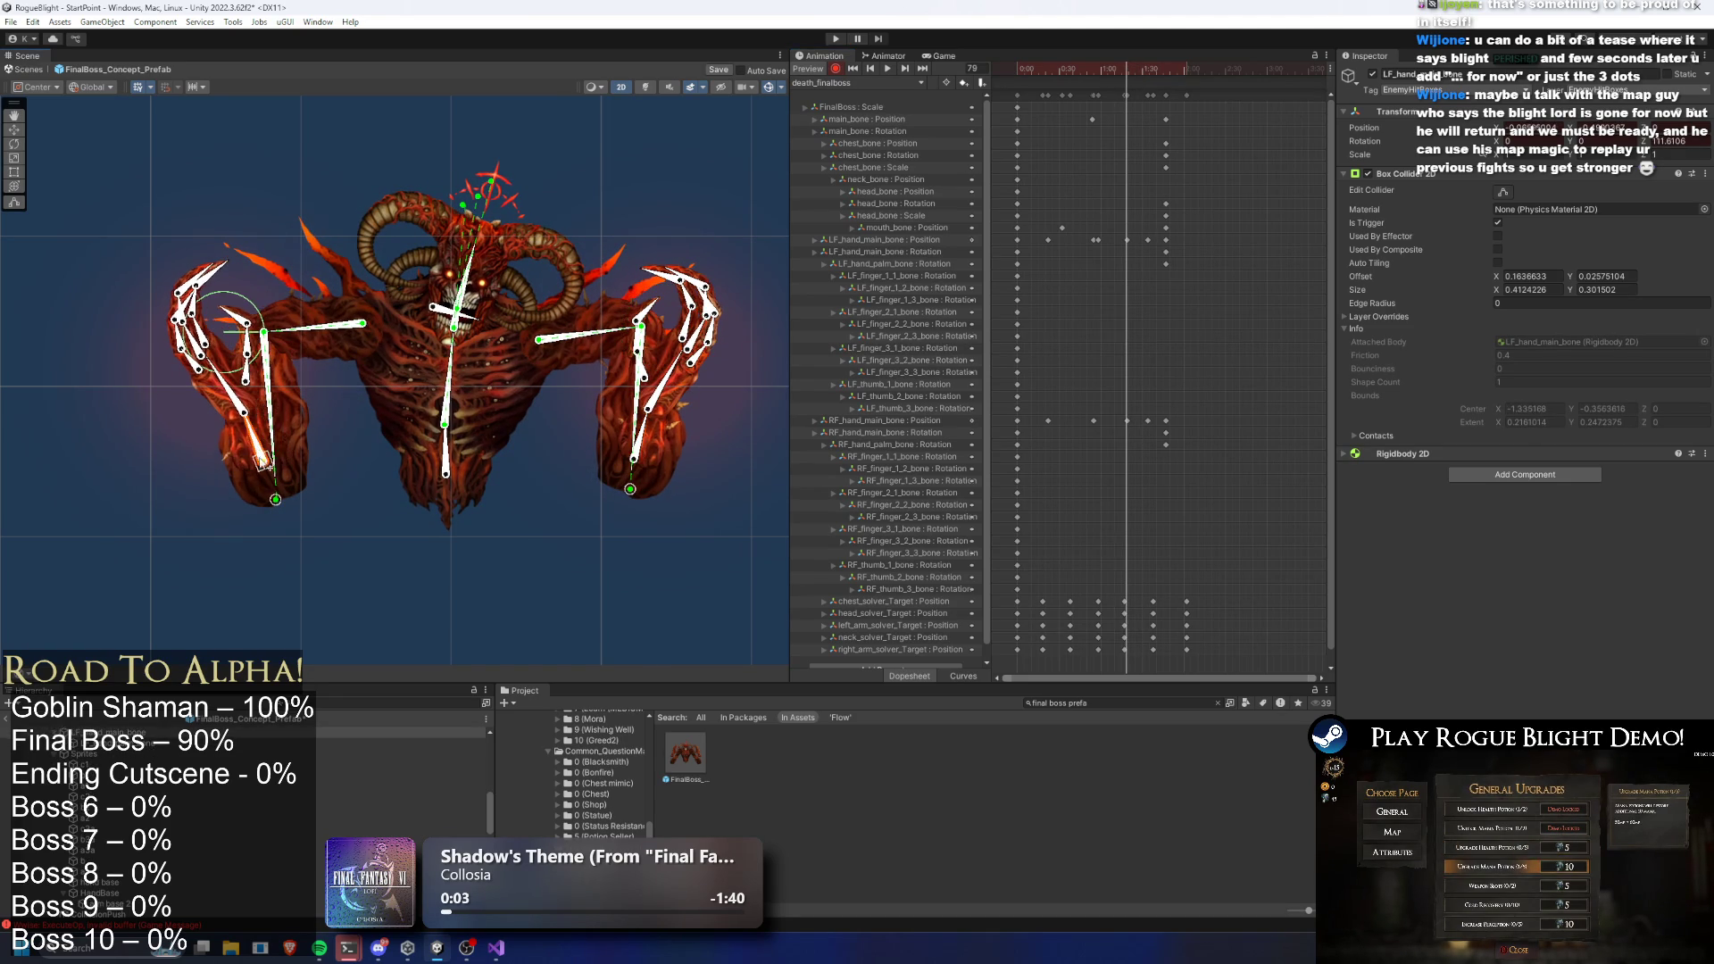
pyautogui.moveTo(640, 466); pyautogui.dragTo(622, 466)
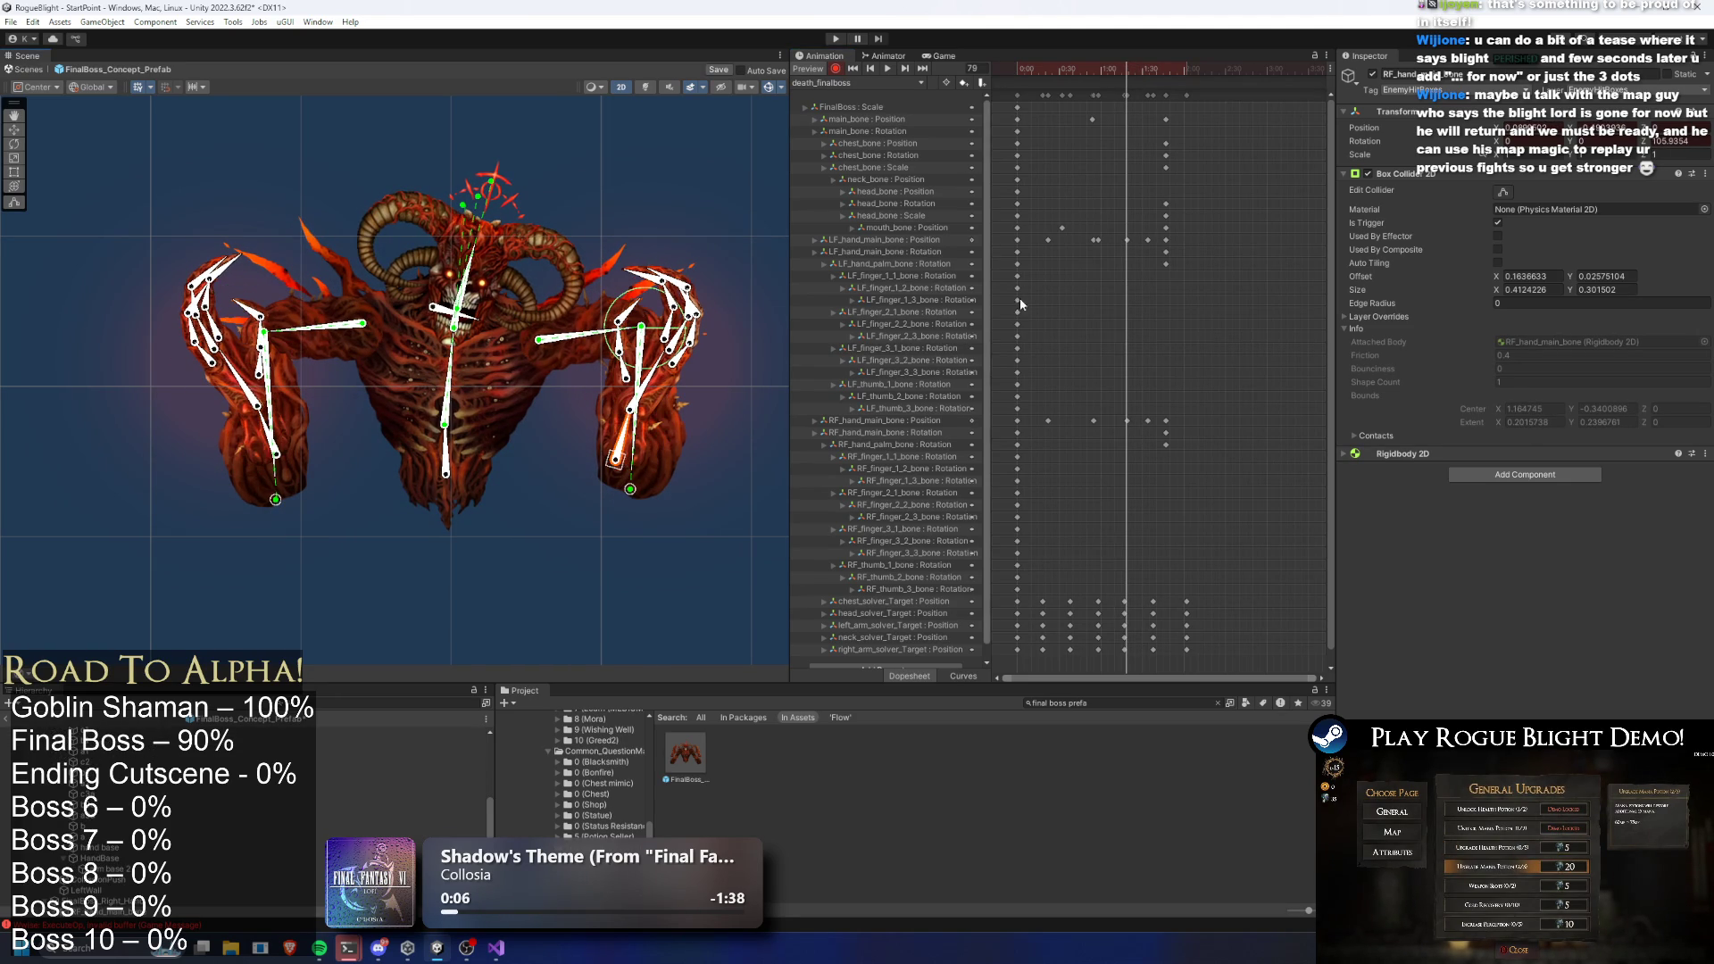
# Nudge the right hand left at frame 56, select its Position keys, and preview
pyautogui.click(1095, 70)
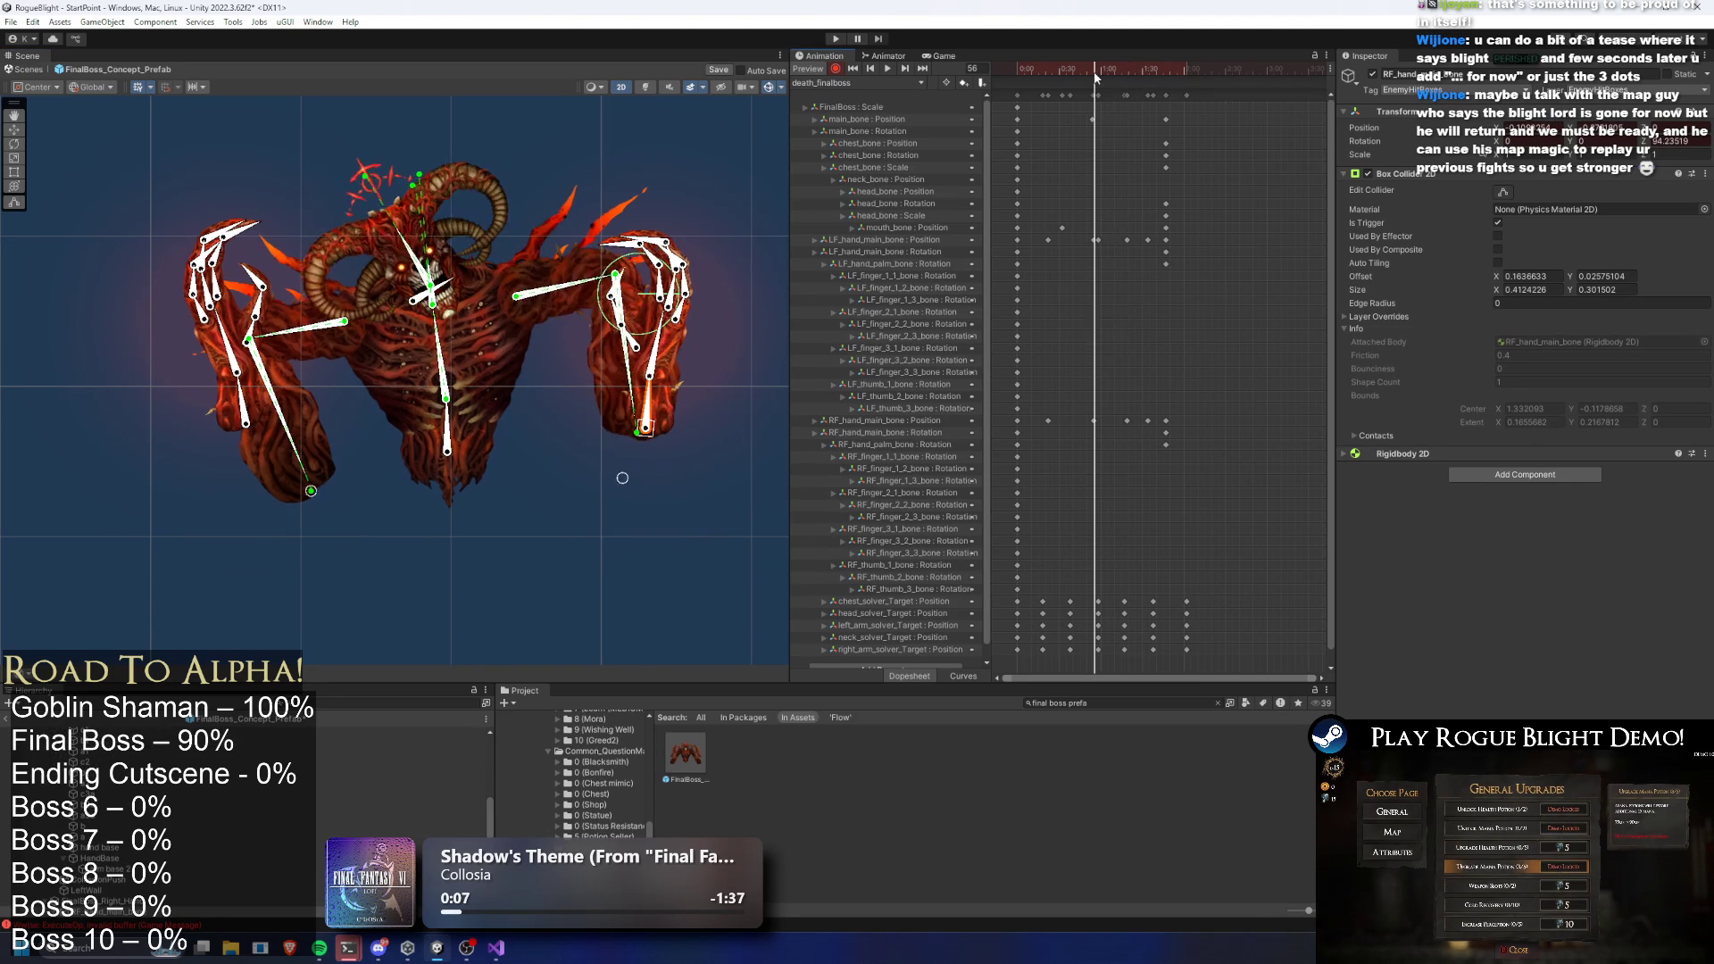
pyautogui.click(1098, 238)
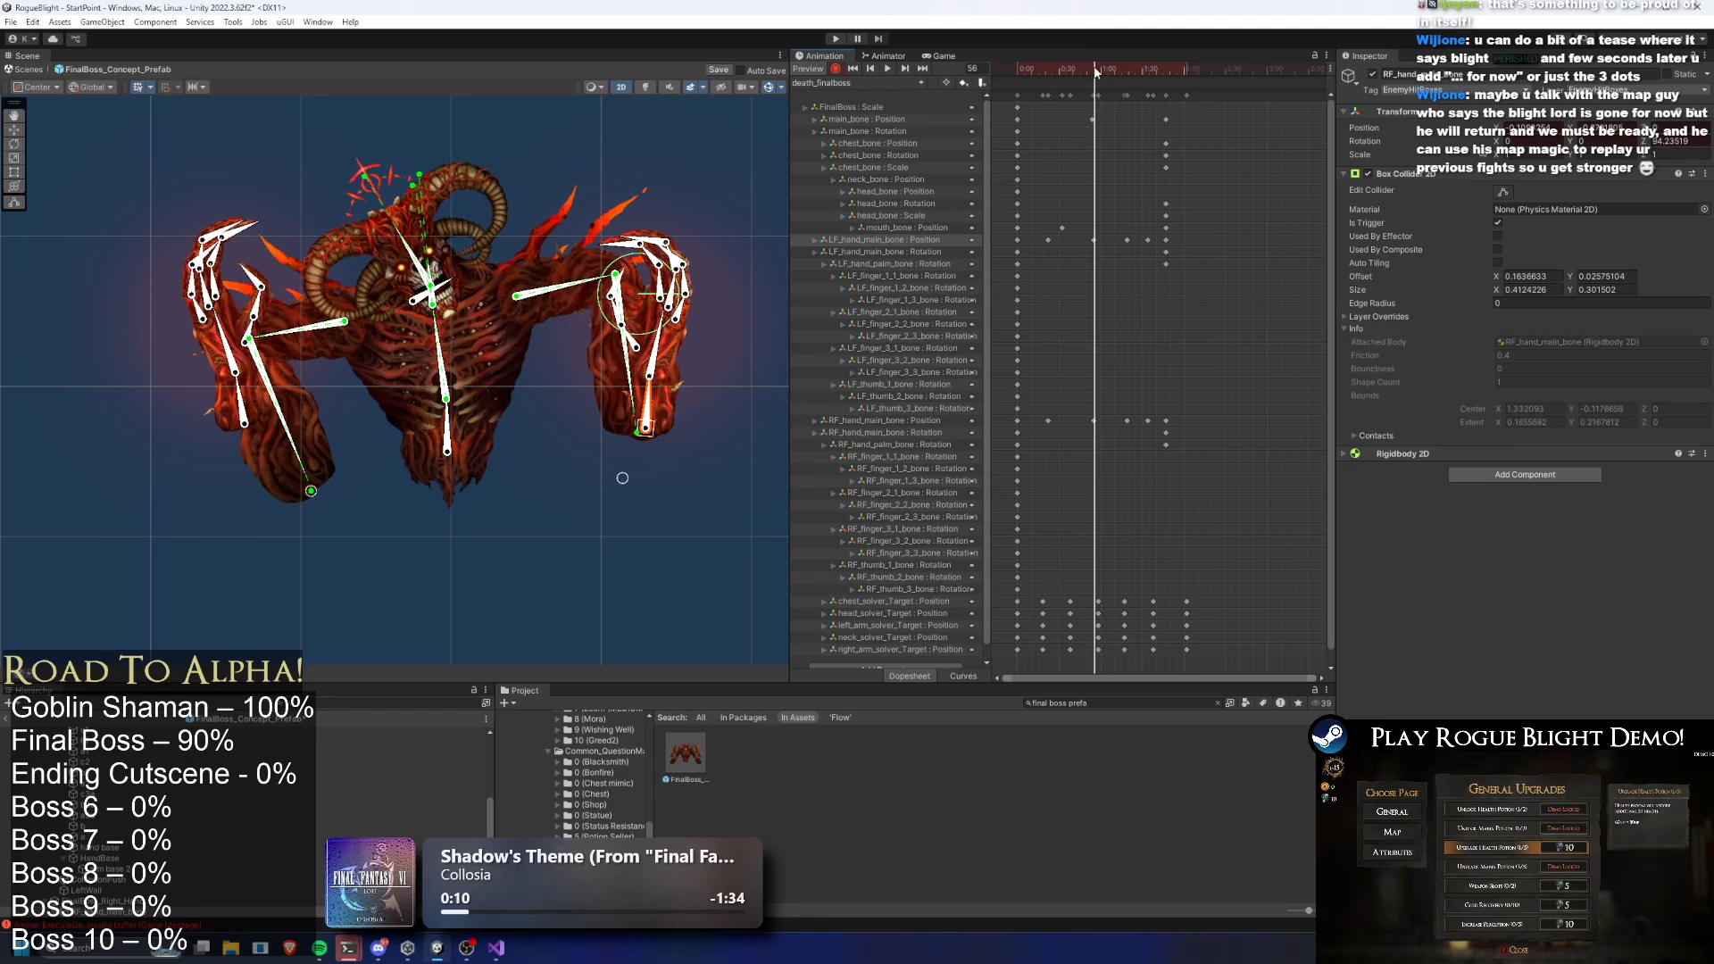
pyautogui.moveTo(649, 436); pyautogui.dragTo(637, 439)
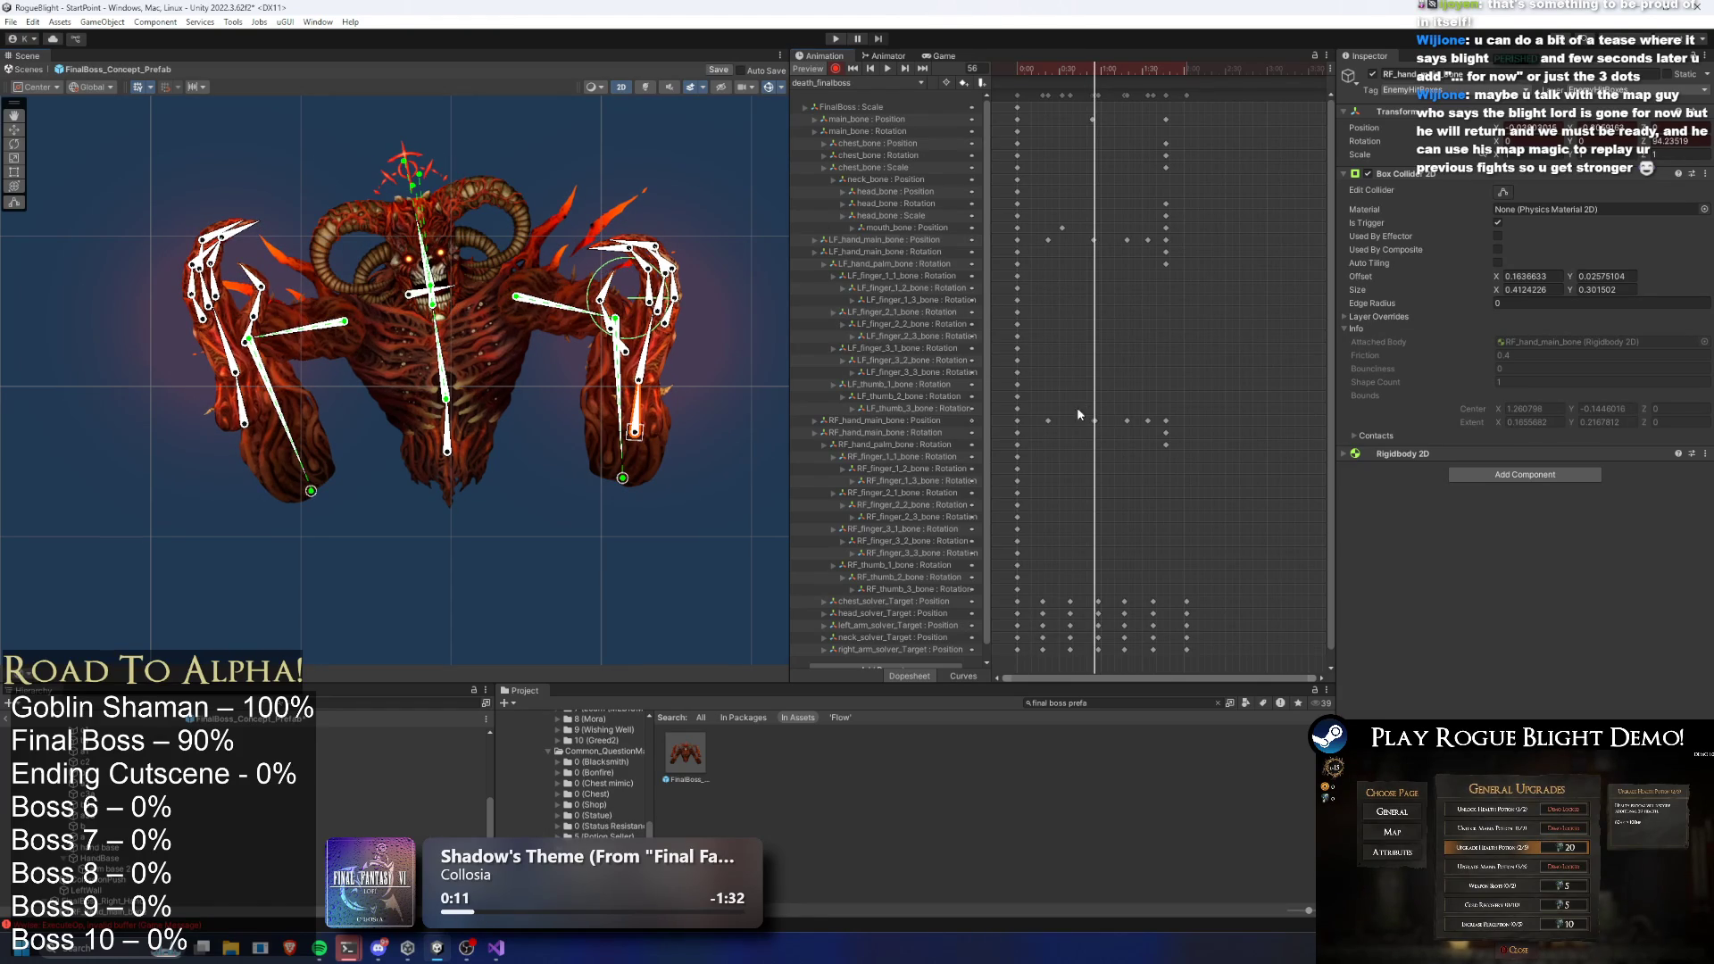
pyautogui.moveTo(1093, 426); pyautogui.dragTo(1083, 431)
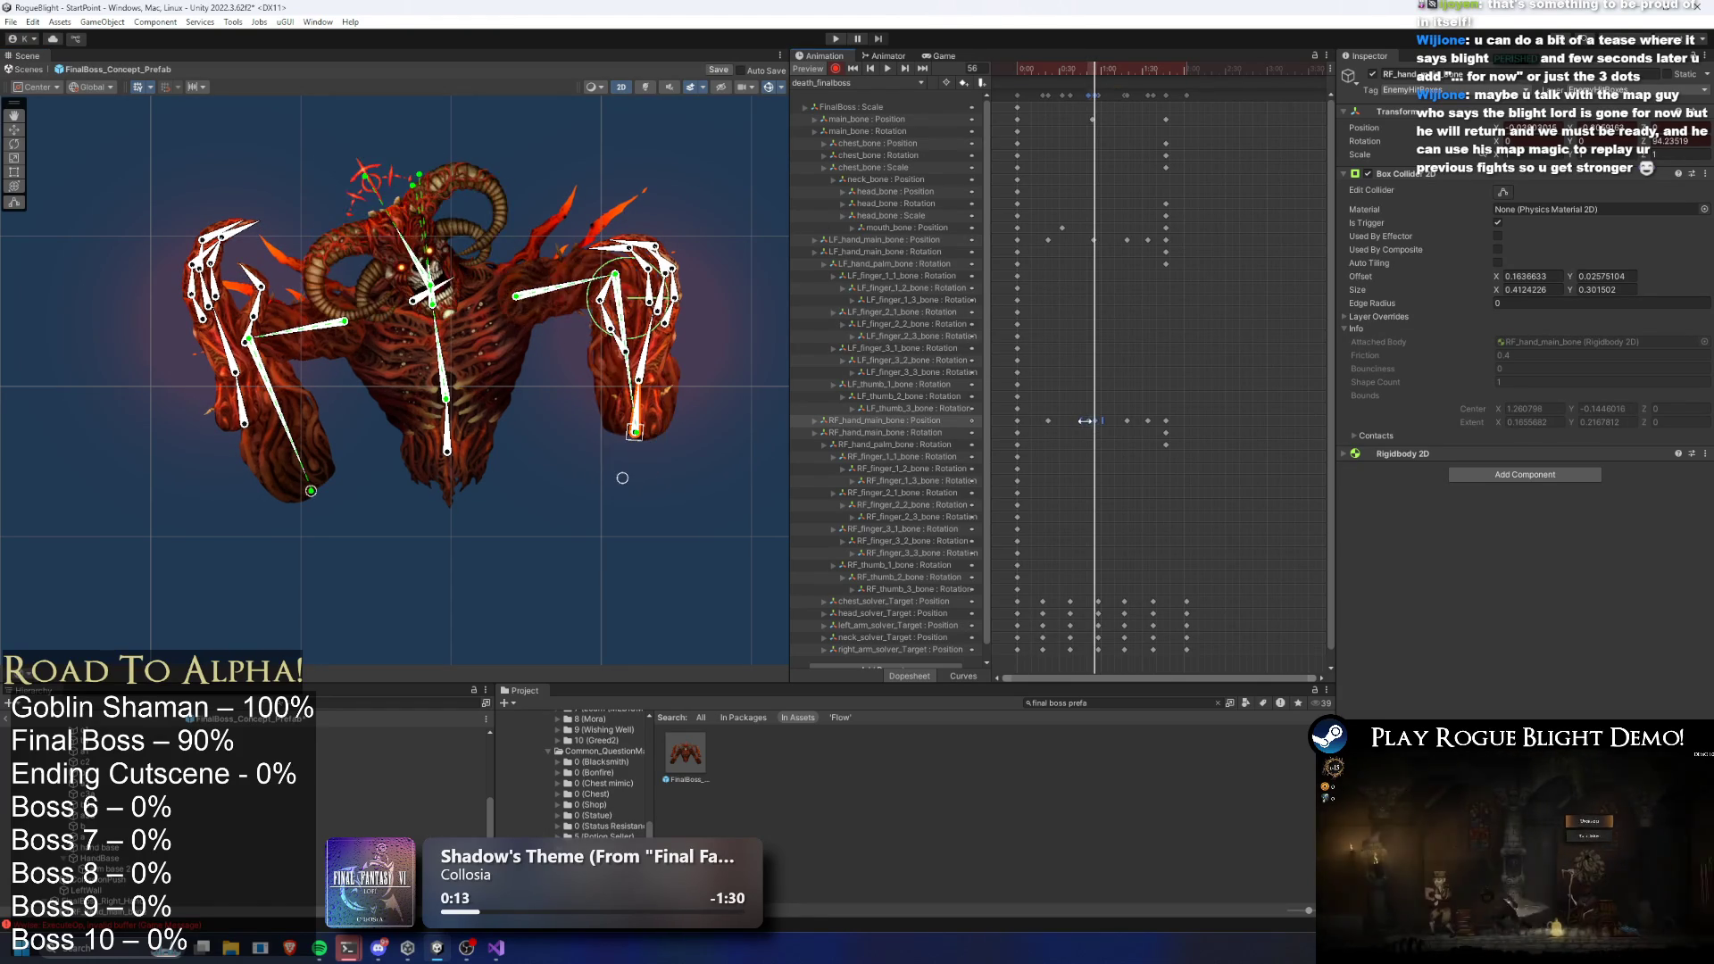
pyautogui.press('space')
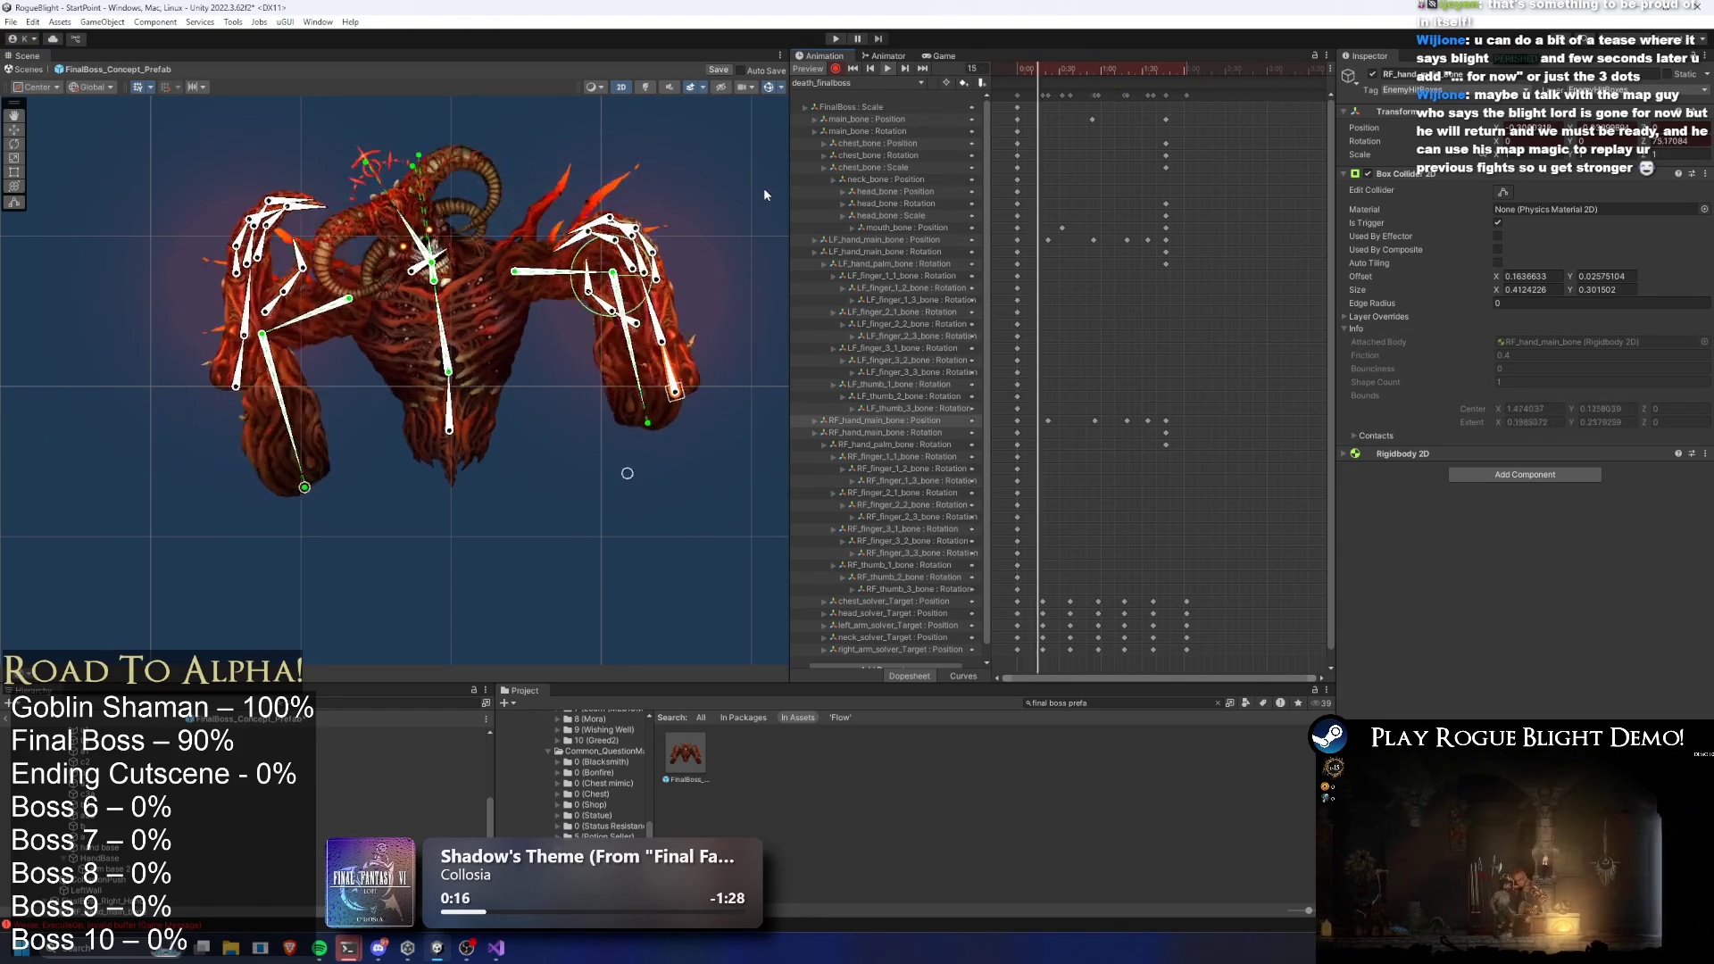
pyautogui.click(559, 559)
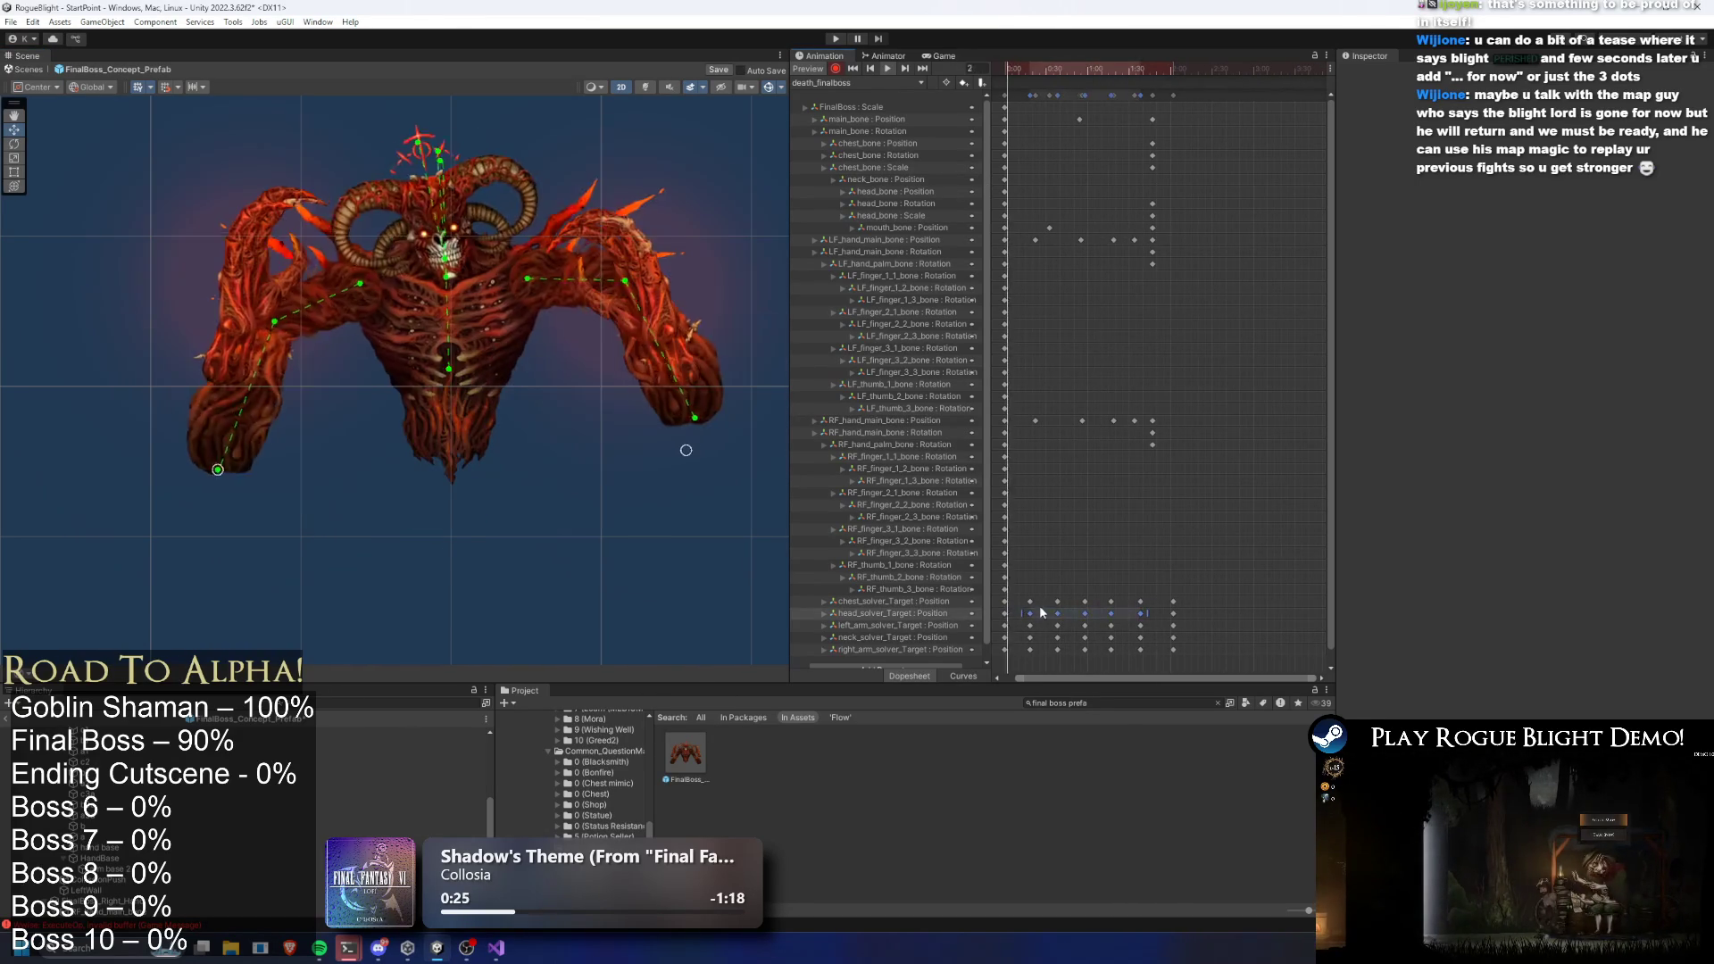
# Drag the head_solver_Target and neck_solver_Target keys later, then push the mouth_bone Position key later
pyautogui.moveTo(1023, 608); pyautogui.dragTo(1143, 622)
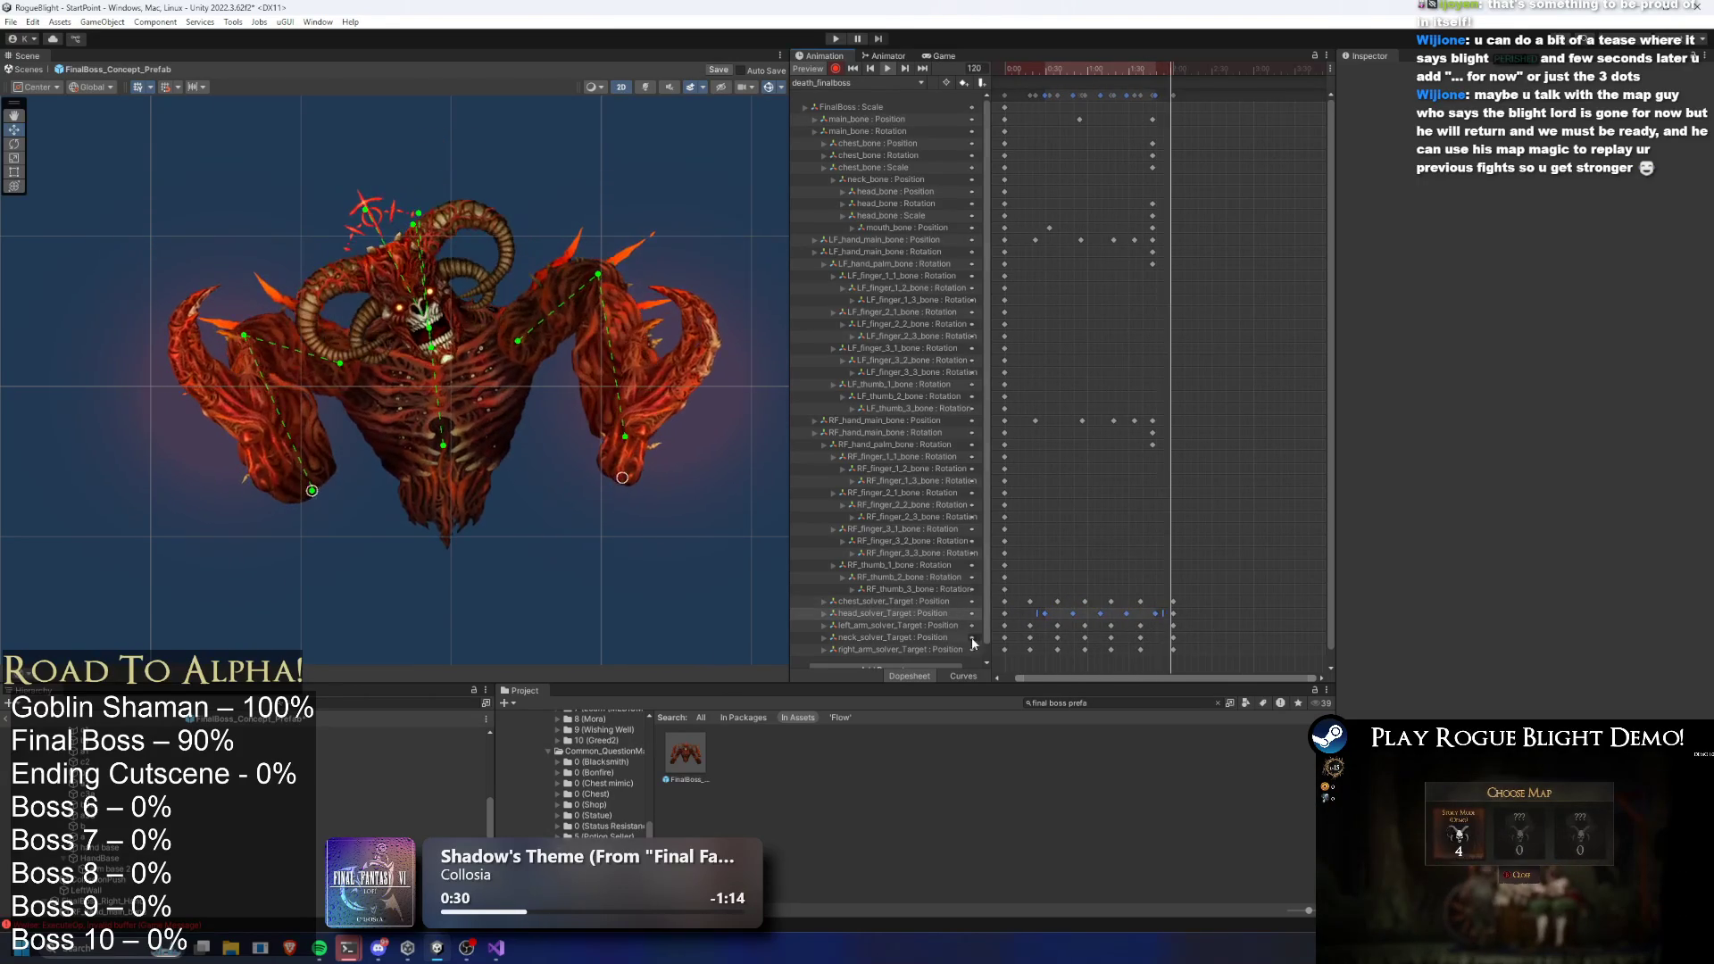
pyautogui.moveTo(1026, 640)
pyautogui.mouseDown()
pyautogui.moveTo(1152, 632)
pyautogui.moveTo(1133, 636)
pyautogui.mouseUp()
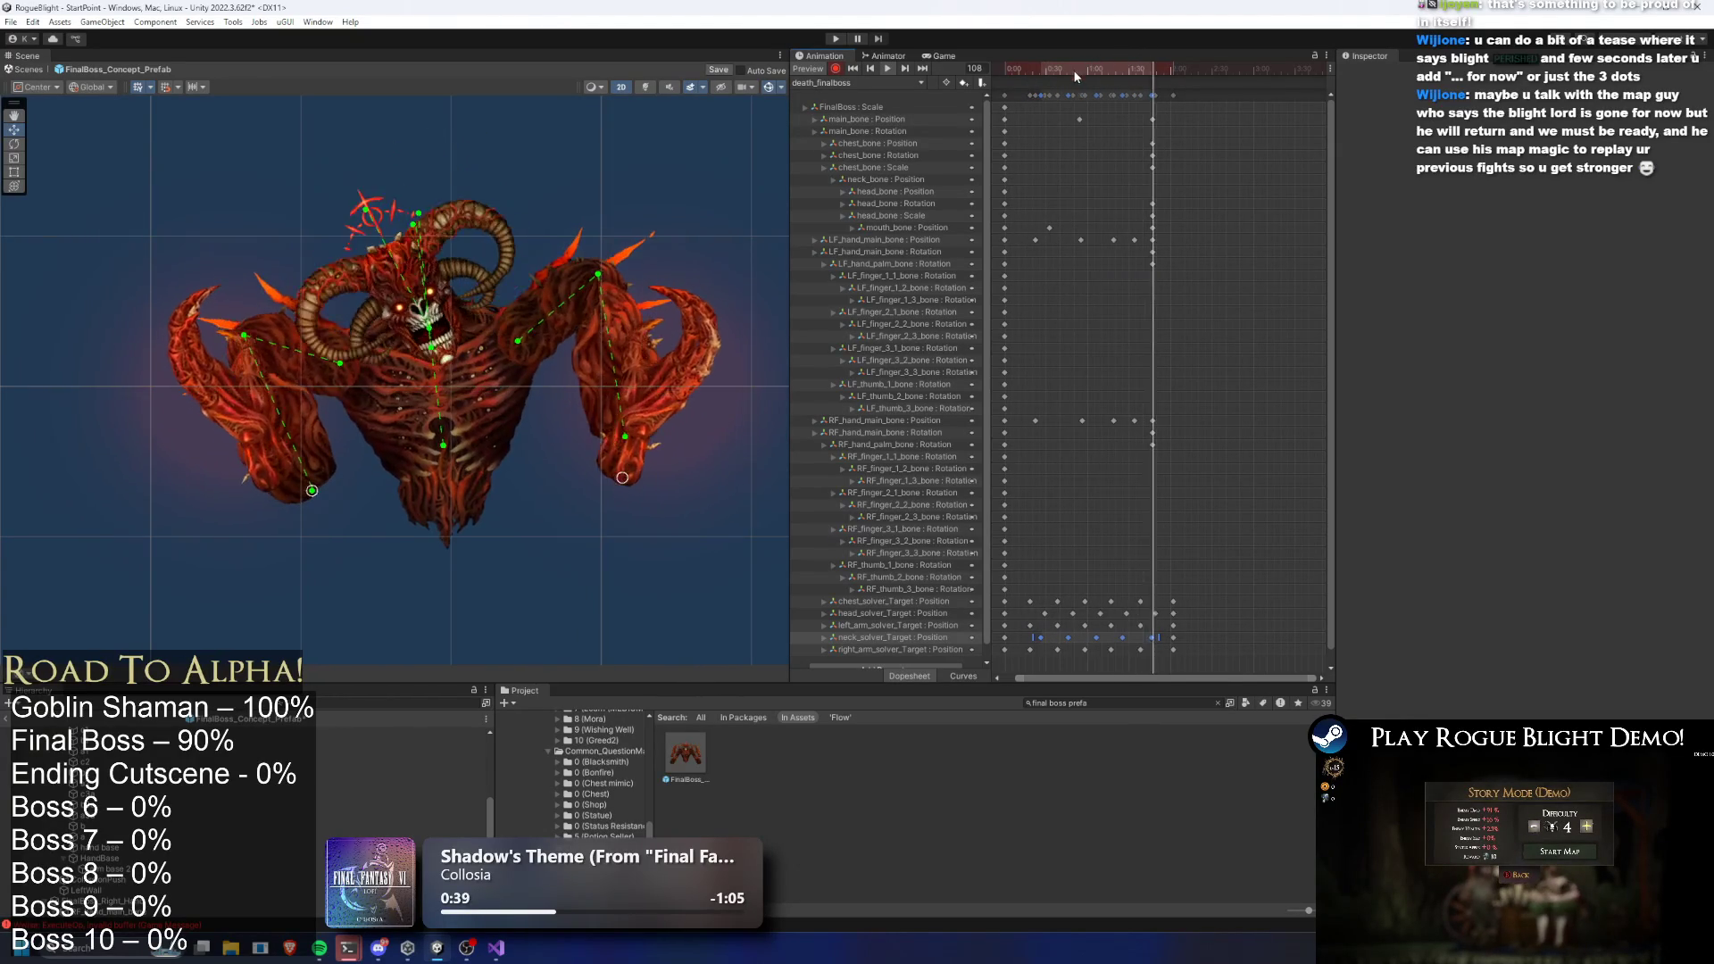
pyautogui.click(431, 328)
pyautogui.scroll(6, 432, 328)
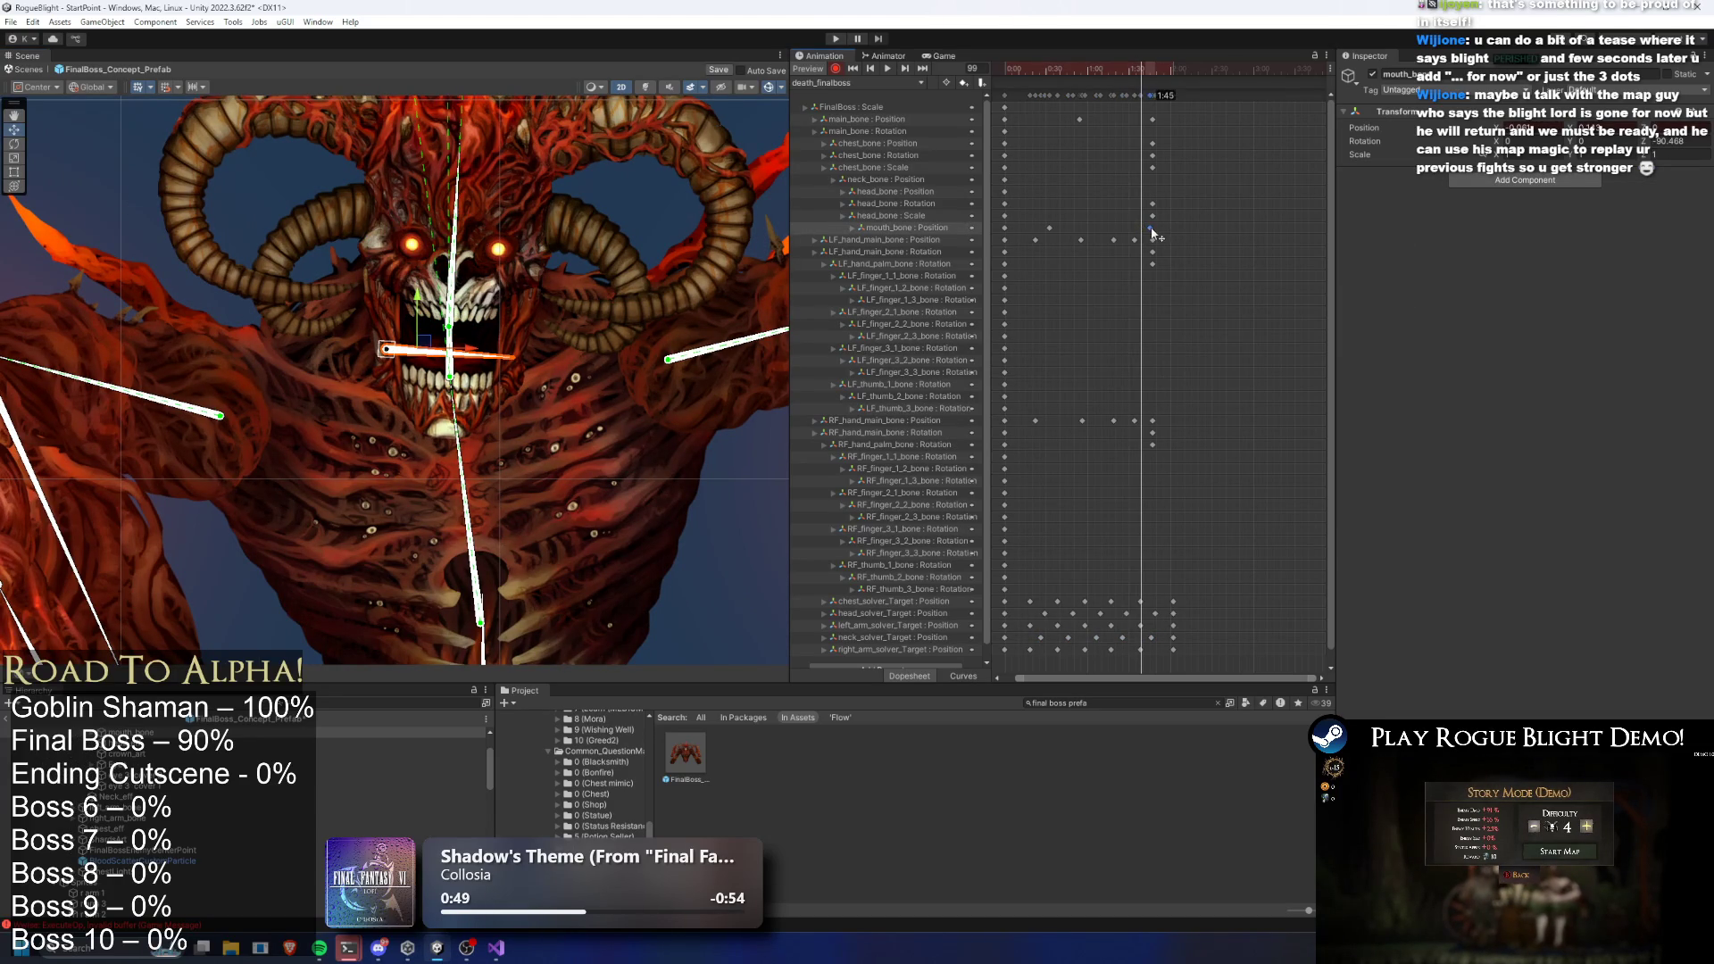
pyautogui.press('space')
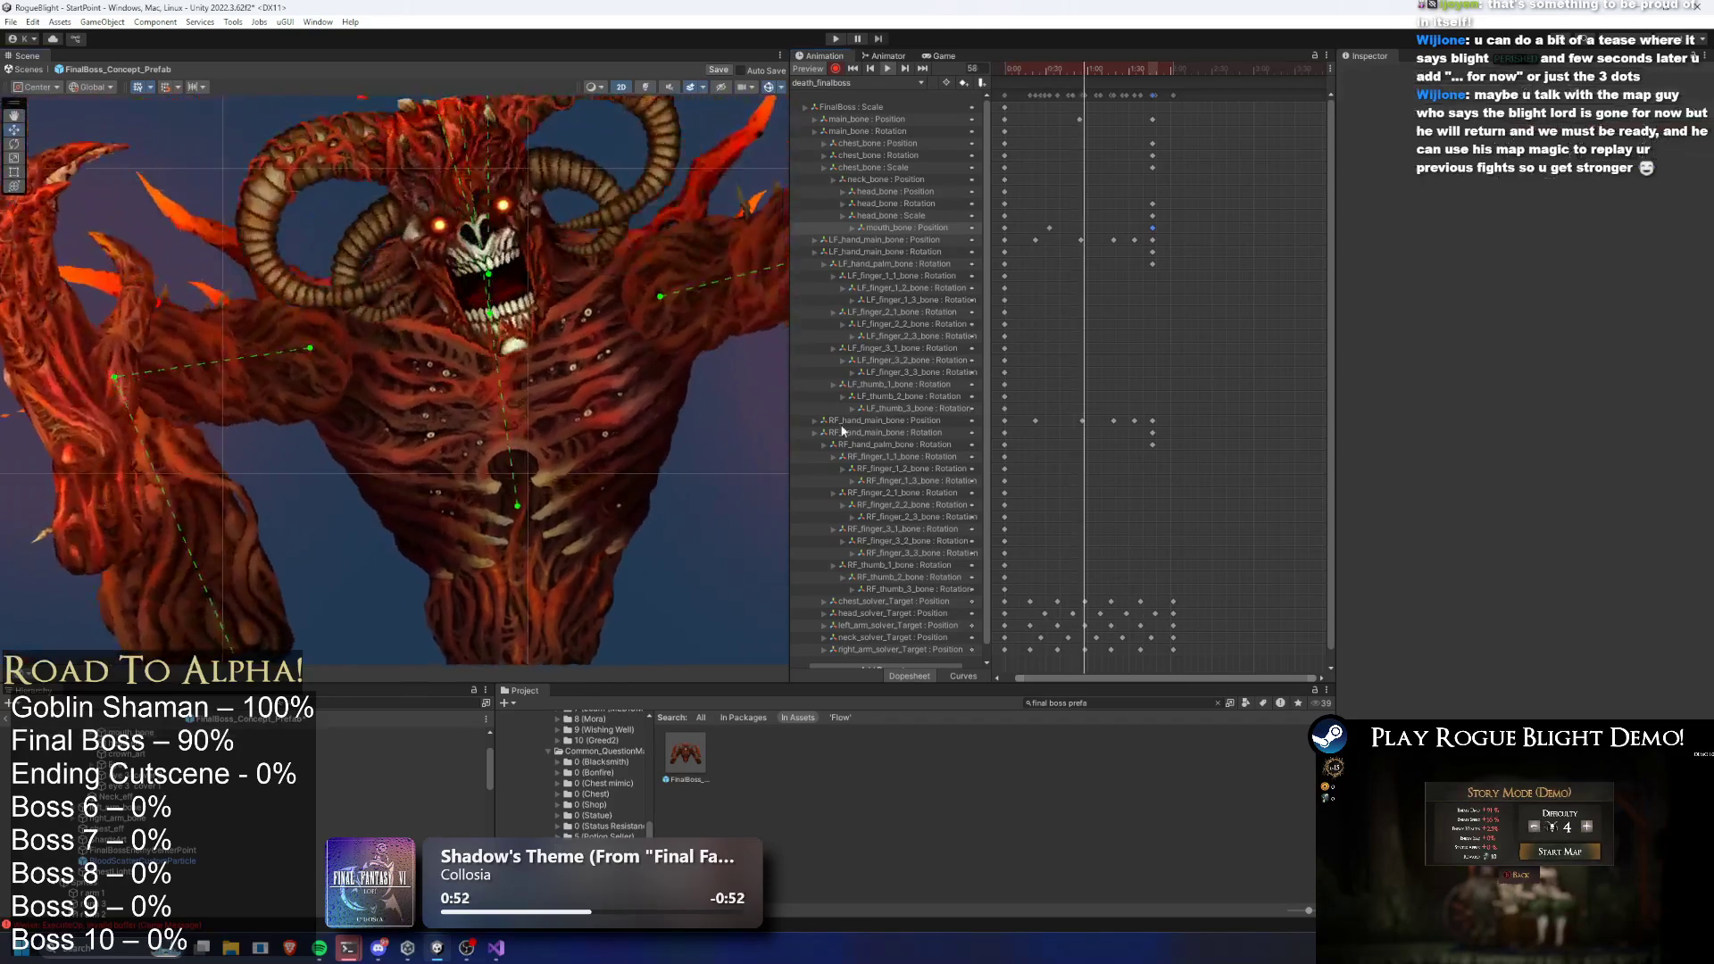
pyautogui.moveTo(1049, 227); pyautogui.dragTo(1085, 235)
pyautogui.scroll(-5, 705, 482)
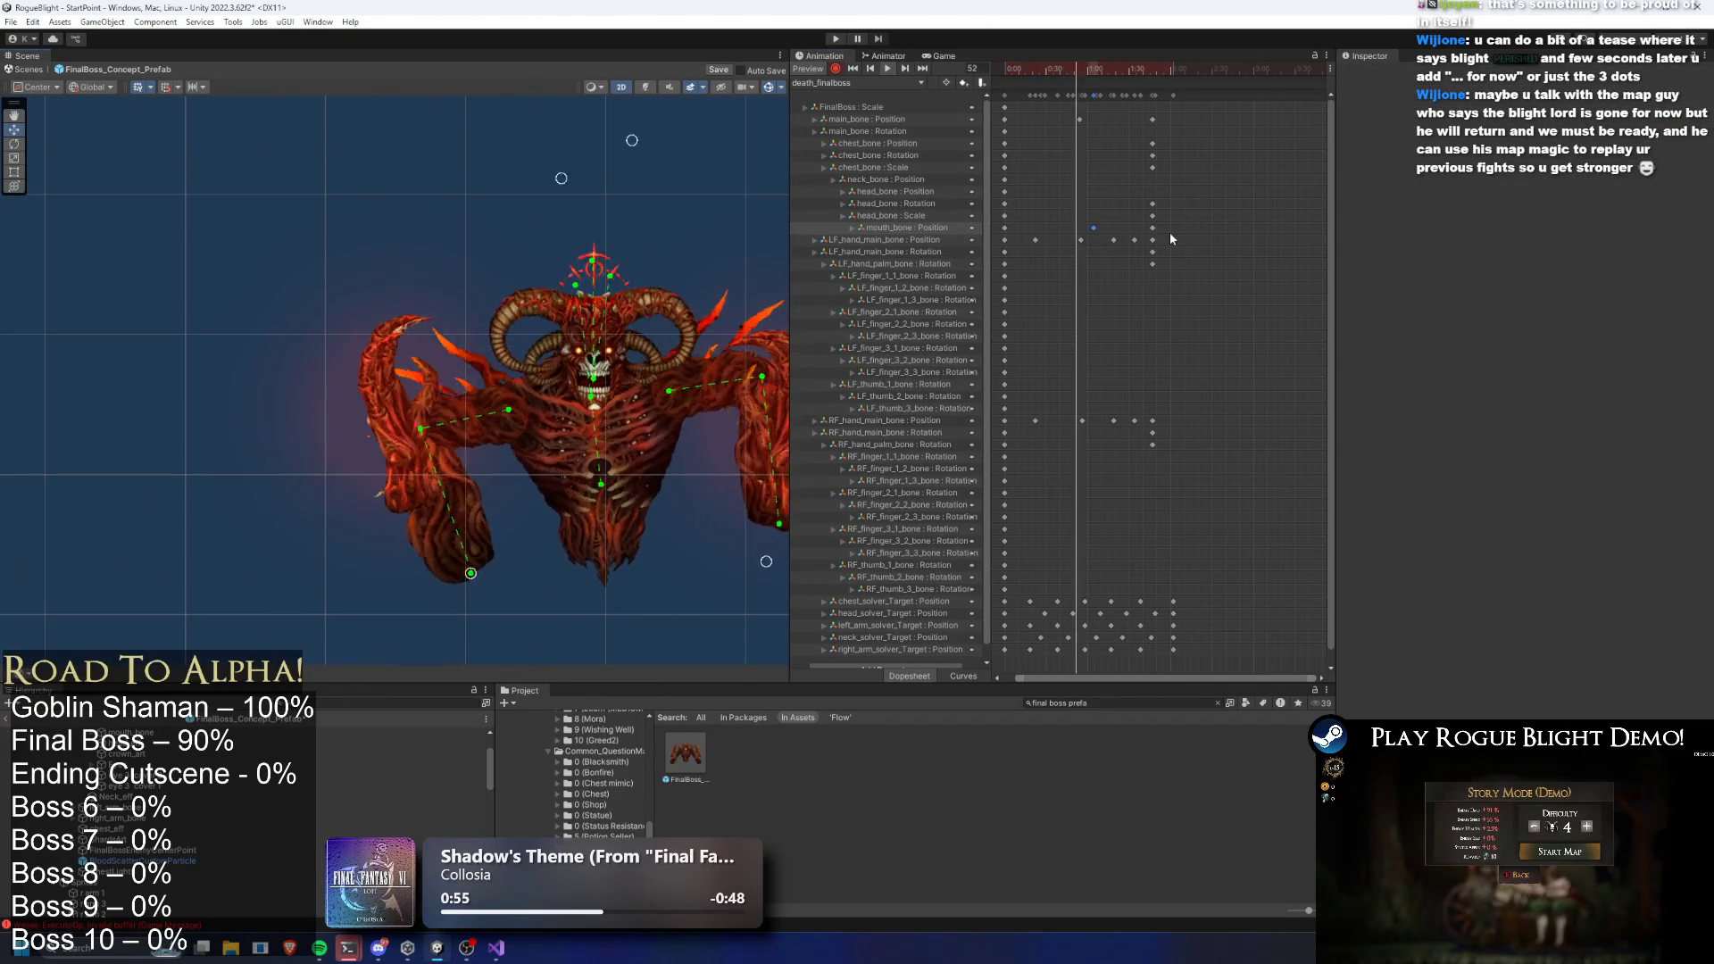
pyautogui.moveTo(1094, 228); pyautogui.dragTo(1117, 234)
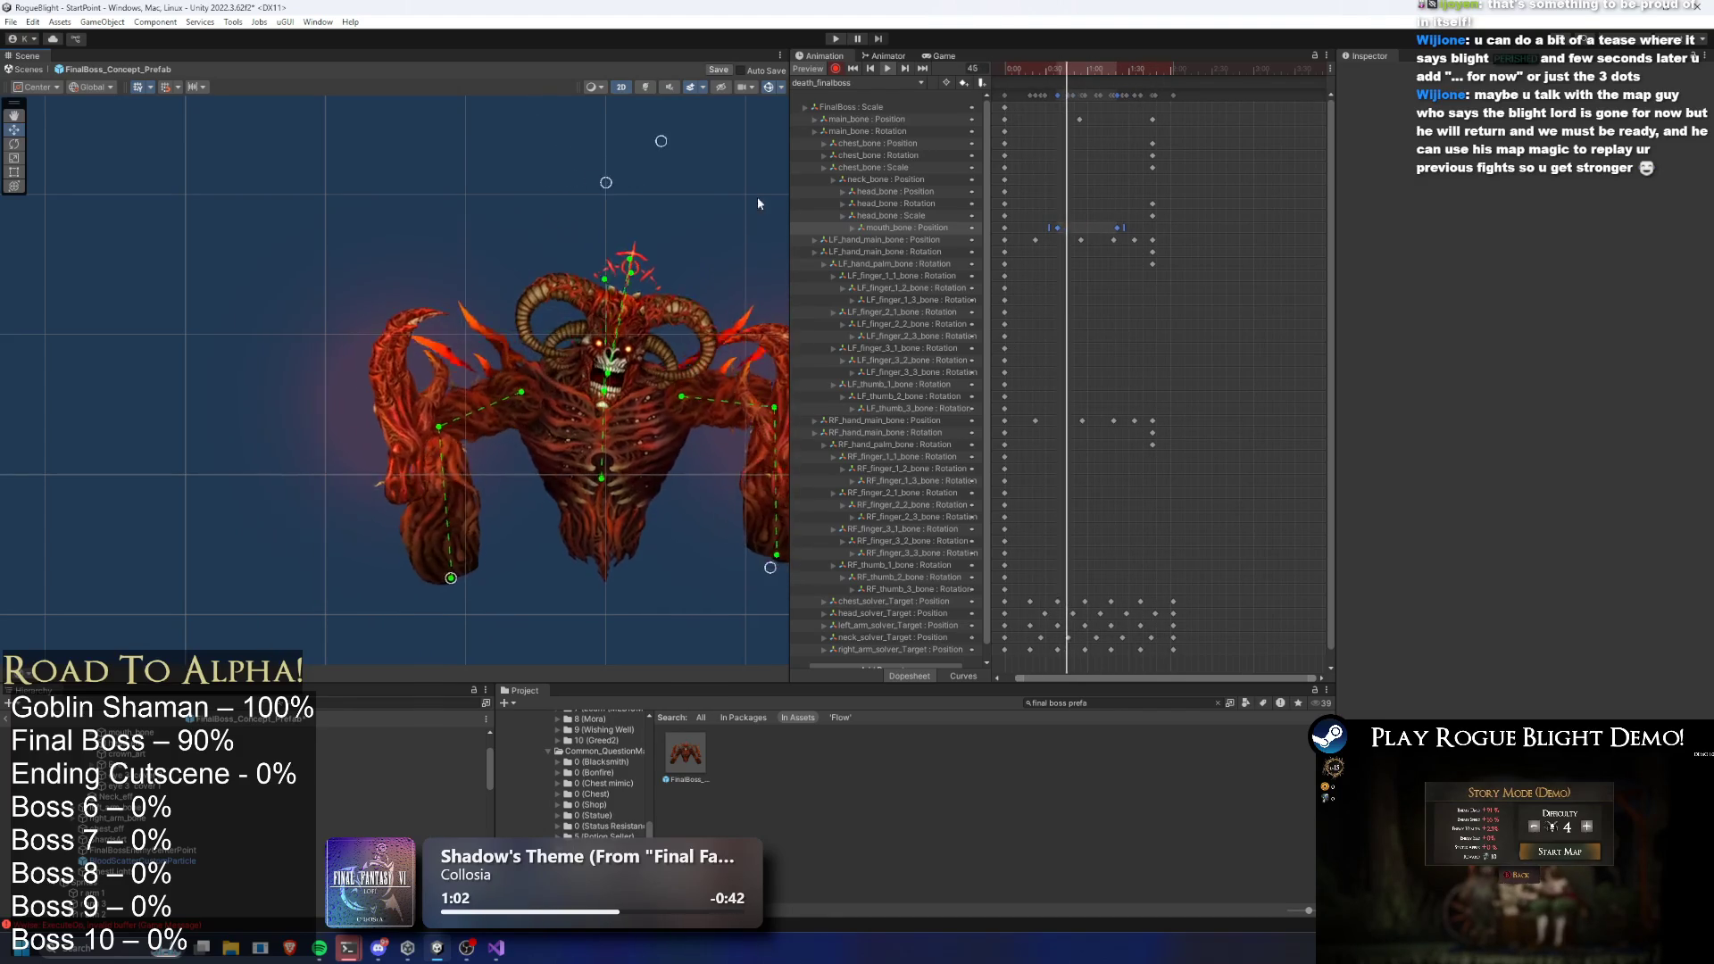
# Select the left and right hand palm bones while scrubbing from frame 10 to 55
pyautogui.click(1021, 77)
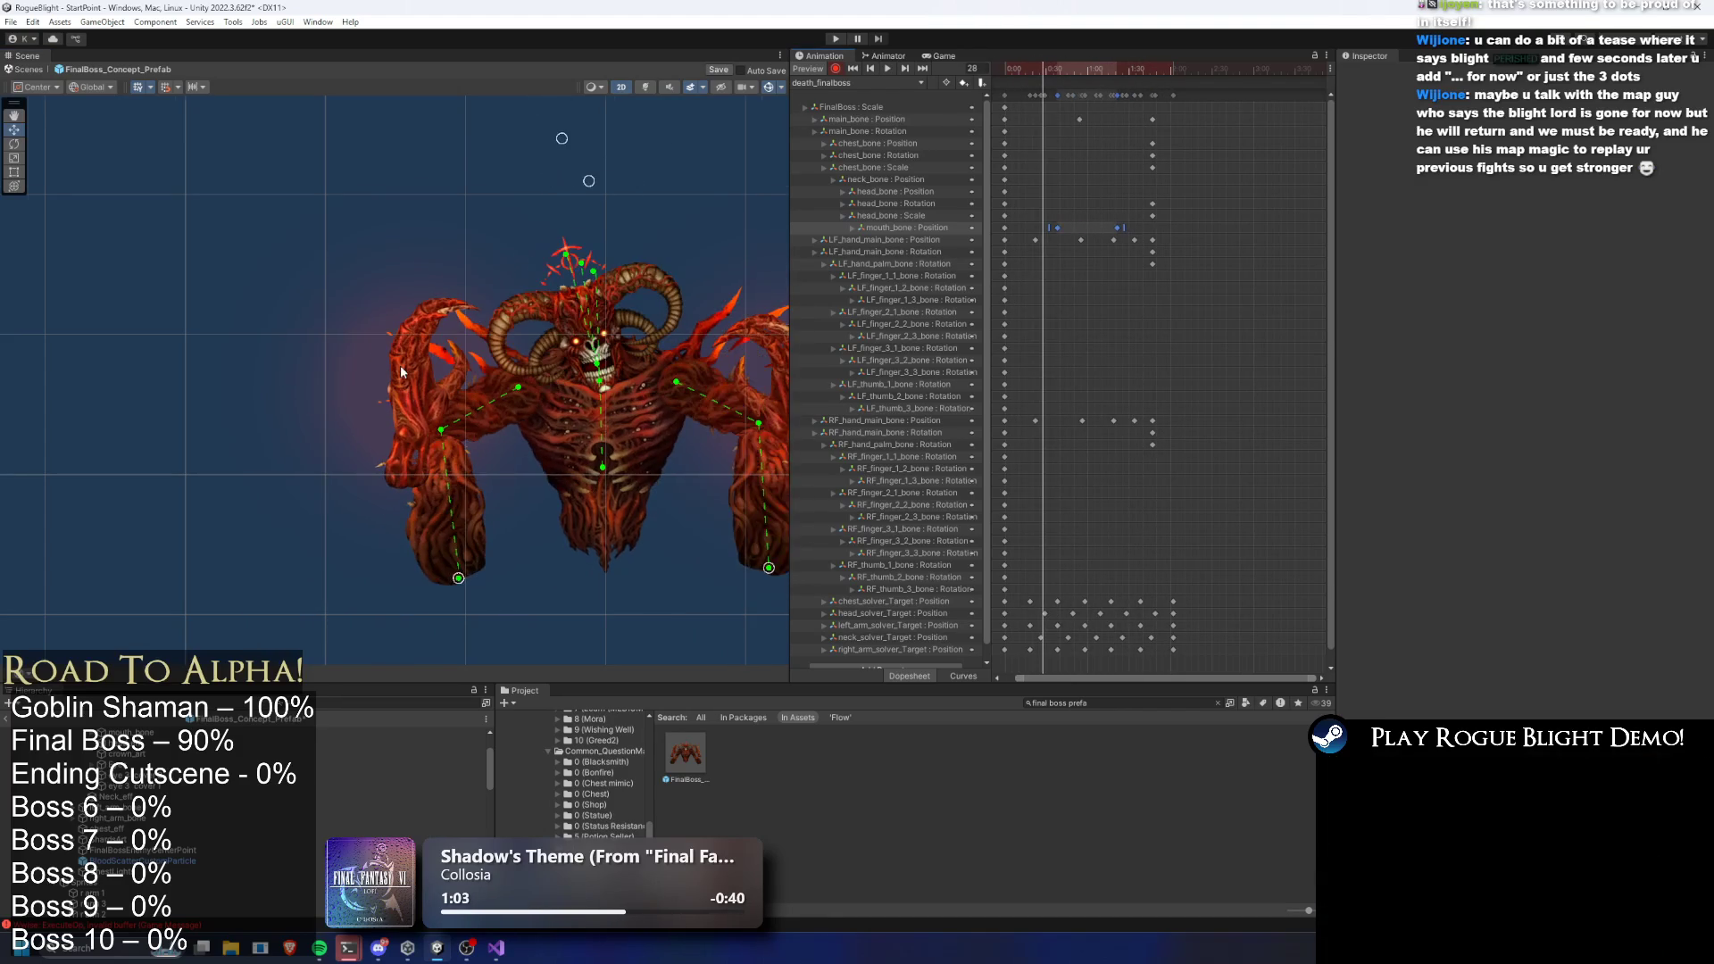
pyautogui.scroll(3, 423, 409)
pyautogui.click(423, 409)
pyautogui.scroll(-4, 423, 409)
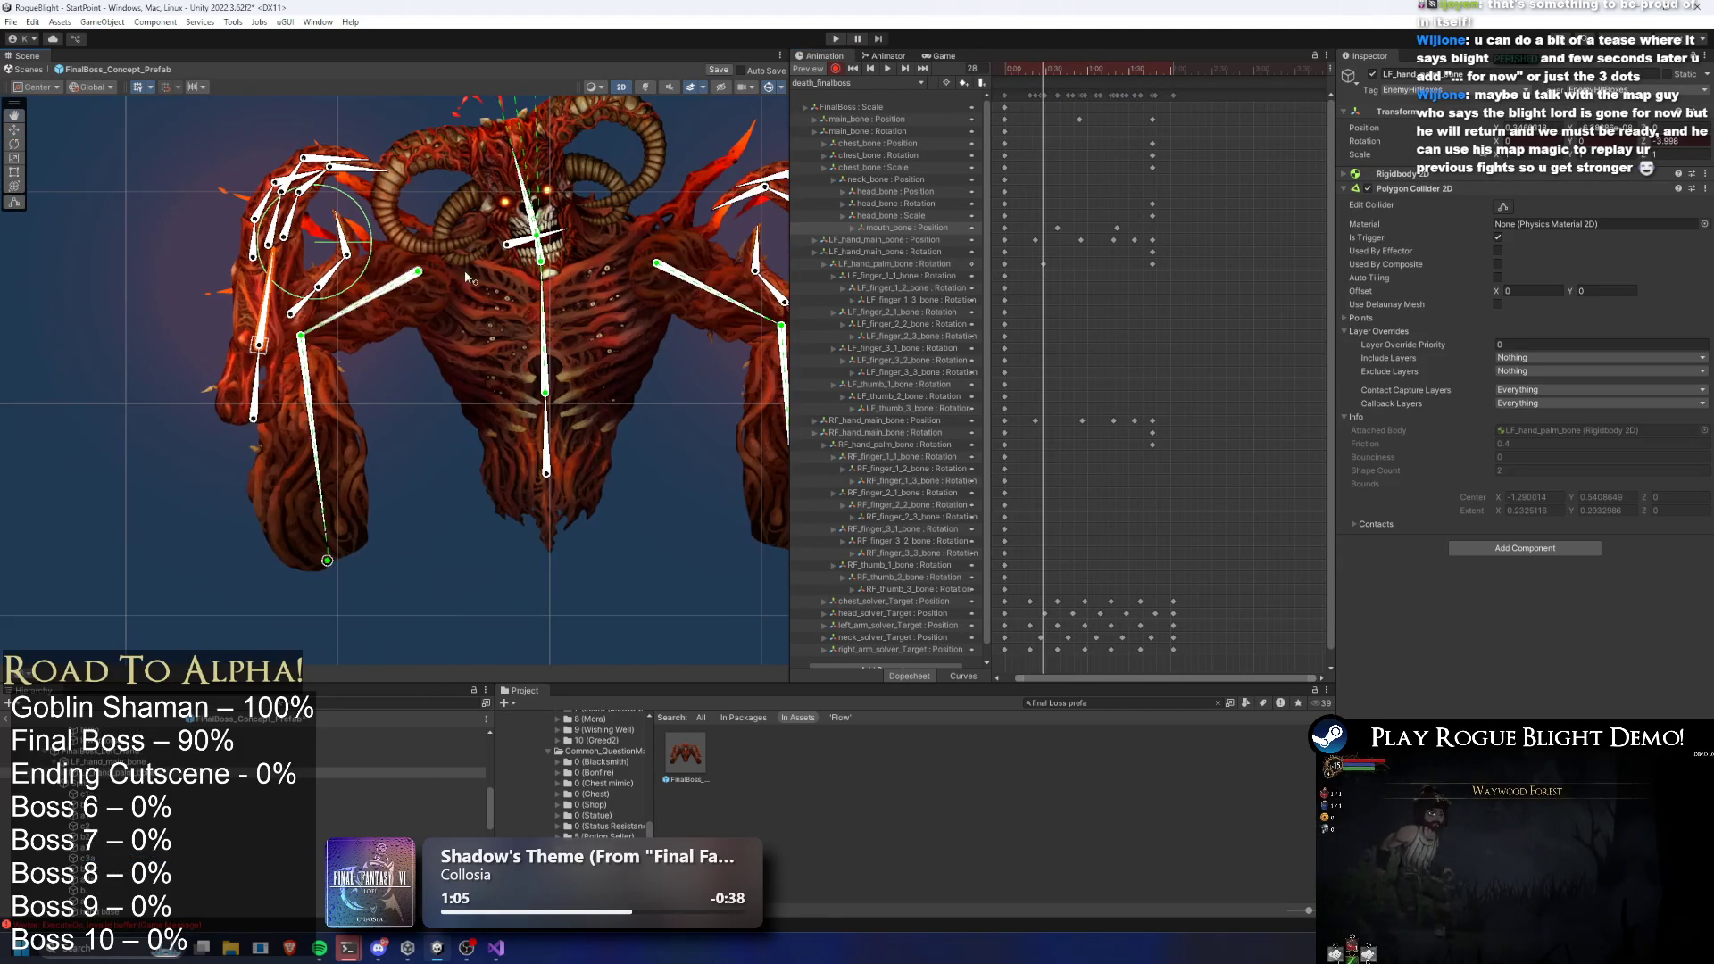
pyautogui.click(643, 268)
pyautogui.moveTo(1058, 70); pyautogui.dragTo(1081, 69)
pyautogui.click(72, 353)
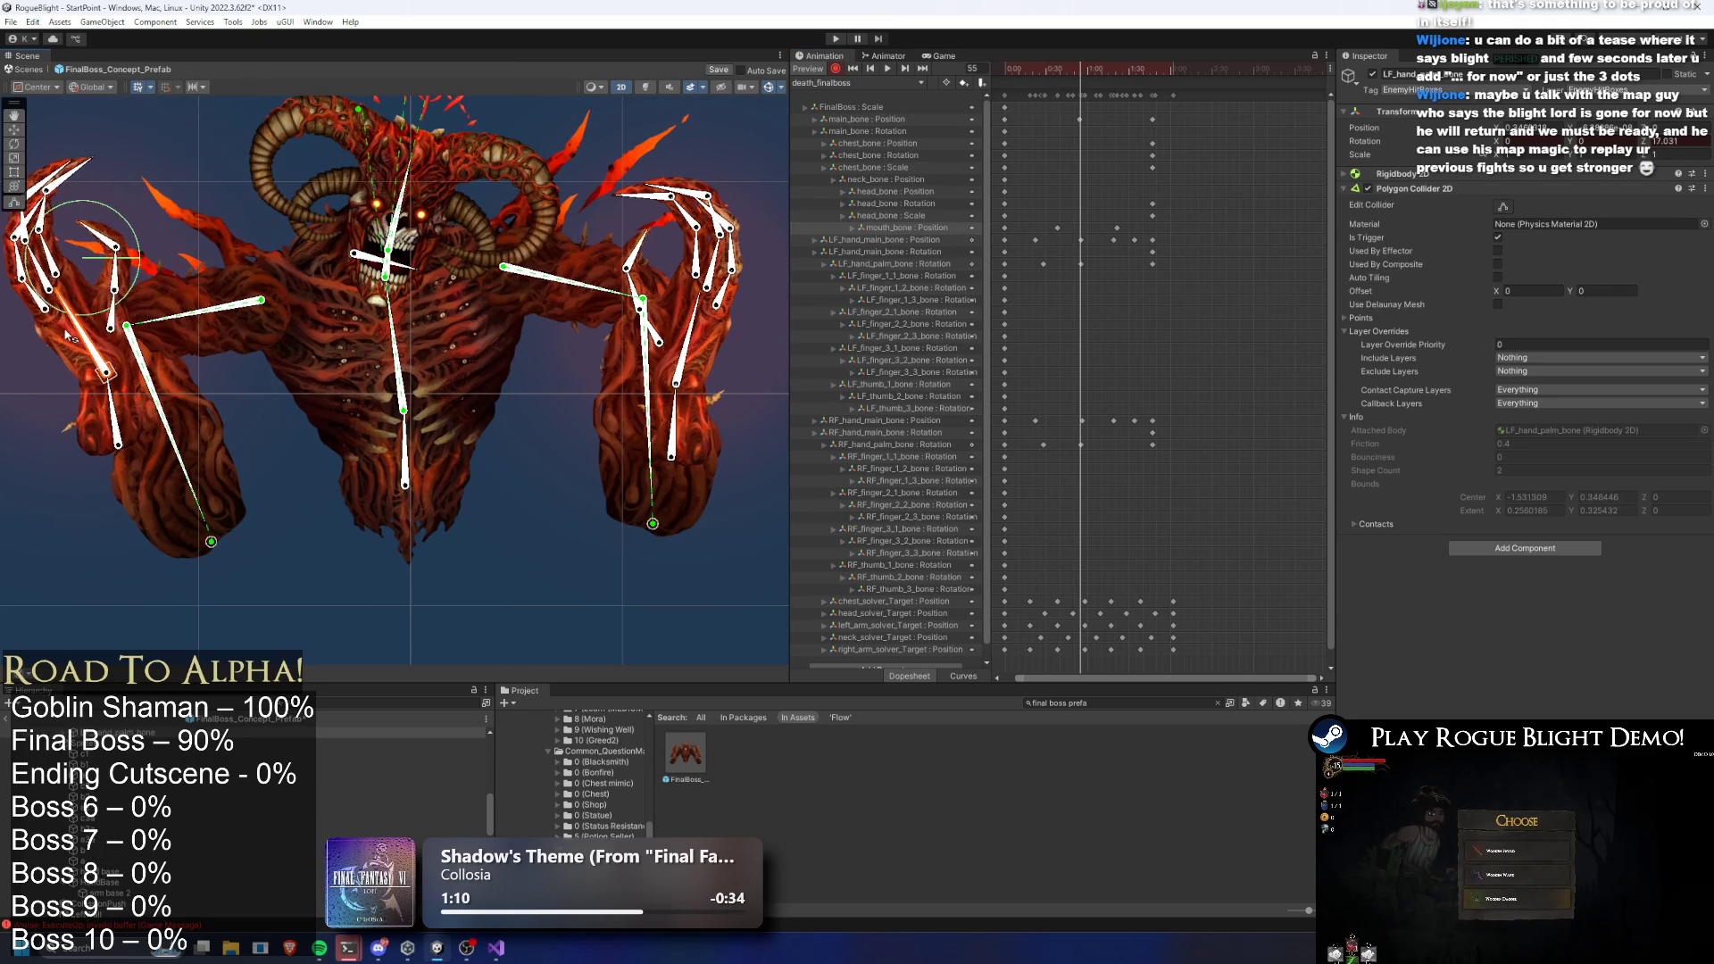
pyautogui.press('space')
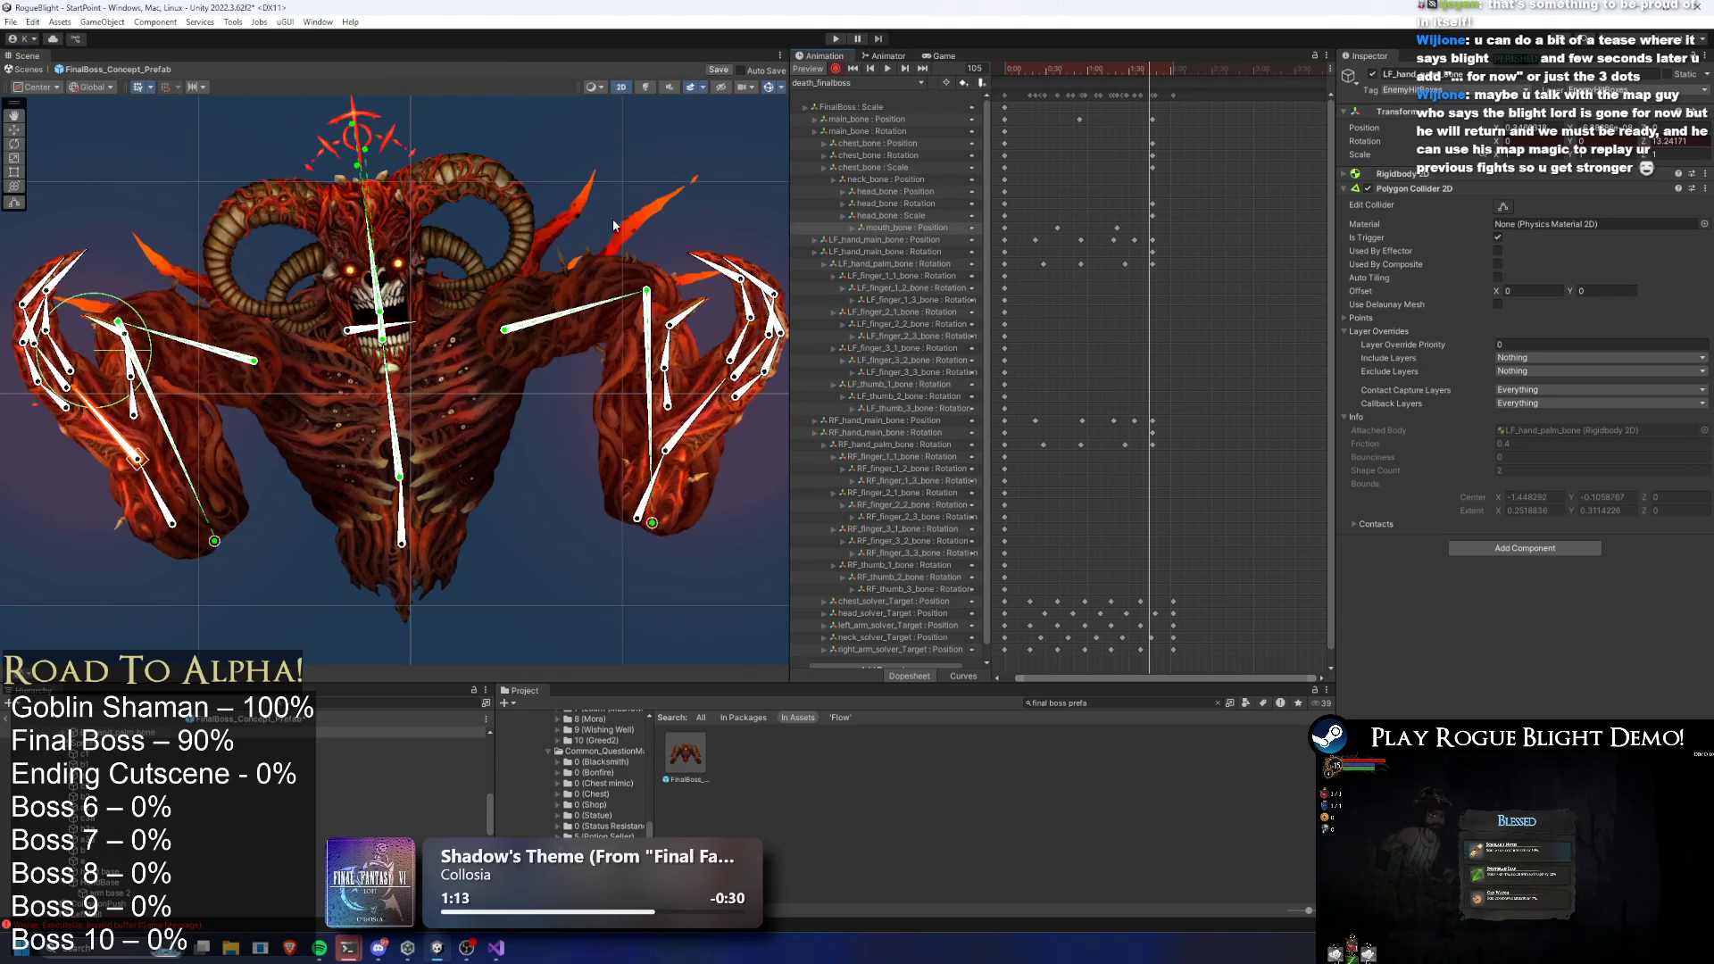
pyautogui.click(721, 408)
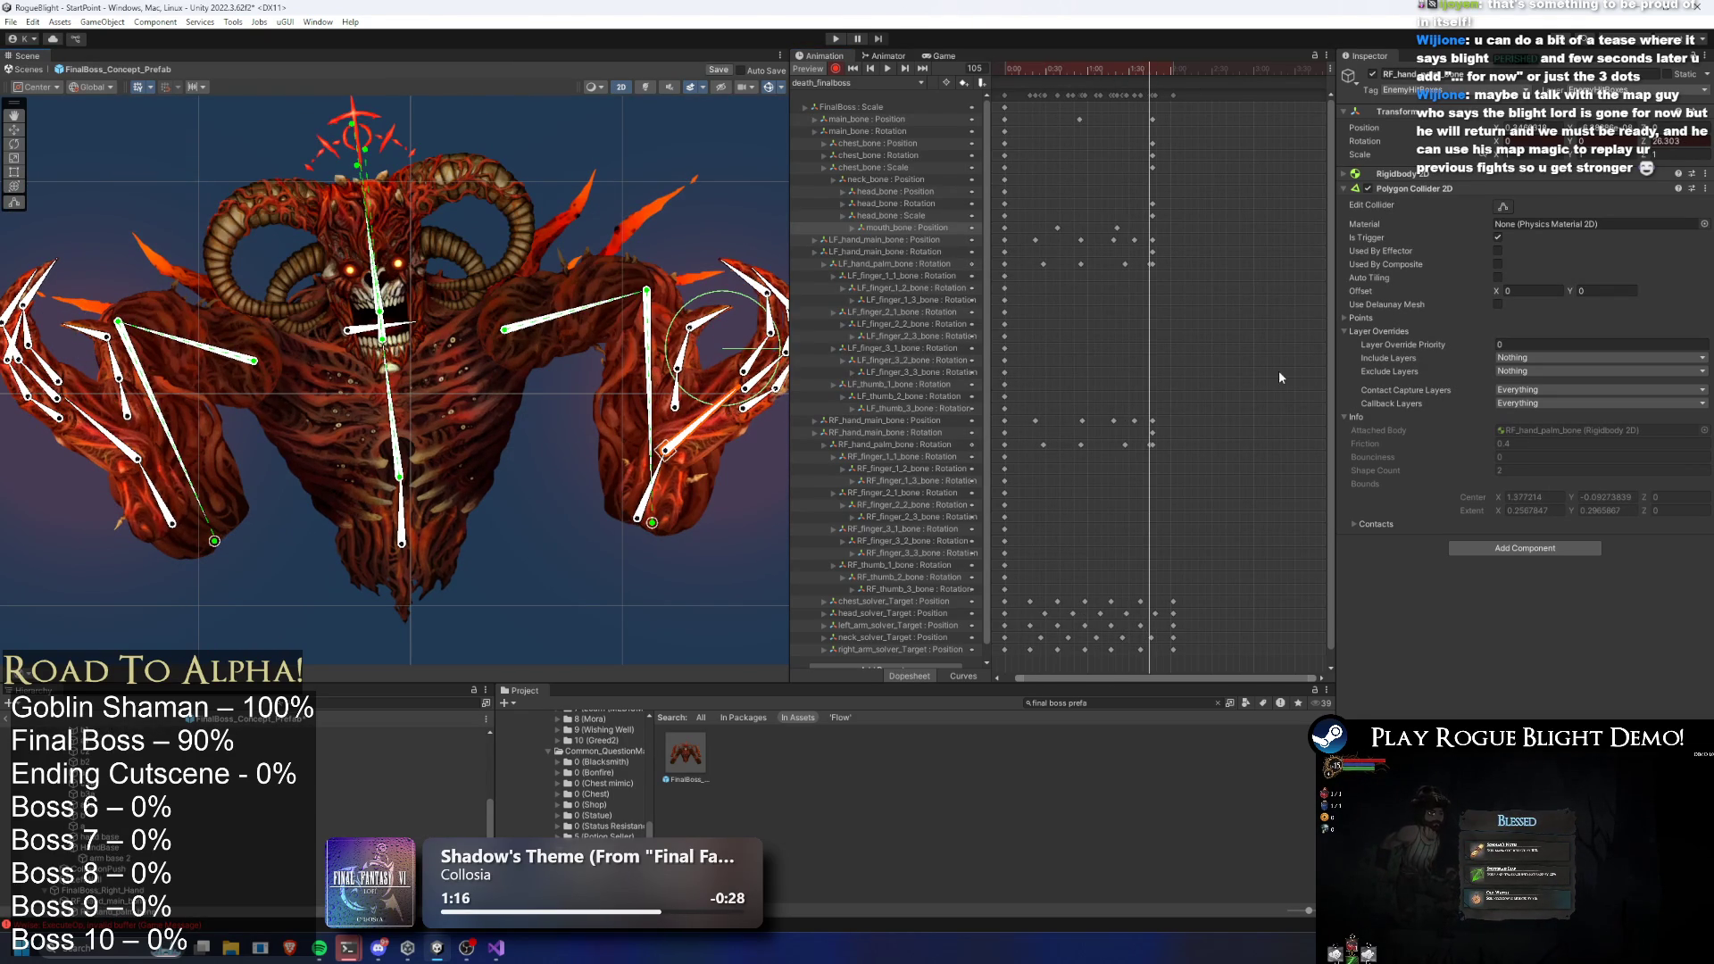
# Merge the duplicate palm rotation keys, shift them later, and preview the result
pyautogui.moveTo(1094, 264); pyautogui.dragTo(1088, 264)
pyautogui.moveTo(1094, 444); pyautogui.dragTo(1088, 445)
pyautogui.moveTo(1047, 259); pyautogui.dragTo(1121, 279)
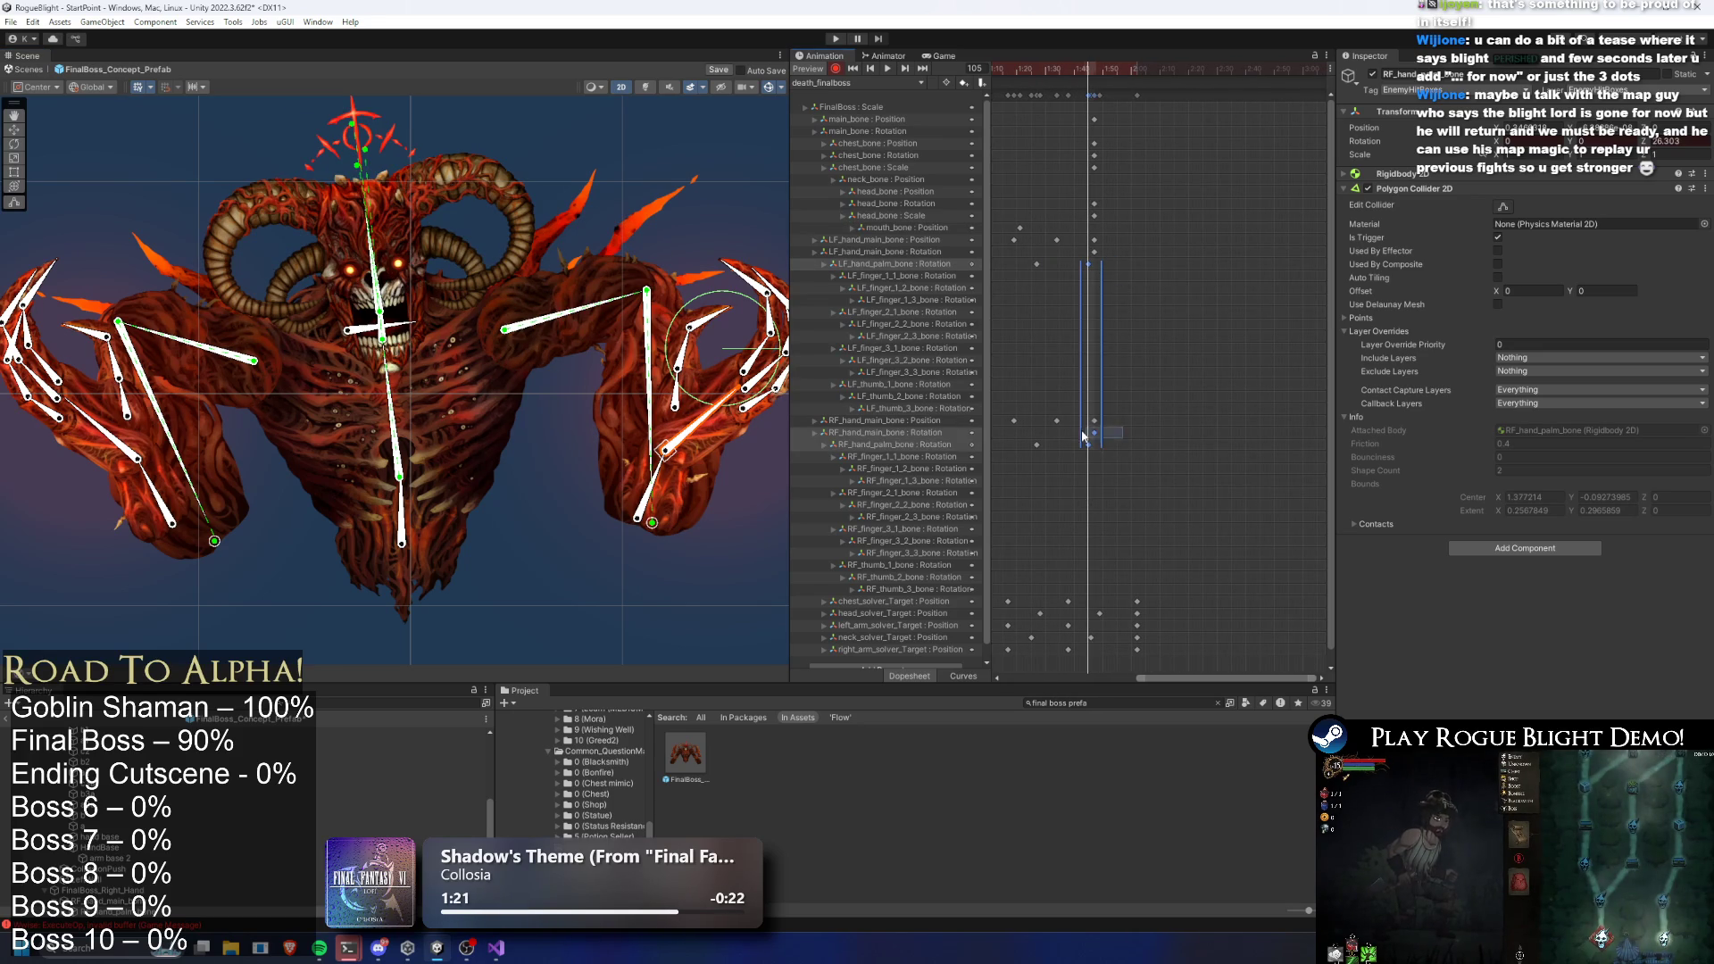
pyautogui.moveTo(1089, 446); pyautogui.dragTo(1135, 443)
pyautogui.press('space')
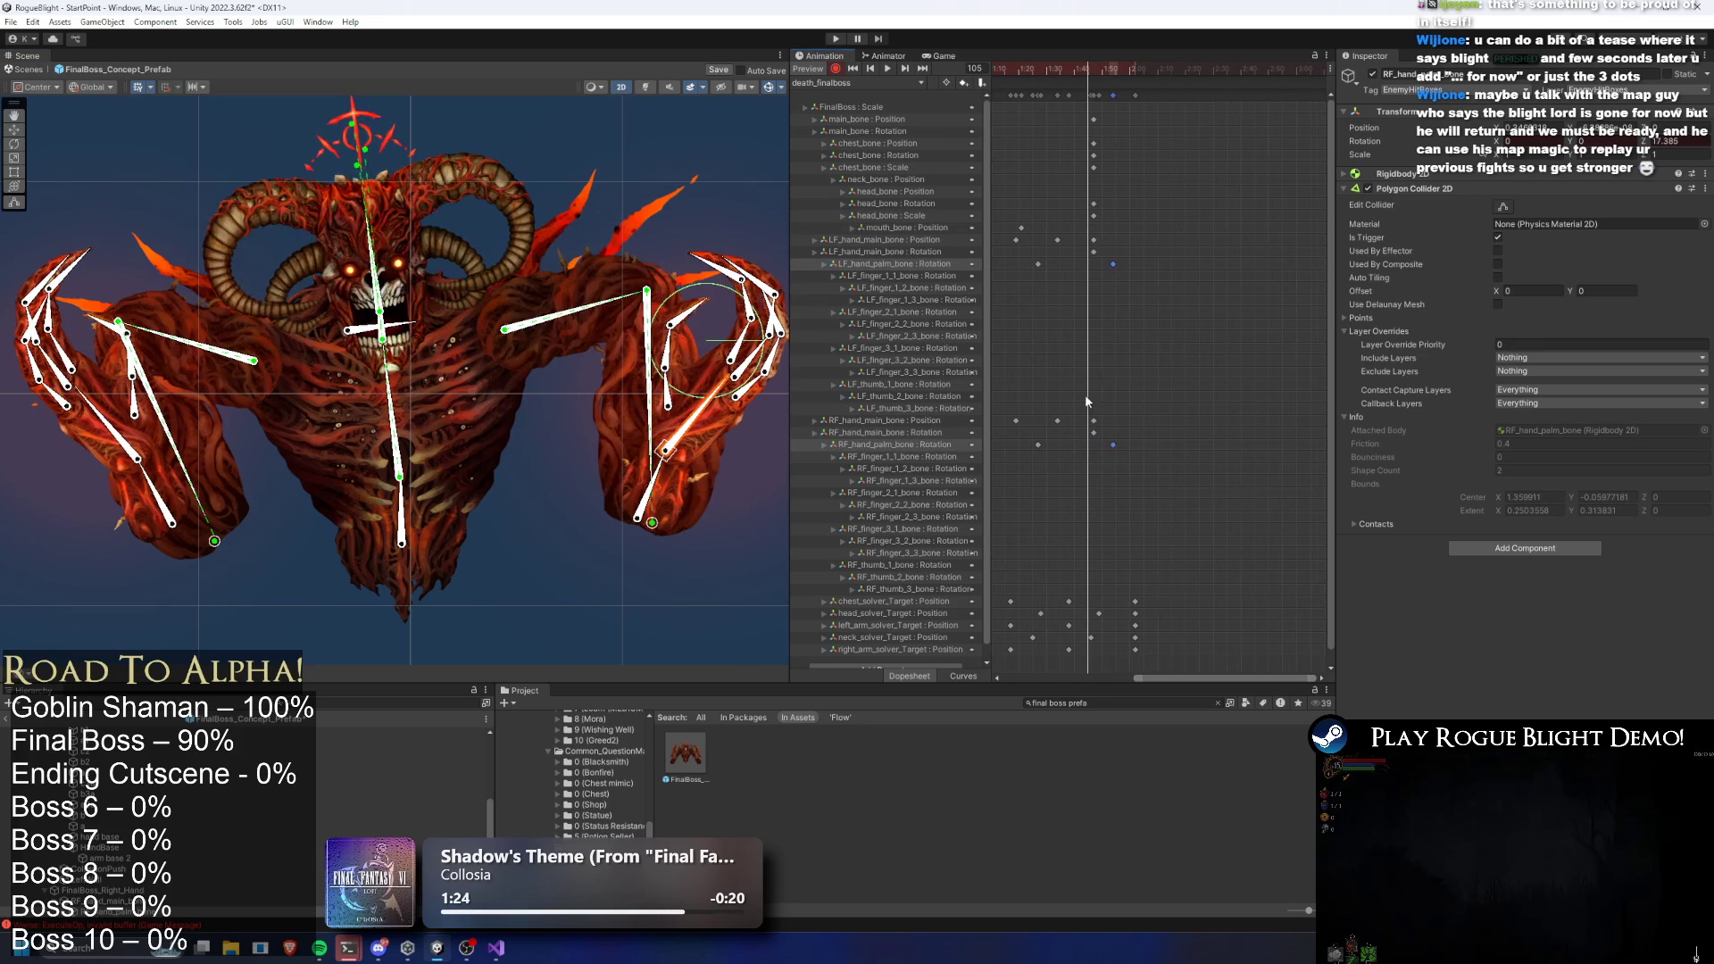
pyautogui.click(573, 538)
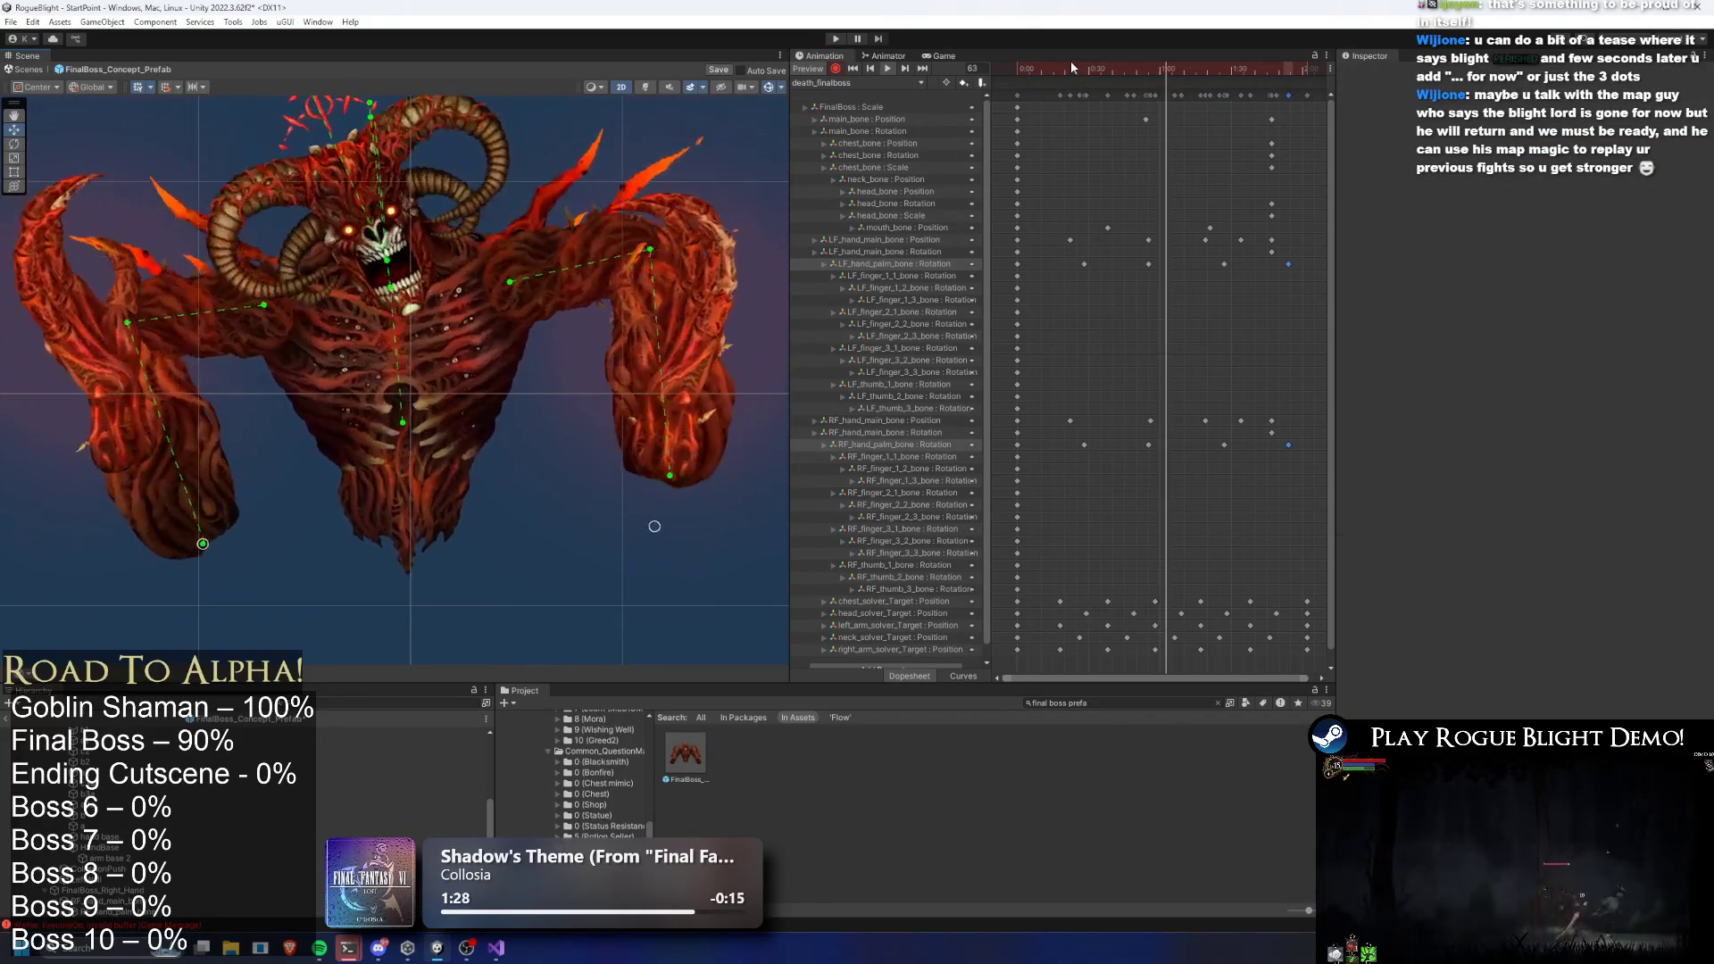
# Try swinging the right hand's fingers upward, undo it, and return to frame 23
pyautogui.scroll(3, 674, 213)
pyautogui.click(676, 210)
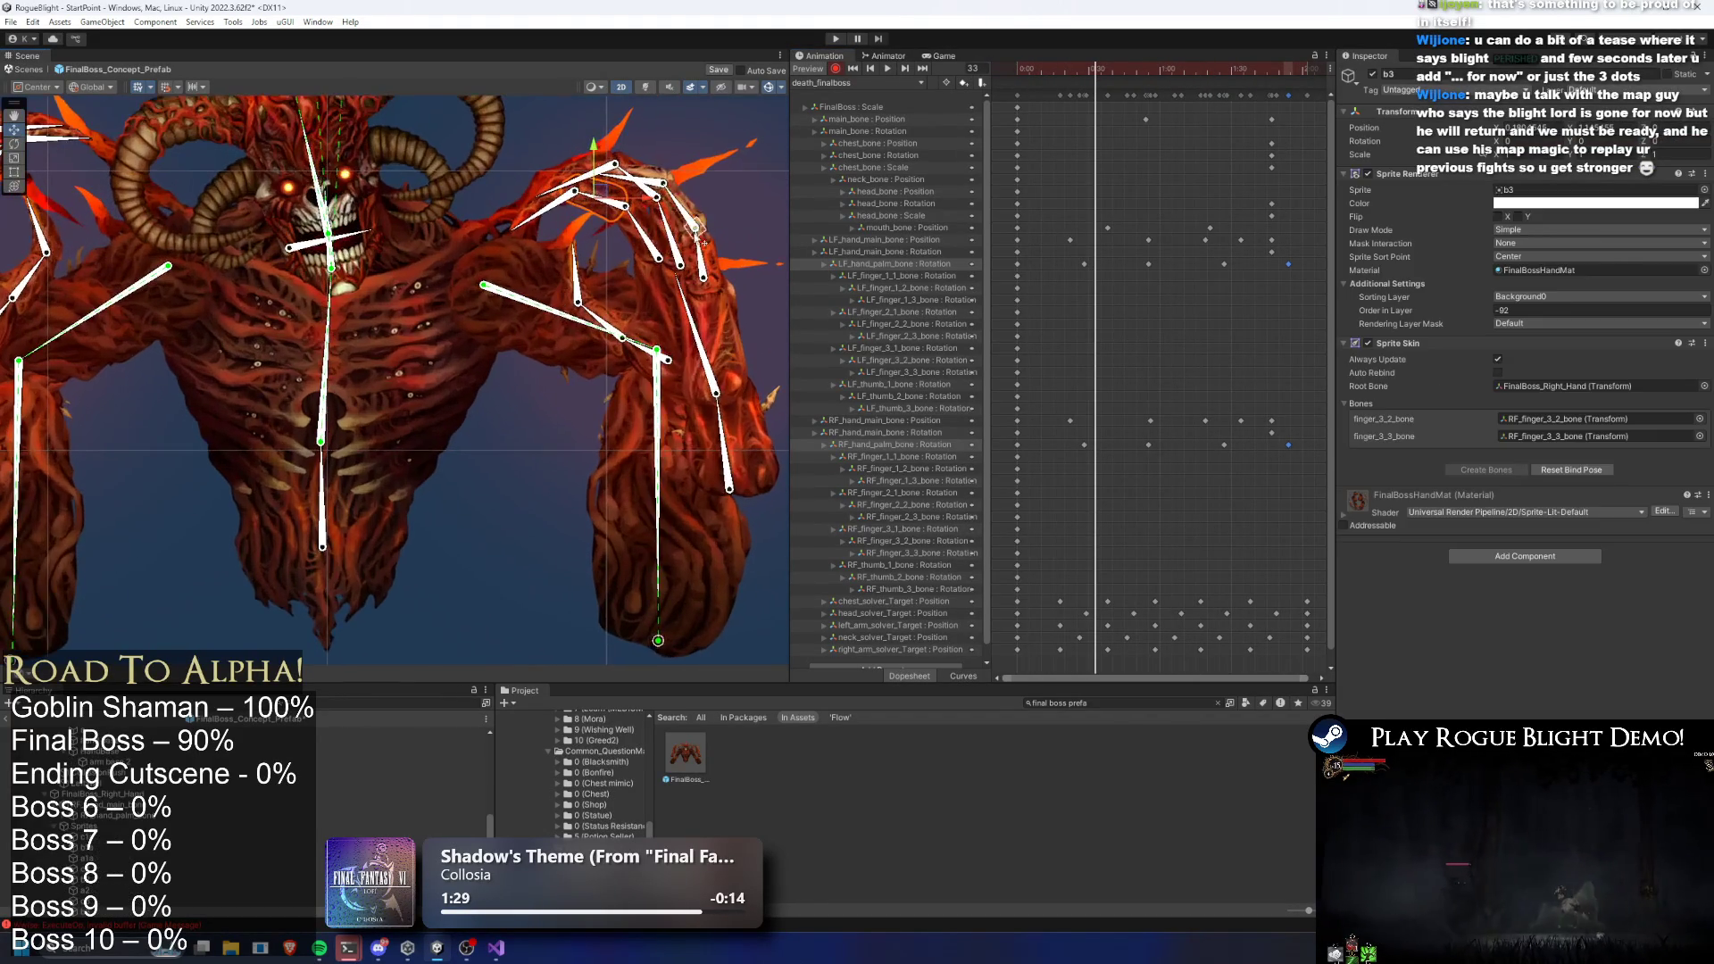
pyautogui.moveTo(676, 211)
pyautogui.mouseDown()
pyautogui.moveTo(648, 146)
pyautogui.moveTo(646, 185)
pyautogui.mouseUp()
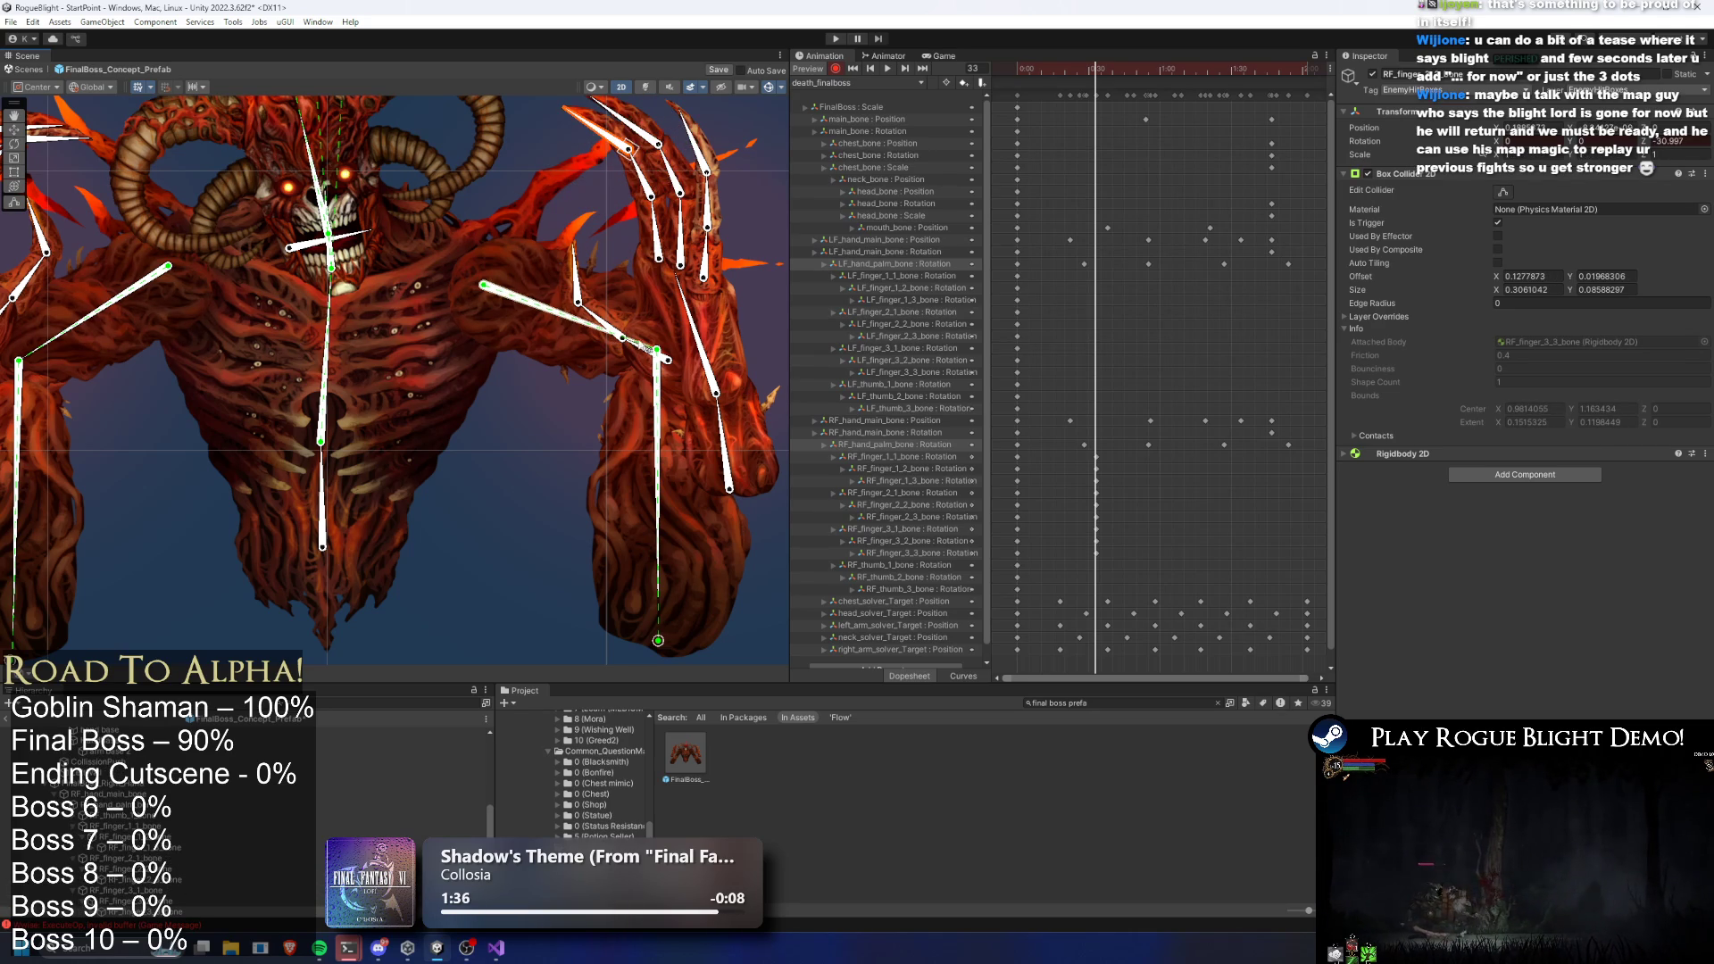
pyautogui.hotkey('ctrl', 'z')
pyautogui.hotkey('ctrl', 'z')
pyautogui.hotkey('ctrl', 'z')
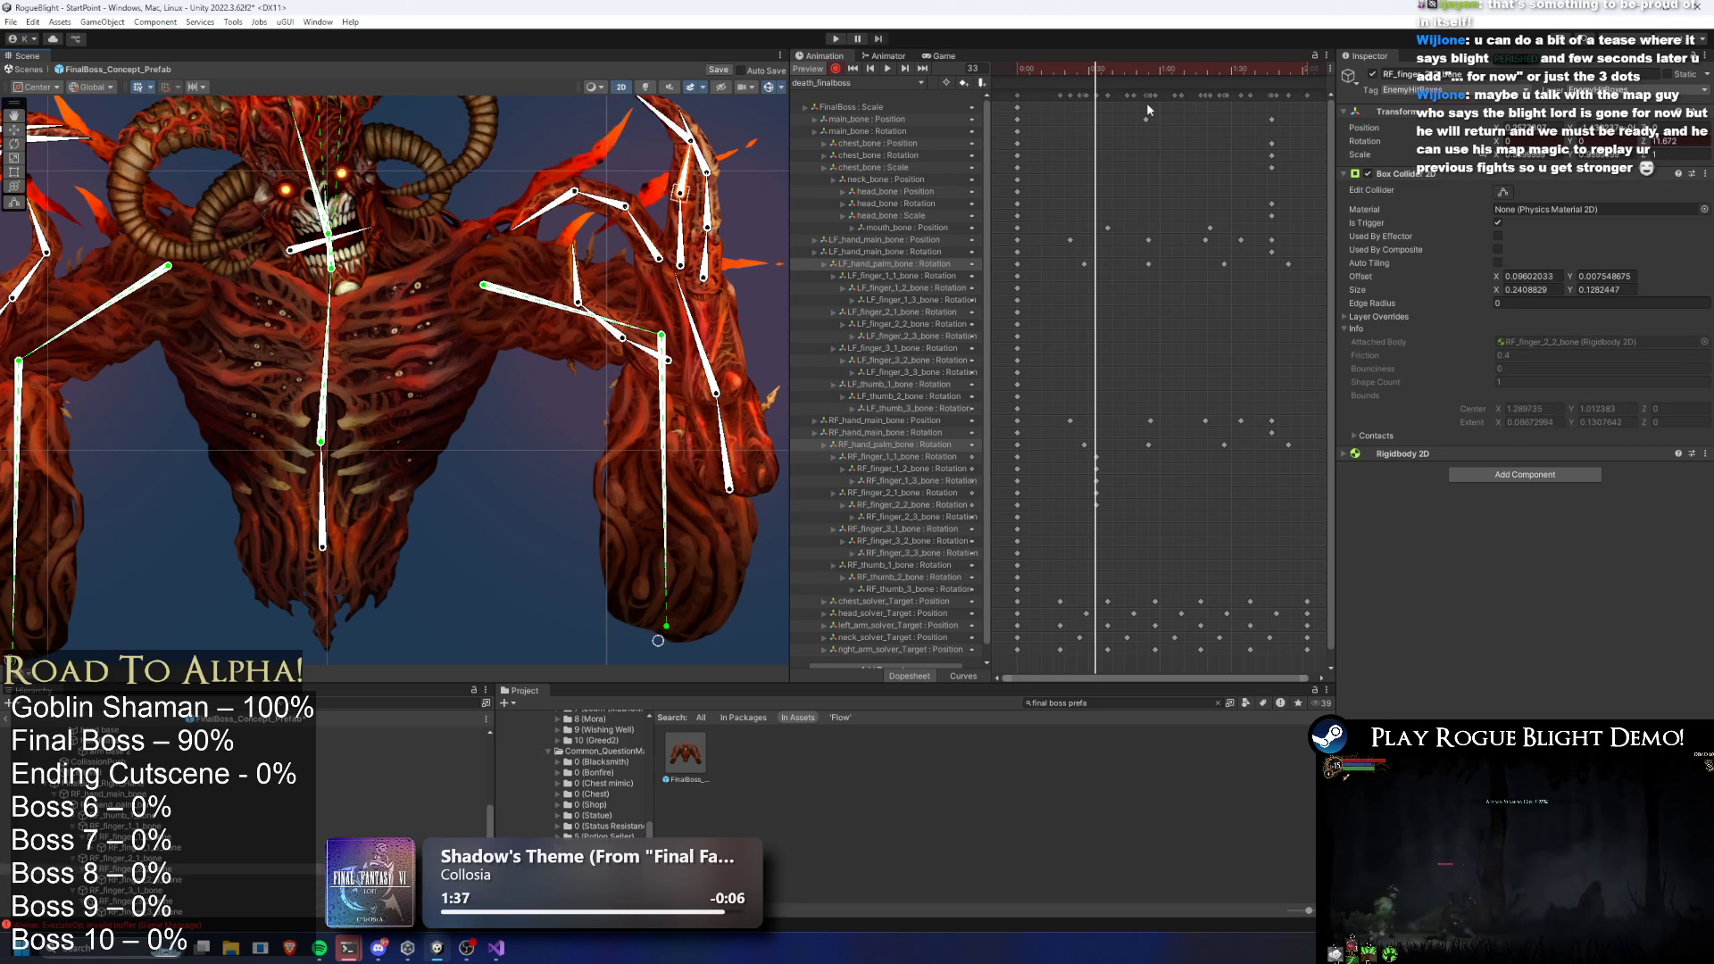
pyautogui.moveTo(1101, 81)
pyautogui.mouseDown()
pyautogui.moveTo(1054, 70)
pyautogui.moveTo(1071, 70)
pyautogui.mouseUp()
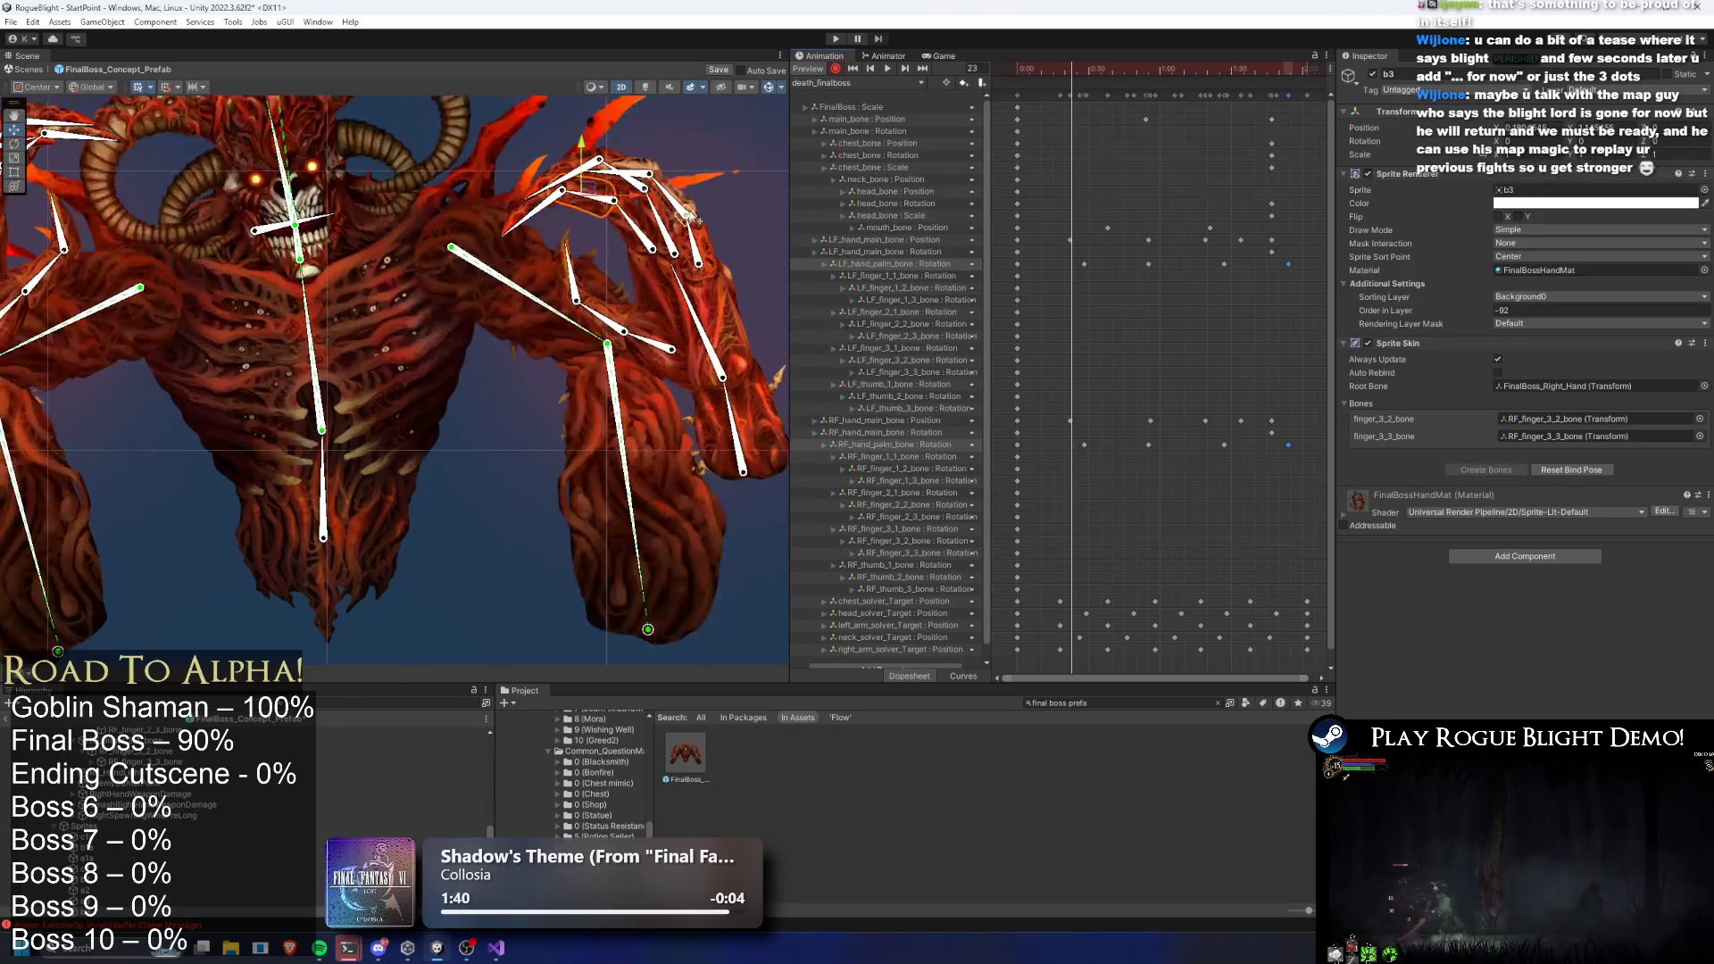
pyautogui.scroll(3, 625, 234)
# Rotate the right hand's finger and thumb bones into a new keyed pose at frame 23
pyautogui.moveTo(625, 234); pyautogui.dragTo(576, 250)
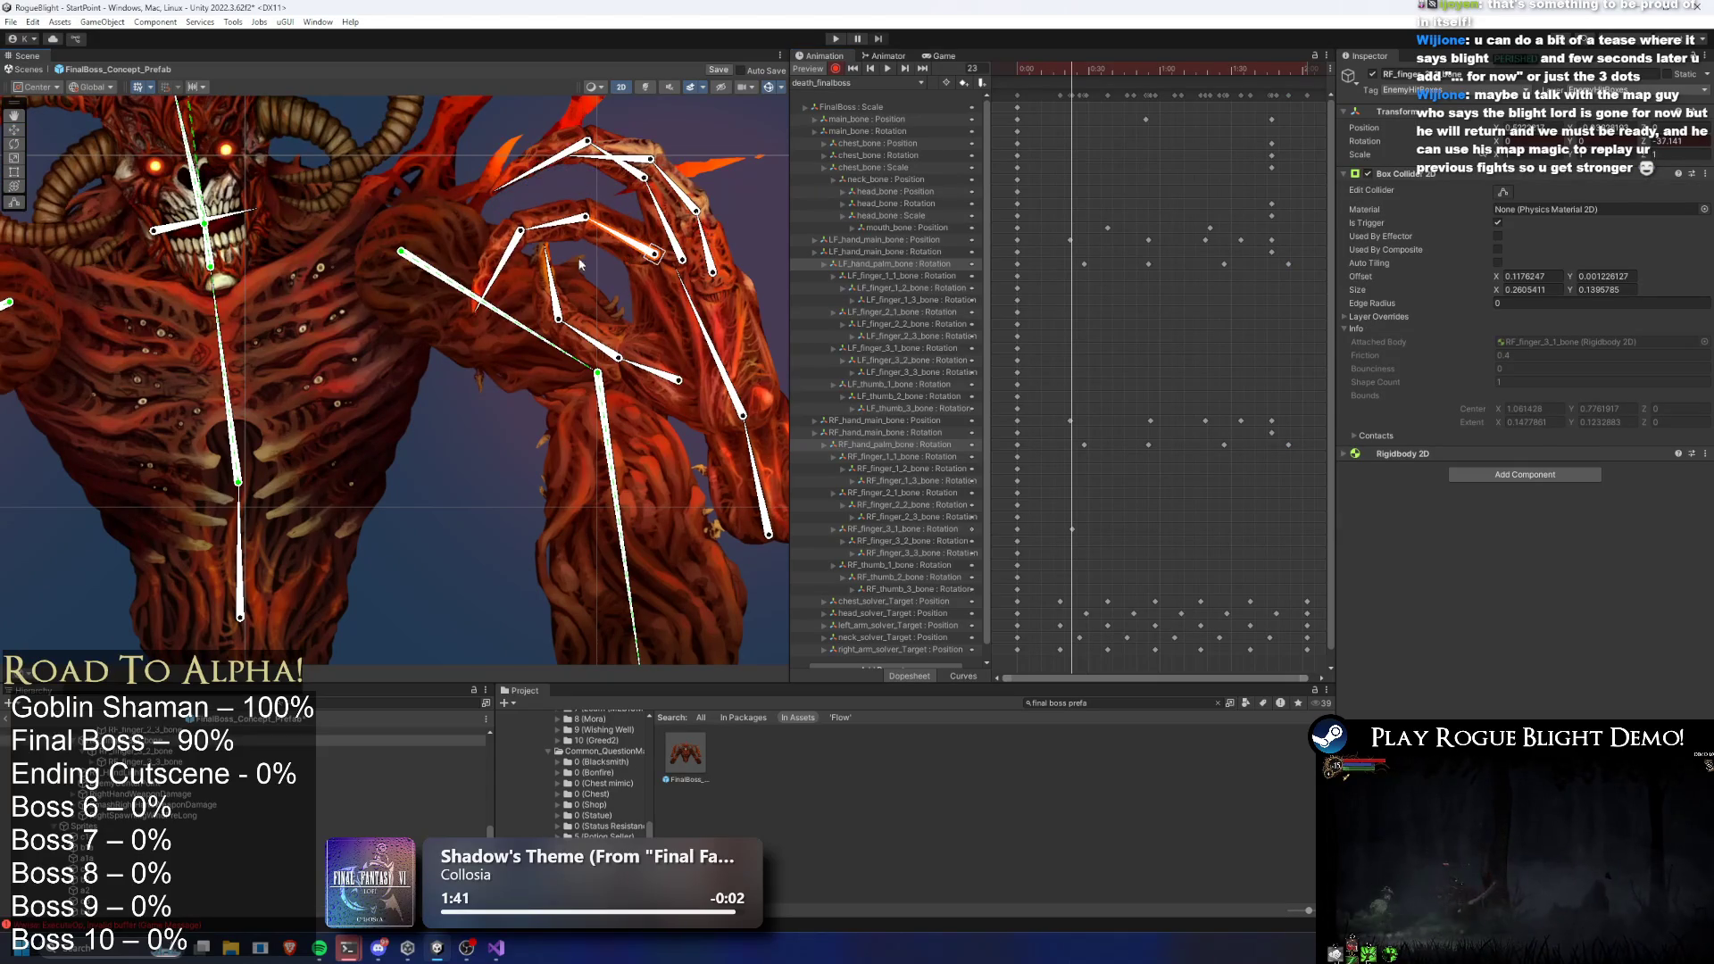
pyautogui.moveTo(608, 359); pyautogui.dragTo(603, 280)
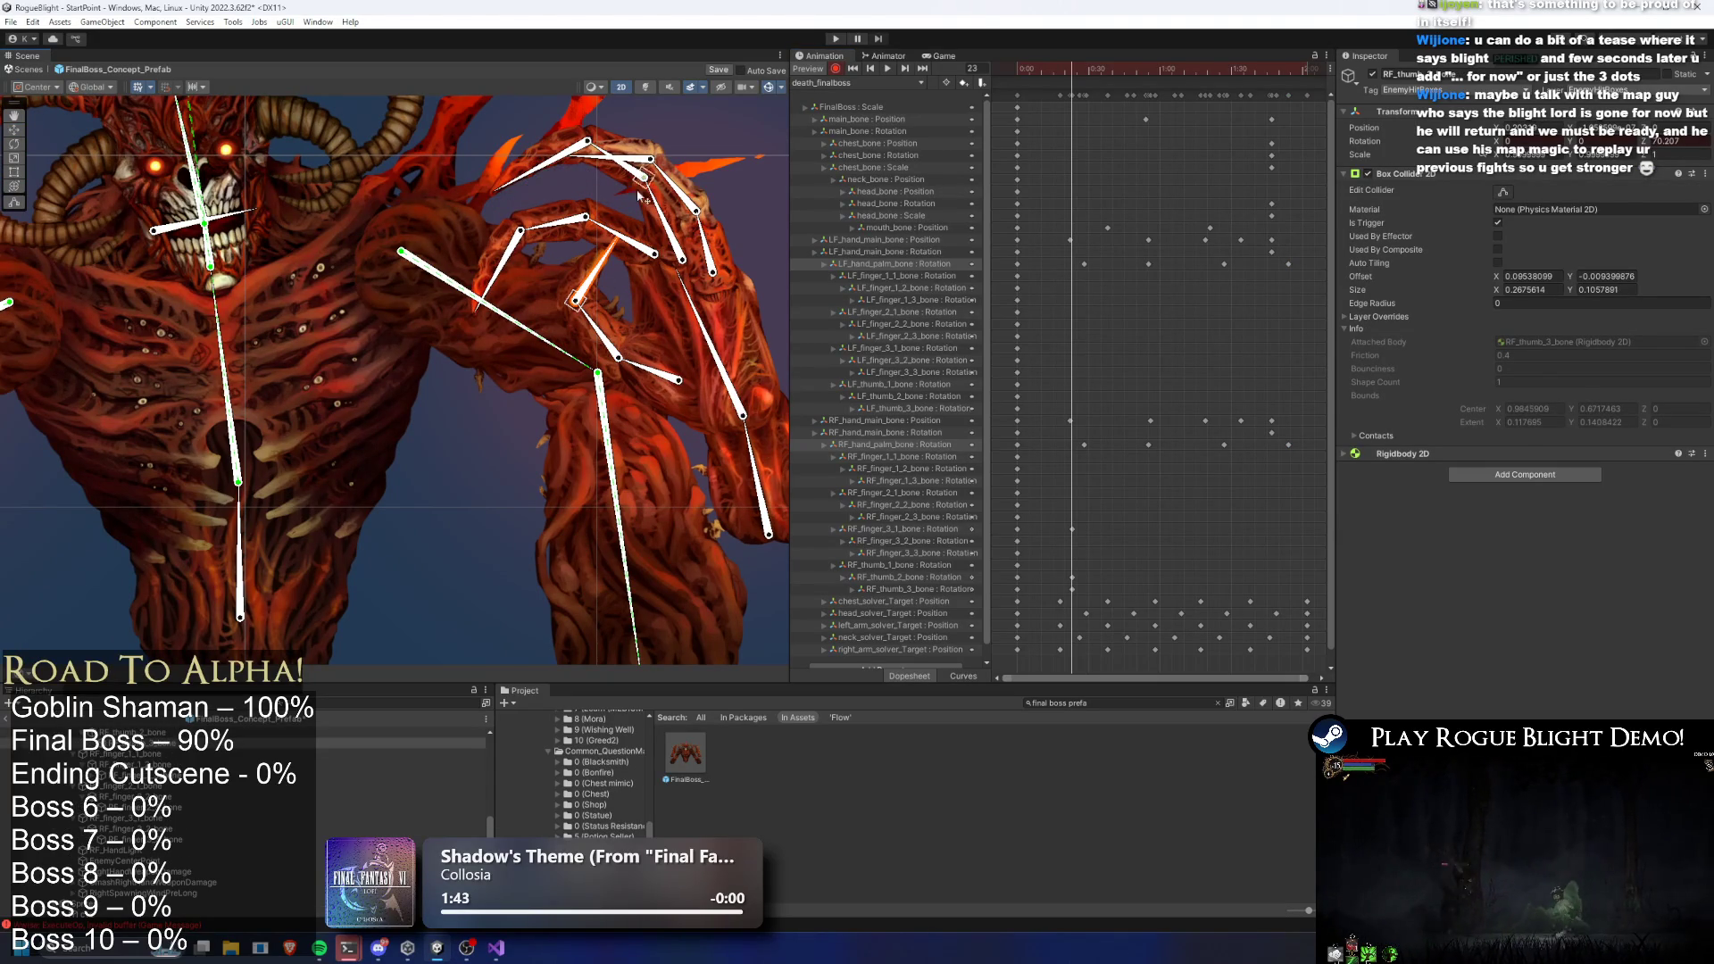
pyautogui.moveTo(634, 191); pyautogui.dragTo(662, 177)
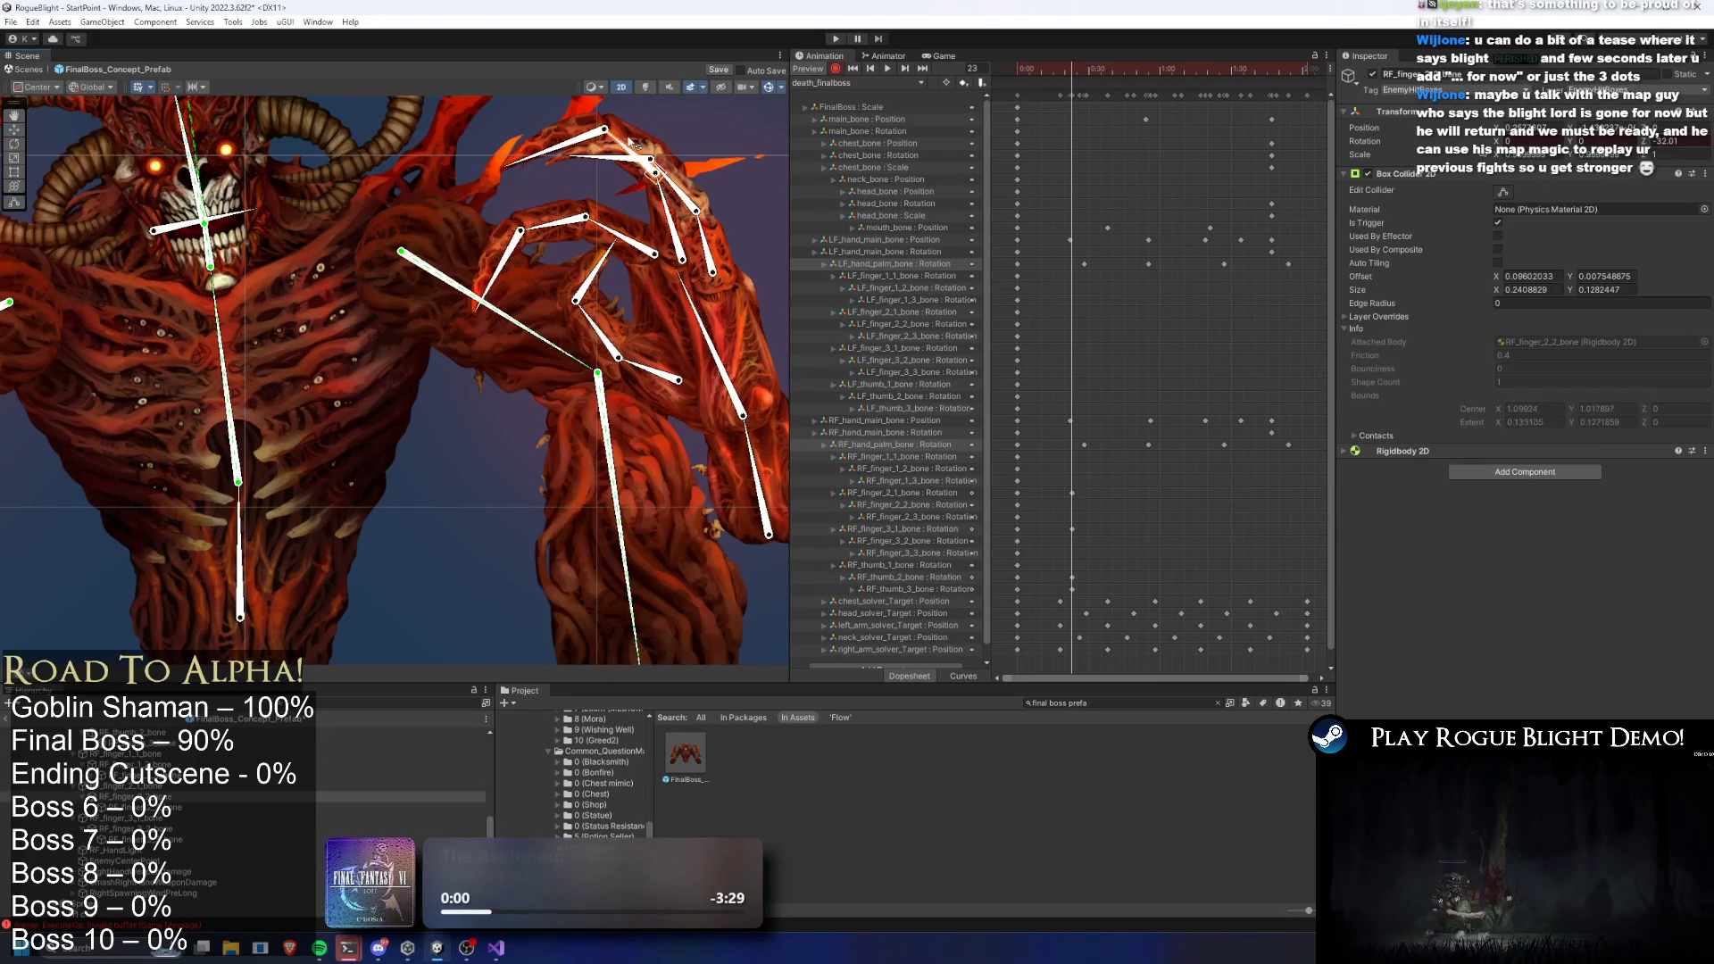
pyautogui.moveTo(558, 148); pyautogui.dragTo(571, 104)
pyautogui.moveTo(705, 248); pyautogui.dragTo(639, 224)
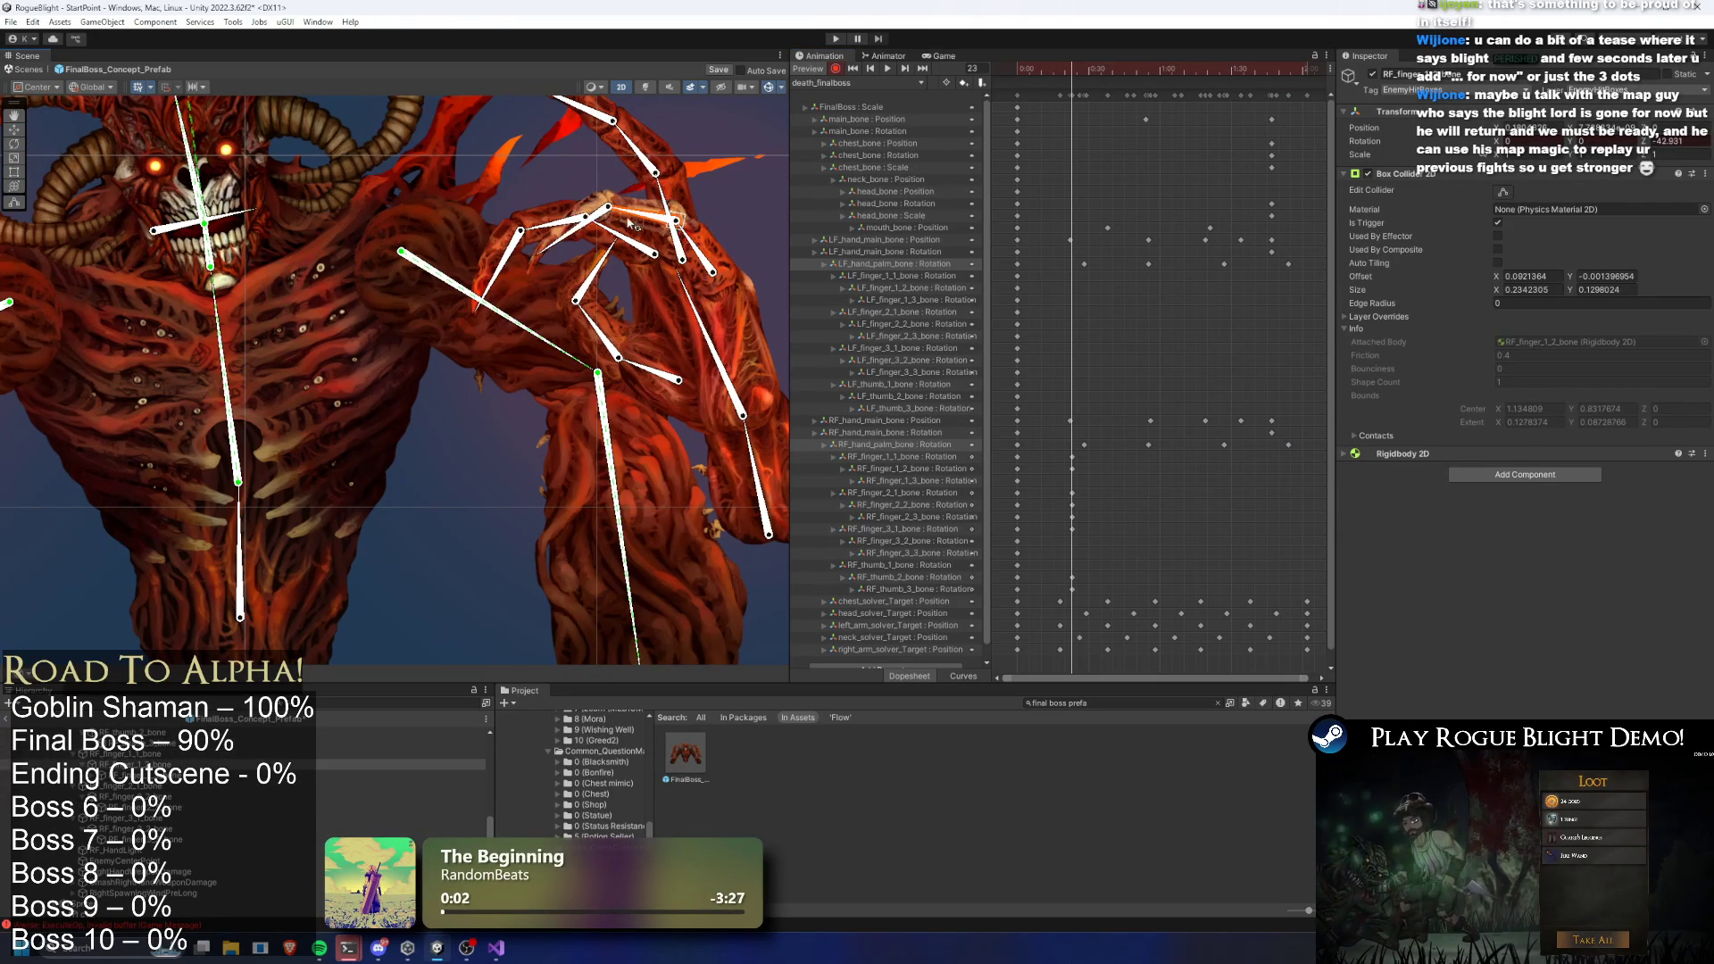
pyautogui.moveTo(597, 330); pyautogui.dragTo(582, 365)
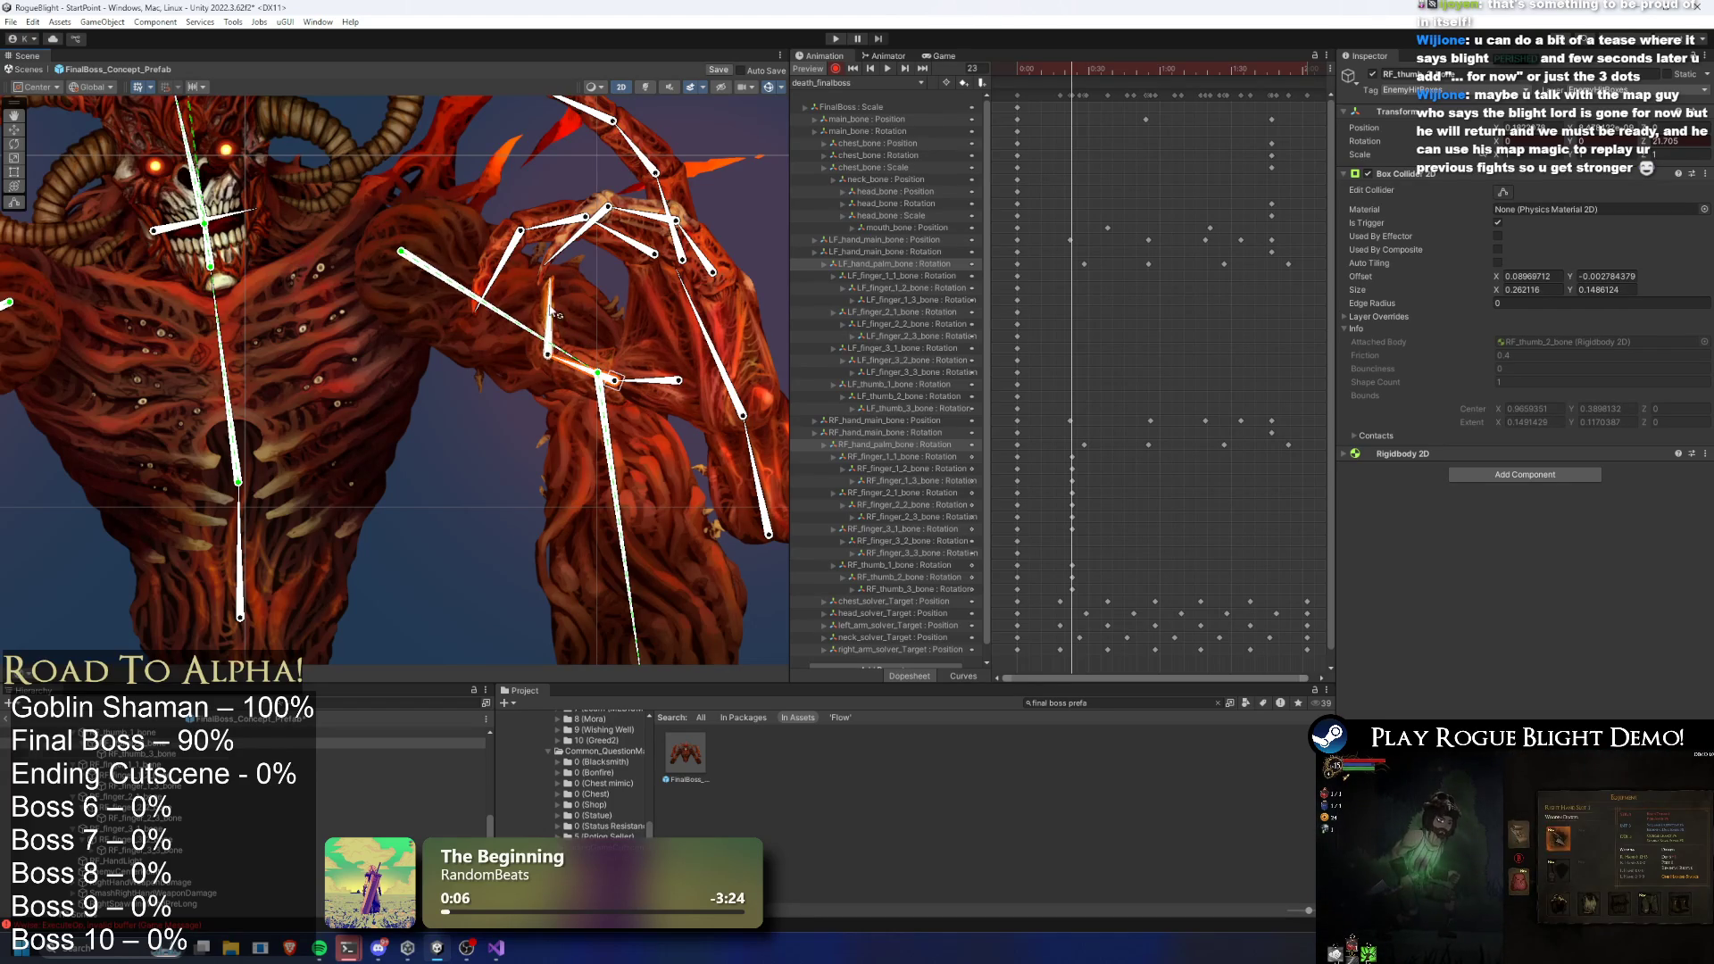
# Re-pose the left hand's thumb and finger bones
pyautogui.click(420, 369)
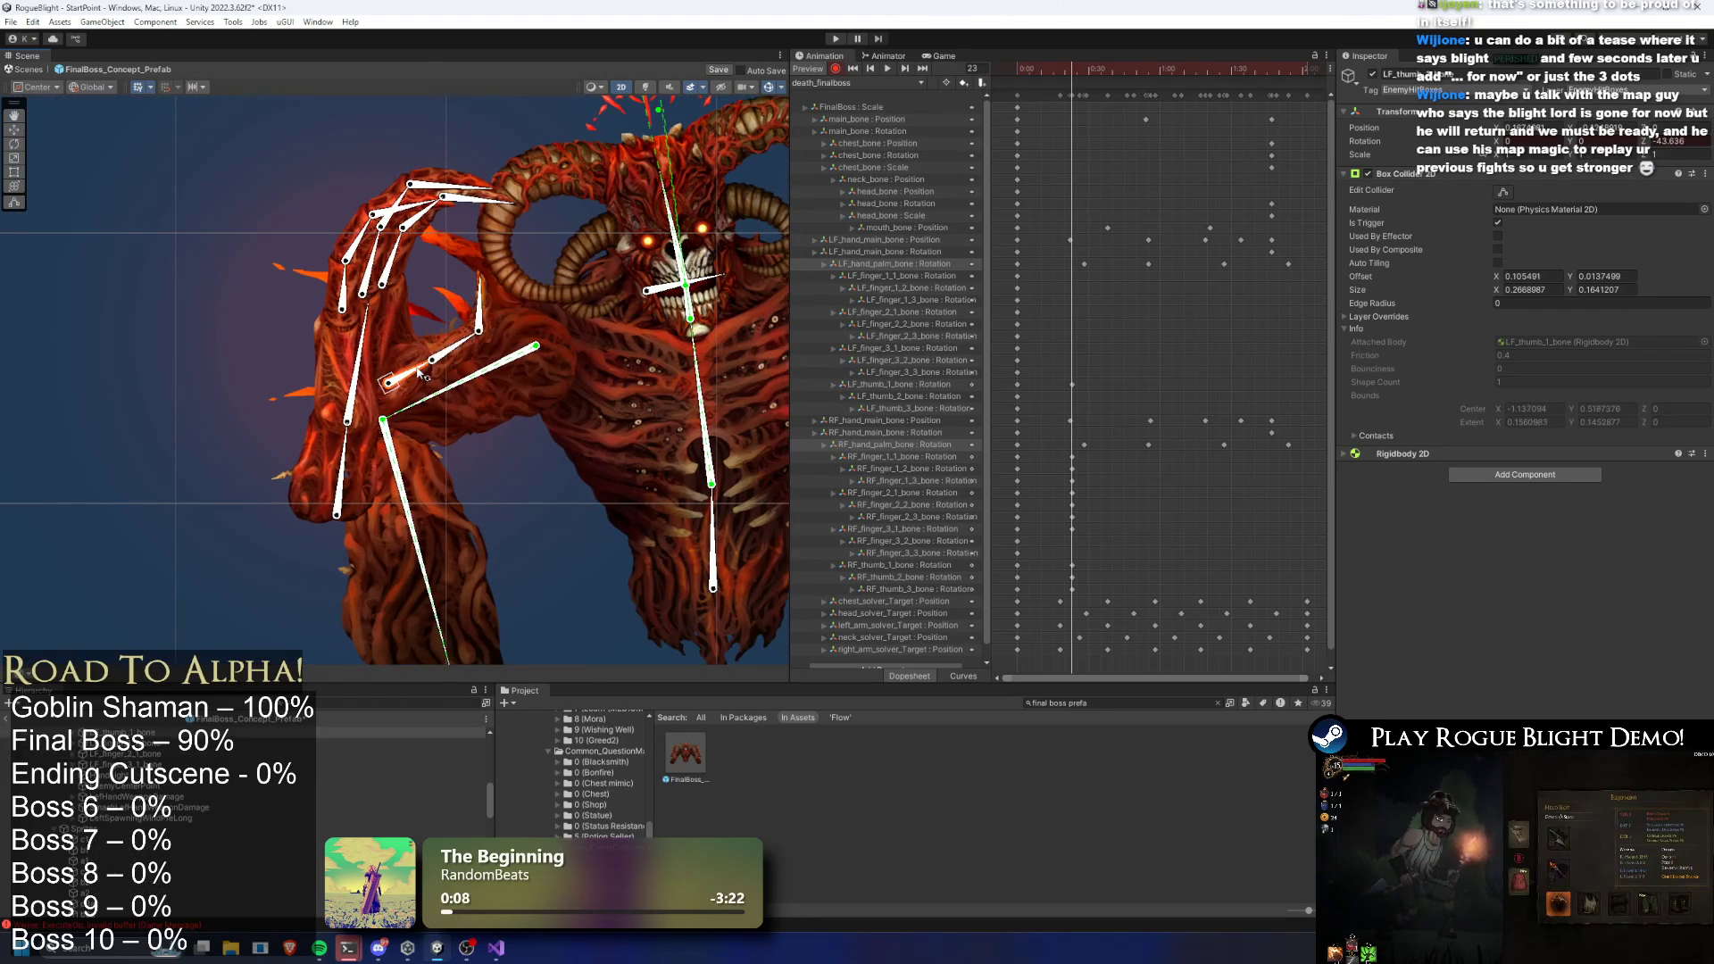
pyautogui.click(499, 341)
pyautogui.moveTo(406, 260)
pyautogui.mouseDown()
pyautogui.moveTo(367, 285)
pyautogui.moveTo(408, 166)
pyautogui.moveTo(393, 278)
pyautogui.mouseUp()
pyautogui.click(437, 315)
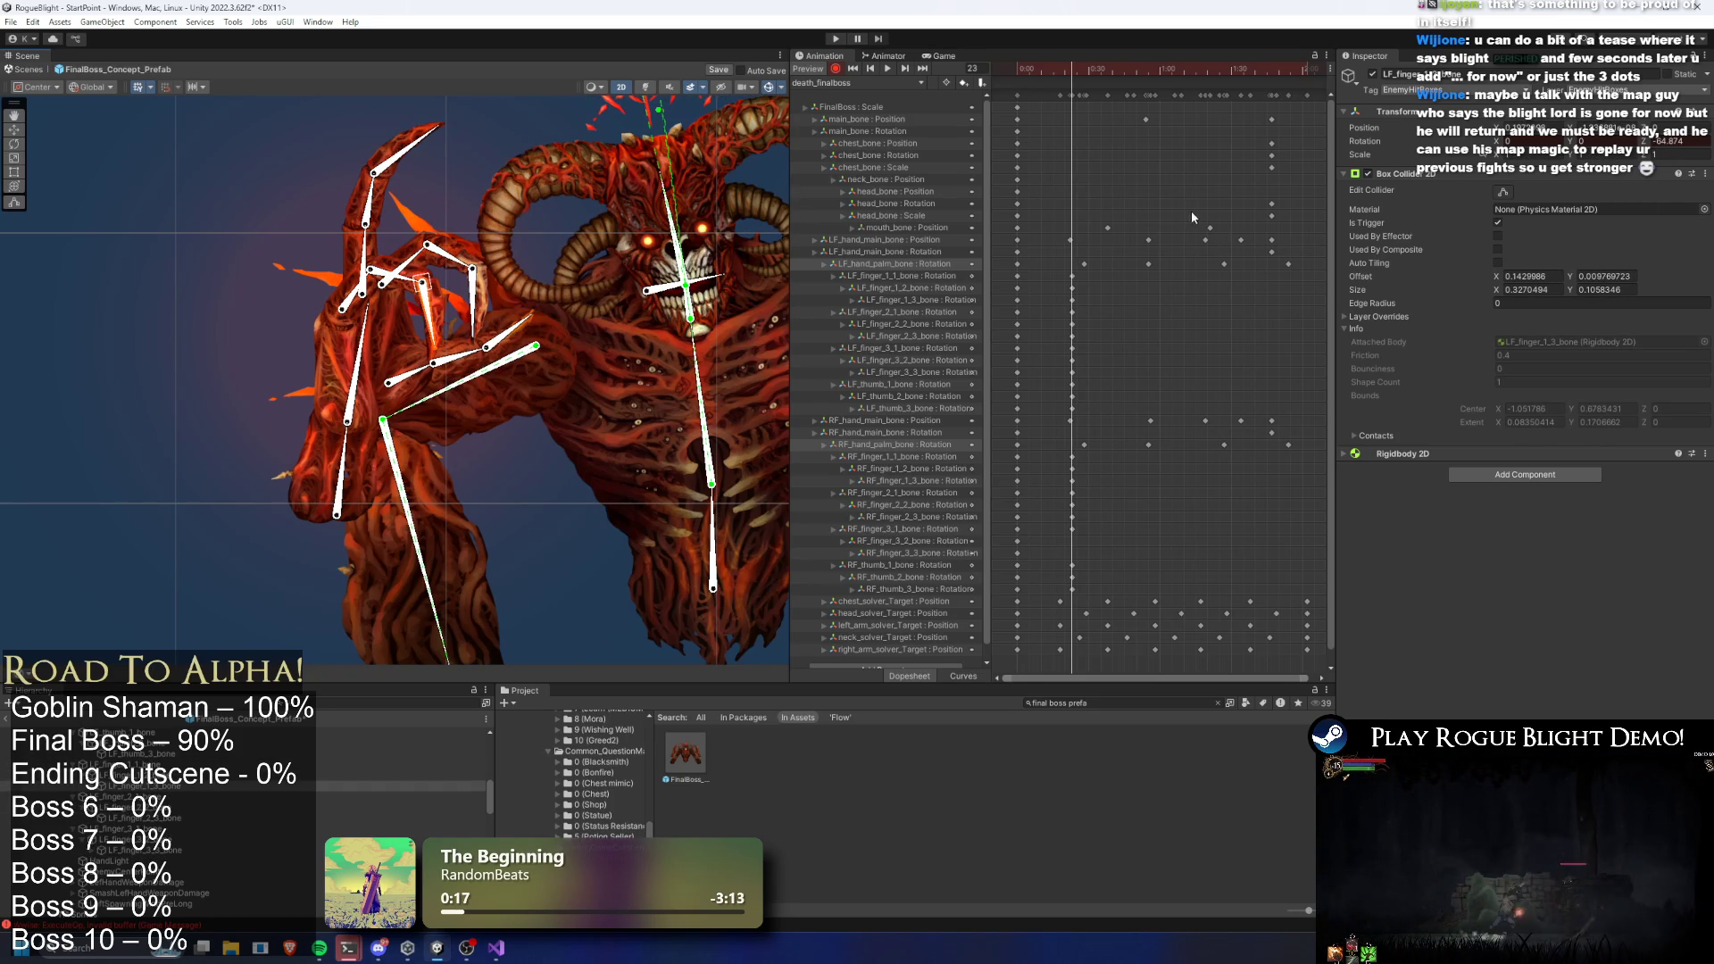
# Rotate the RF_finger_3 chain into a new keyed pose at frame 40
pyautogui.click(893, 534)
pyautogui.scroll(3, 625, 268)
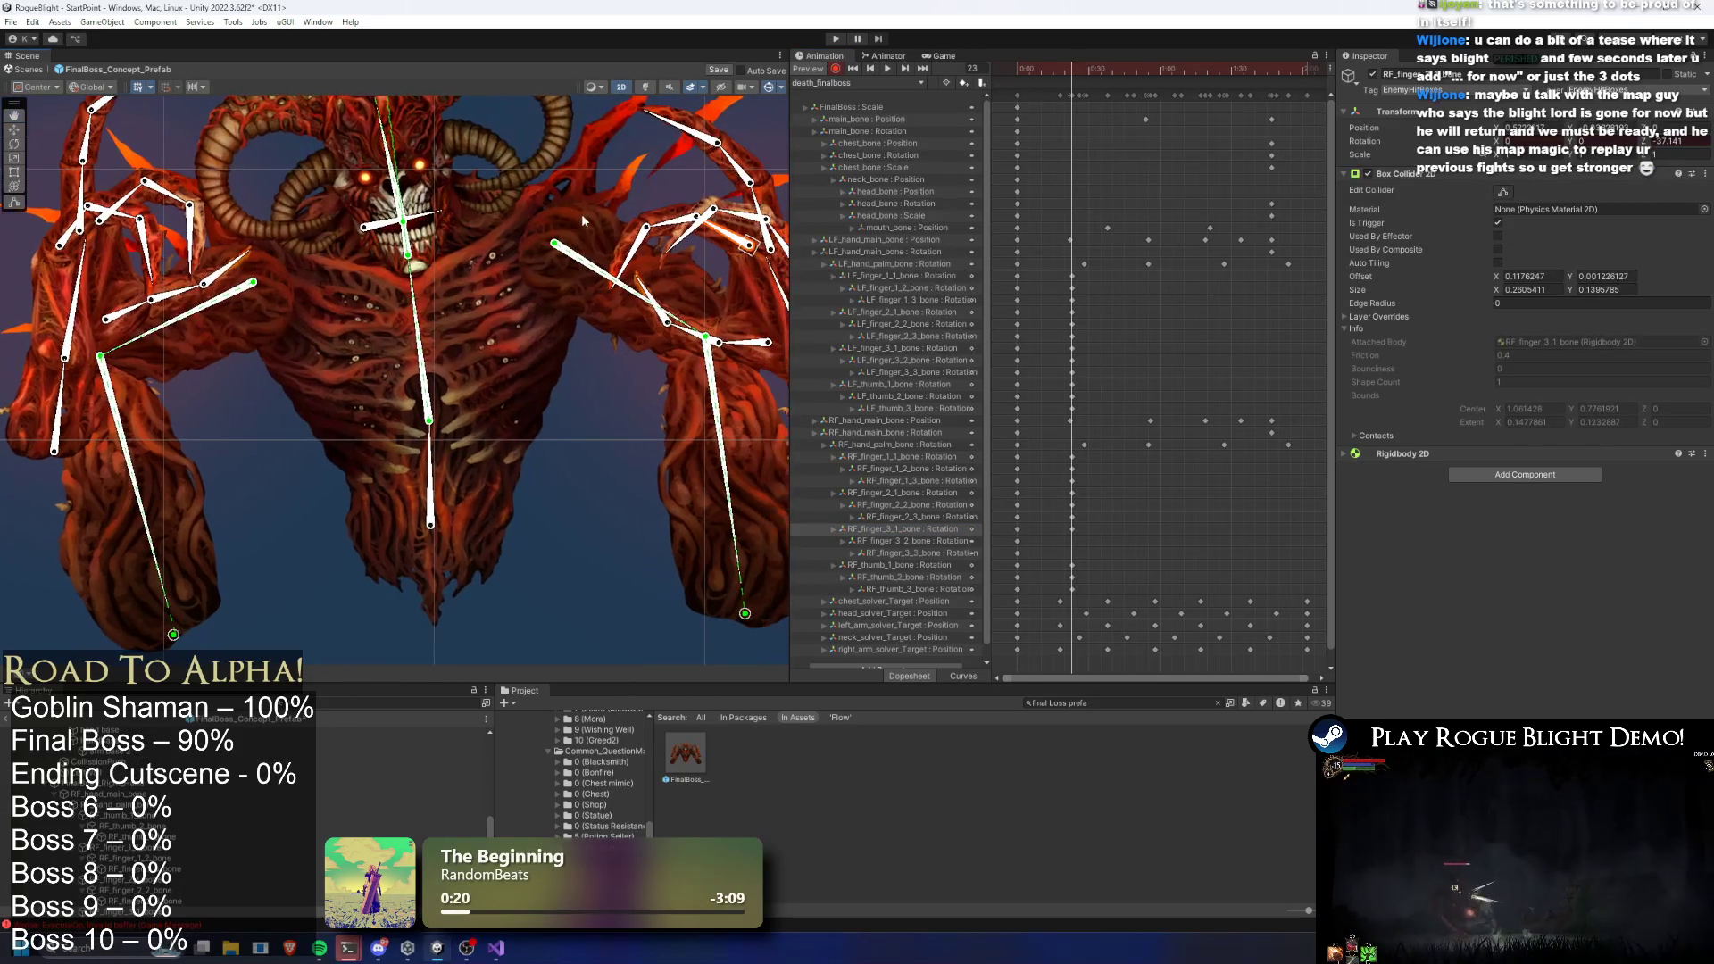
pyautogui.scroll(-3, 575, 211)
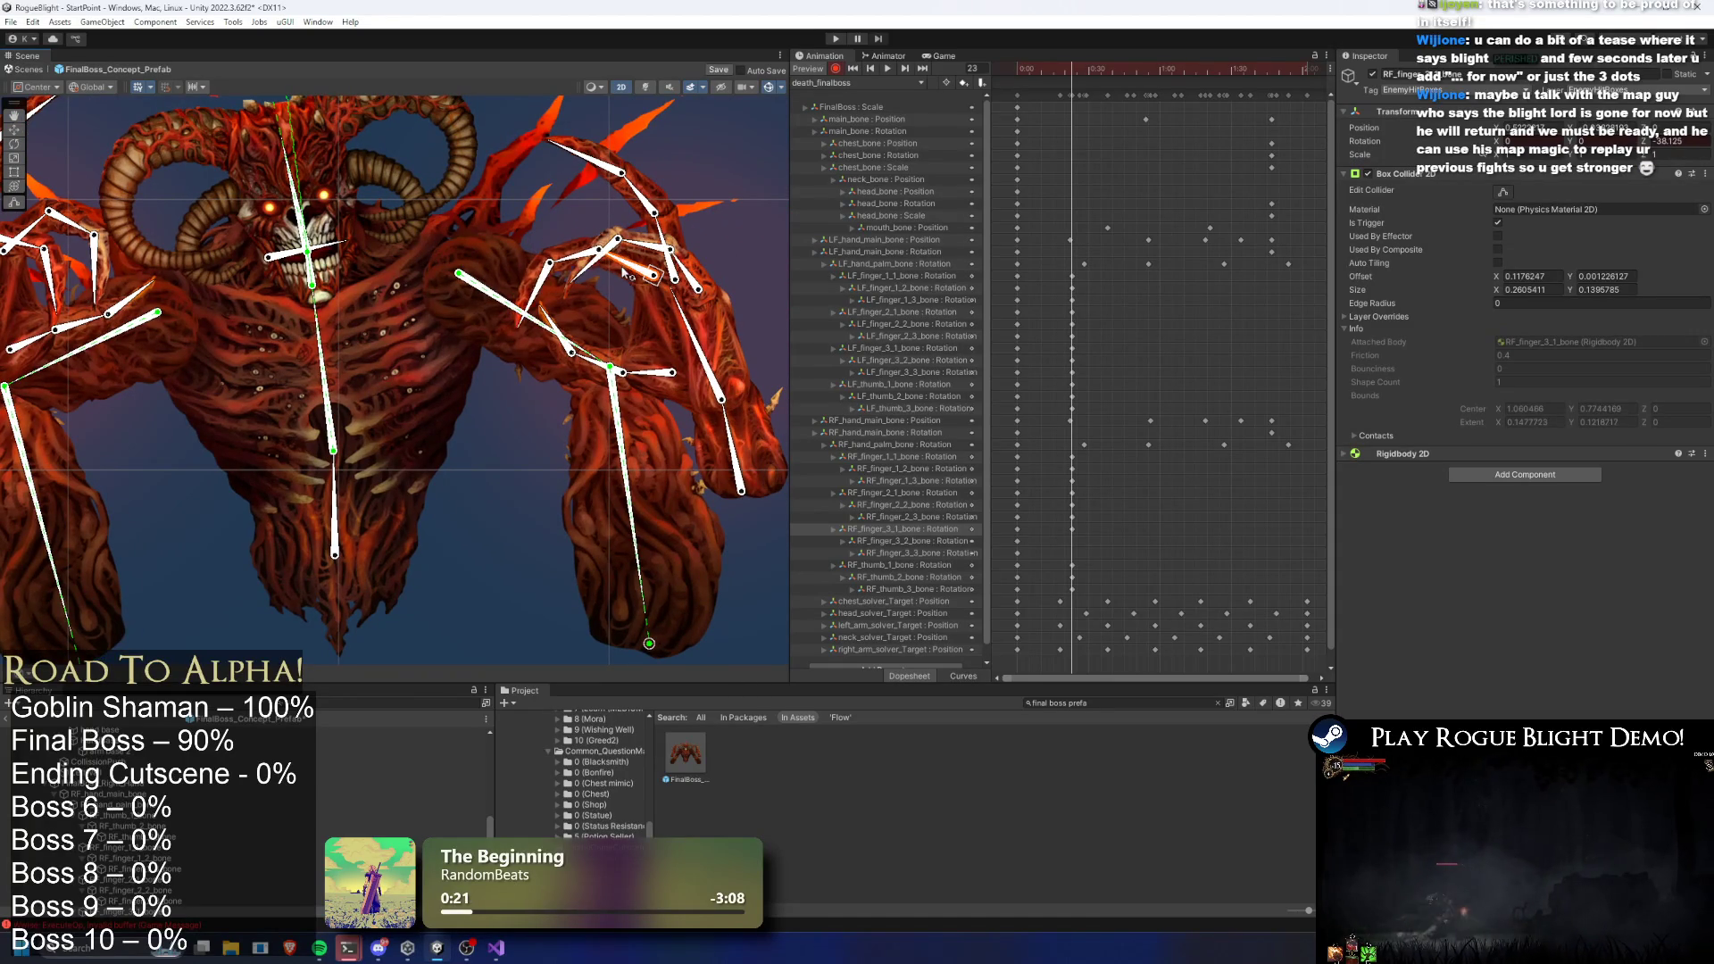
pyautogui.click(555, 279)
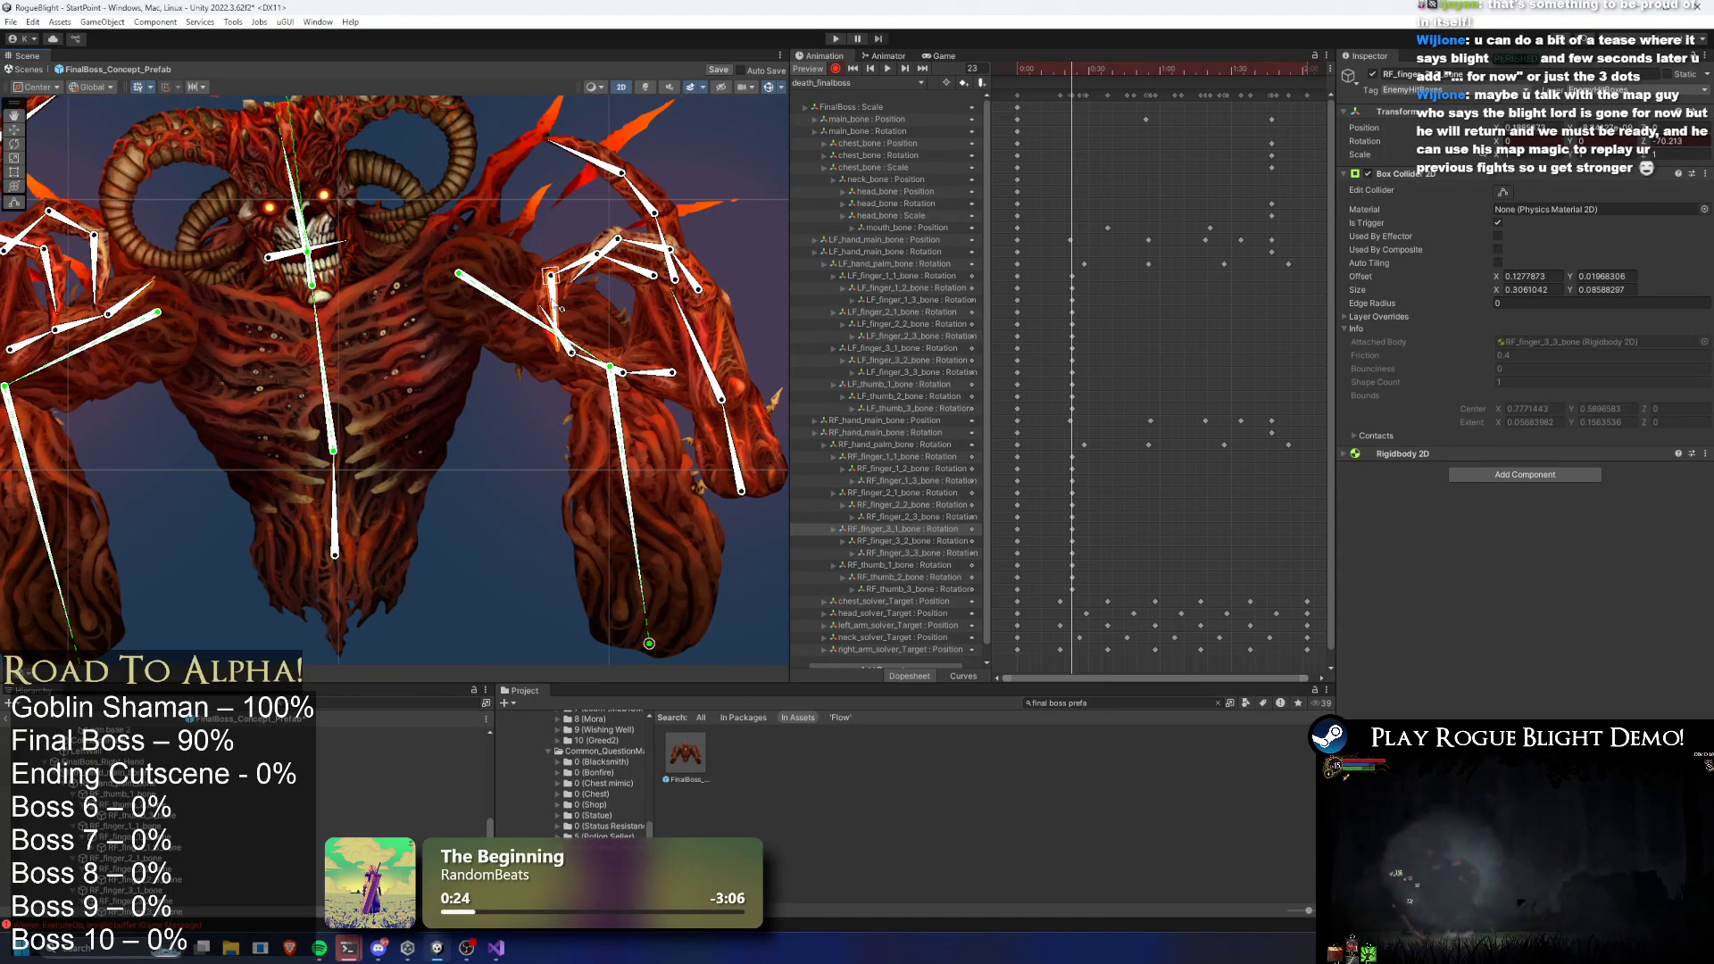
pyautogui.moveTo(1032, 75); pyautogui.dragTo(1112, 75)
pyautogui.moveTo(703, 265); pyautogui.dragTo(595, 255)
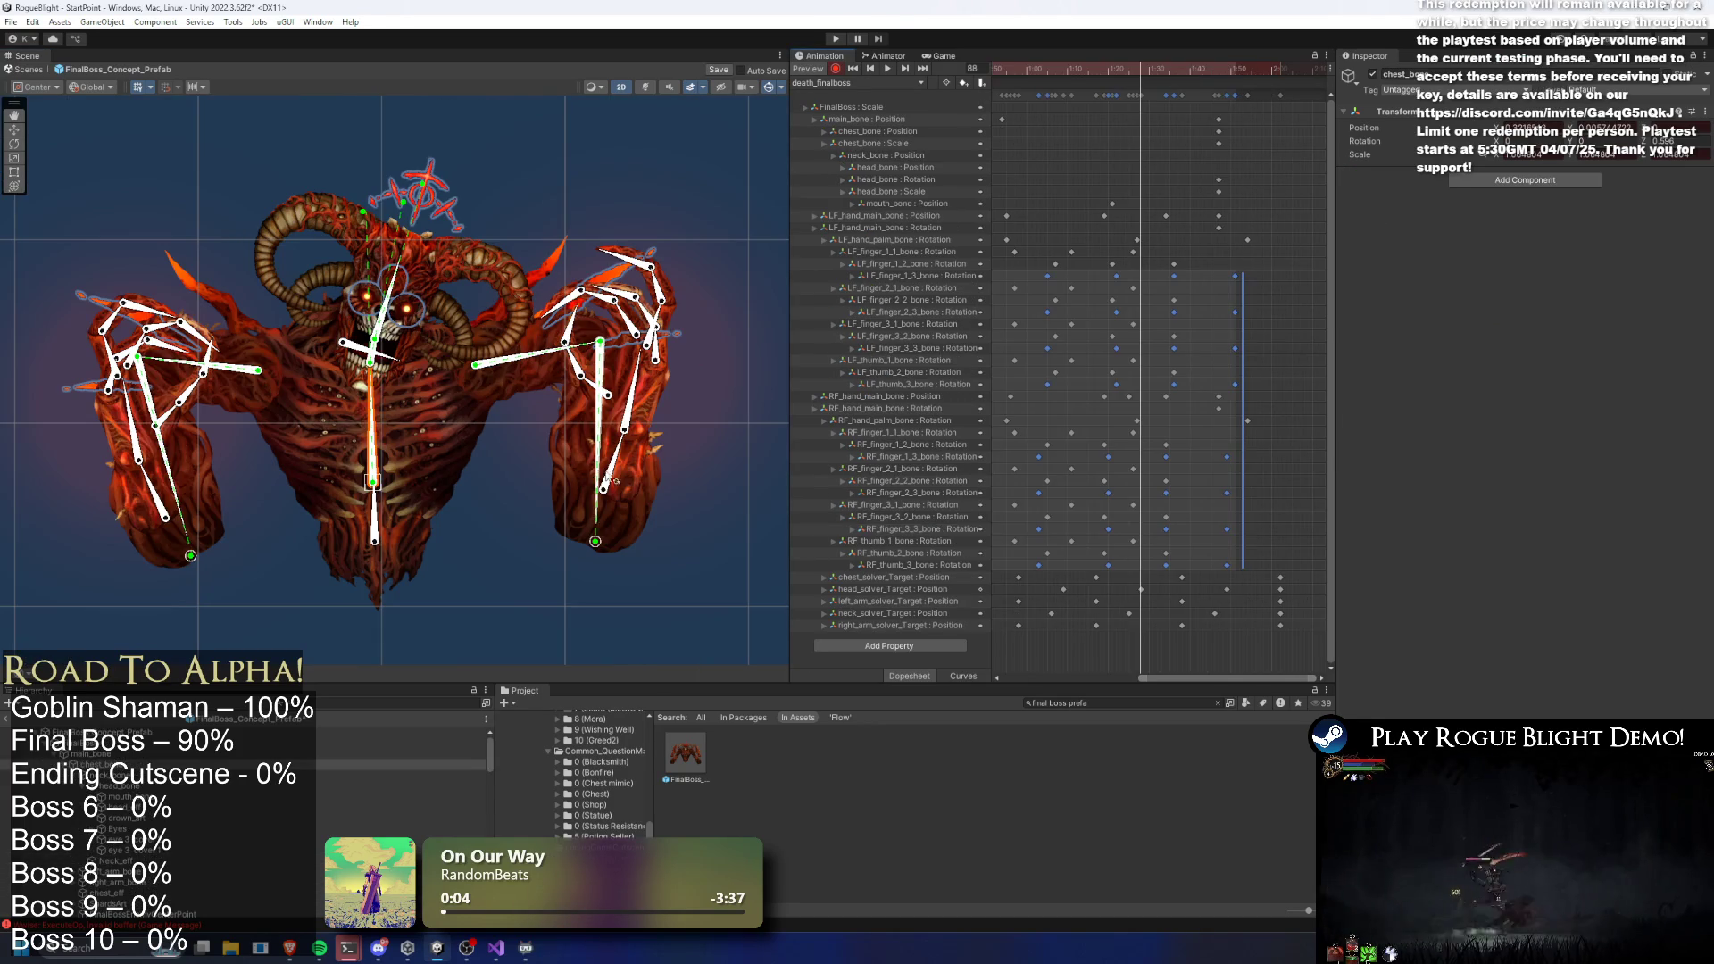
# Point the right hand's bone chain upward and shift the fingertip keys one frame later
pyautogui.moveTo(672, 460)
pyautogui.mouseDown()
pyautogui.moveTo(656, 451)
pyautogui.moveTo(679, 446)
pyautogui.mouseUp()
pyautogui.click(1135, 402)
pyautogui.moveTo(1127, 396); pyautogui.dragTo(1135, 397)
pyautogui.click(1261, 417)
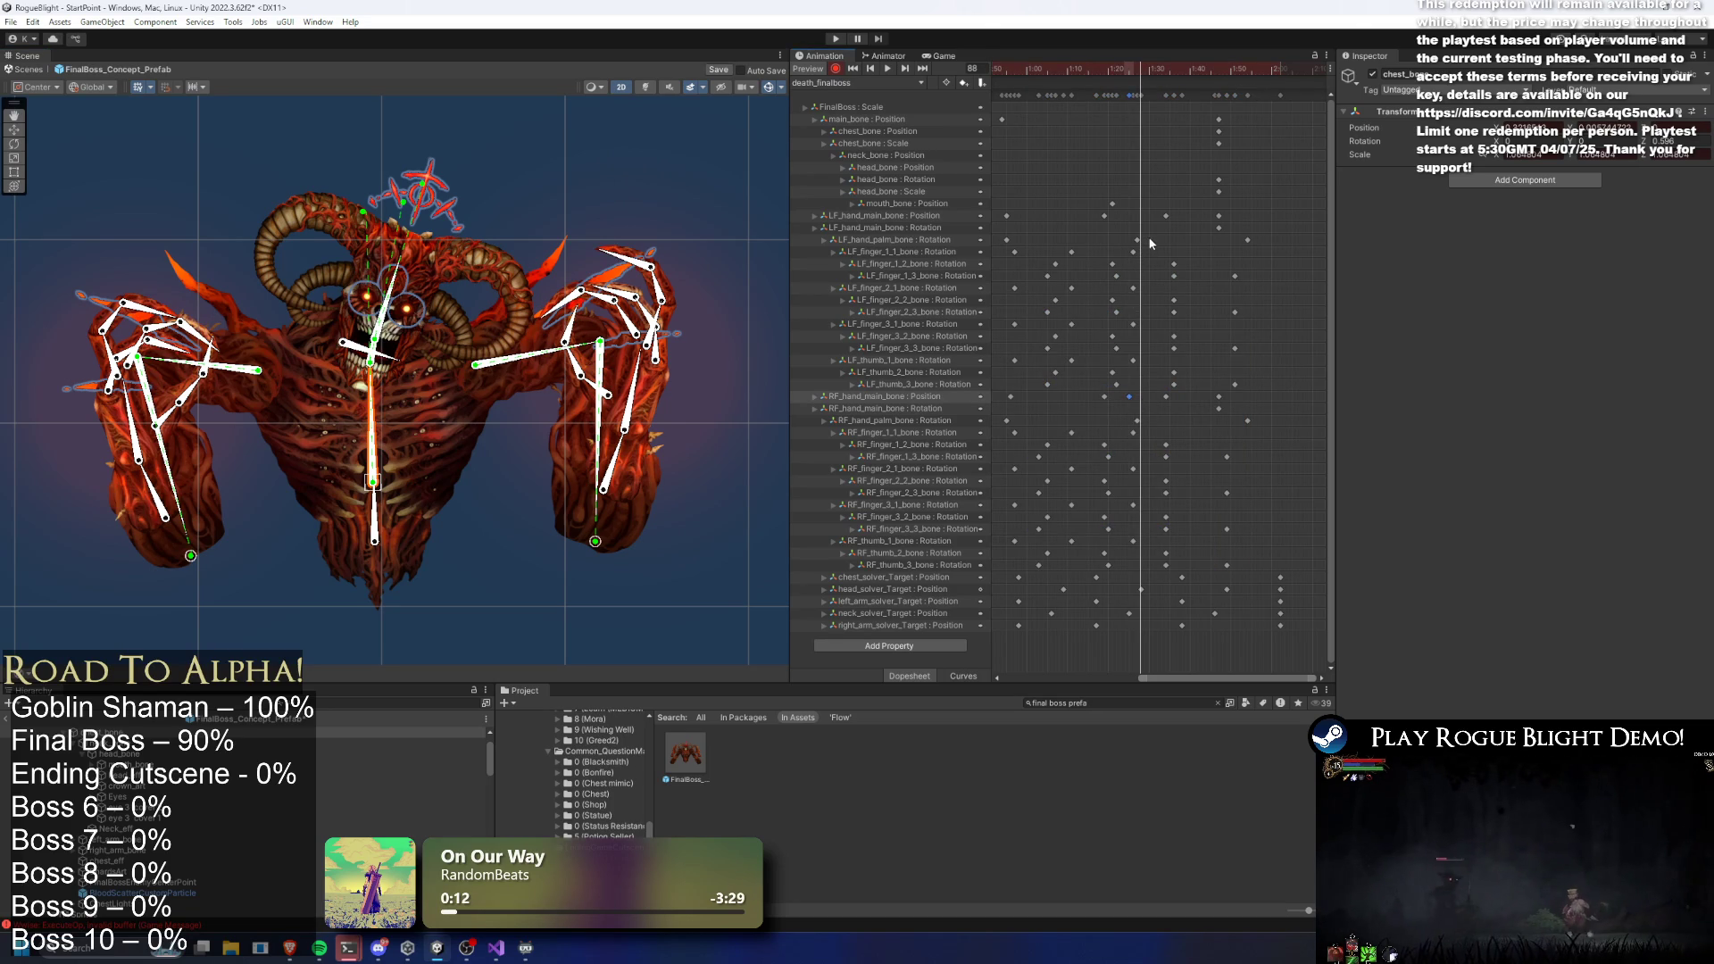
# Play the preview from frame 83 with the boss deselected to hide bone gizmos
pyautogui.moveTo(1130, 68)
pyautogui.mouseDown()
pyautogui.moveTo(1009, 68)
pyautogui.moveTo(1123, 67)
pyautogui.mouseUp()
pyautogui.press('space')
pyautogui.click(475, 459)
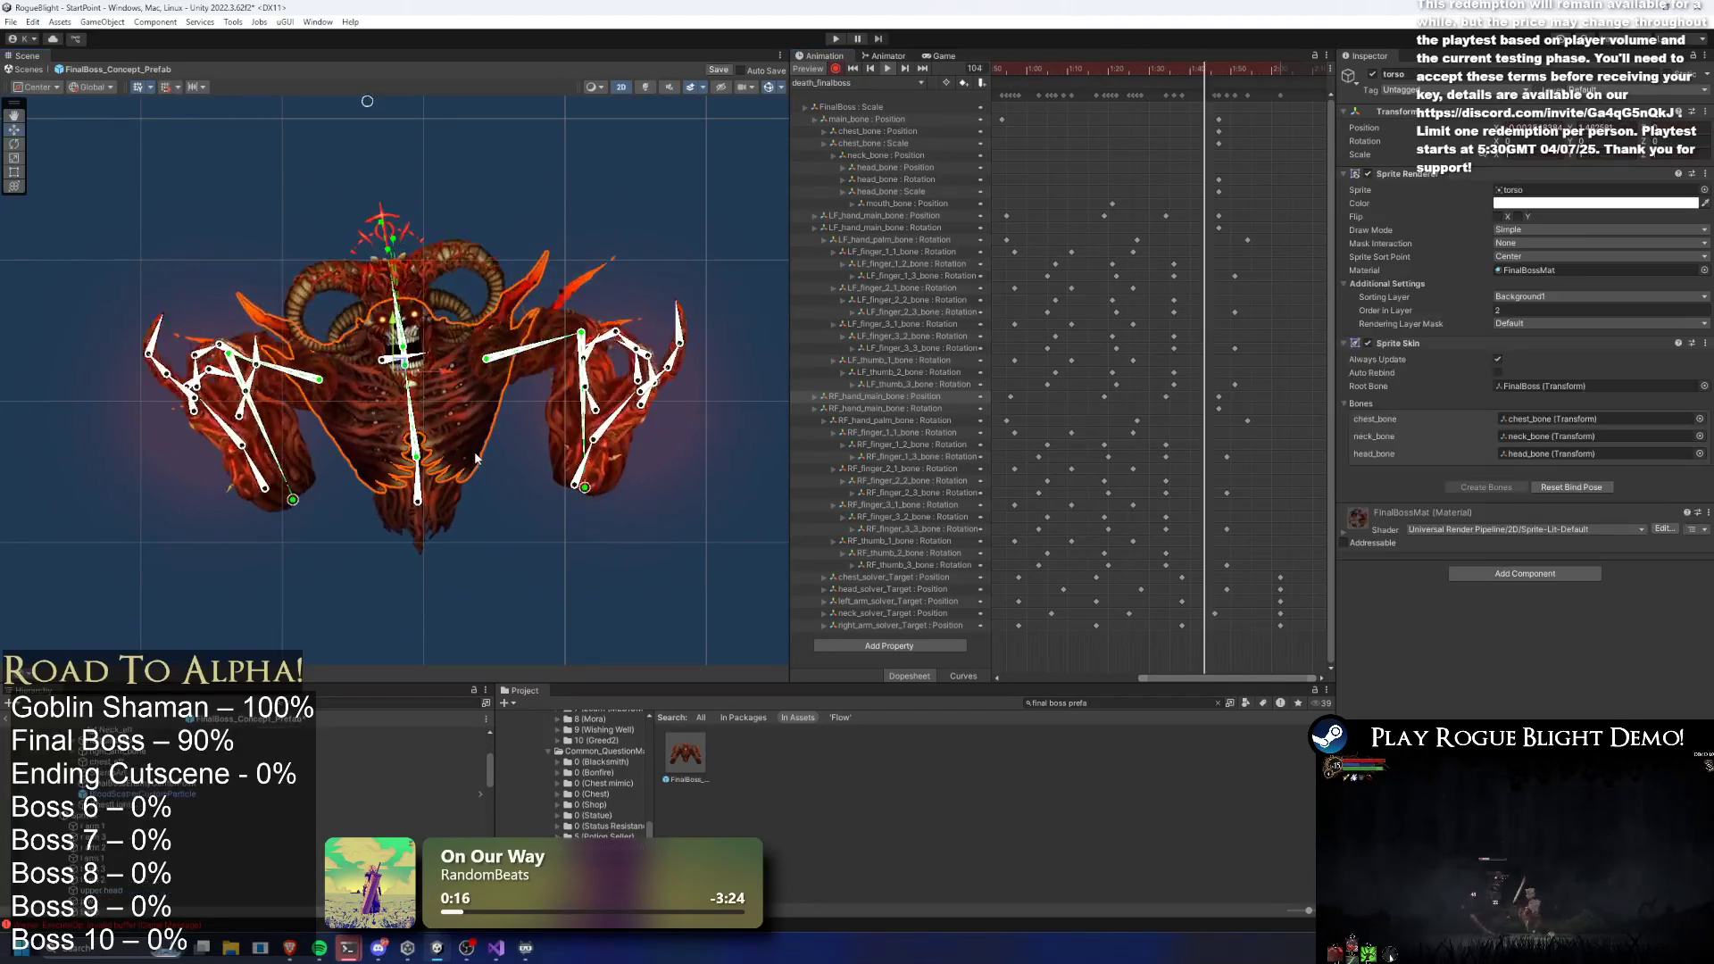
pyautogui.click(712, 159)
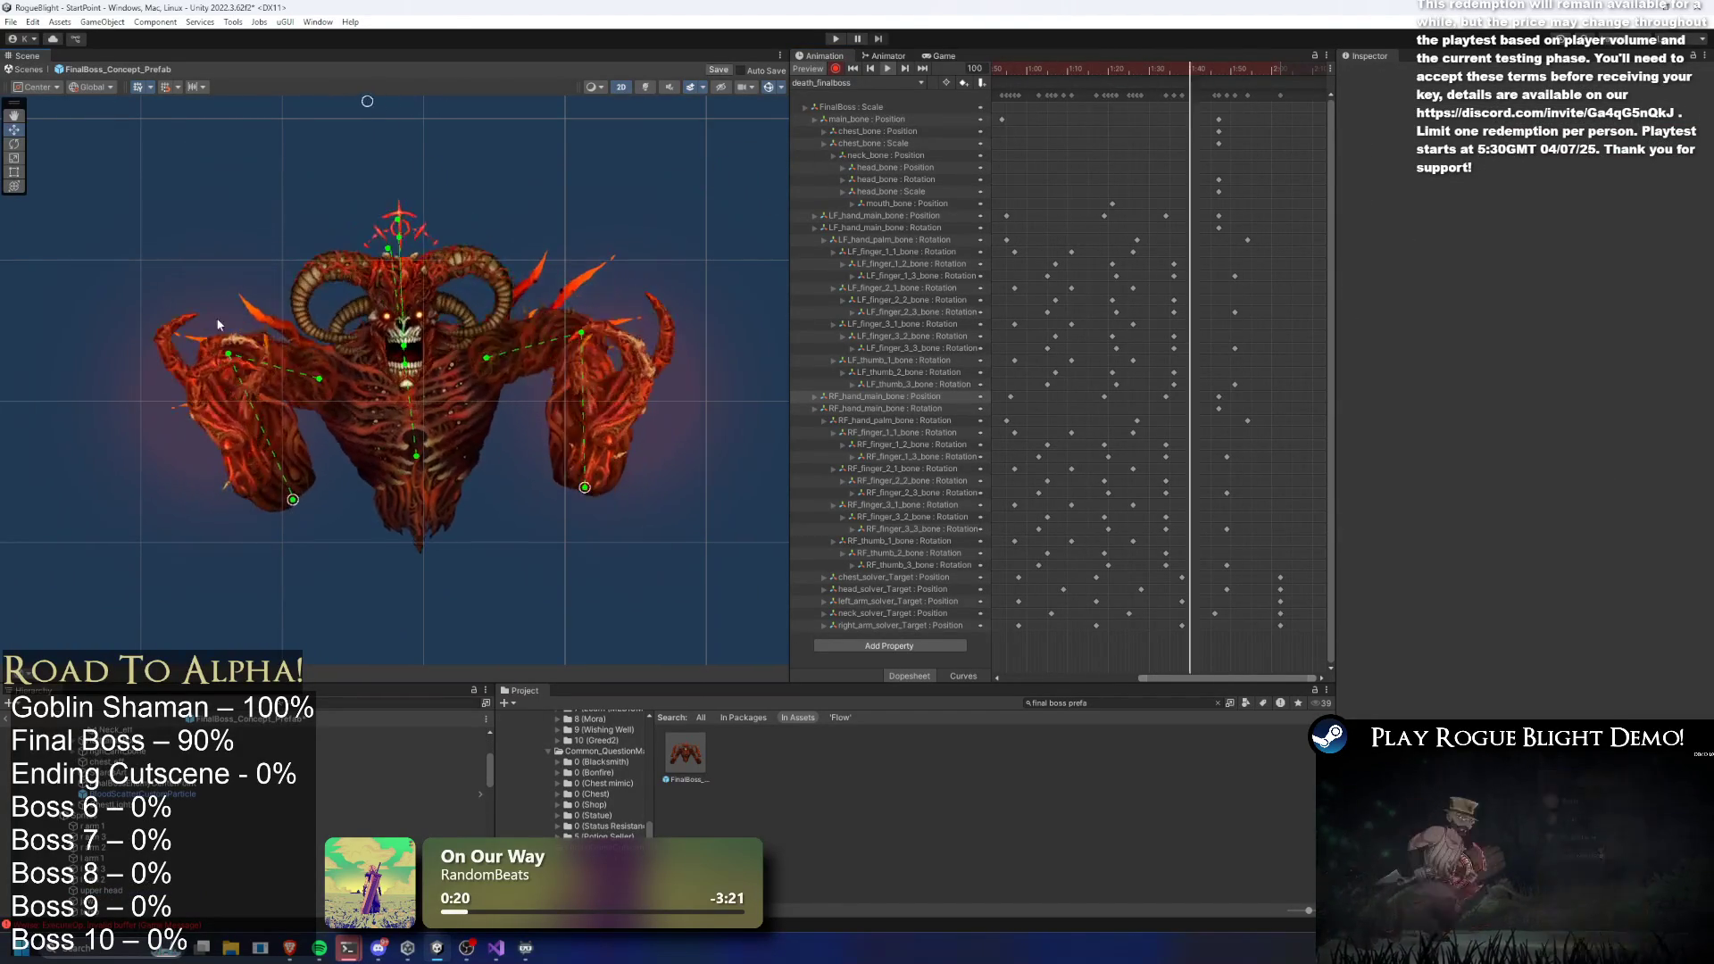
pyautogui.click(177, 368)
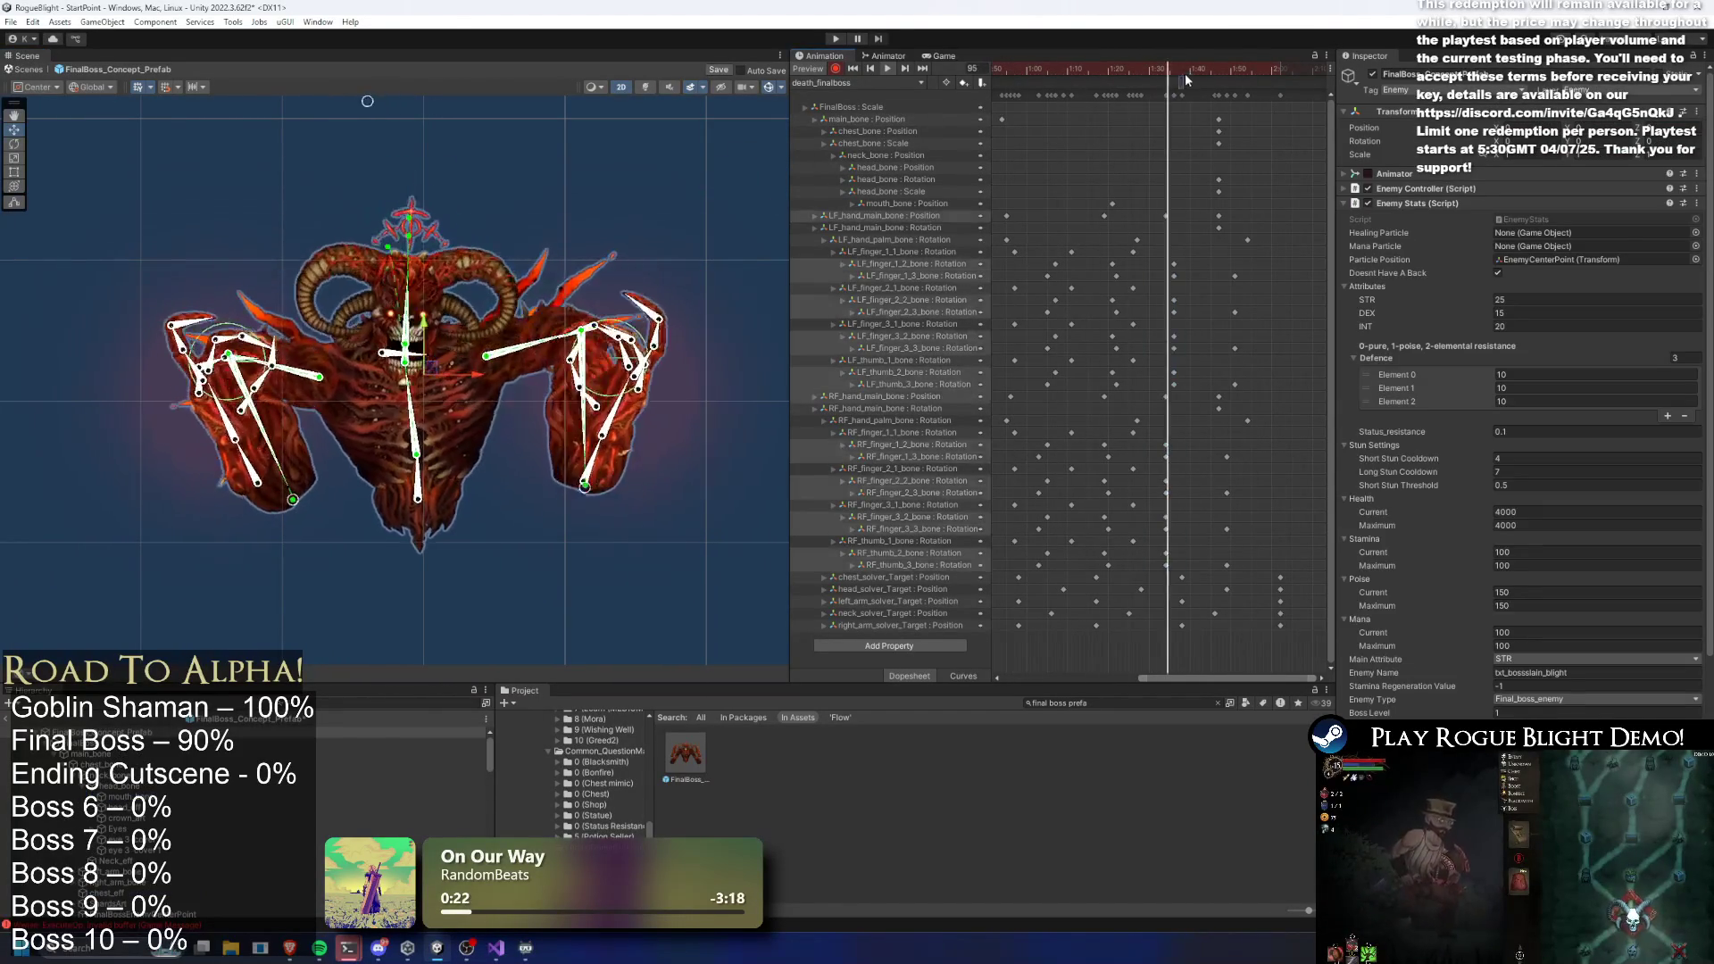
pyautogui.click(586, 179)
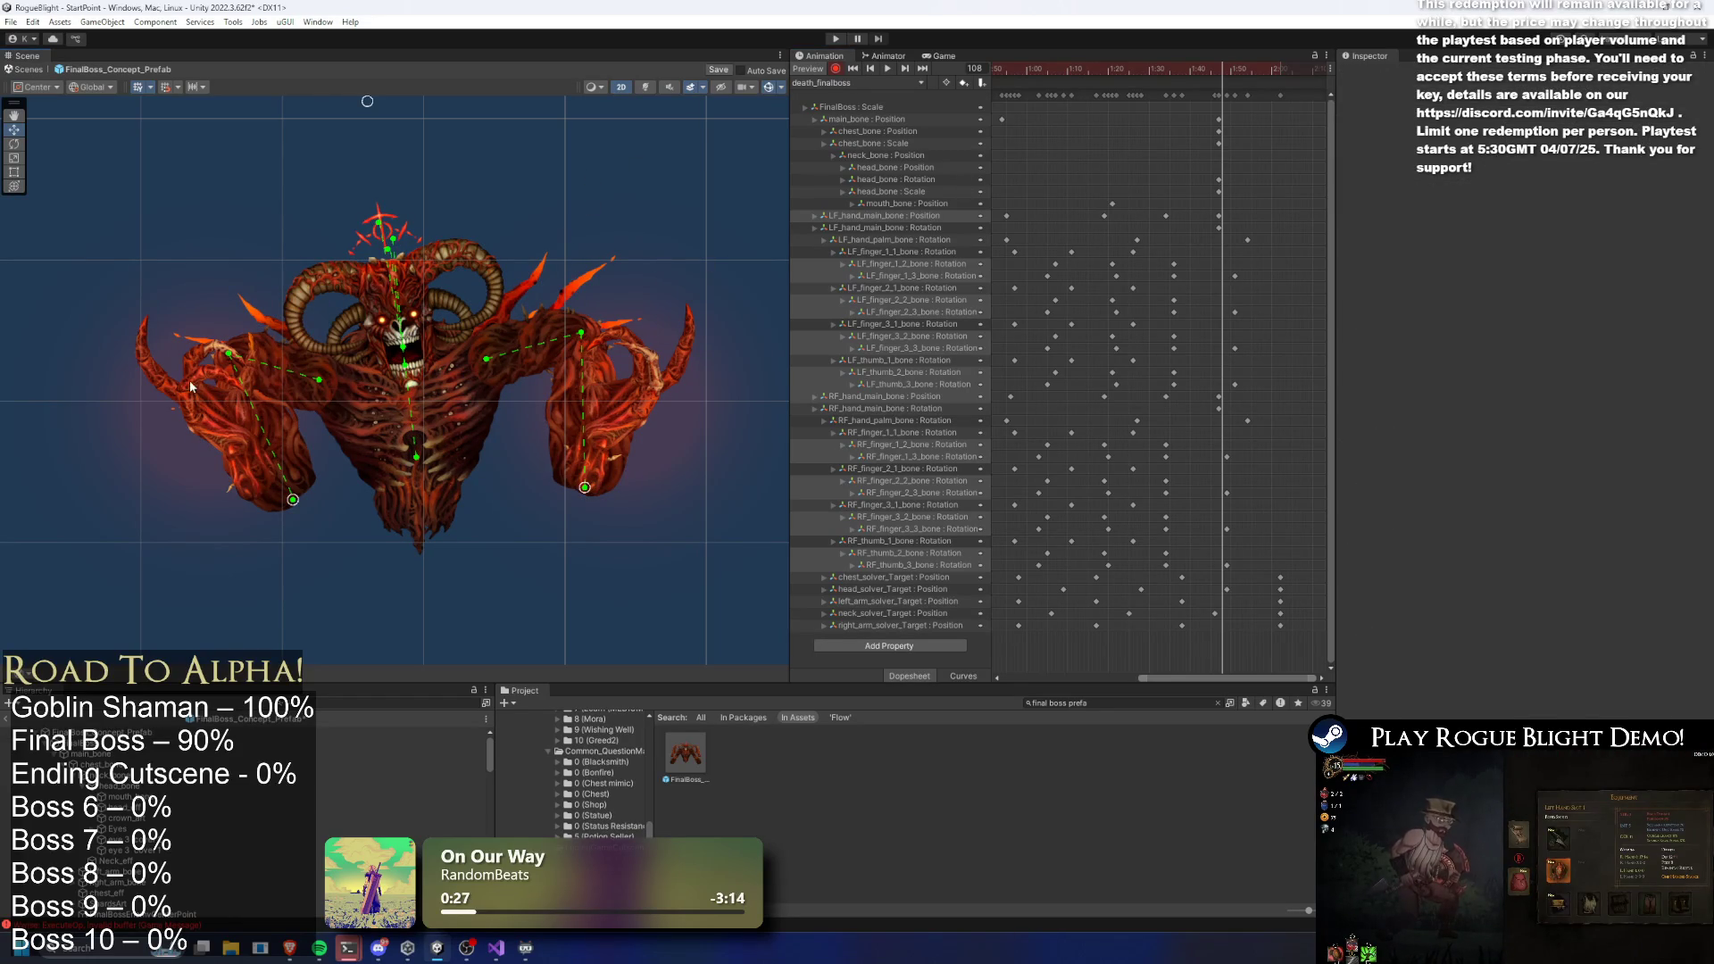
# Zoom out the timeline and replay the preview from frame 137
pyautogui.scroll(-3, 1234, 205)
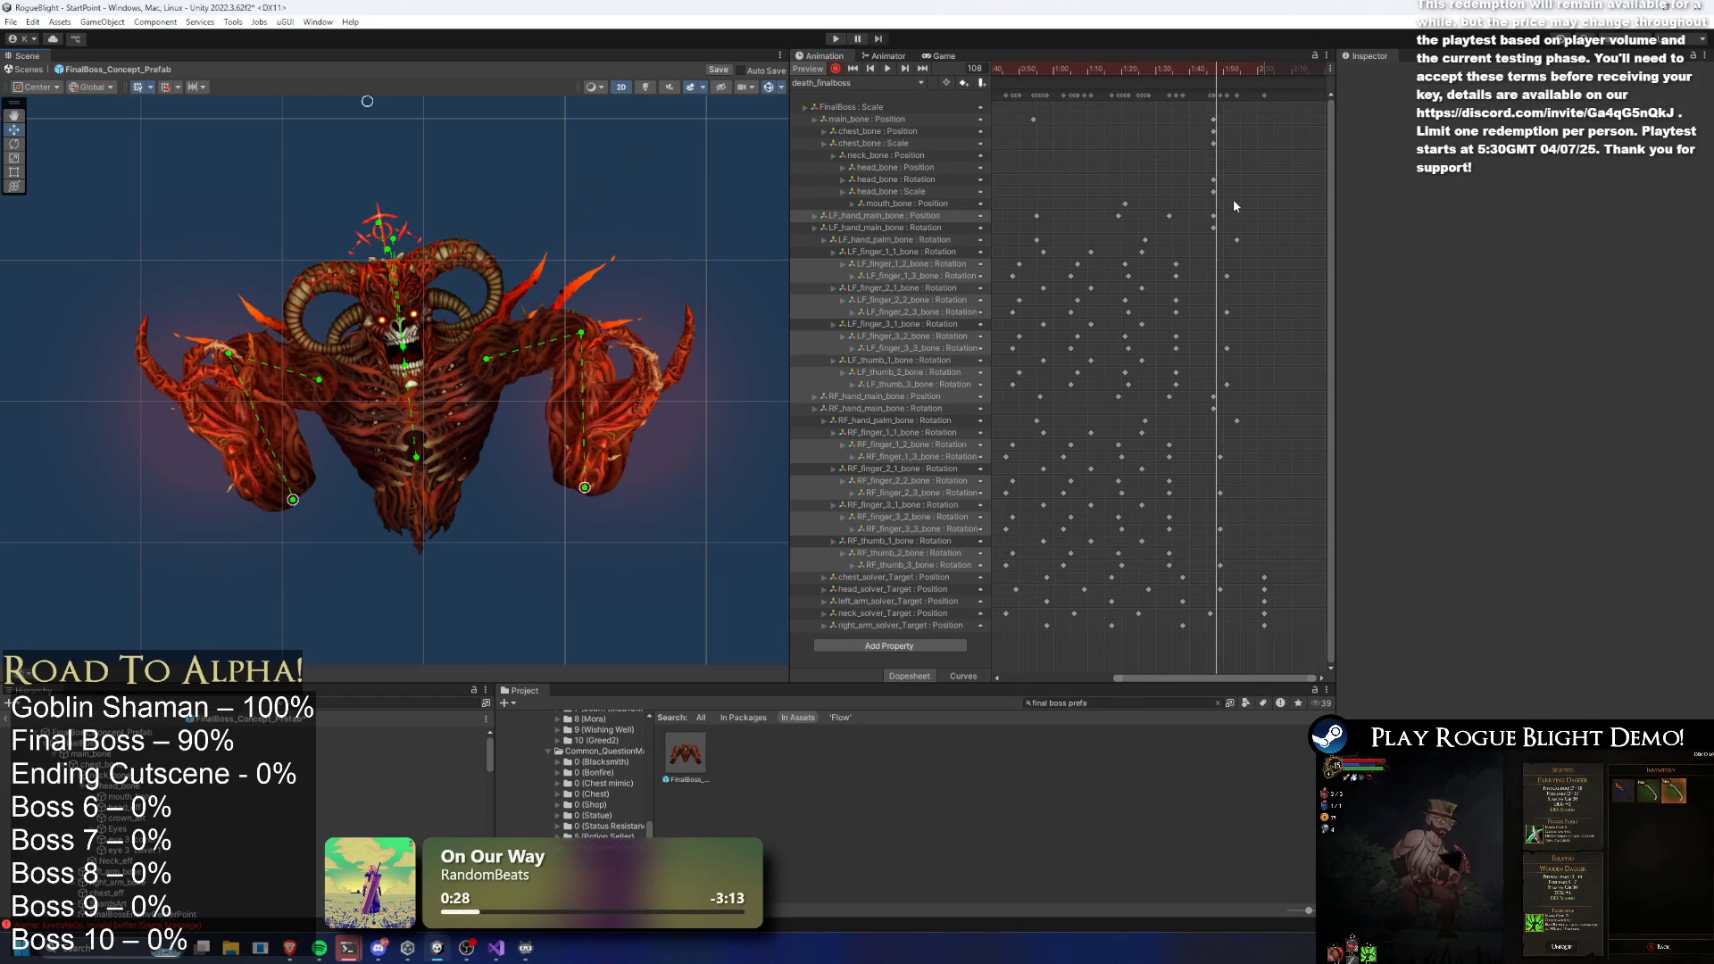
pyautogui.scroll(-1, 1192, 134)
pyautogui.click(1269, 99)
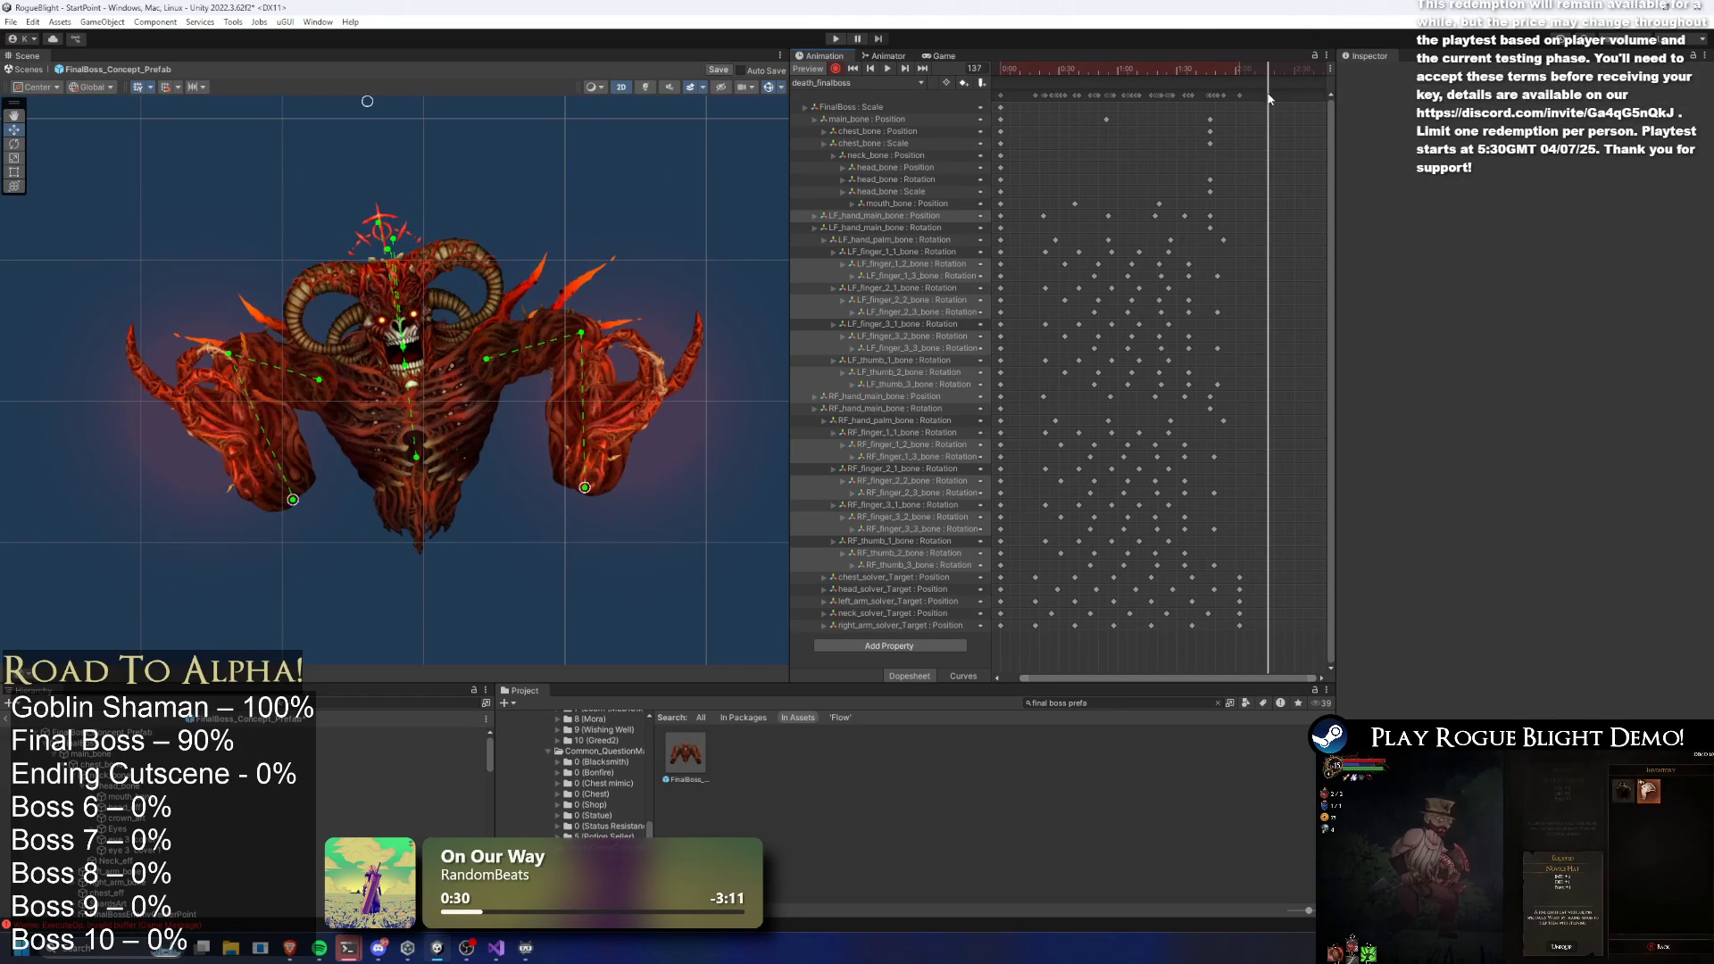
pyautogui.press('space')
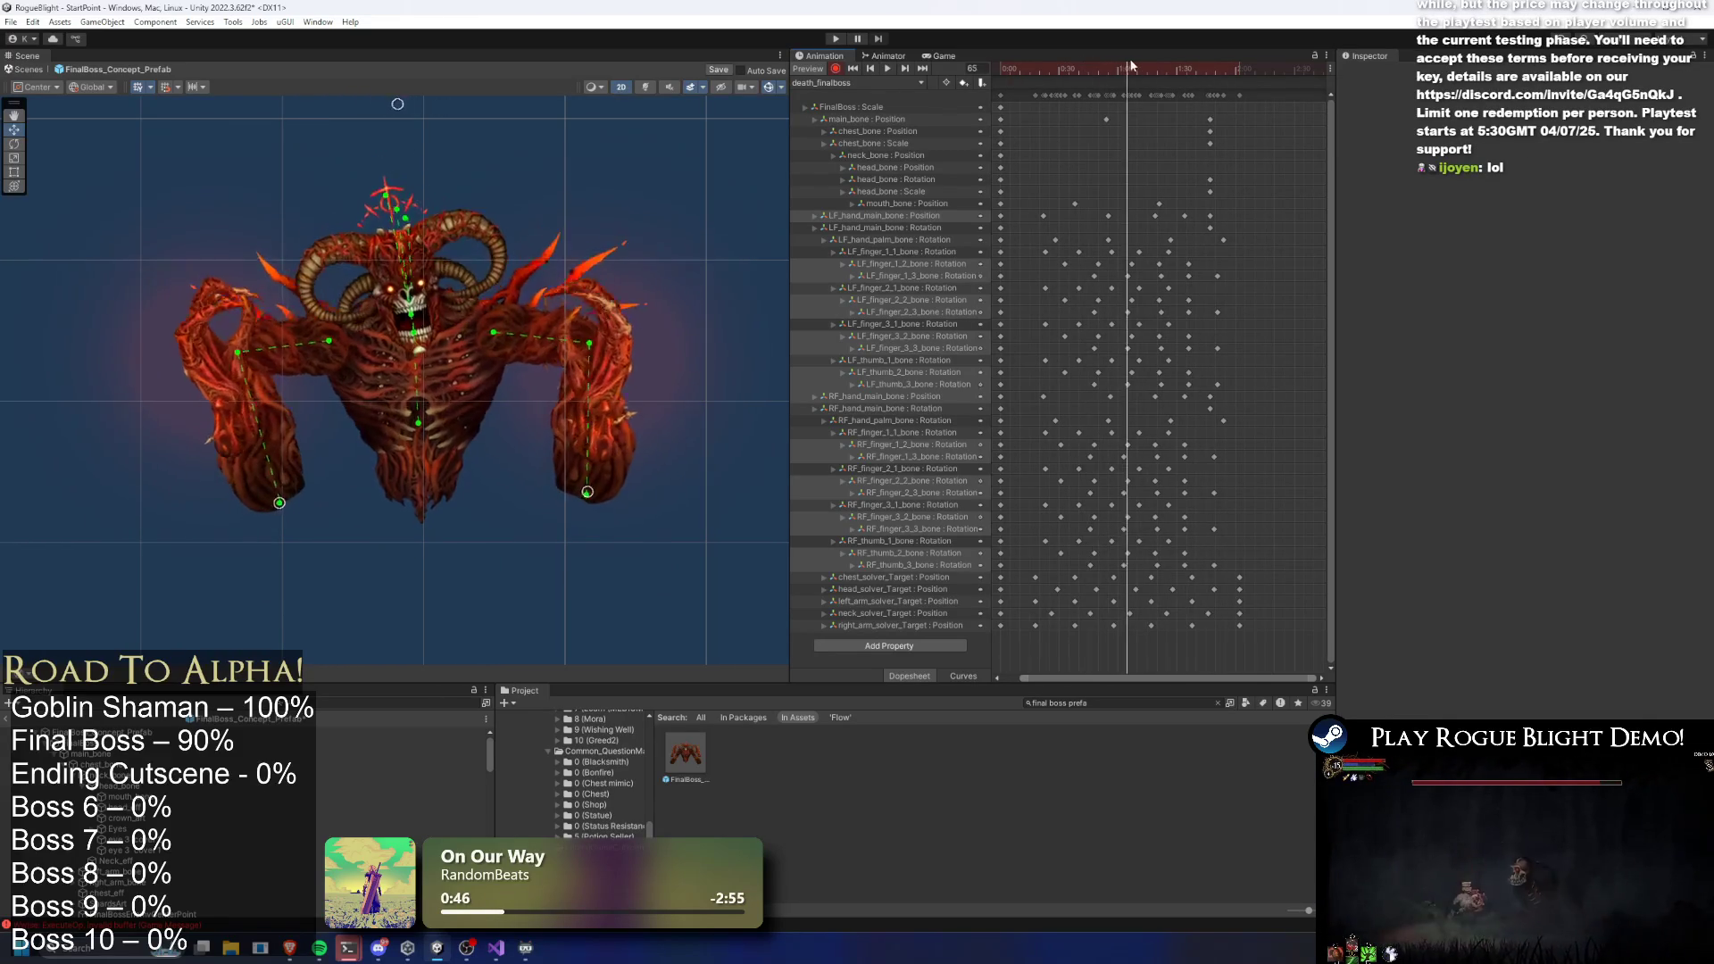
# Lower both of the boss's arms at frame 125 and preview the motion
pyautogui.moveTo(1139, 64)
pyautogui.mouseDown()
pyautogui.moveTo(1063, 62)
pyautogui.moveTo(1148, 57)
pyautogui.moveTo(1120, 62)
pyautogui.mouseUp()
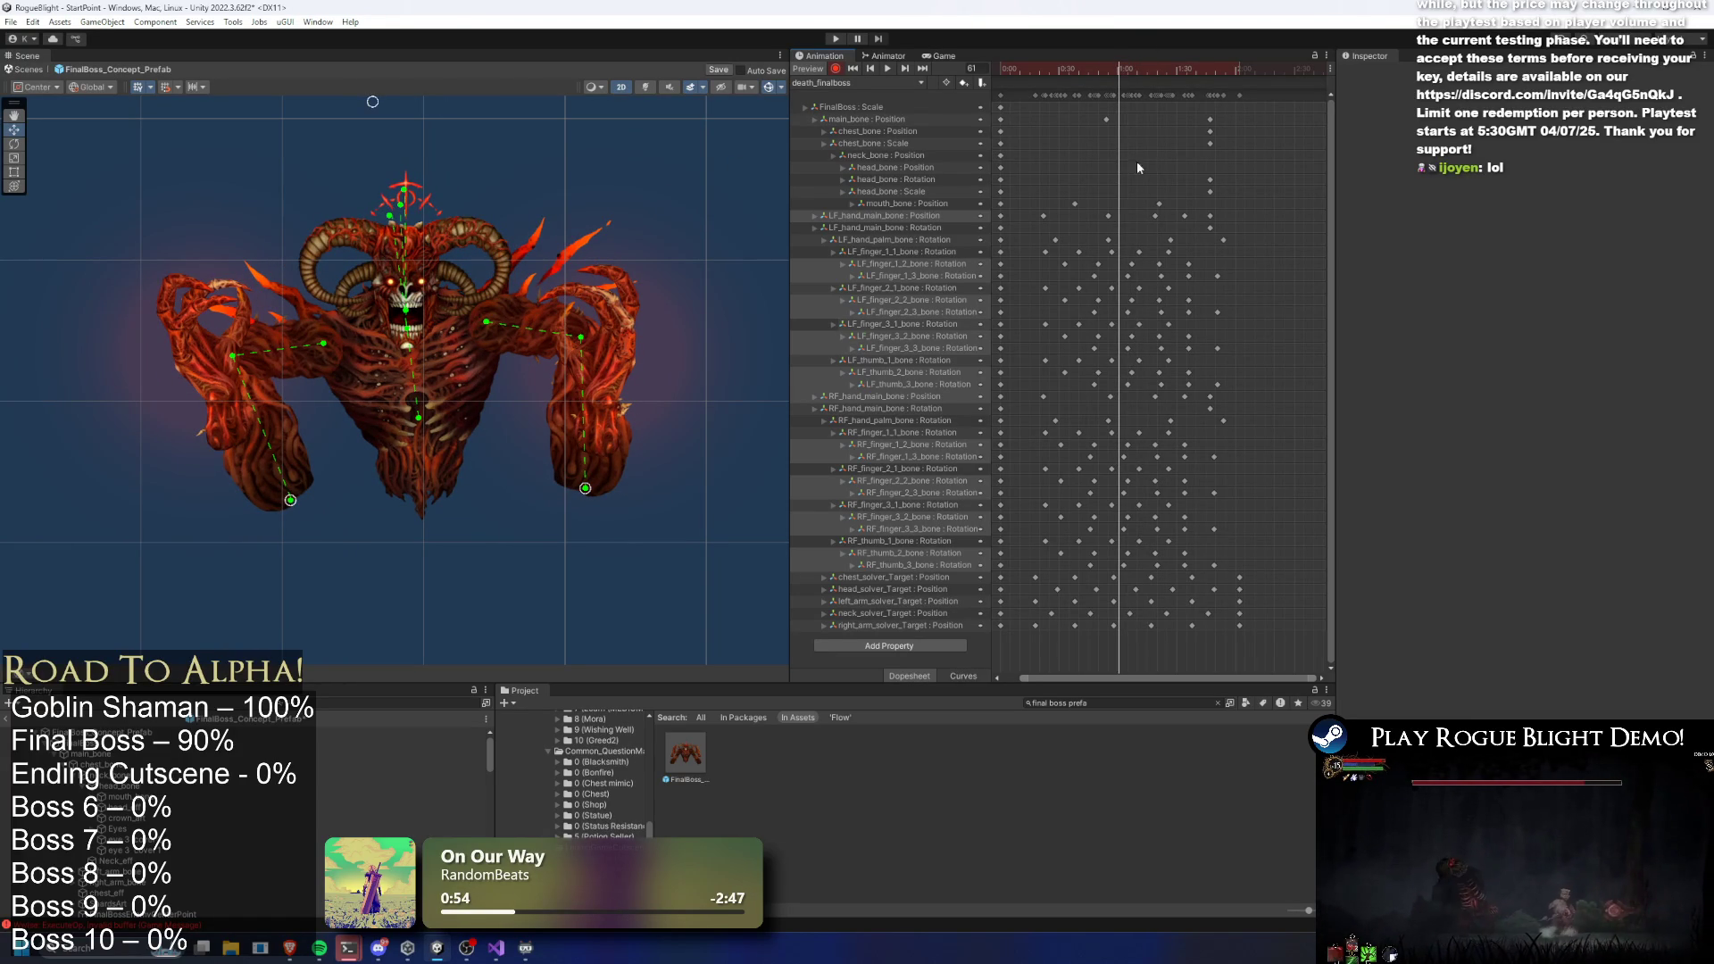
pyautogui.moveTo(1172, 68); pyautogui.dragTo(1219, 71)
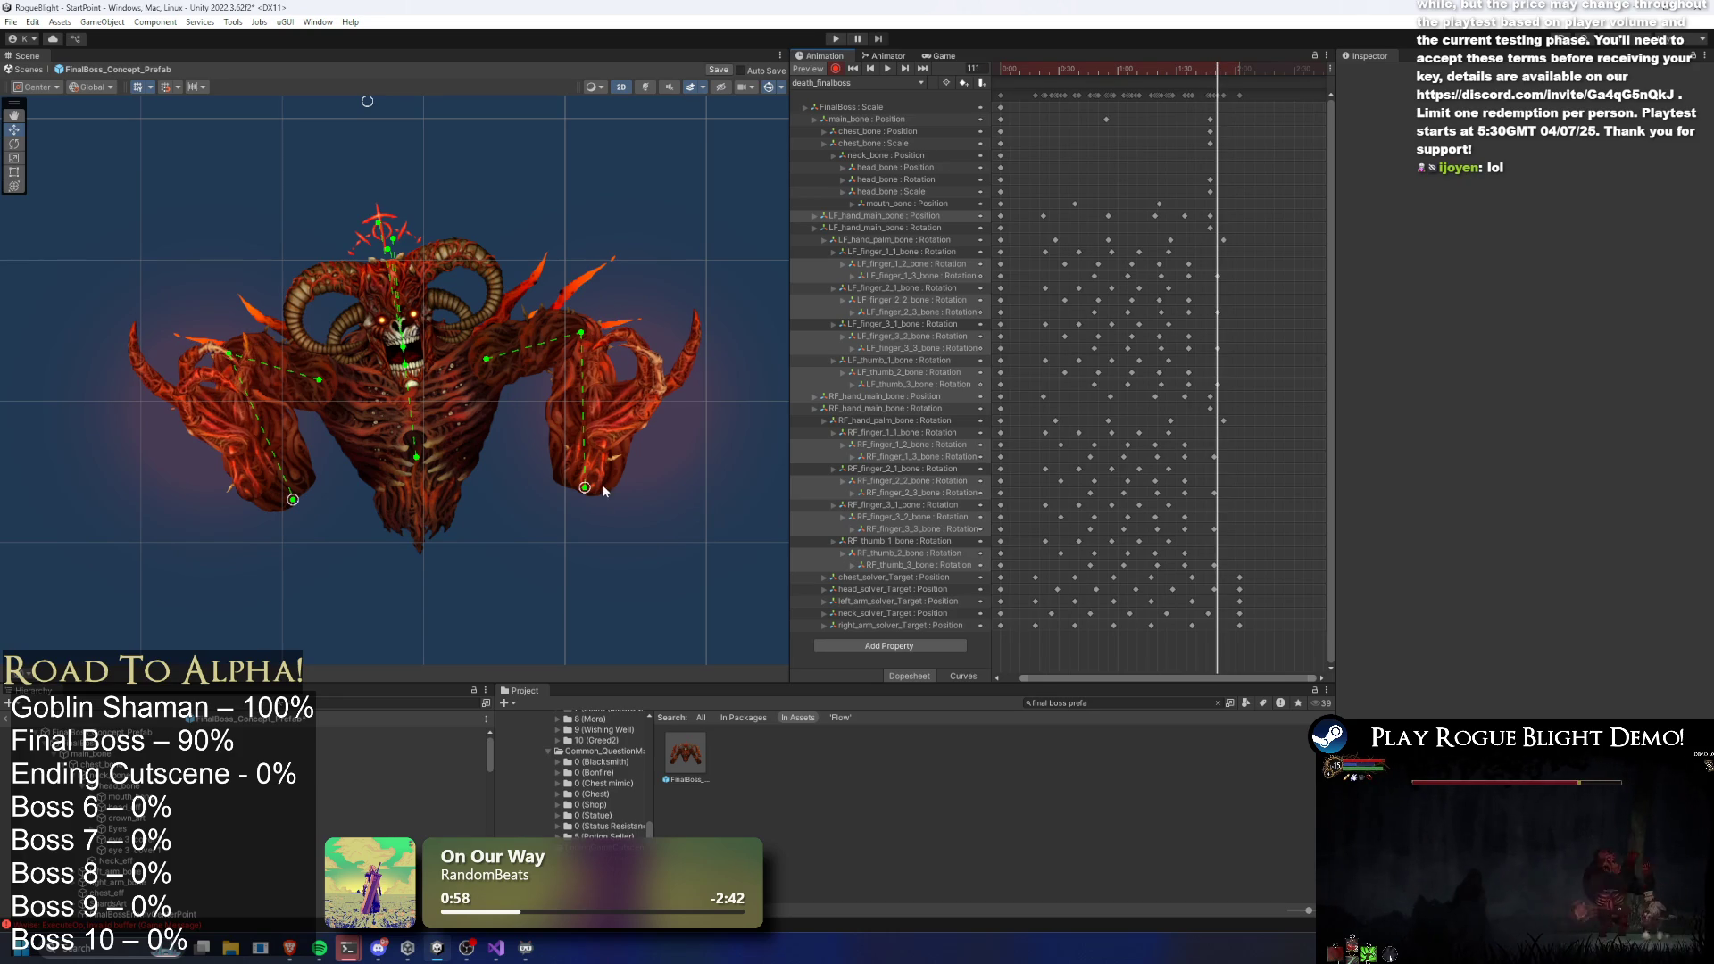
pyautogui.click(1247, 68)
pyautogui.moveTo(593, 485); pyautogui.dragTo(581, 530)
pyautogui.scroll(2, 1219, 560)
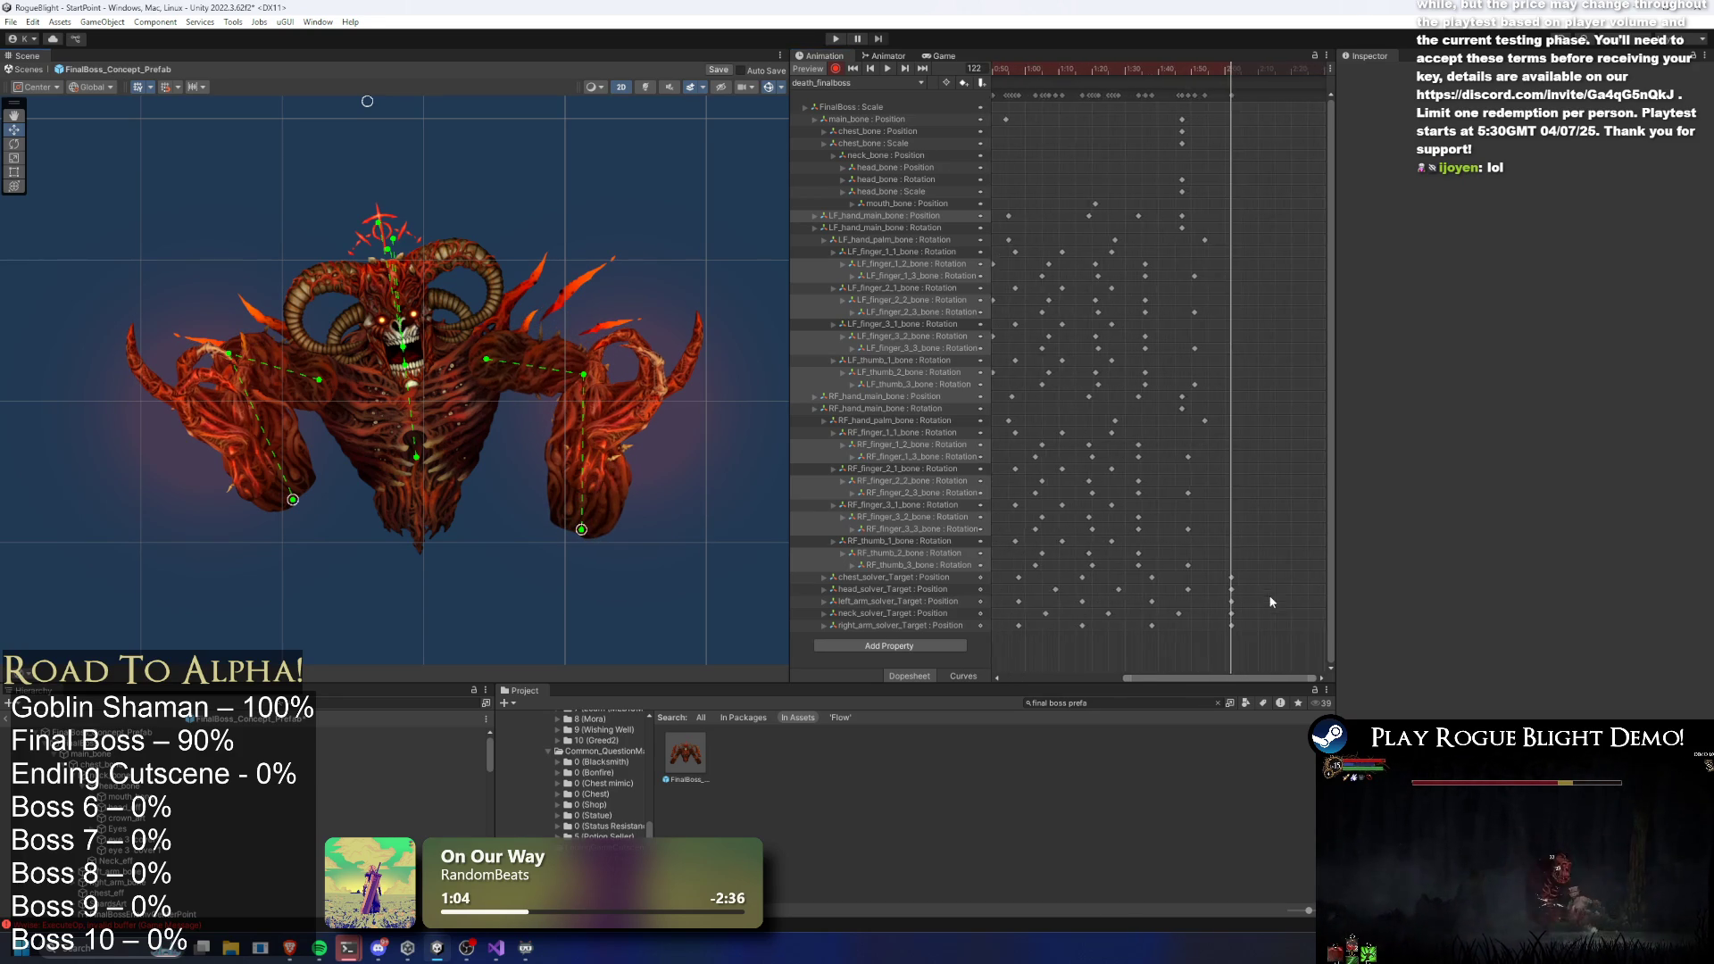
pyautogui.moveTo(294, 507); pyautogui.dragTo(258, 582)
pyautogui.press('space')
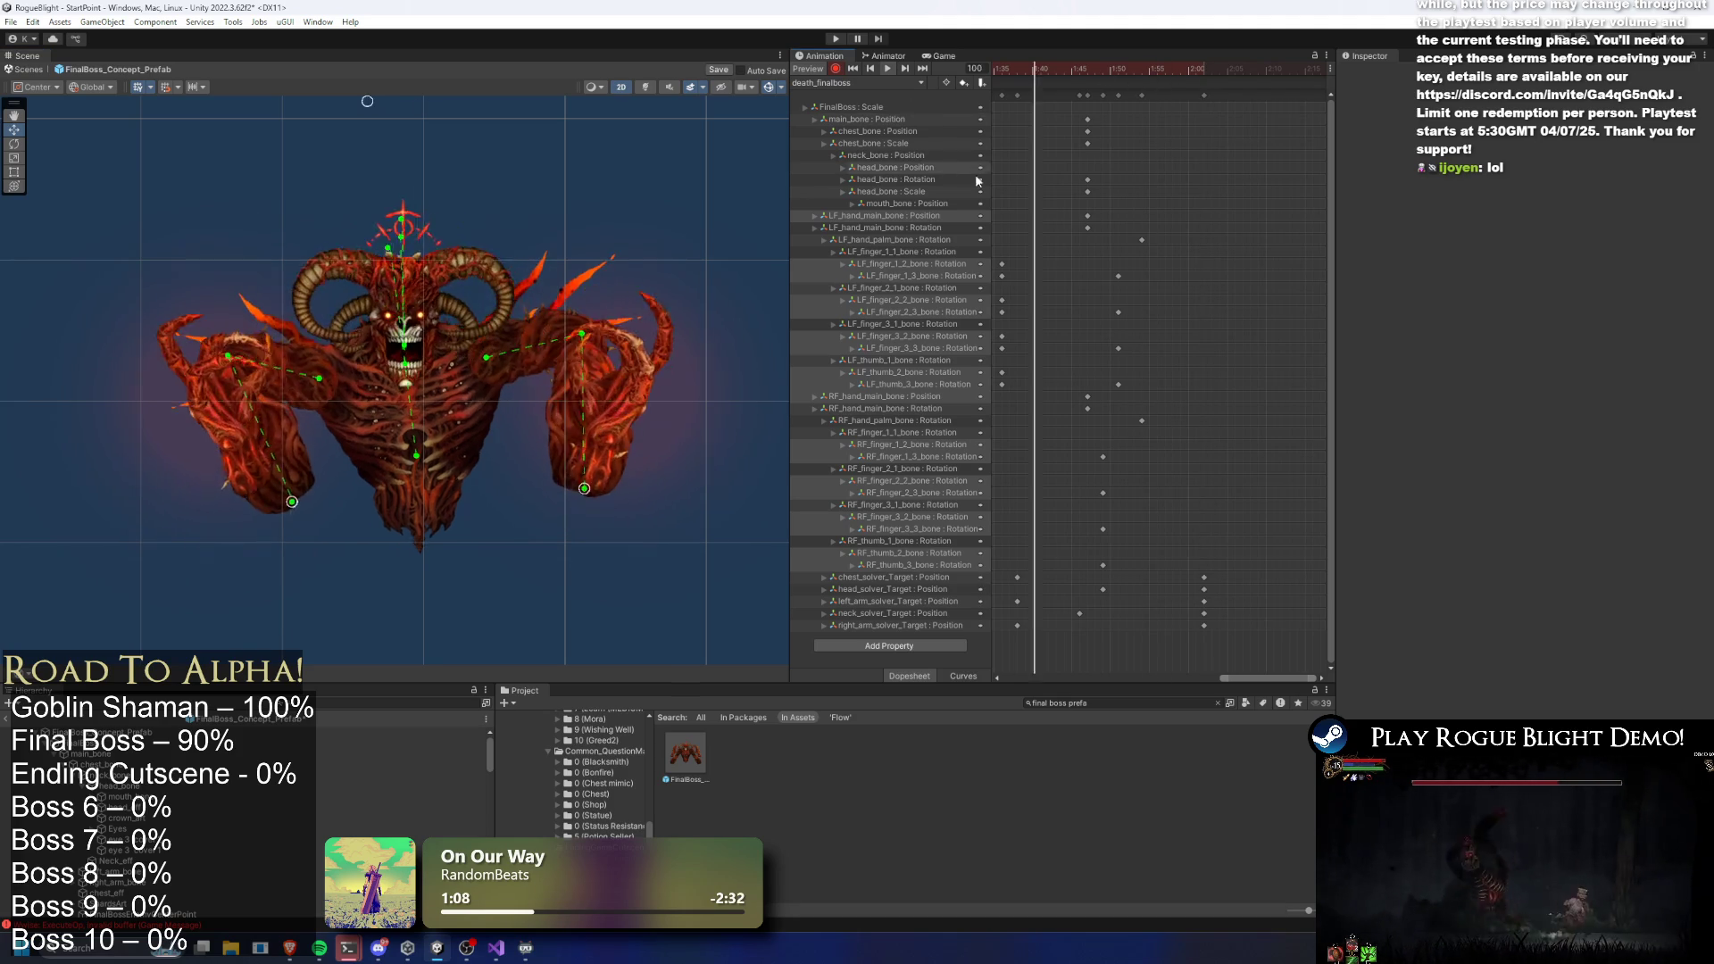
# Select ranges of head_solver_Target and left_arm_solver_Target keys and preview
pyautogui.hscroll(3, 1202, 583)
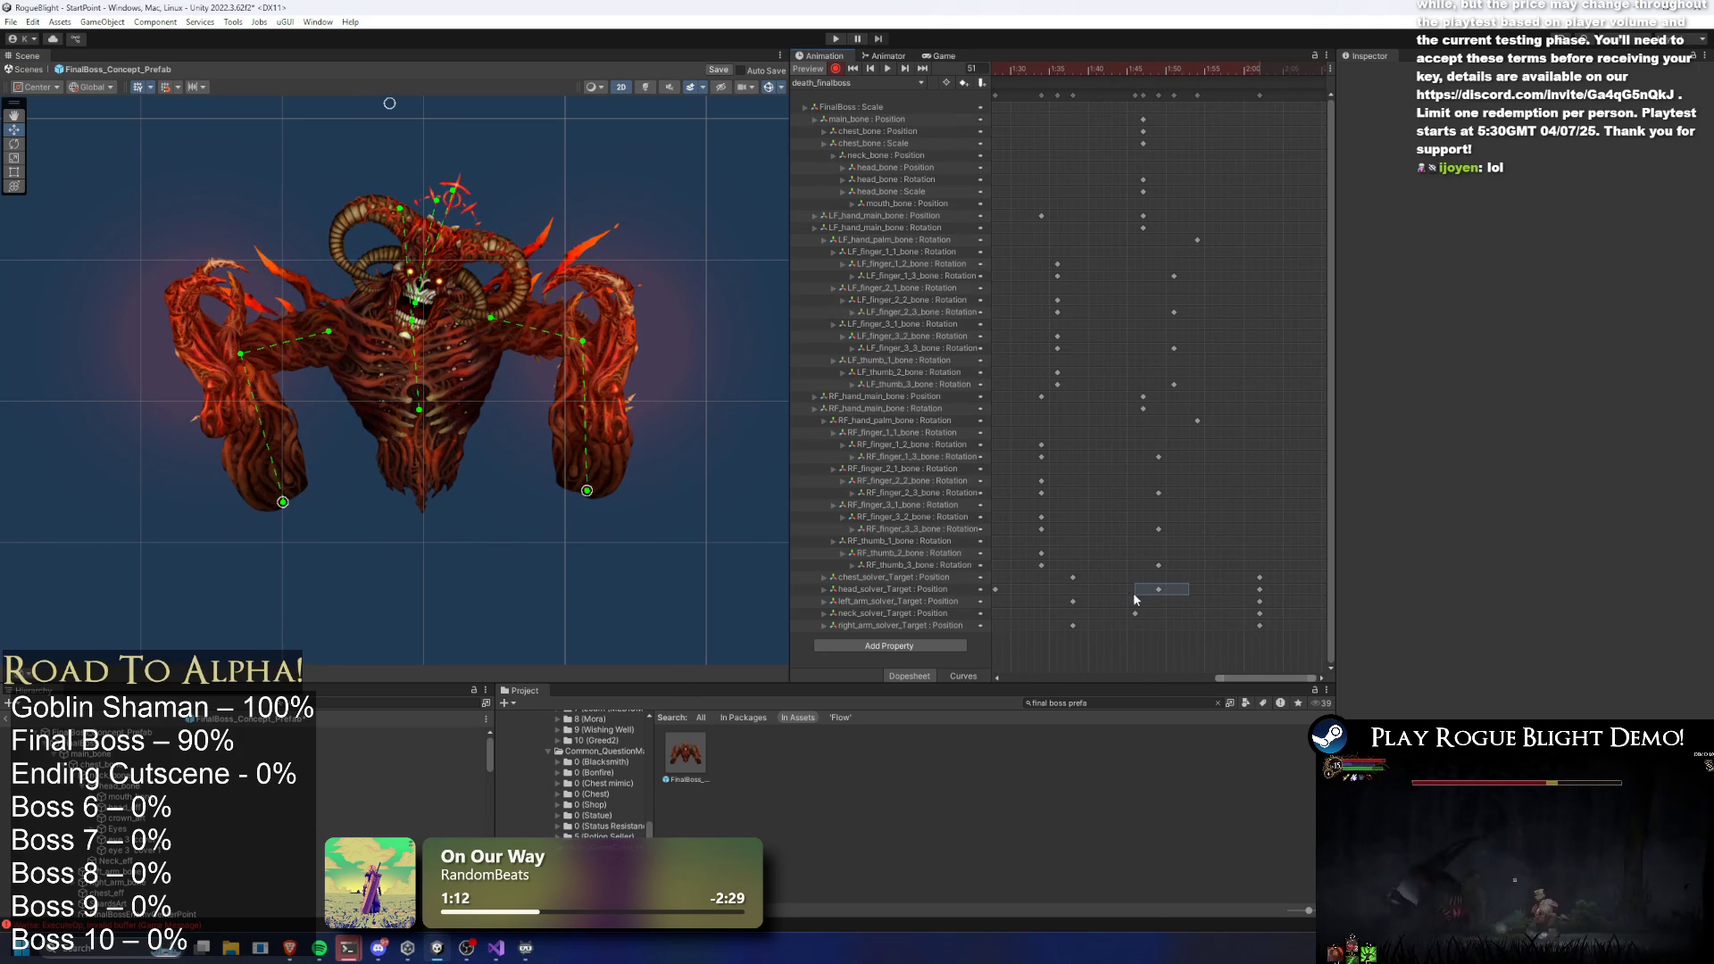
pyautogui.click(1159, 589)
pyautogui.scroll(-5, 1165, 559)
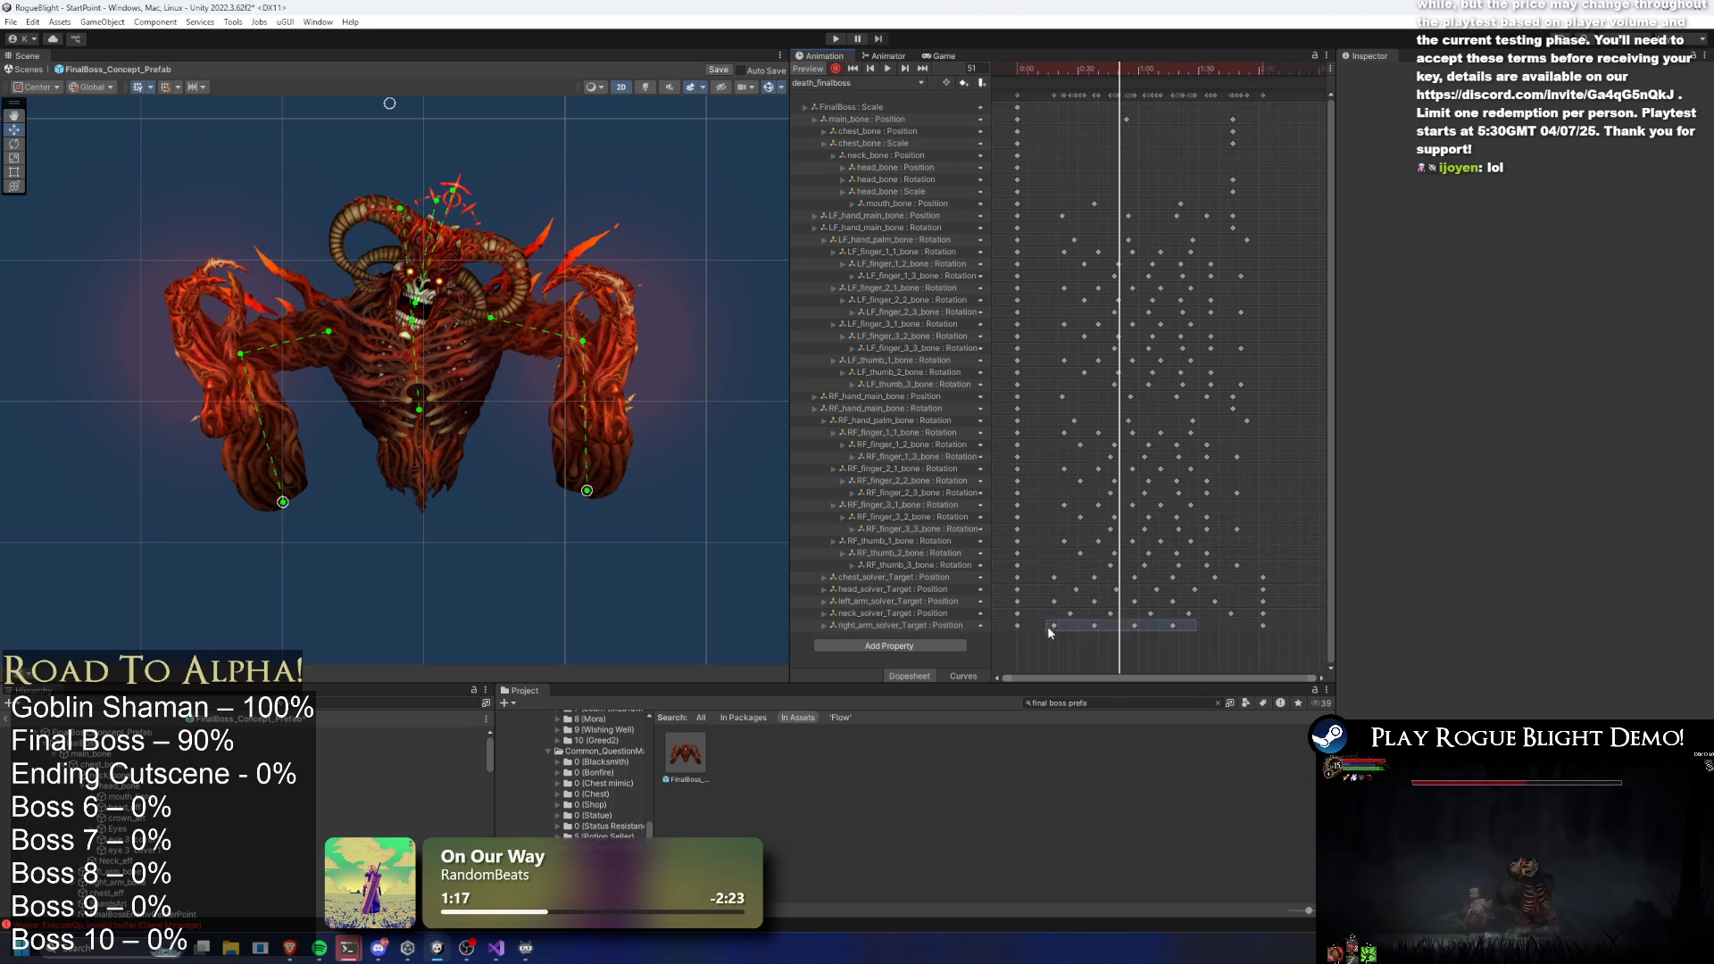
pyautogui.moveTo(1054, 583)
pyautogui.mouseDown()
pyautogui.moveTo(1251, 593)
pyautogui.moveTo(1225, 591)
pyautogui.mouseUp()
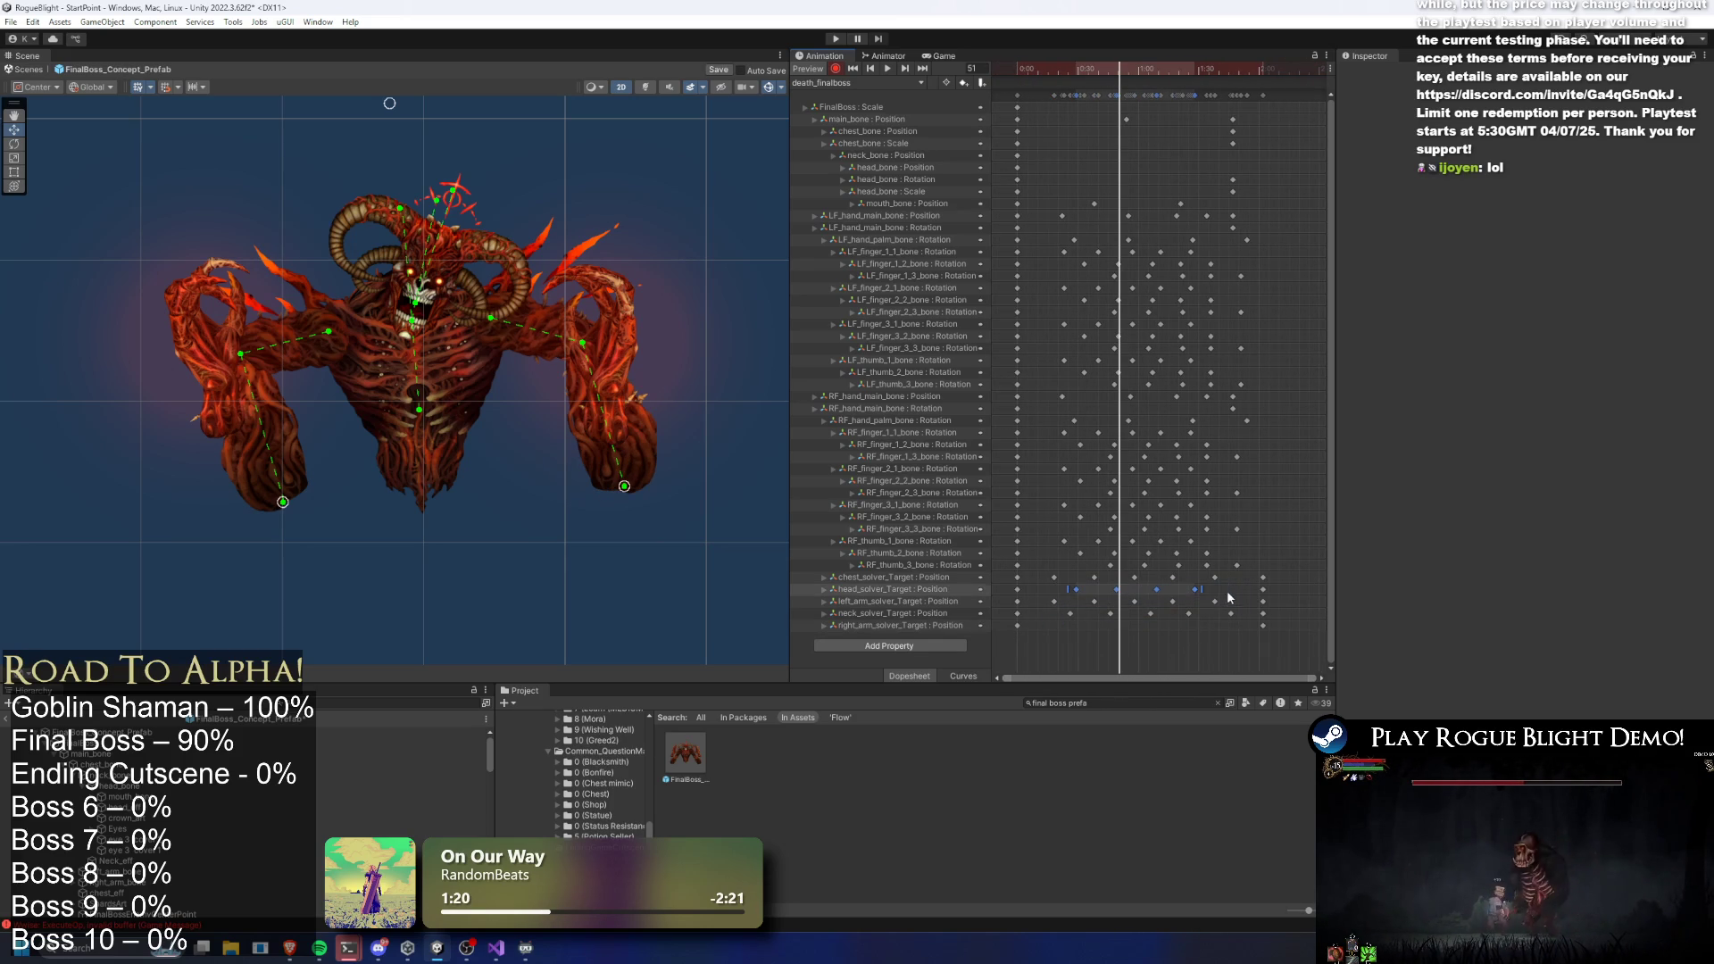
pyautogui.moveTo(1050, 608); pyautogui.dragTo(1052, 607)
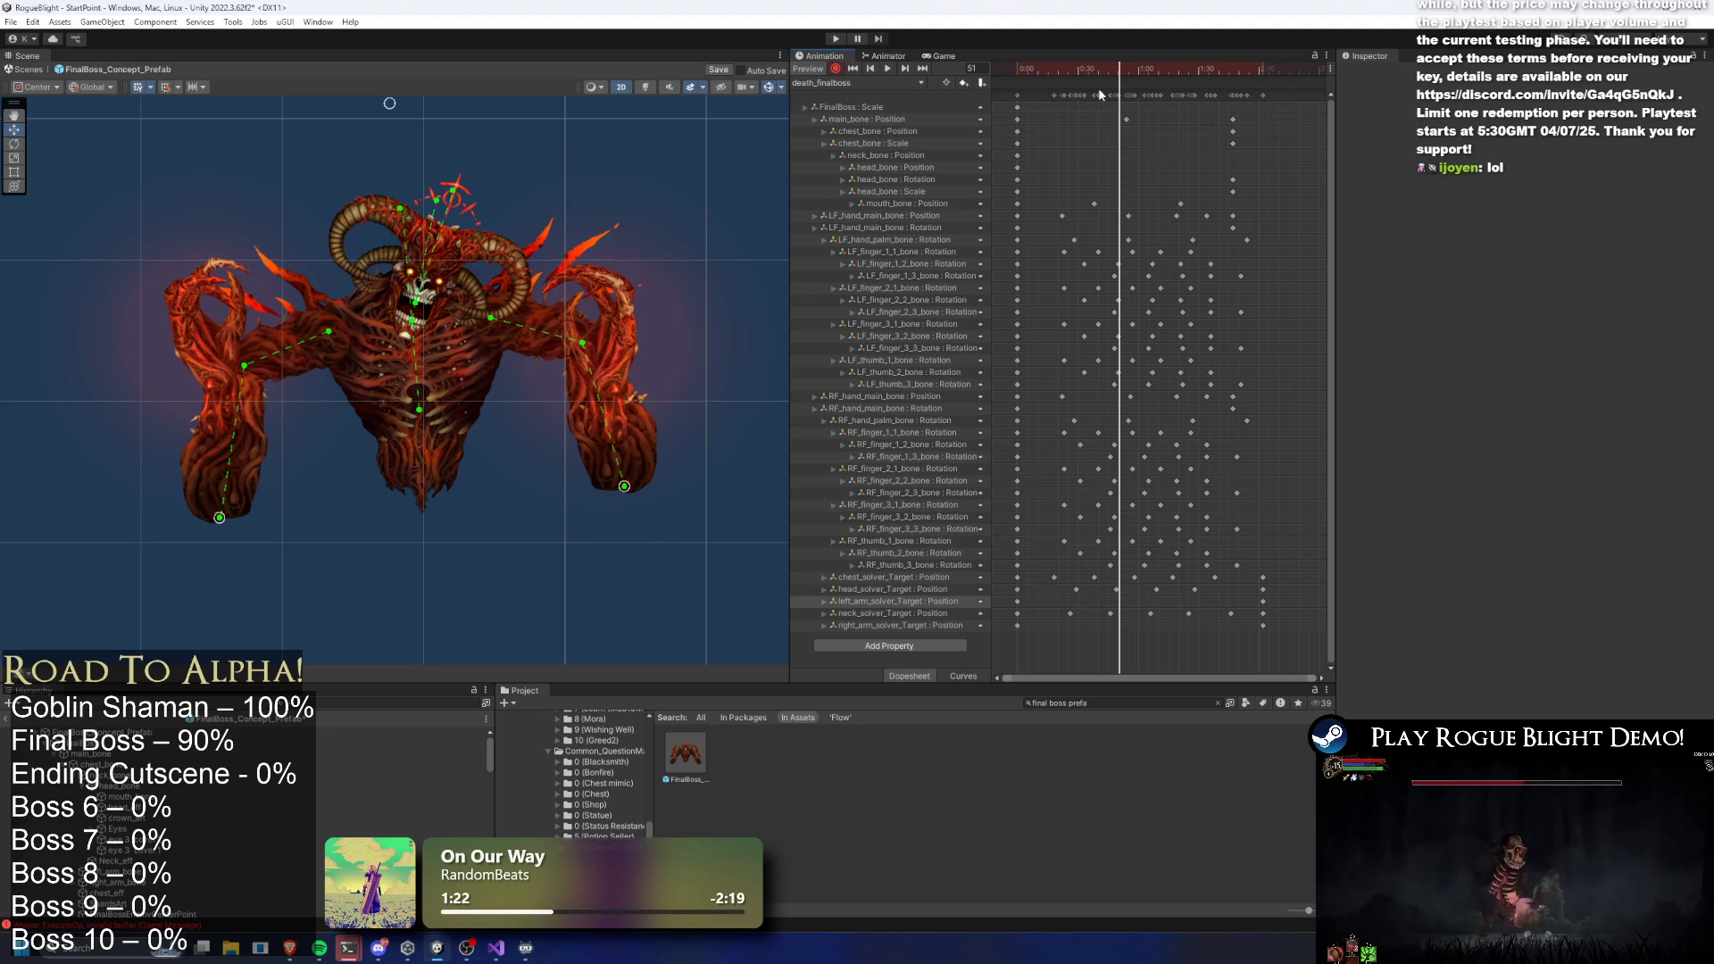
pyautogui.press('space')
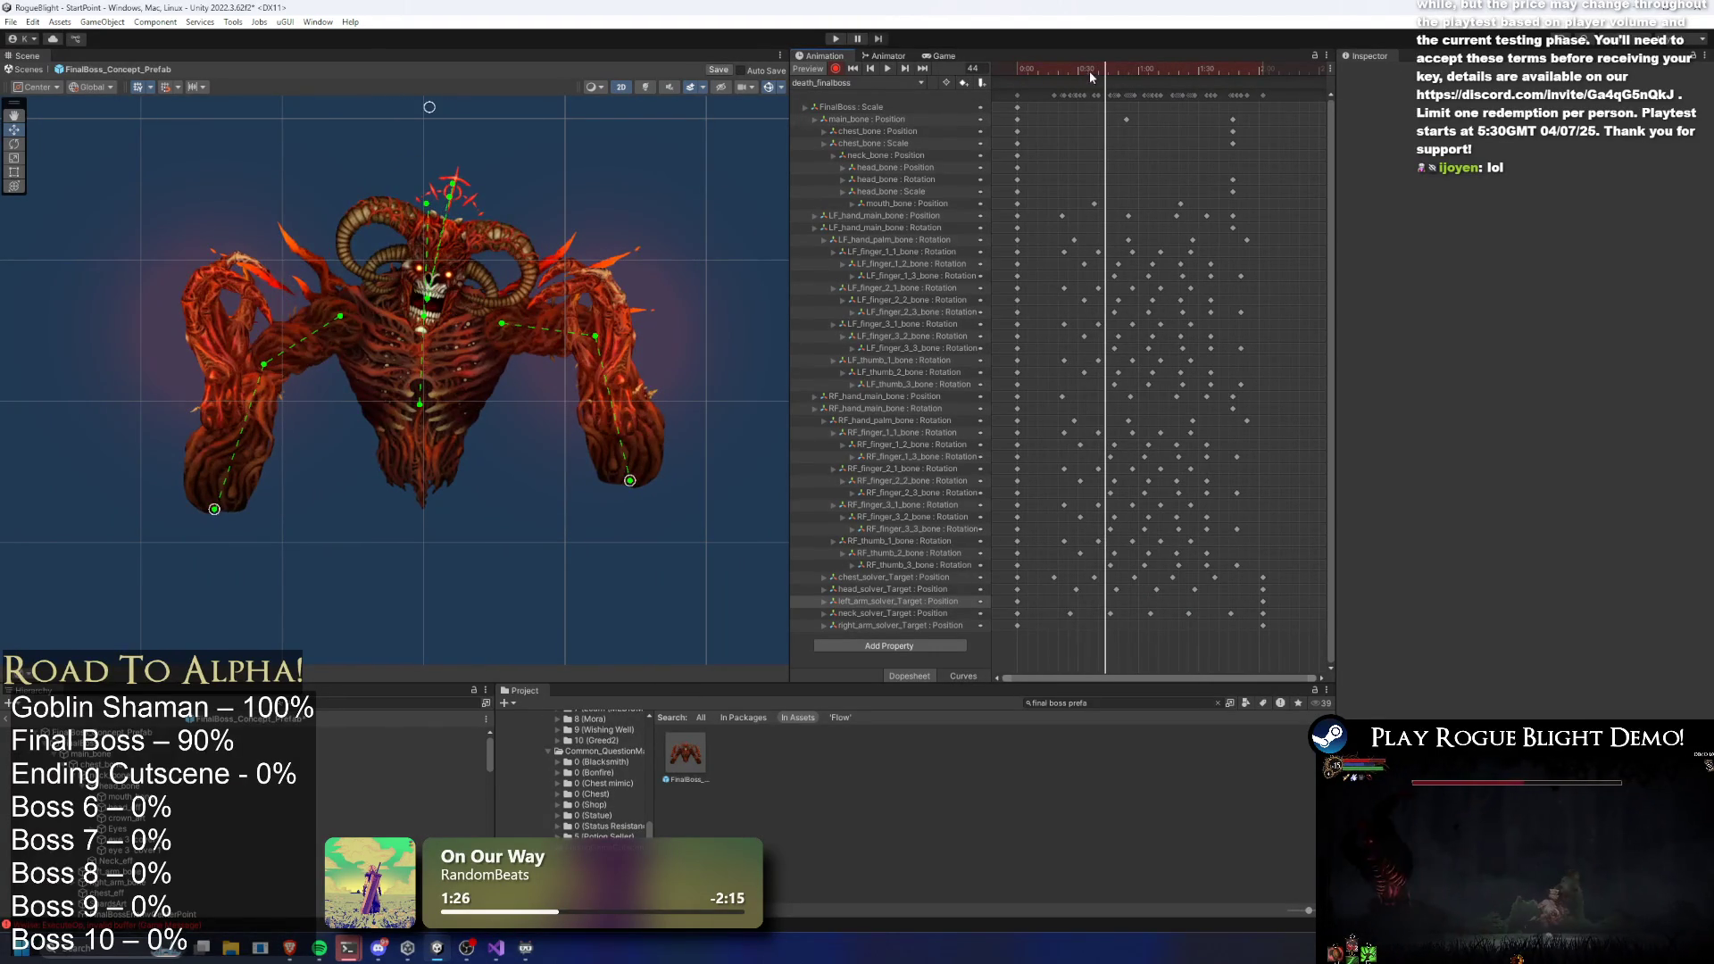
# Adjust the right arm at frame 23 and re-pose both arms at frame 72
pyautogui.moveTo(1088, 71); pyautogui.dragTo(1057, 78)
pyautogui.moveTo(643, 466); pyautogui.dragTo(621, 478)
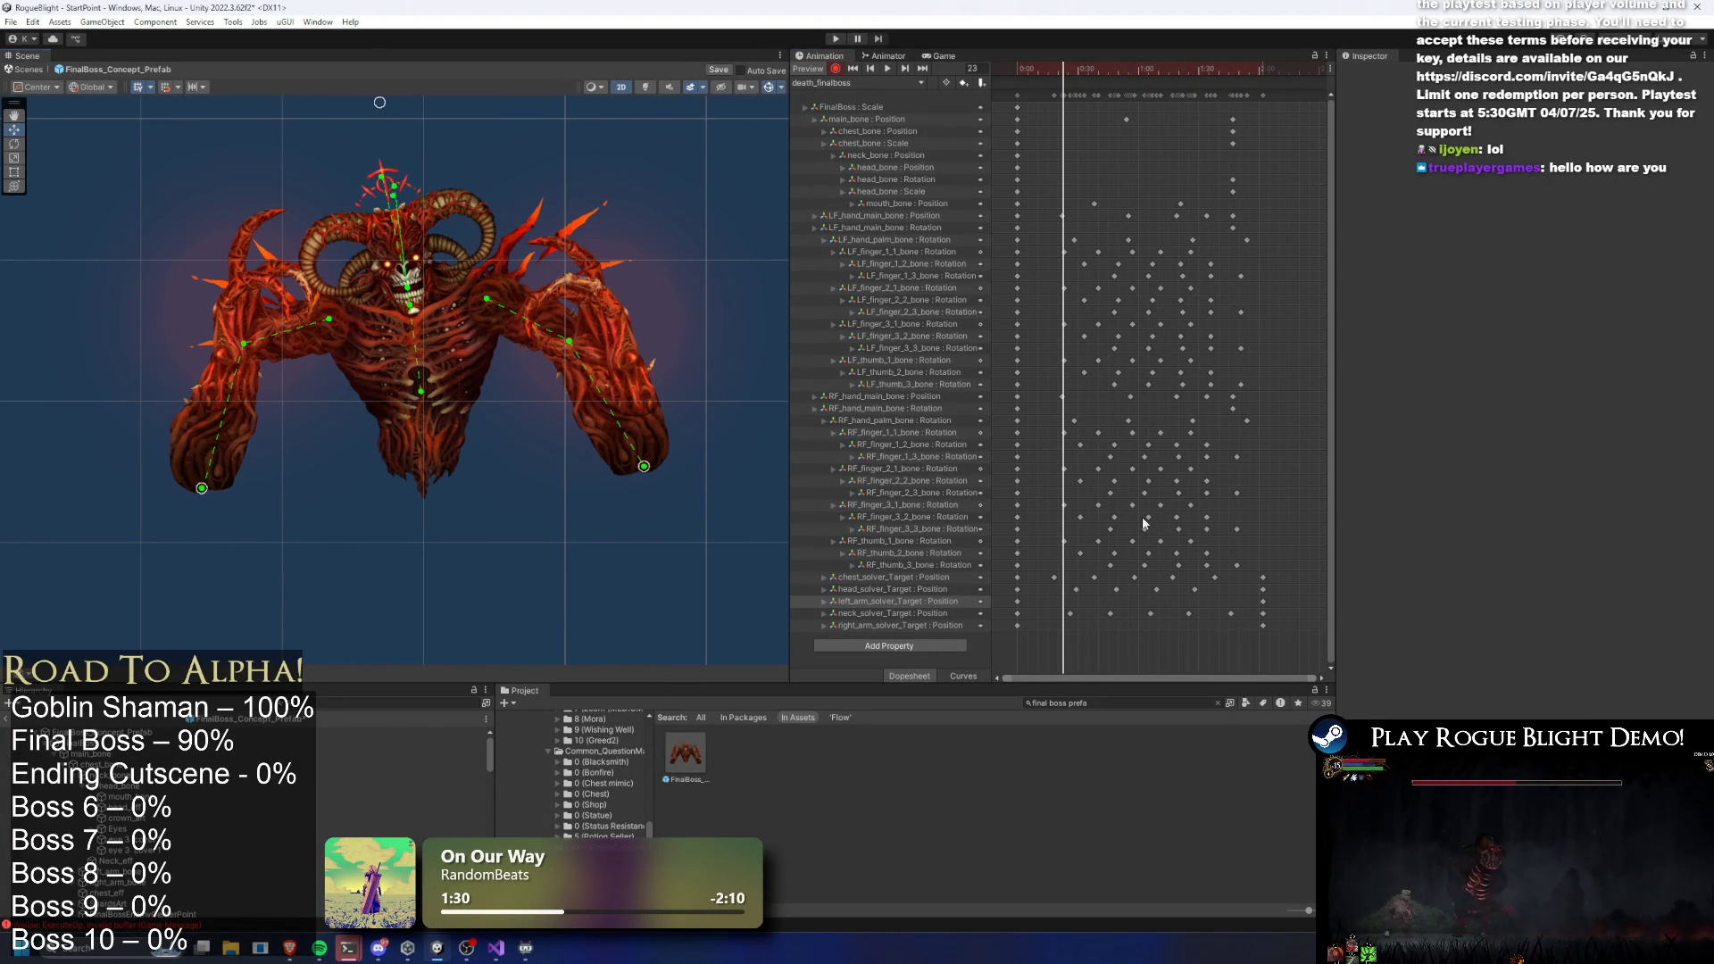
pyautogui.moveTo(1063, 74); pyautogui.dragTo(1103, 69)
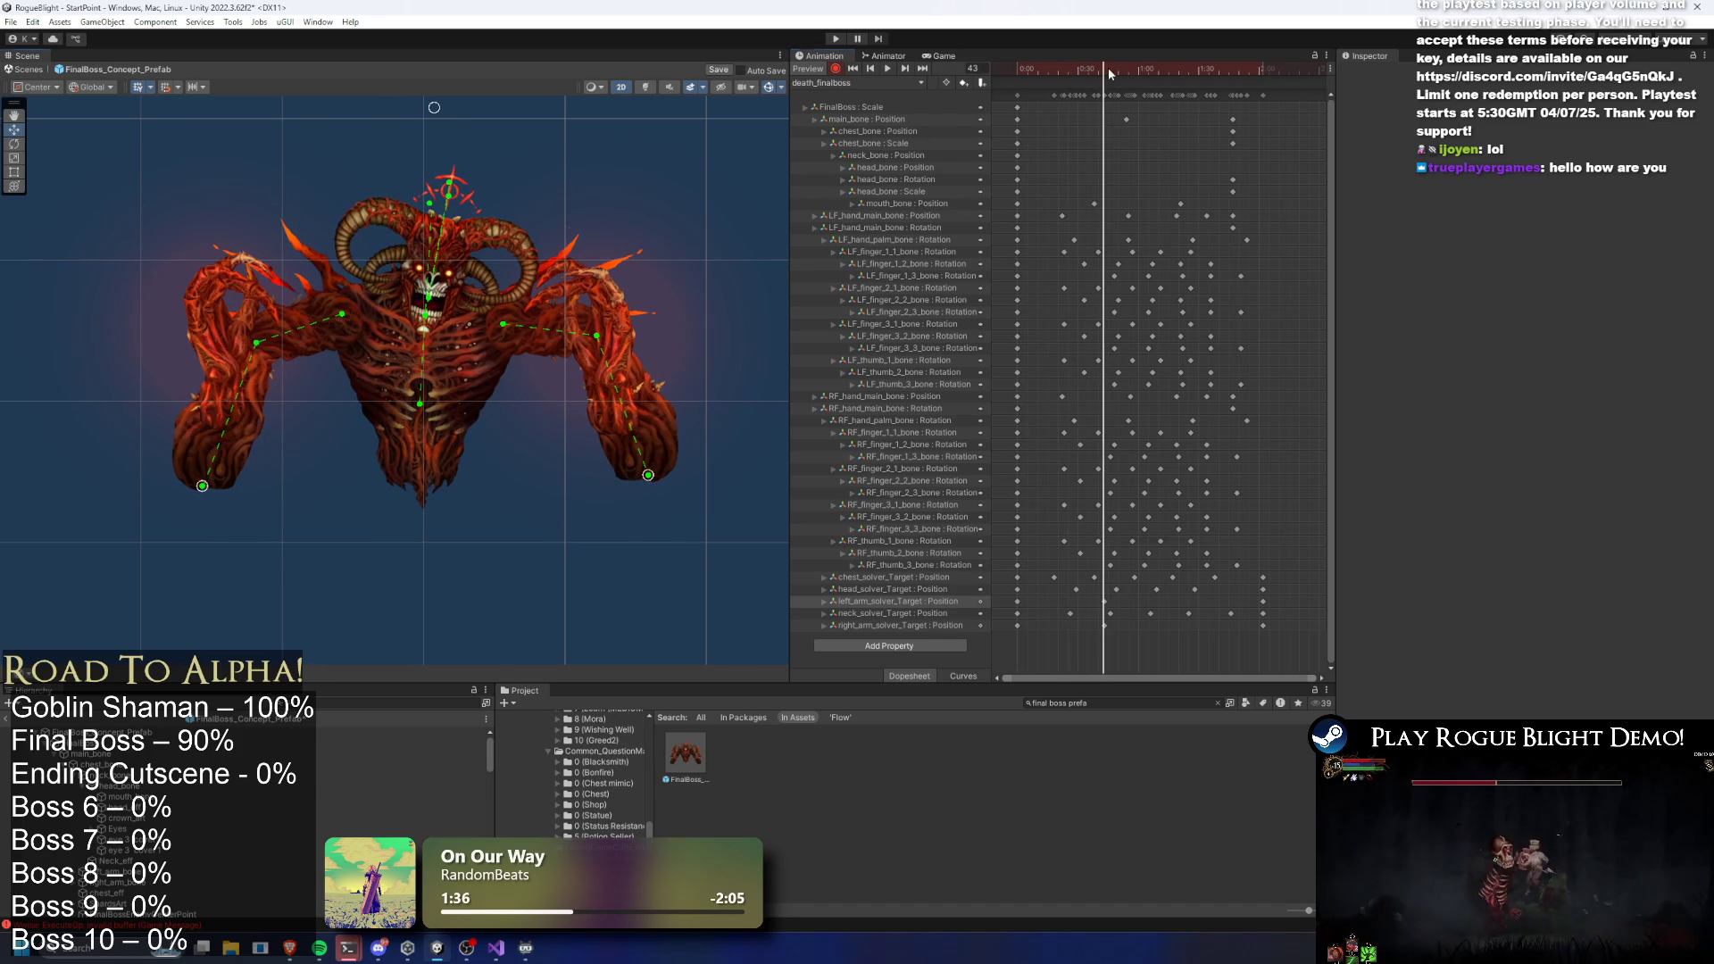
pyautogui.moveTo(1110, 73); pyautogui.dragTo(1160, 72)
pyautogui.moveTo(219, 516); pyautogui.dragTo(198, 512)
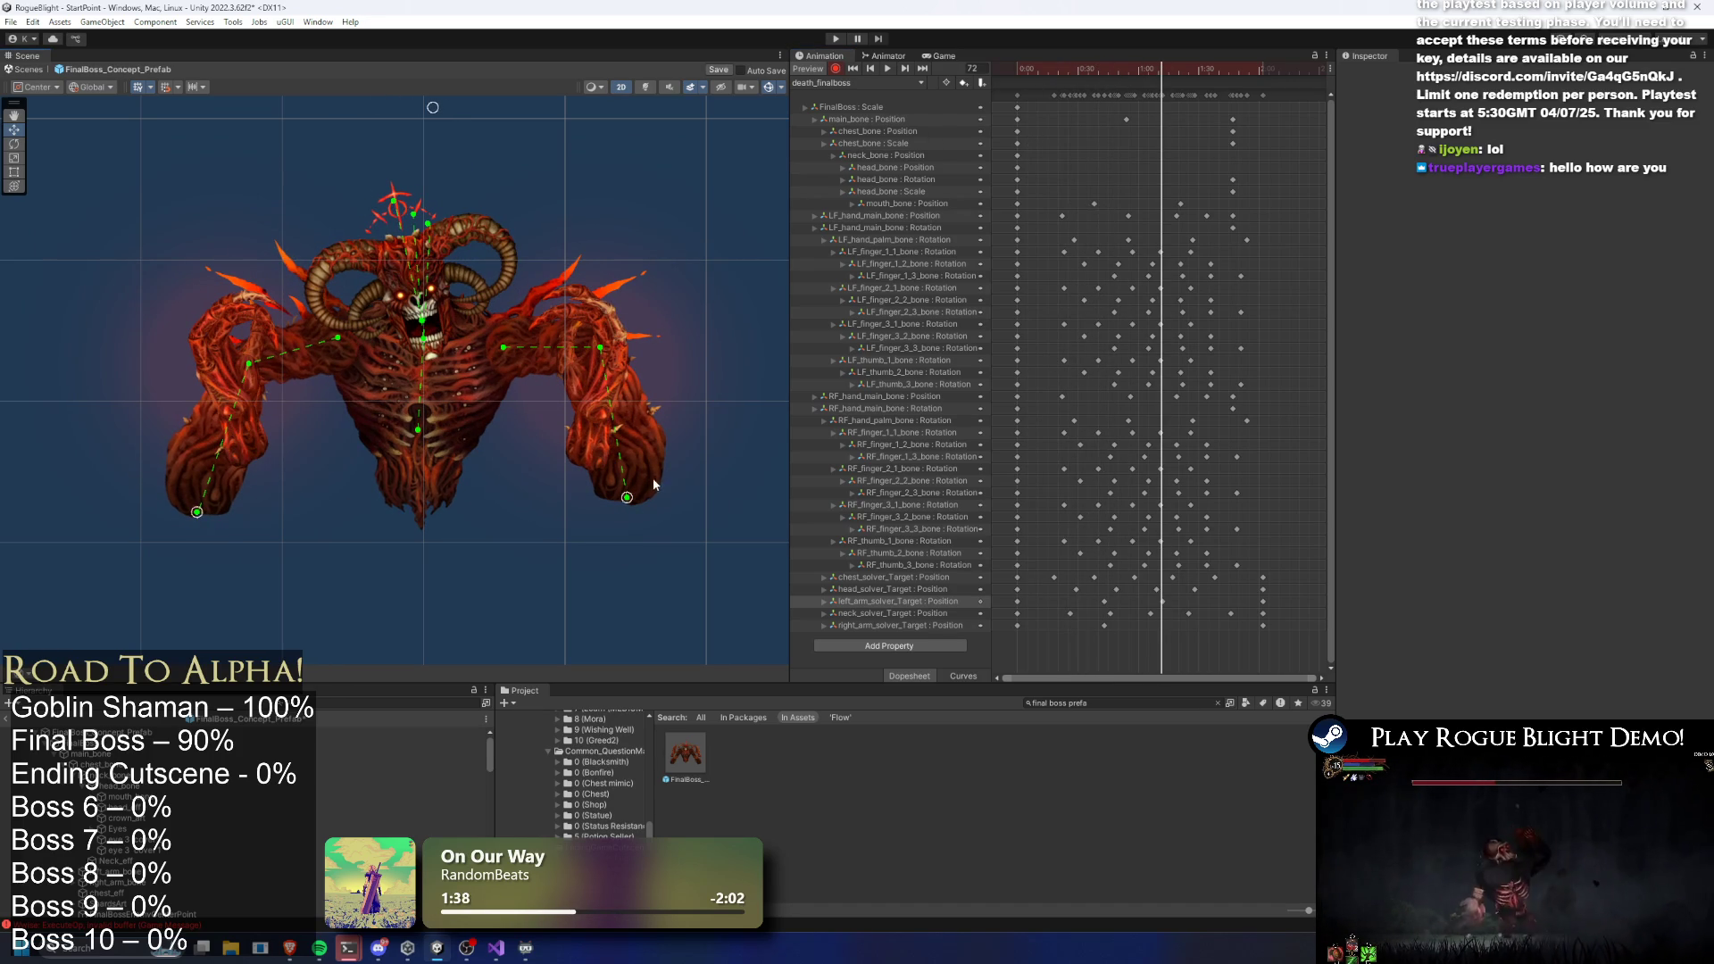
pyautogui.moveTo(653, 509)
pyautogui.mouseDown()
pyautogui.moveTo(648, 525)
pyautogui.moveTo(591, 522)
pyautogui.mouseUp()
pyautogui.moveTo(198, 513); pyautogui.dragTo(224, 513)
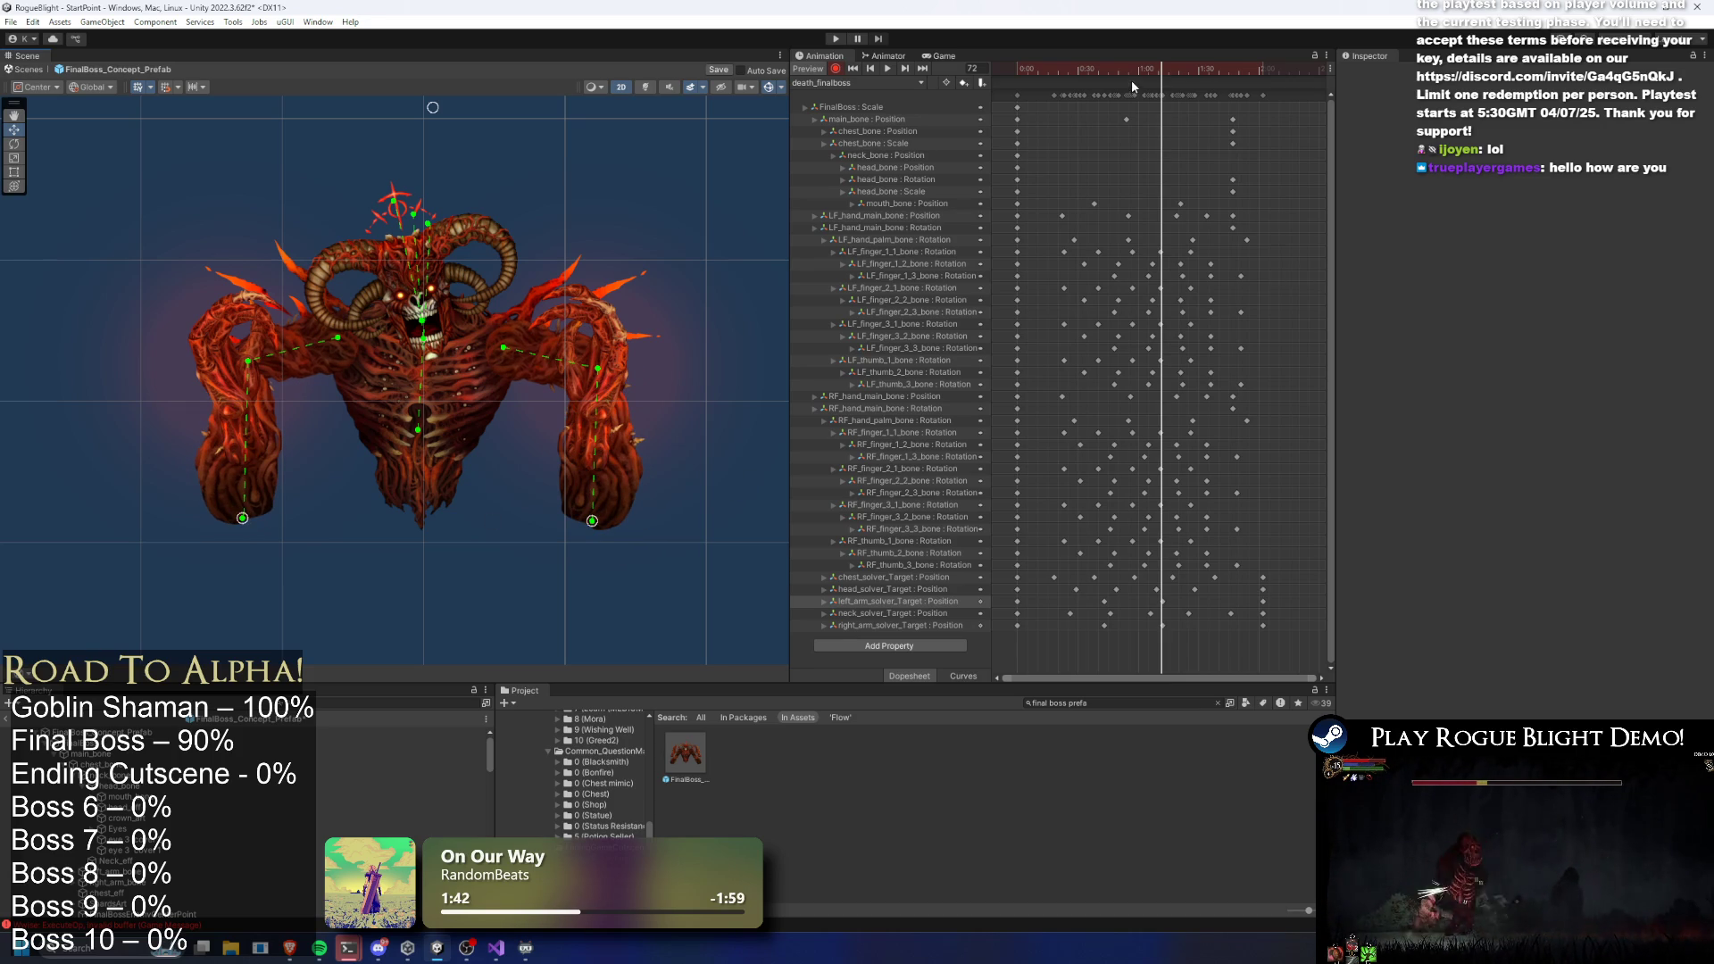
# Select the left_arm_solver_Target key near frame 44 and preview
pyautogui.moveTo(1056, 69); pyautogui.dragTo(1107, 67)
pyautogui.click(1109, 602)
pyautogui.press('space')
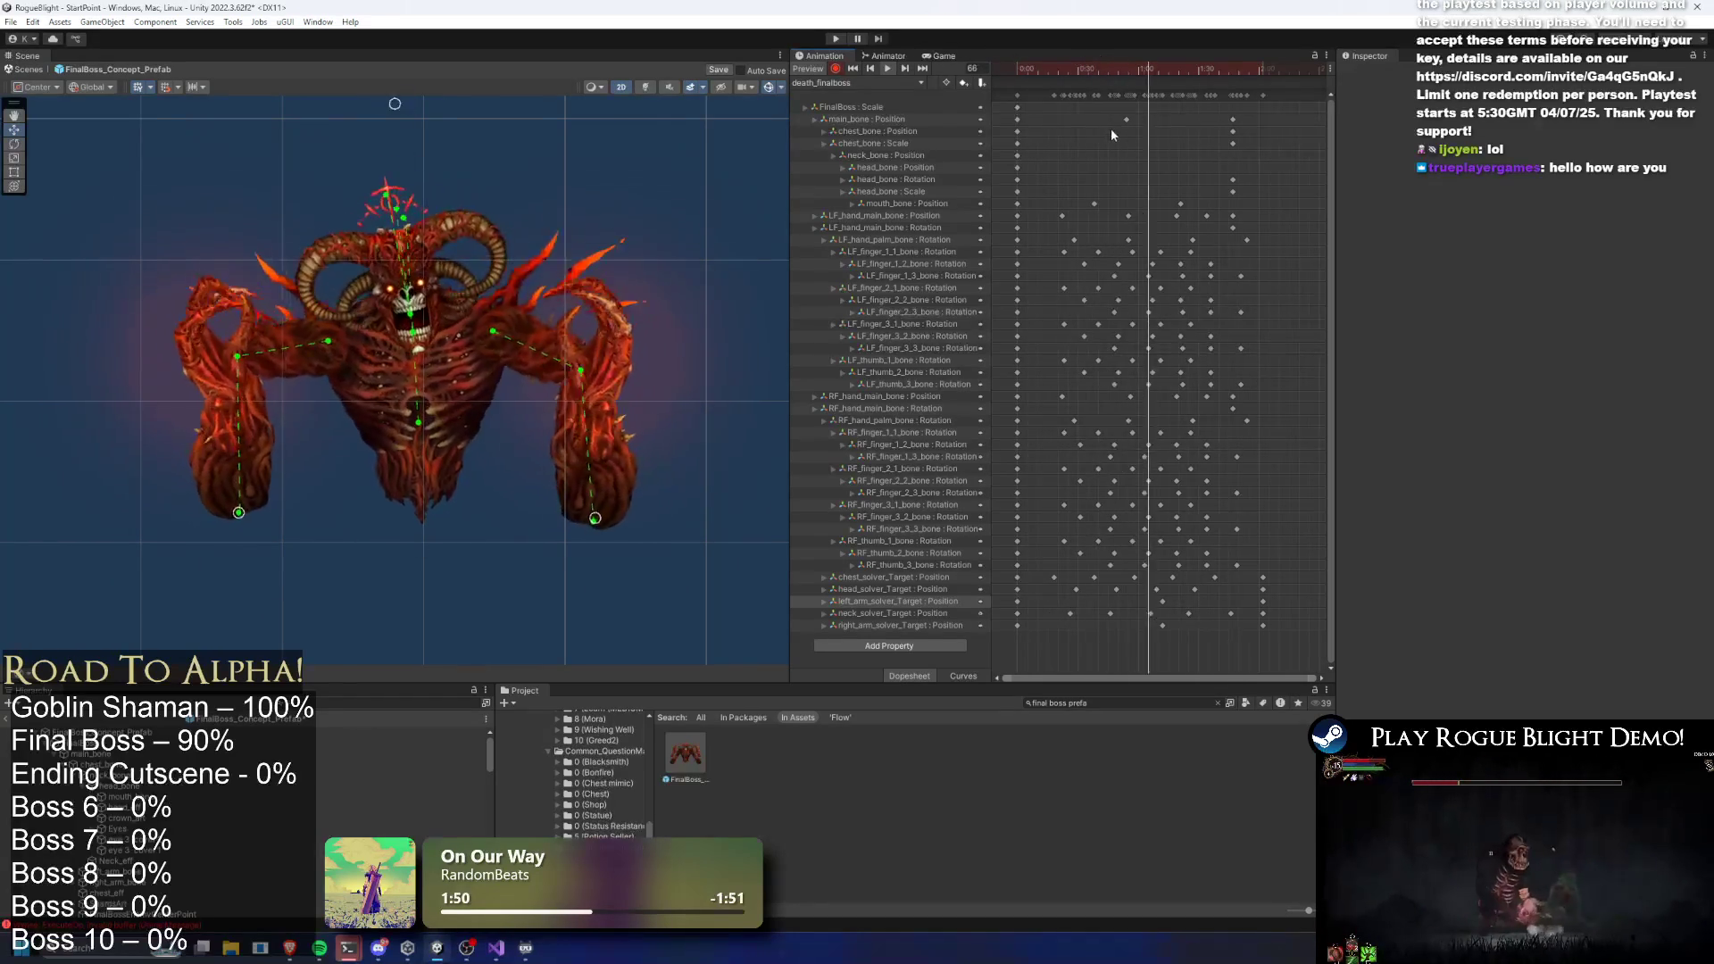
# Select every keyframe in the clip and stretch the timing out to about 2:40
pyautogui.scroll(-2, 1095, 173)
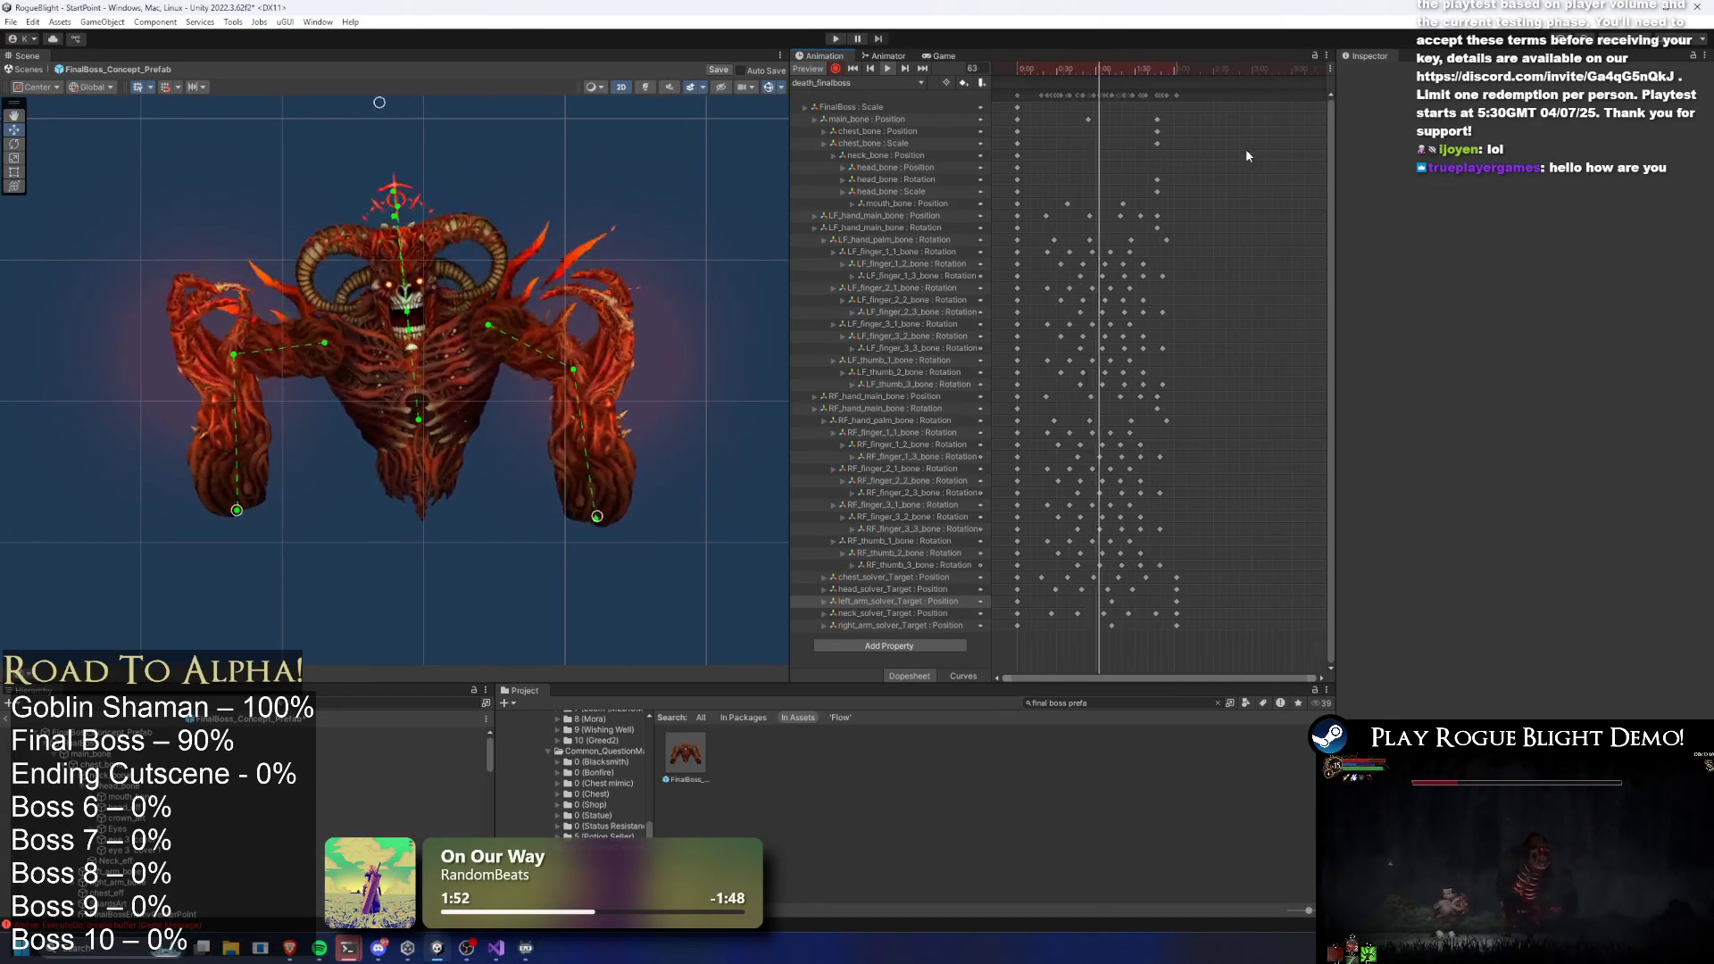
pyautogui.click(1145, 95)
pyautogui.hotkey('ctrl', 'a')
pyautogui.moveTo(1180, 143); pyautogui.dragTo(1259, 143)
pyautogui.click(570, 146)
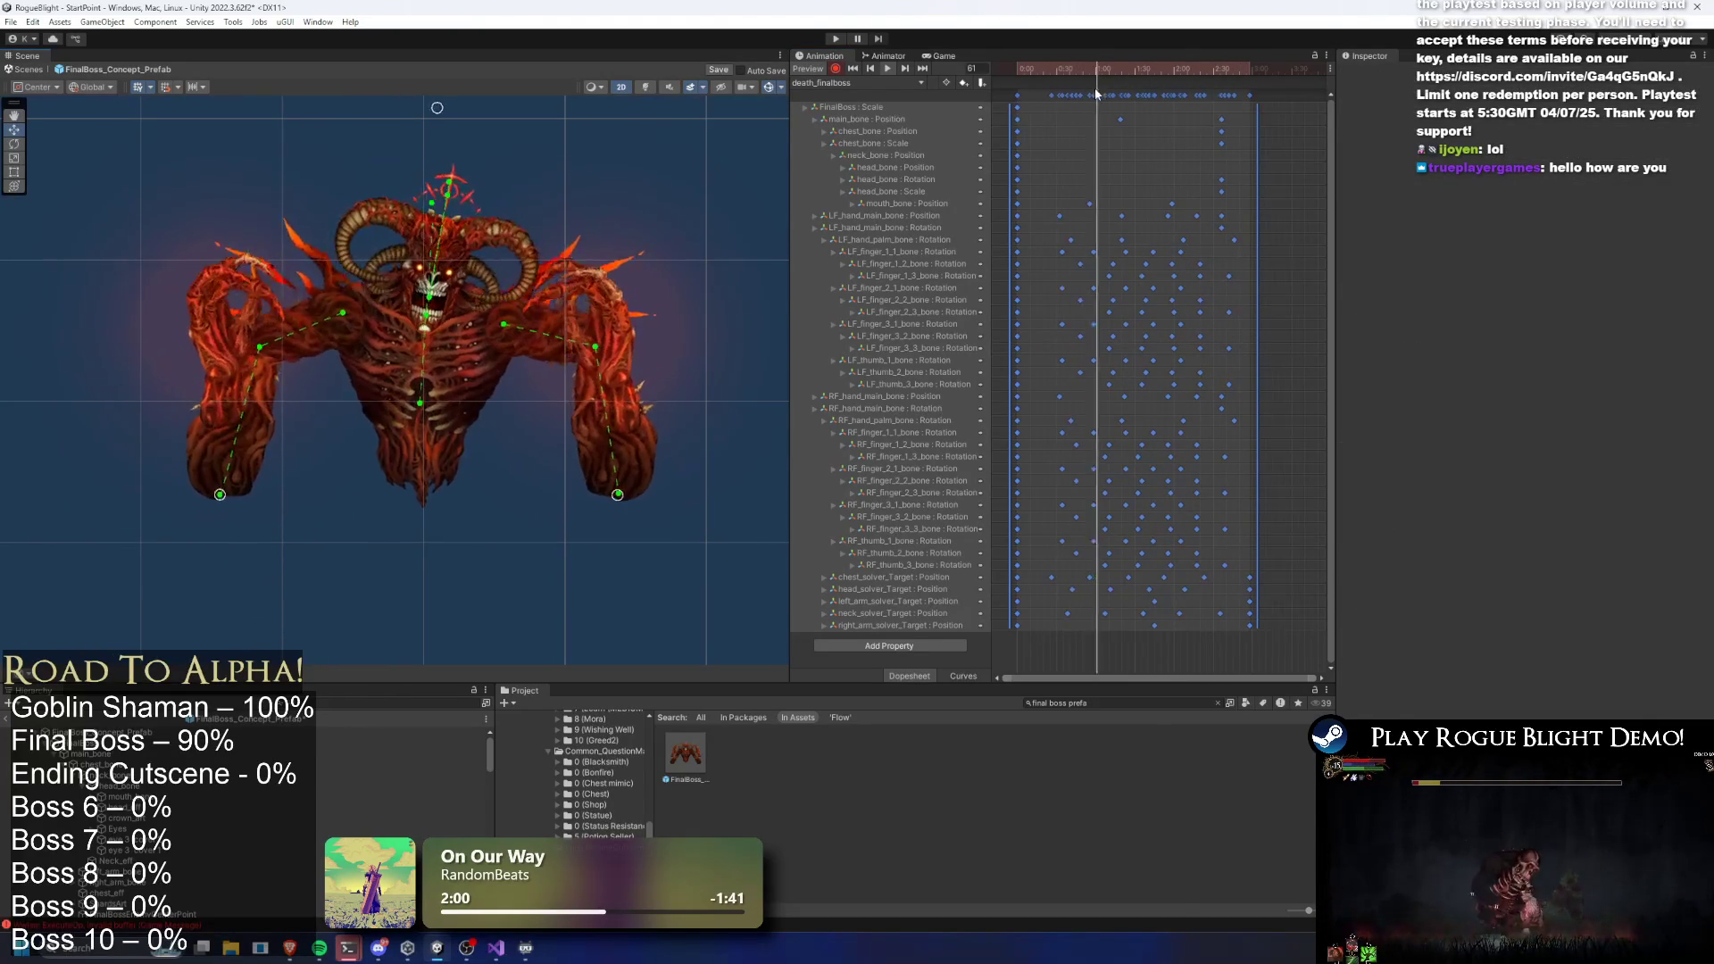
# Key a lowered head_bone pose, undoing a trial neck_bone bend
pyautogui.click(412, 286)
pyautogui.scroll(5, 412, 285)
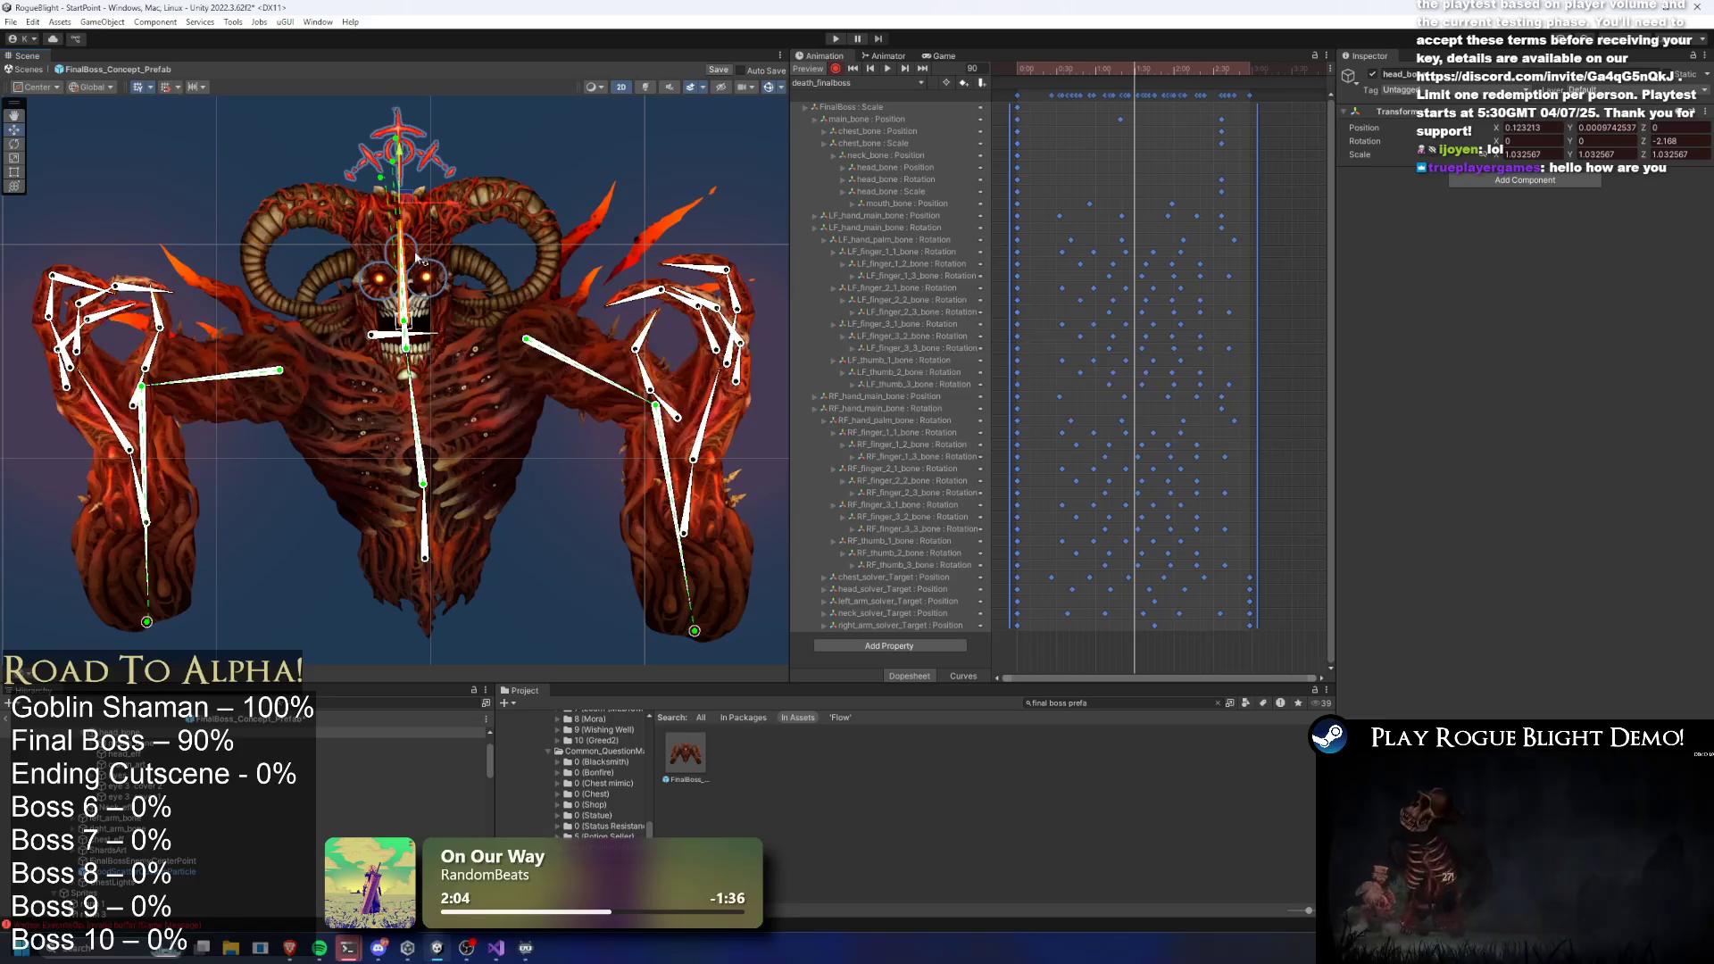
pyautogui.moveTo(404, 160); pyautogui.dragTo(400, 187)
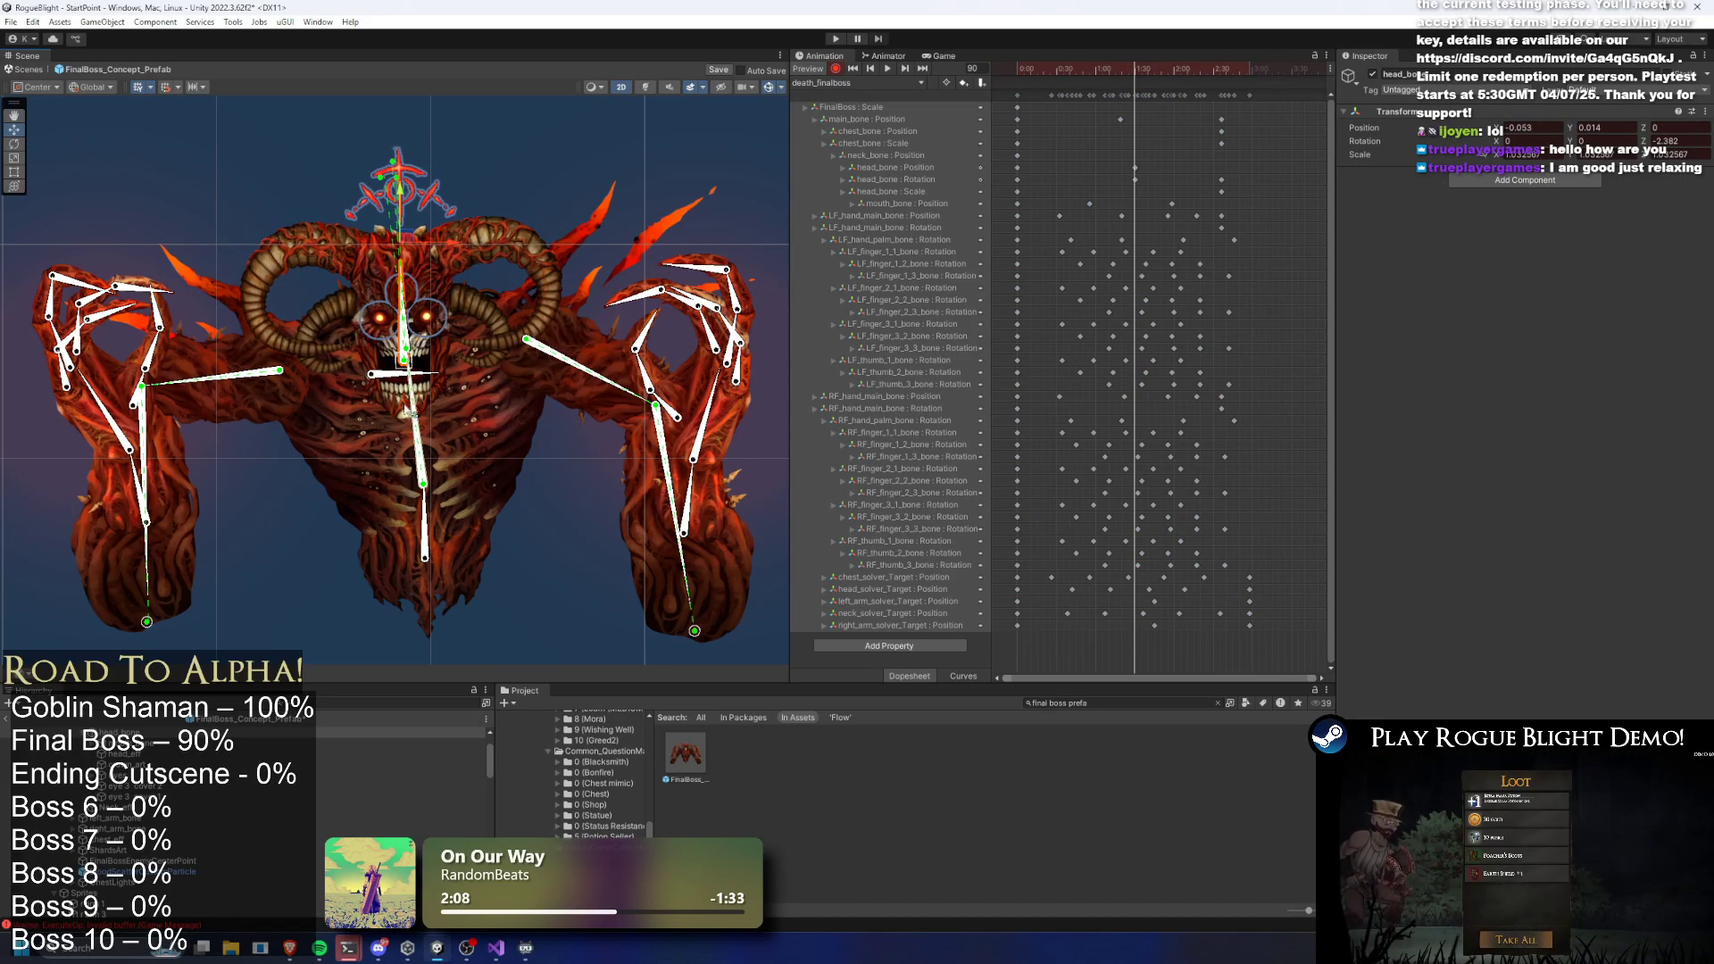
pyautogui.click(420, 322)
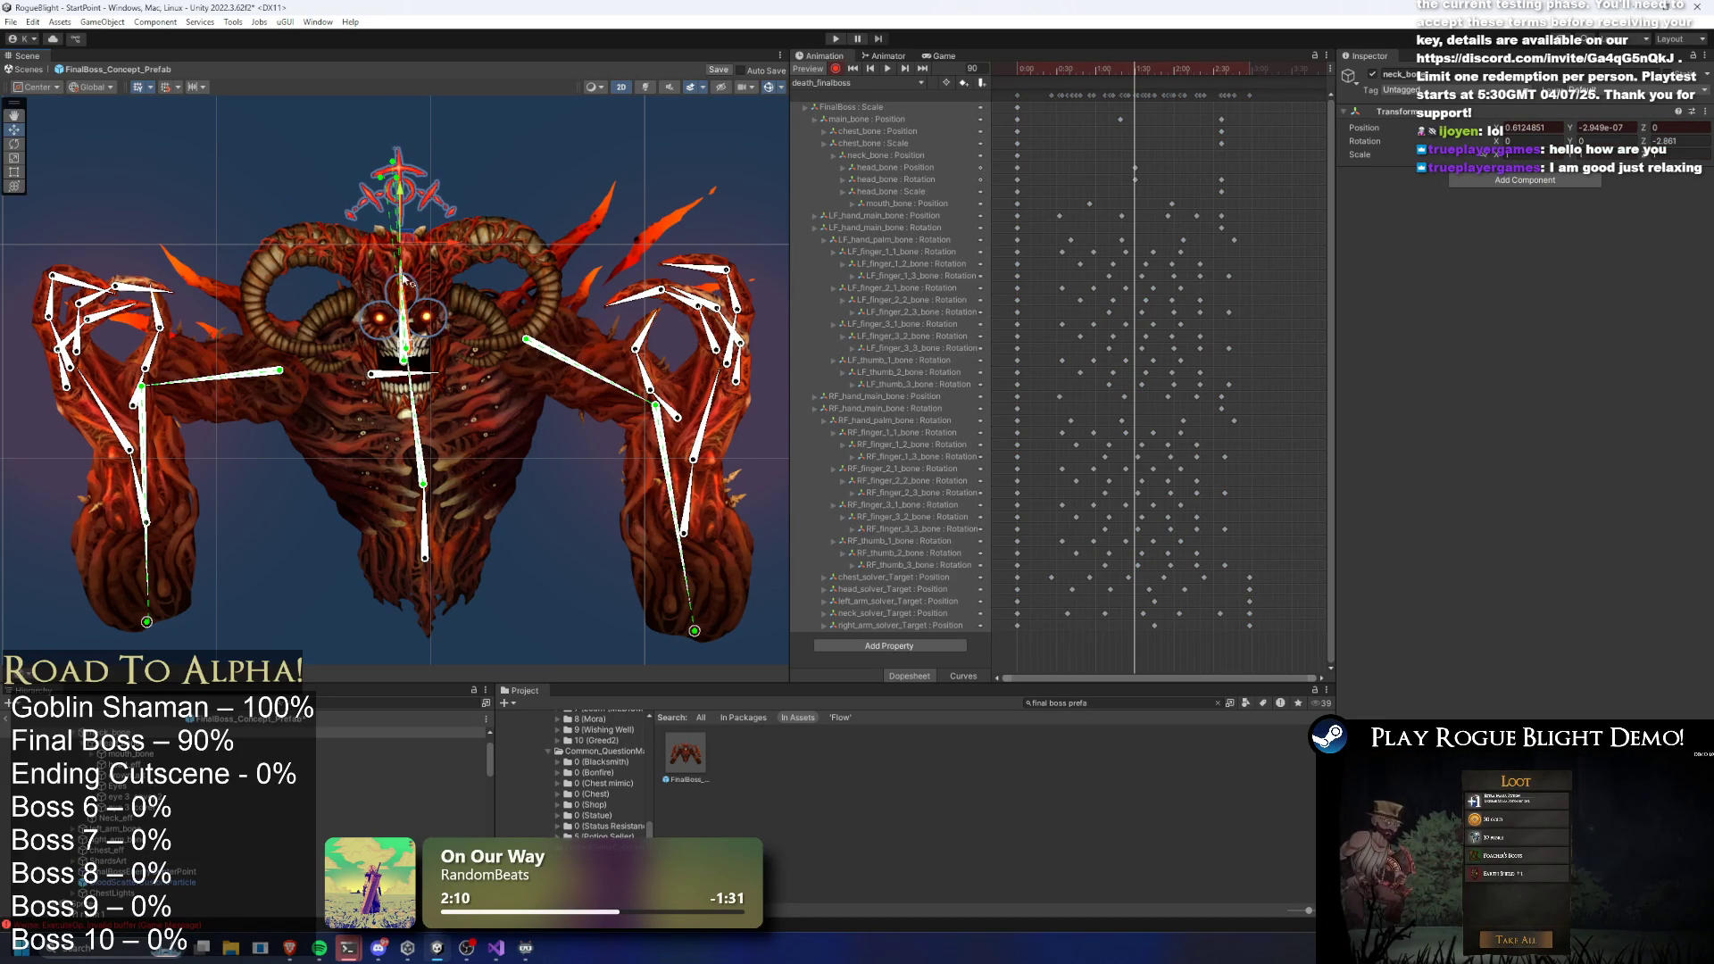
pyautogui.moveTo(406, 202)
pyautogui.mouseDown()
pyautogui.moveTo(409, 230)
pyautogui.moveTo(412, 214)
pyautogui.mouseUp()
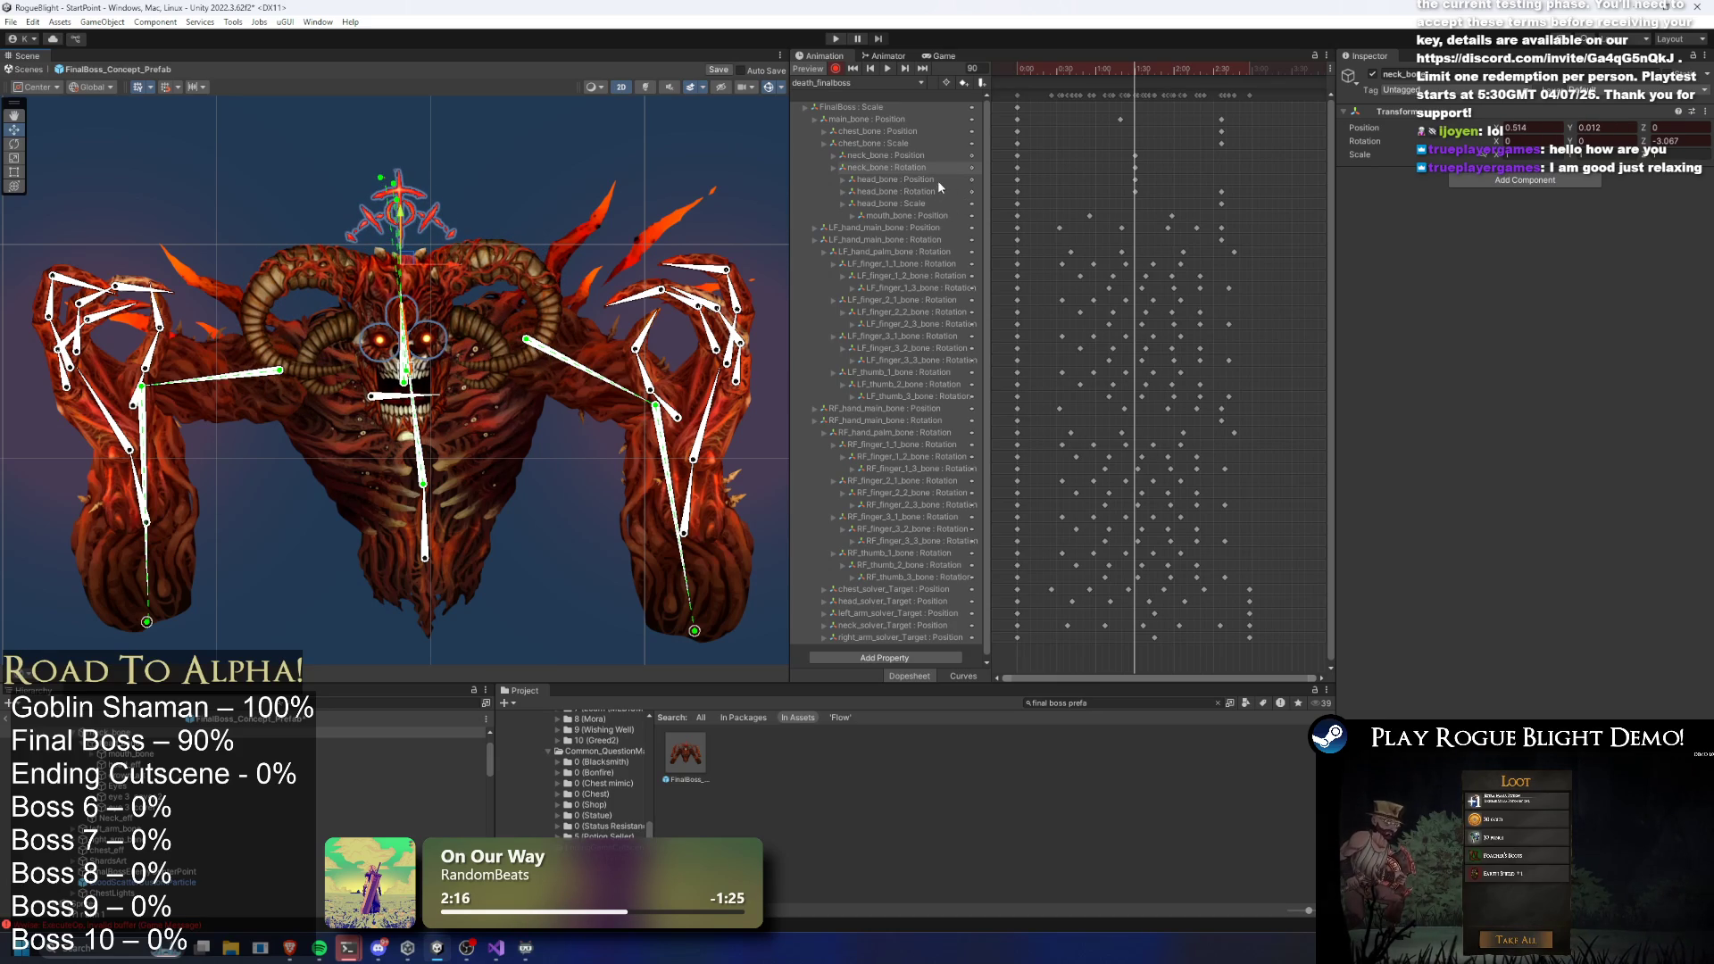
pyautogui.hotkey('ctrl', 'z')
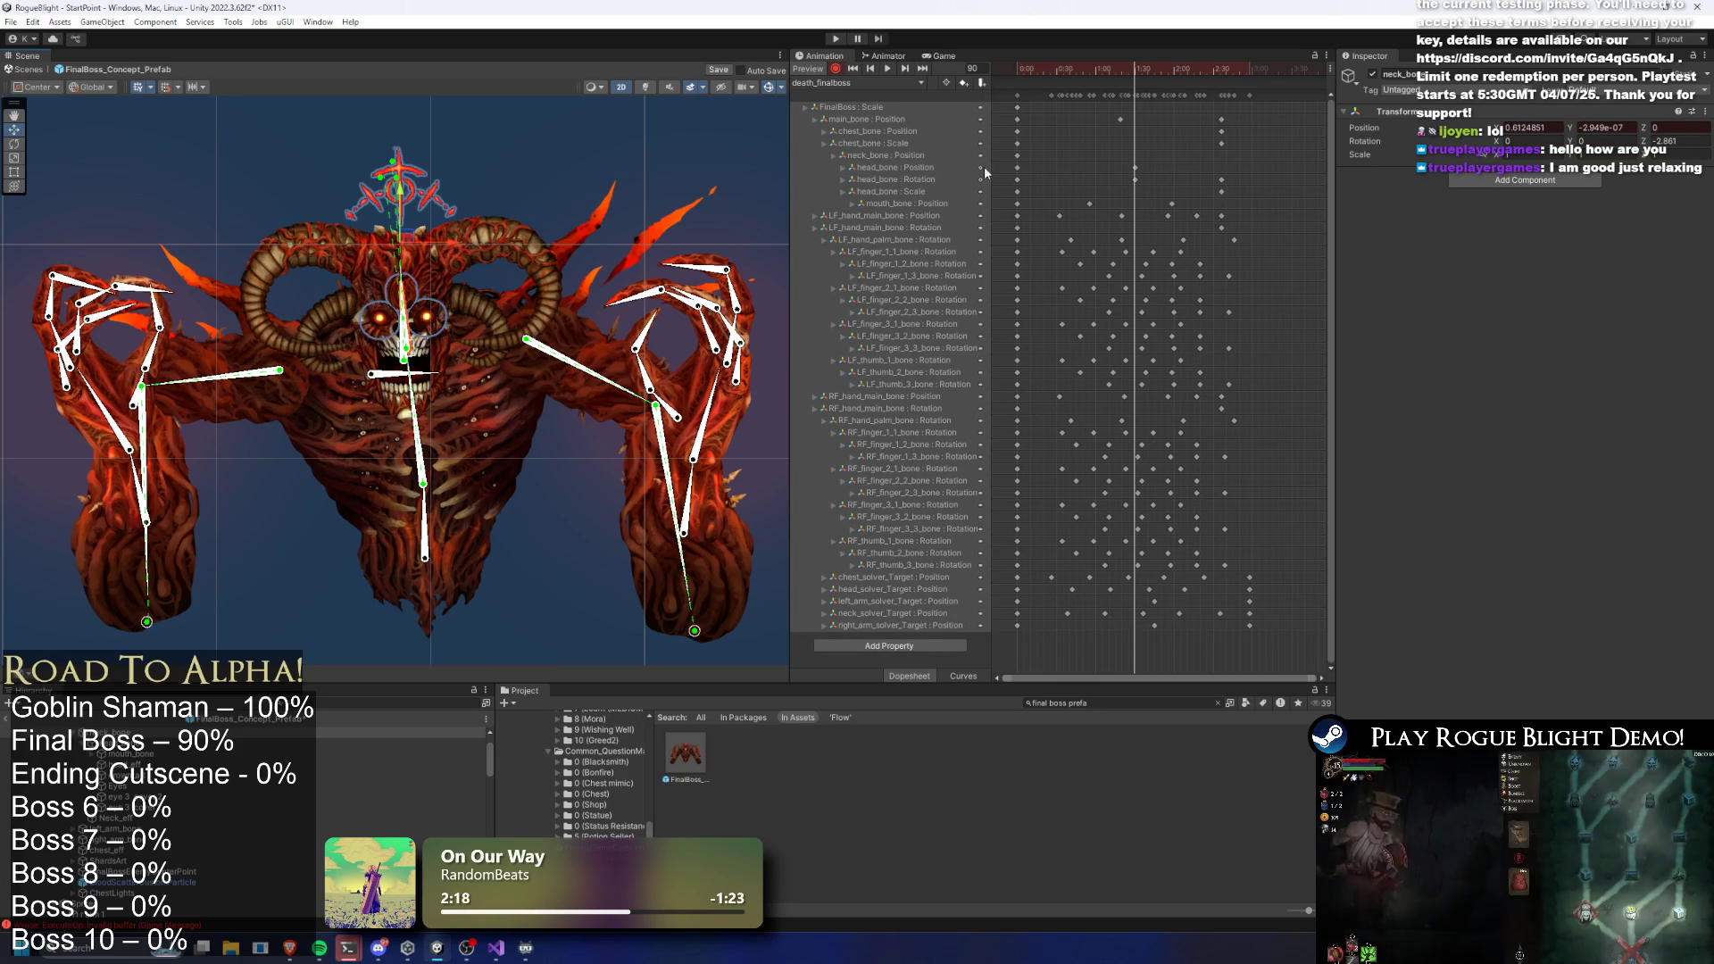
# Preview to frame 52, then drag the head_bone Position key later and replay
pyautogui.press('space')
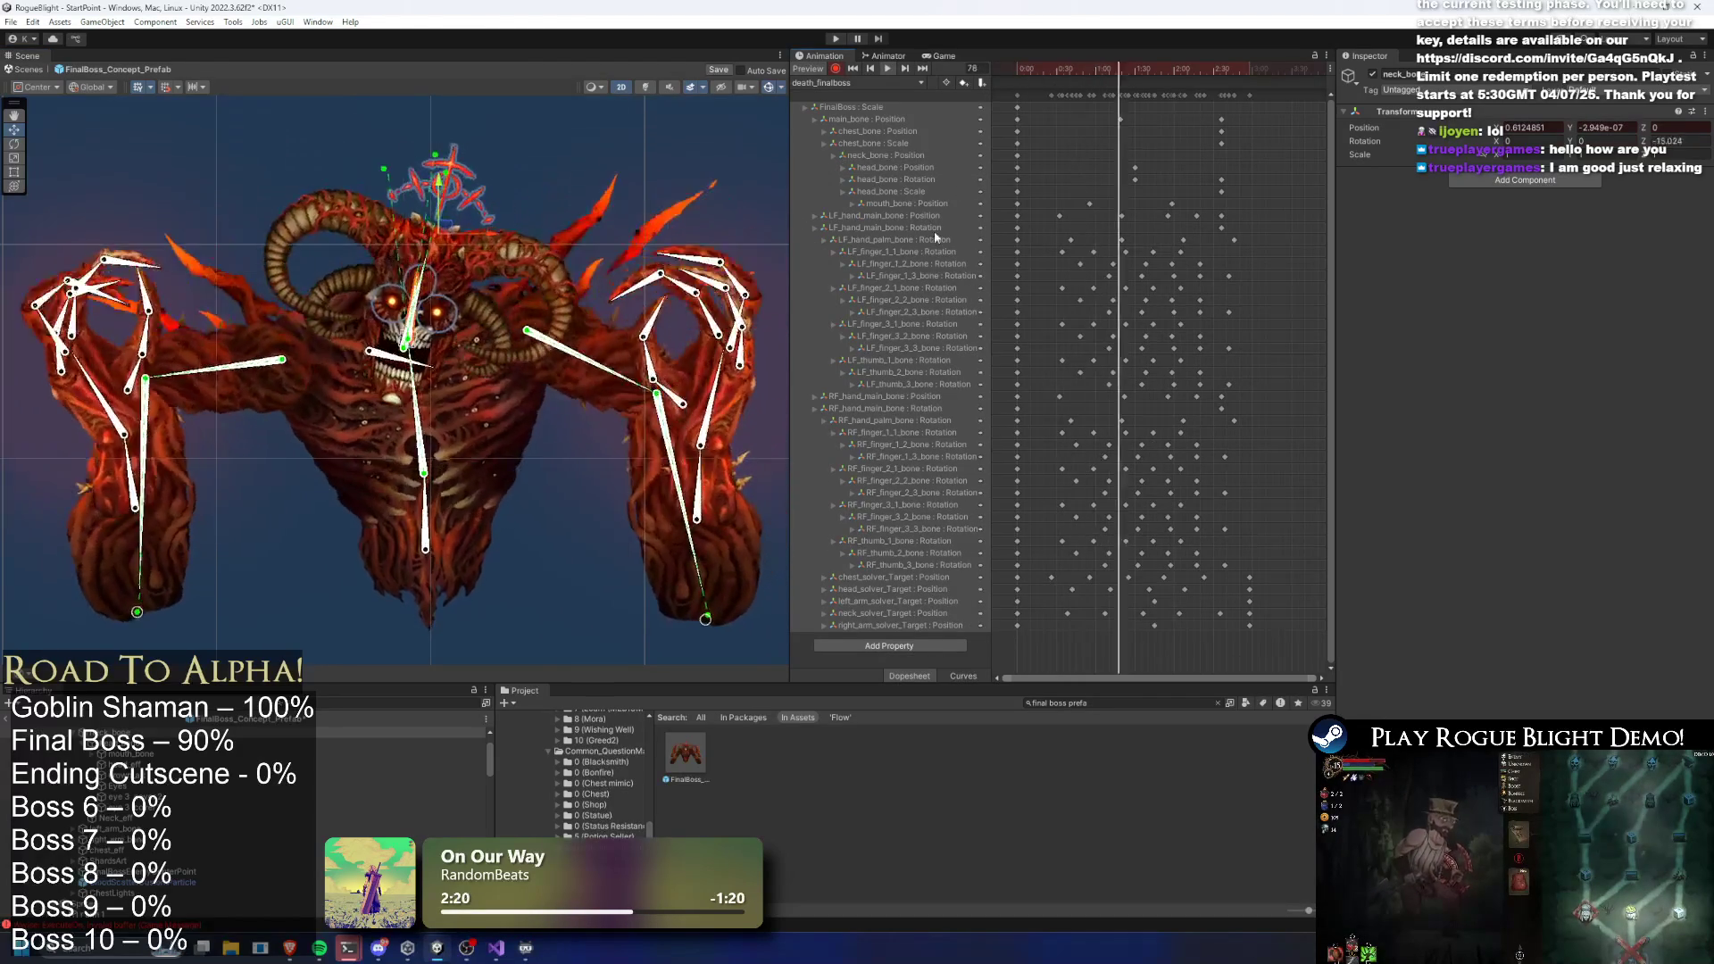
pyautogui.click(646, 121)
pyautogui.click(1085, 72)
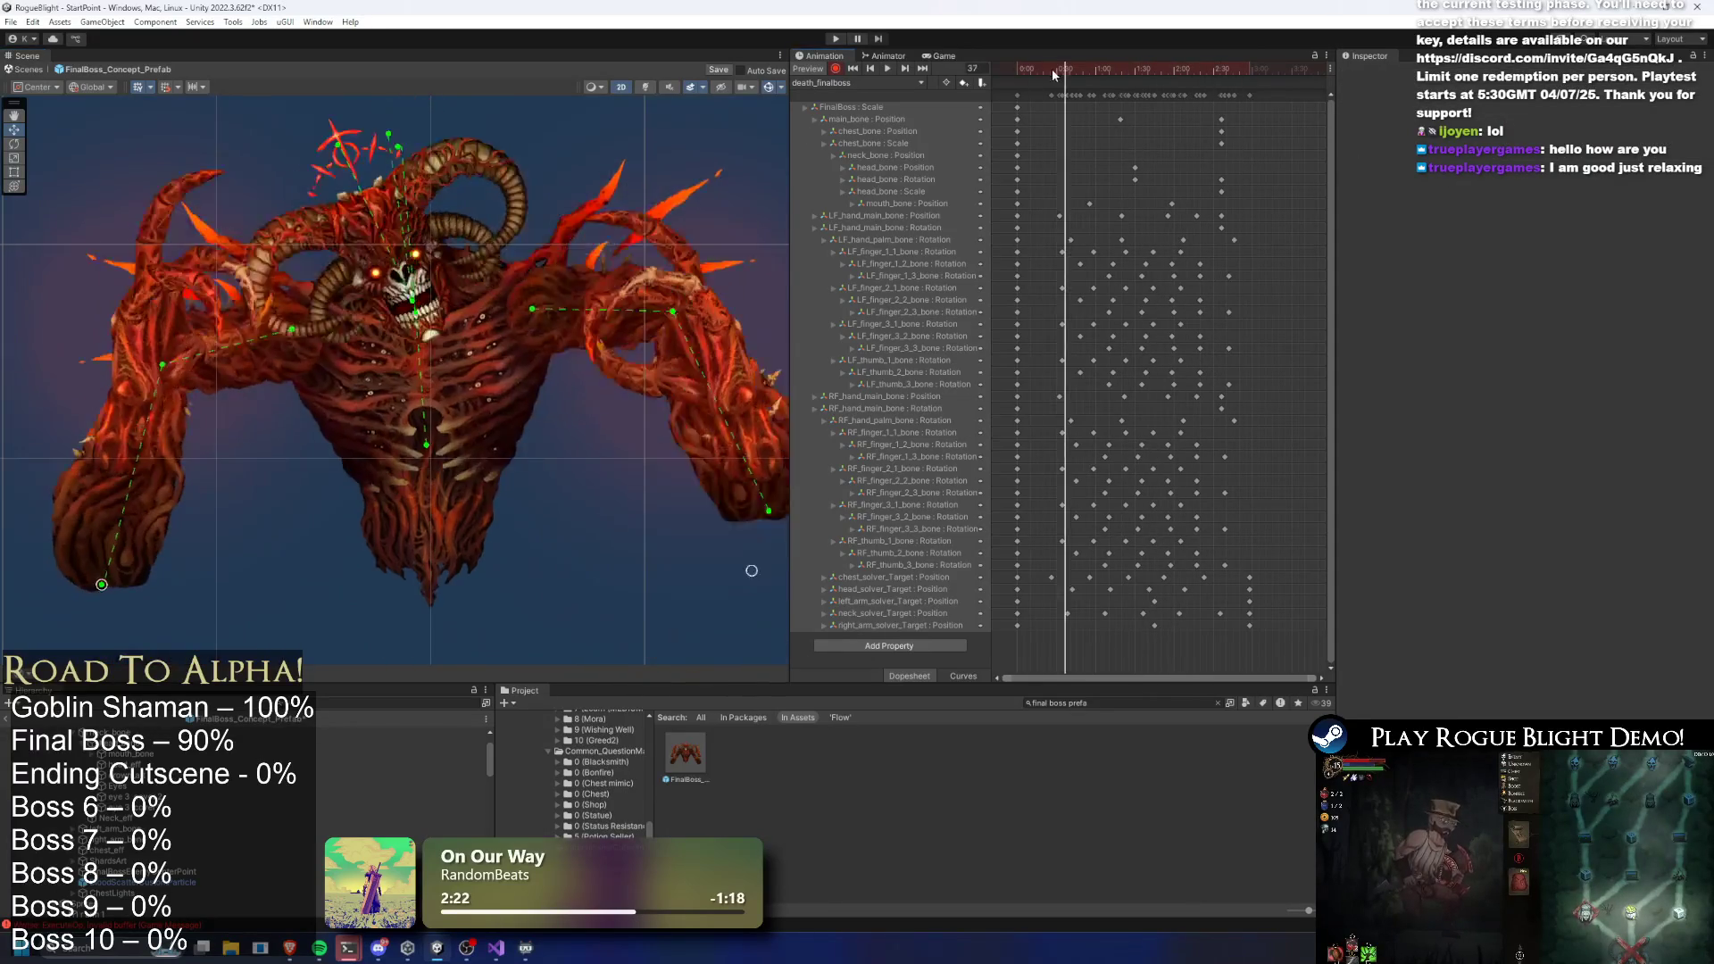
pyautogui.click(1134, 180)
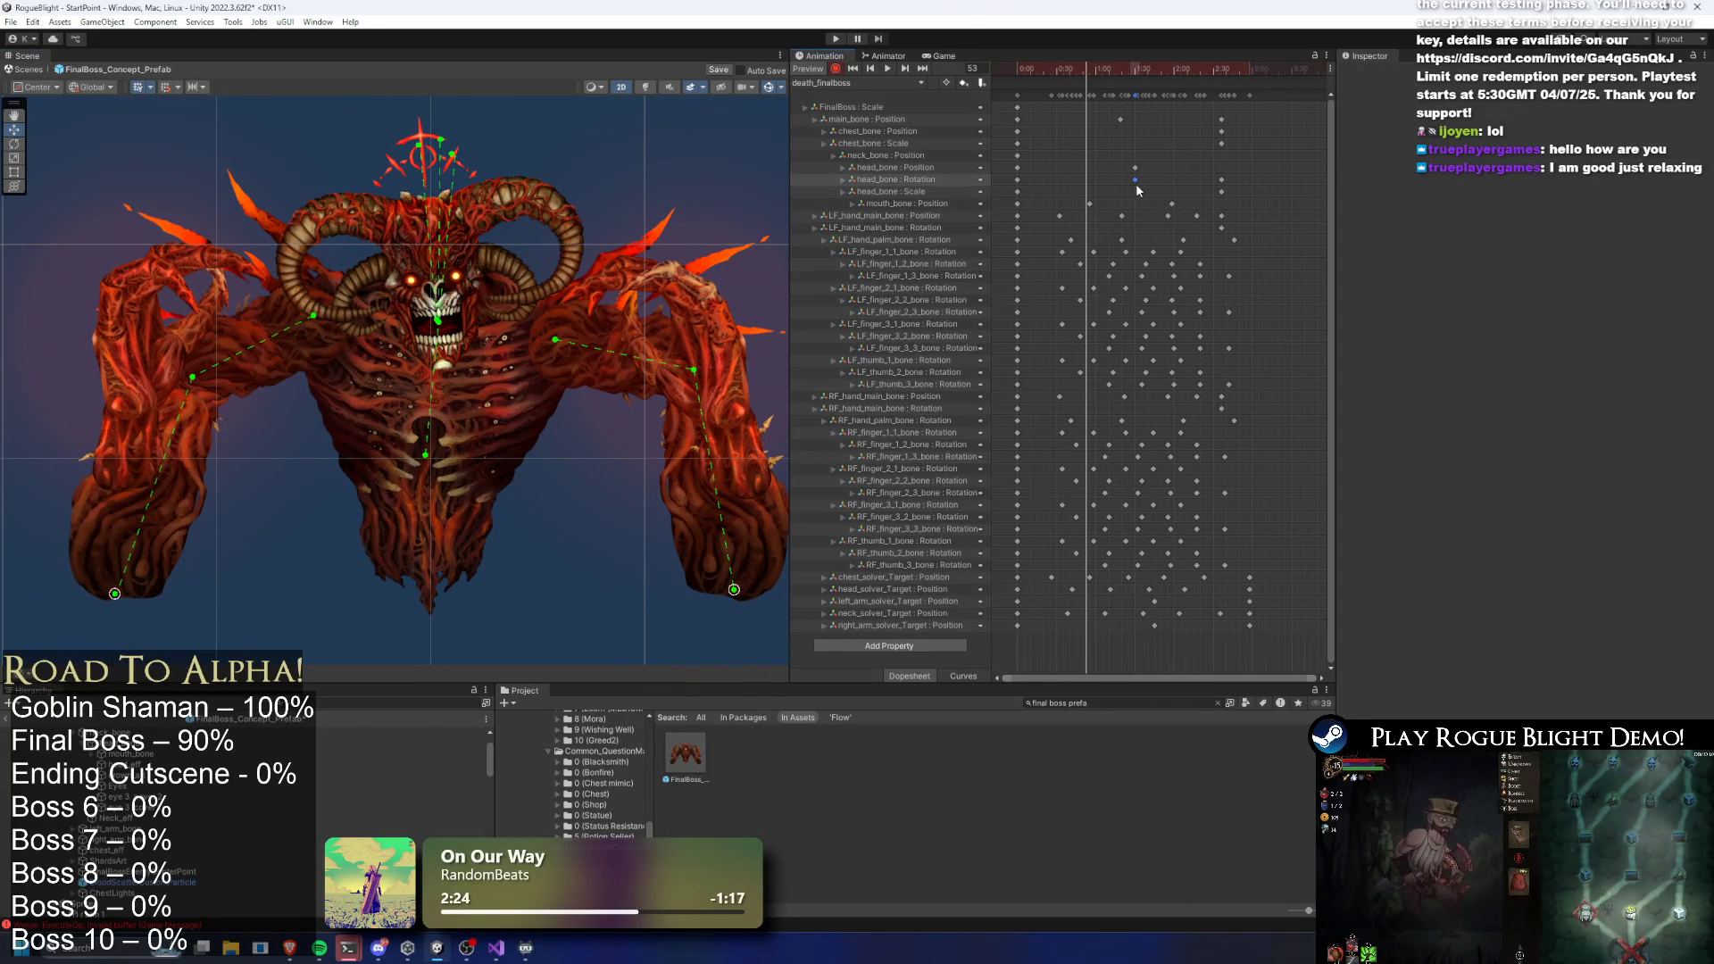
pyautogui.click(913, 180)
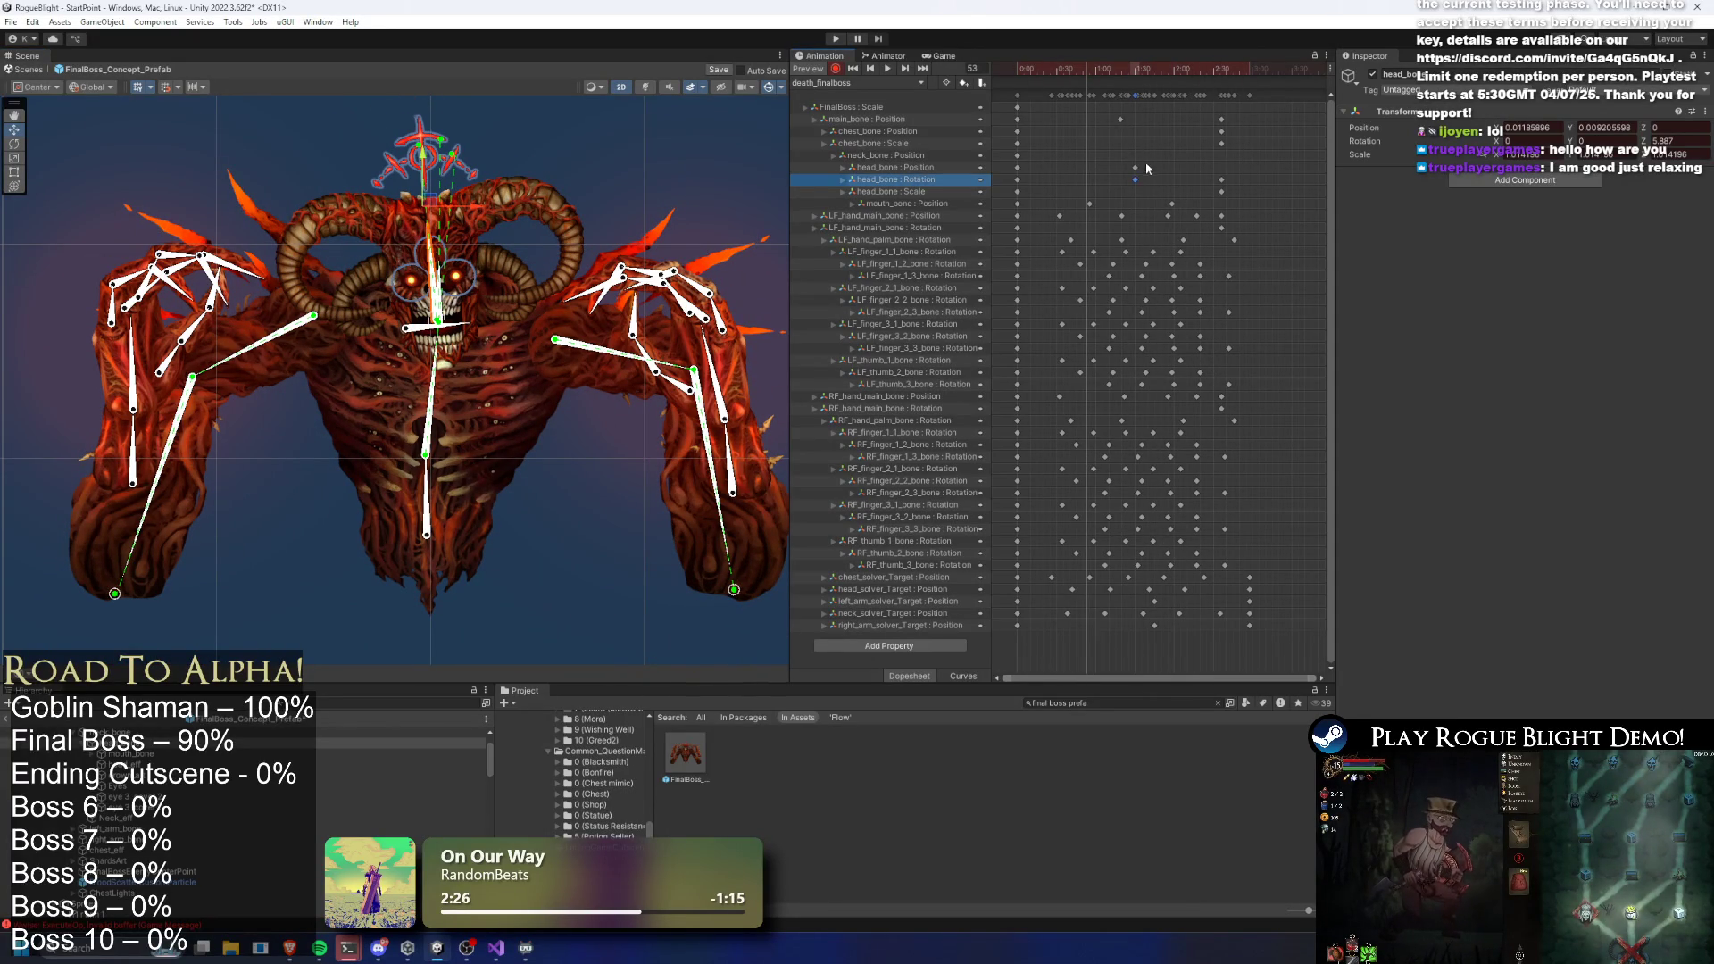
pyautogui.moveTo(1136, 168); pyautogui.dragTo(1230, 170)
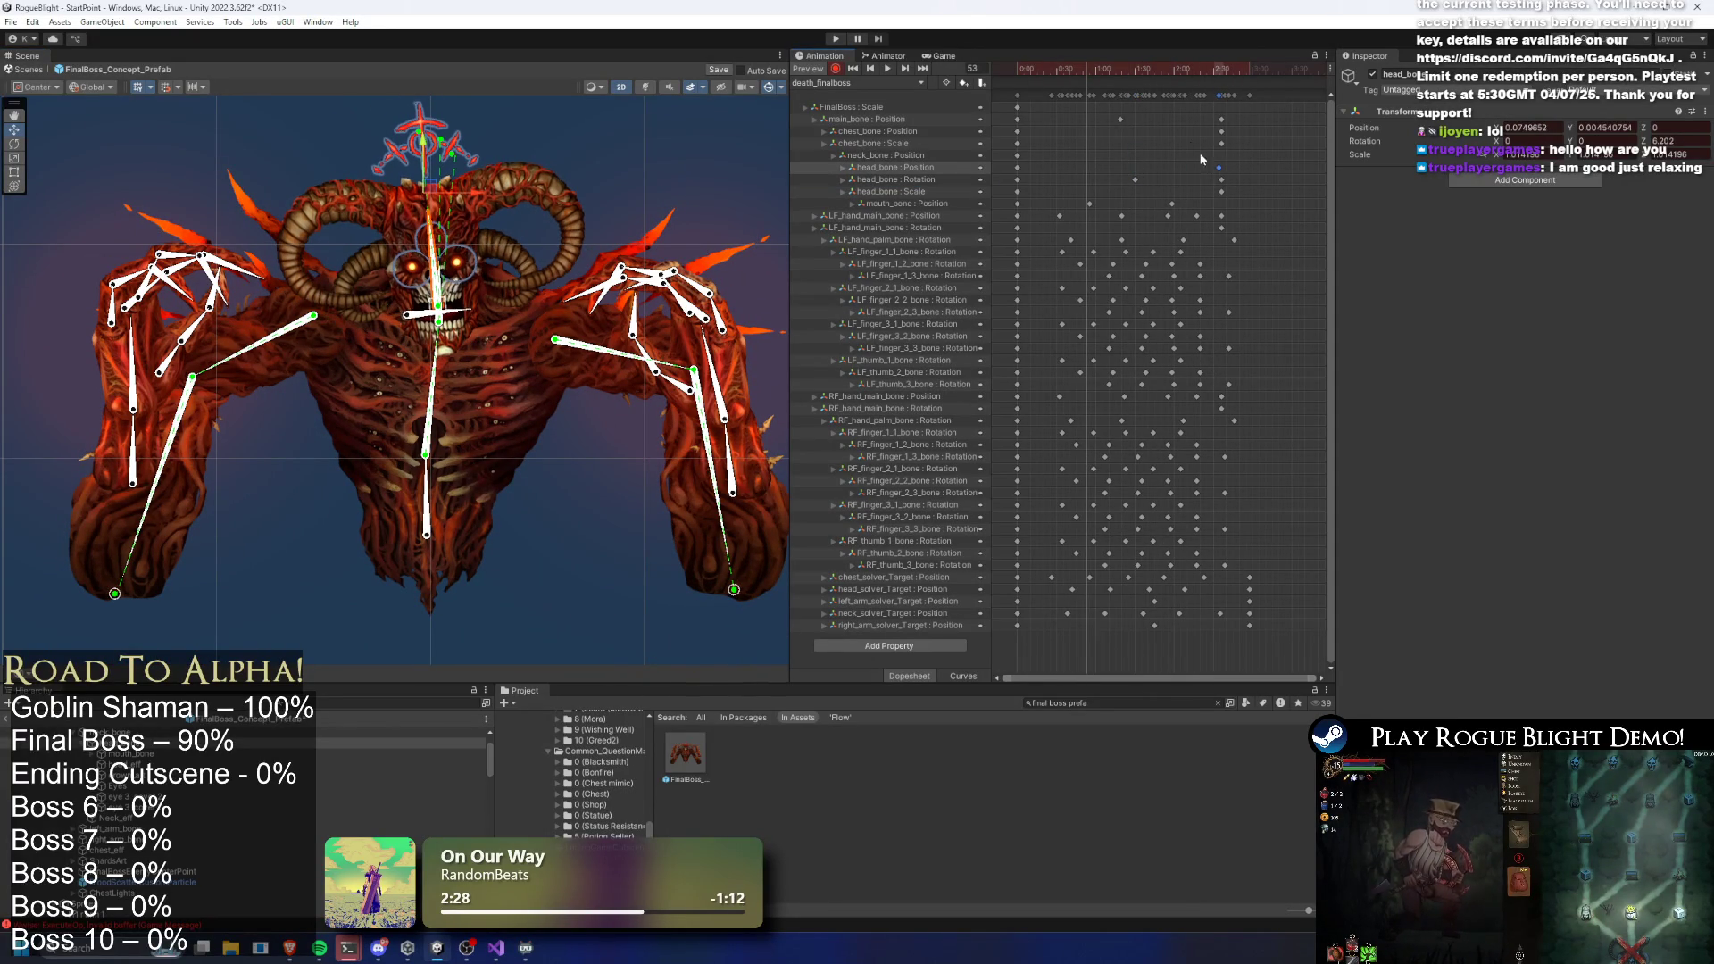
pyautogui.press('space')
# Deselect the head and scrub the preview back to frame 29
pyautogui.click(622, 117)
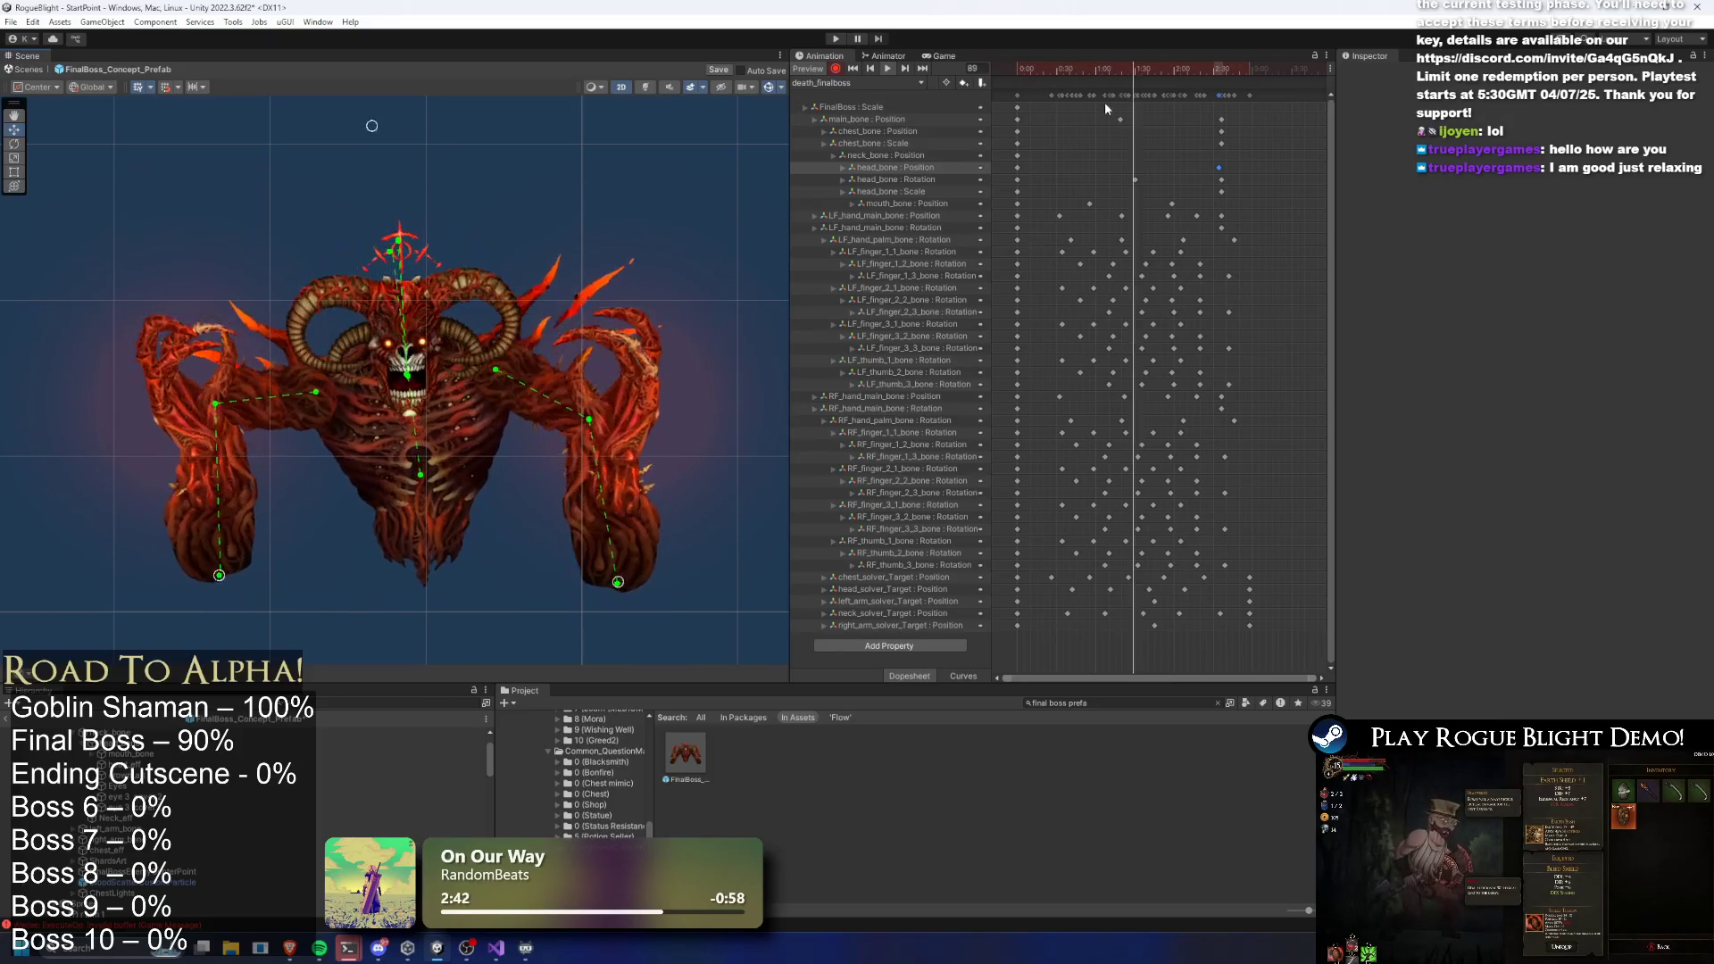
pyautogui.click(1069, 68)
pyautogui.moveTo(1061, 69); pyautogui.dragTo(1055, 69)
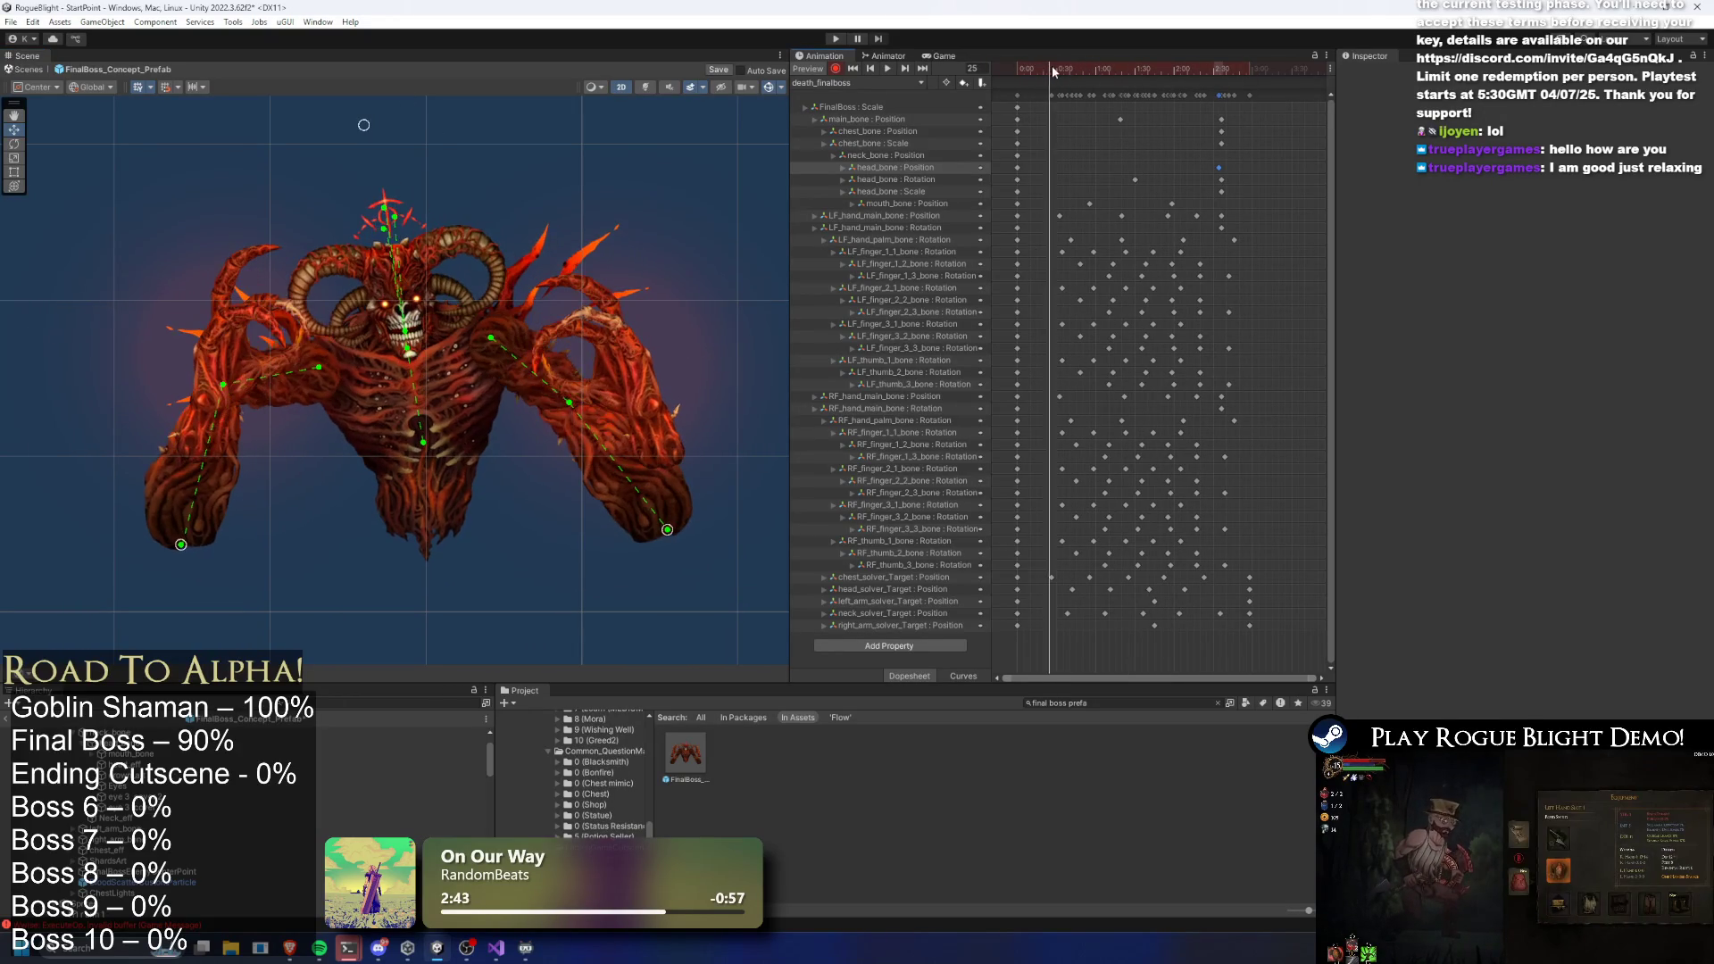
# Stretch the five chest_solver_Target keys later so the clip runs out to frame 166
pyautogui.moveTo(1034, 579); pyautogui.dragTo(1209, 591)
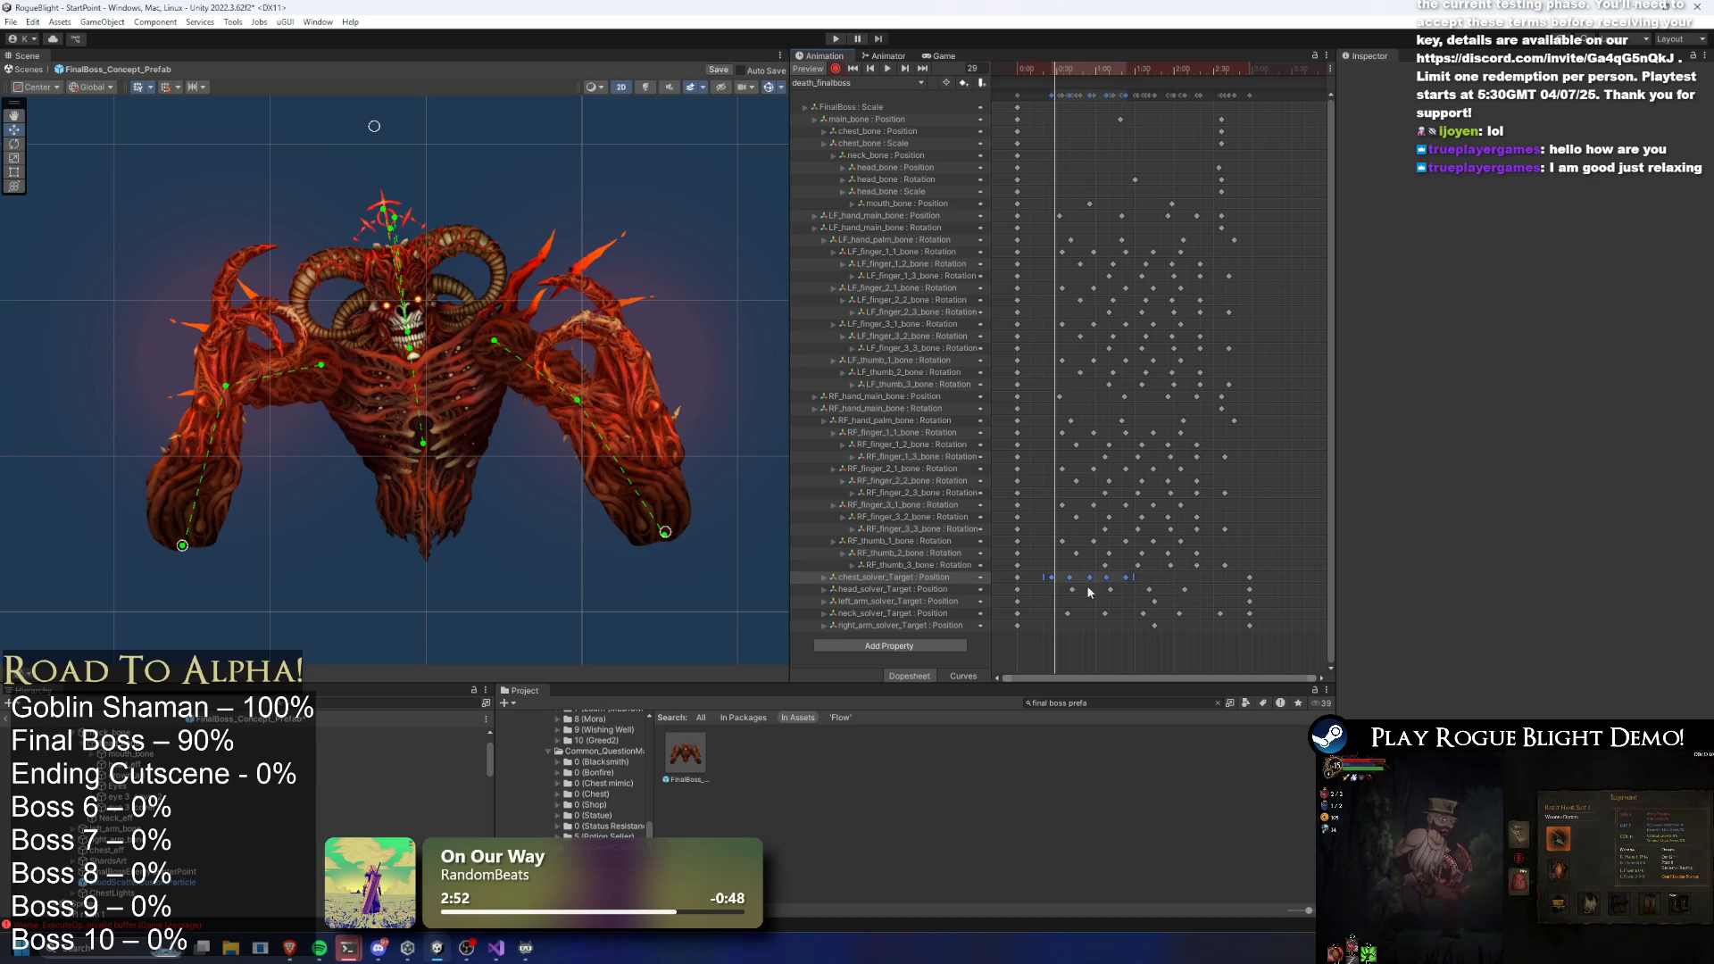
pyautogui.click(1153, 584)
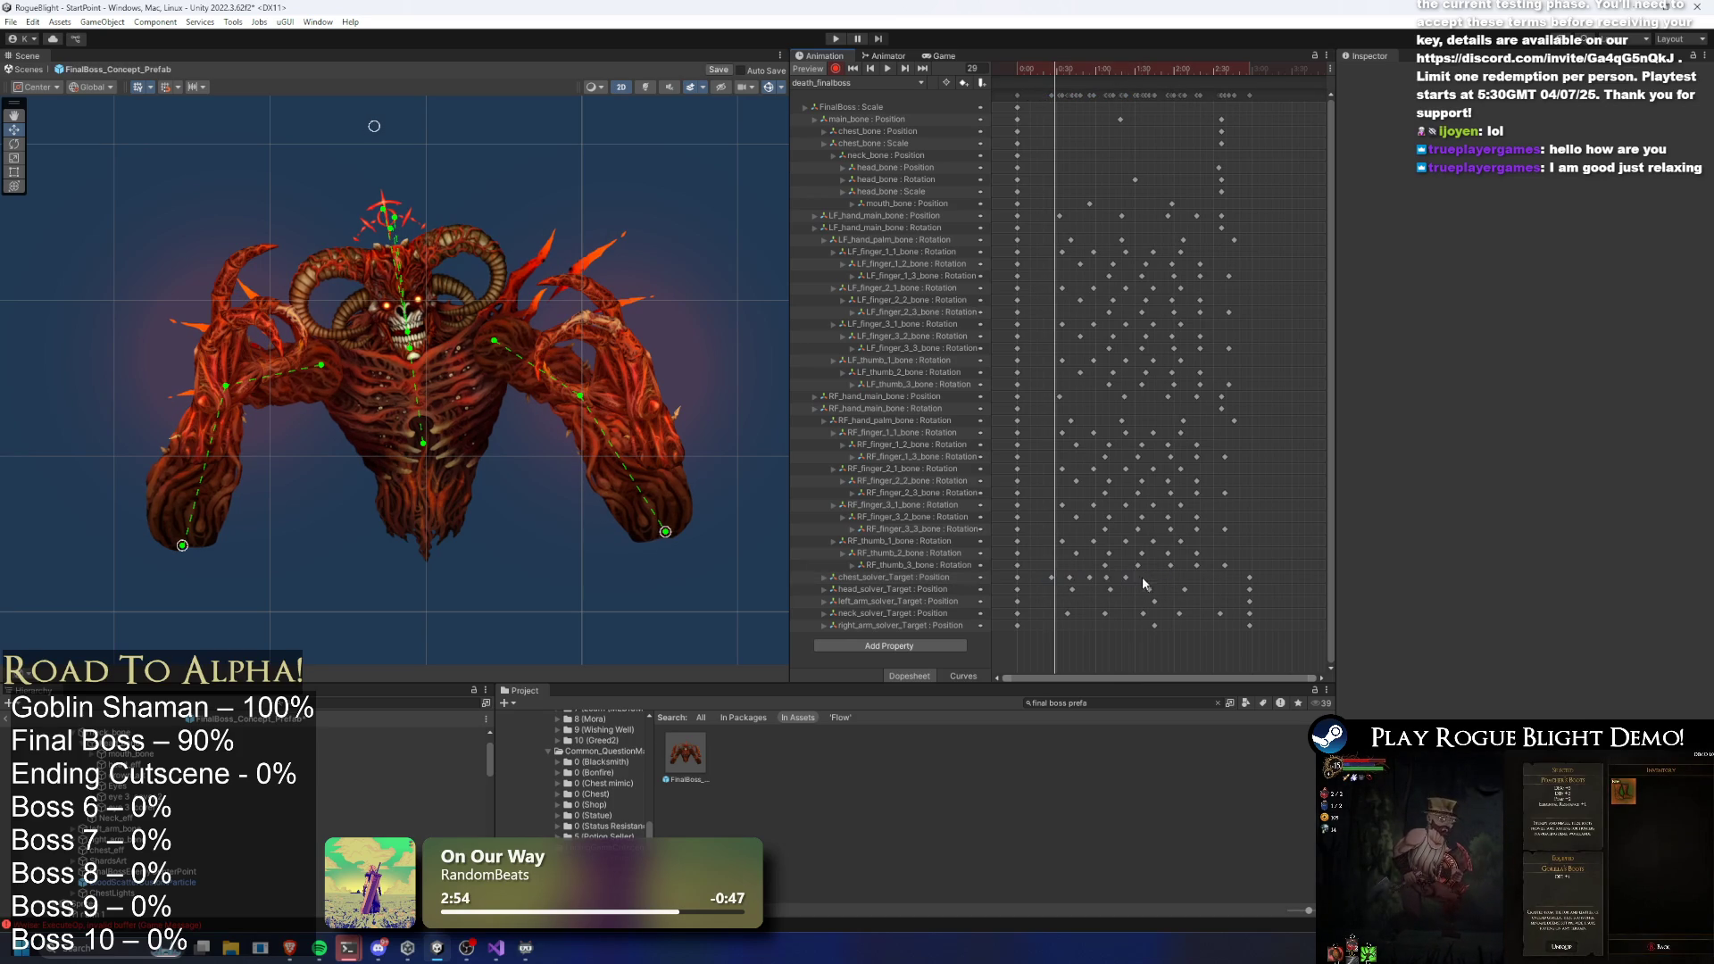
pyautogui.moveTo(1063, 581); pyautogui.dragTo(1054, 582)
pyautogui.hotkey('ctrl', 'c')
pyautogui.press('space')
pyautogui.hotkey('ctrl', 'v')
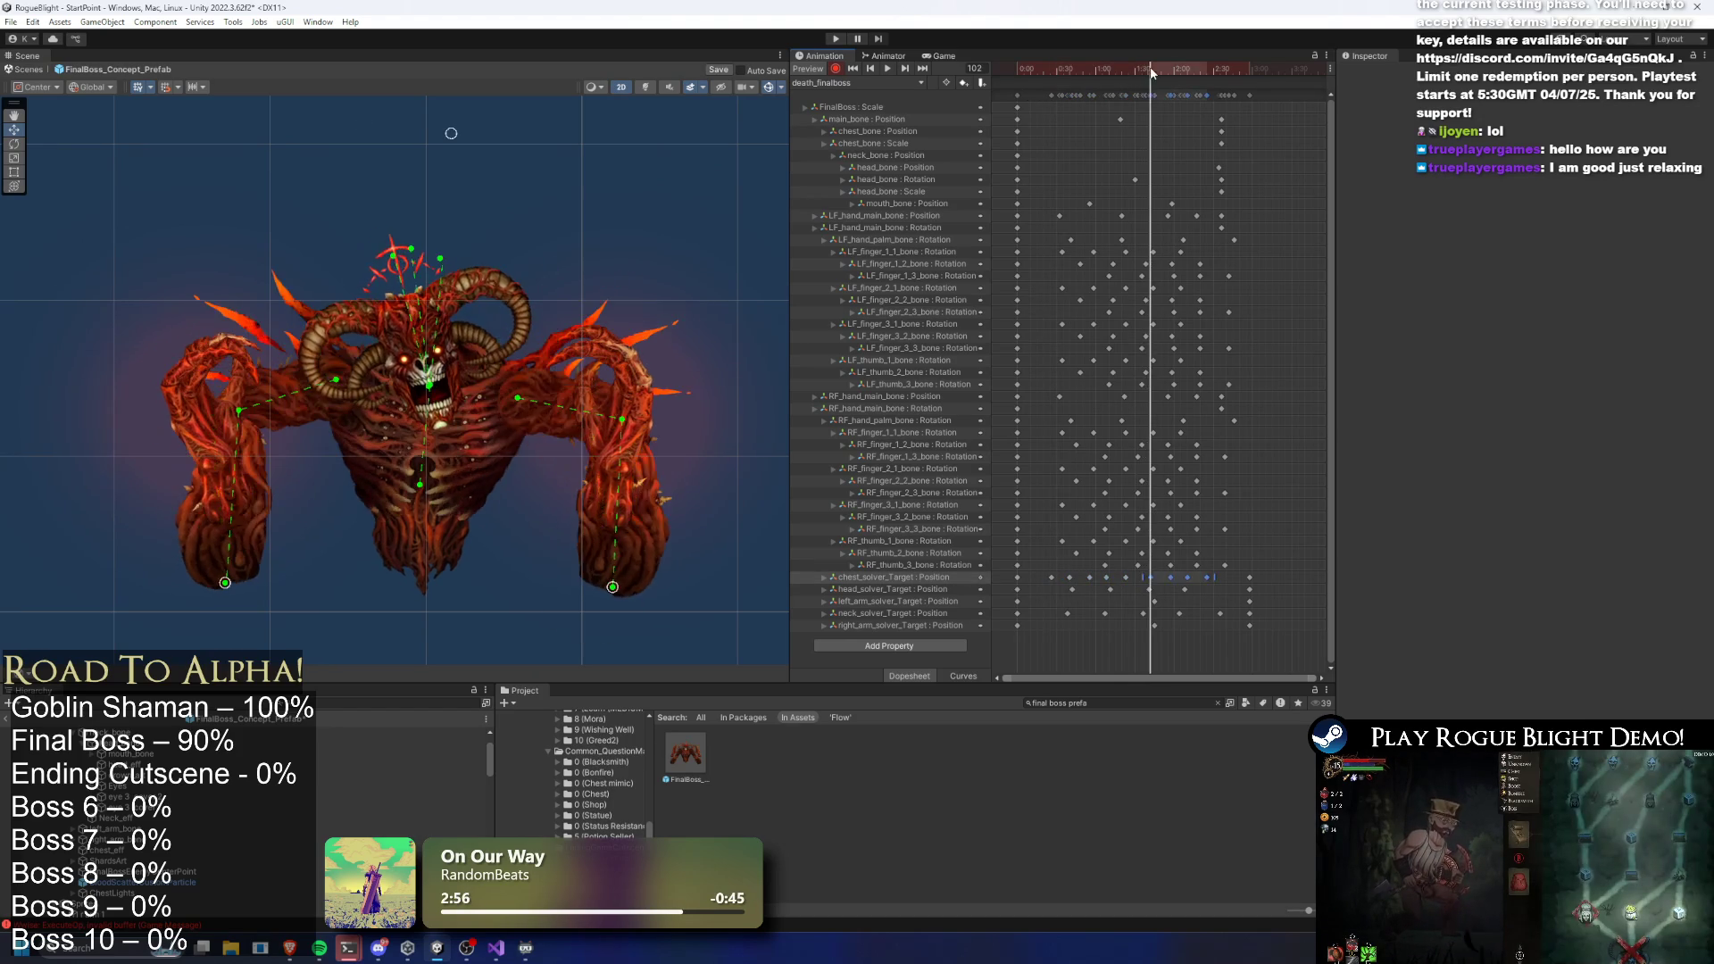
pyautogui.hotkey('ctrl', 'z')
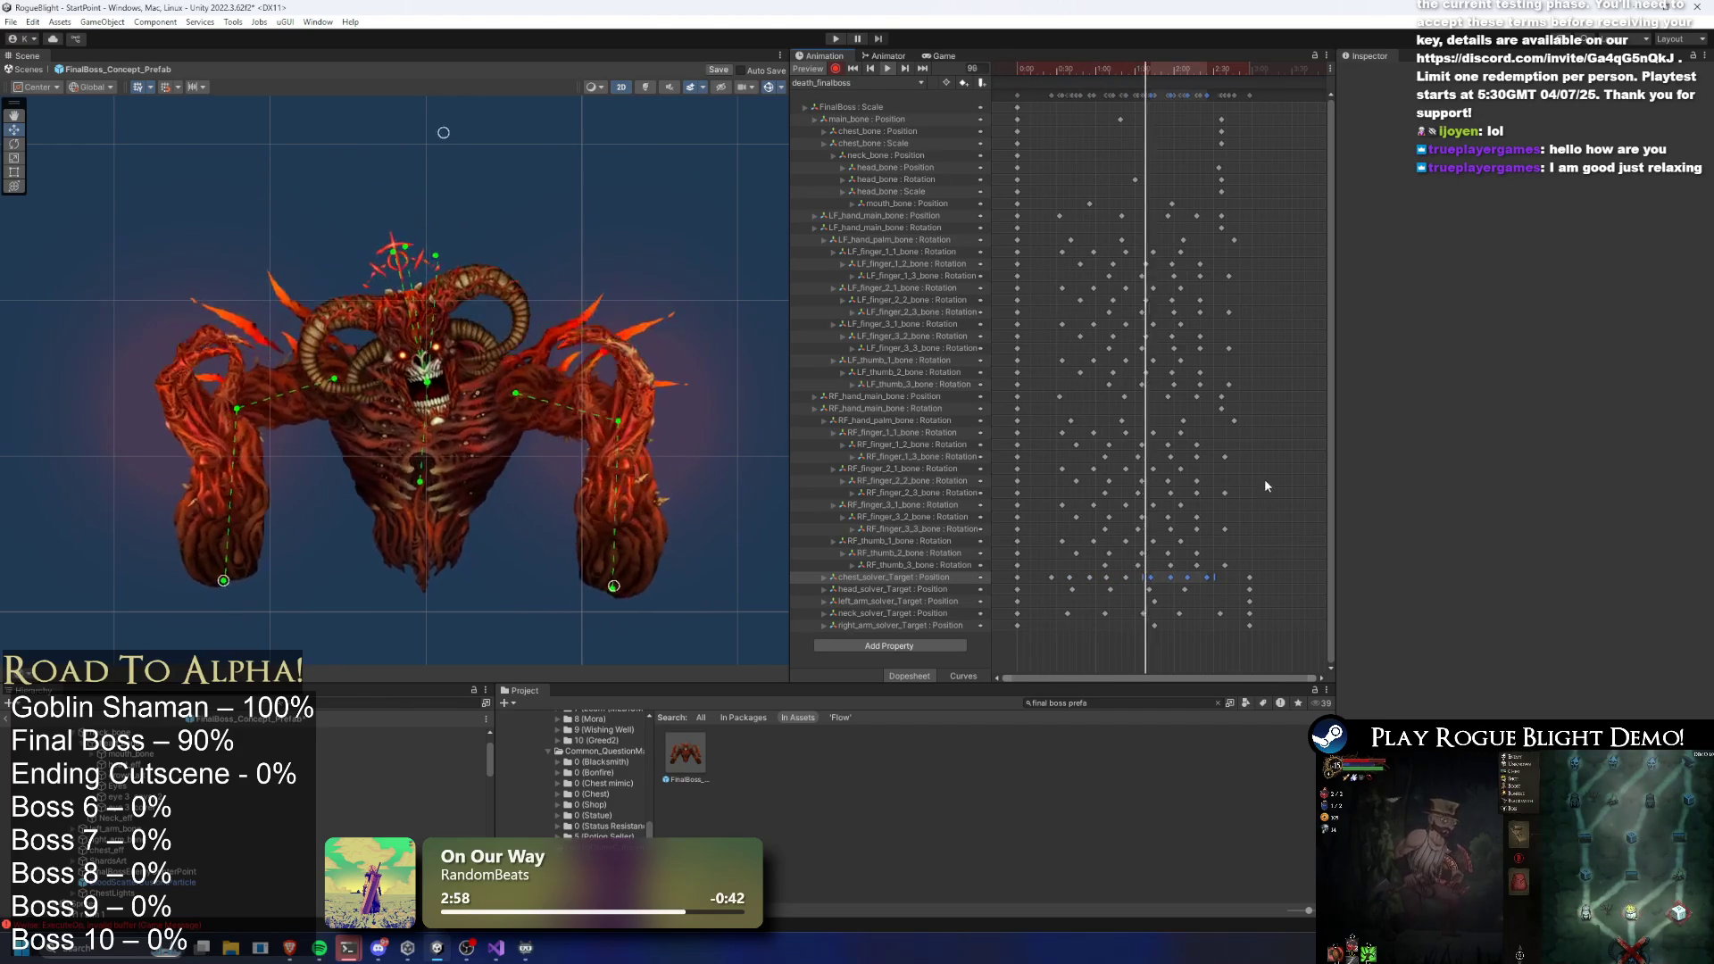
pyautogui.moveTo(1133, 578); pyautogui.dragTo(1202, 574)
# Select the boss's torso and main_bone with the Move tool, then search Project for 'blight lady prefa'
pyautogui.click(1169, 568)
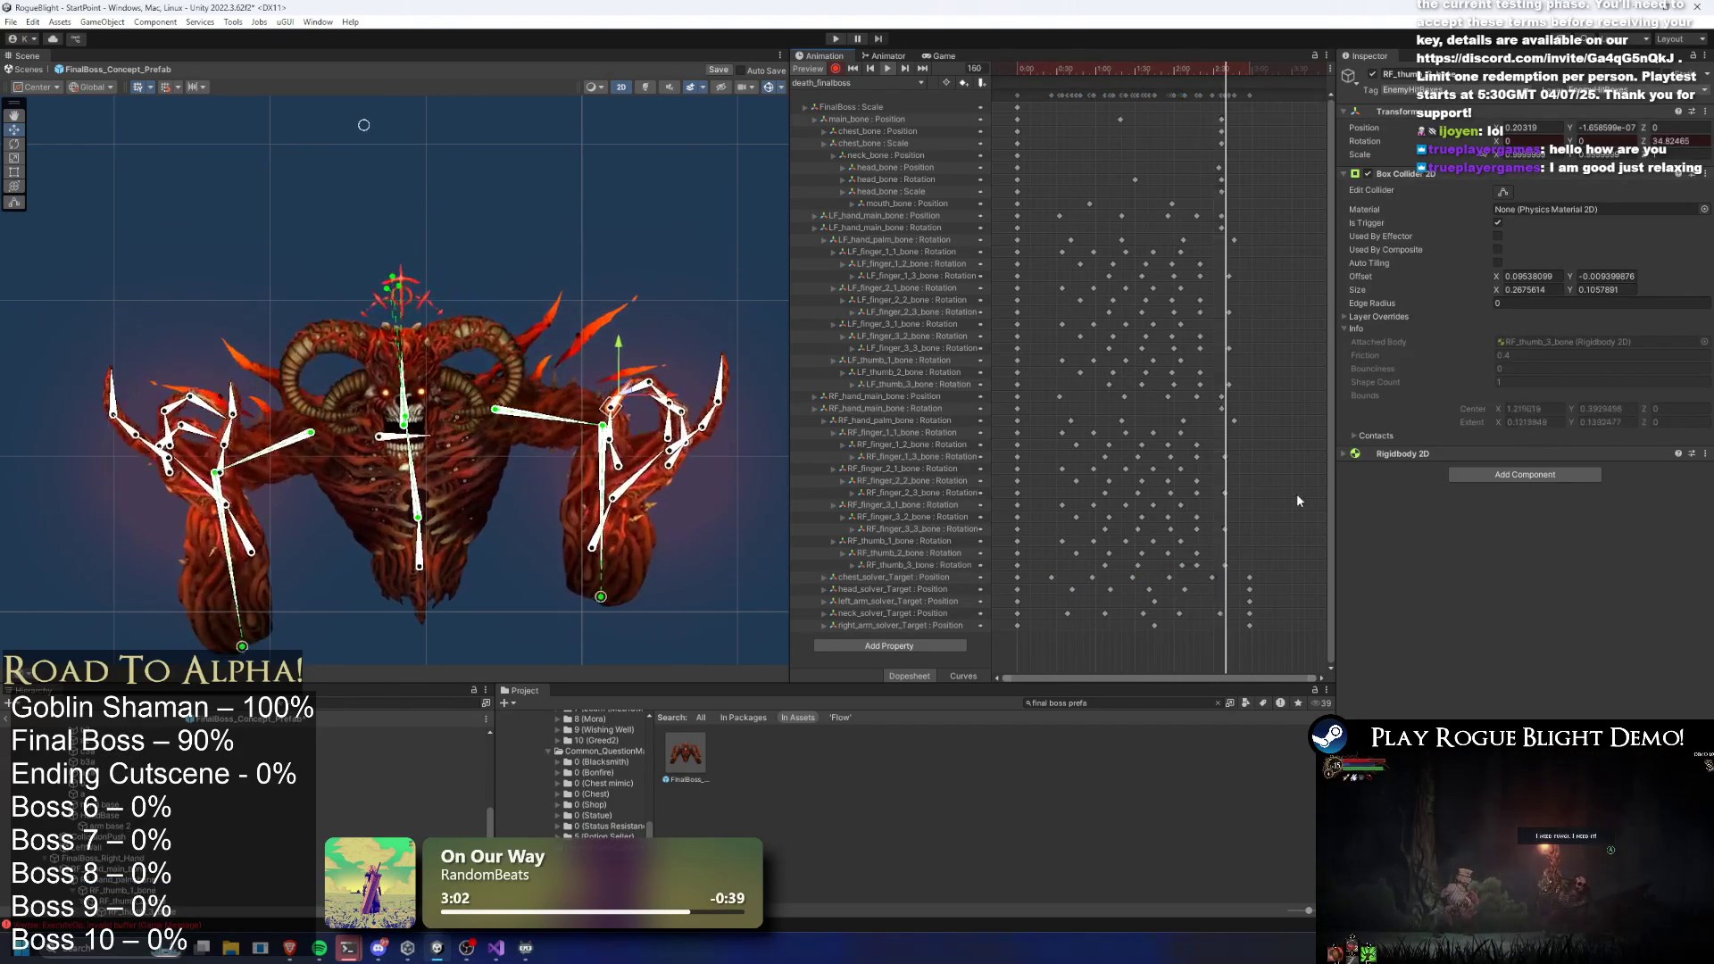
pyautogui.click(585, 143)
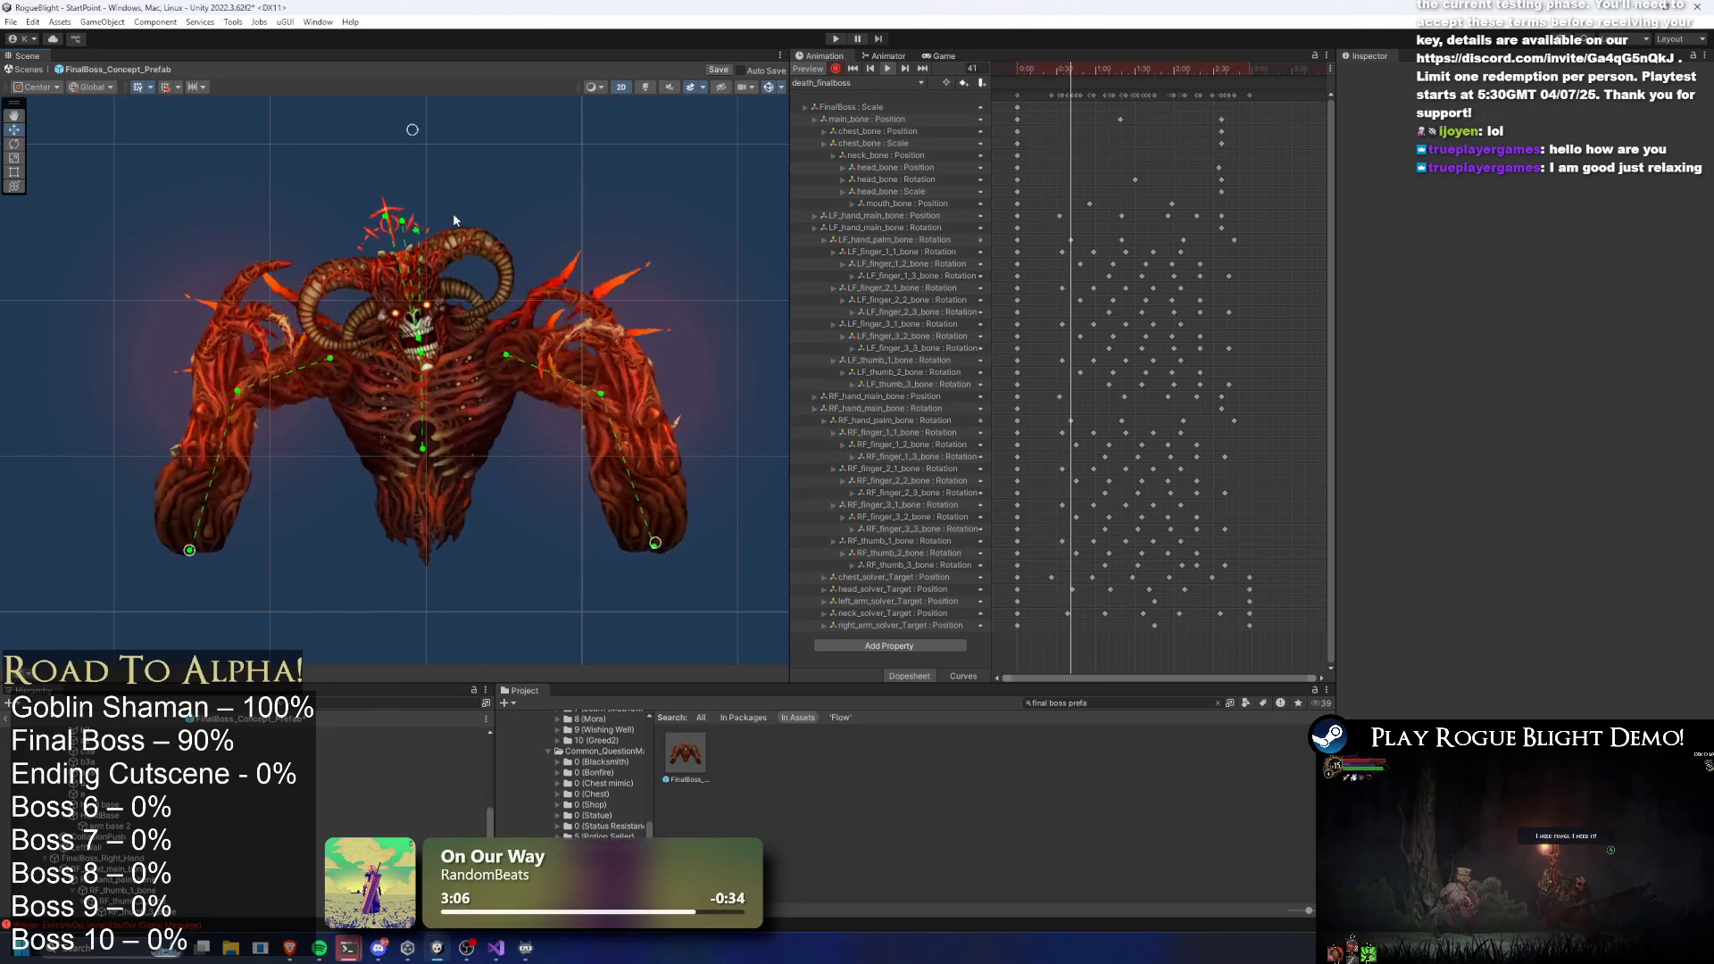
pyautogui.click(457, 458)
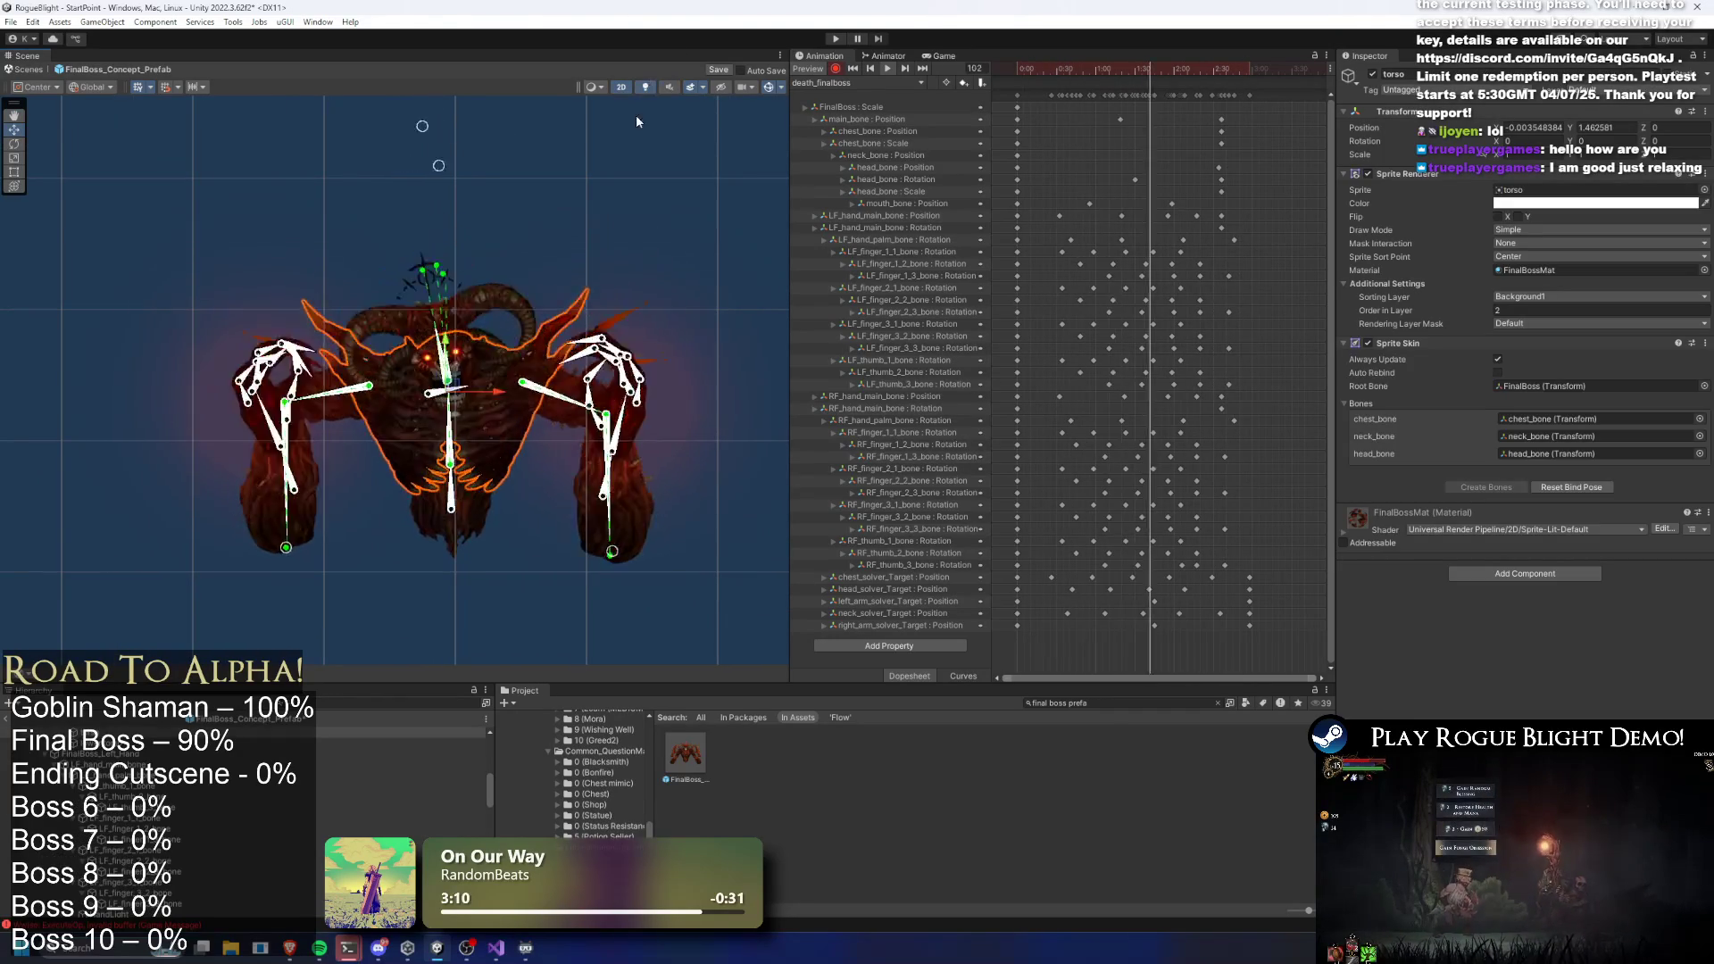
pyautogui.click(582, 259)
pyautogui.click(436, 429)
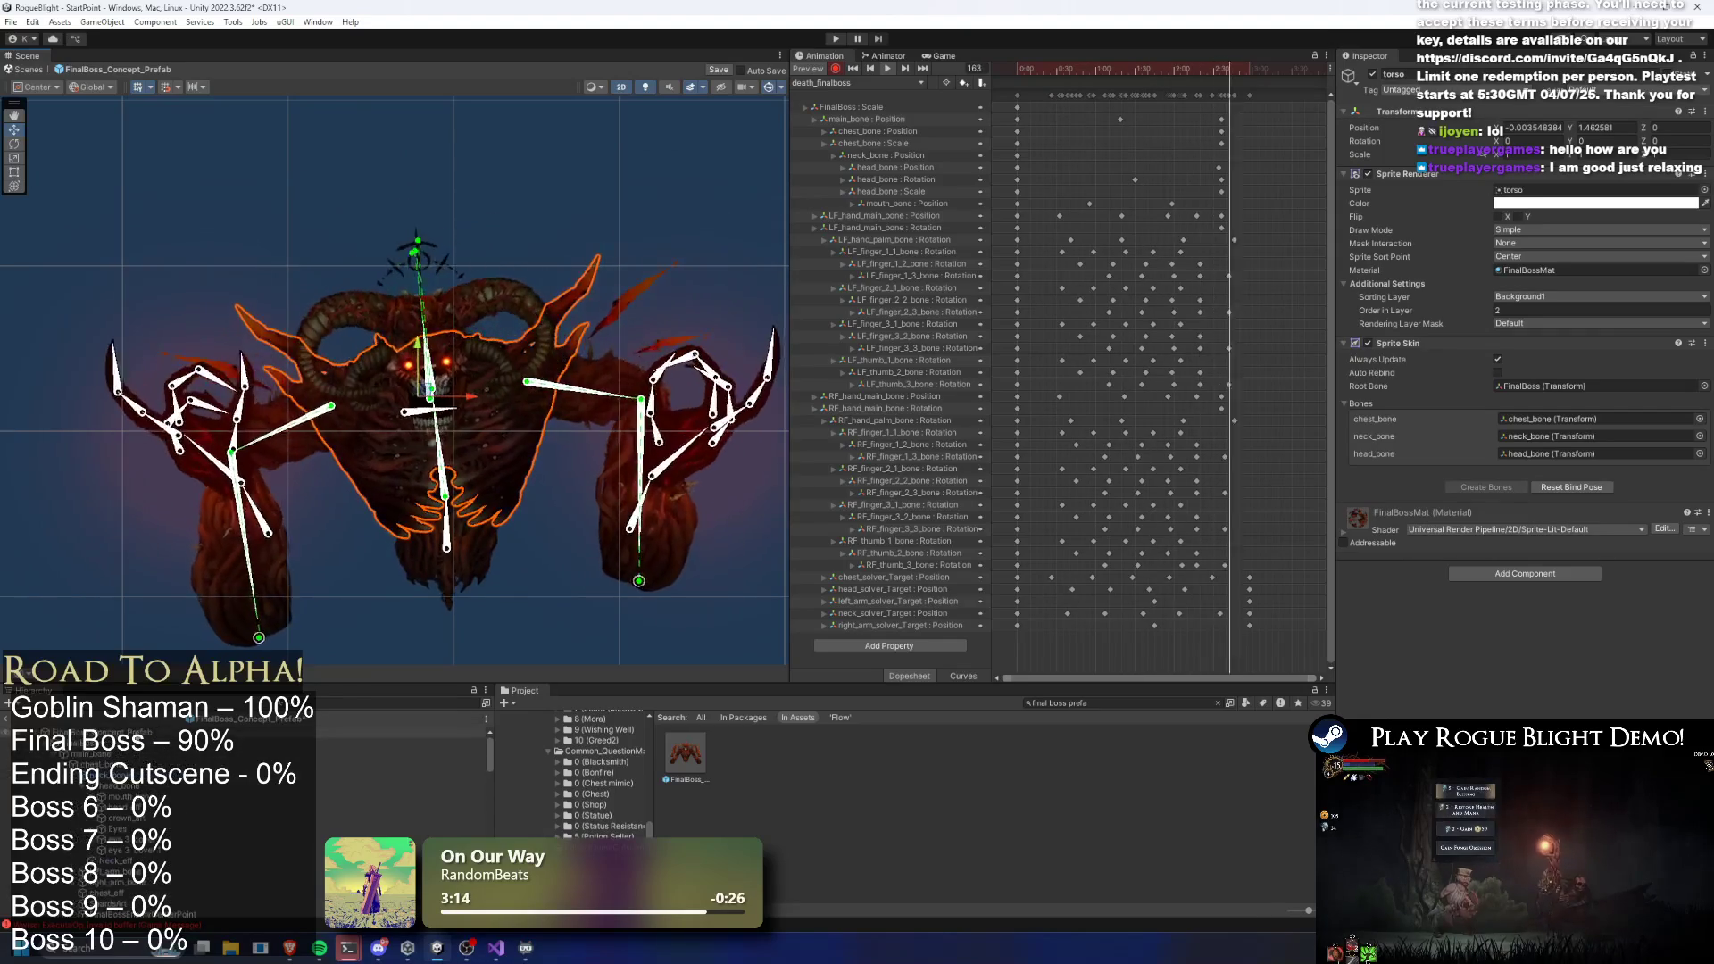
pyautogui.click(450, 473)
pyautogui.press('w')
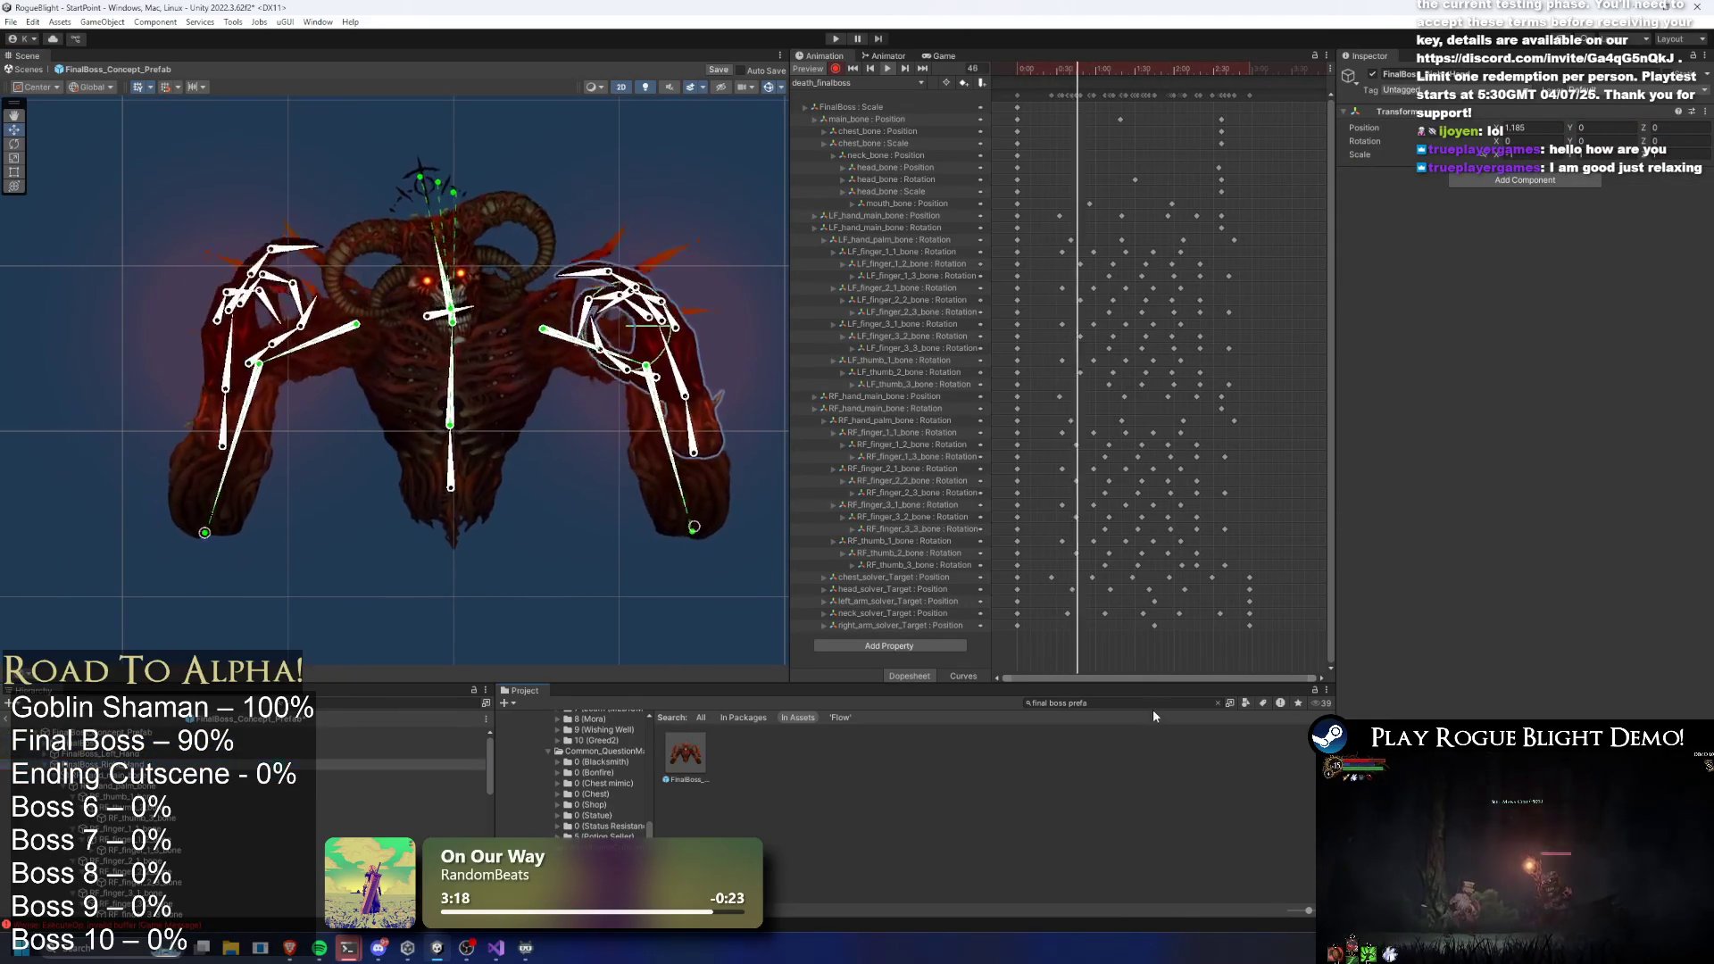
pyautogui.click(1151, 705)
pyautogui.write('blight l')
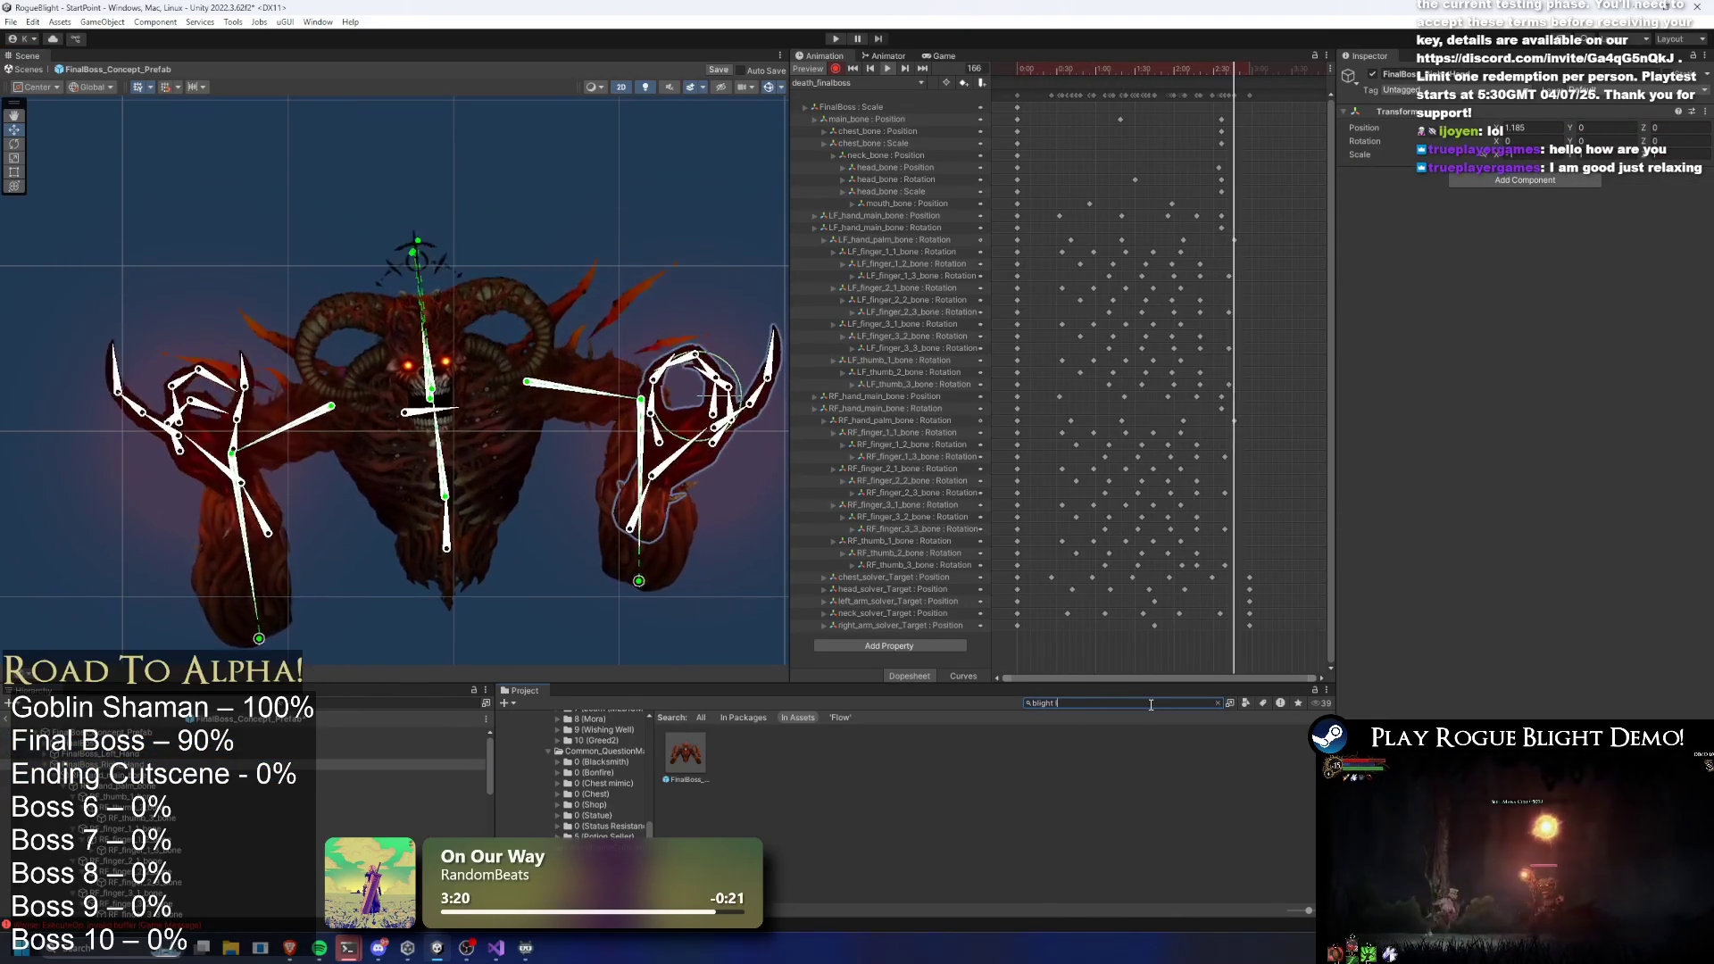
pyautogui.write('ady prefa')
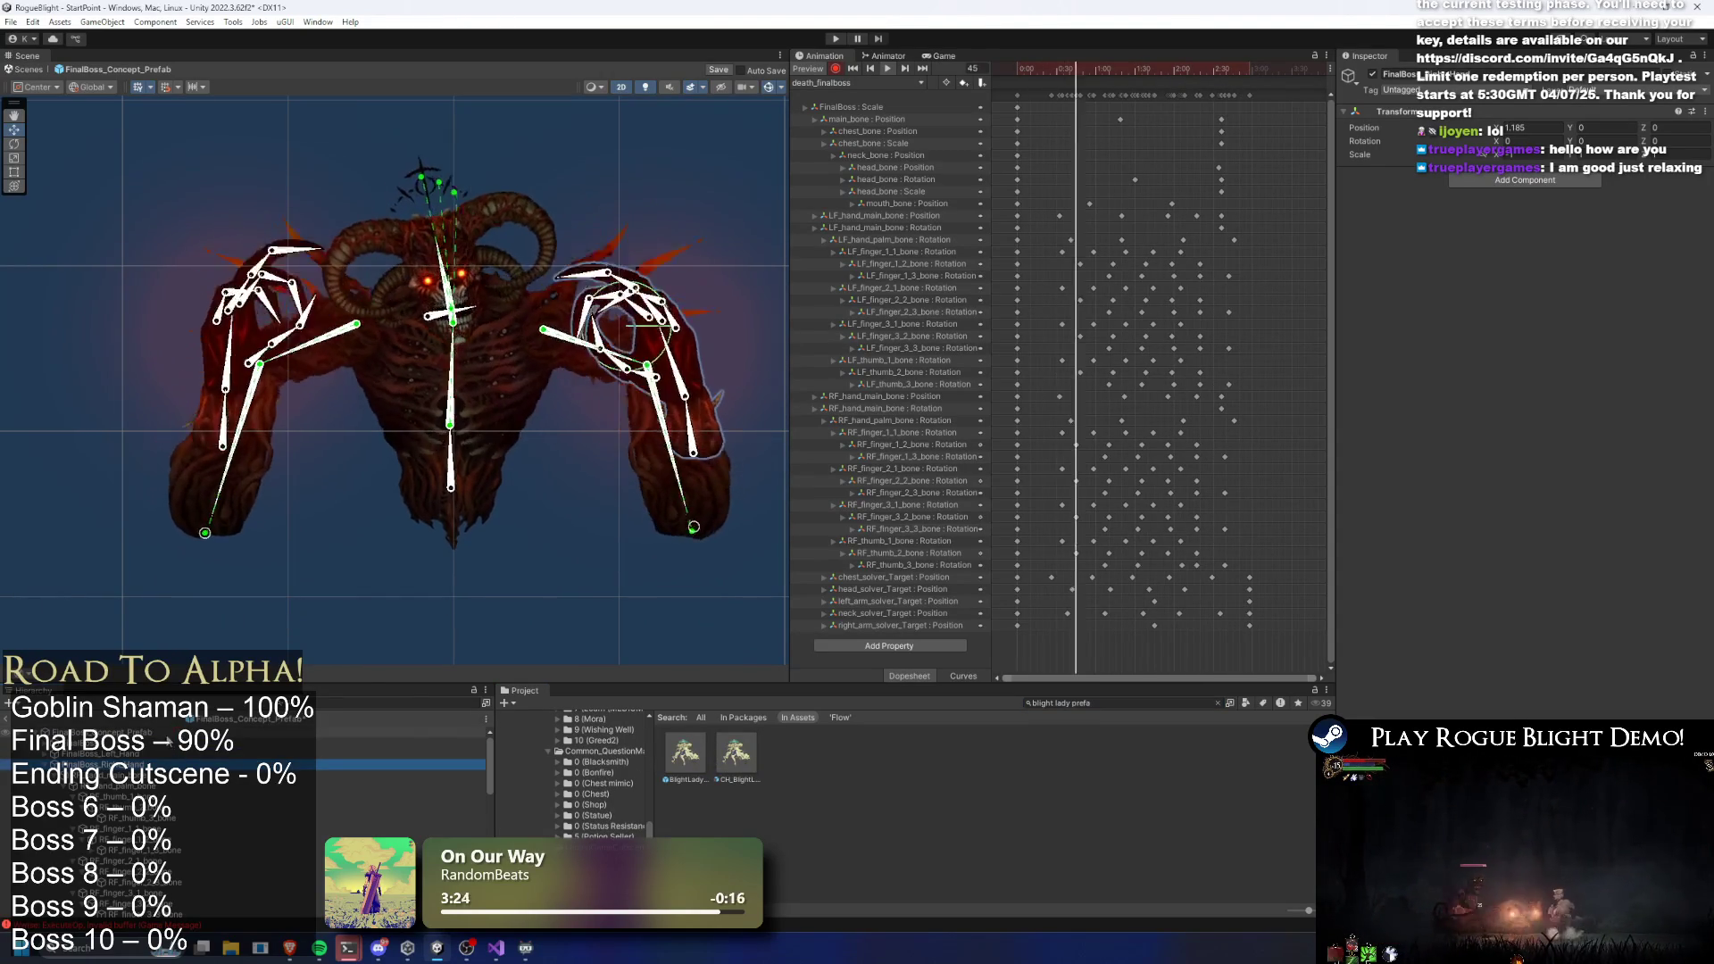
# Drop a BlightLady prefab instance into the boss scene and raise its flash light's intensity
pyautogui.moveTo(685, 754); pyautogui.dragTo(357, 739)
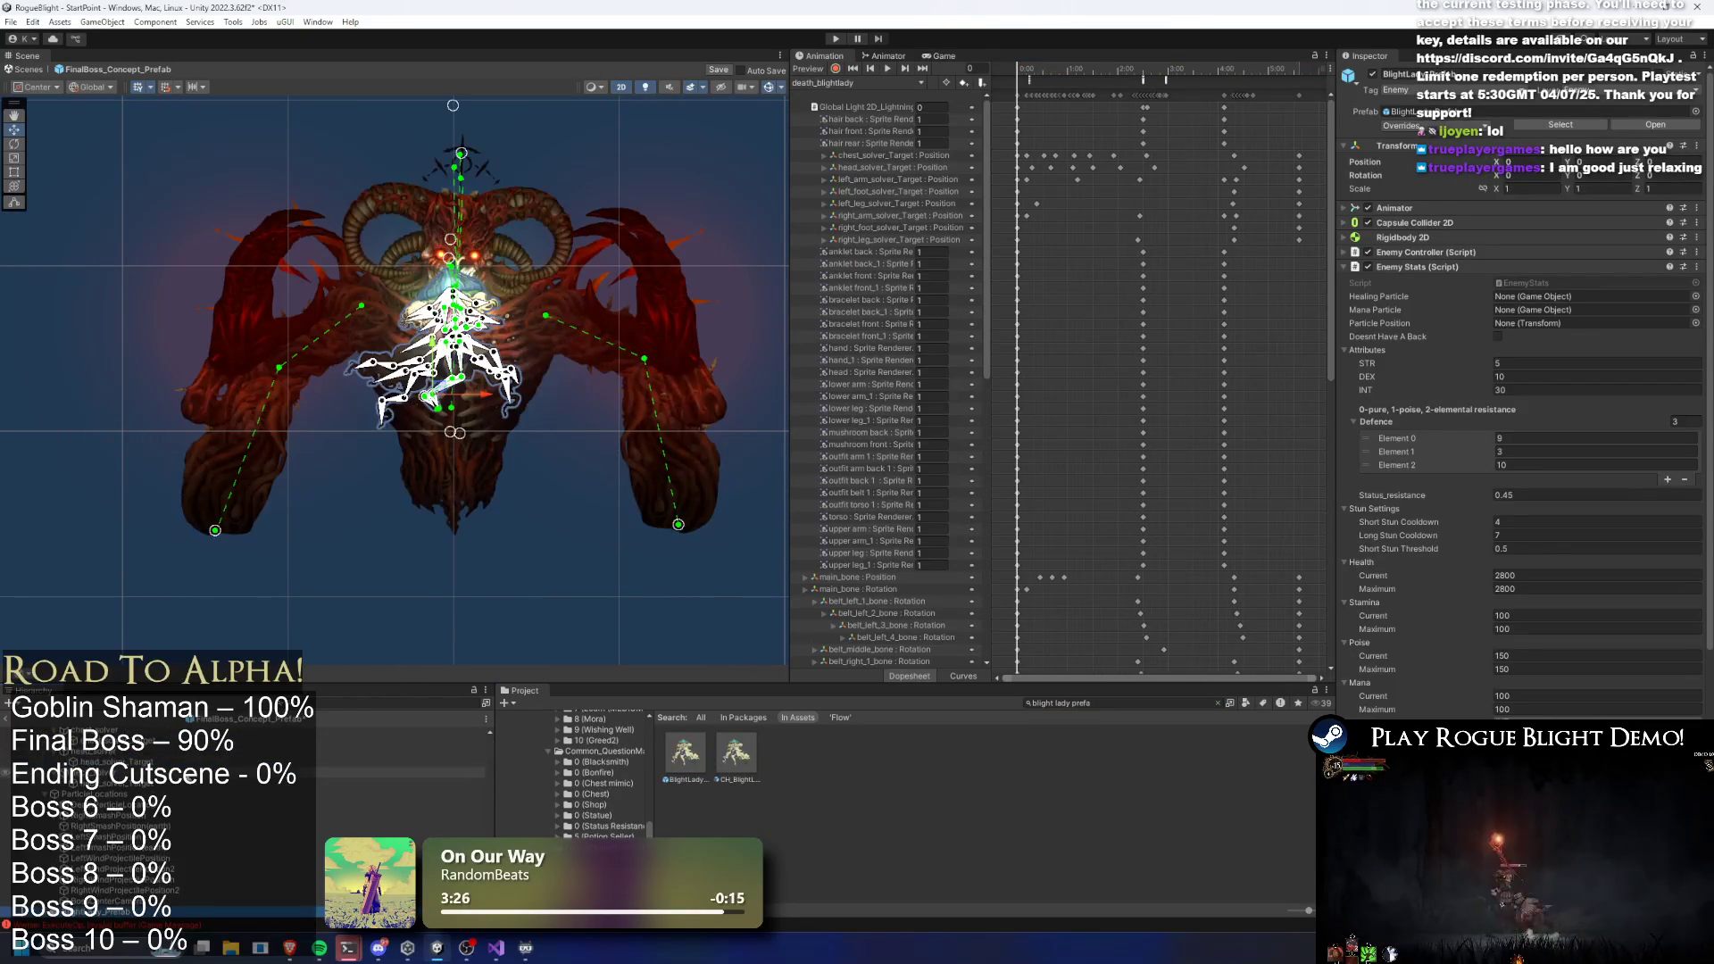
pyautogui.click(199, 849)
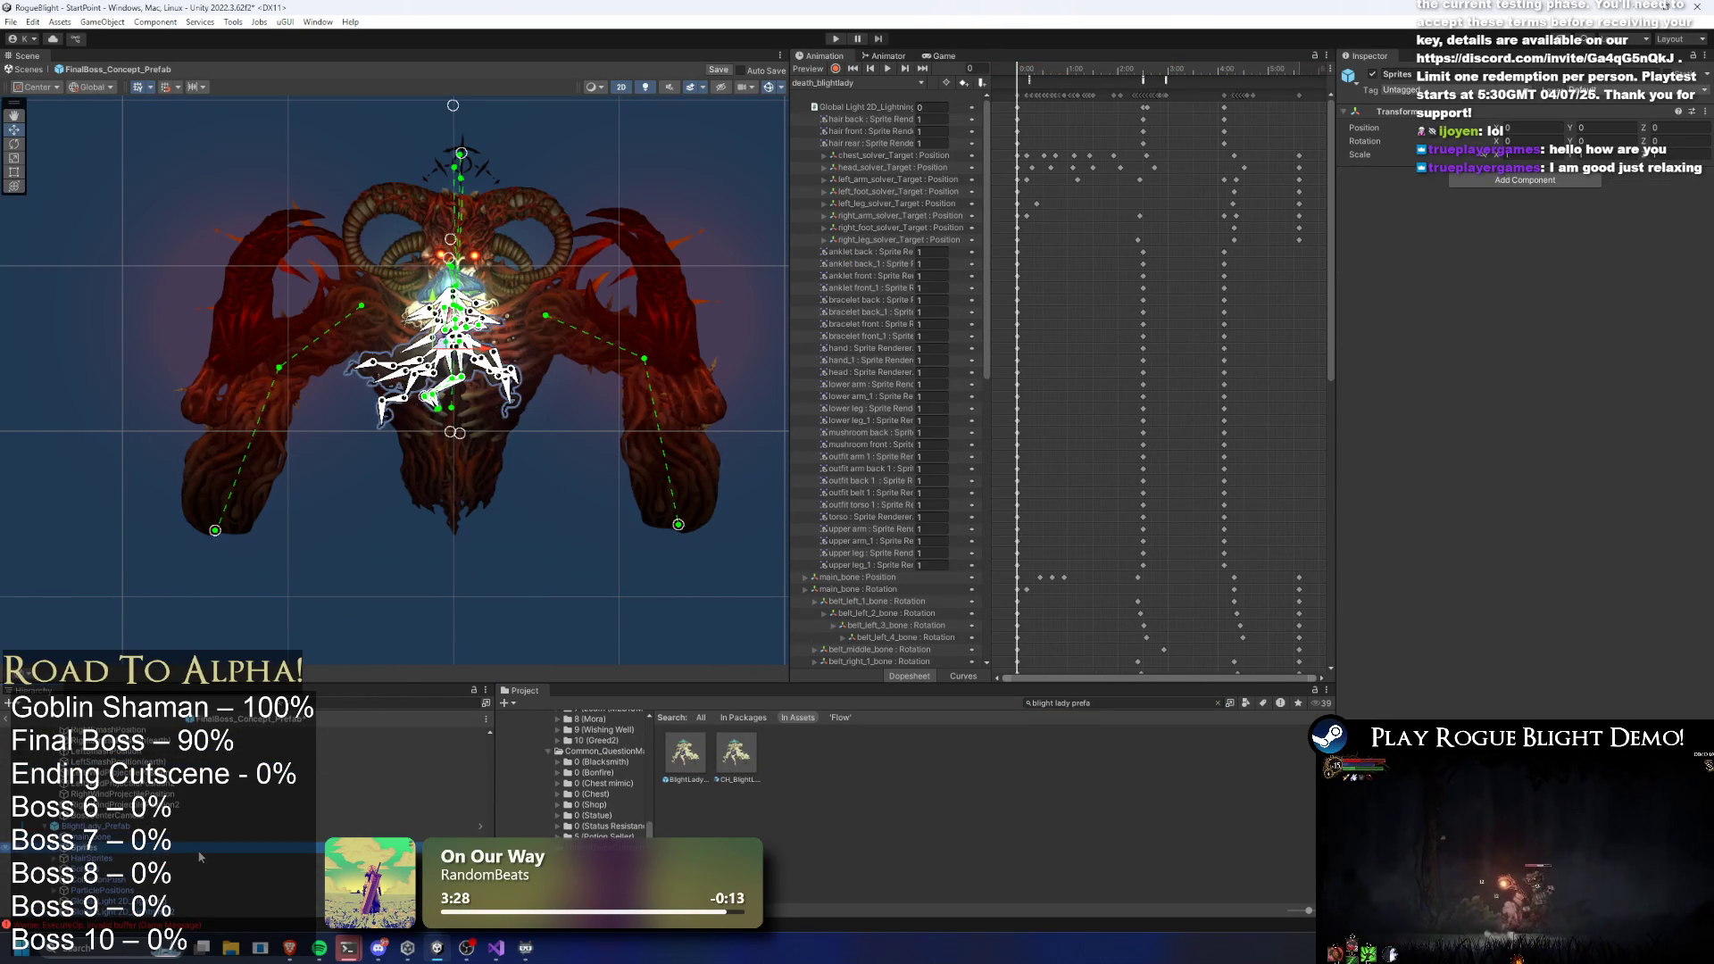
pyautogui.click(115, 901)
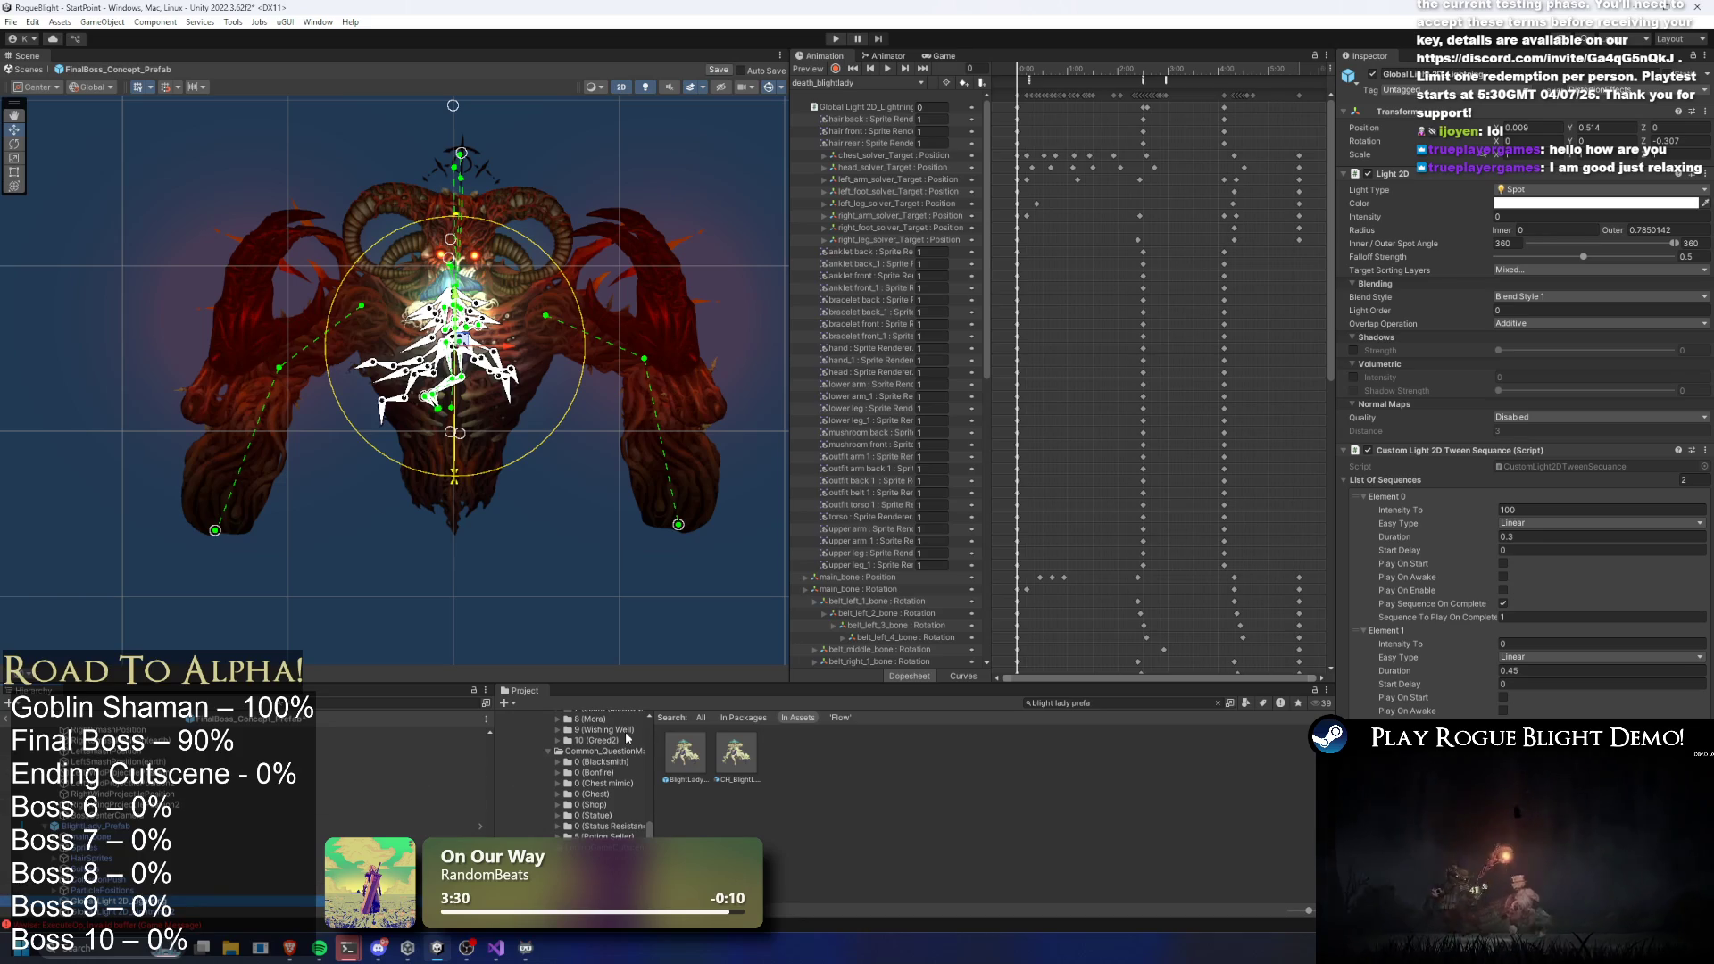
pyautogui.moveTo(1451, 217); pyautogui.dragTo(1625, 214)
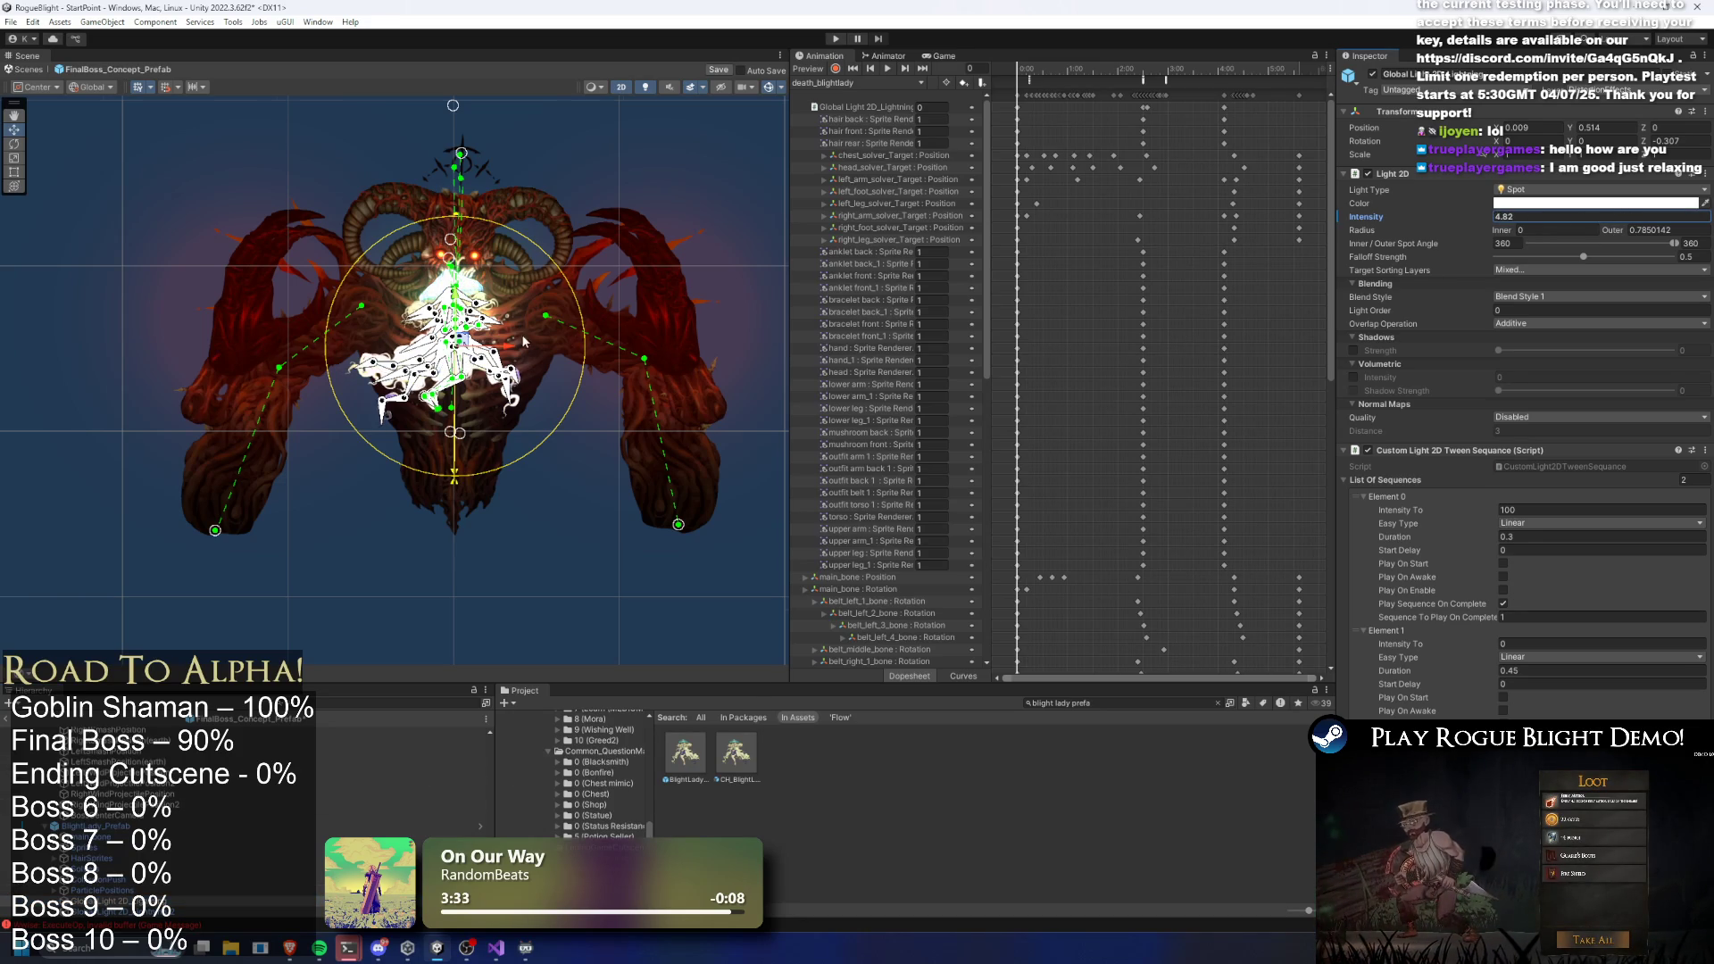
# Check the lights' target sorting layers and set a light's intensity to 0.7
pyautogui.scroll(3, 495, 326)
pyautogui.click(1529, 271)
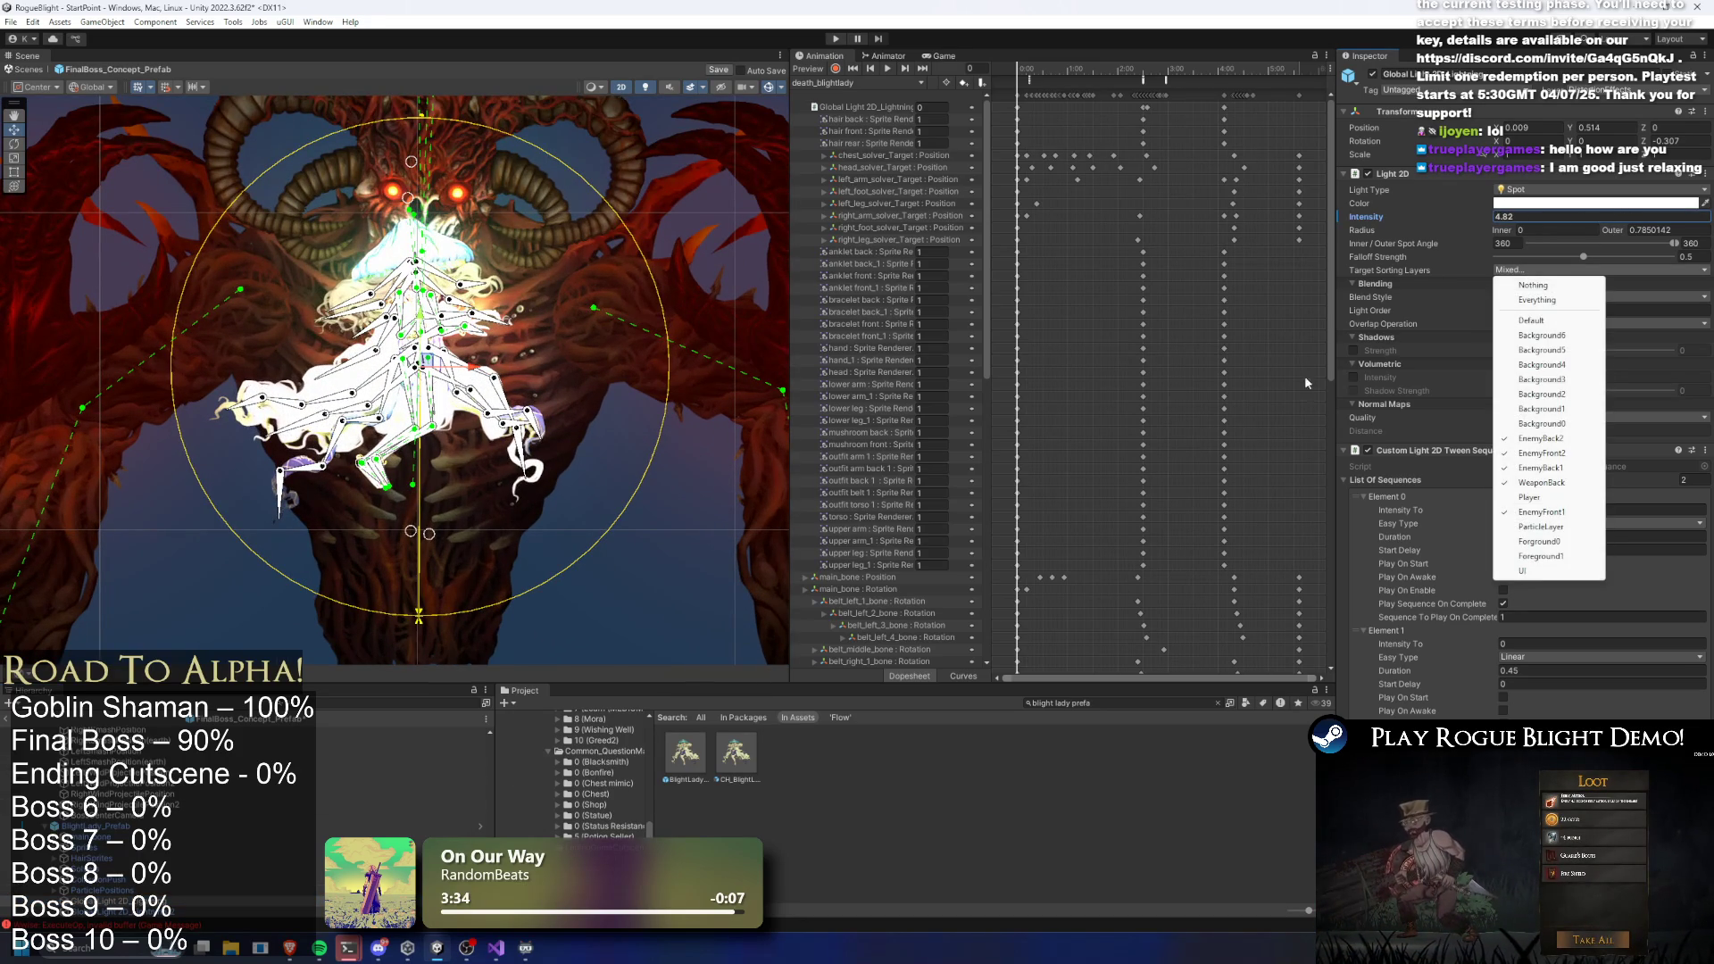
pyautogui.click(207, 911)
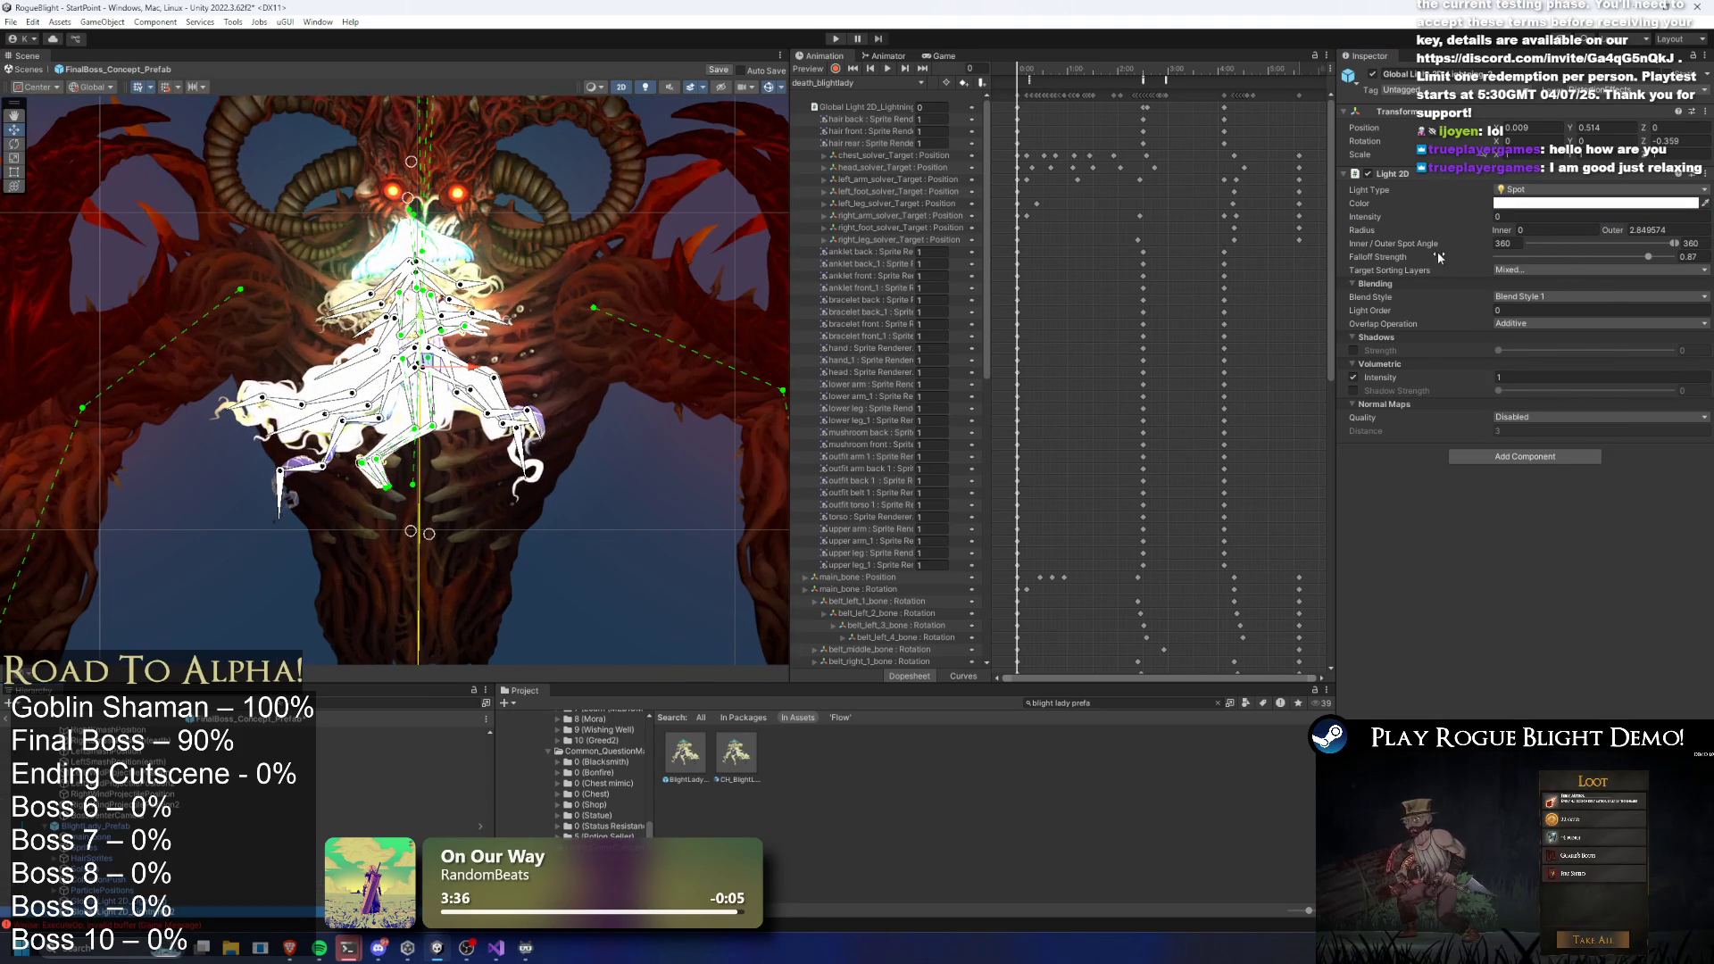
pyautogui.click(1504, 270)
pyautogui.click(1517, 217)
pyautogui.write('0.7')
# Cut both BlightLady Light 2D objects and remove them from the scene
pyautogui.keyDown('ctrl'); pyautogui.click(152, 902); pyautogui.keyUp('ctrl')
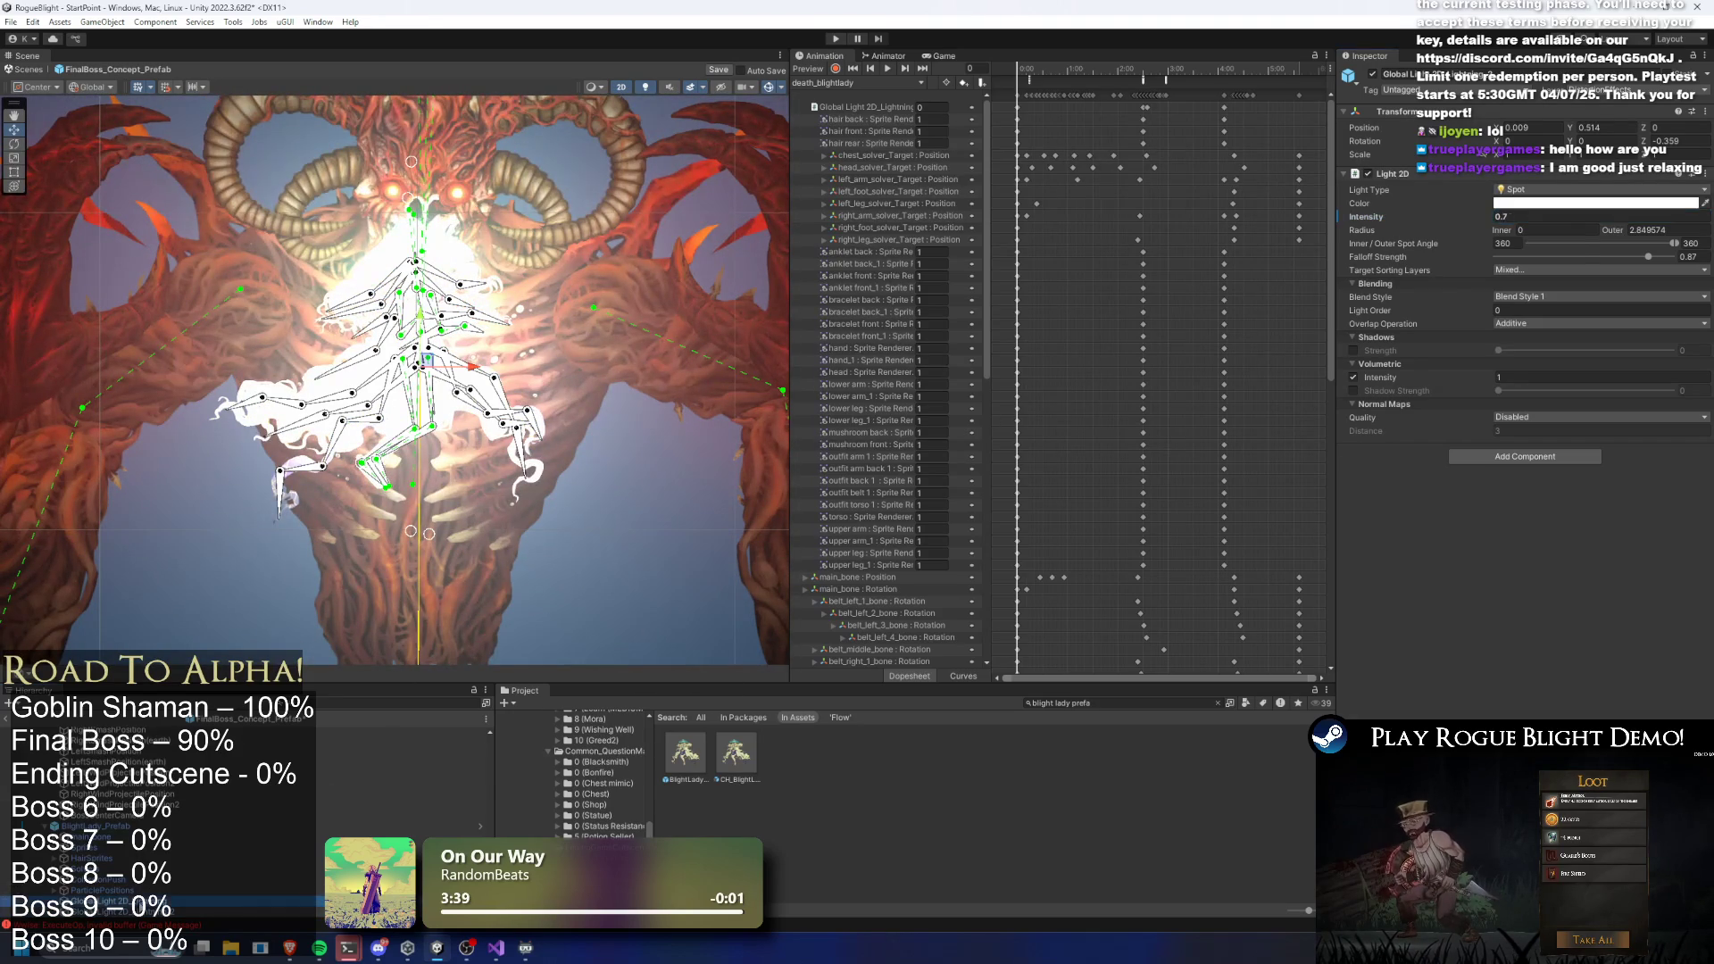
pyautogui.rightClick(141, 907)
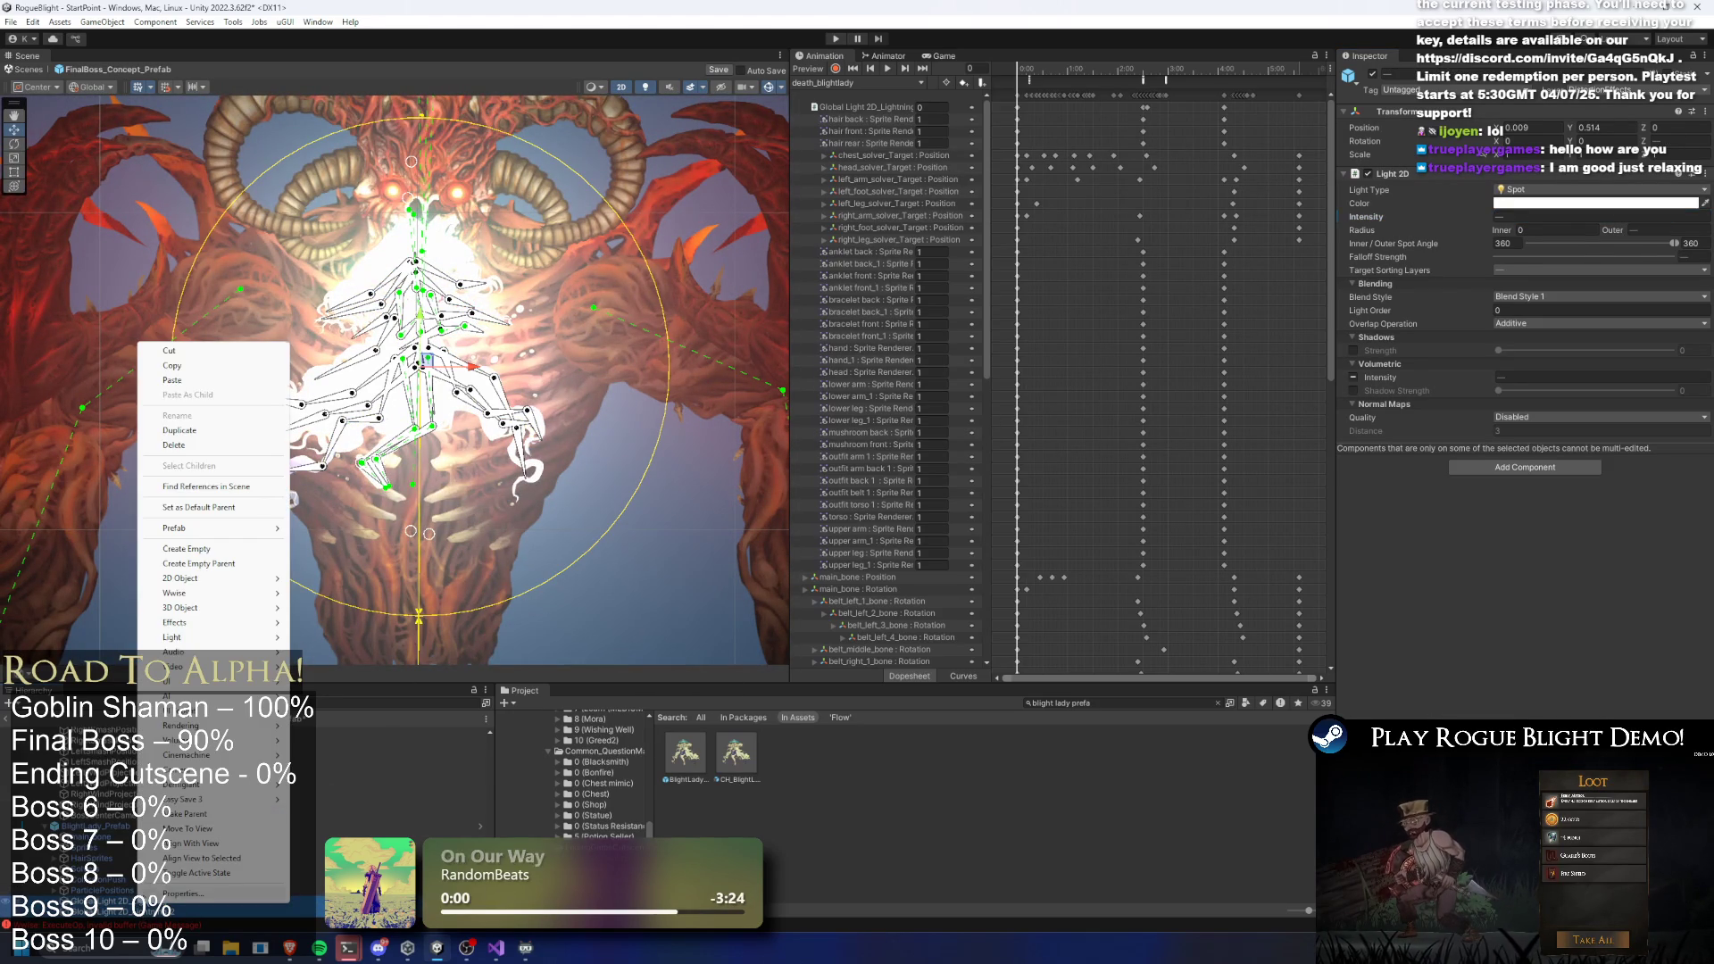
pyautogui.click(214, 367)
pyautogui.press('Delete')
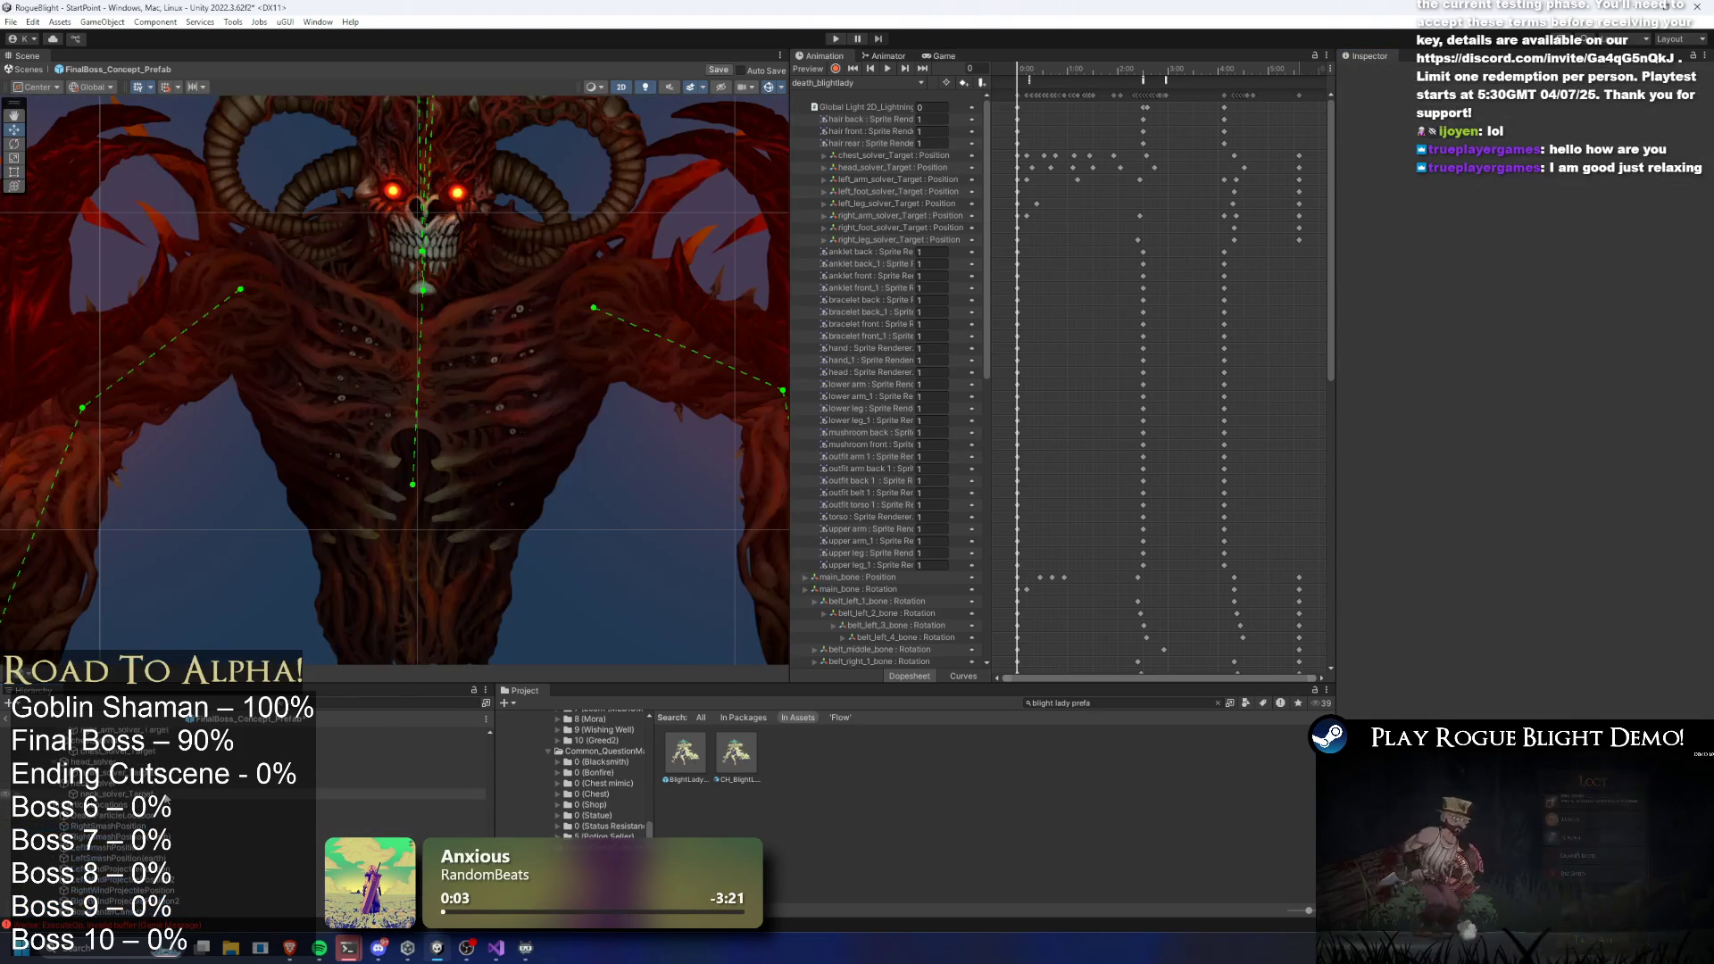
# Create an empty child under the FinalBoss root and paste the cut lights into it
pyautogui.click(107, 774)
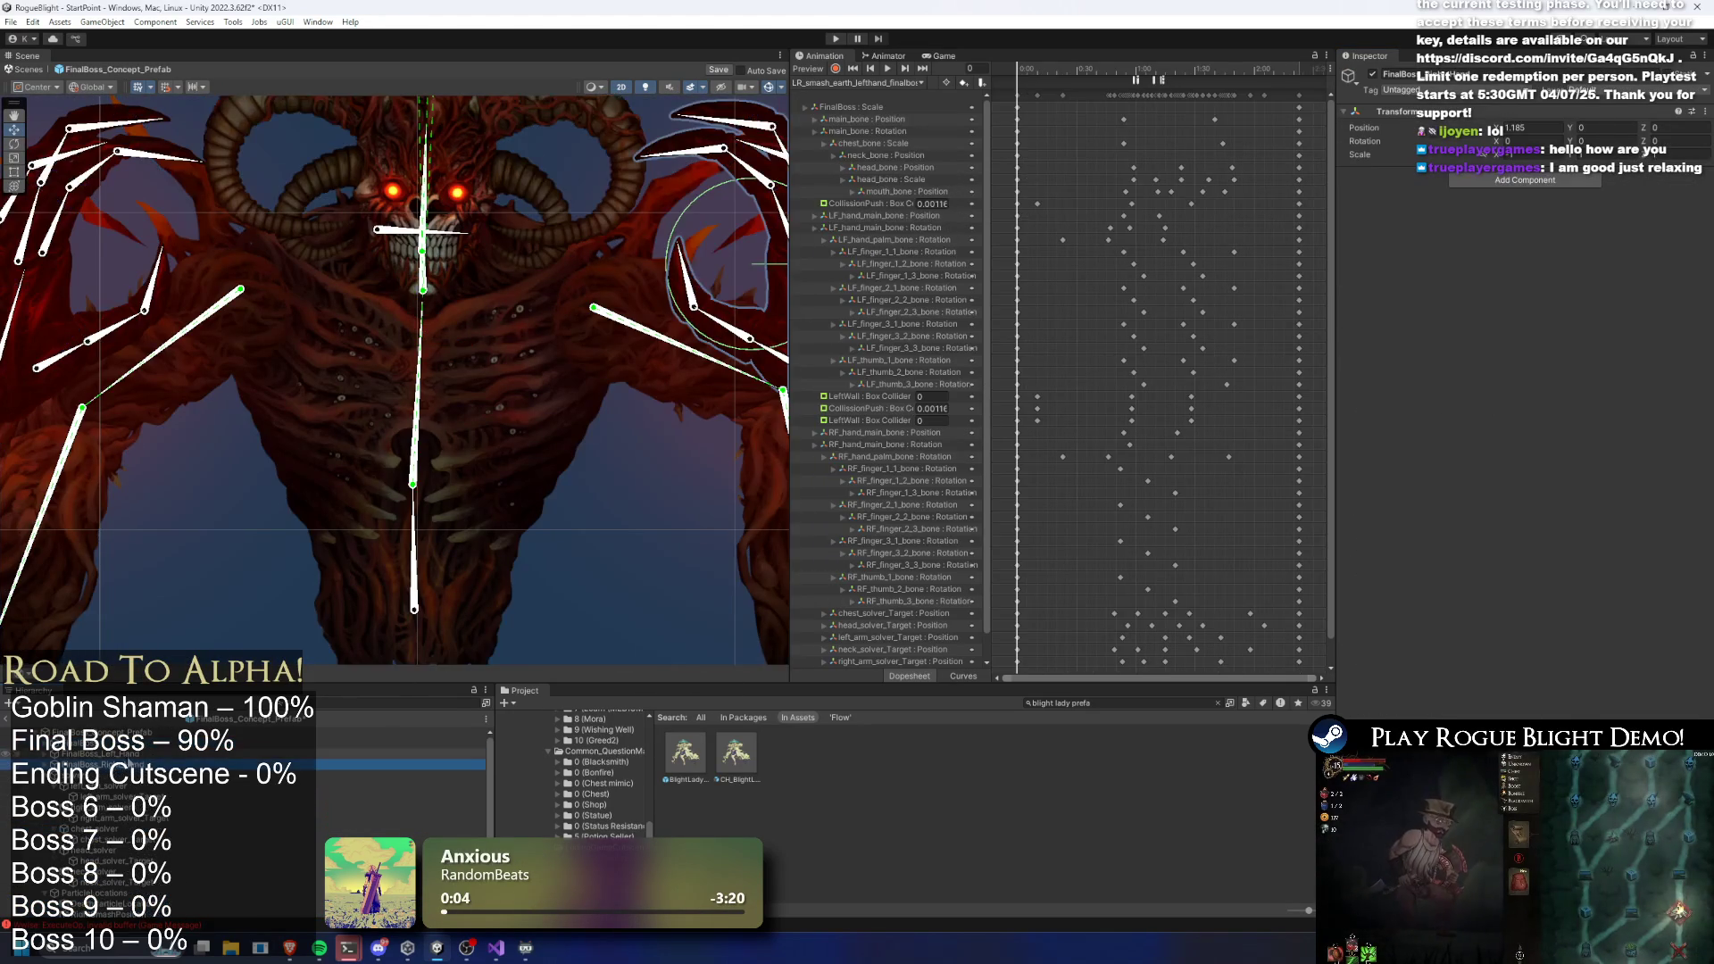
pyautogui.click(119, 786)
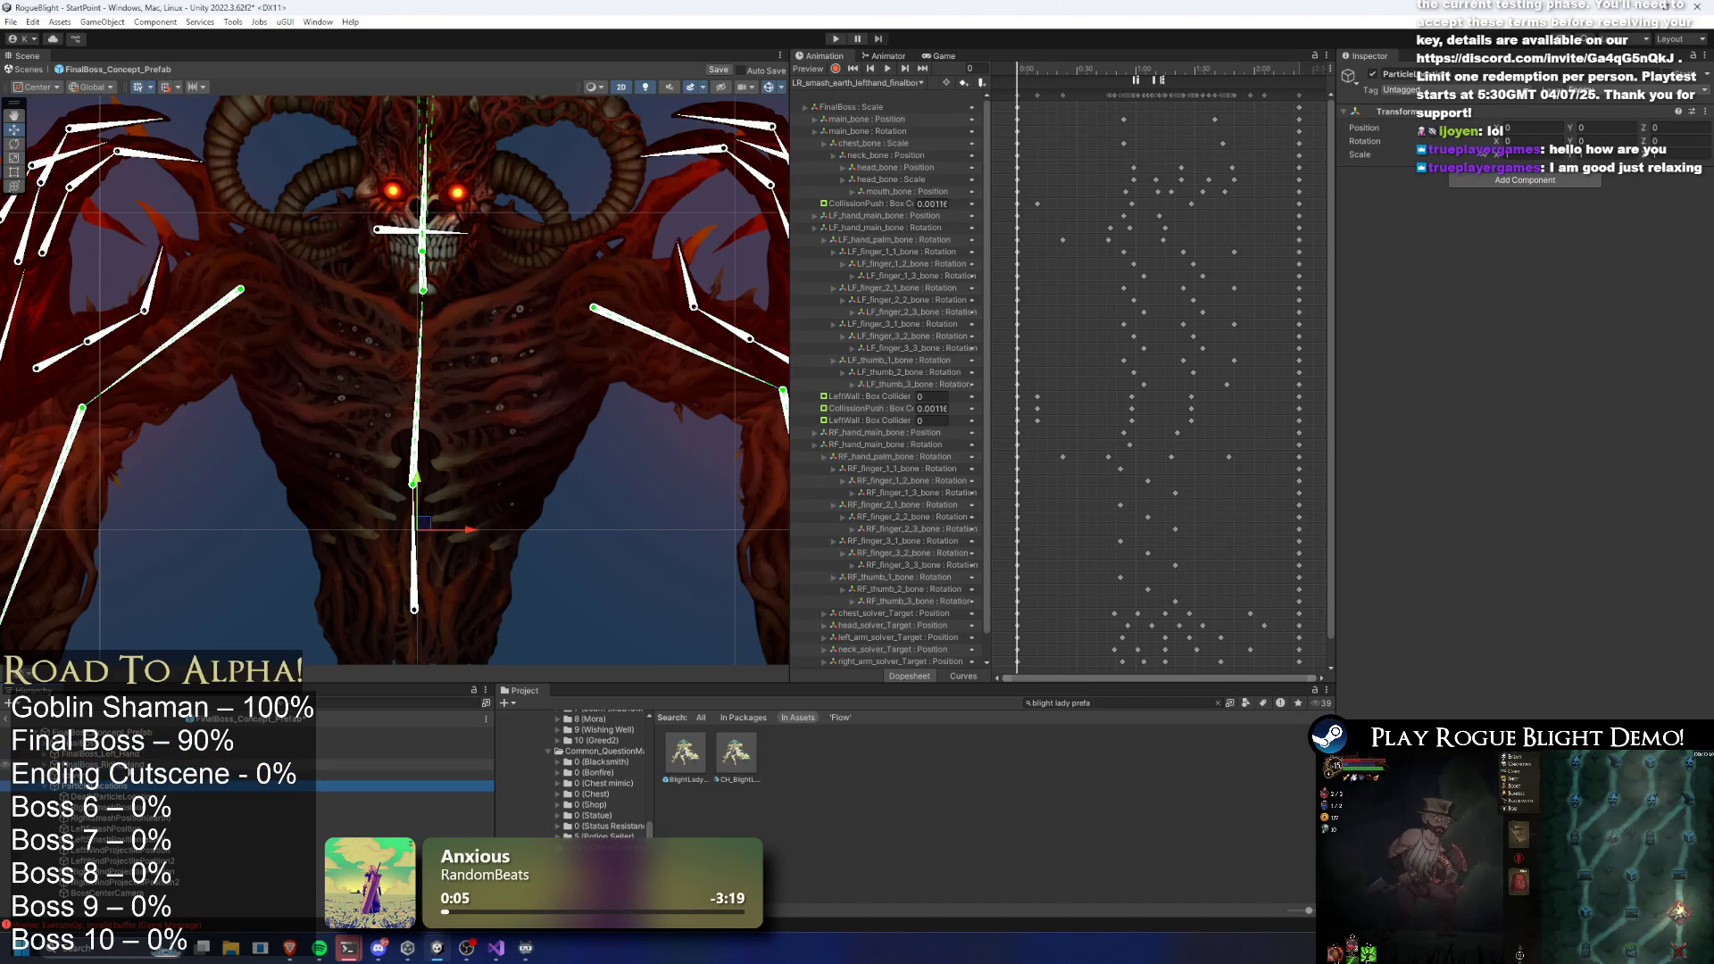
pyautogui.rightClick(107, 790)
pyautogui.click(76, 732)
pyautogui.rightClick(76, 732)
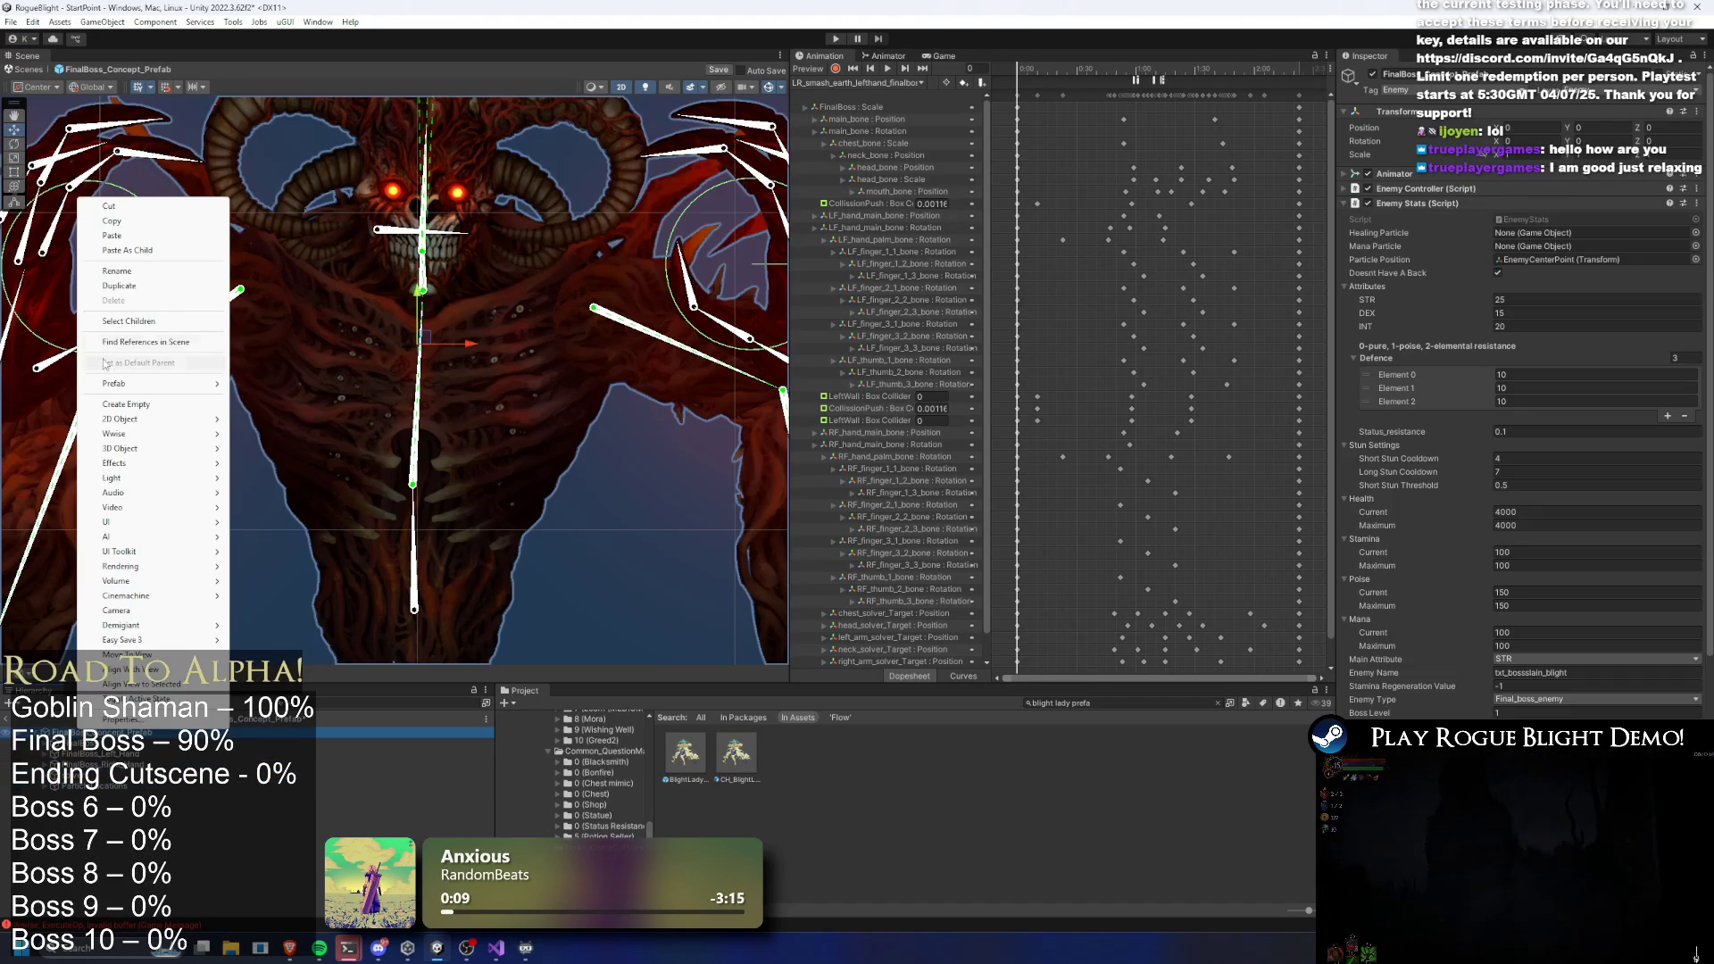
pyautogui.click(169, 406)
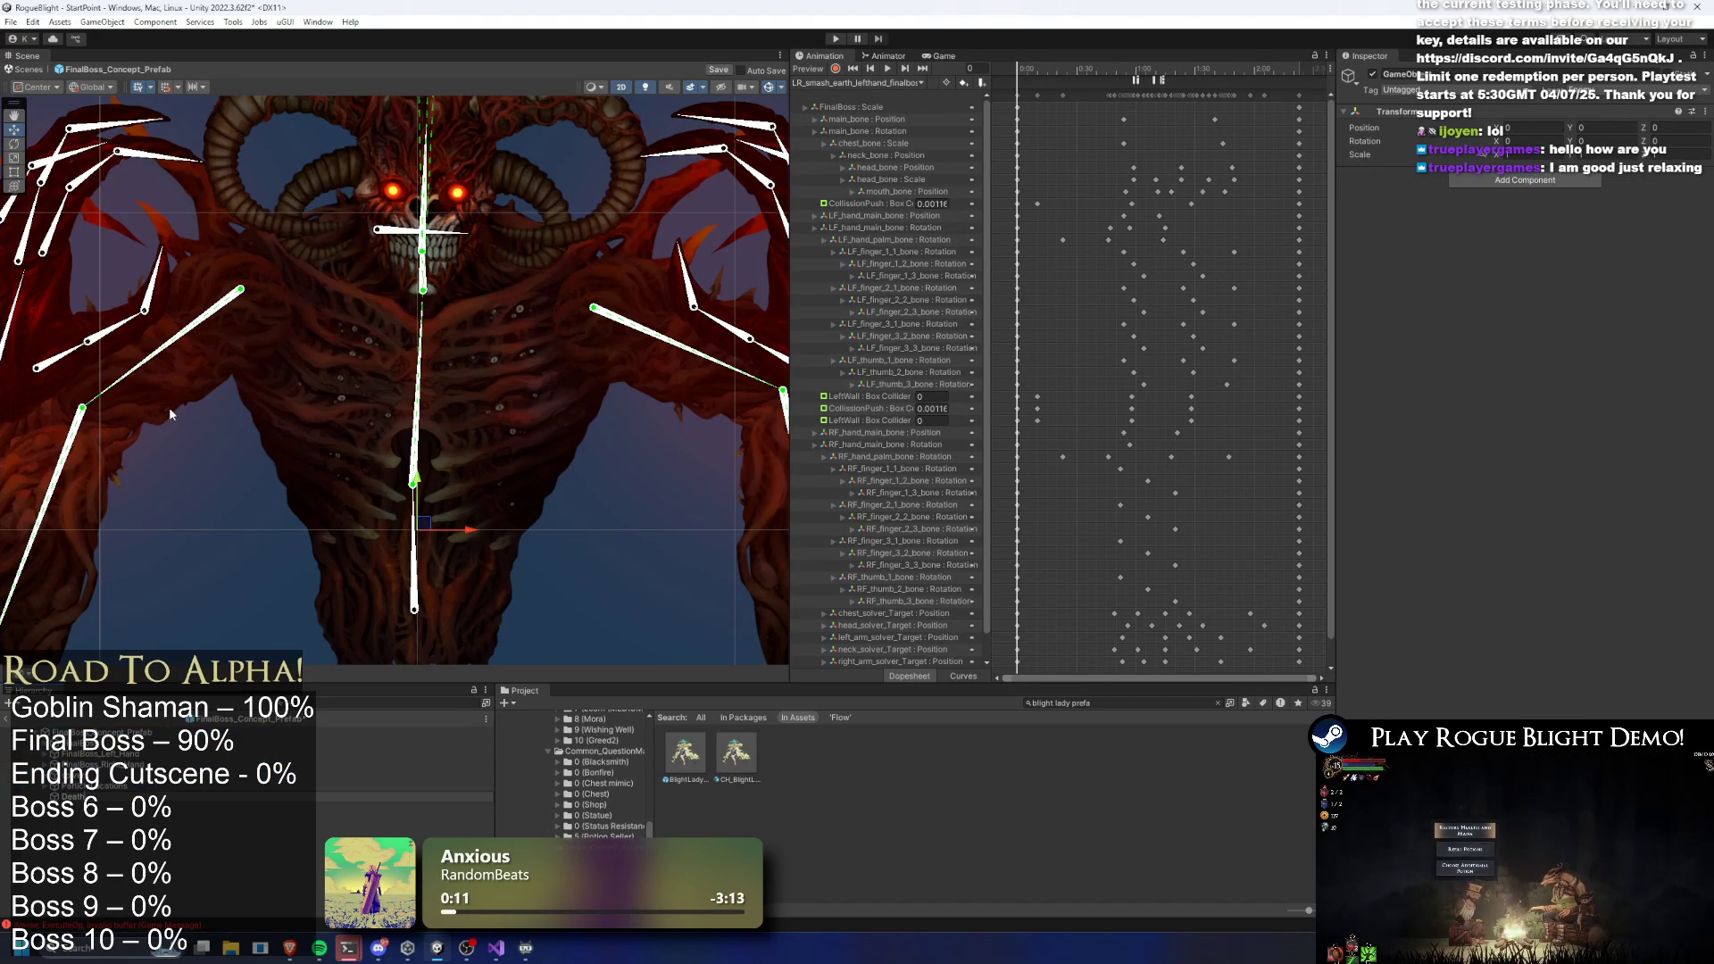
pyautogui.rightClick(100, 804)
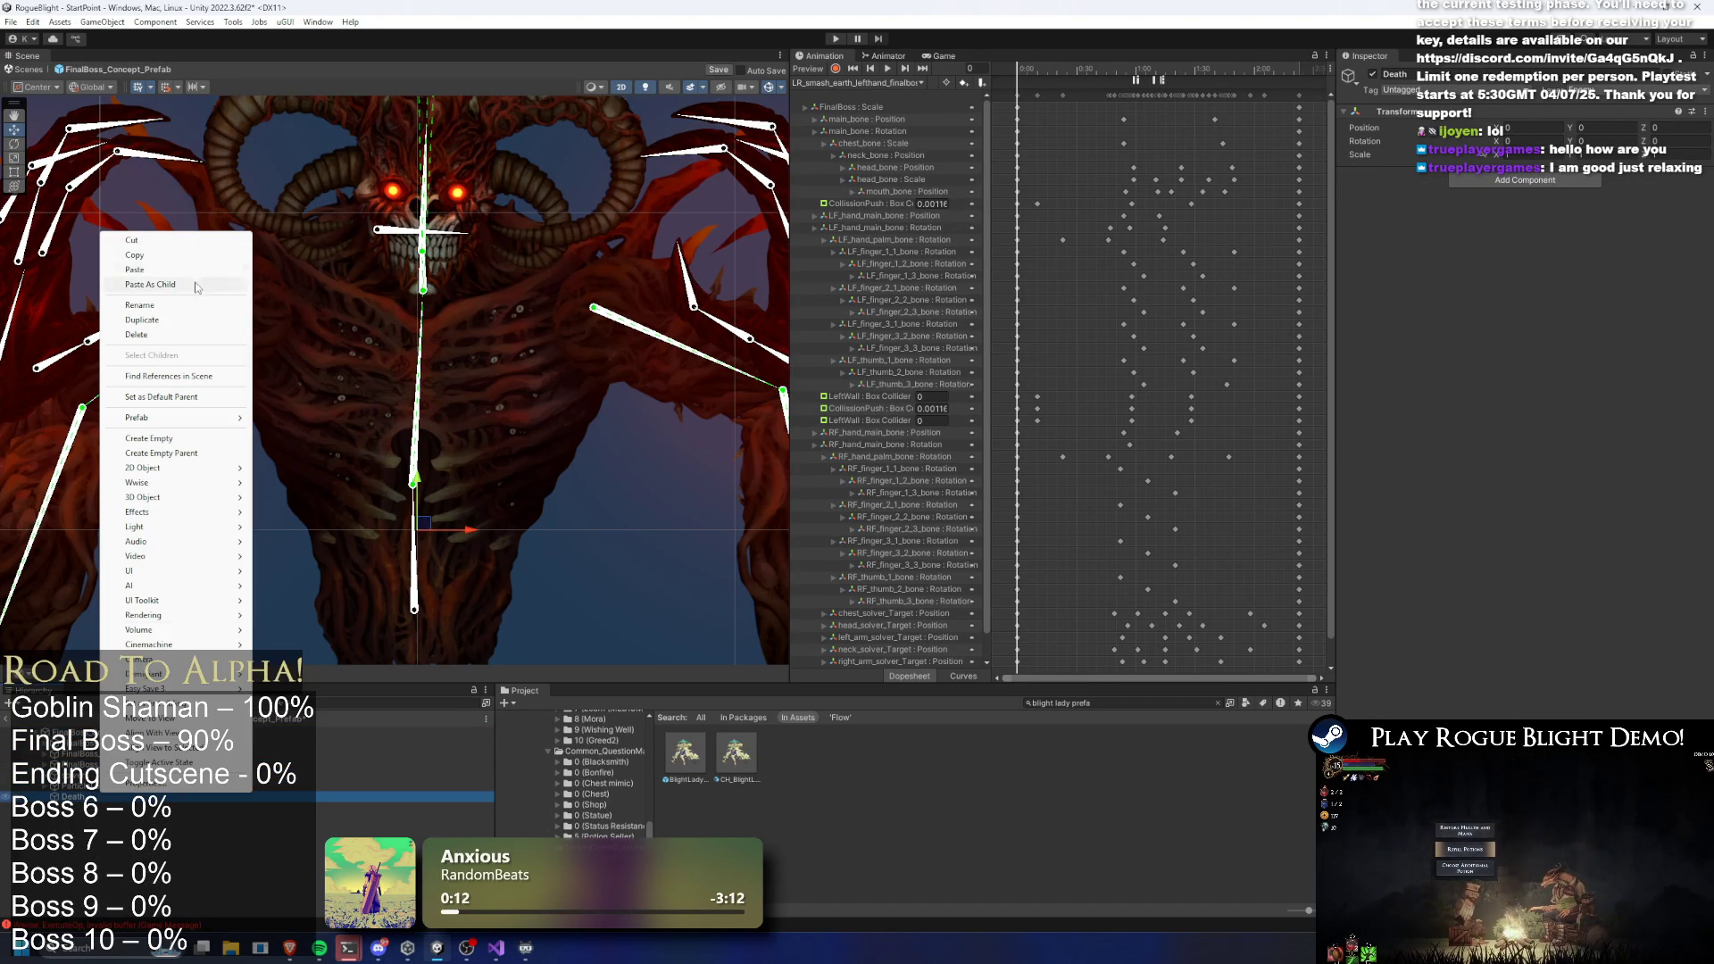
pyautogui.click(196, 285)
pyautogui.scroll(-5, 448, 223)
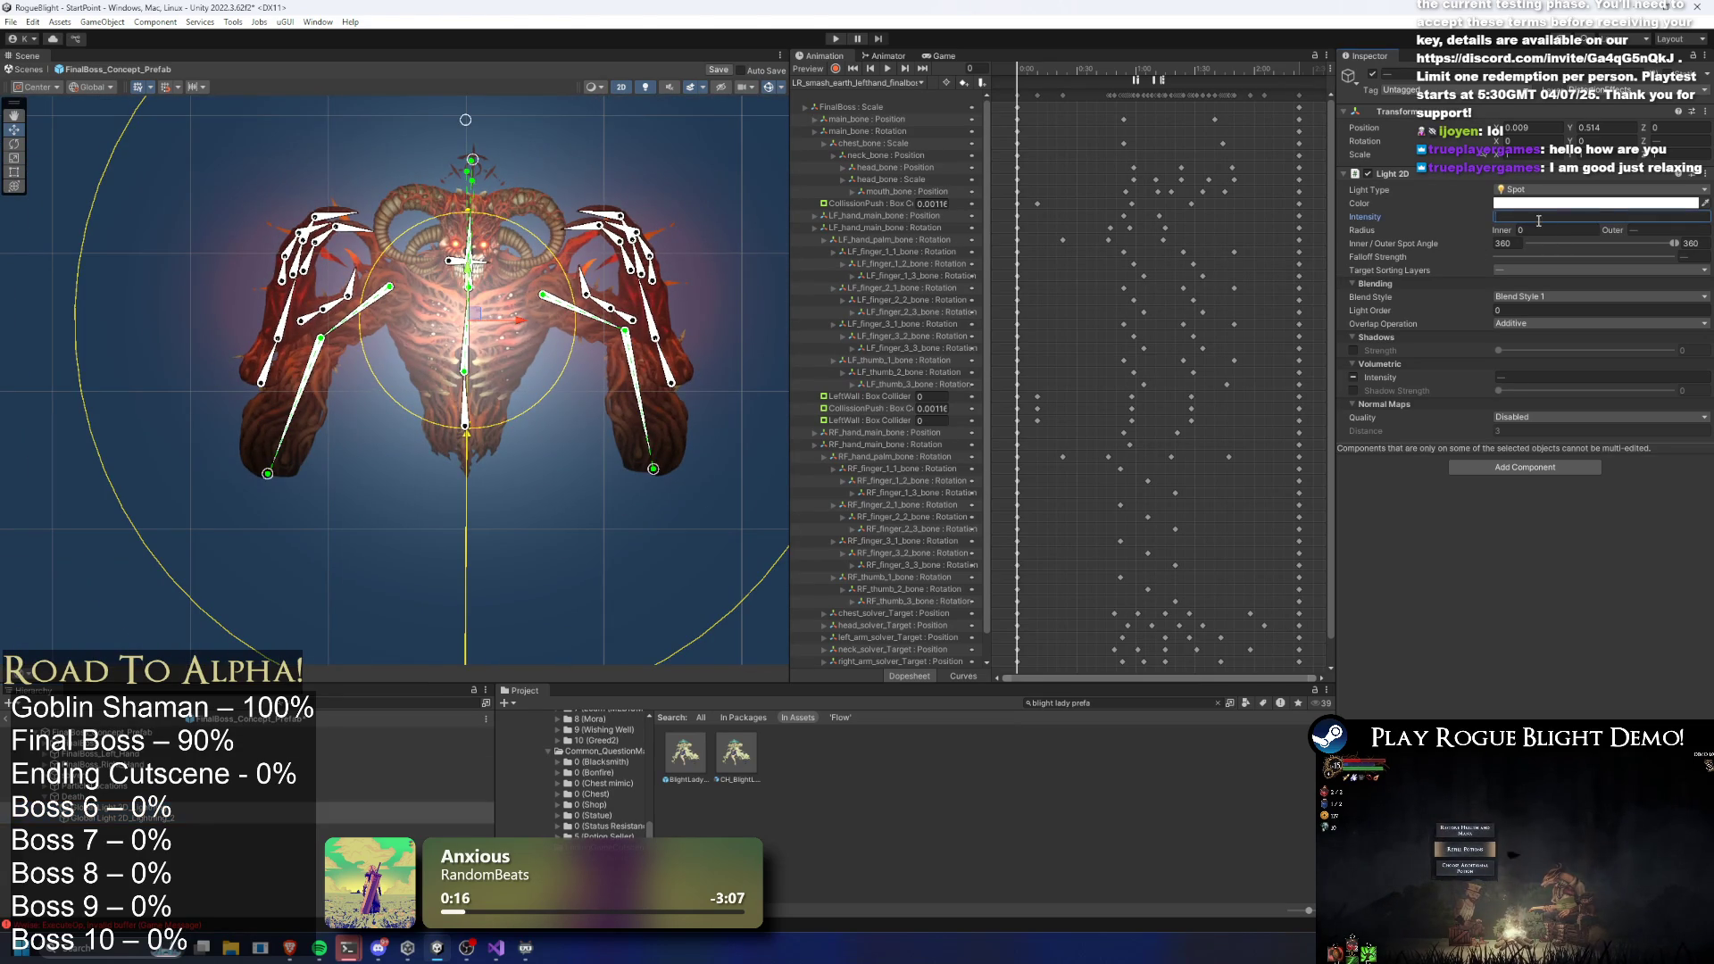
pyautogui.write('5')
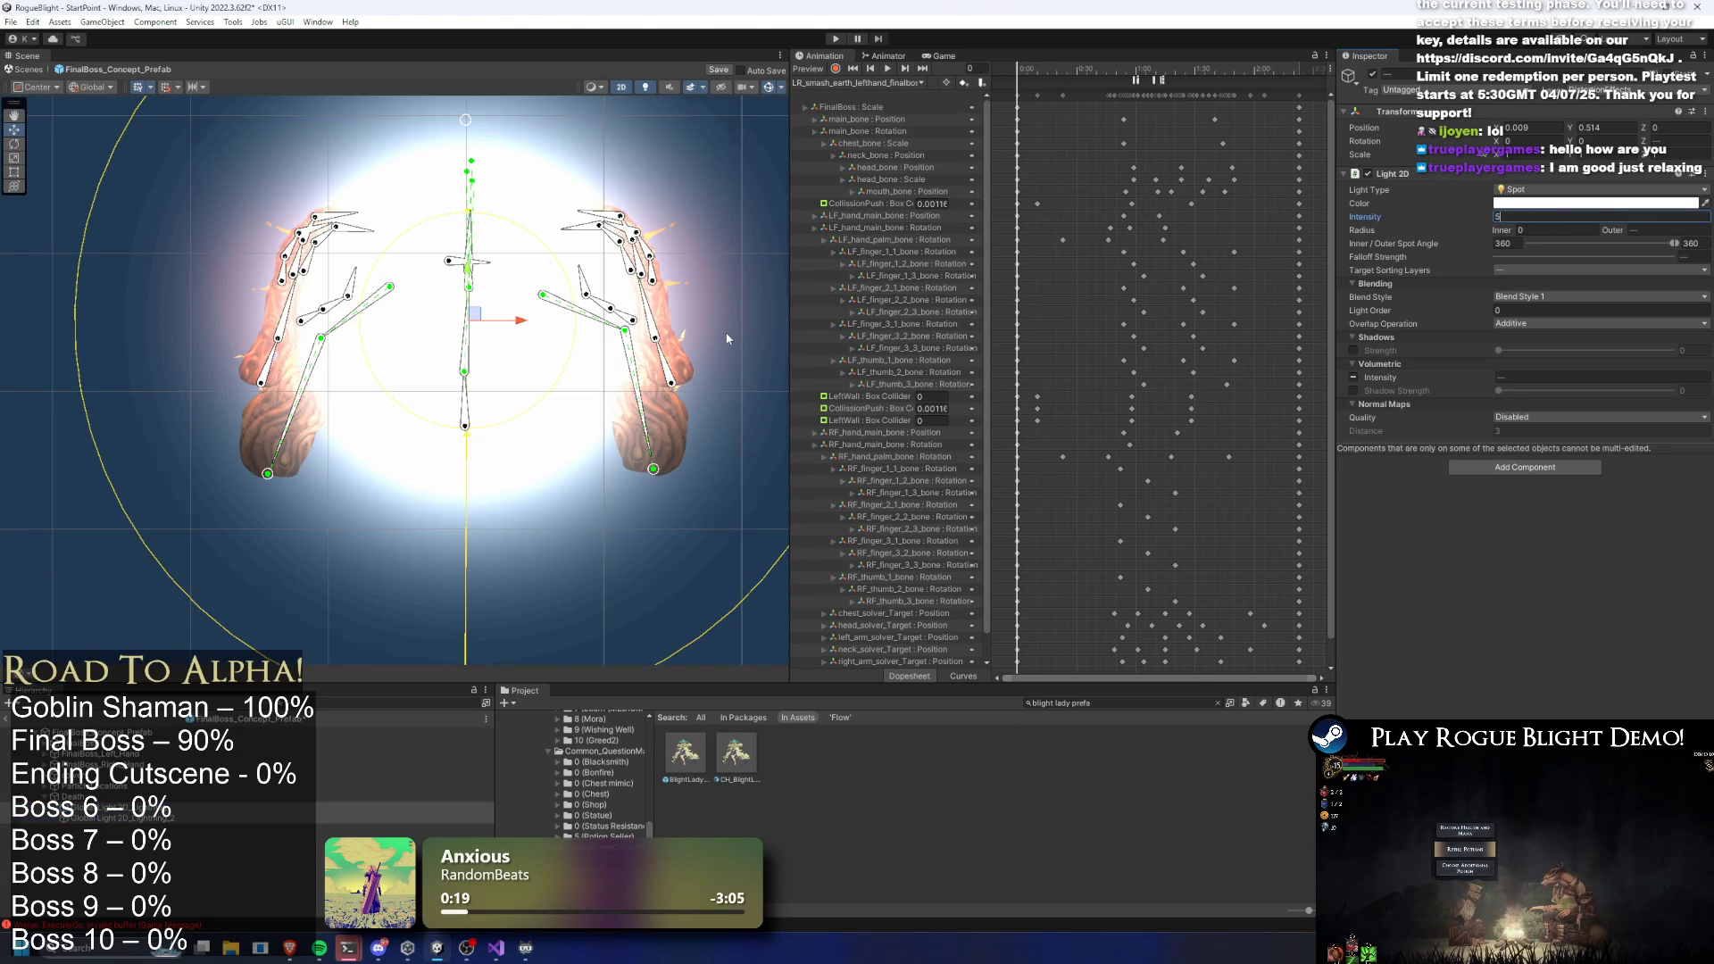
# Toggle the Background1 target sorting layer on the pasted flash light
pyautogui.click(198, 814)
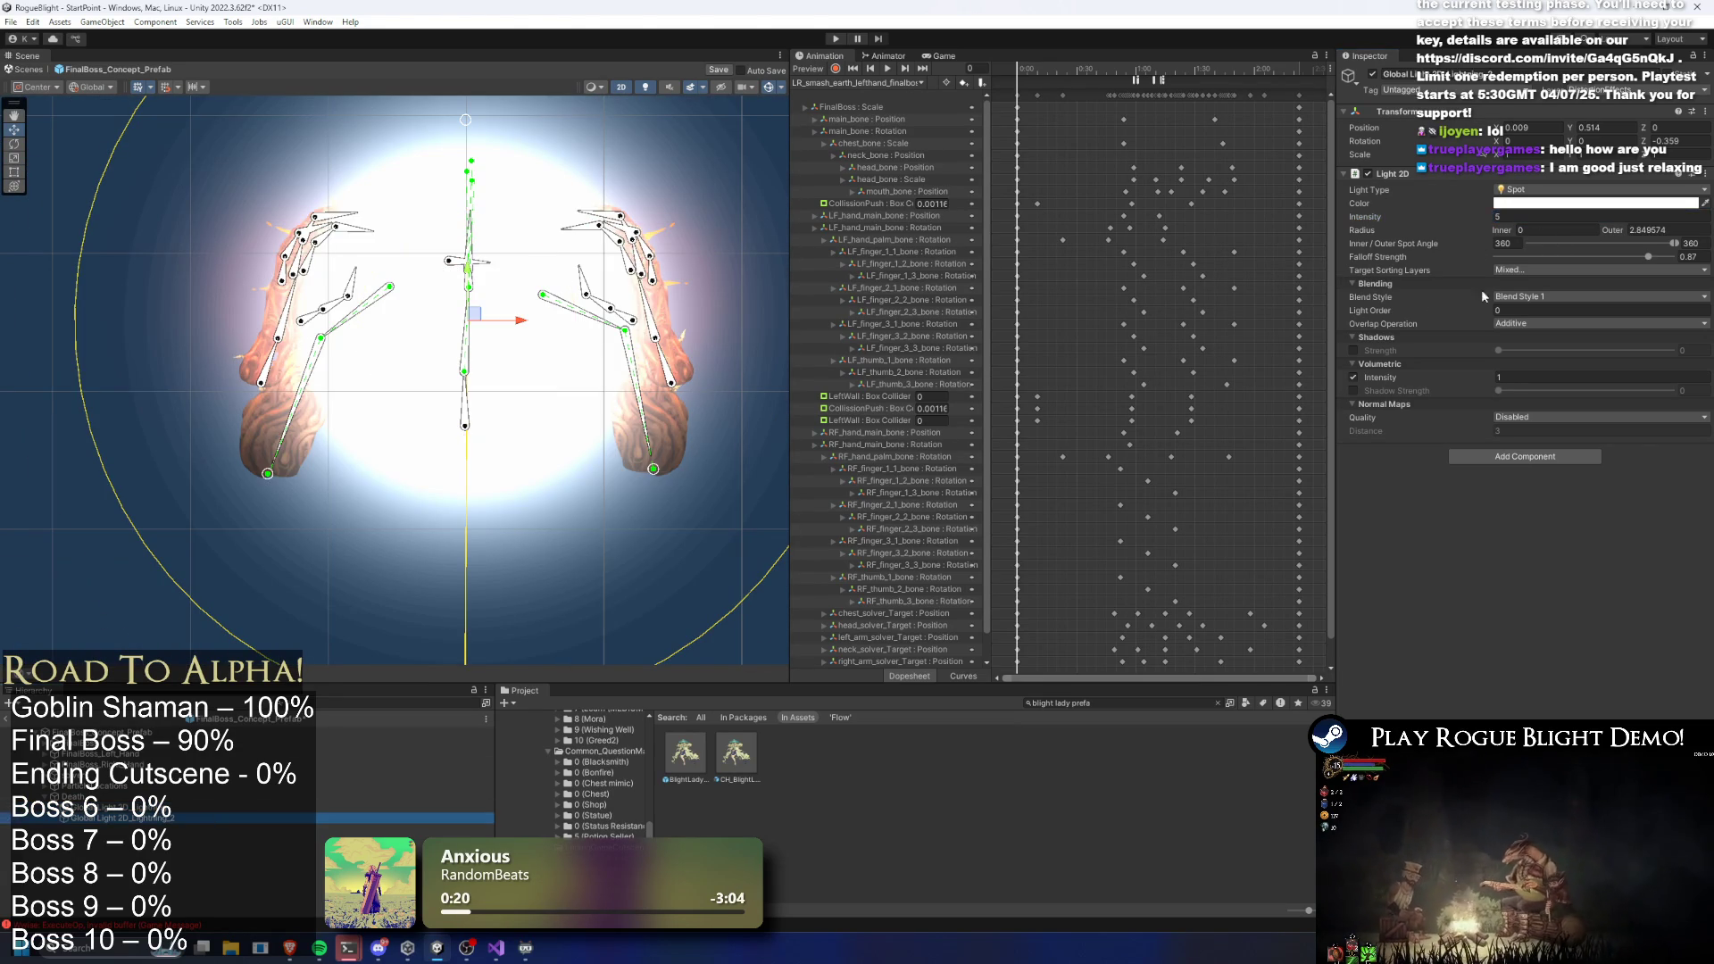
pyautogui.click(161, 806)
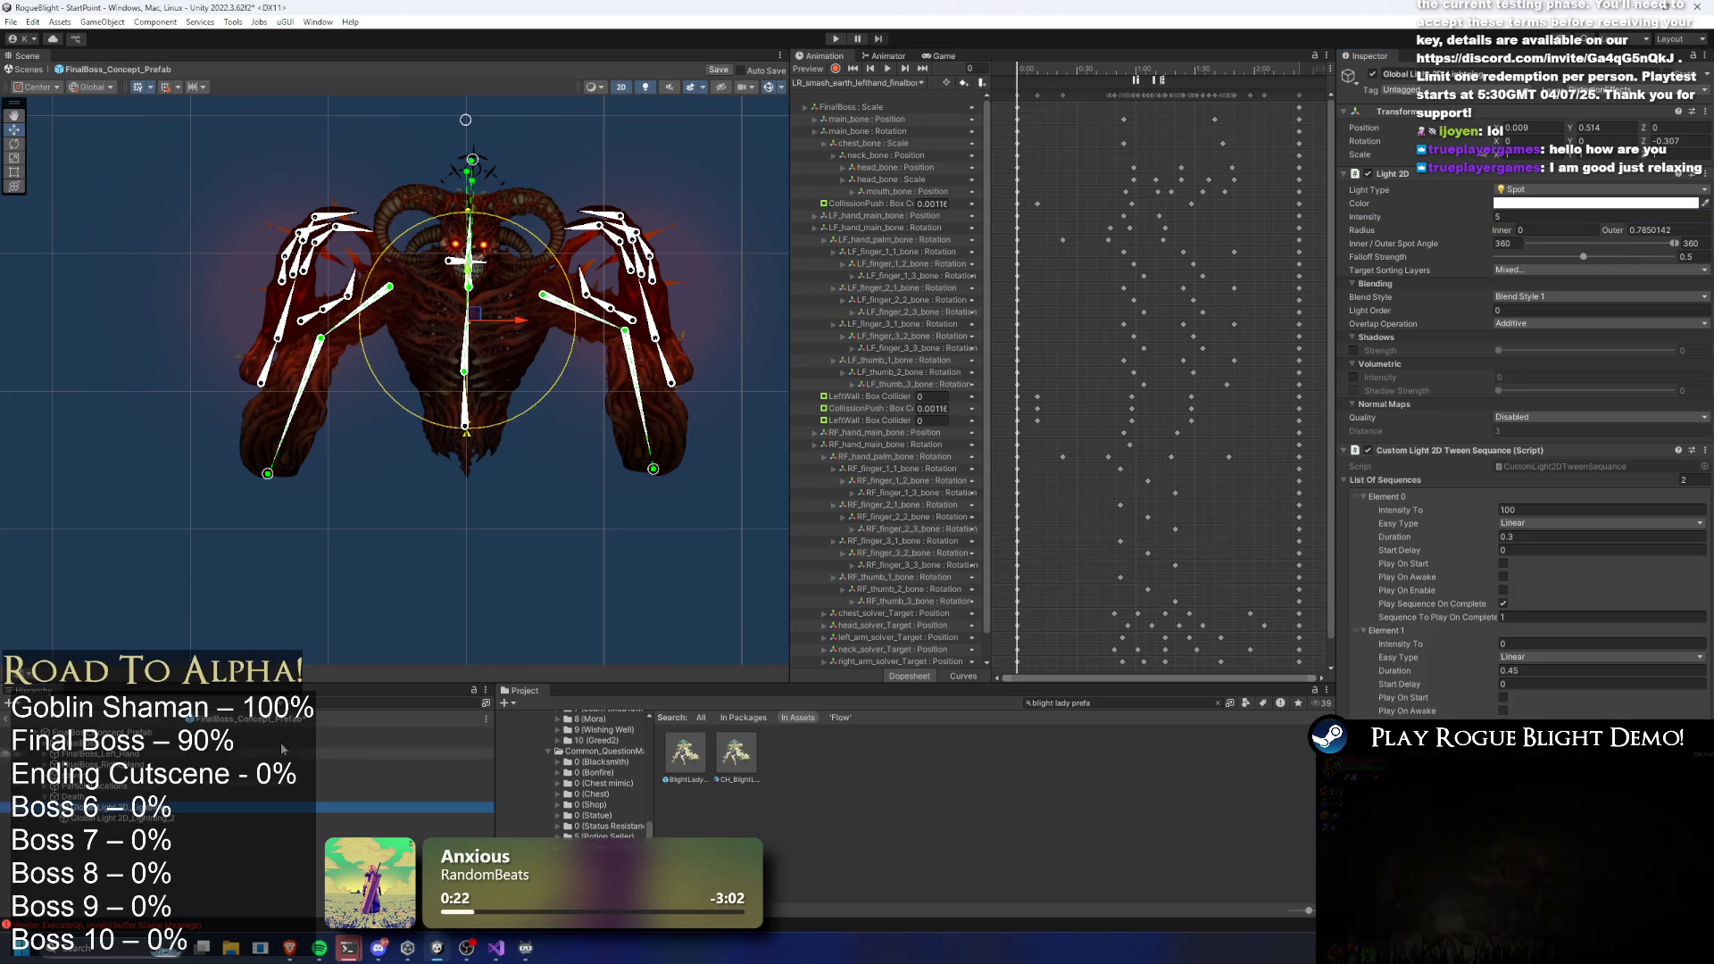
pyautogui.click(1565, 270)
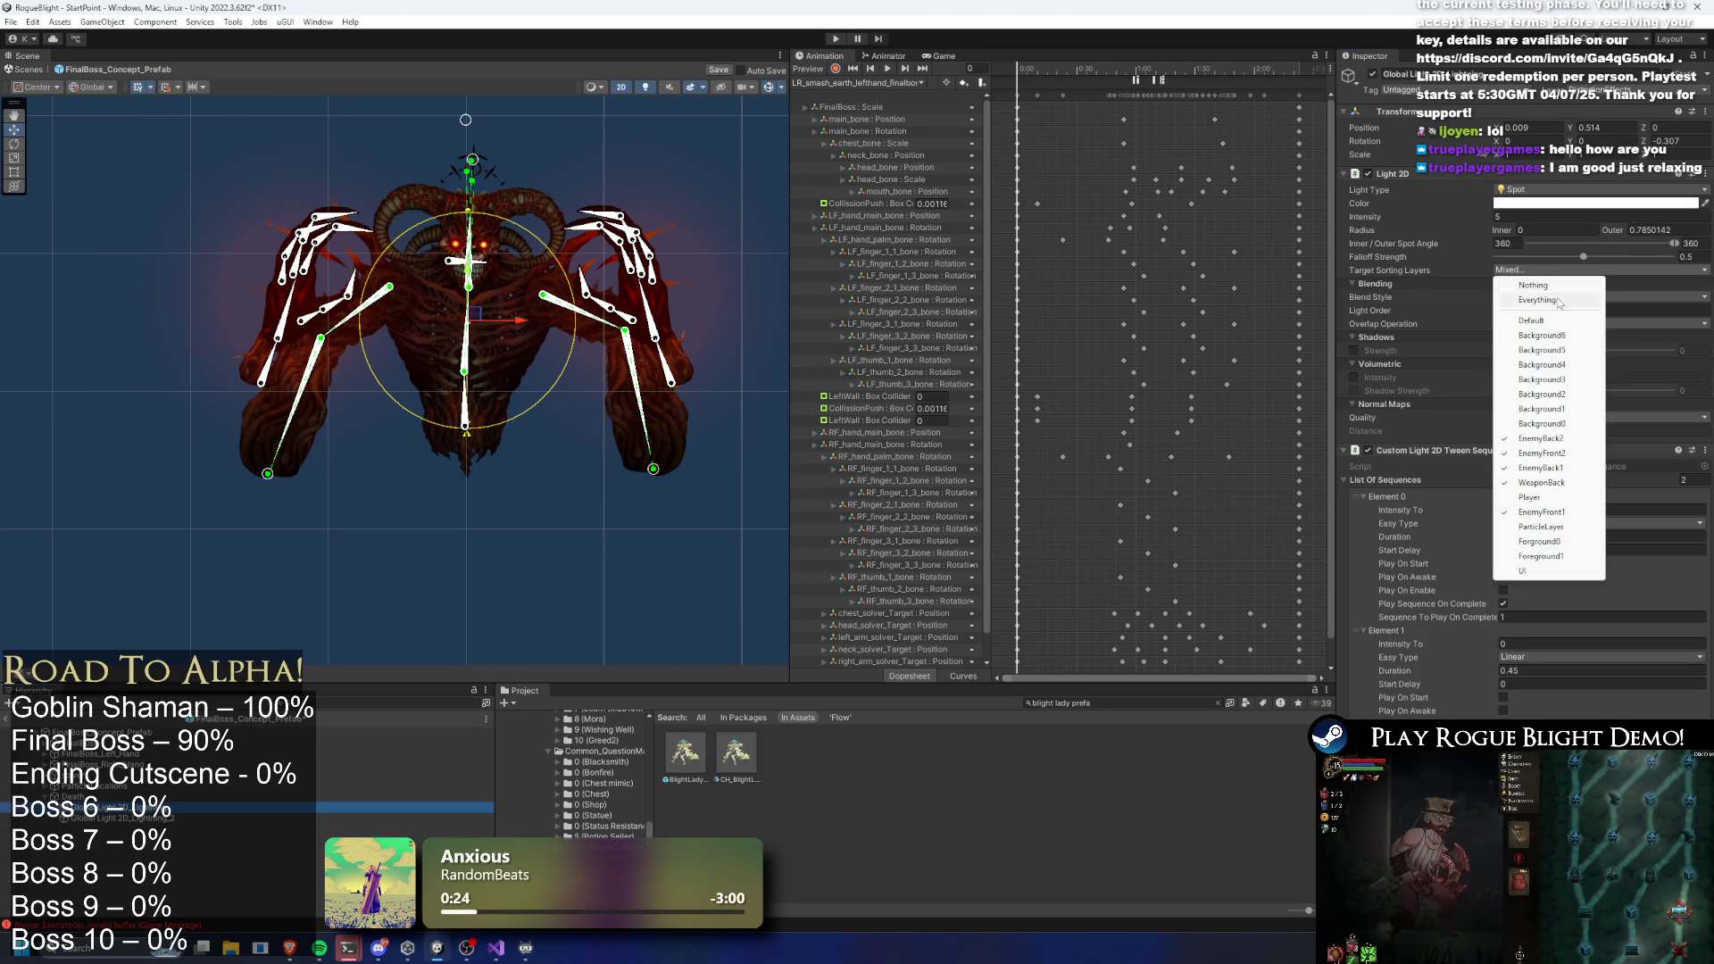
pyautogui.click(1566, 424)
pyautogui.click(1532, 270)
pyautogui.click(1455, 296)
pyautogui.click(1515, 274)
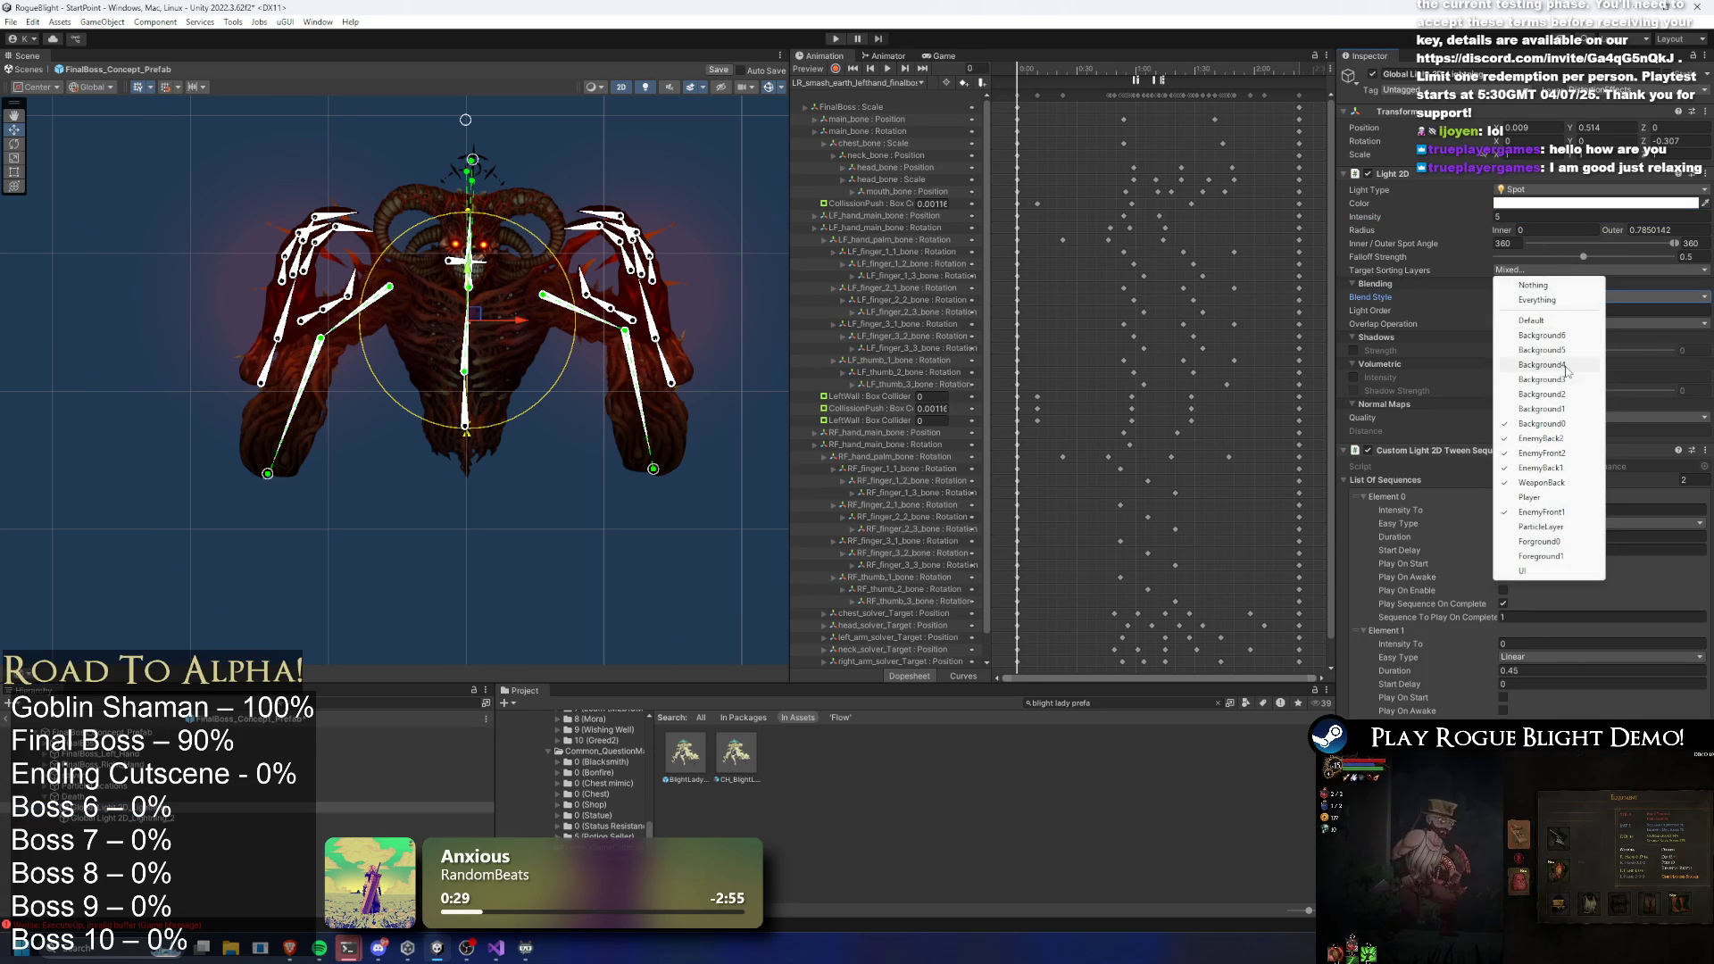
pyautogui.click(1564, 408)
# Raise the spot light's intensity to 73.63 and widen its outer radius to about 1.74
pyautogui.moveTo(1518, 217); pyautogui.dragTo(1634, 210)
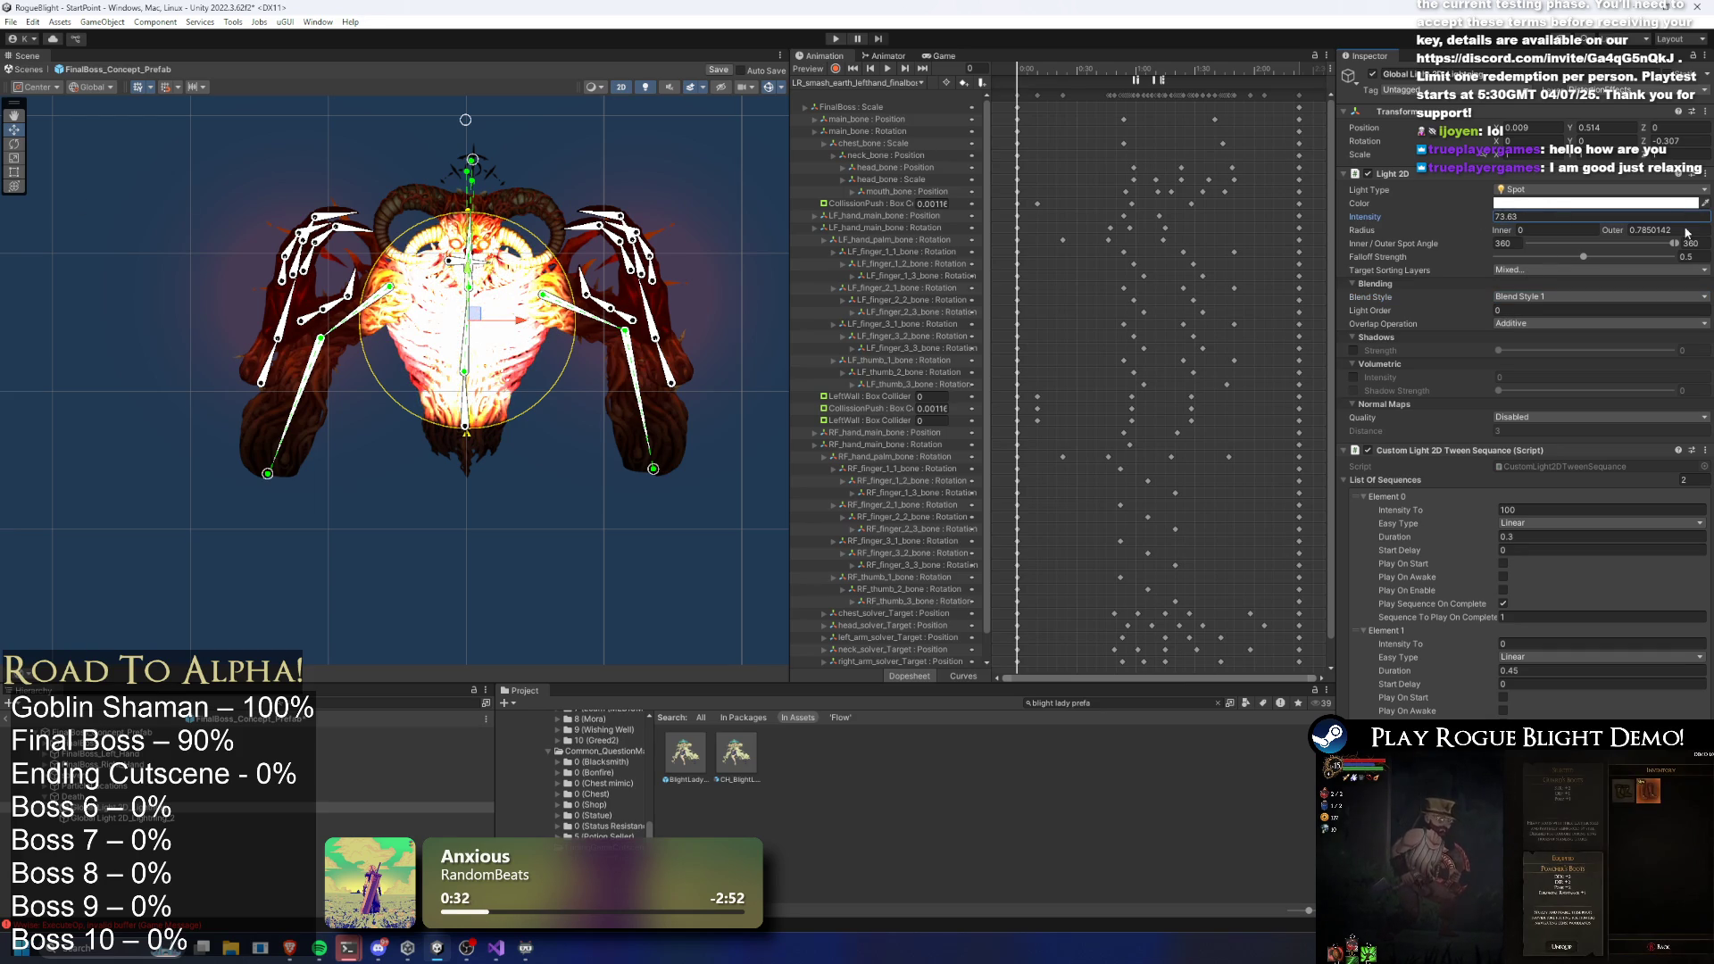
pyautogui.click(1522, 270)
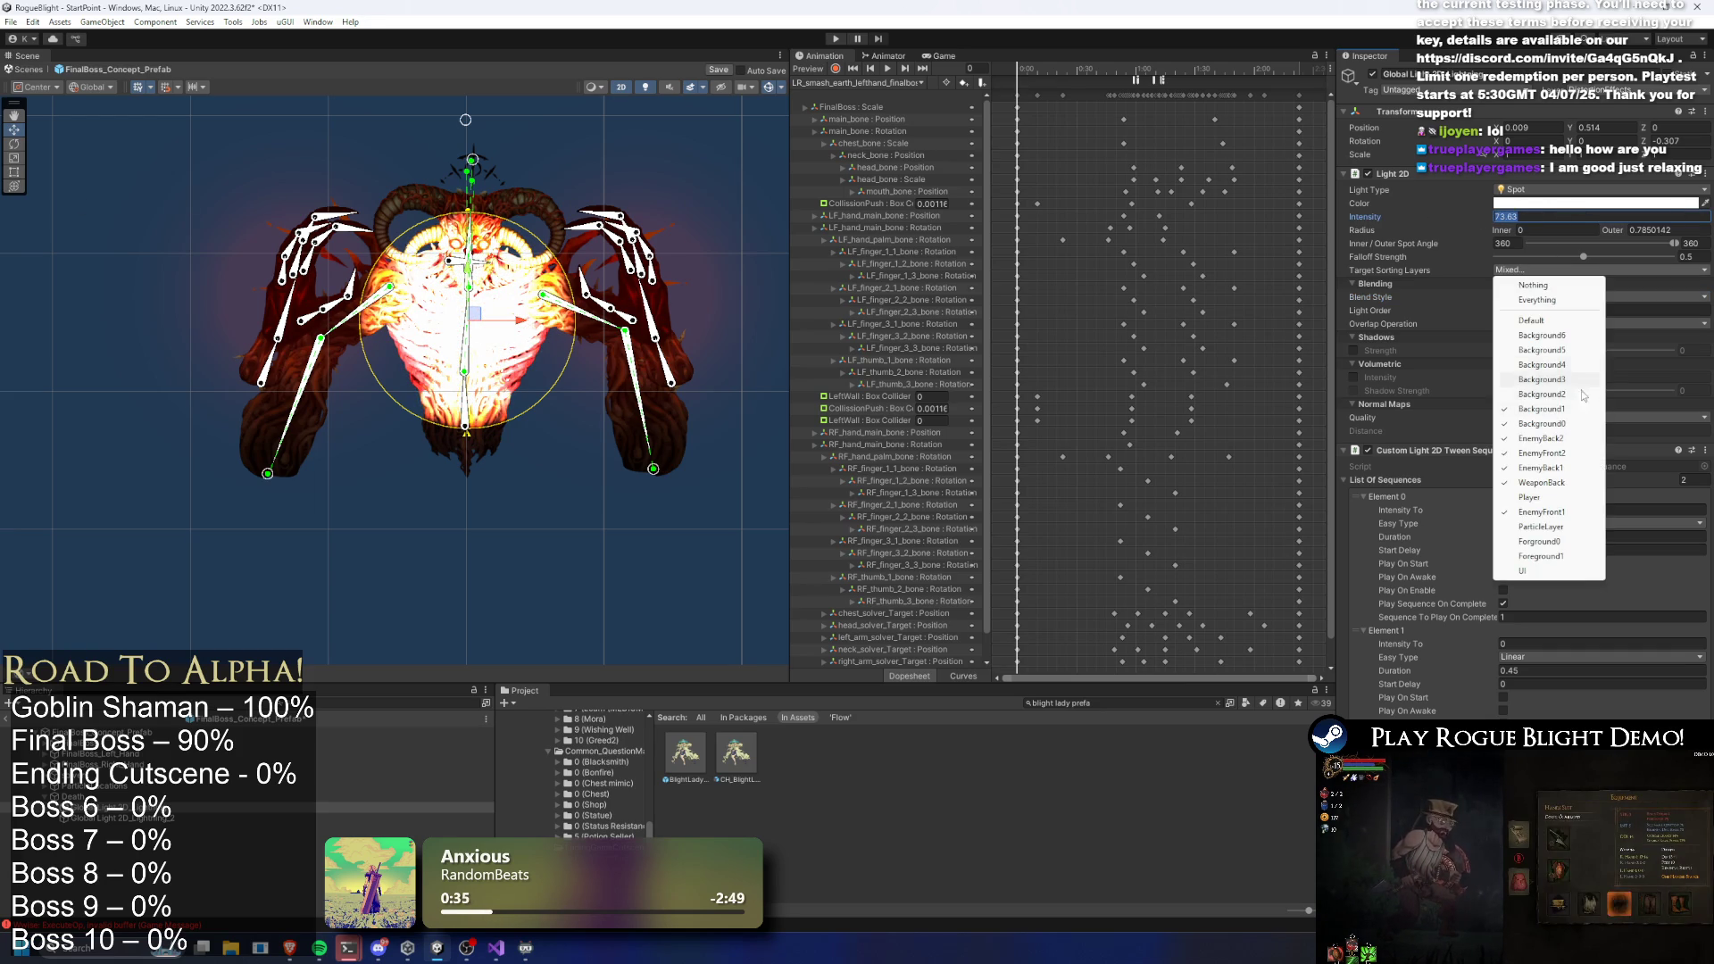
pyautogui.click(1566, 394)
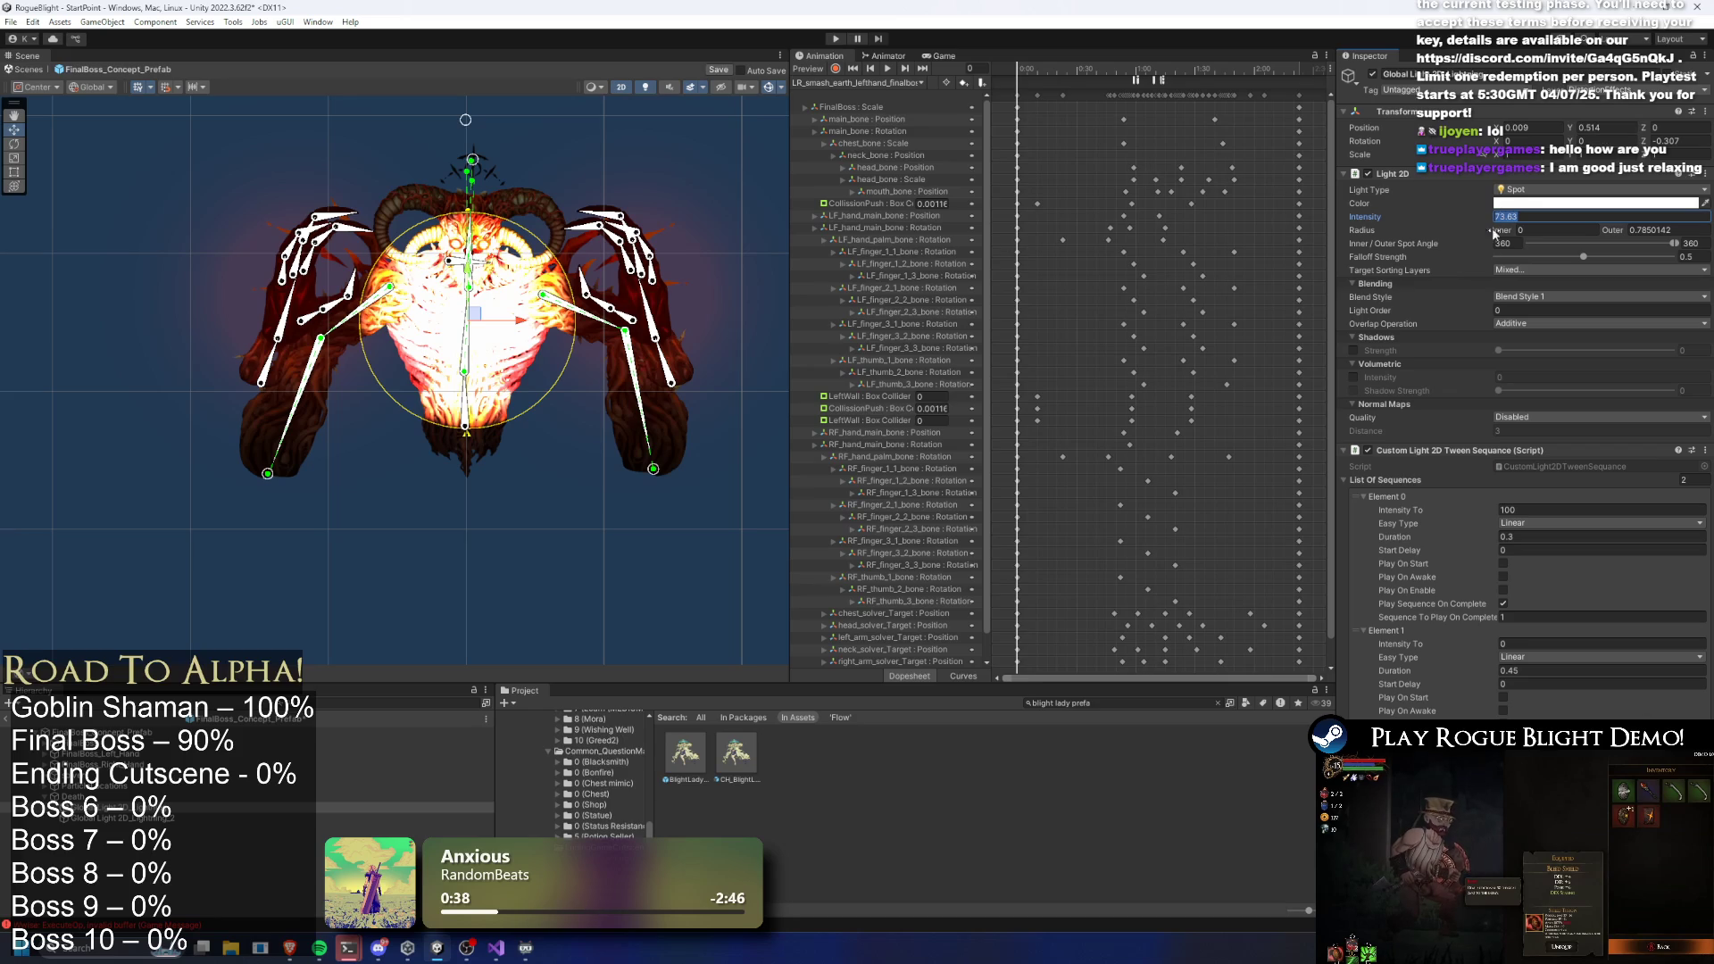
pyautogui.moveTo(1609, 230); pyautogui.dragTo(1643, 231)
# Make the first light pure red FF0000 with lower alpha and intensity 100
pyautogui.click(1598, 203)
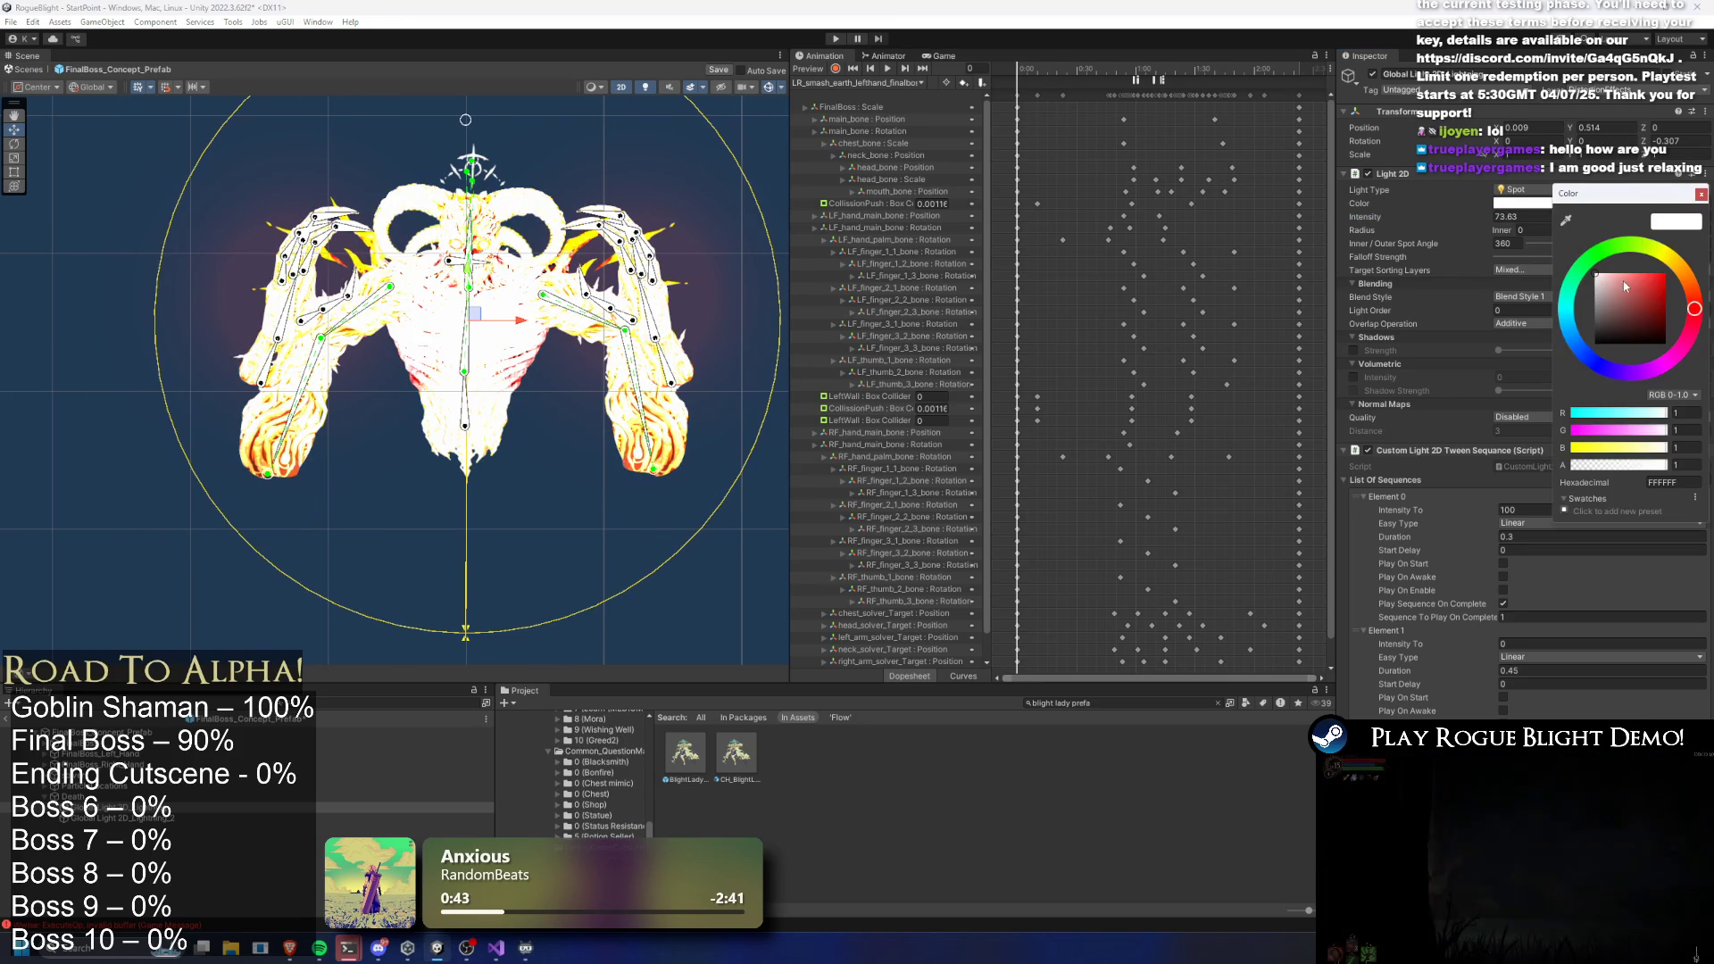
pyautogui.click(1665, 273)
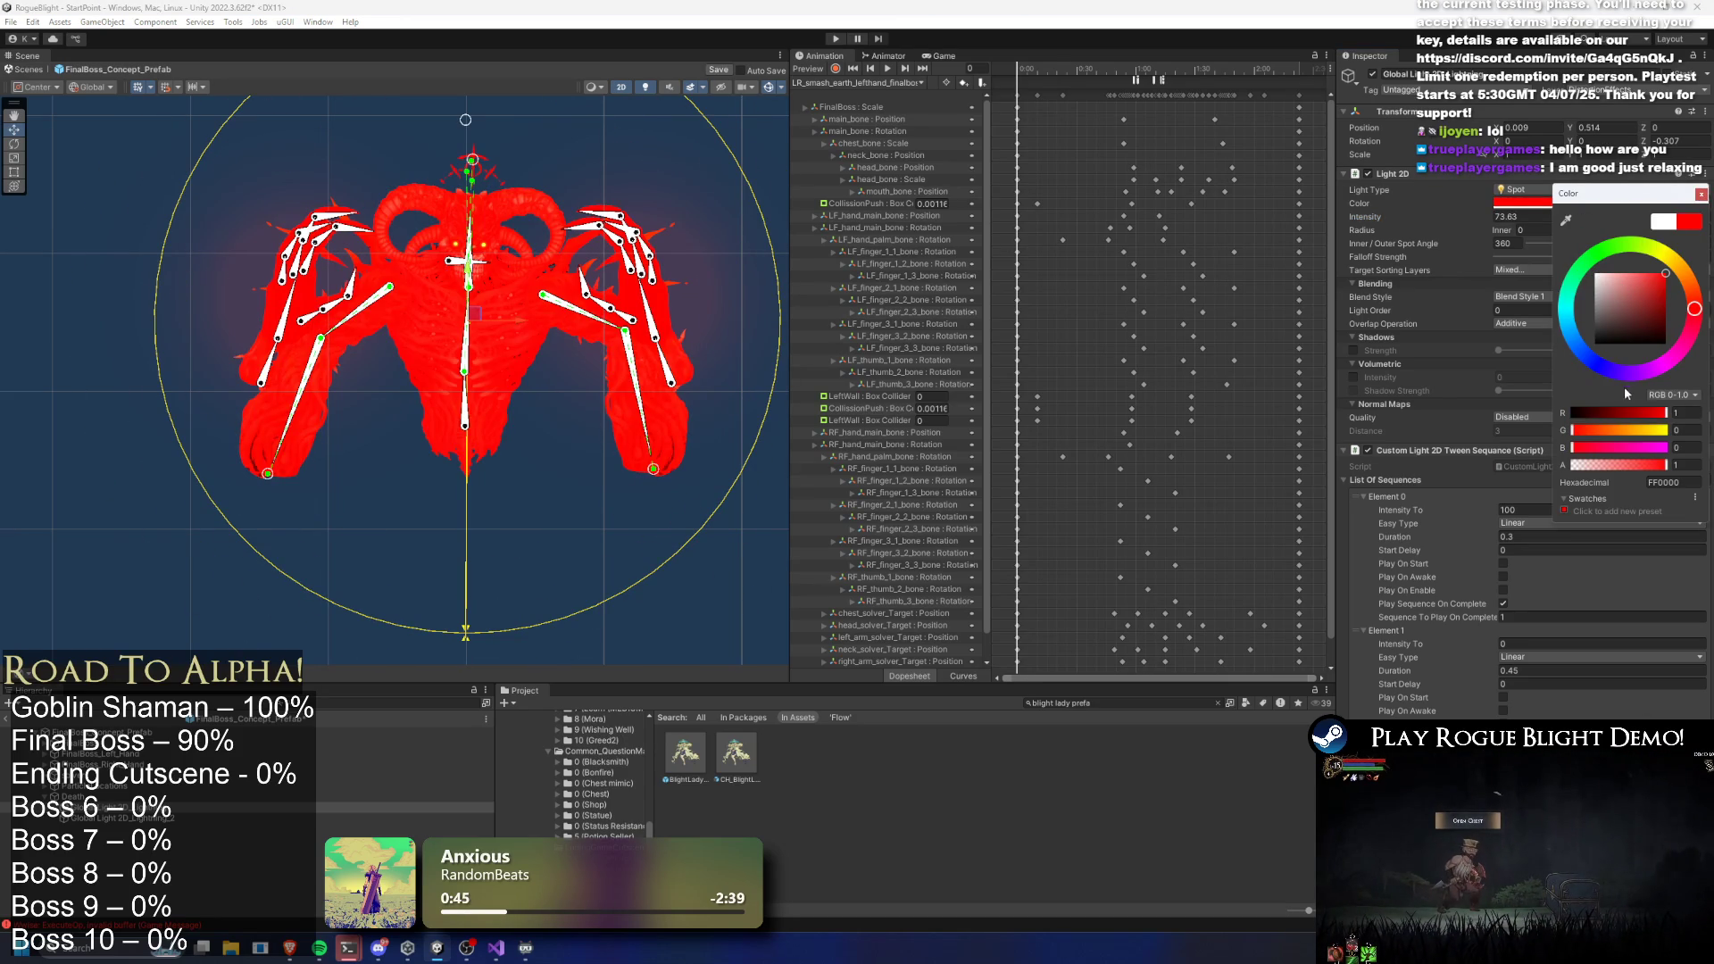
pyautogui.moveTo(1632, 471)
pyautogui.mouseDown()
pyautogui.moveTo(1554, 462)
pyautogui.moveTo(1578, 461)
pyautogui.moveTo(1583, 439)
pyautogui.mouseUp()
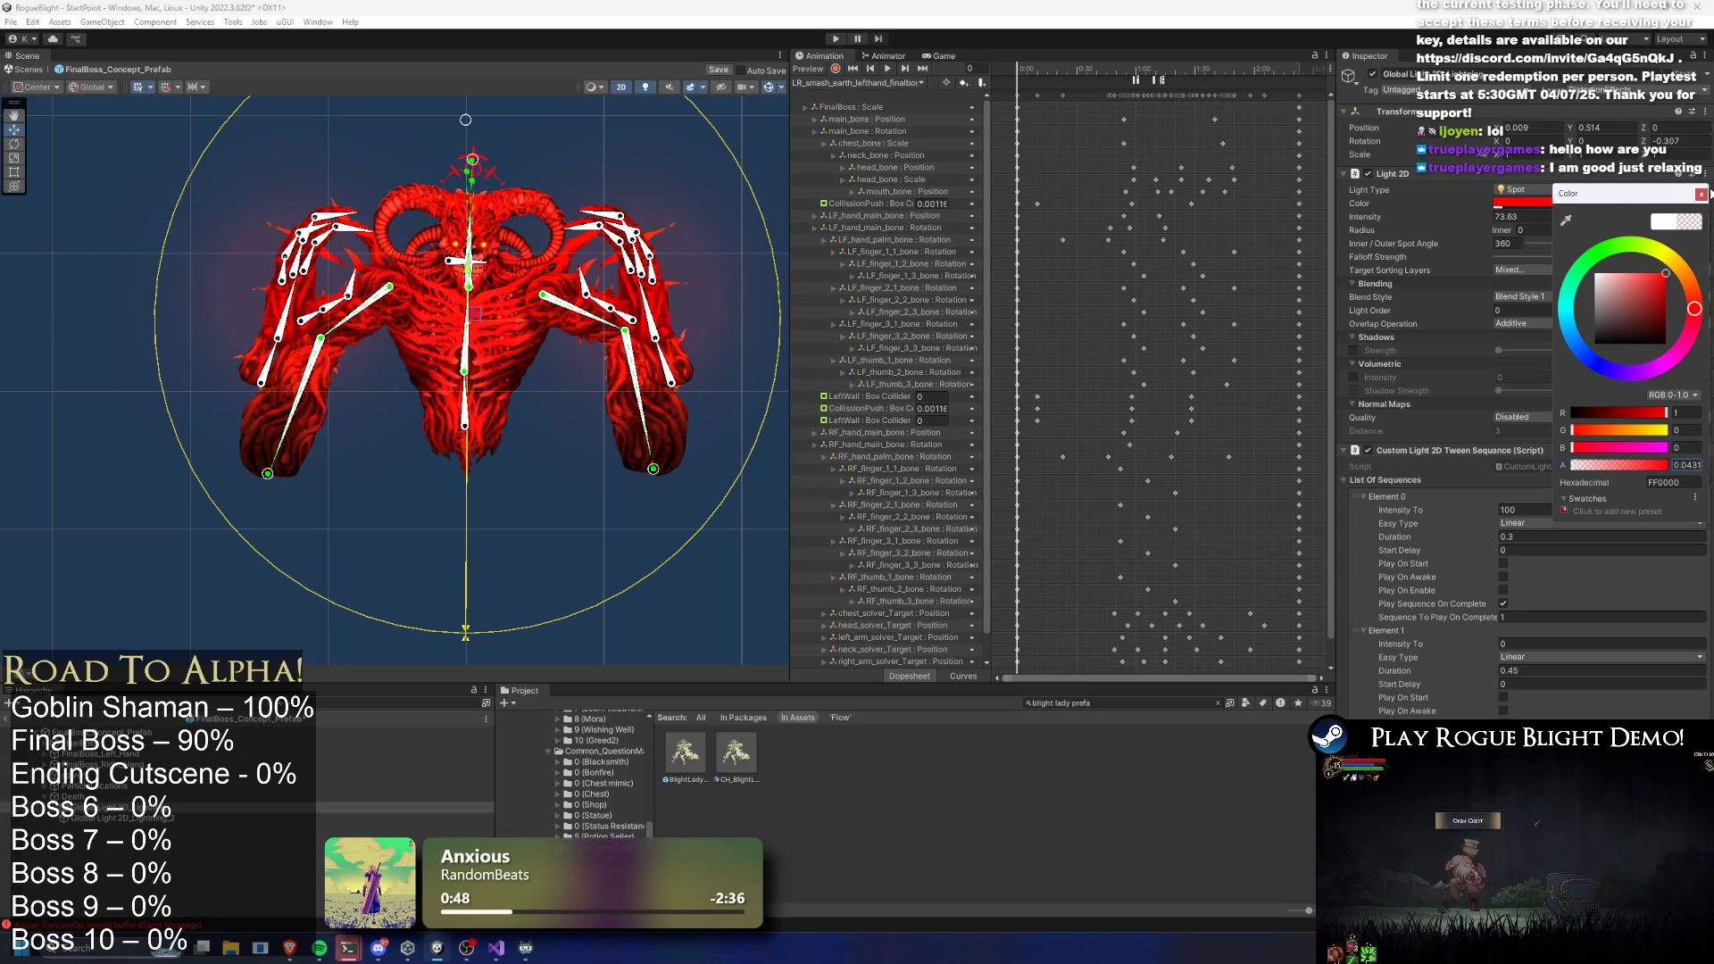
pyautogui.click(1701, 195)
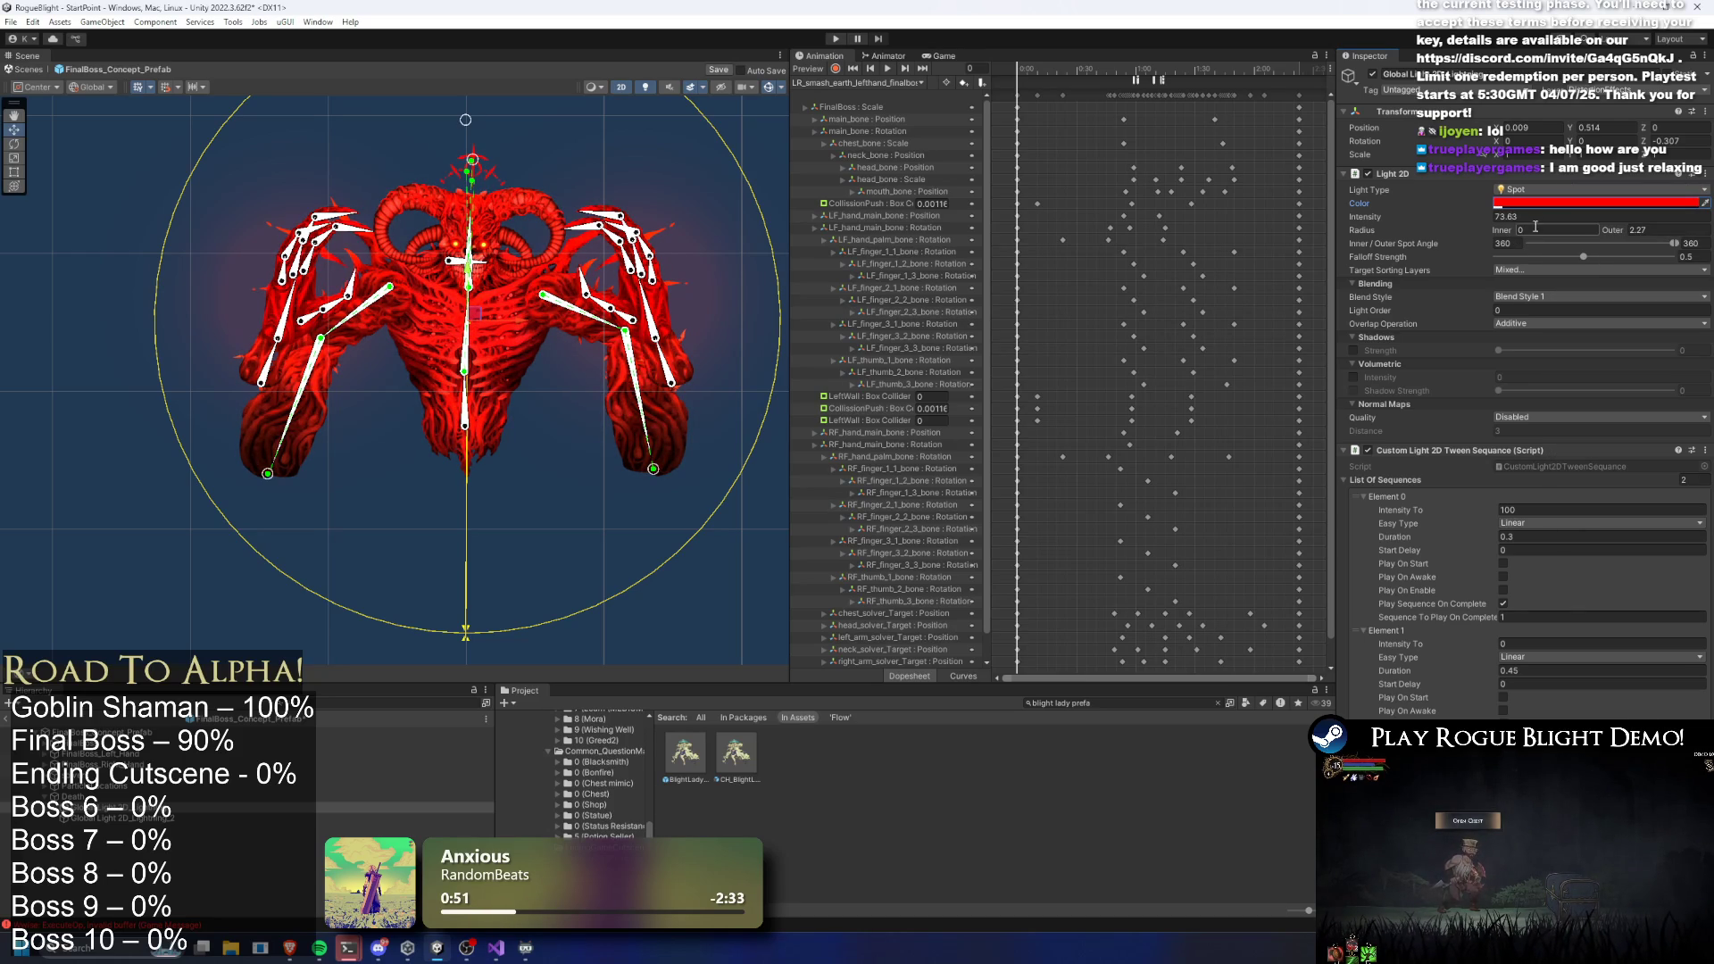
pyautogui.write('100')
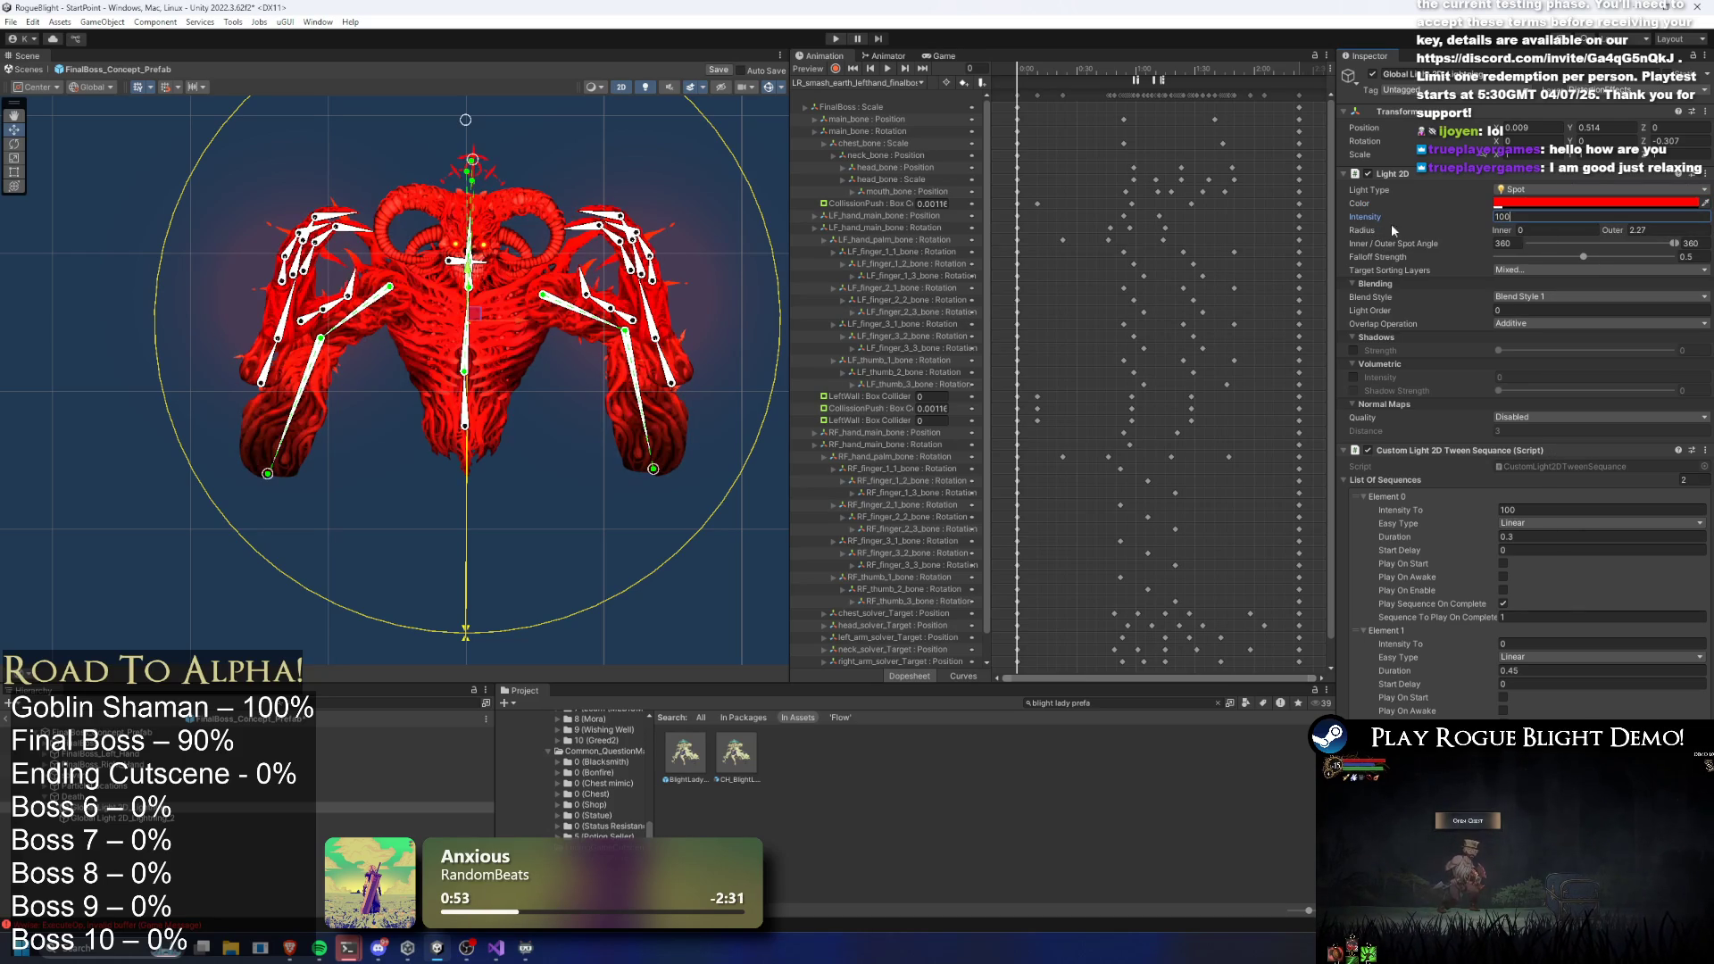
# Raise another boss light's intensity to about 5 and review the lights' sorting layers
pyautogui.click(268, 817)
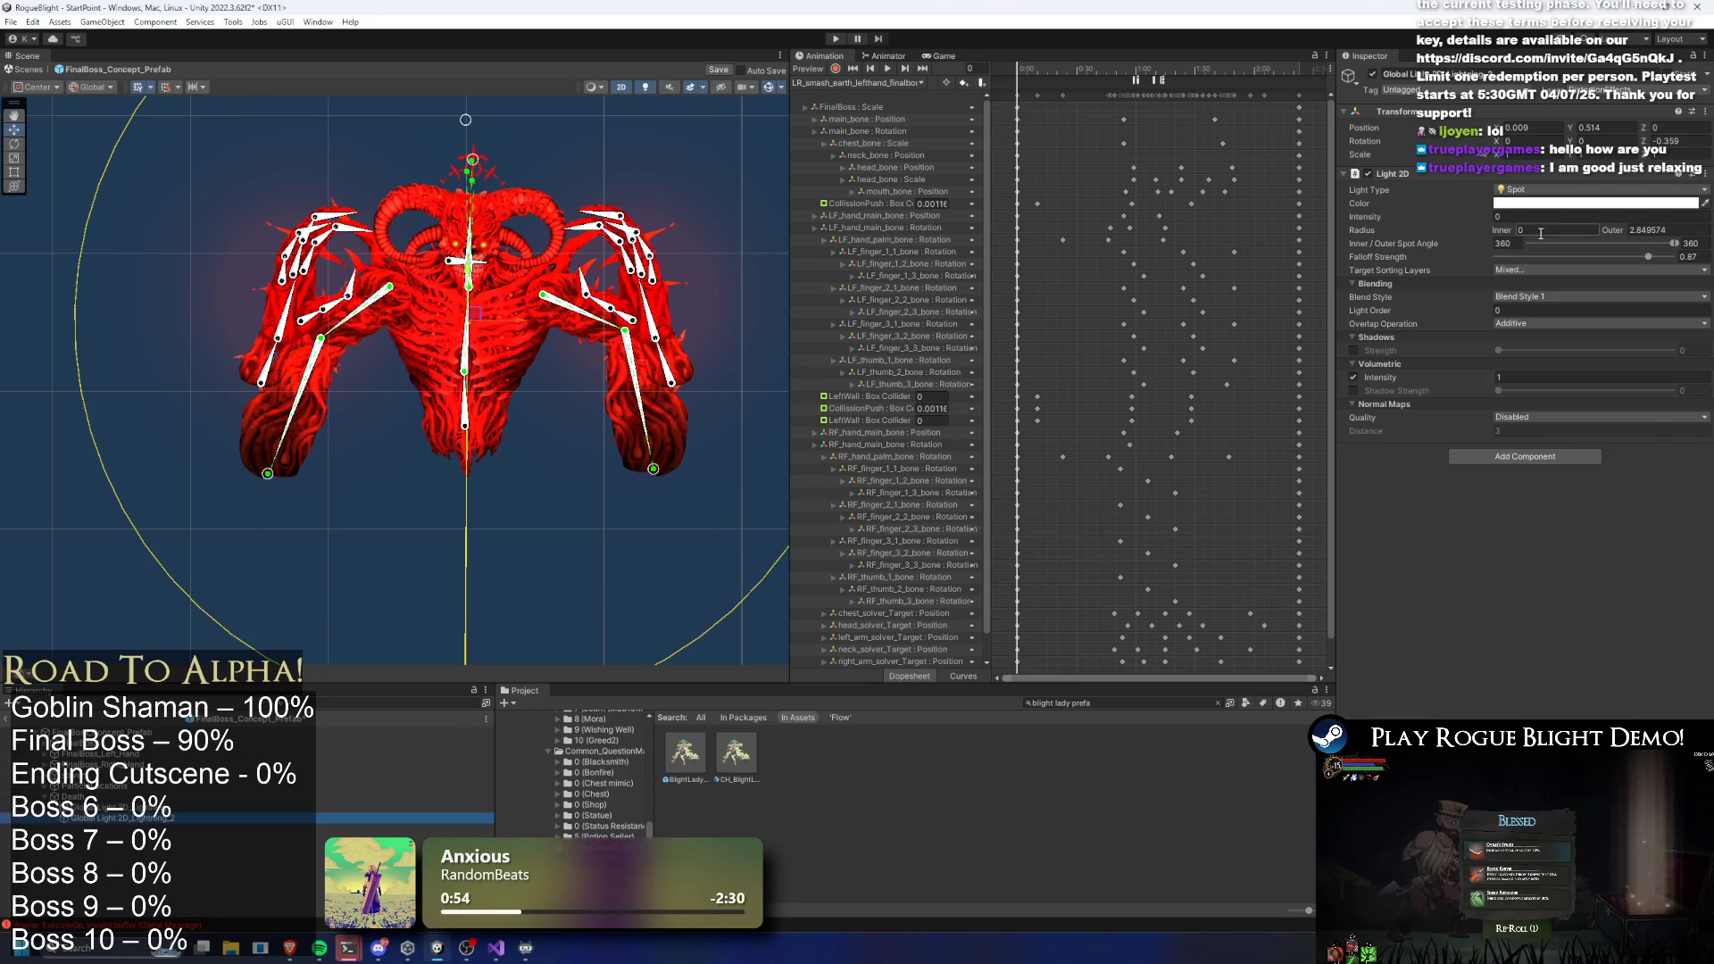
pyautogui.click(1599, 203)
pyautogui.click(1689, 196)
pyautogui.moveTo(1433, 216); pyautogui.dragTo(1546, 214)
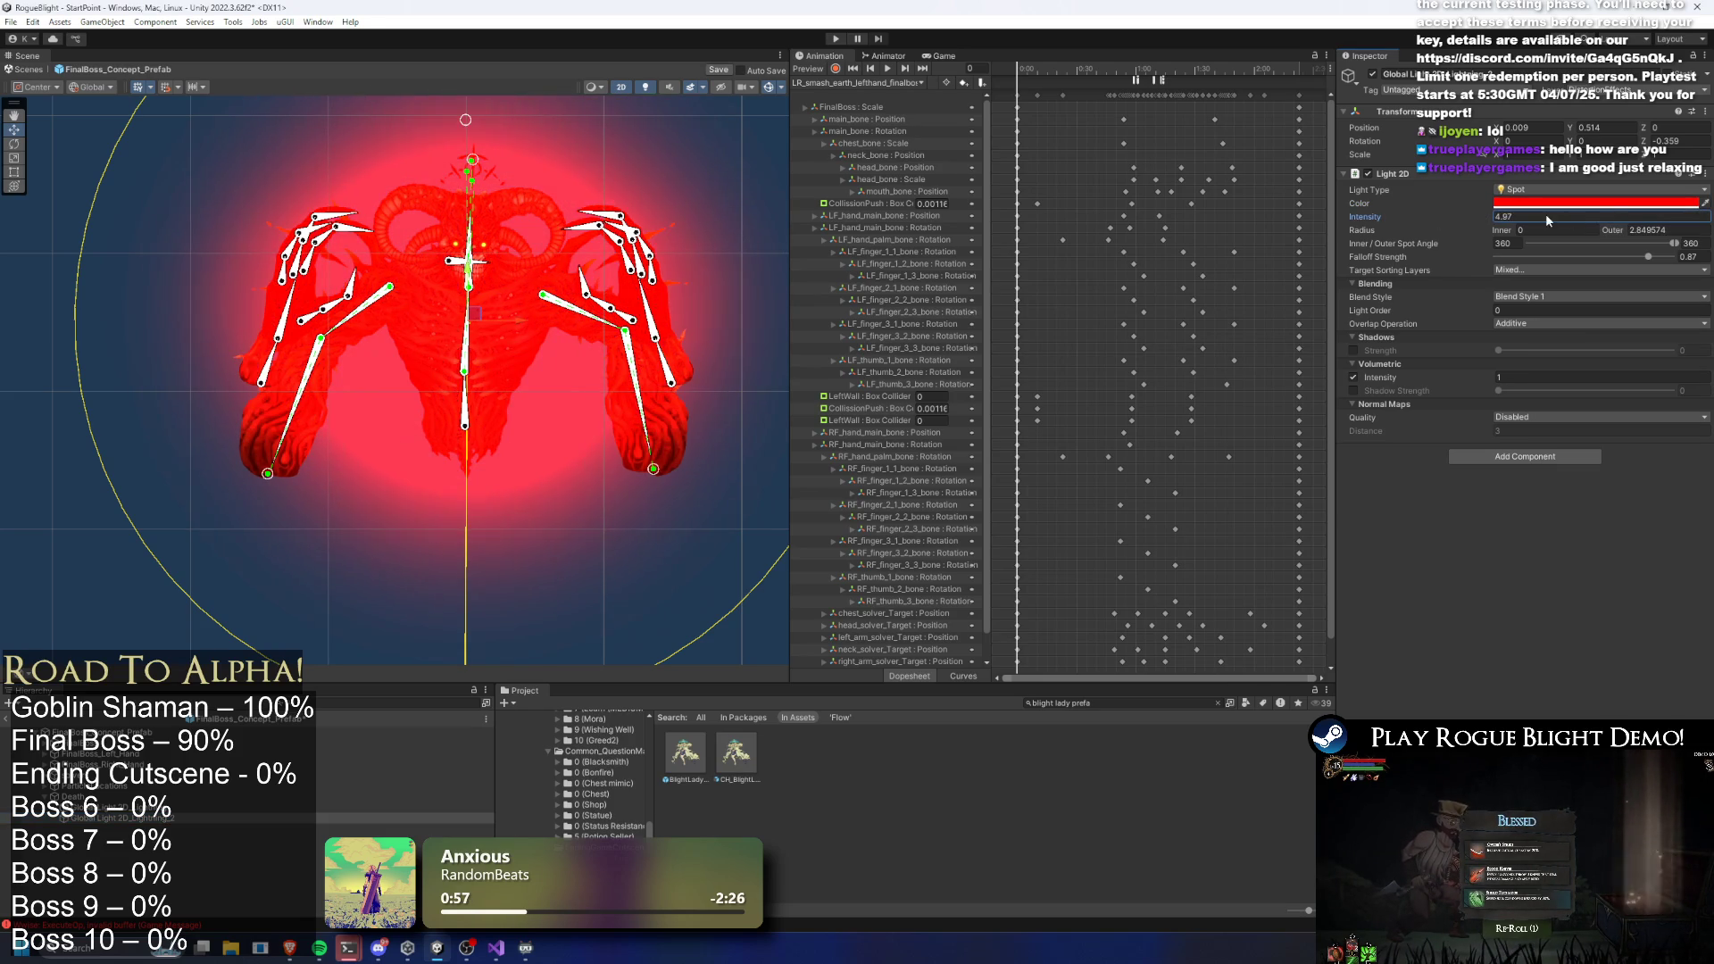
pyautogui.click(1507, 271)
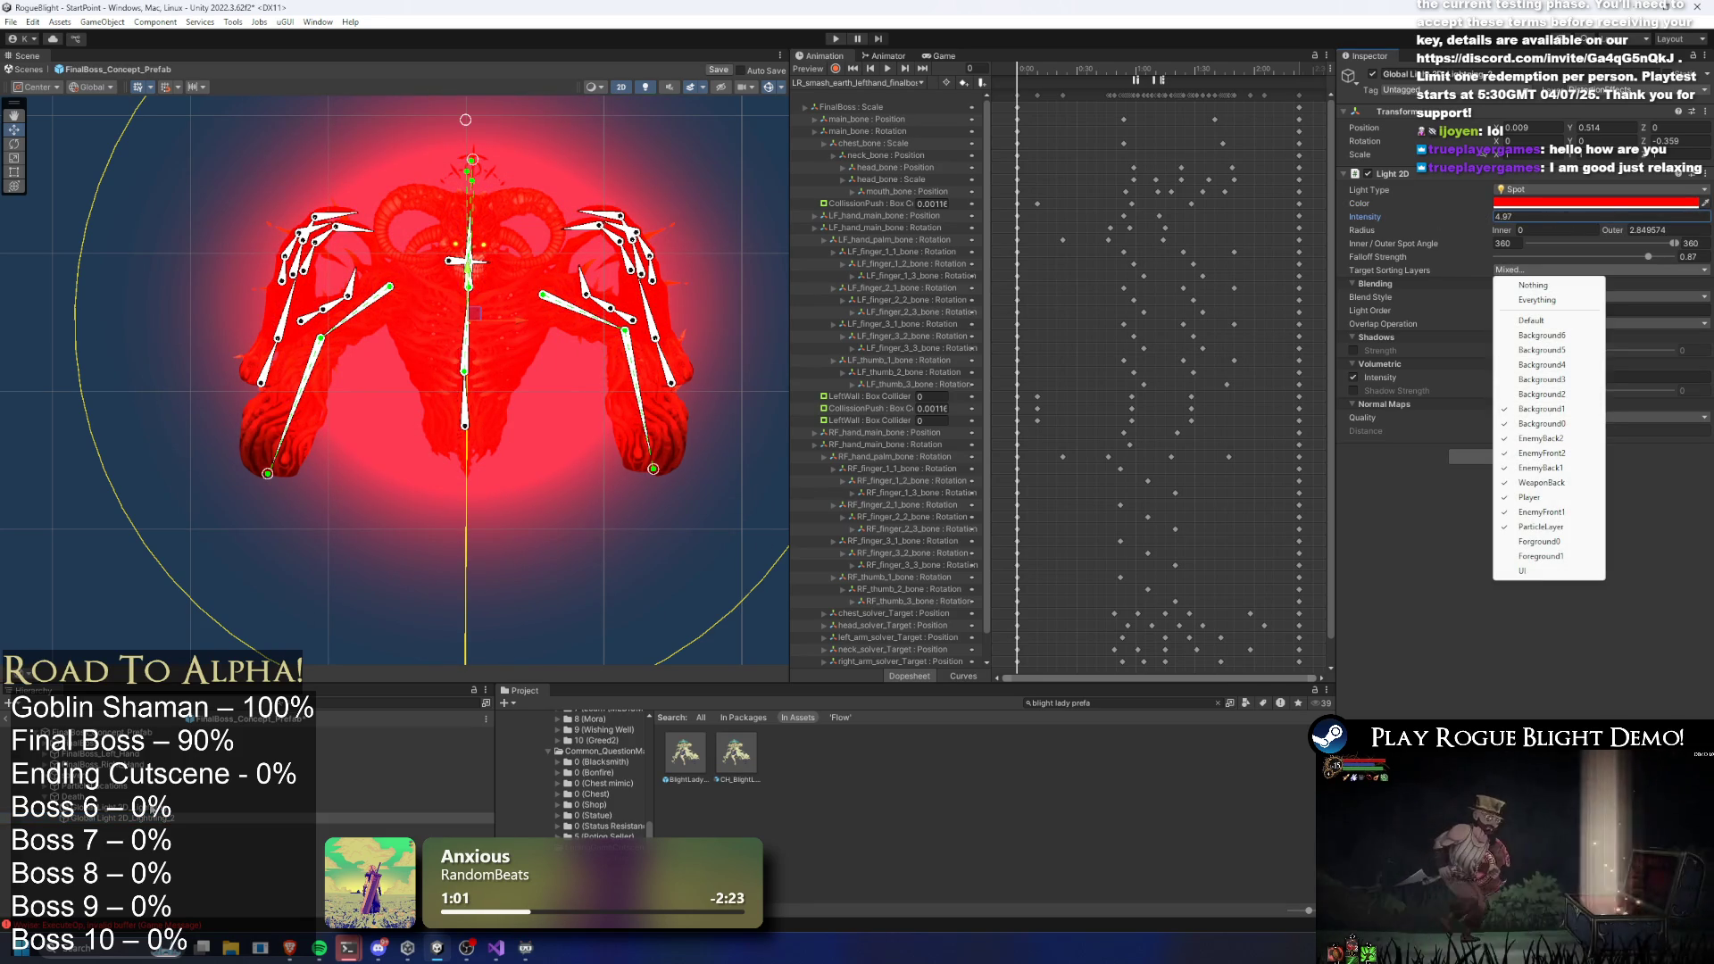
pyautogui.click(134, 807)
pyautogui.click(1526, 270)
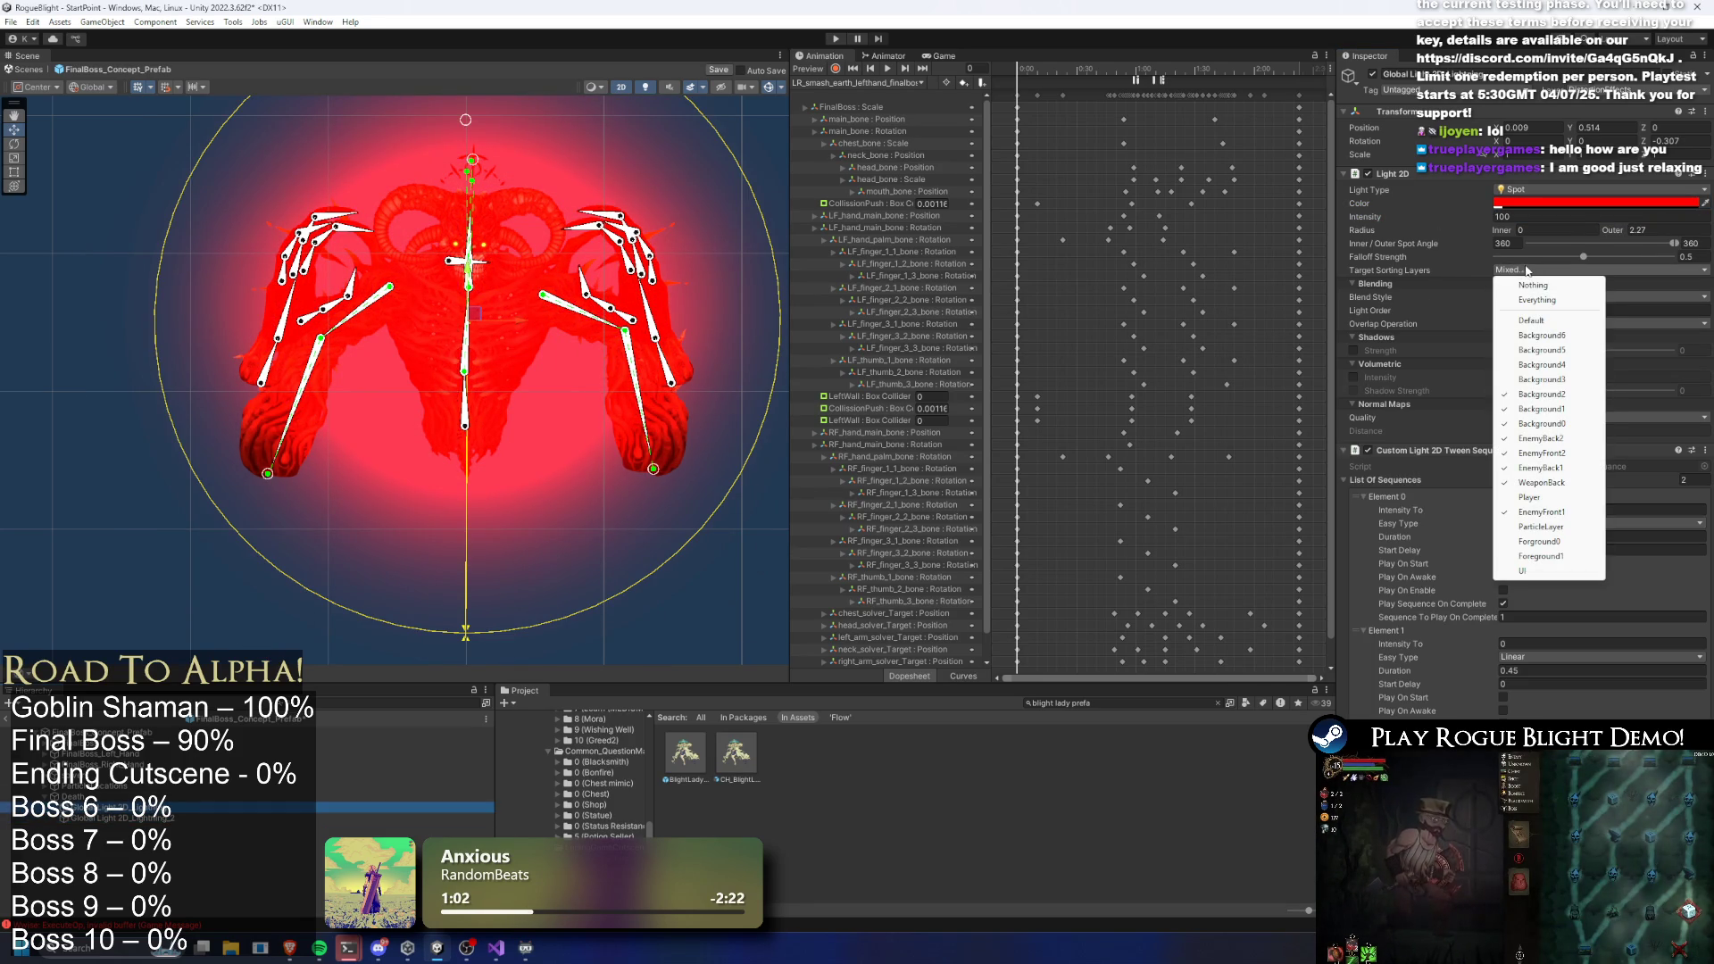
pyautogui.click(1399, 270)
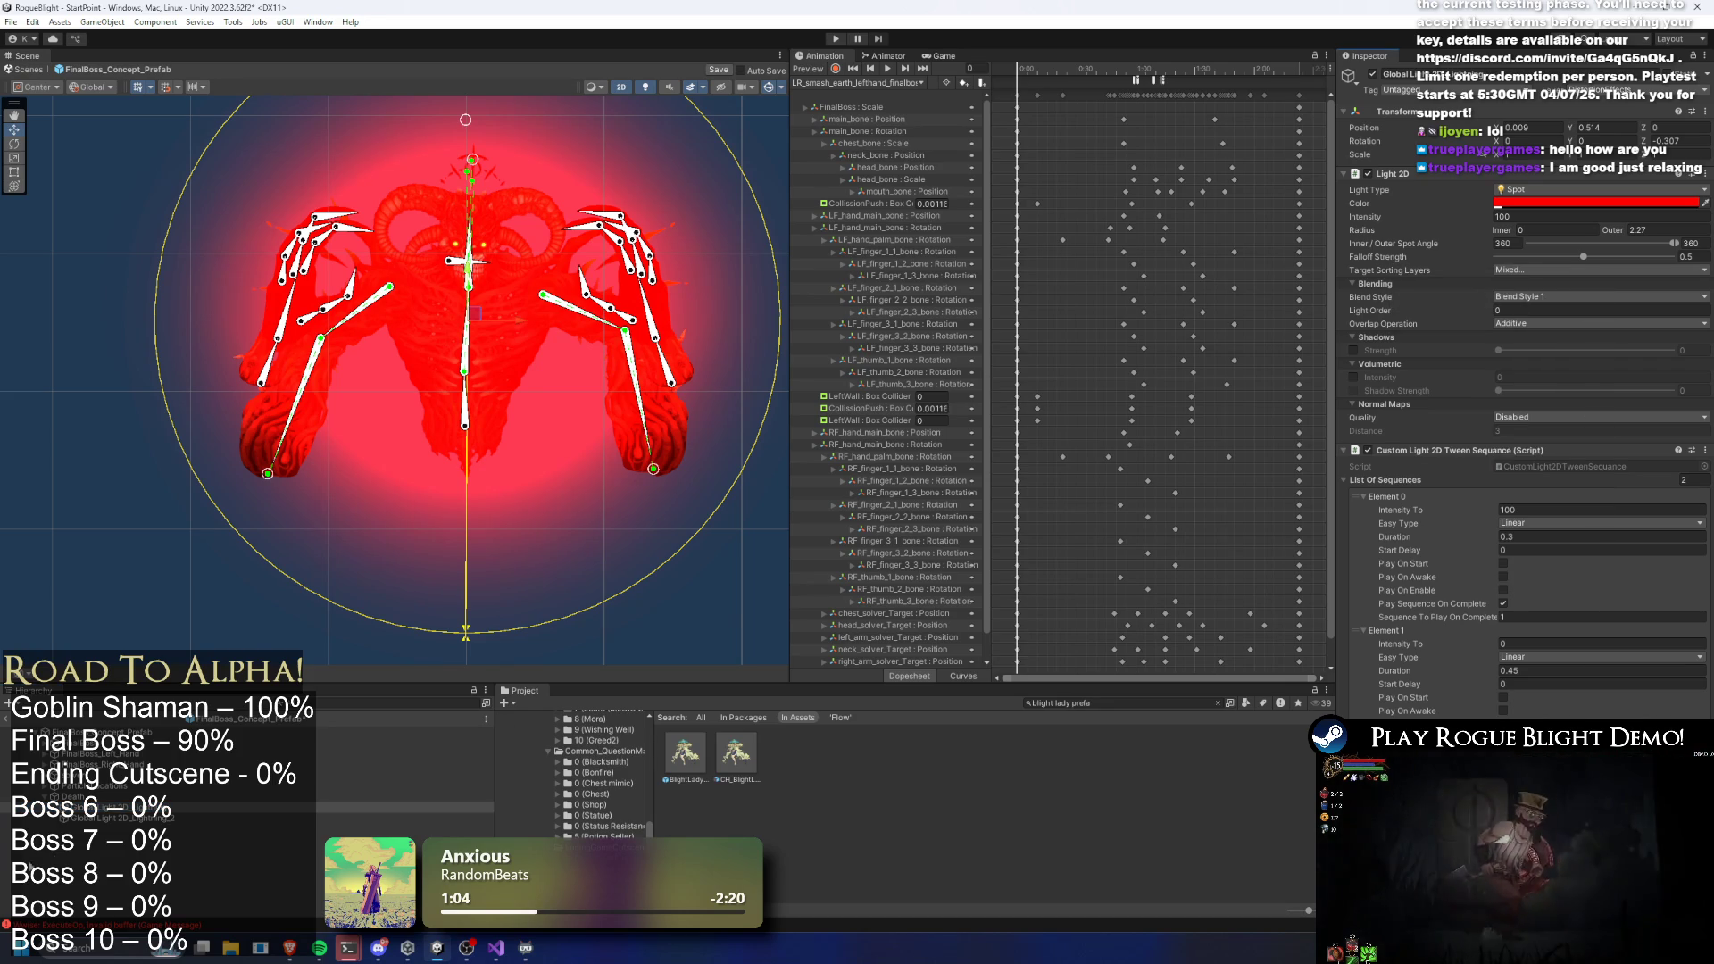
# Set the non-tween Light 2D colour exactly pure red and play the preview
pyautogui.click(134, 817)
pyautogui.rightClick(1409, 270)
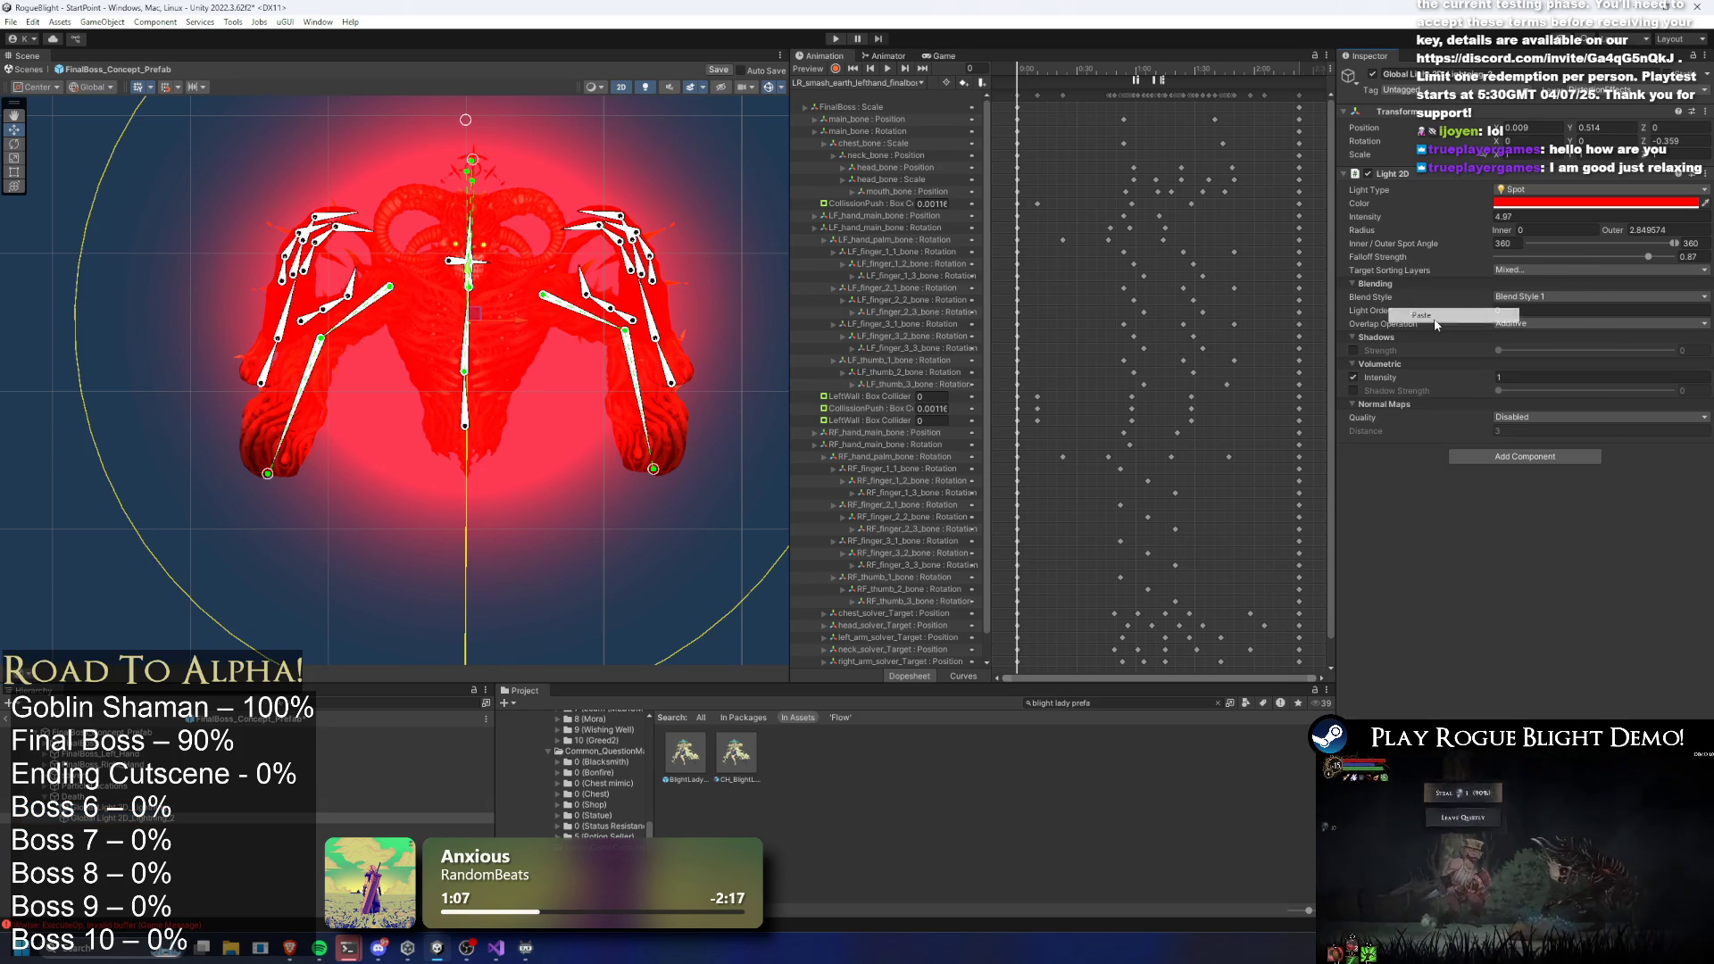
pyautogui.click(1525, 205)
pyautogui.moveTo(1642, 276); pyautogui.dragTo(1699, 190)
pyautogui.click(1671, 194)
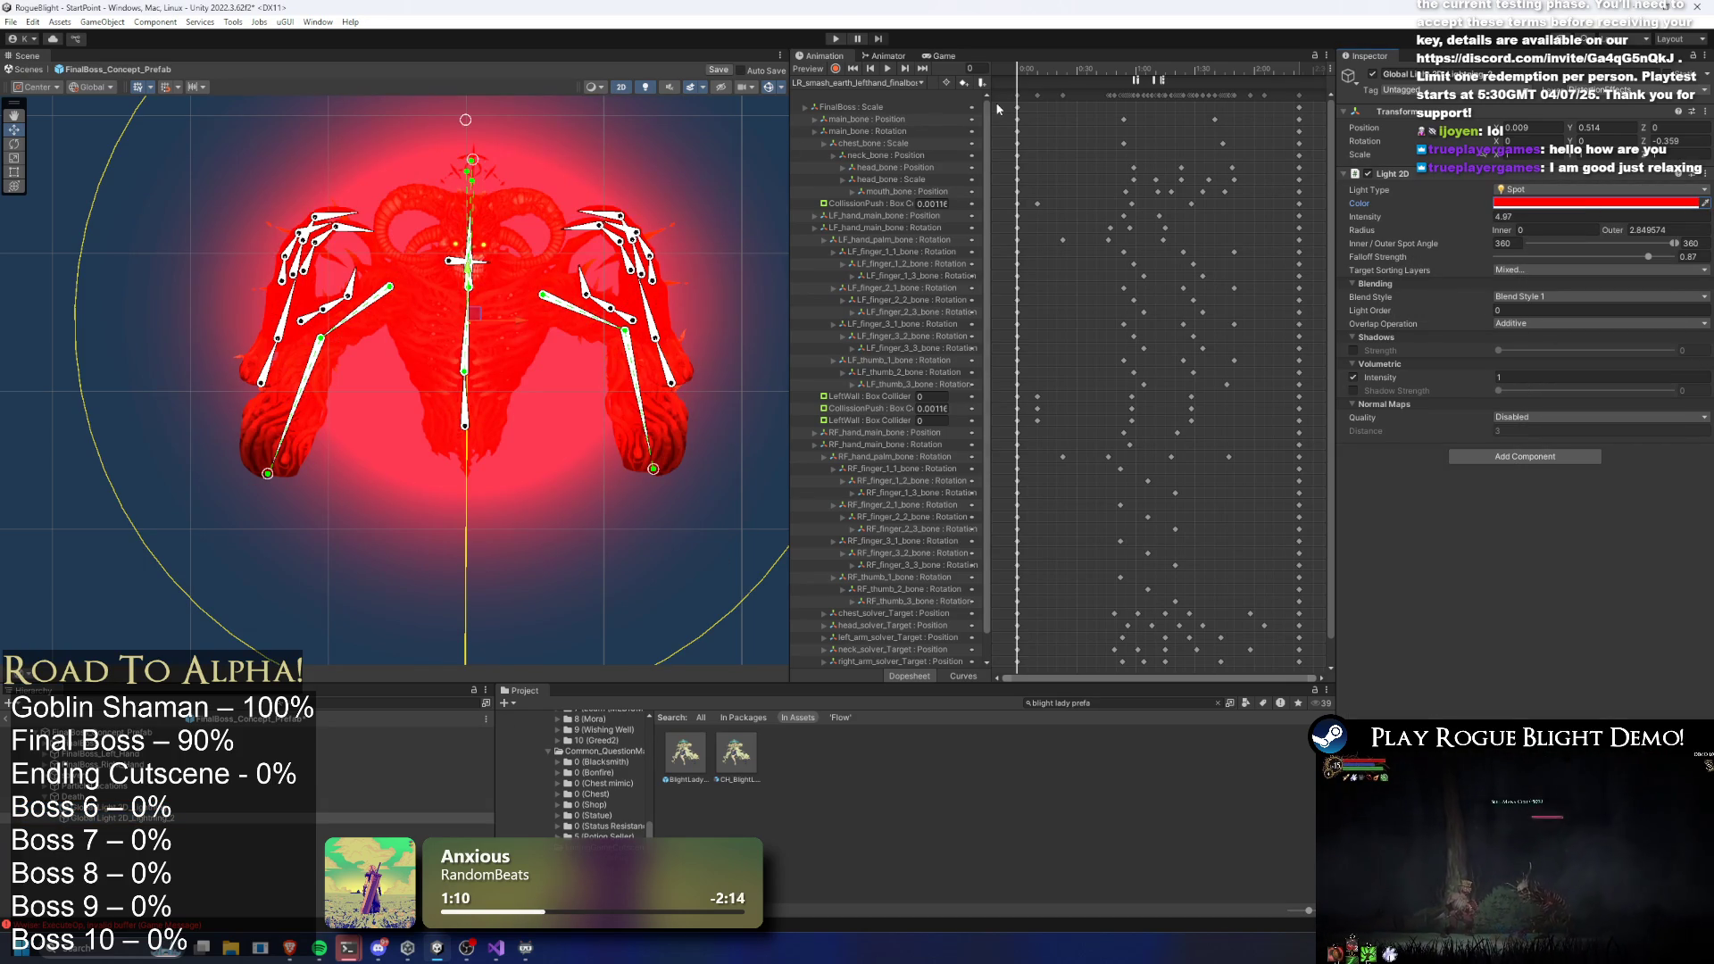
pyautogui.press('space')
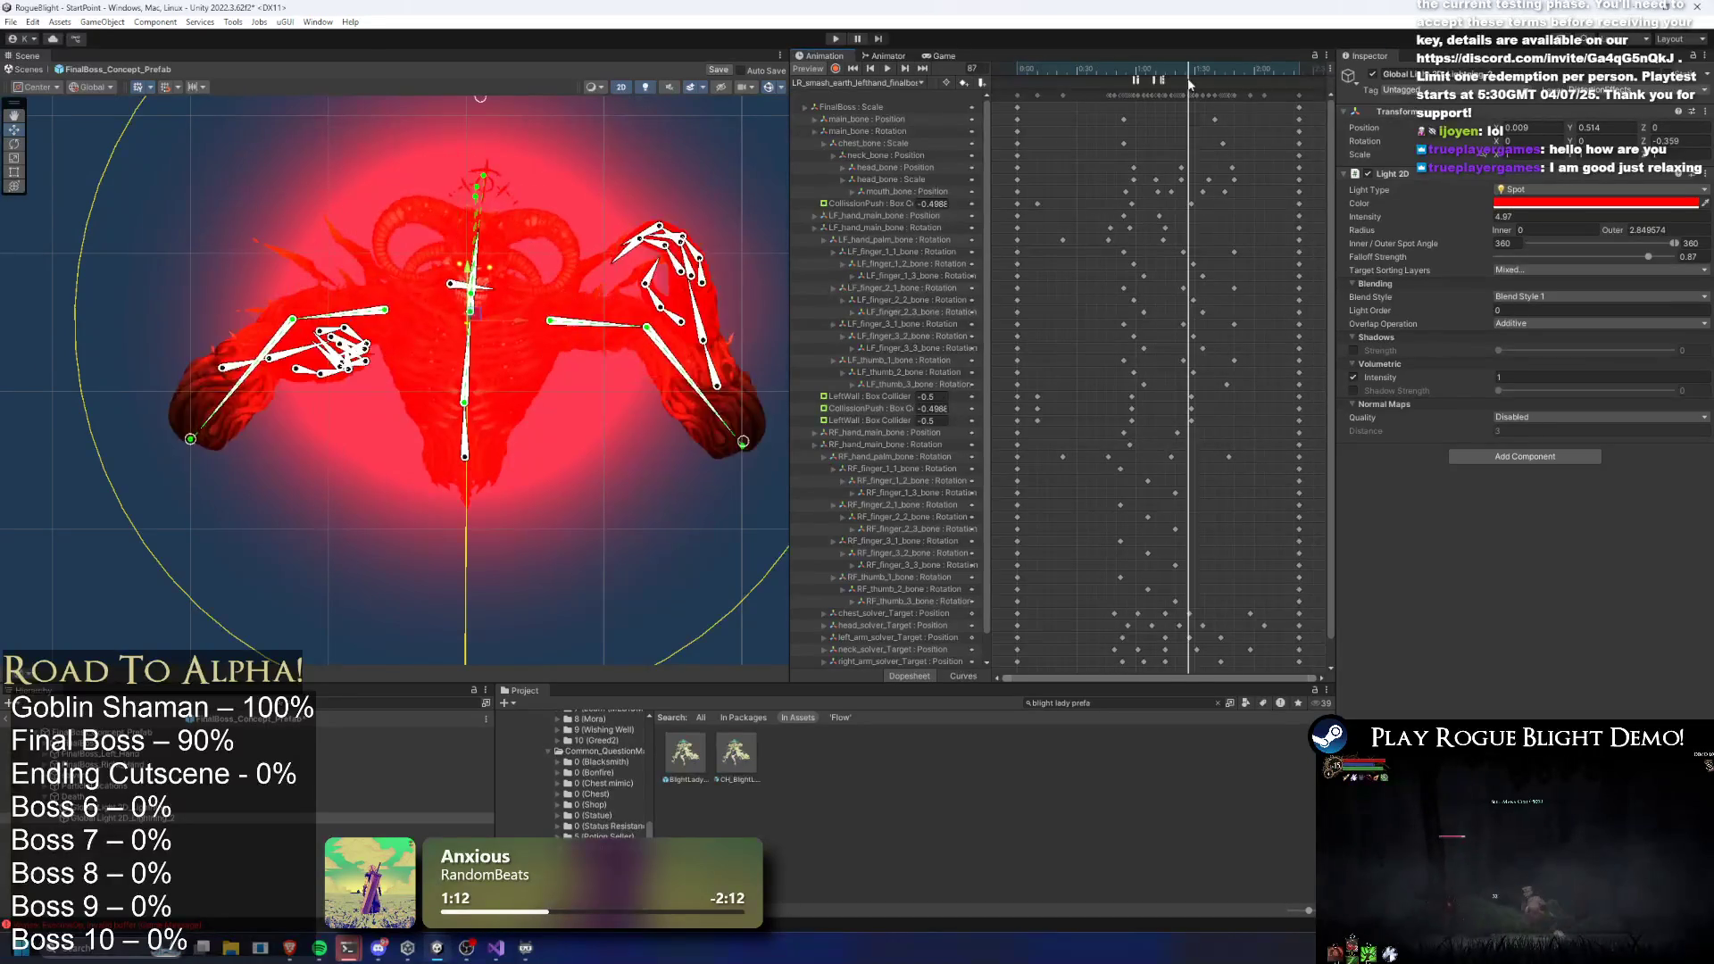
# Keep the intensity of both selected lights at 5 and bring up the clip list
pyautogui.keyDown('ctrl'); pyautogui.click(119, 815); pyautogui.keyUp('ctrl')
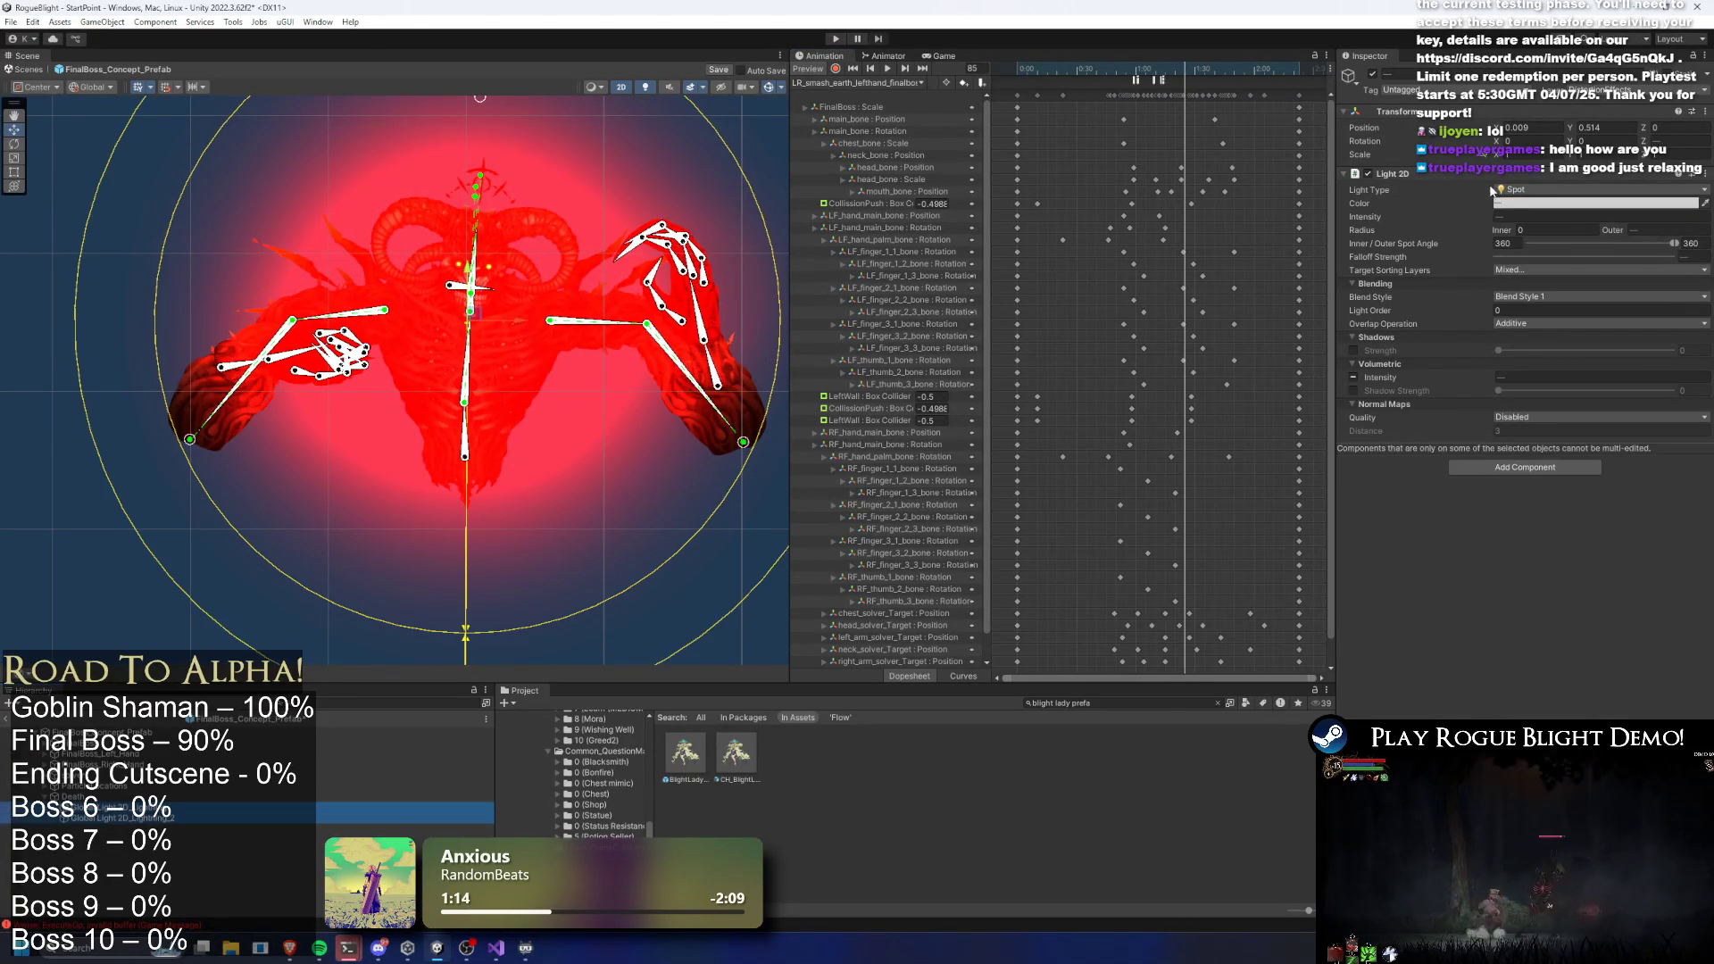
pyautogui.write('5')
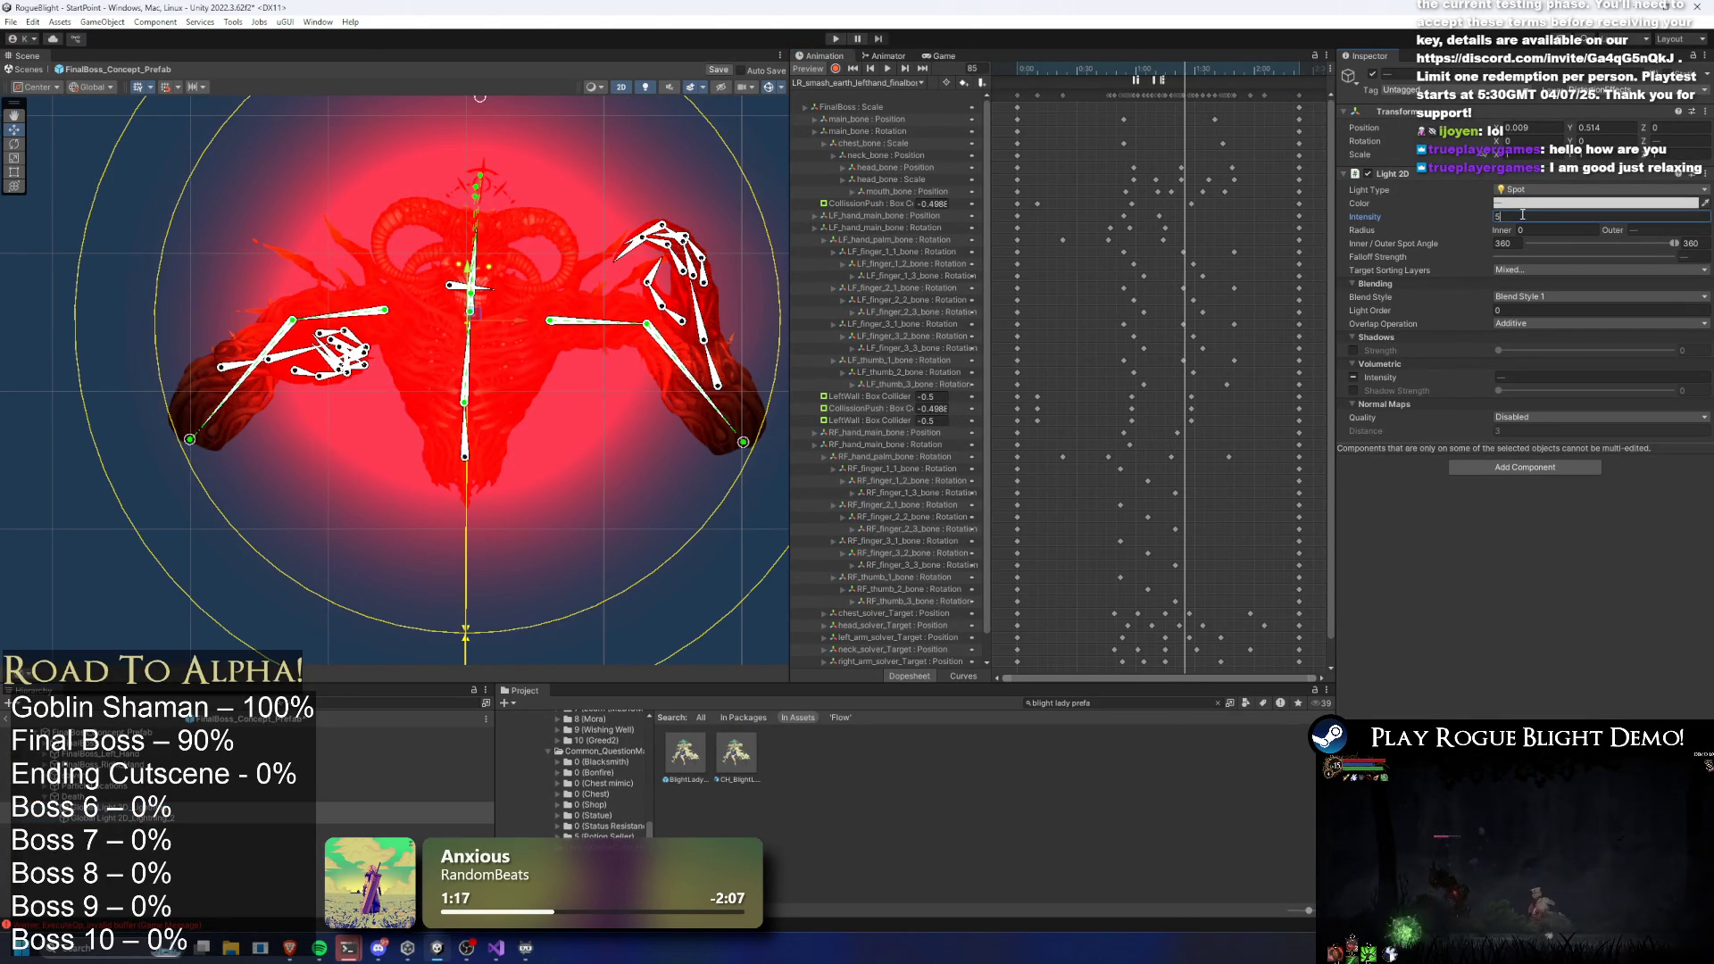
pyautogui.press('BackSpace')
pyautogui.write('0')
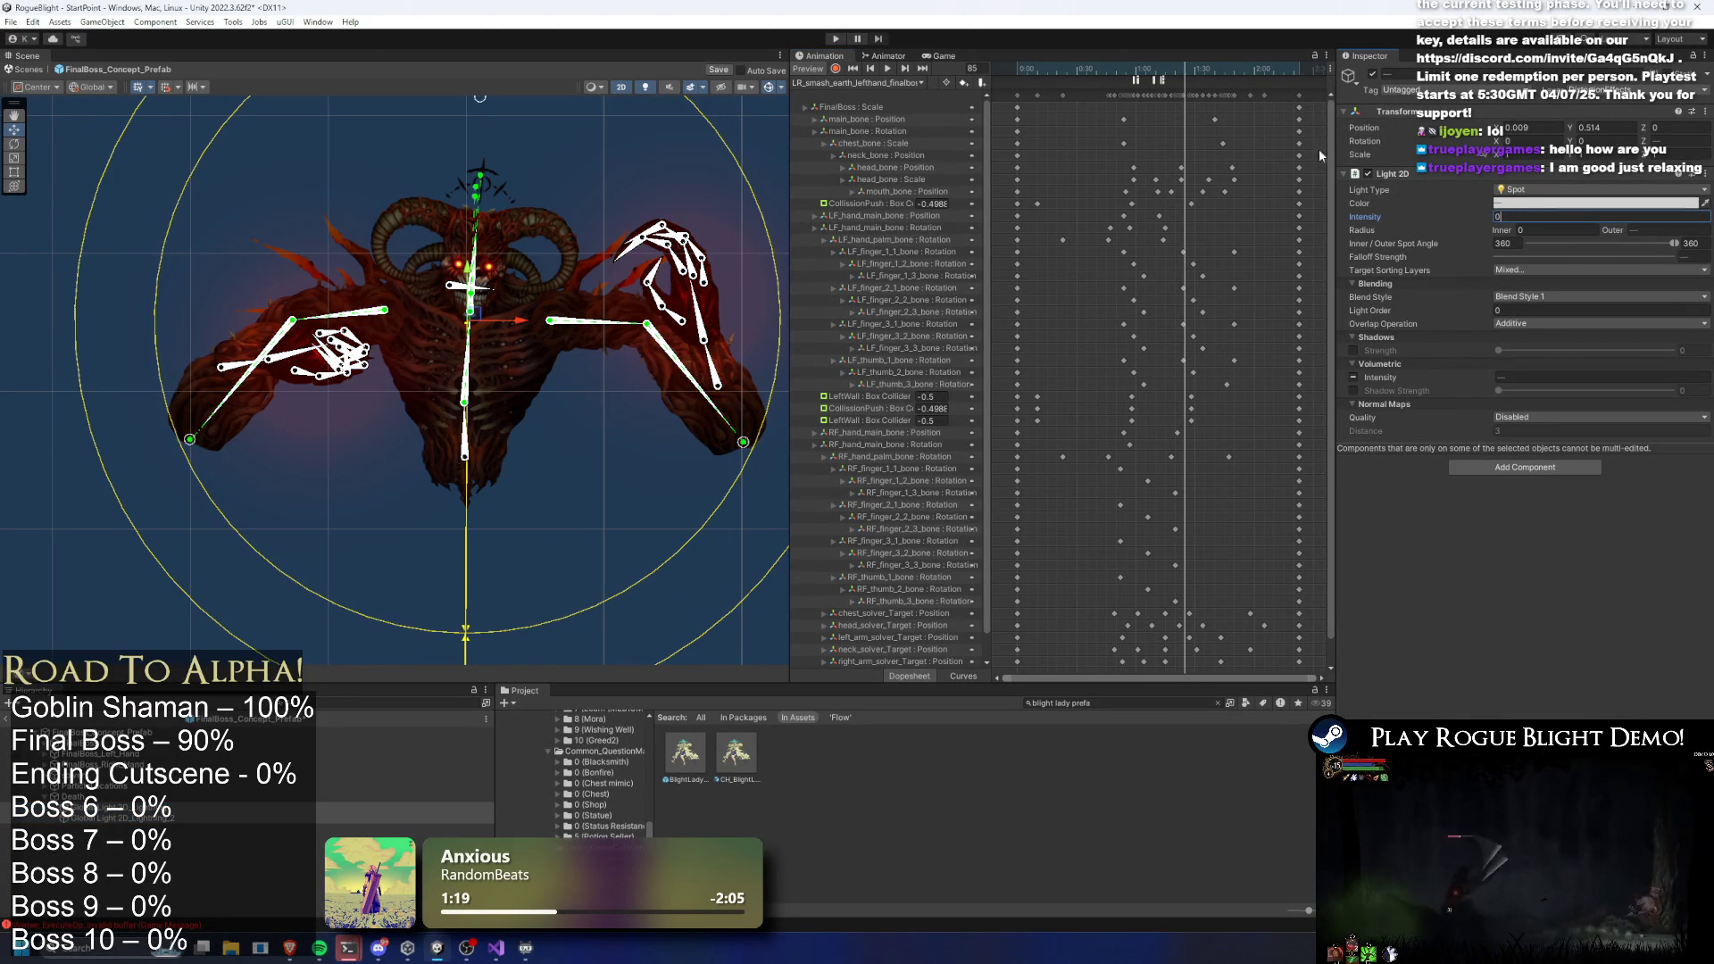
pyautogui.hotkey('ctrl', 'z')
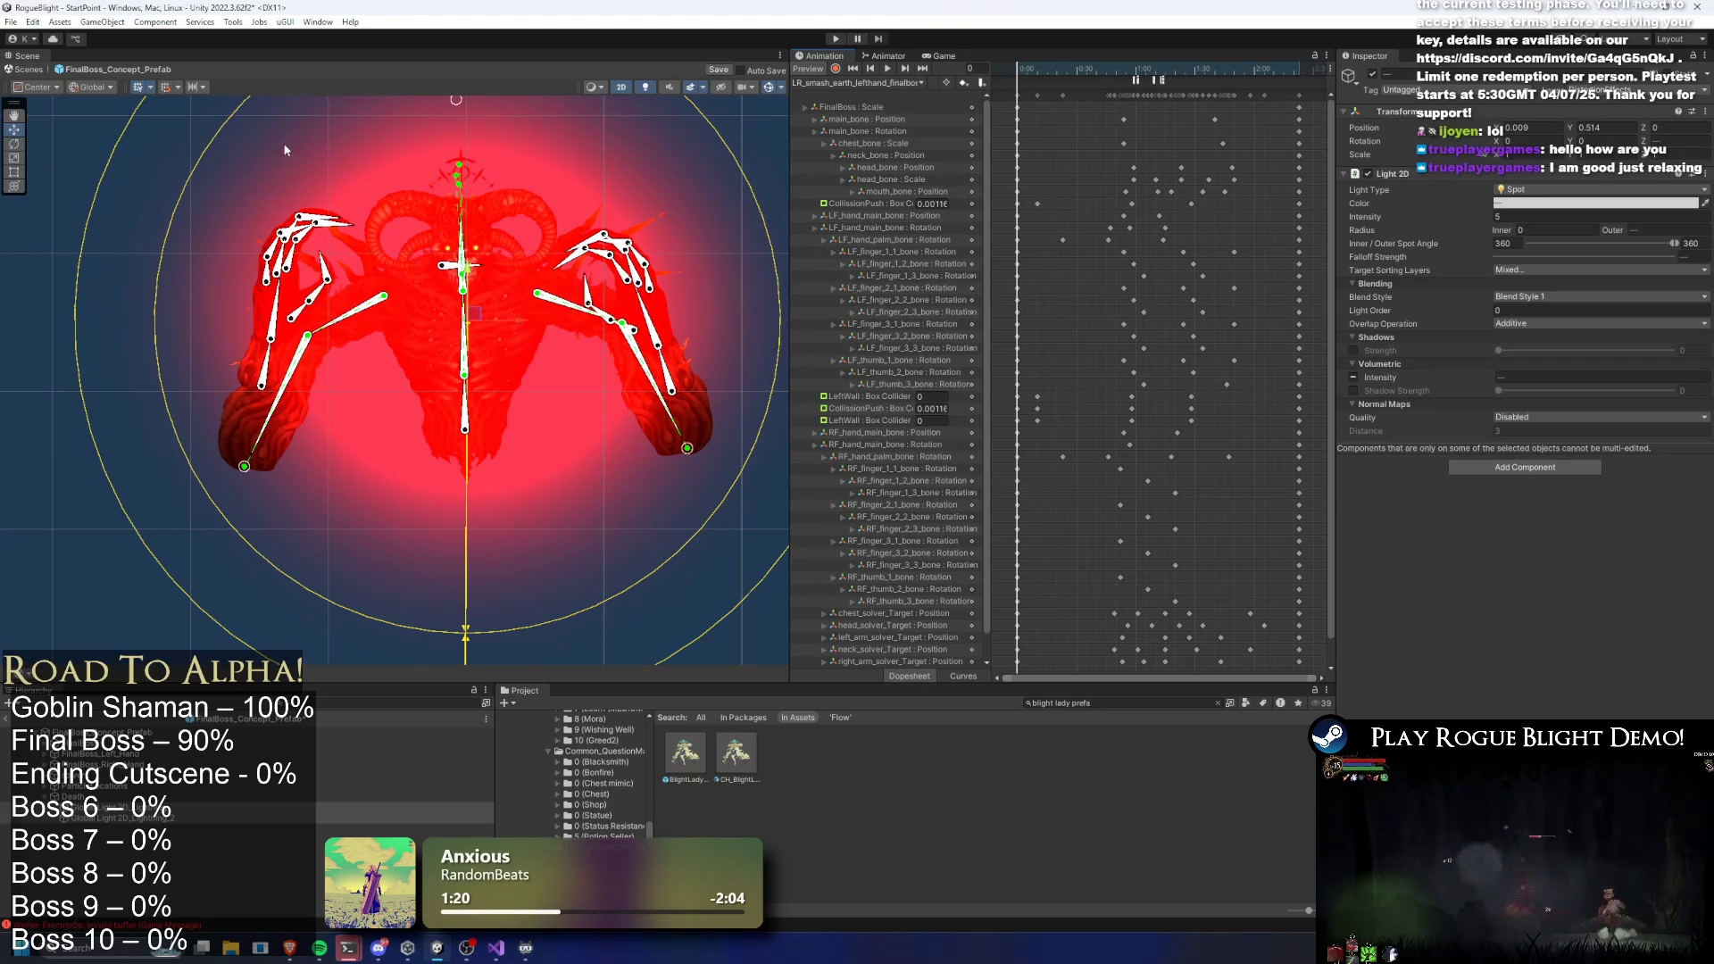
pyautogui.click(867, 83)
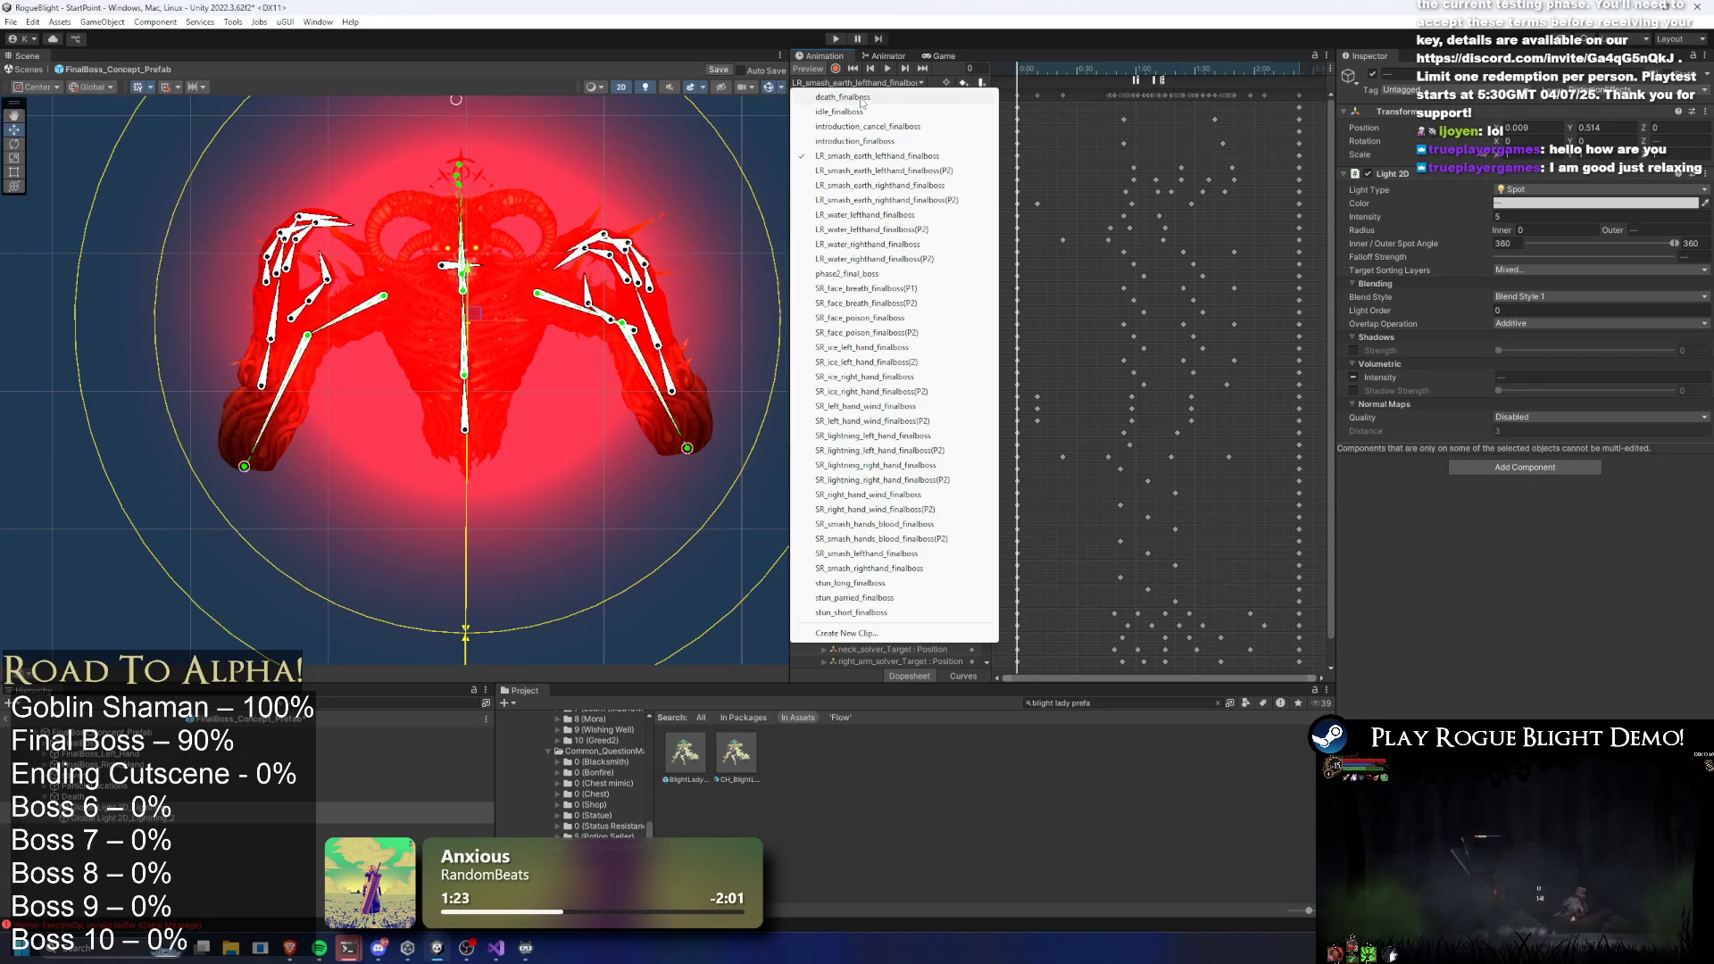
# Switch to the death_finalboss clip and set the tween-sequence light to white
pyautogui.click(863, 98)
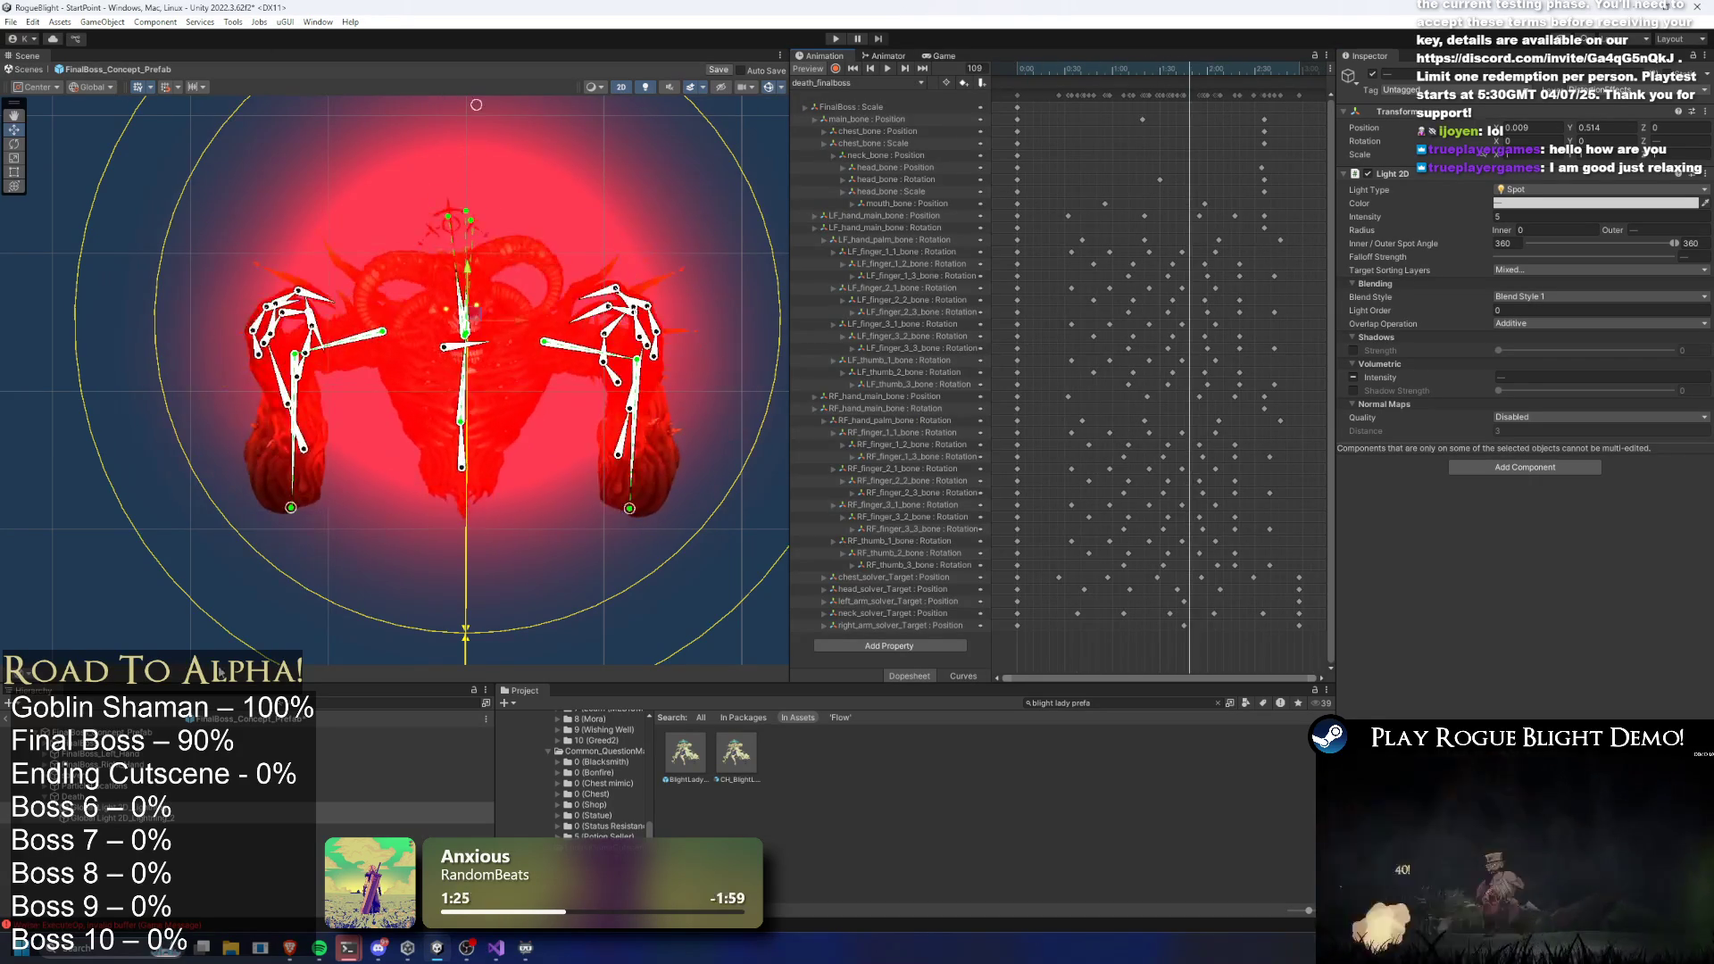
pyautogui.click(178, 828)
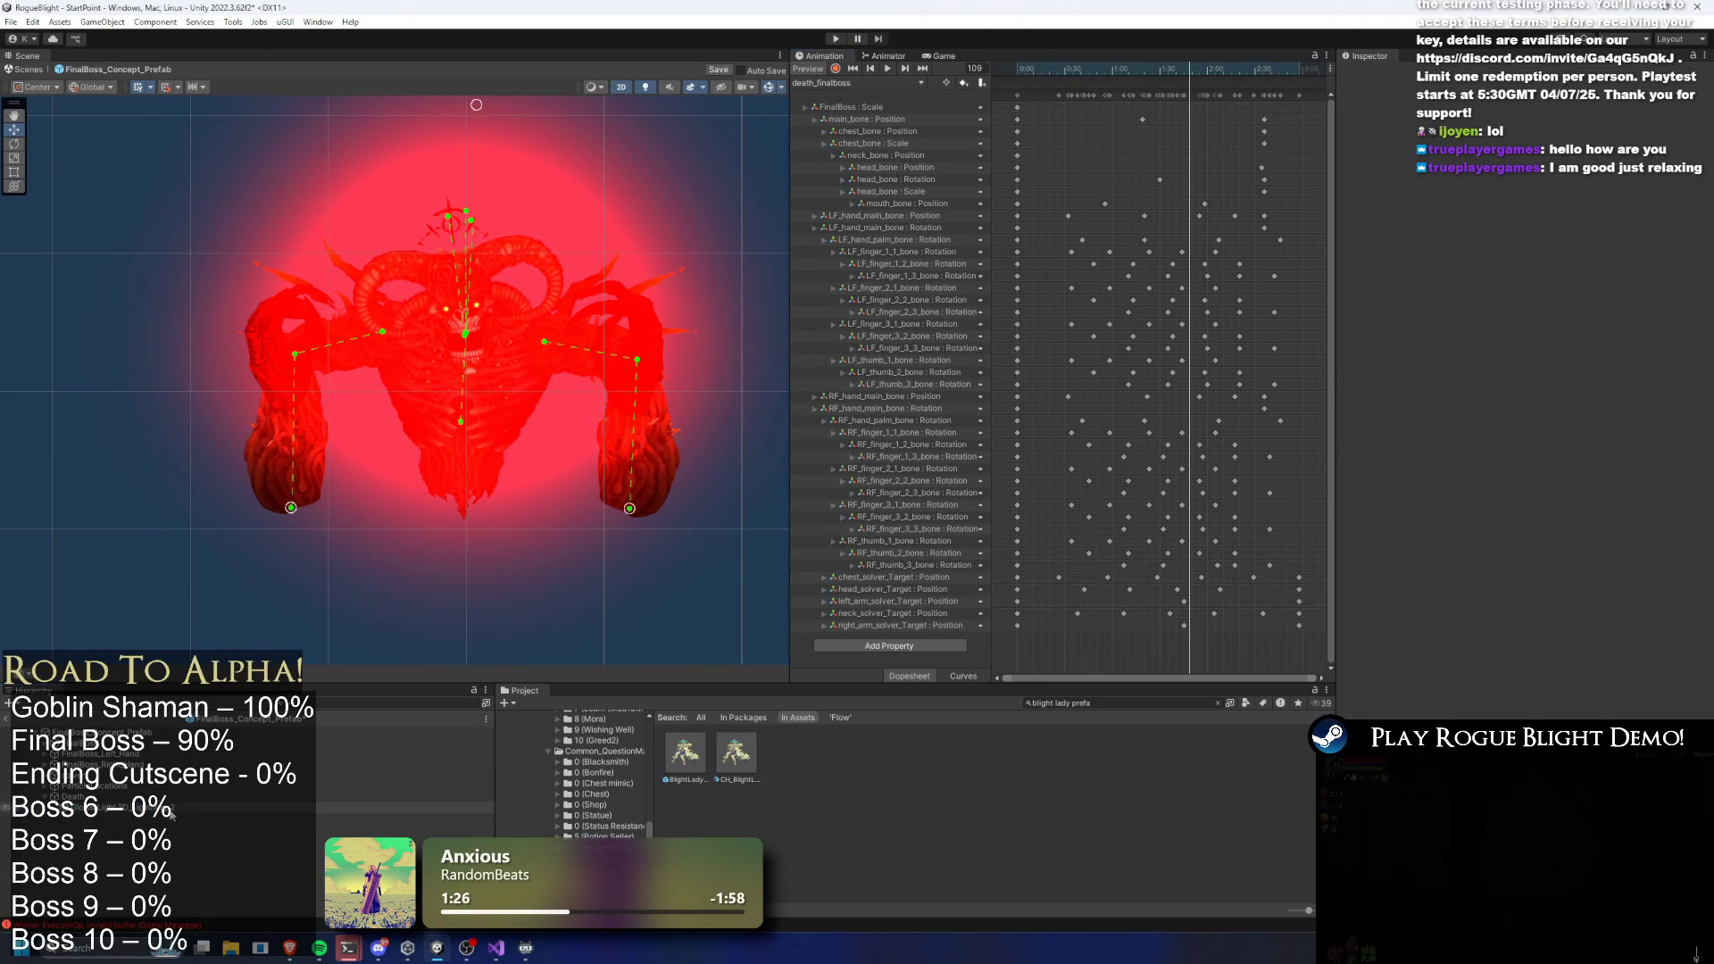
pyautogui.click(170, 808)
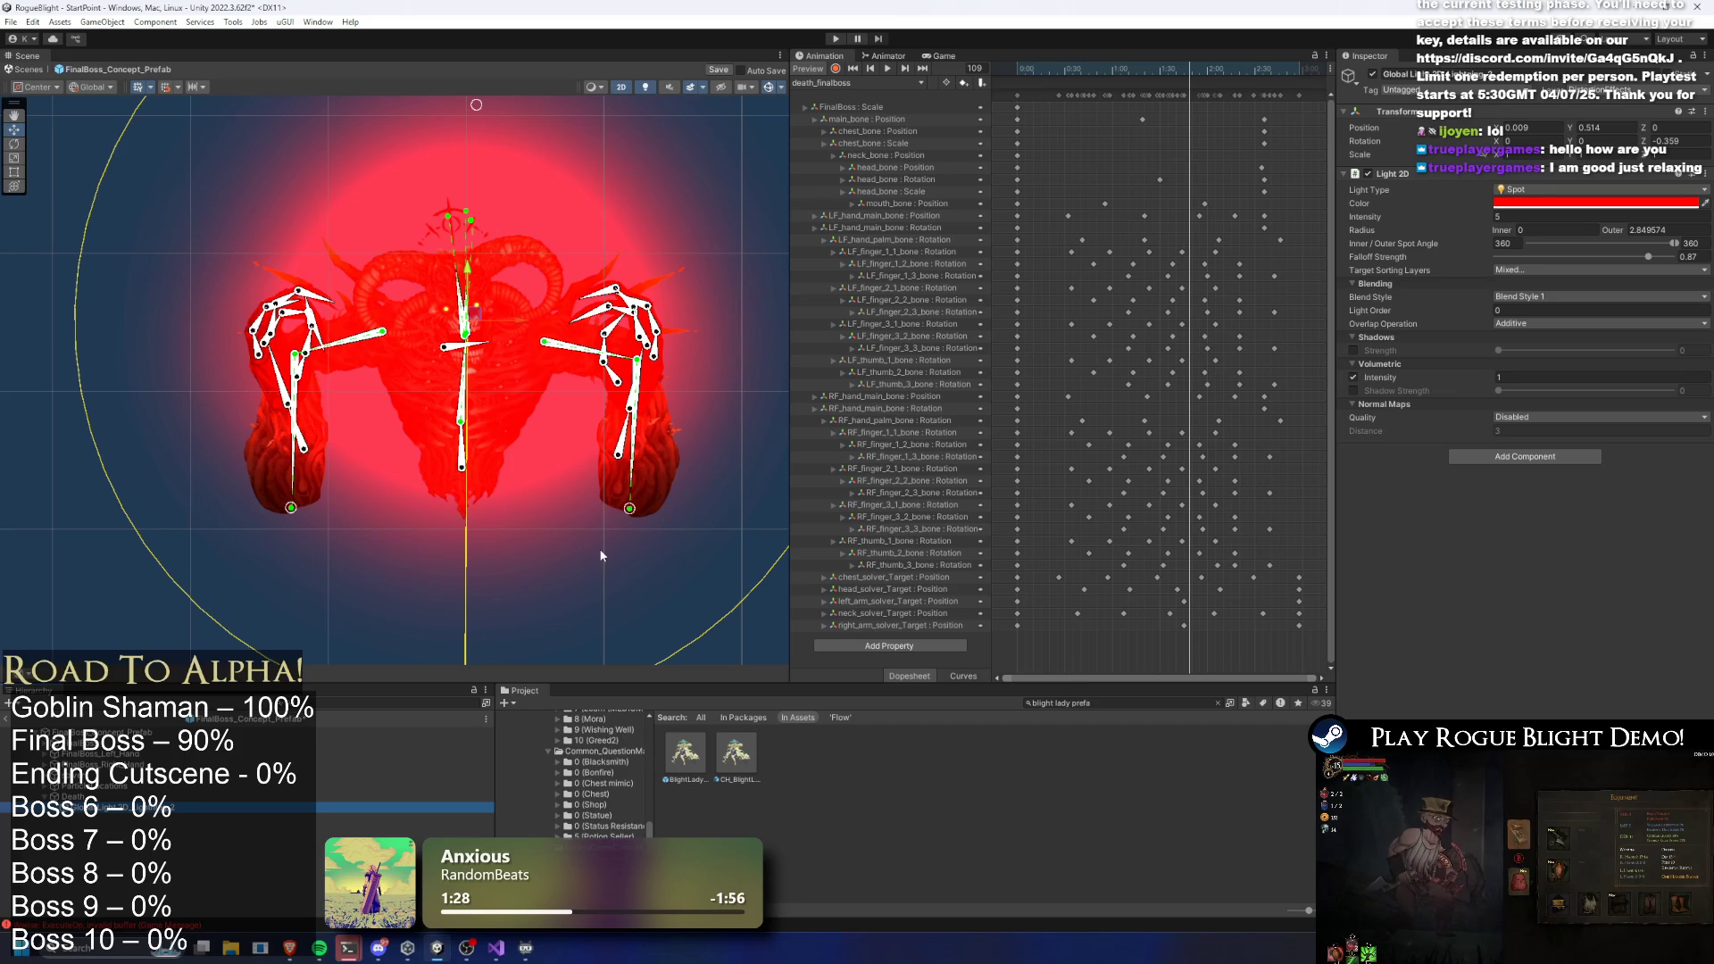
pyautogui.click(178, 818)
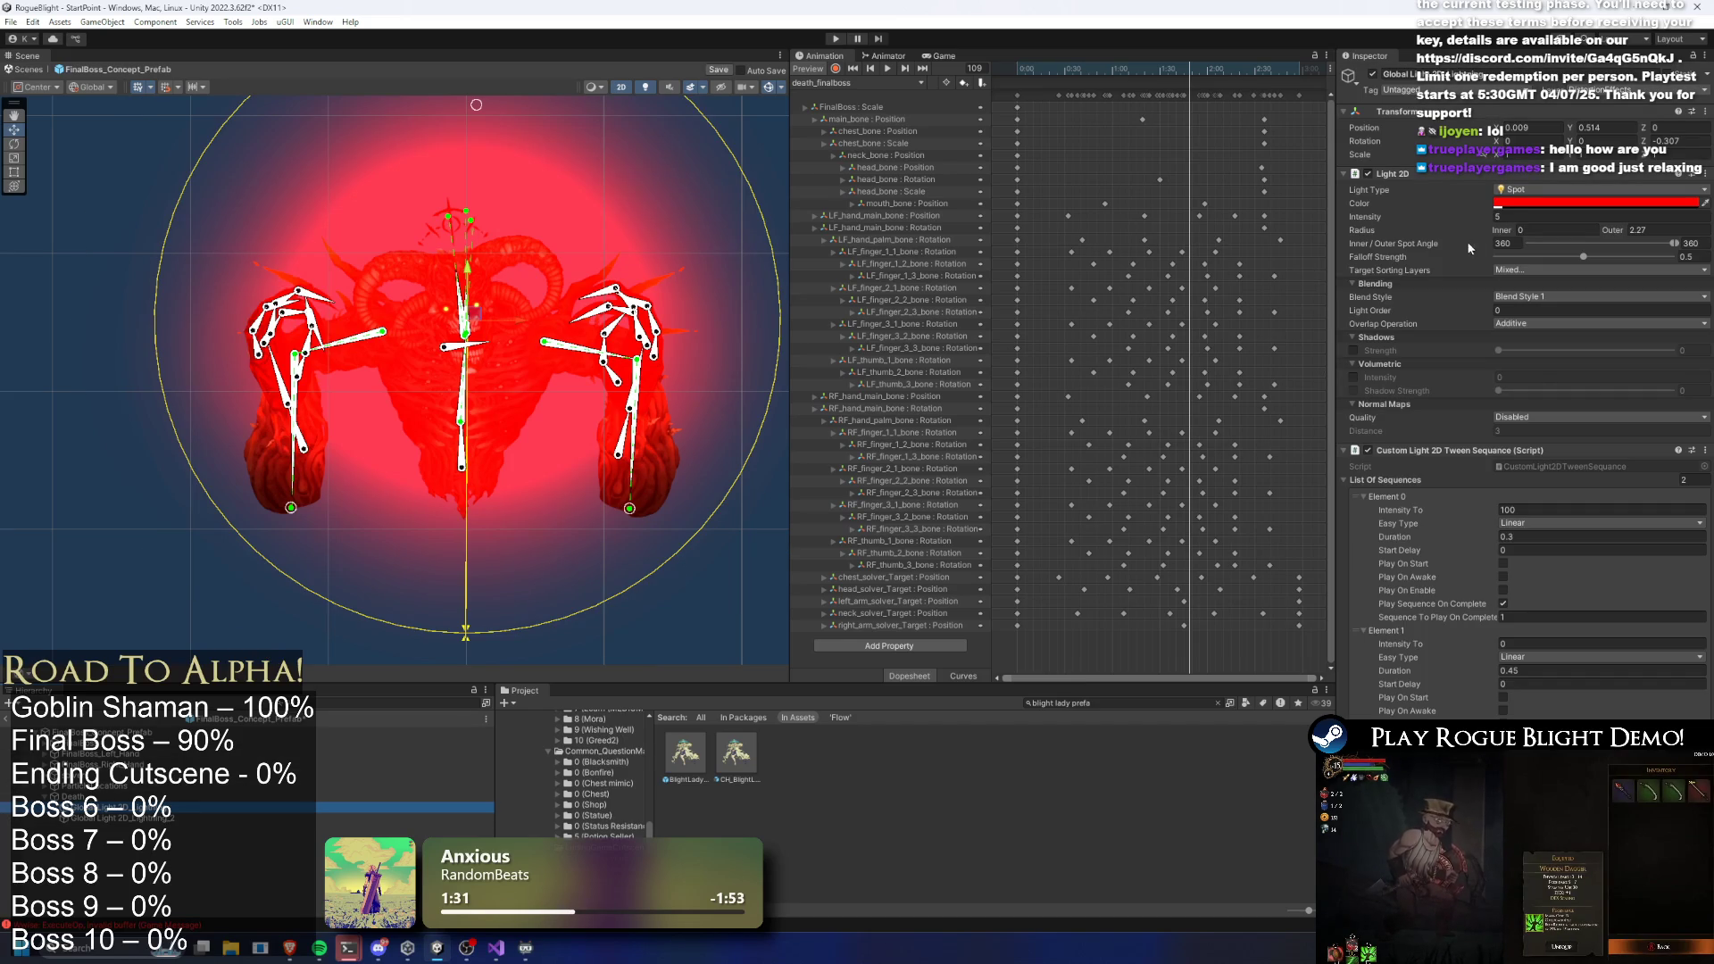
pyautogui.click(1509, 204)
pyautogui.click(1553, 278)
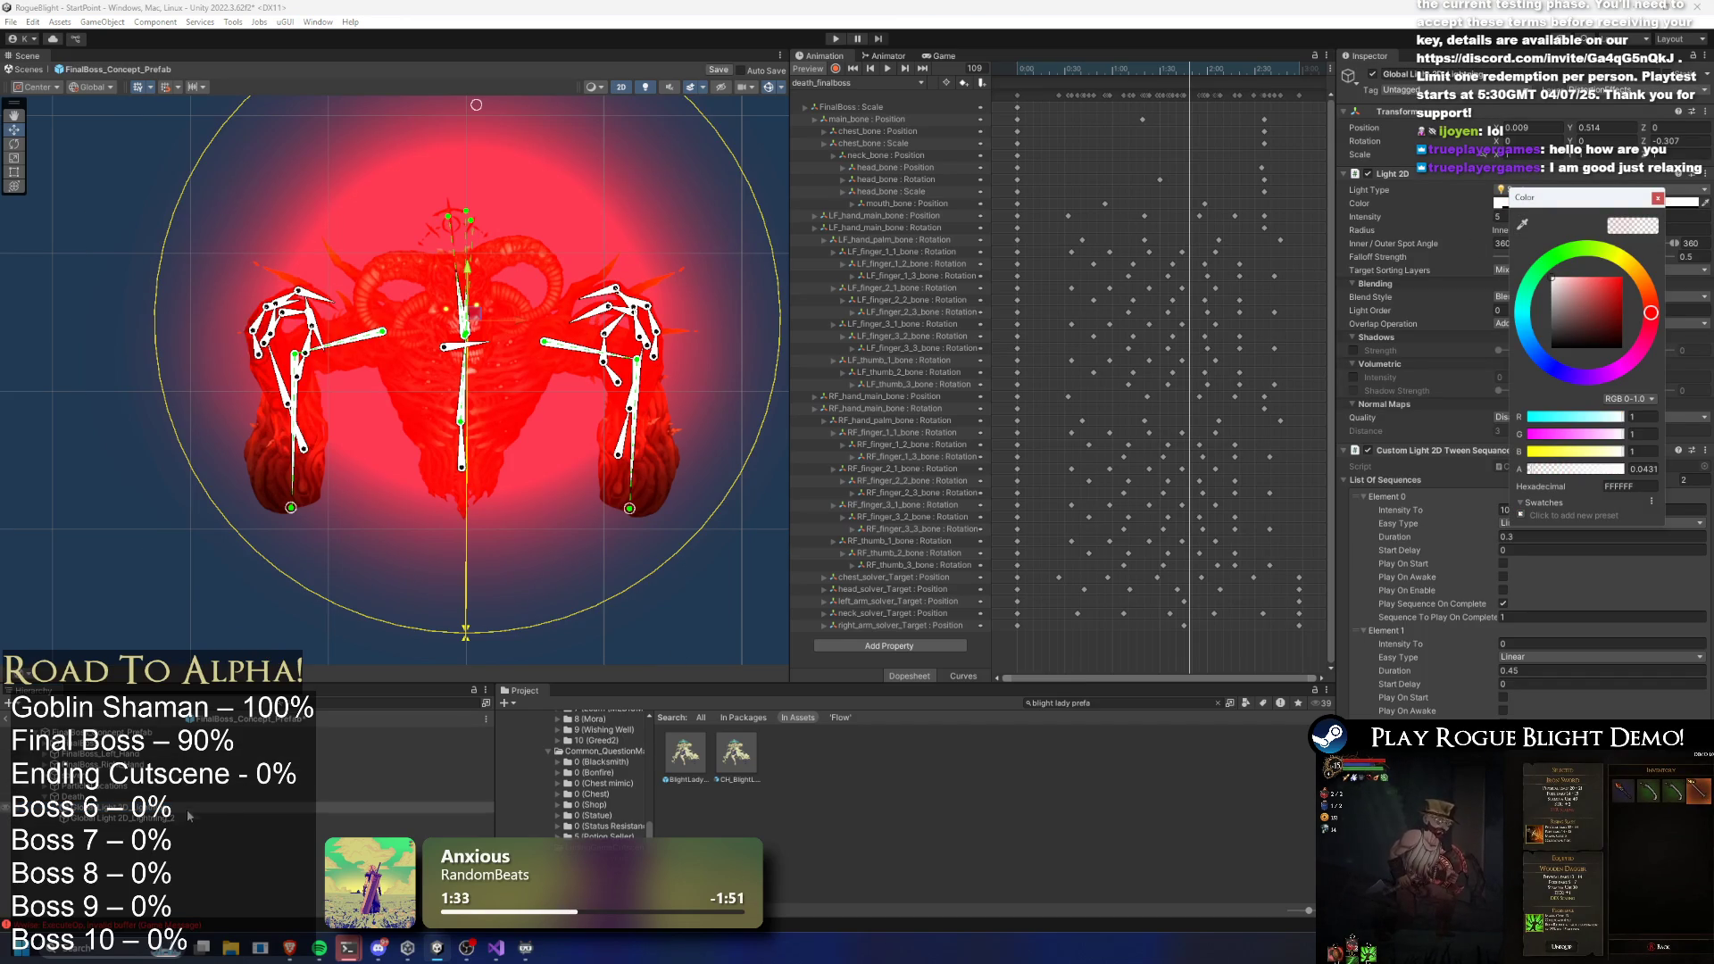
# Turn the remaining boss lights white as well
pyautogui.click(190, 818)
pyautogui.click(1509, 203)
pyautogui.click(1559, 271)
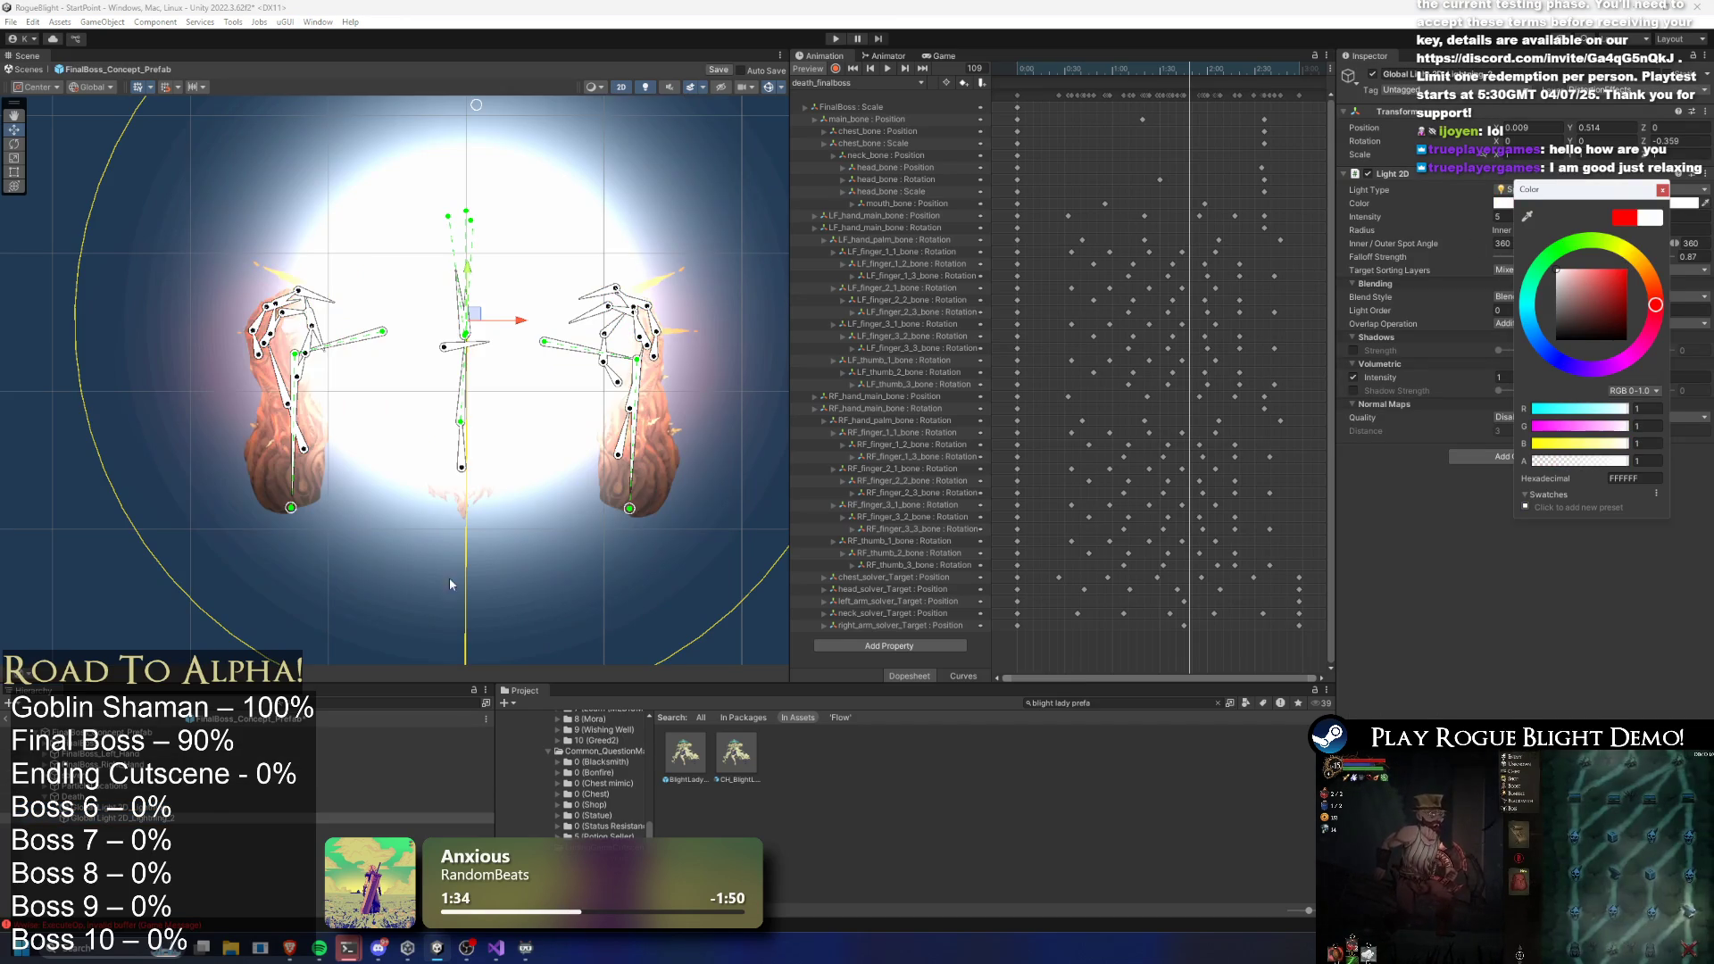
pyautogui.click(185, 807)
pyautogui.click(1536, 204)
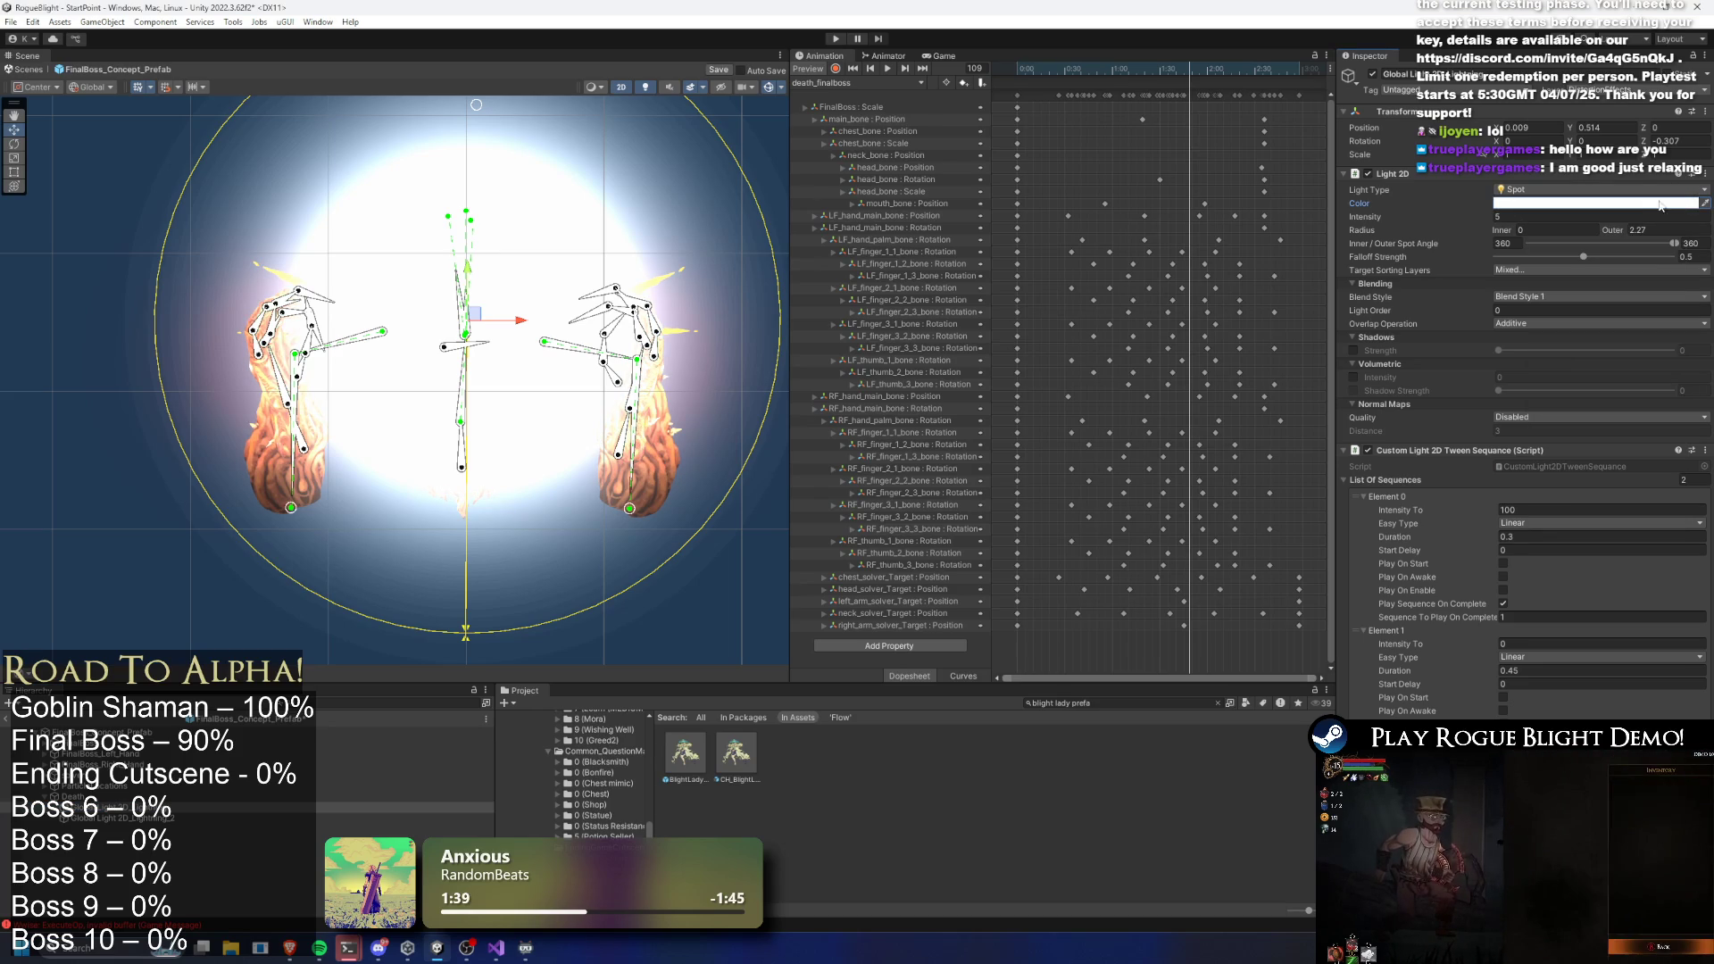
pyautogui.click(178, 818)
pyautogui.scroll(-3, 443, 437)
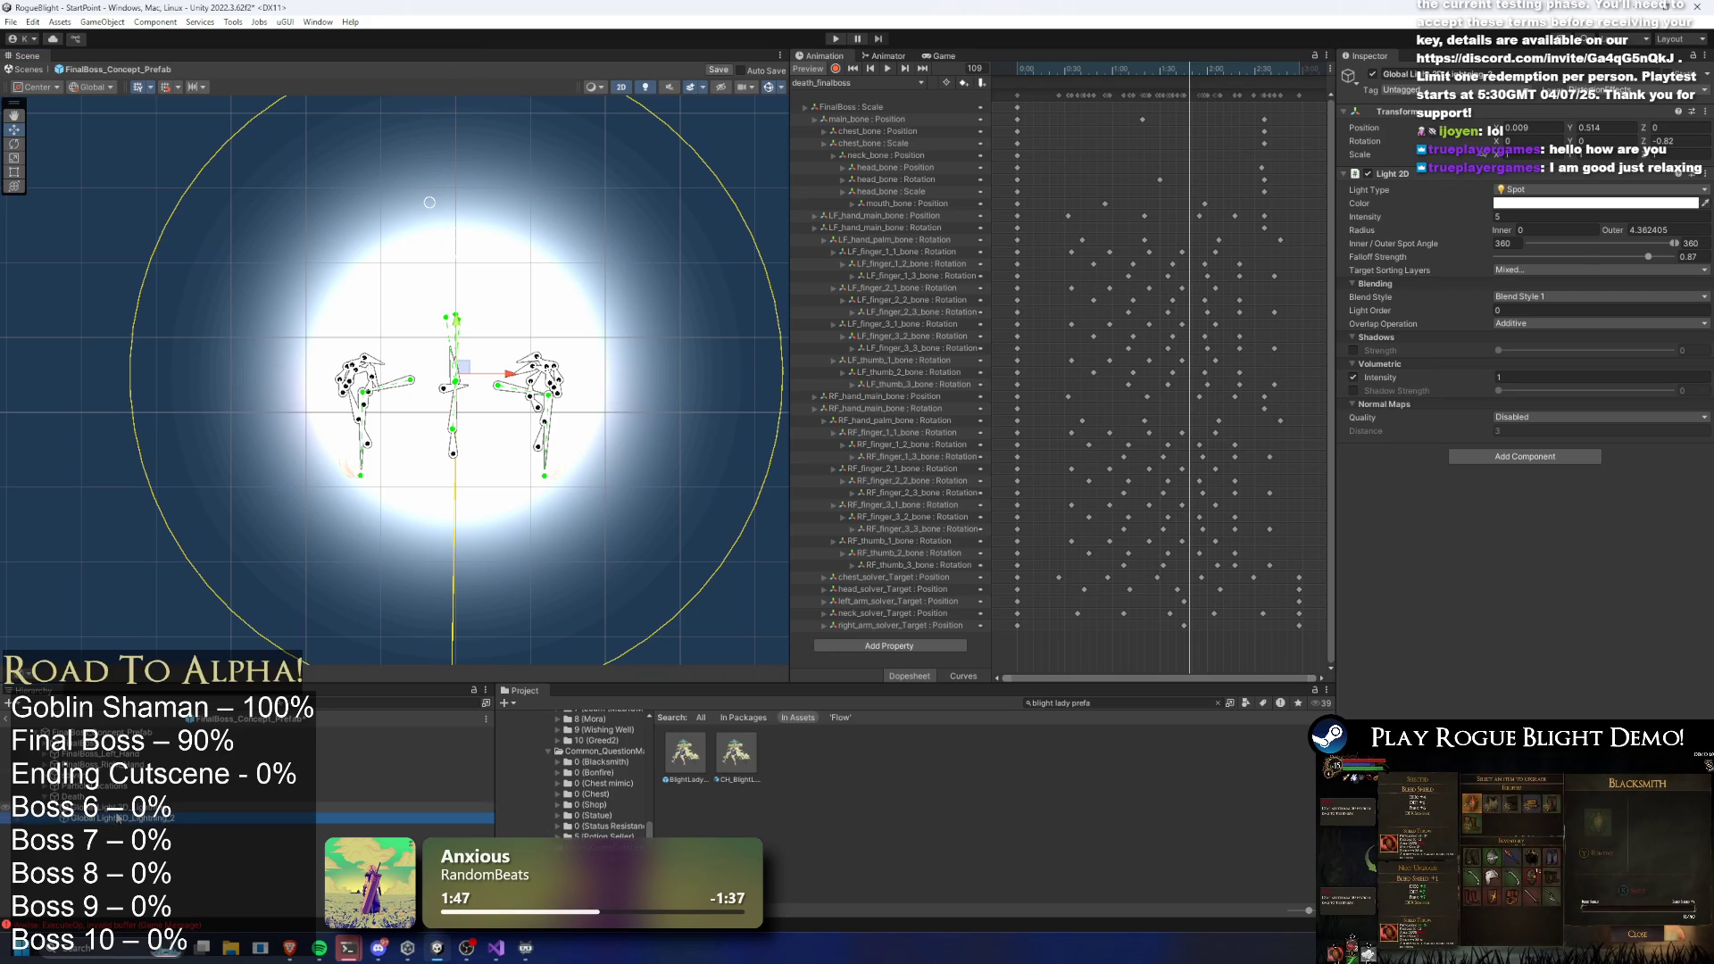
# Widen the tween light's outer radius to about 3.71 and zero another Global Light 2D
pyautogui.click(114, 808)
pyautogui.moveTo(461, 207); pyautogui.dragTo(465, 96)
pyautogui.click(192, 819)
pyautogui.doubleClick(1496, 217)
pyautogui.write('0')
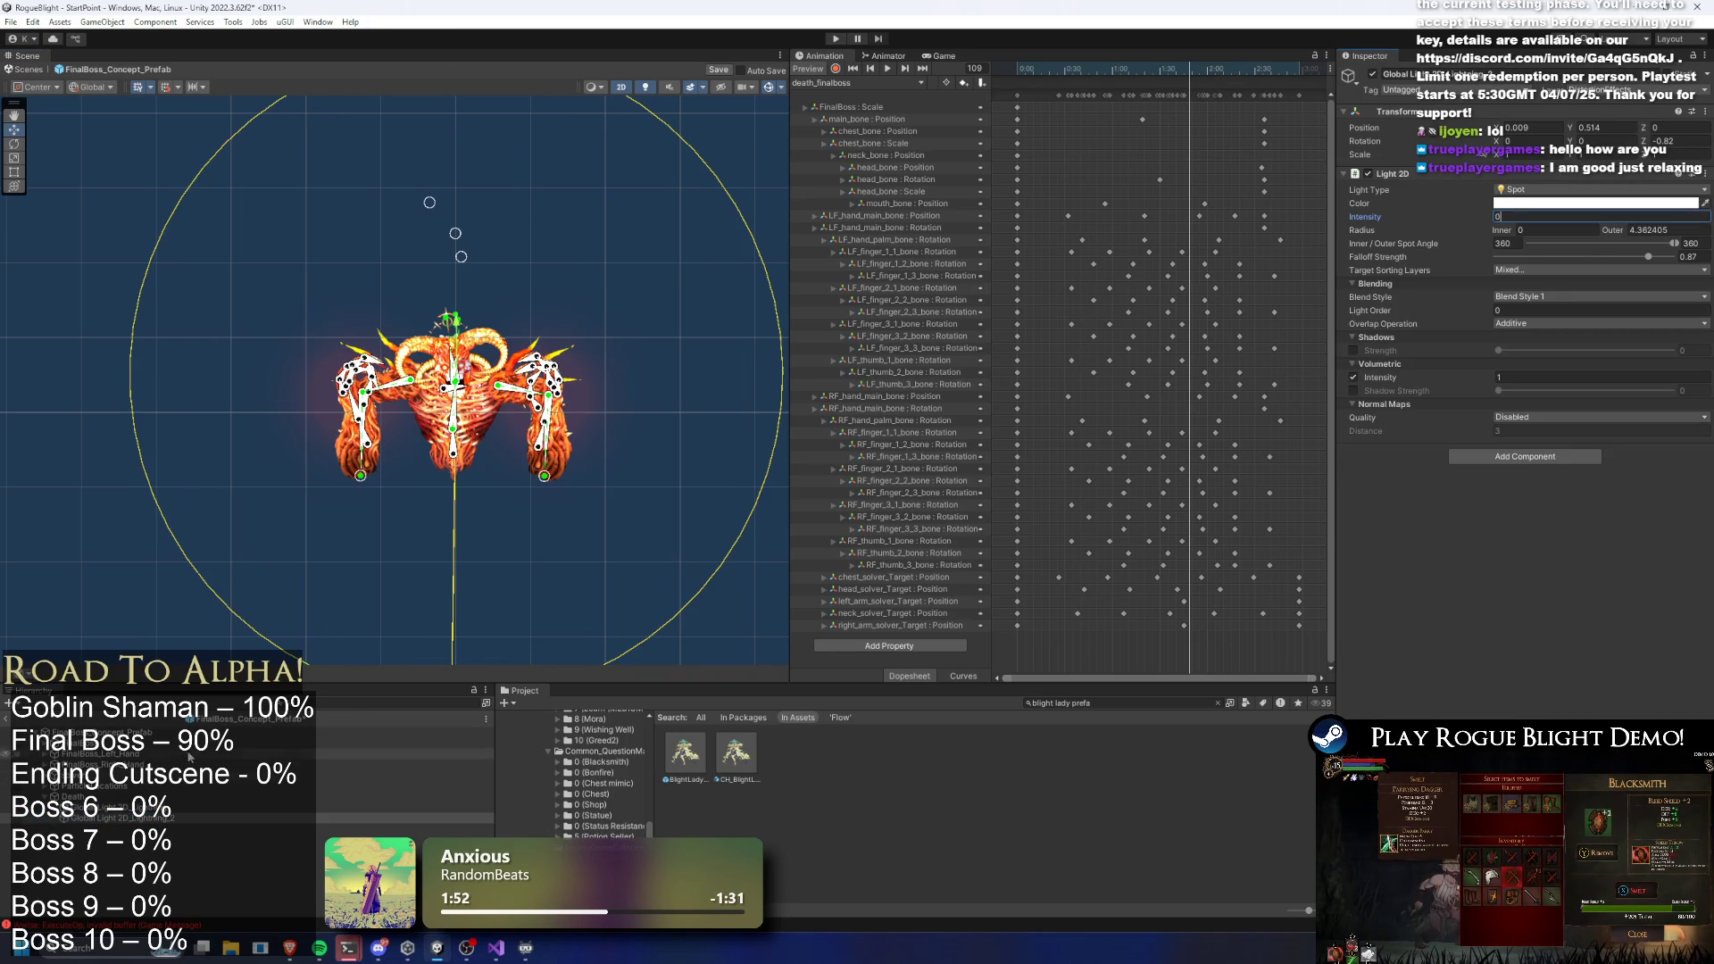
# Give the tween light Additive overlap, Default blend style and intensity 100
pyautogui.click(115, 808)
pyautogui.write('131')
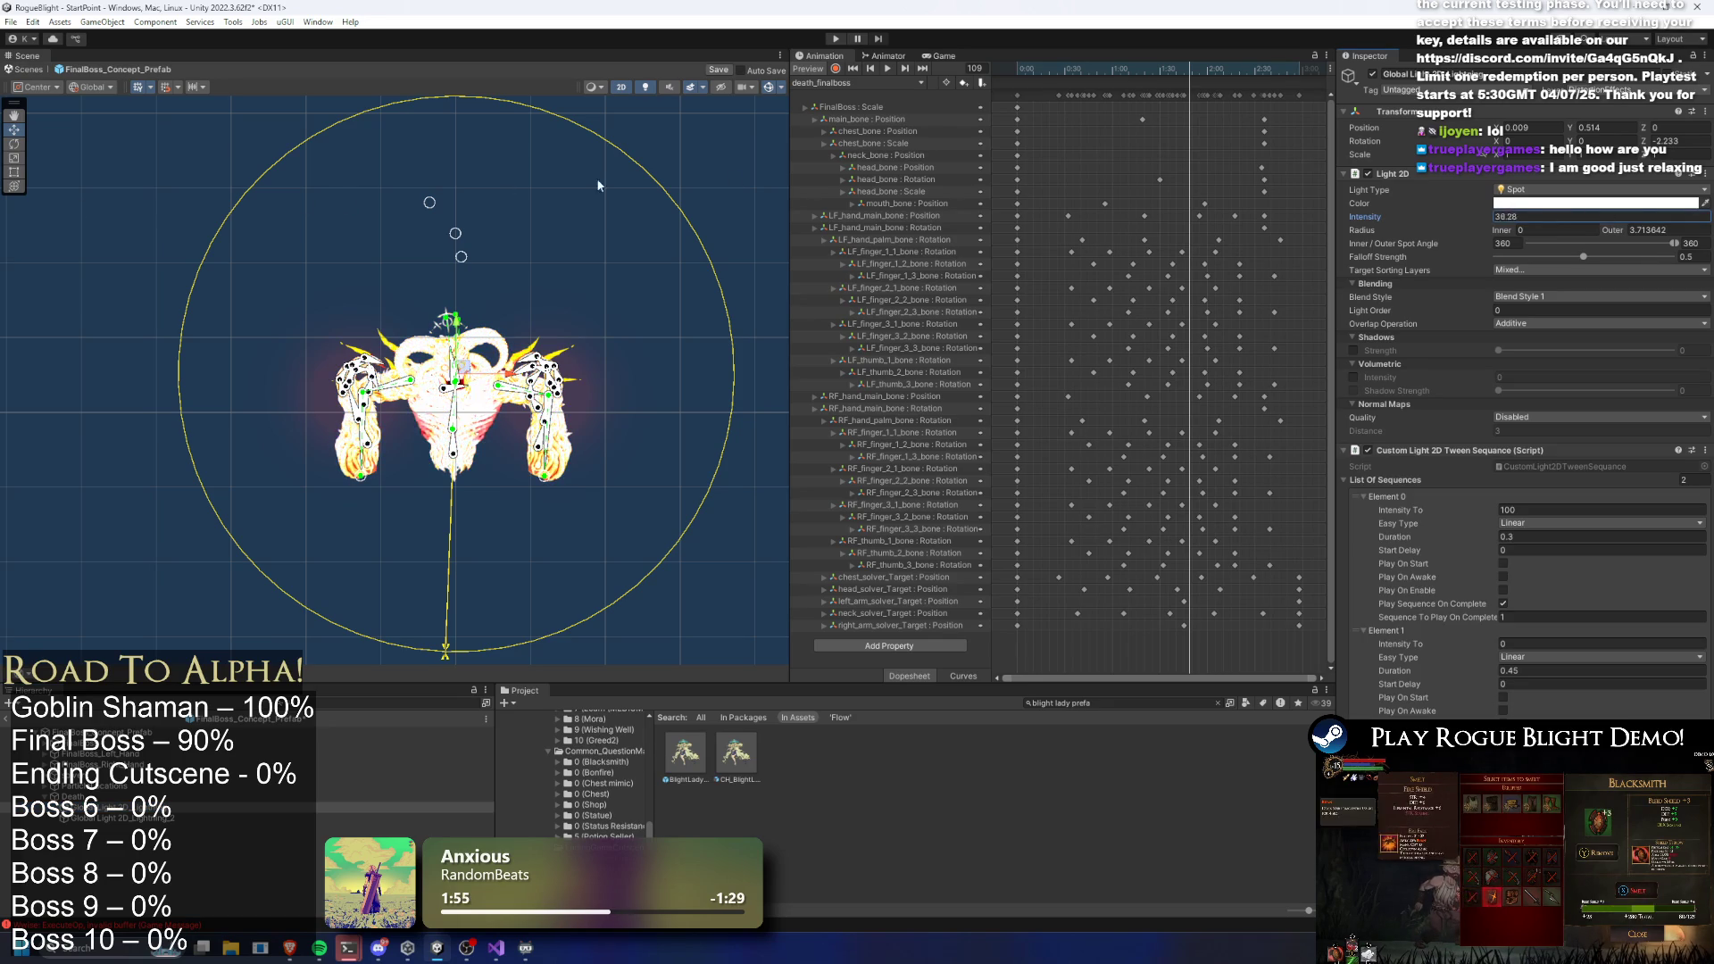
pyautogui.write('150')
pyautogui.click(1536, 323)
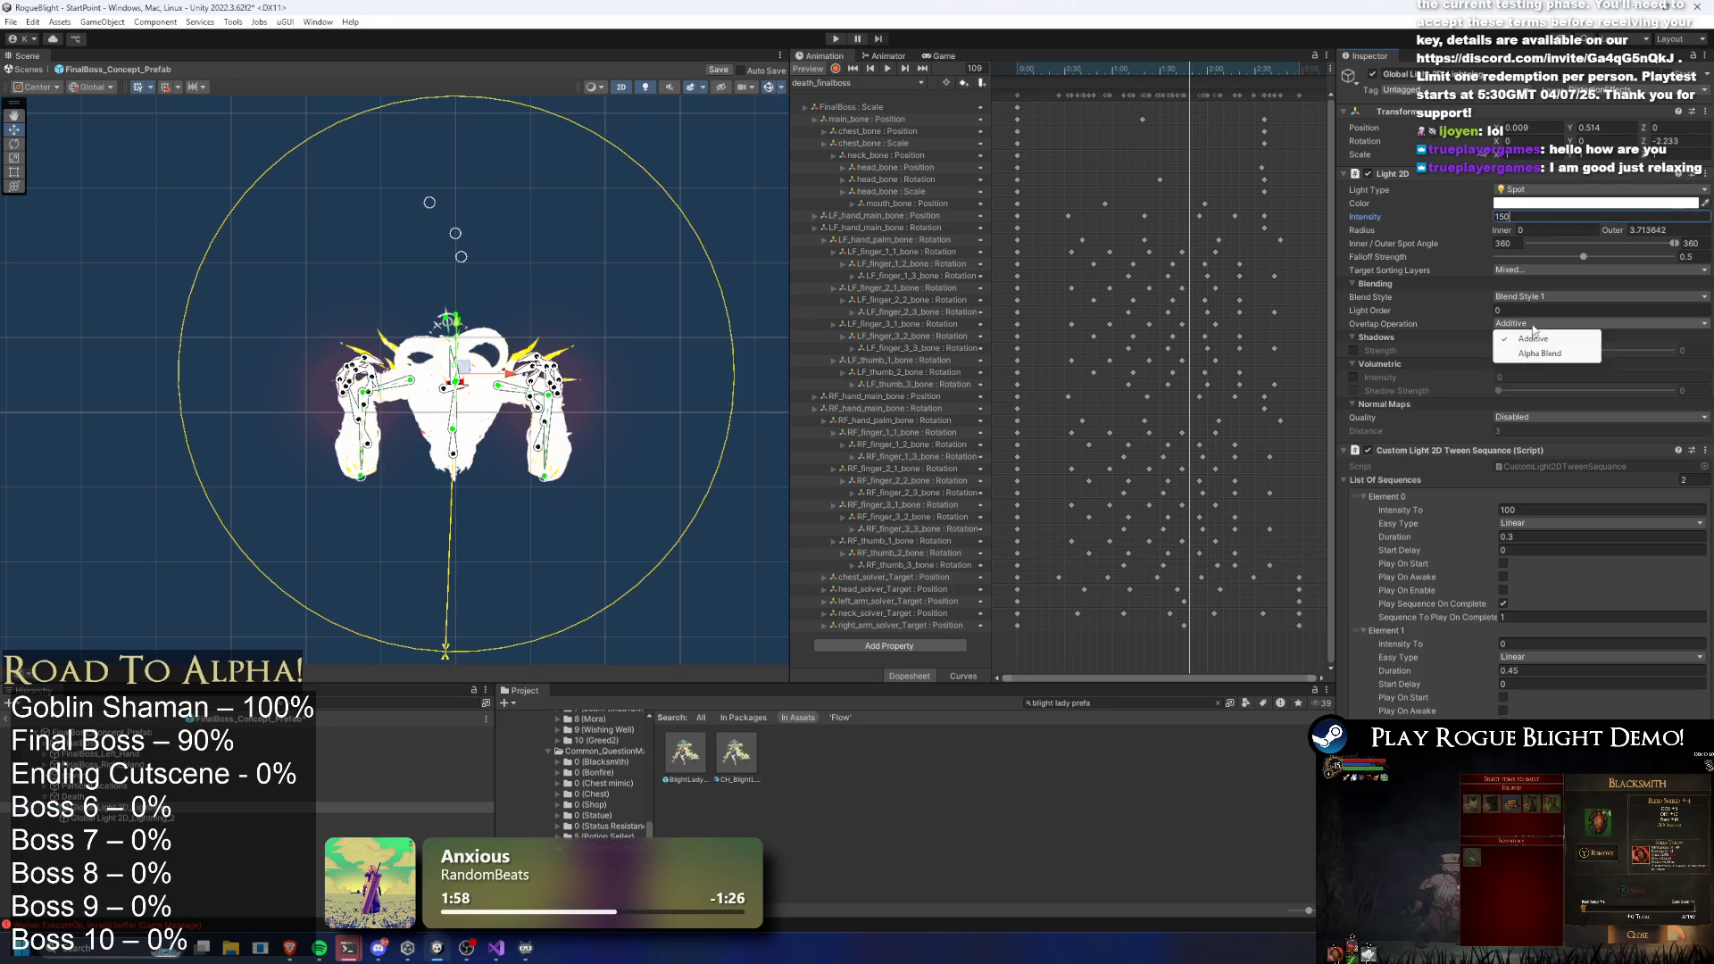
pyautogui.click(1532, 352)
pyautogui.click(1535, 324)
pyautogui.click(1532, 337)
pyautogui.click(1536, 297)
pyautogui.click(1536, 323)
pyautogui.click(1536, 300)
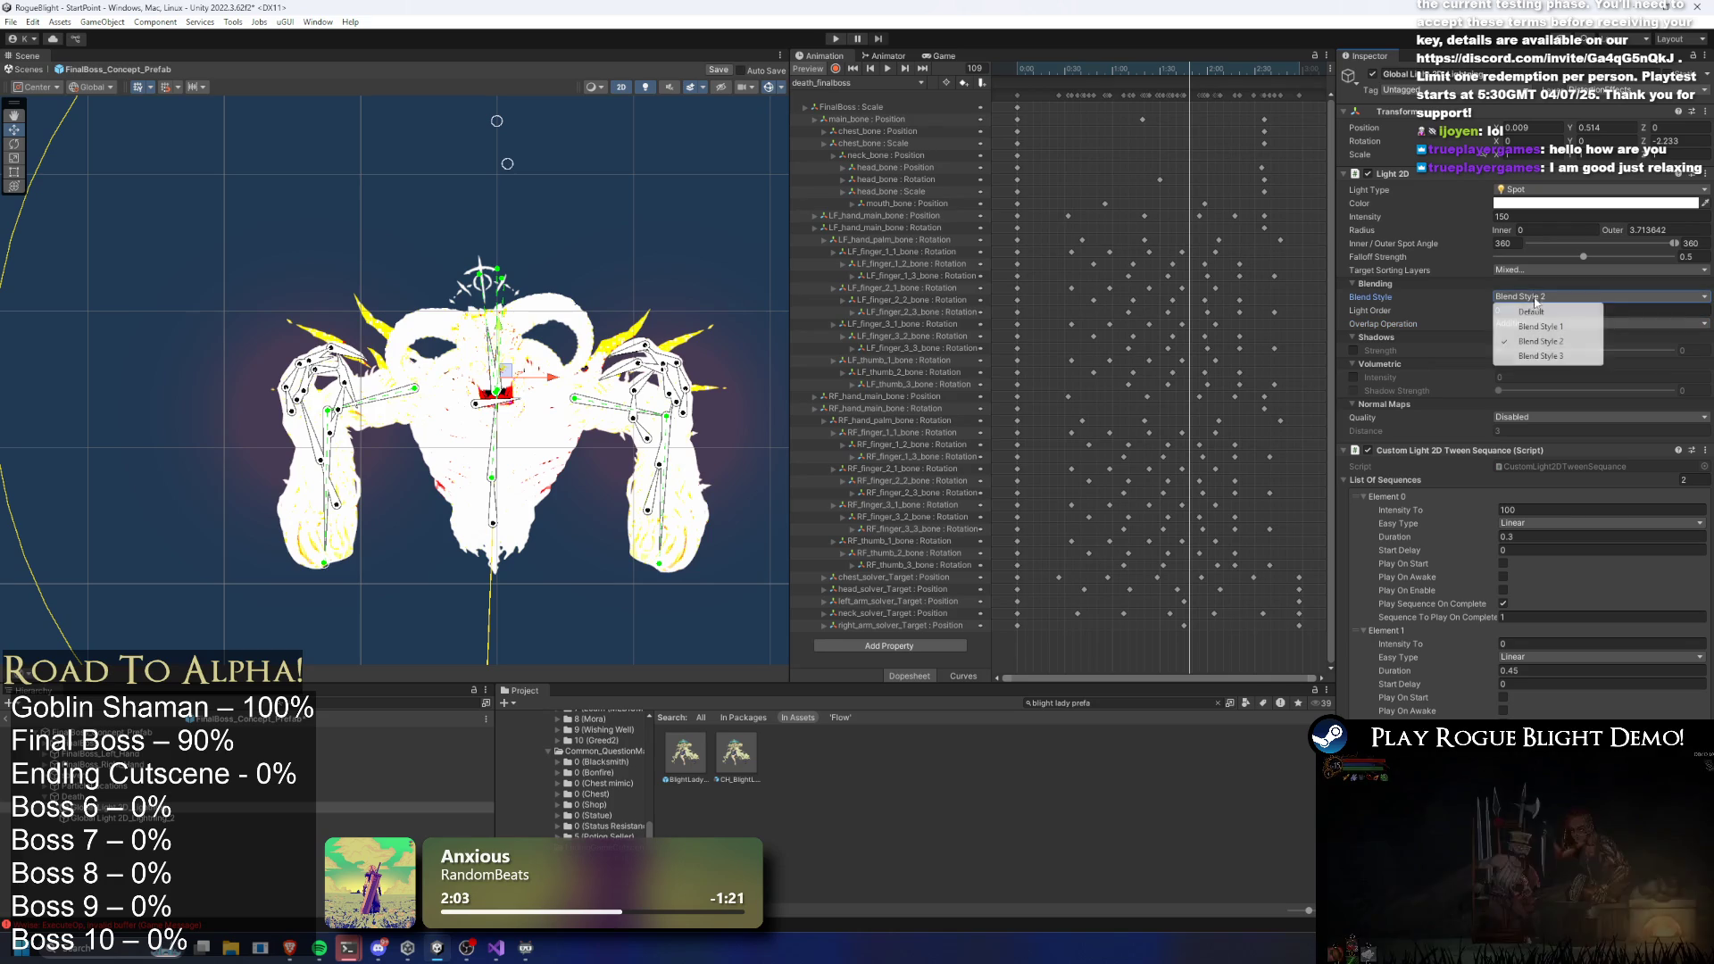
pyautogui.click(1542, 312)
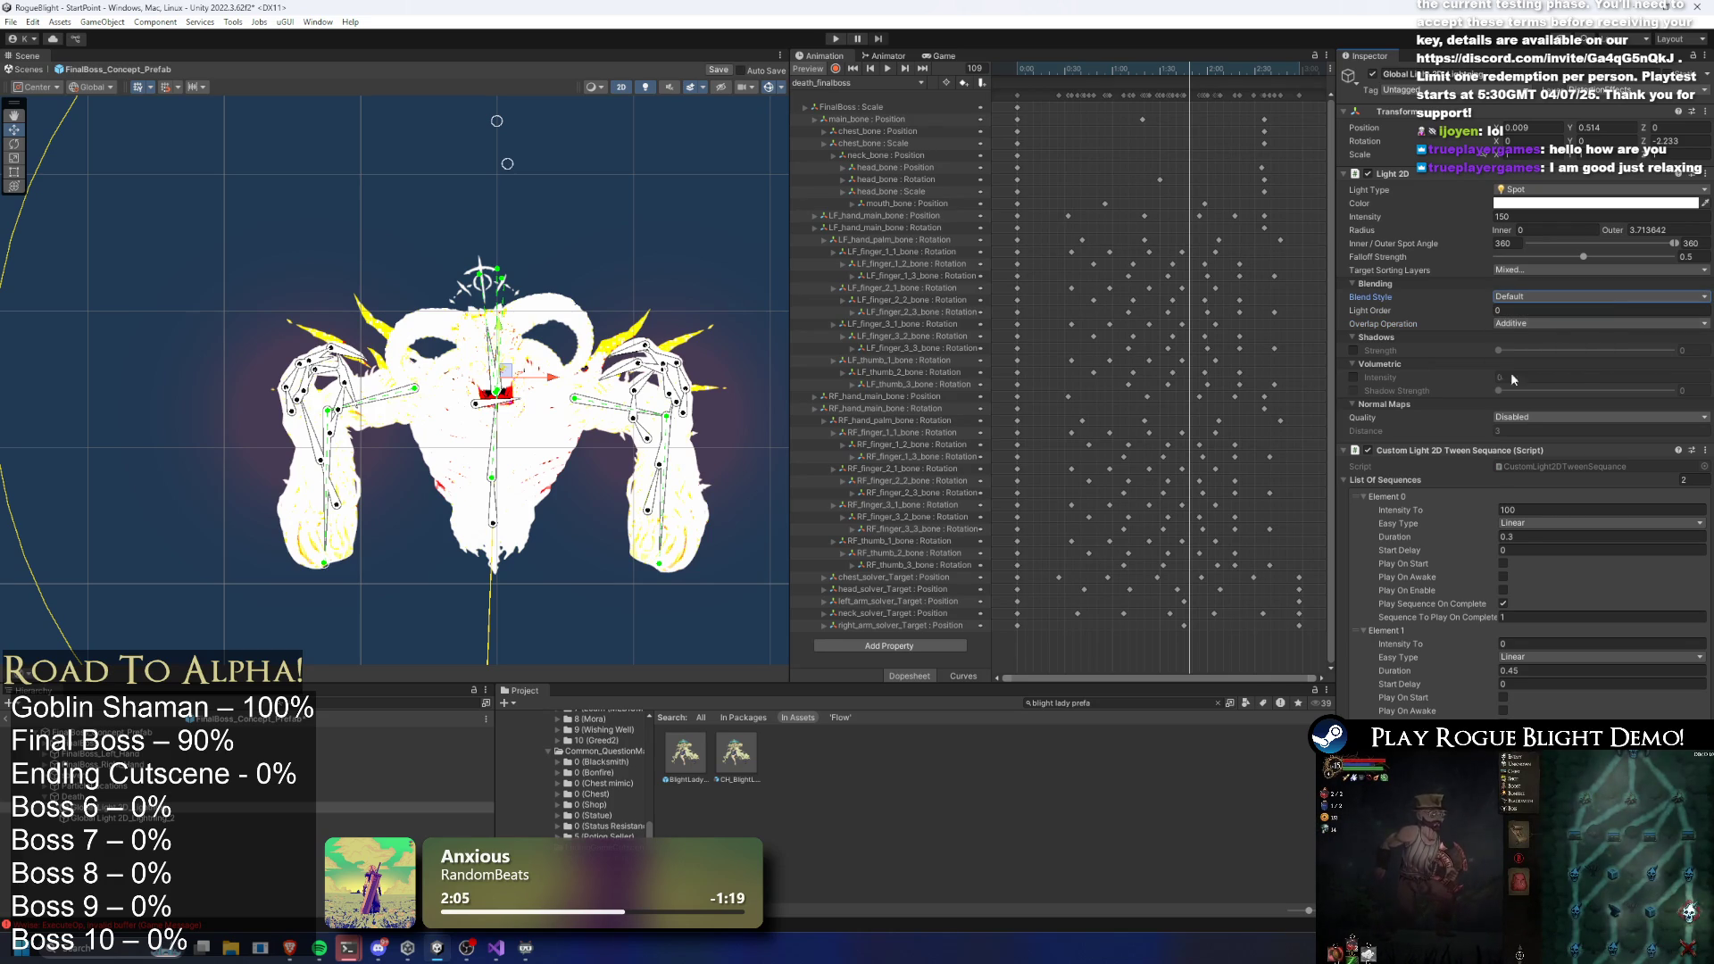
pyautogui.write('100')
pyautogui.click(469, 368)
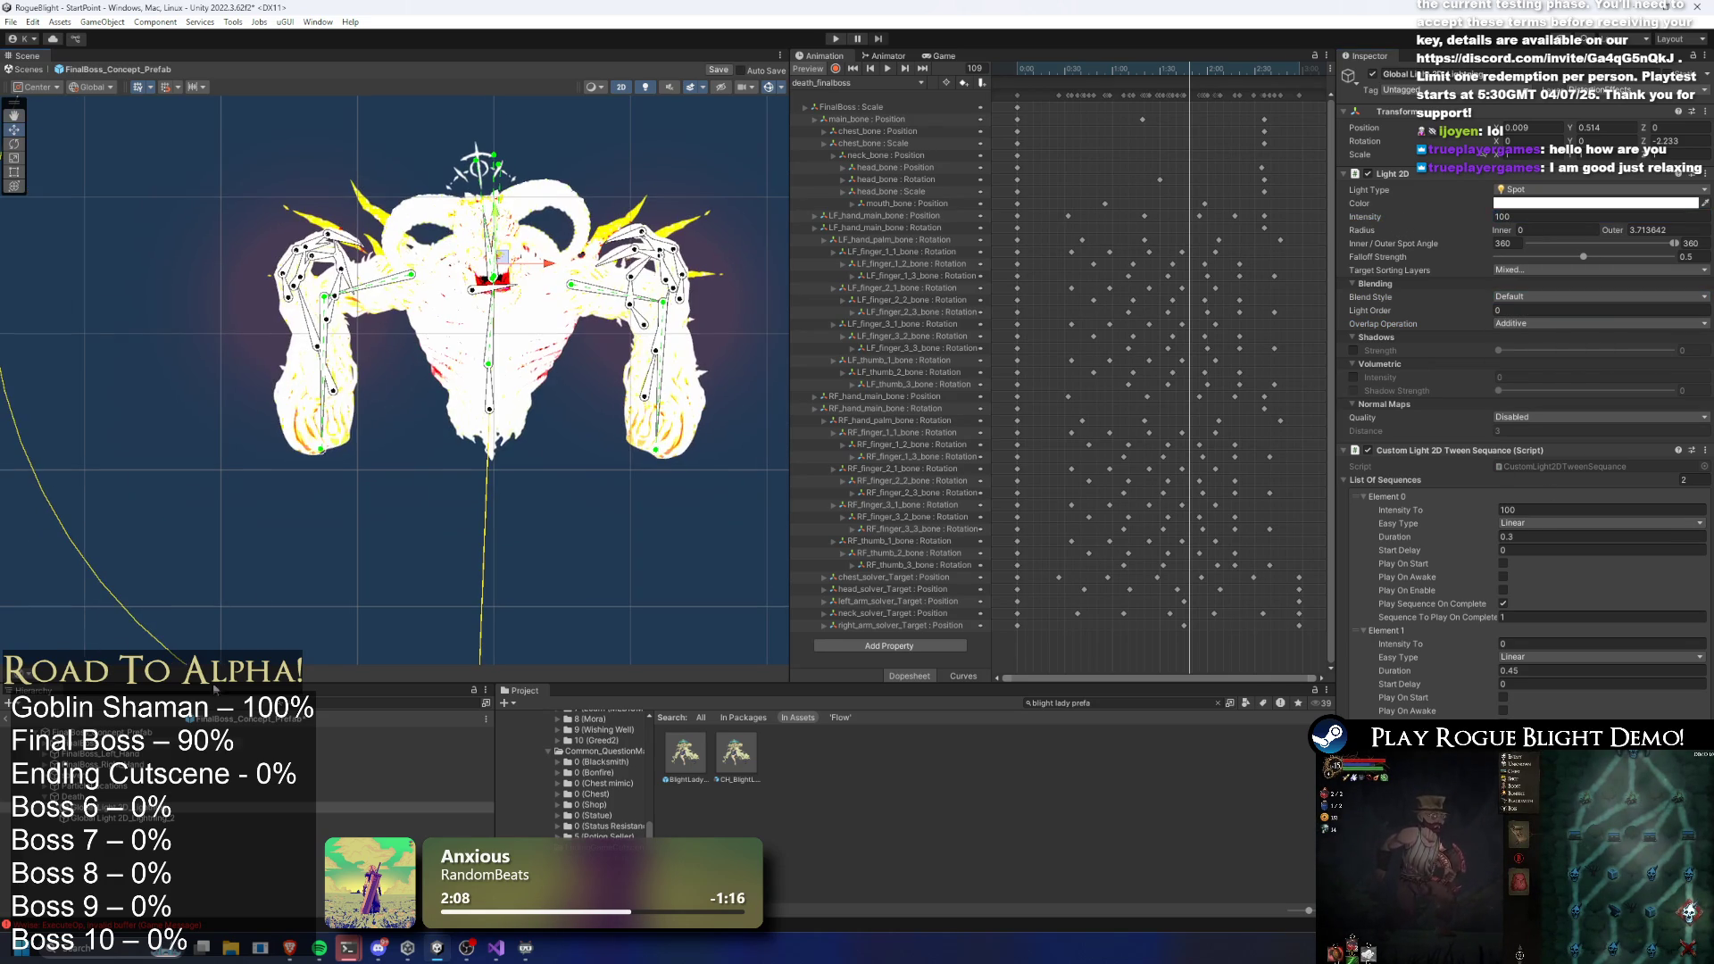
# Try the second light at intensities 1 and 1.5, then set it to 0
pyautogui.moveTo(1473, 224); pyautogui.dragTo(1481, 225)
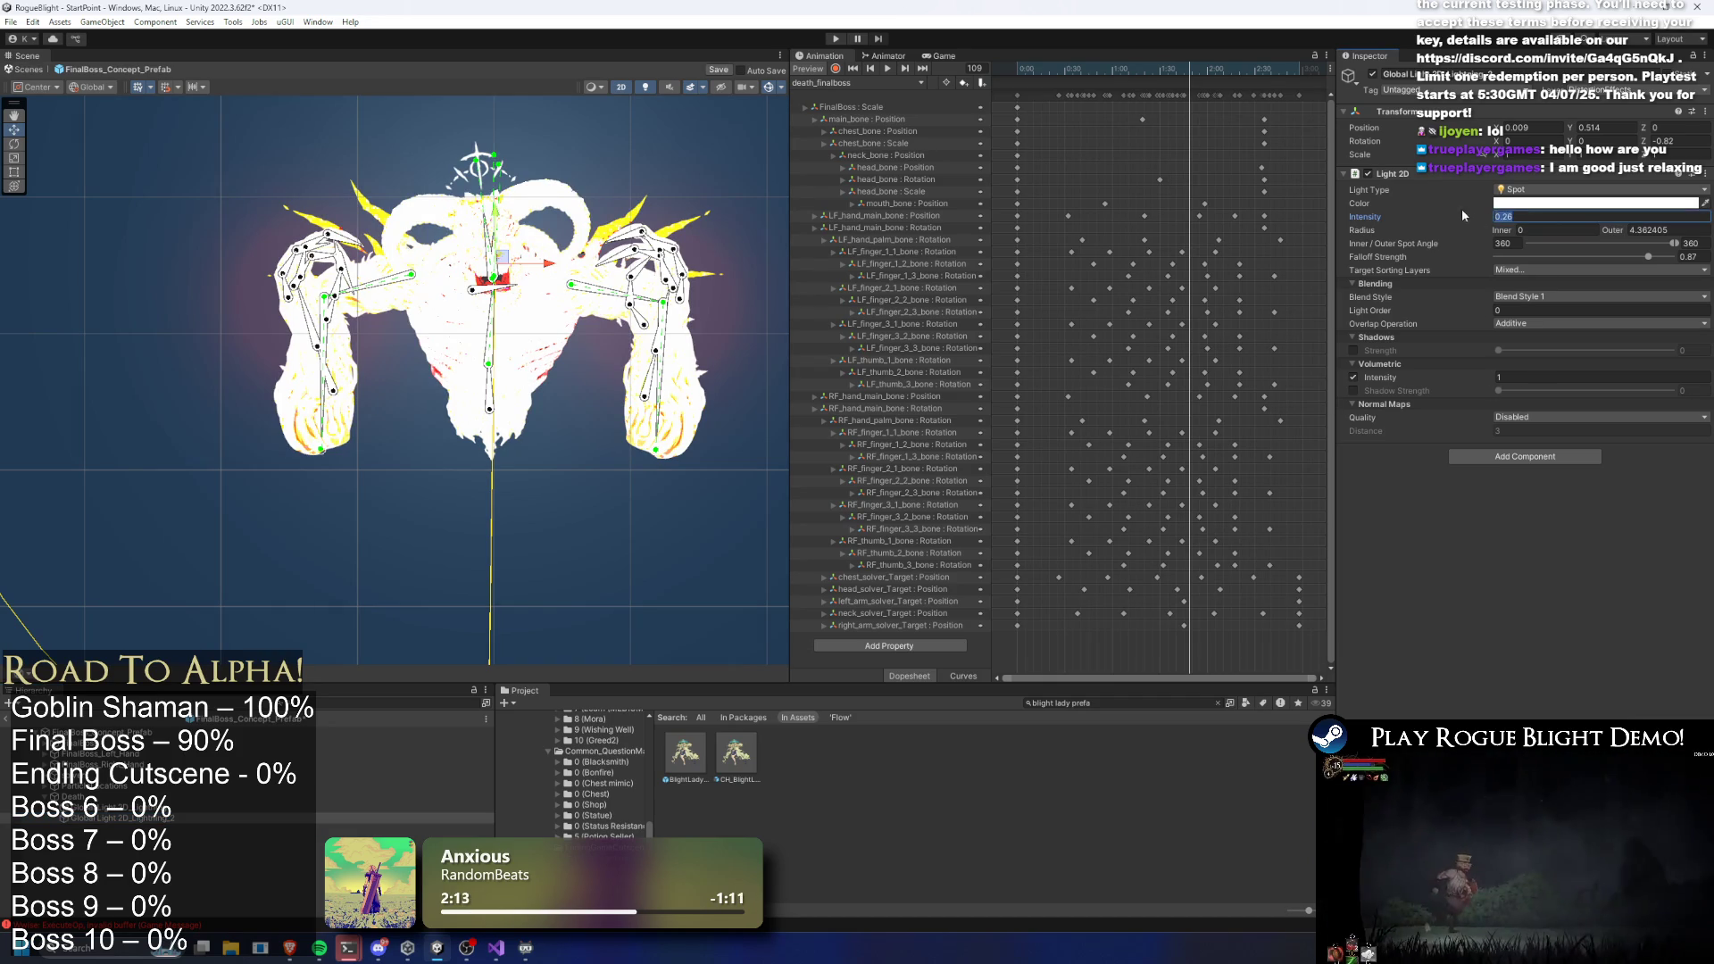
pyautogui.write('1')
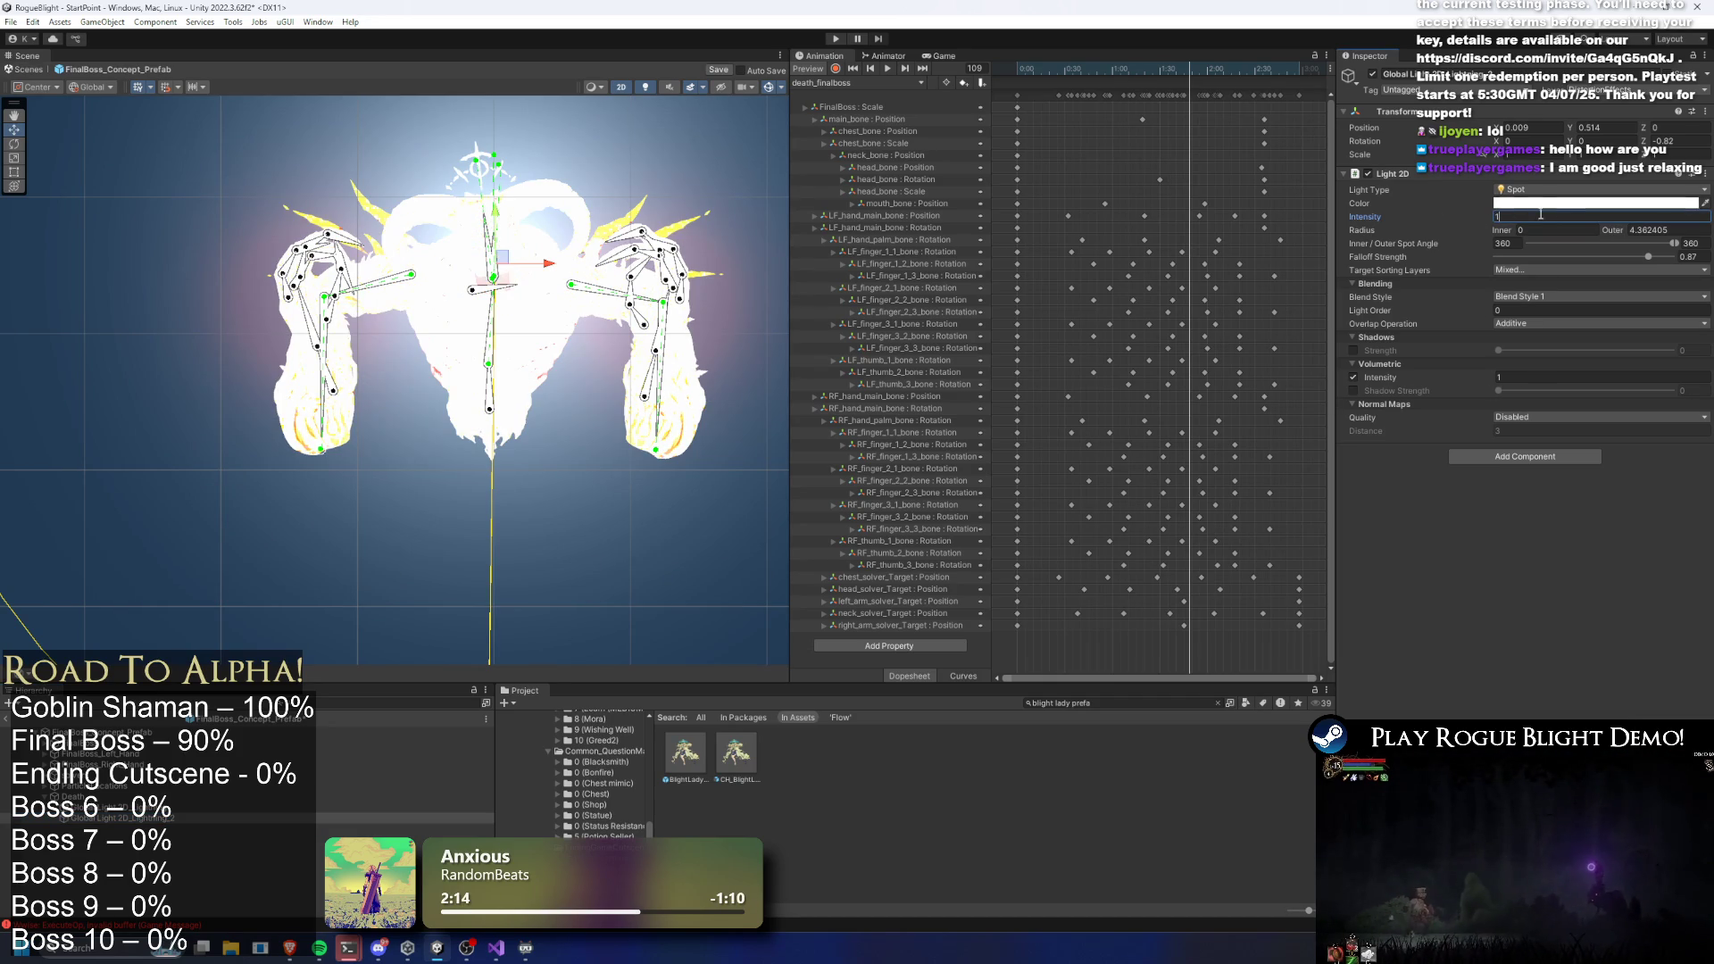
pyautogui.press('Return')
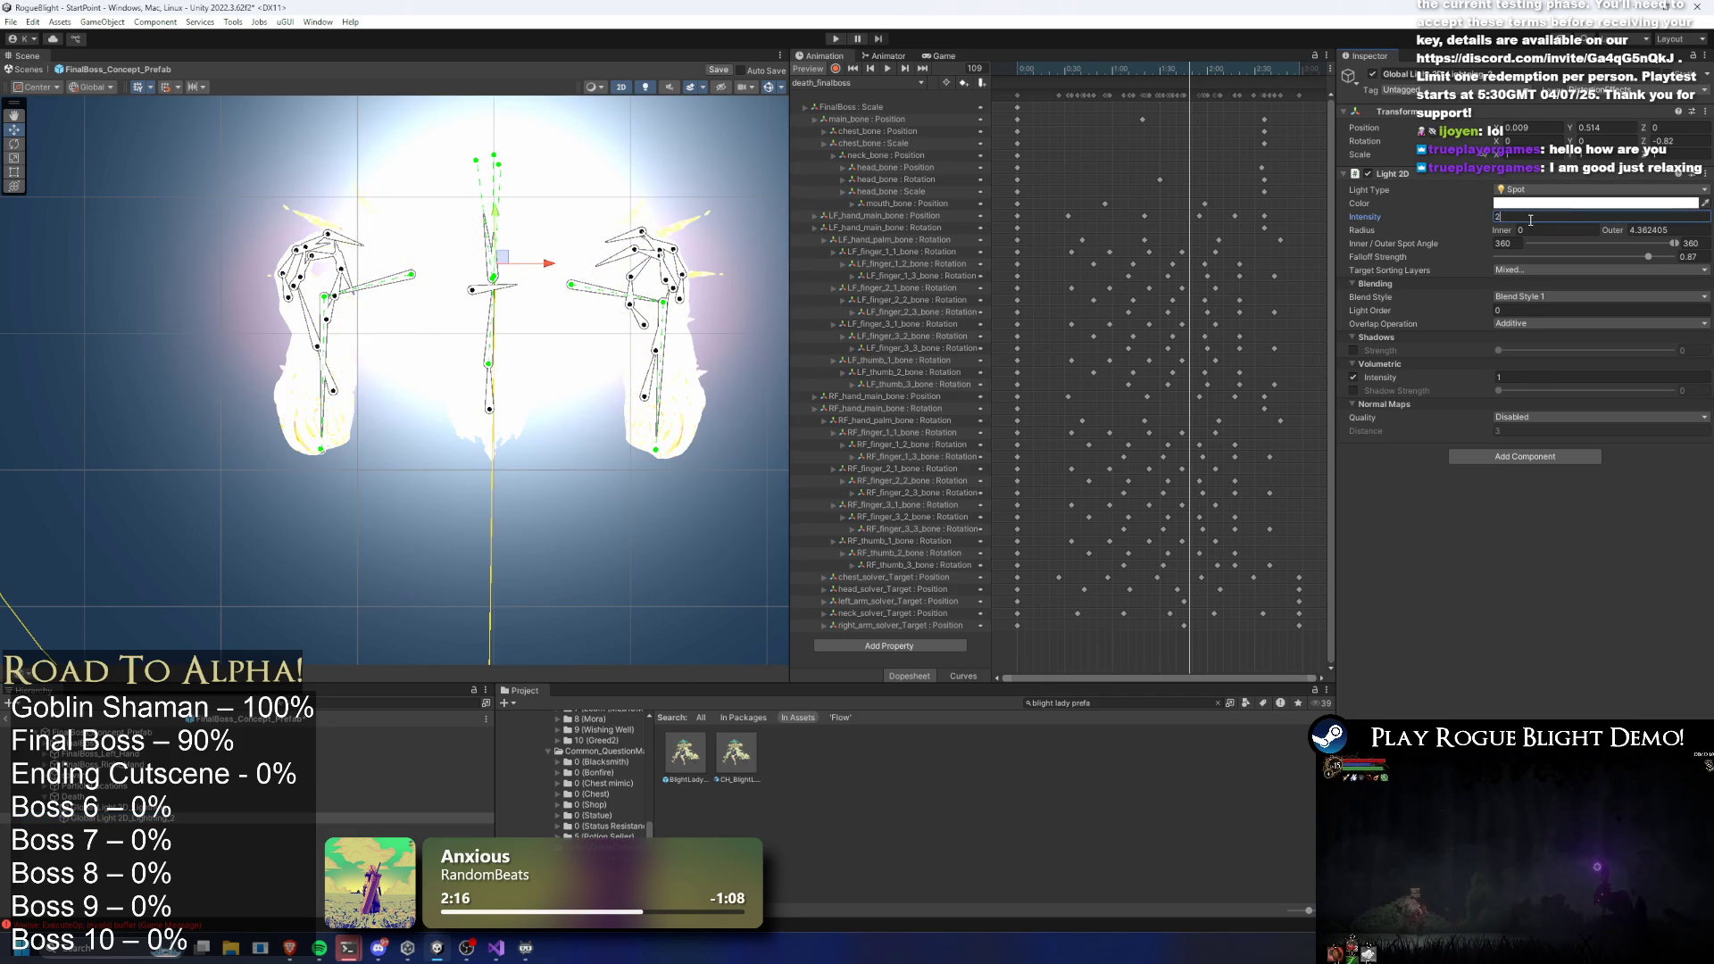
pyautogui.press('BackSpace')
pyautogui.write('1')
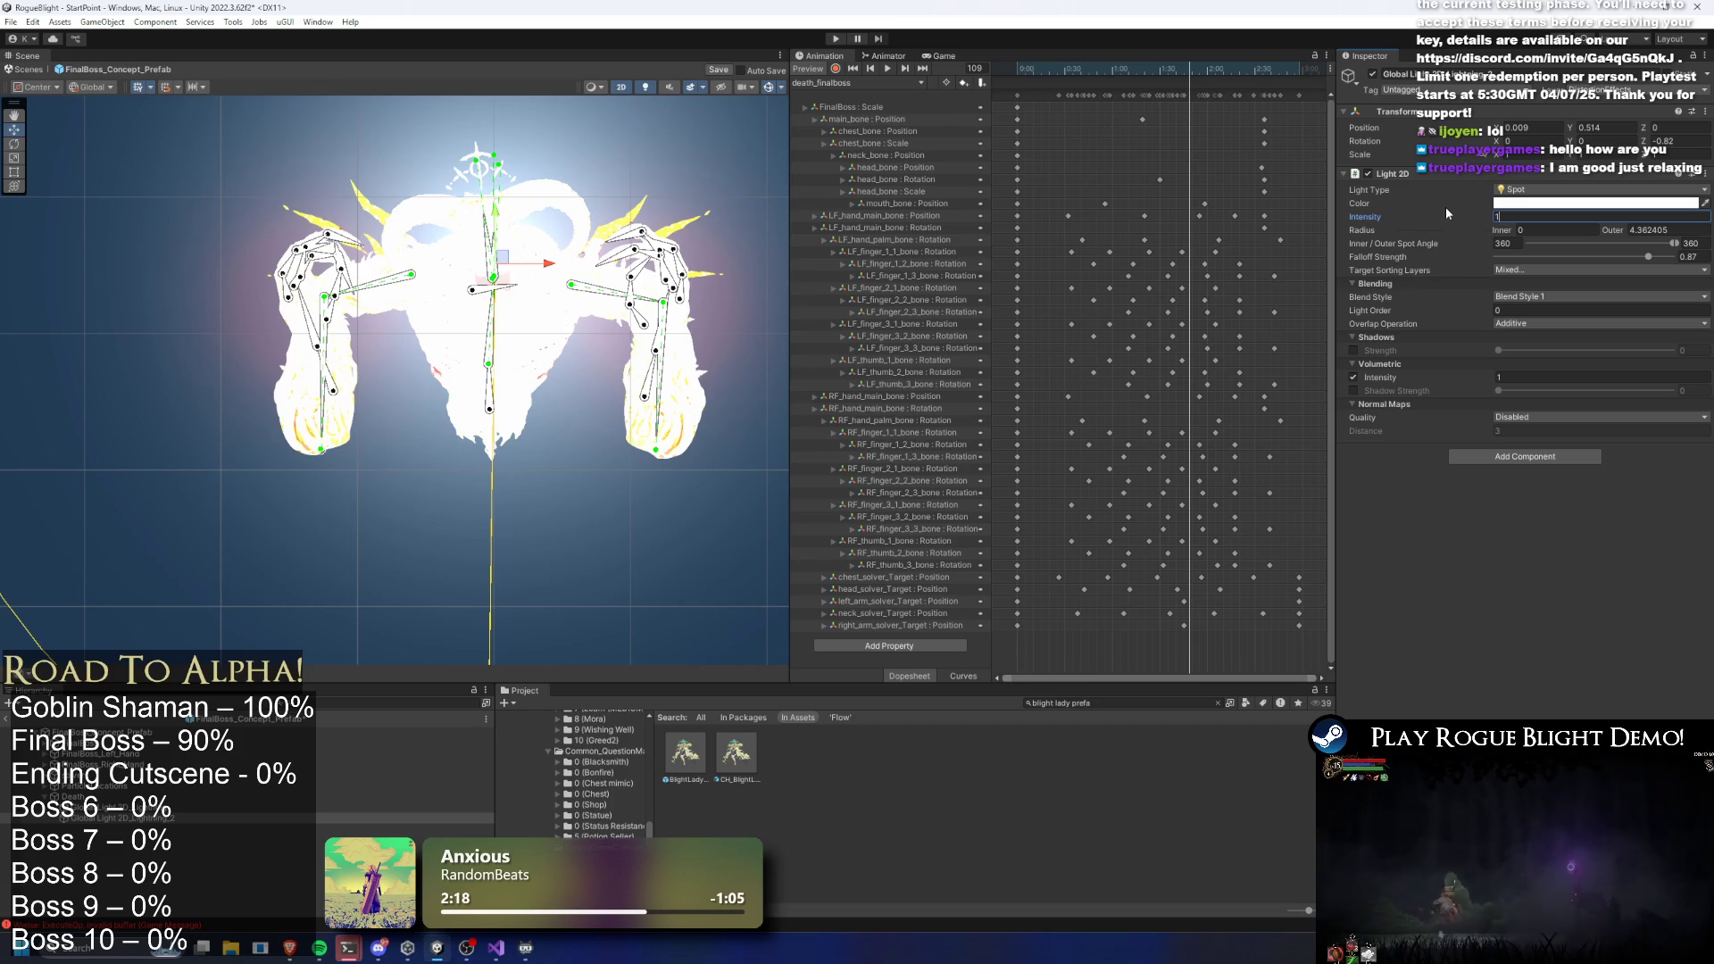
pyautogui.write('.5')
pyautogui.press('BackSpace')
pyautogui.press('BackSpace')
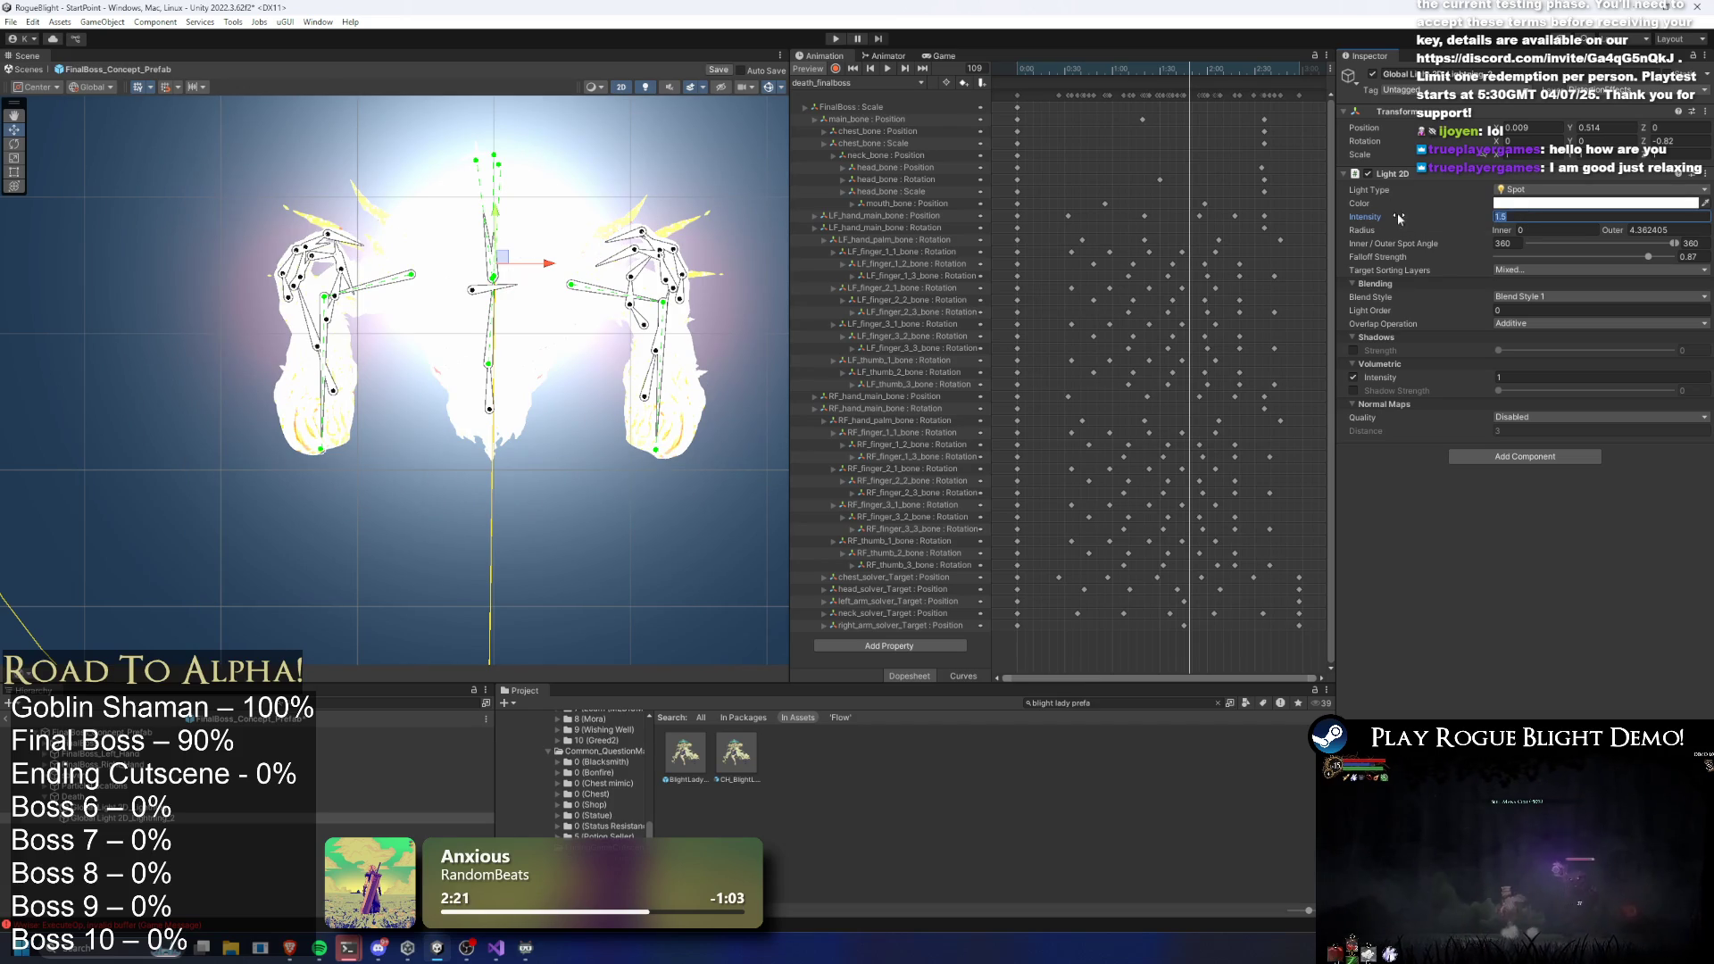
pyautogui.press('BackSpace')
pyautogui.write('0')
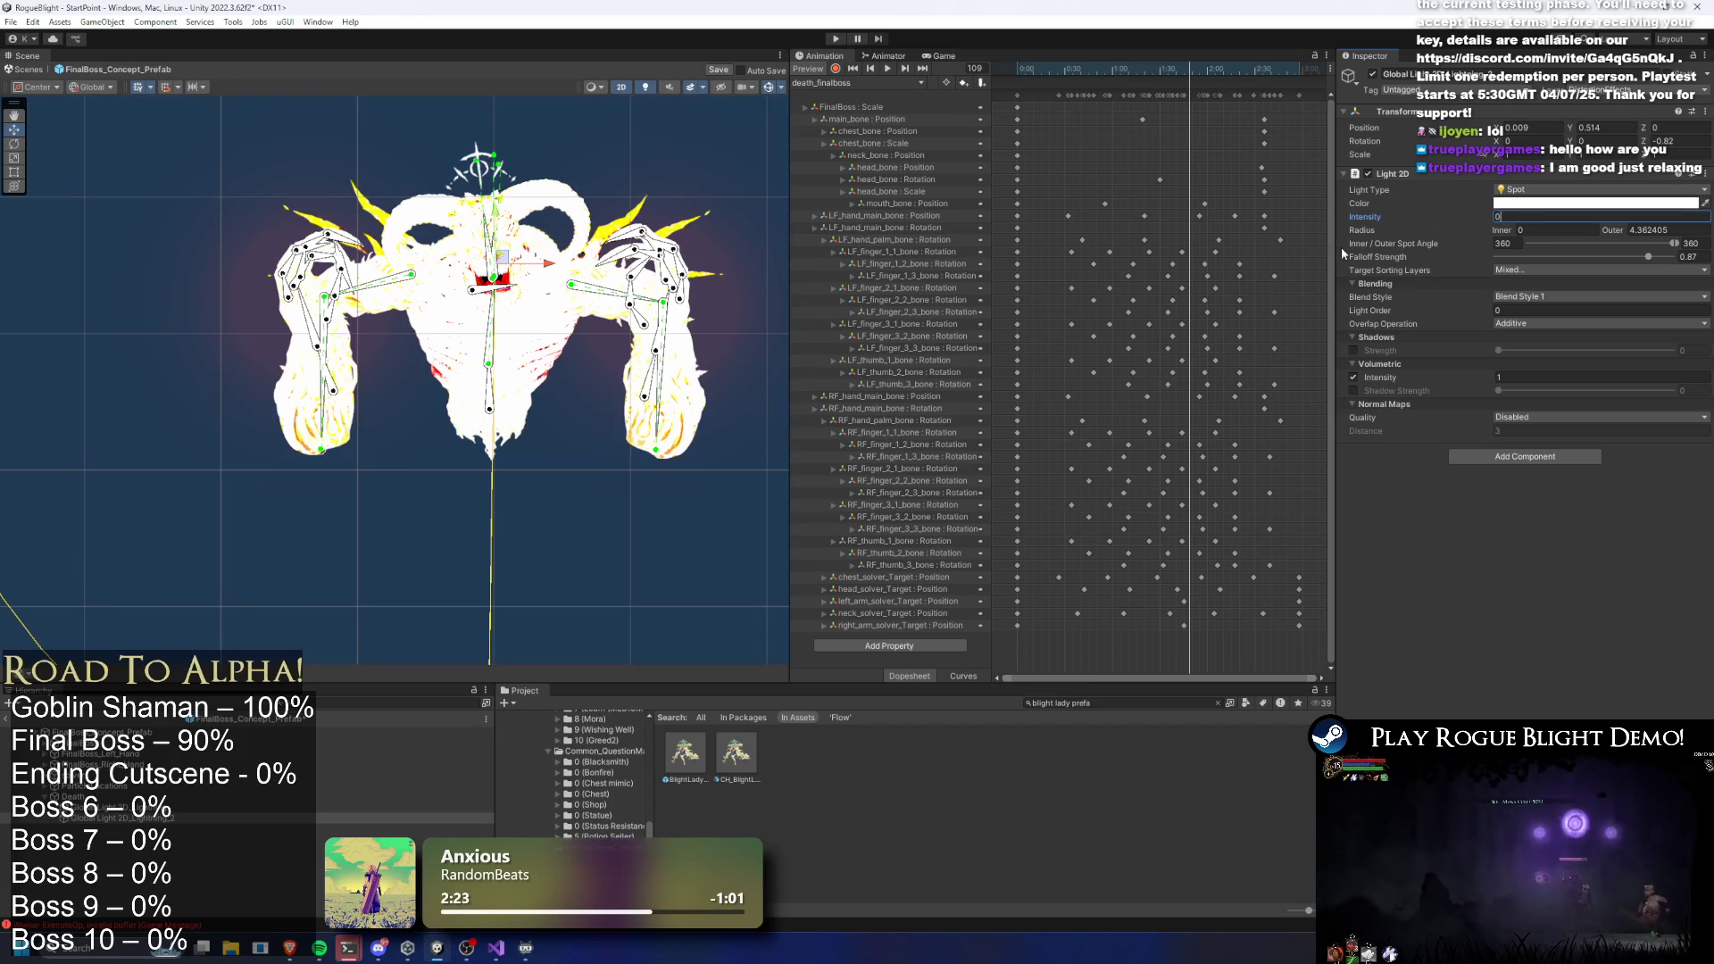
# Set the other flash light to 0 and open the BlightLady prefab
pyautogui.click(134, 807)
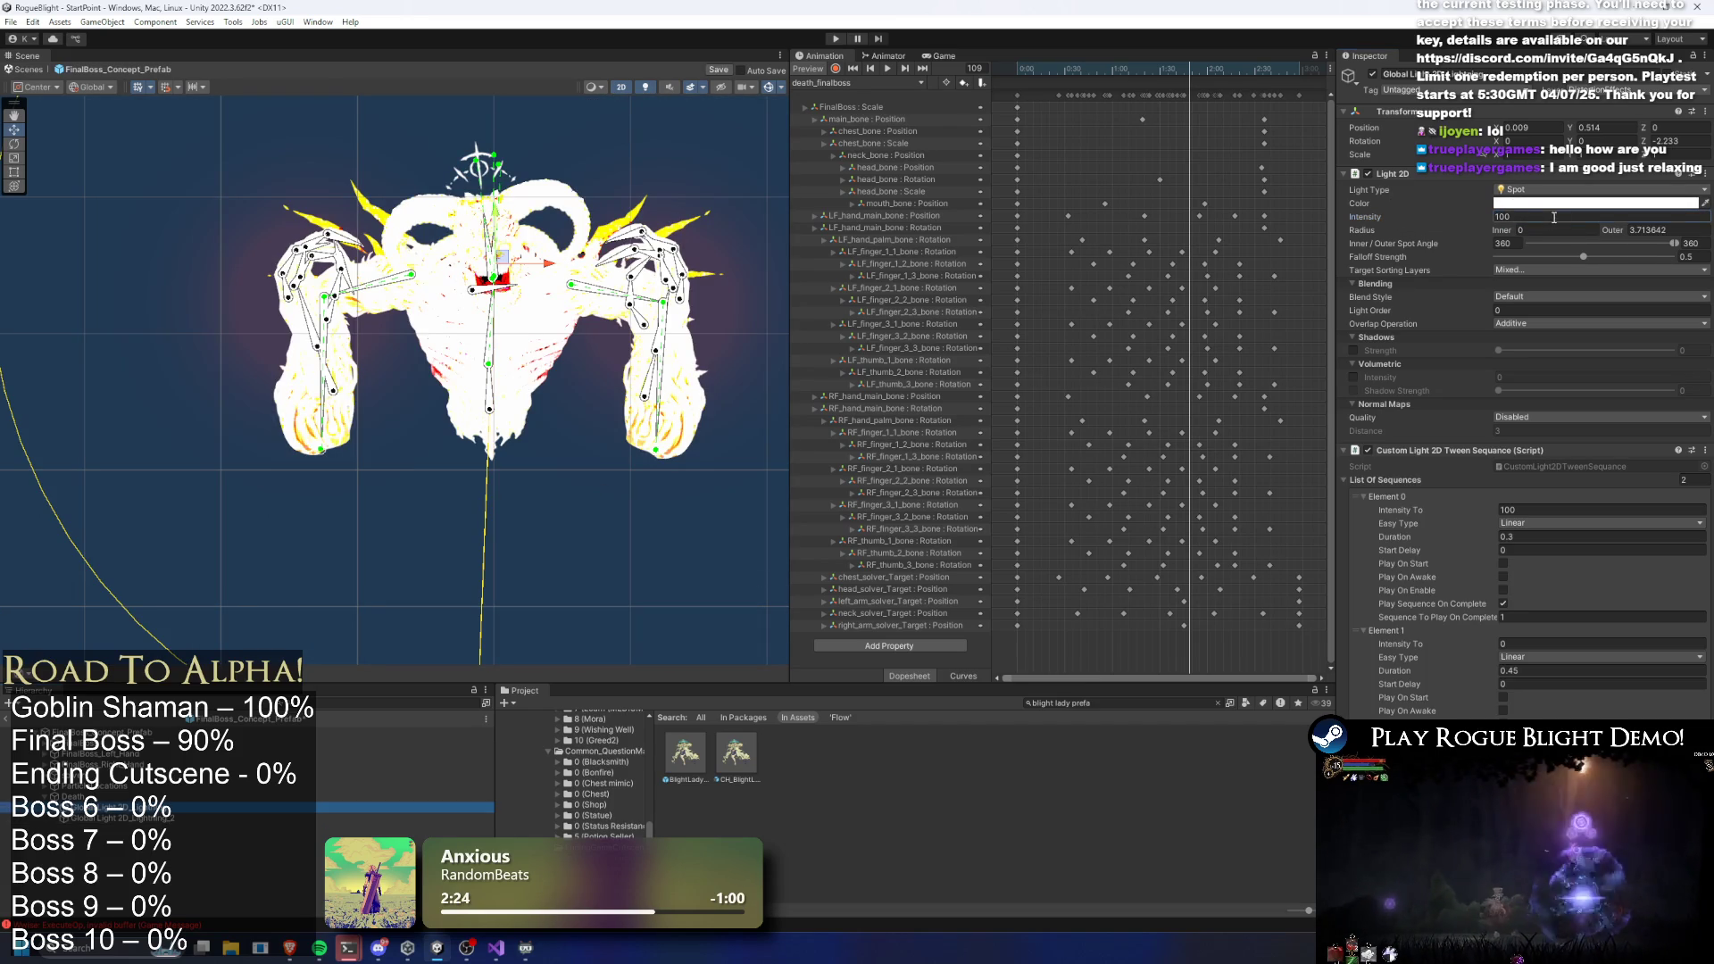
pyautogui.write('0')
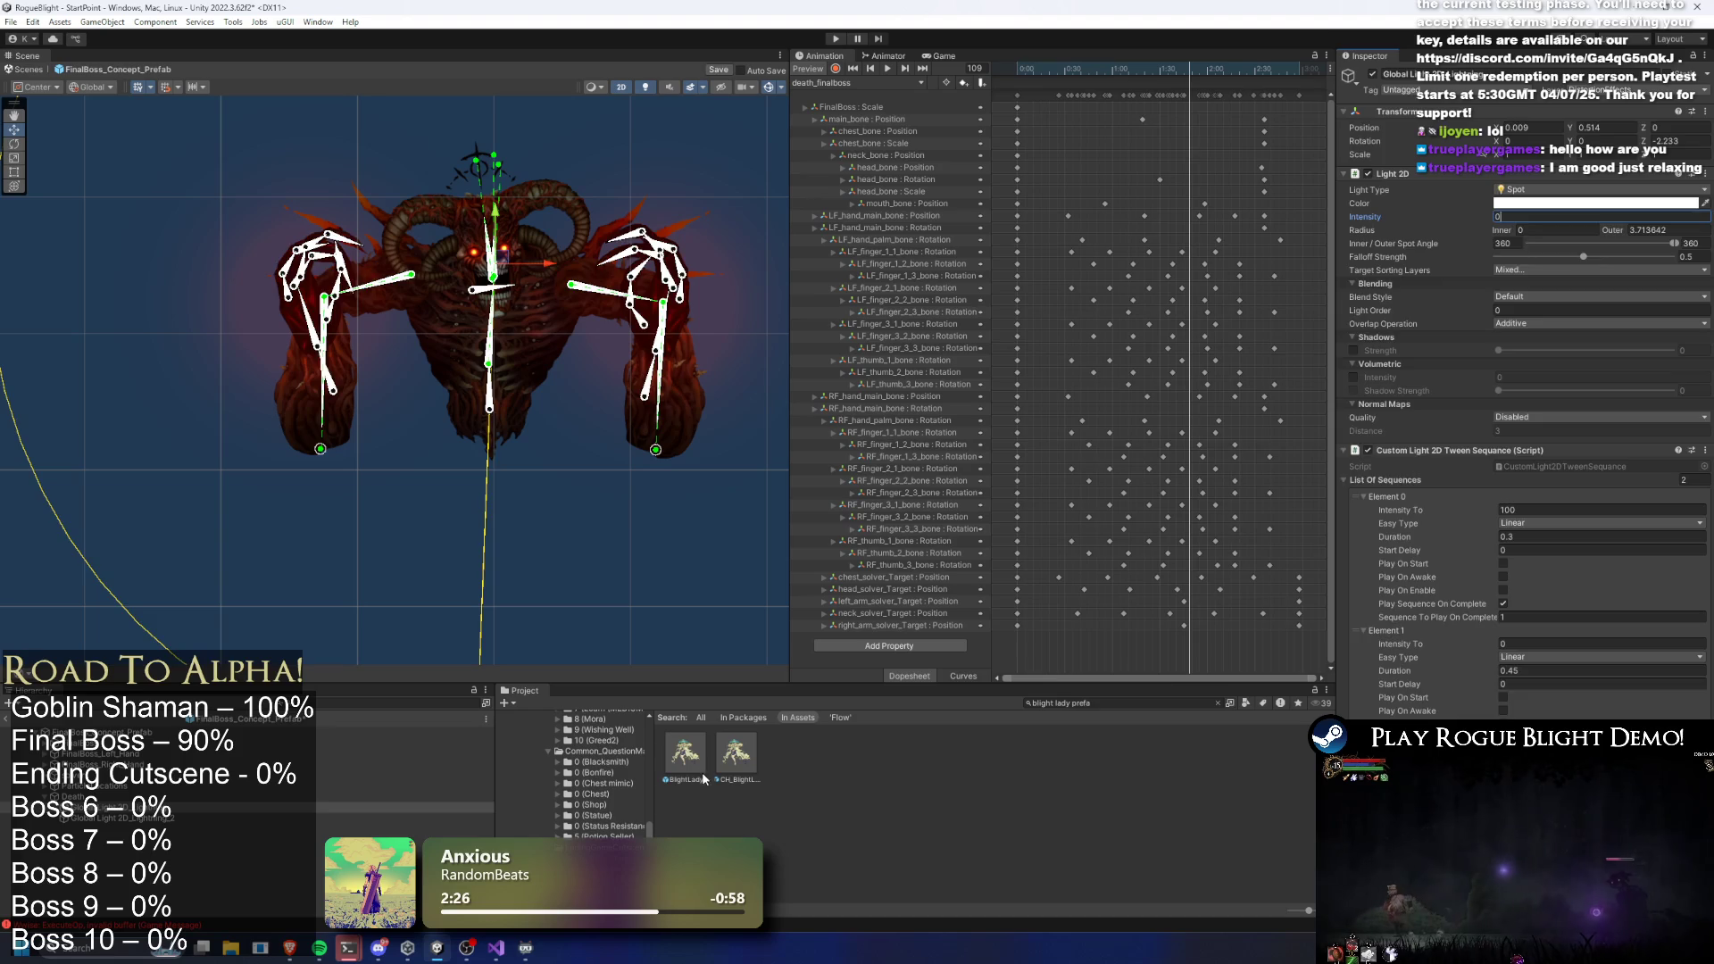
pyautogui.click(686, 759)
pyautogui.doubleClick(685, 759)
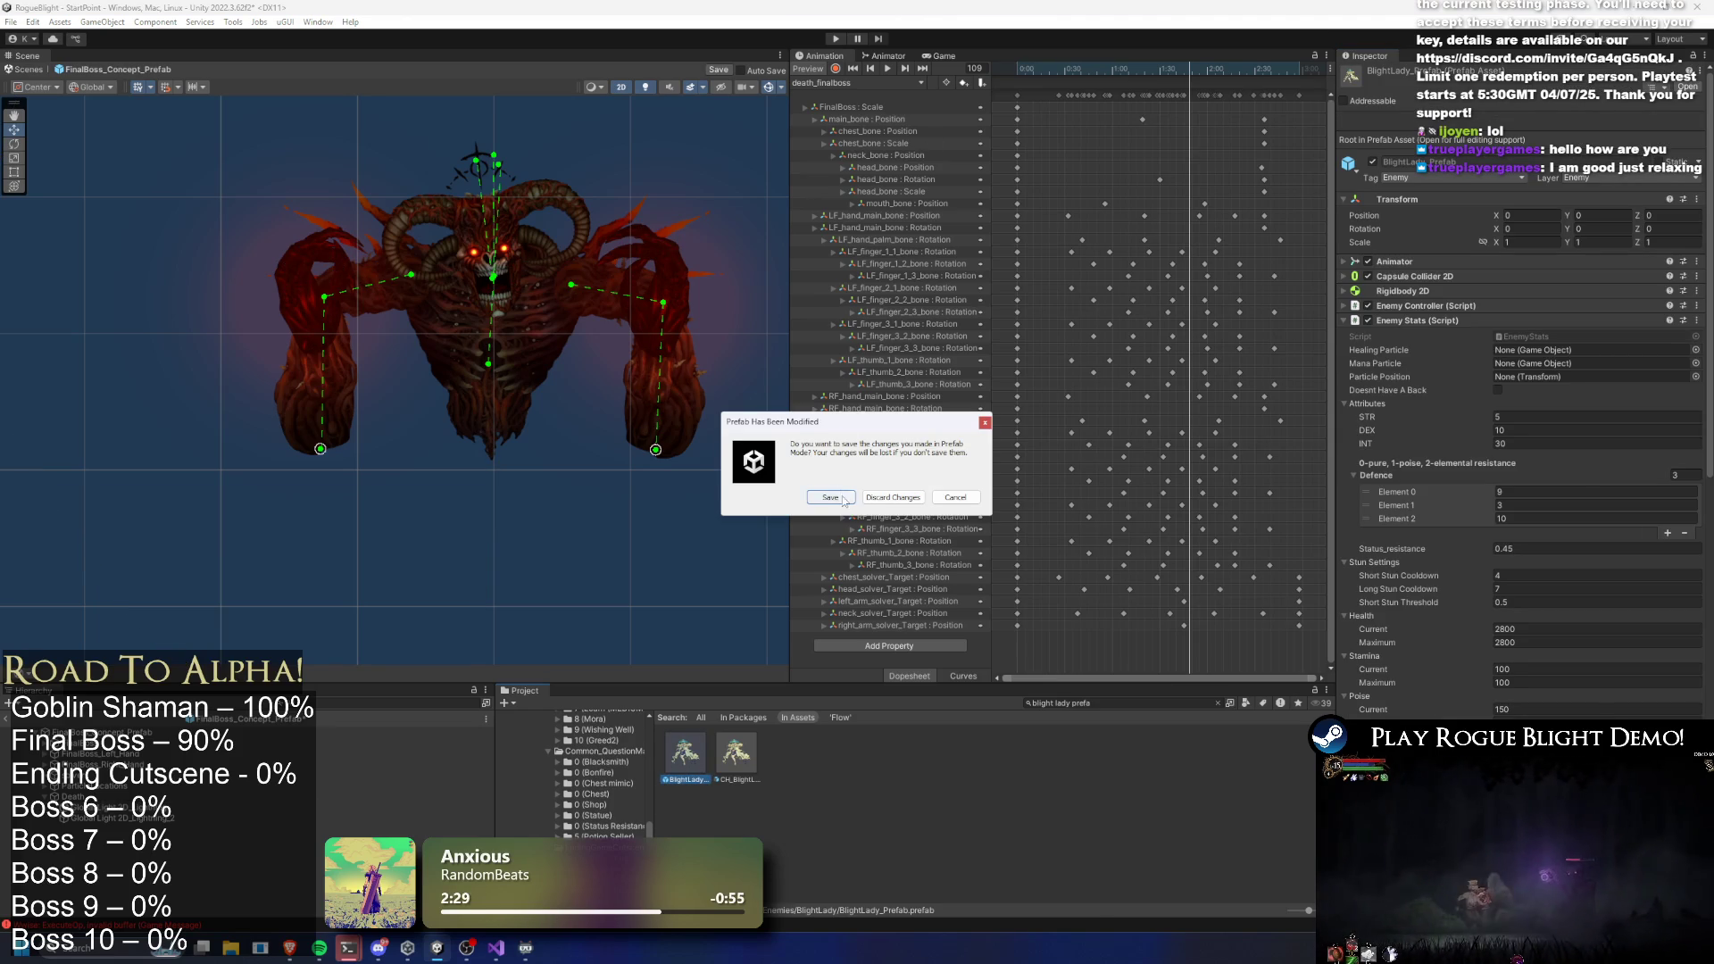
# Save the modified final boss prefab, keeping death_blightlady as the clip
pyautogui.click(842, 498)
pyautogui.click(853, 81)
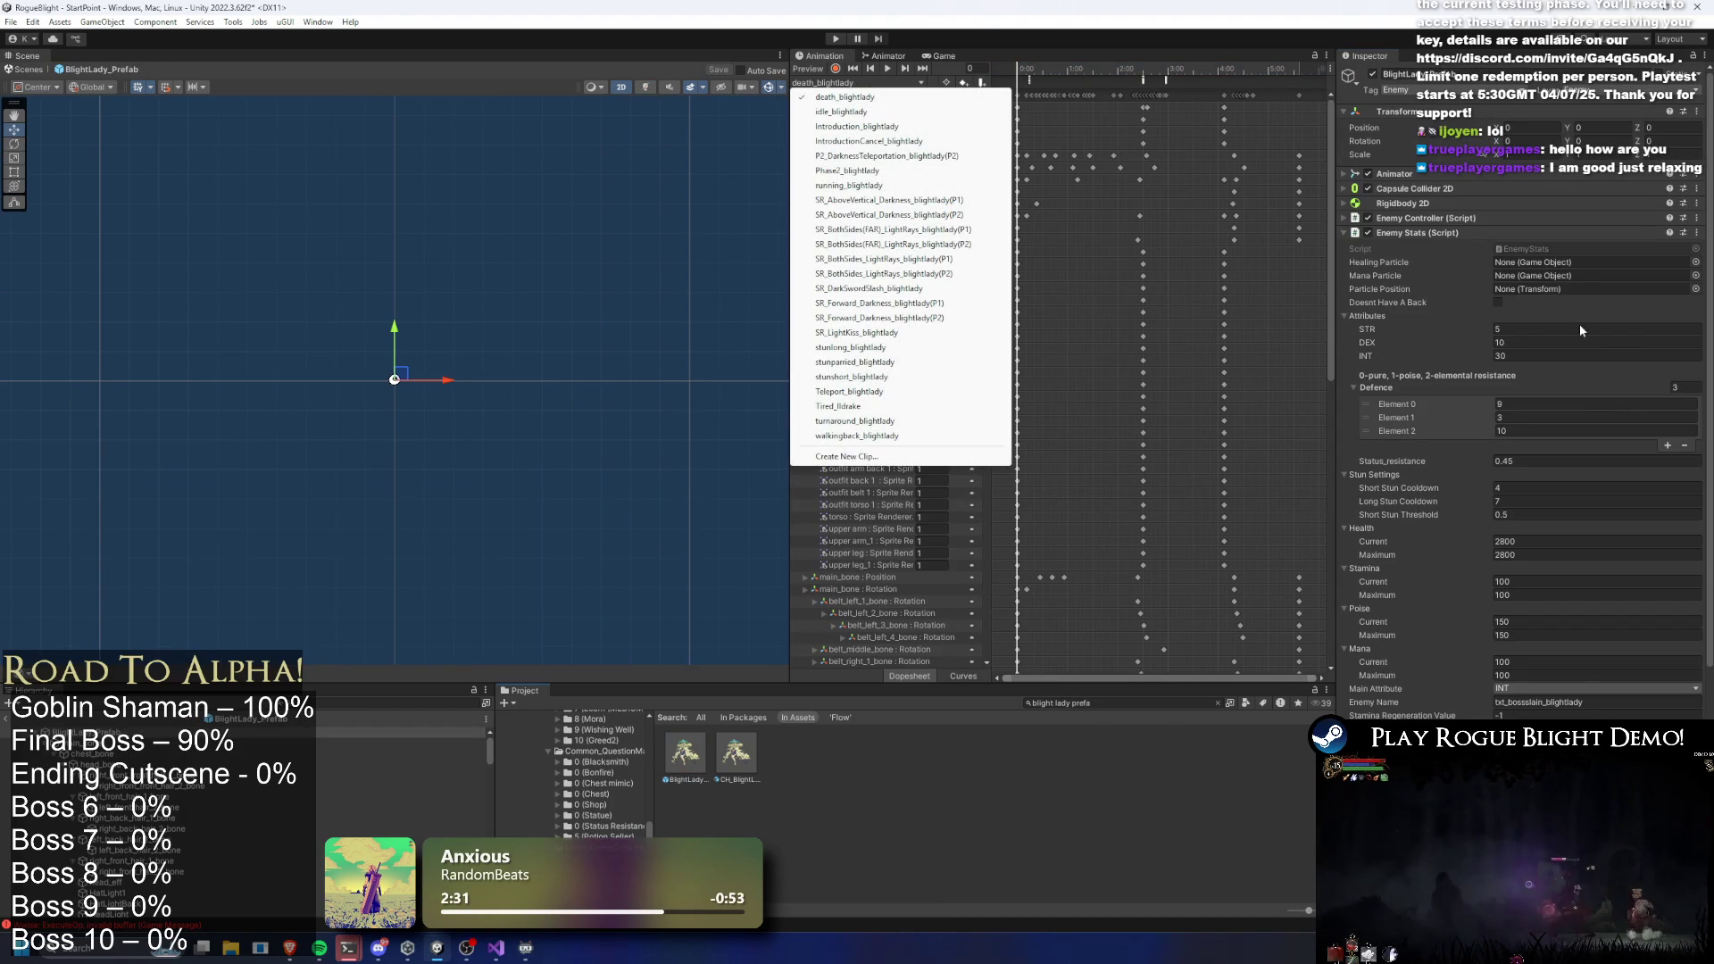
pyautogui.click(1433, 234)
pyautogui.click(1434, 234)
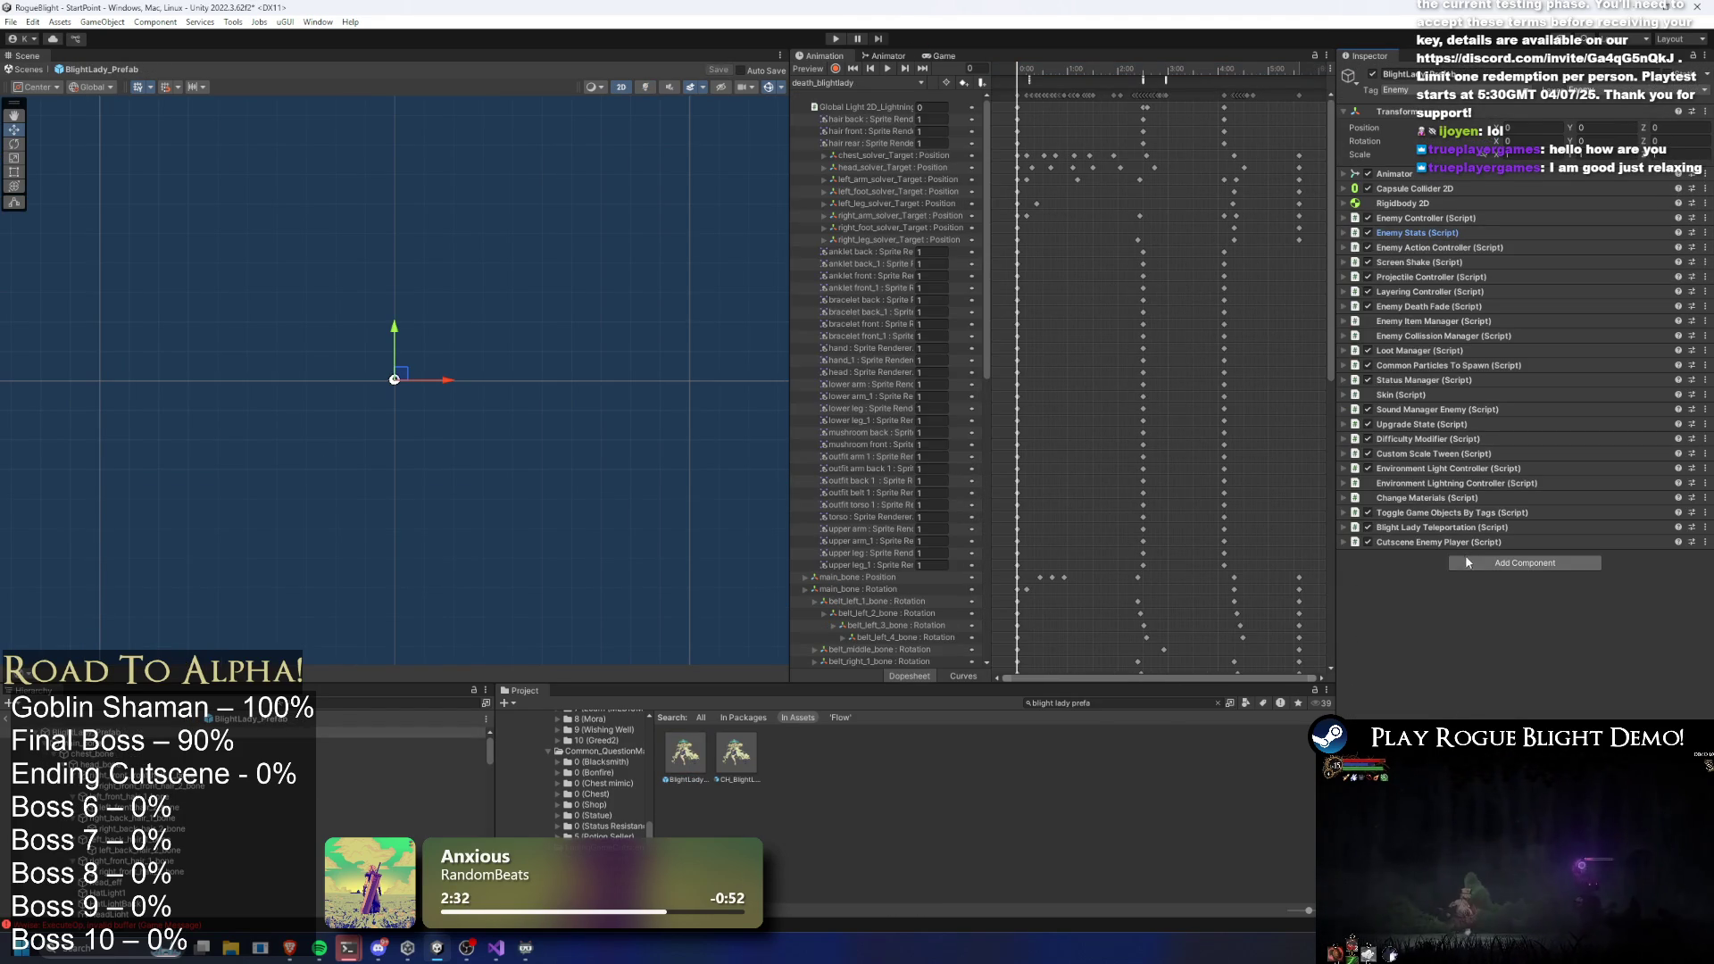
# Expand the Environment Lightning Controller and inspect the FizzlePreExistingParticle animation event
pyautogui.click(1507, 485)
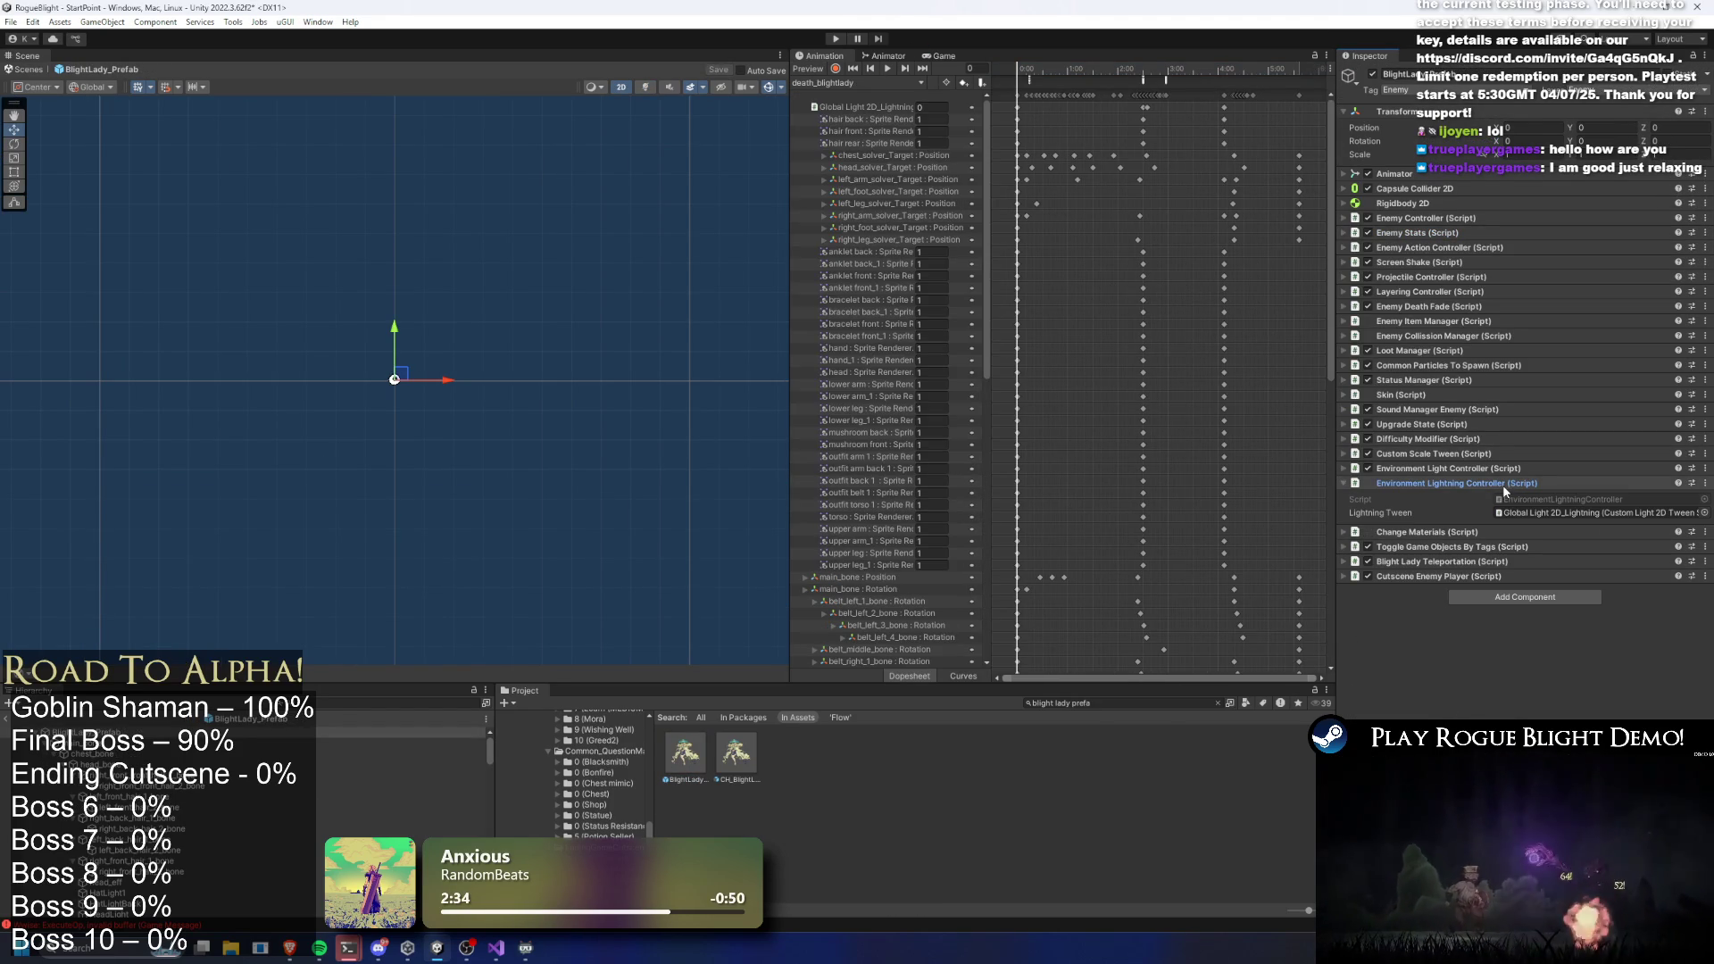
pyautogui.click(1520, 512)
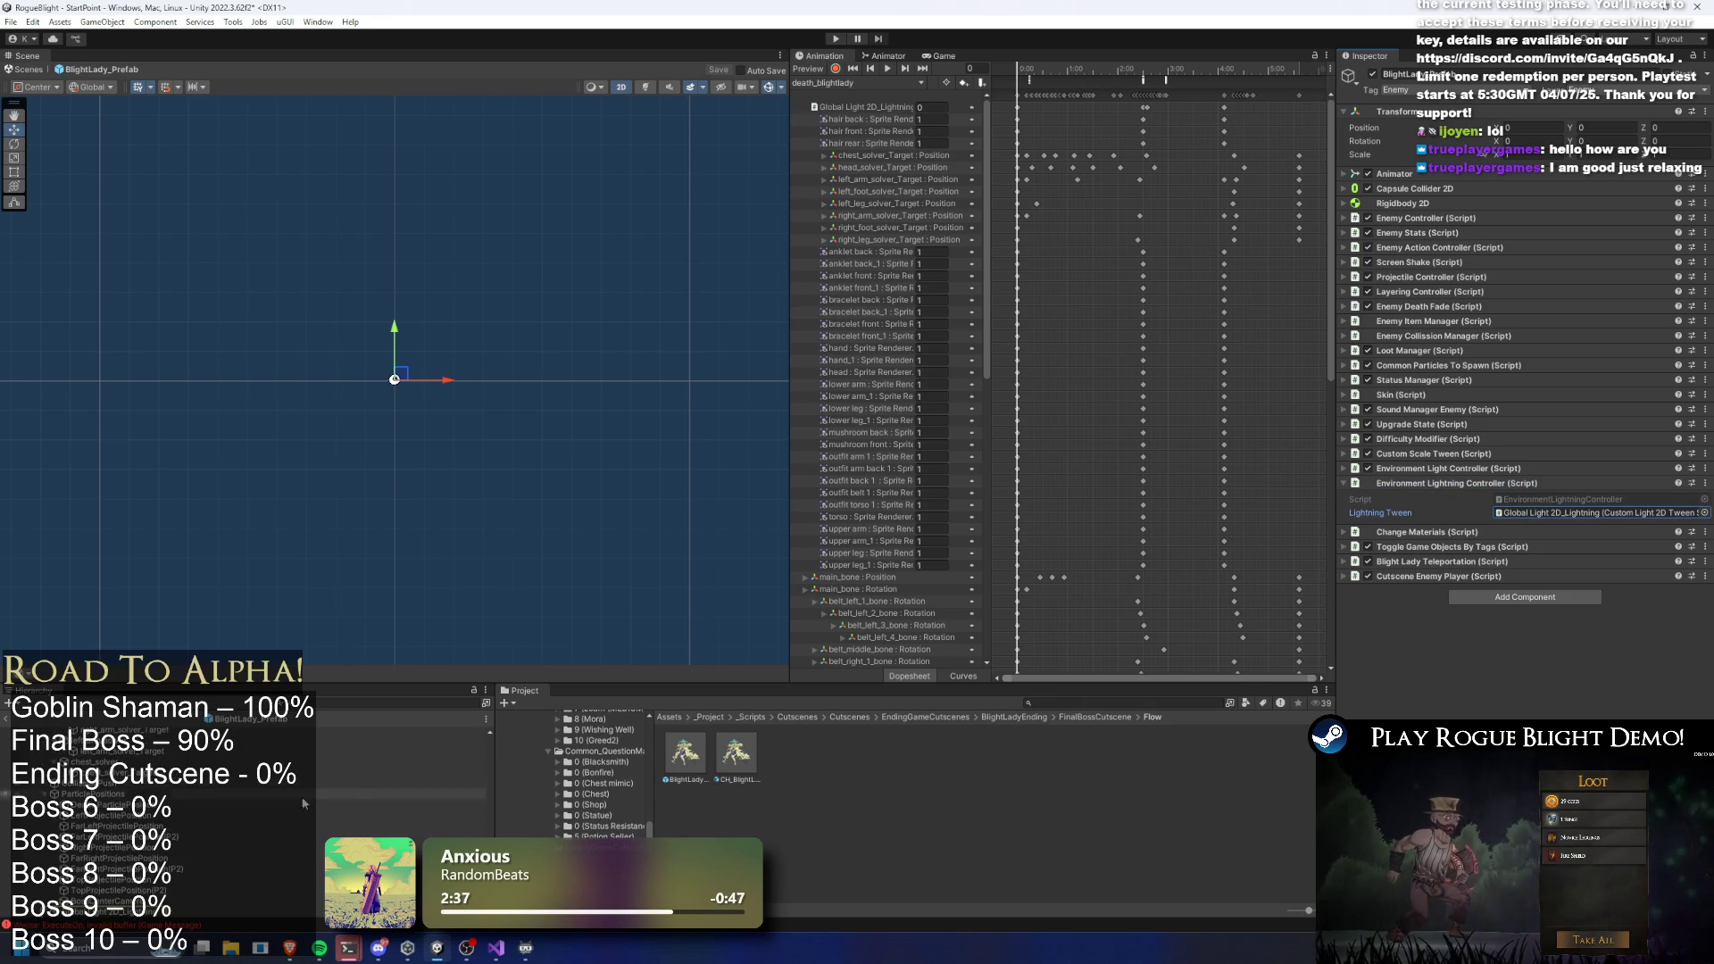
pyautogui.rightClick(1433, 486)
pyautogui.click(1509, 559)
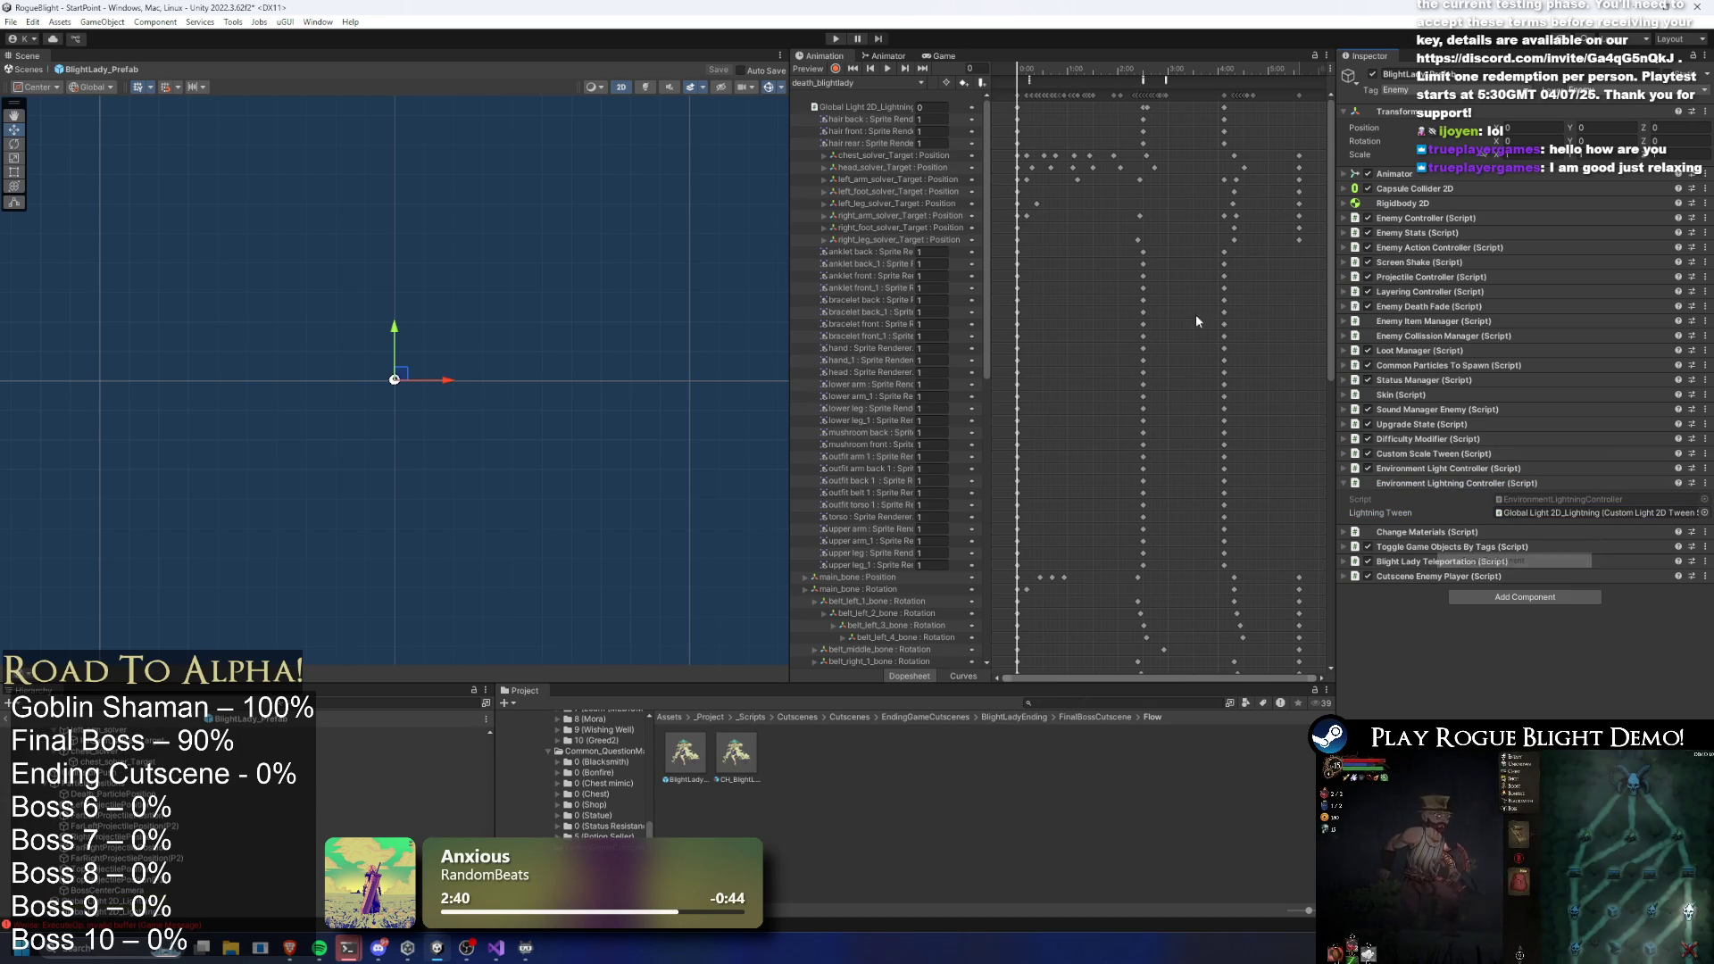
pyautogui.click(878, 86)
pyautogui.click(1032, 80)
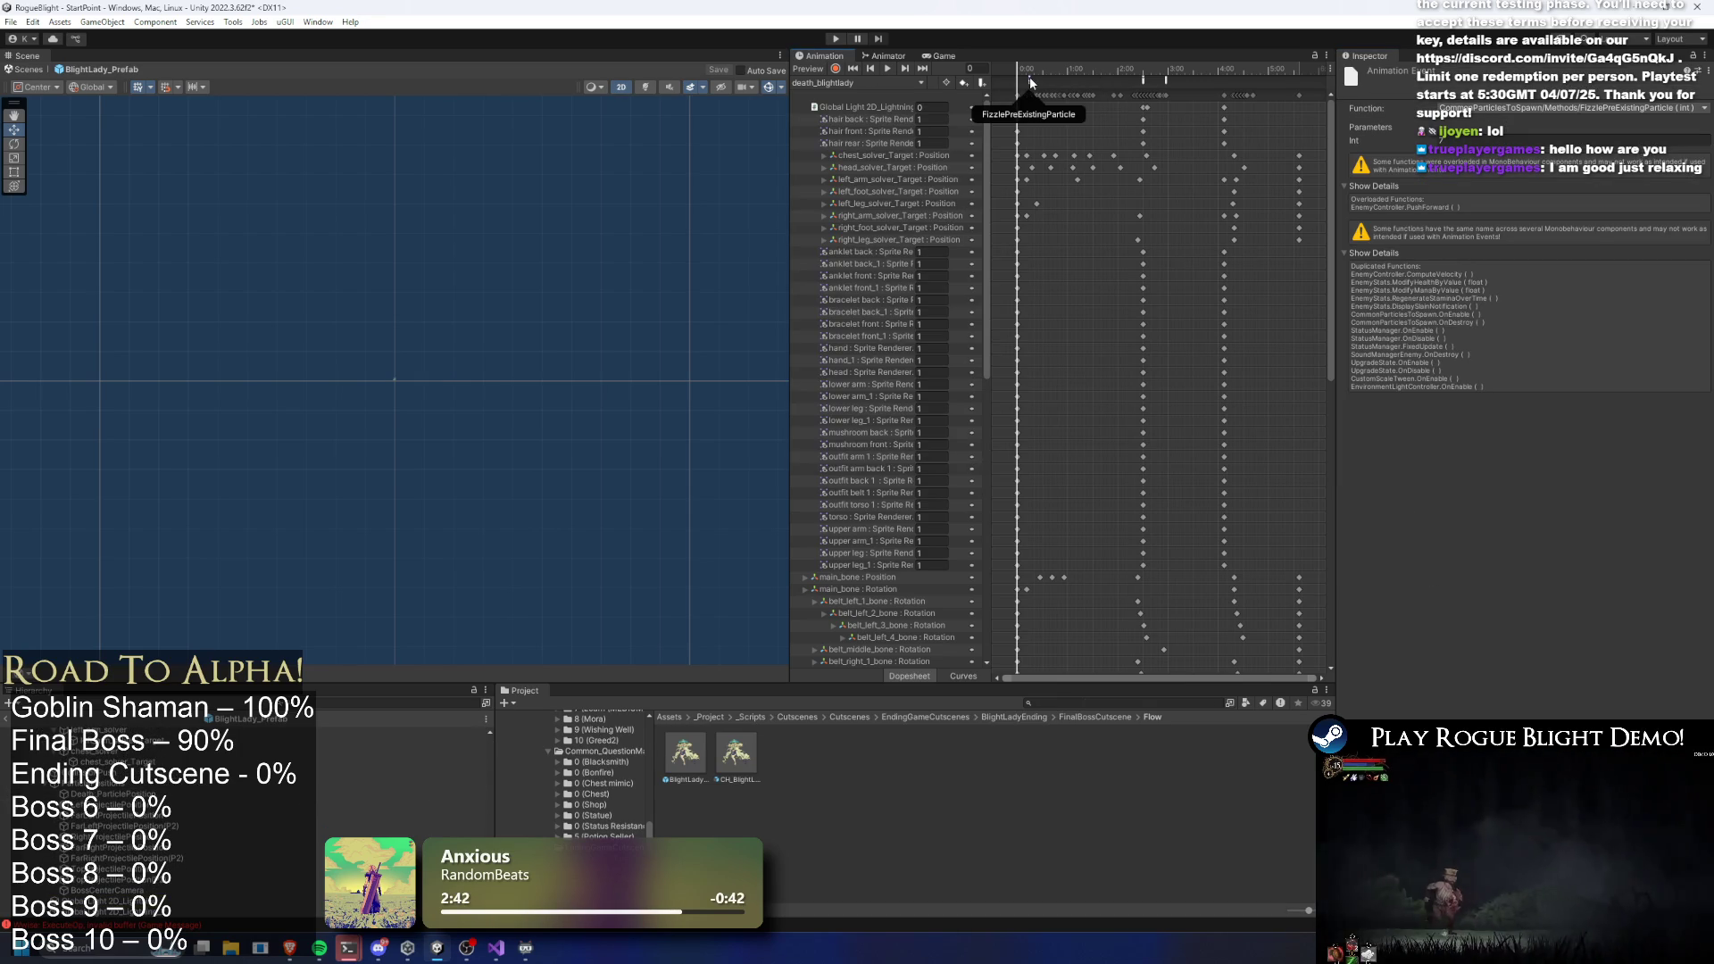
# Inspect the ChangeMaterial, Fade and FizzlePreExistingParticle animation events on the death_blightlady timeline
pyautogui.click(1144, 81)
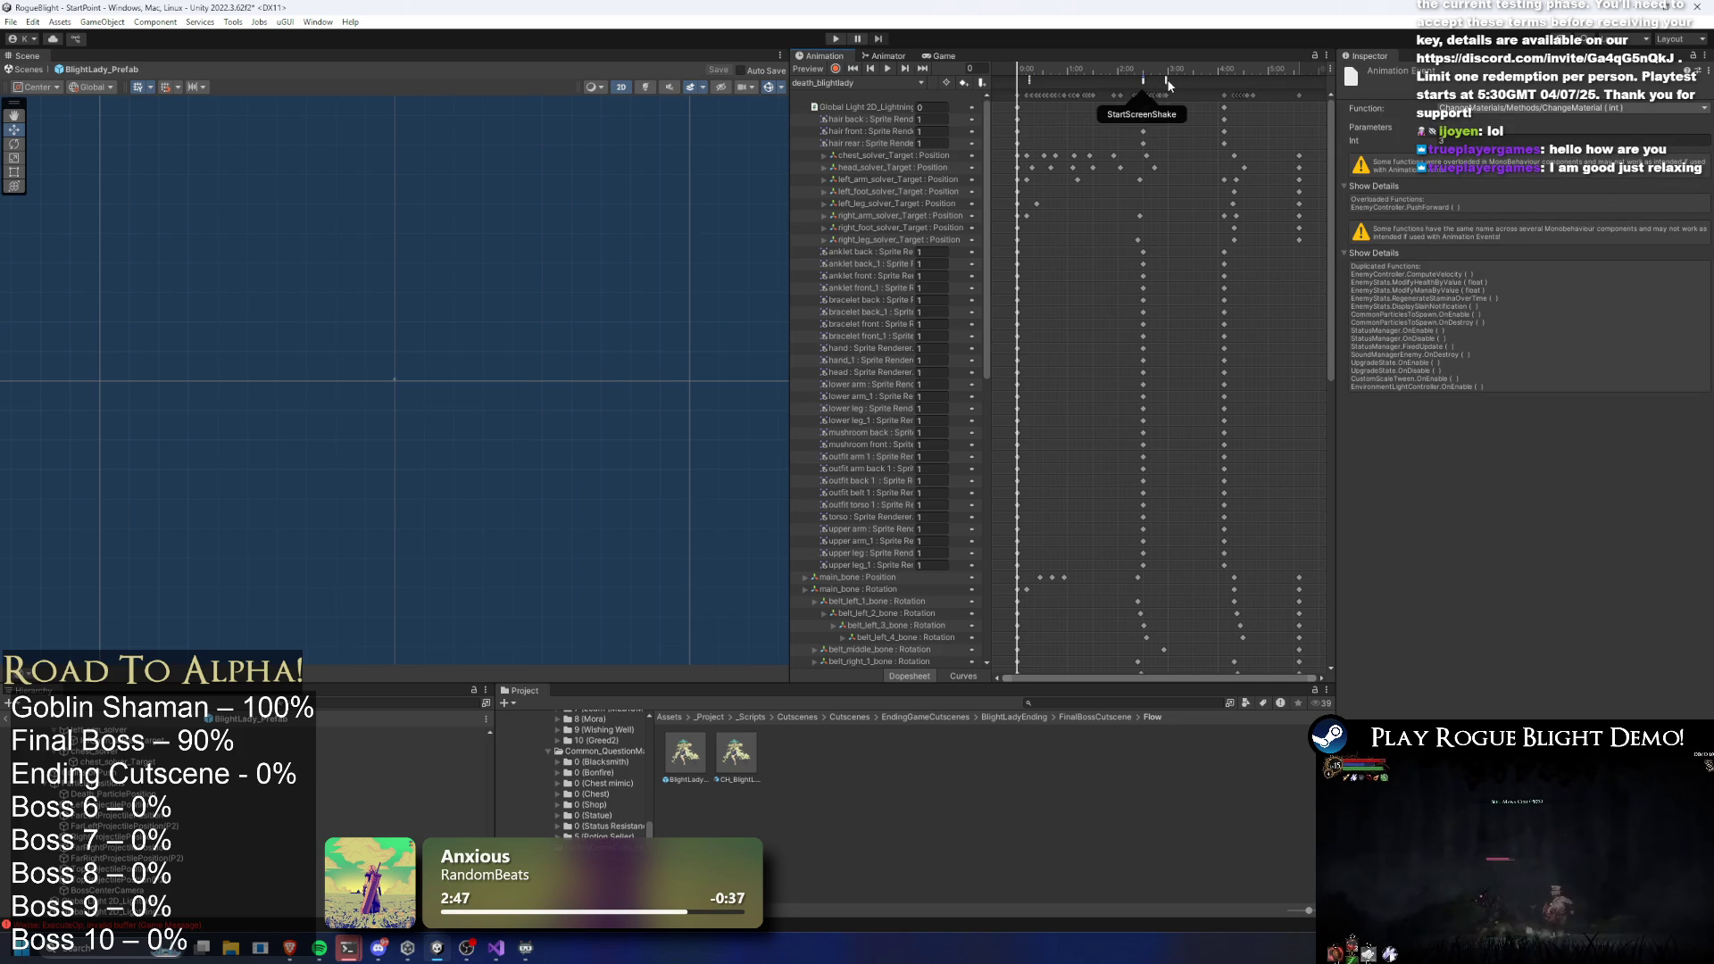
pyautogui.click(1168, 81)
pyautogui.click(1030, 82)
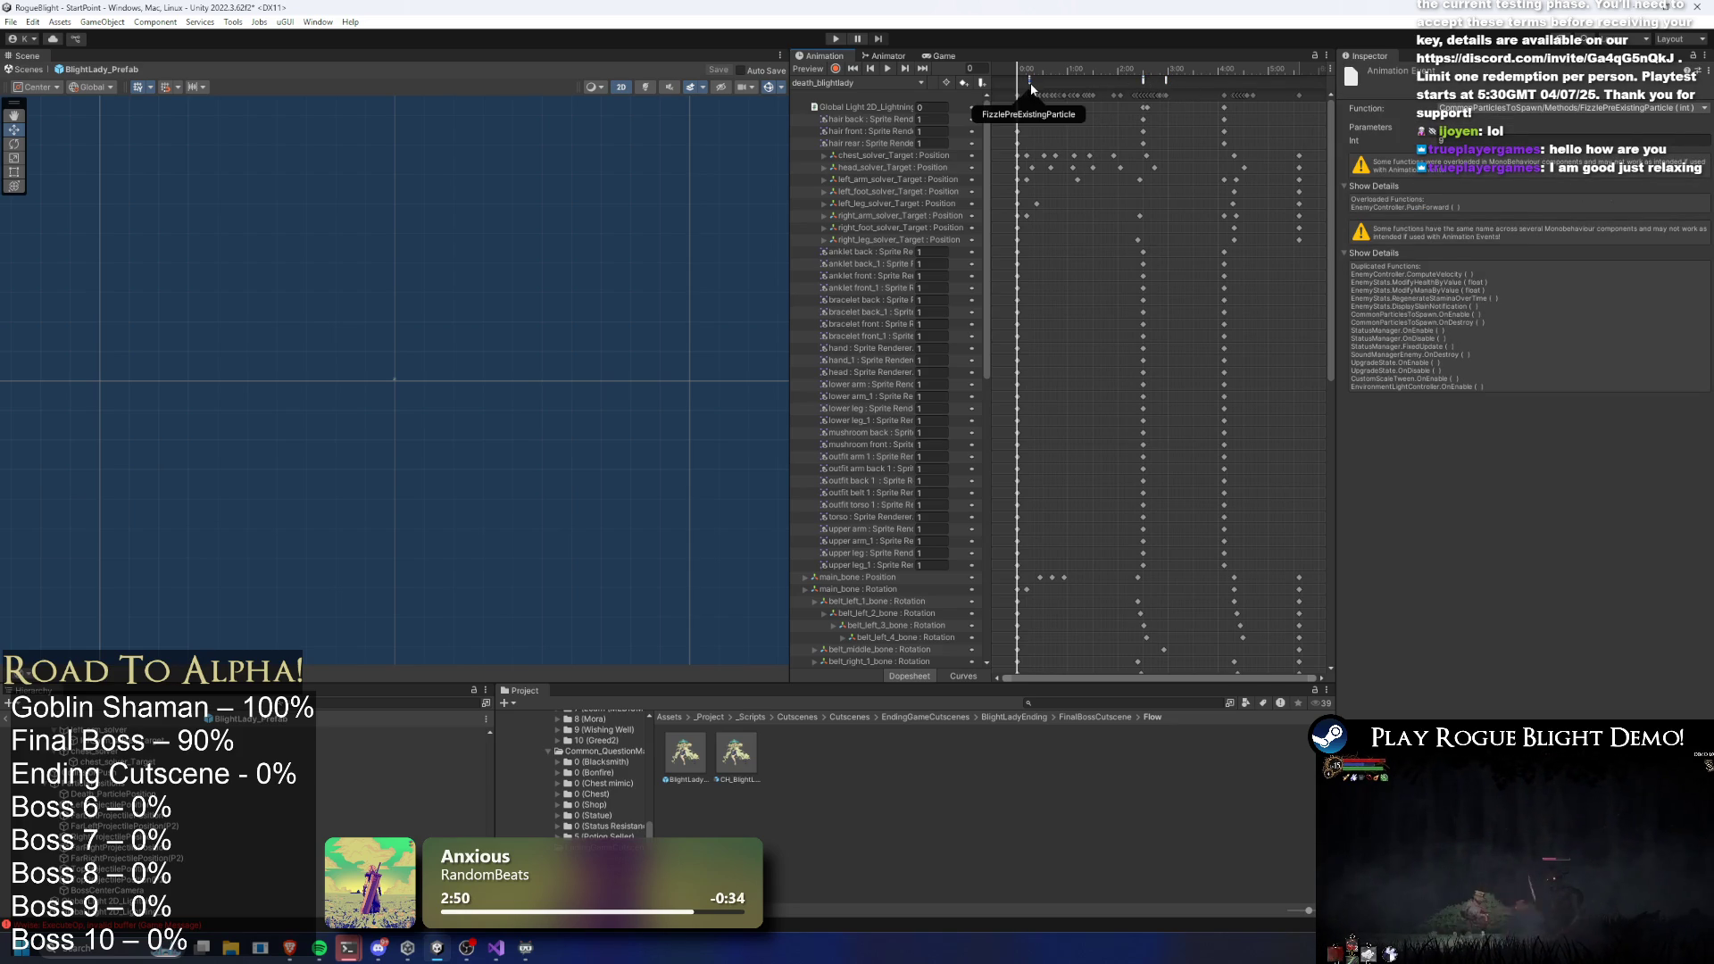
pyautogui.click(1032, 88)
pyautogui.click(1032, 86)
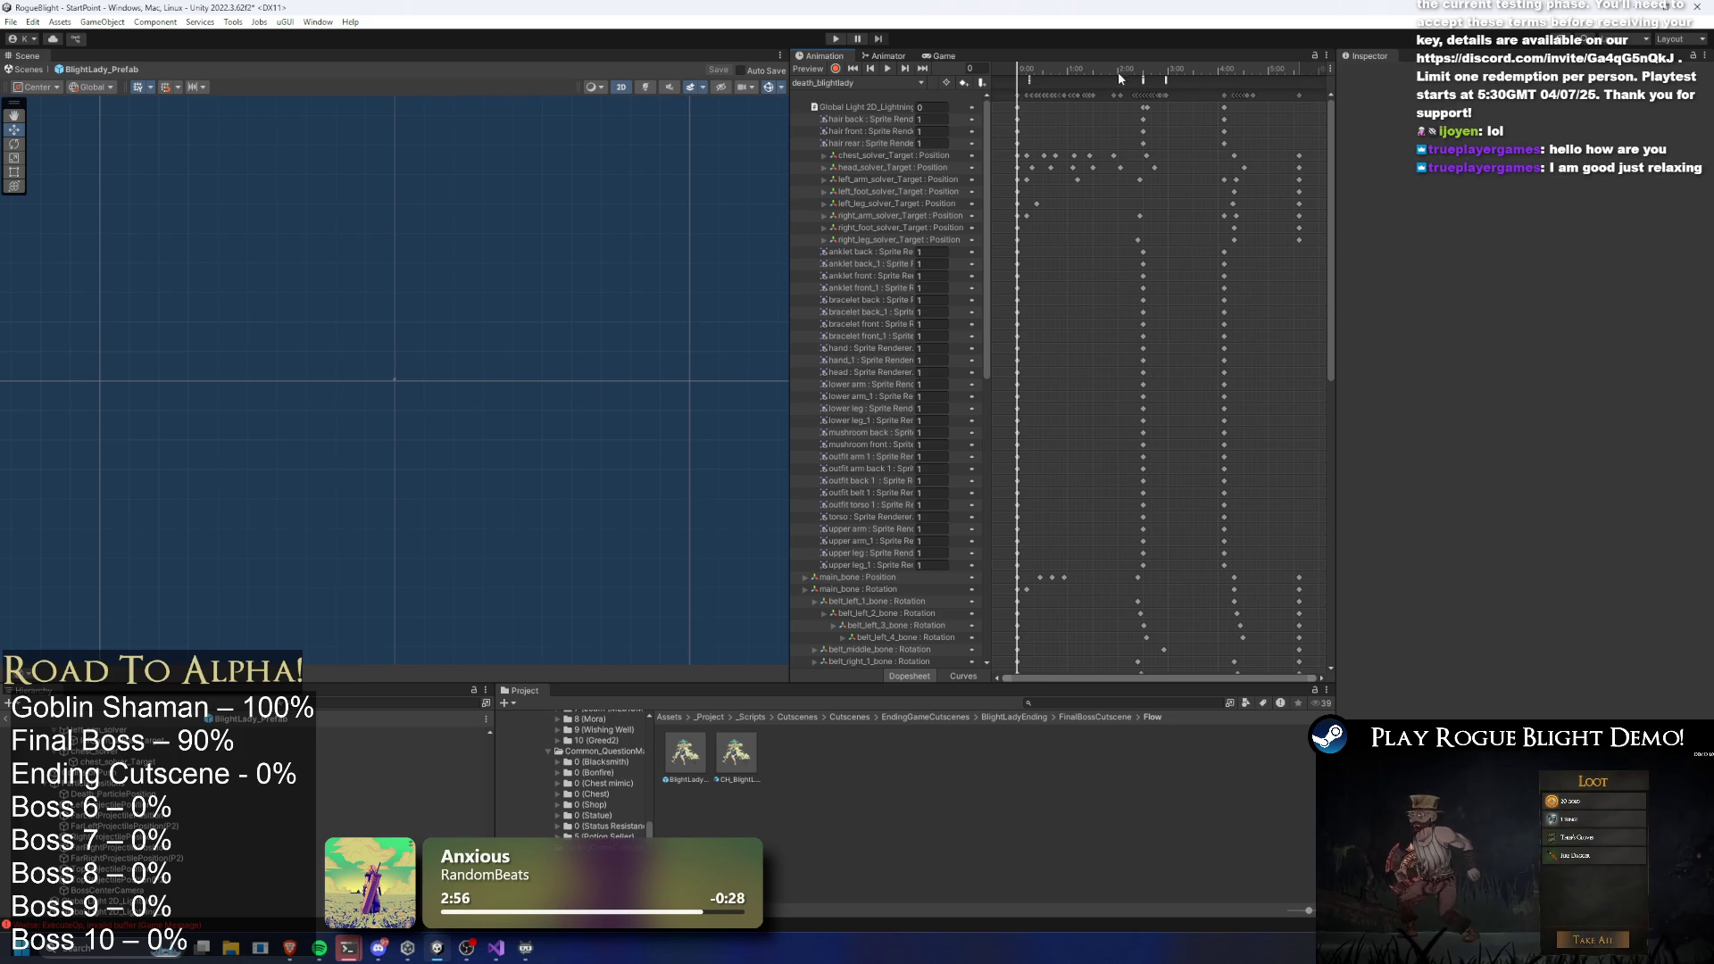
# Preview the clip on BlightLady_Prefab at frames 147 and 209
pyautogui.click(1143, 70)
pyautogui.scroll(-5, 401, 768)
pyautogui.scroll(5, 402, 786)
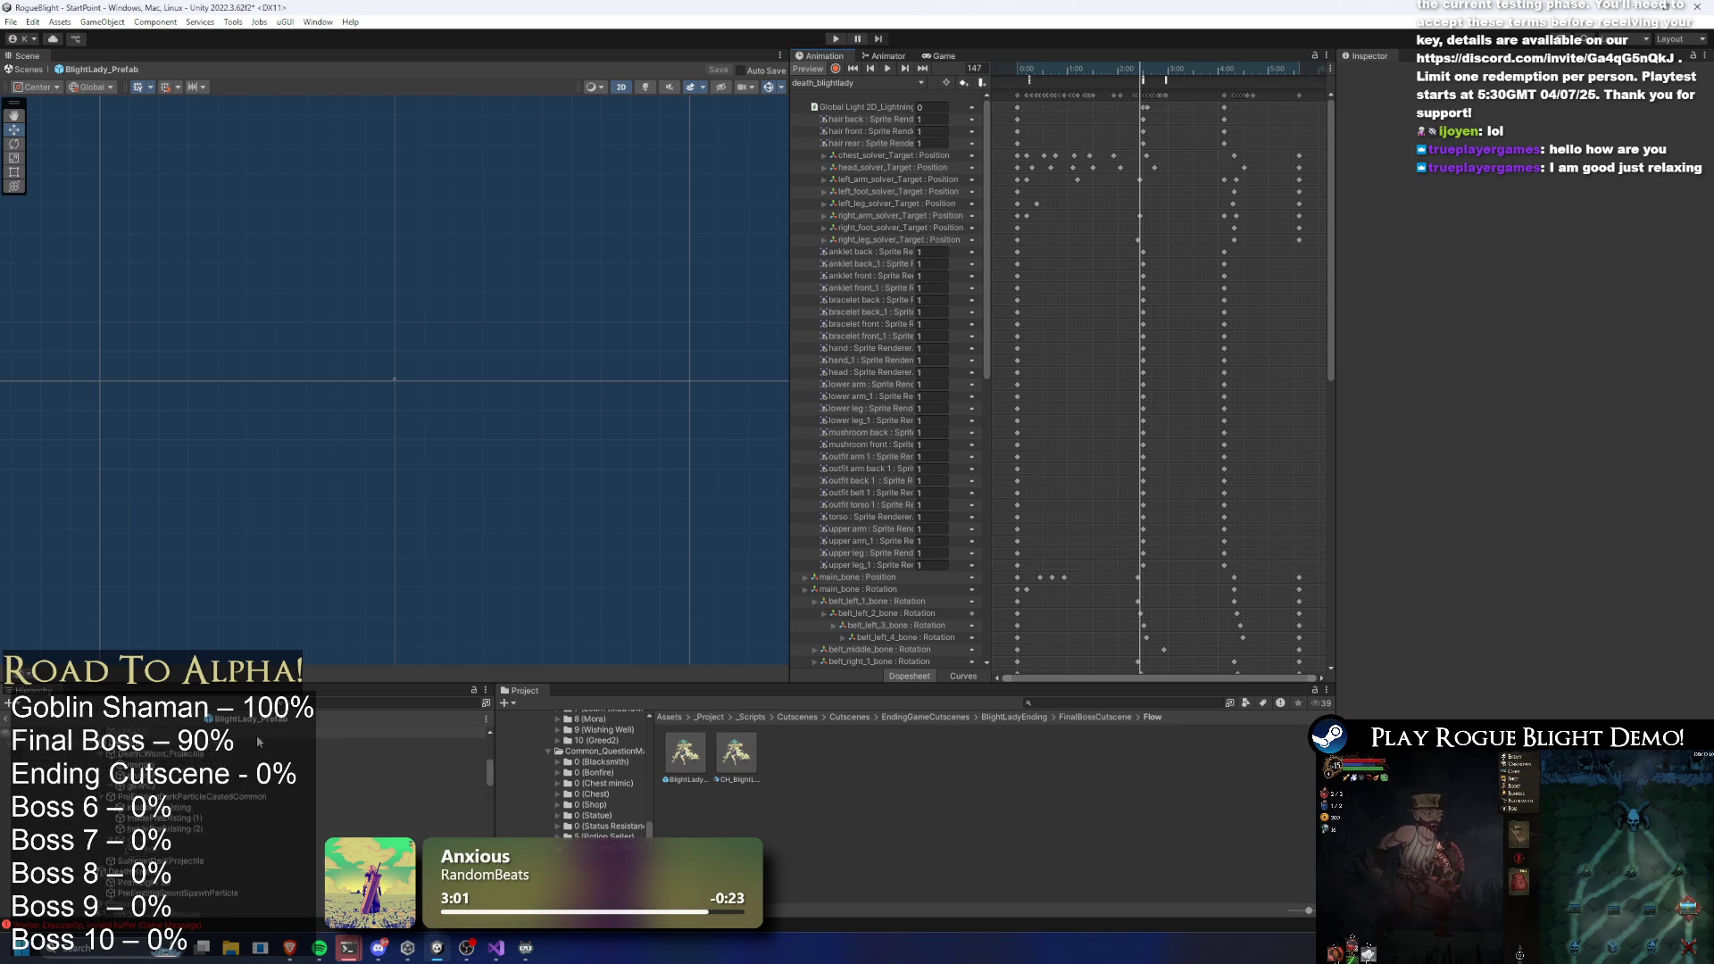
pyautogui.click(134, 733)
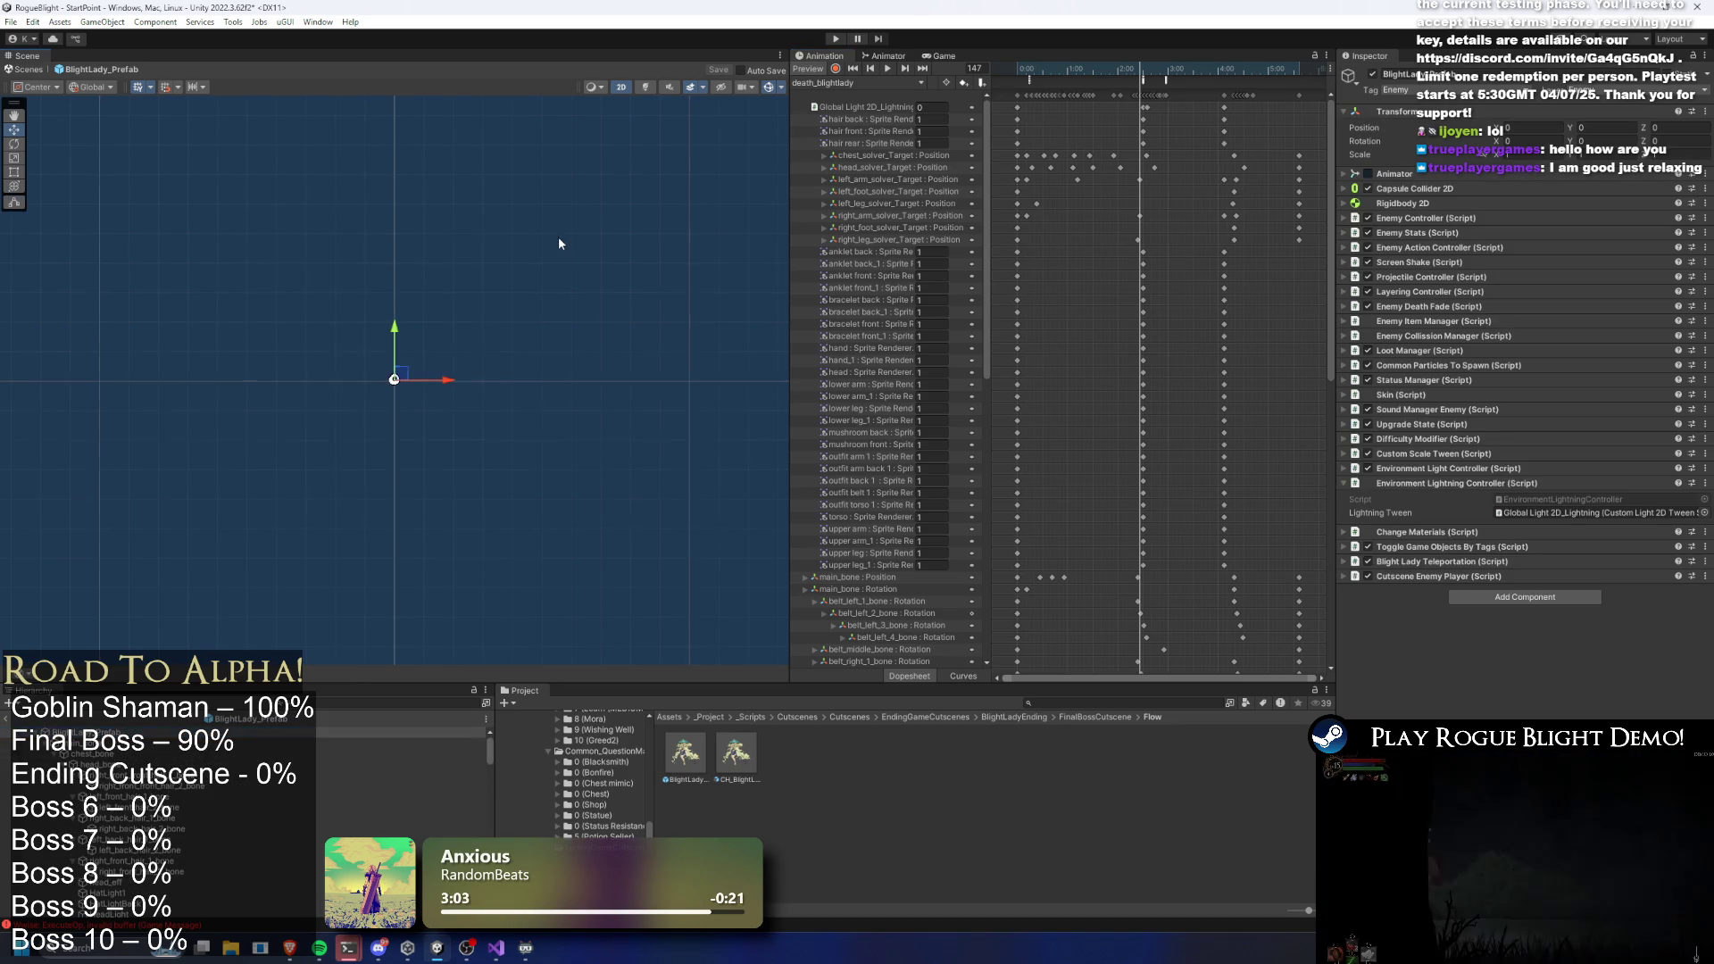
pyautogui.moveTo(1035, 58)
pyautogui.mouseDown()
pyautogui.moveTo(1225, 72)
pyautogui.moveTo(1132, 75)
pyautogui.moveTo(1180, 78)
pyautogui.moveTo(1171, 107)
pyautogui.mouseUp()
# Select the Global Light 2D_Lightning keyframes around the flash and view its Light 2D settings
pyautogui.click(873, 107)
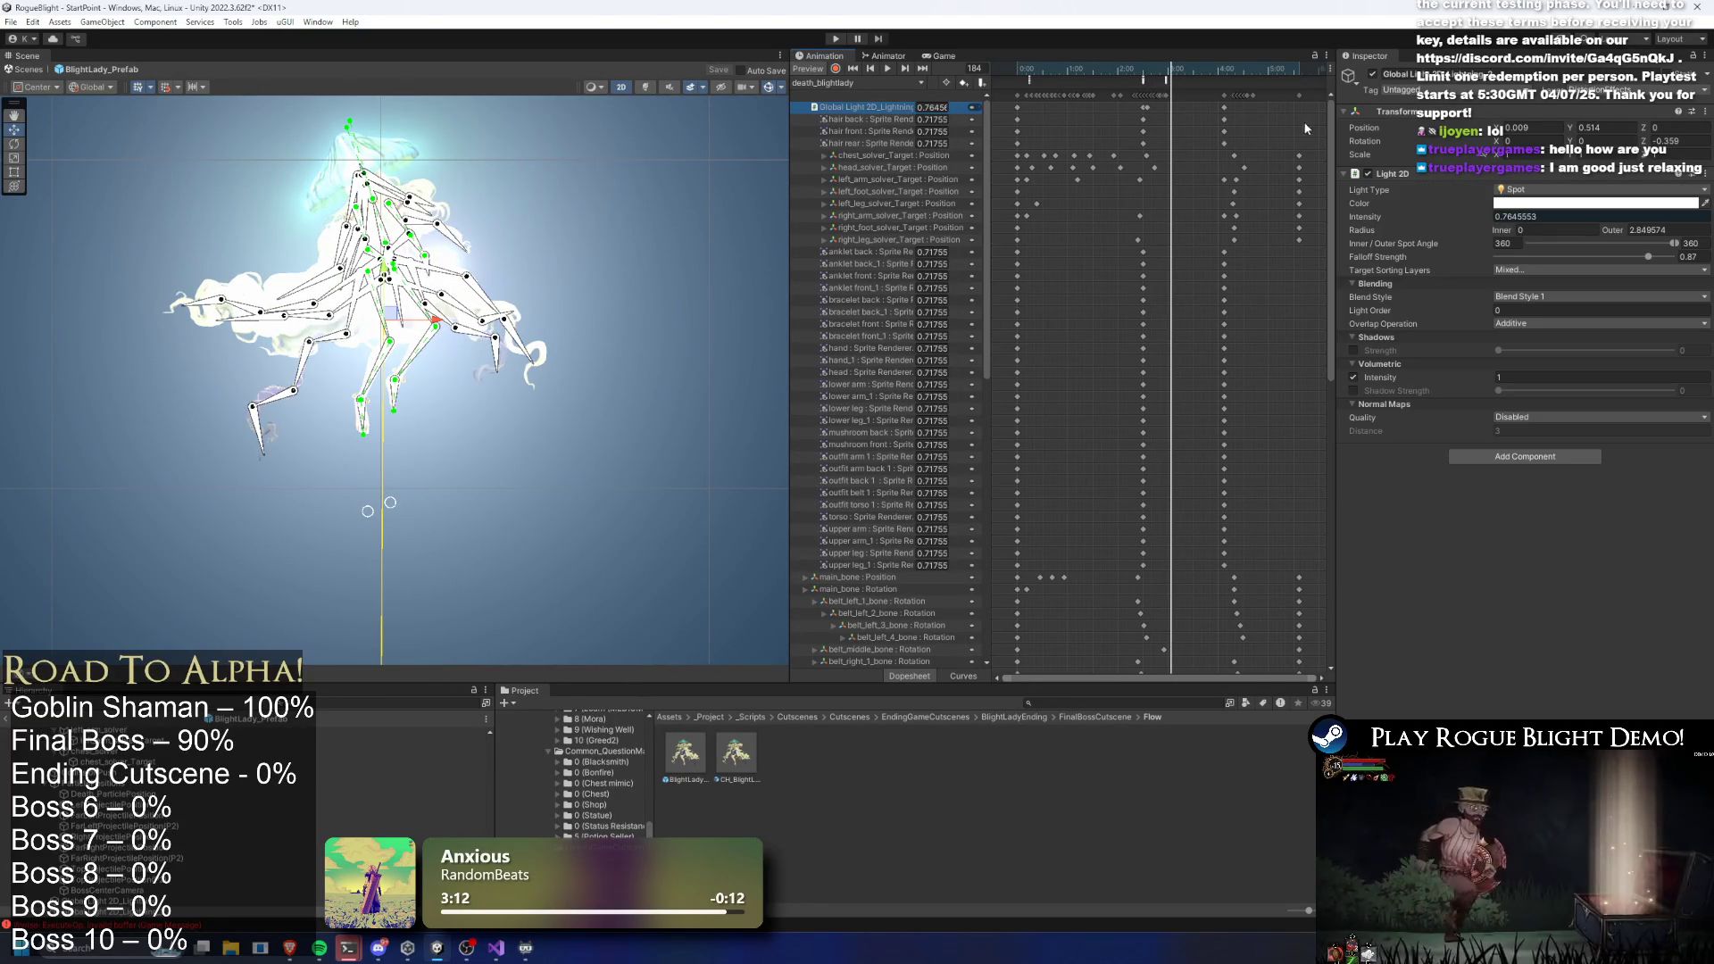
pyautogui.click(1225, 106)
pyautogui.moveTo(1218, 79); pyautogui.dragTo(1146, 71)
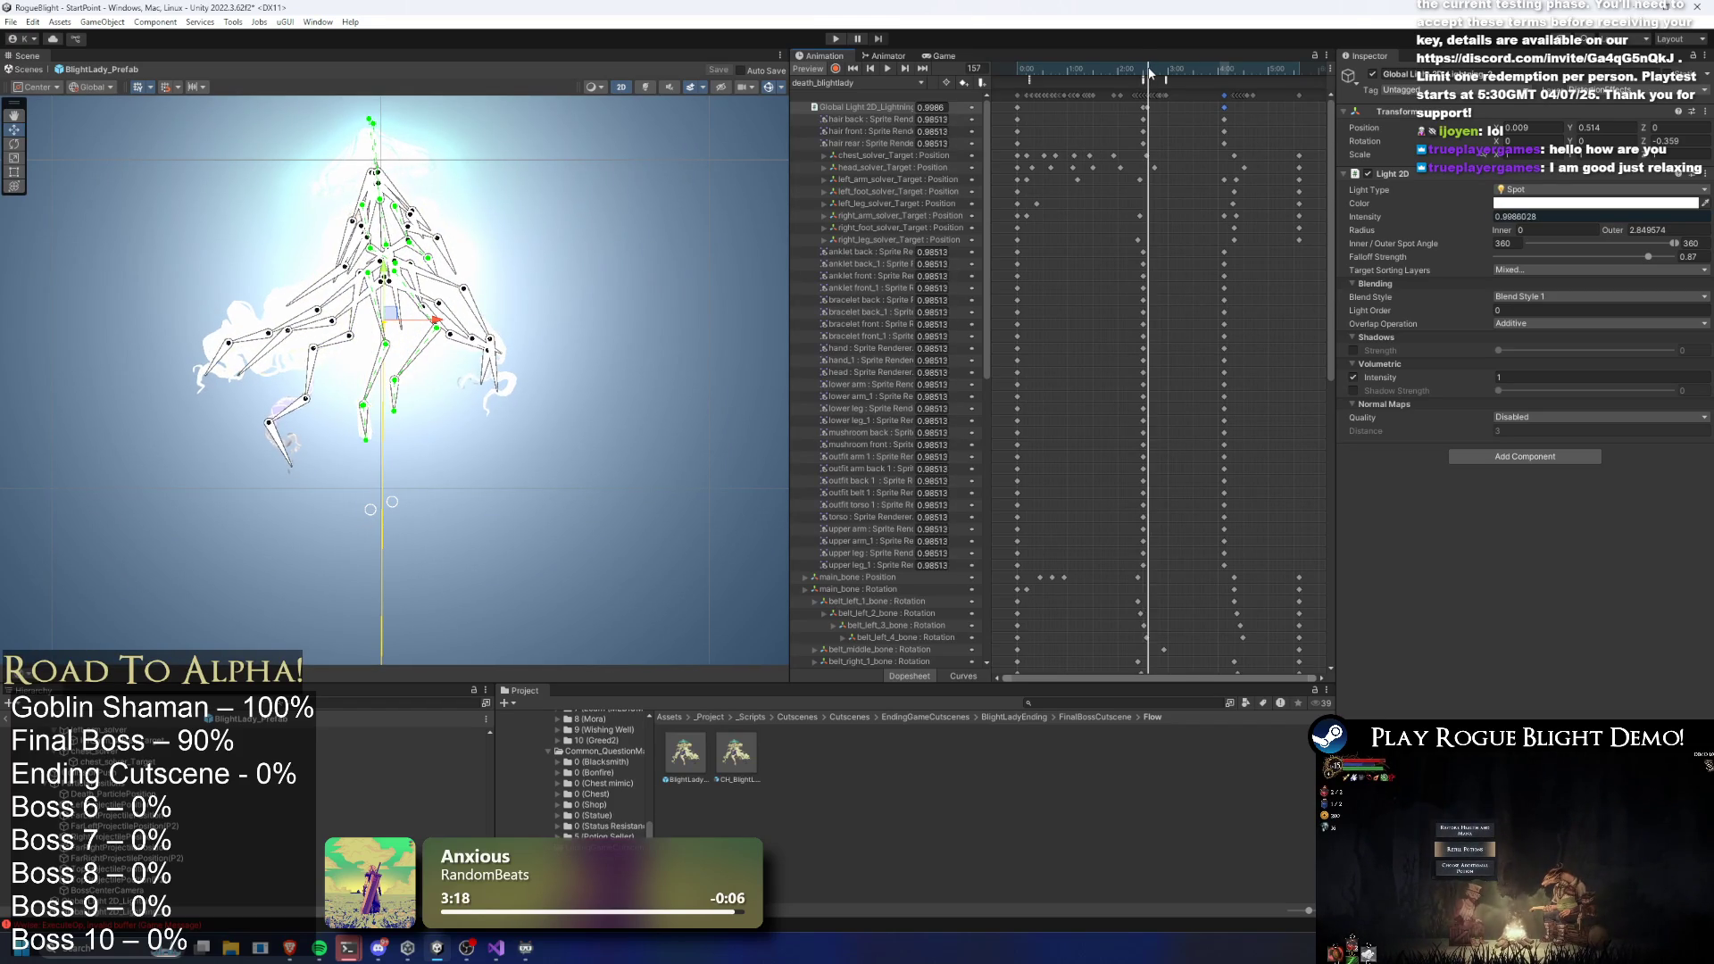
pyautogui.moveTo(1241, 107)
pyautogui.mouseDown()
pyautogui.moveTo(1147, 109)
pyautogui.moveTo(1160, 70)
pyautogui.moveTo(1212, 70)
pyautogui.mouseUp()
pyautogui.moveTo(1336, 357)
pyautogui.mouseDown()
pyautogui.moveTo(1310, 357)
pyautogui.moveTo(1309, 399)
pyautogui.mouseUp()
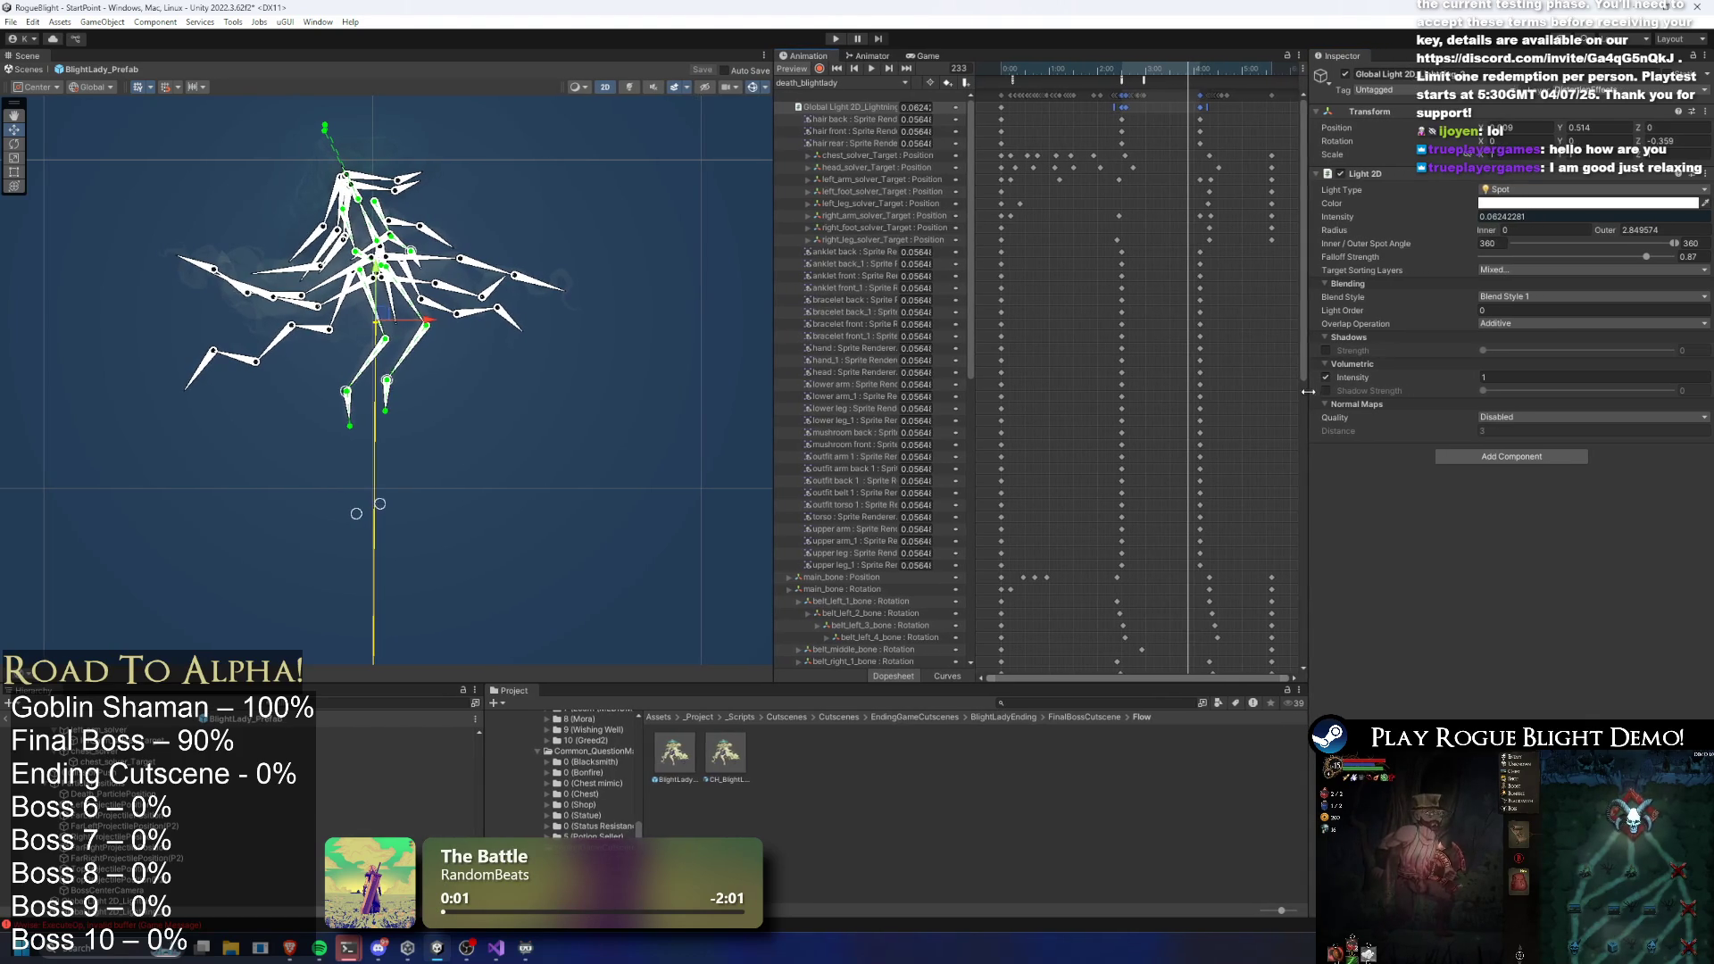
pyautogui.scroll(-10, 1303, 536)
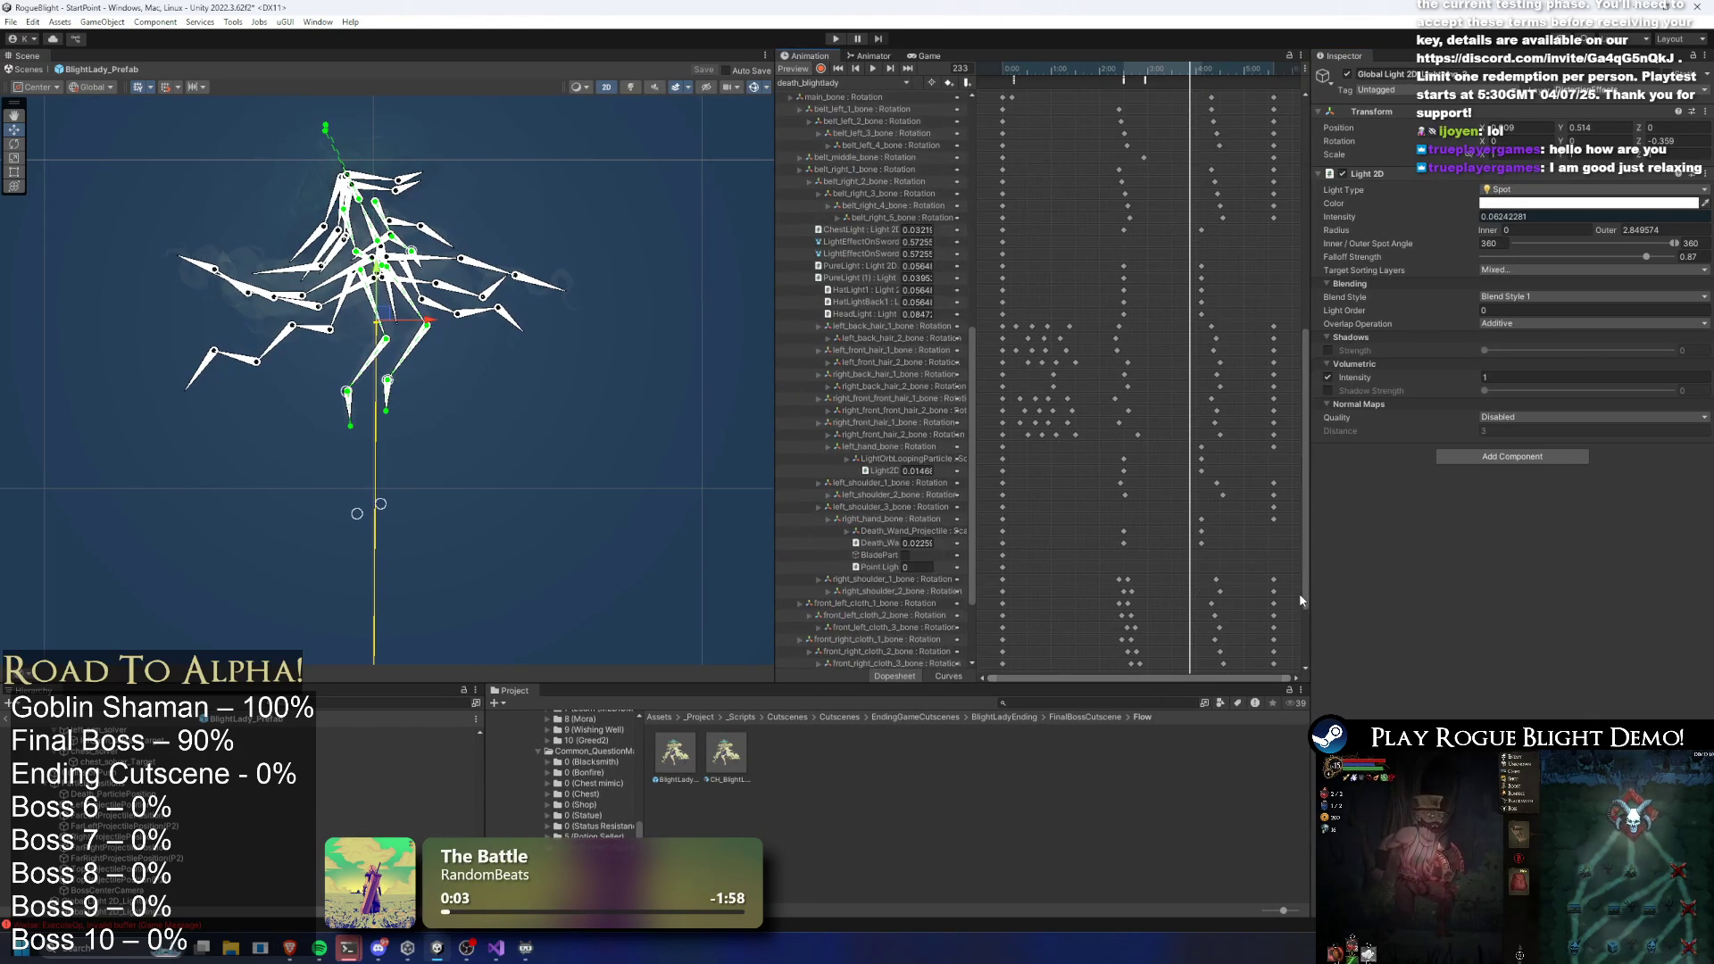
pyautogui.scroll(-1, 1303, 597)
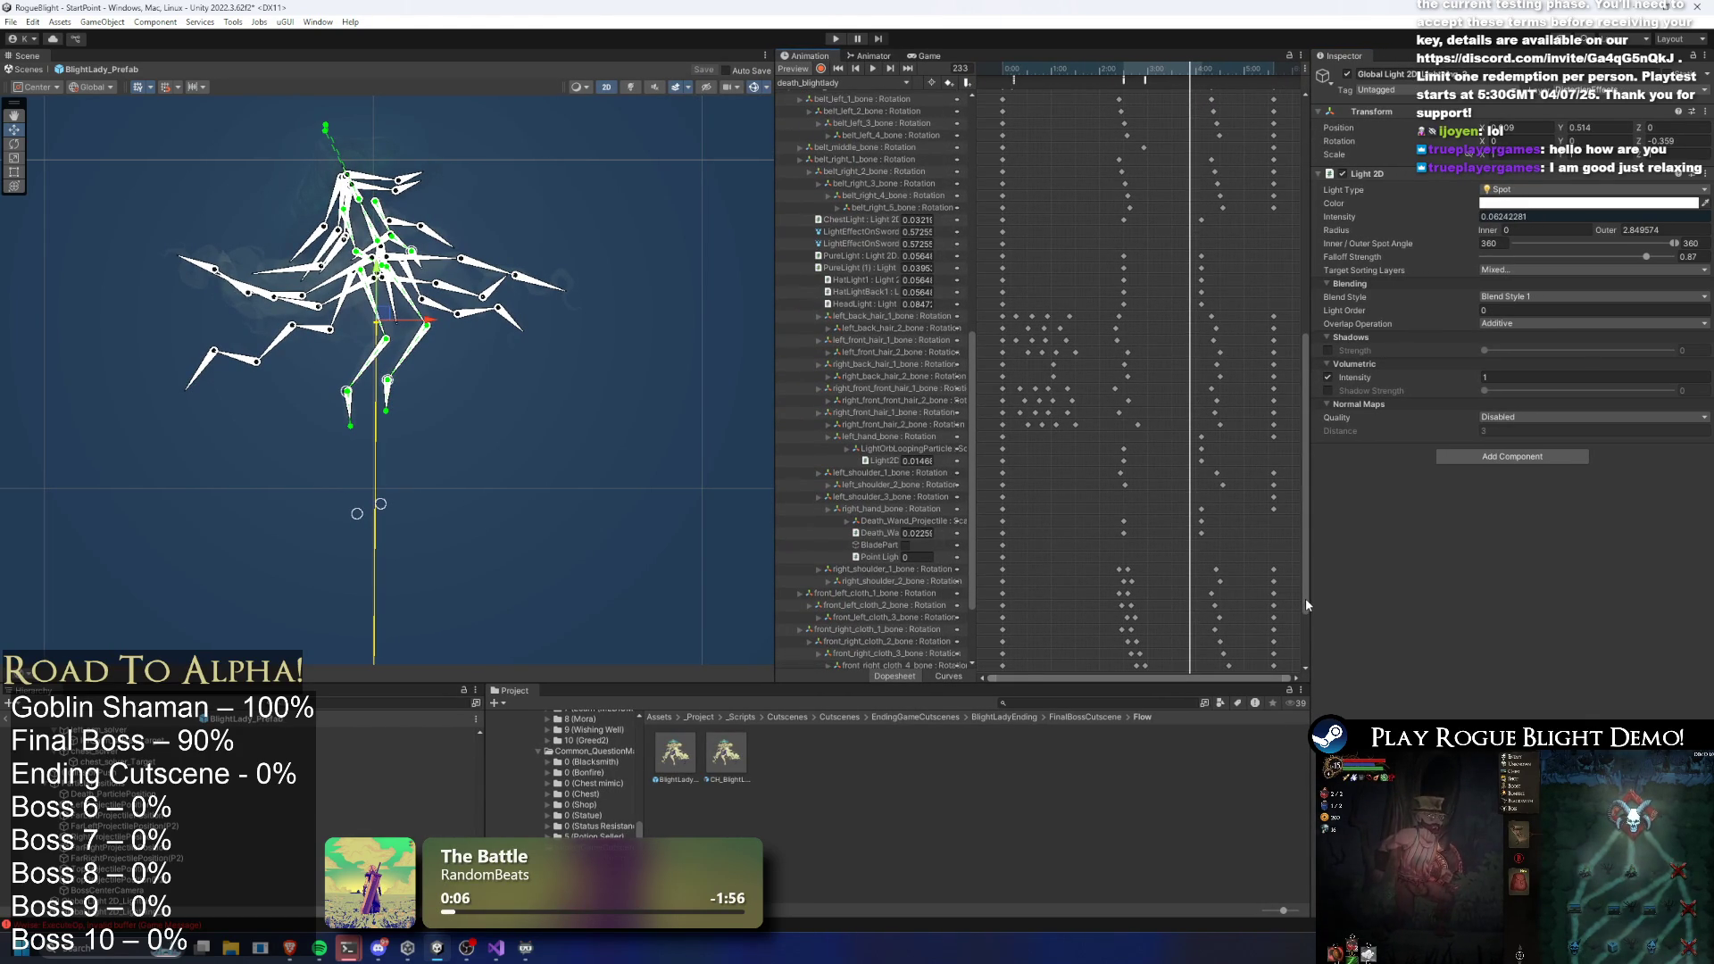
pyautogui.scroll(-3, 1305, 599)
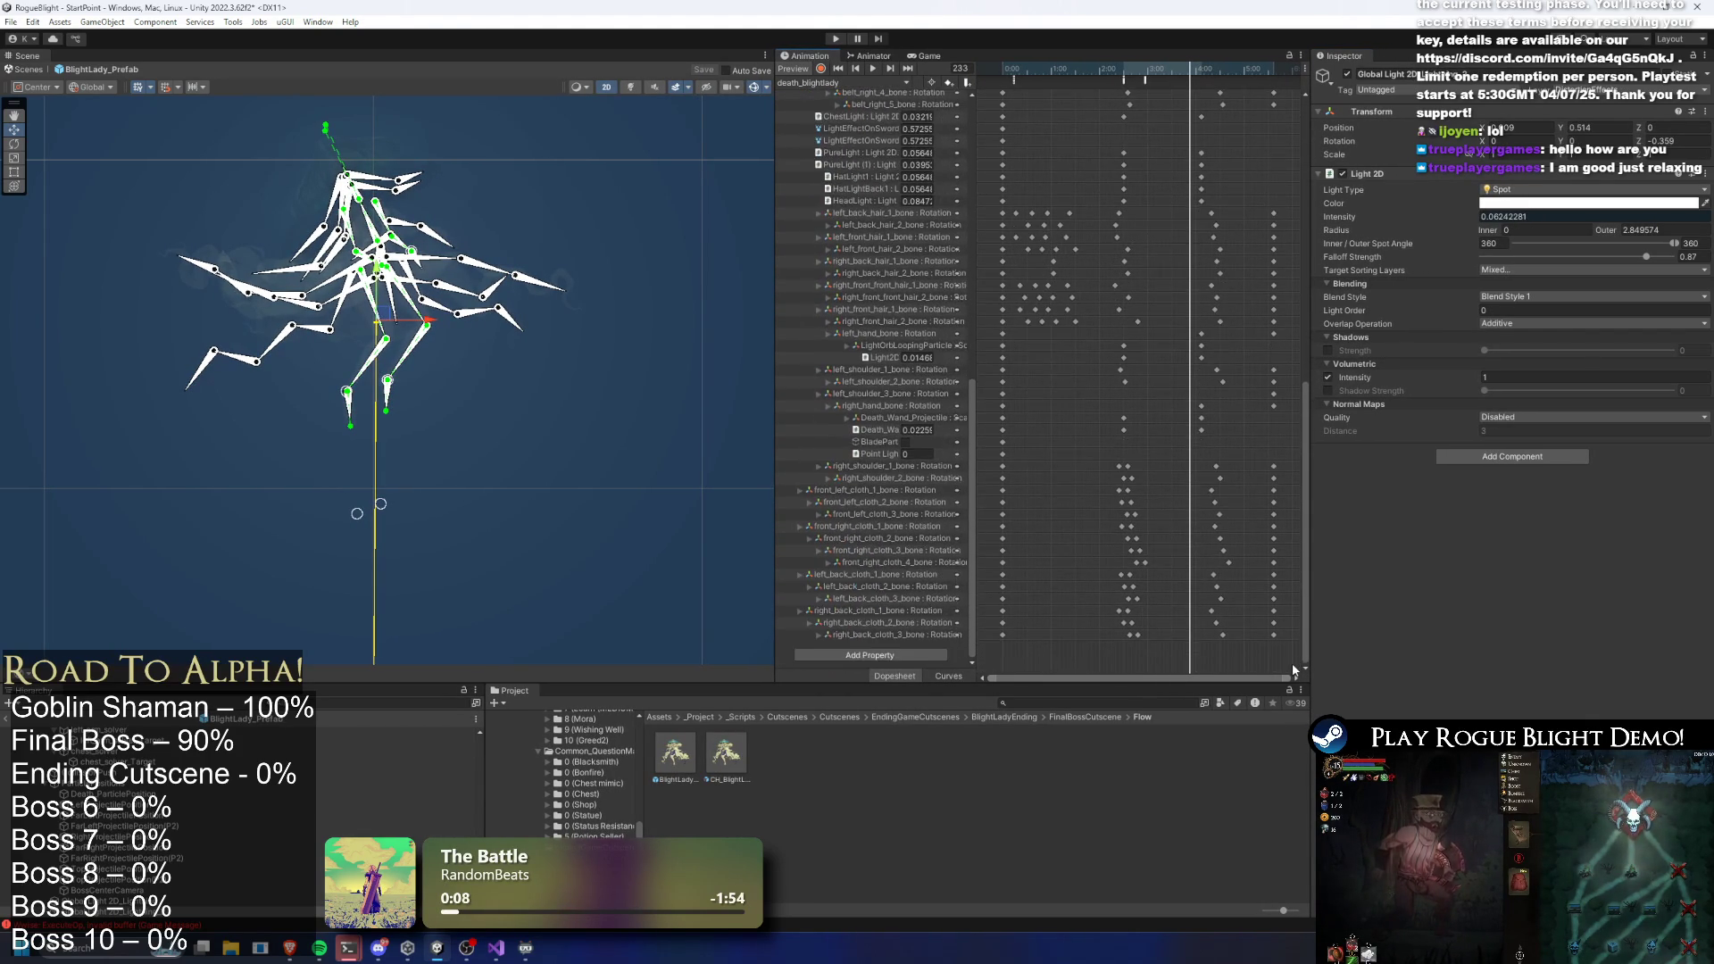
pyautogui.moveTo(1305, 661); pyautogui.dragTo(1311, 109)
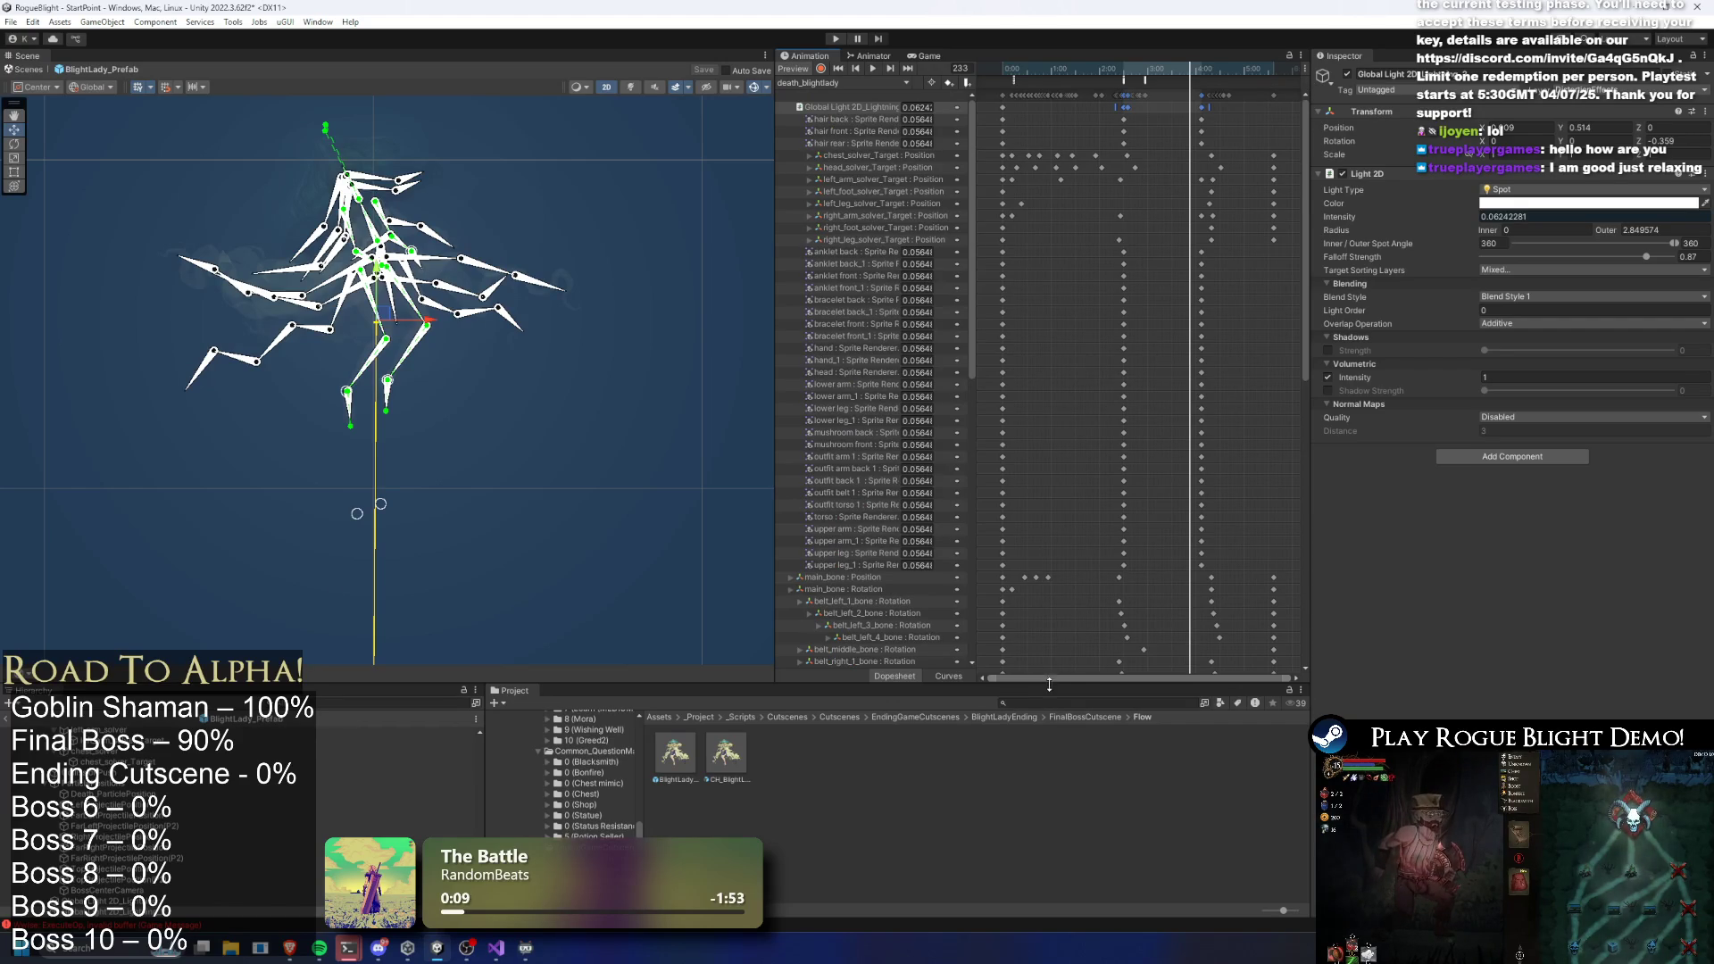
# Open the final boss prefab and switch the Animation window to the death_finalboss clip
pyautogui.write('final bos')
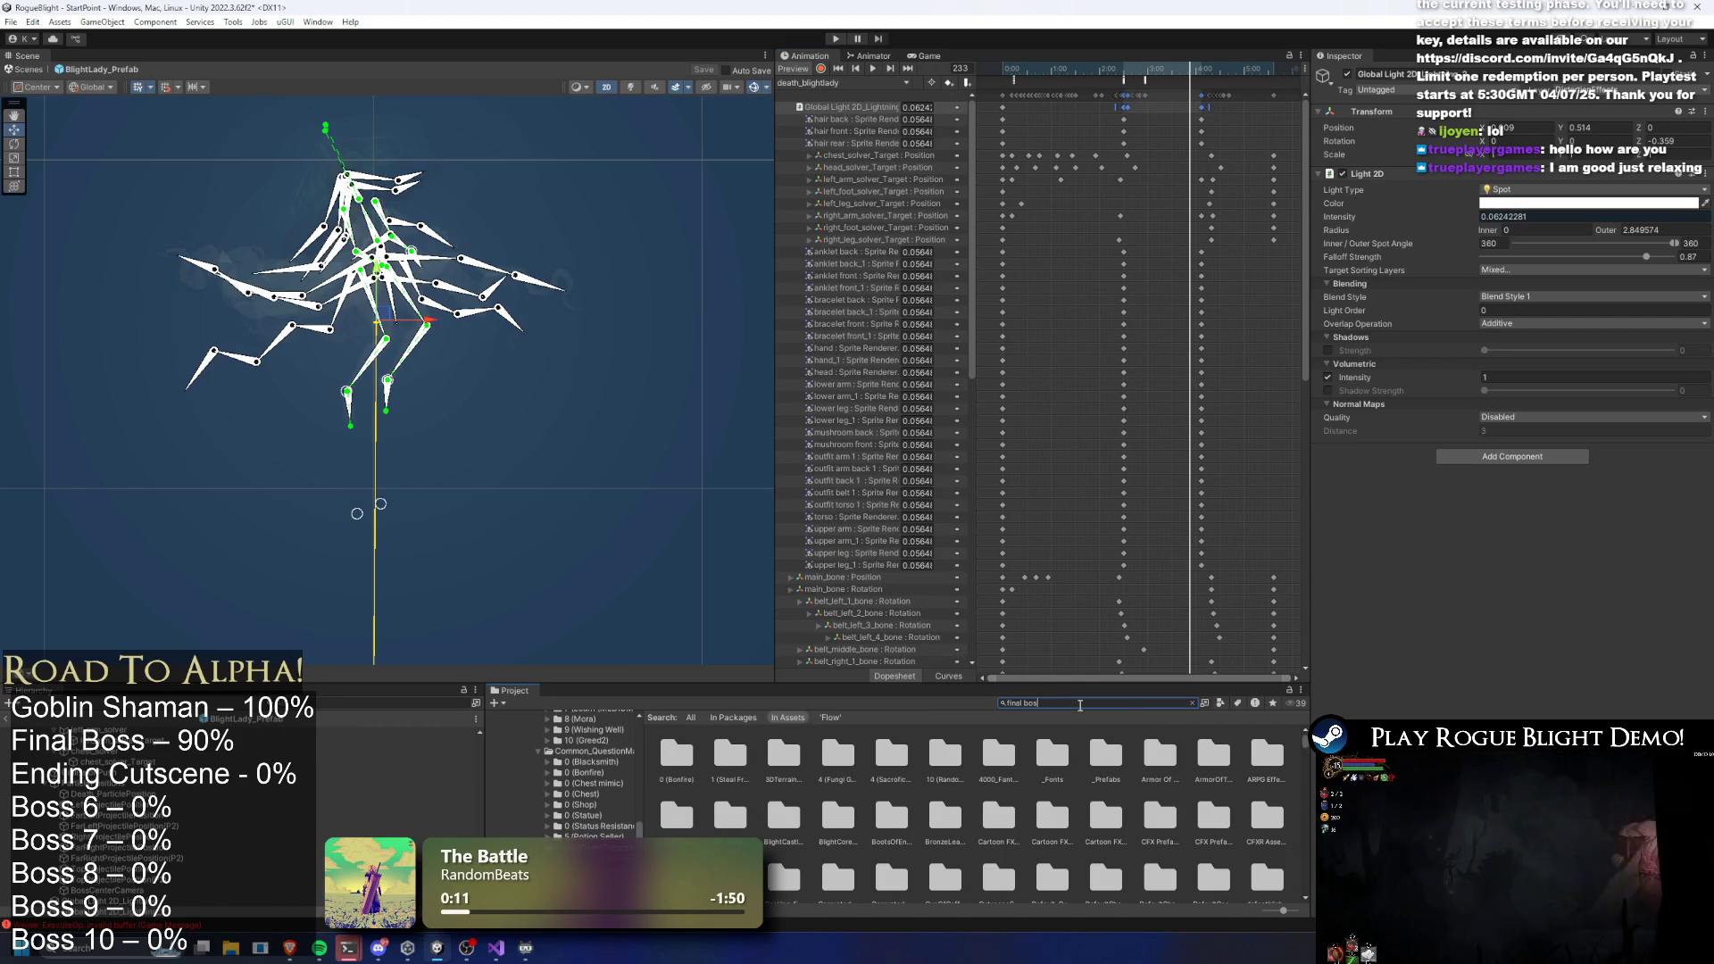
pyautogui.write('s prefa')
pyautogui.click(695, 758)
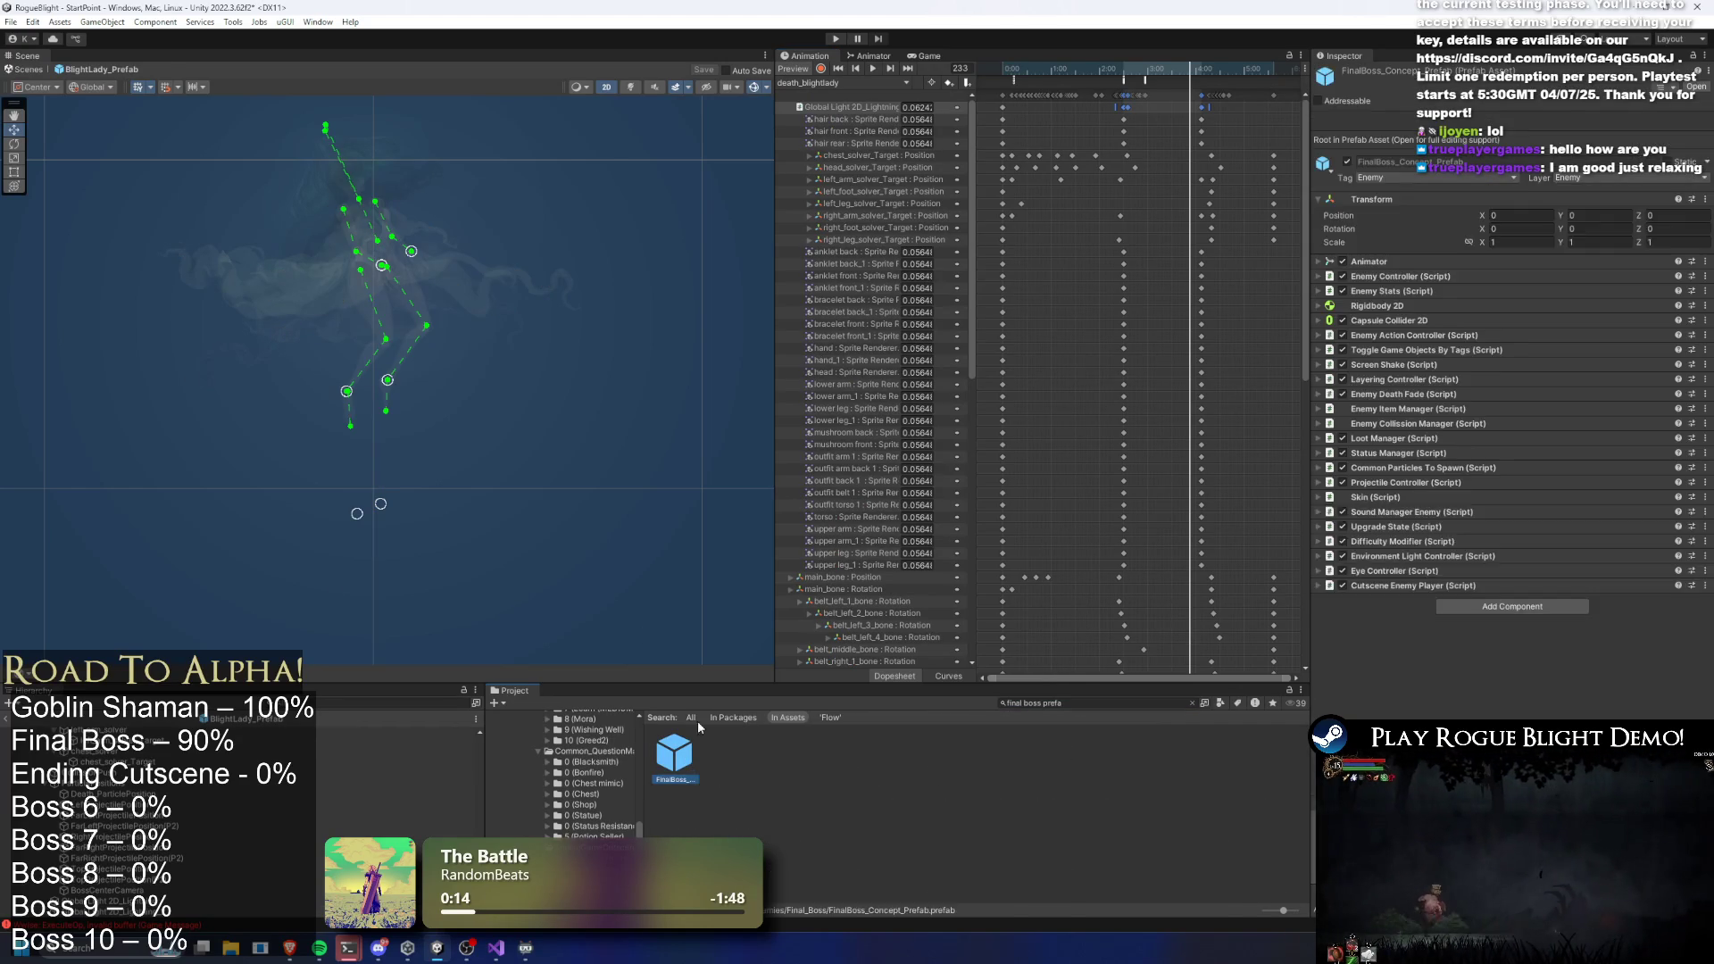
pyautogui.doubleClick(686, 757)
pyautogui.moveTo(1049, 68); pyautogui.dragTo(1113, 68)
pyautogui.click(865, 83)
pyautogui.click(871, 99)
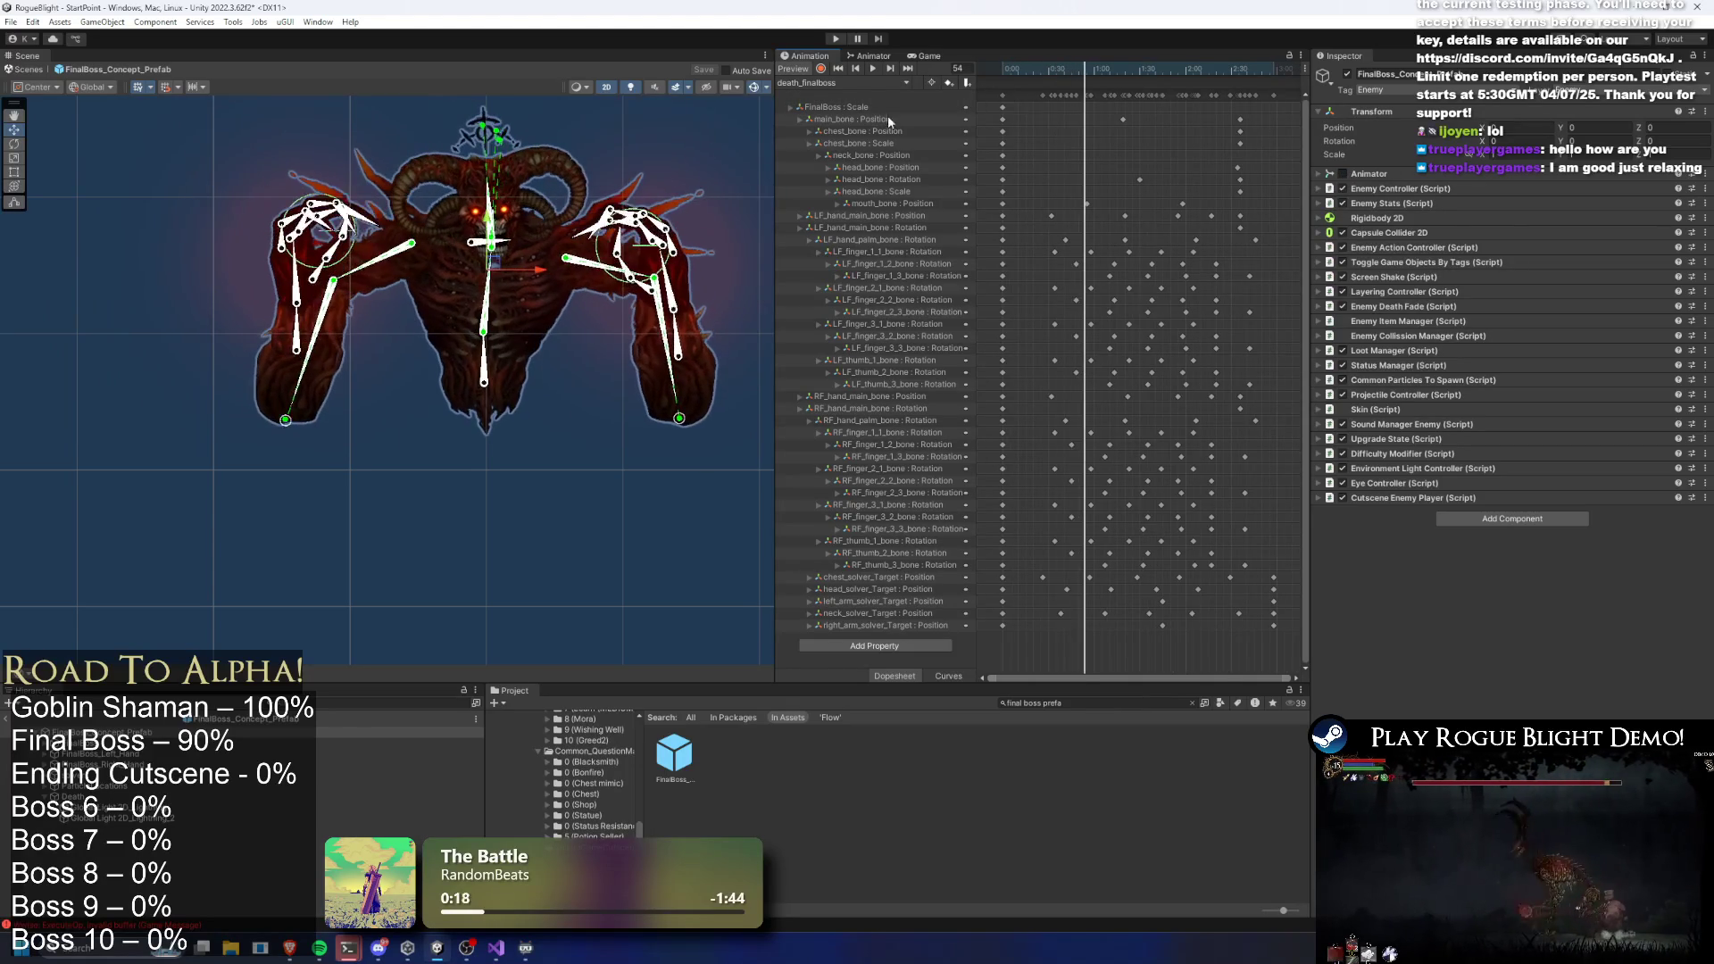
# With Record on, key the global light's intensity to 1 around frames 61–82
pyautogui.click(821, 69)
pyautogui.moveTo(1072, 68)
pyautogui.mouseDown()
pyautogui.moveTo(1057, 65)
pyautogui.moveTo(1126, 68)
pyautogui.mouseUp()
pyautogui.click(452, 482)
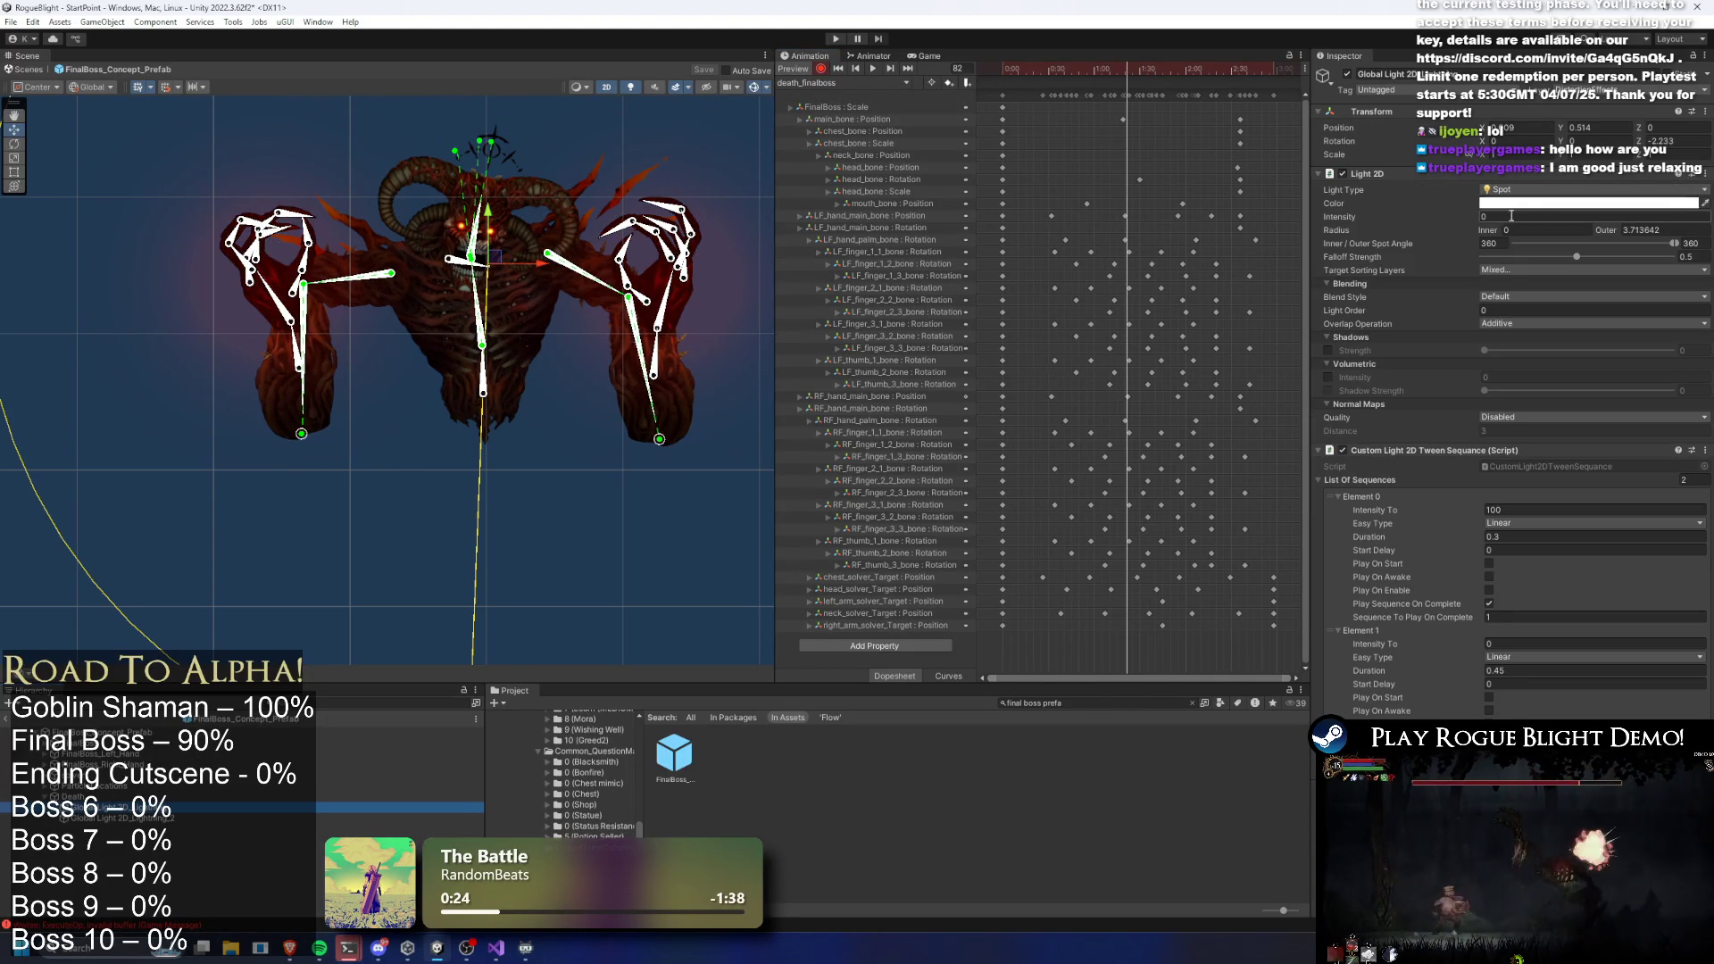
pyautogui.write('1')
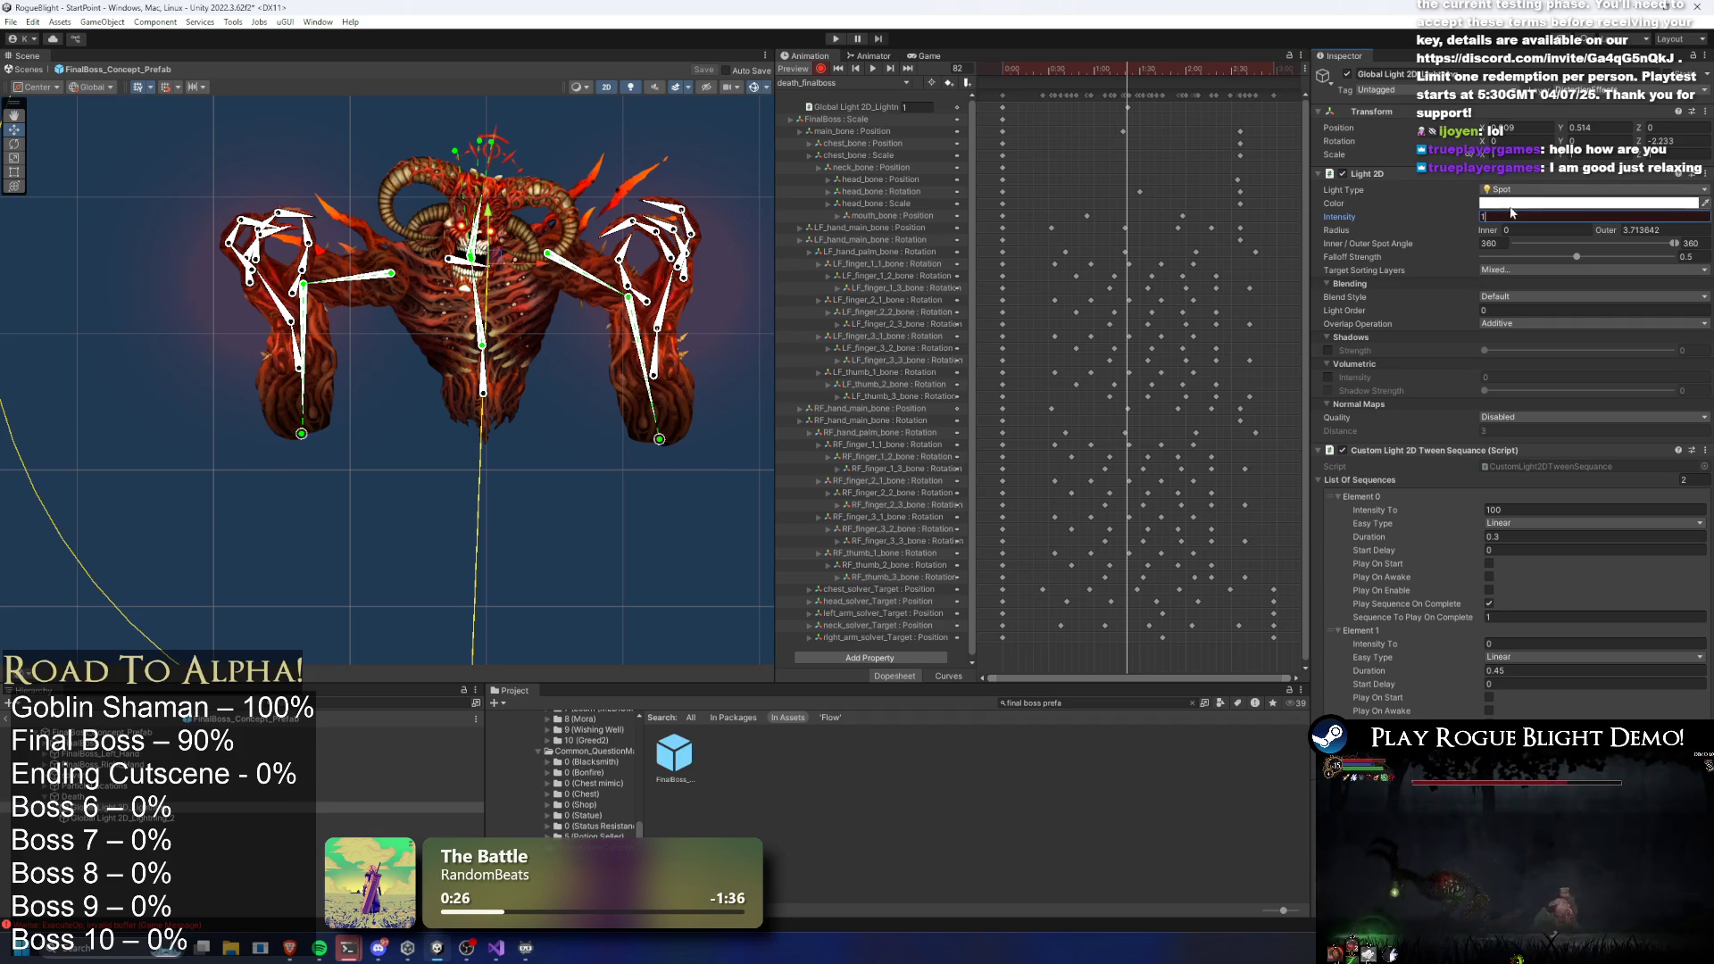
pyautogui.hotkey('ctrl', 'z')
pyautogui.hotkey('ctrl', 'z')
pyautogui.click(1492, 215)
pyautogui.write('1')
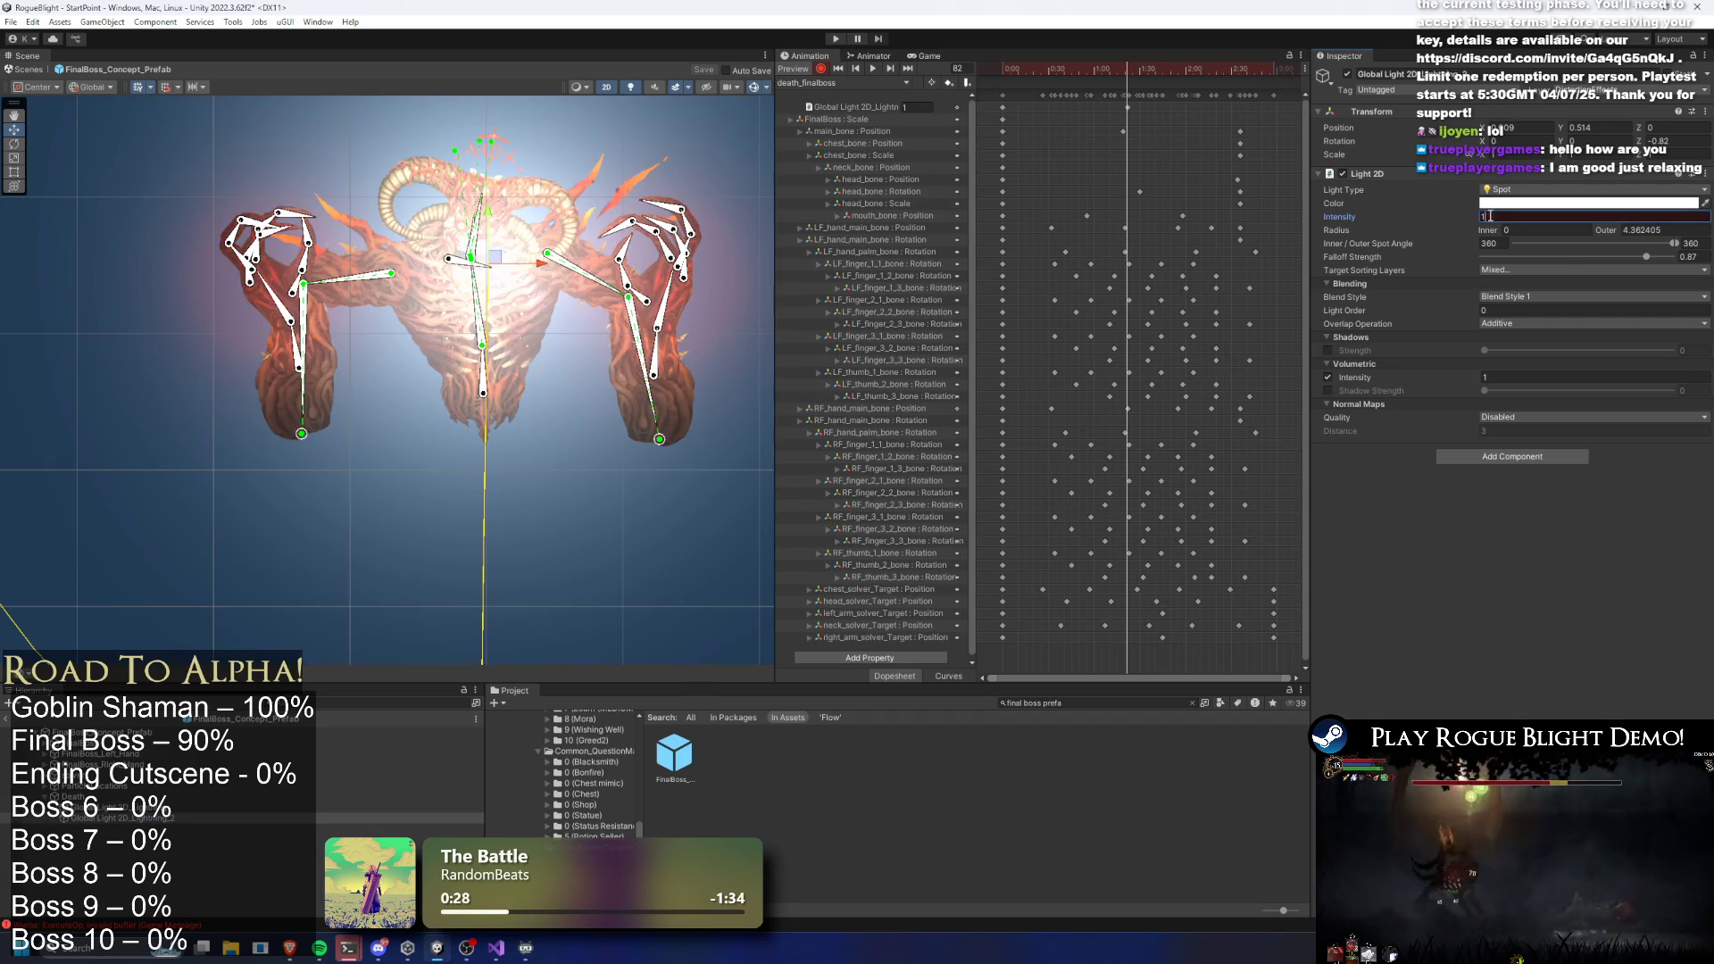
# Disable the other light's tween sequence, key intensity 10, and delete the extra intensity track
pyautogui.click(134, 807)
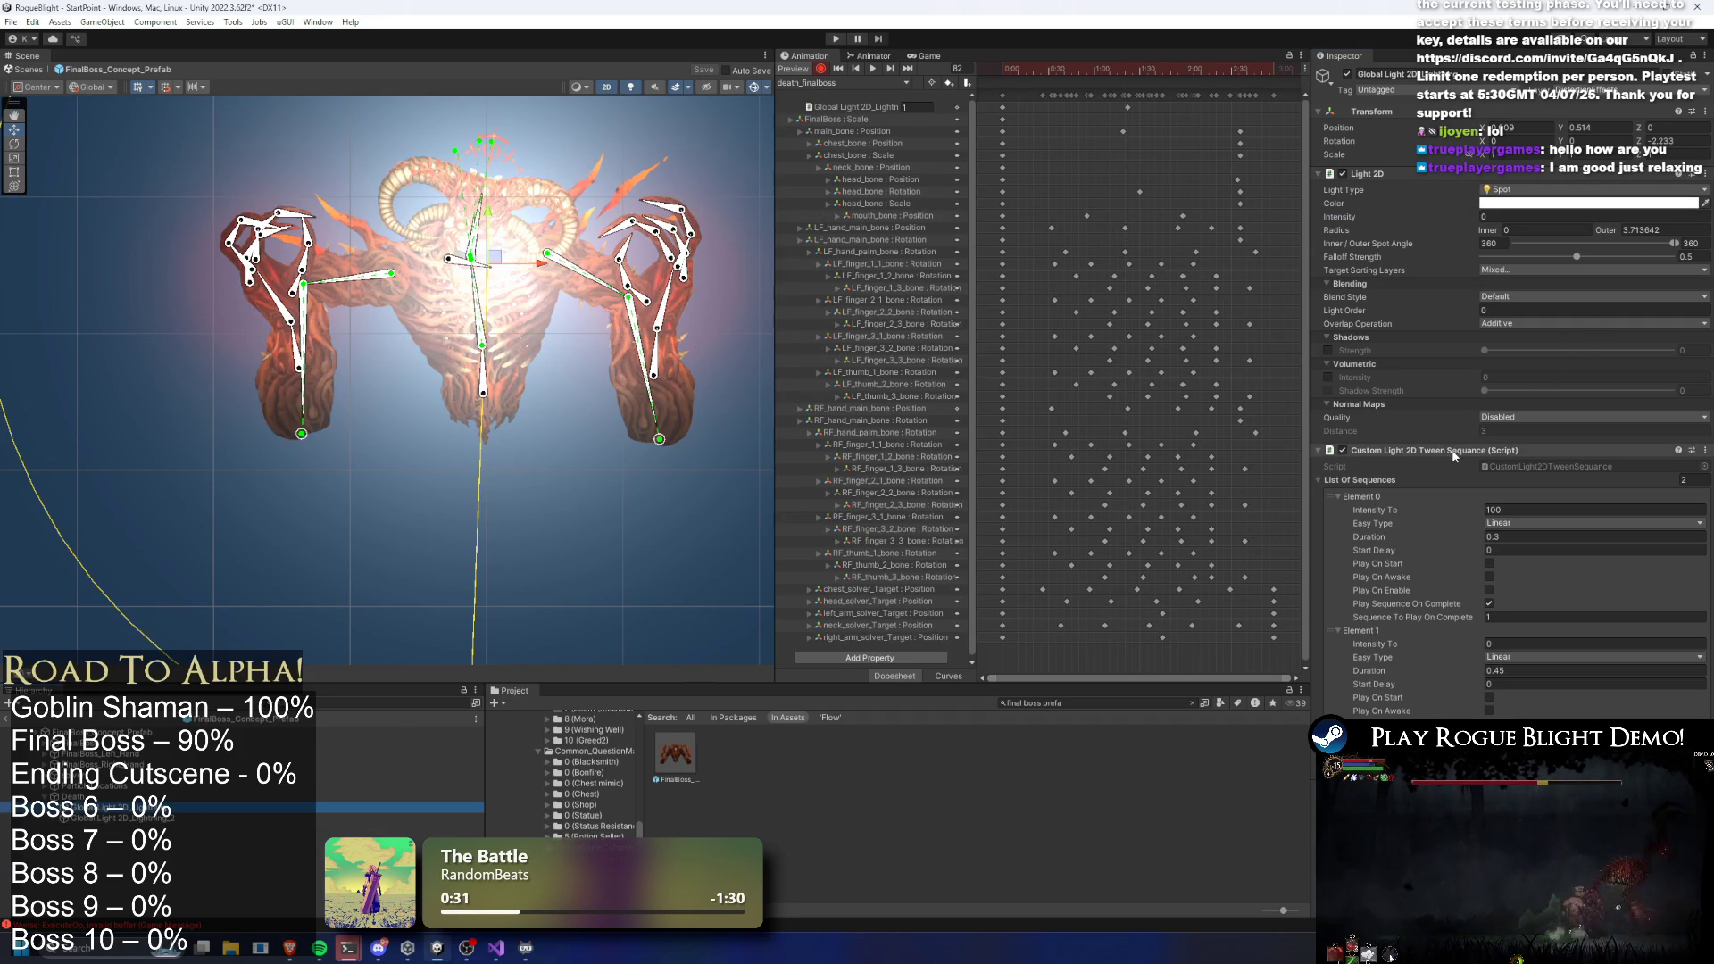
pyautogui.click(1346, 451)
pyautogui.click(1343, 450)
pyautogui.write('100')
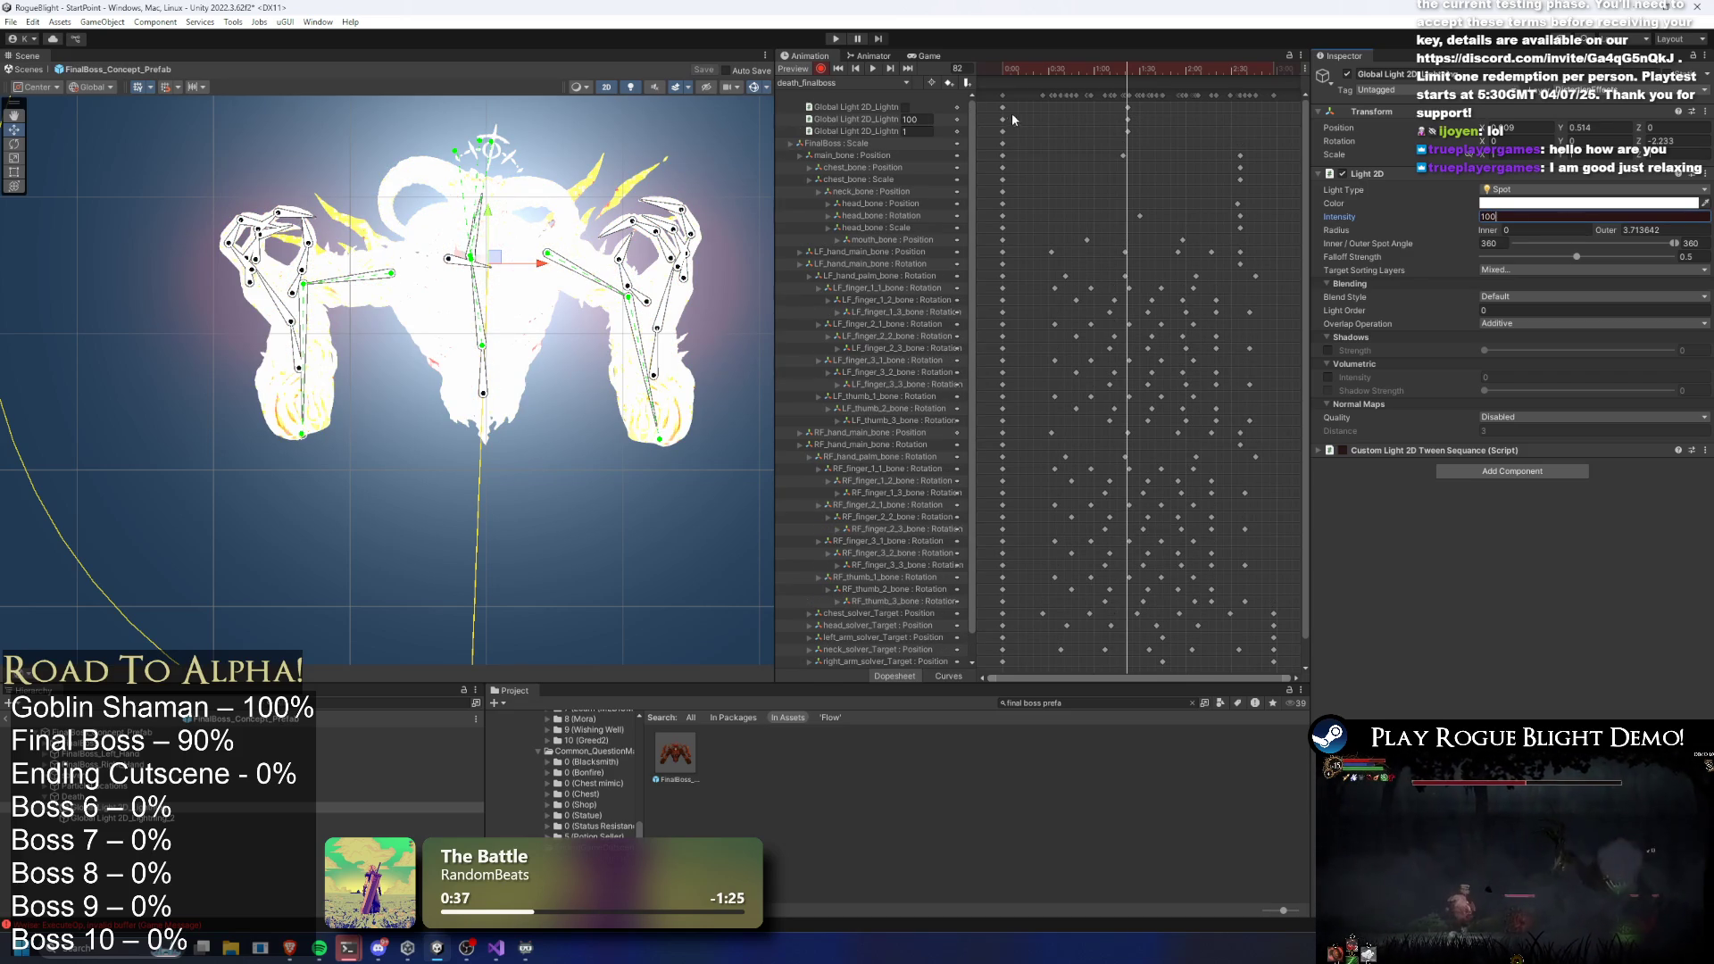
pyautogui.moveTo(987, 126); pyautogui.dragTo(996, 127)
pyautogui.click(884, 108)
pyautogui.press('Delete')
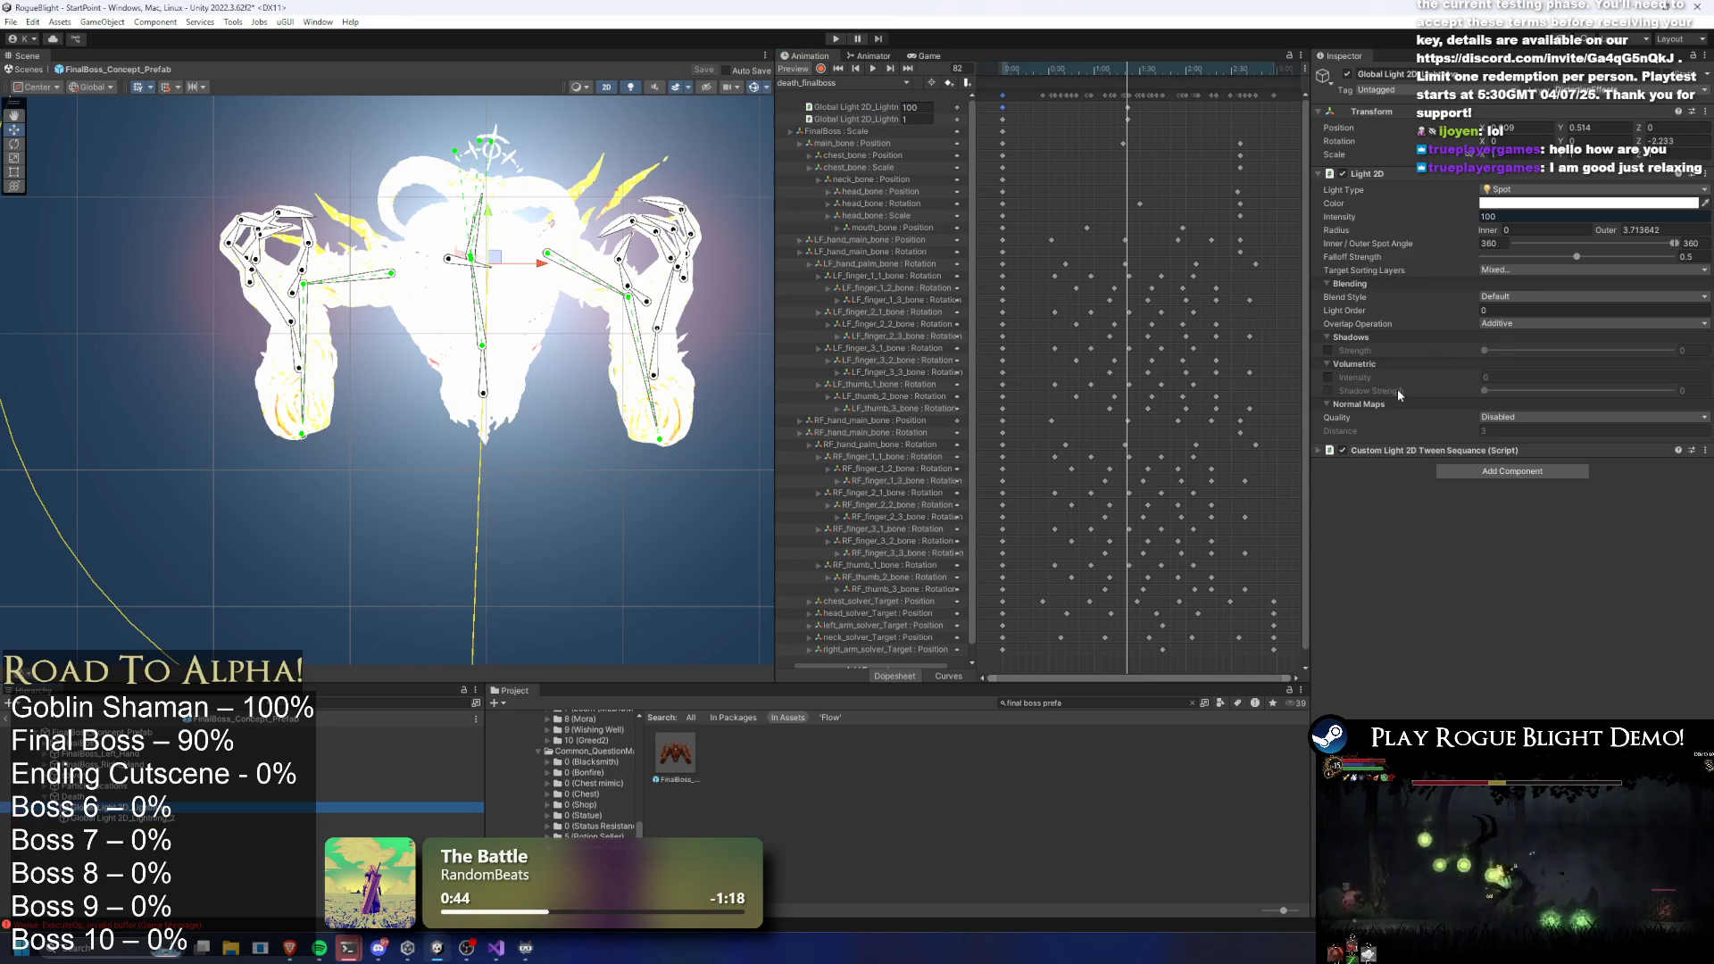
# Preview the white flash by scrubbing to frames 78 and 57 and playing the death animation
pyautogui.click(1337, 453)
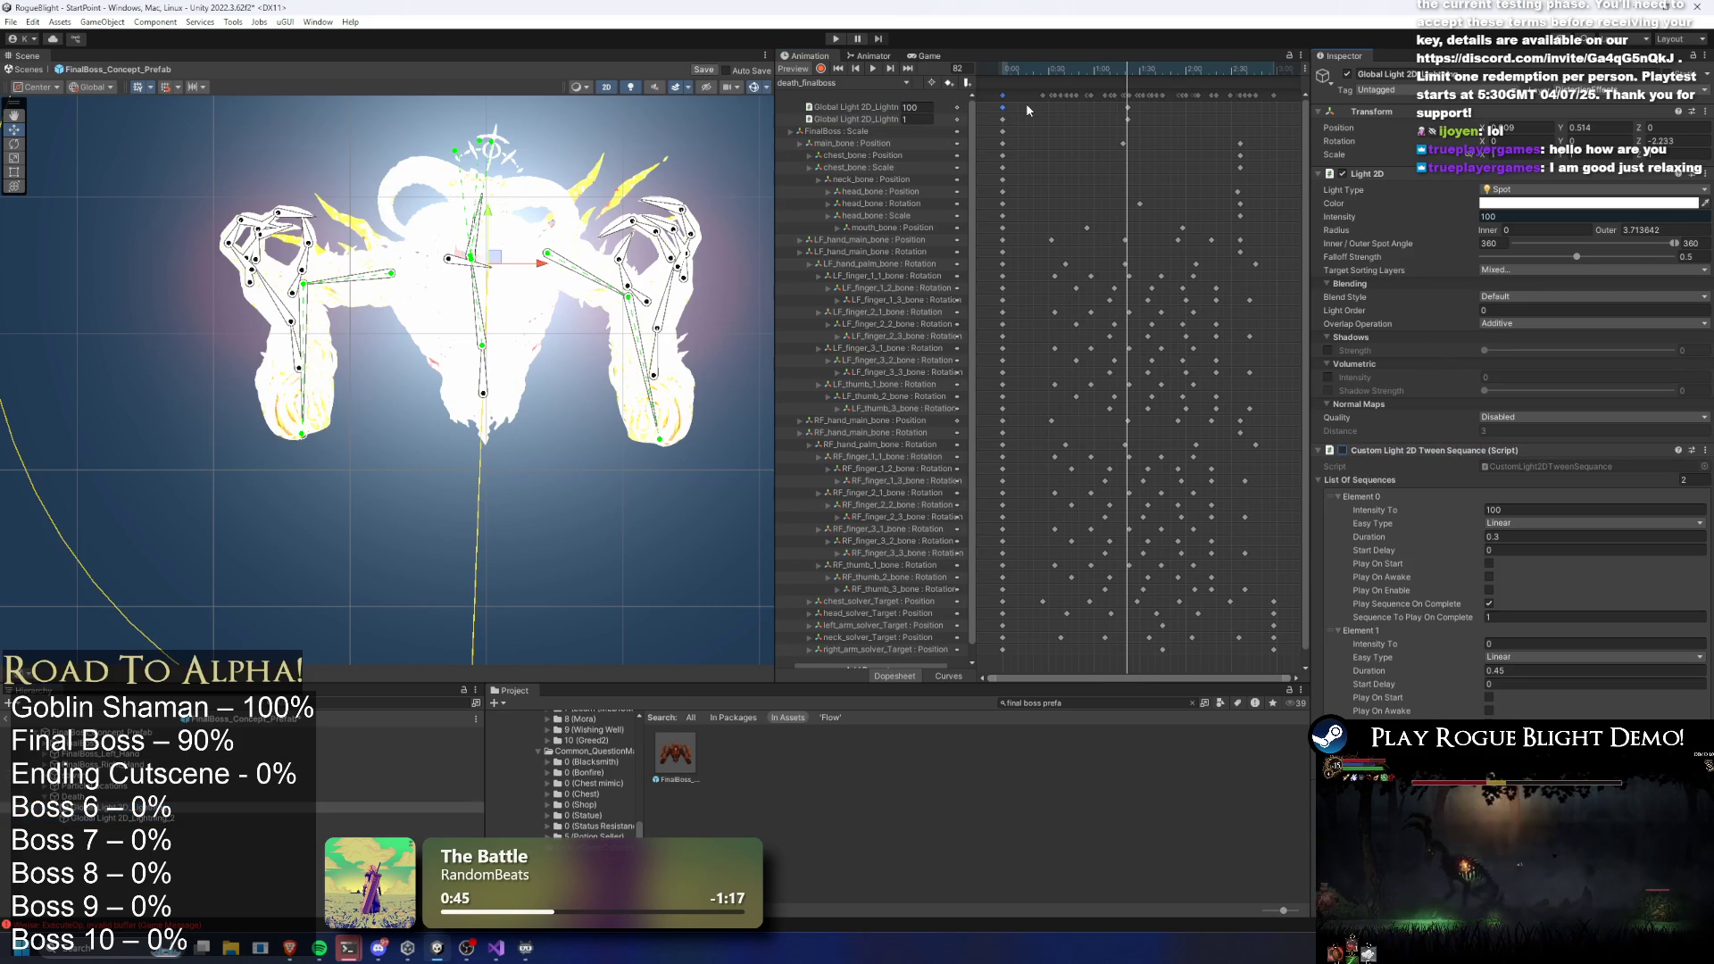
pyautogui.moveTo(1080, 69)
pyautogui.mouseDown()
pyautogui.moveTo(1216, 69)
pyautogui.moveTo(1089, 69)
pyautogui.mouseUp()
pyautogui.hotkey('ctrl', 'v')
pyautogui.press('space')
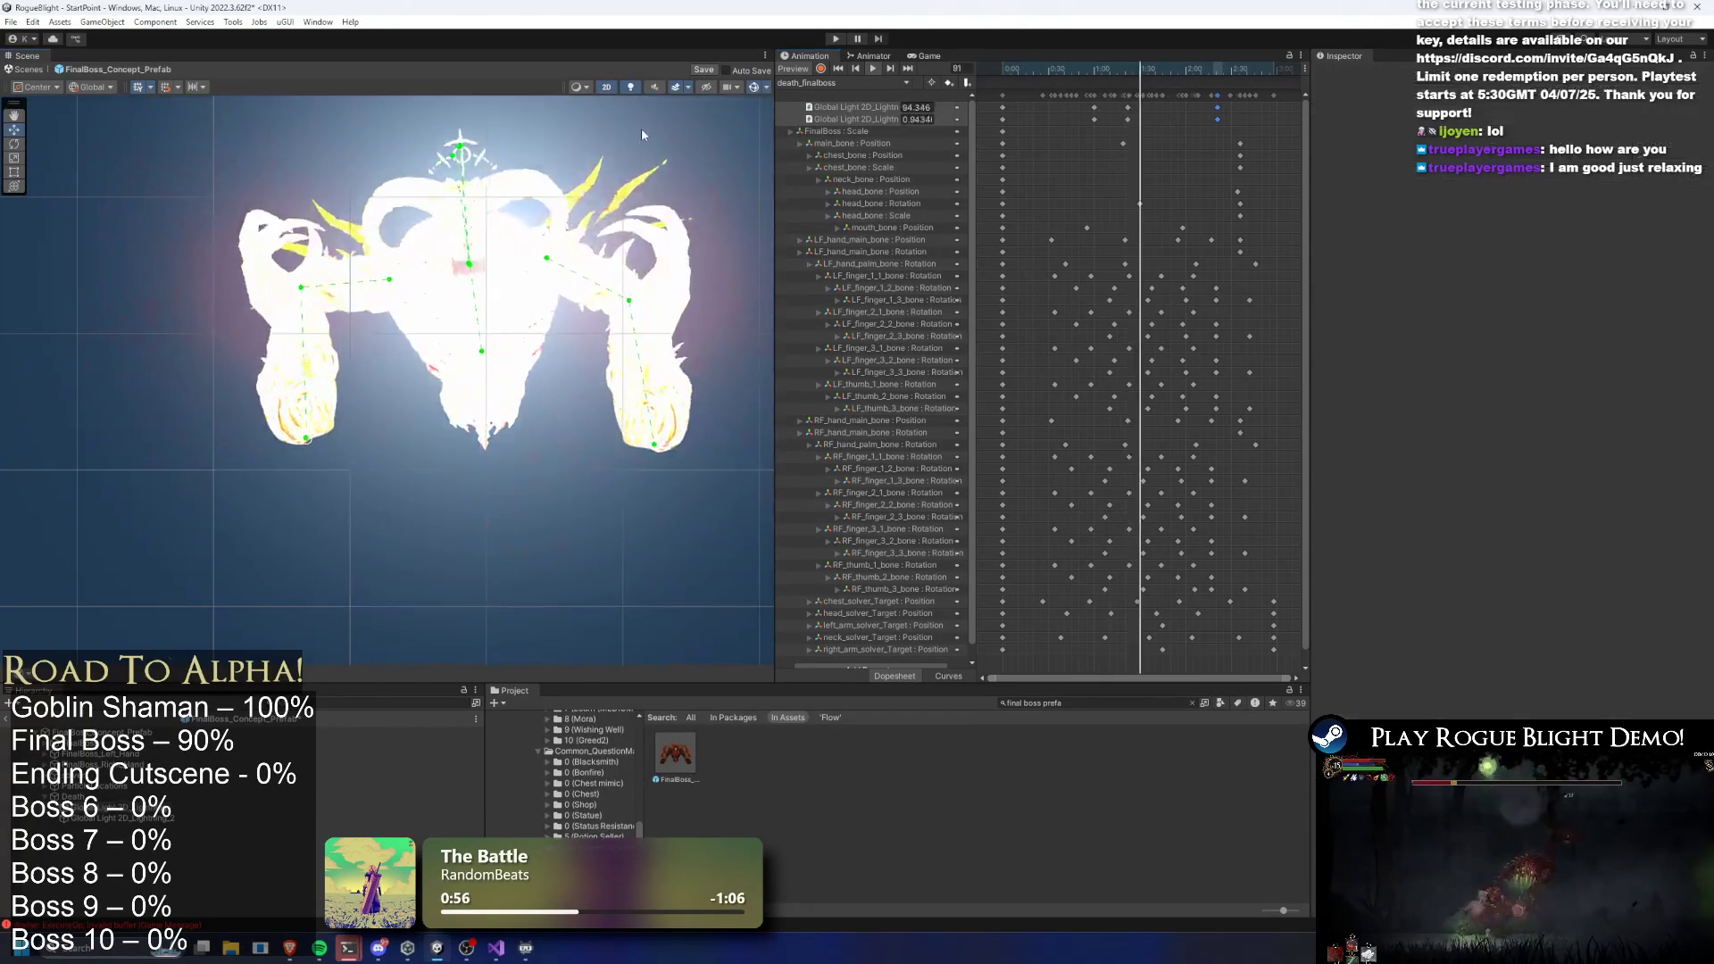
pyautogui.moveTo(1134, 68)
pyautogui.mouseDown()
pyautogui.moveTo(1075, 56)
pyautogui.moveTo(1129, 70)
pyautogui.mouseUp()
# Set the animation event to call EnemyDeathFade's Fade (int) and save the prefab
pyautogui.click(1130, 78)
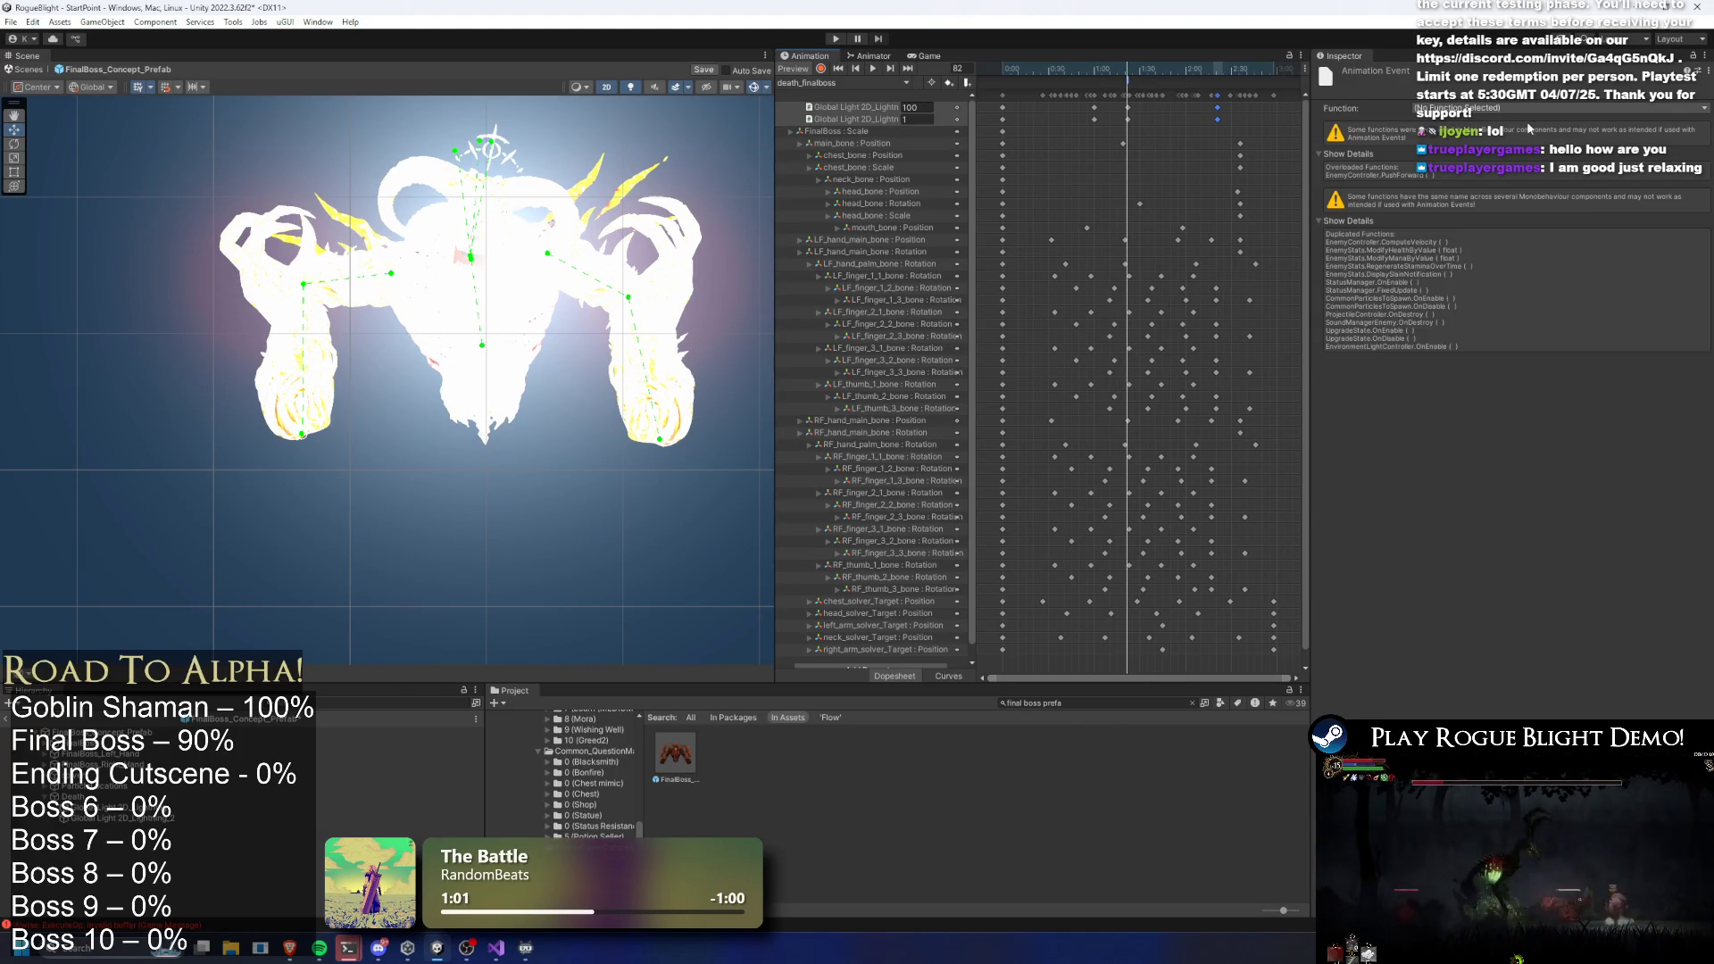
pyautogui.click(1518, 108)
pyautogui.moveTo(1509, 197)
pyautogui.moveTo(1614, 196)
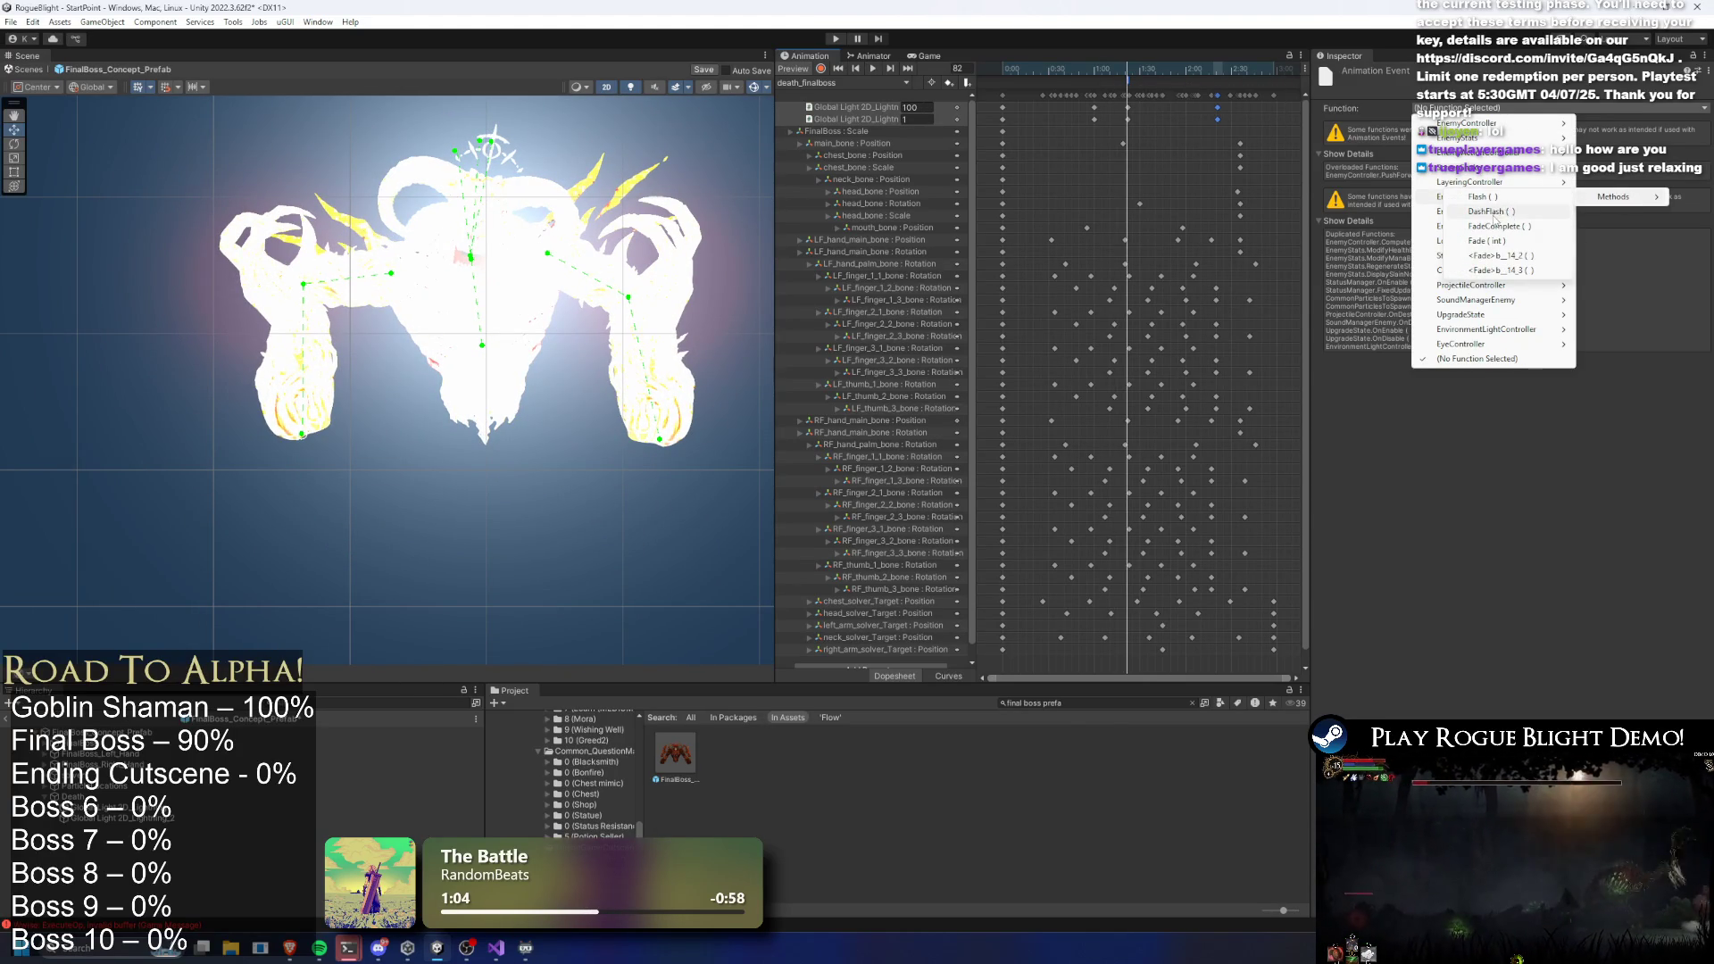
pyautogui.click(1514, 241)
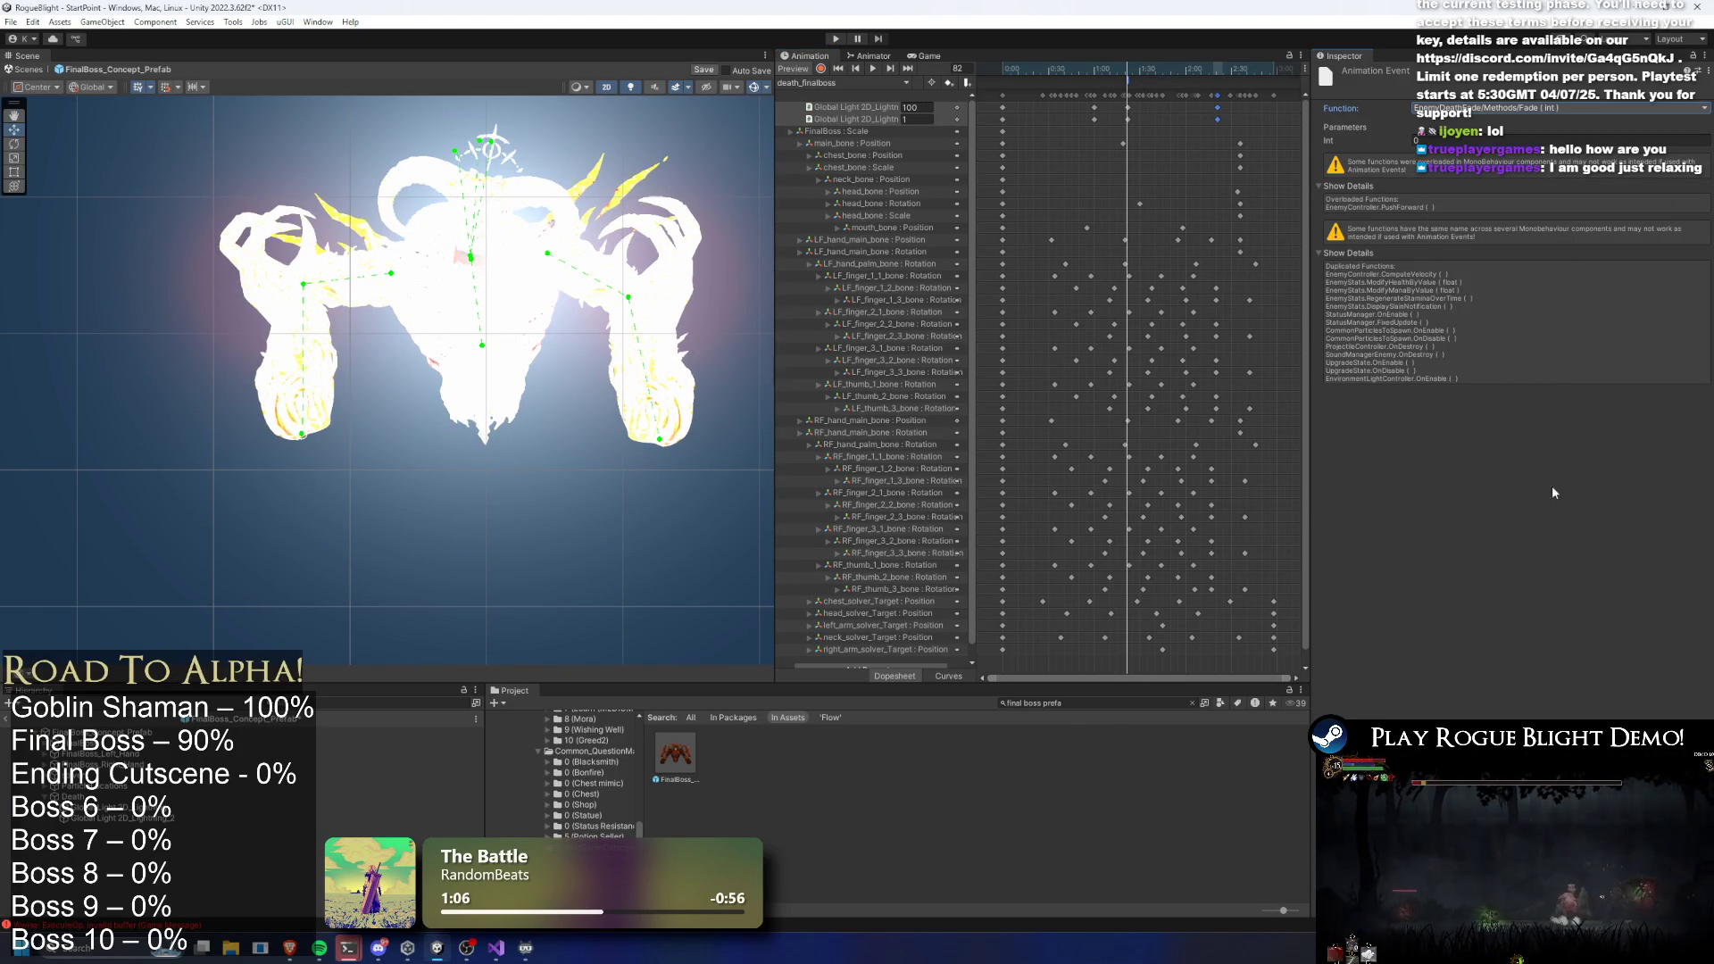
pyautogui.hotkey('ctrl', 's')
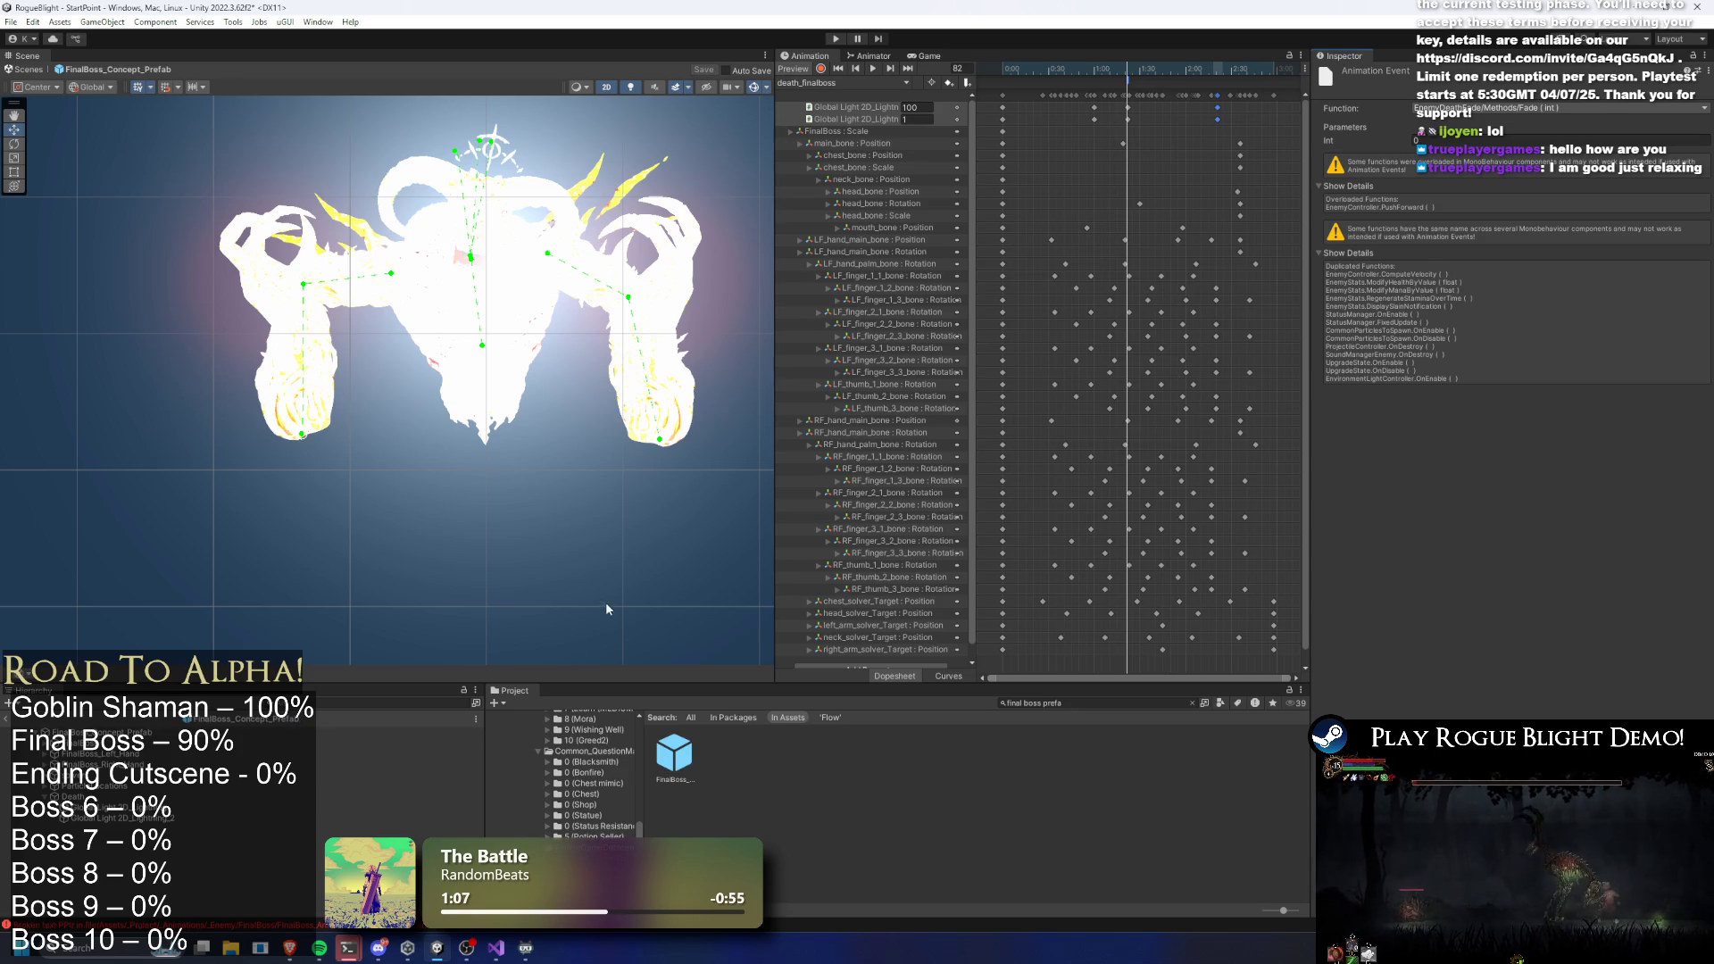
# Select the FinalBoss_Concept_Prefab root and expand its Enemy Death Fade settings
pyautogui.click(1082, 704)
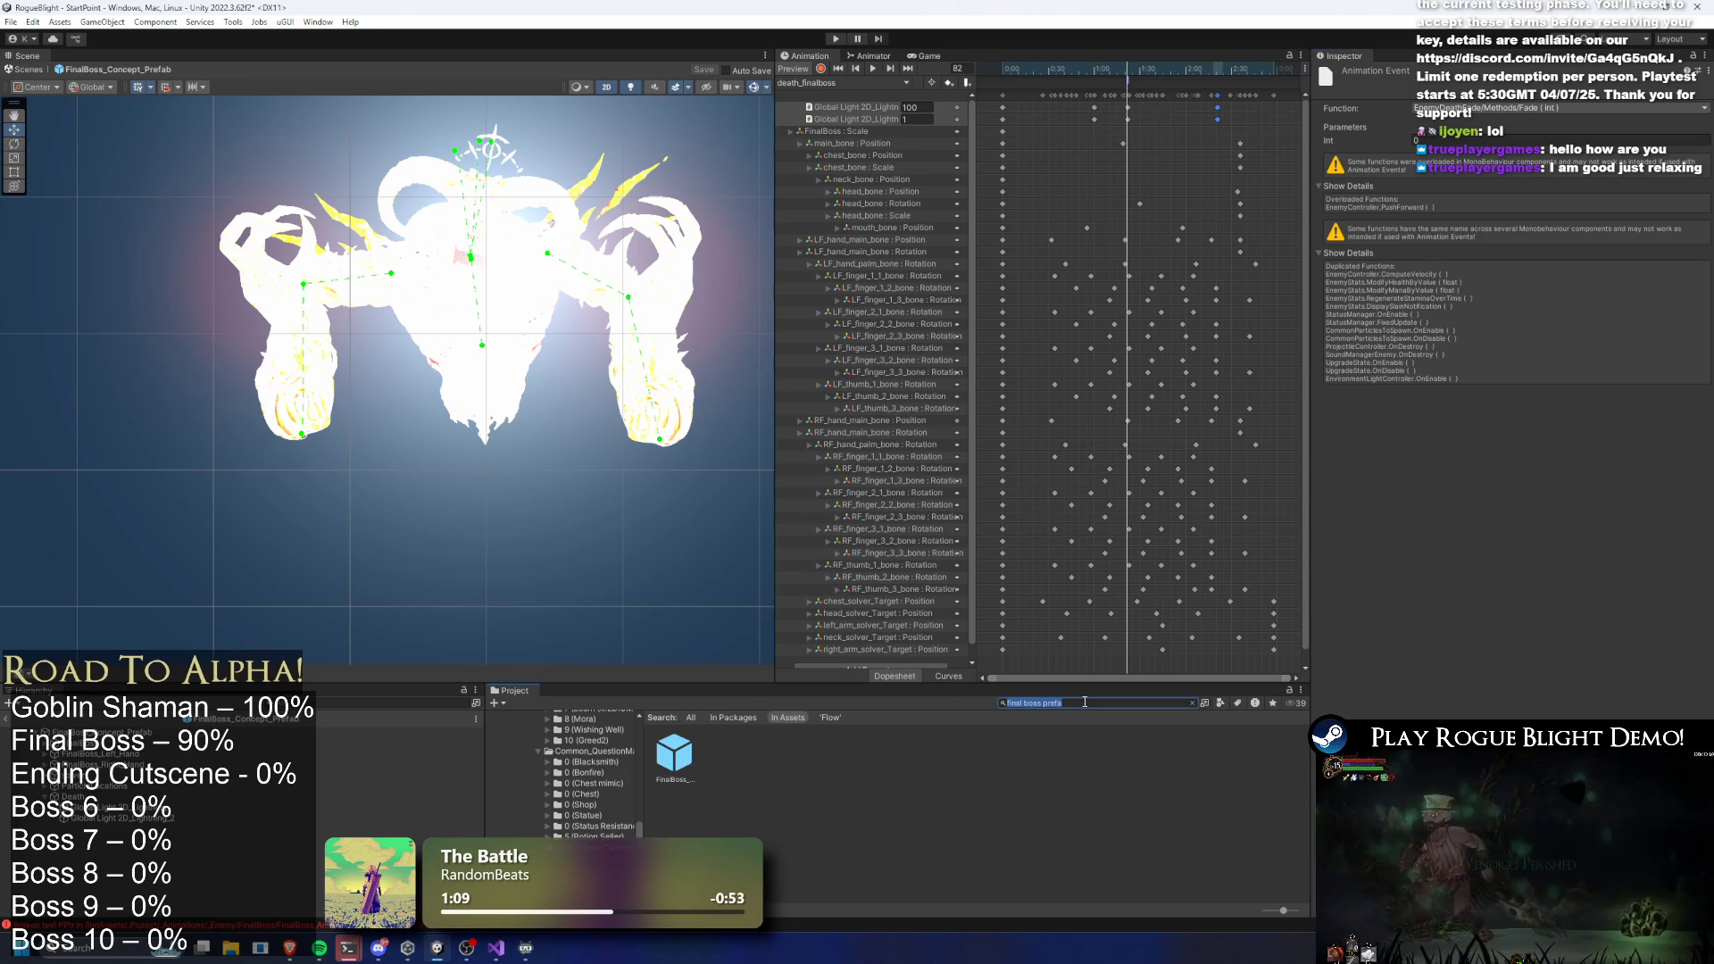
pyautogui.click(358, 733)
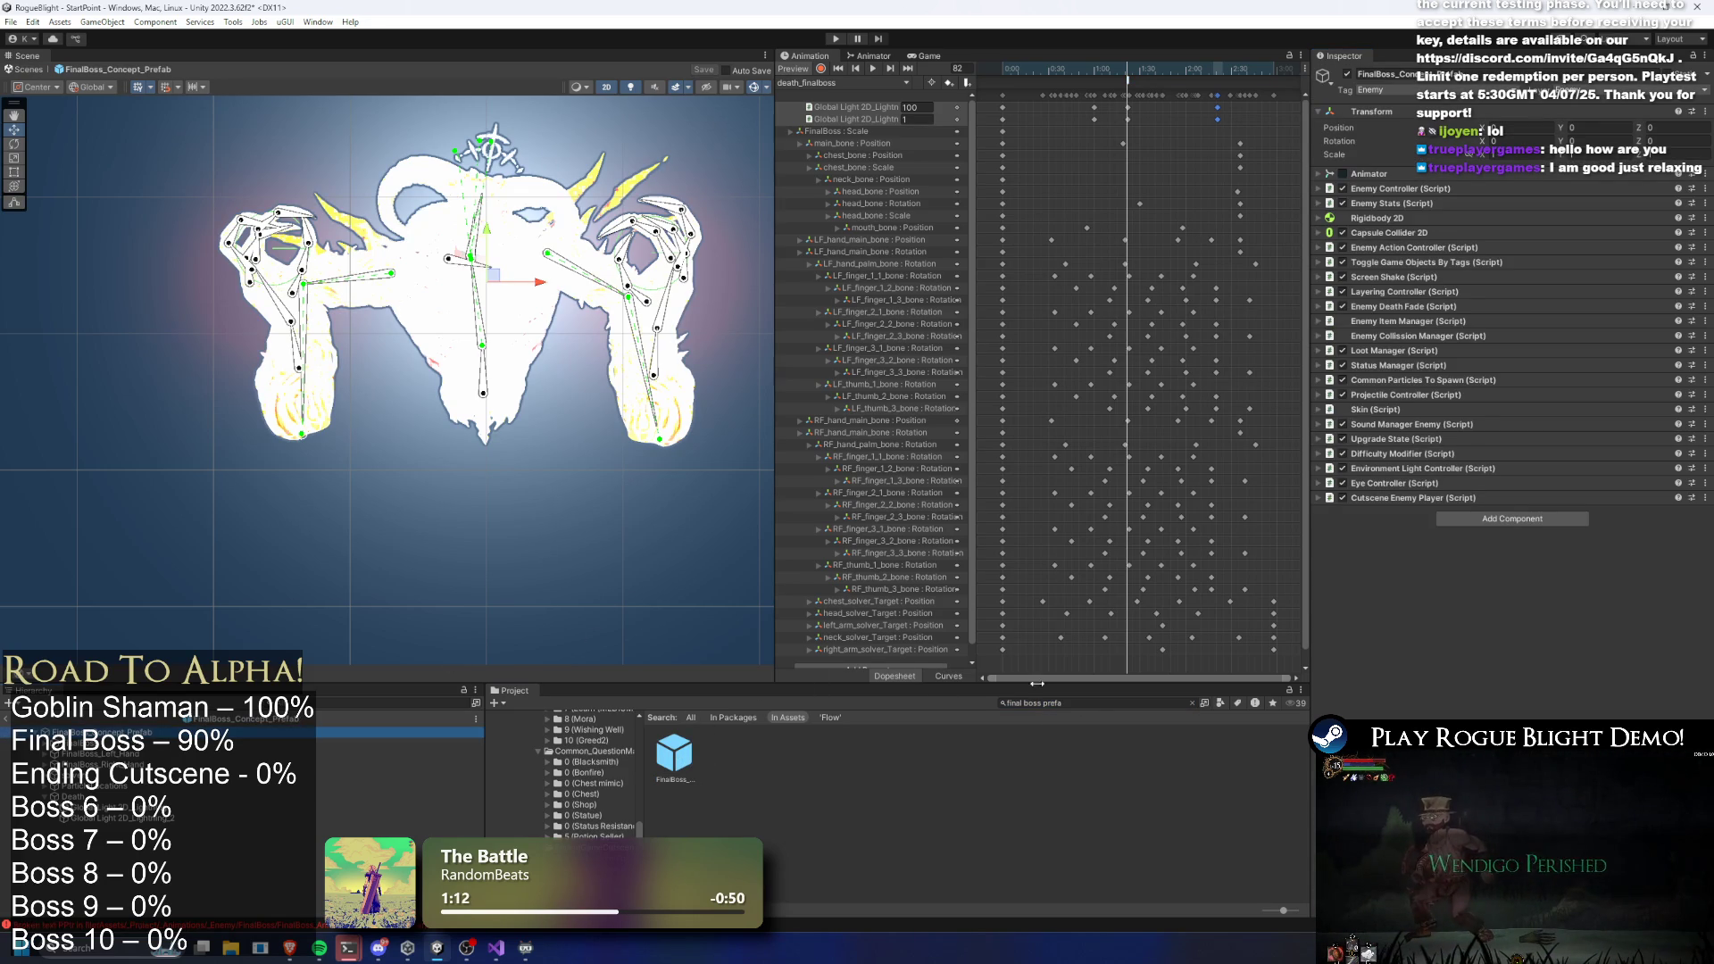
pyautogui.press('BackSpace')
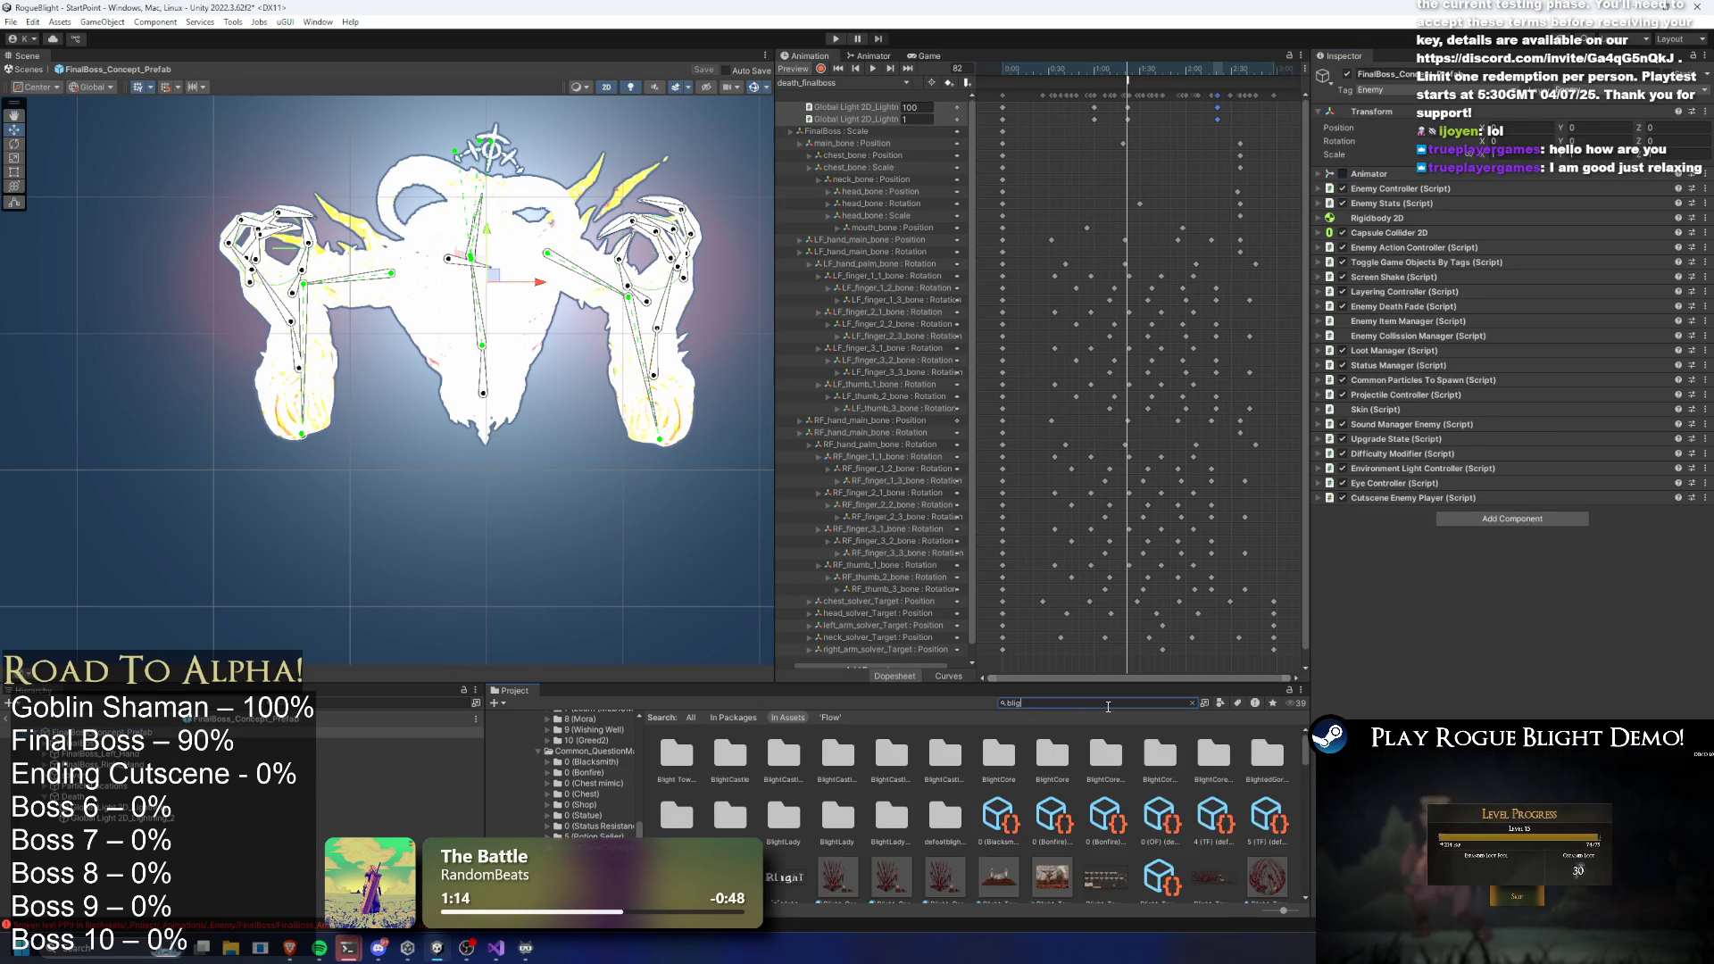
pyautogui.click(1432, 337)
pyautogui.click(1434, 333)
pyautogui.click(1423, 307)
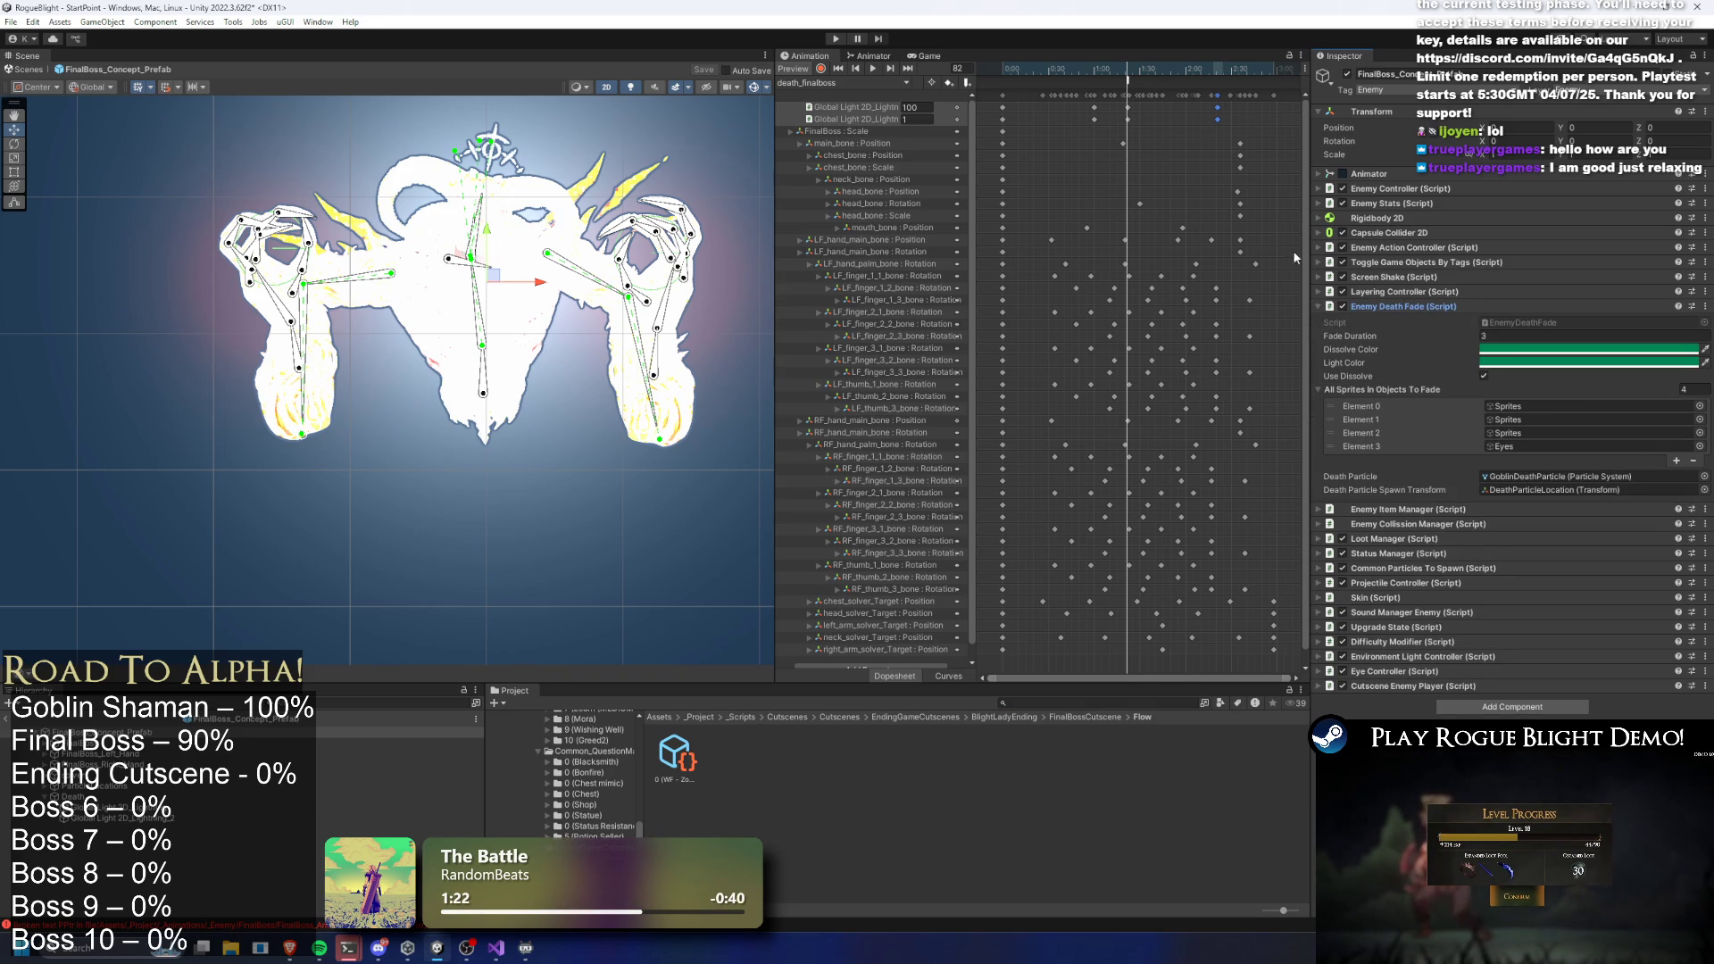
# Check Enemy Death Fade's sprite elements 0–3 (Sprites and Eyes objects), then start Play Mode
pyautogui.click(1521, 407)
pyautogui.click(1525, 420)
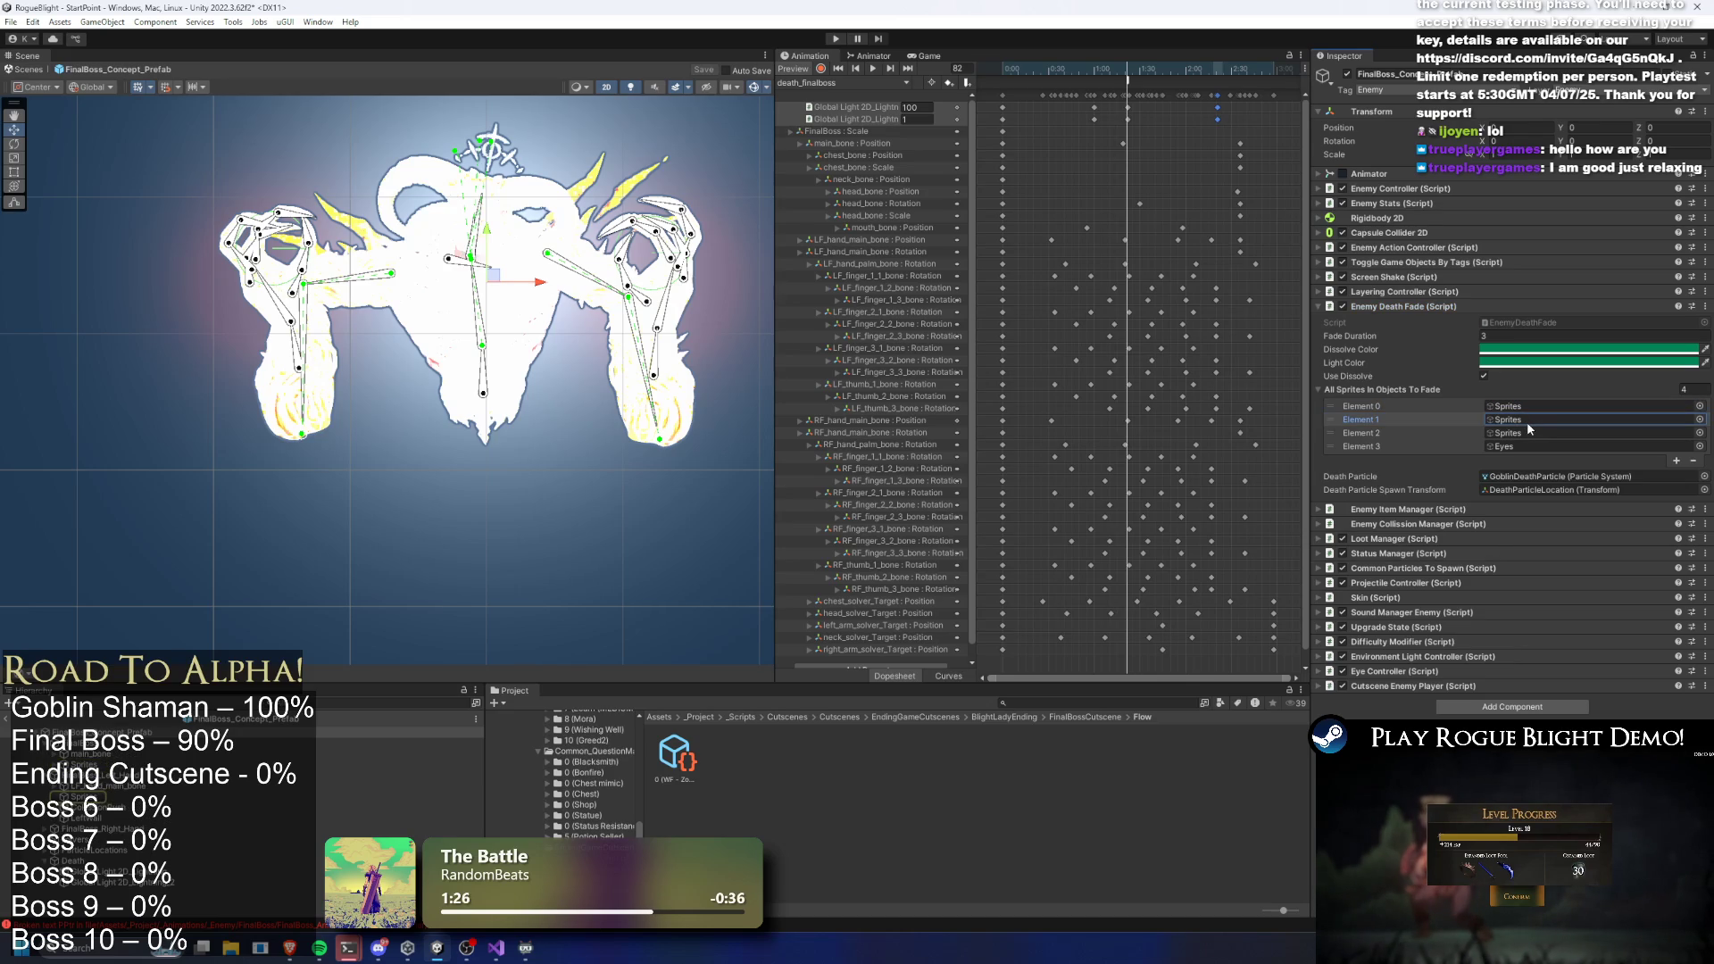
pyautogui.click(1528, 433)
pyautogui.click(1530, 446)
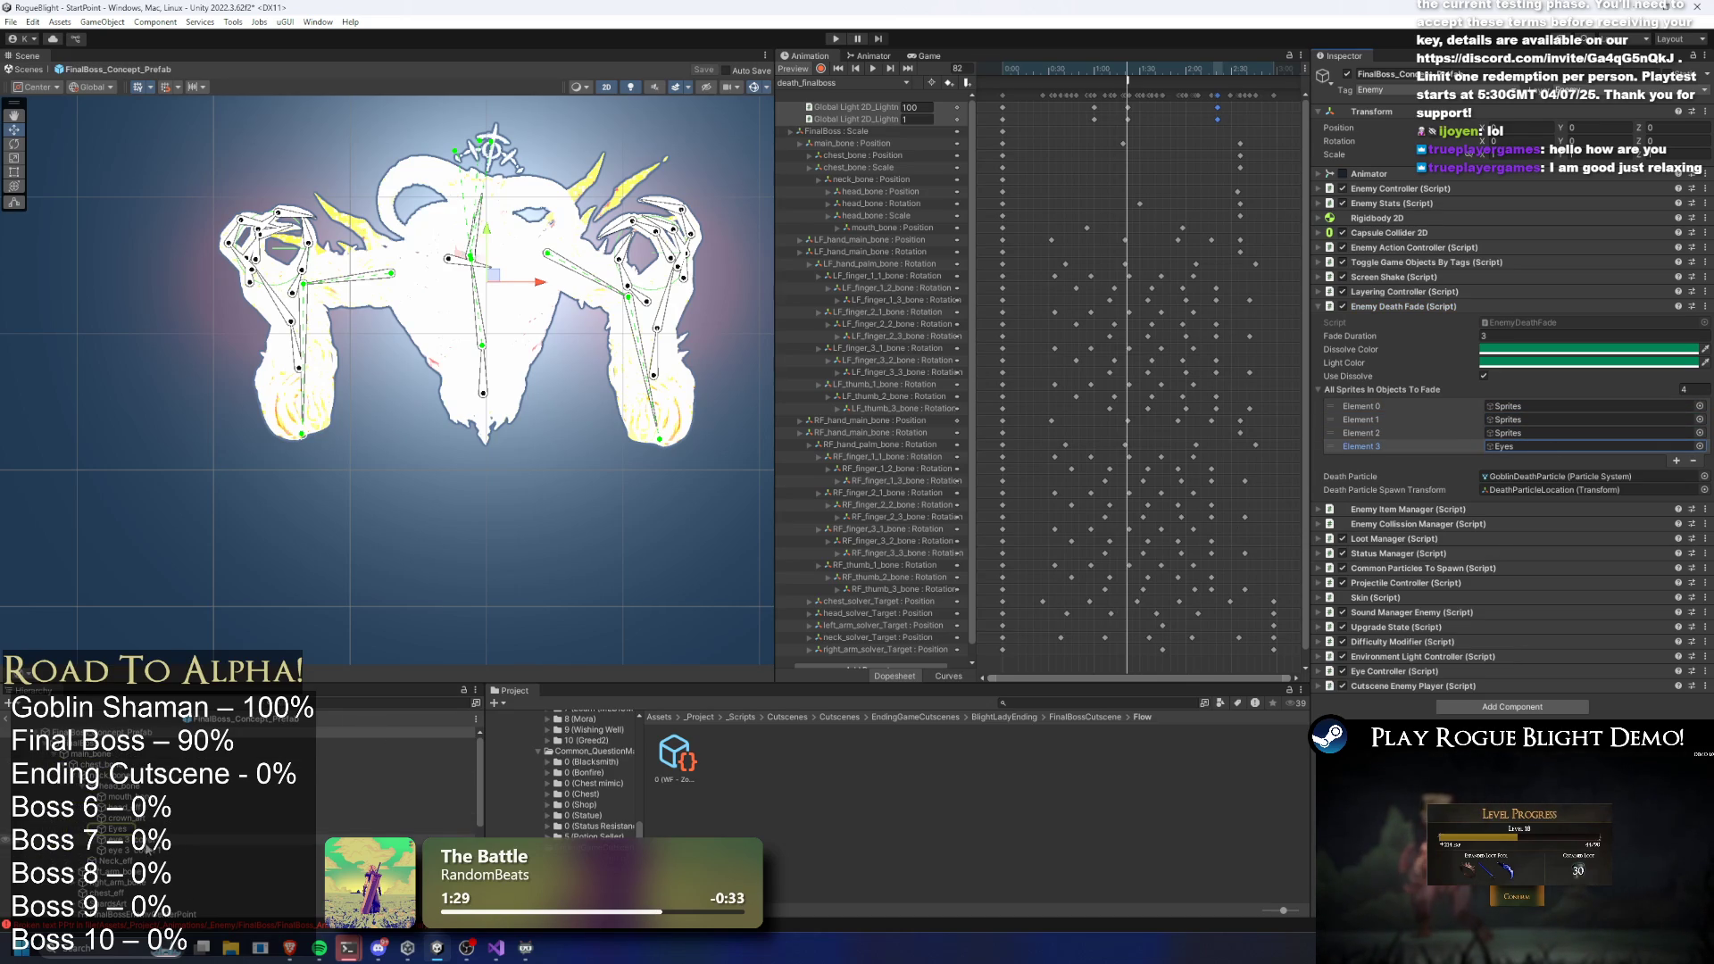
pyautogui.click(125, 850)
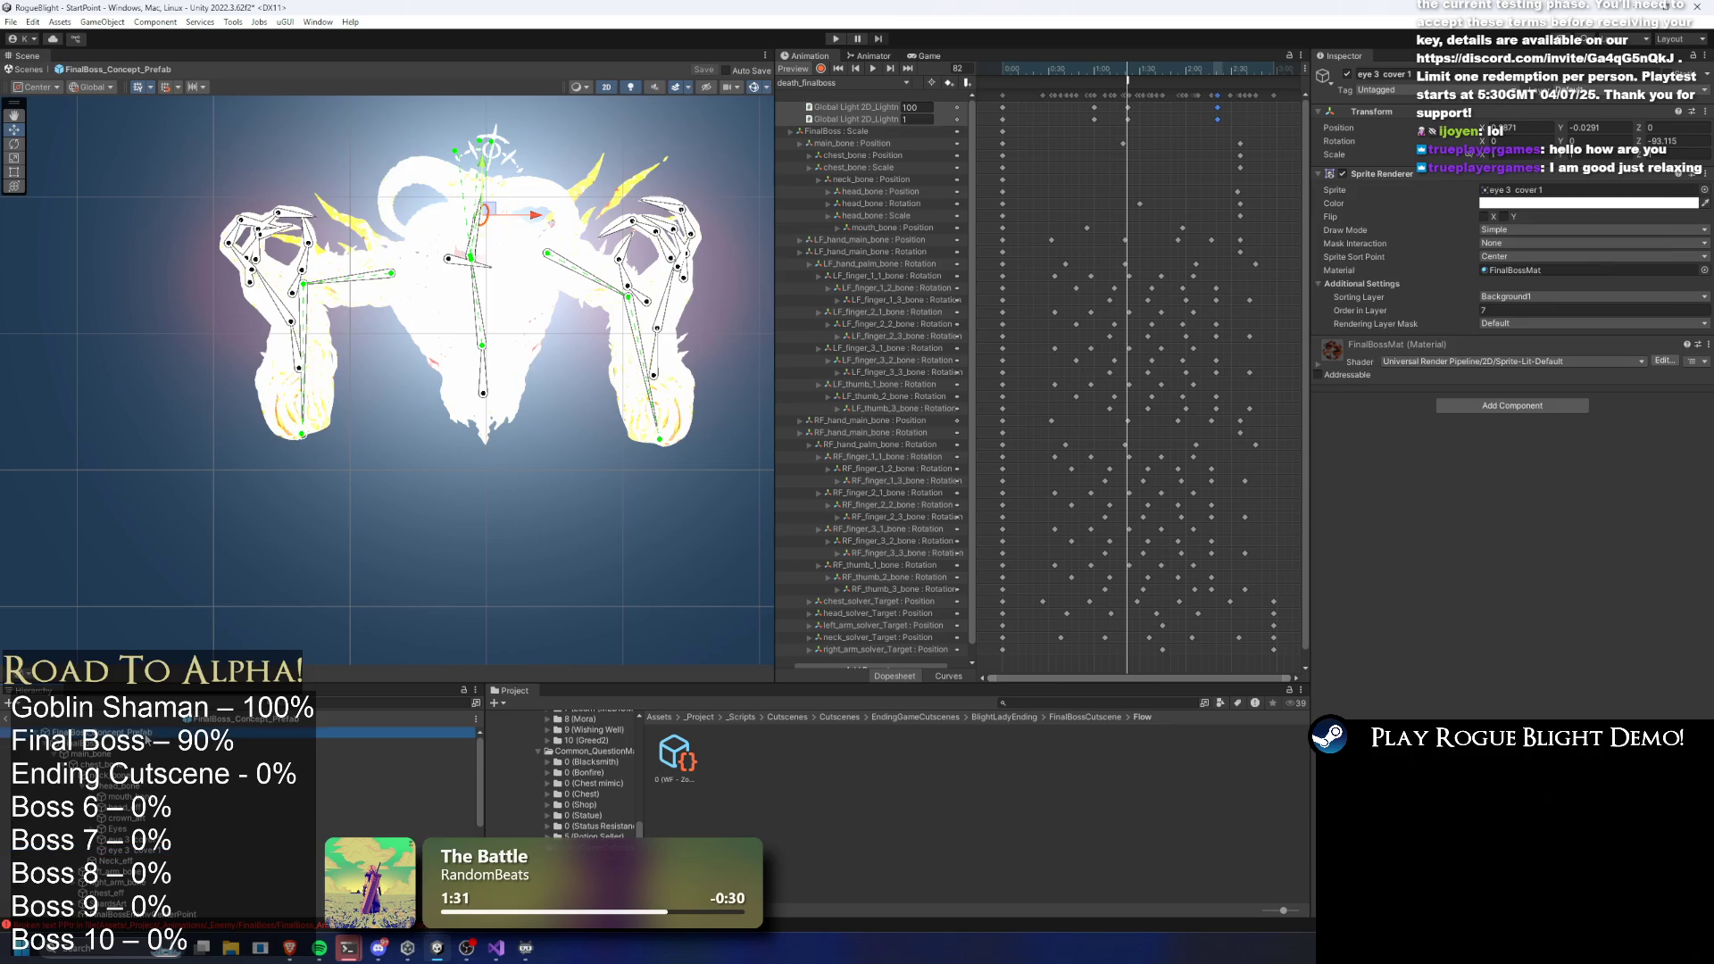
pyautogui.click(134, 732)
pyautogui.click(837, 39)
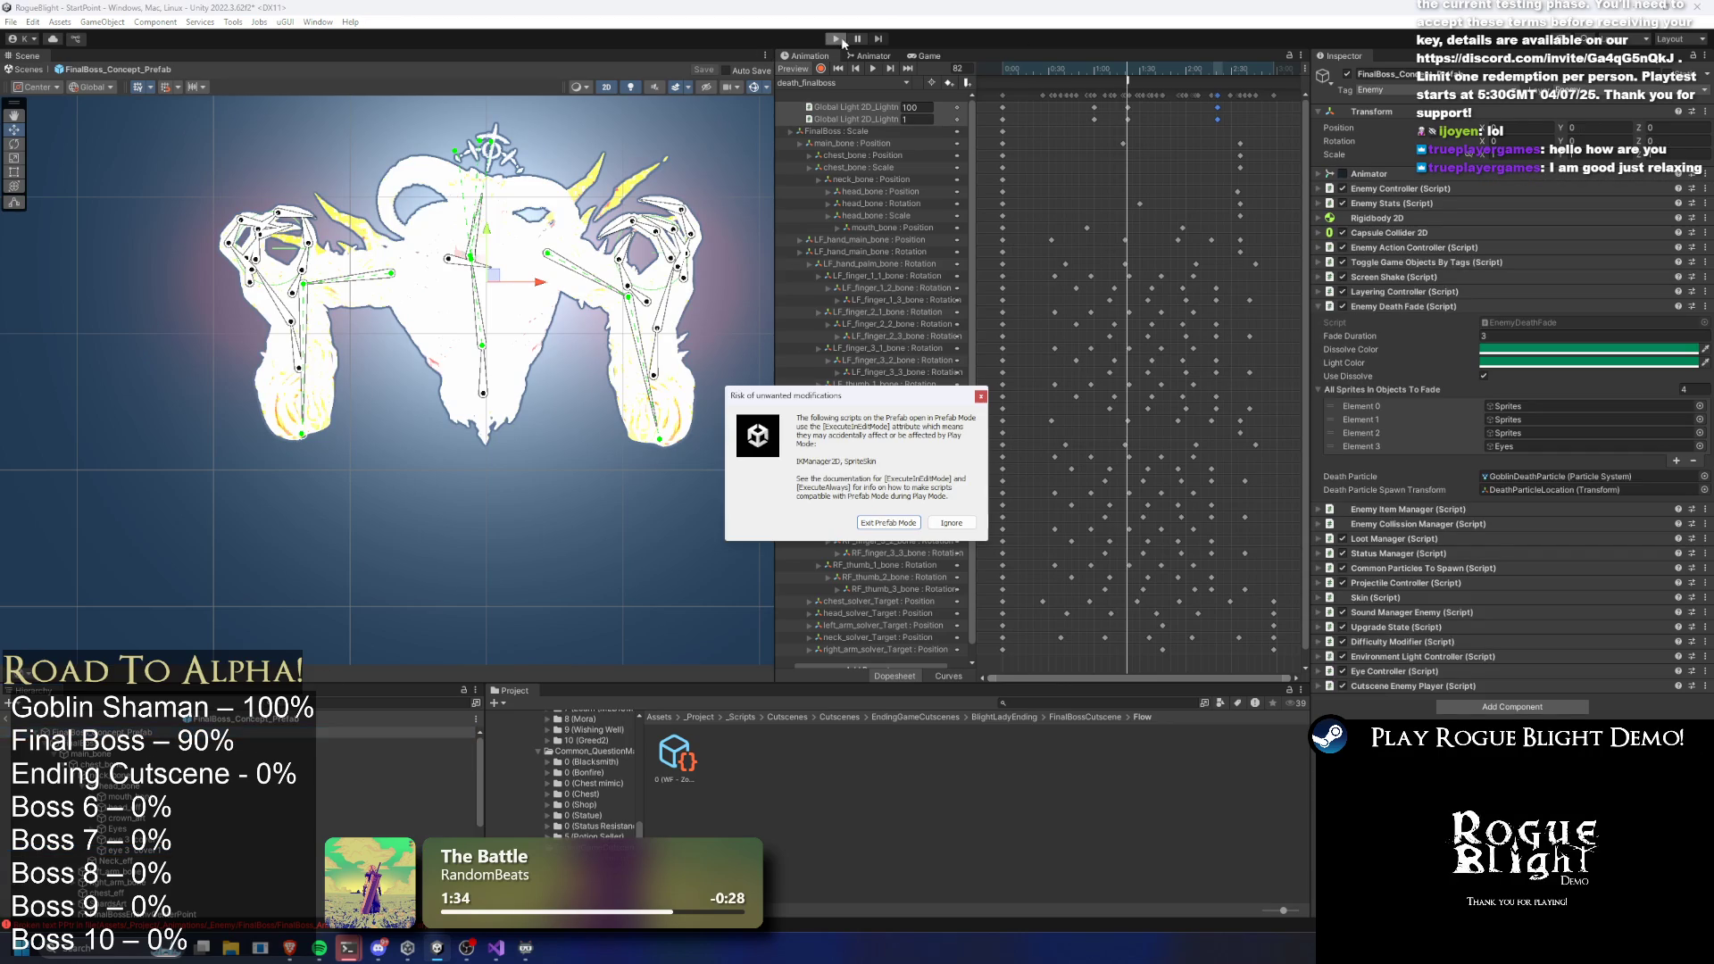
# Enter Play Mode past the warning and load the first save slot from Start Game
pyautogui.press('Return')
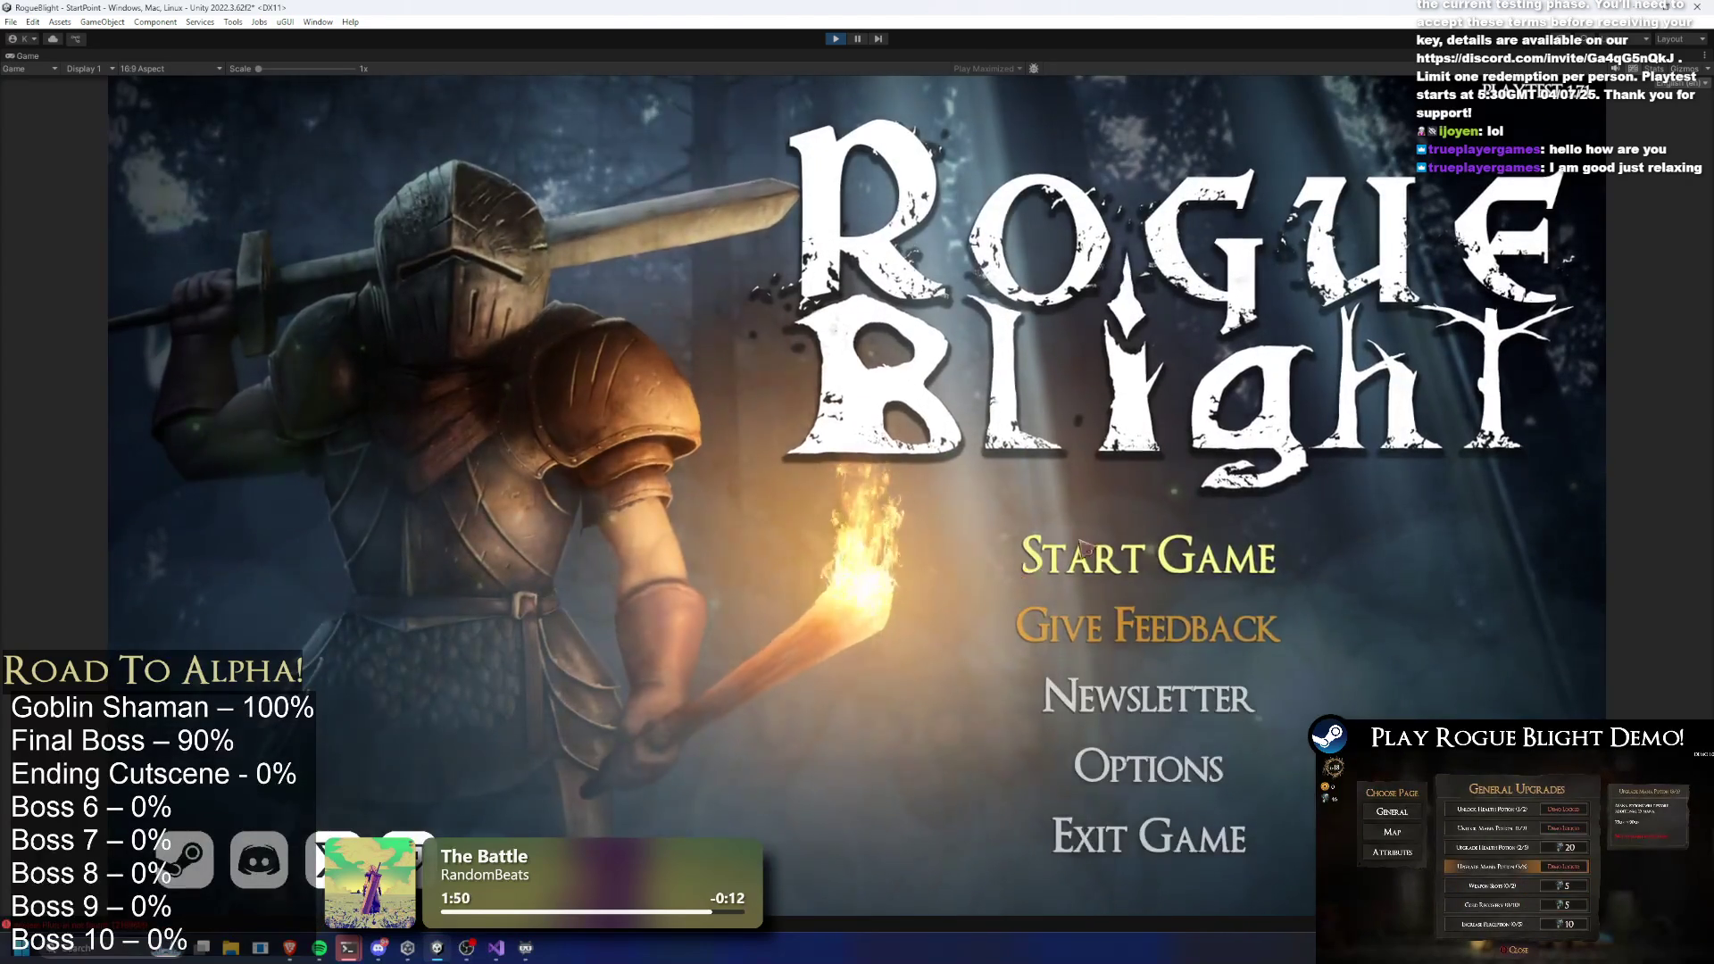
pyautogui.click(1054, 452)
pyautogui.click(1130, 489)
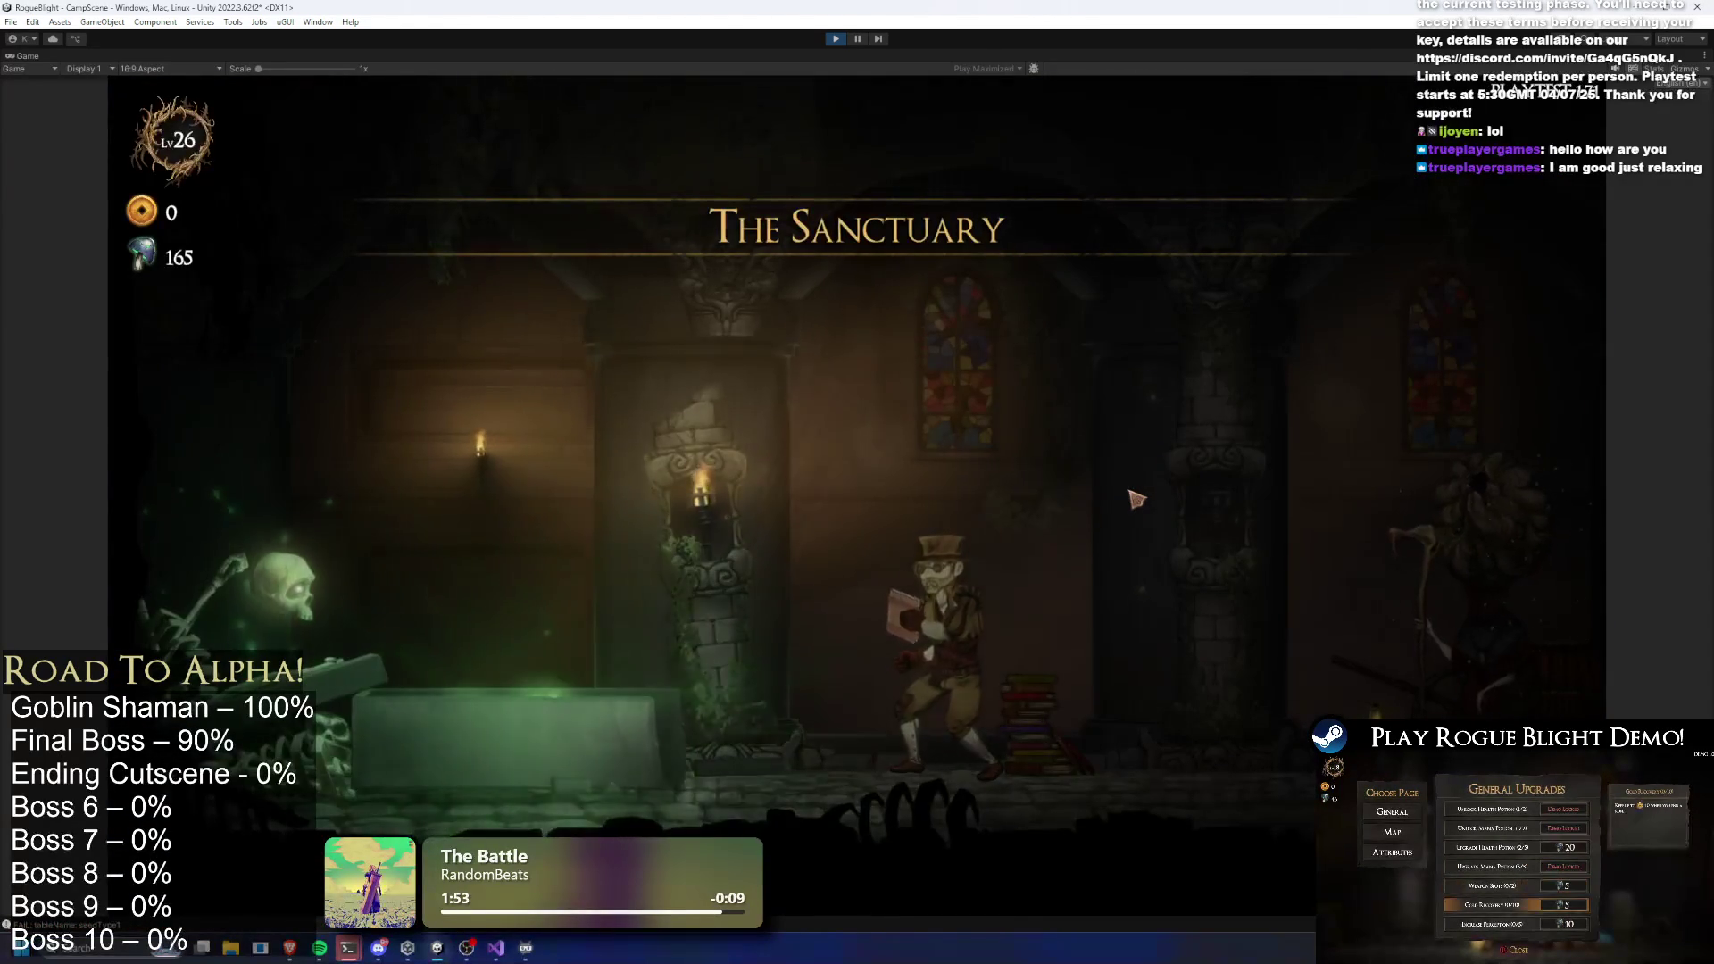
# Walk to the map NPC, start Story Mode at difficulty 5, and enable the F1 cheat
pyautogui.press('d')
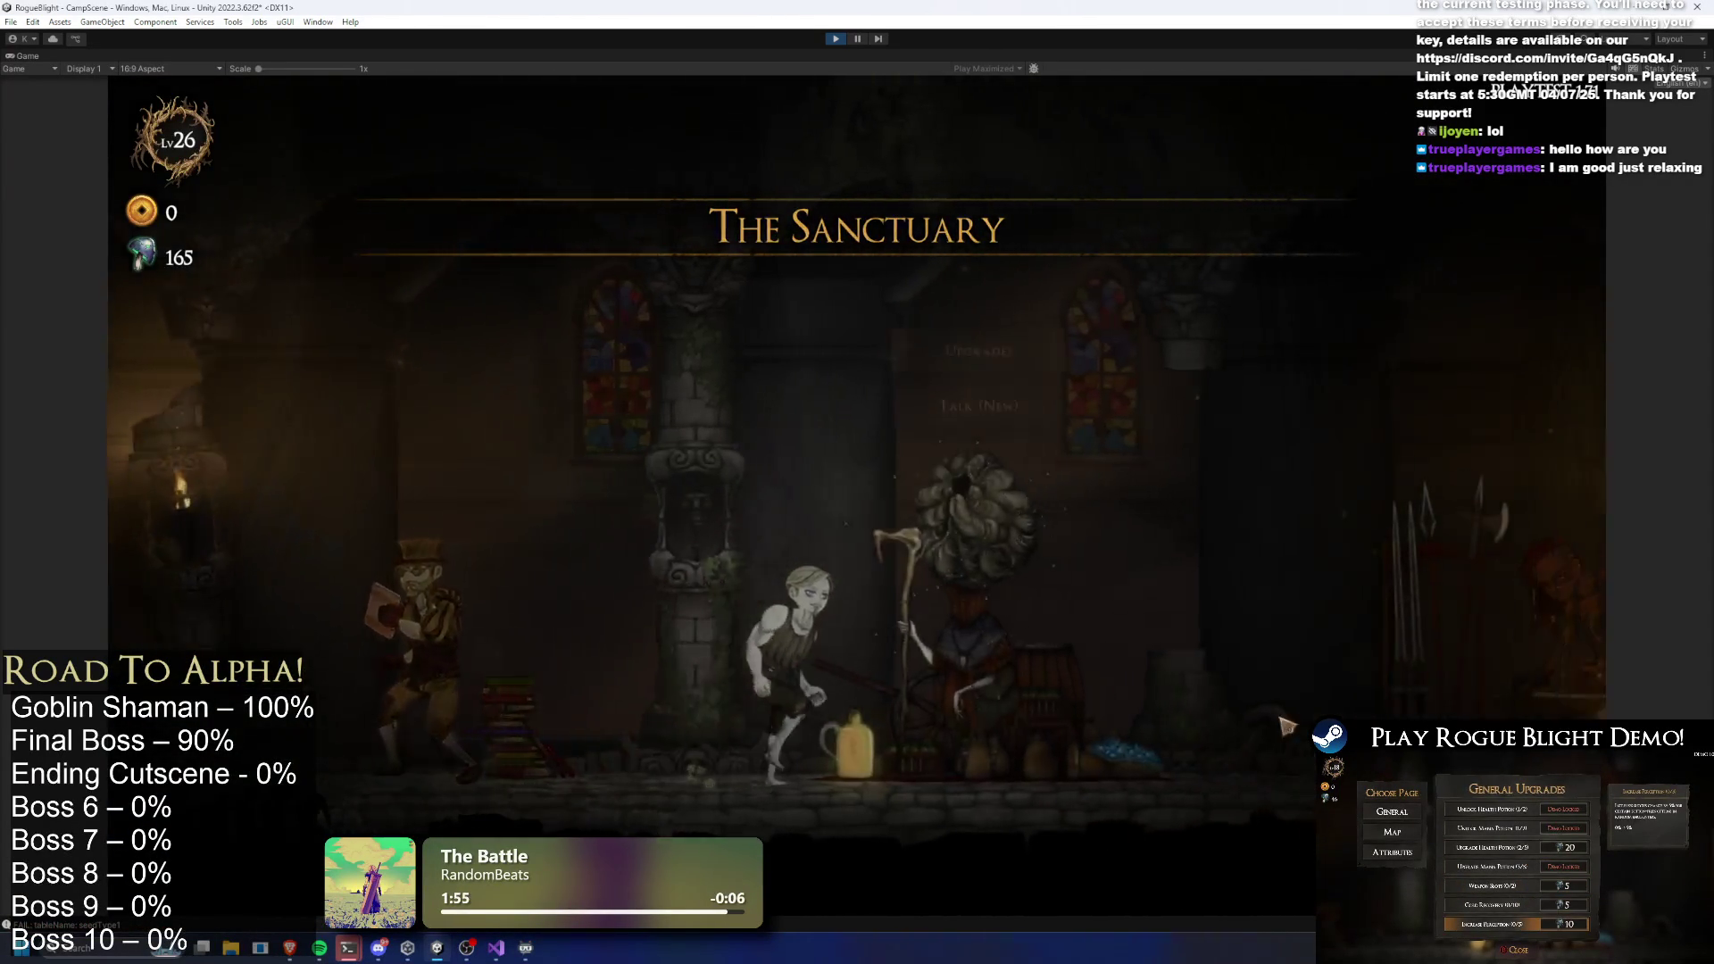
pyautogui.press('d')
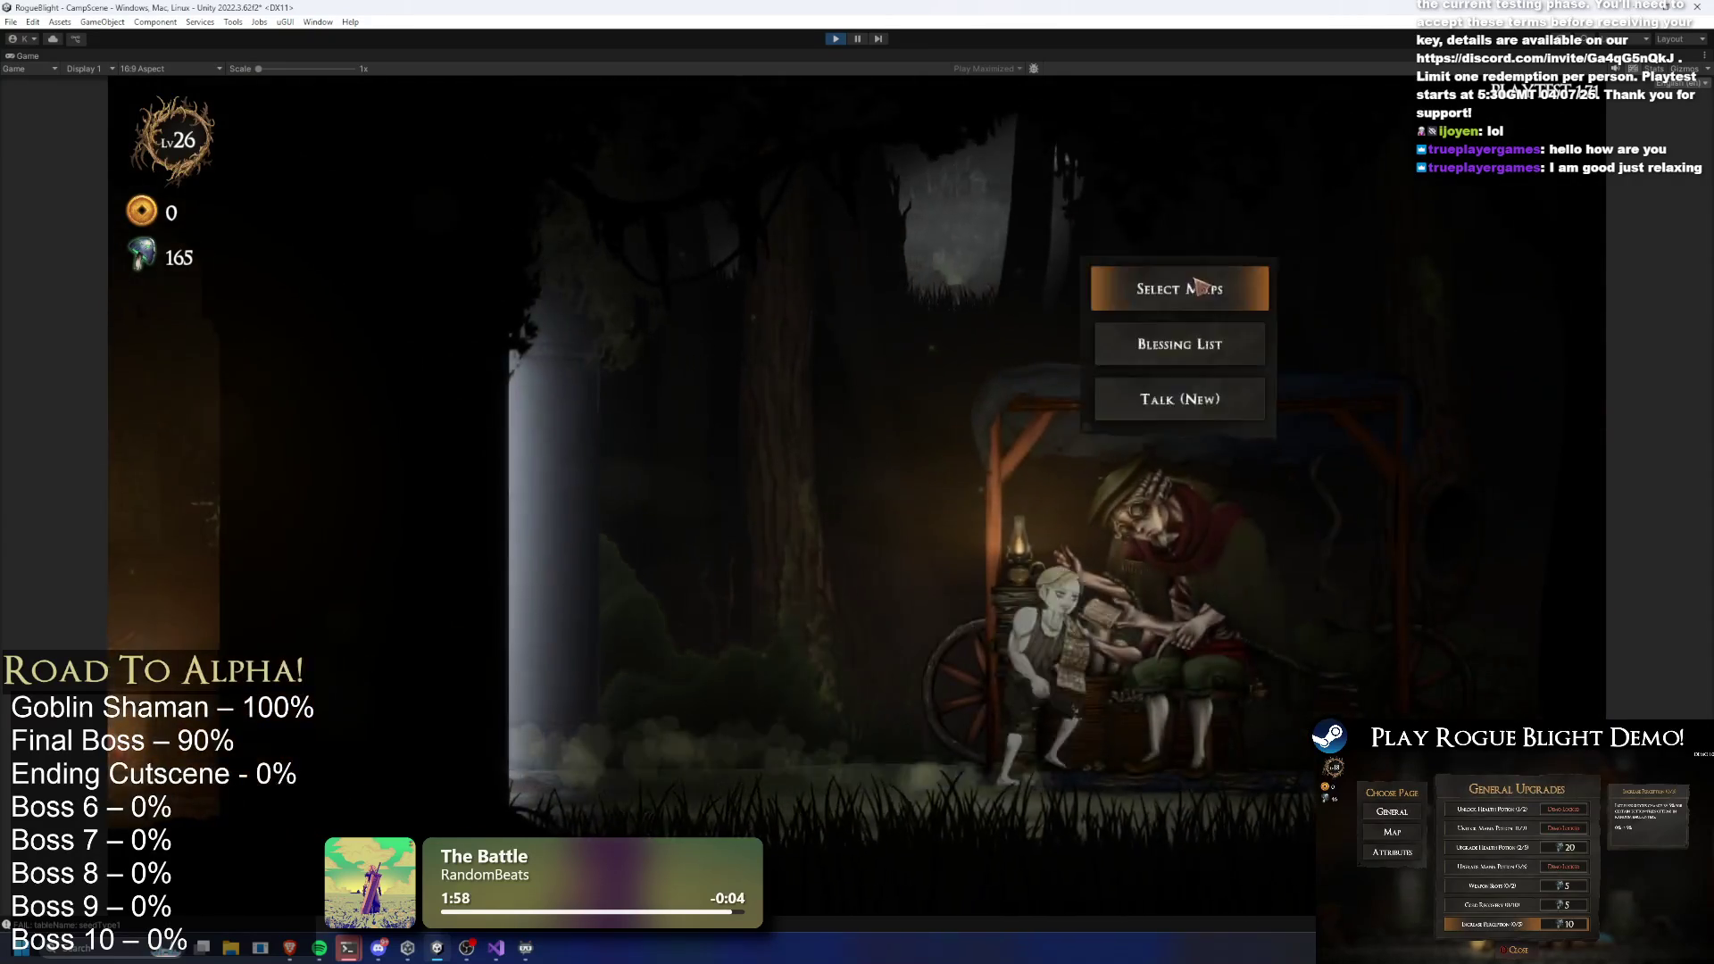
pyautogui.press('e')
pyautogui.click(679, 393)
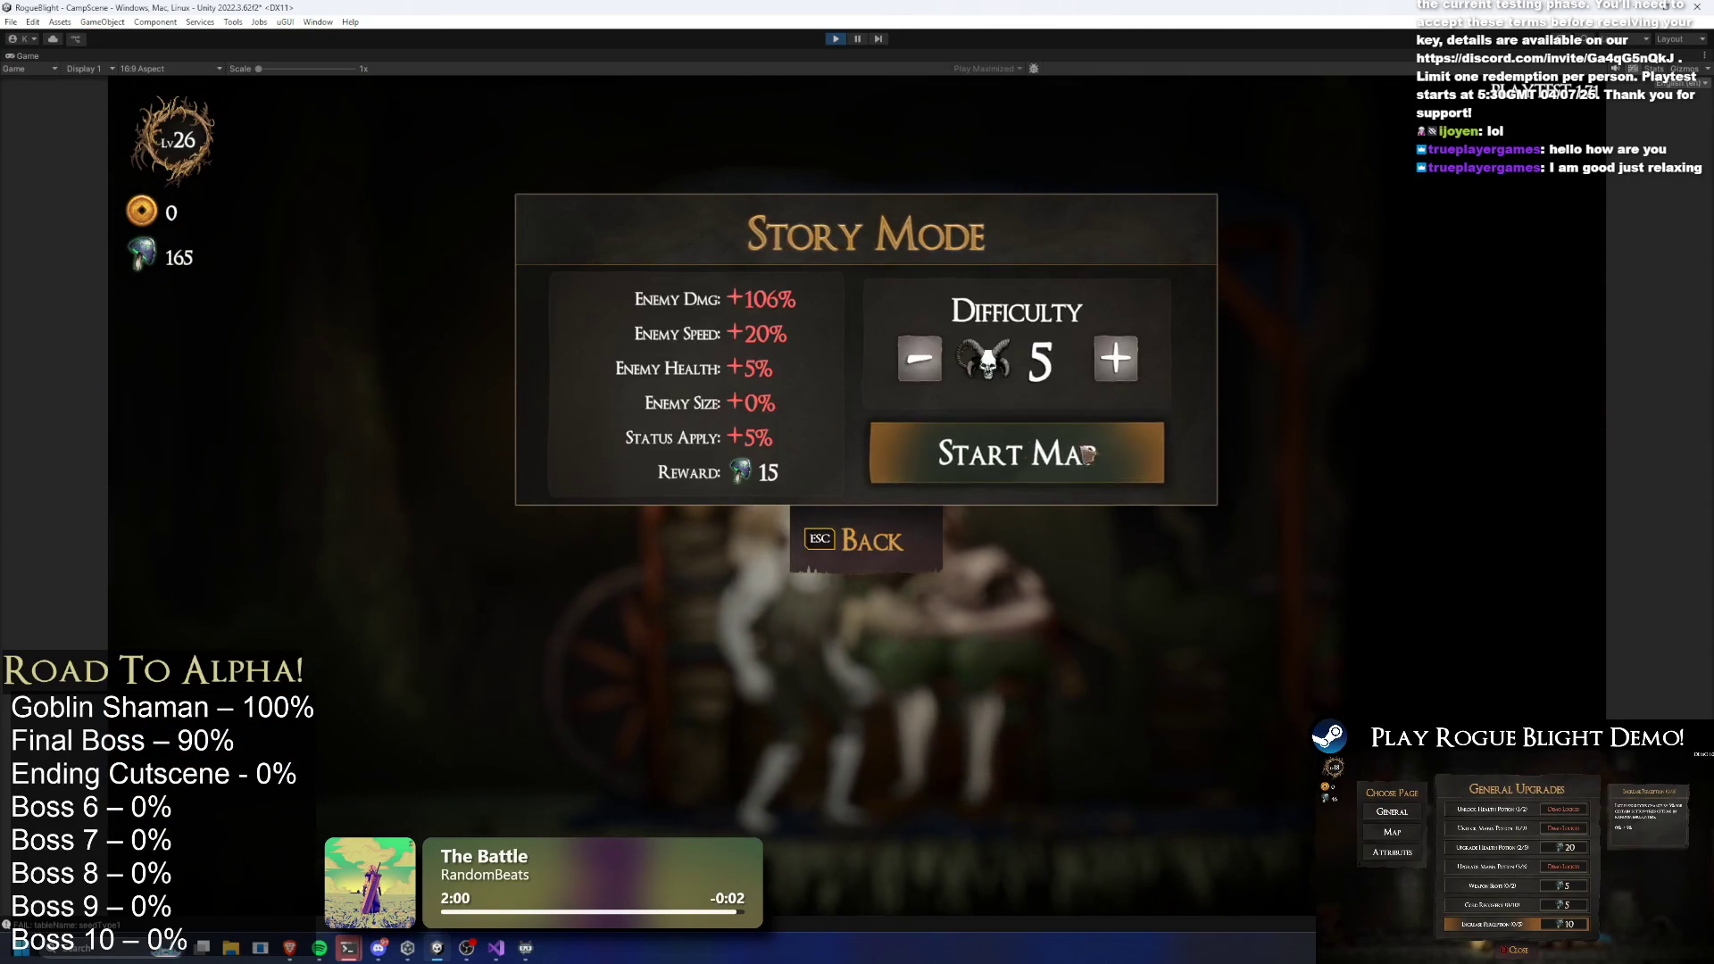
pyautogui.click(1087, 477)
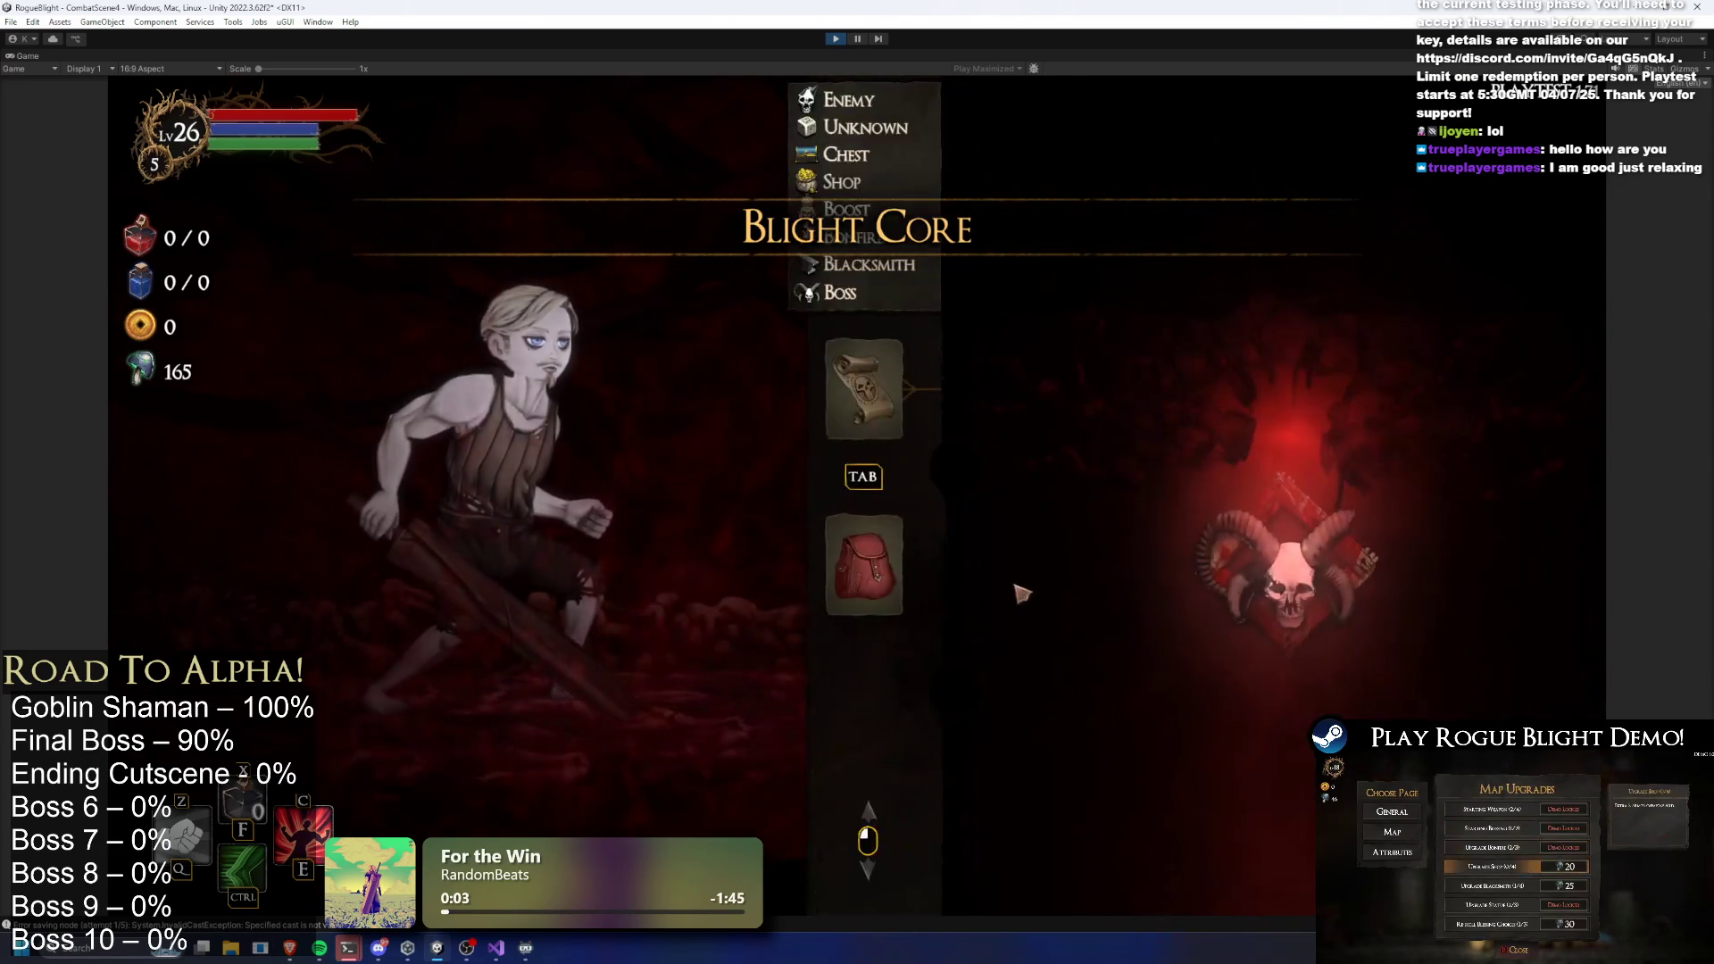
pyautogui.click(857, 384)
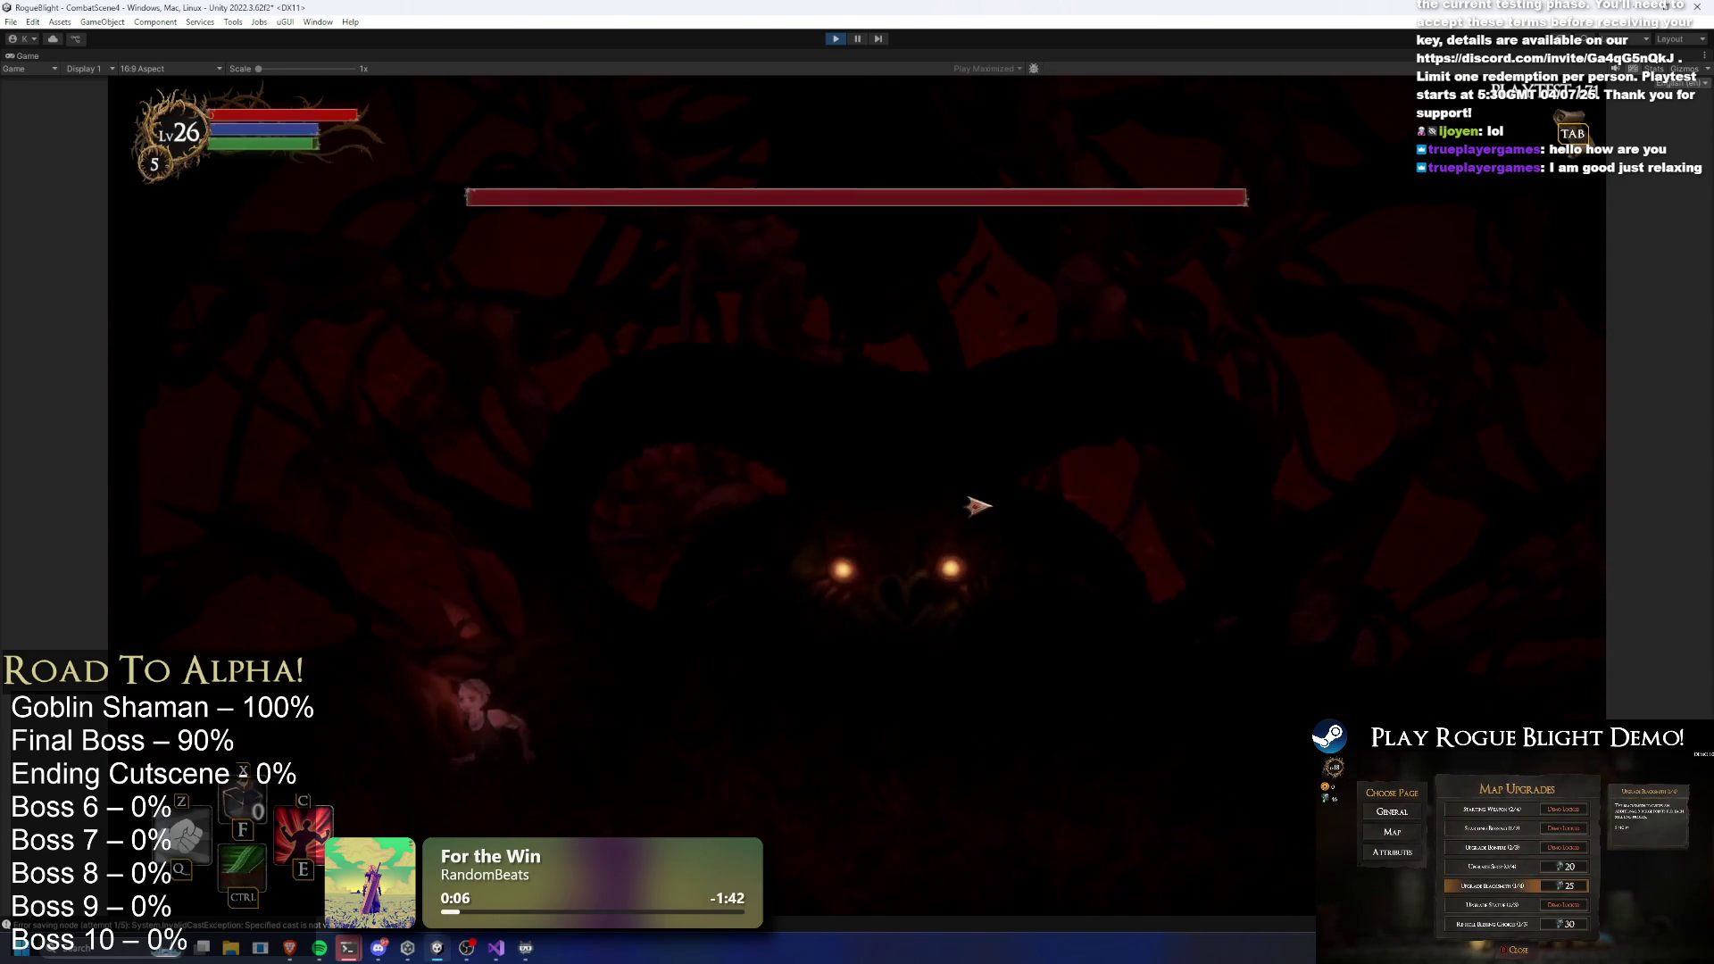
pyautogui.press('F1')
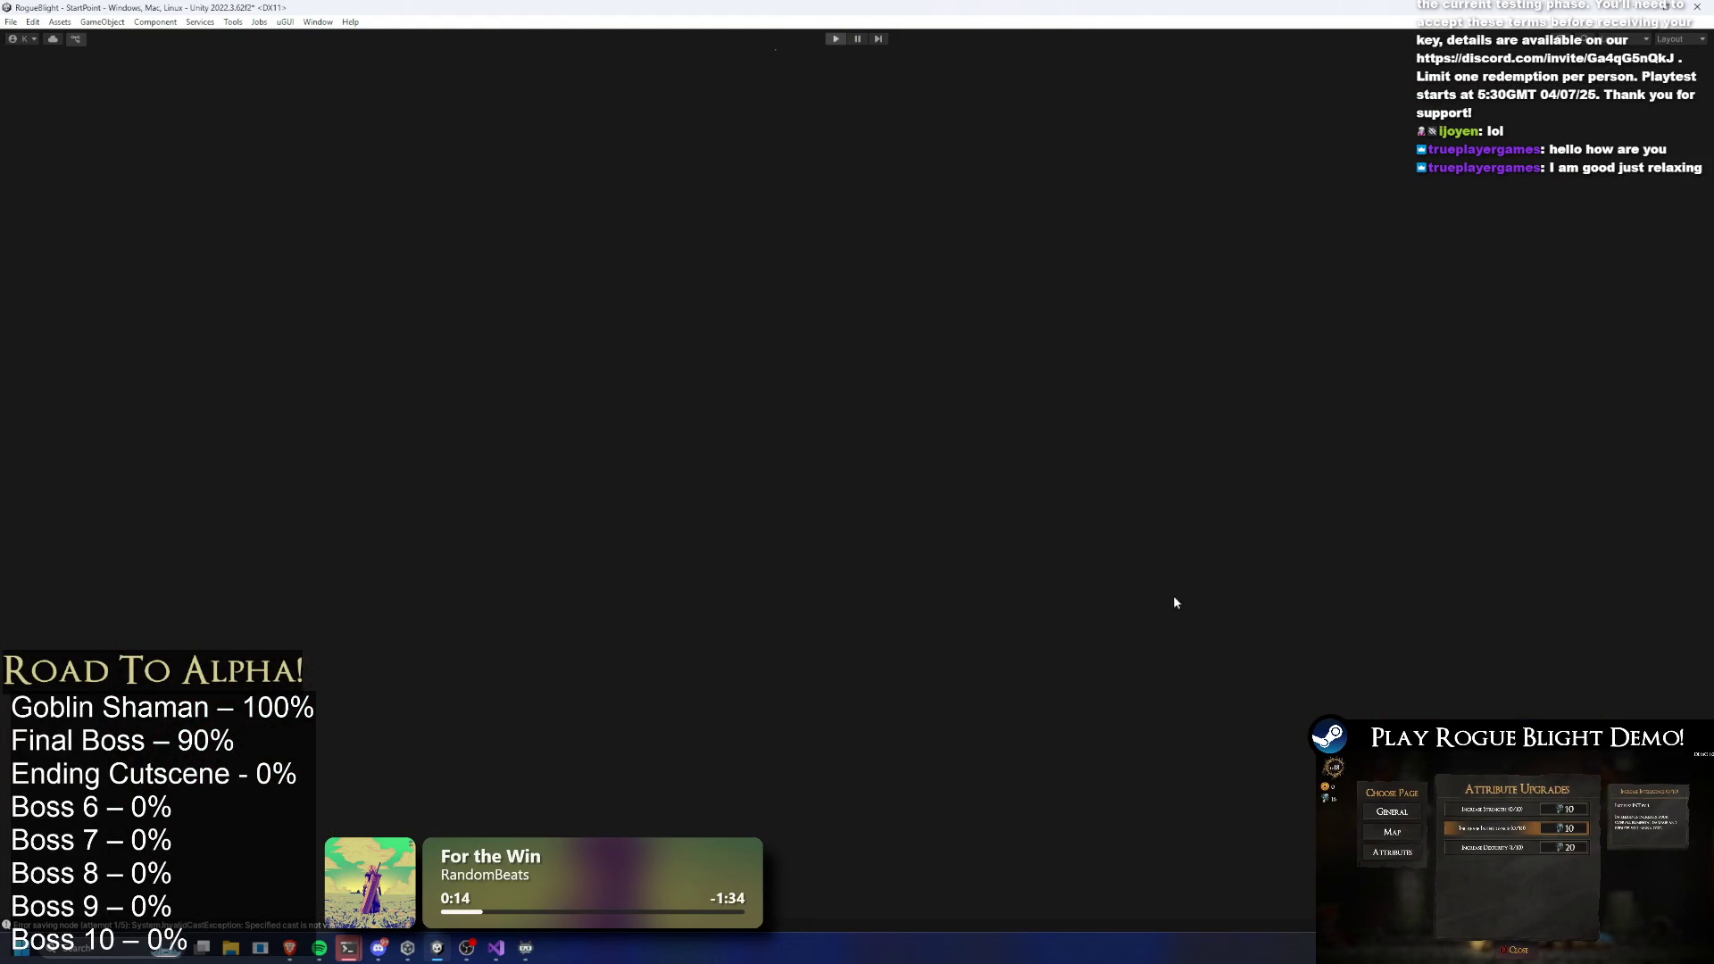
# Open the FinalBoss prefab and navigate its Animator into EnemyAI > Actions
pyautogui.write('ina')
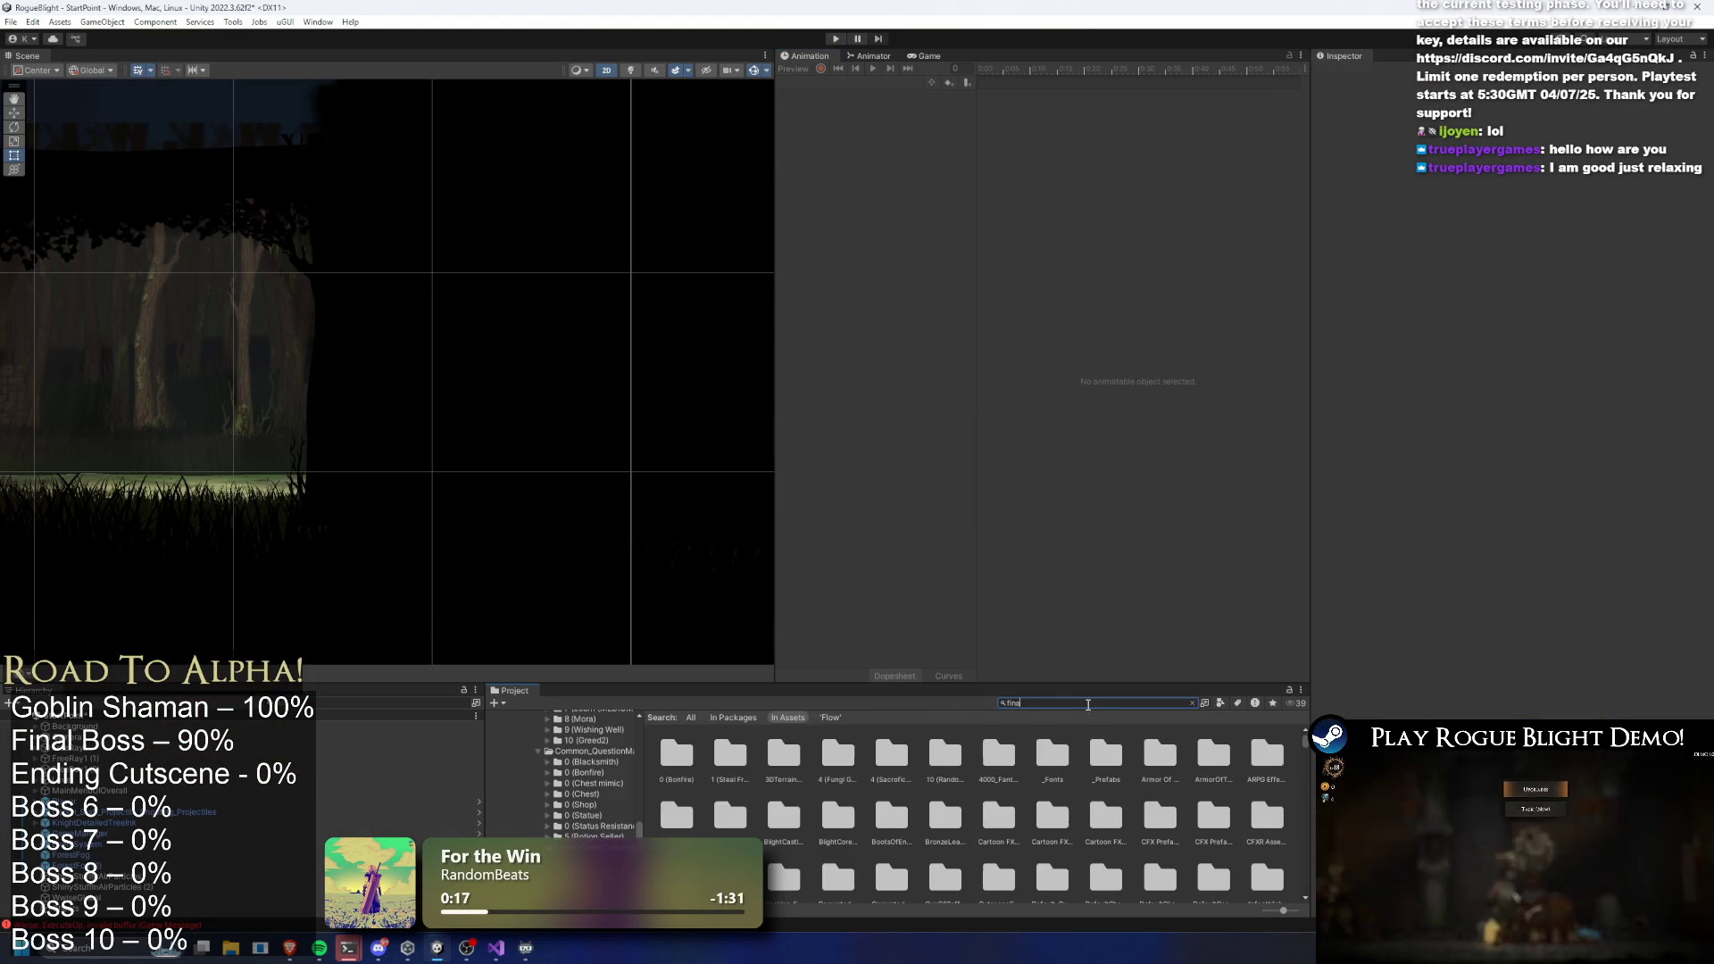
pyautogui.write('l boss prefa')
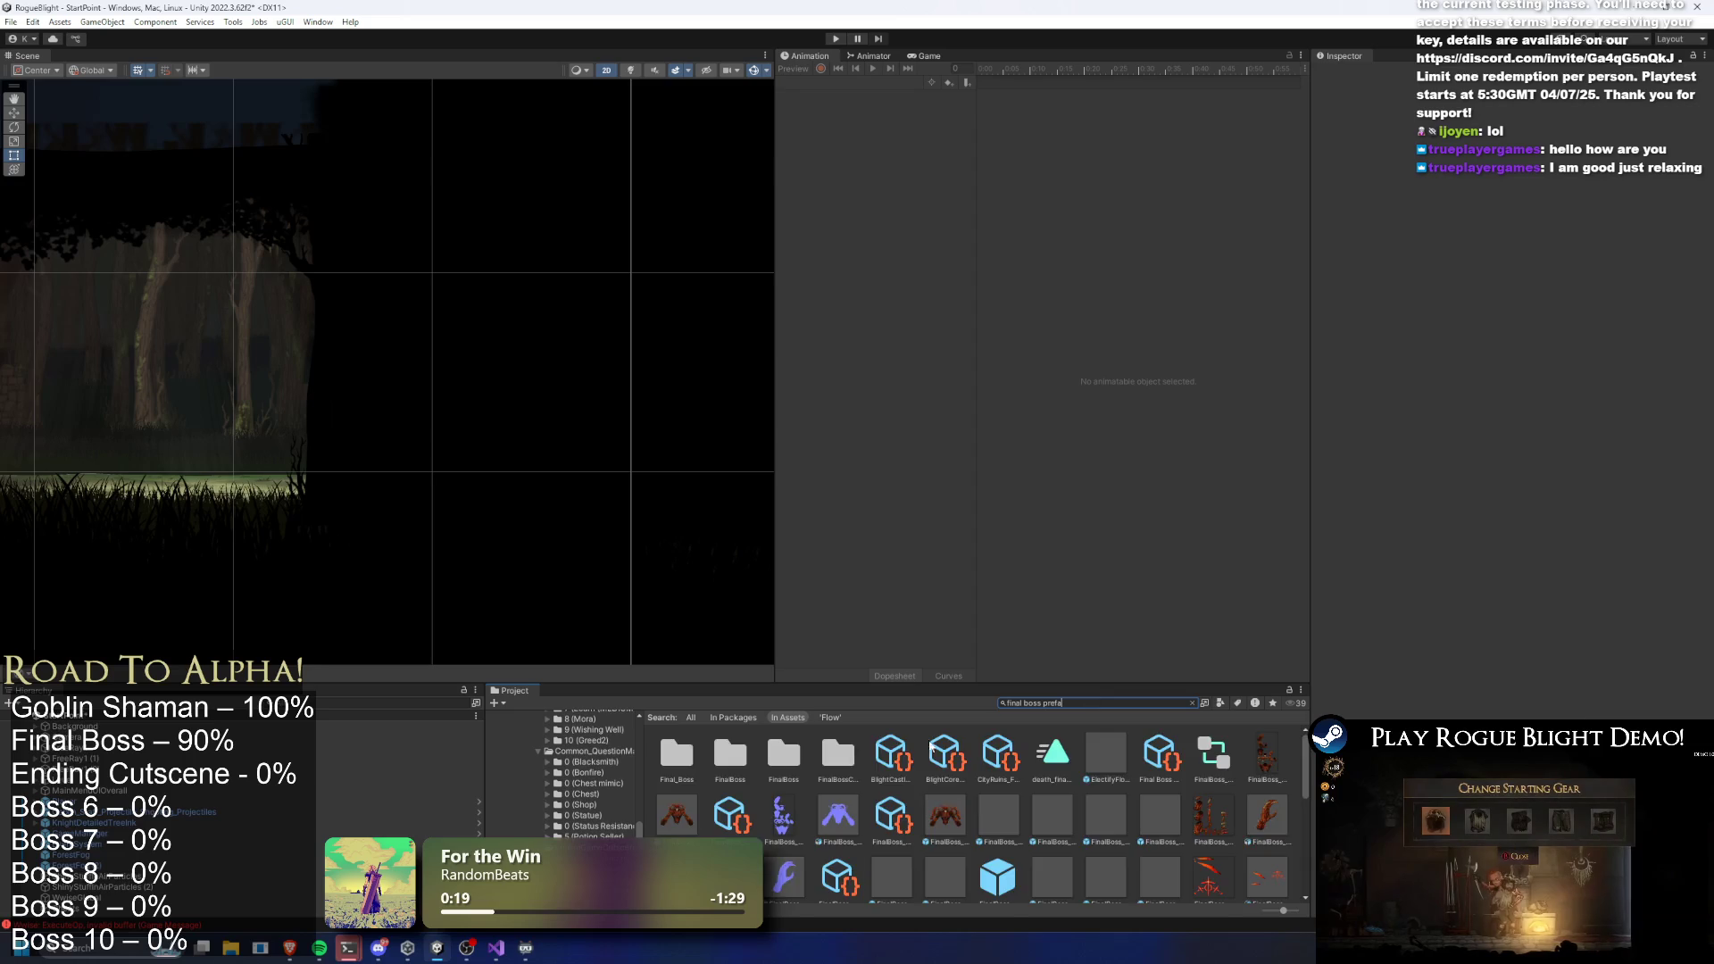
pyautogui.click(675, 752)
pyautogui.doubleClick(675, 751)
pyautogui.click(870, 56)
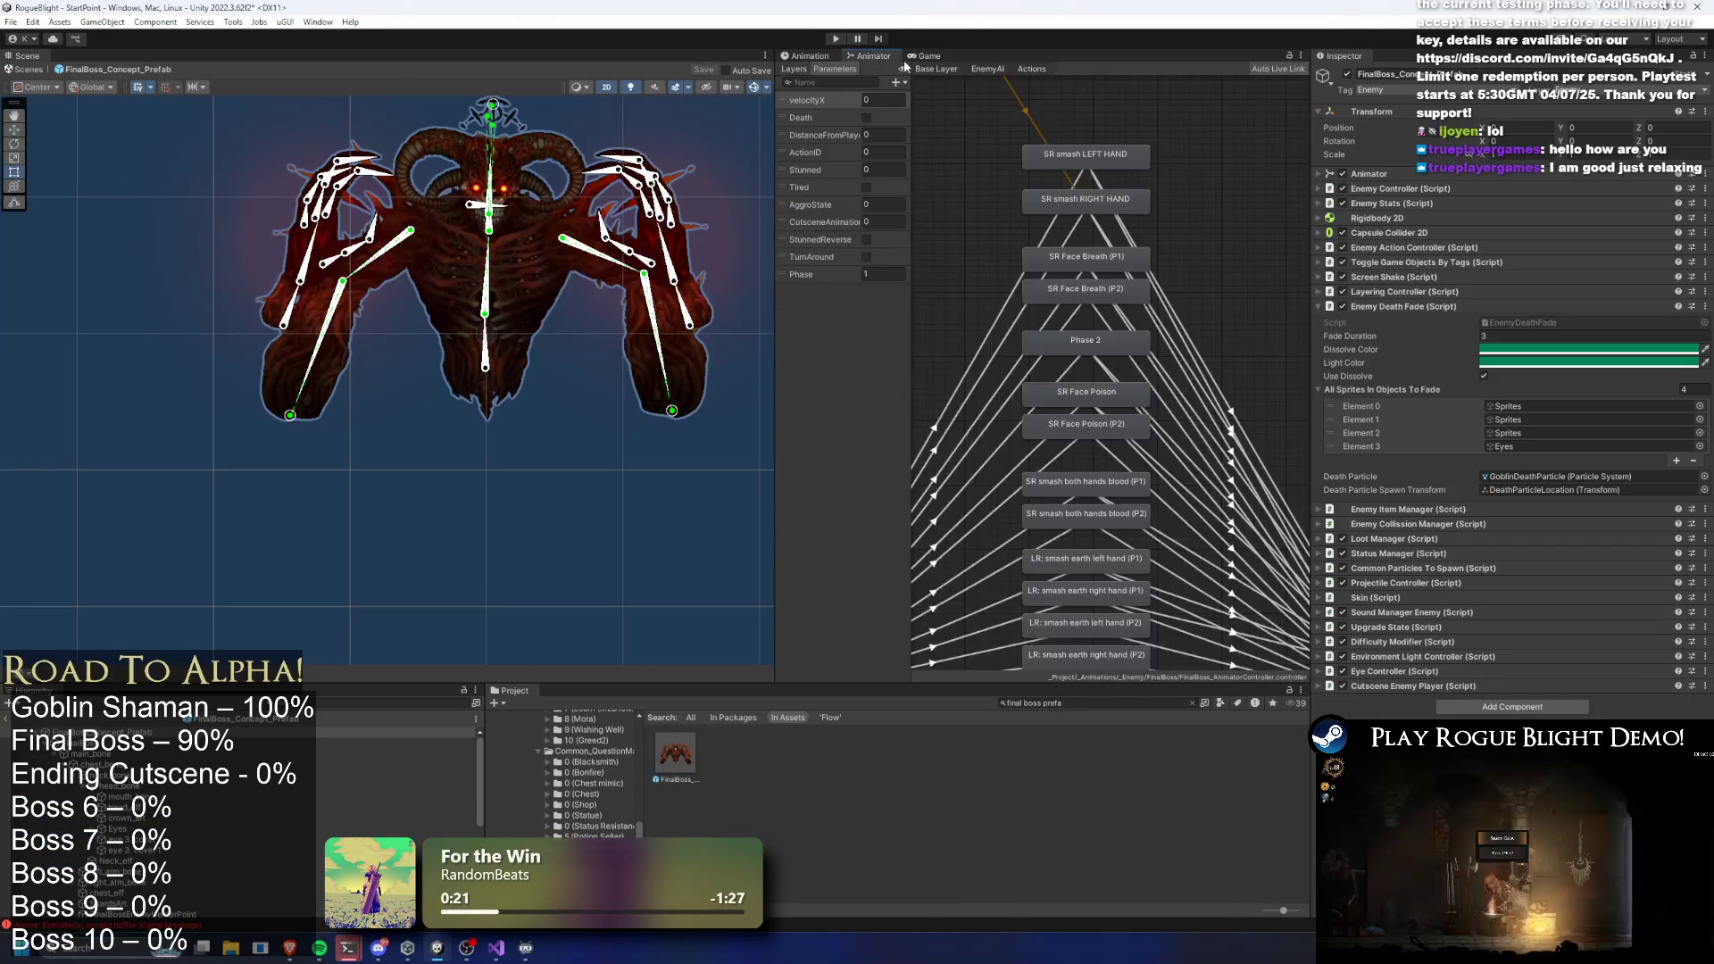
pyautogui.click(936, 69)
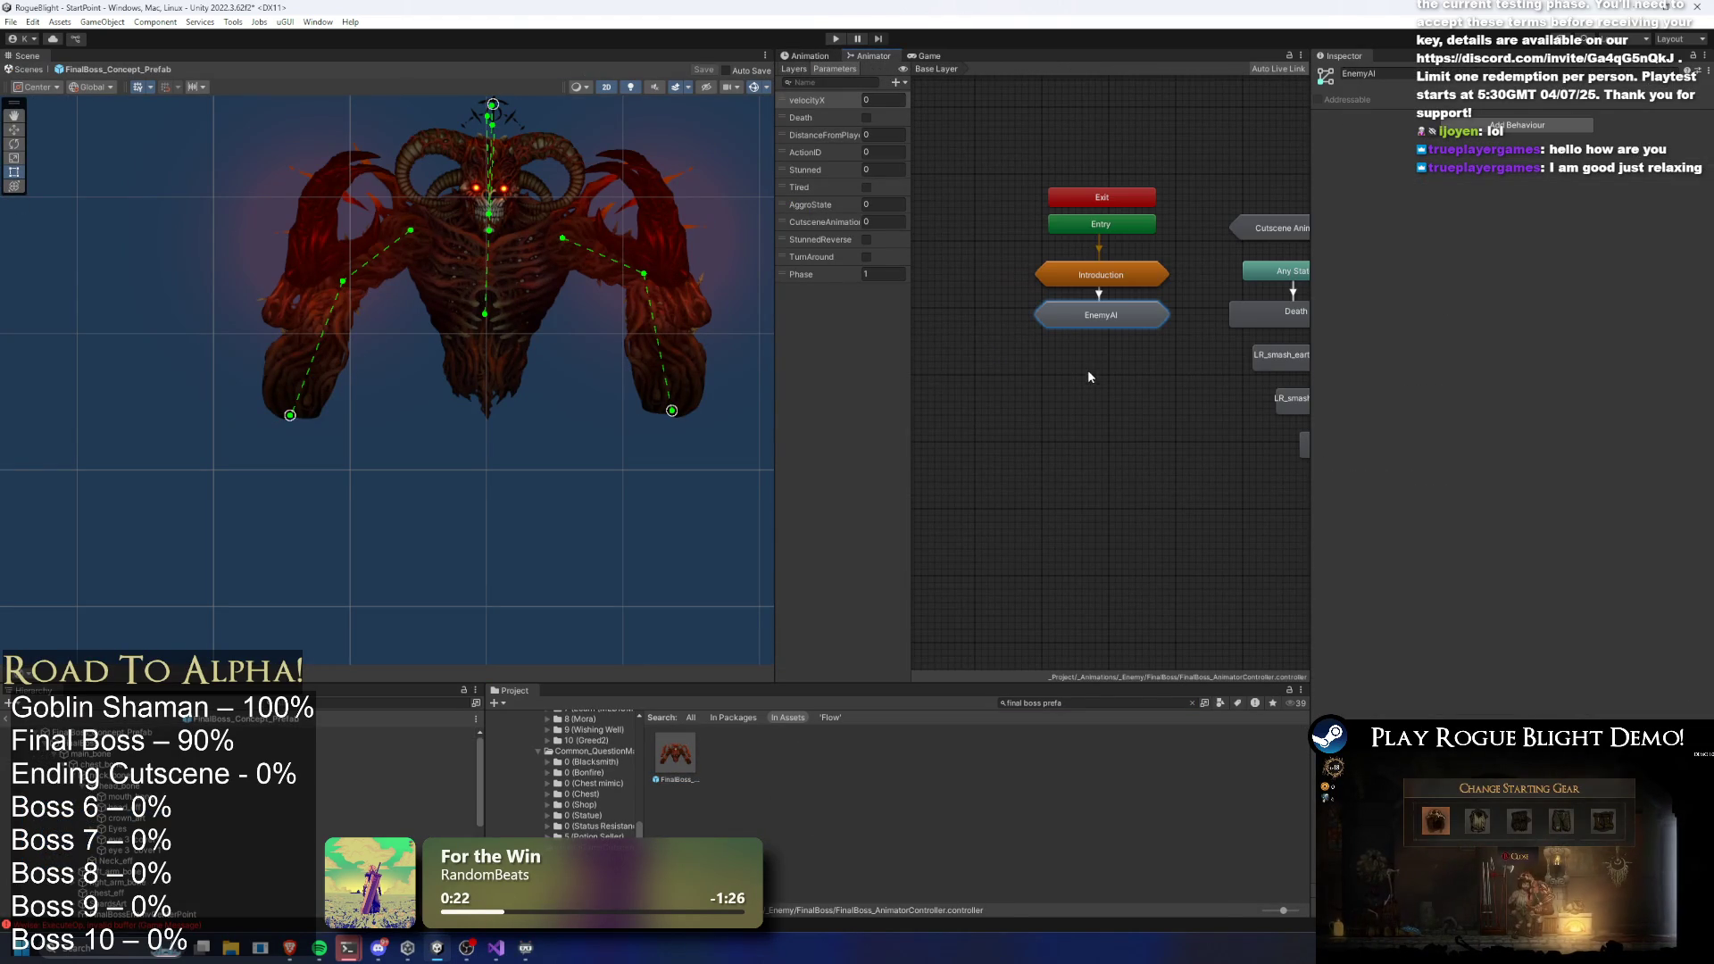
pyautogui.doubleClick(1137, 315)
pyautogui.click(1091, 352)
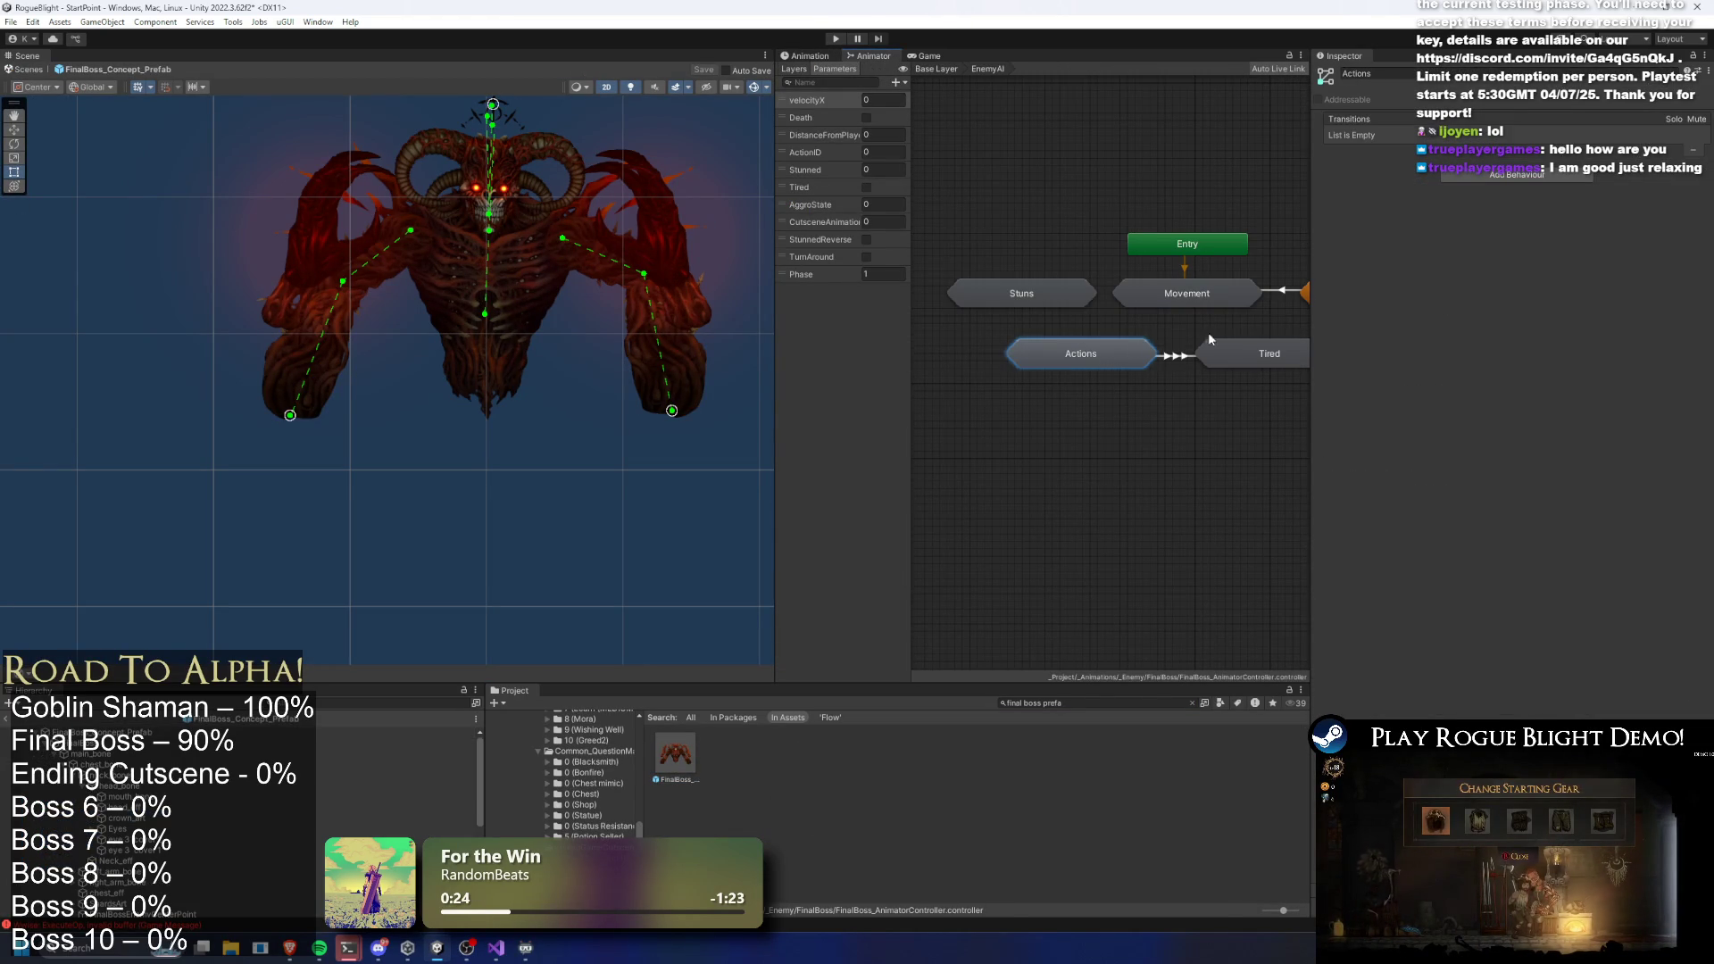
pyautogui.doubleClick(1083, 356)
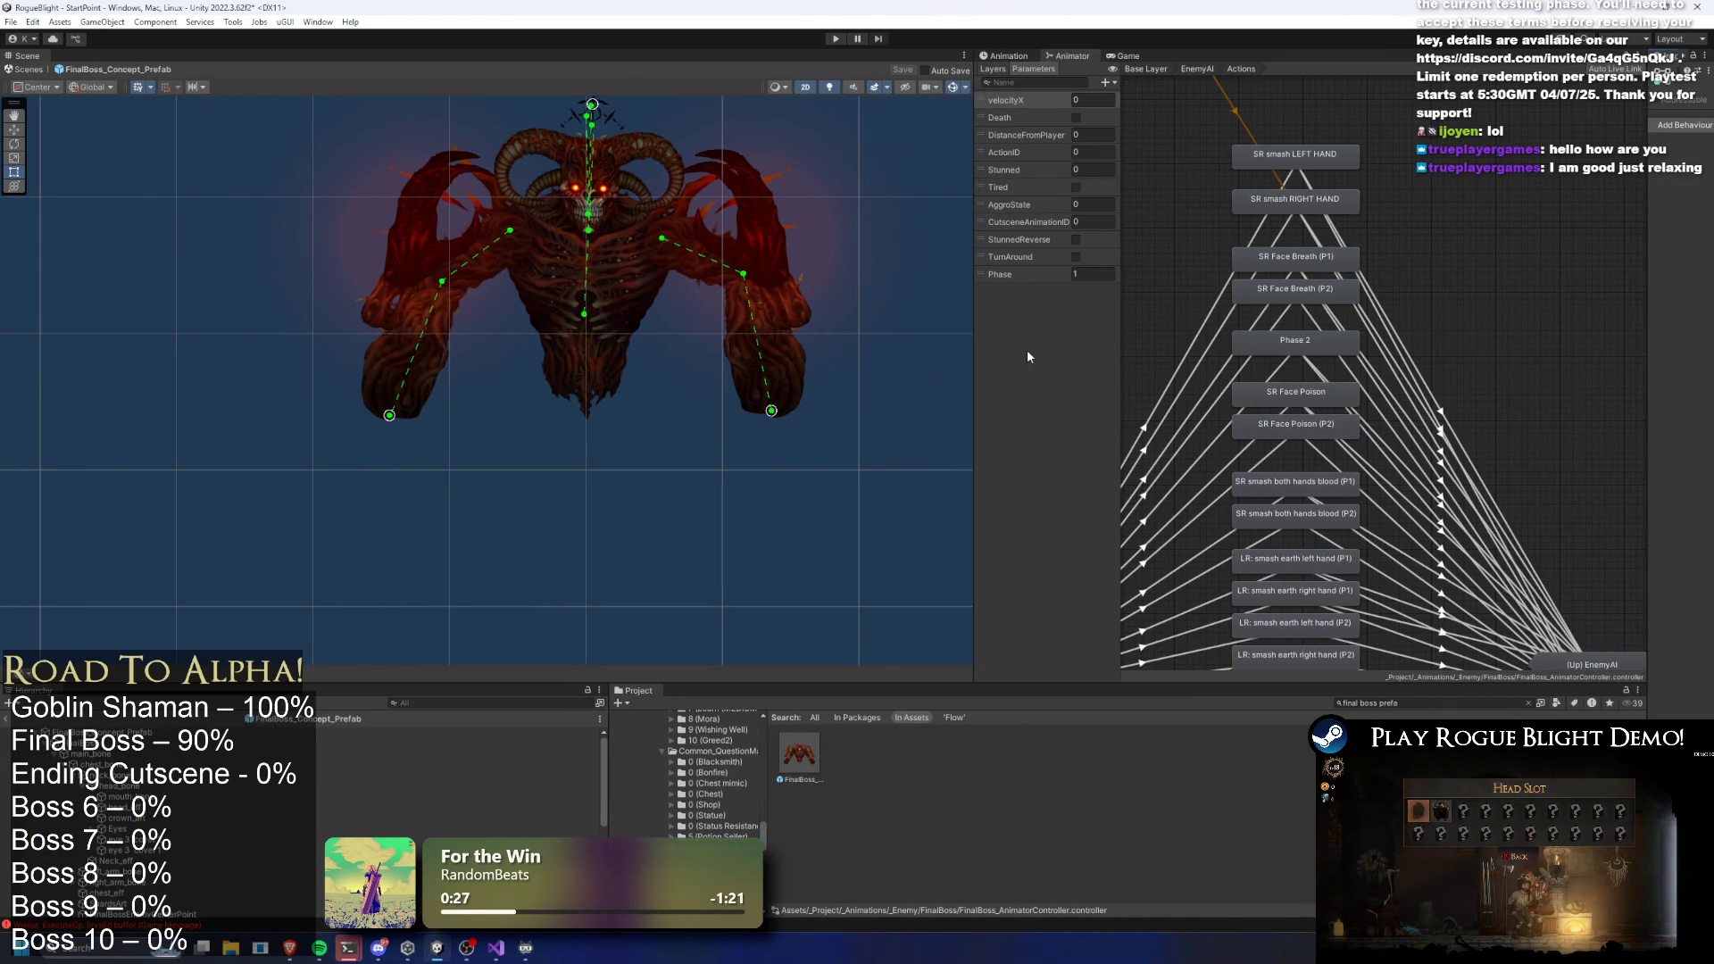
# Frame the Actions graph and shift the lower block of attack states upward
pyautogui.moveTo(975, 340); pyautogui.dragTo(526, 339)
pyautogui.press('a')
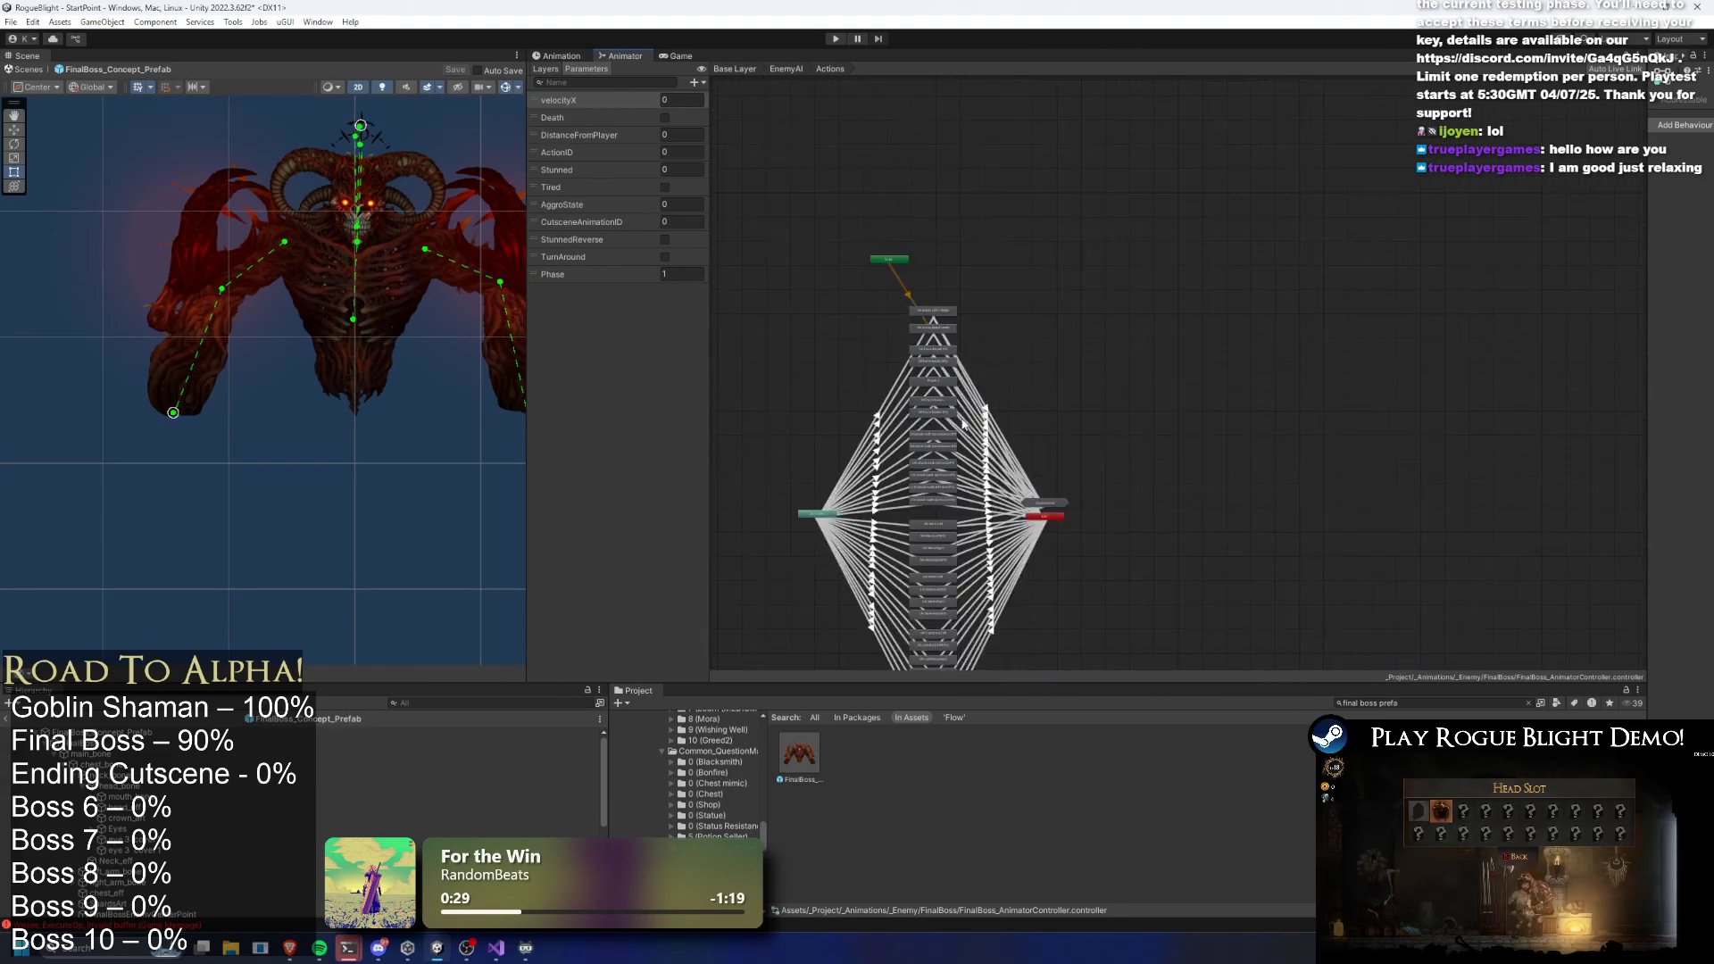
pyautogui.moveTo(1015, 618); pyautogui.dragTo(978, 170)
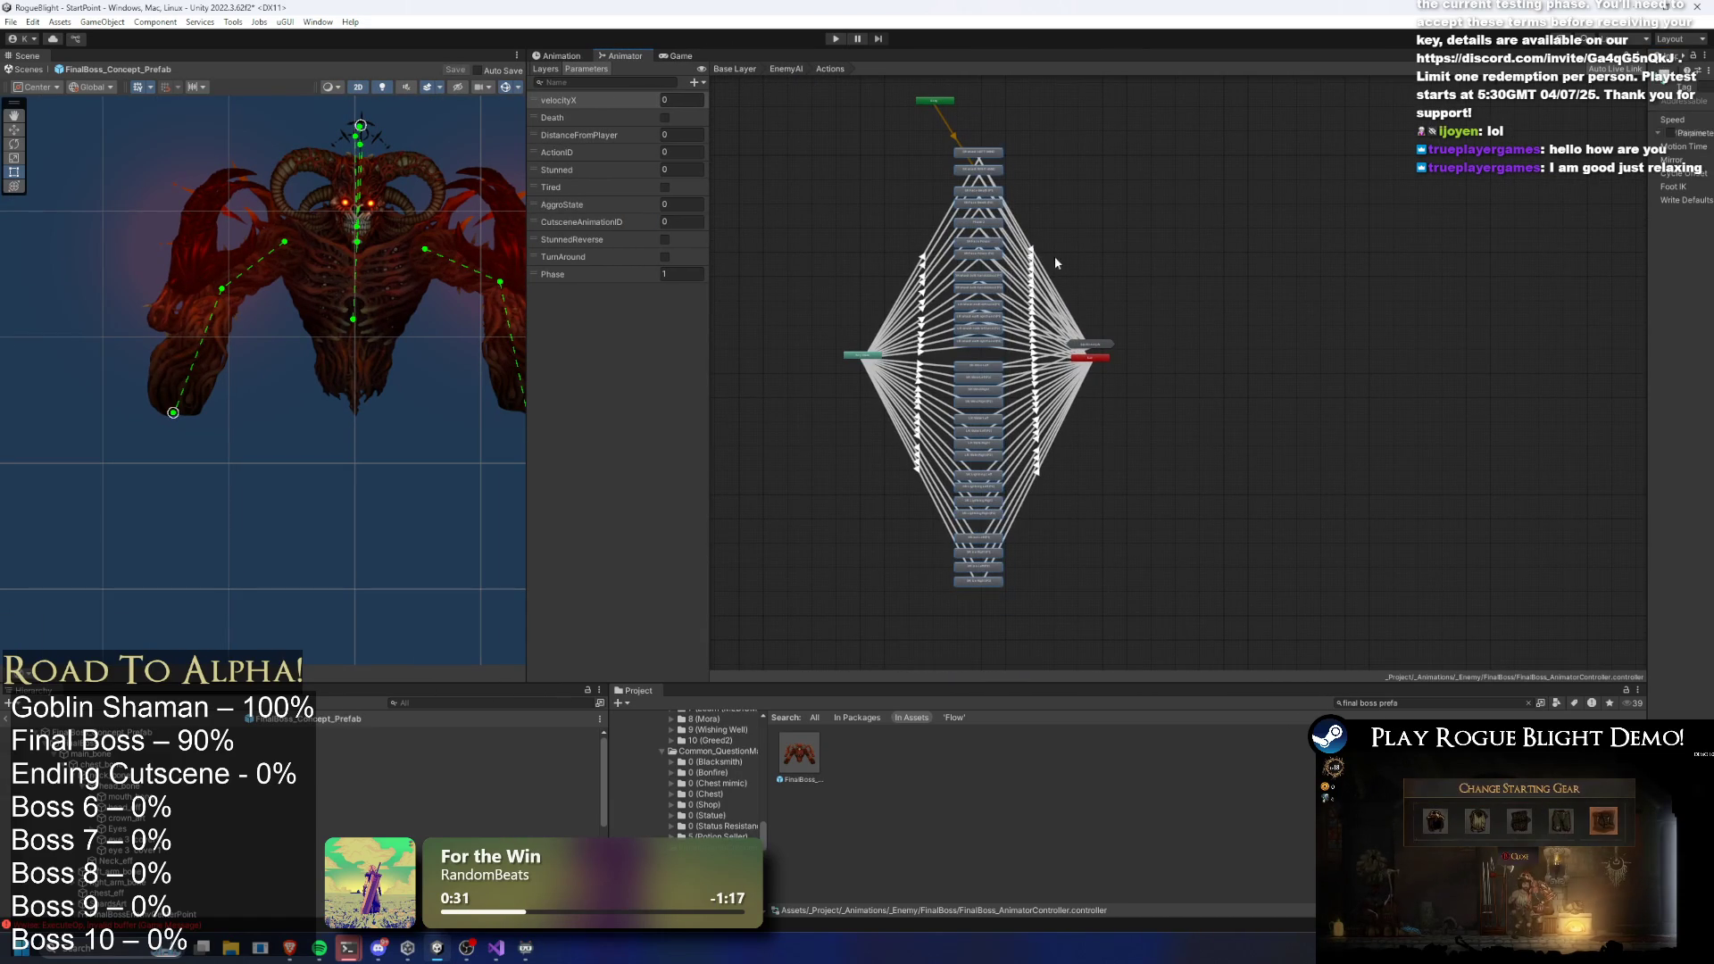
pyautogui.moveTo(975, 369); pyautogui.dragTo(976, 362)
pyautogui.click(1134, 513)
pyautogui.moveTo(1048, 580)
pyautogui.mouseDown()
pyautogui.moveTo(947, 518)
pyautogui.moveTo(1047, 501)
pyautogui.mouseUp()
# Box-select the states up the column and nudge the stack upward to tighten it
pyautogui.moveTo(1082, 653); pyautogui.dragTo(980, 358)
pyautogui.moveTo(1023, 455); pyautogui.dragTo(949, 581)
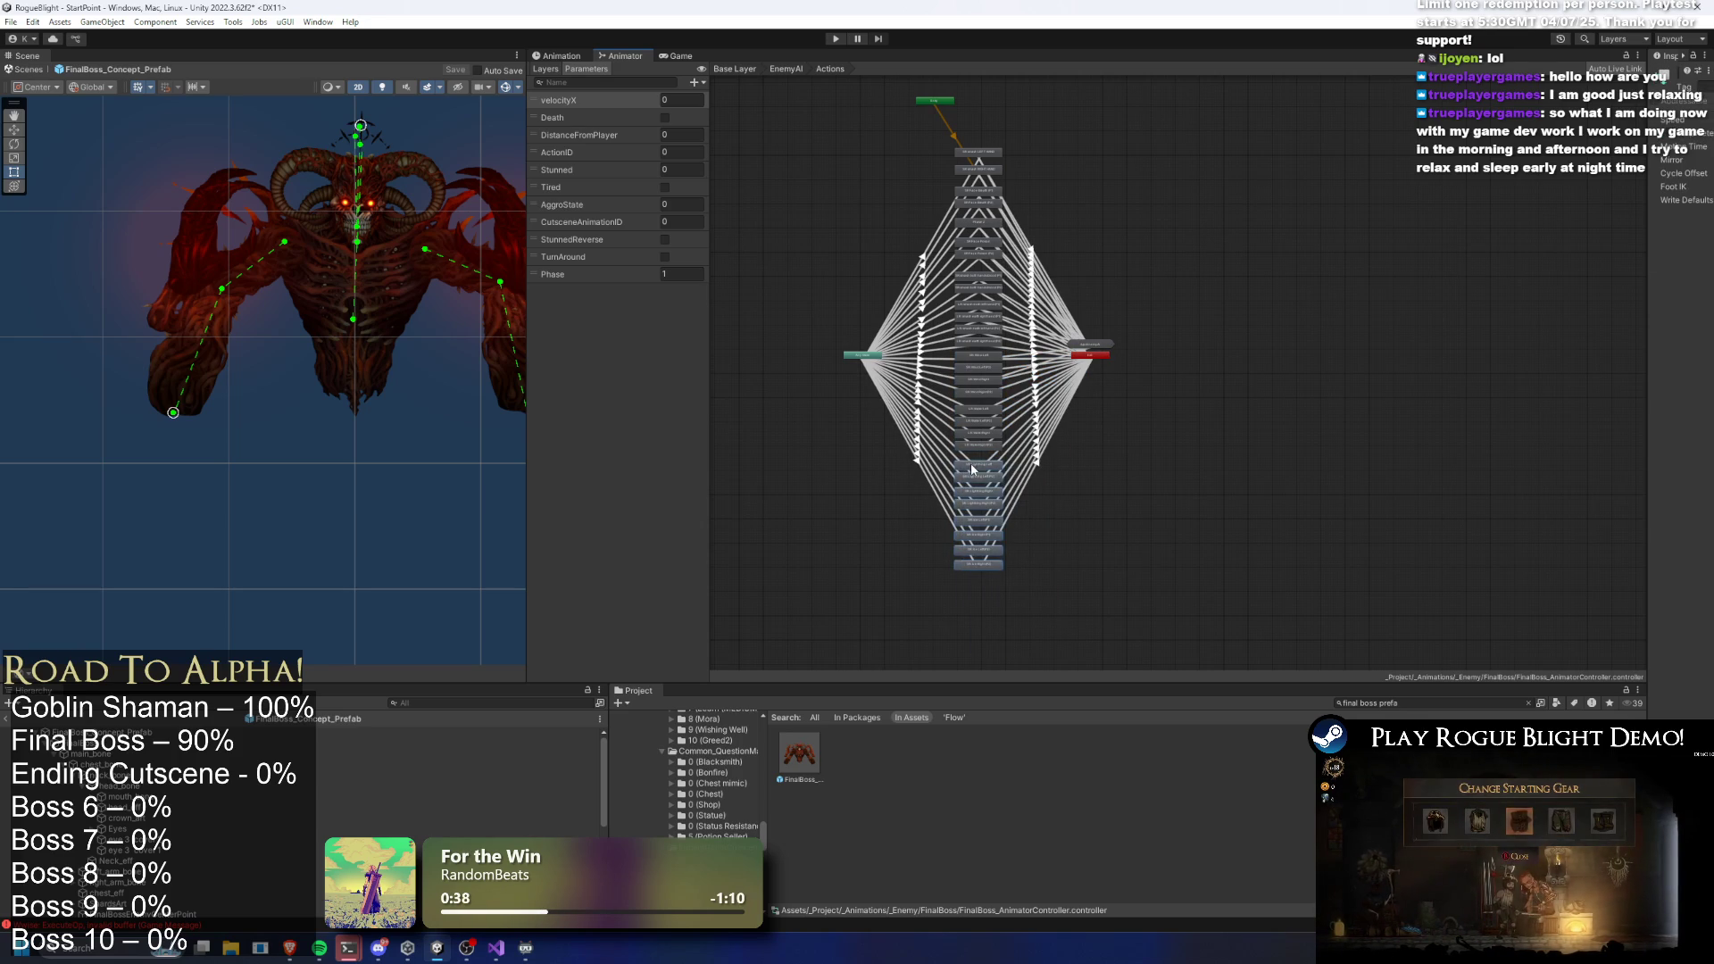
pyautogui.moveTo(971, 464); pyautogui.dragTo(972, 457)
pyautogui.moveTo(1063, 626); pyautogui.dragTo(961, 309)
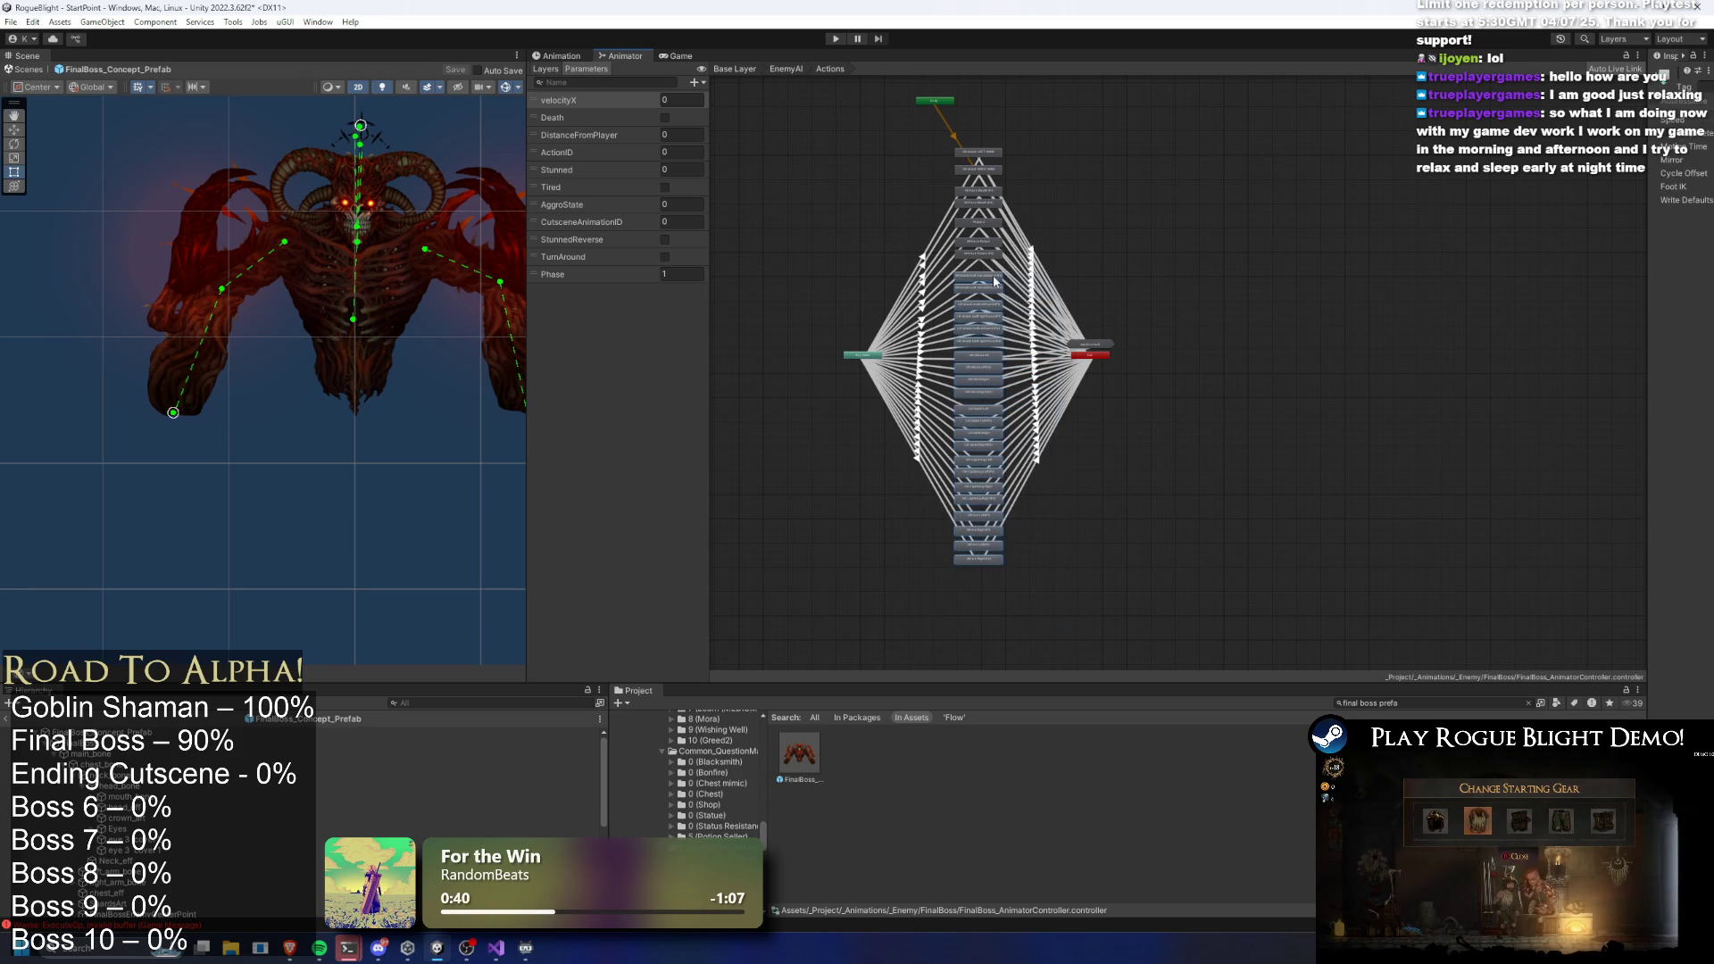
pyautogui.moveTo(977, 652); pyautogui.dragTo(996, 273)
pyautogui.moveTo(1016, 659); pyautogui.dragTo(968, 308)
pyautogui.moveTo(973, 248); pyautogui.dragTo(974, 241)
pyautogui.moveTo(1022, 628); pyautogui.dragTo(972, 221)
pyautogui.moveTo(1006, 630); pyautogui.dragTo(976, 188)
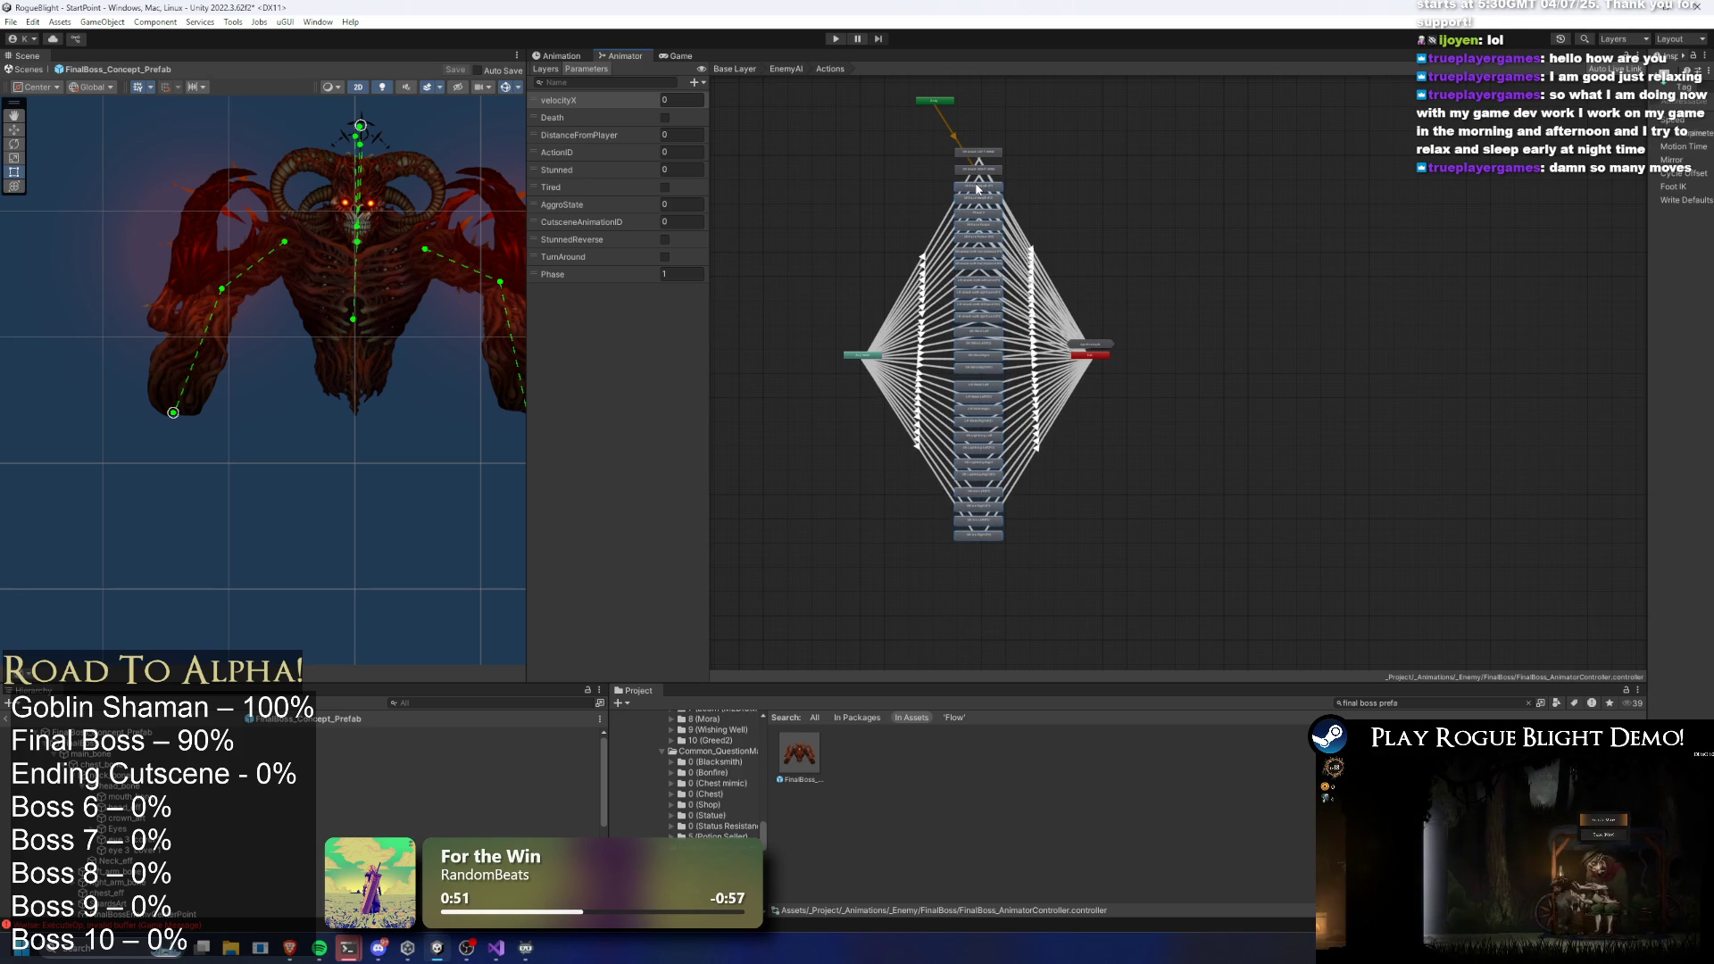
# Inspect the properties of the top attack states in the Inspector
pyautogui.click(993, 158)
pyautogui.click(989, 181)
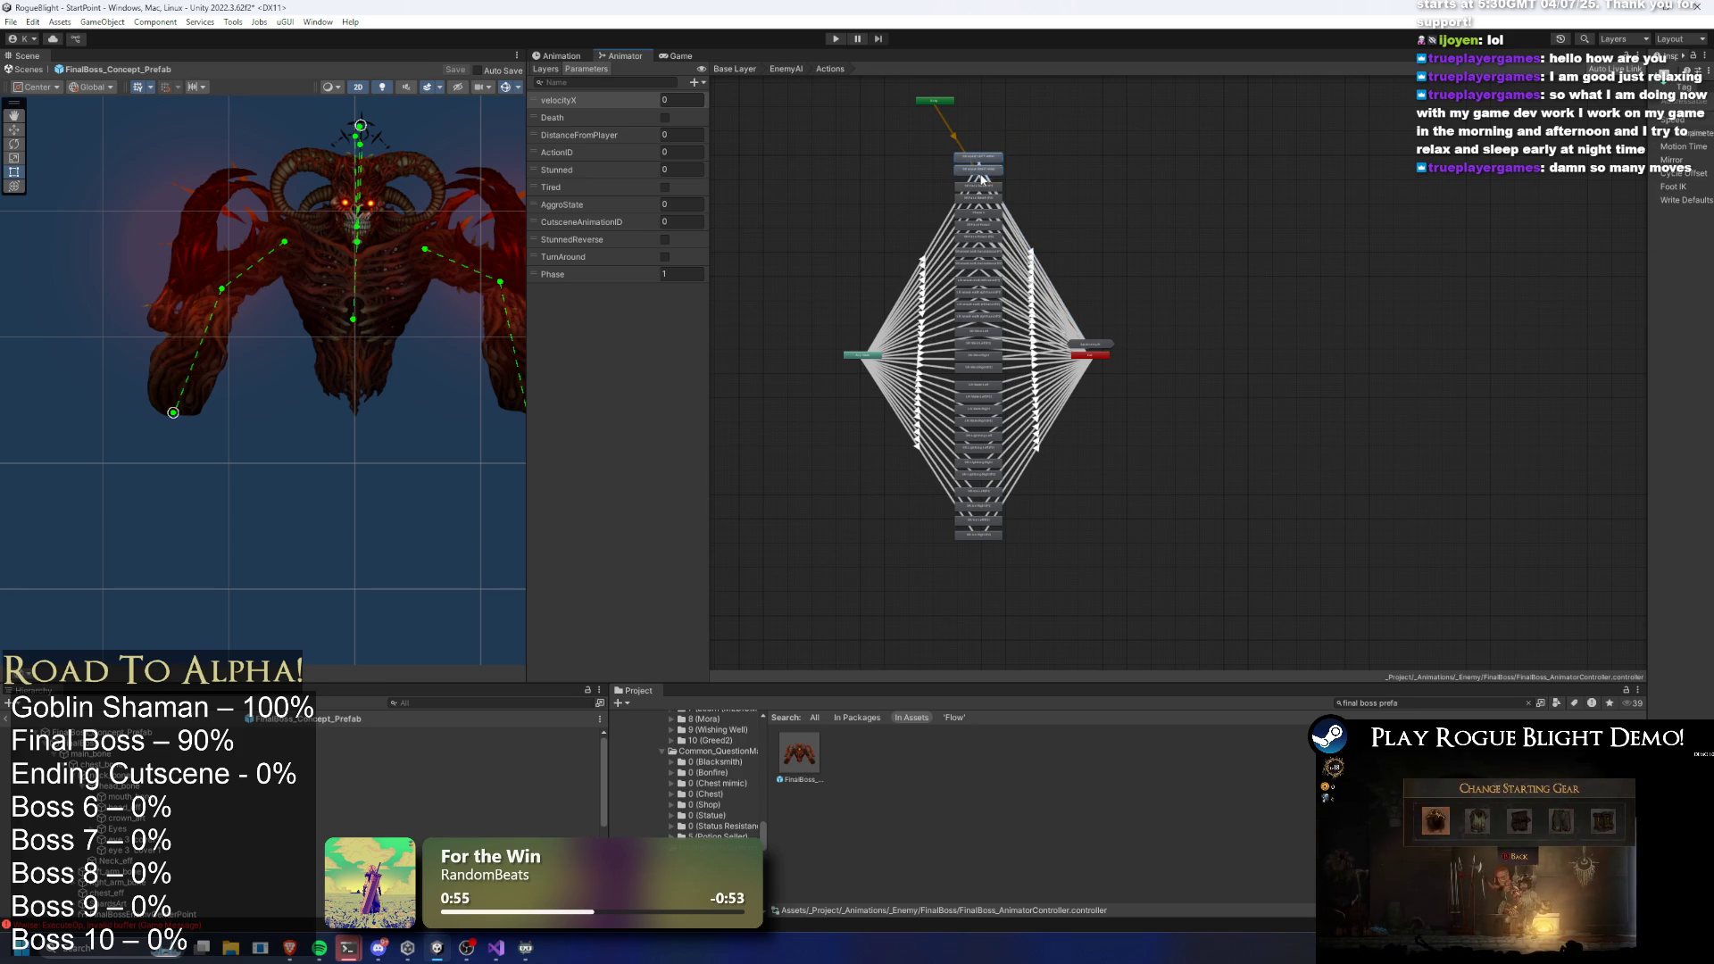
pyautogui.click(1073, 187)
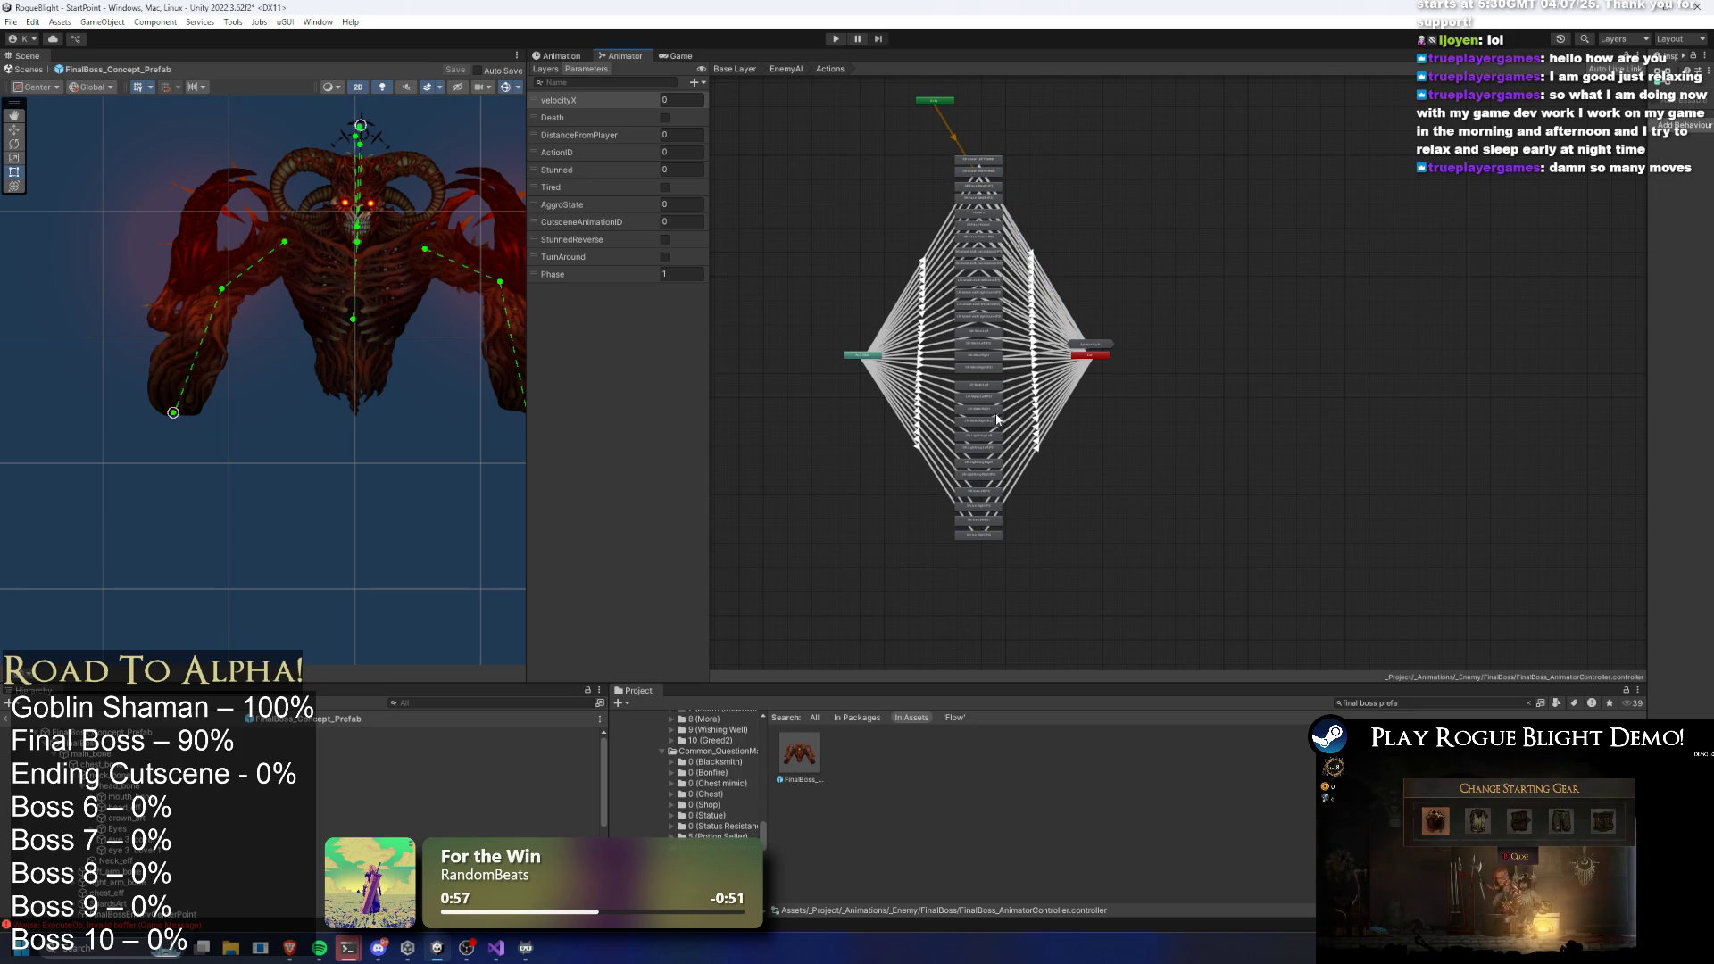
pyautogui.click(990, 362)
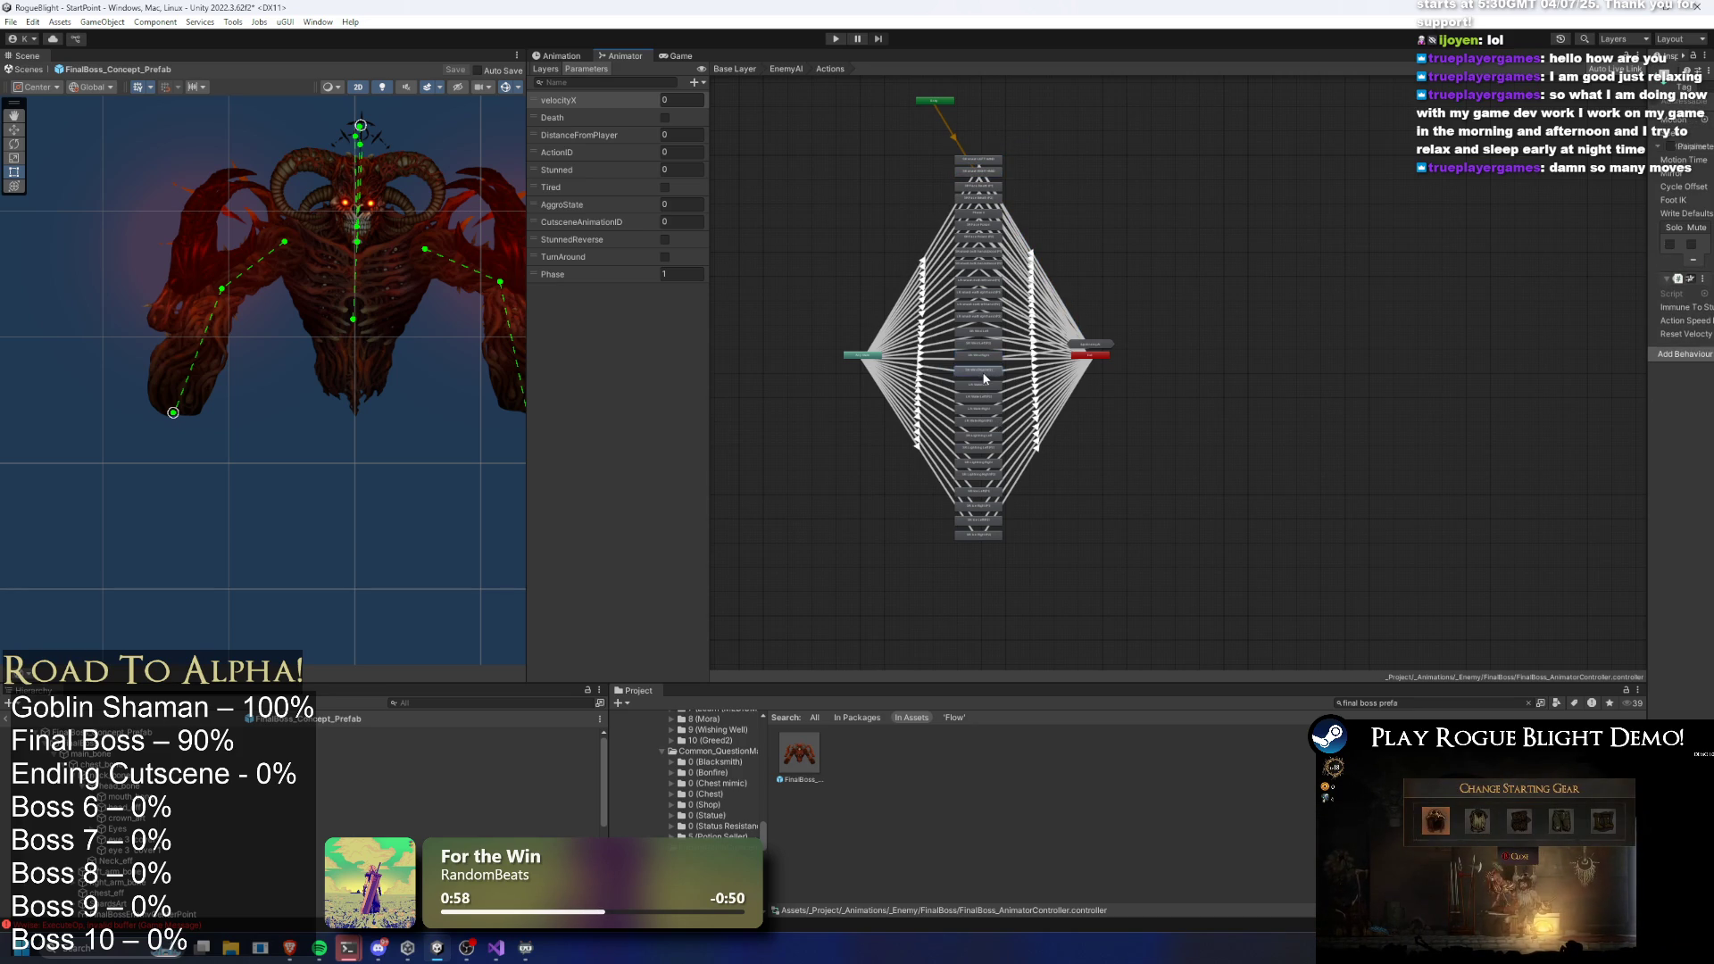
pyautogui.scroll(2, 986, 376)
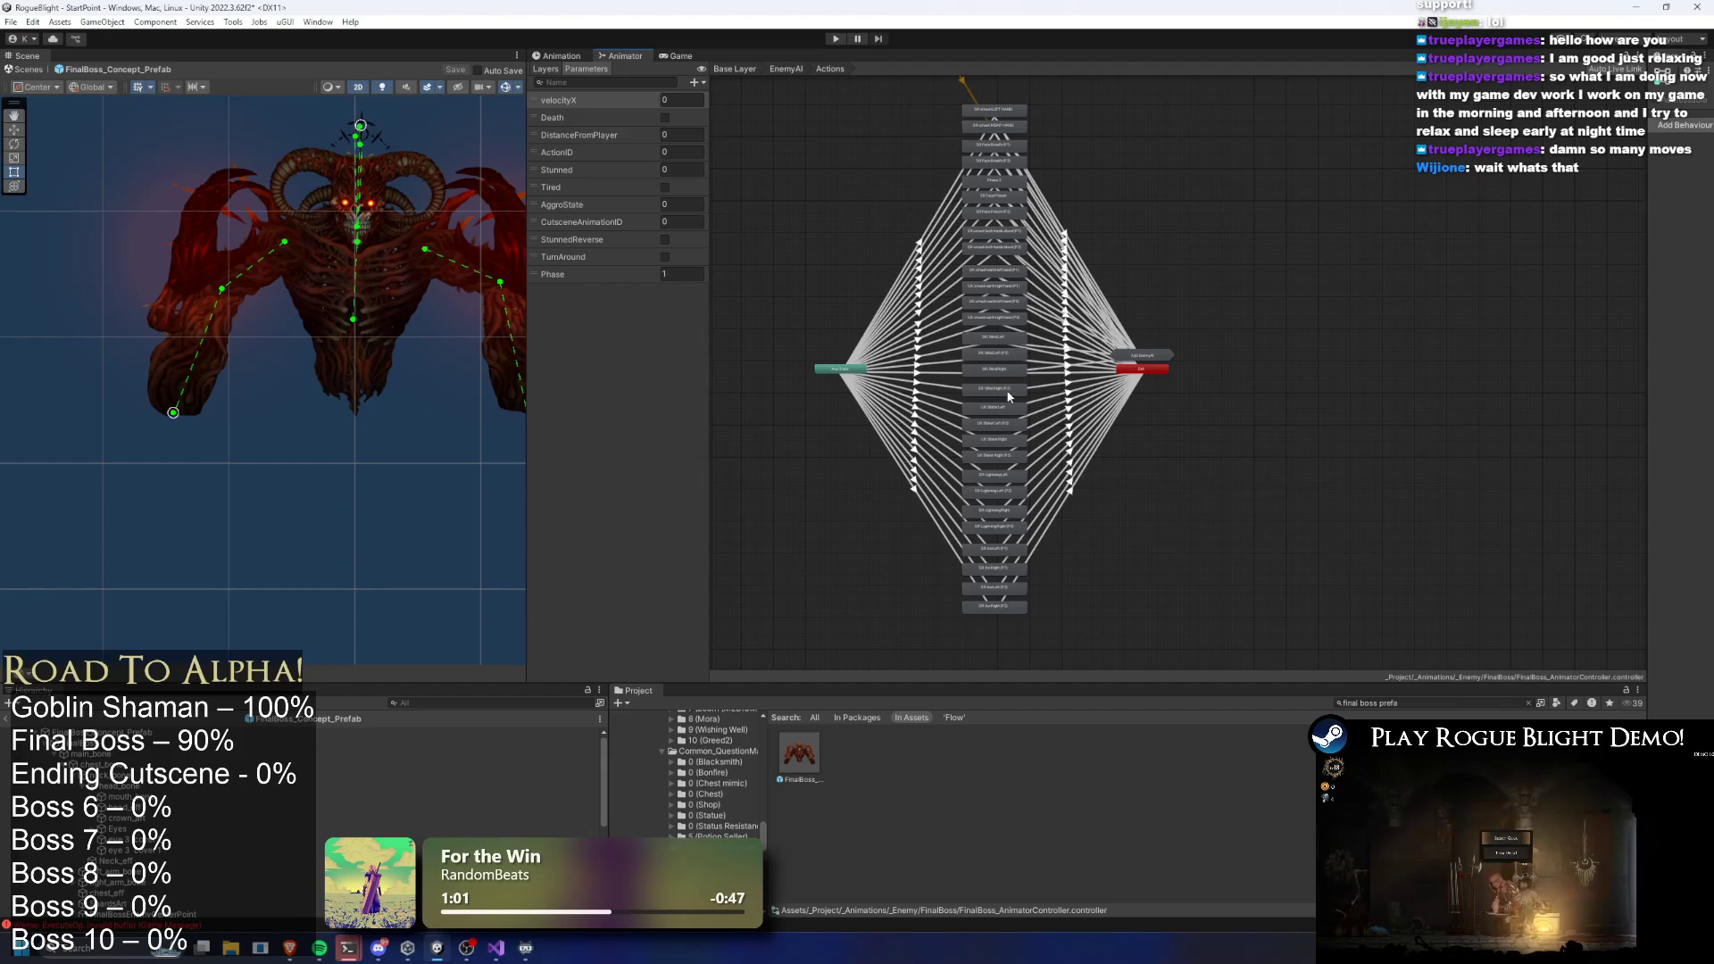
# Step through the lower states, widen the Inspector, then return to the EnemyAI graph
pyautogui.click(1000, 127)
pyautogui.click(1011, 193)
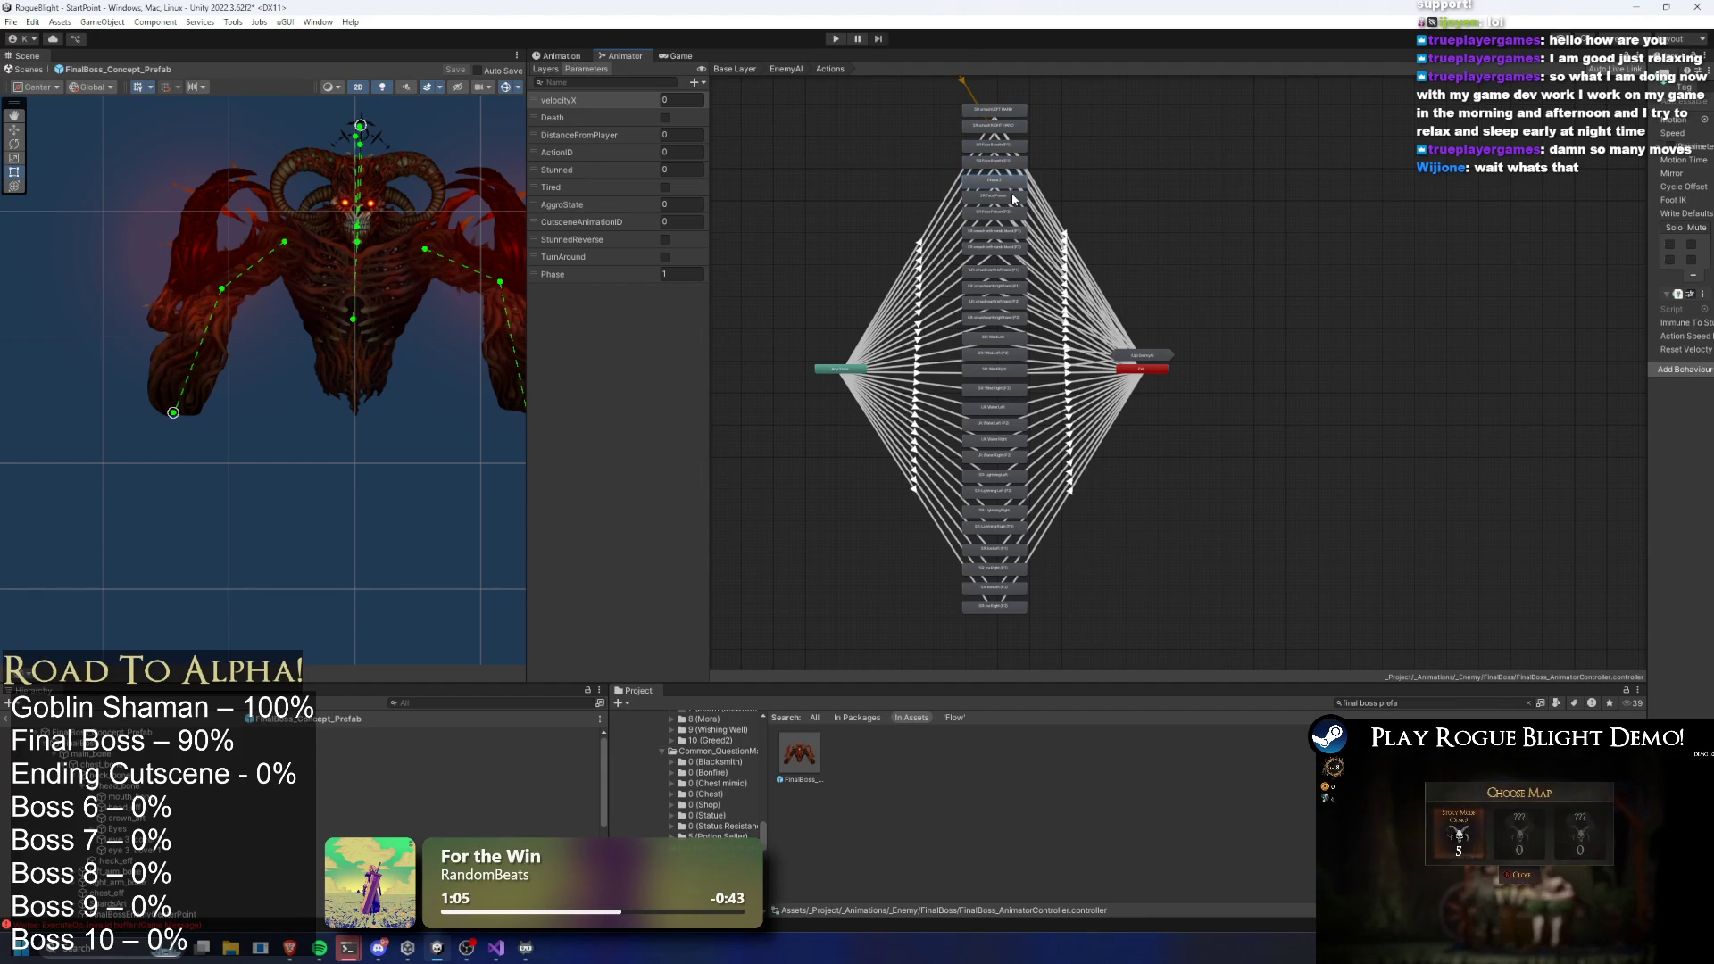
pyautogui.click(1006, 239)
pyautogui.click(1003, 282)
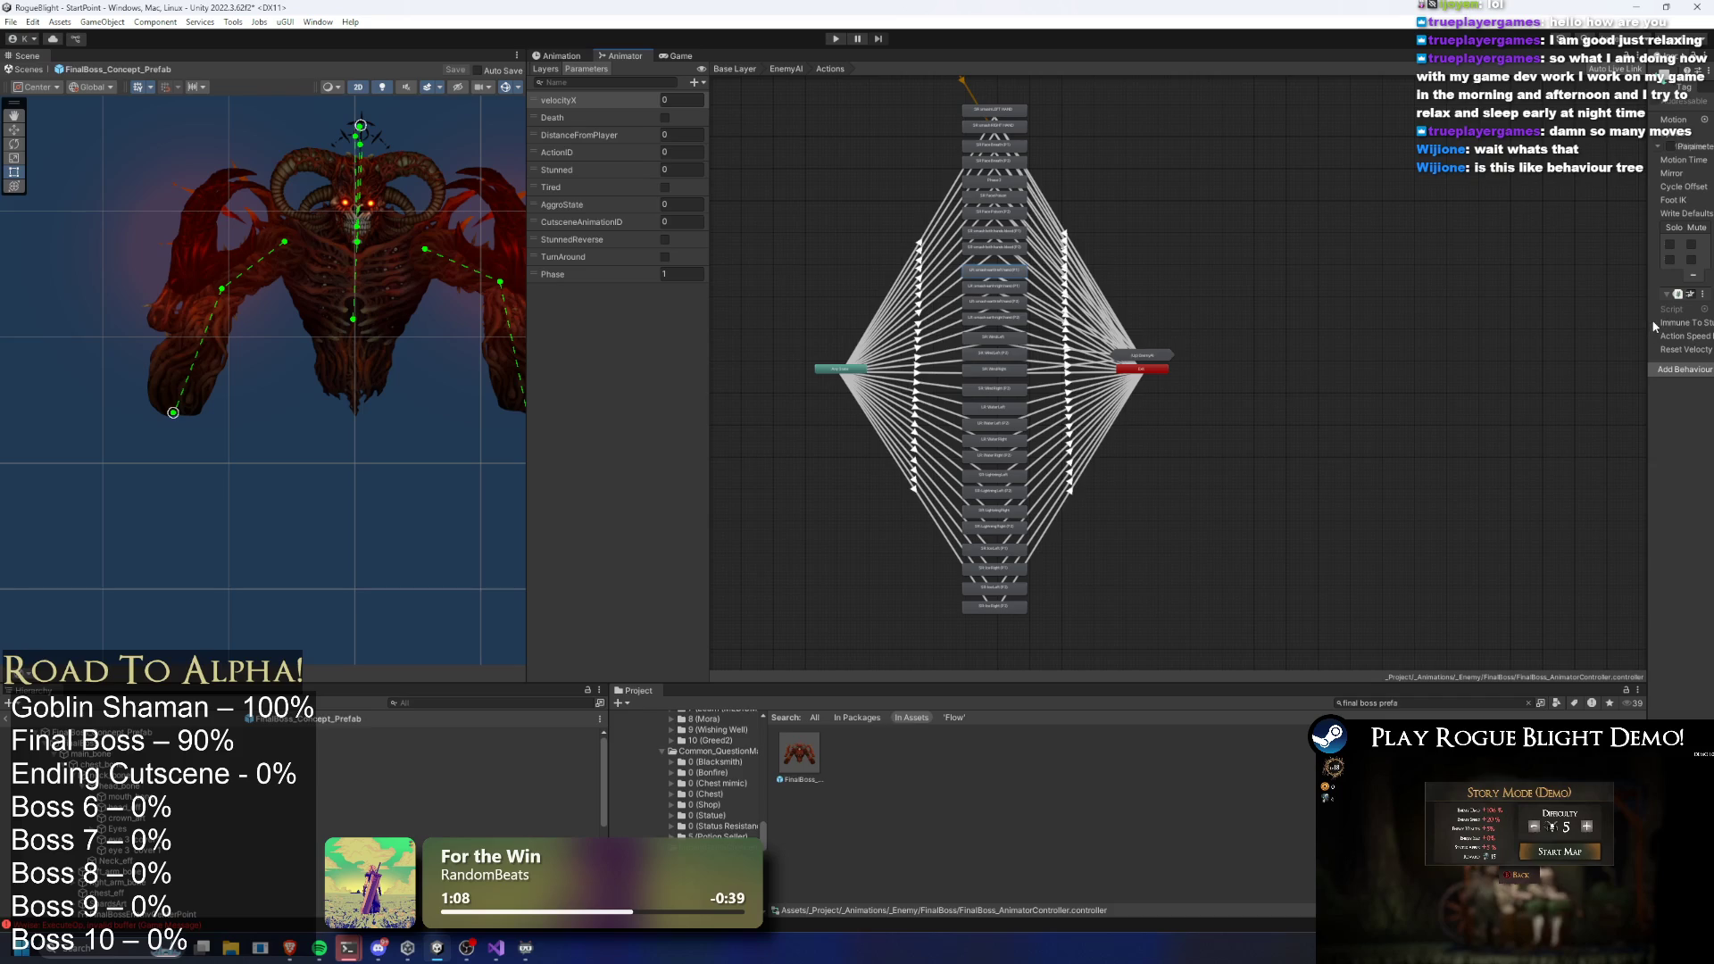
pyautogui.moveTo(1650, 320); pyautogui.dragTo(1291, 322)
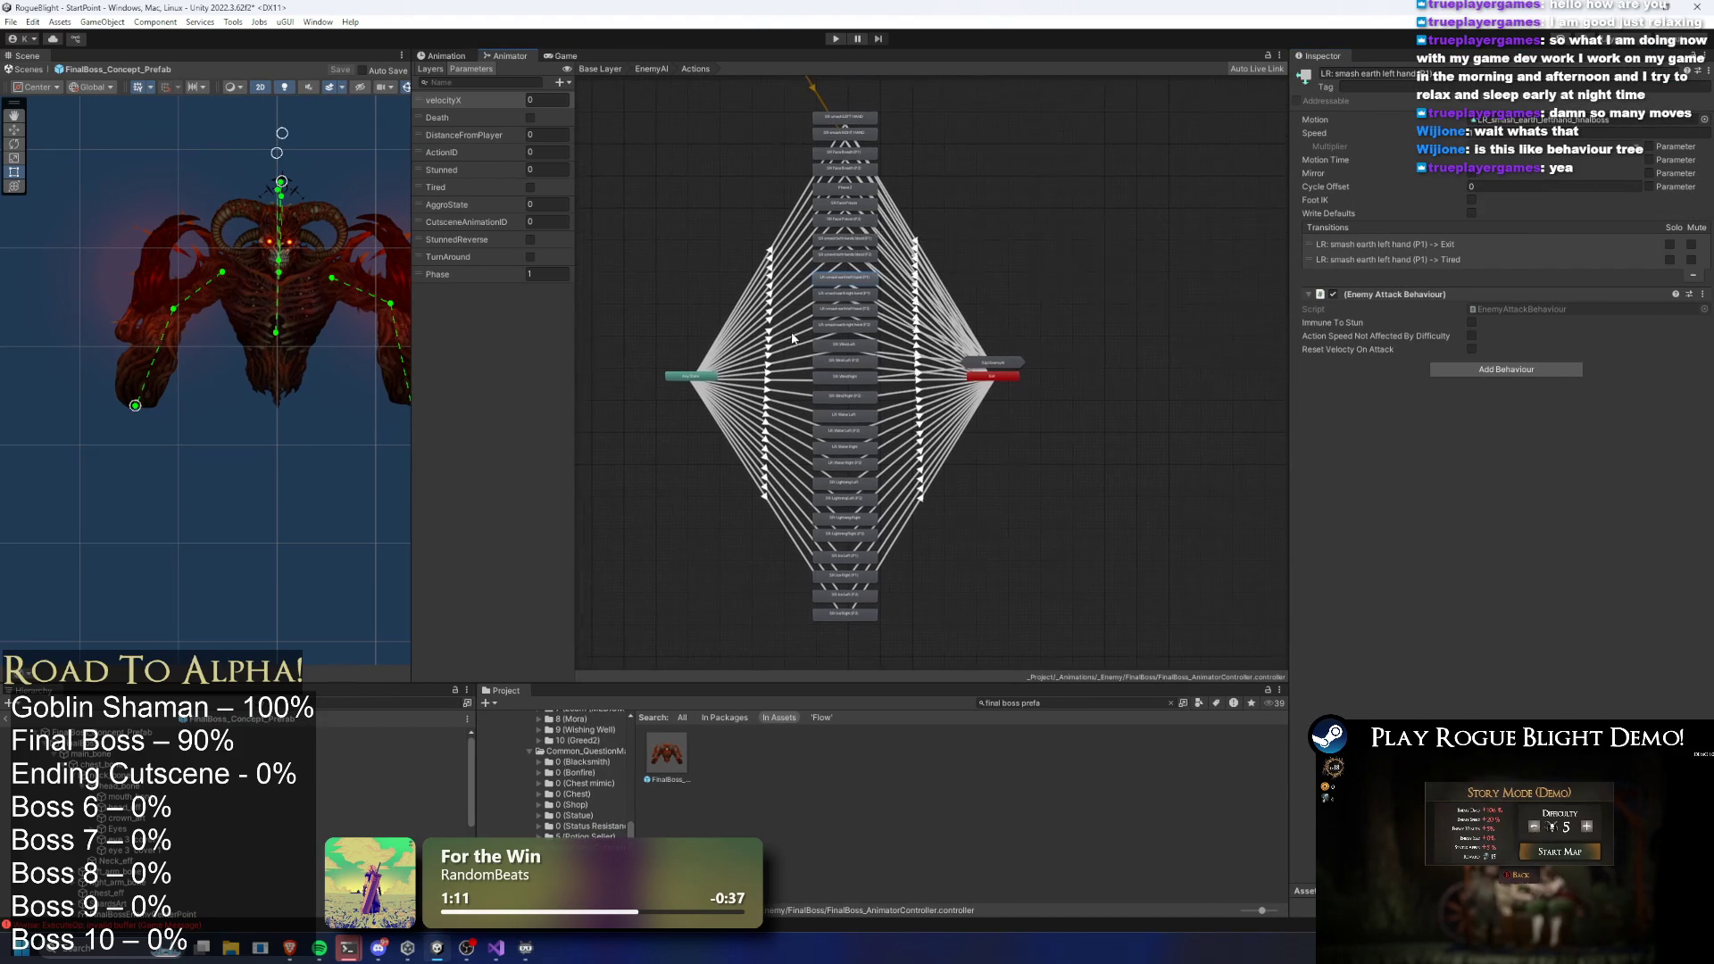
pyautogui.click(1004, 305)
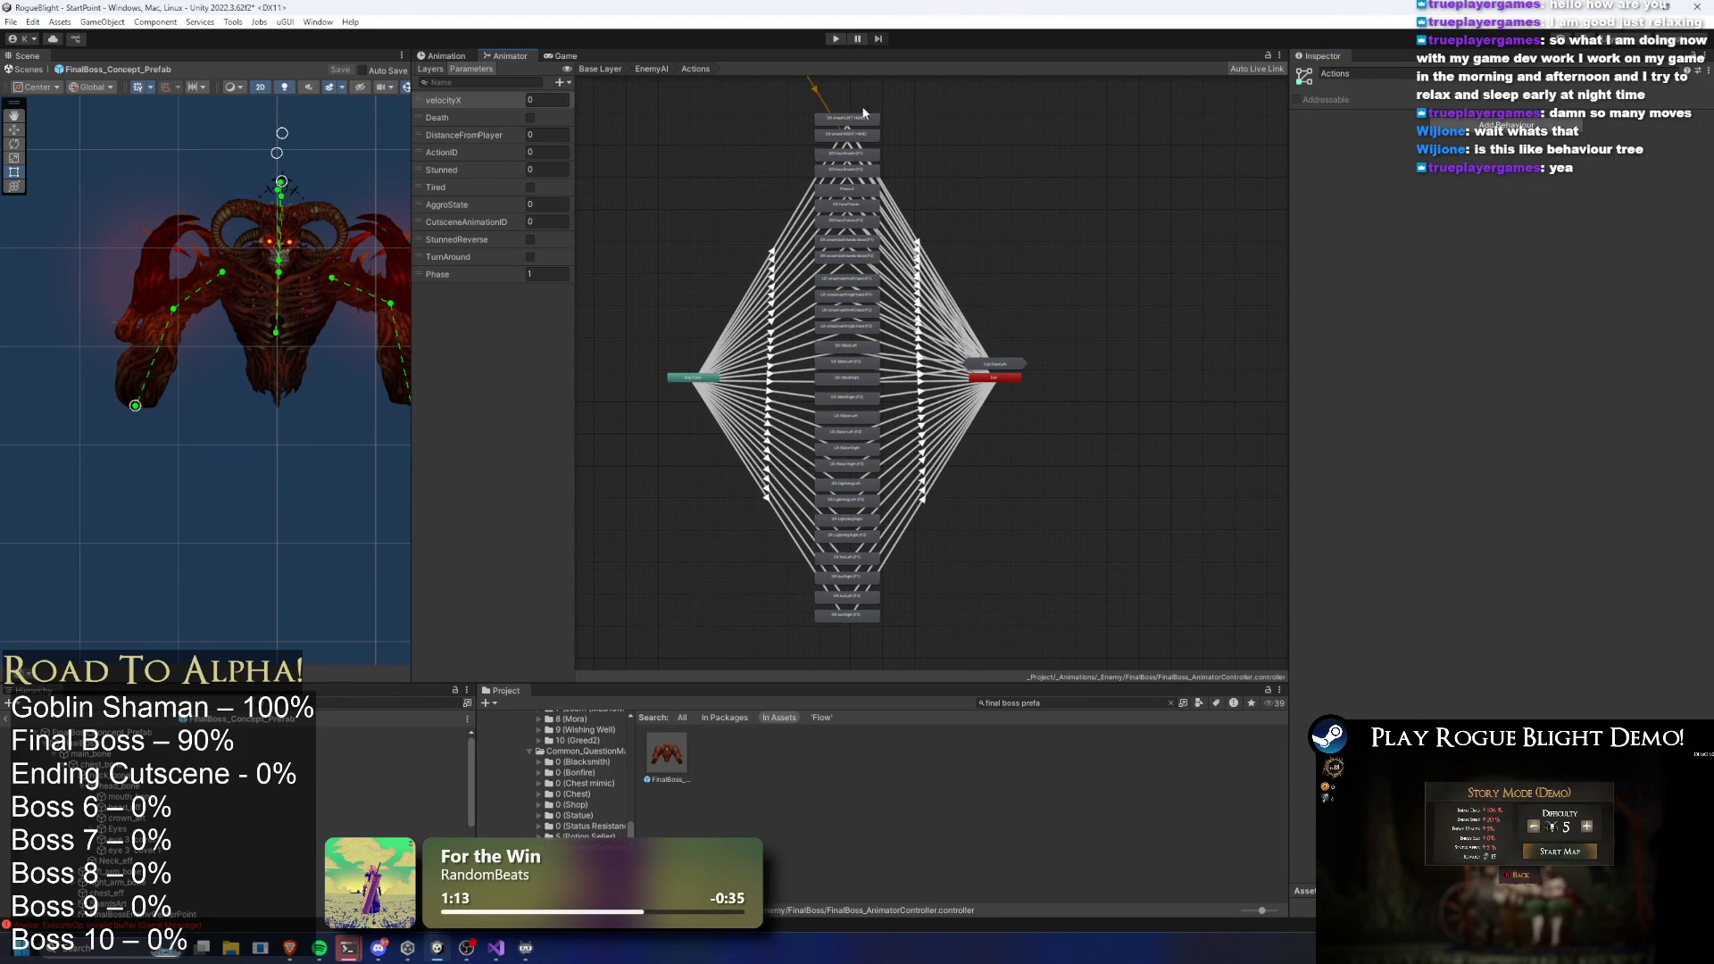
pyautogui.moveTo(823, 666); pyautogui.dragTo(871, 75)
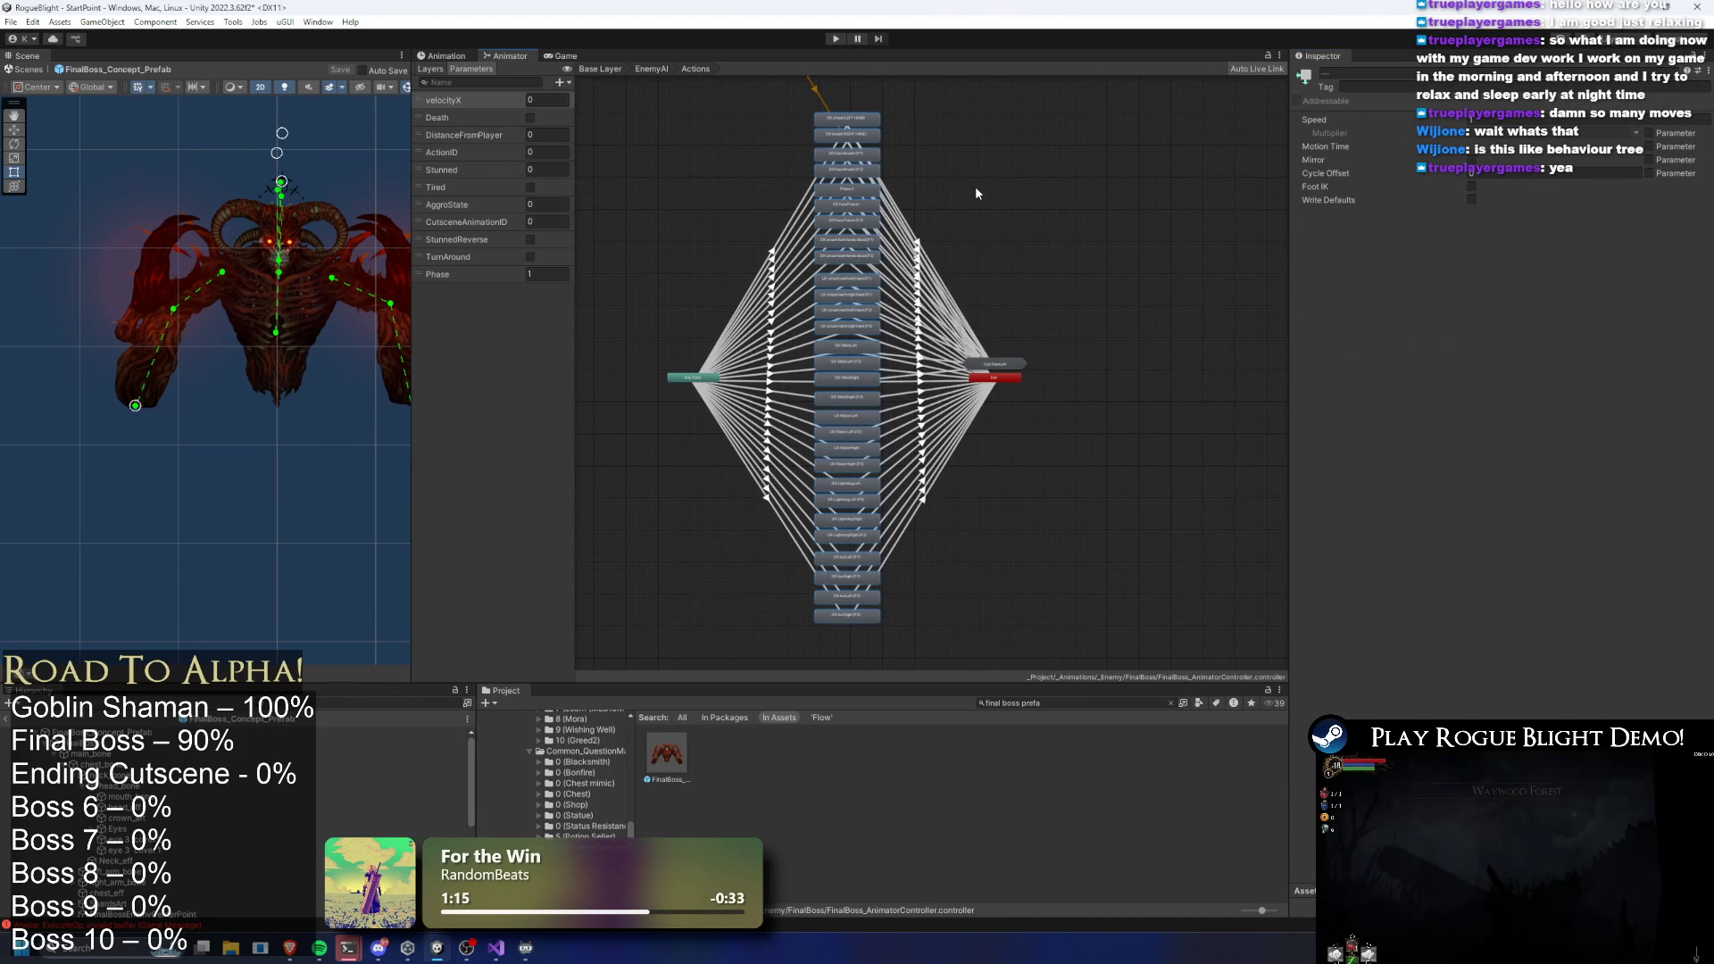
pyautogui.click(1048, 198)
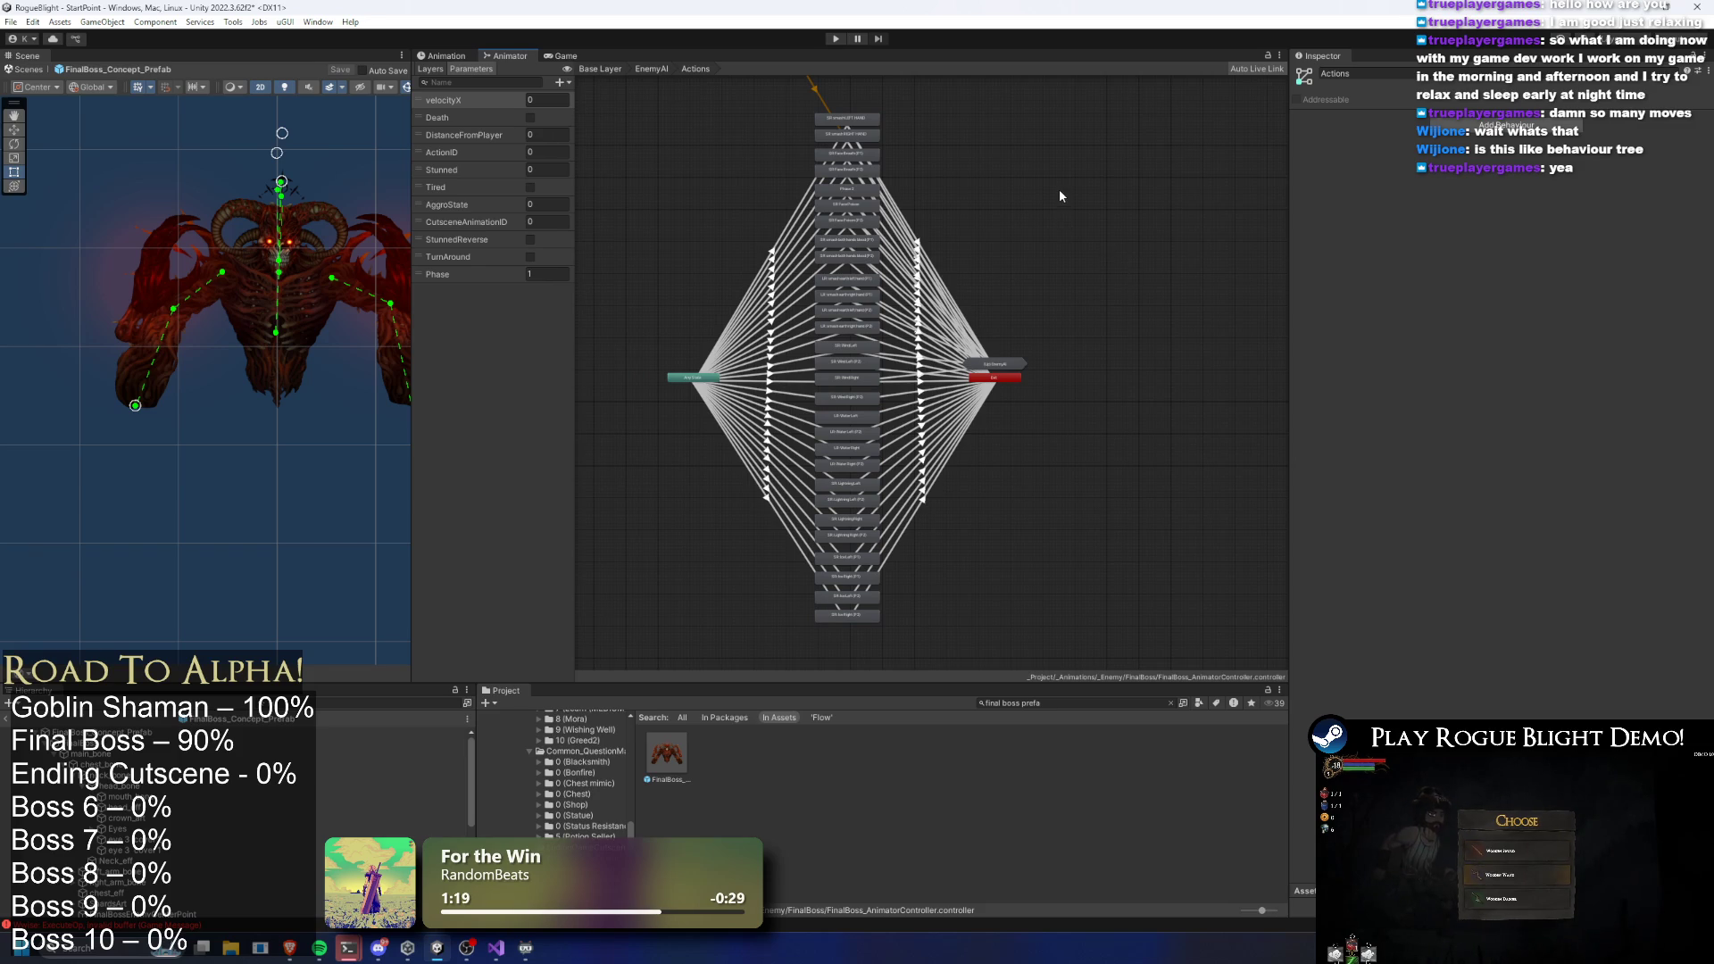
pyautogui.press('BackSpace')
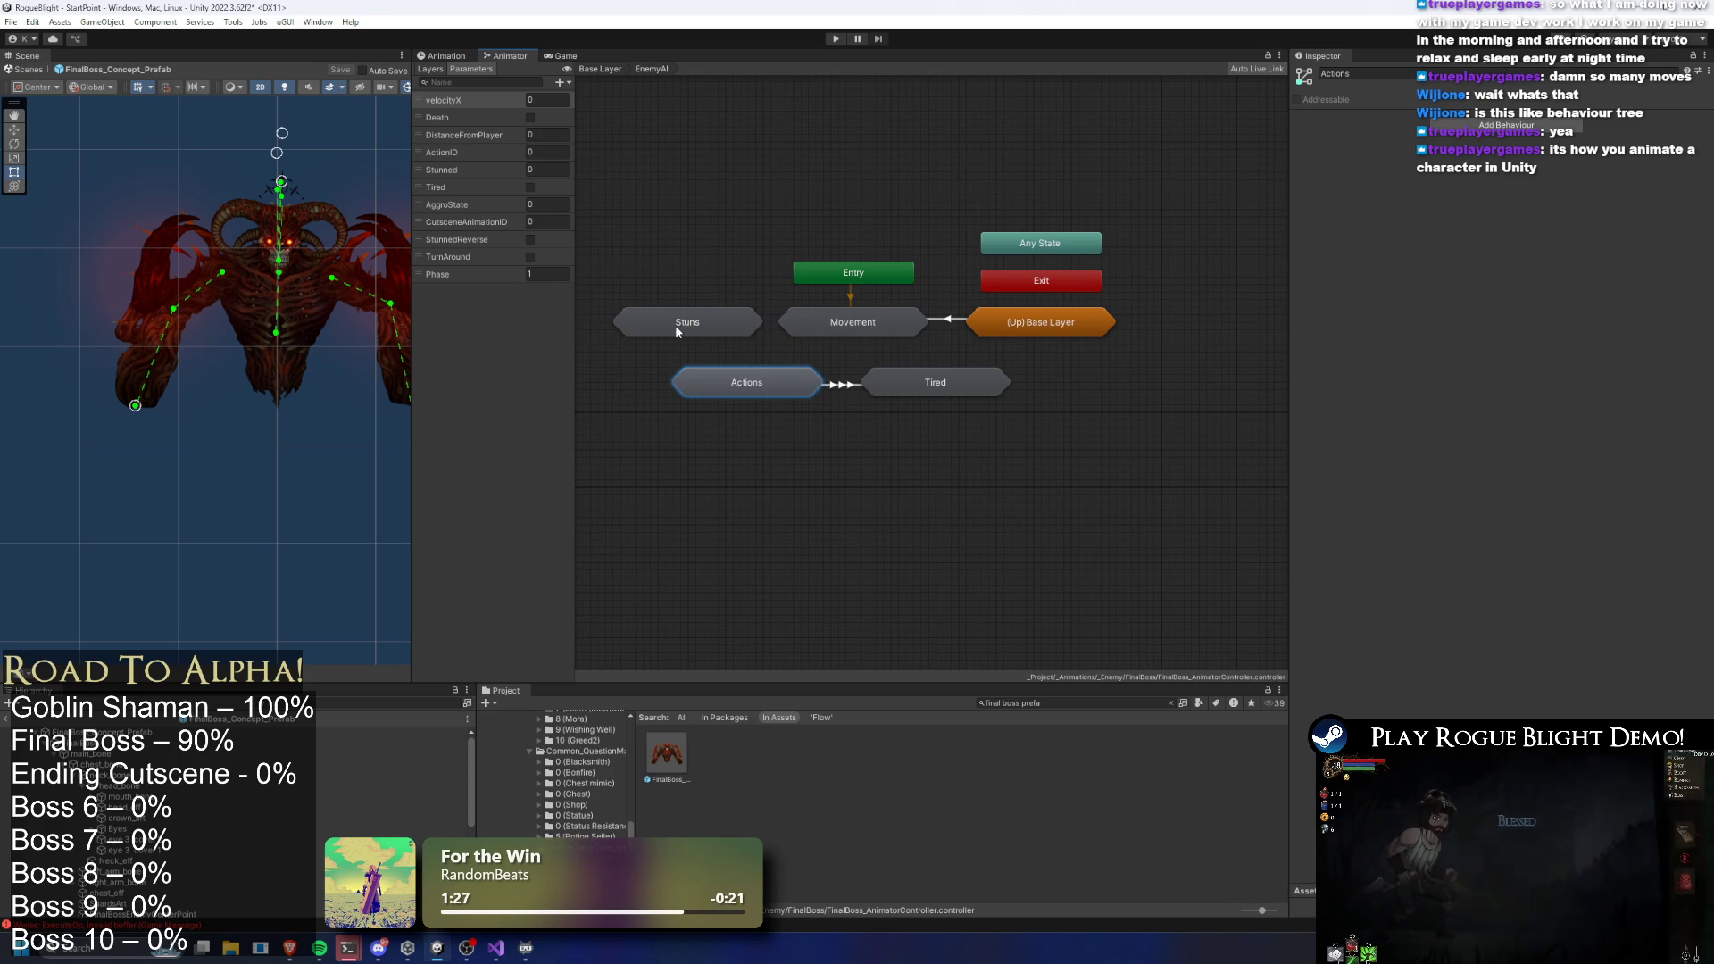
# Delete the loose attack states below Death in the Base Layer graph
pyautogui.press('BackSpace')
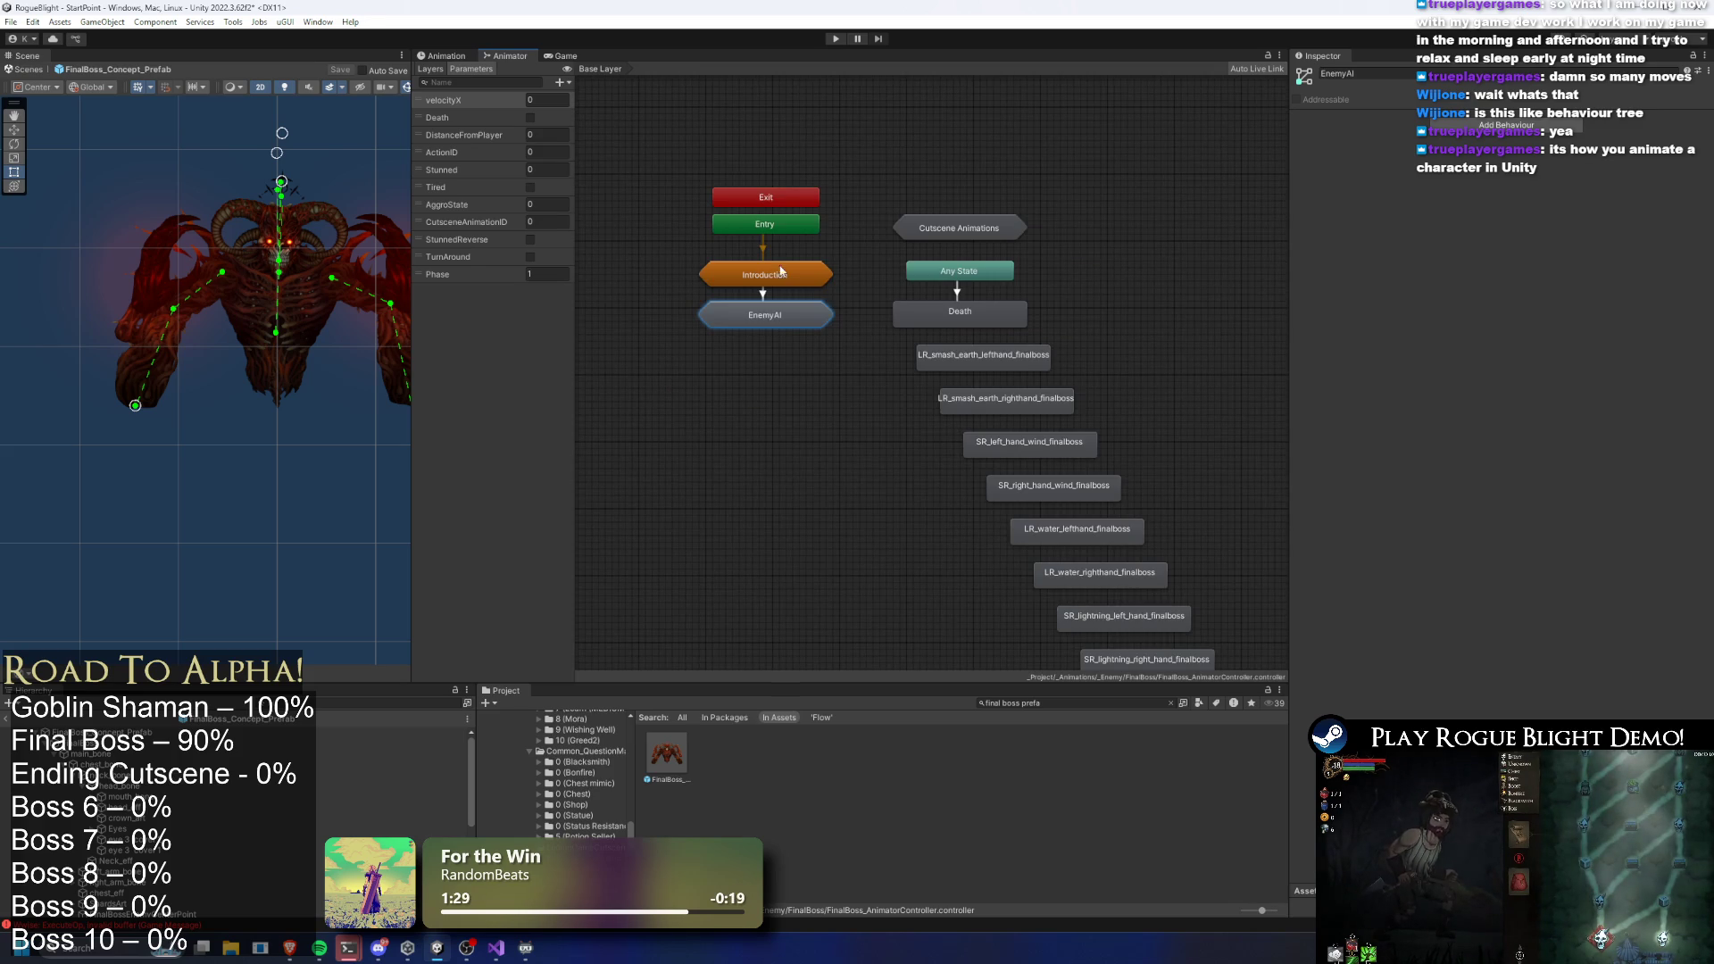
pyautogui.doubleClick(763, 314)
pyautogui.doubleClick(748, 393)
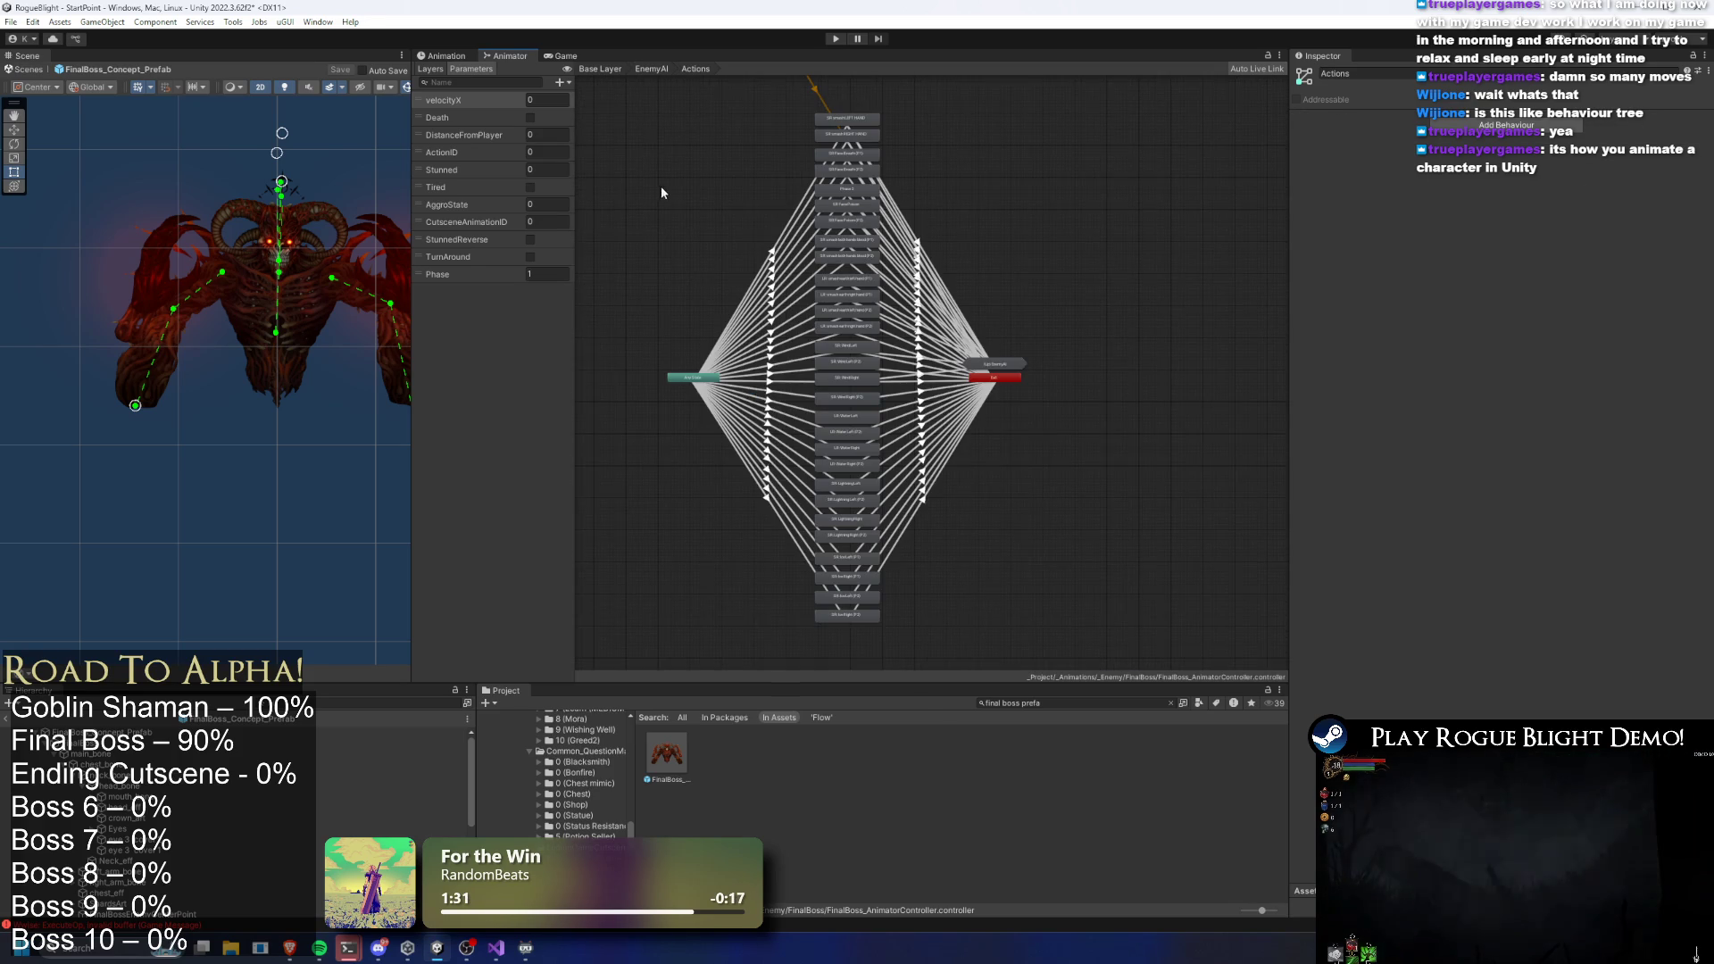
pyautogui.press('BackSpace')
pyautogui.click(759, 332)
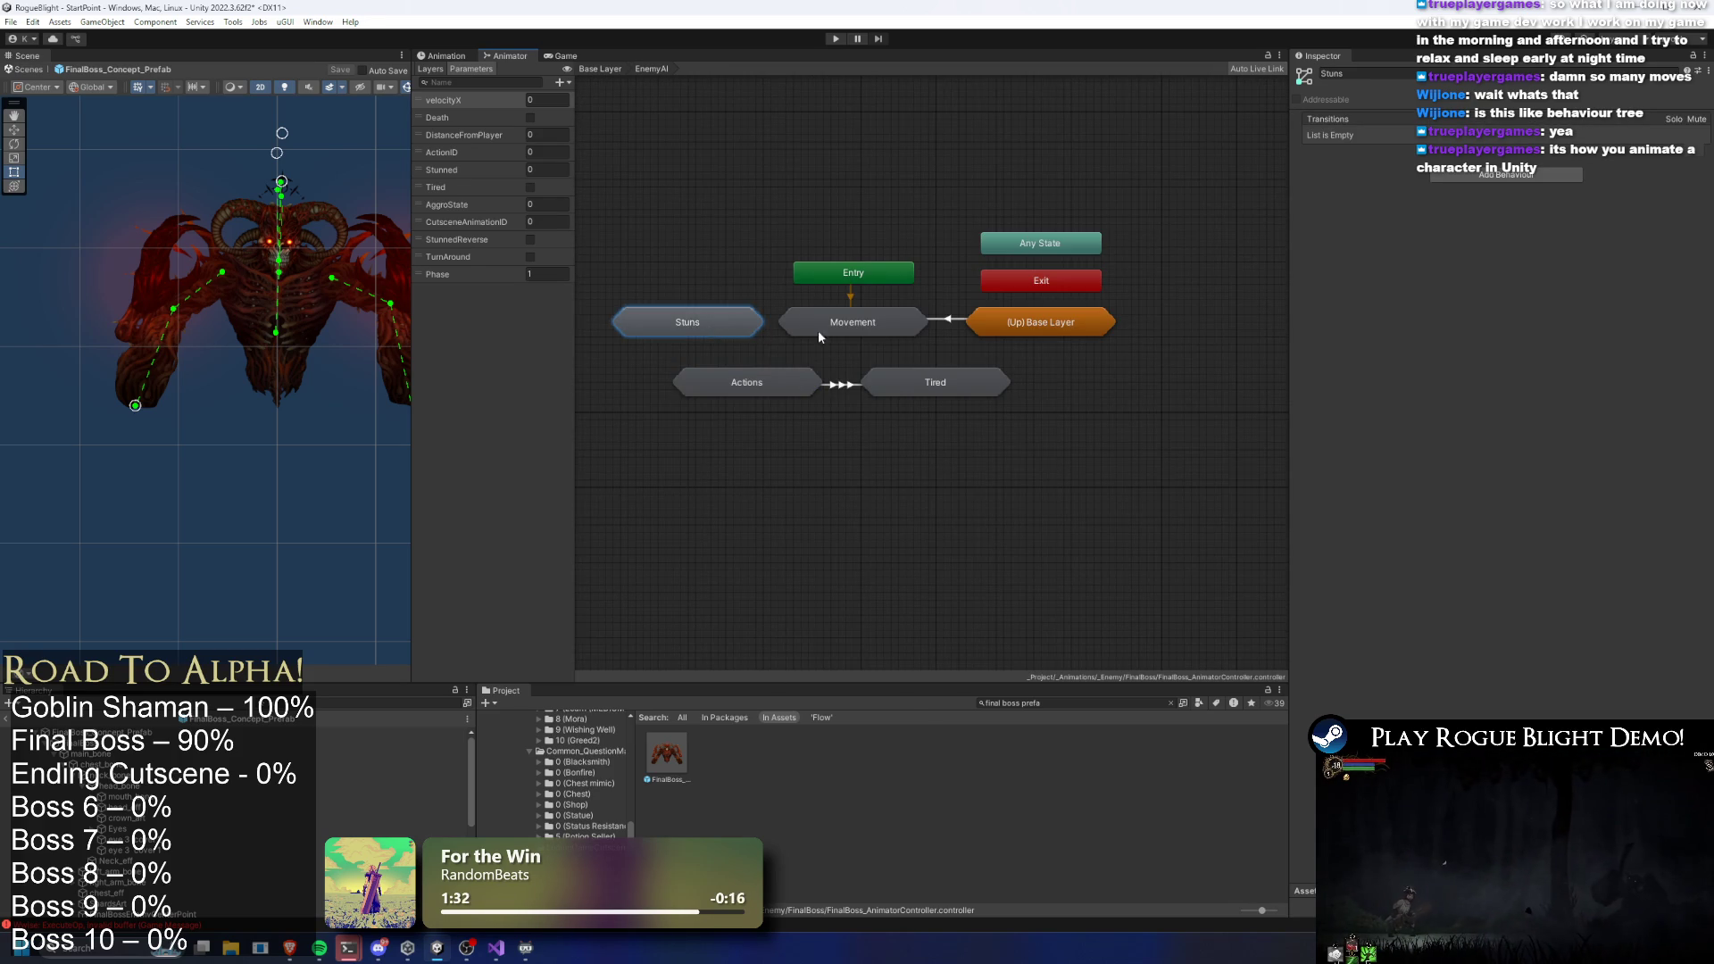
pyautogui.press('BackSpace')
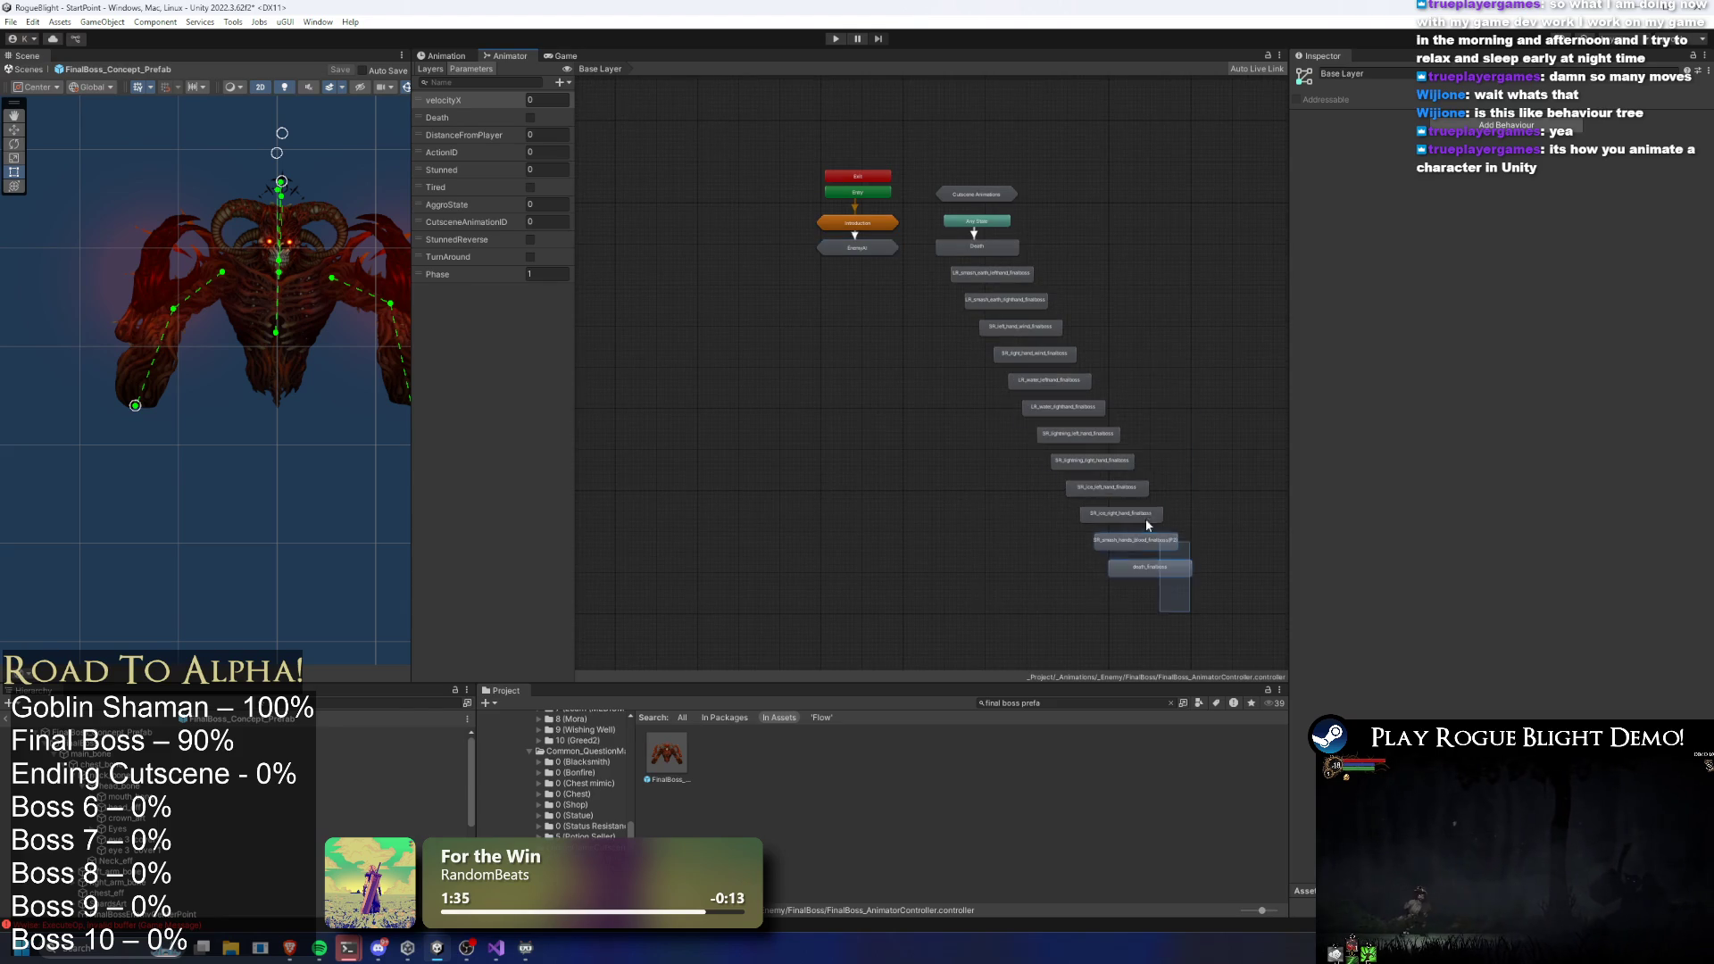
pyautogui.moveTo(1175, 577); pyautogui.dragTo(948, 265)
pyautogui.press('Delete')
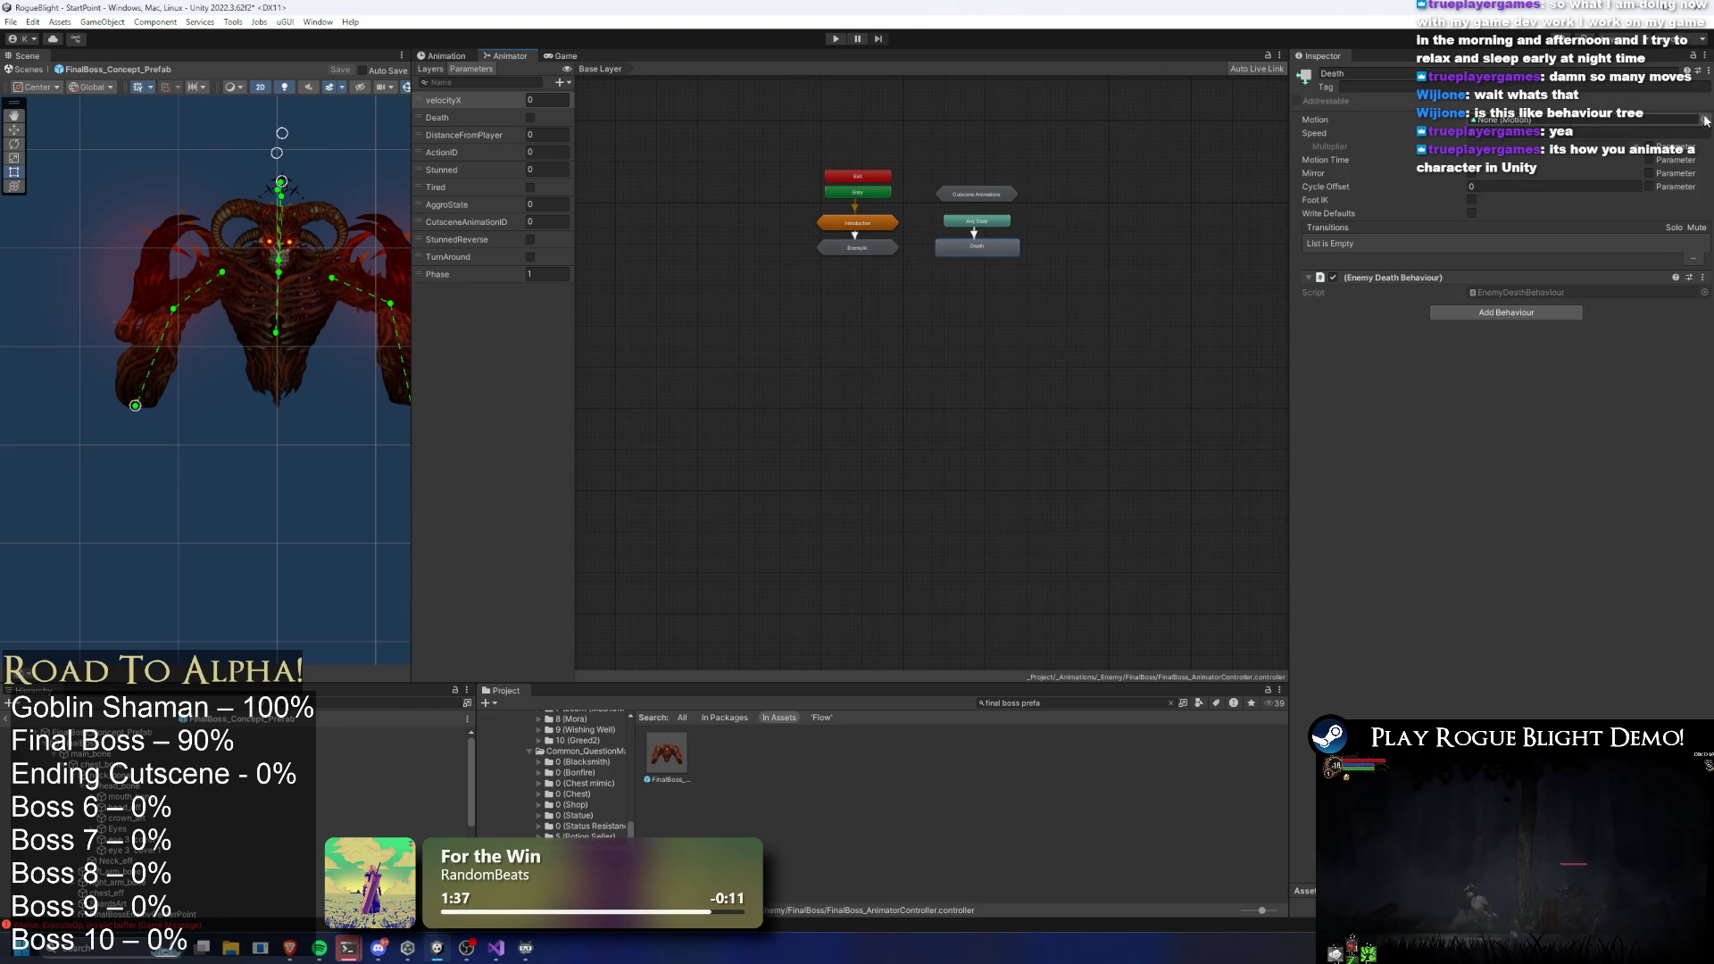
# Assign death_finalboss as the Death state's Motion and start Play Mode
pyautogui.click(1705, 120)
pyautogui.write('l')
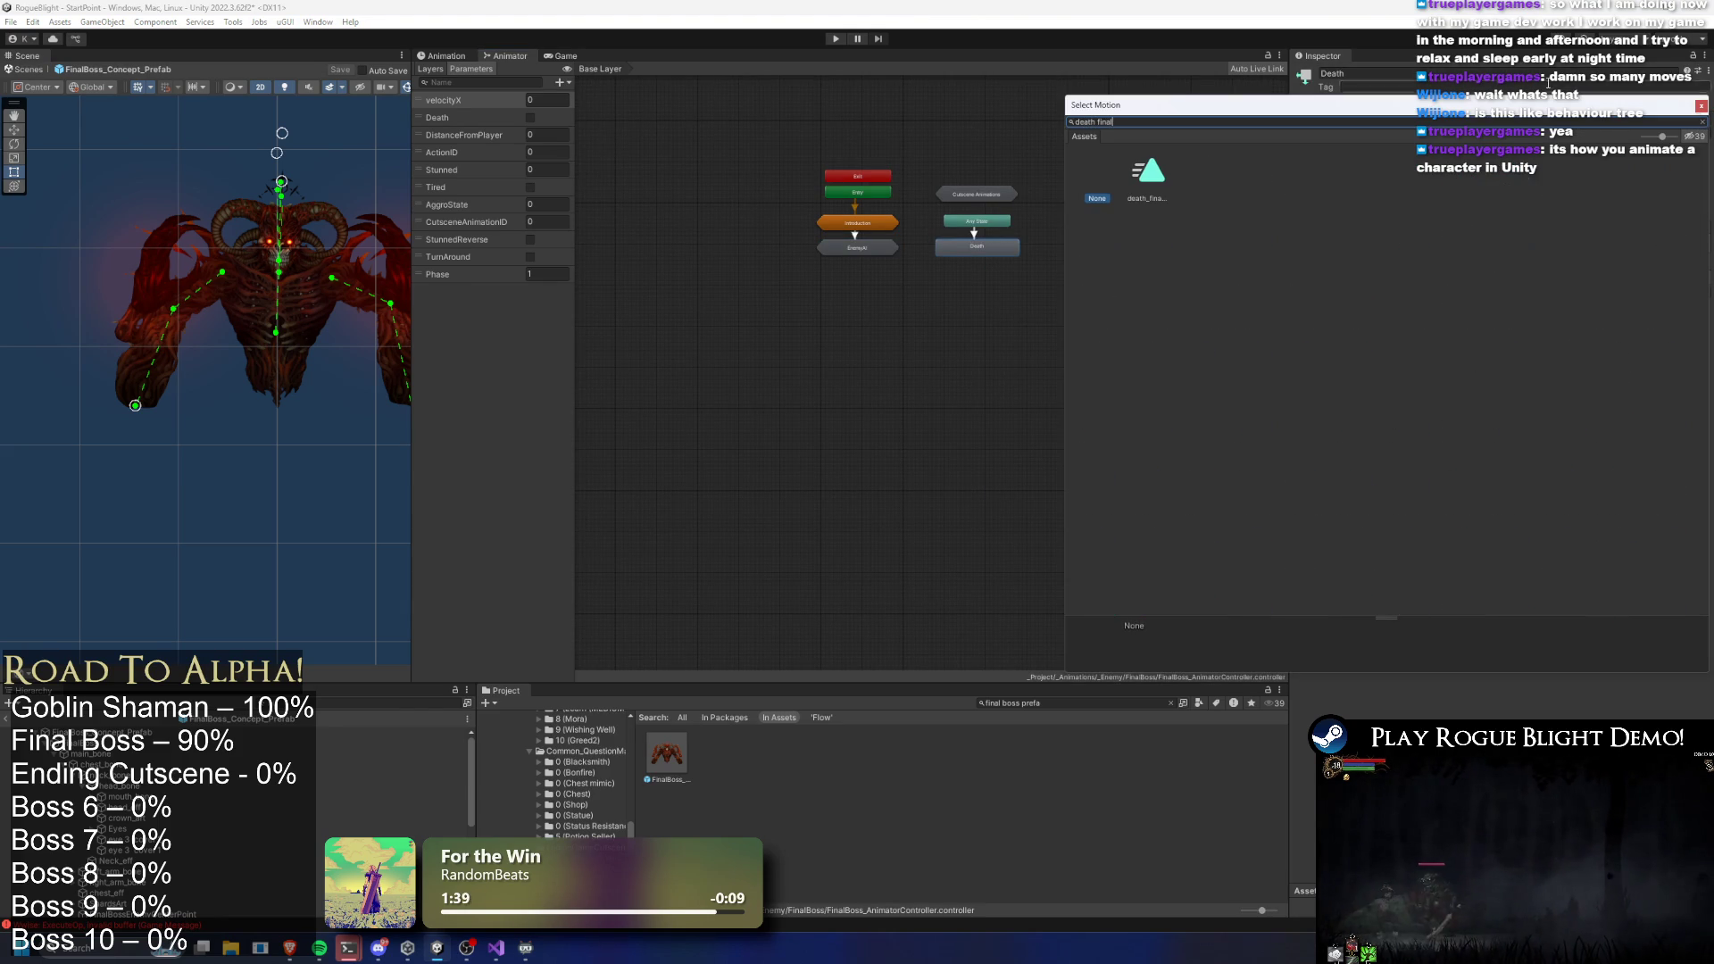
pyautogui.doubleClick(1149, 185)
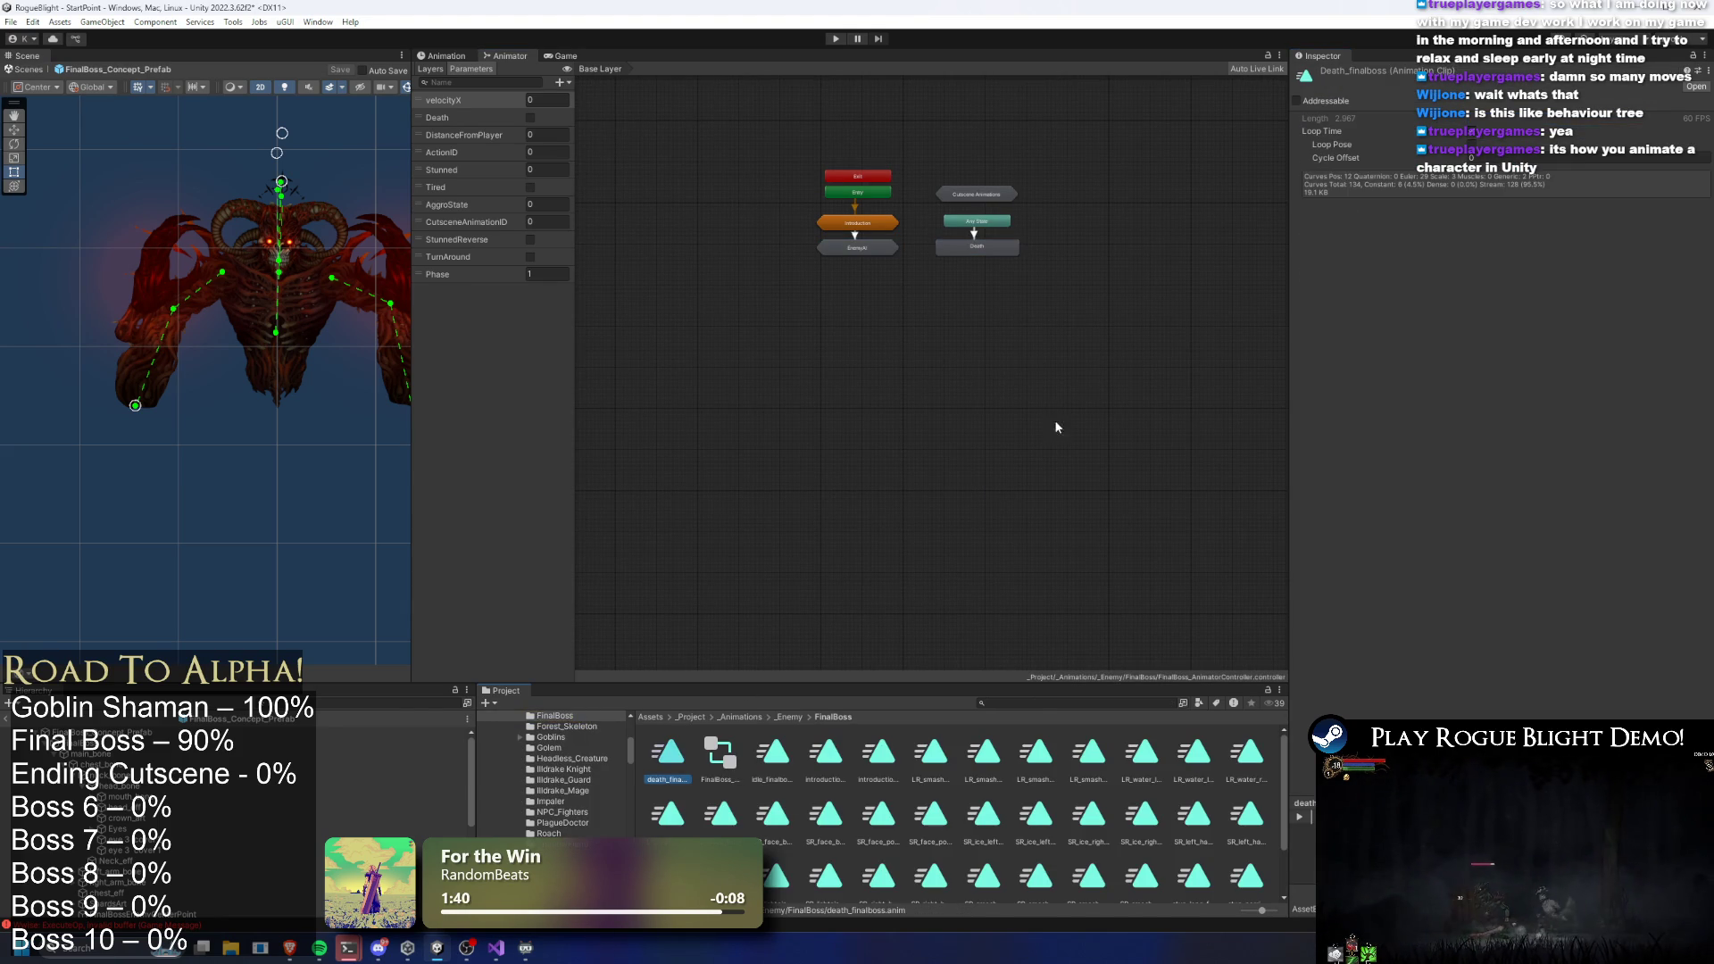
pyautogui.click(969, 147)
pyautogui.click(836, 39)
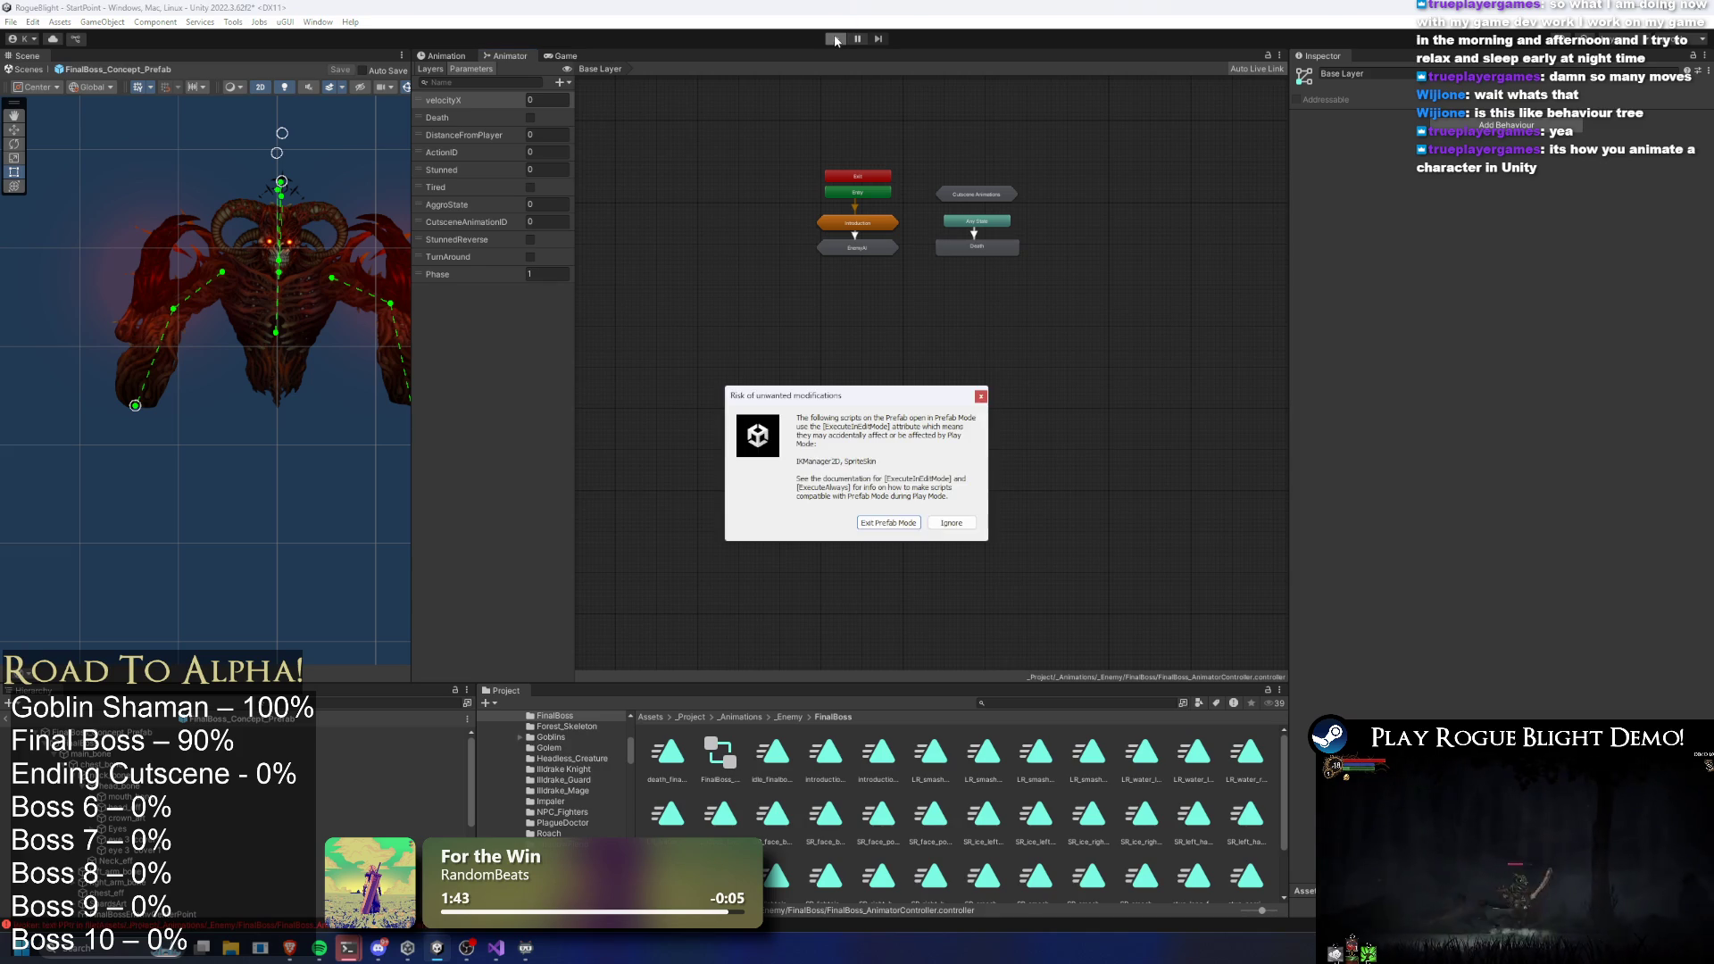
# Skip the warning, load the first save slot, kill the boss with the F1 cheat, then stop Play Mode
pyautogui.press('Escape')
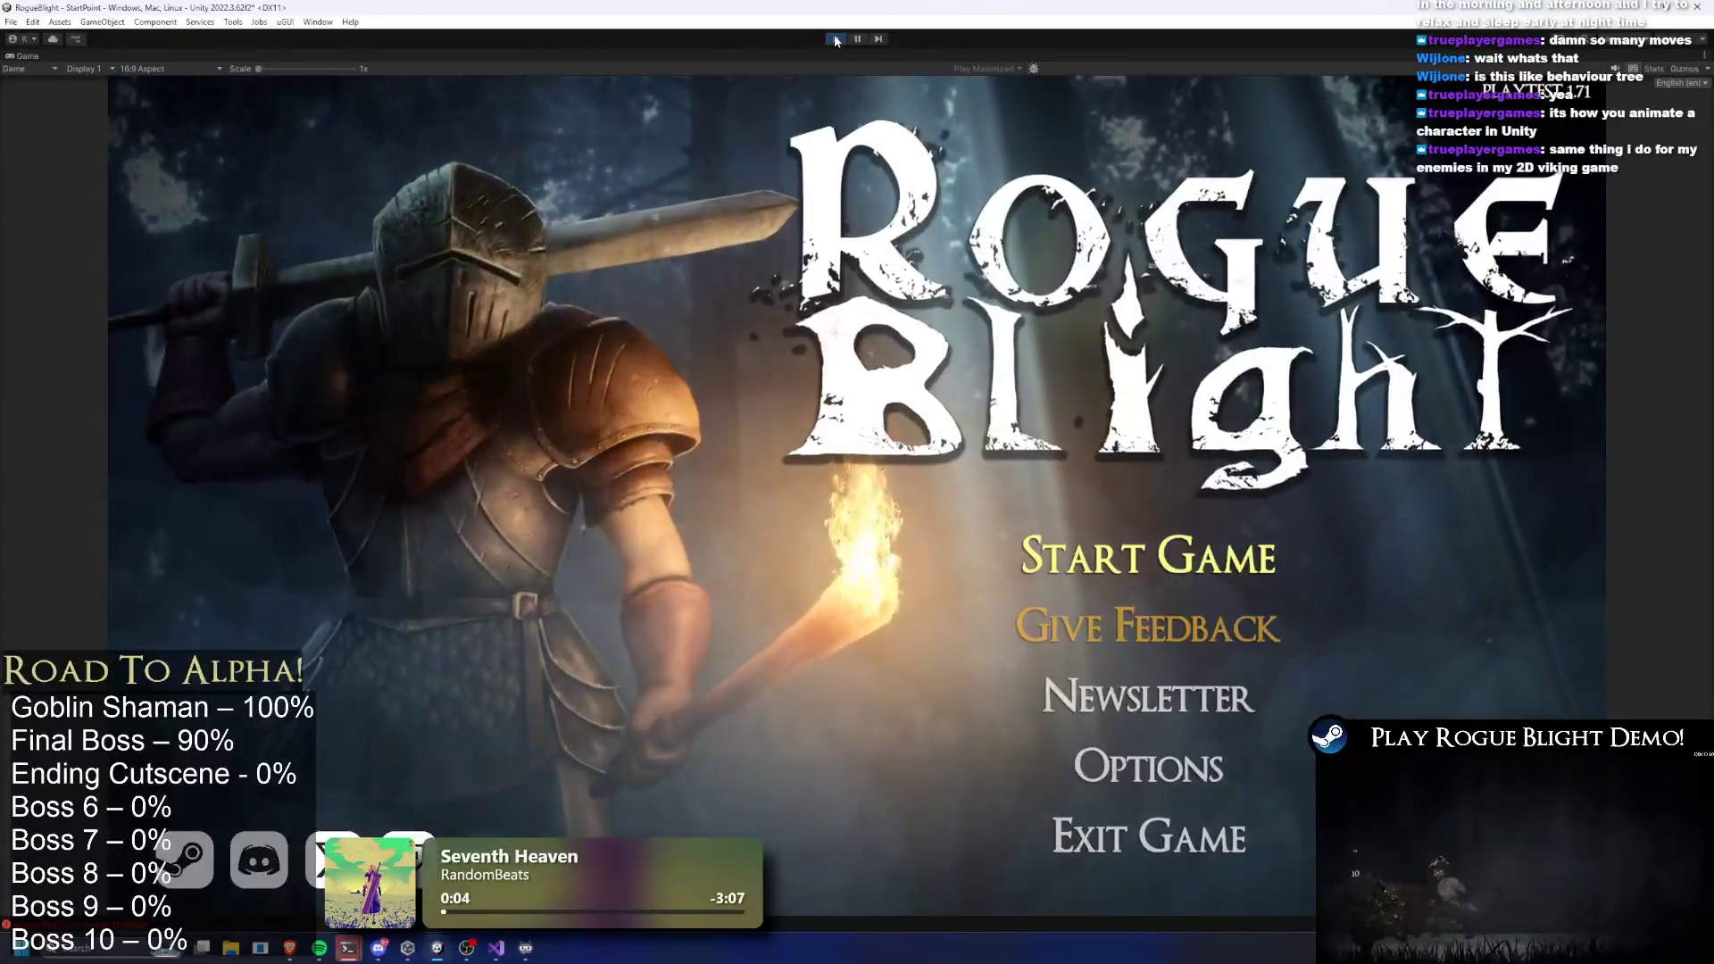
pyautogui.click(1149, 556)
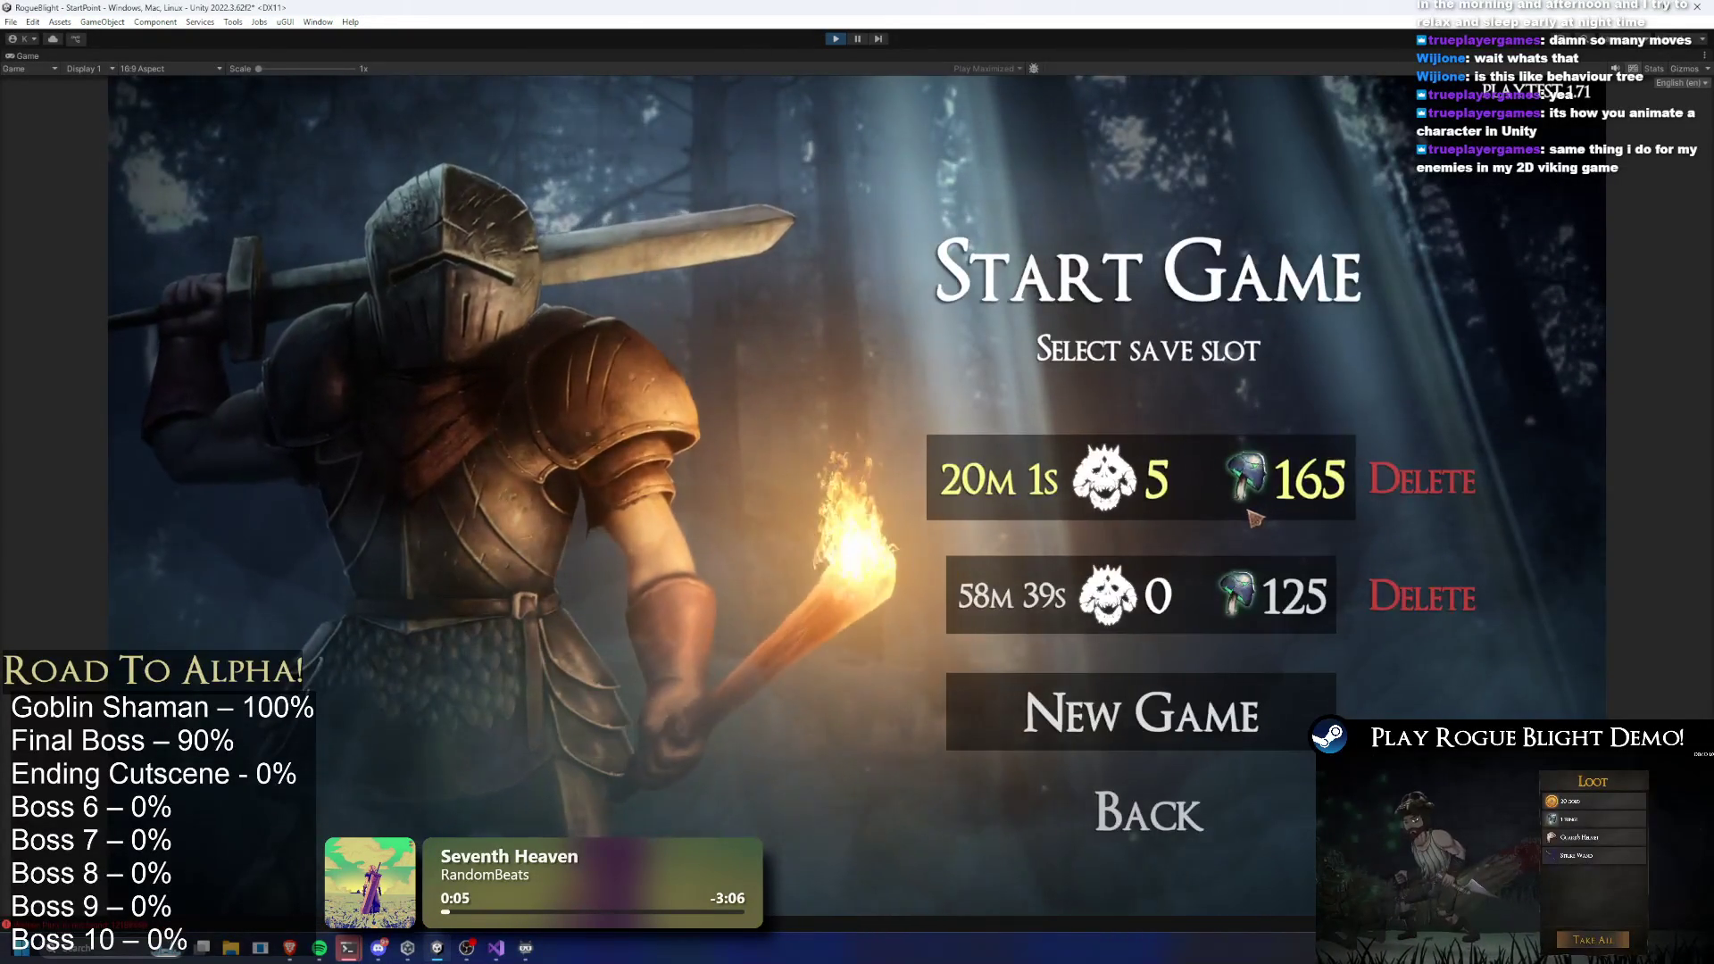
pyautogui.click(1250, 511)
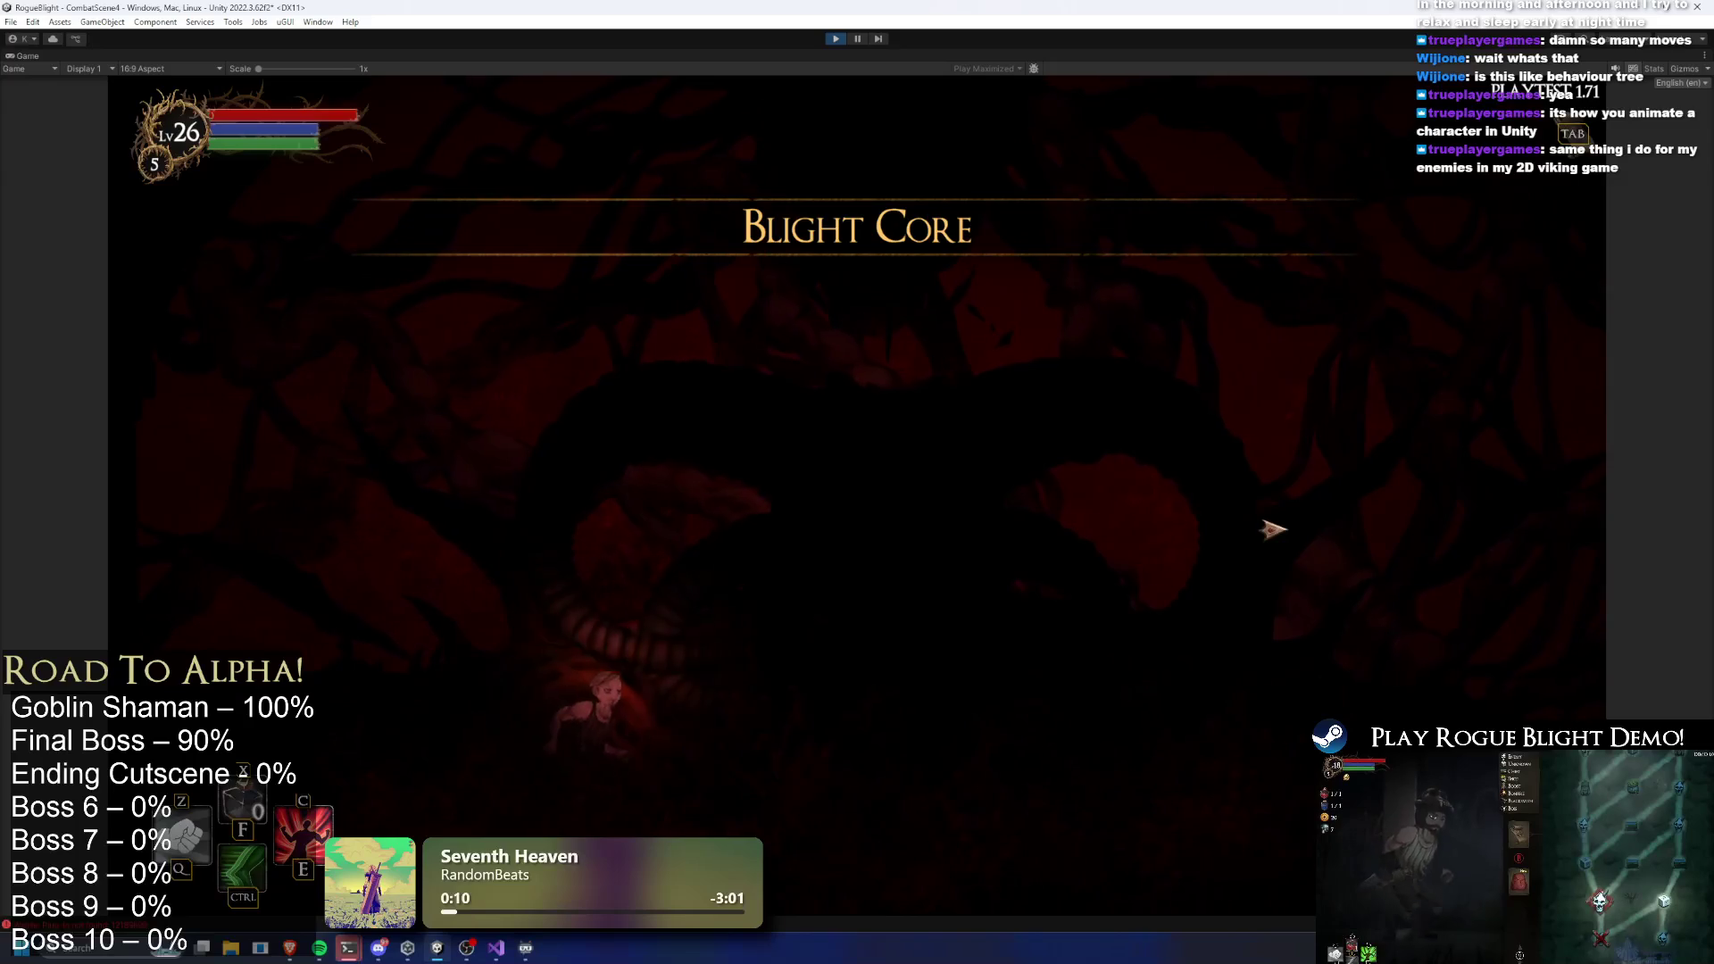
pyautogui.press('F1')
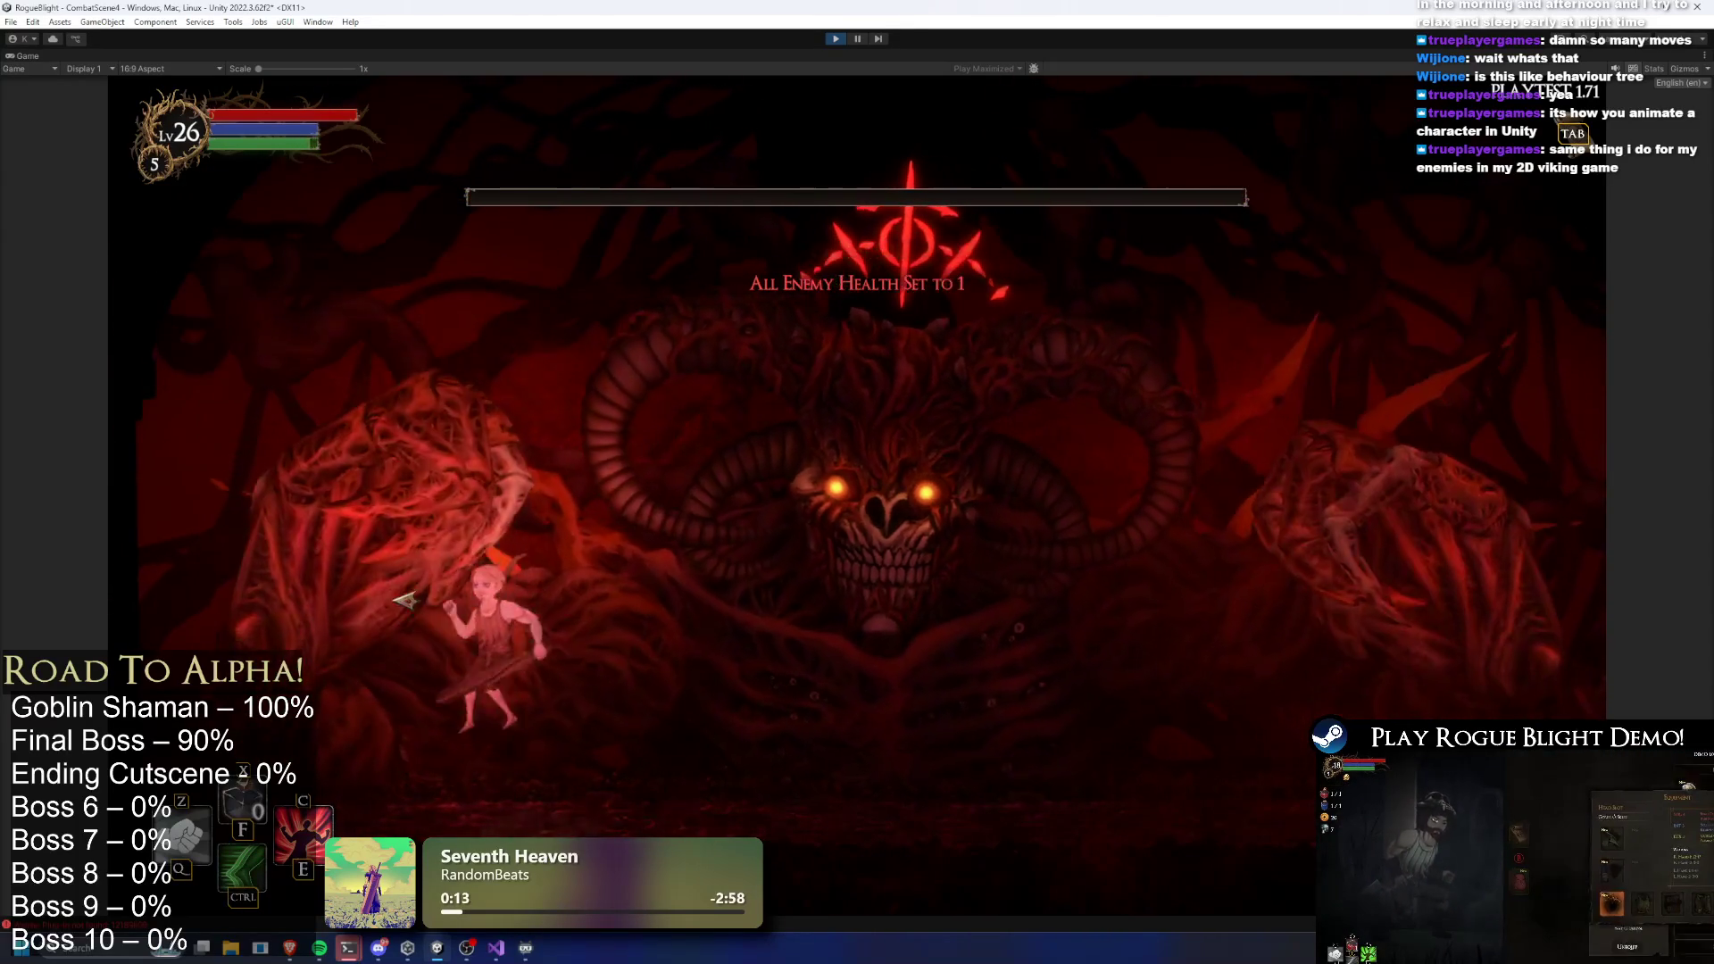
pyautogui.click(409, 612)
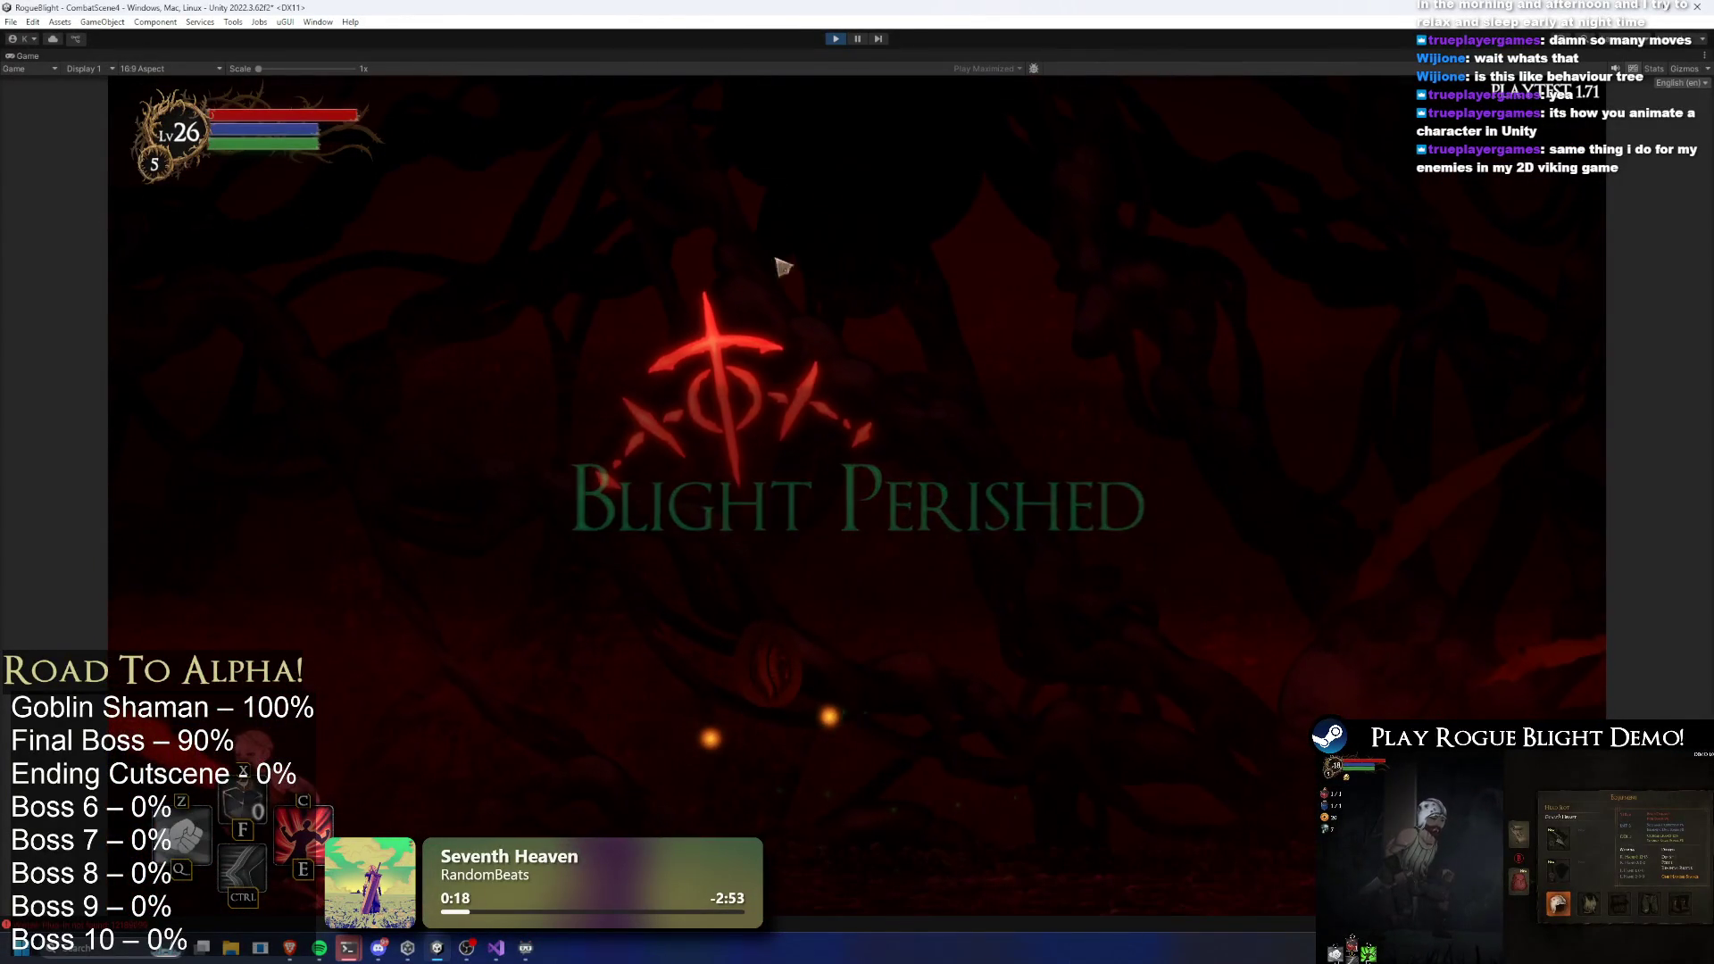
pyautogui.click(836, 40)
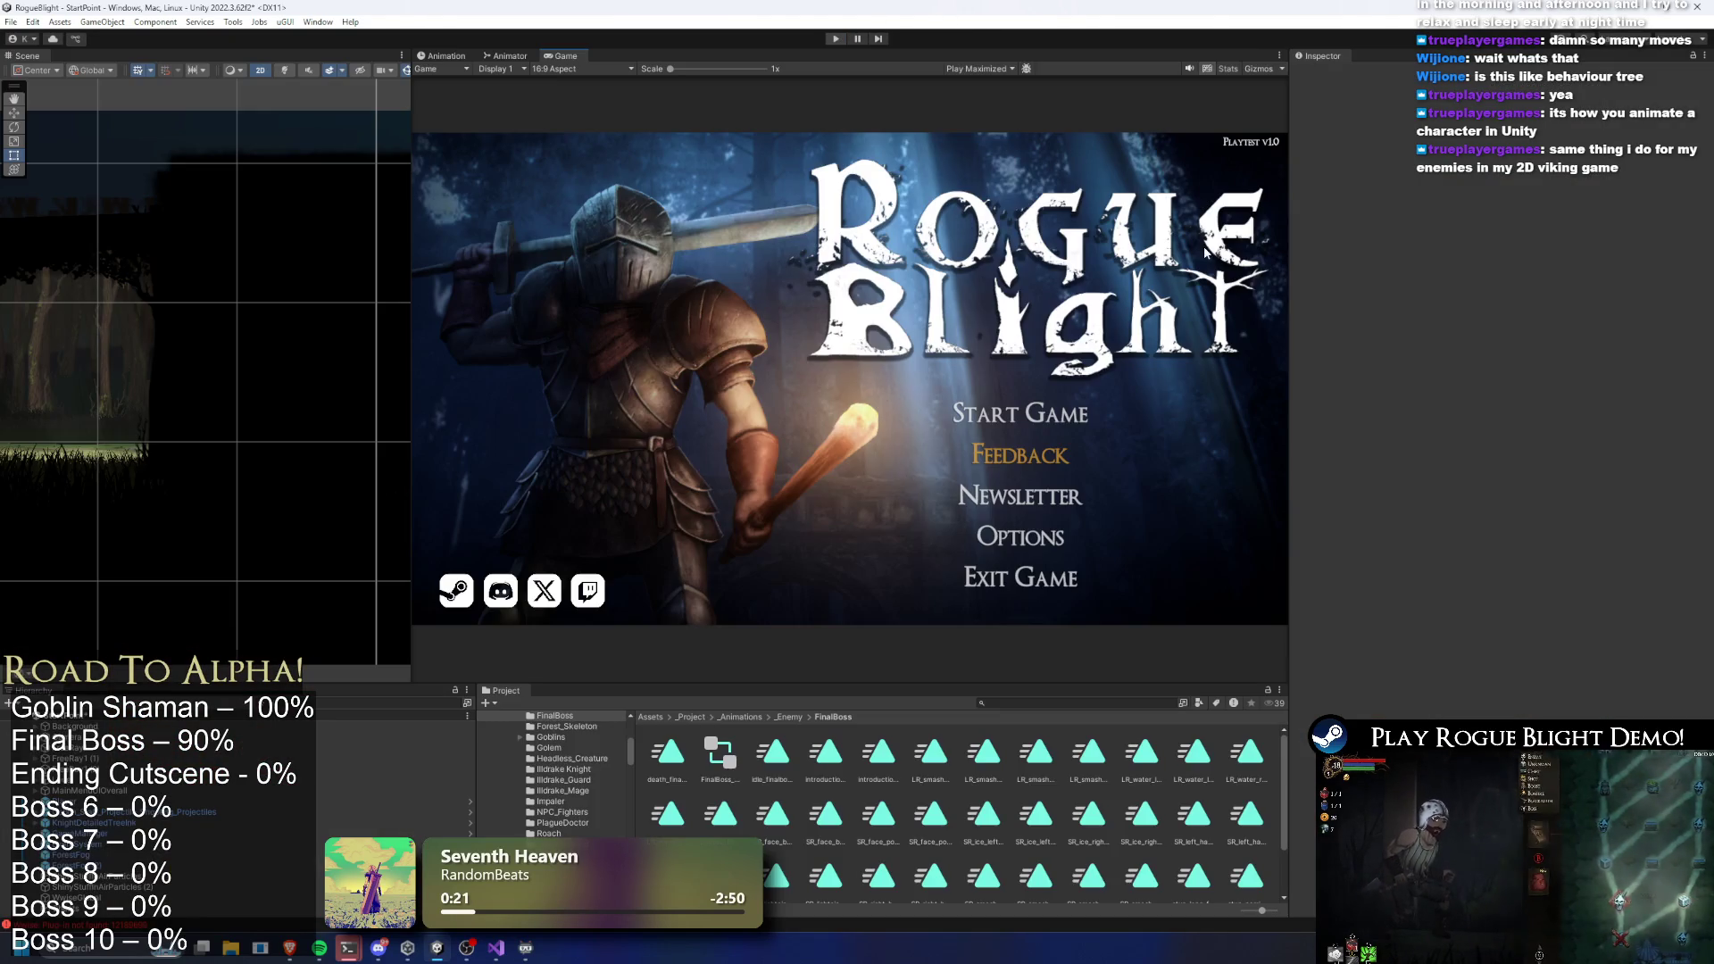
# Open the FinalBoss prefab's death_finalboss clip in the Animation window and preview frame 49
pyautogui.write('final ')
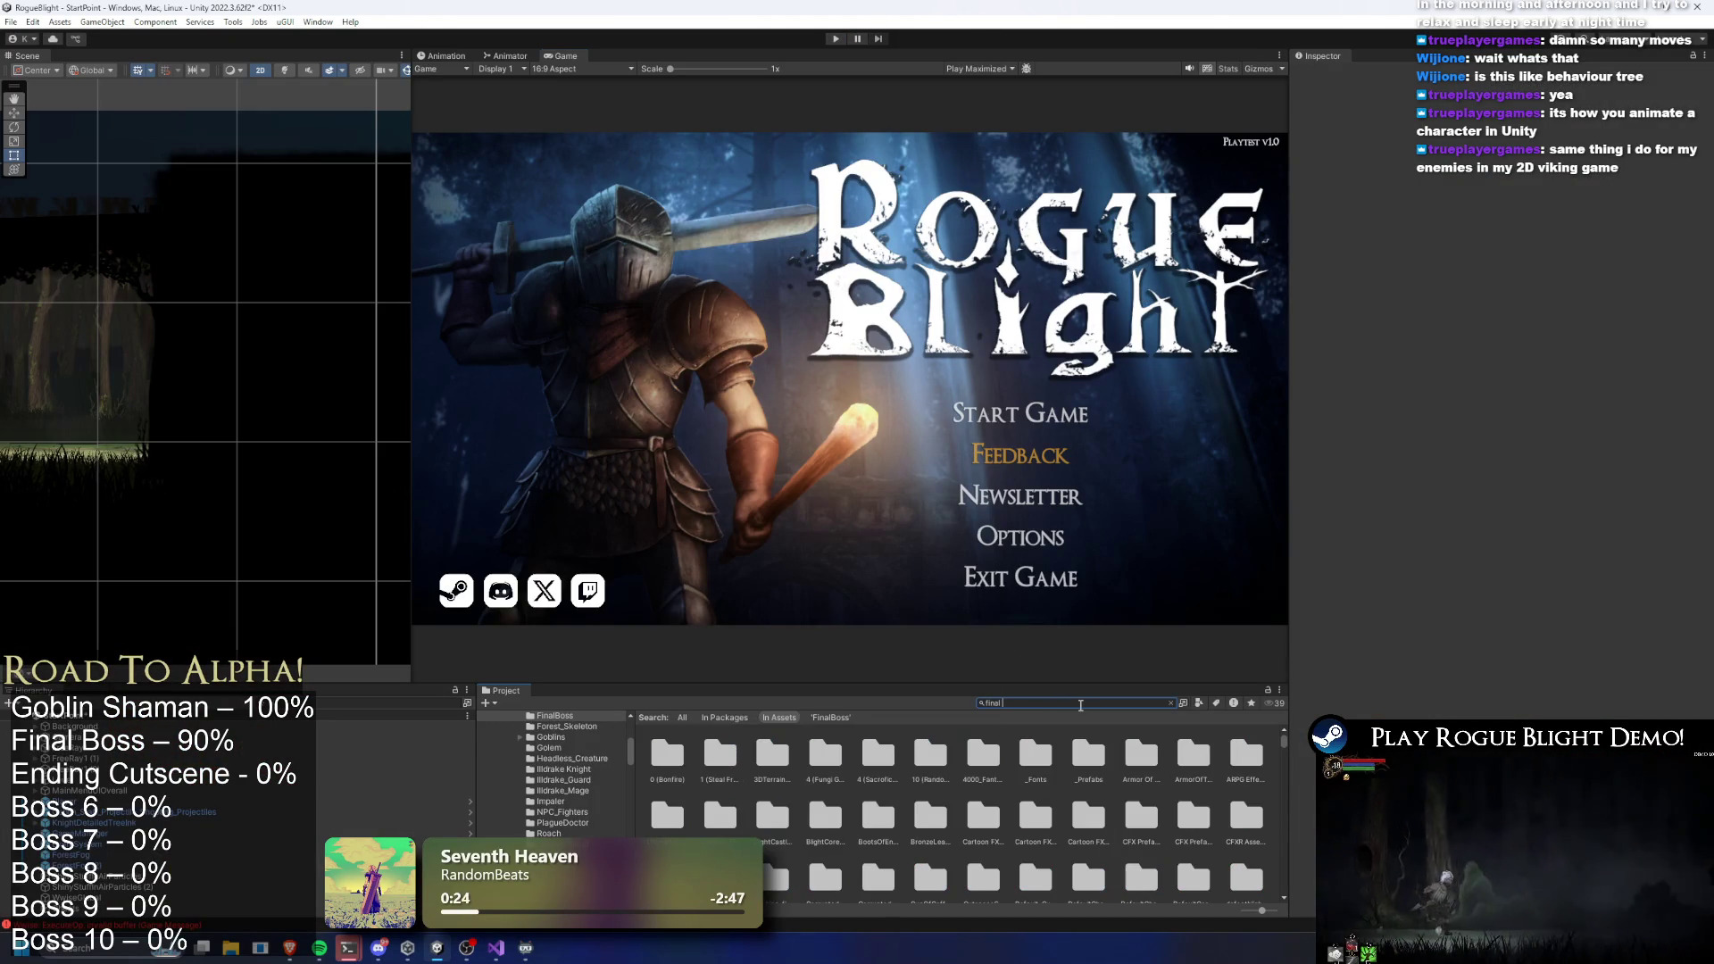
pyautogui.write('boss prefa')
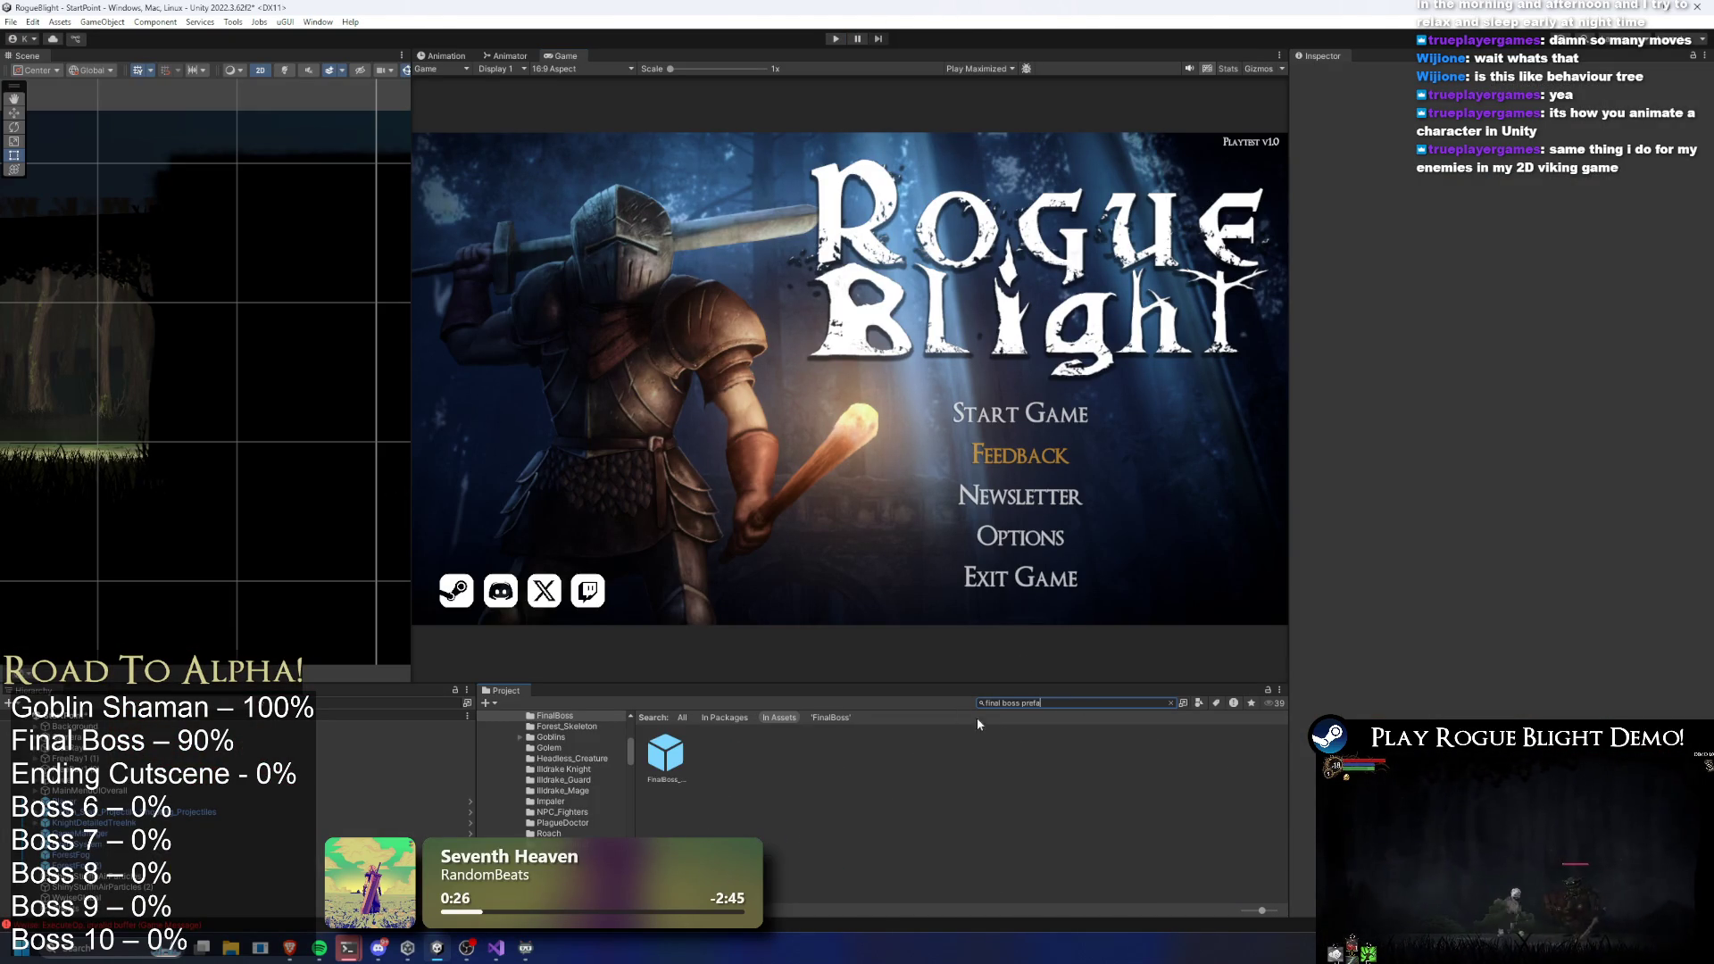
pyautogui.doubleClick(668, 753)
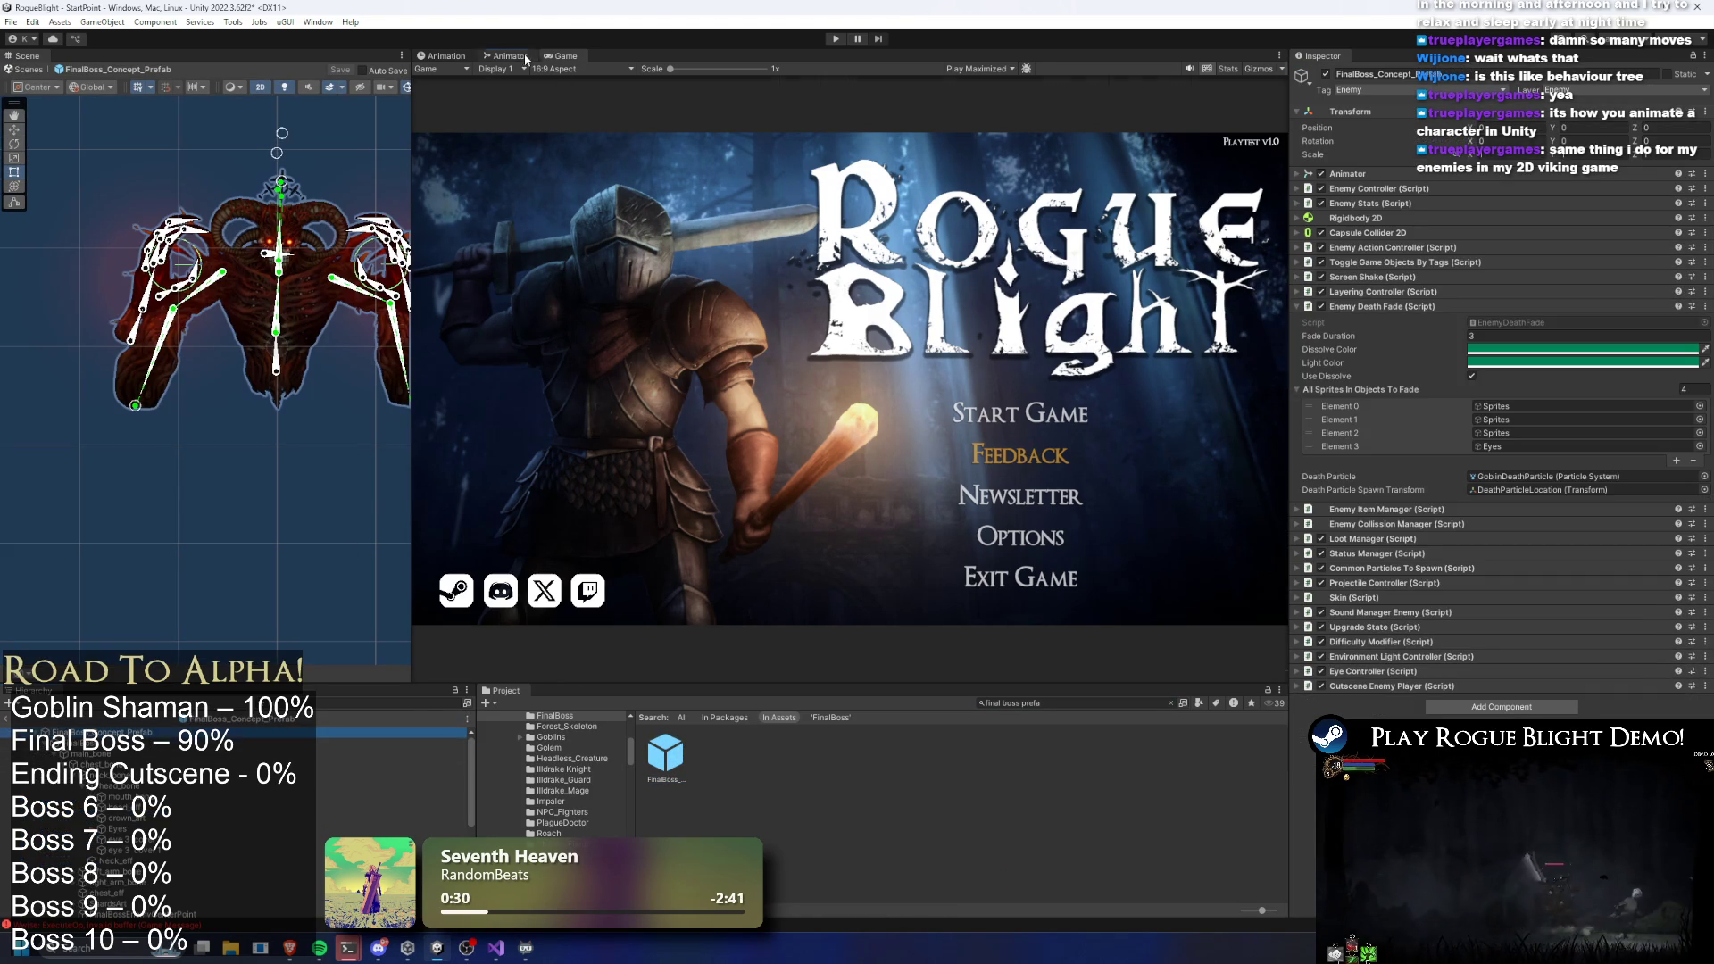
pyautogui.click(457, 57)
pyautogui.click(479, 82)
pyautogui.click(886, 159)
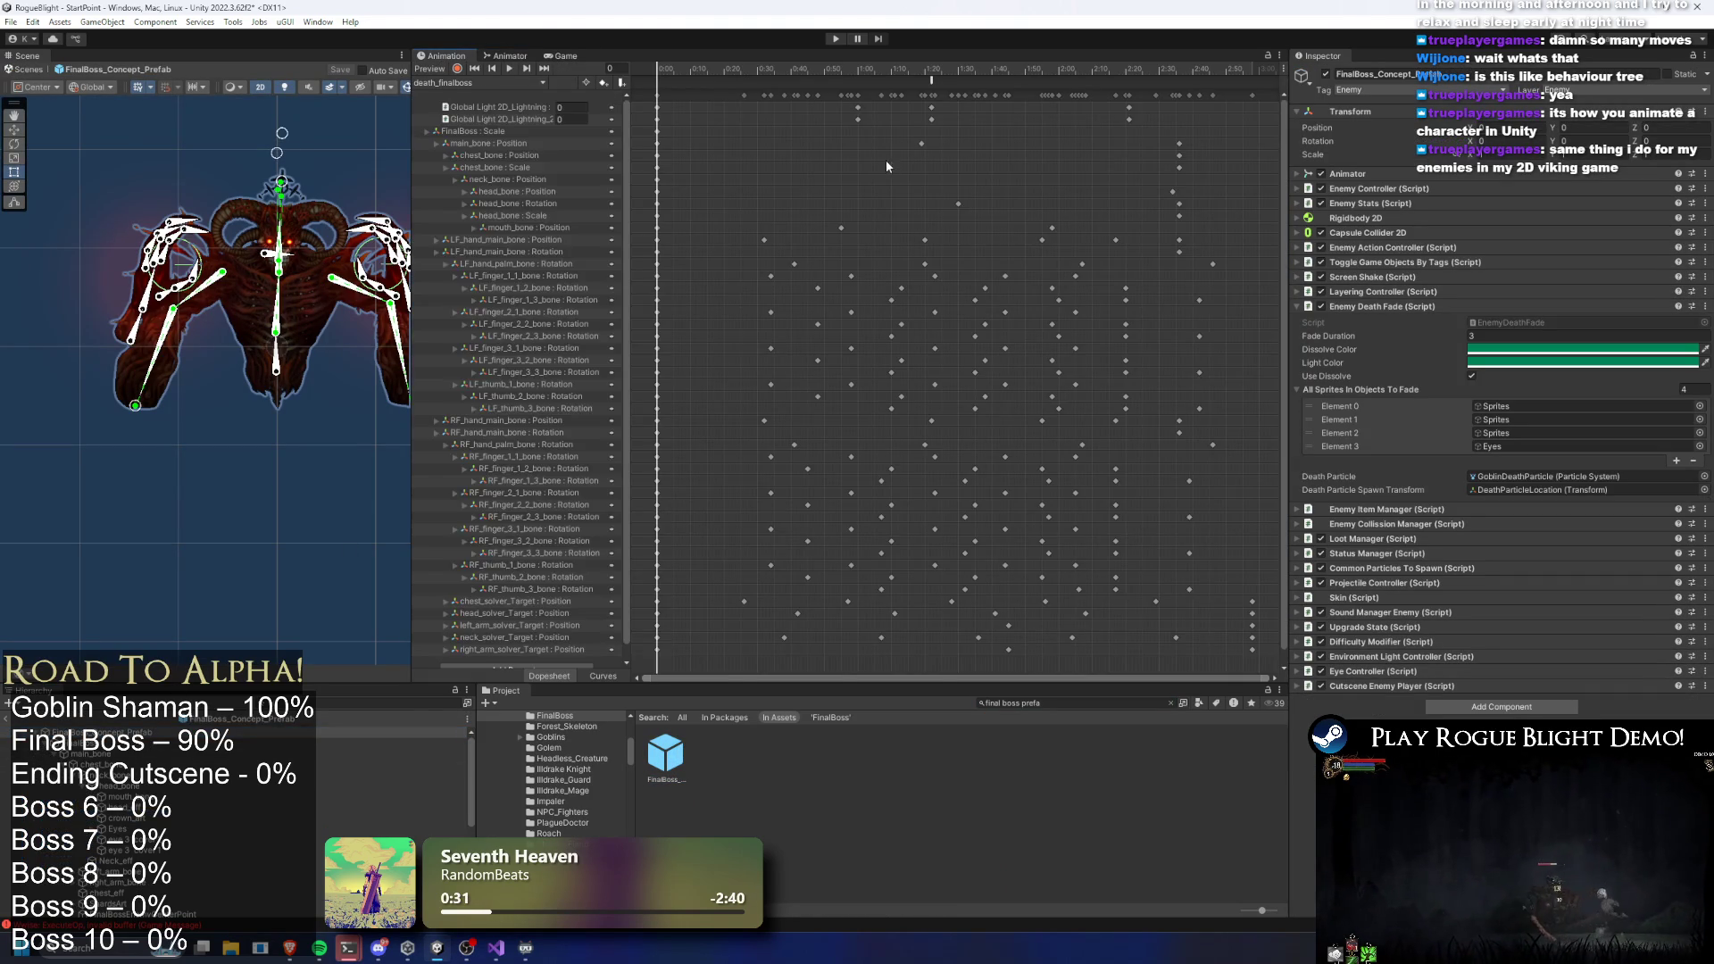
pyautogui.scroll(-3, 805, 199)
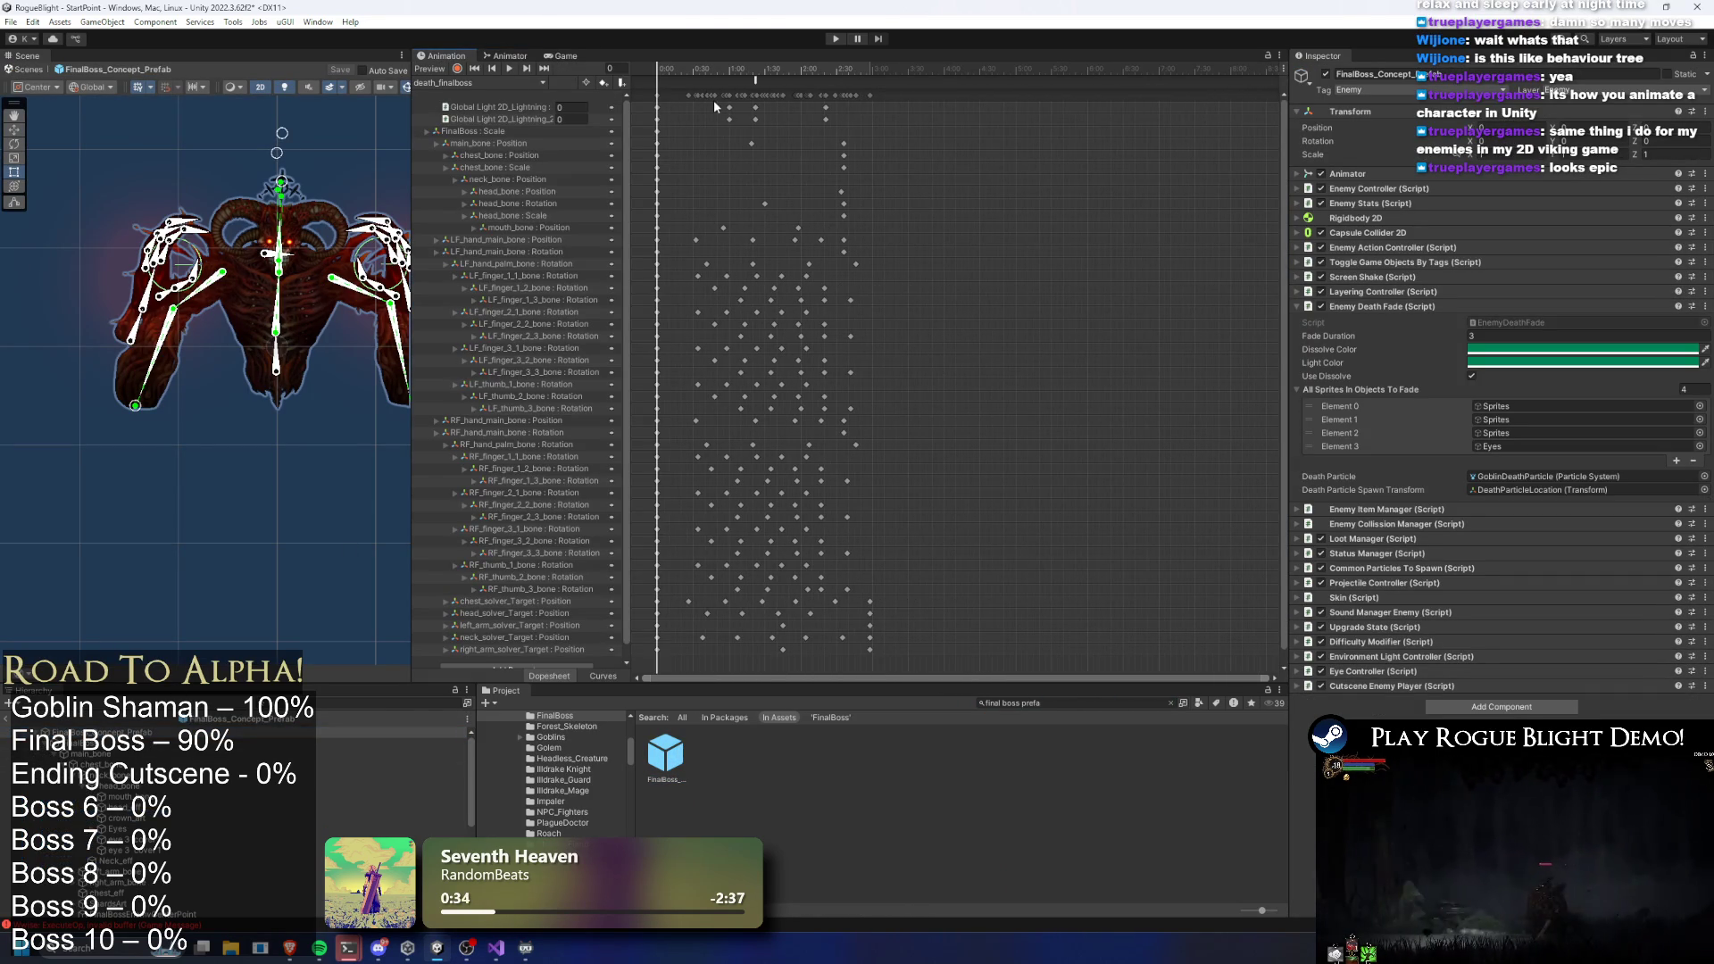
pyautogui.moveTo(669, 79)
pyautogui.mouseDown()
pyautogui.moveTo(678, 65)
pyautogui.moveTo(739, 72)
pyautogui.mouseUp()
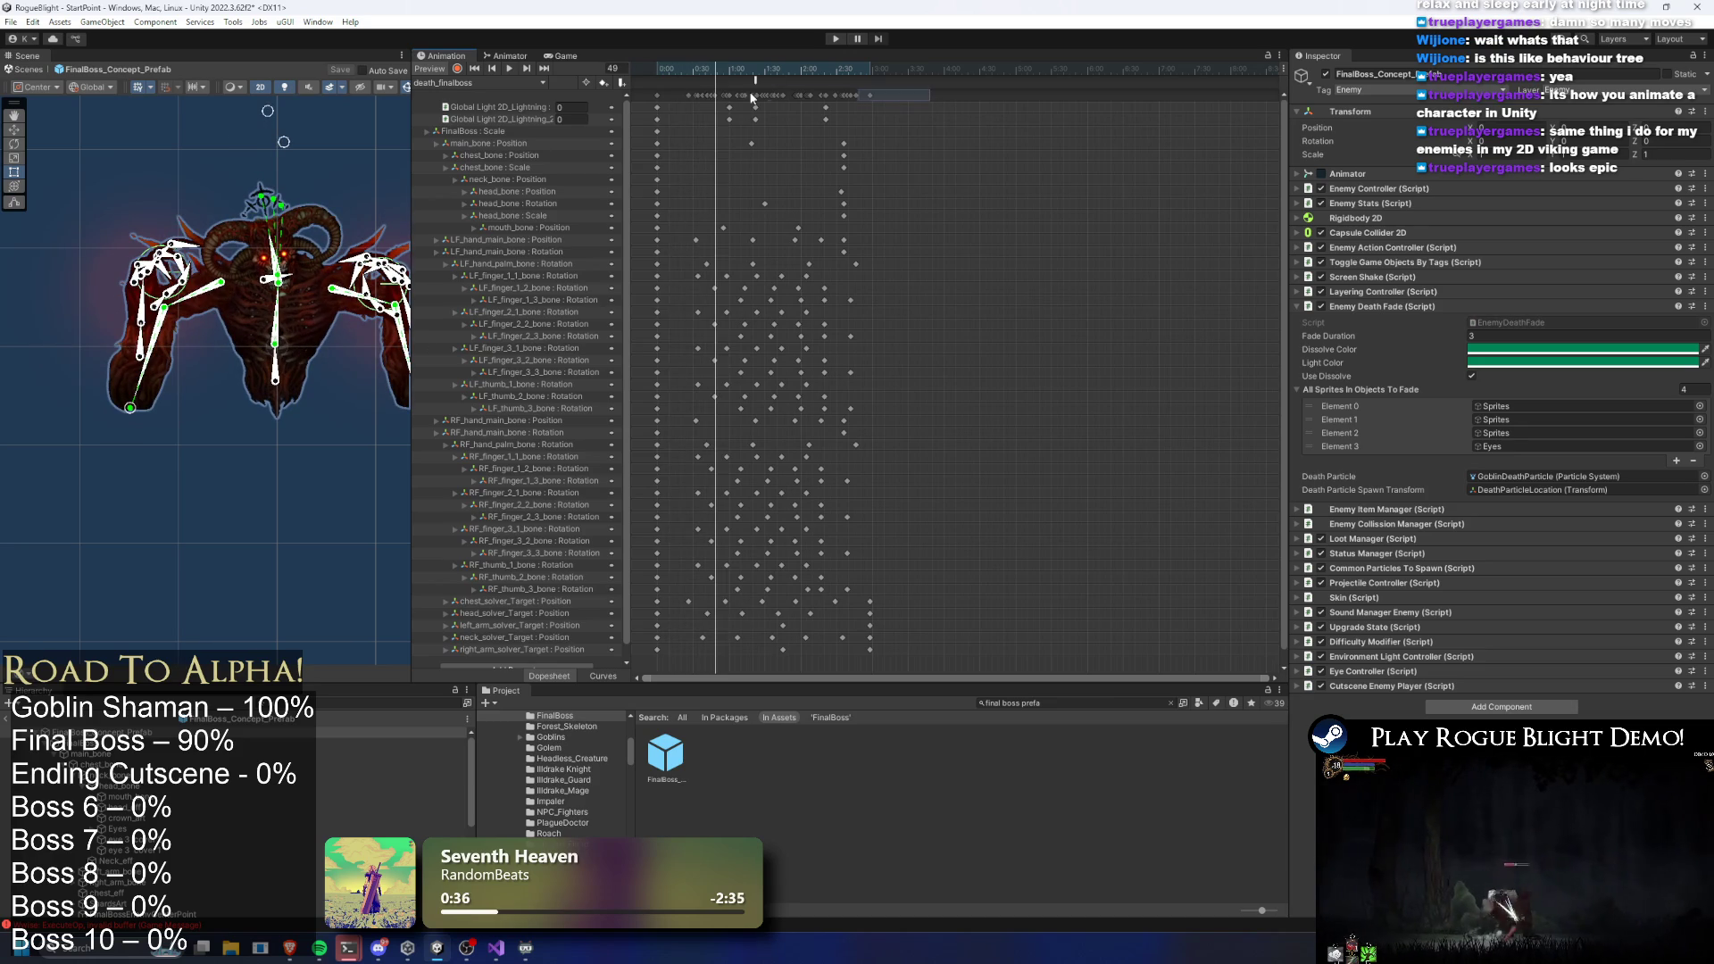
# Stretch all death_finalboss keyframes over a longer span and preview frames 124 and 96
pyautogui.hotkey('ctrl', 'a')
pyautogui.moveTo(882, 129); pyautogui.dragTo(1022, 130)
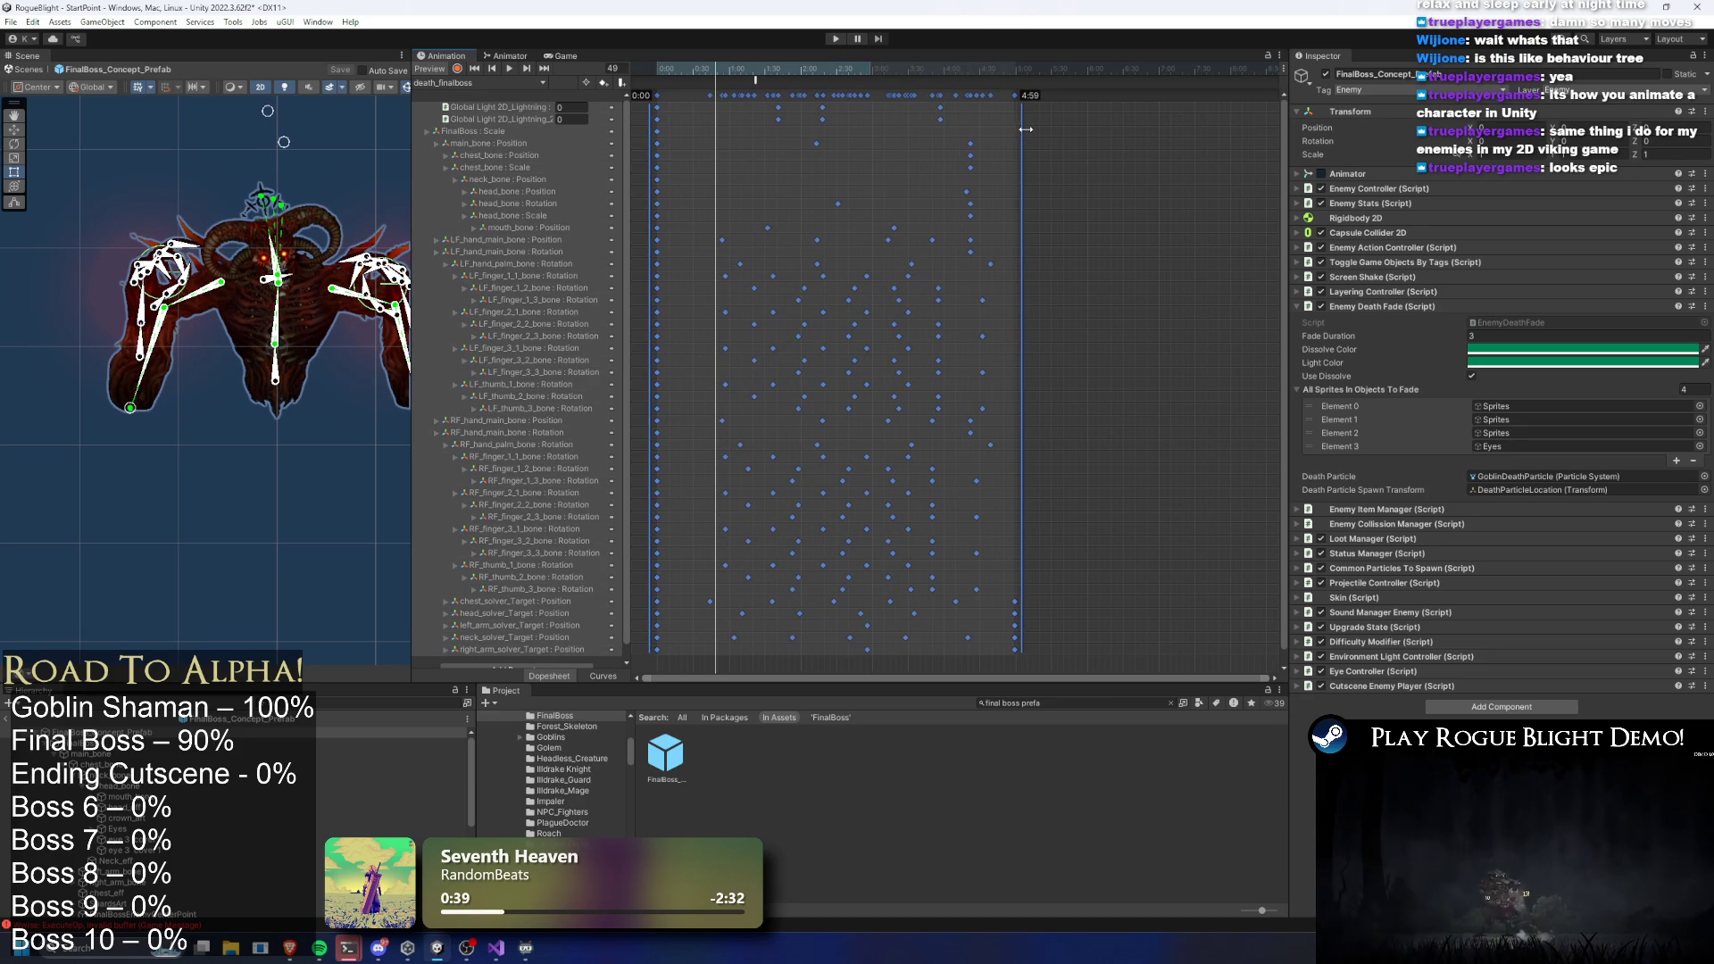
pyautogui.moveTo(785, 70)
pyautogui.mouseDown()
pyautogui.moveTo(825, 70)
pyautogui.moveTo(699, 70)
pyautogui.moveTo(780, 70)
pyautogui.mouseUp()
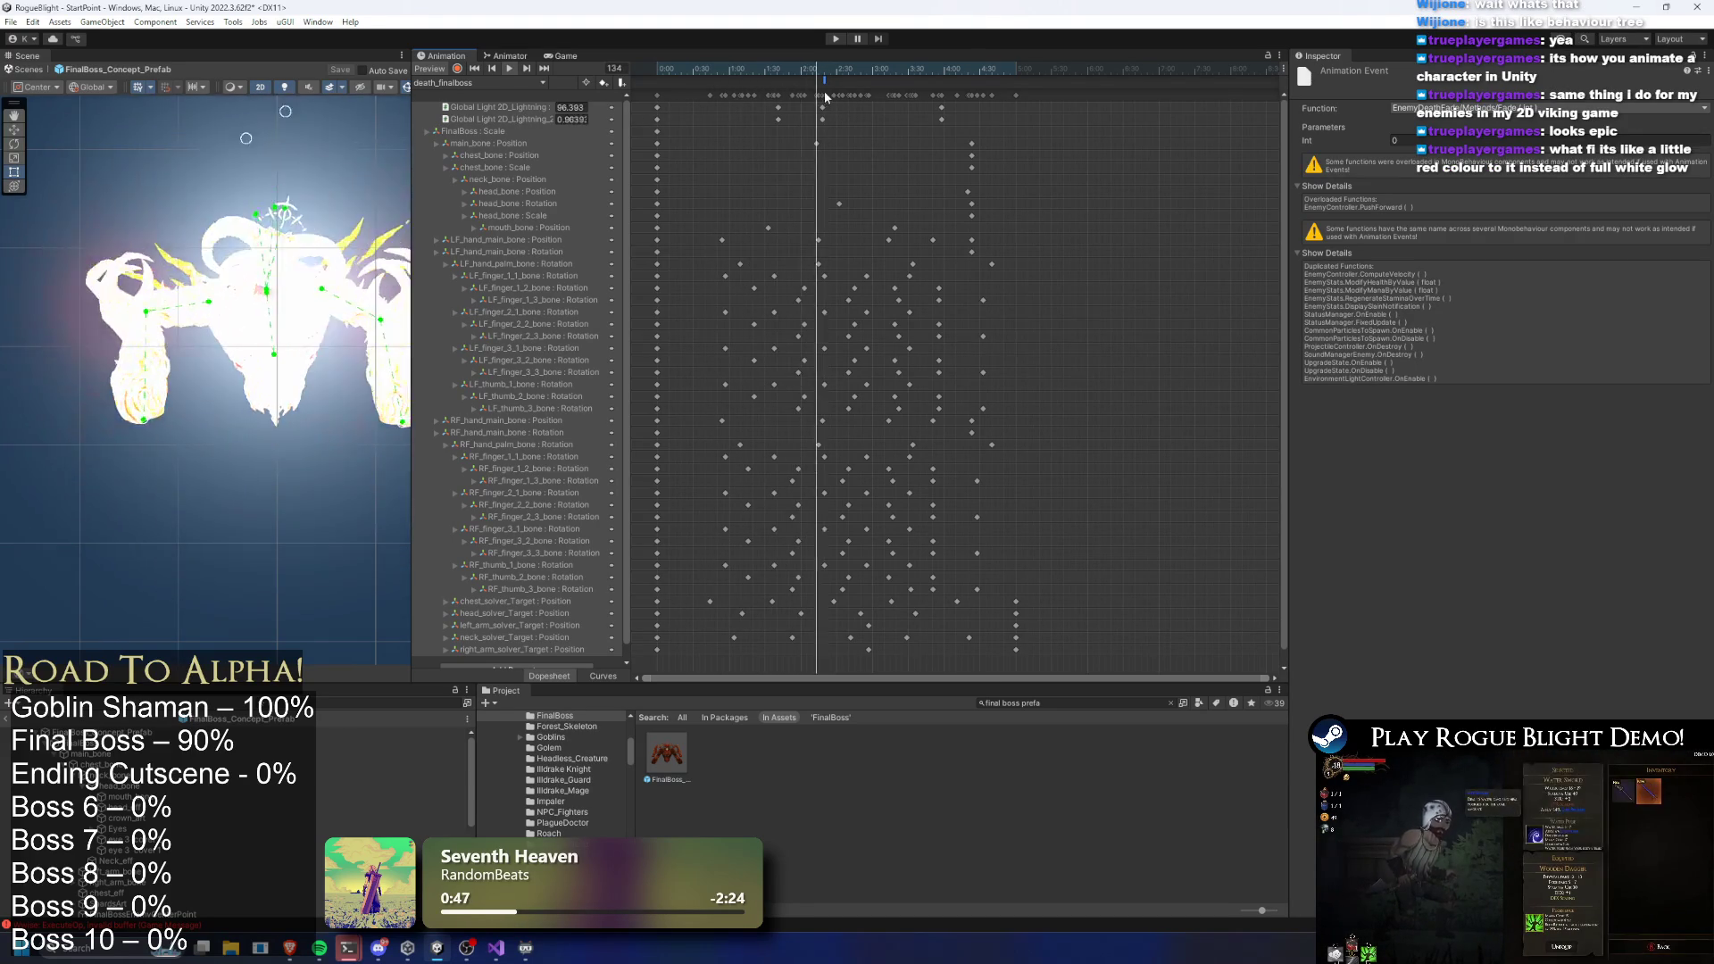
pyautogui.scroll(-1, 720, 351)
pyautogui.scroll(-1, 1166, 241)
pyautogui.click(1256, 425)
pyautogui.moveTo(739, 79)
pyautogui.mouseDown()
pyautogui.moveTo(763, 72)
pyautogui.moveTo(742, 72)
pyautogui.mouseUp()
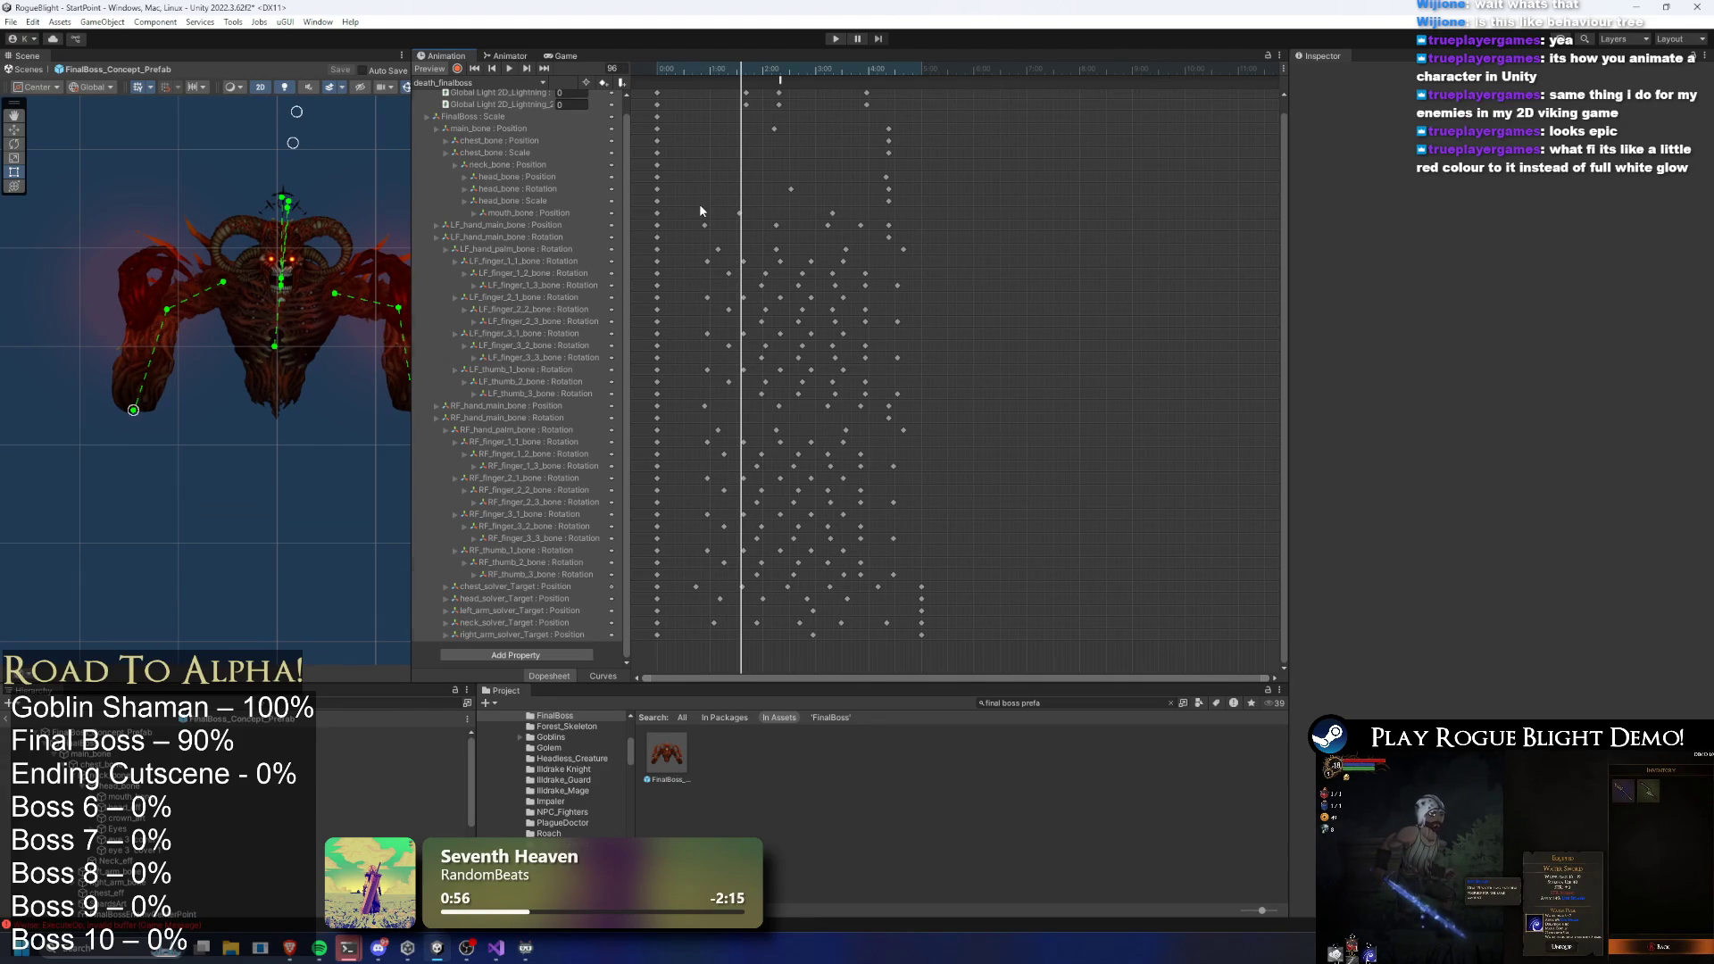
# Compress the mouth_bone, hand and finger keyframe block into a shorter span
pyautogui.moveTo(700, 209); pyautogui.dragTo(830, 217)
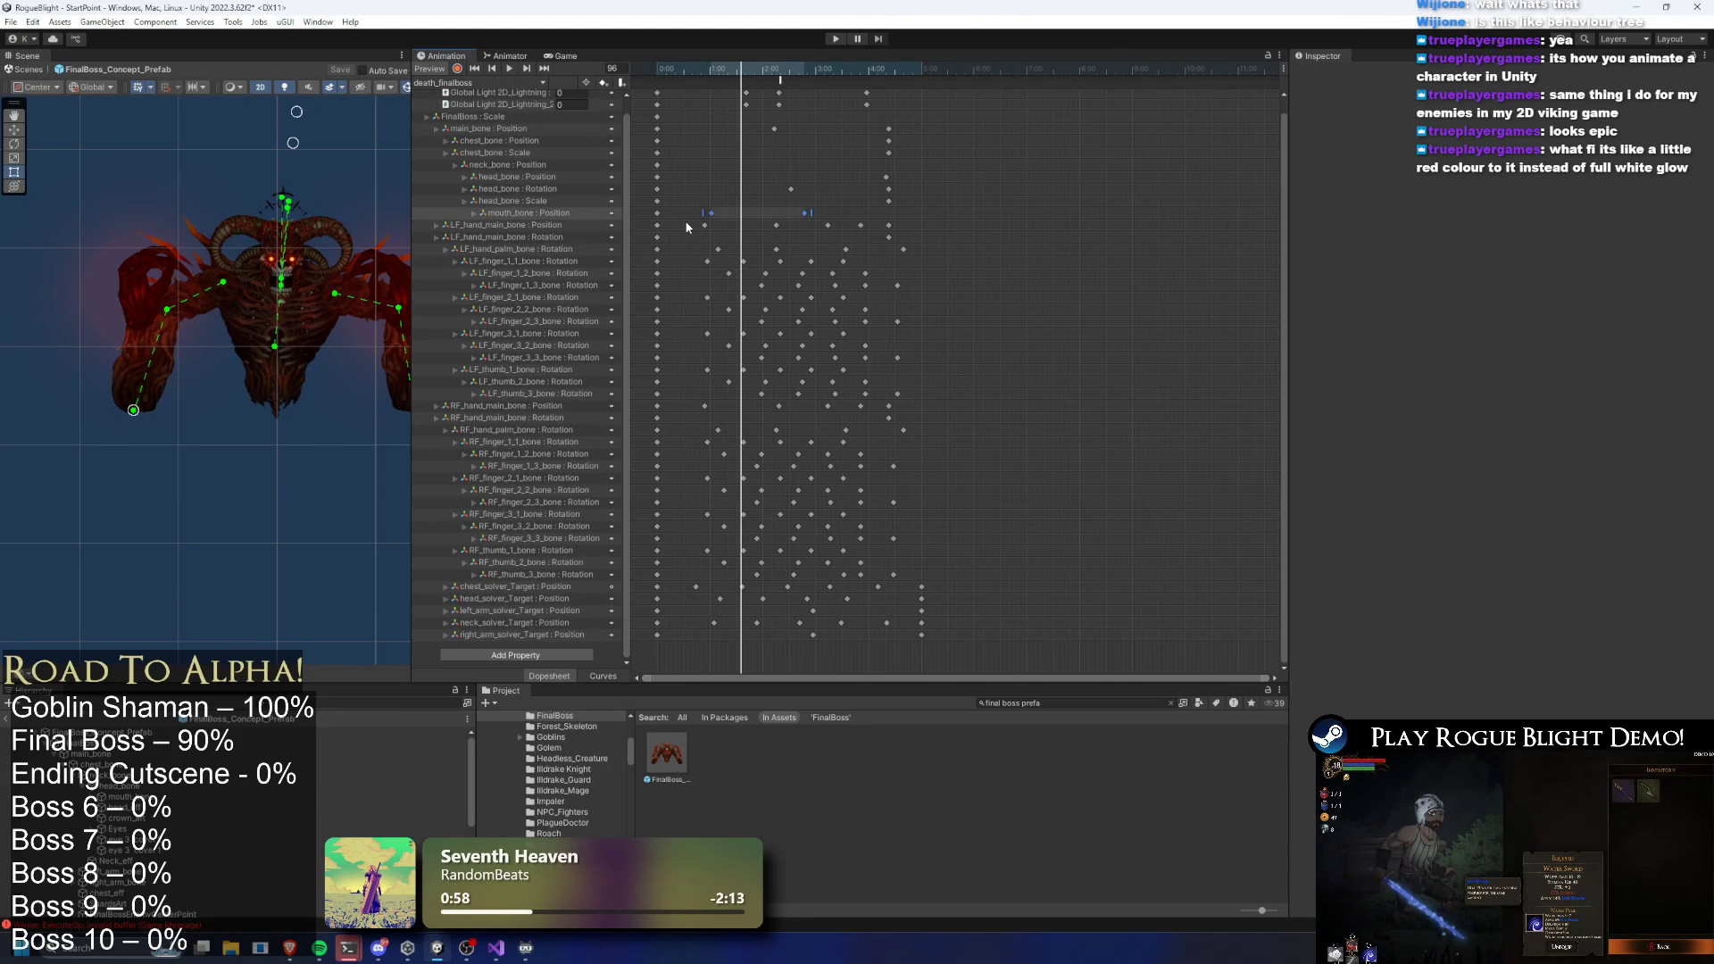
pyautogui.moveTo(677, 218)
pyautogui.mouseDown()
pyautogui.moveTo(820, 608)
pyautogui.moveTo(866, 636)
pyautogui.moveTo(890, 576)
pyautogui.moveTo(864, 641)
pyautogui.moveTo(890, 639)
pyautogui.moveTo(876, 625)
pyautogui.mouseUp()
pyautogui.moveTo(905, 620); pyautogui.dragTo(907, 640)
pyautogui.moveTo(911, 429); pyautogui.dragTo(794, 425)
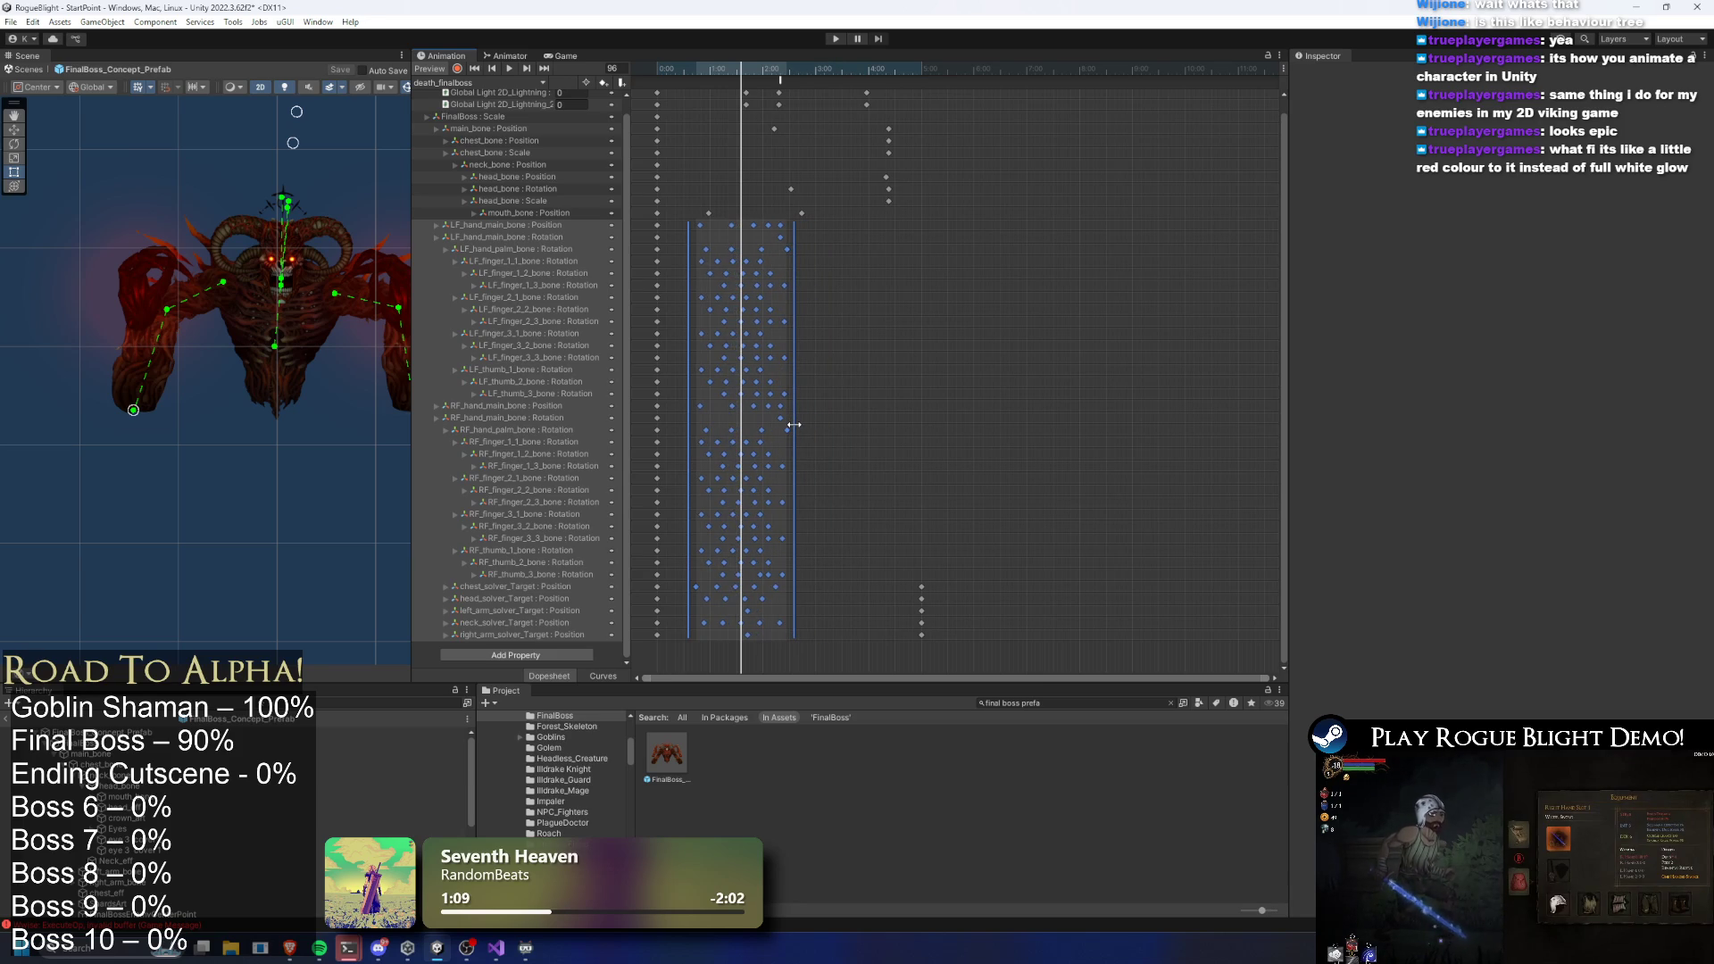
pyautogui.click(826, 412)
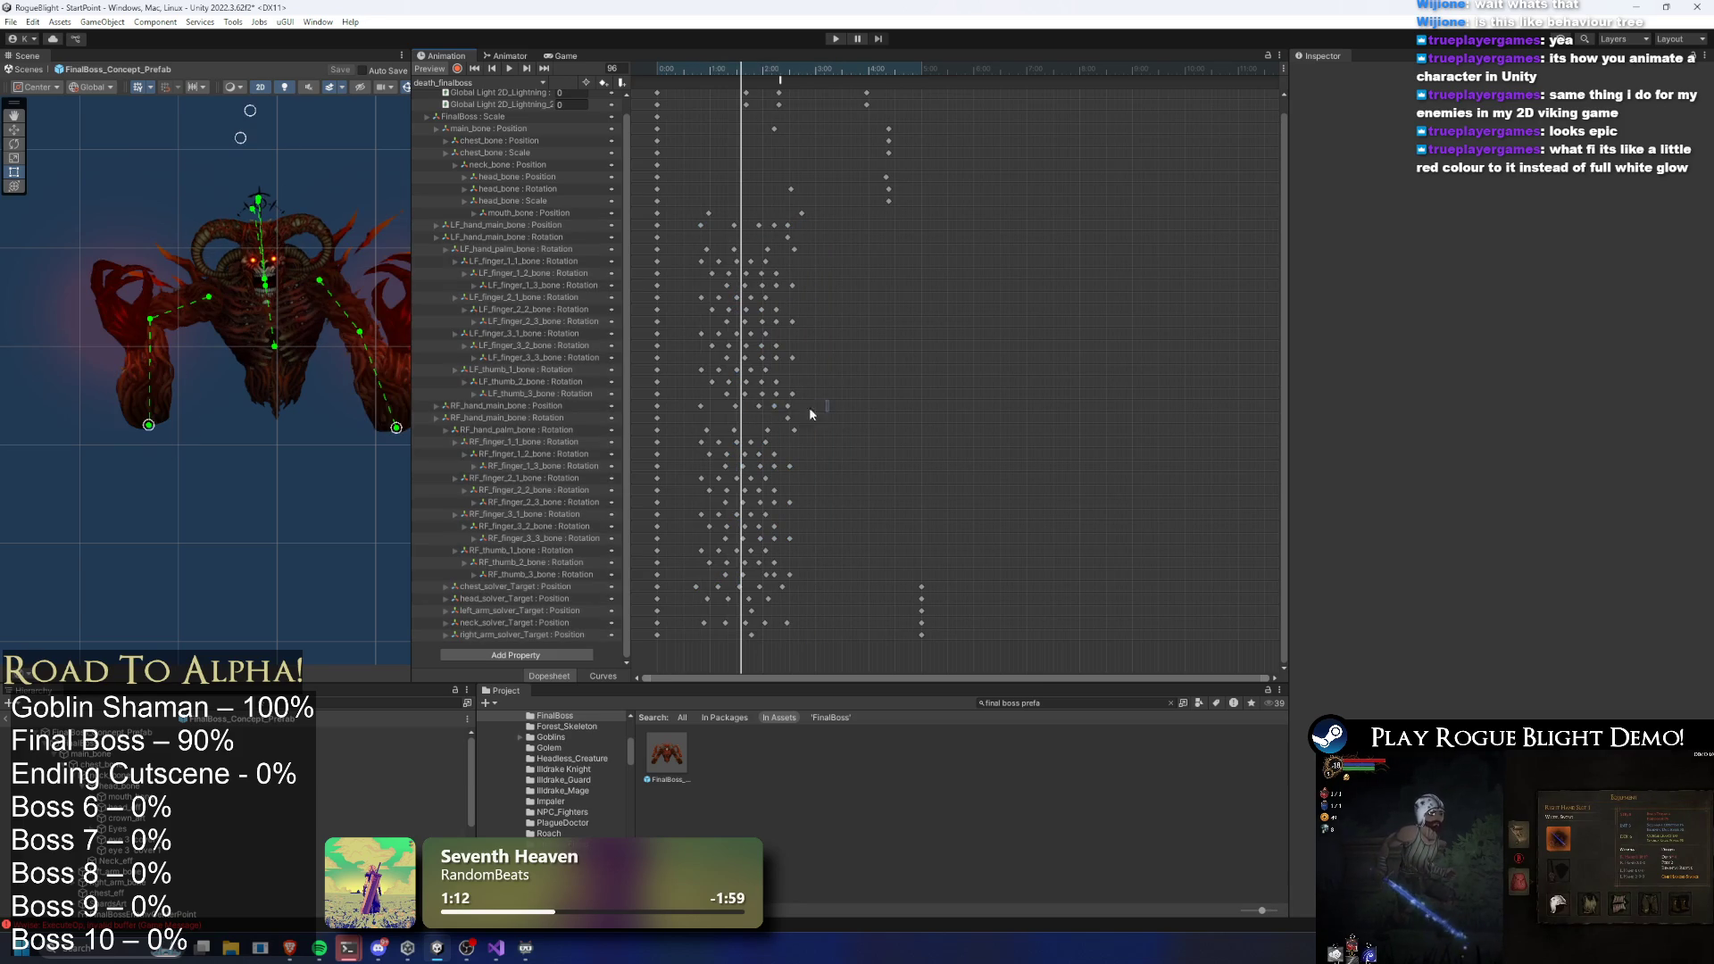
# Select the RF and LF hand keys, leaving one mouth_bone key, and preview a later pose
pyautogui.moveTo(675, 421); pyautogui.dragTo(676, 421)
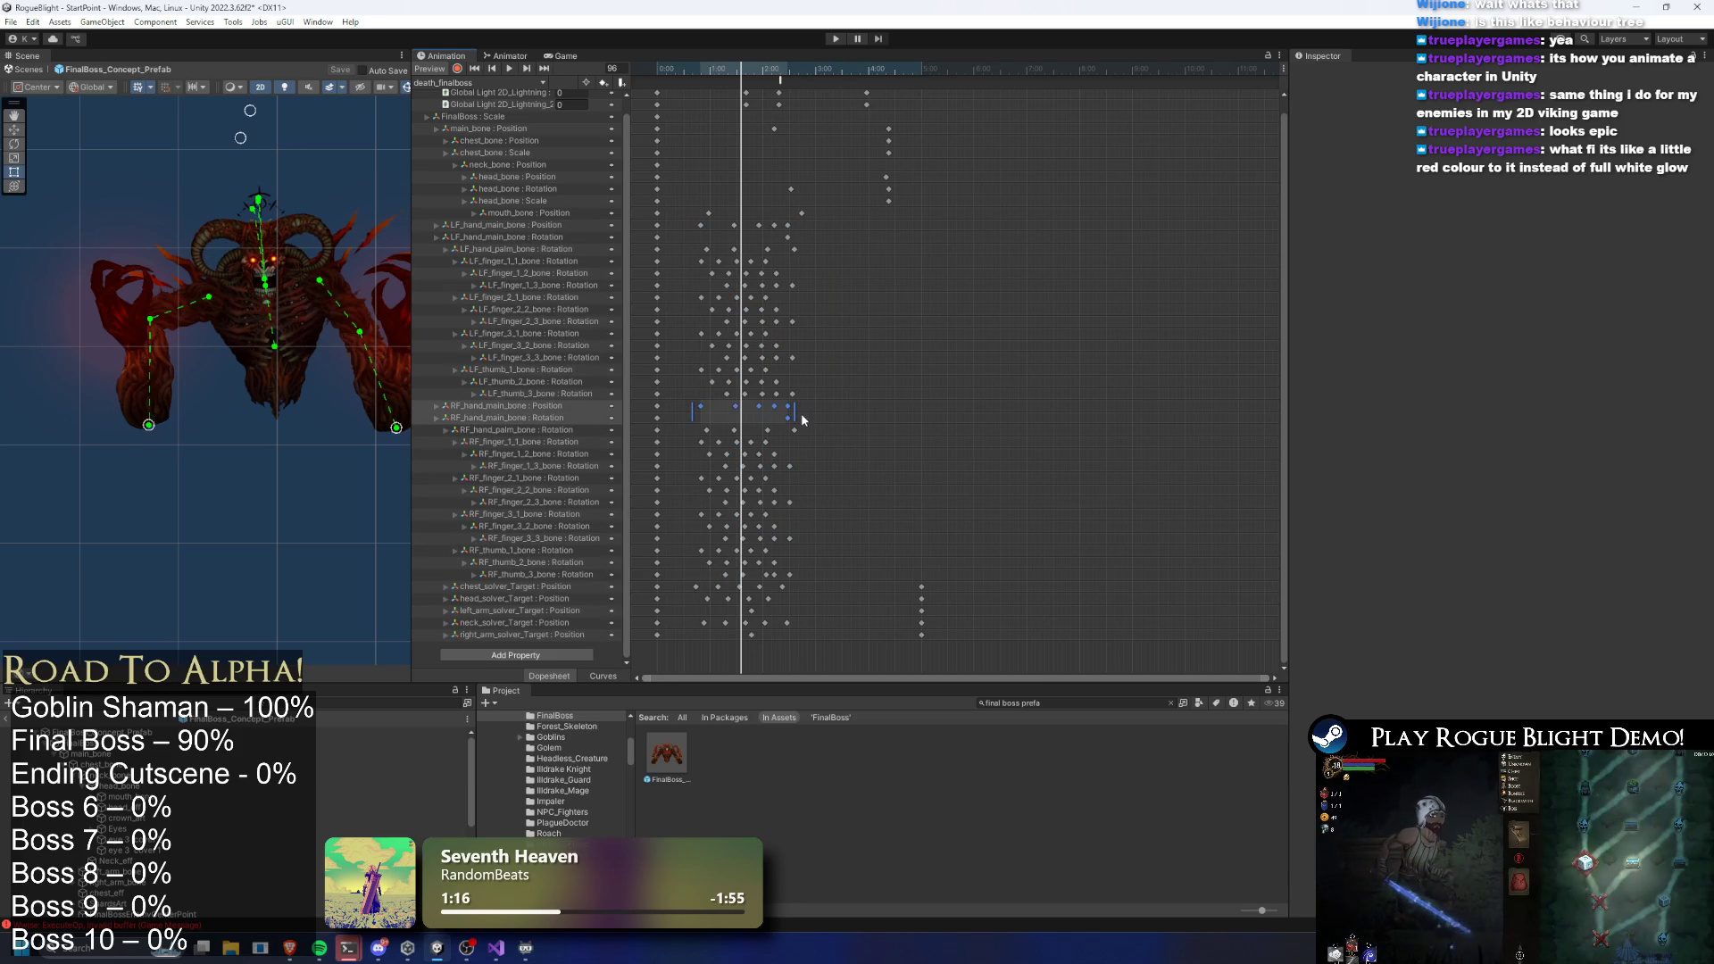
pyautogui.moveTo(679, 207)
pyautogui.mouseDown()
pyautogui.moveTo(834, 310)
pyautogui.moveTo(840, 404)
pyautogui.mouseUp()
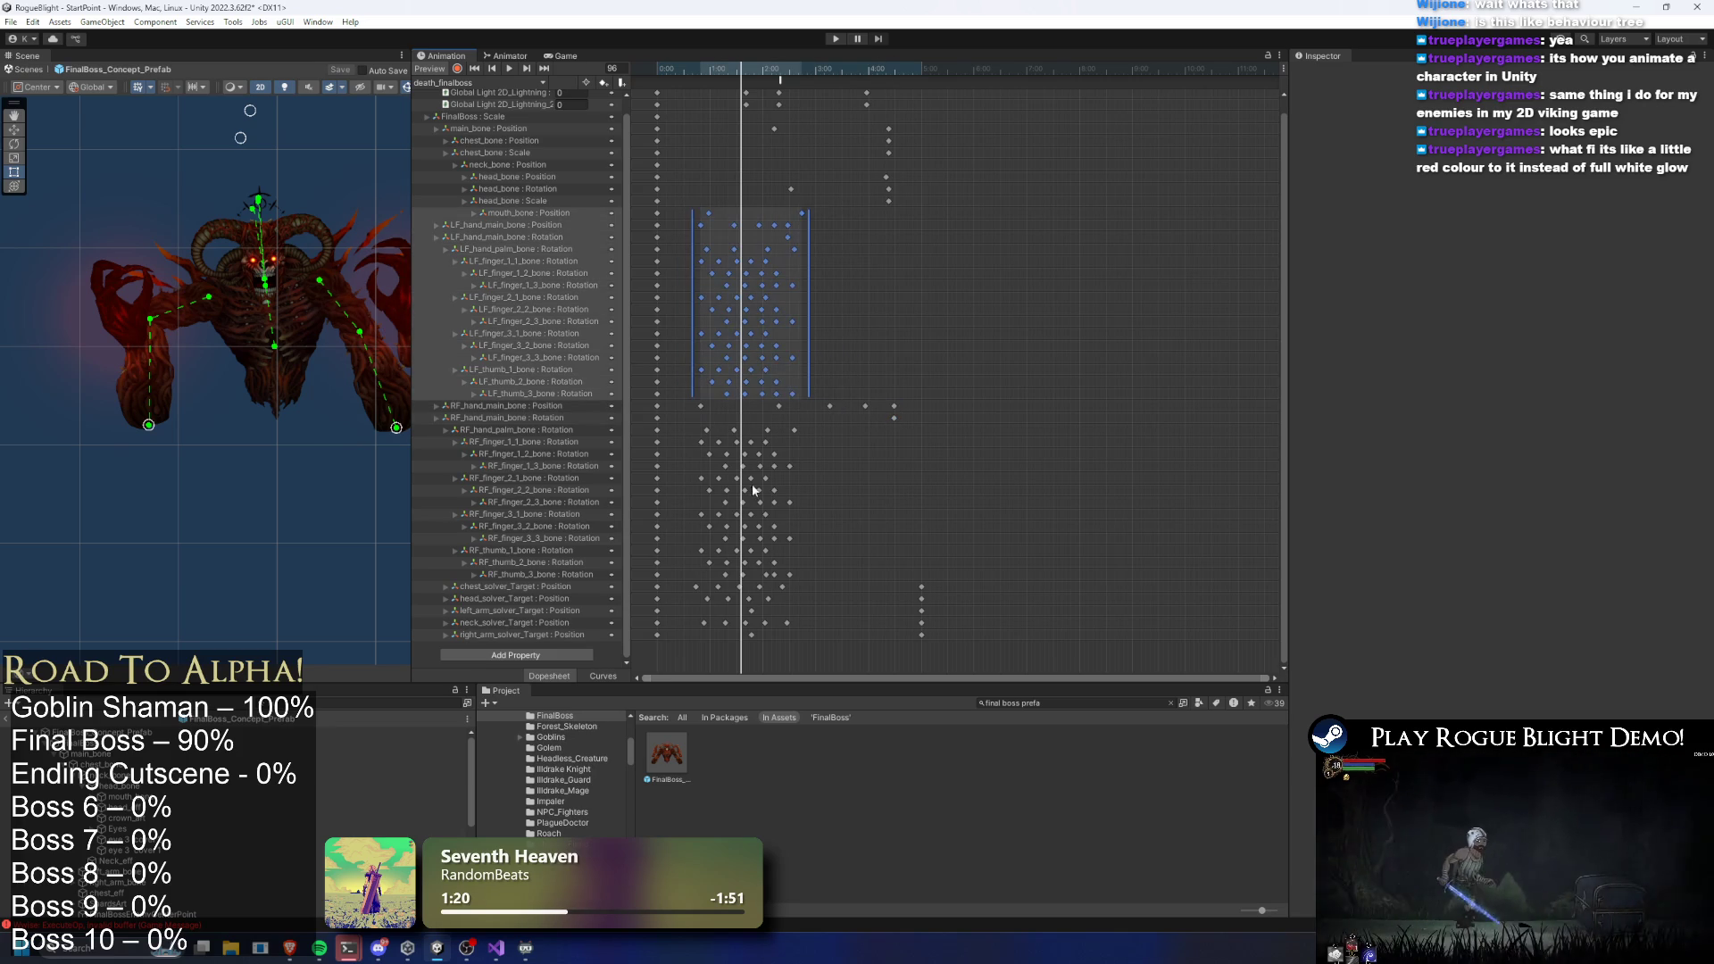
pyautogui.moveTo(774, 516); pyautogui.dragTo(832, 646)
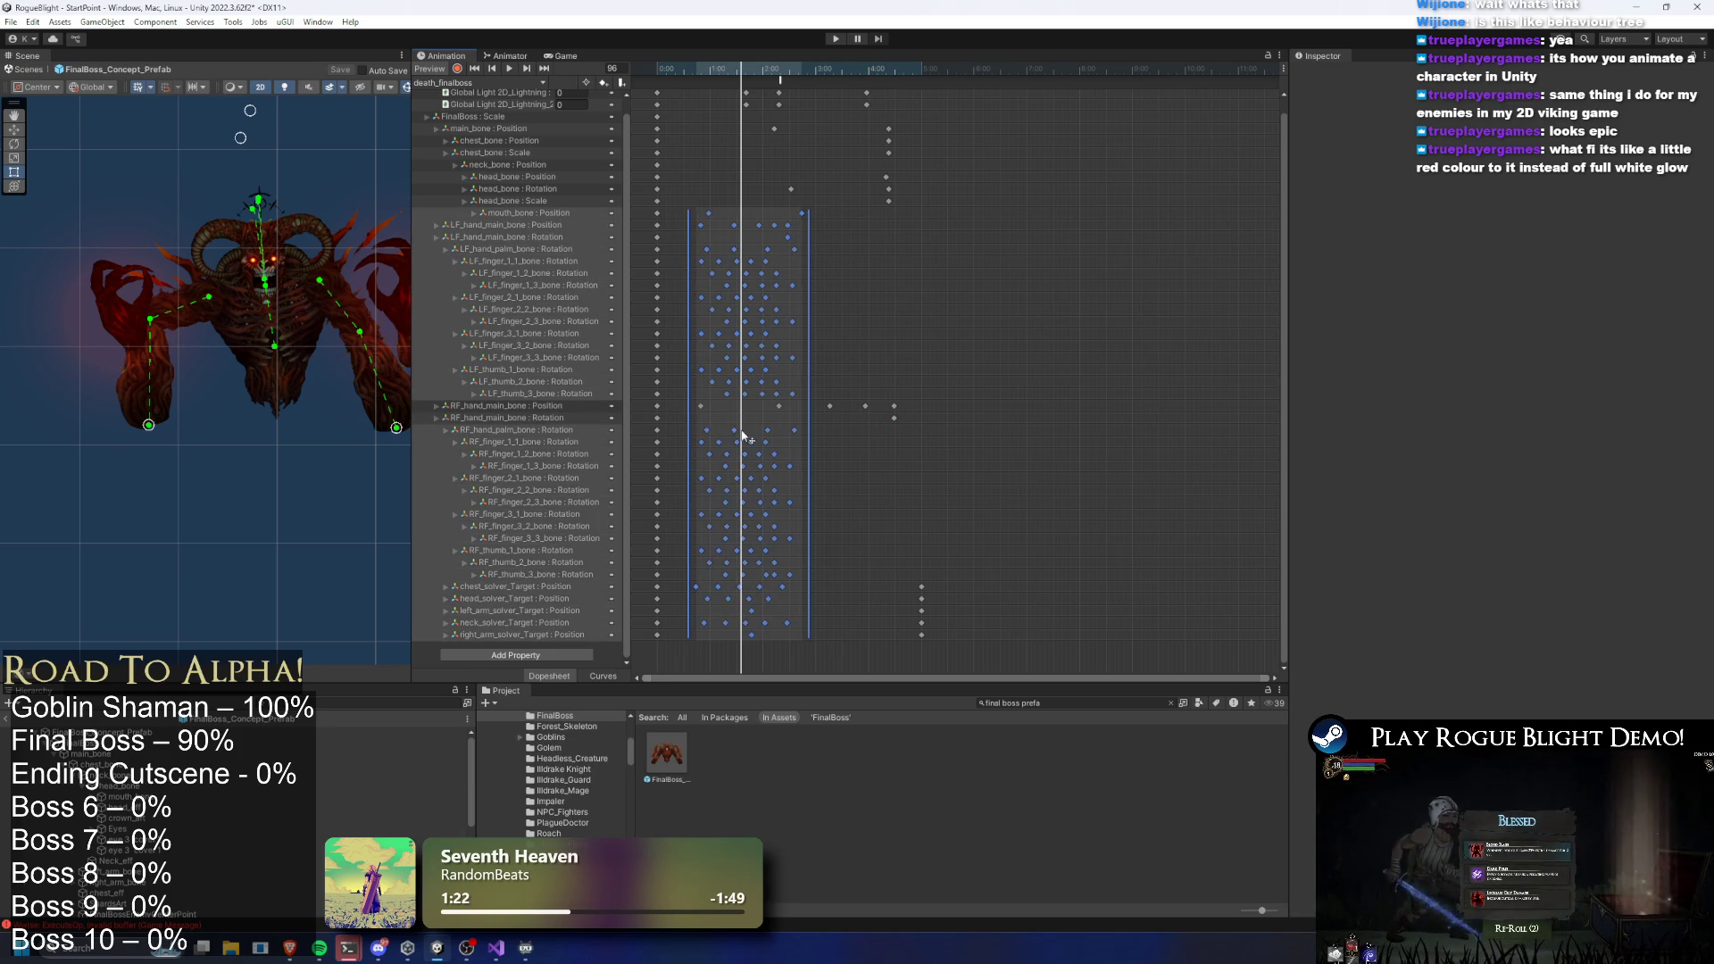
pyautogui.moveTo(839, 211)
pyautogui.mouseDown()
pyautogui.moveTo(842, 230)
pyautogui.moveTo(714, 229)
pyautogui.mouseUp()
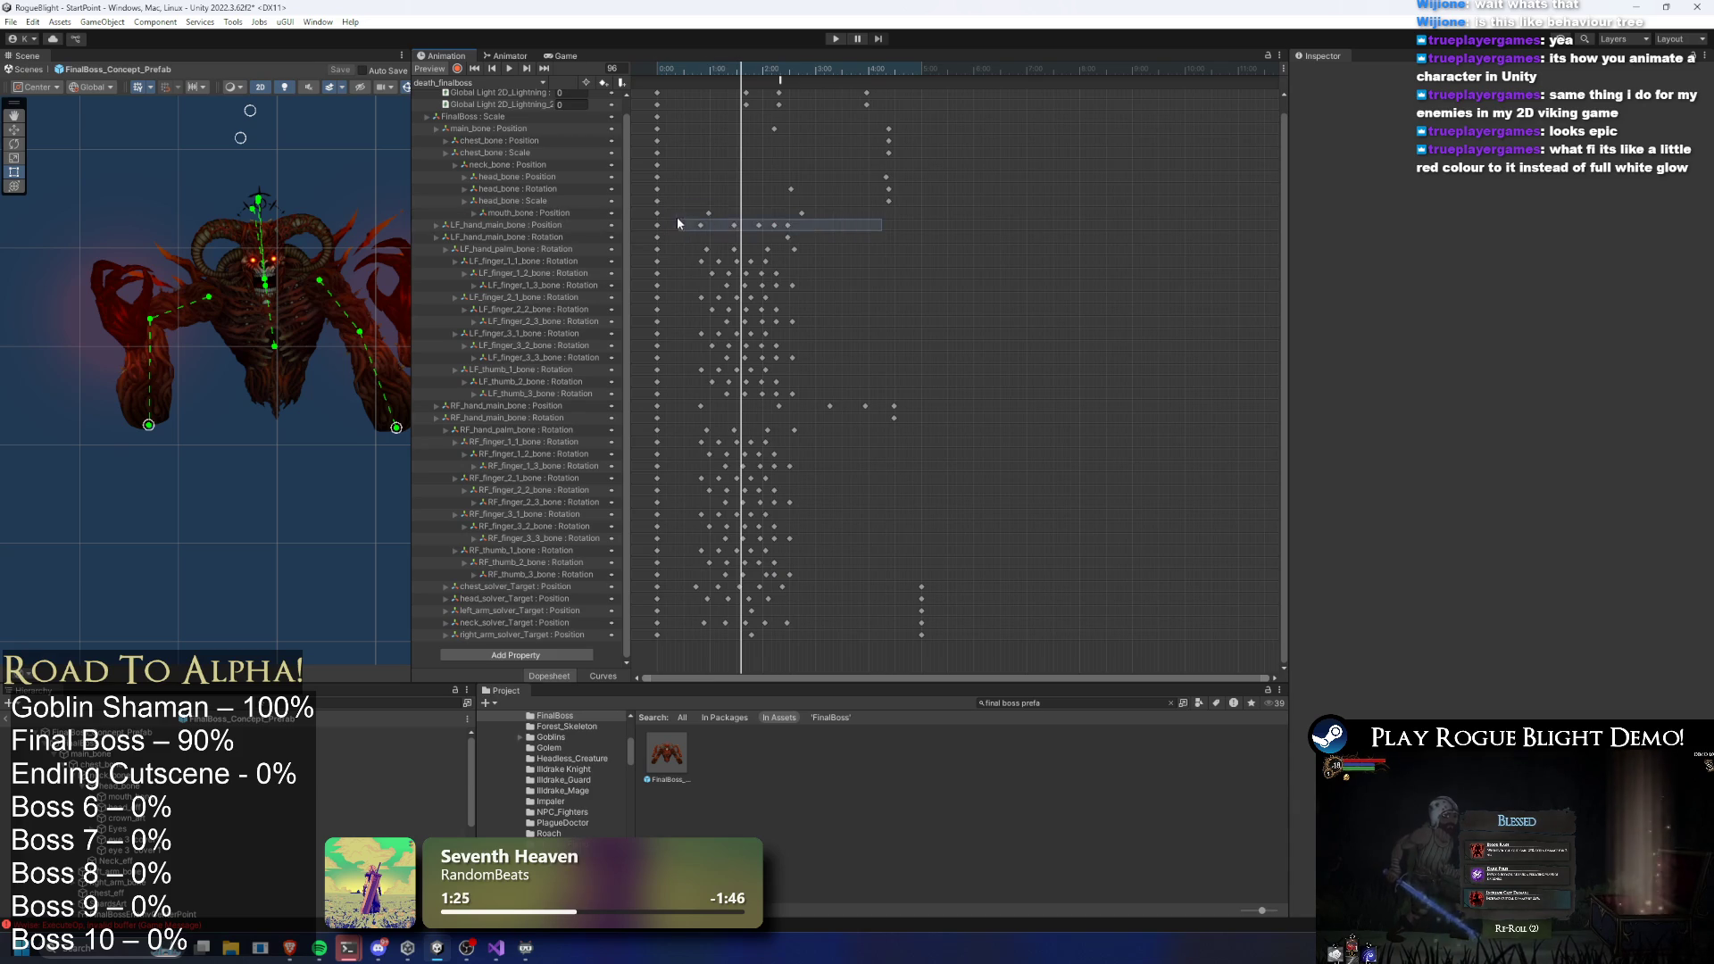
pyautogui.click(848, 229)
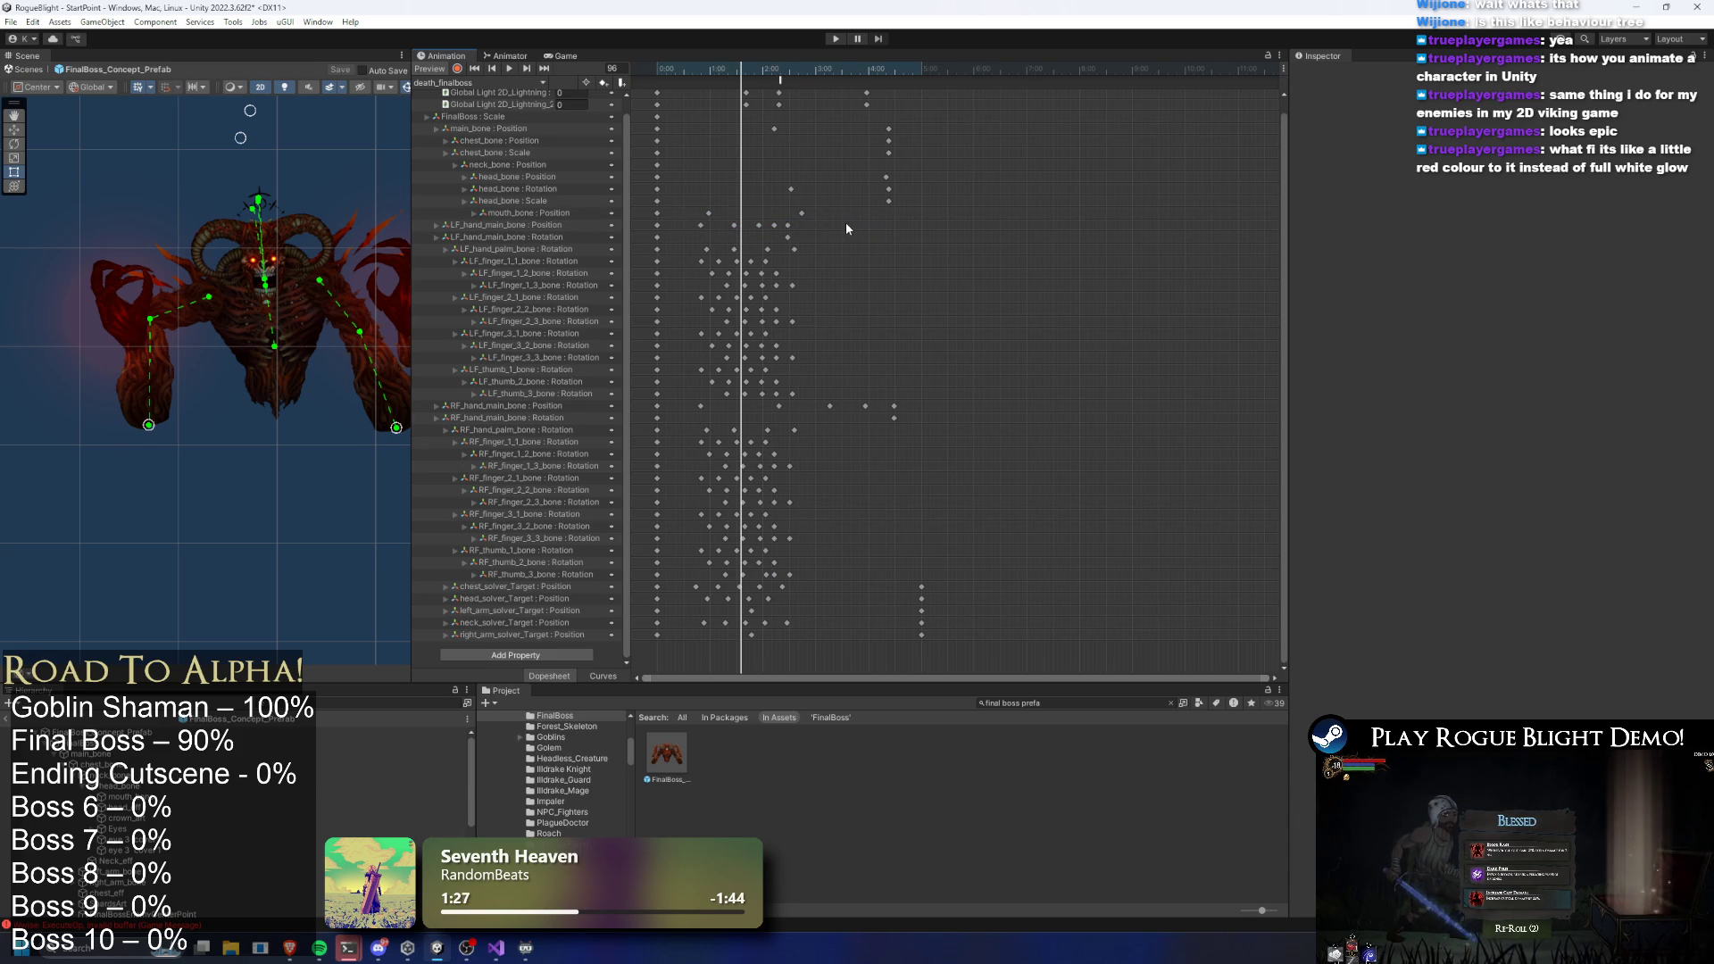
pyautogui.click(802, 212)
pyautogui.moveTo(779, 68)
pyautogui.mouseDown()
pyautogui.moveTo(865, 68)
pyautogui.moveTo(734, 66)
pyautogui.moveTo(801, 71)
pyautogui.moveTo(816, 194)
pyautogui.moveTo(889, 223)
pyautogui.mouseUp()
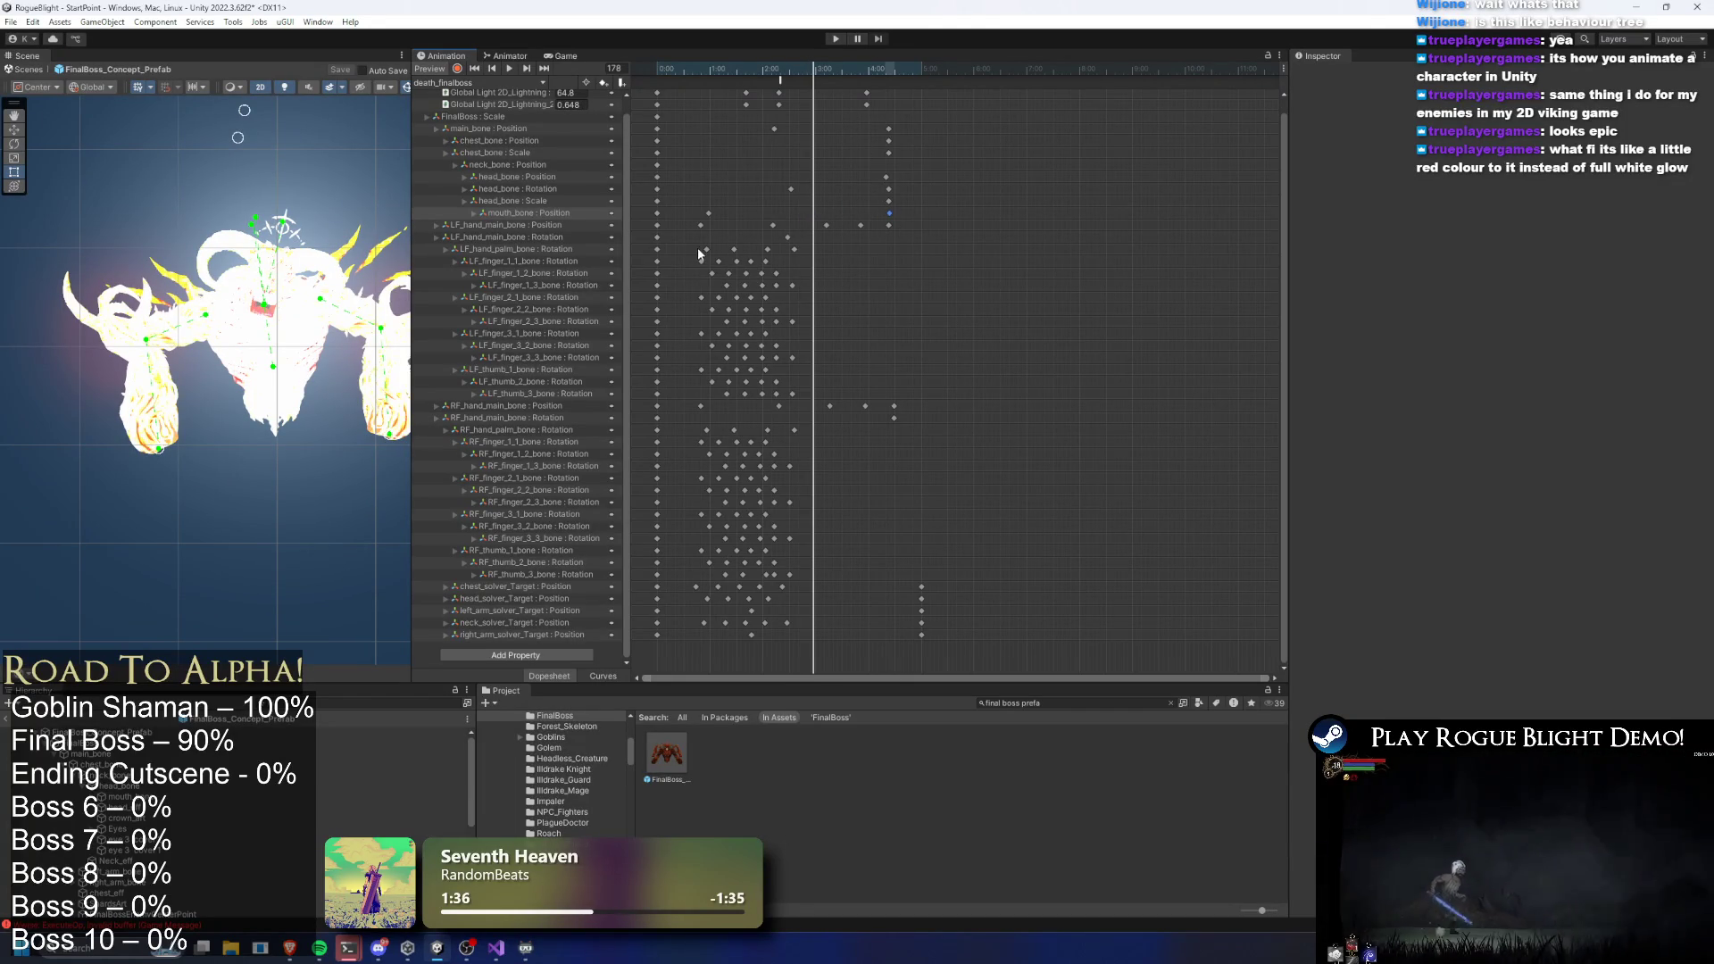
# Paste the LF finger, RF finger and solver keys at a new time, slightly earlier
pyautogui.moveTo(680, 232)
pyautogui.mouseDown()
pyautogui.moveTo(839, 364)
pyautogui.moveTo(823, 396)
pyautogui.mouseUp()
pyautogui.click(672, 250)
pyautogui.moveTo(687, 250); pyautogui.dragTo(827, 399)
pyautogui.moveTo(688, 425); pyautogui.dragTo(816, 652)
pyautogui.click(807, 64)
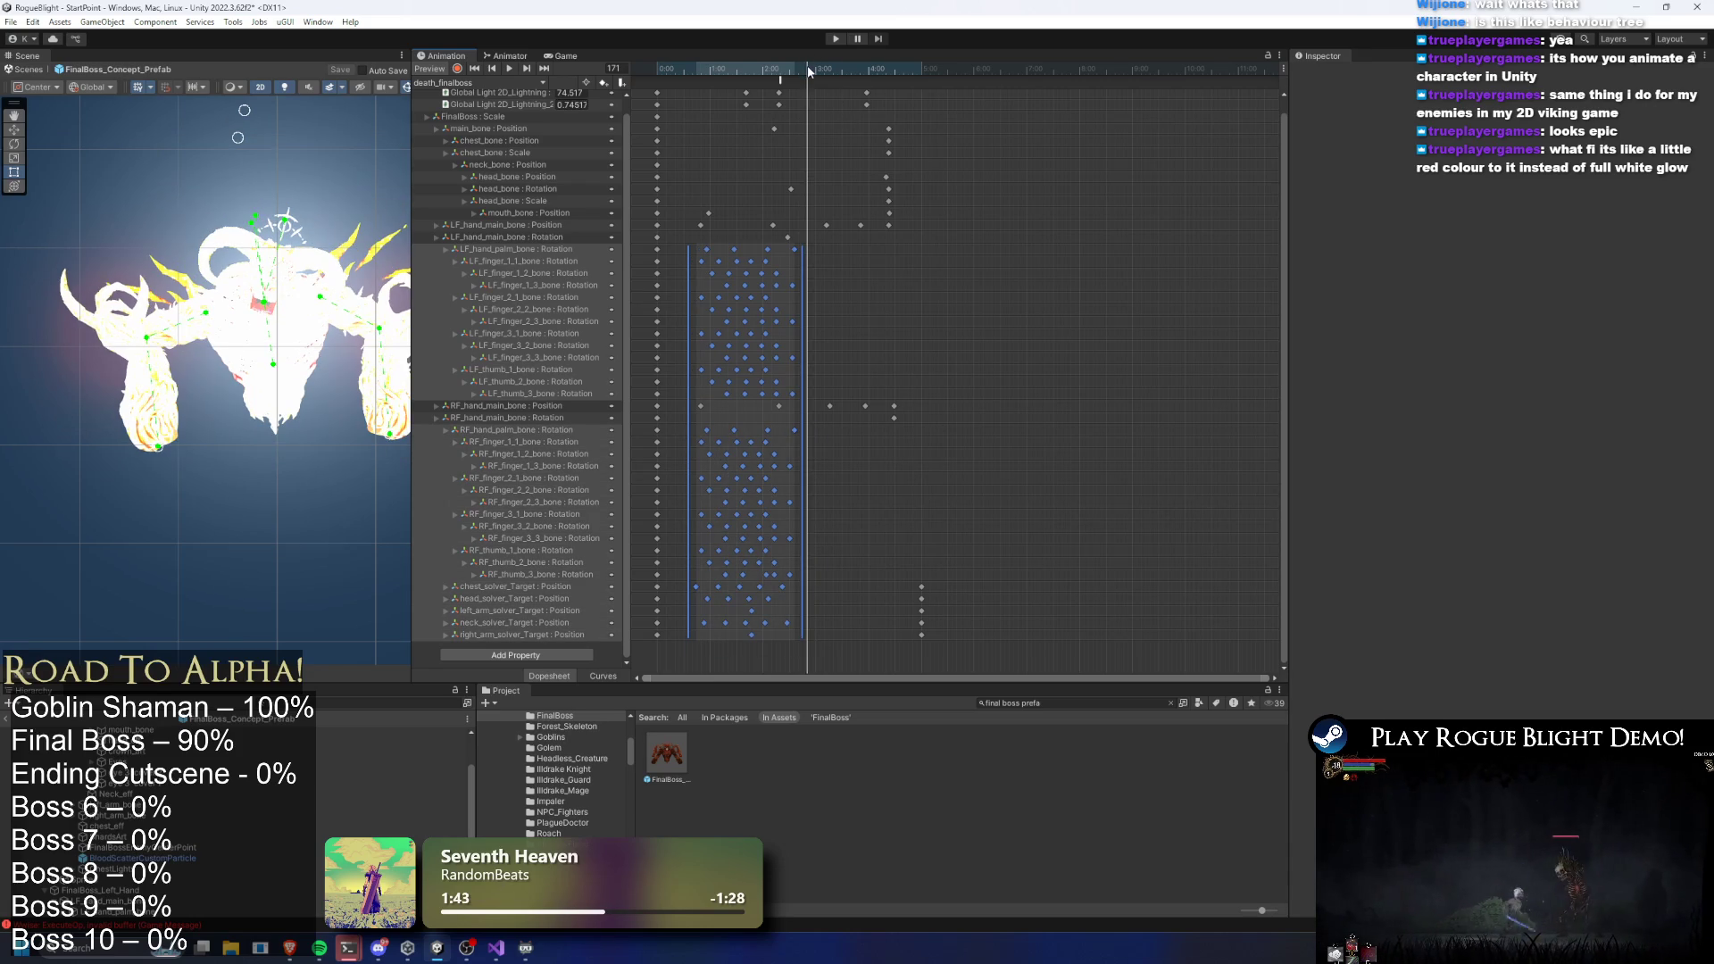
pyautogui.hotkey('ctrl', 'v')
pyautogui.moveTo(852, 332); pyautogui.dragTo(855, 337)
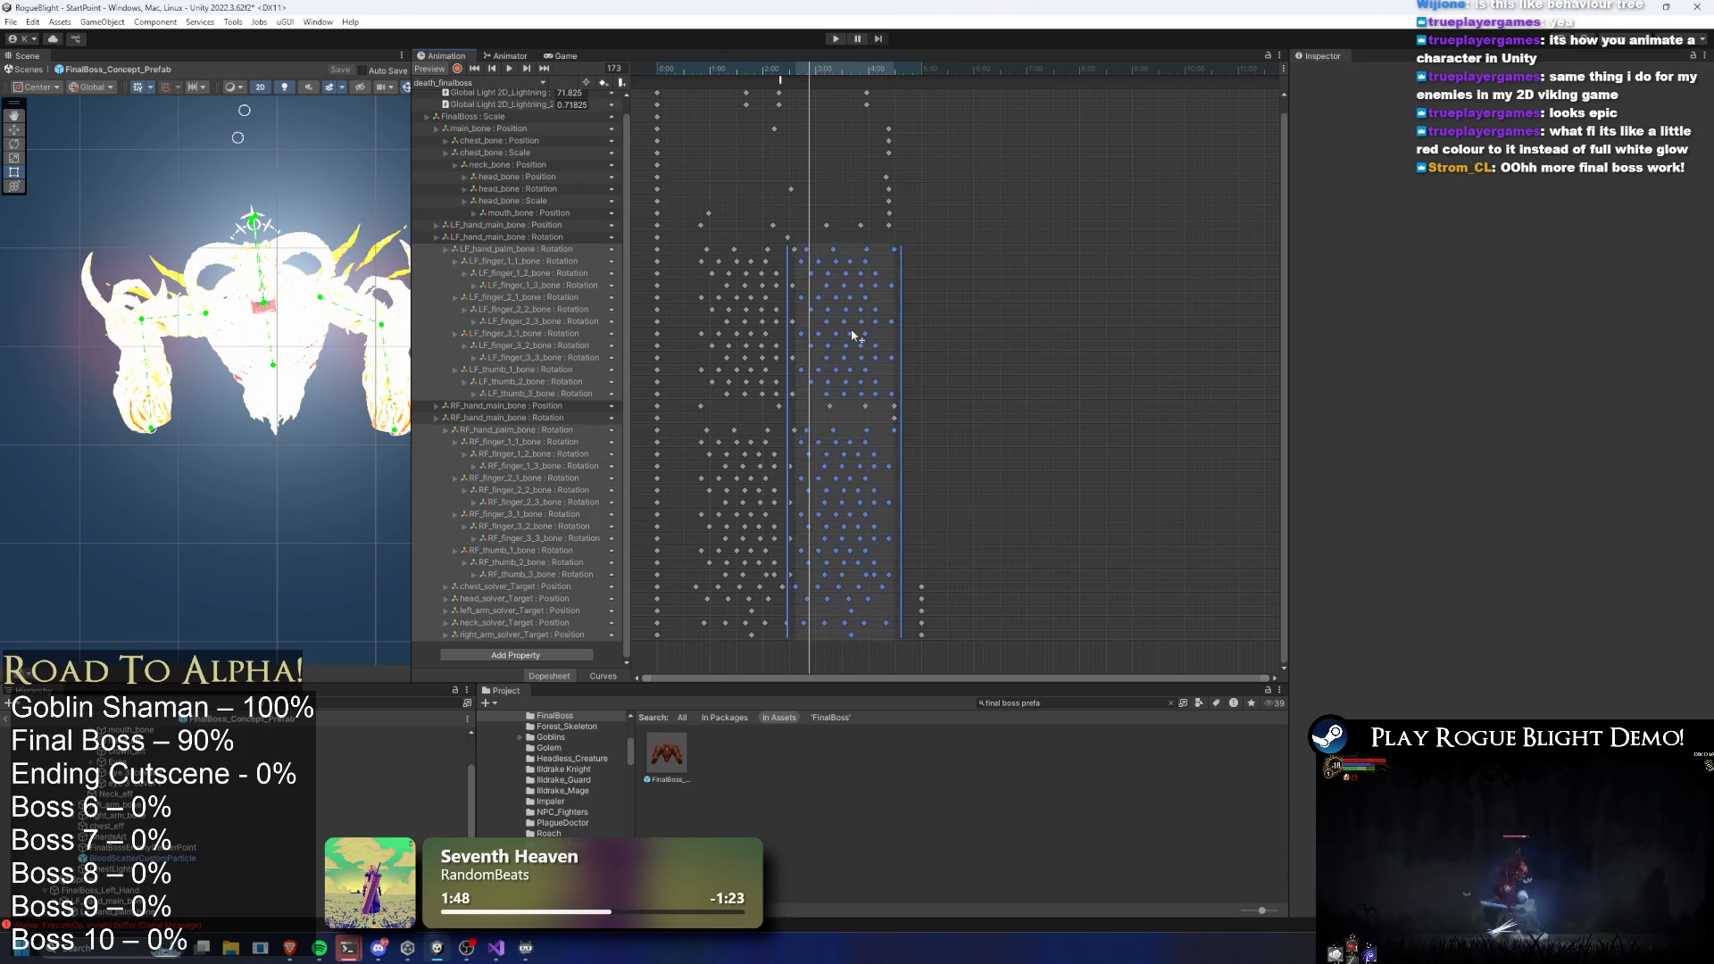
# Play the preview and fine-tune the pasted key block's timing, then deselect it
pyautogui.press('space')
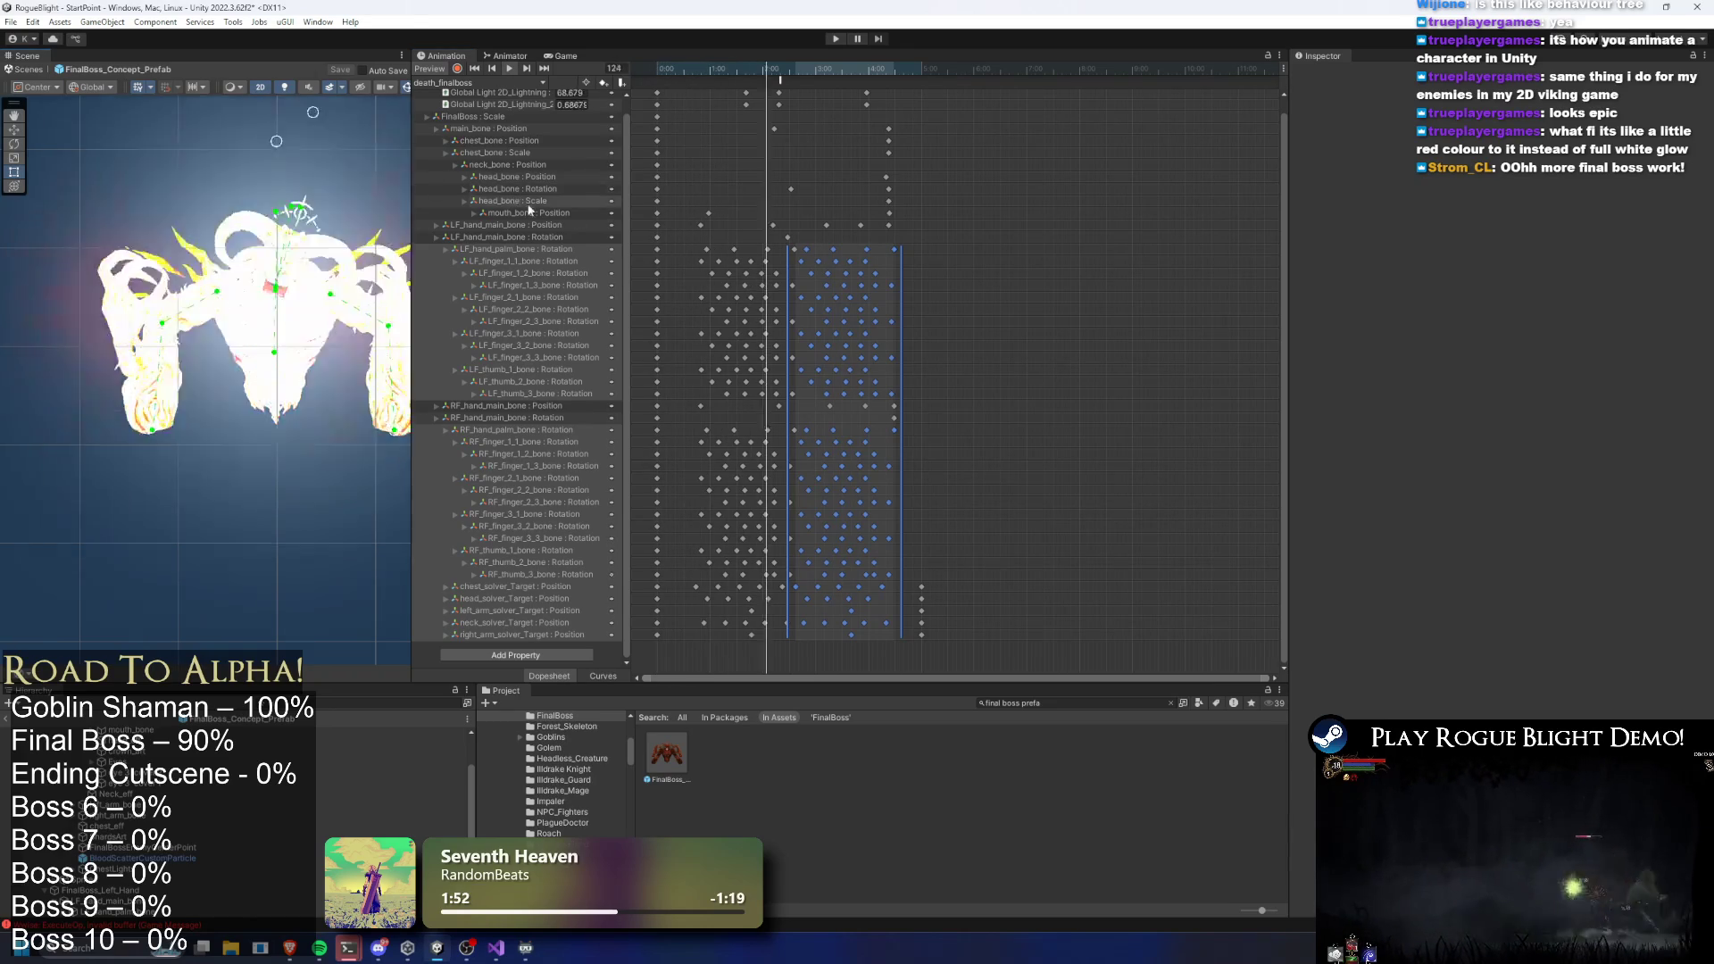
pyautogui.moveTo(844, 300); pyautogui.dragTo(825, 297)
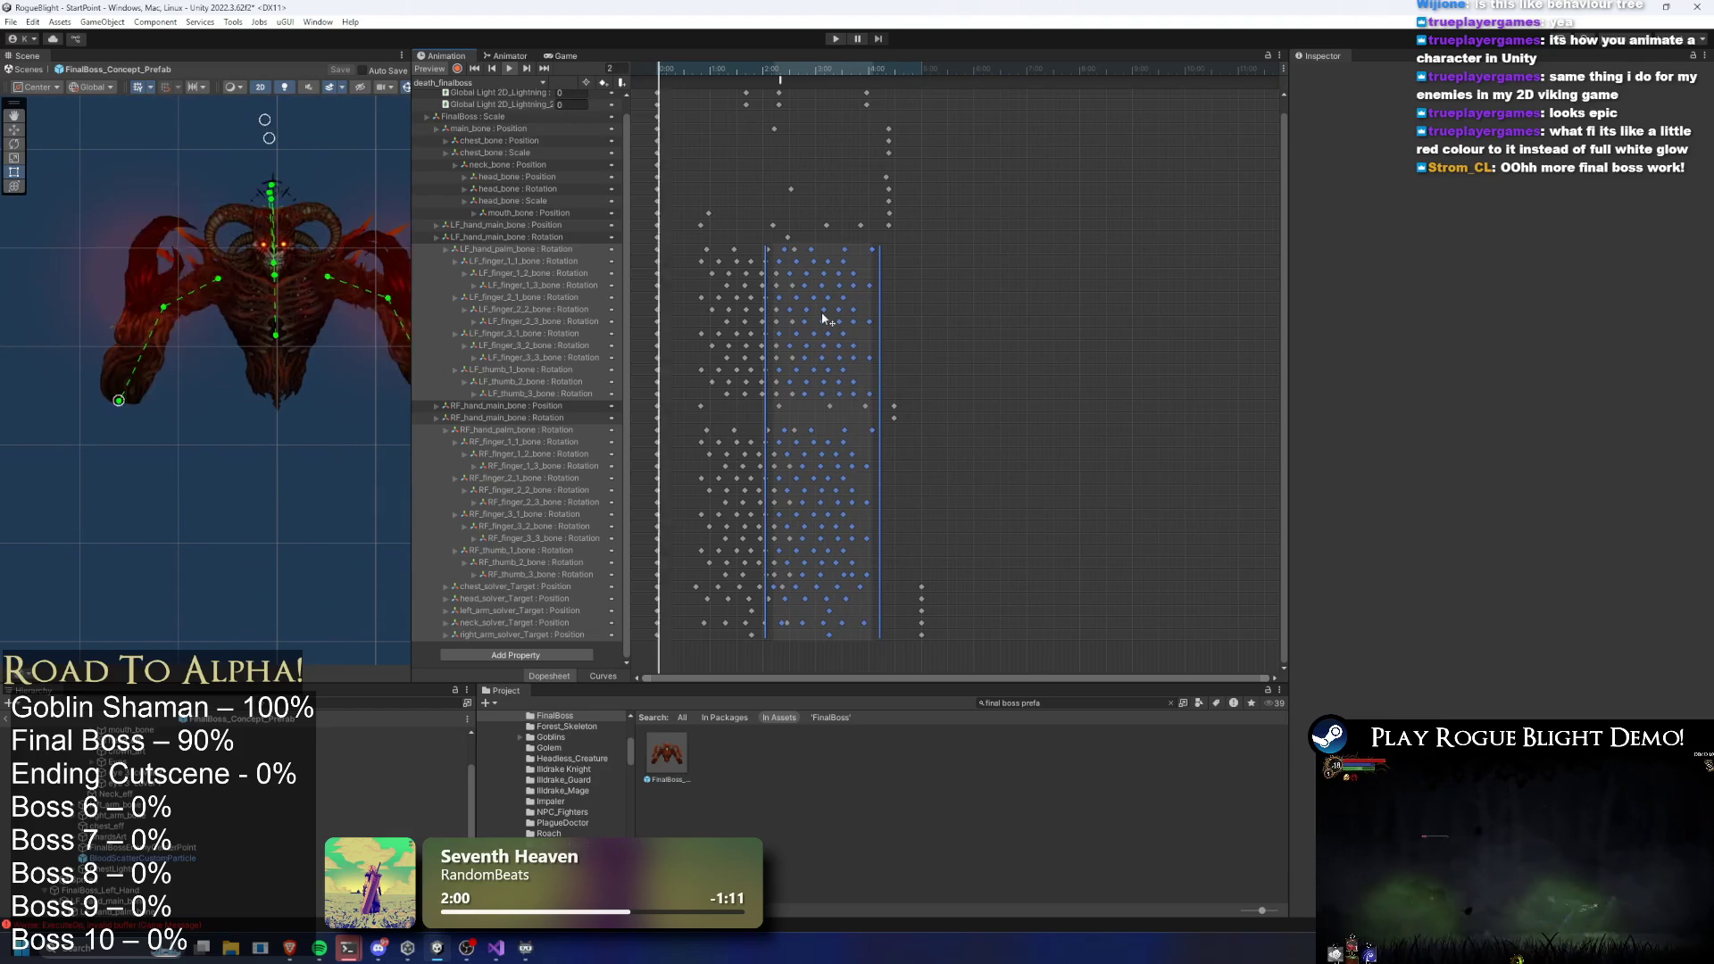
pyautogui.scroll(2, 817, 339)
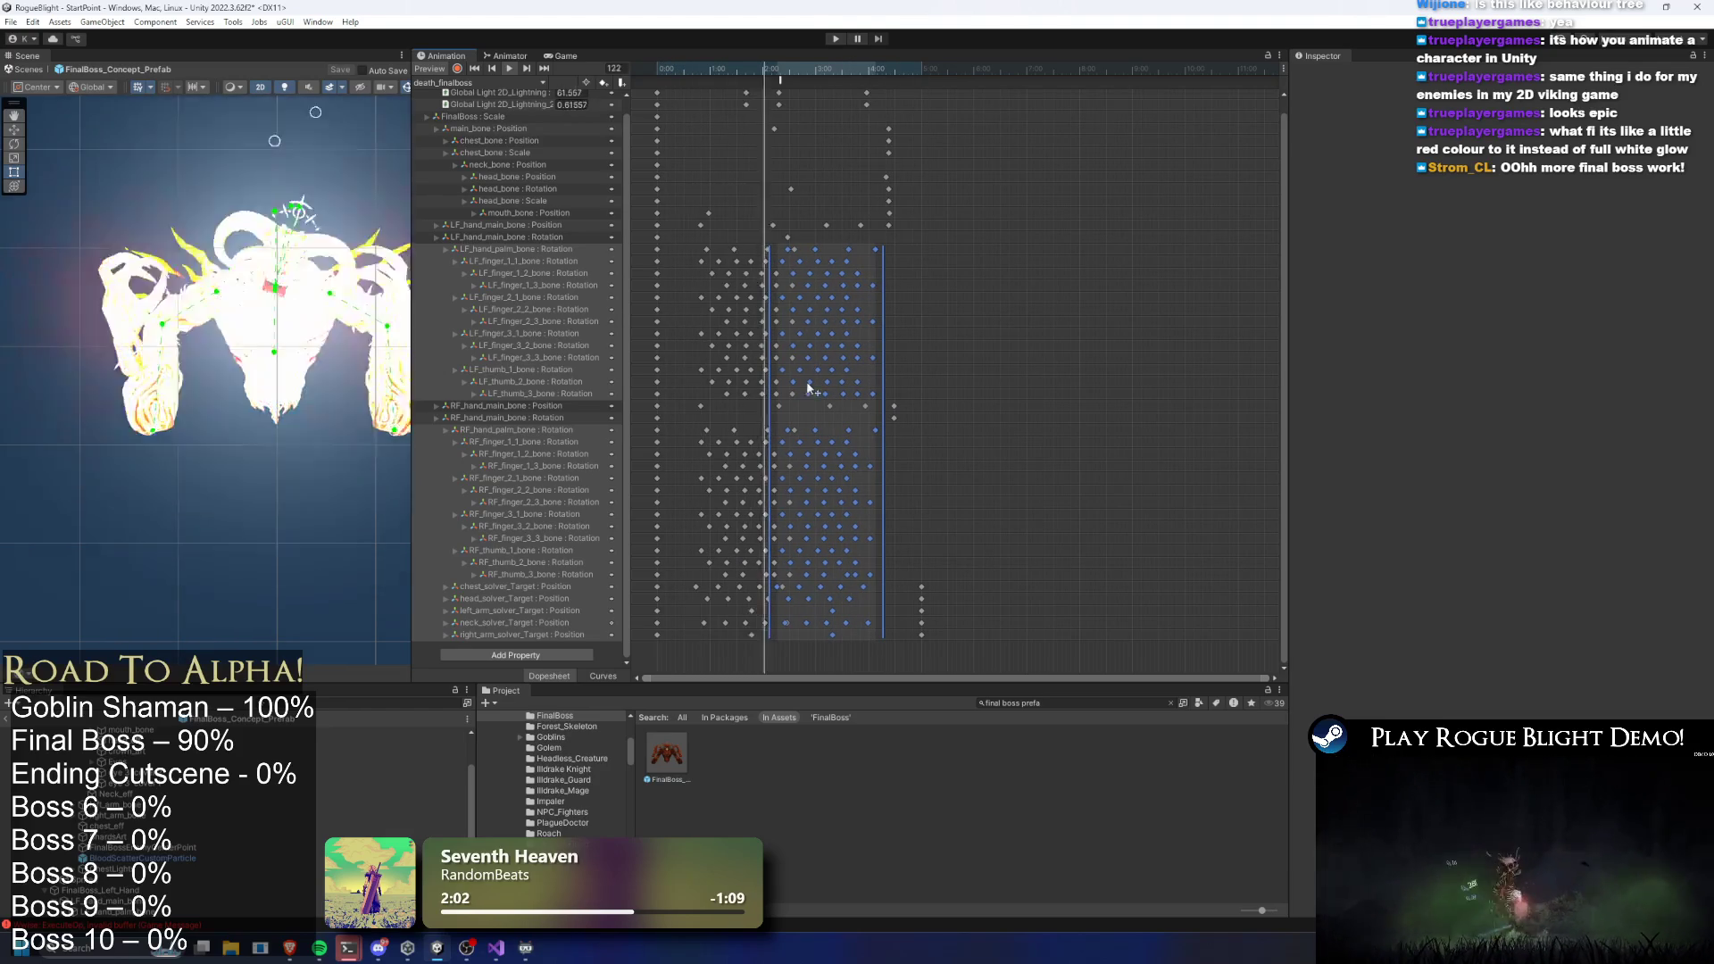
pyautogui.moveTo(813, 409); pyautogui.dragTo(825, 404)
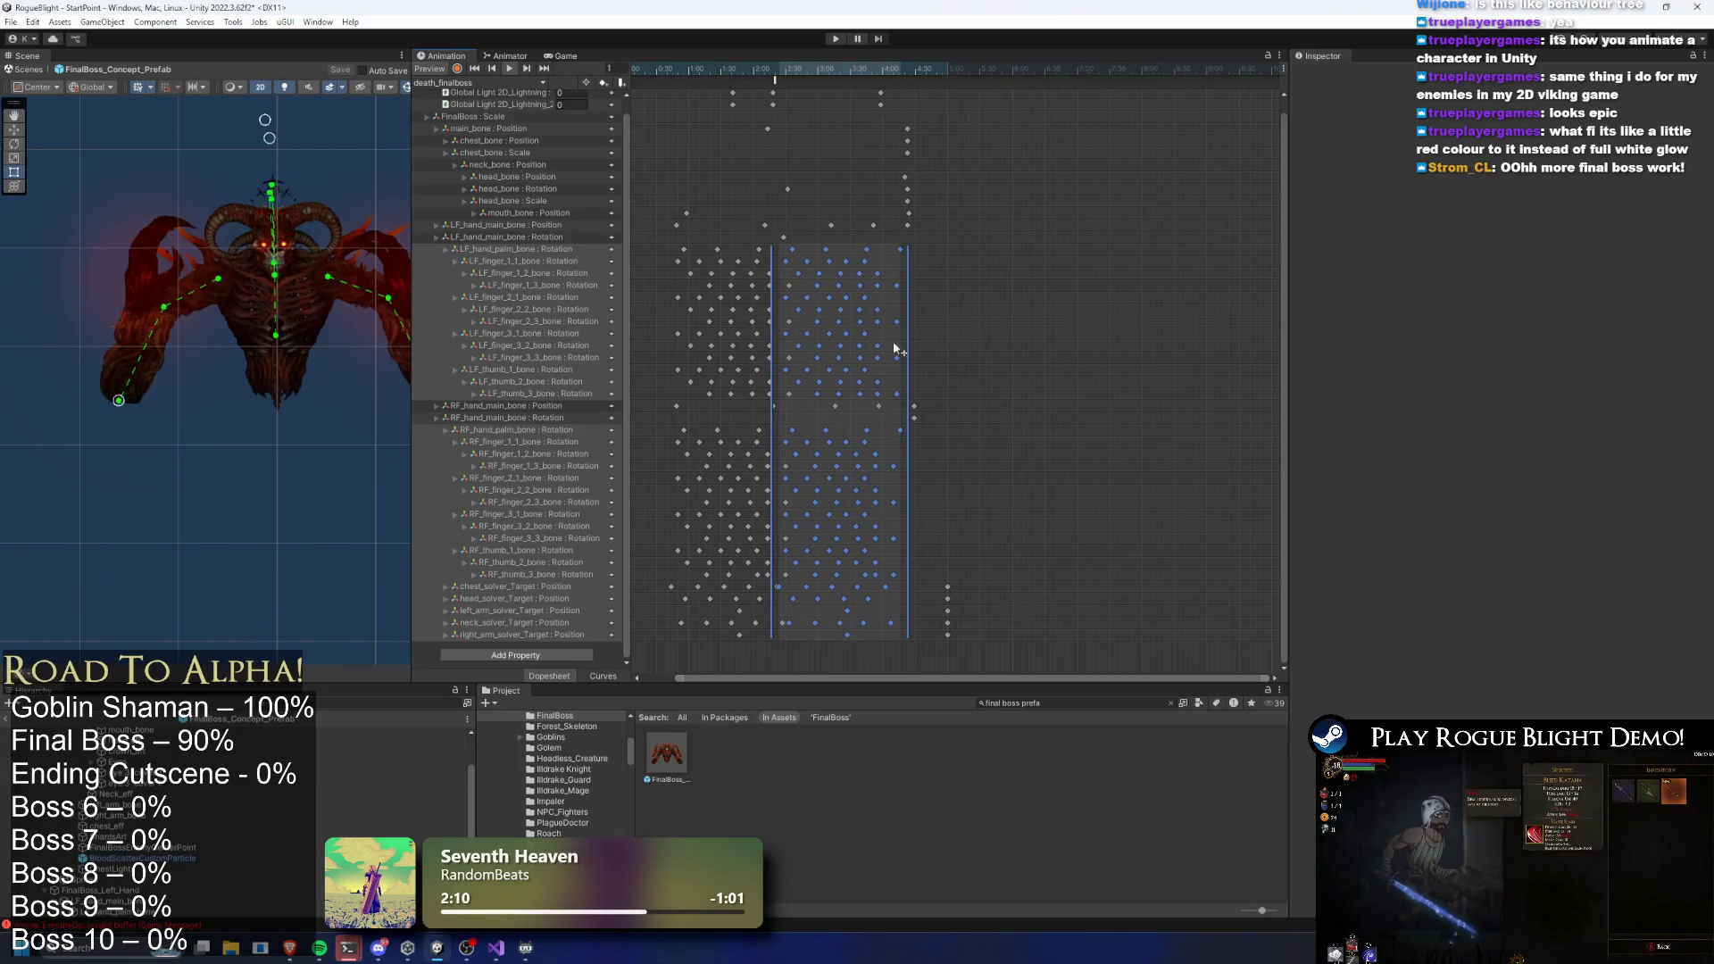
pyautogui.click(962, 337)
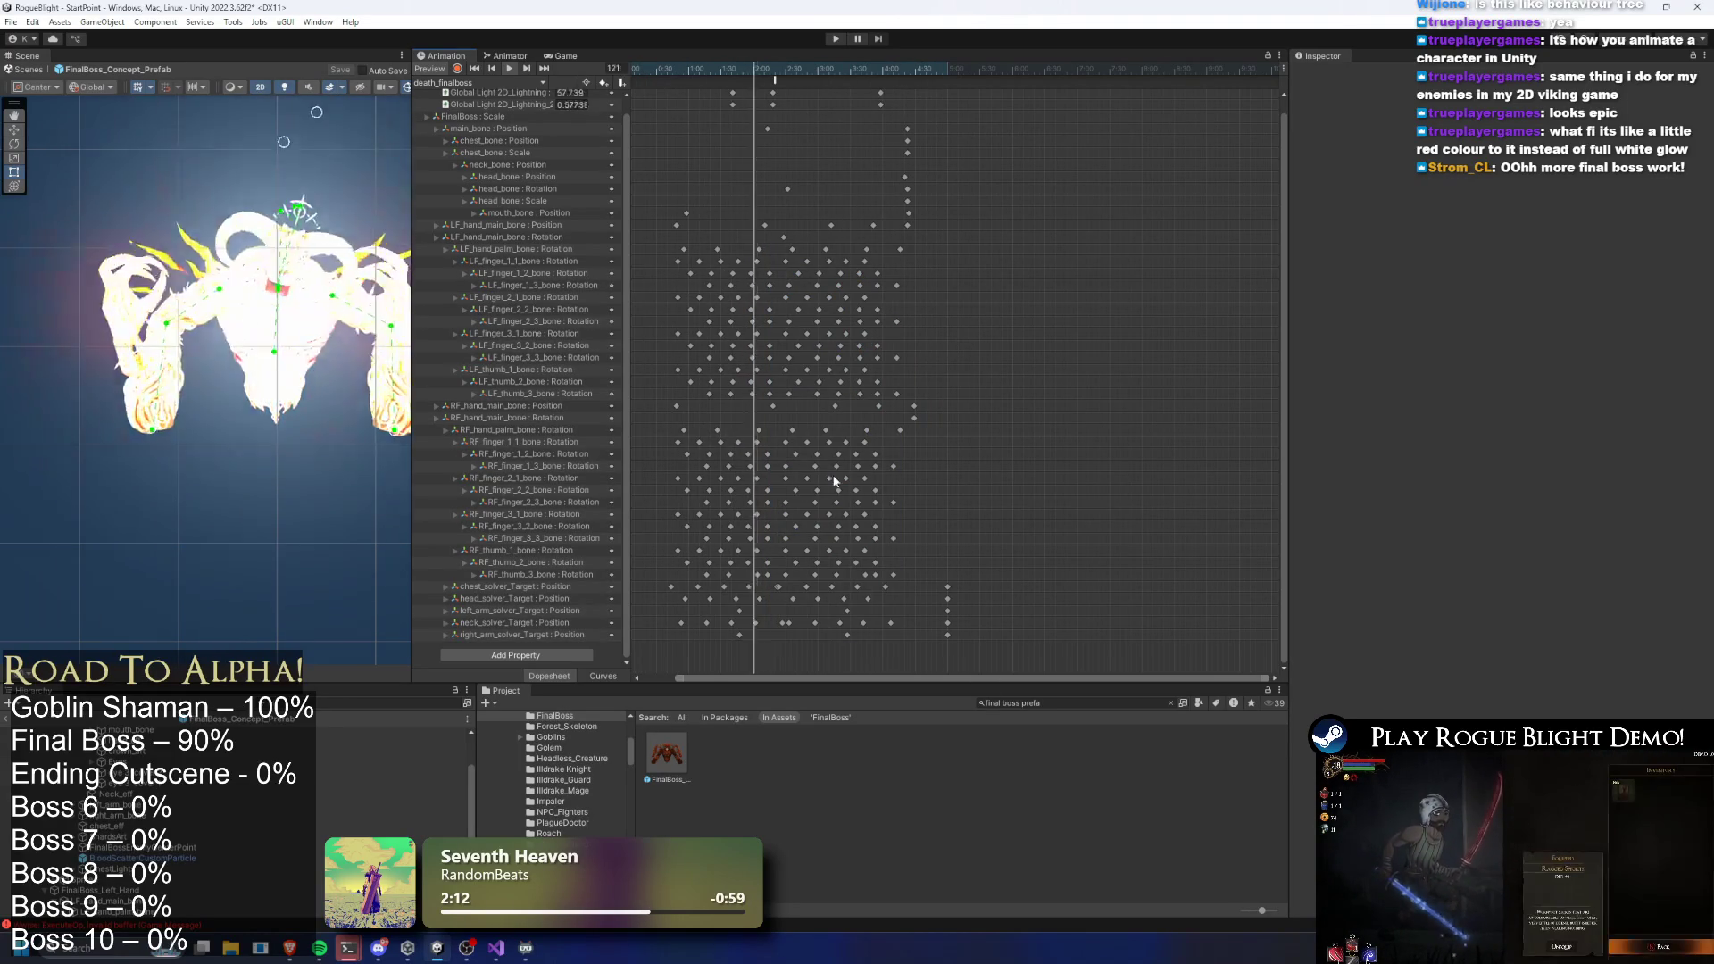
# Shift the finger and solver keyframe block slightly later and play the preview
pyautogui.scroll(2, 766, 594)
pyautogui.scroll(2, 766, 594)
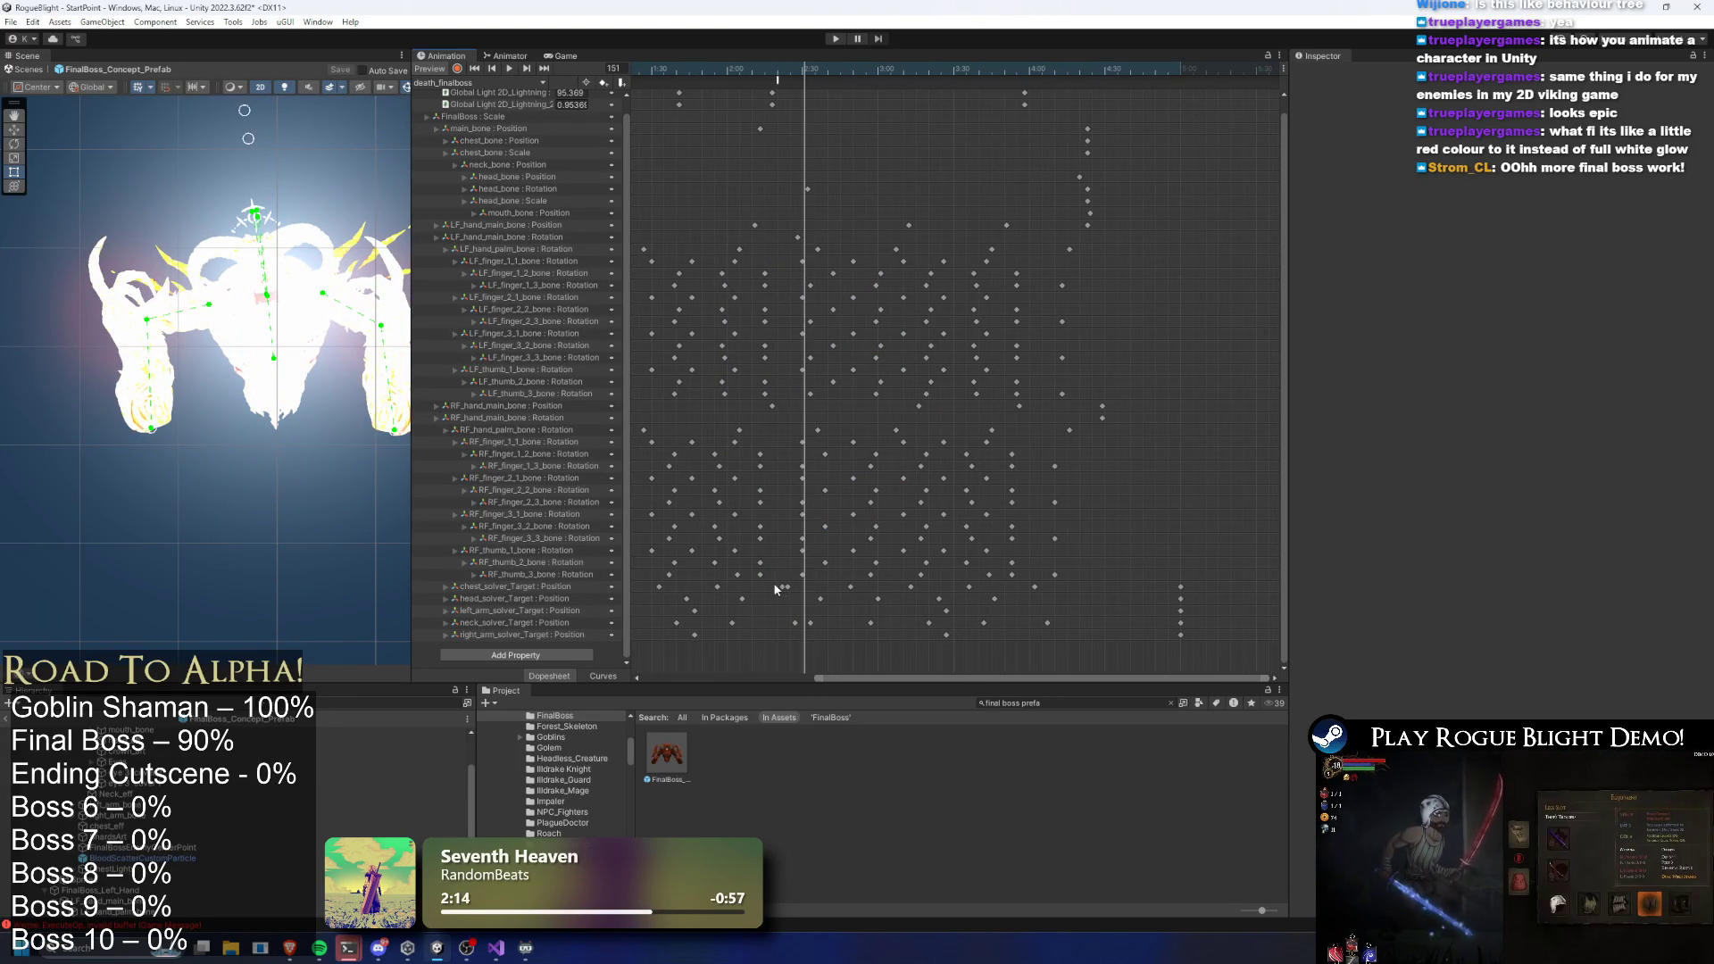
pyautogui.click(779, 589)
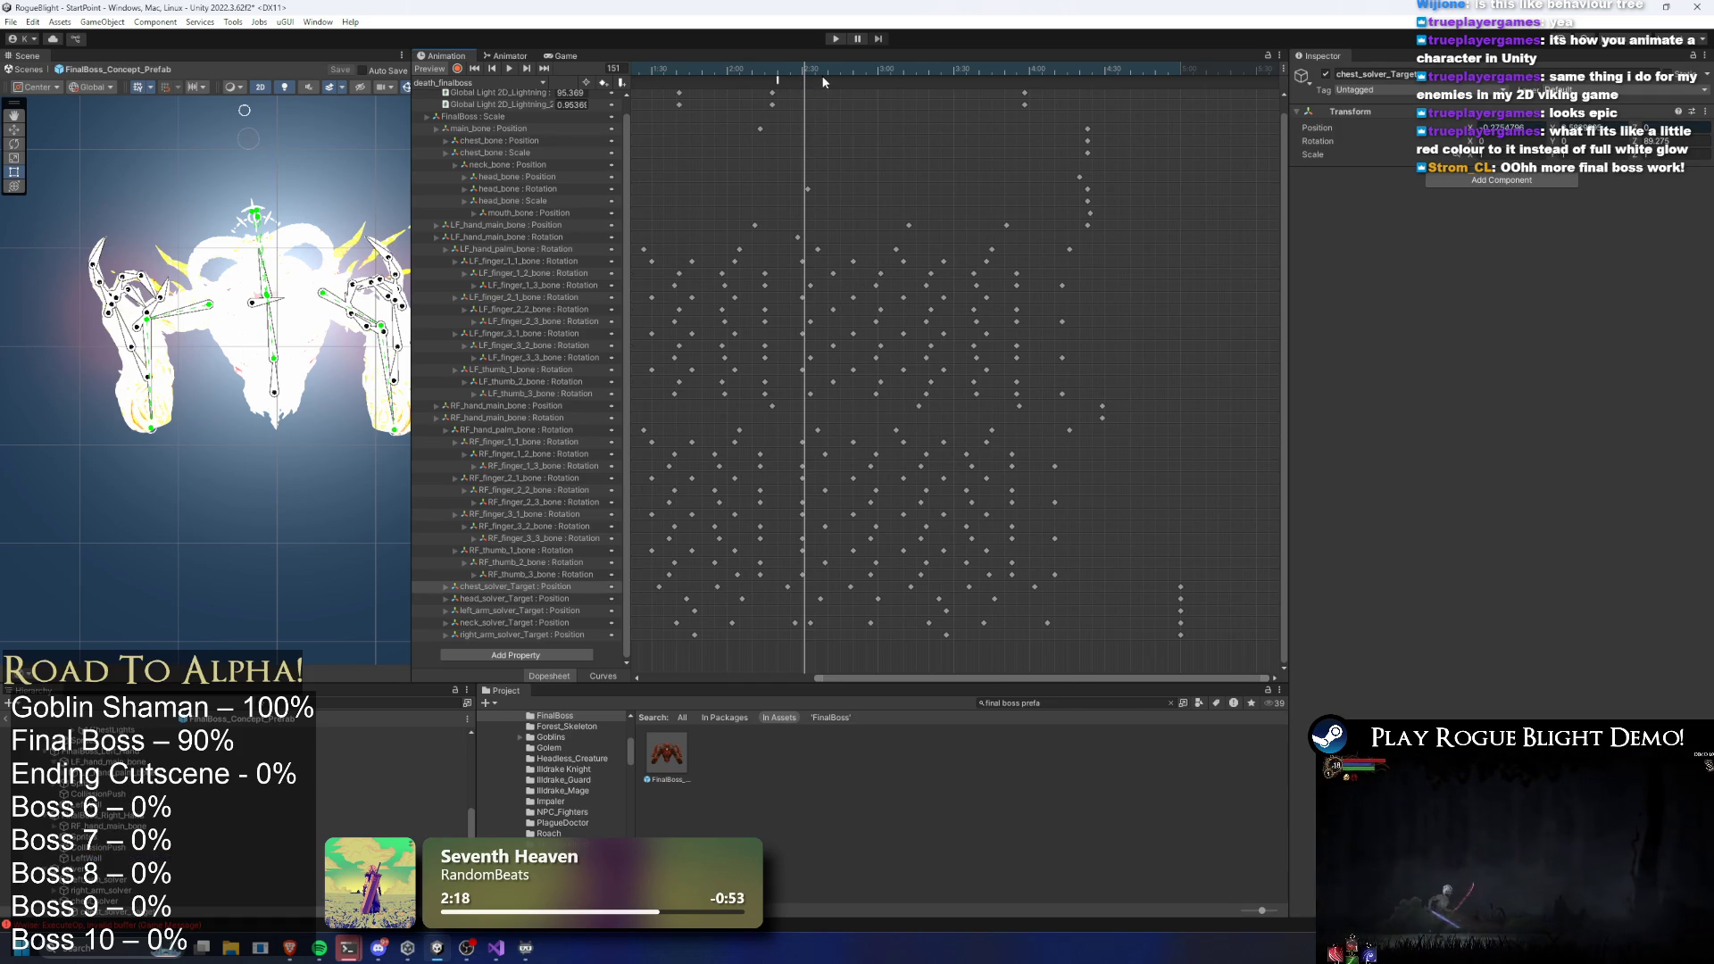
pyautogui.moveTo(1055, 242); pyautogui.dragTo(761, 640)
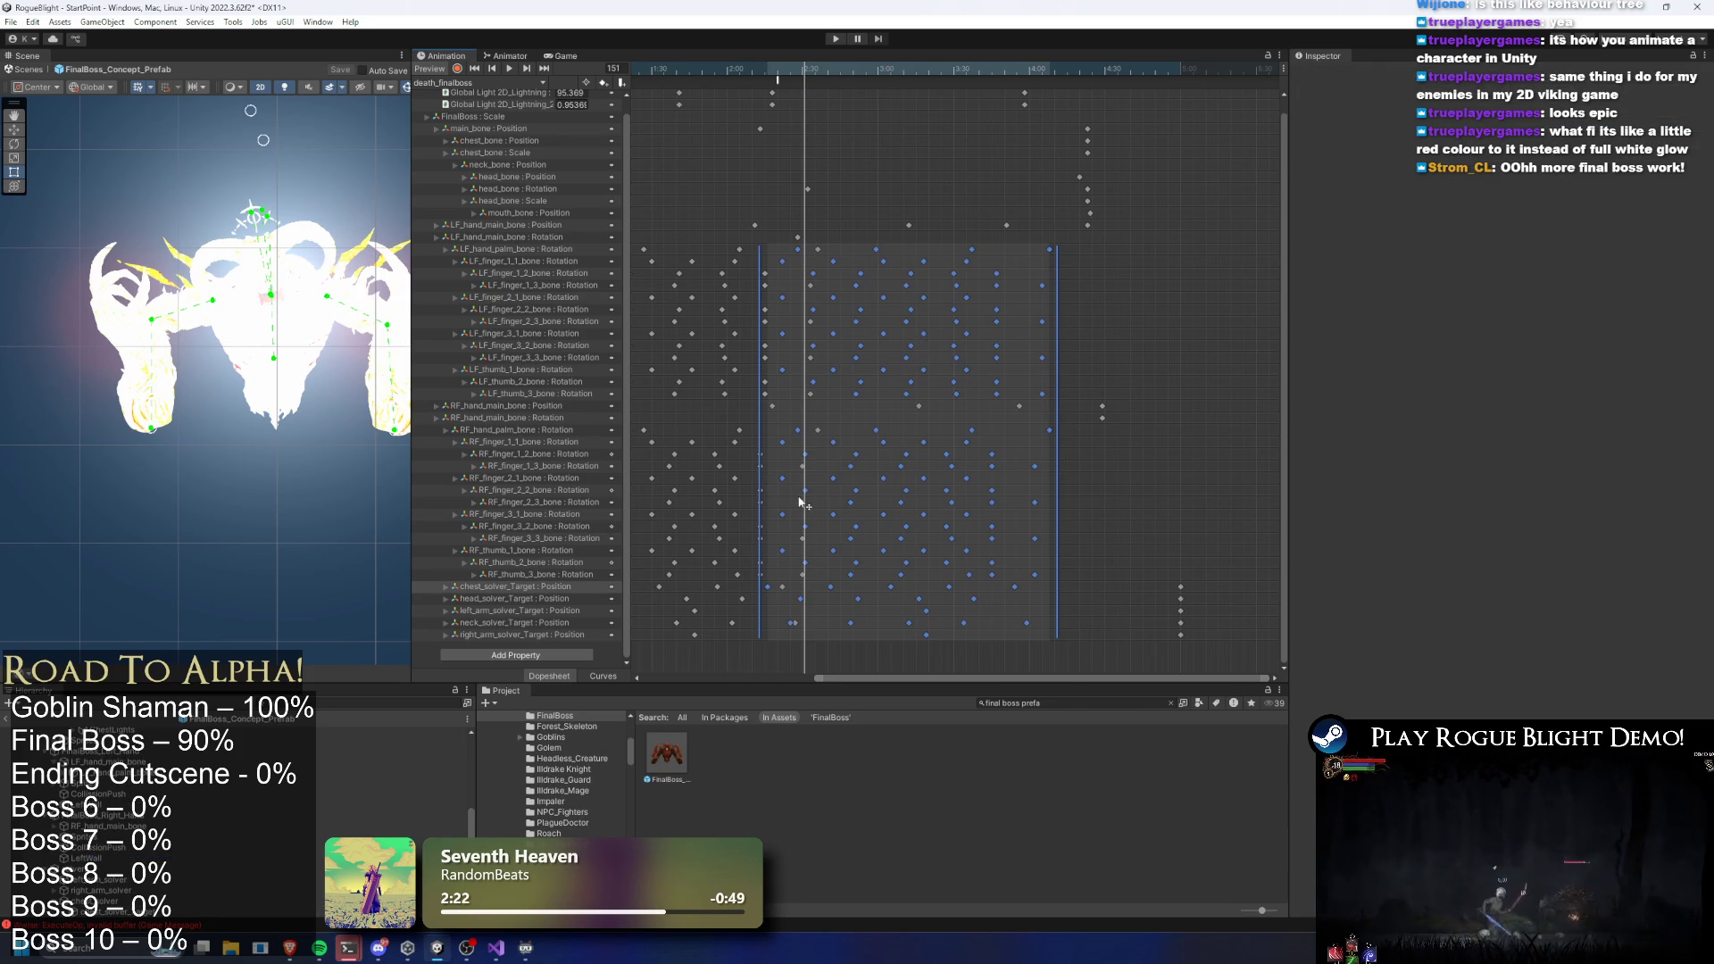
pyautogui.moveTo(891, 466); pyautogui.dragTo(901, 471)
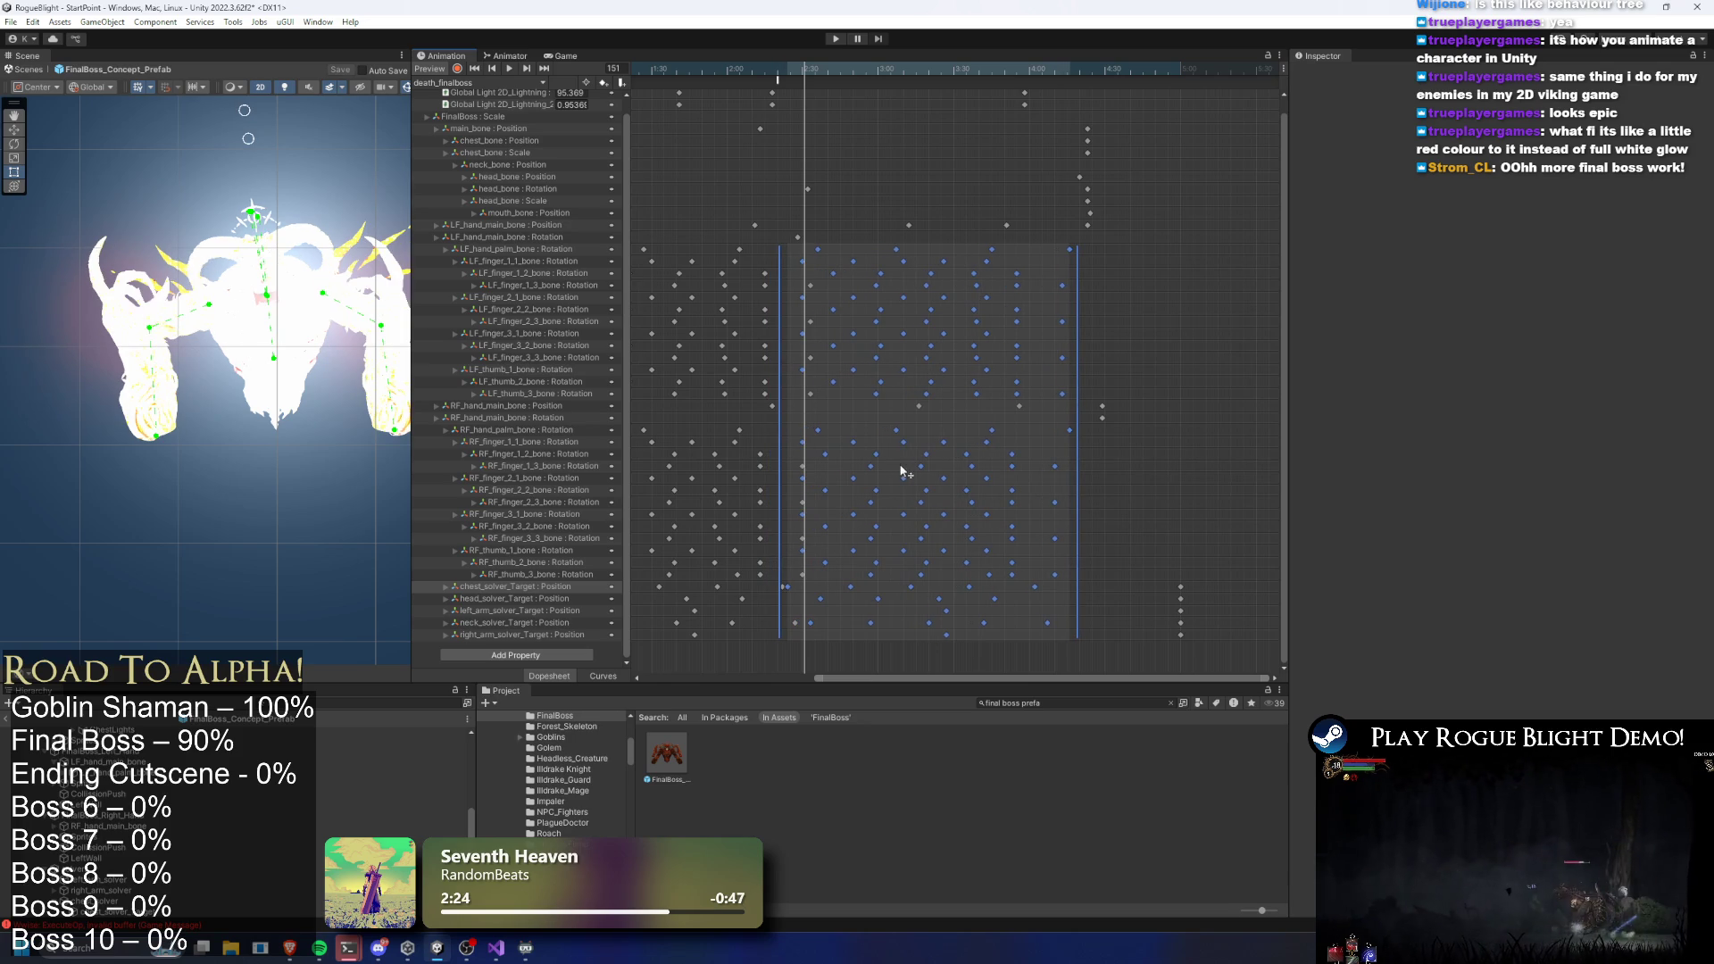
pyautogui.click(770, 625)
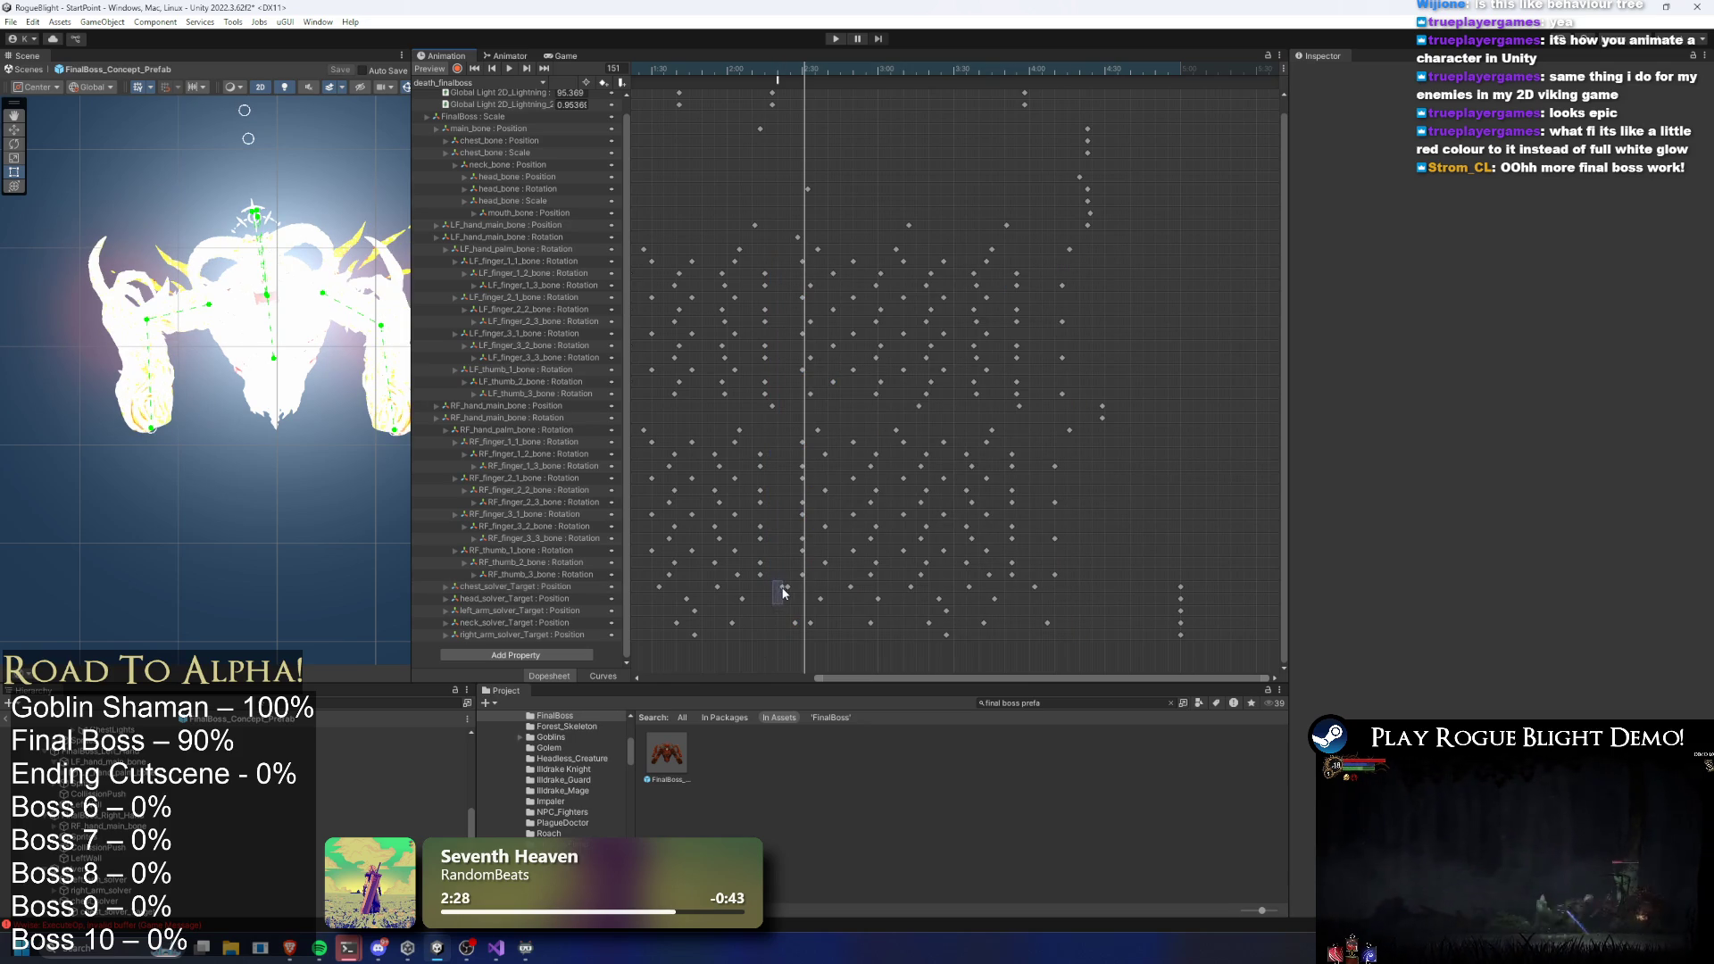
pyautogui.press('space')
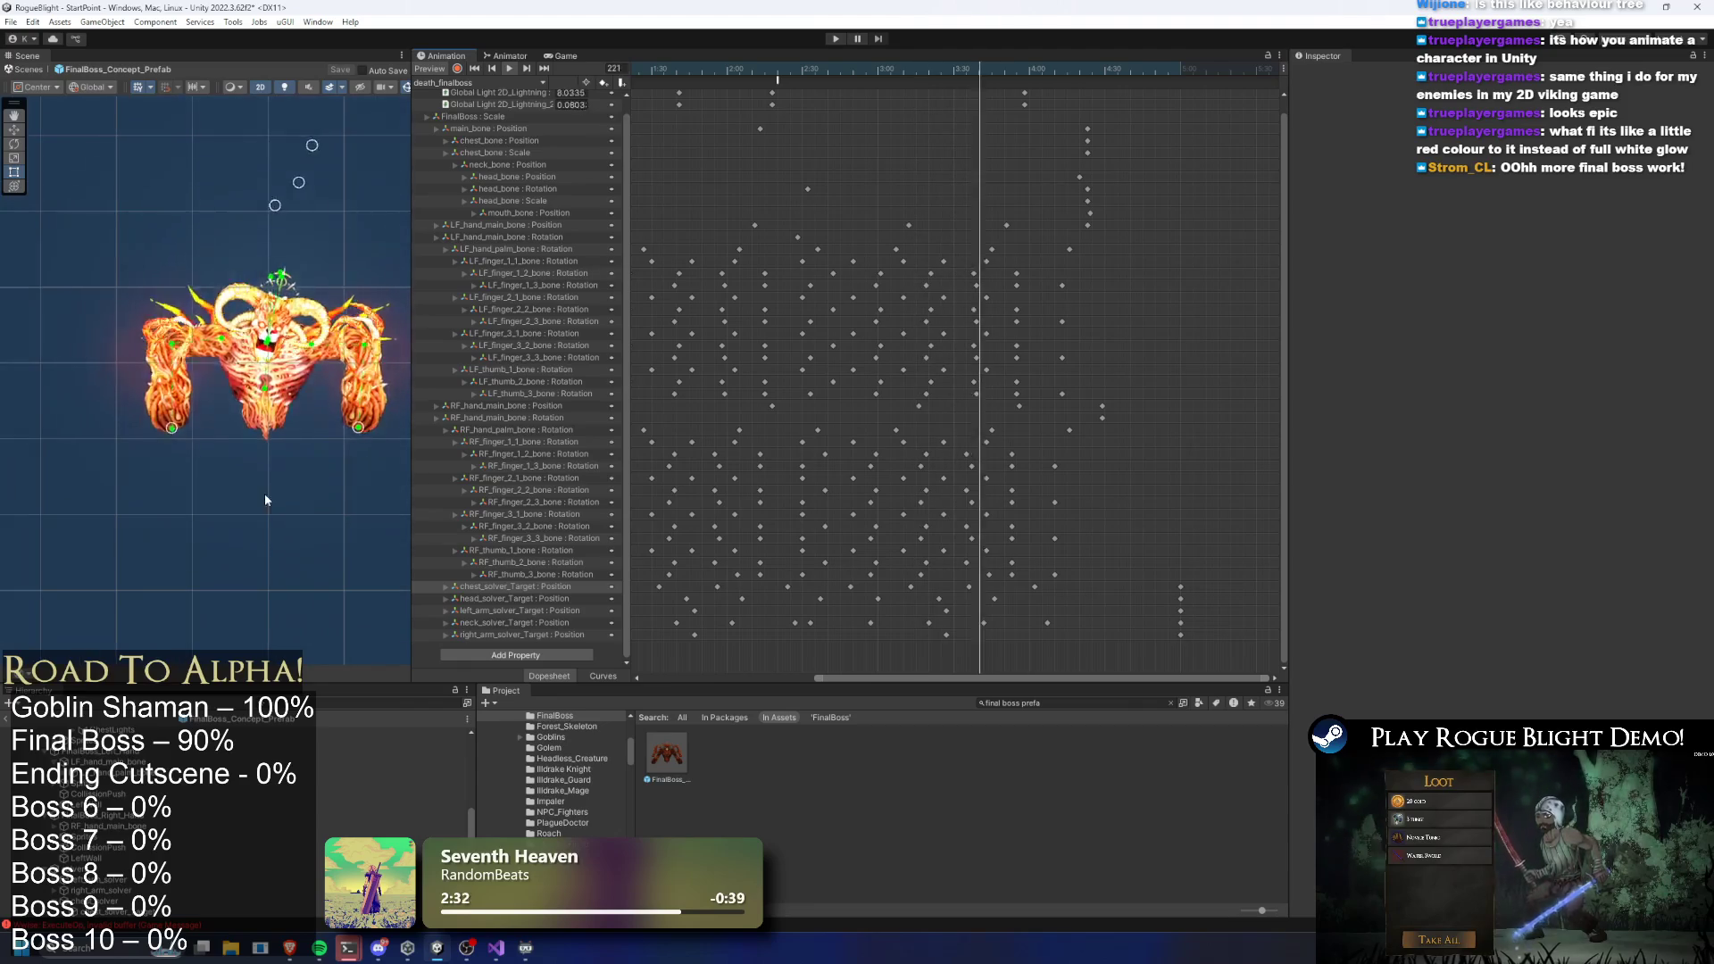
# Frame all keys, scrub from frame 149 to 134, and inspect the Fade animation event
pyautogui.scroll(-2, 887, 341)
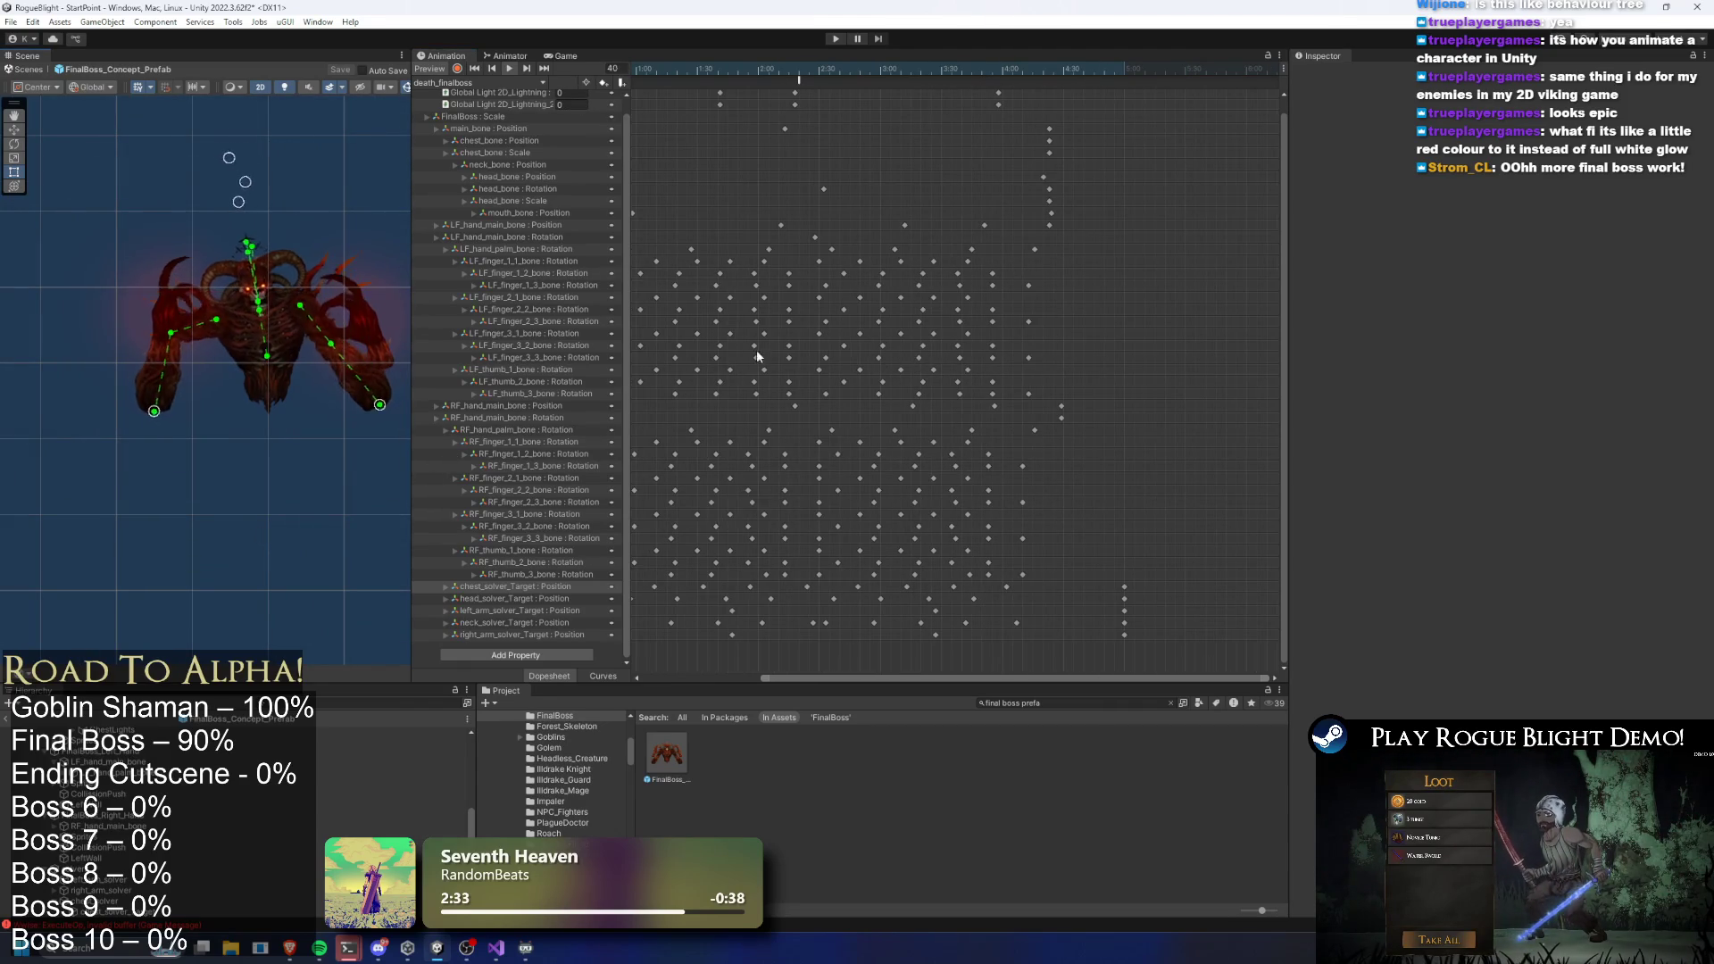
pyautogui.press('a')
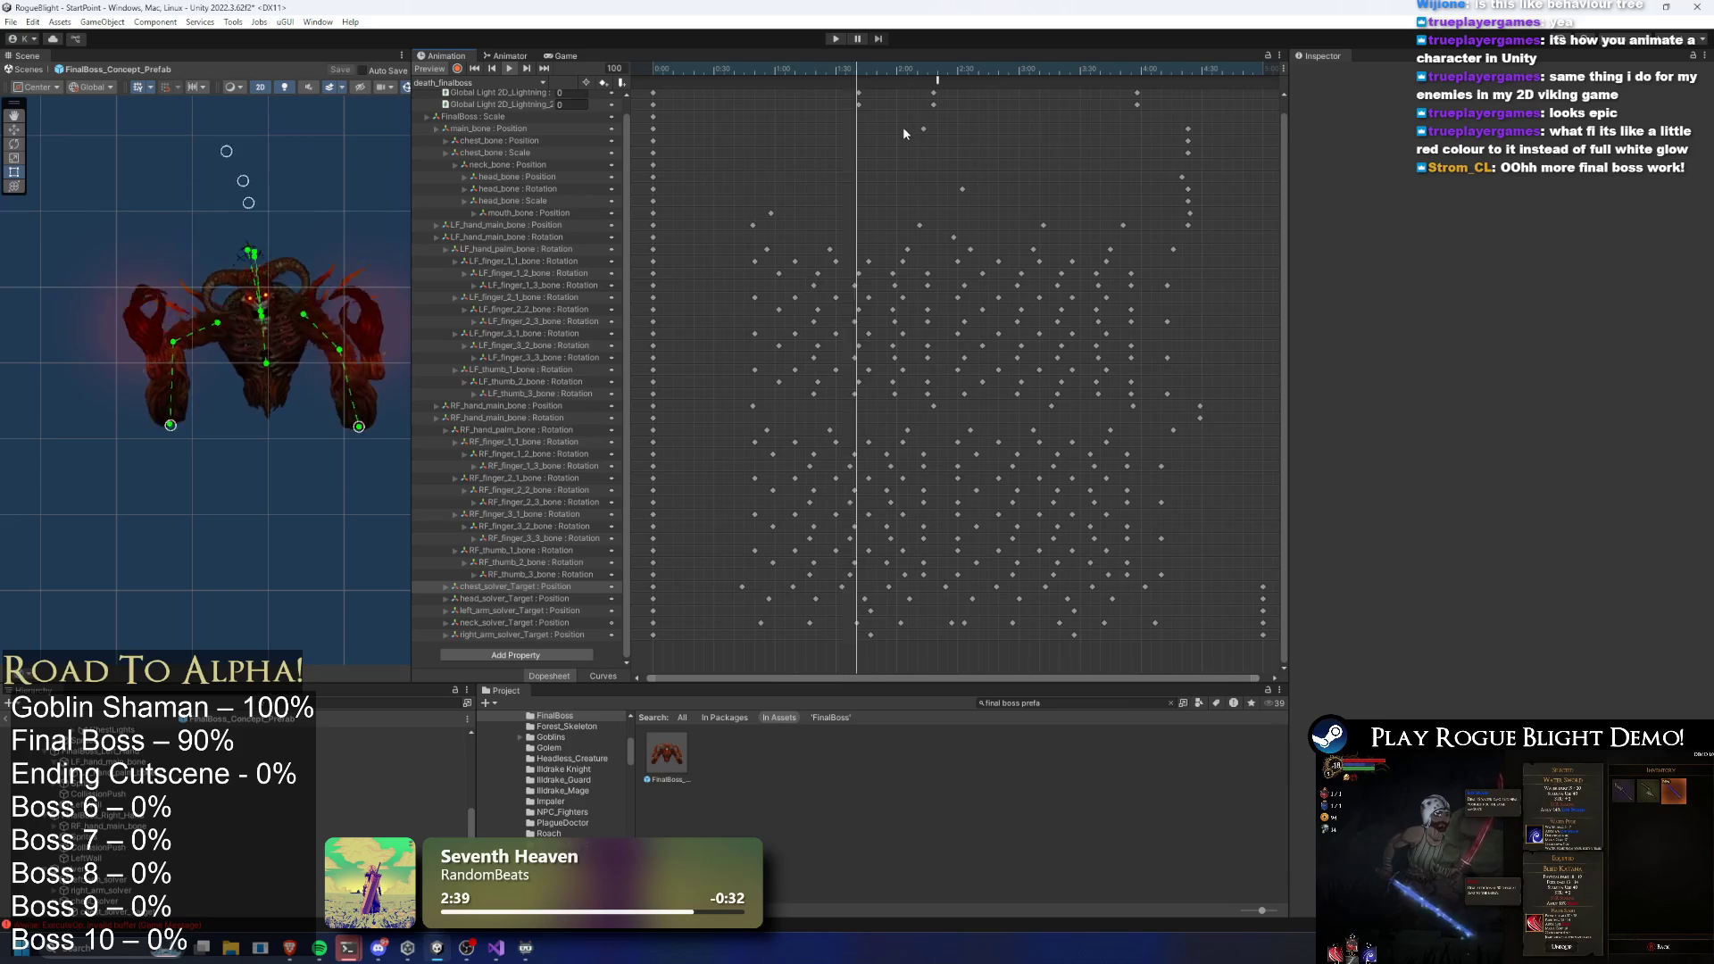
pyautogui.click(957, 72)
pyautogui.moveTo(942, 72); pyautogui.dragTo(991, 69)
pyautogui.click(940, 83)
pyautogui.press('space')
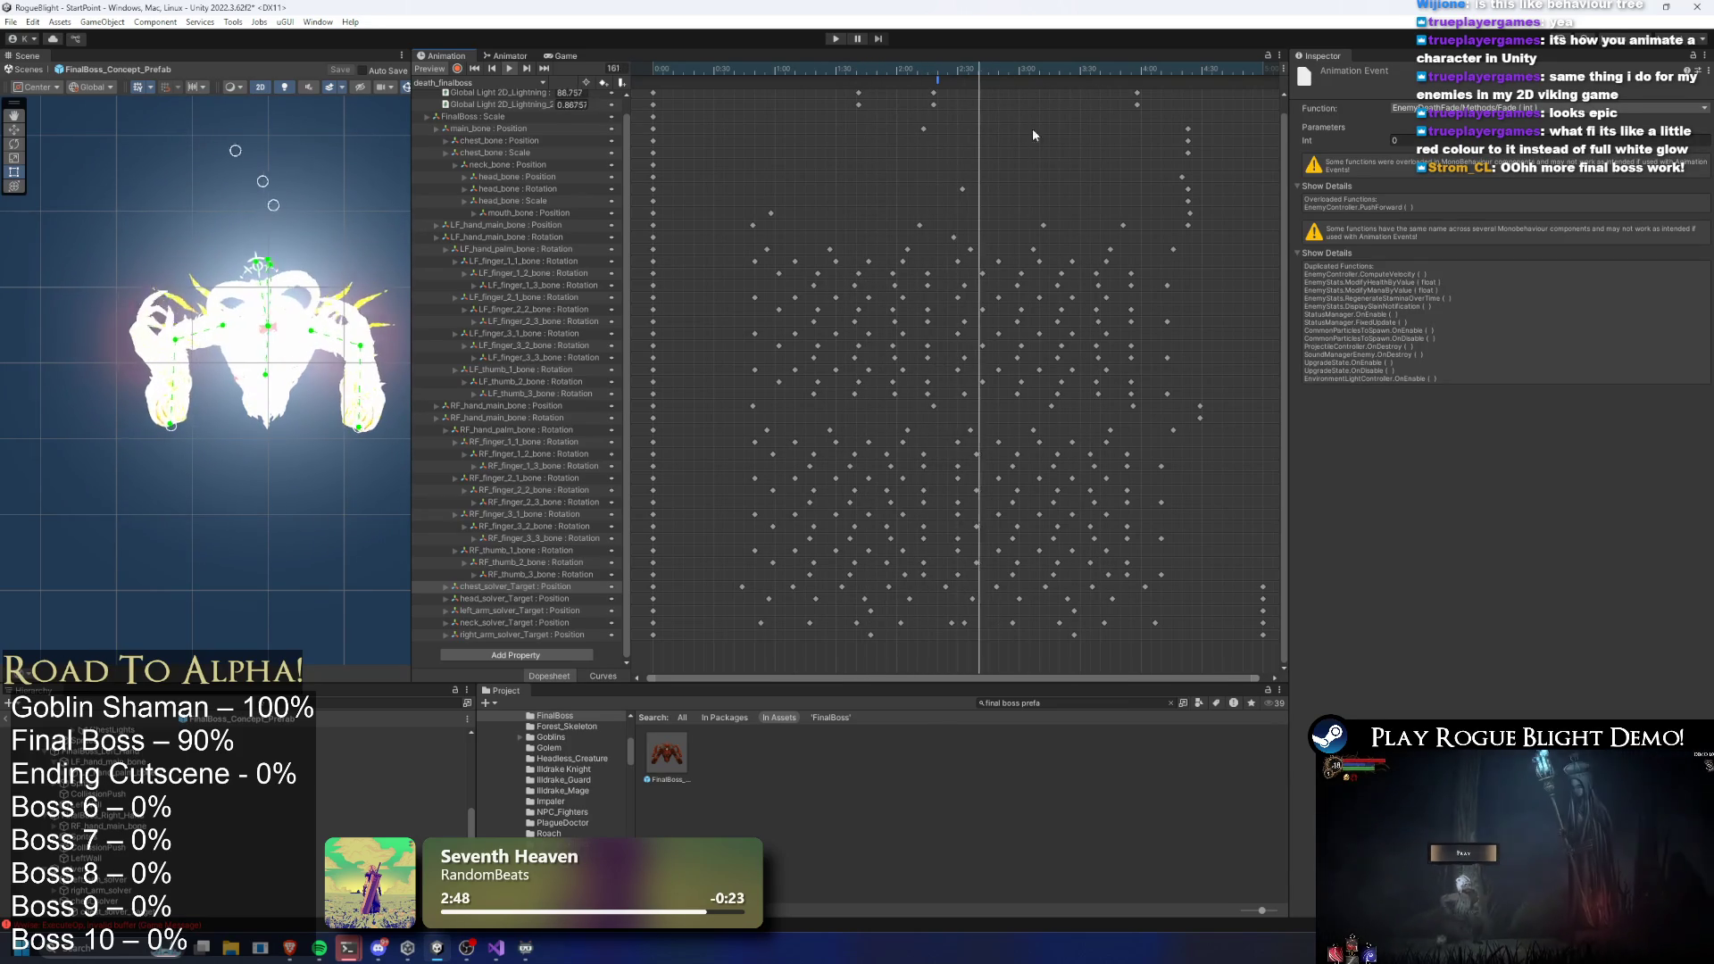
# Move a keyframe block earlier and check the flash at frames 118 and 138 and the Fade event
pyautogui.scroll(-3, 899, 69)
pyautogui.moveTo(705, 69); pyautogui.dragTo(738, 69)
pyautogui.moveTo(1077, 665)
pyautogui.mouseDown()
pyautogui.moveTo(762, 248)
pyautogui.moveTo(701, 85)
pyautogui.mouseUp()
pyautogui.moveTo(824, 195); pyautogui.dragTo(798, 195)
pyautogui.click(760, 70)
pyautogui.moveTo(760, 70); pyautogui.dragTo(808, 69)
pyautogui.click(877, 87)
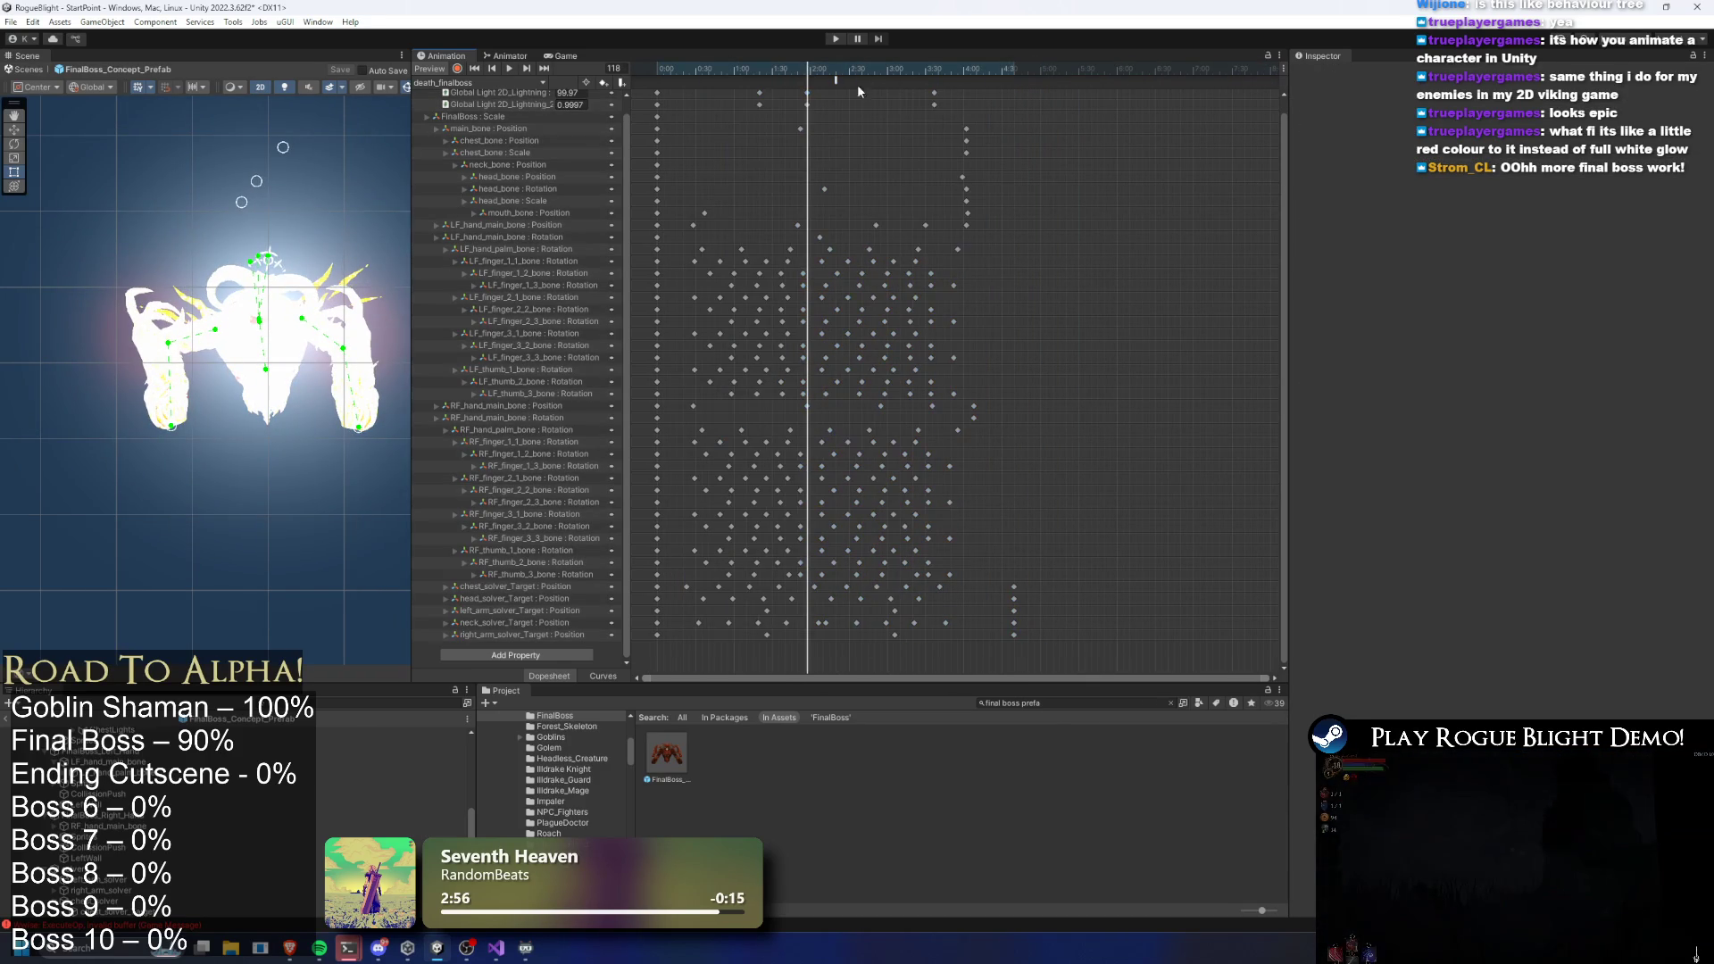
pyautogui.click(835, 80)
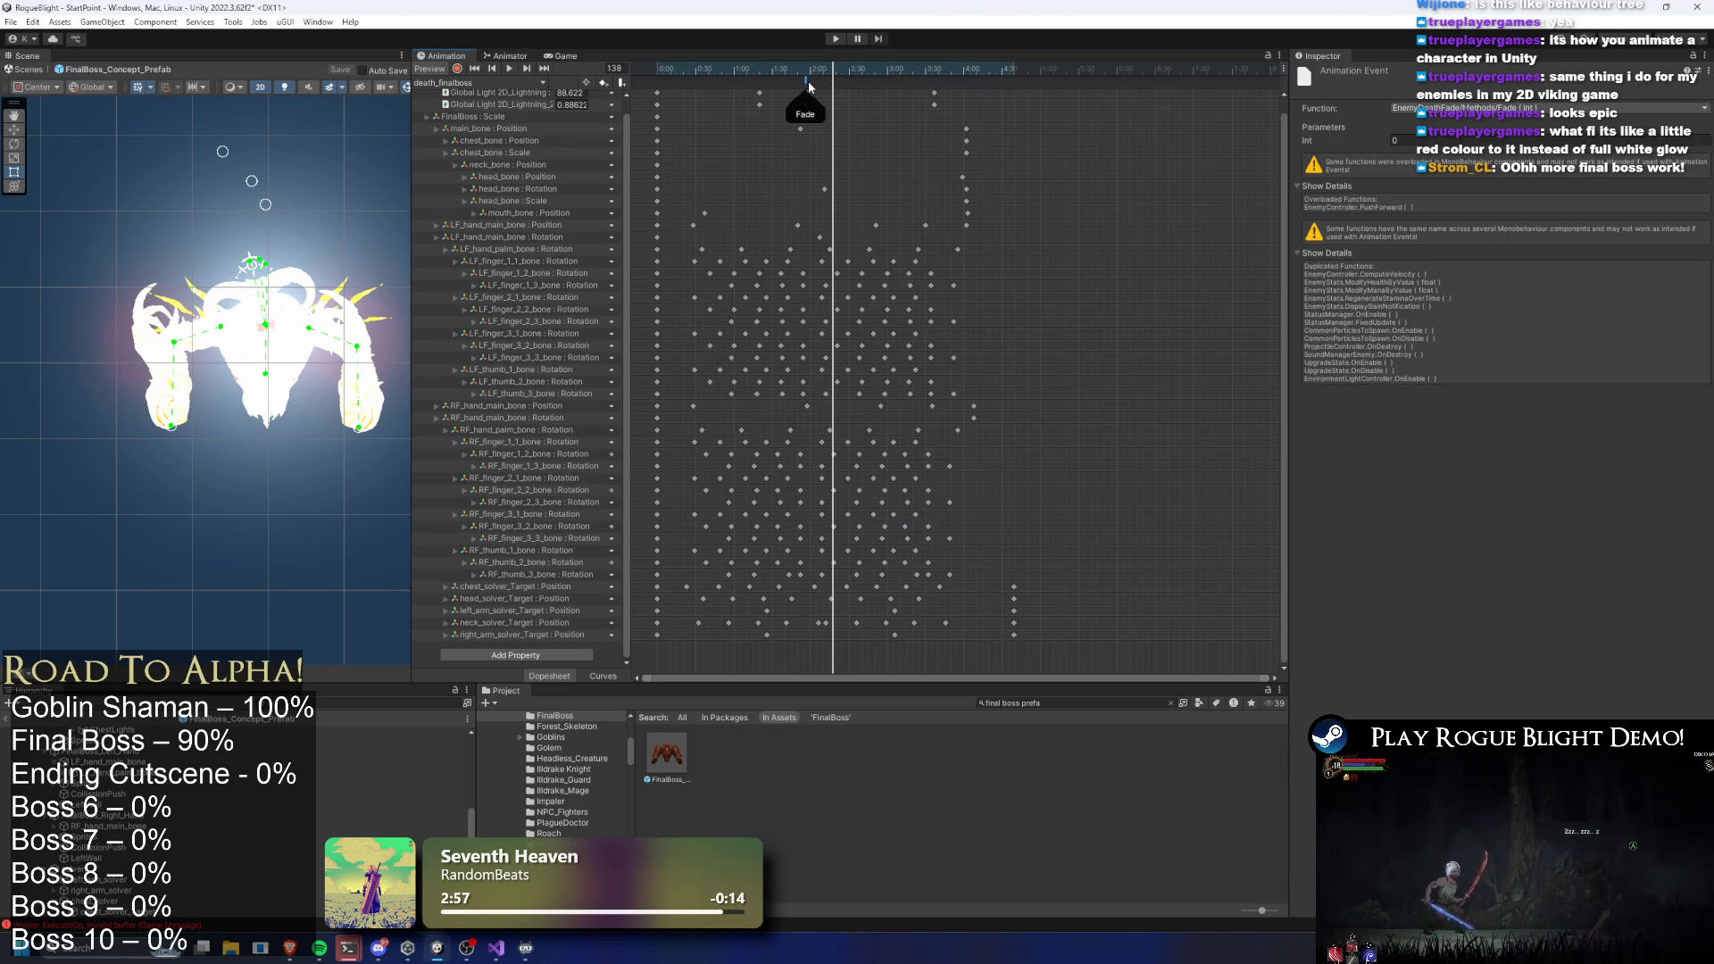
pyautogui.moveTo(772, 70); pyautogui.dragTo(727, 70)
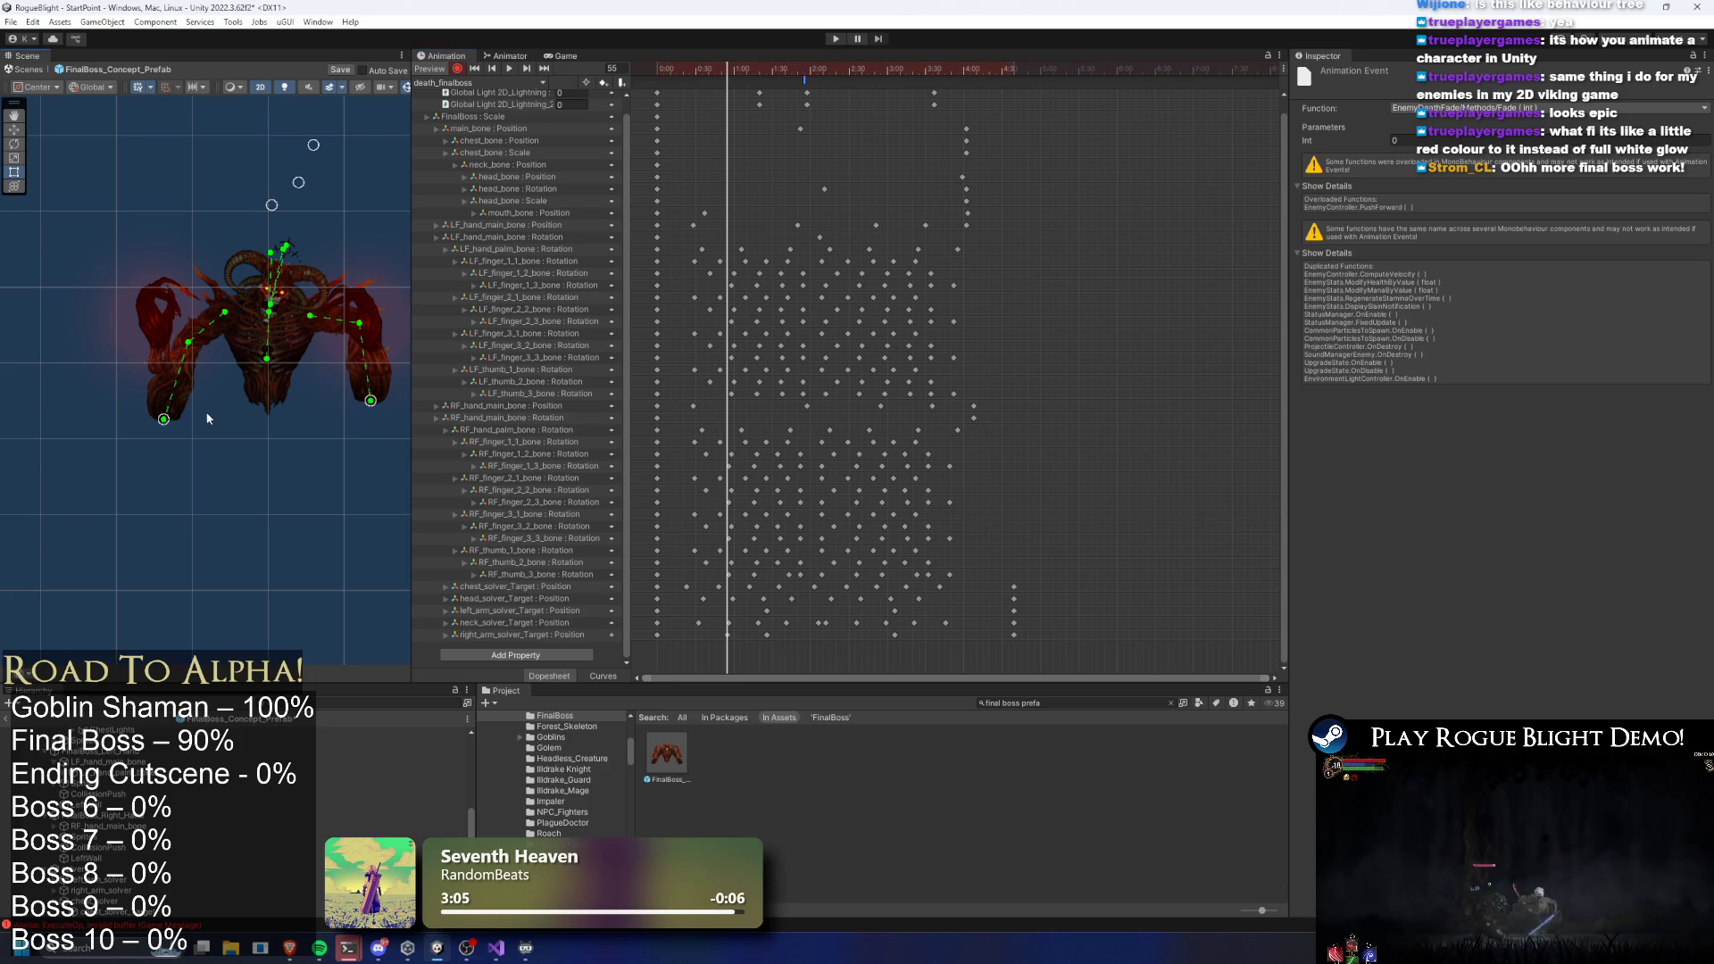
# Delete the stray left_arm_solver keyframe at frame 25 and play the preview
pyautogui.moveTo(757, 622)
pyautogui.mouseDown()
pyautogui.moveTo(803, 612)
pyautogui.moveTo(680, 623)
pyautogui.mouseUp()
pyautogui.moveTo(732, 67)
pyautogui.mouseDown()
pyautogui.moveTo(689, 68)
pyautogui.moveTo(792, 68)
pyautogui.mouseUp()
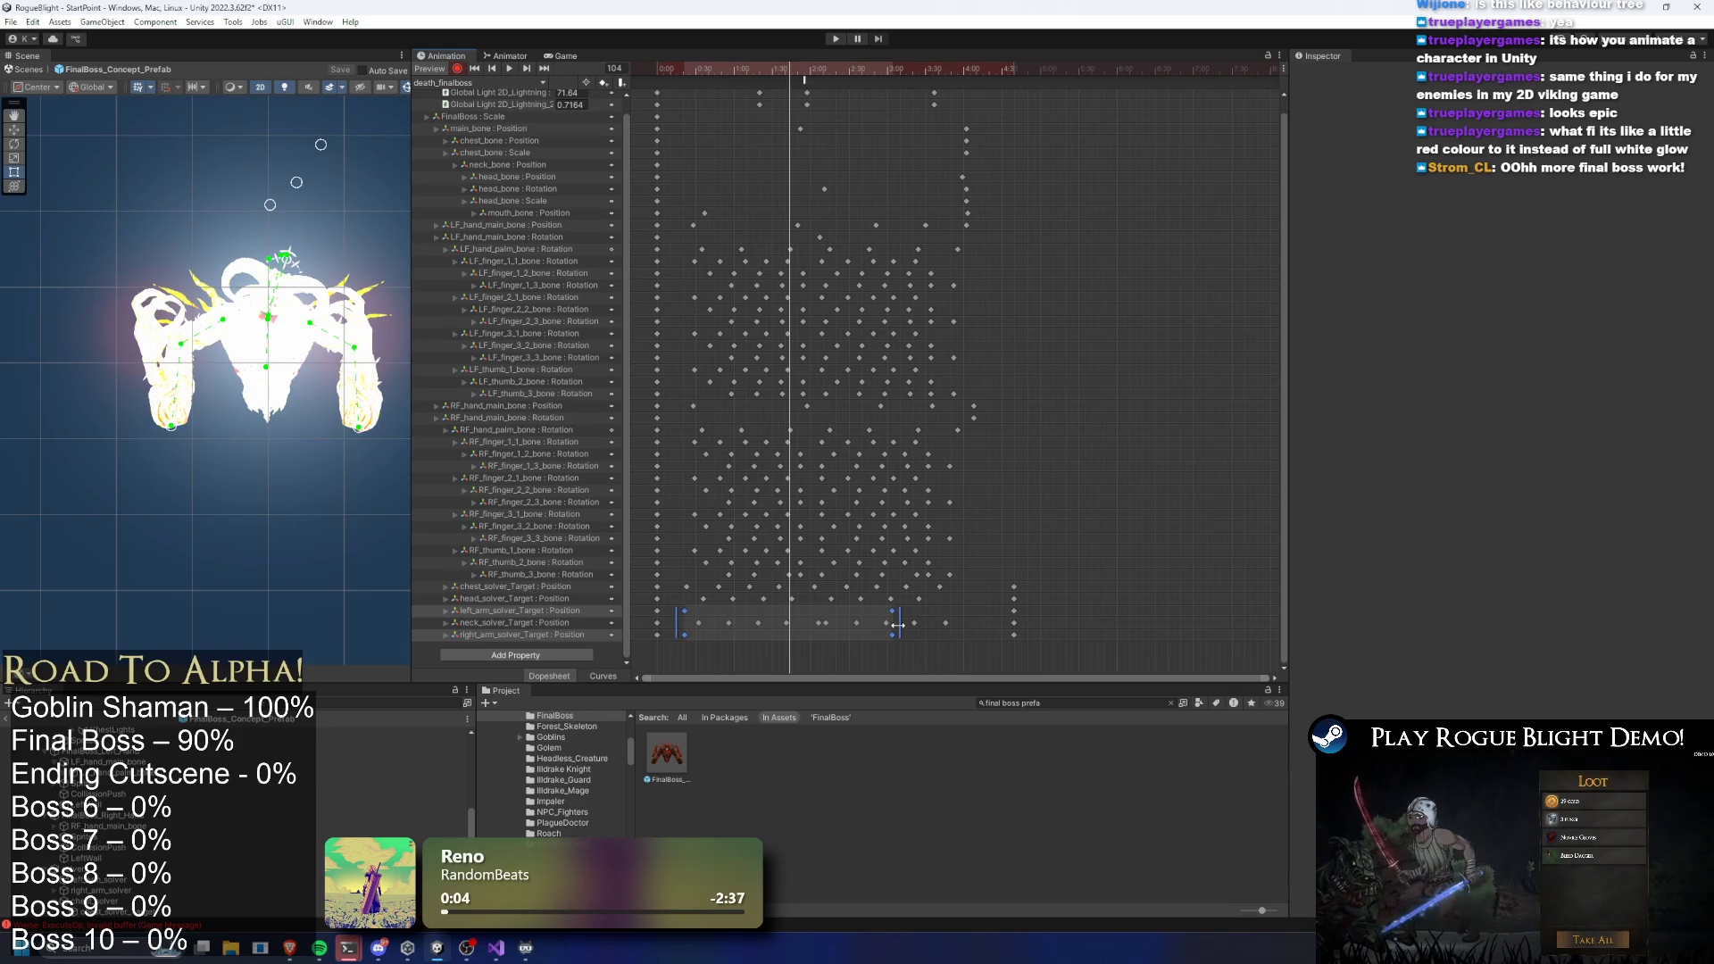
pyautogui.click(688, 68)
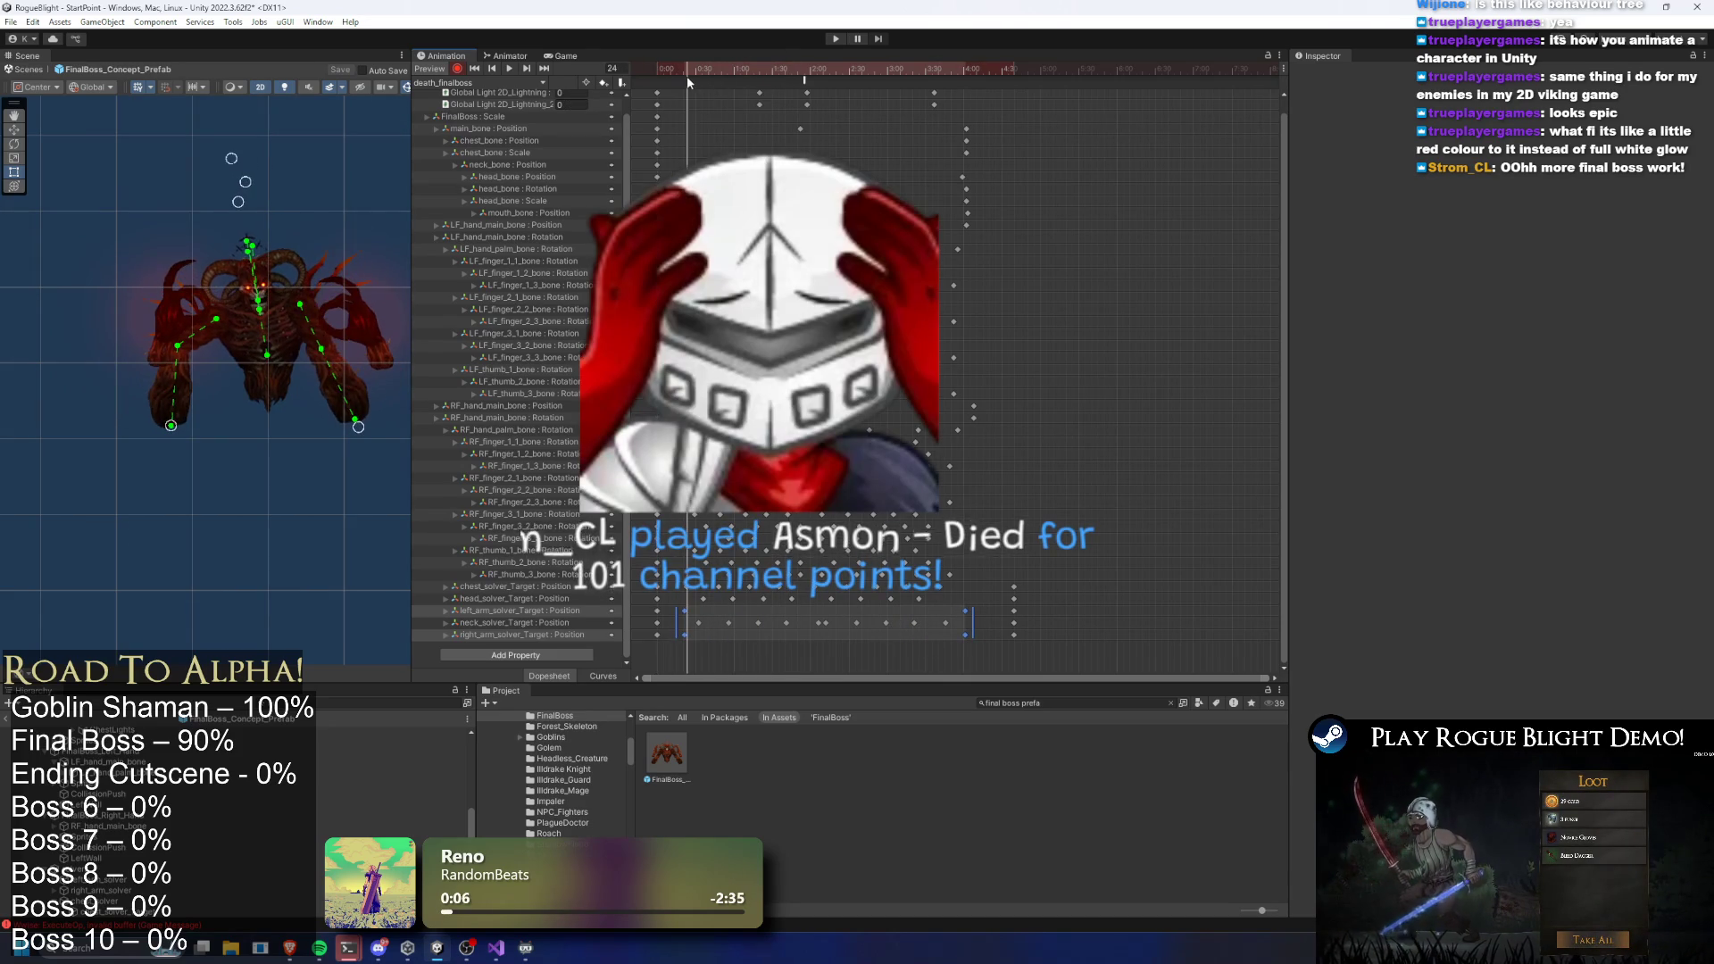
pyautogui.click(684, 611)
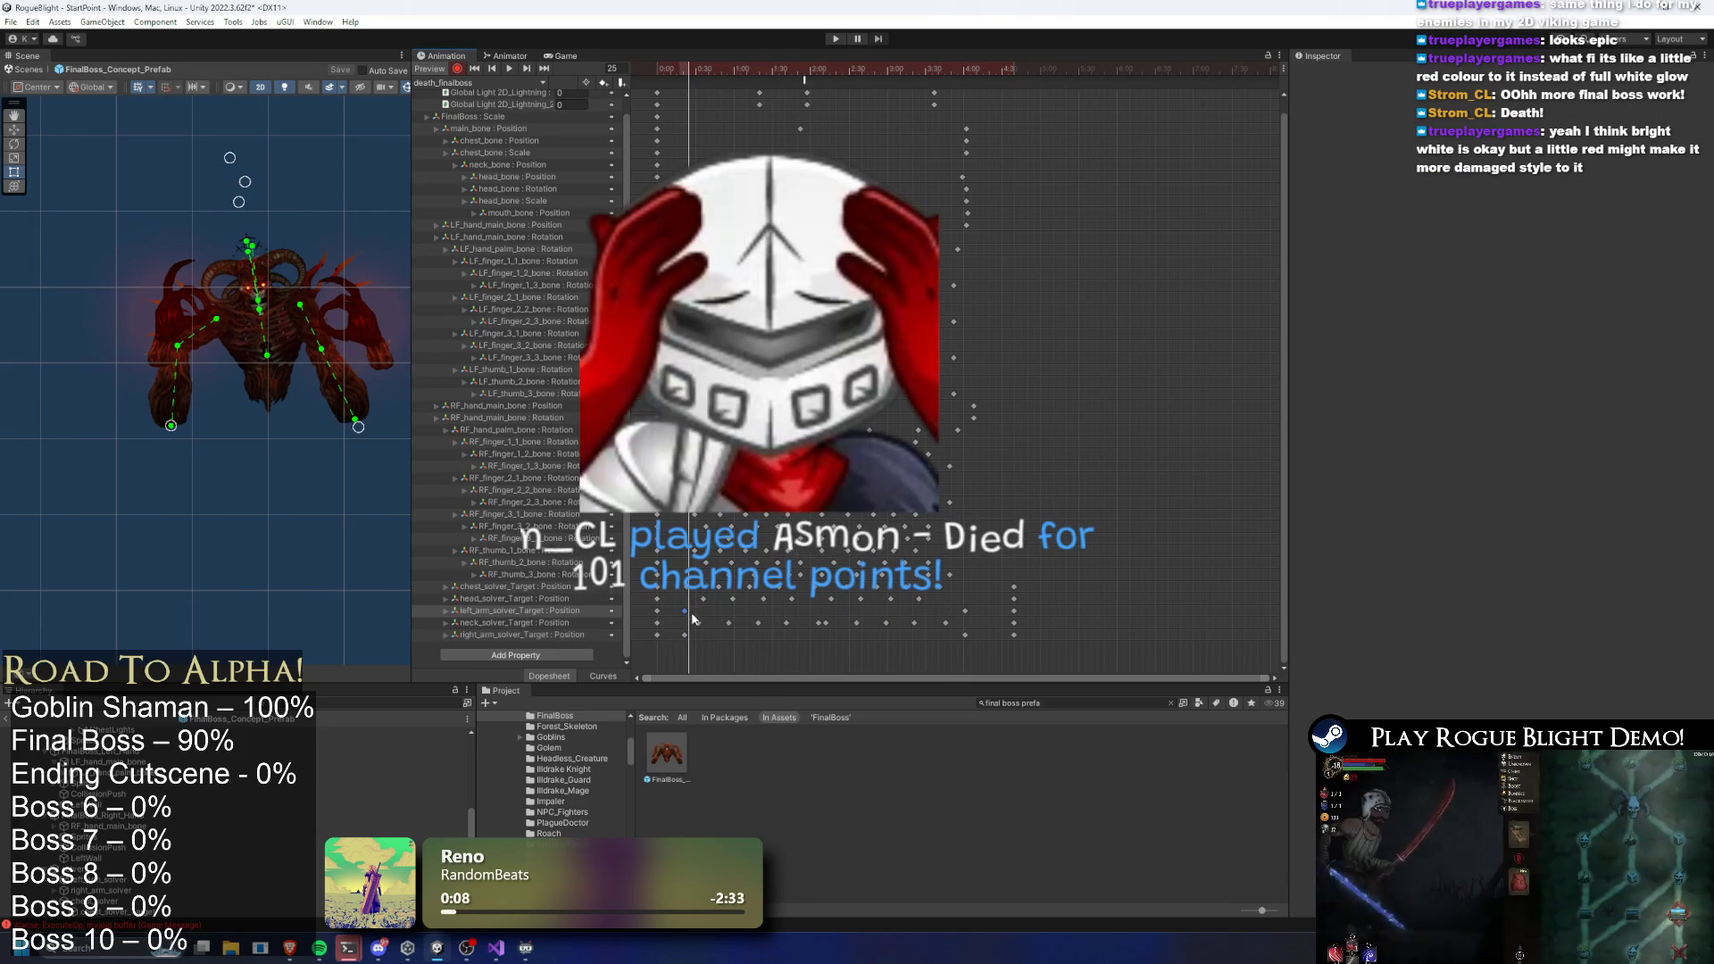
pyautogui.press('Delete')
pyautogui.press('space')
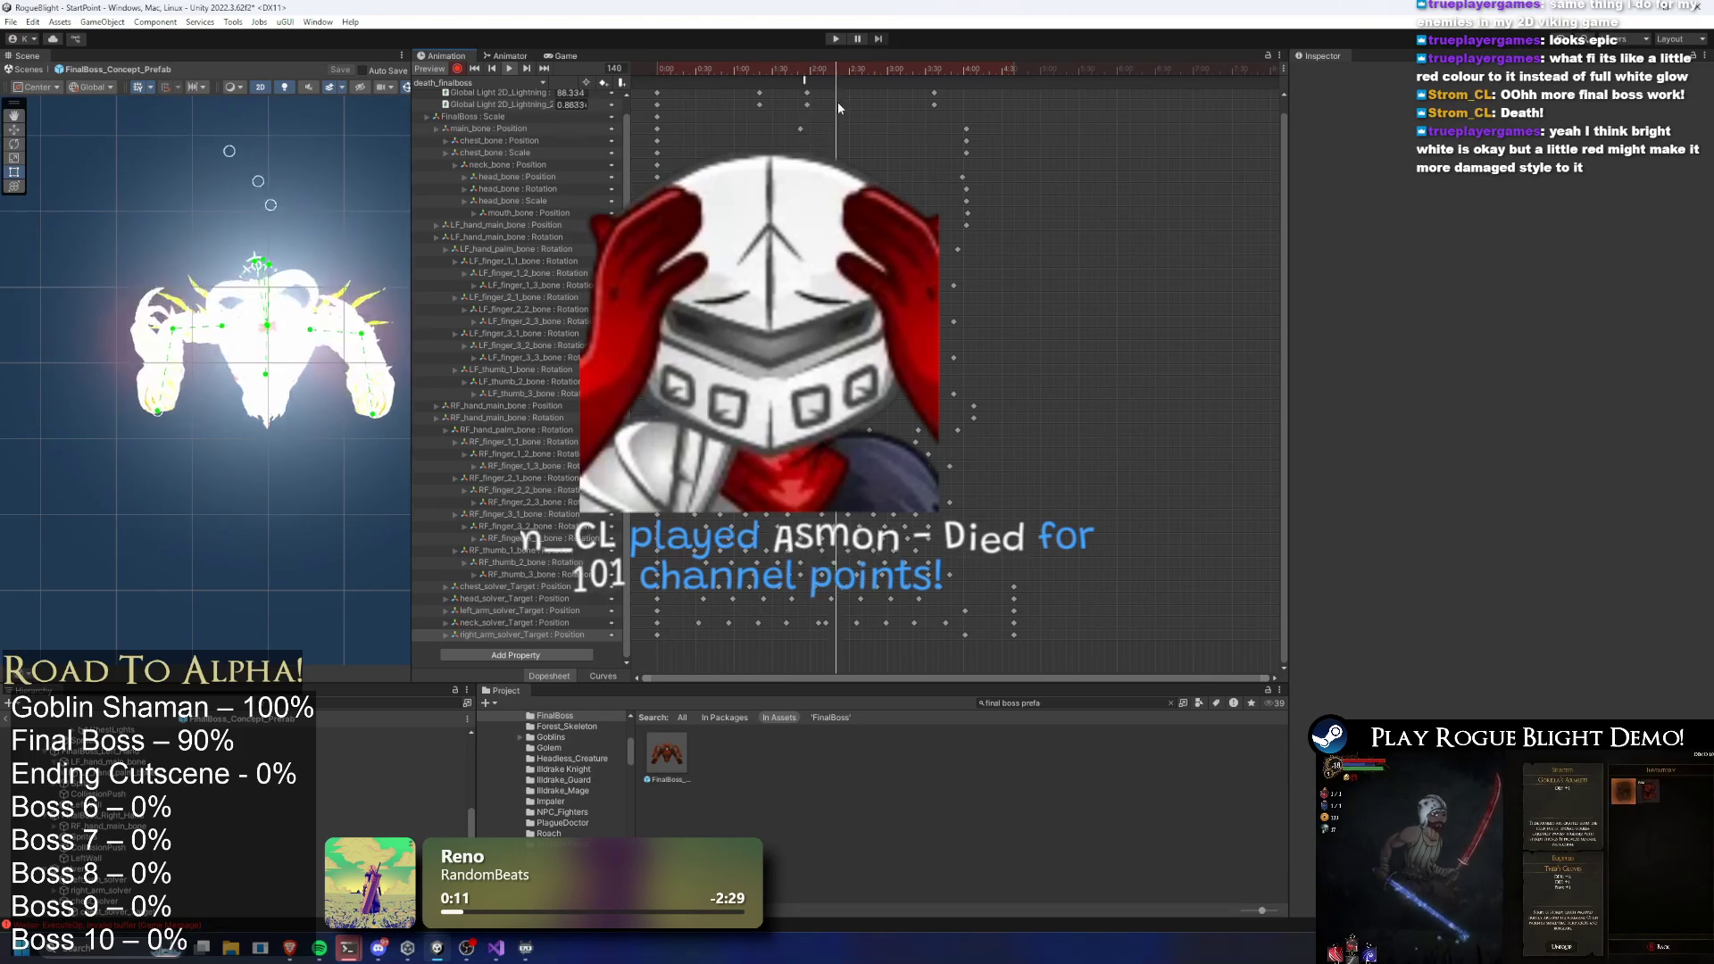
pyautogui.press('space')
# Select the final arm solver keys, replay the clip, and widen the Scene view
pyautogui.moveTo(957, 651); pyautogui.dragTo(977, 603)
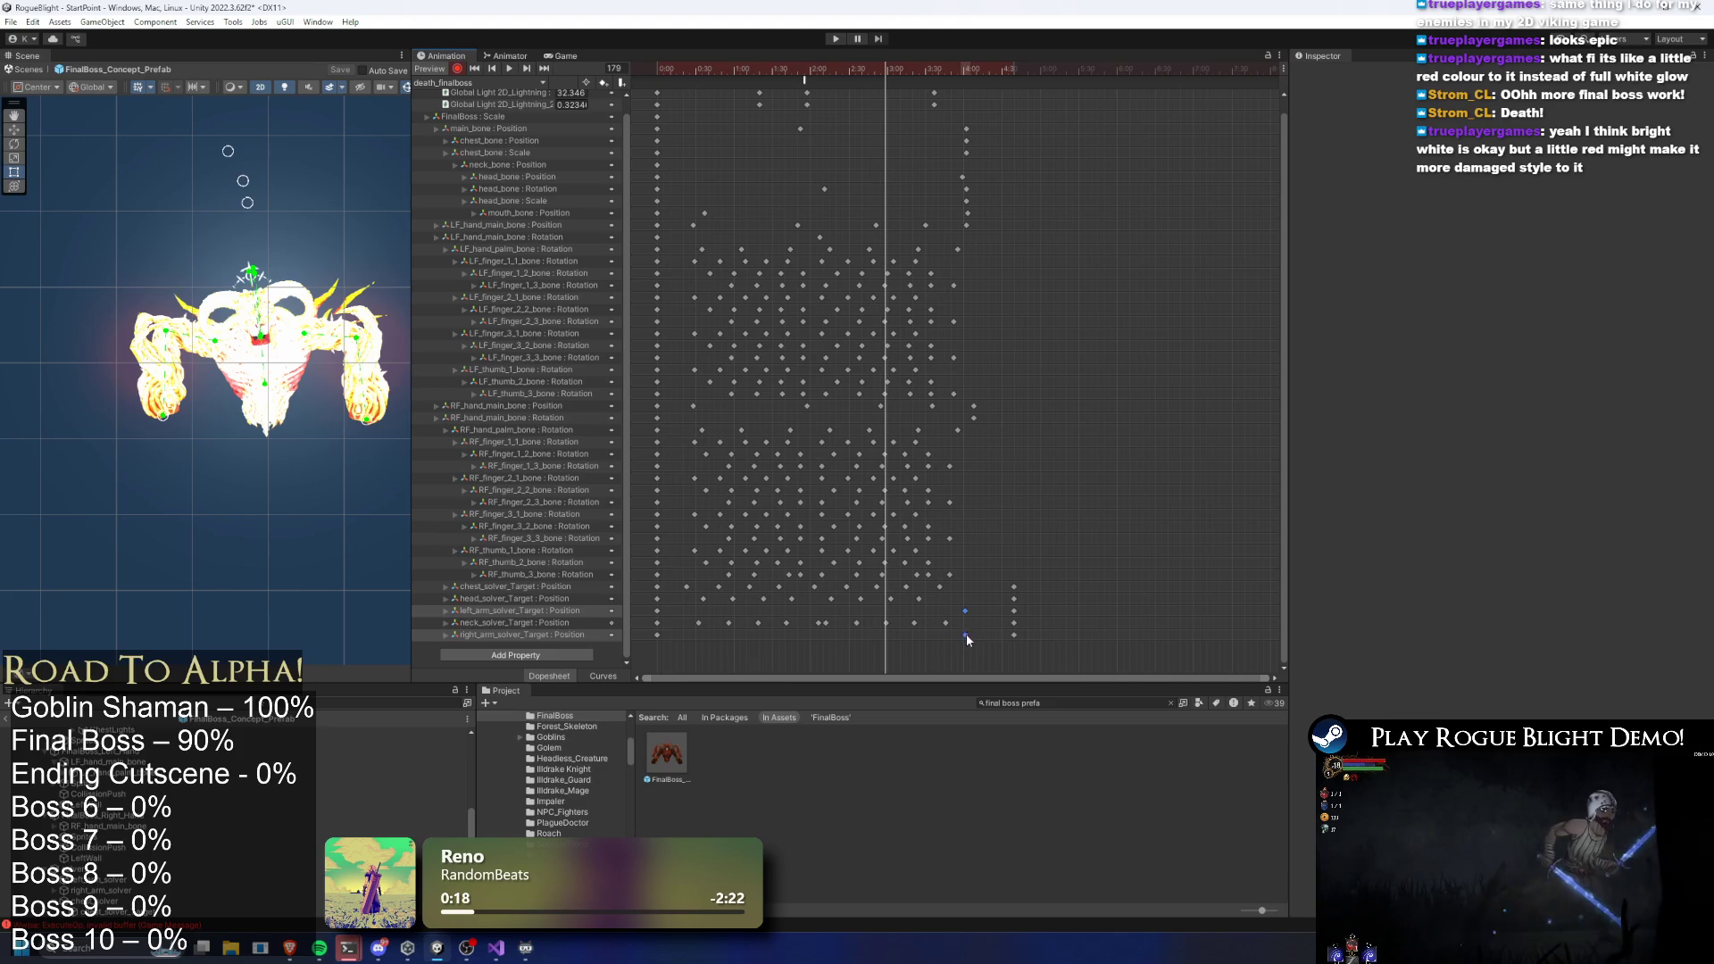
pyautogui.press('space')
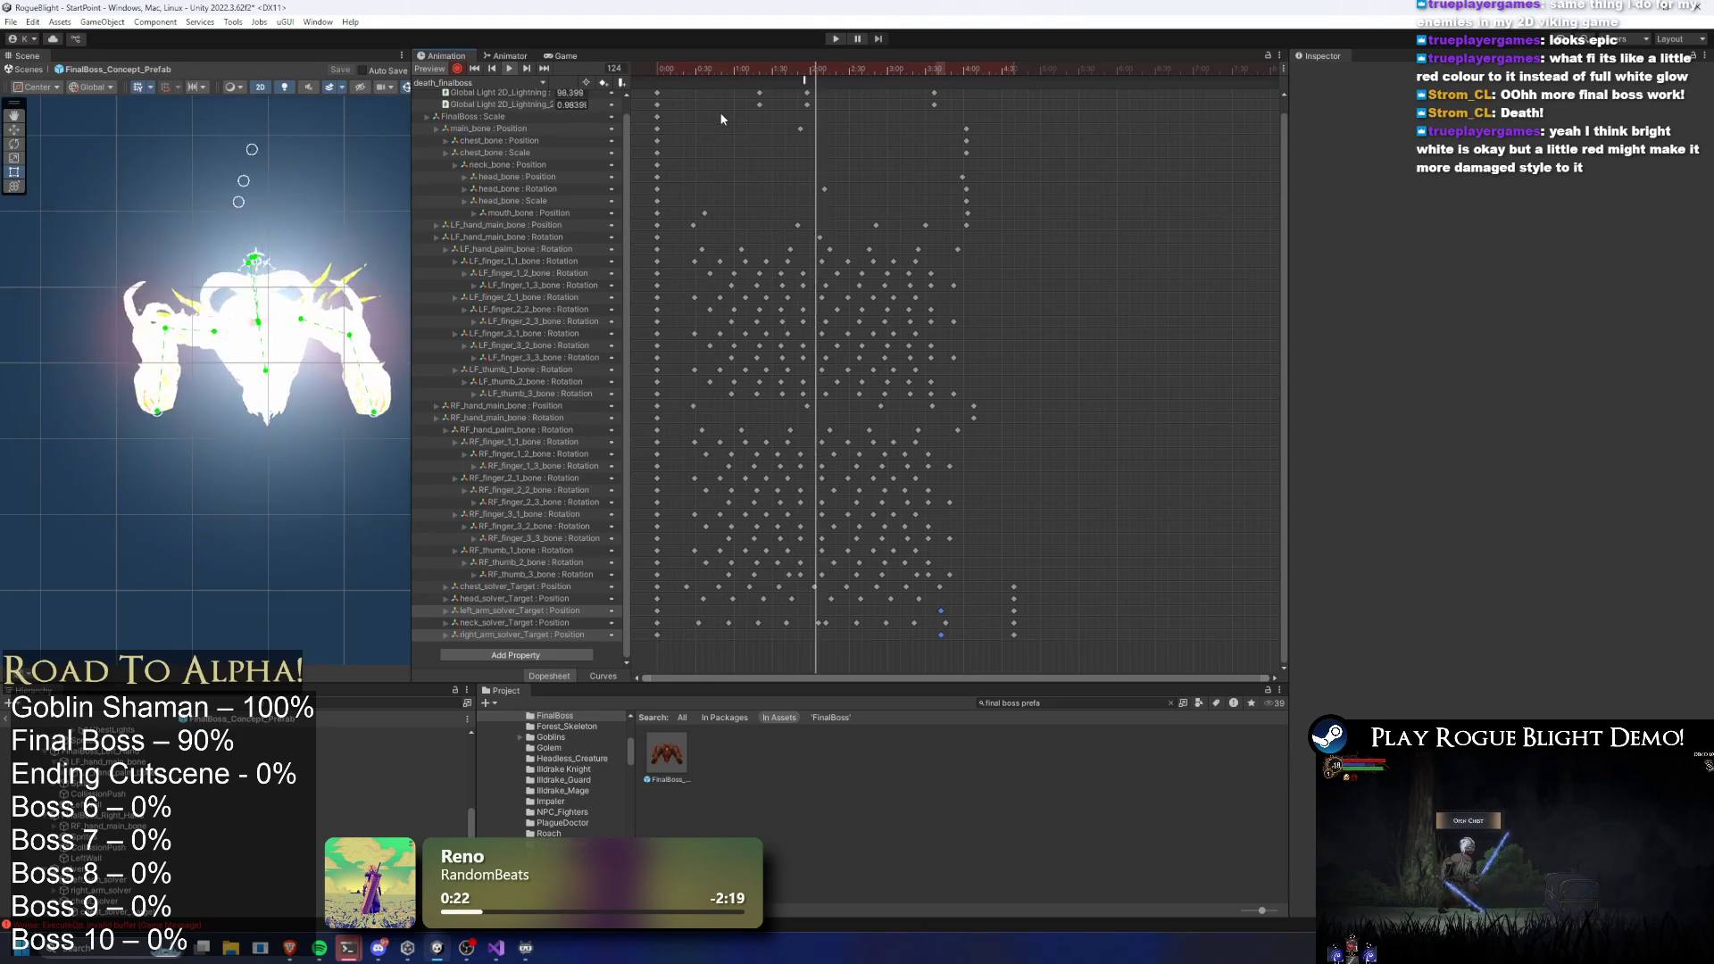
pyautogui.moveTo(414, 357); pyautogui.dragTo(714, 348)
# Turn off Scene view lighting, centre the boss, and play the death animation preview
pyautogui.click(1132, 75)
pyautogui.click(569, 88)
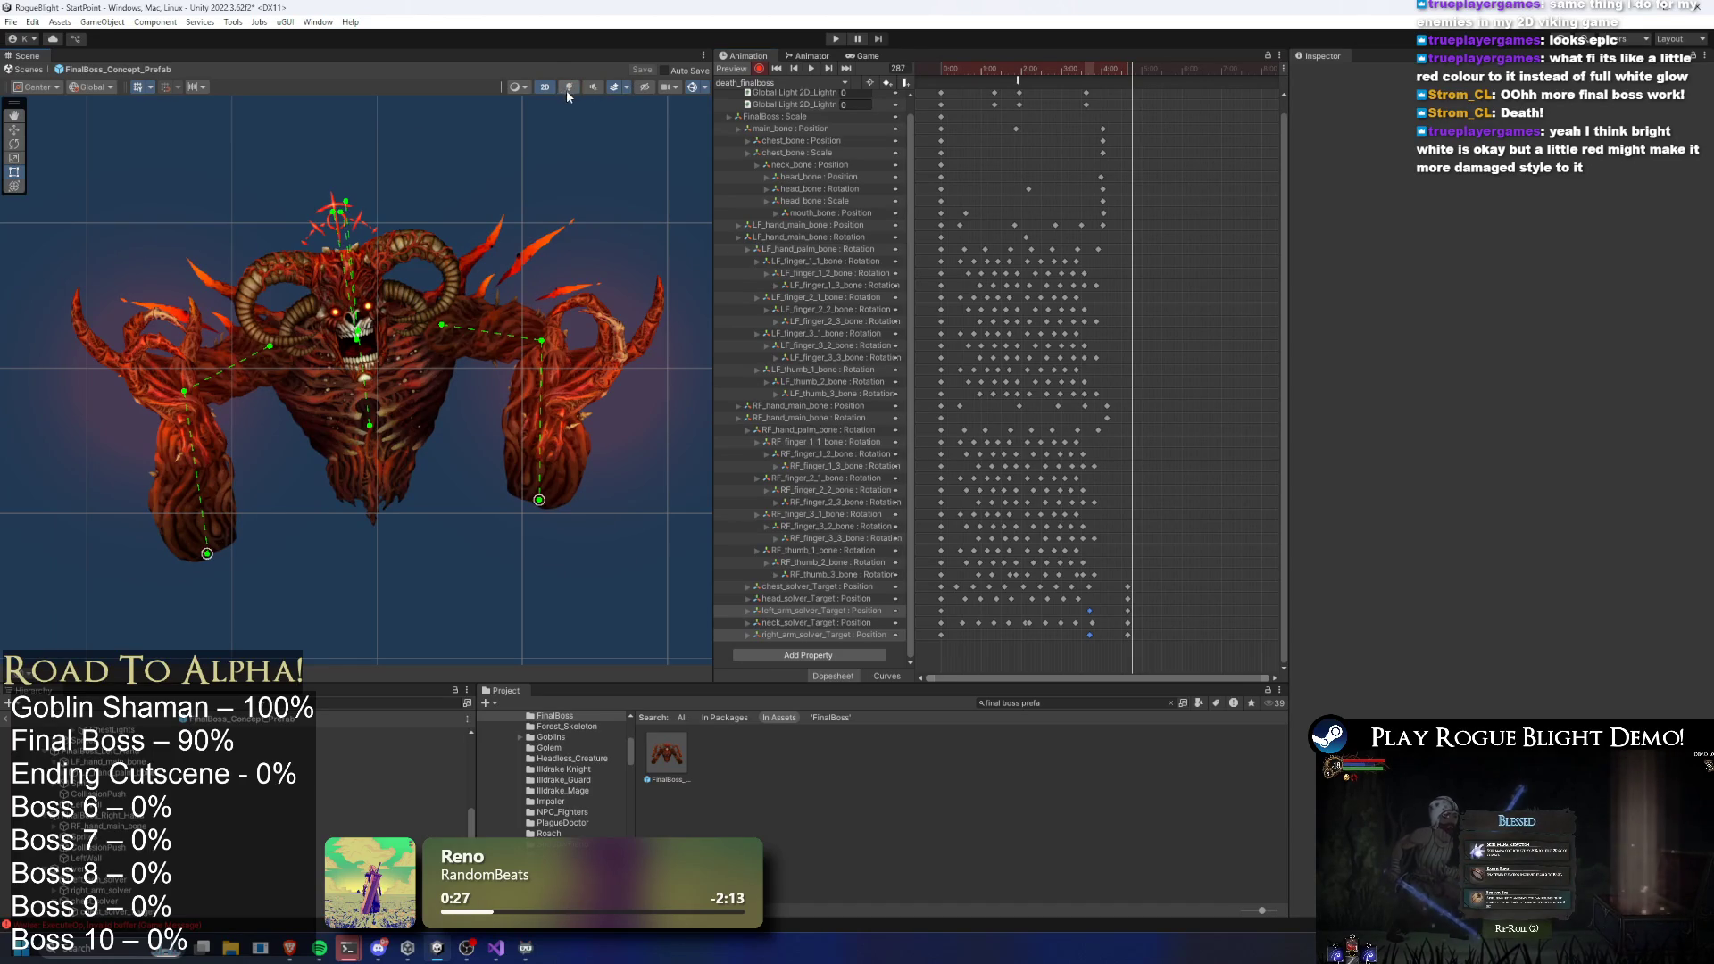
pyautogui.moveTo(419, 161)
pyautogui.mouseDown()
pyautogui.moveTo(512, 151)
pyautogui.moveTo(306, 157)
pyautogui.mouseUp()
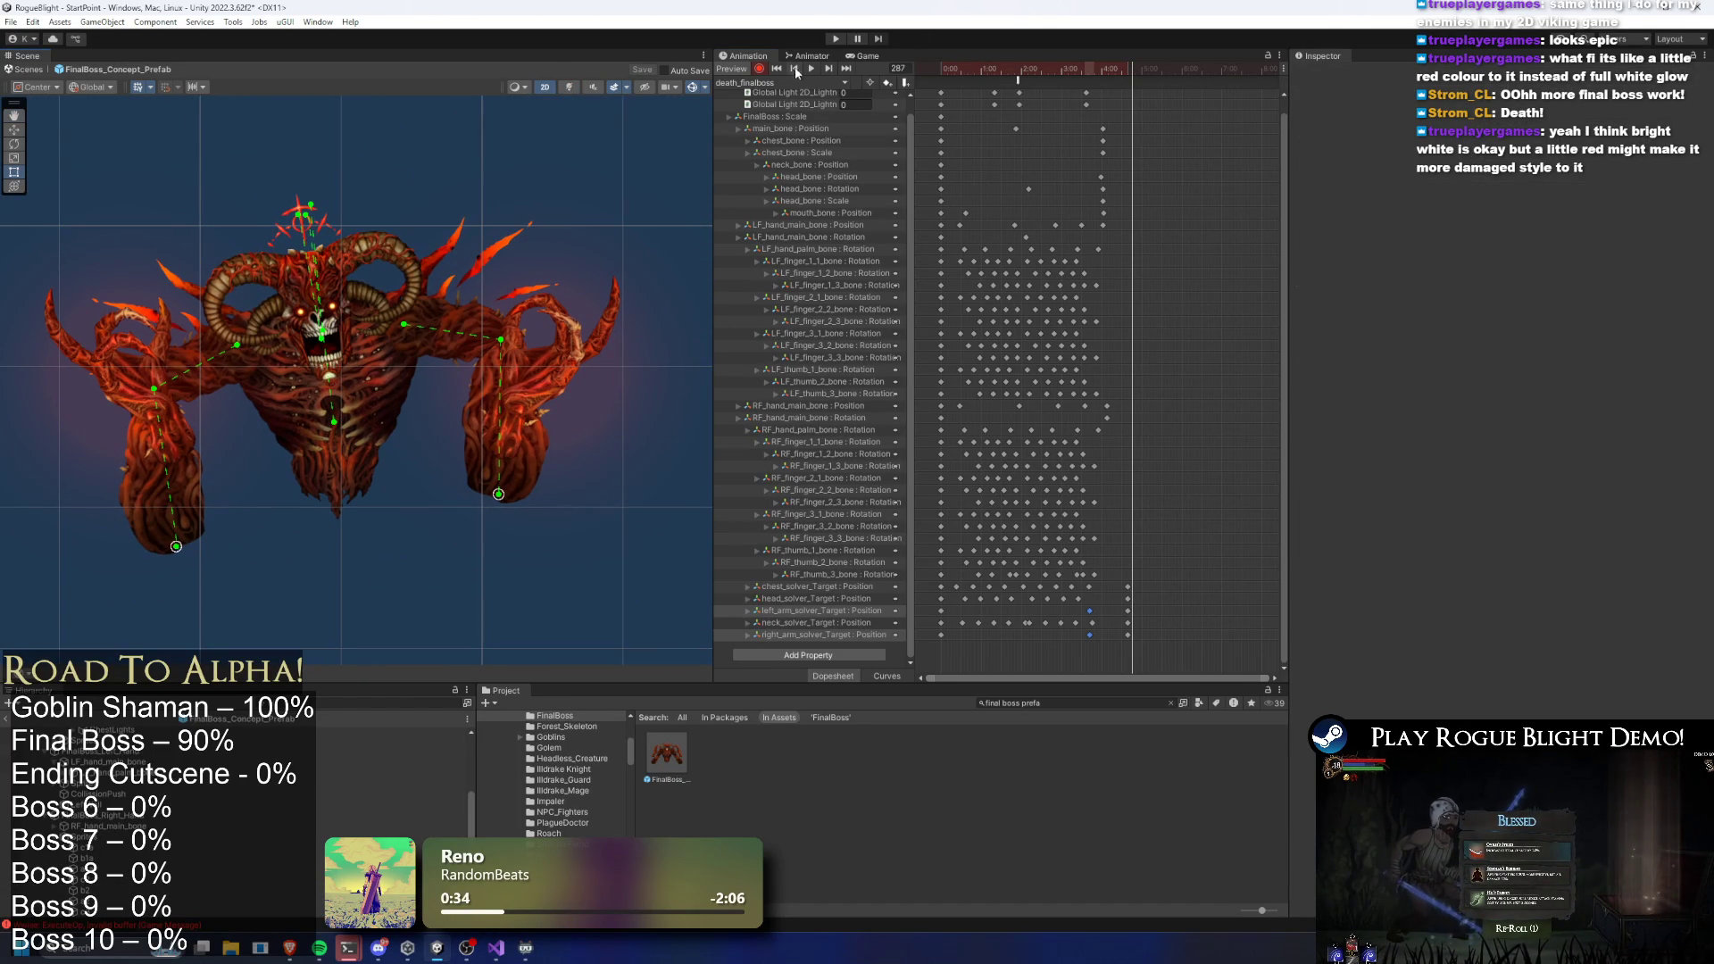
pyautogui.click(982, 70)
pyautogui.press('space')
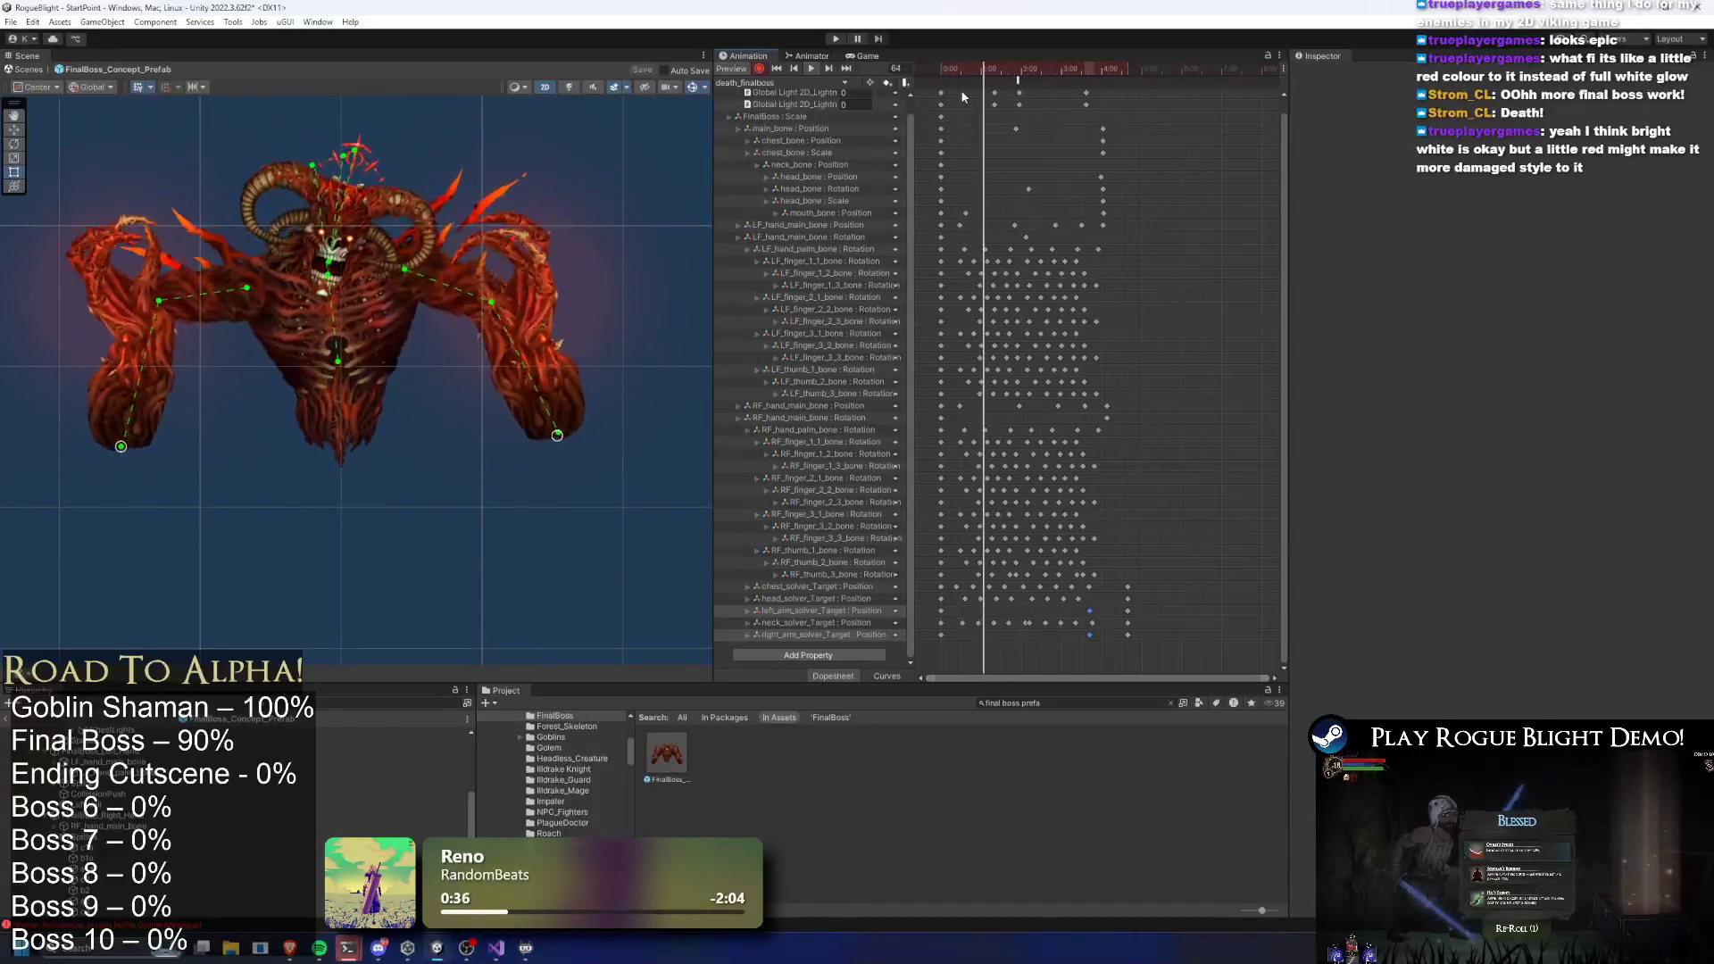
# Turn scene lighting back on and scrub frames 88 to 151 to watch the white flash
pyautogui.click(1005, 71)
pyautogui.moveTo(1004, 72); pyautogui.dragTo(1015, 71)
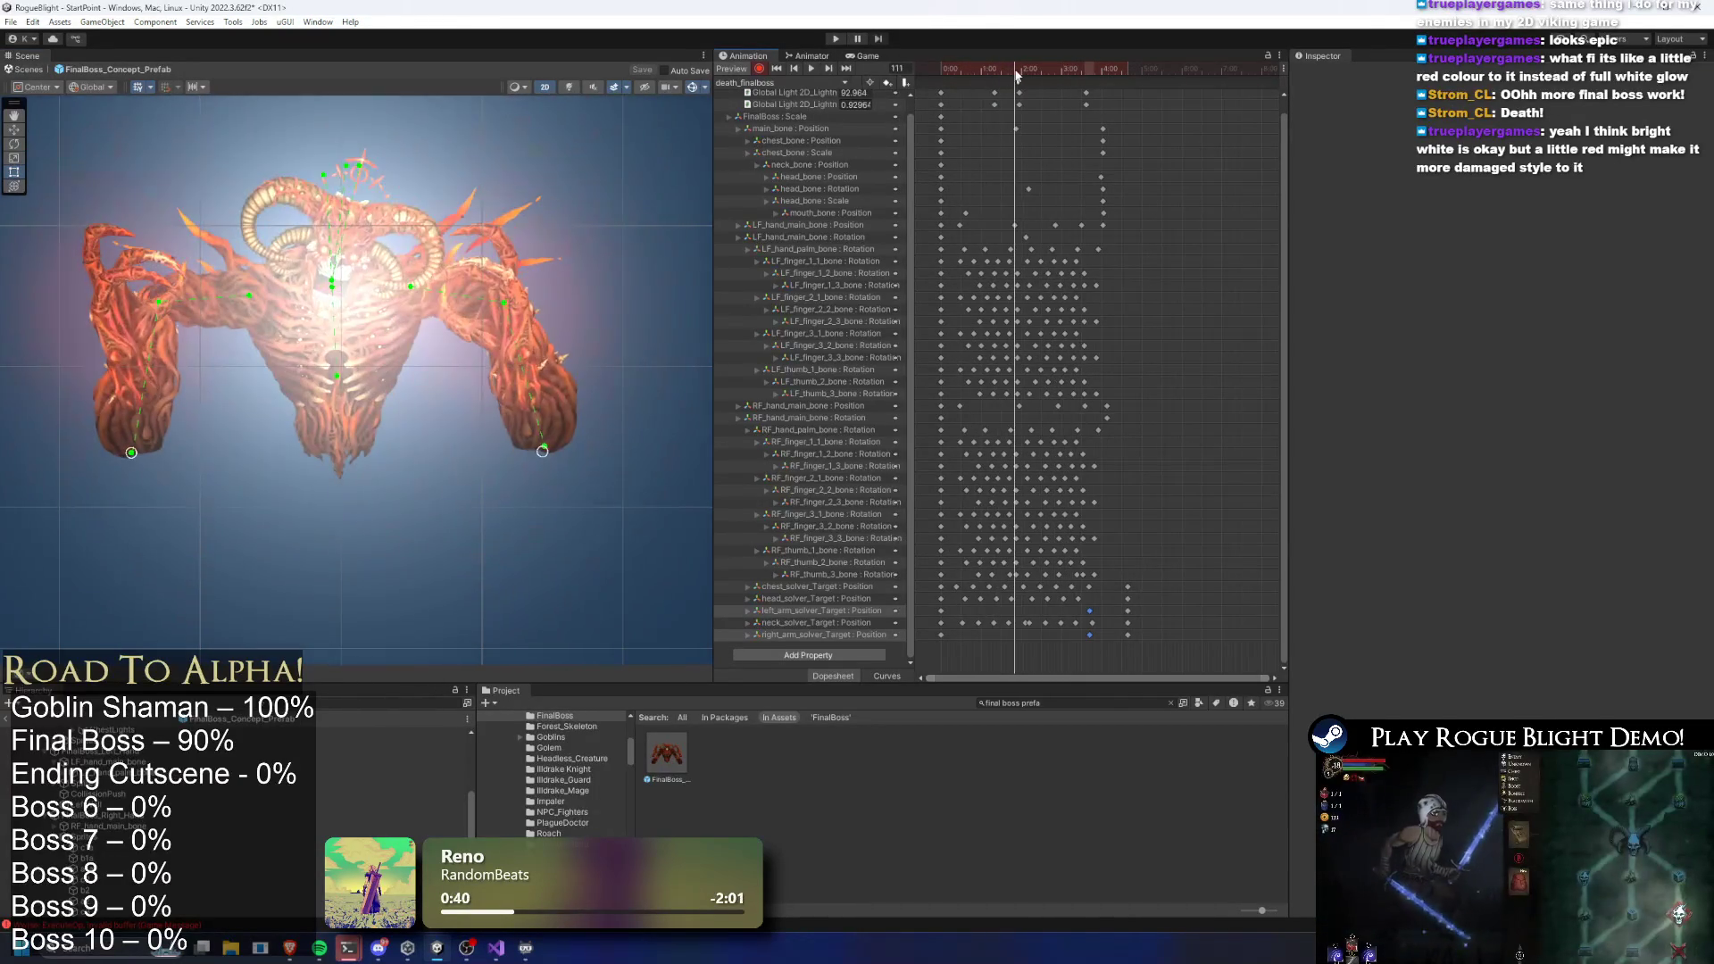
pyautogui.click(573, 87)
pyautogui.moveTo(977, 72)
pyautogui.mouseDown()
pyautogui.moveTo(955, 71)
pyautogui.moveTo(1133, 67)
pyautogui.moveTo(1035, 76)
pyautogui.mouseUp()
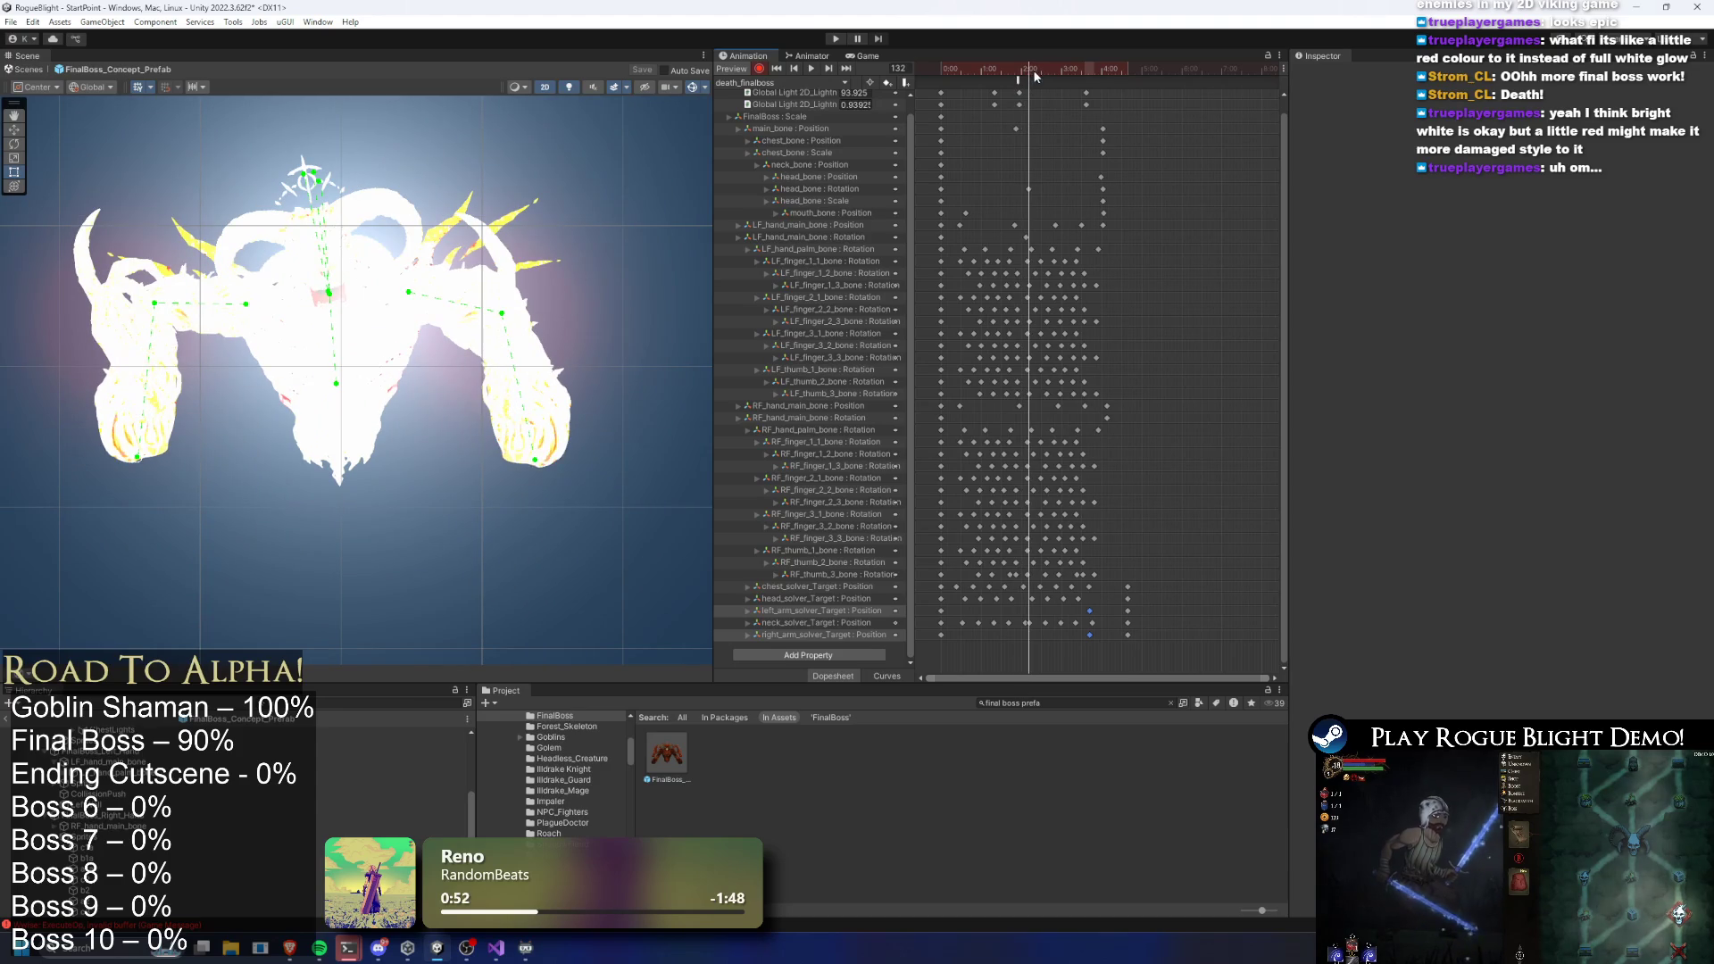
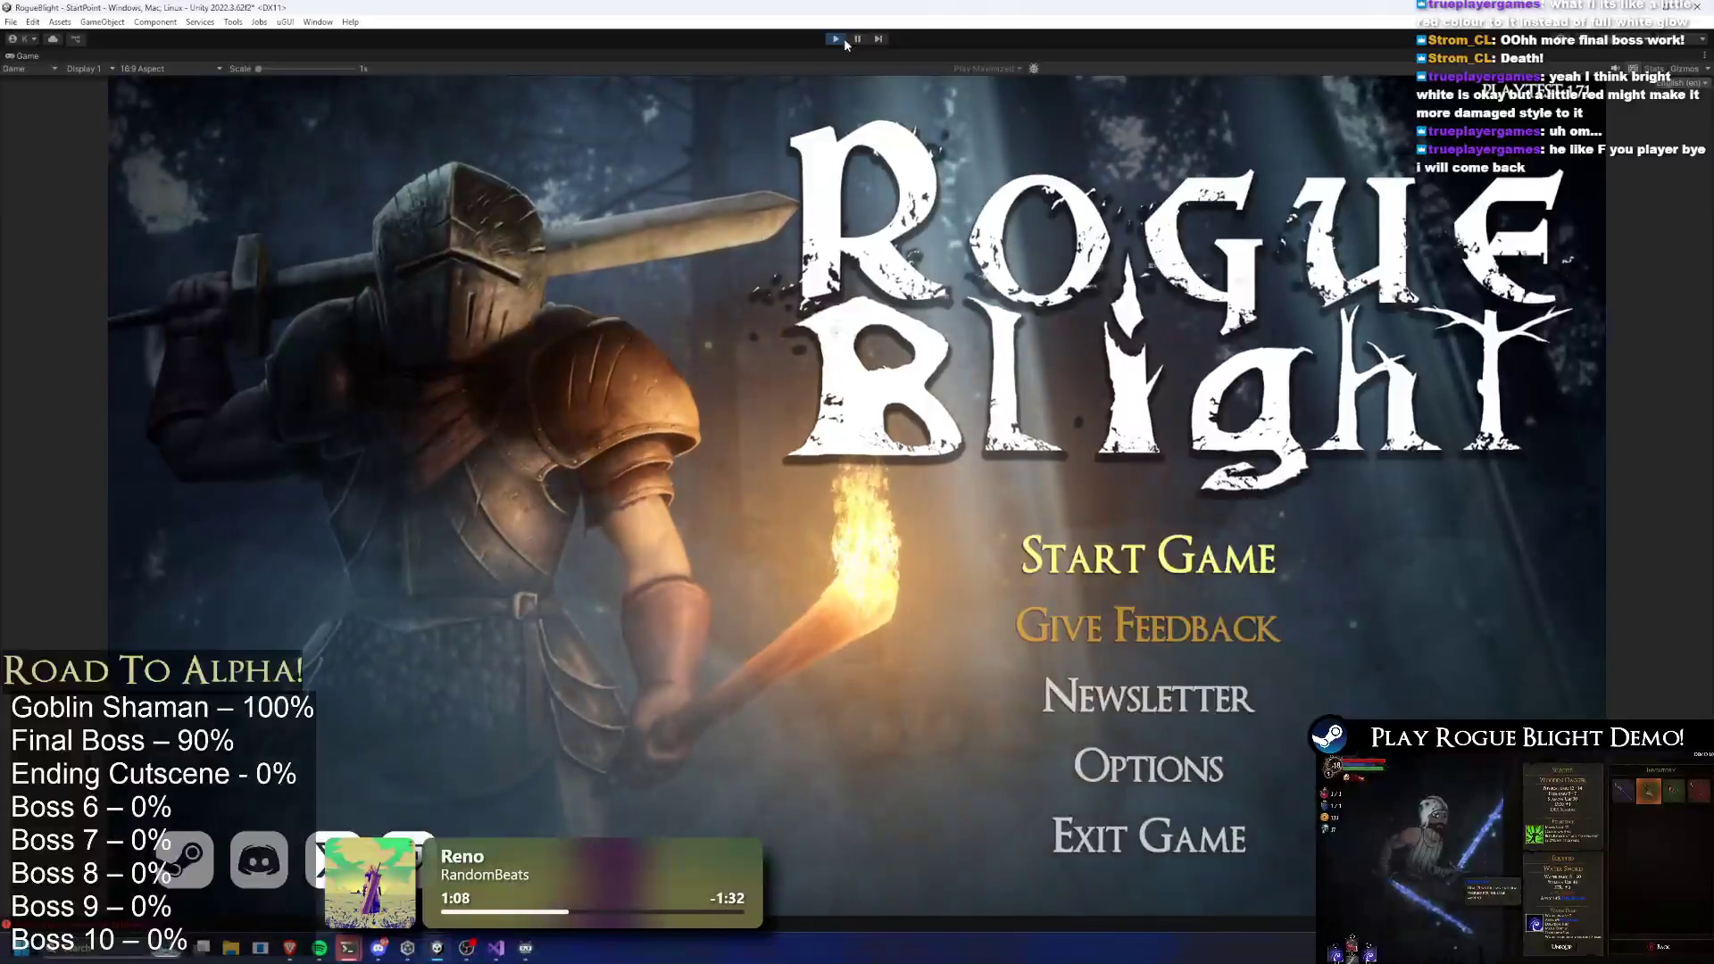
# Start the game, run left through the fight until the Blight Lord dies, then stop play
pyautogui.click(1109, 583)
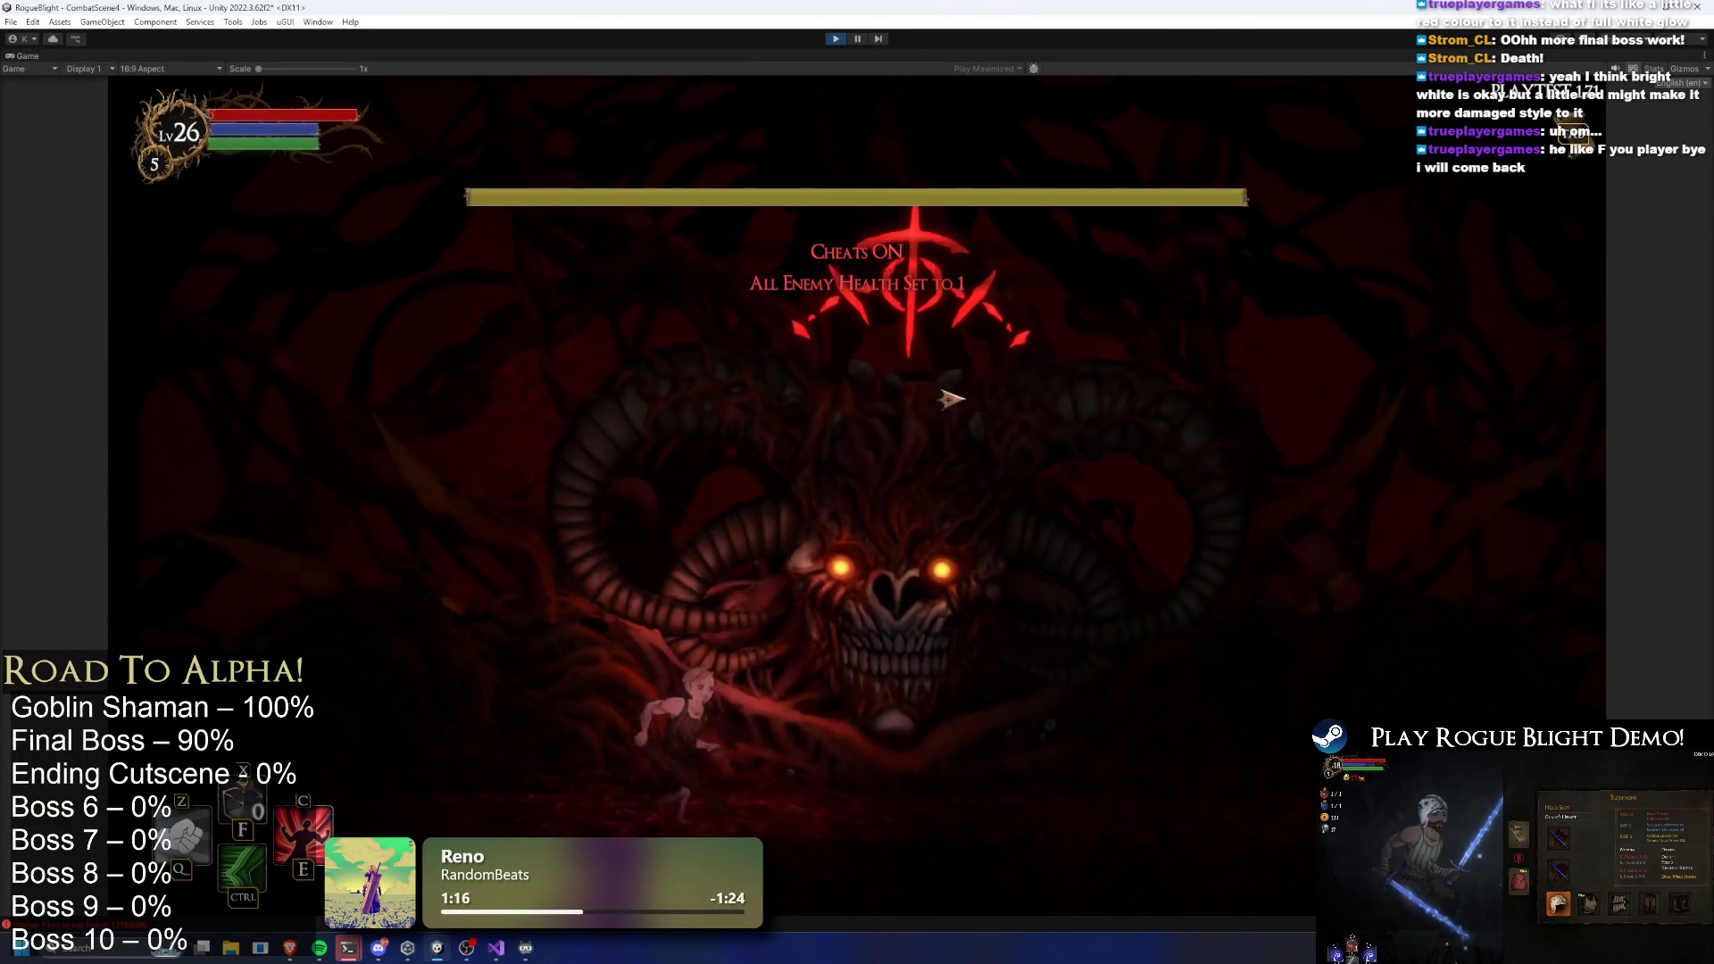
pyautogui.press('a')
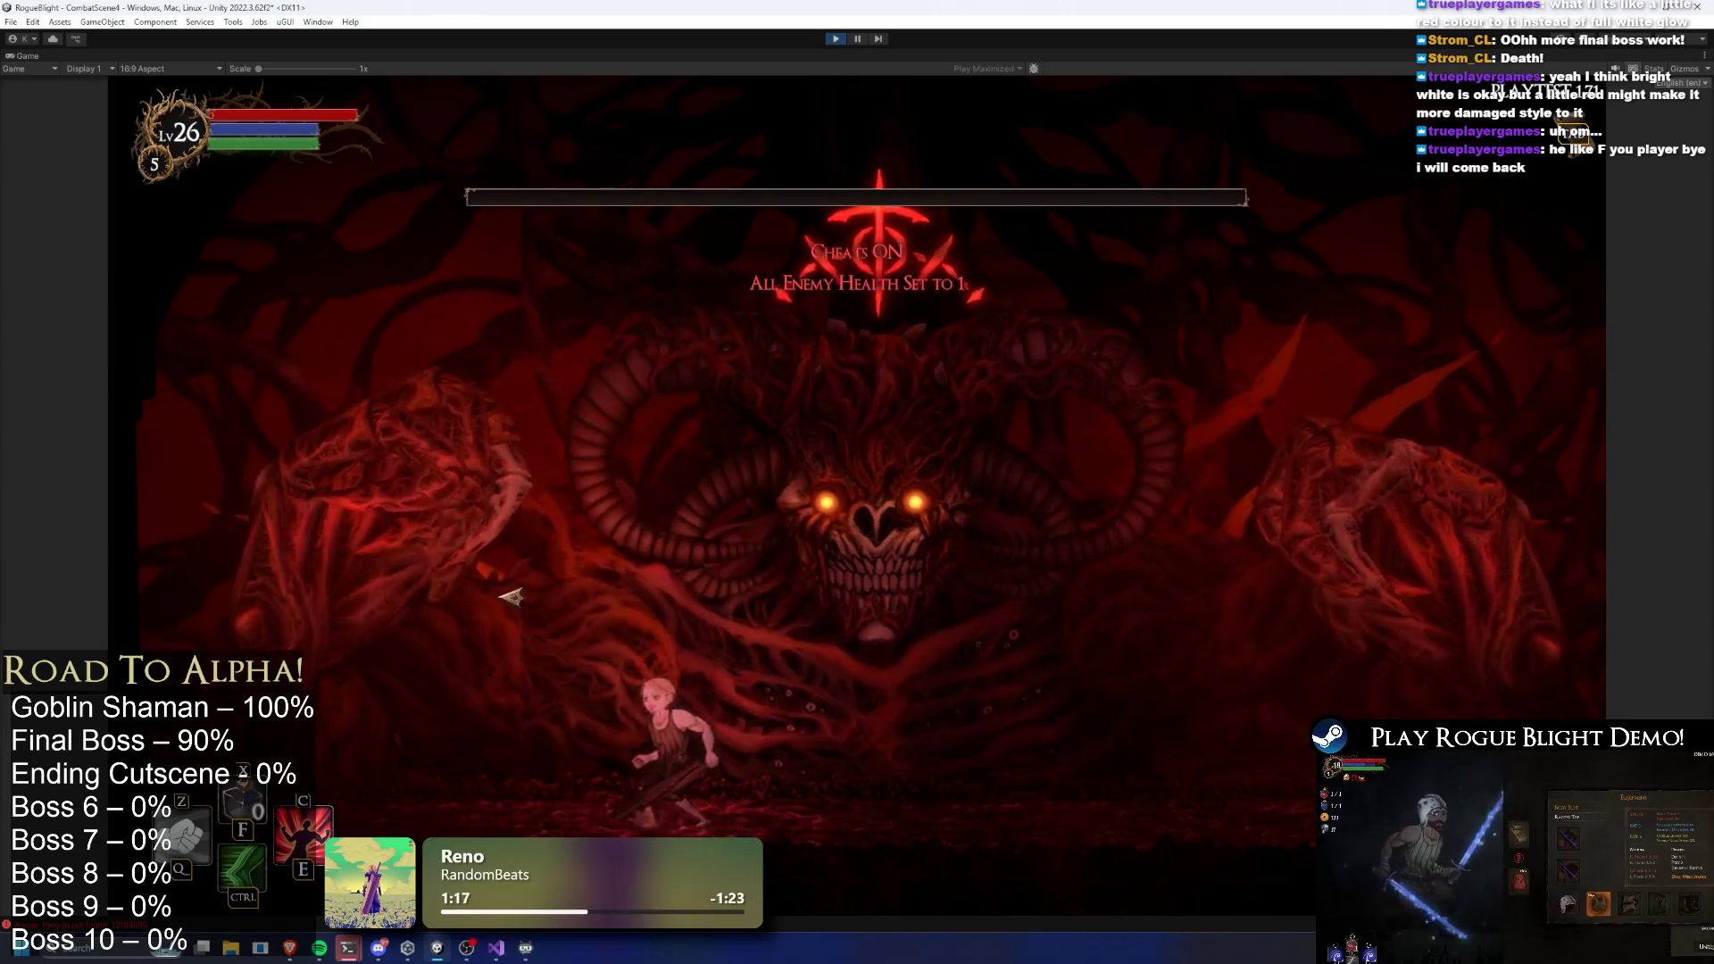
pyautogui.press('a')
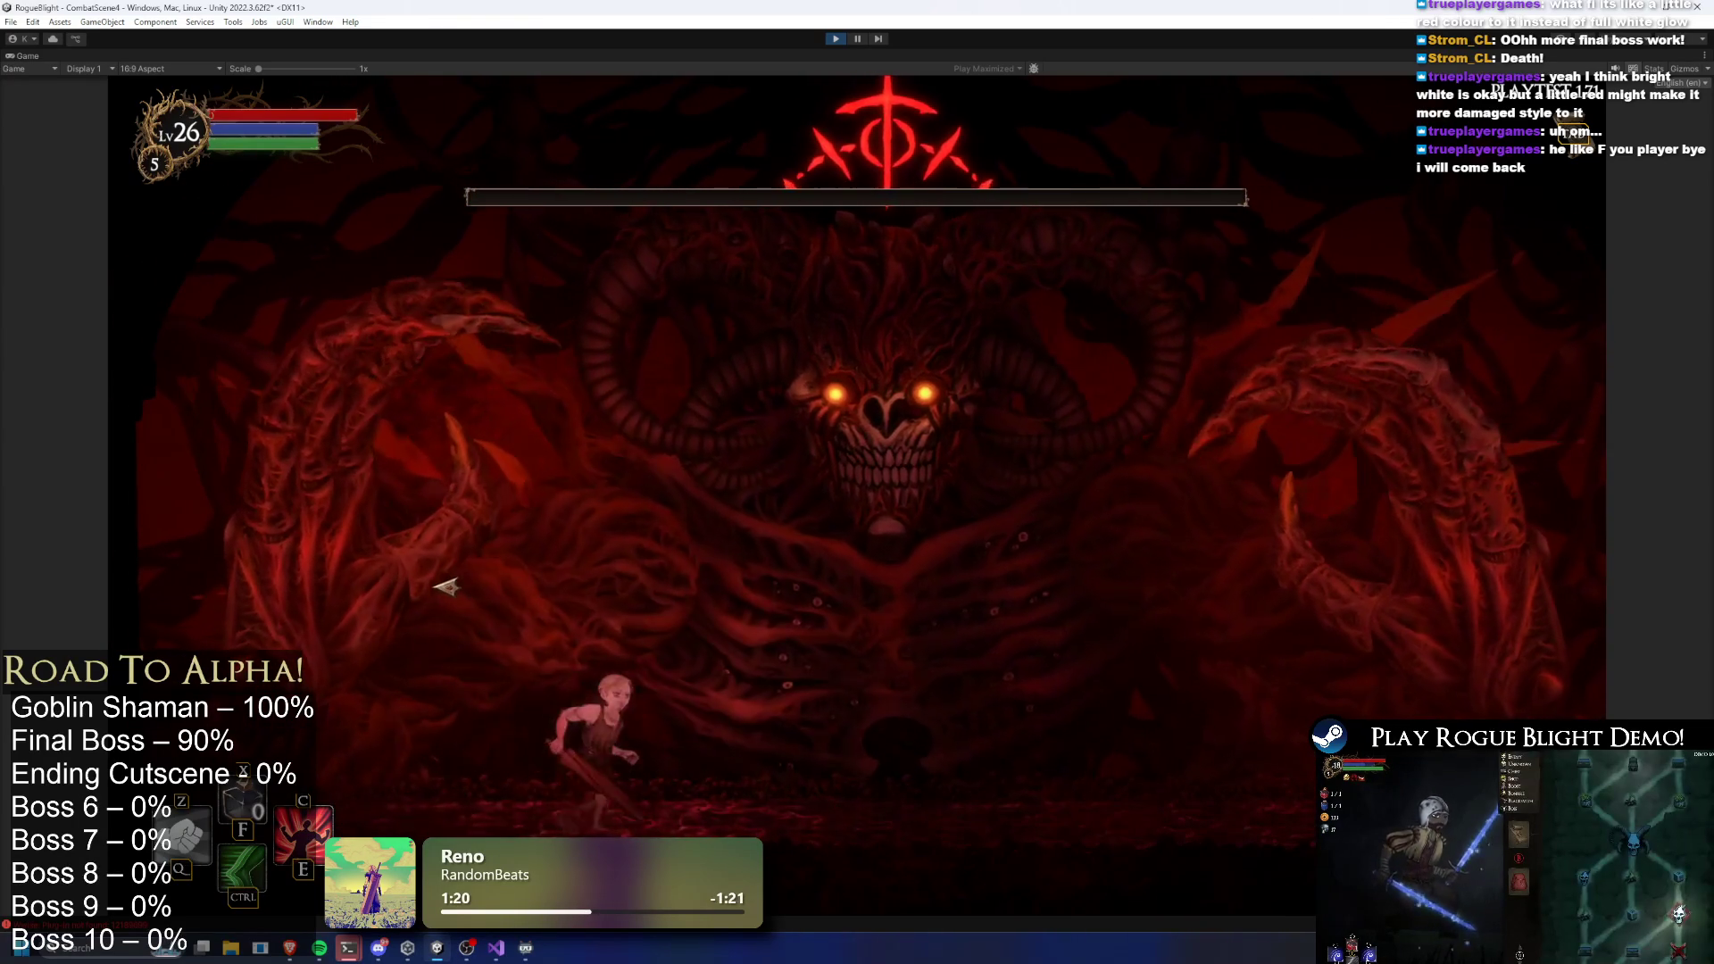
pyautogui.press('a')
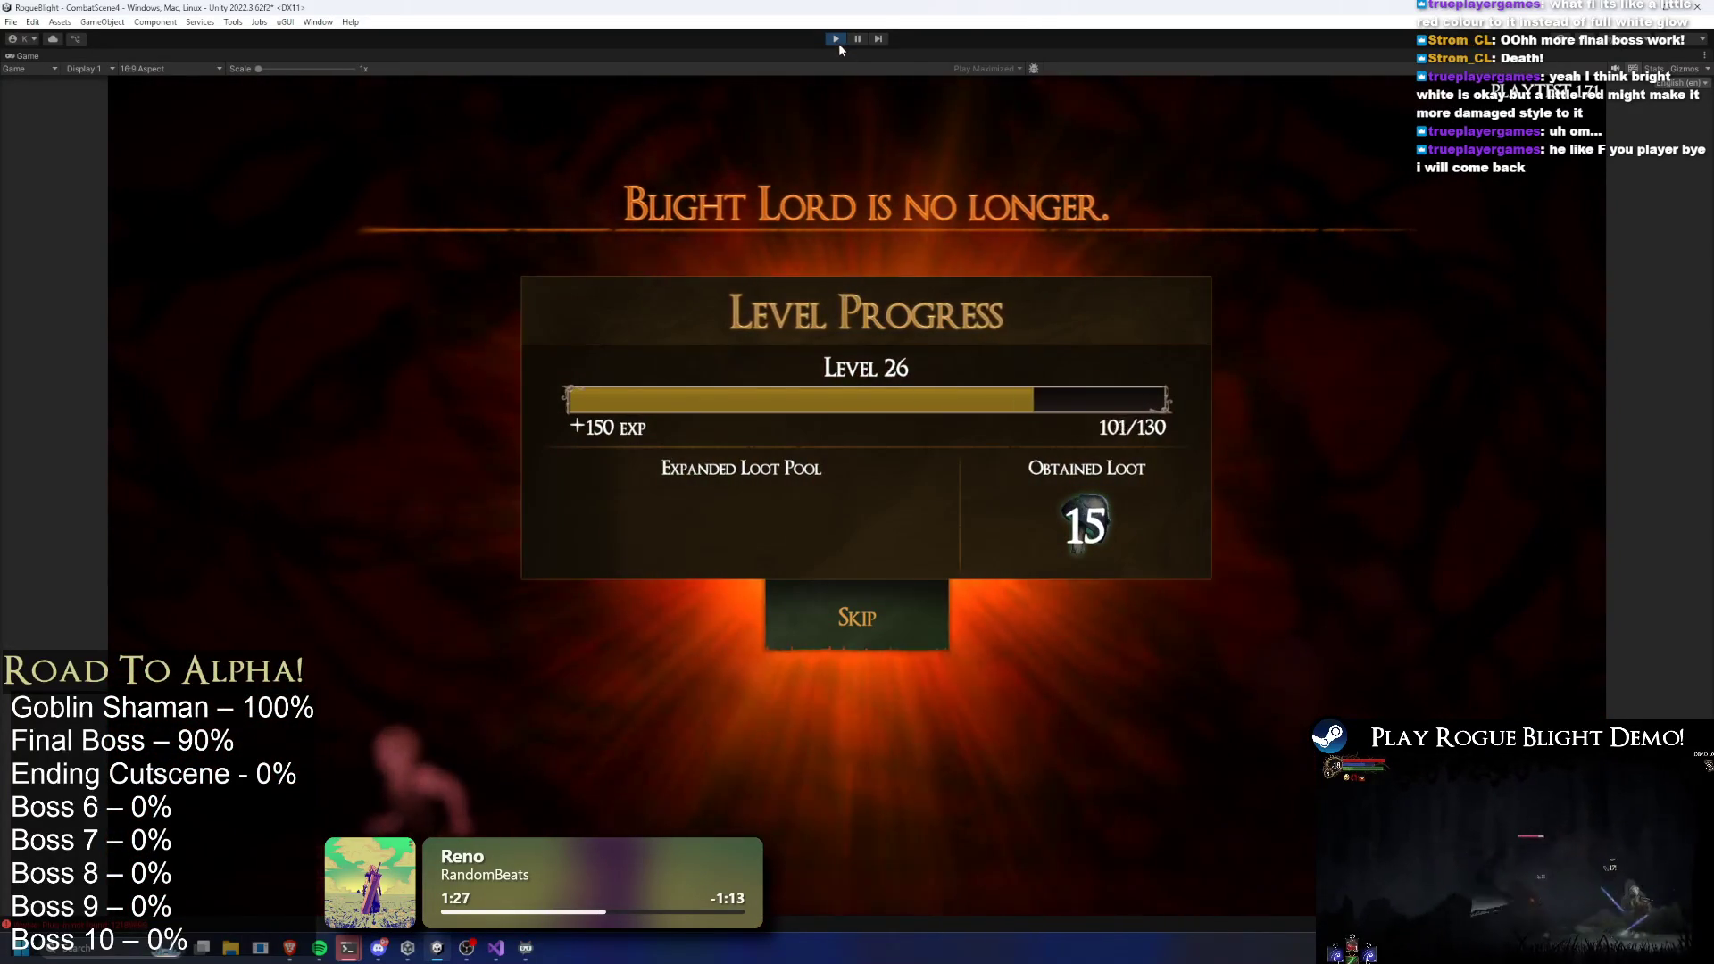
pyautogui.click(837, 41)
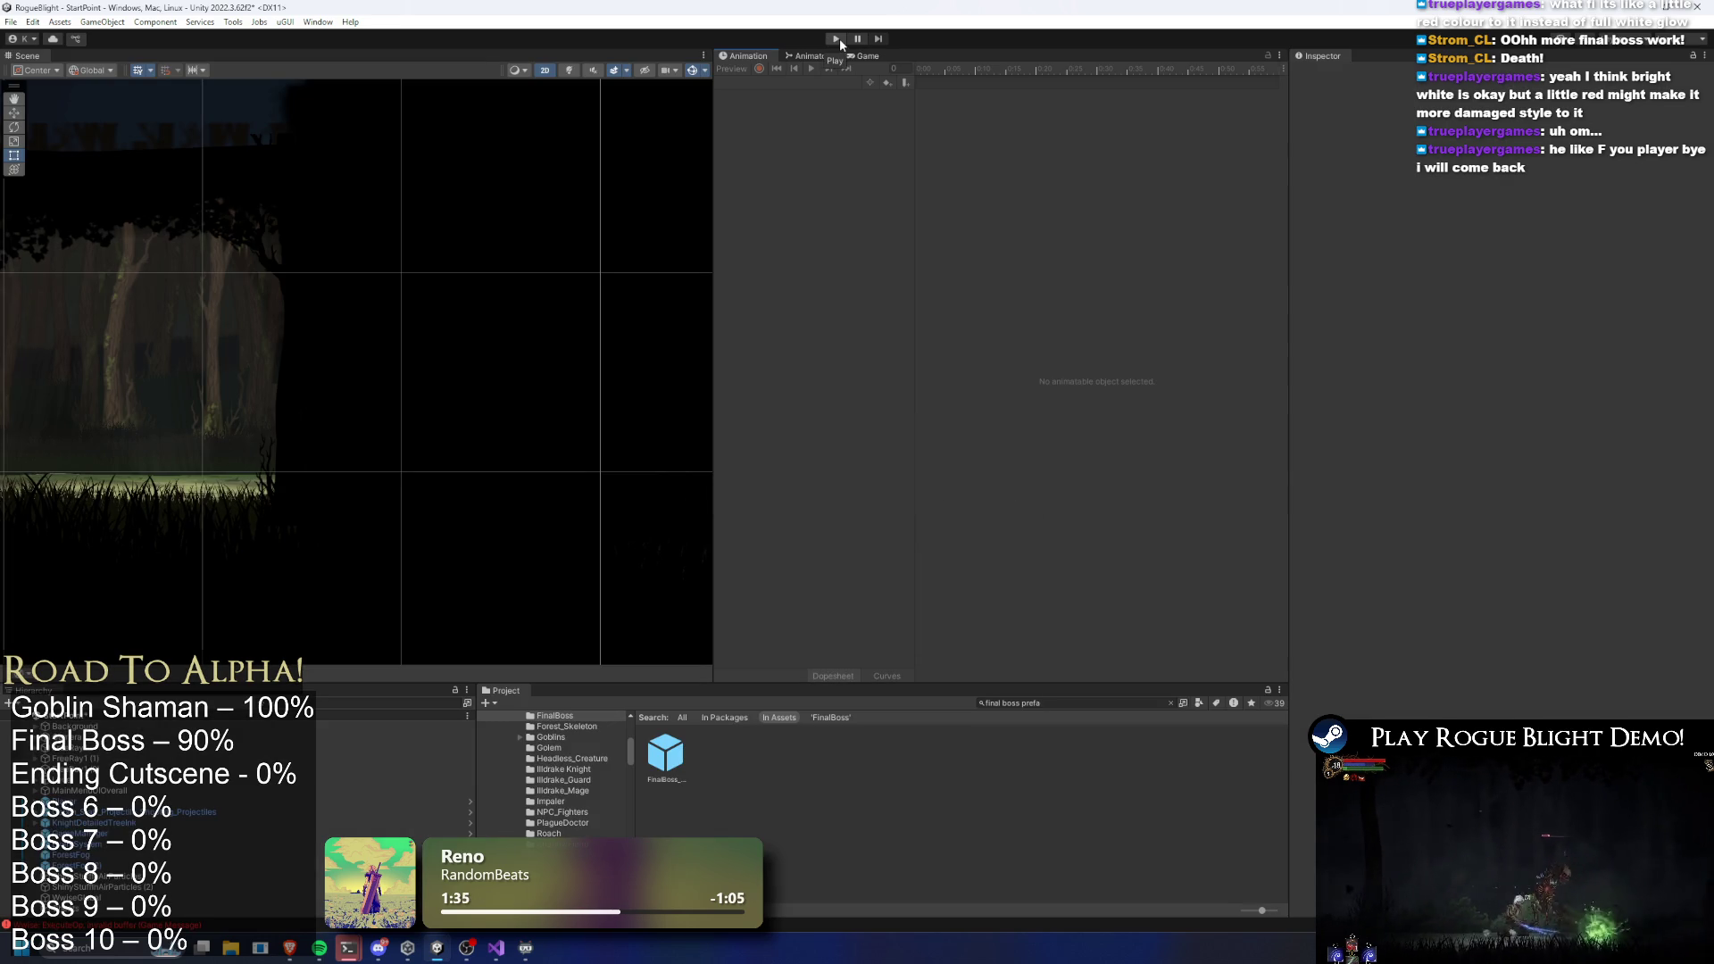
# Enter play mode, walk to the Sanctuary map NPC, and start Story Mode at difficulty 5
pyautogui.click(840, 39)
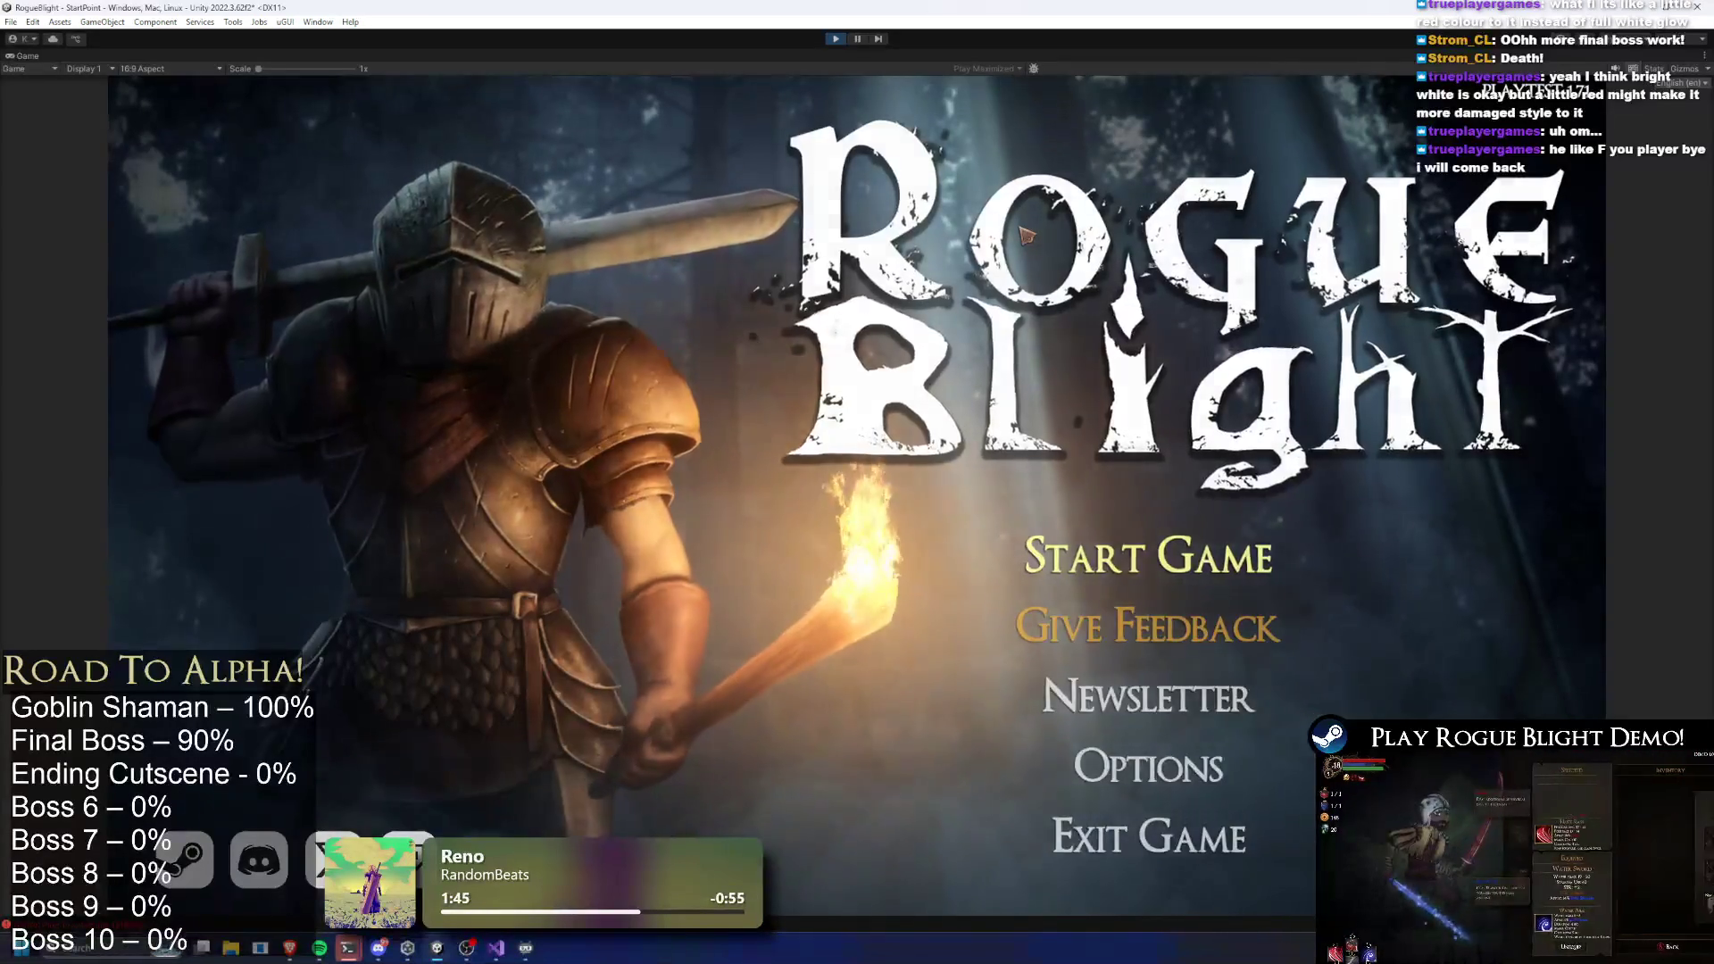
pyautogui.press('Return')
pyautogui.press('Return')
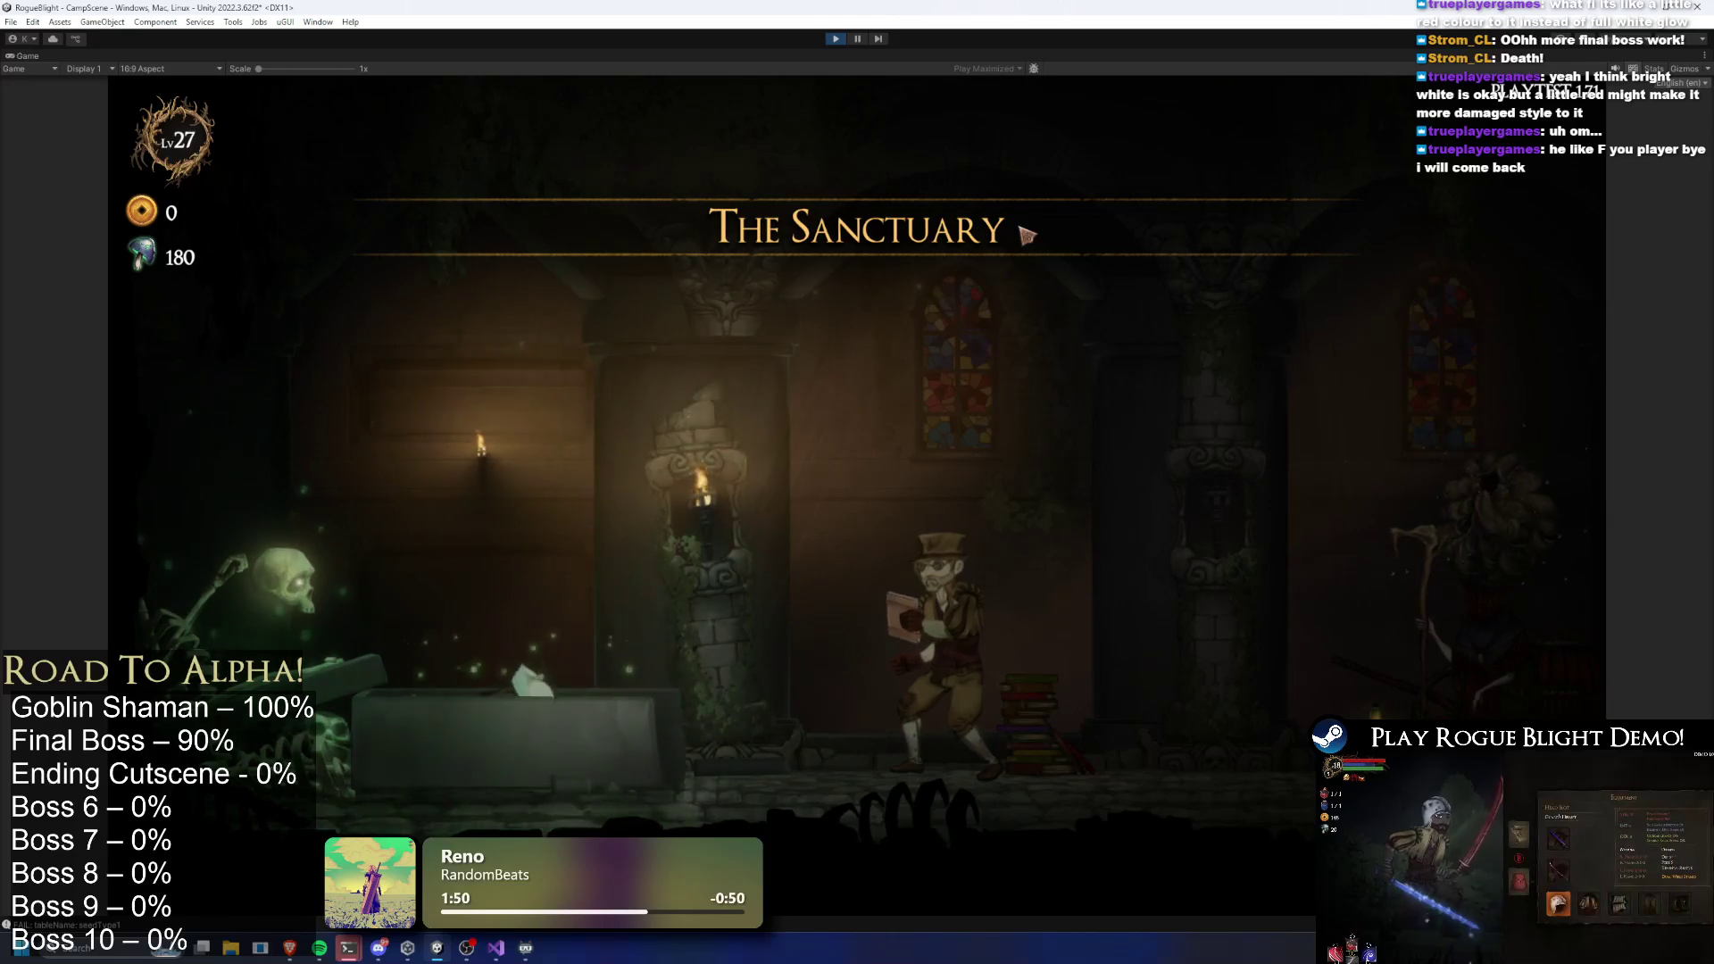
pyautogui.press('d')
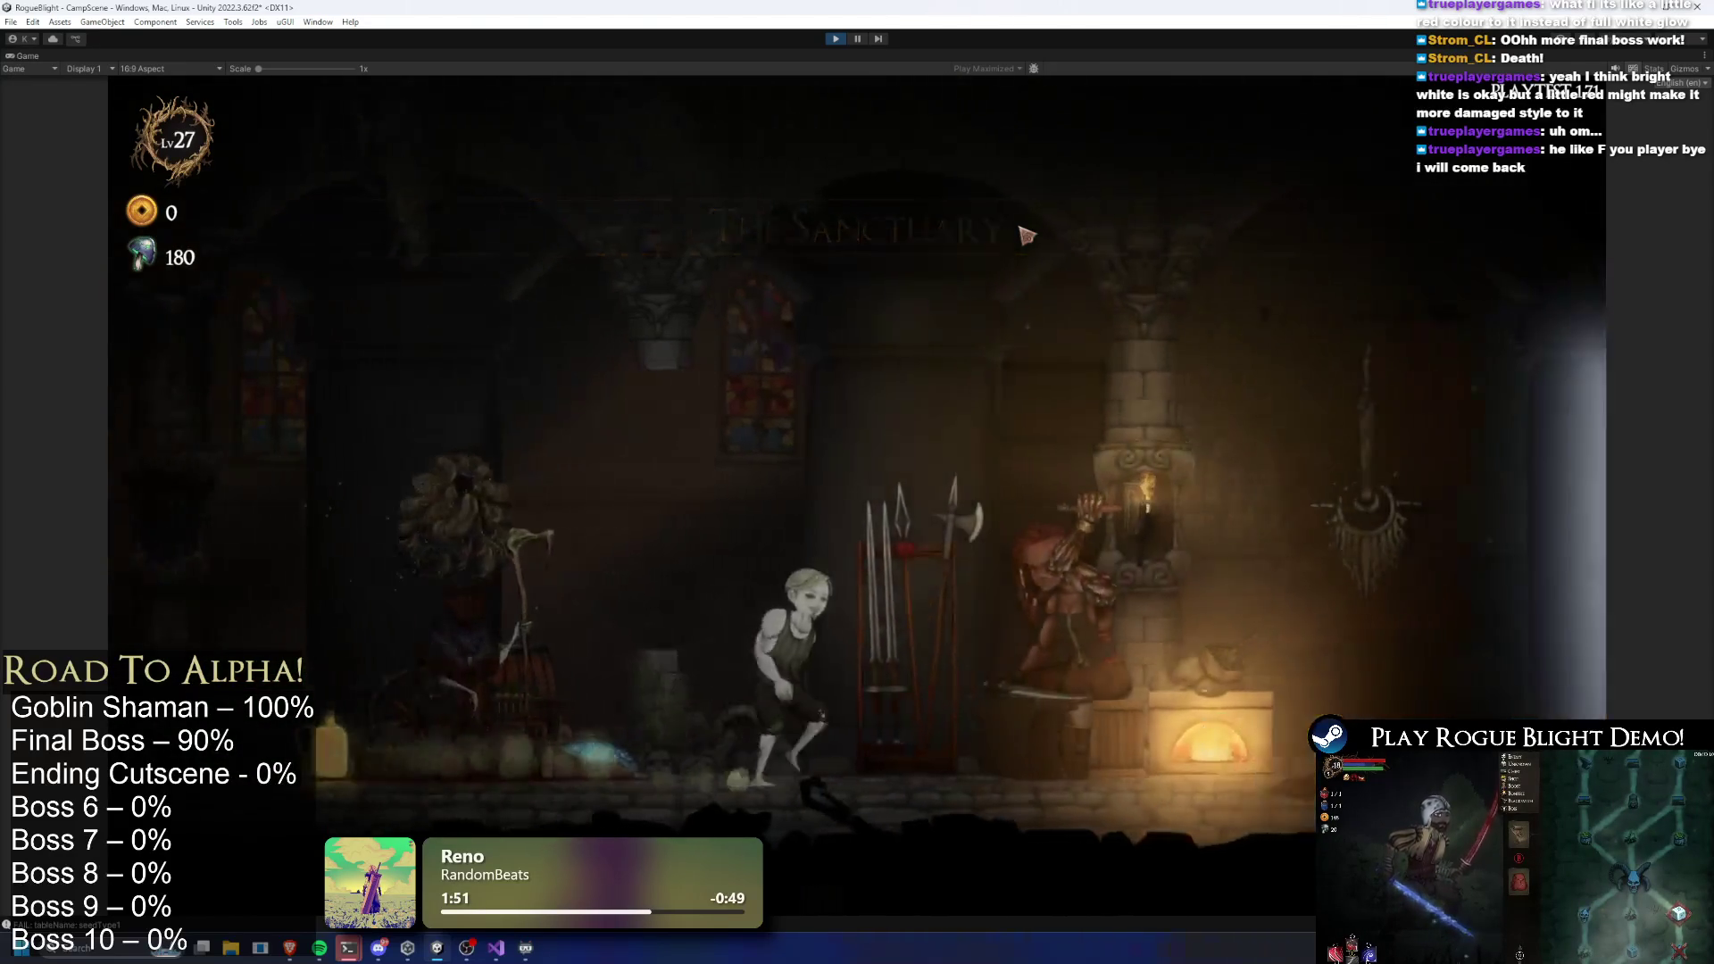
pyautogui.press('a')
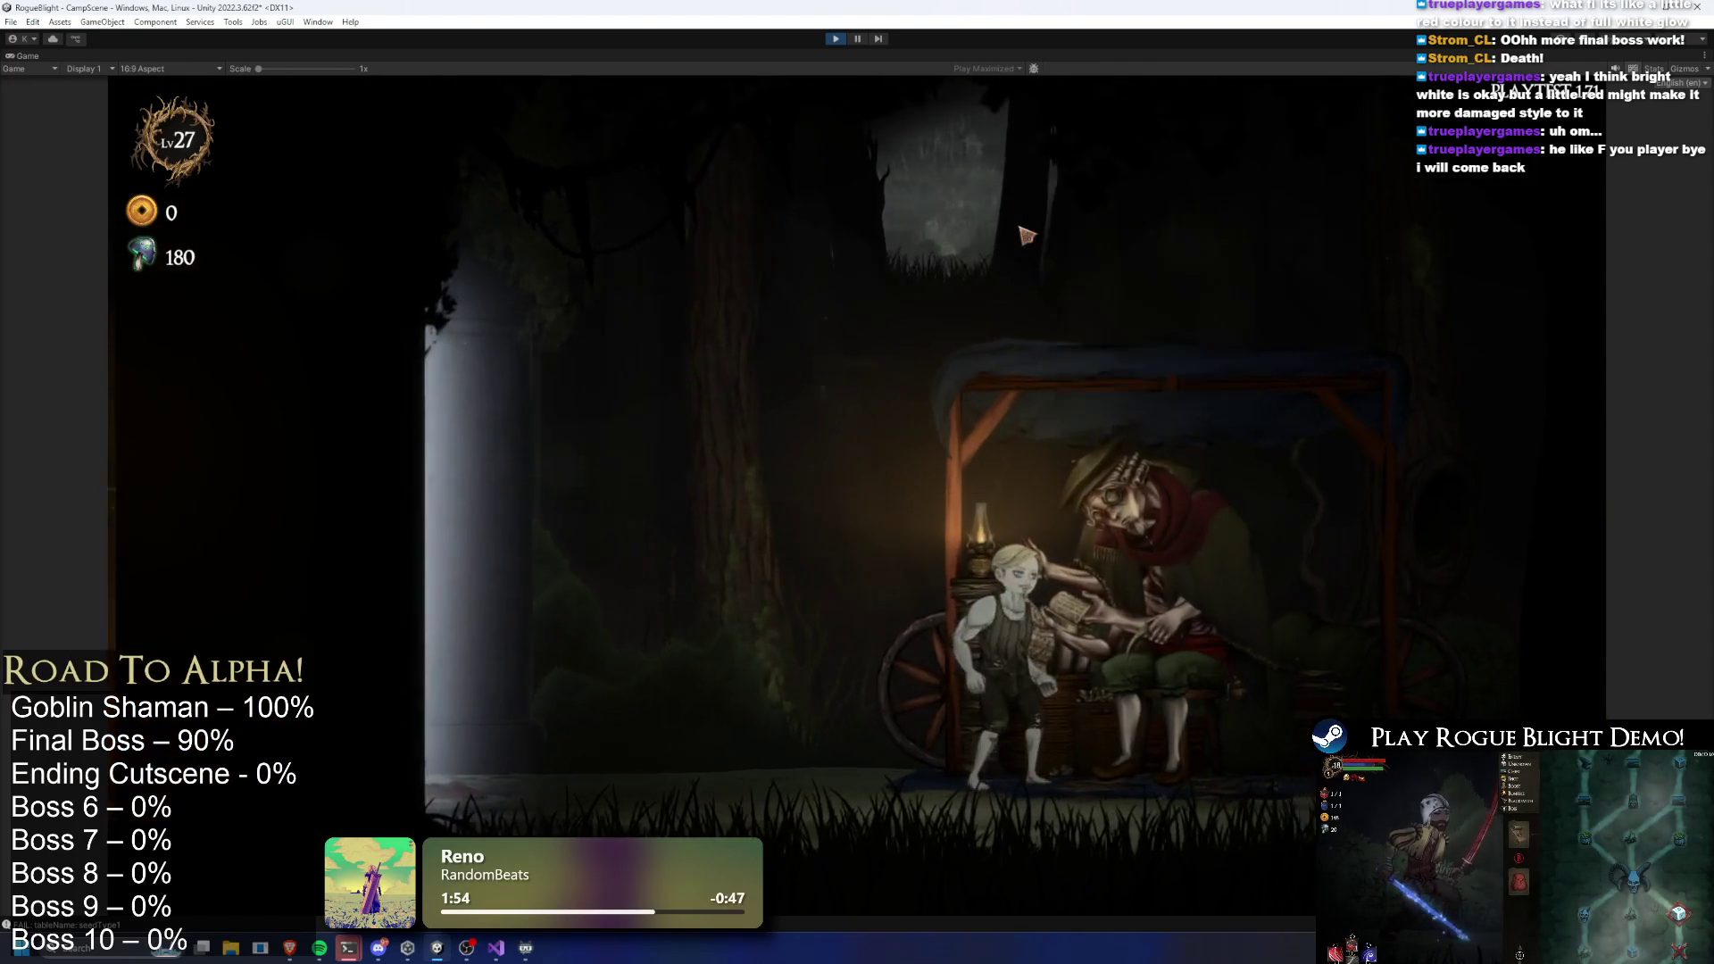
pyautogui.press('e')
pyautogui.click(639, 384)
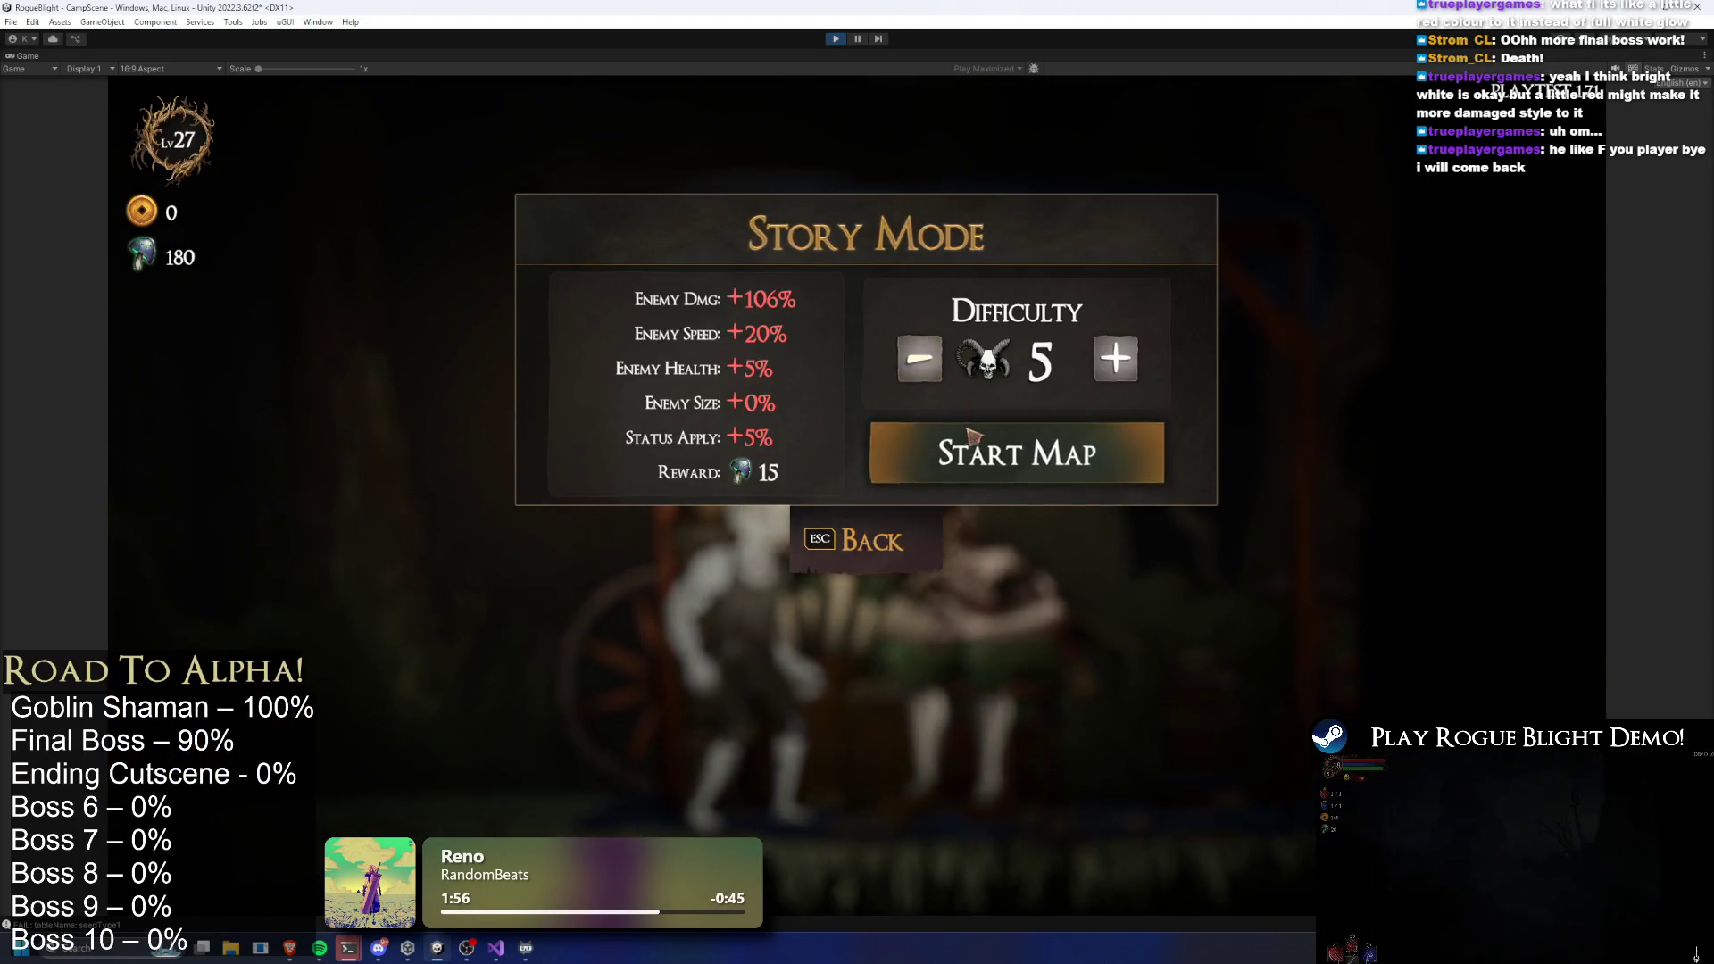
pyautogui.click(978, 414)
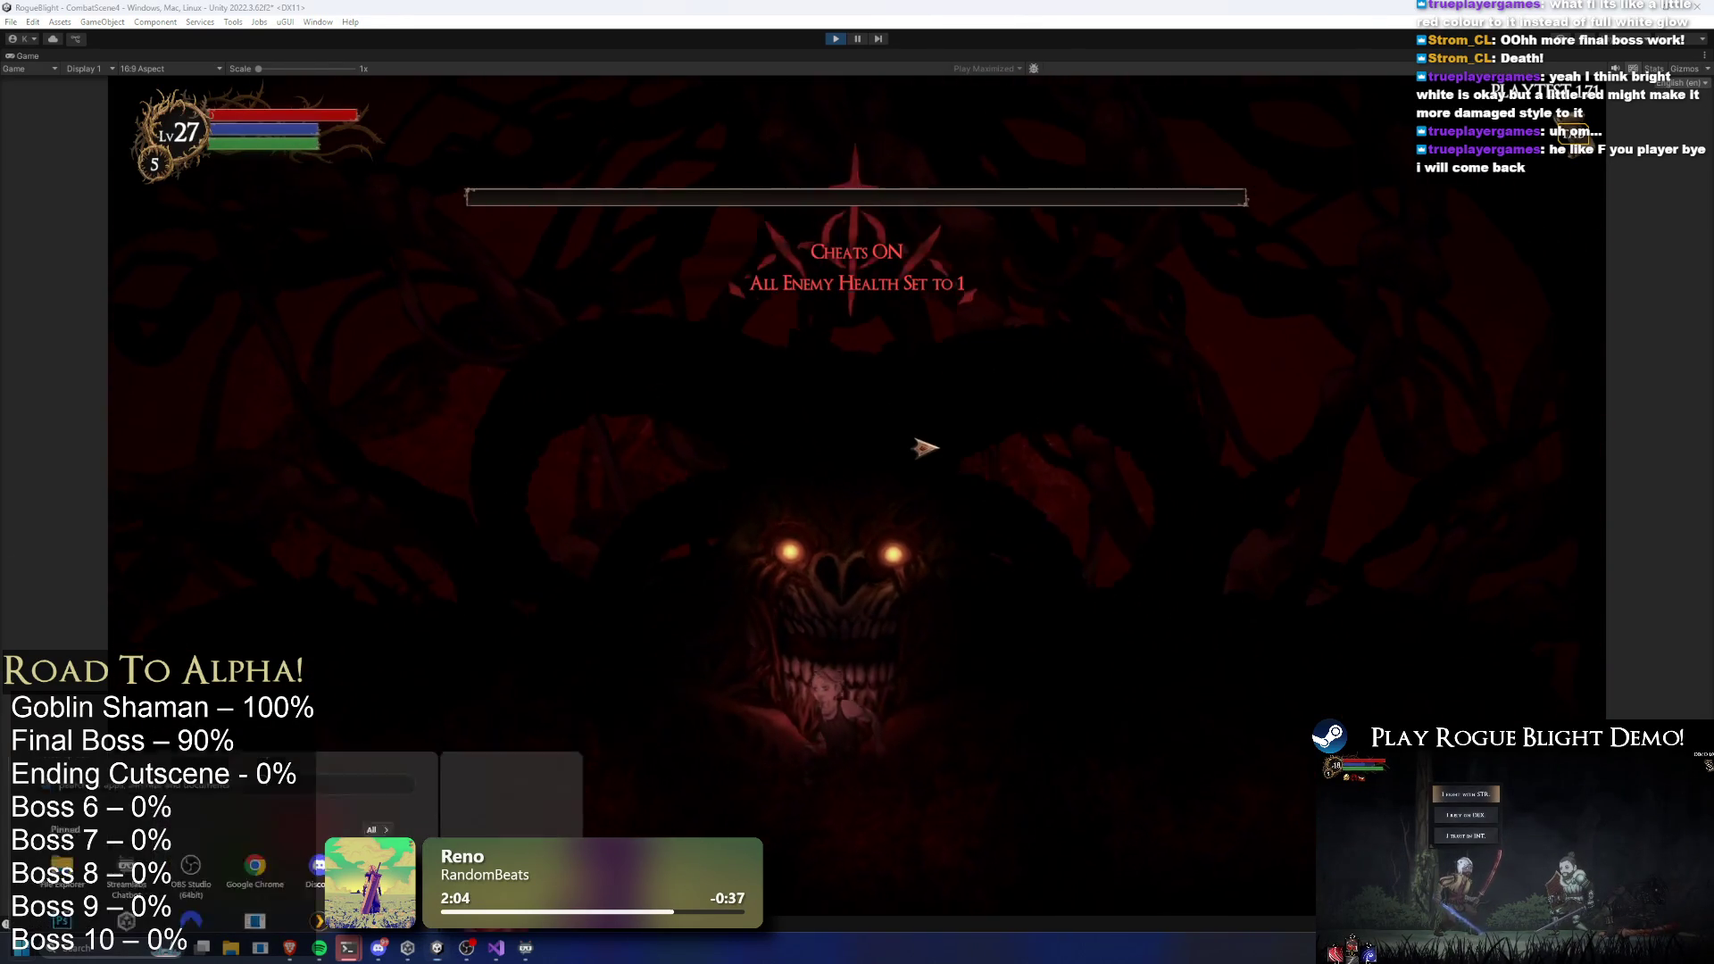
# Leave the game and open FinalBoss_Concept_Prefab for editing
pyautogui.press('super')
pyautogui.press('Escape')
pyautogui.press('Escape')
pyautogui.press('Escape')
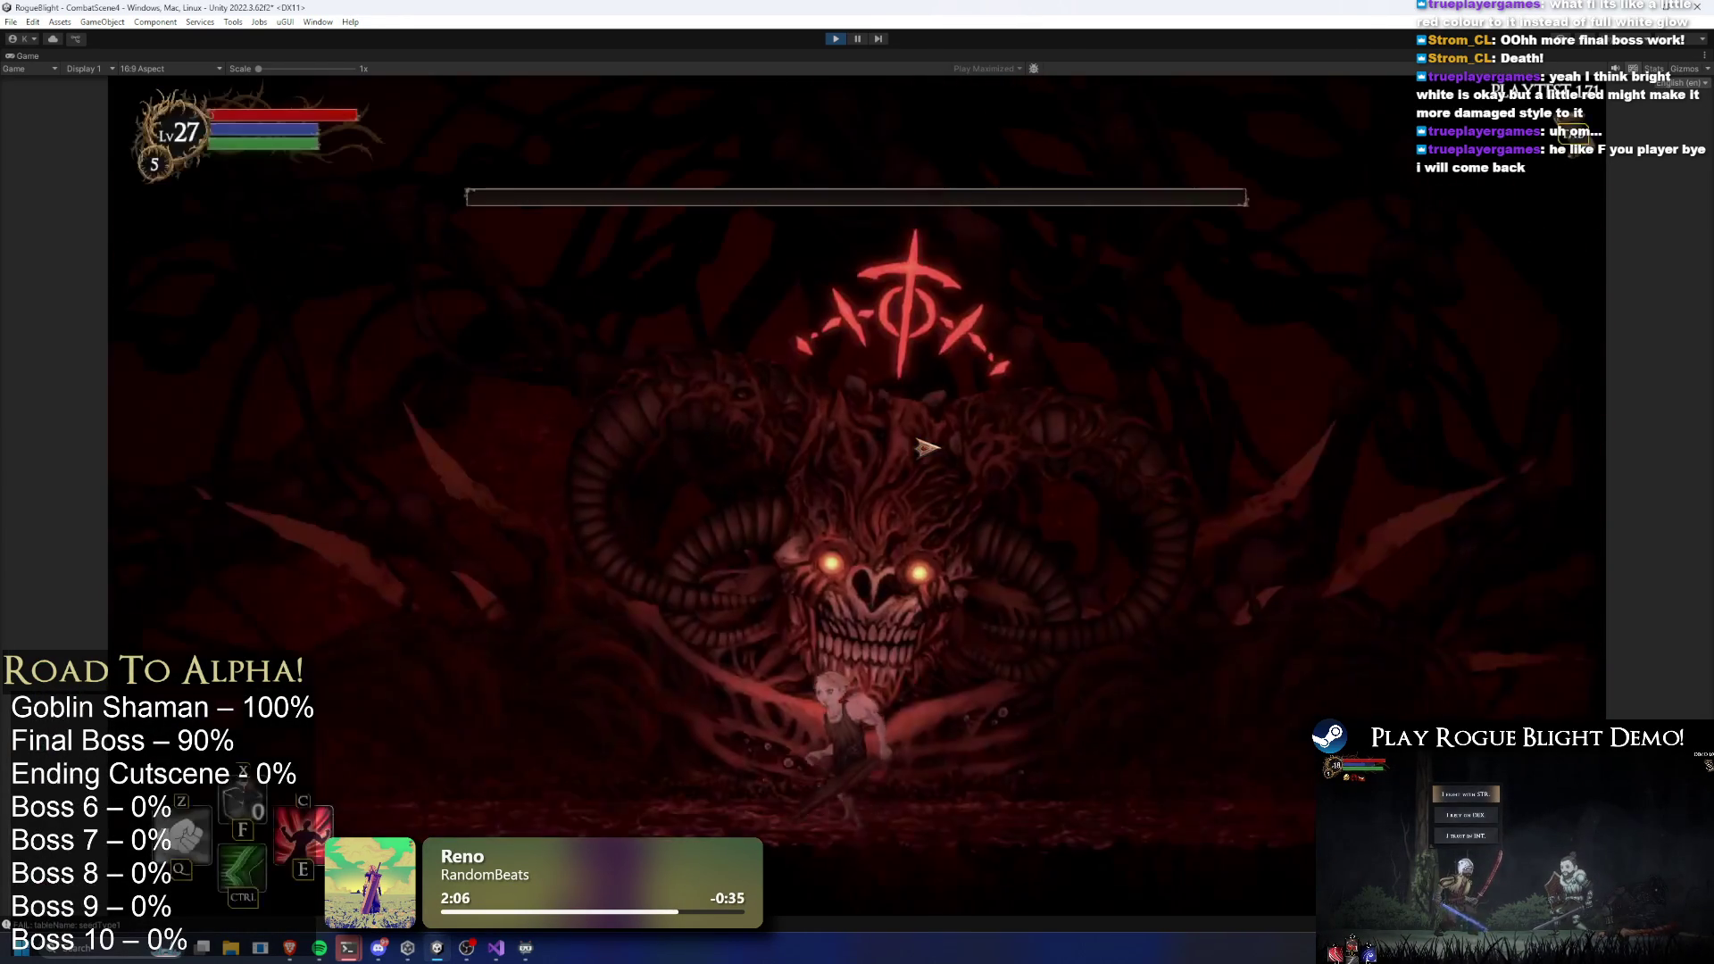
pyautogui.press('super')
pyautogui.press('Escape')
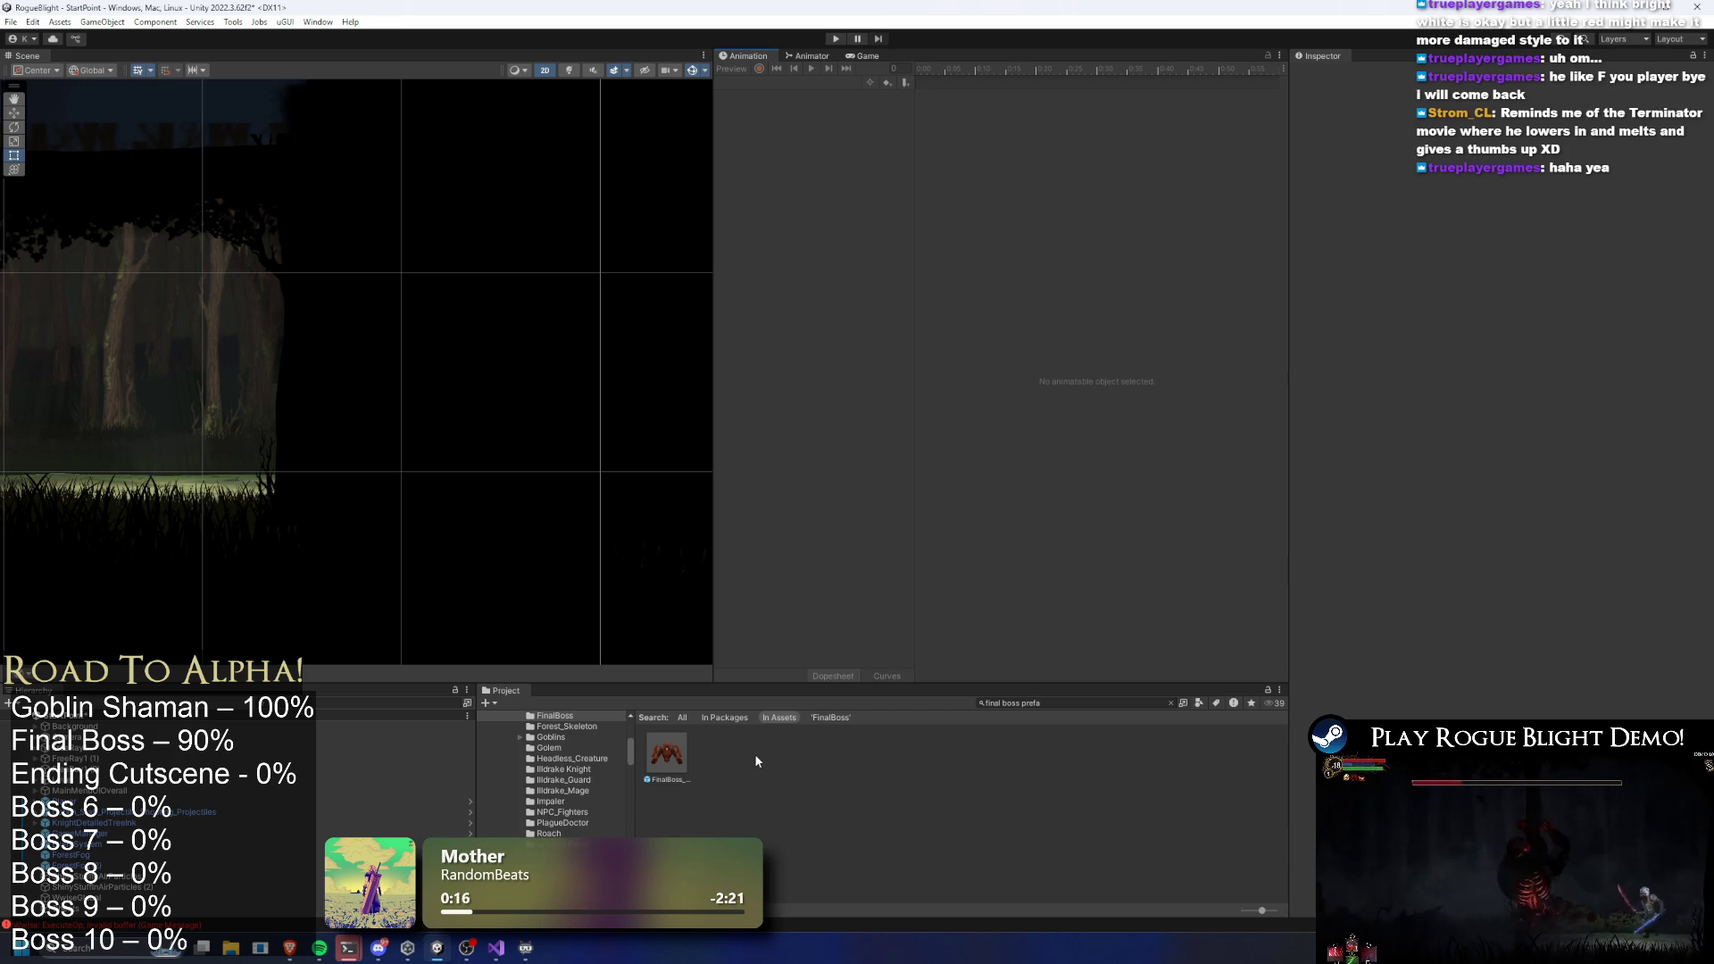
pyautogui.doubleClick(658, 759)
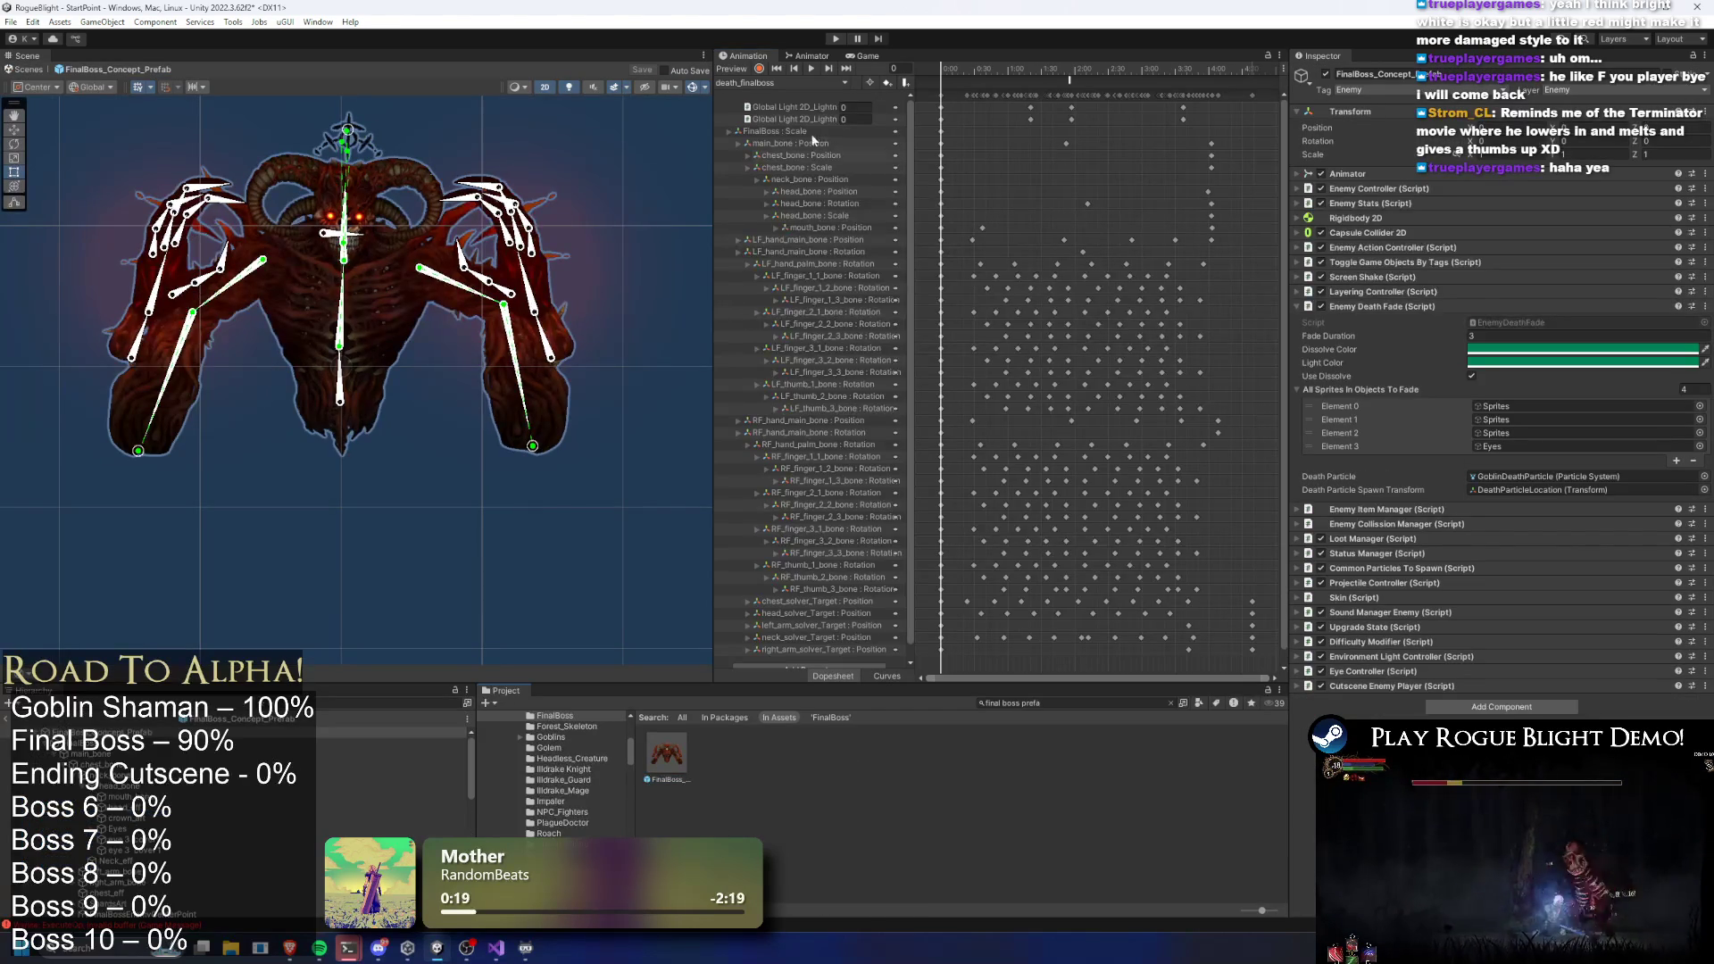
# Set both Global Light 2D objects' colour to red
pyautogui.click(795, 108)
pyautogui.keyDown('shift'); pyautogui.click(149, 911); pyautogui.keyUp('shift')
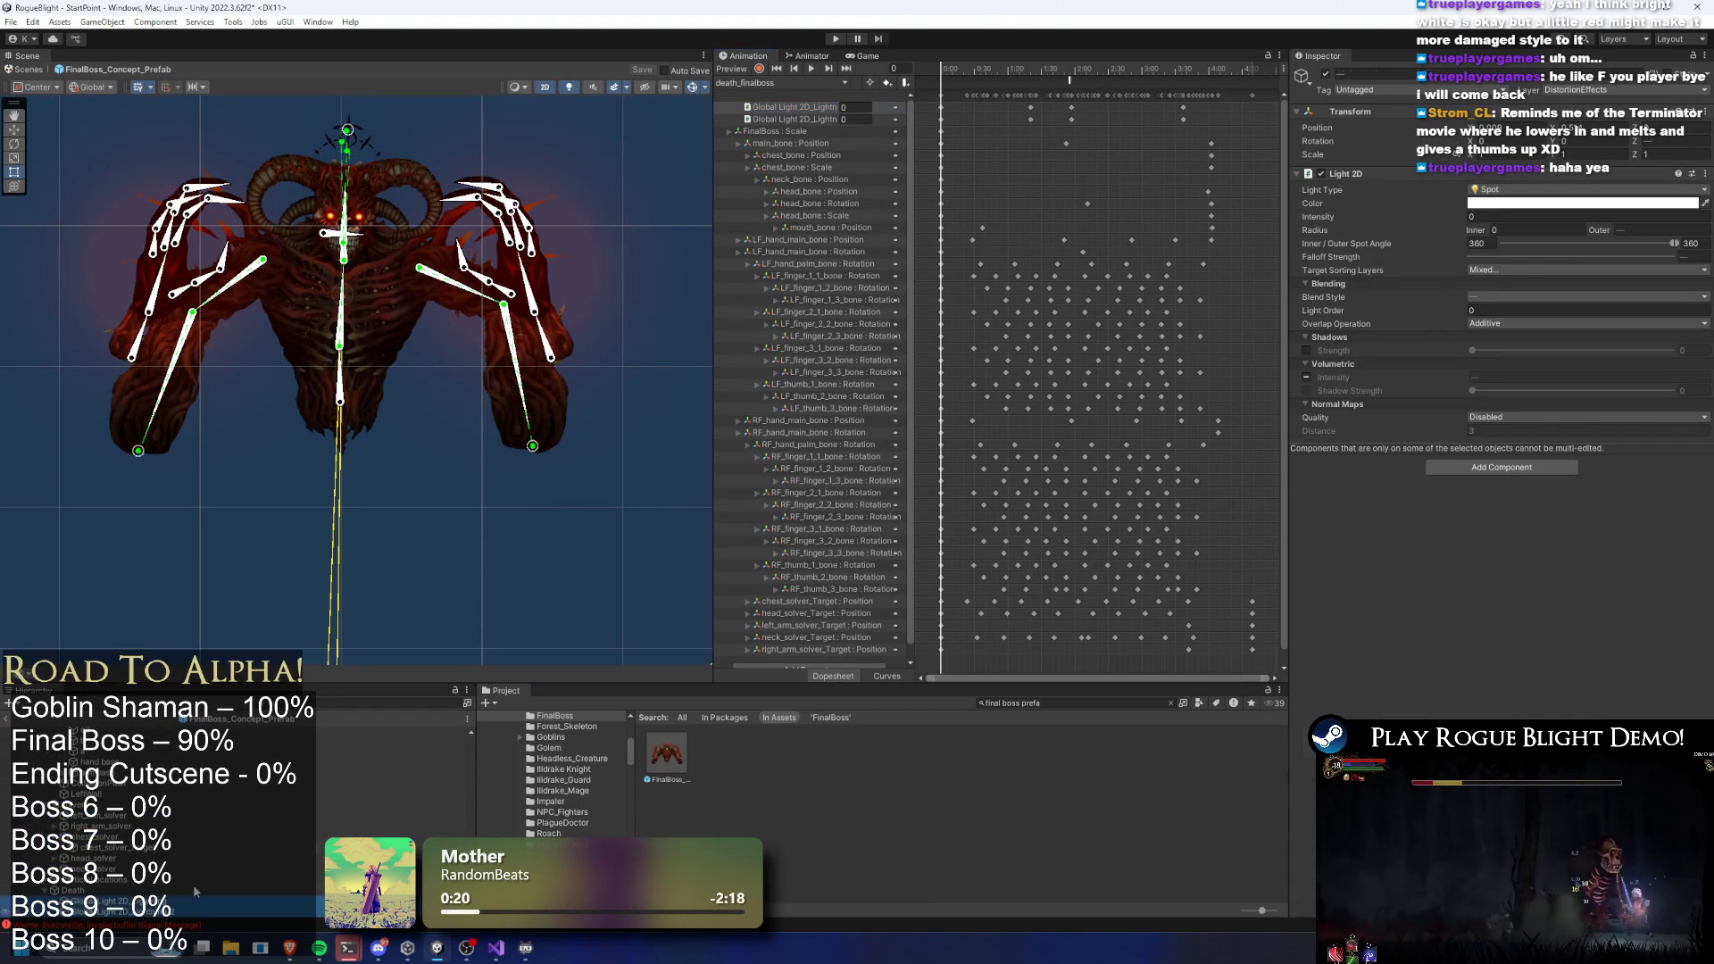
pyautogui.click(1583, 203)
pyautogui.click(1509, 522)
pyautogui.click(1563, 671)
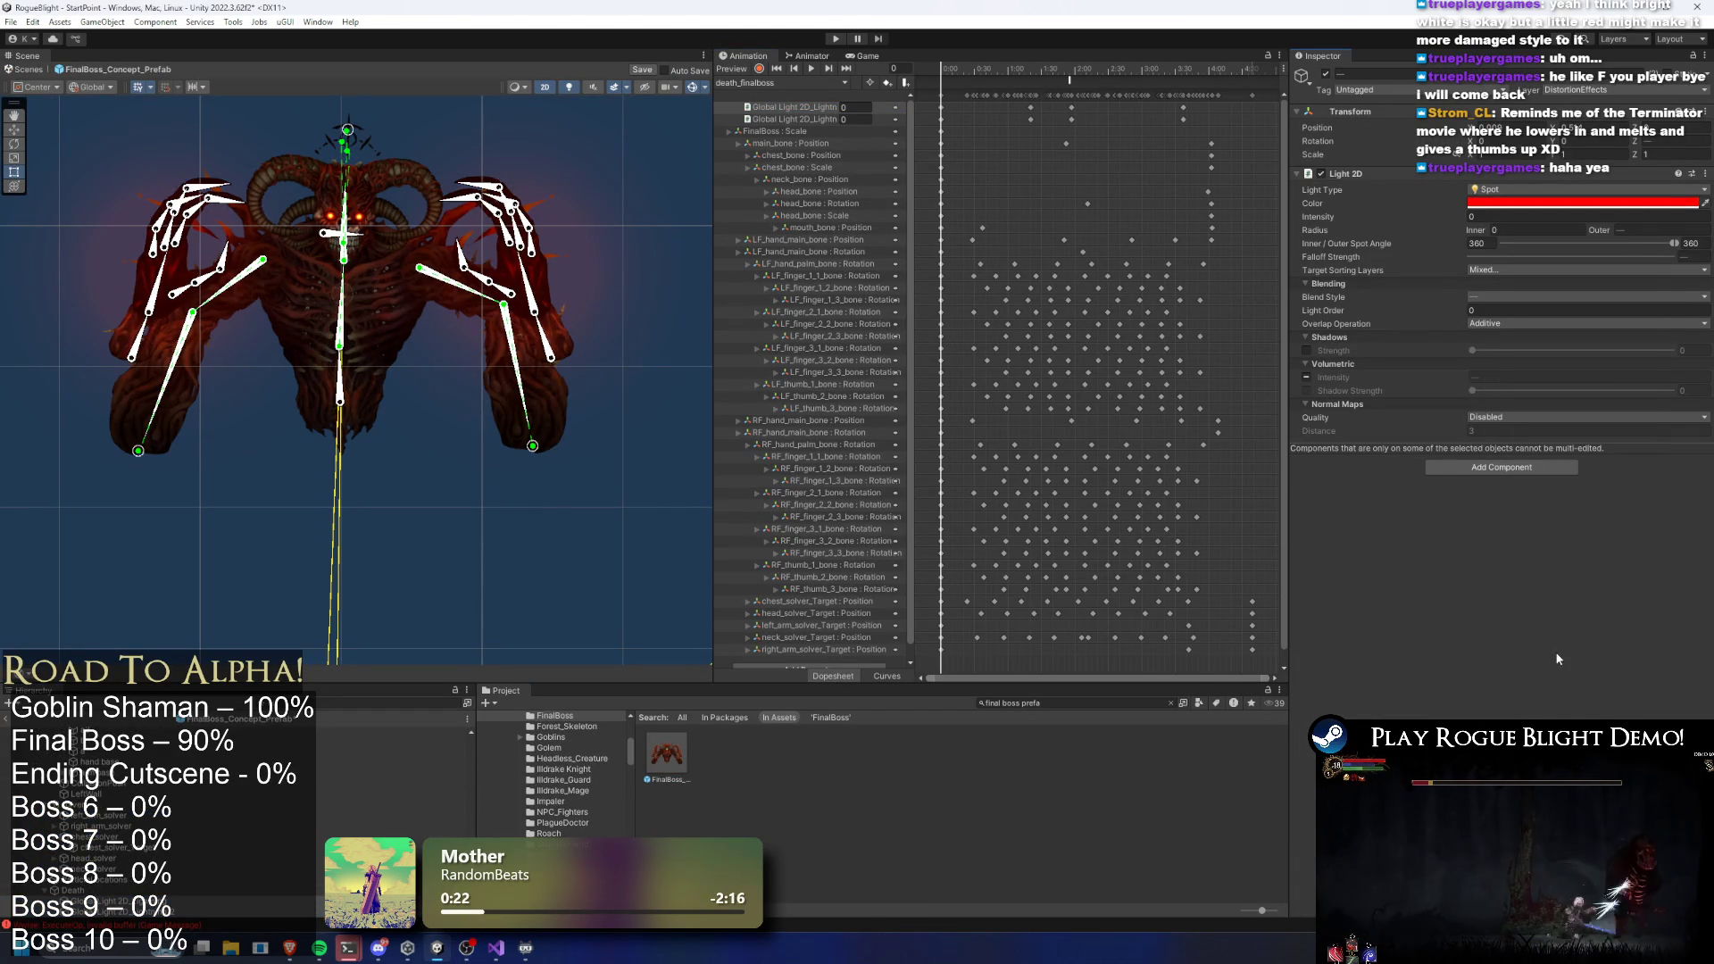
# Switch over to the browser showing the recorded boss clip
pyautogui.hotkey('alt', 'Tab')
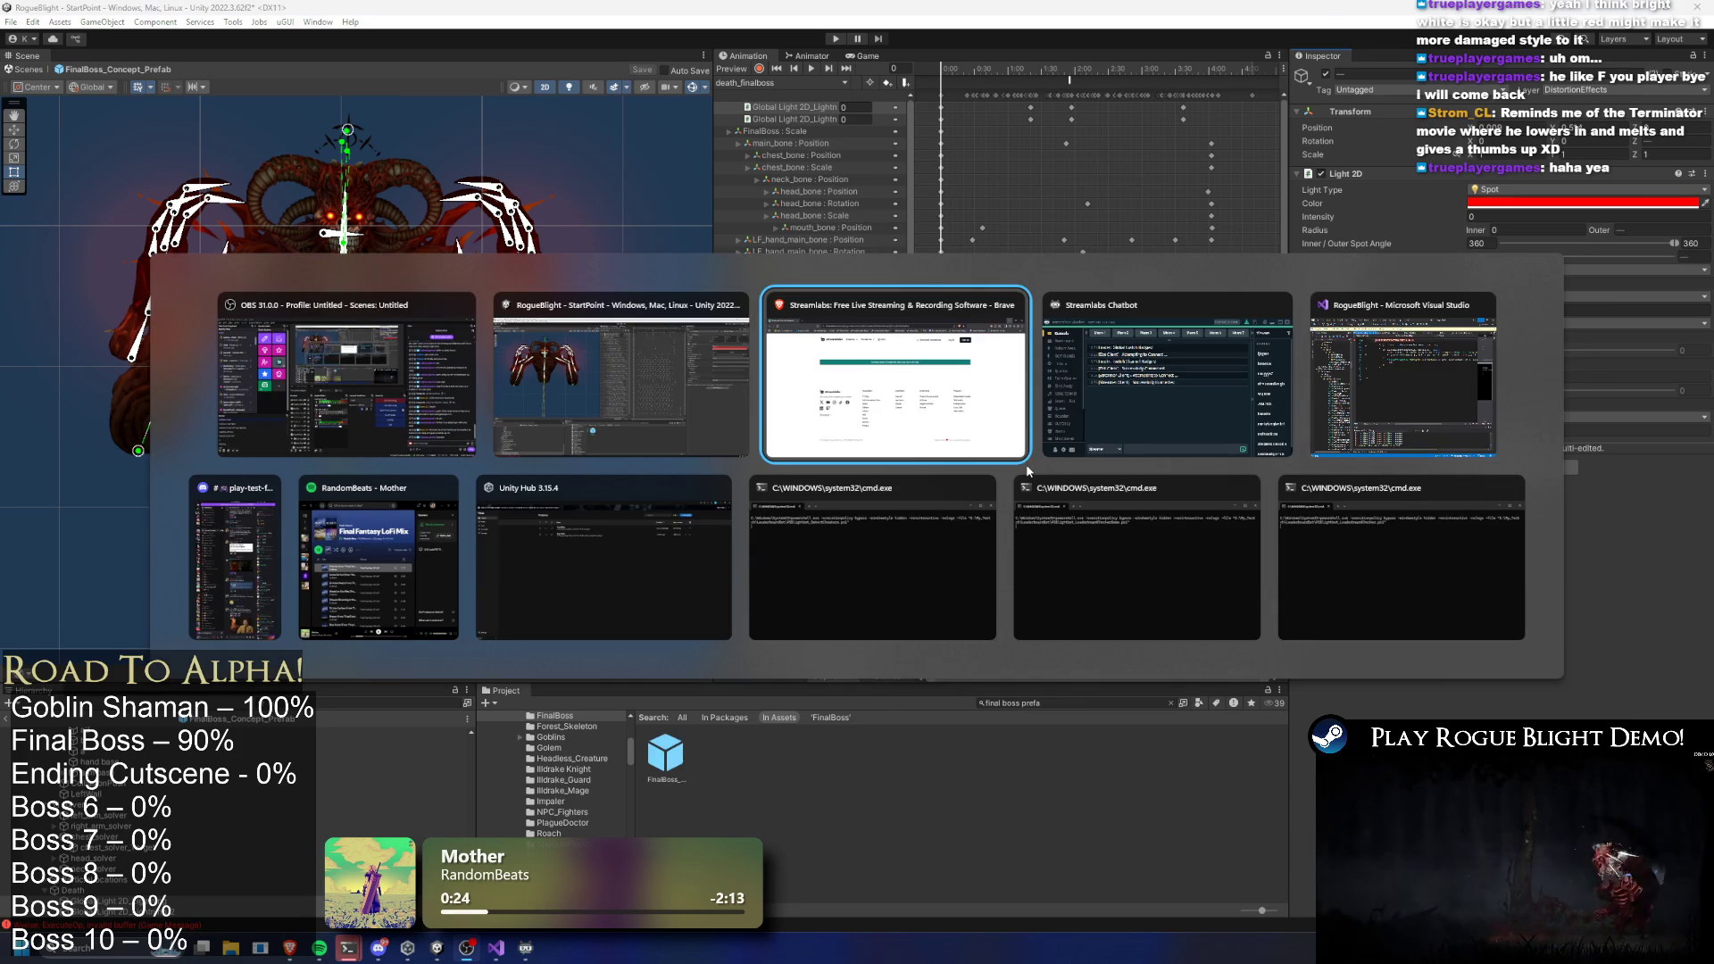
pyautogui.press('Escape')
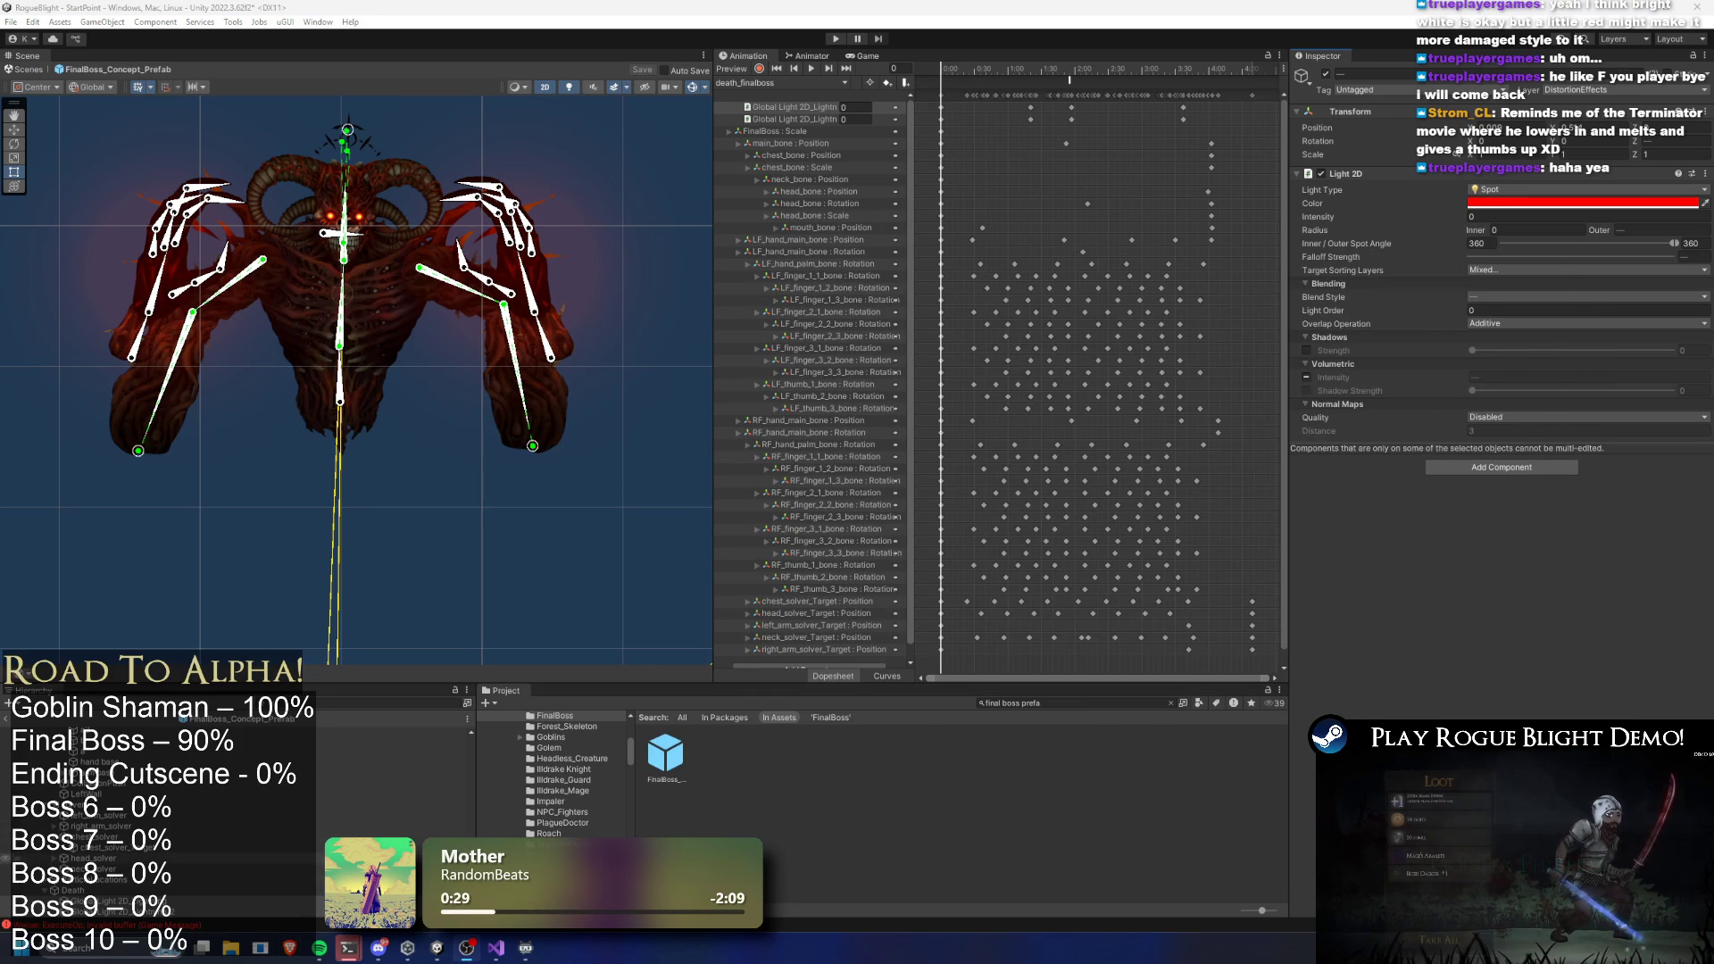
pyautogui.click(40, 746)
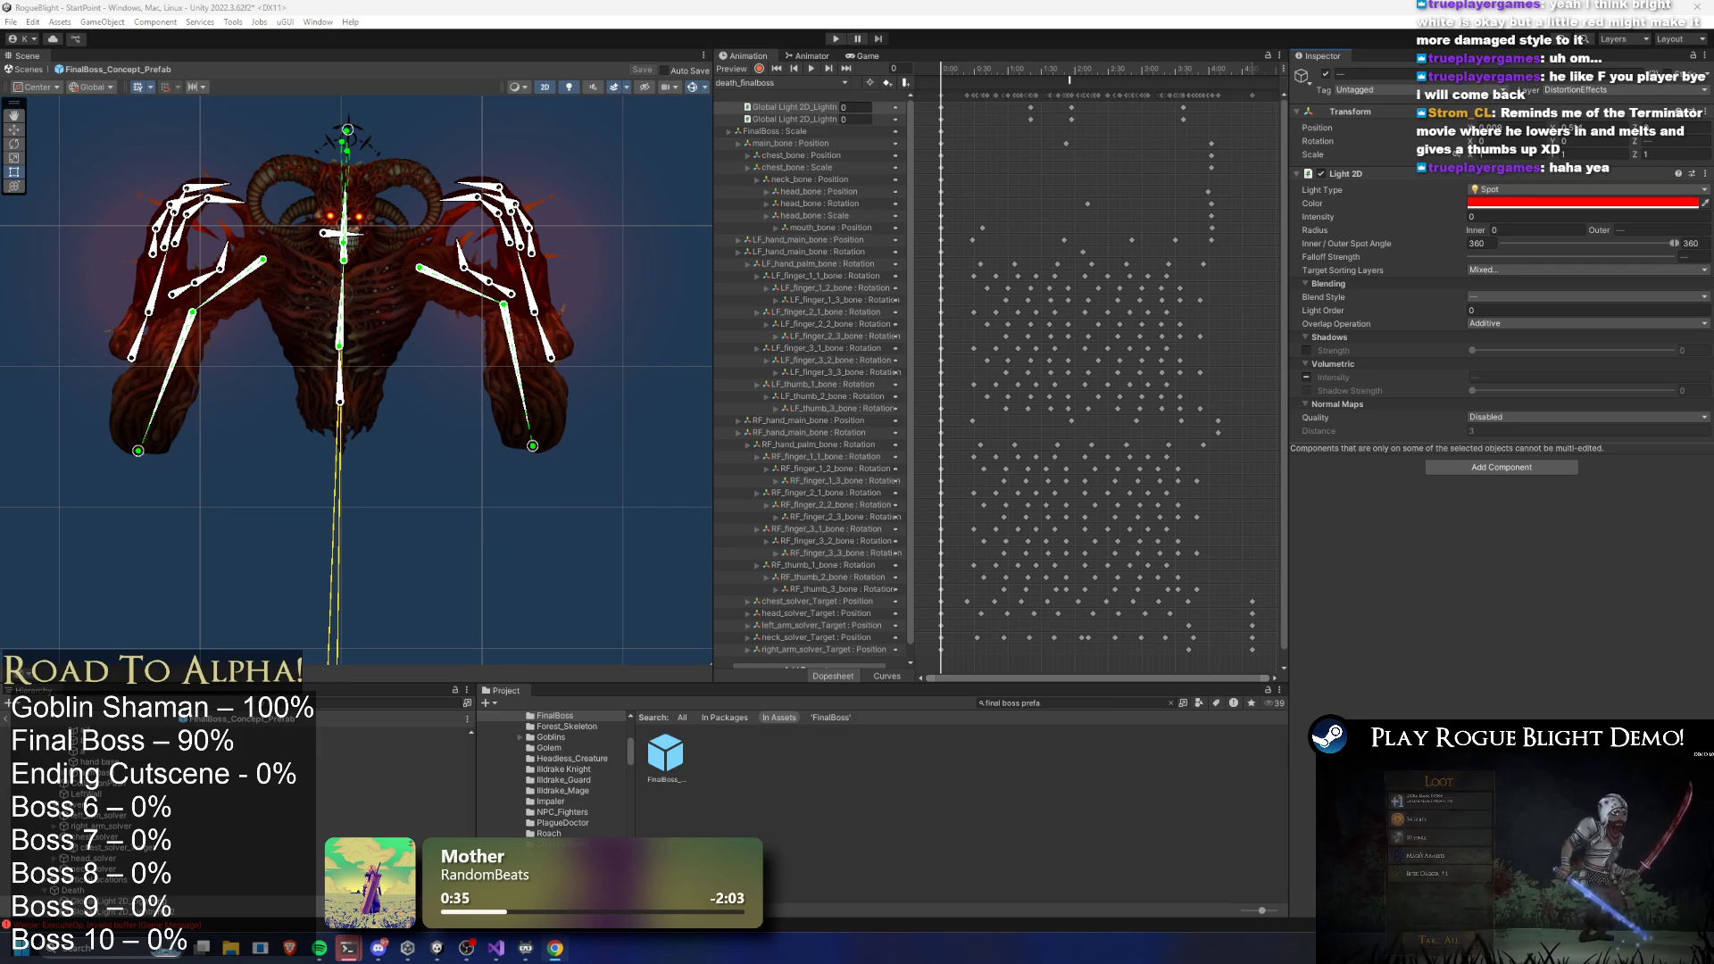
pyautogui.hotkey('alt', 'Tab')
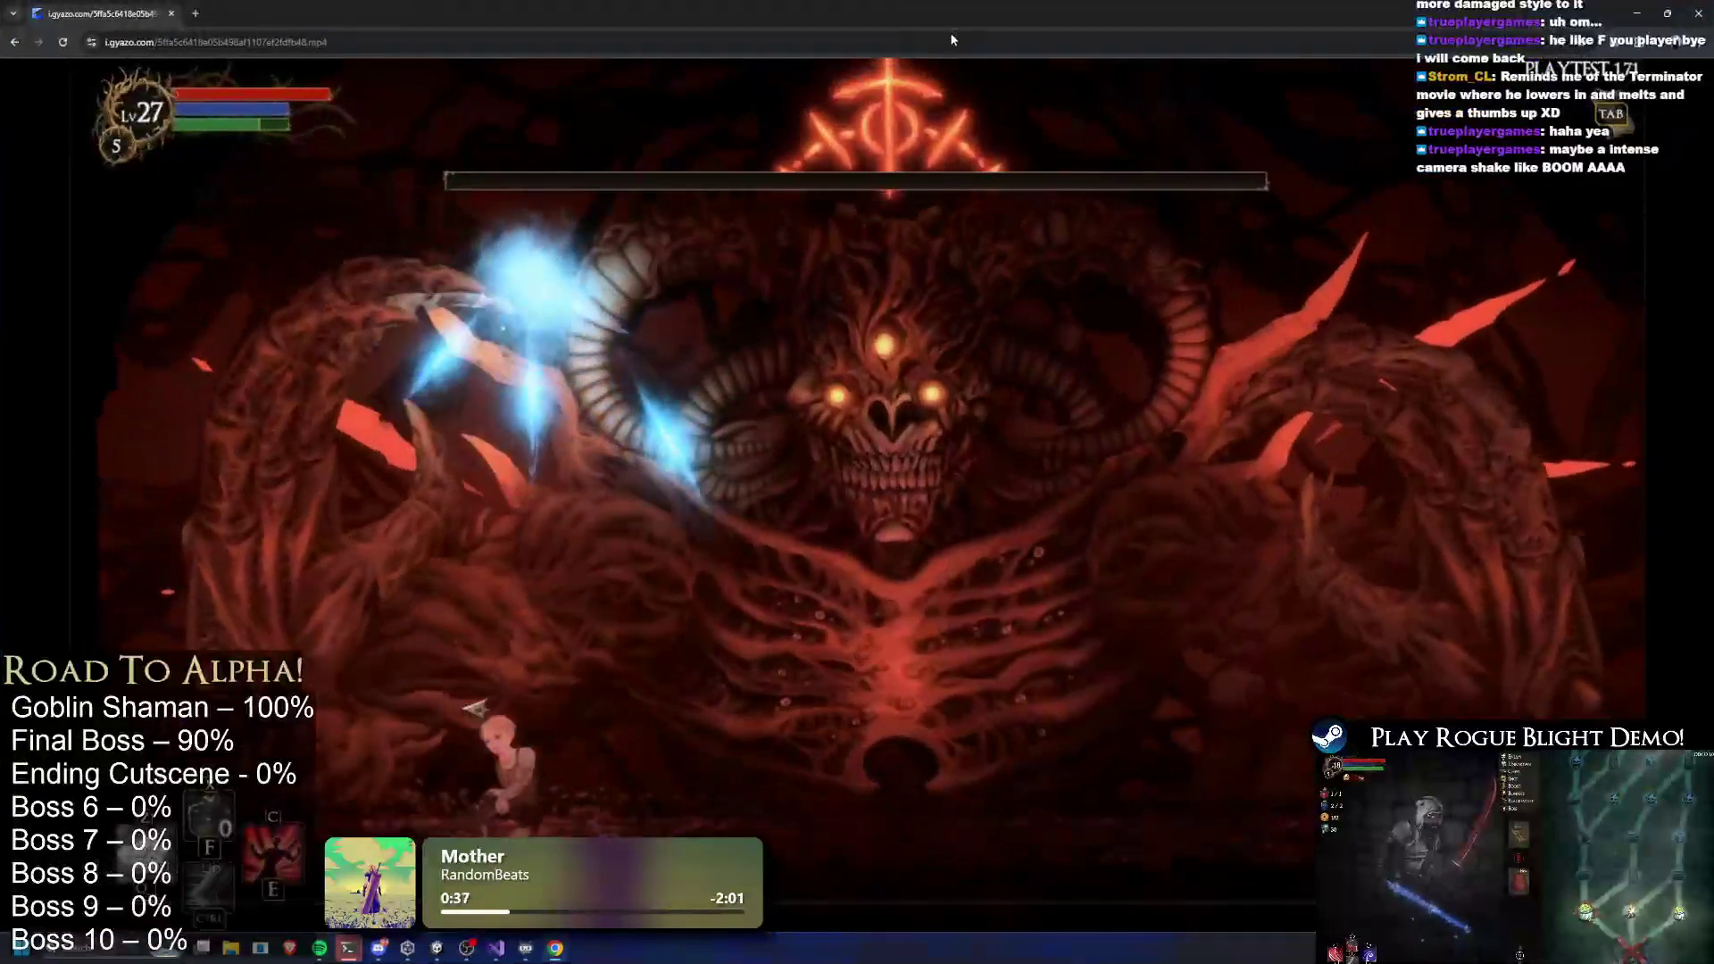
# Pause the Gyazo clip, scrub back and replay the Blight Perished death scene, then close Chrome
pyautogui.click(891, 334)
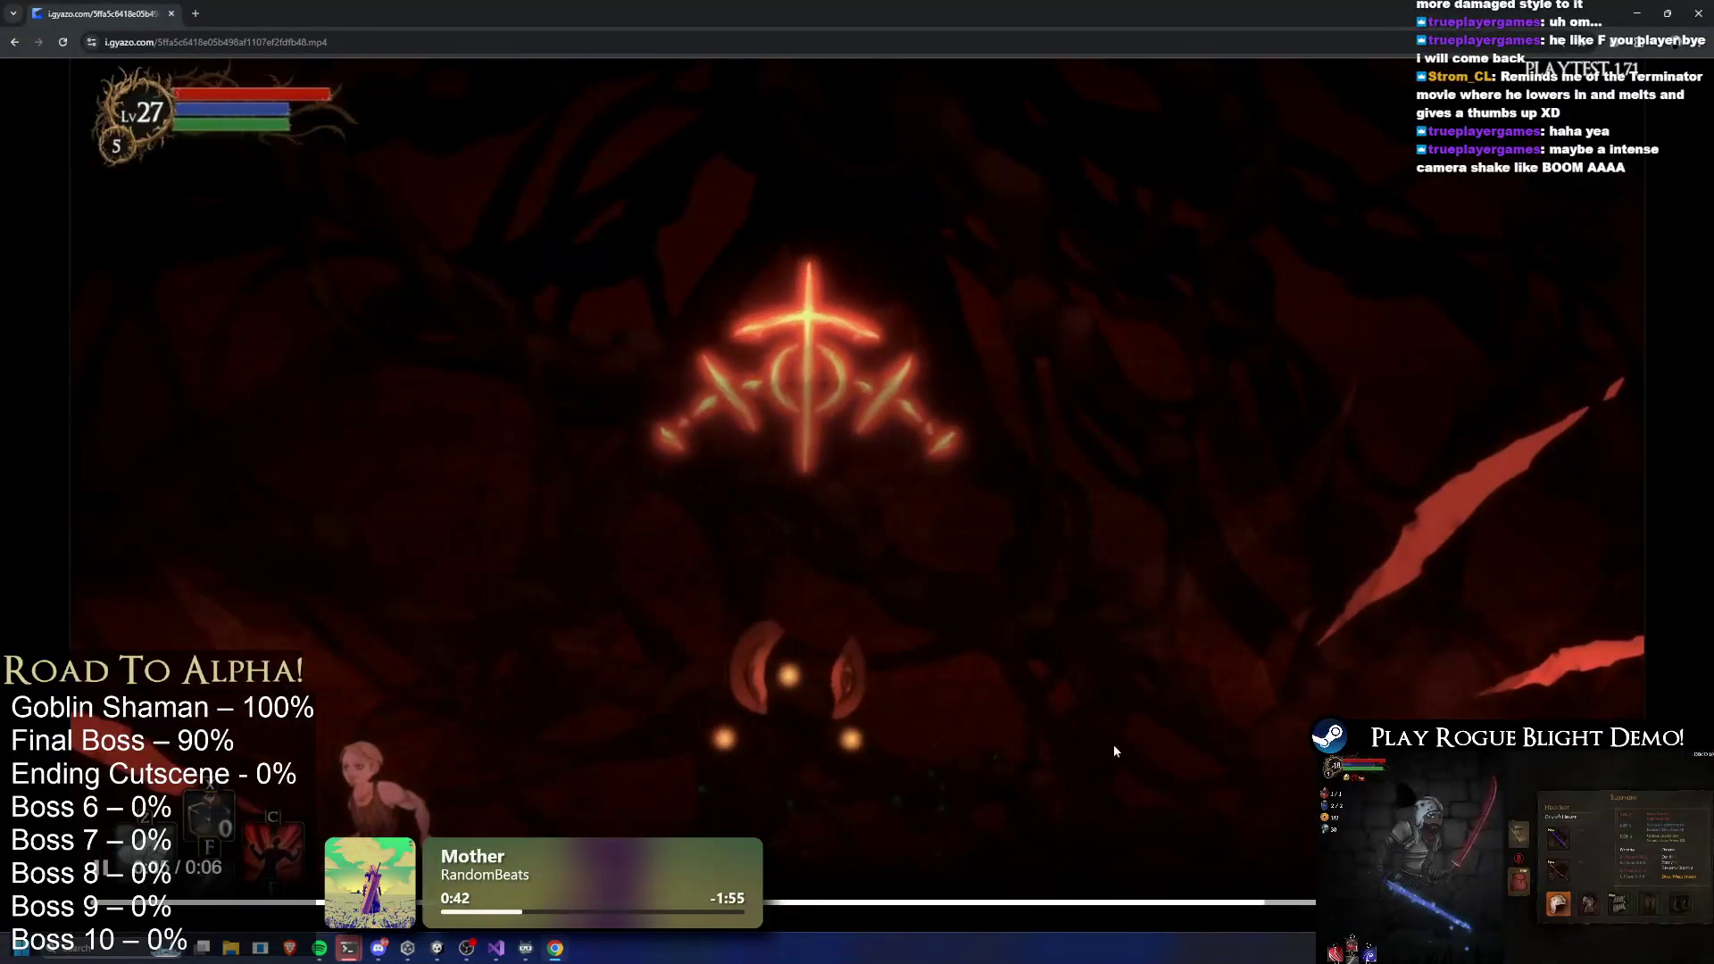
pyautogui.click(1222, 903)
pyautogui.moveTo(1222, 907); pyautogui.dragTo(872, 903)
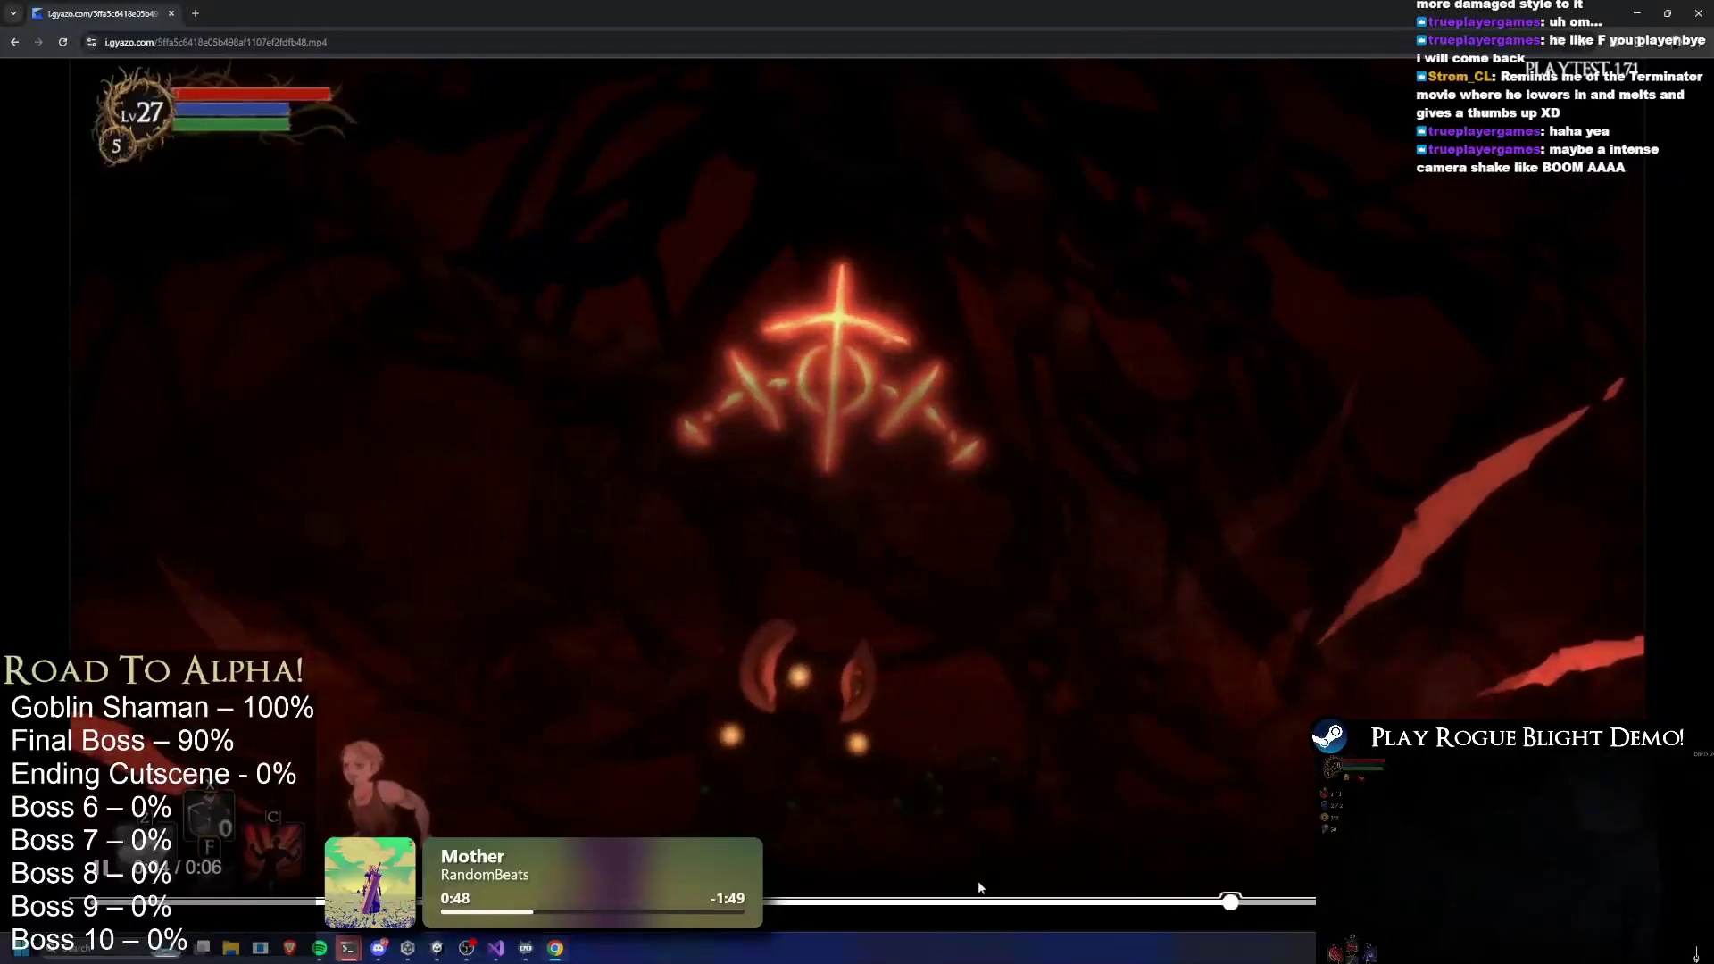
pyautogui.moveTo(1009, 911); pyautogui.dragTo(842, 904)
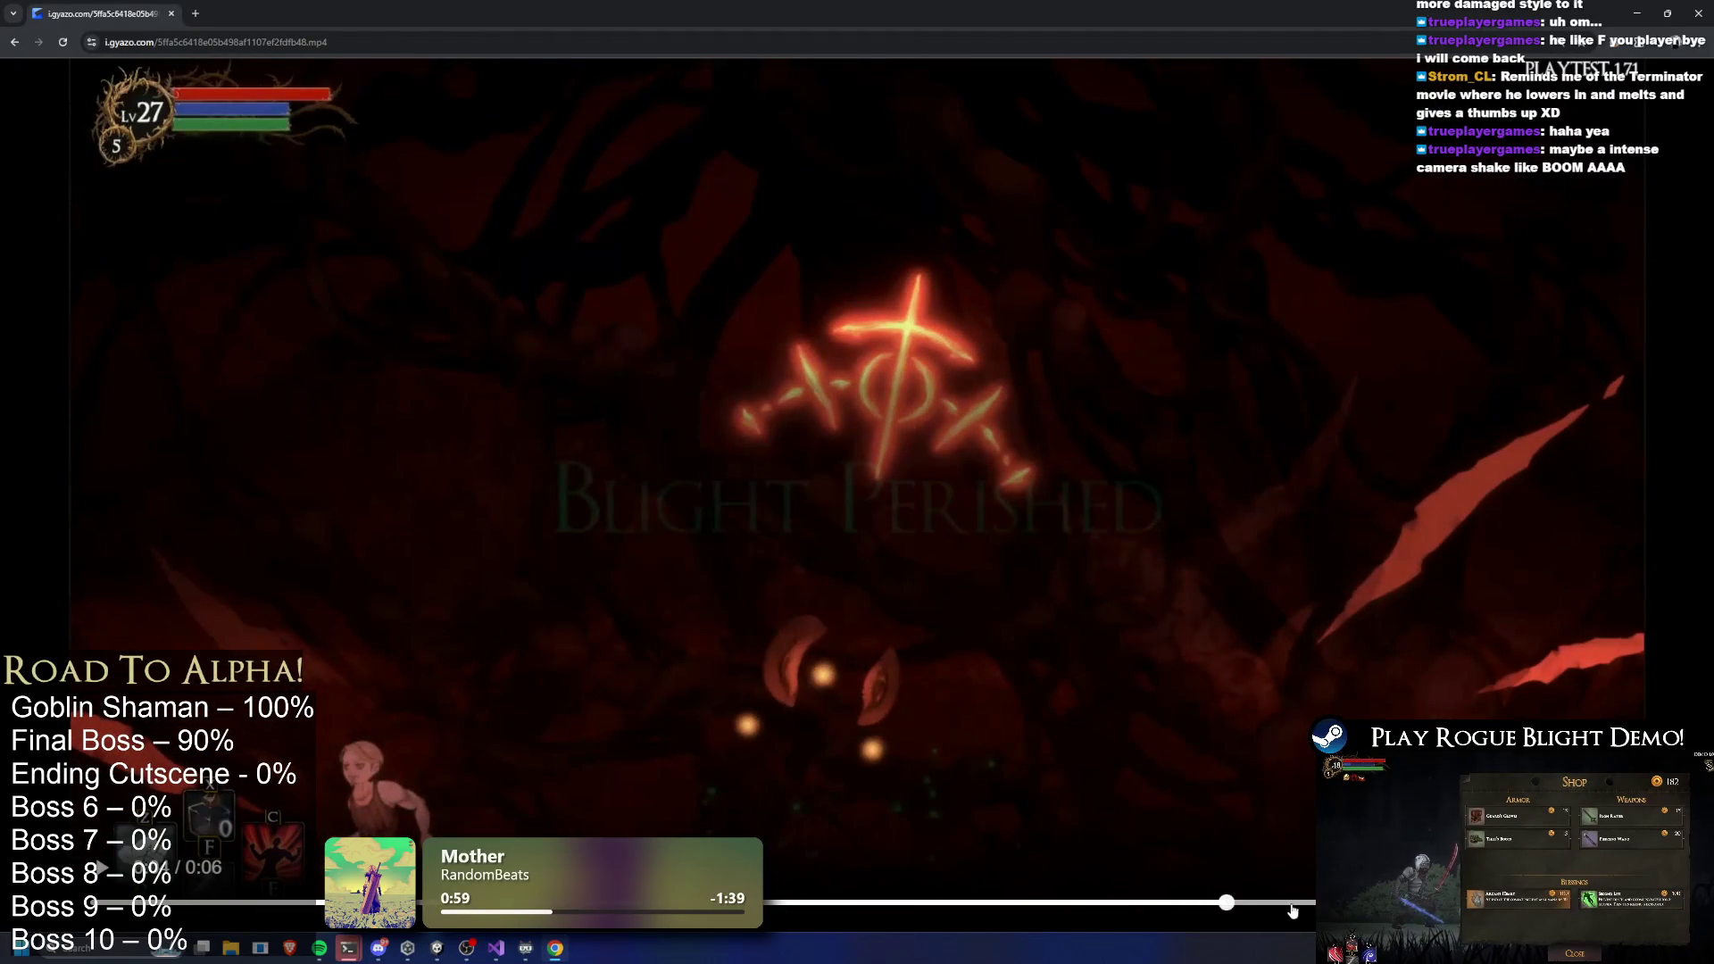
pyautogui.moveTo(1227, 903); pyautogui.dragTo(985, 904)
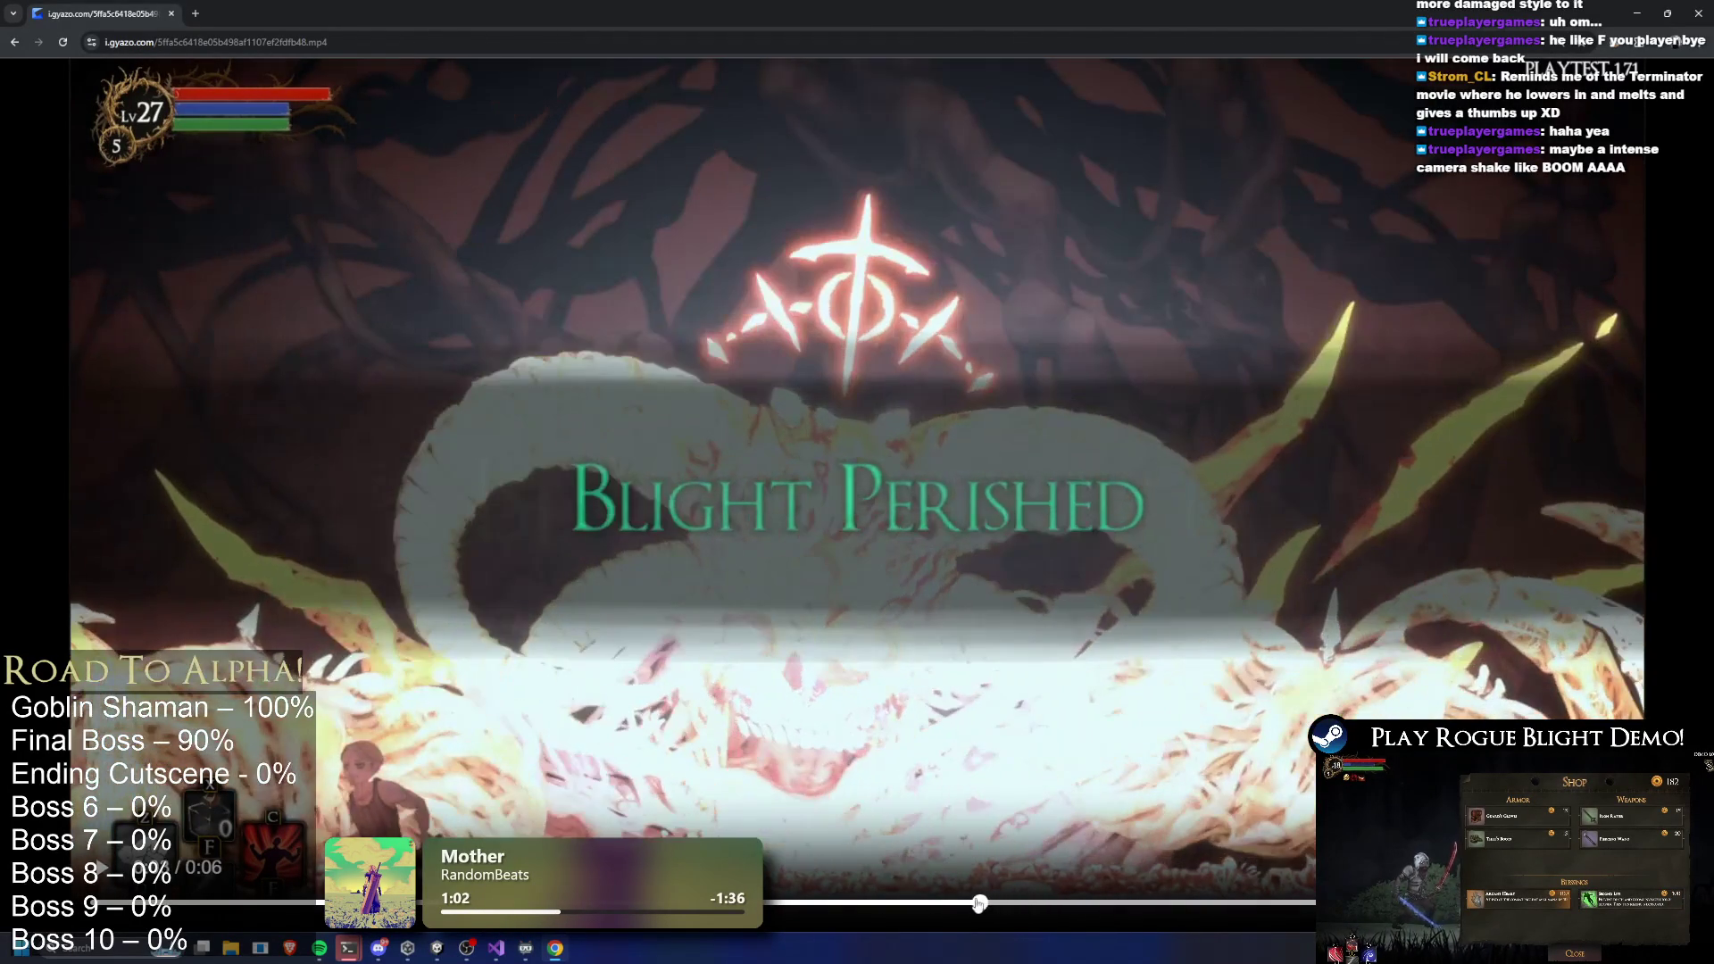
pyautogui.moveTo(810, 882); pyautogui.dragTo(808, 879)
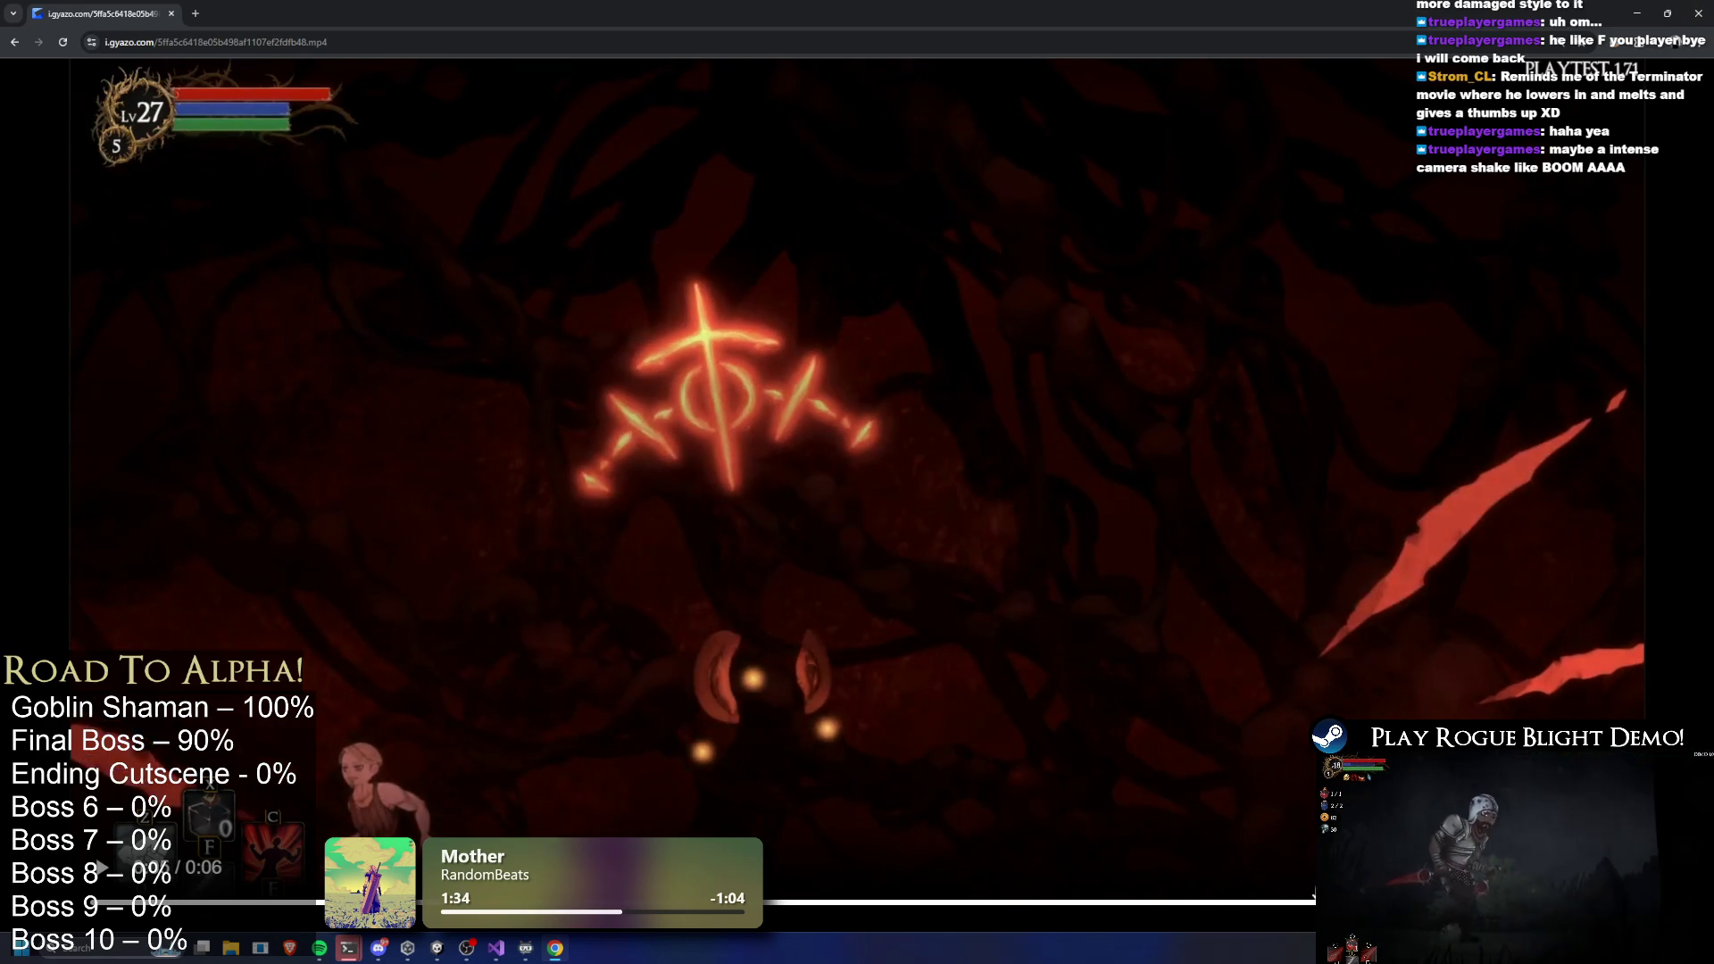
pyautogui.click(955, 900)
pyautogui.moveTo(954, 900)
pyautogui.mouseDown()
pyautogui.moveTo(817, 886)
pyautogui.moveTo(1331, 900)
pyautogui.mouseUp()
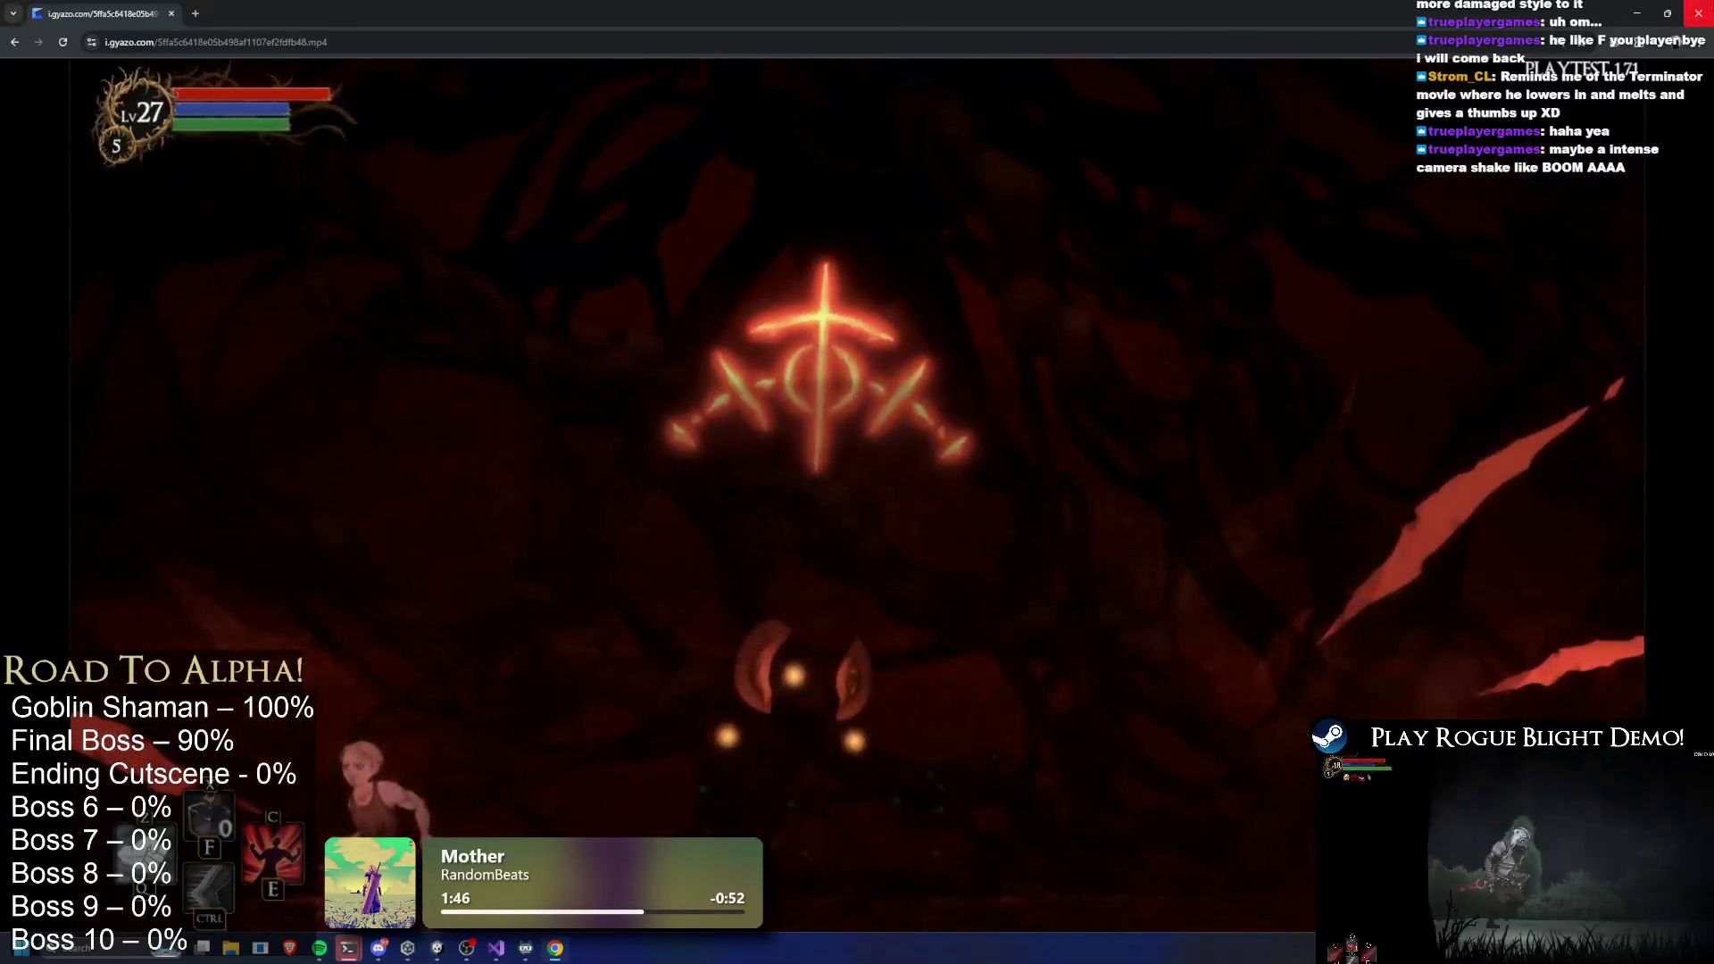
pyautogui.click(1698, 13)
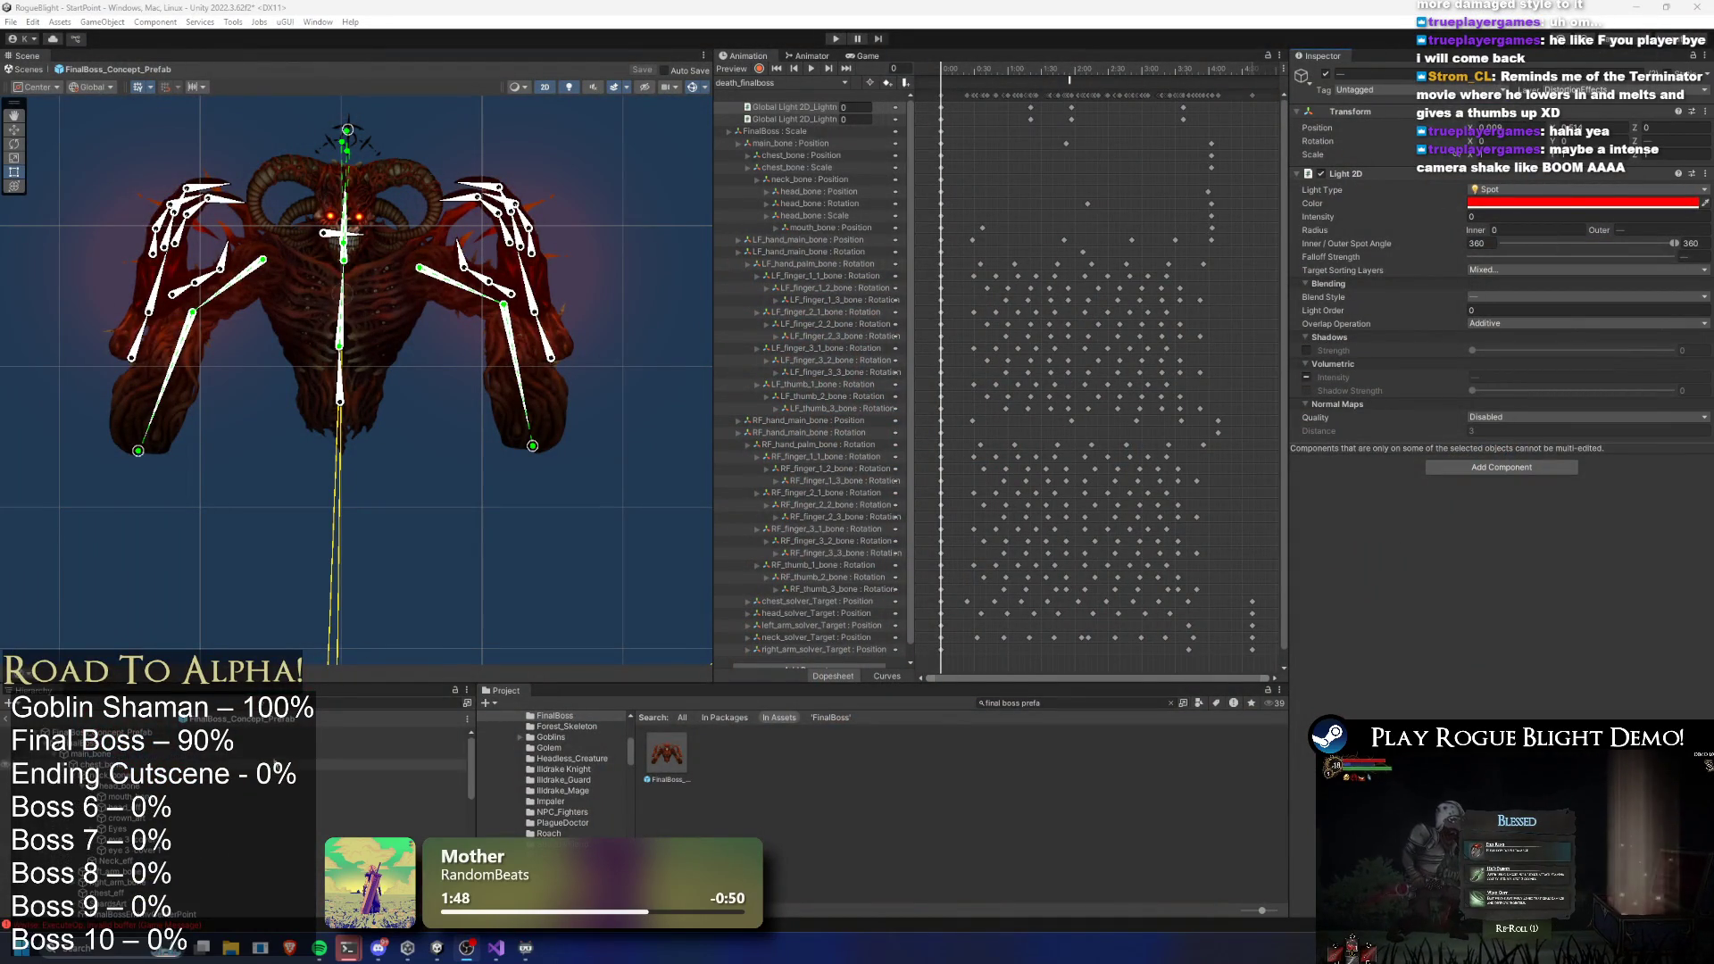
# Select the FinalBoss root, keep the death_finalboss clip selected, and enter Play mode
pyautogui.click(498, 416)
pyautogui.click(827, 82)
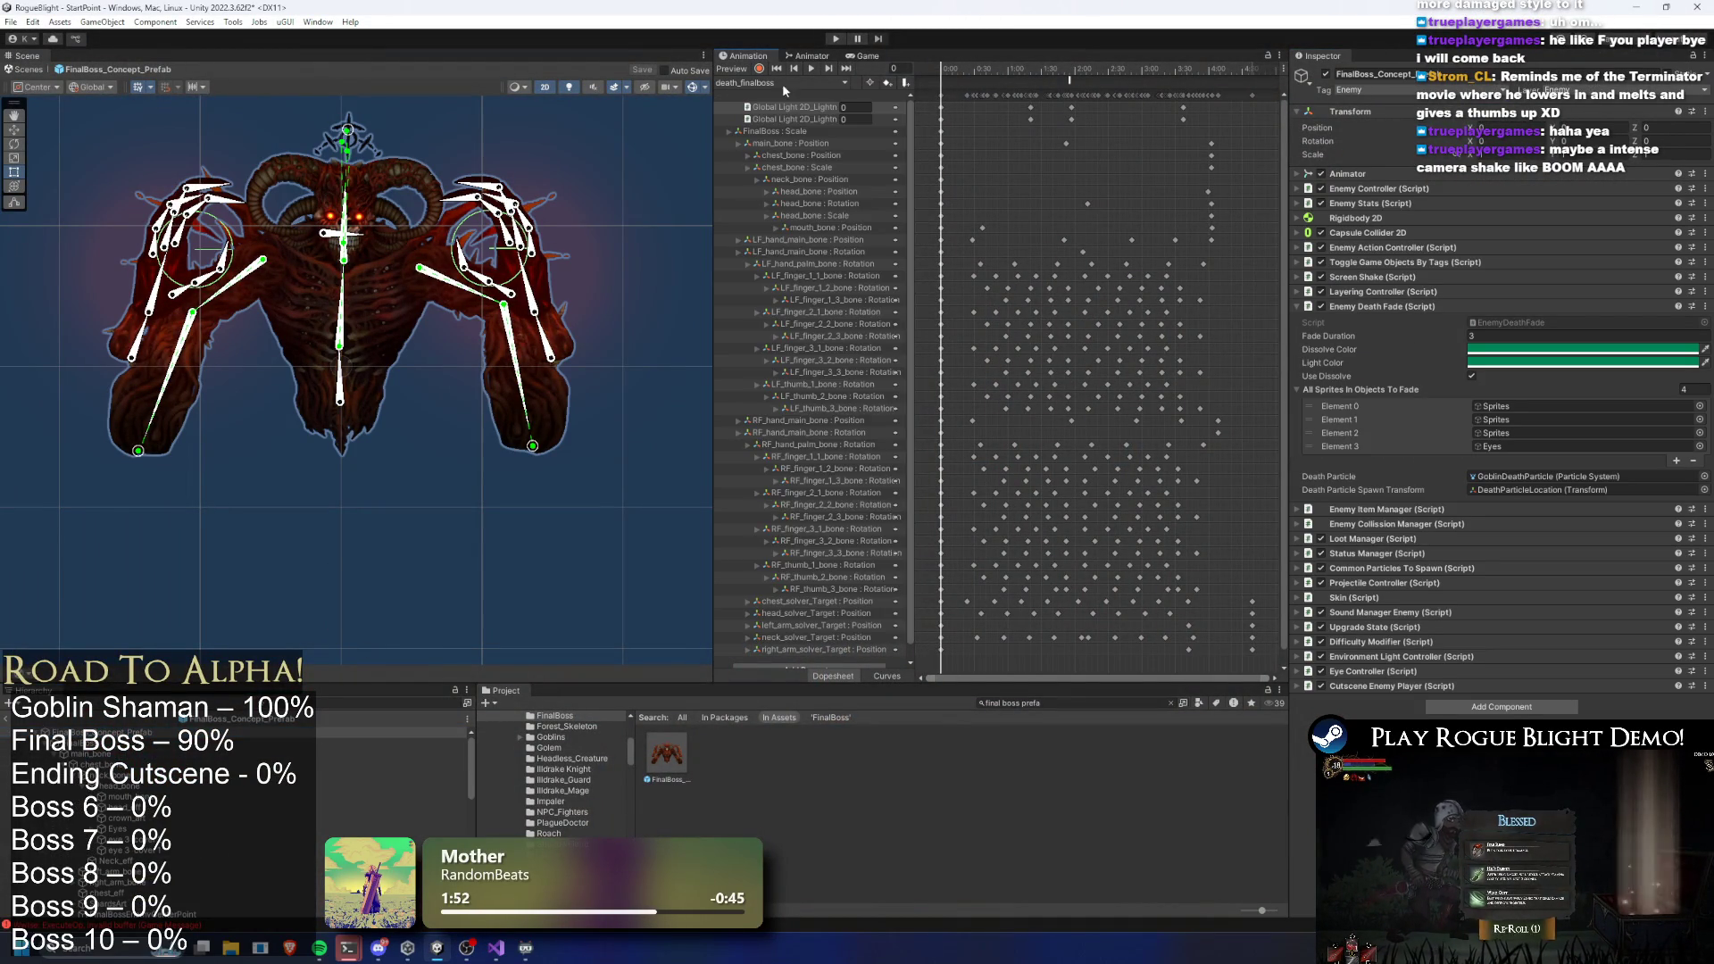
pyautogui.click(782, 83)
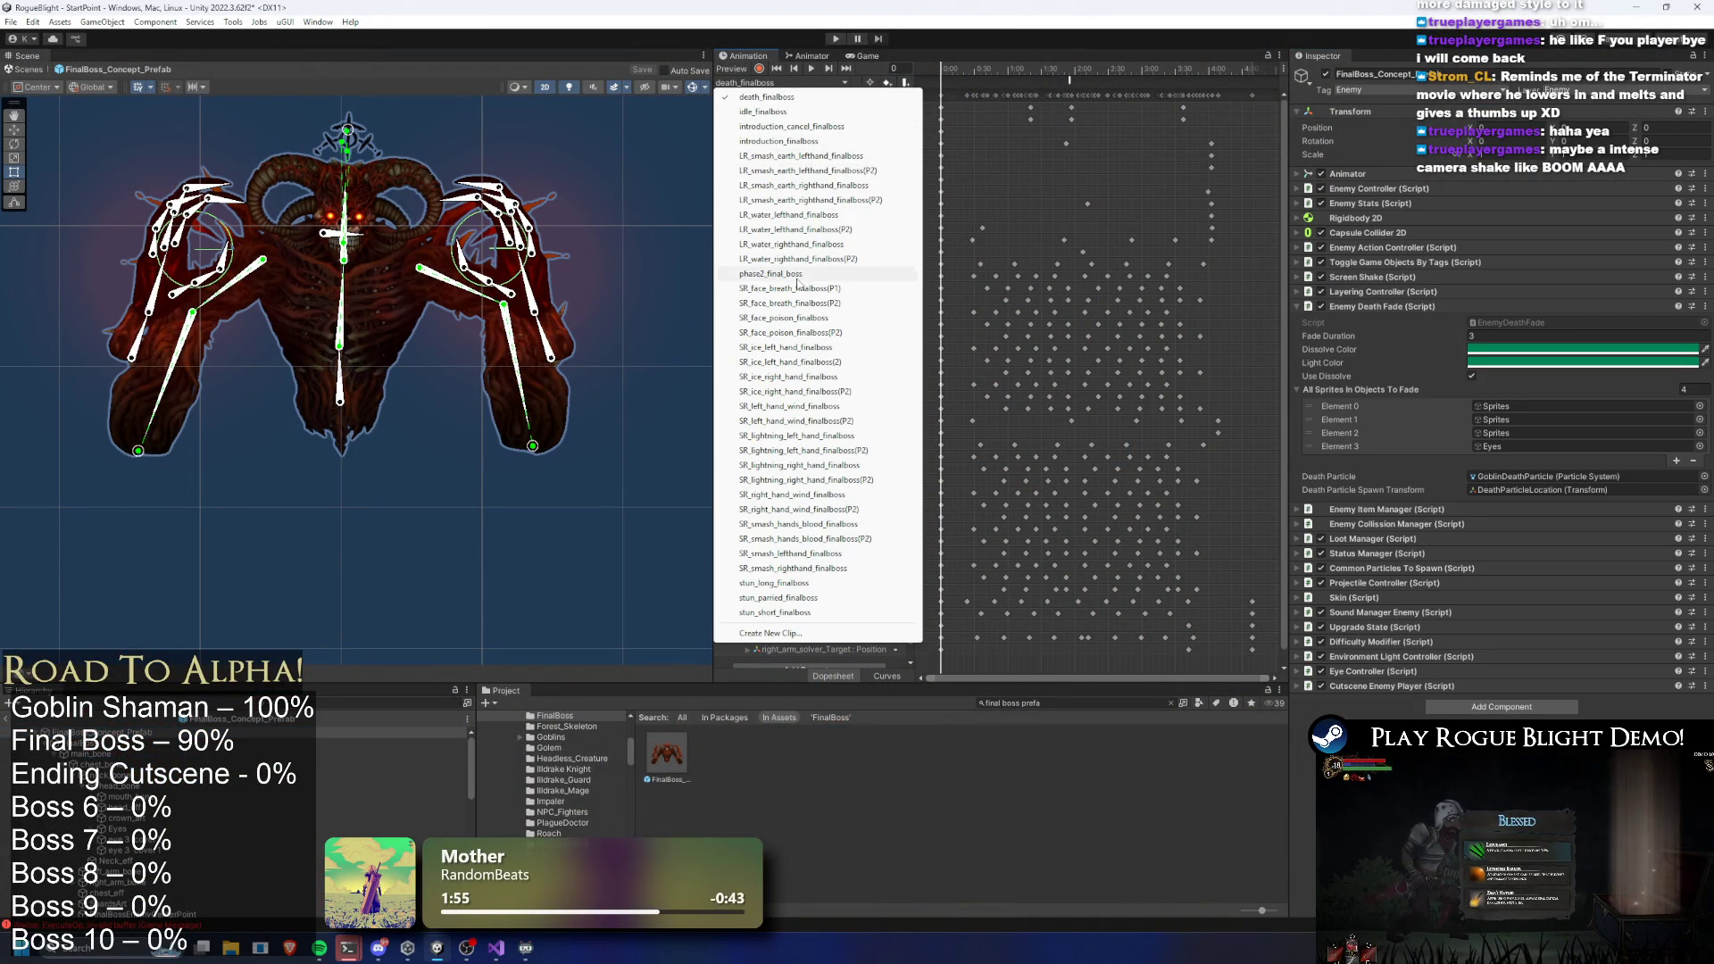
pyautogui.click(835, 38)
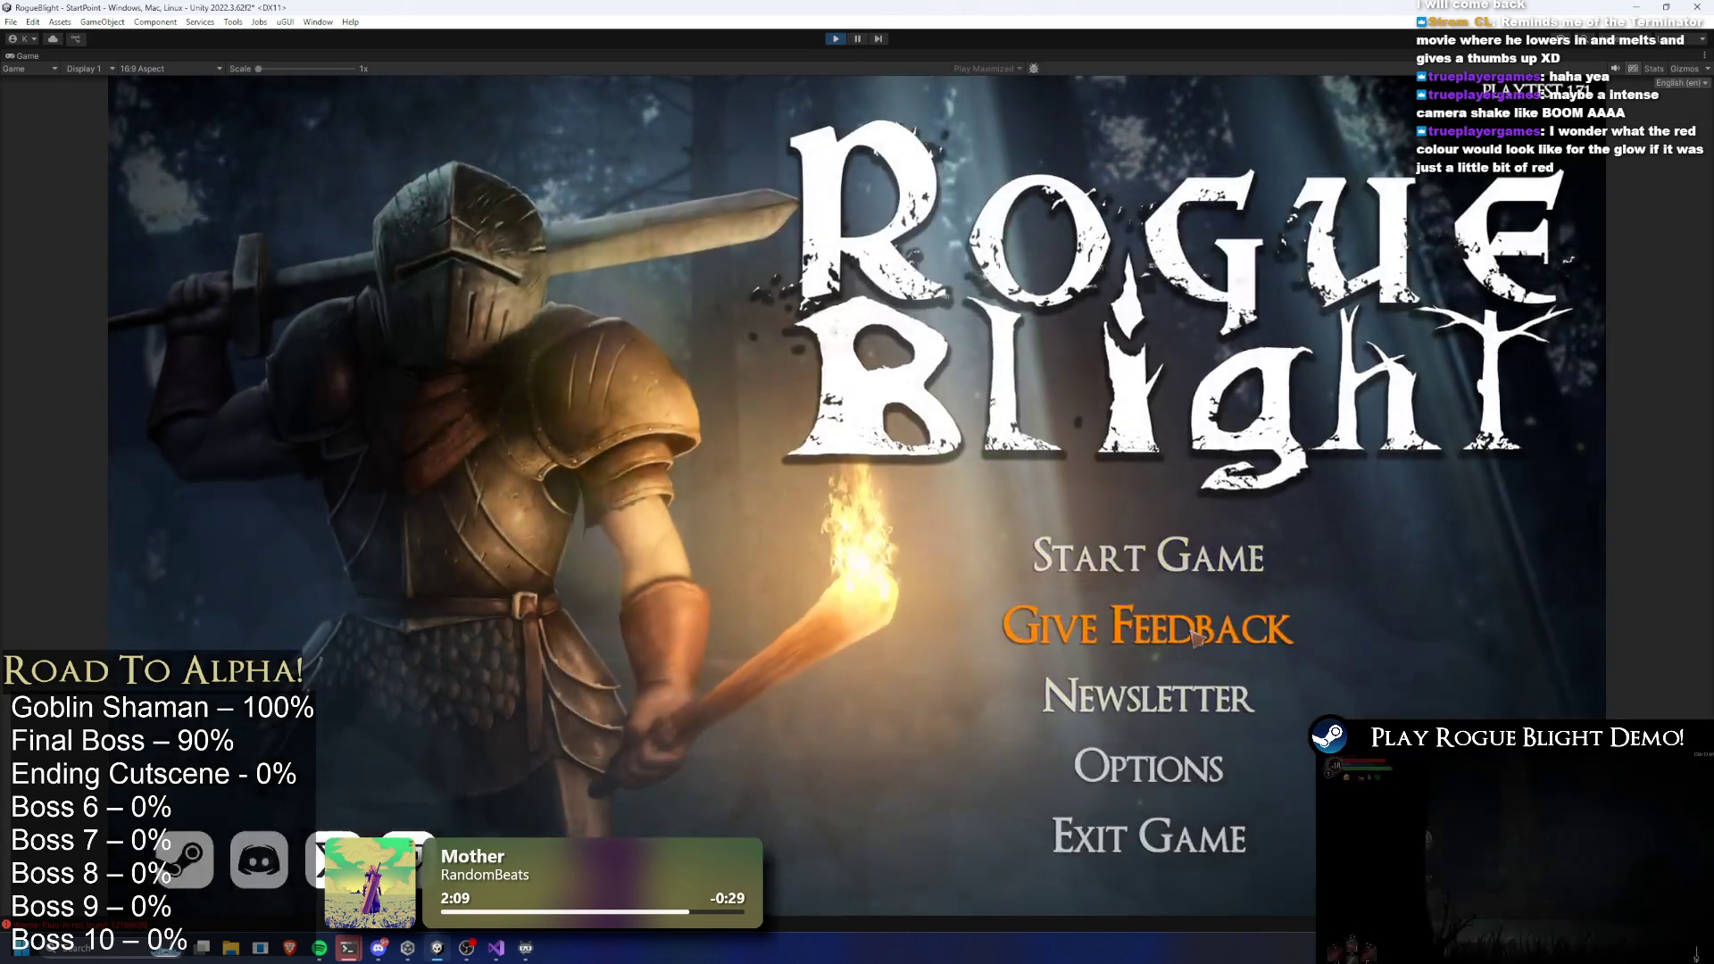
# Load the first save slot, start the Story Mode map, watch the boss die, then stop play
pyautogui.click(1201, 558)
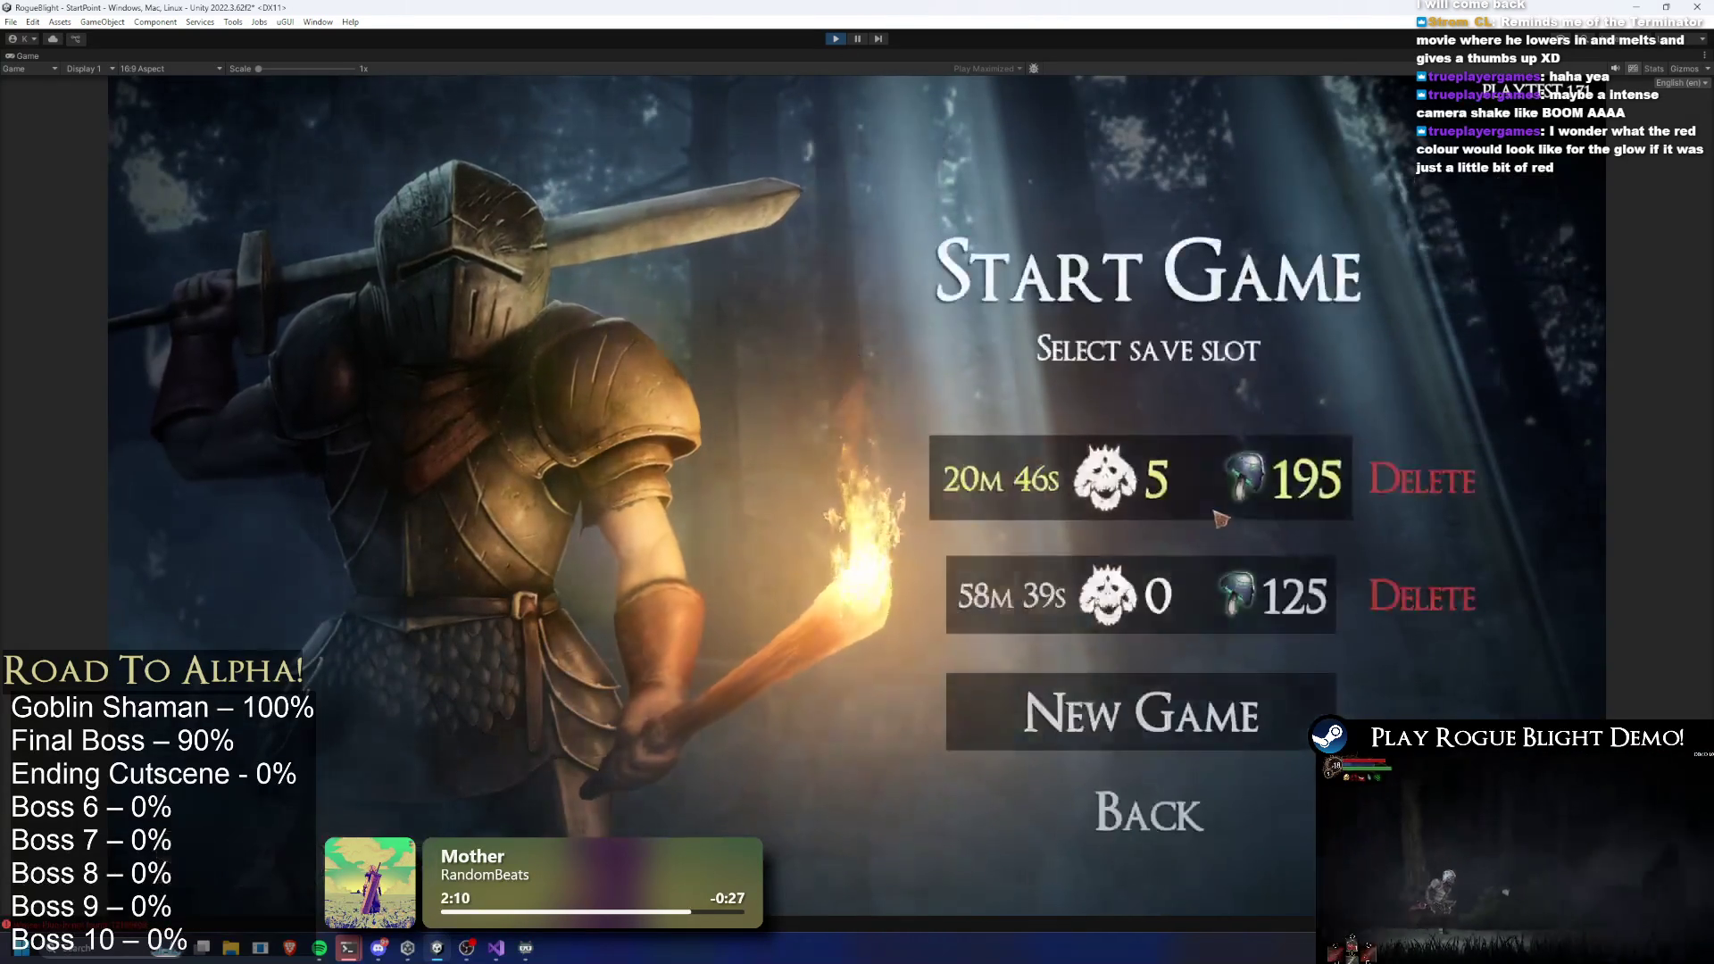
pyautogui.click(1220, 518)
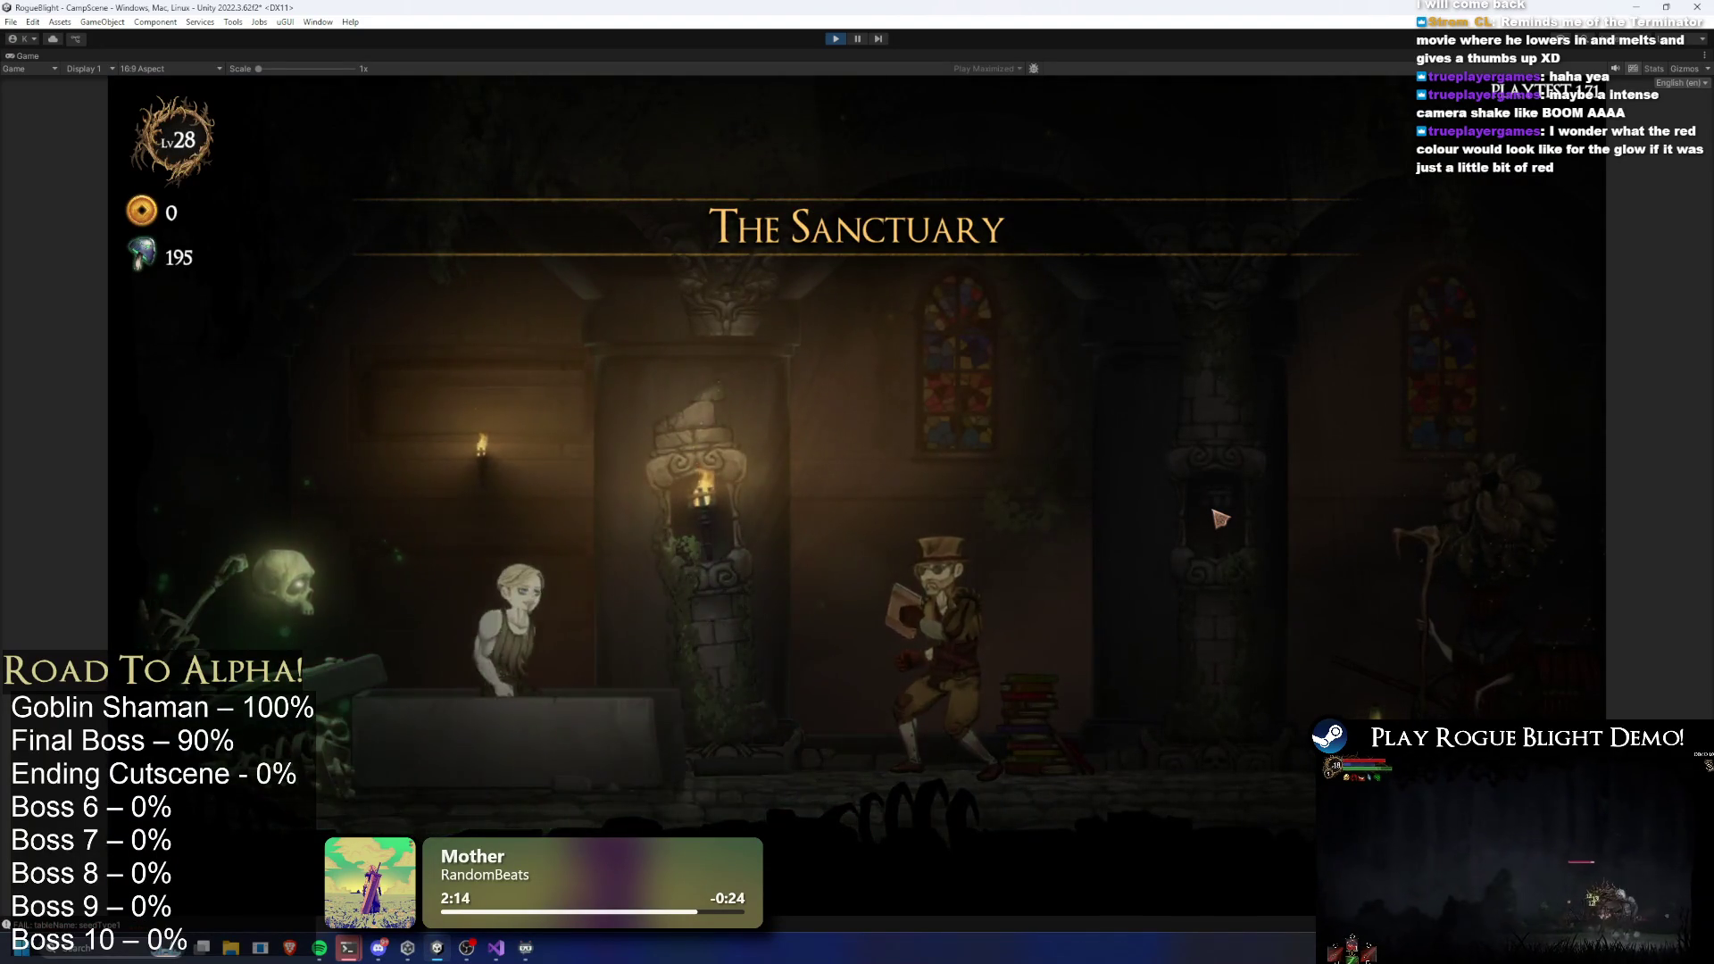
pyautogui.press('d')
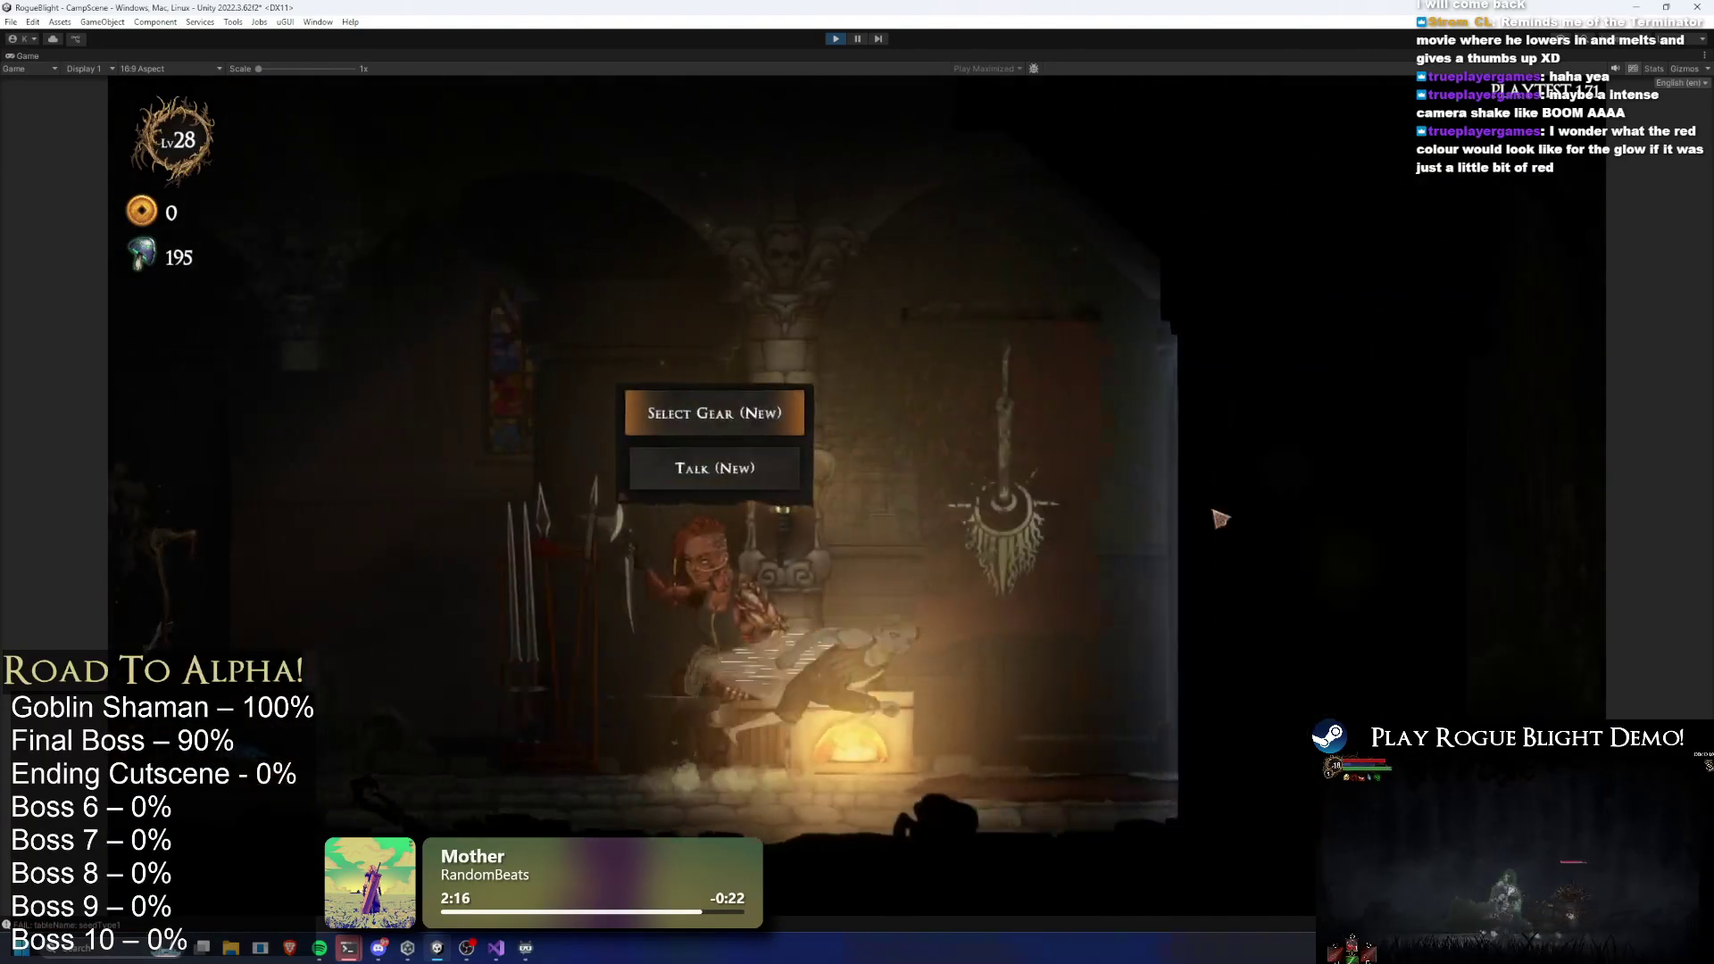
pyautogui.press('d')
pyautogui.press('e')
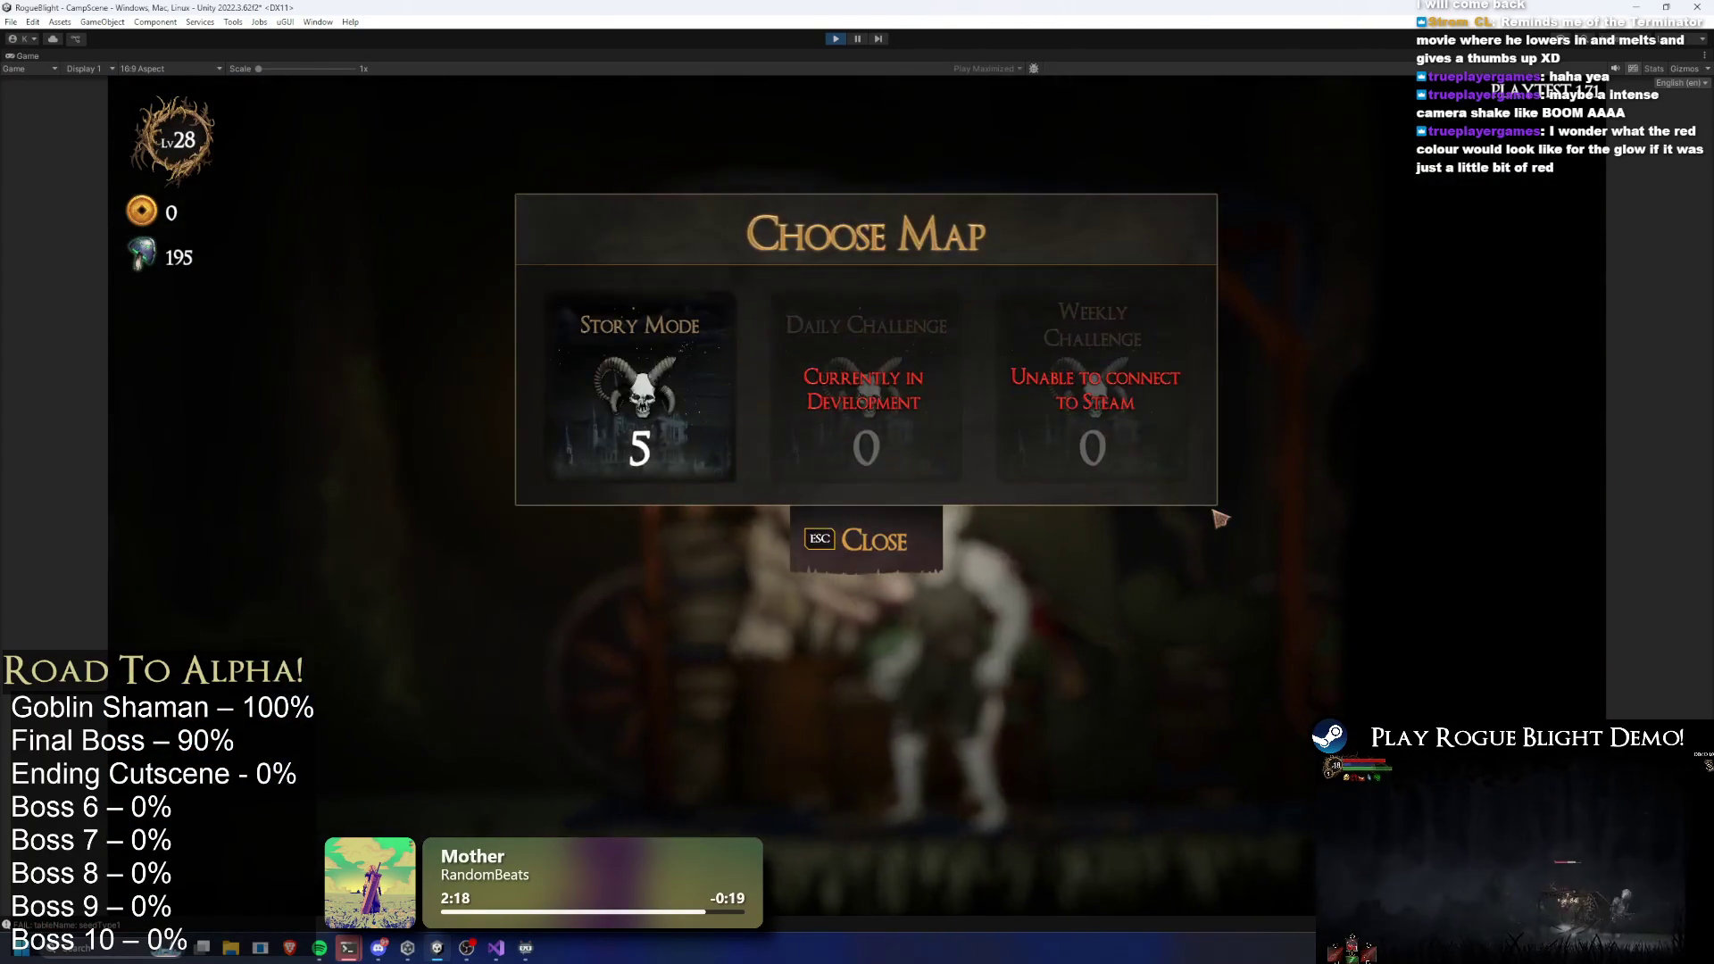
pyautogui.click(666, 382)
pyautogui.click(1071, 463)
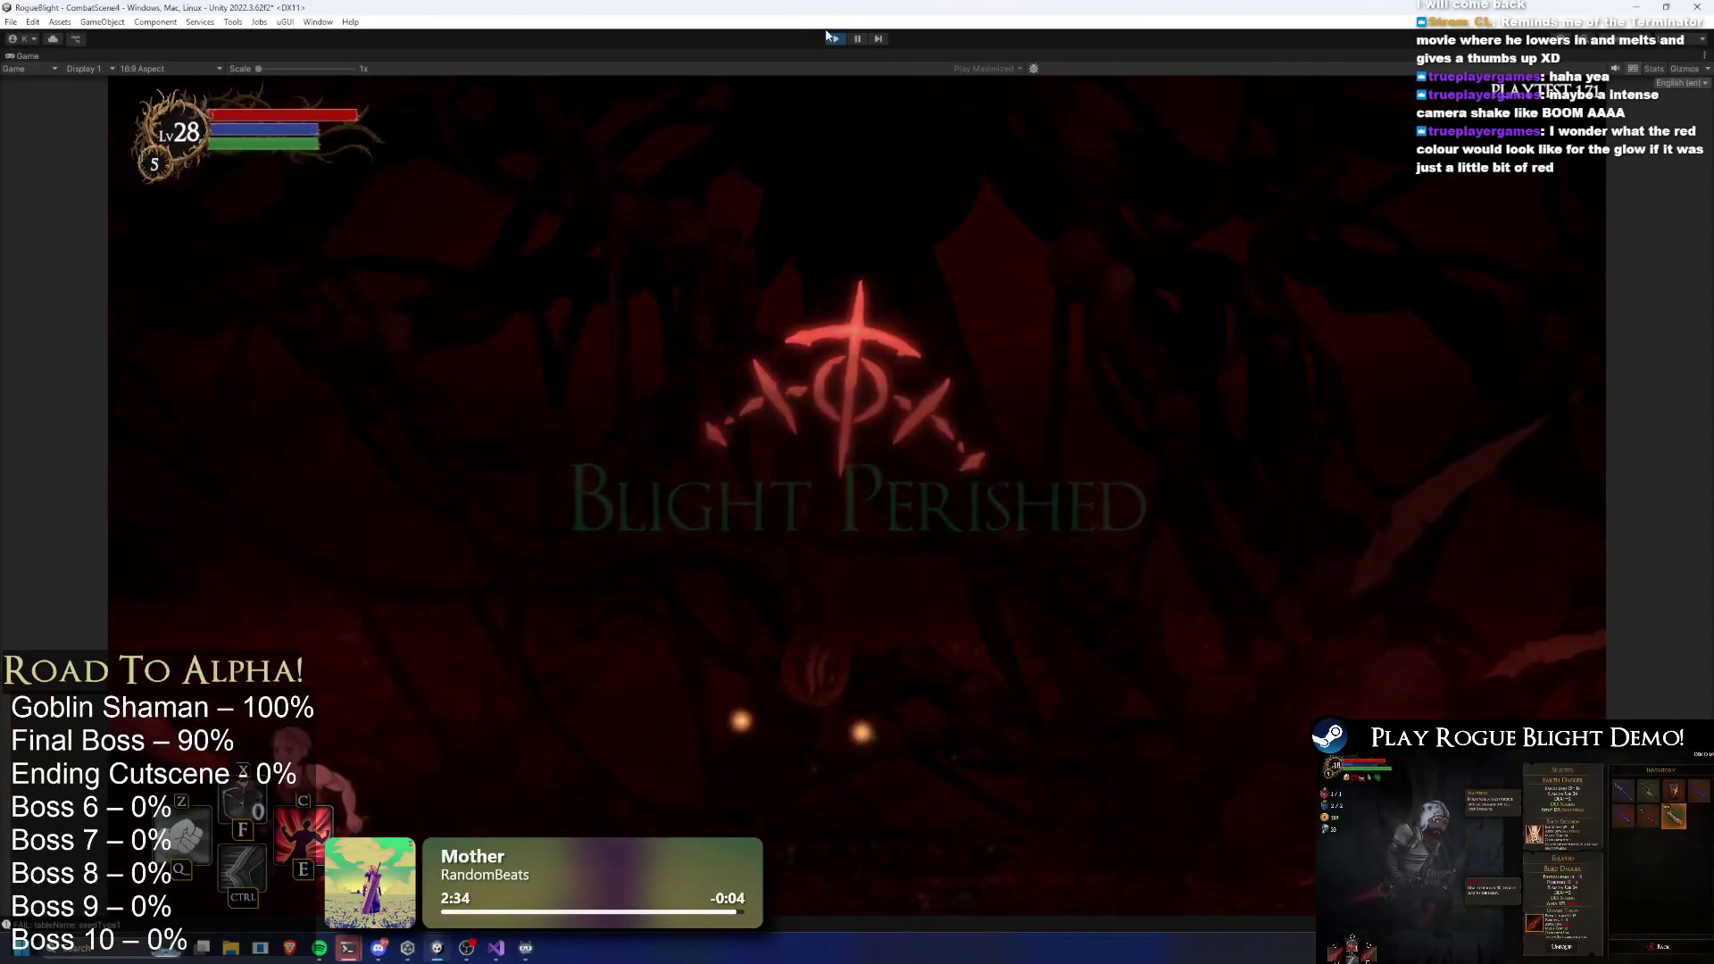
pyautogui.click(836, 40)
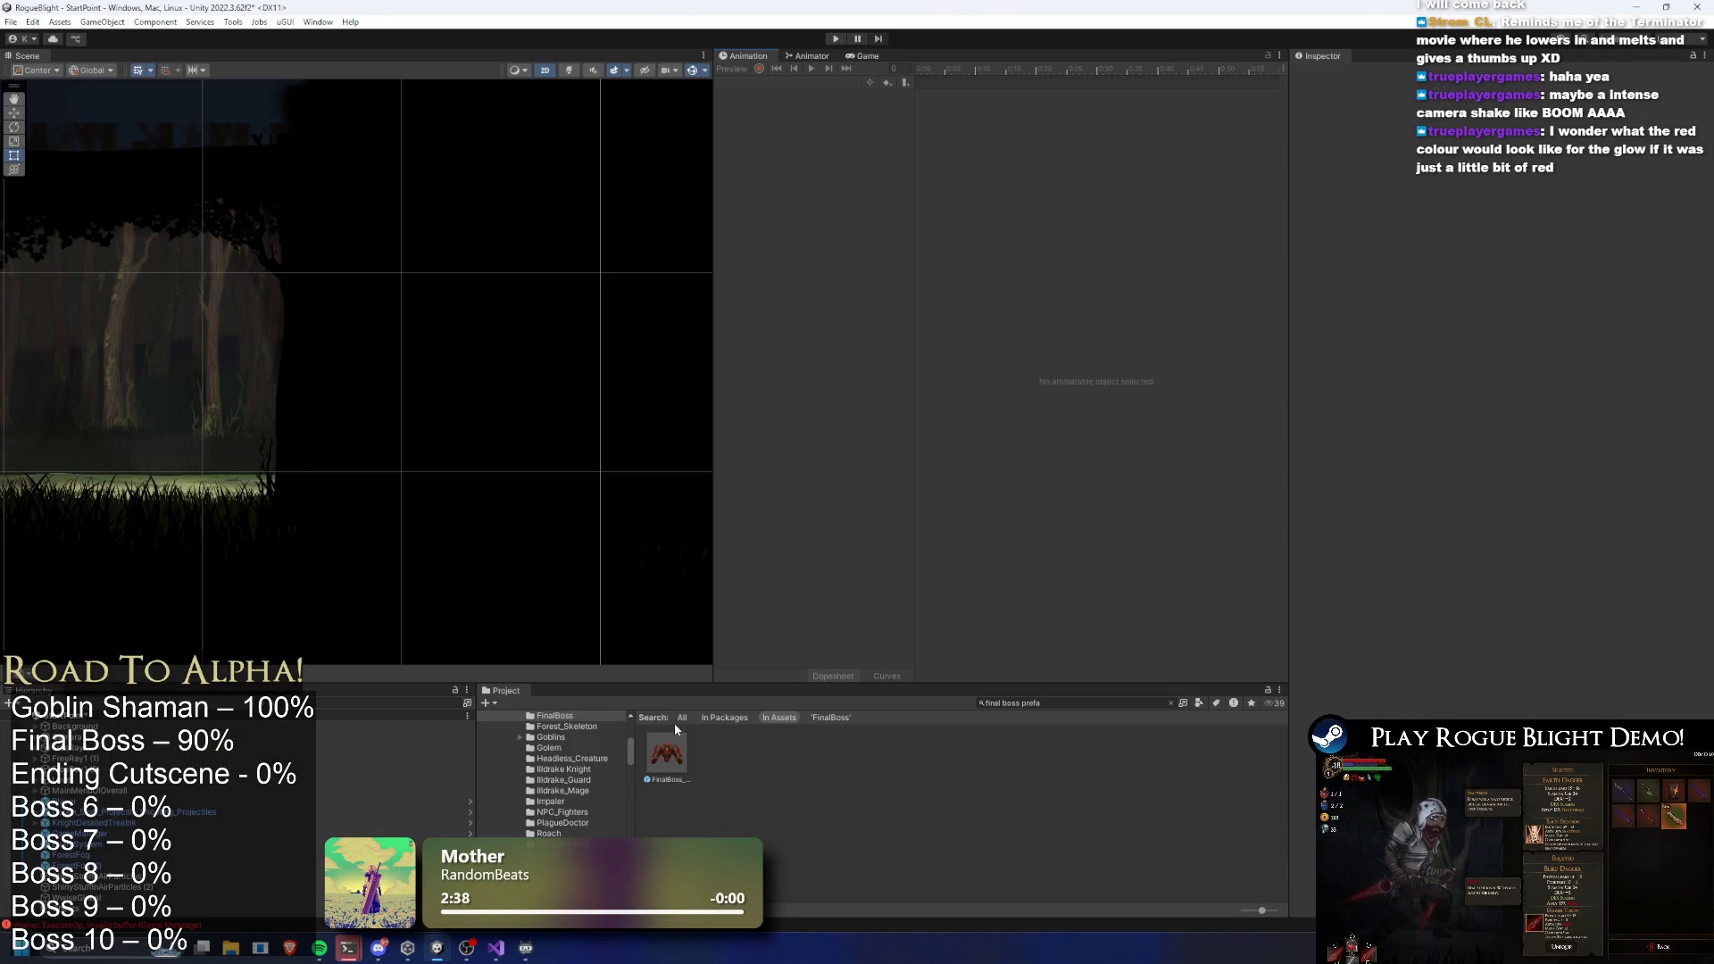
# Open FinalBoss_Concept_Prefab, select its Global Light 2D, and move the death clip to frame 117
pyautogui.doubleClick(669, 749)
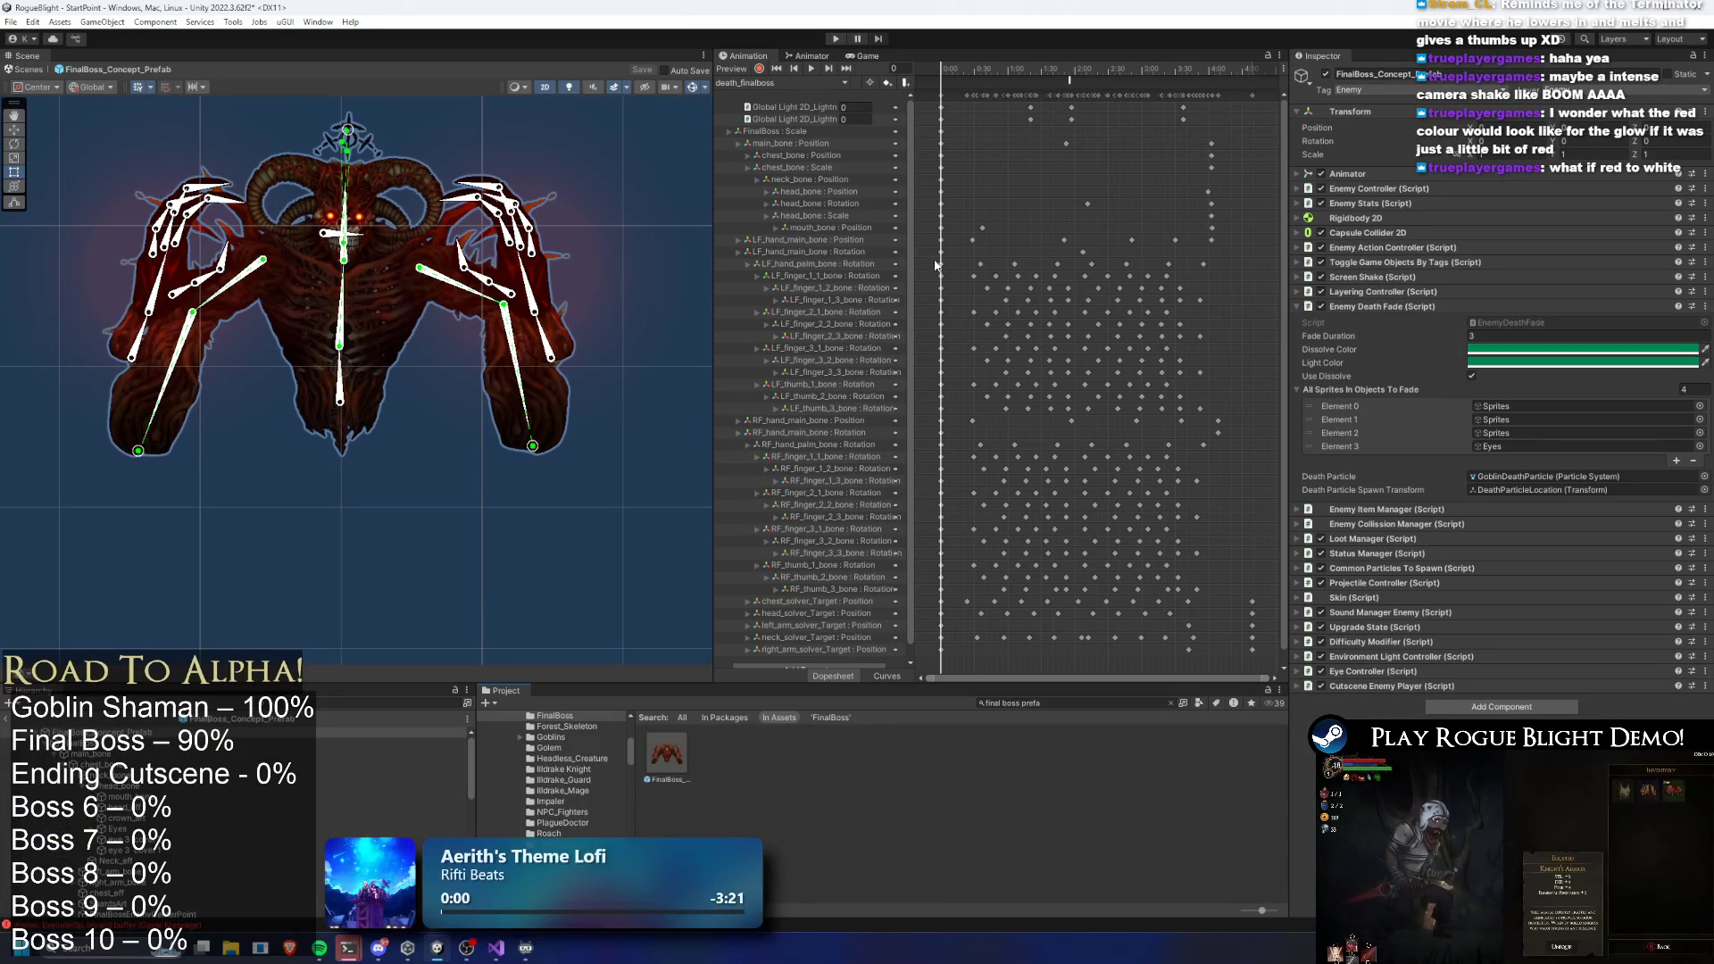
pyautogui.scroll(-5, 158, 888)
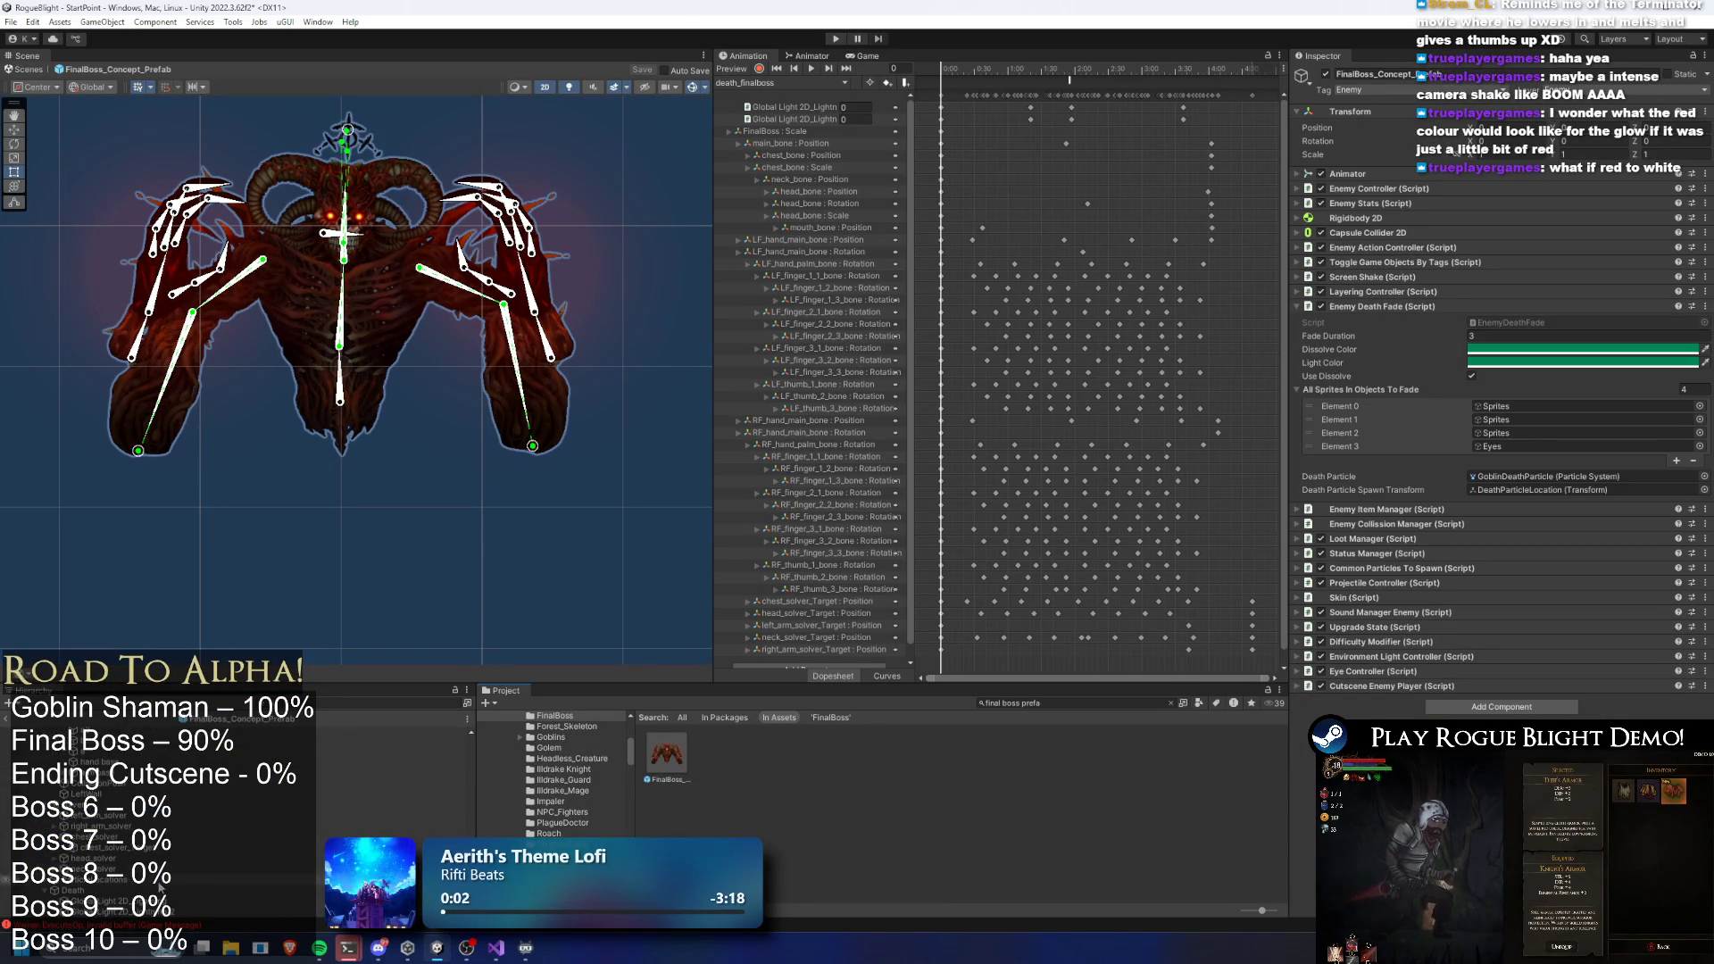
pyautogui.click(98, 901)
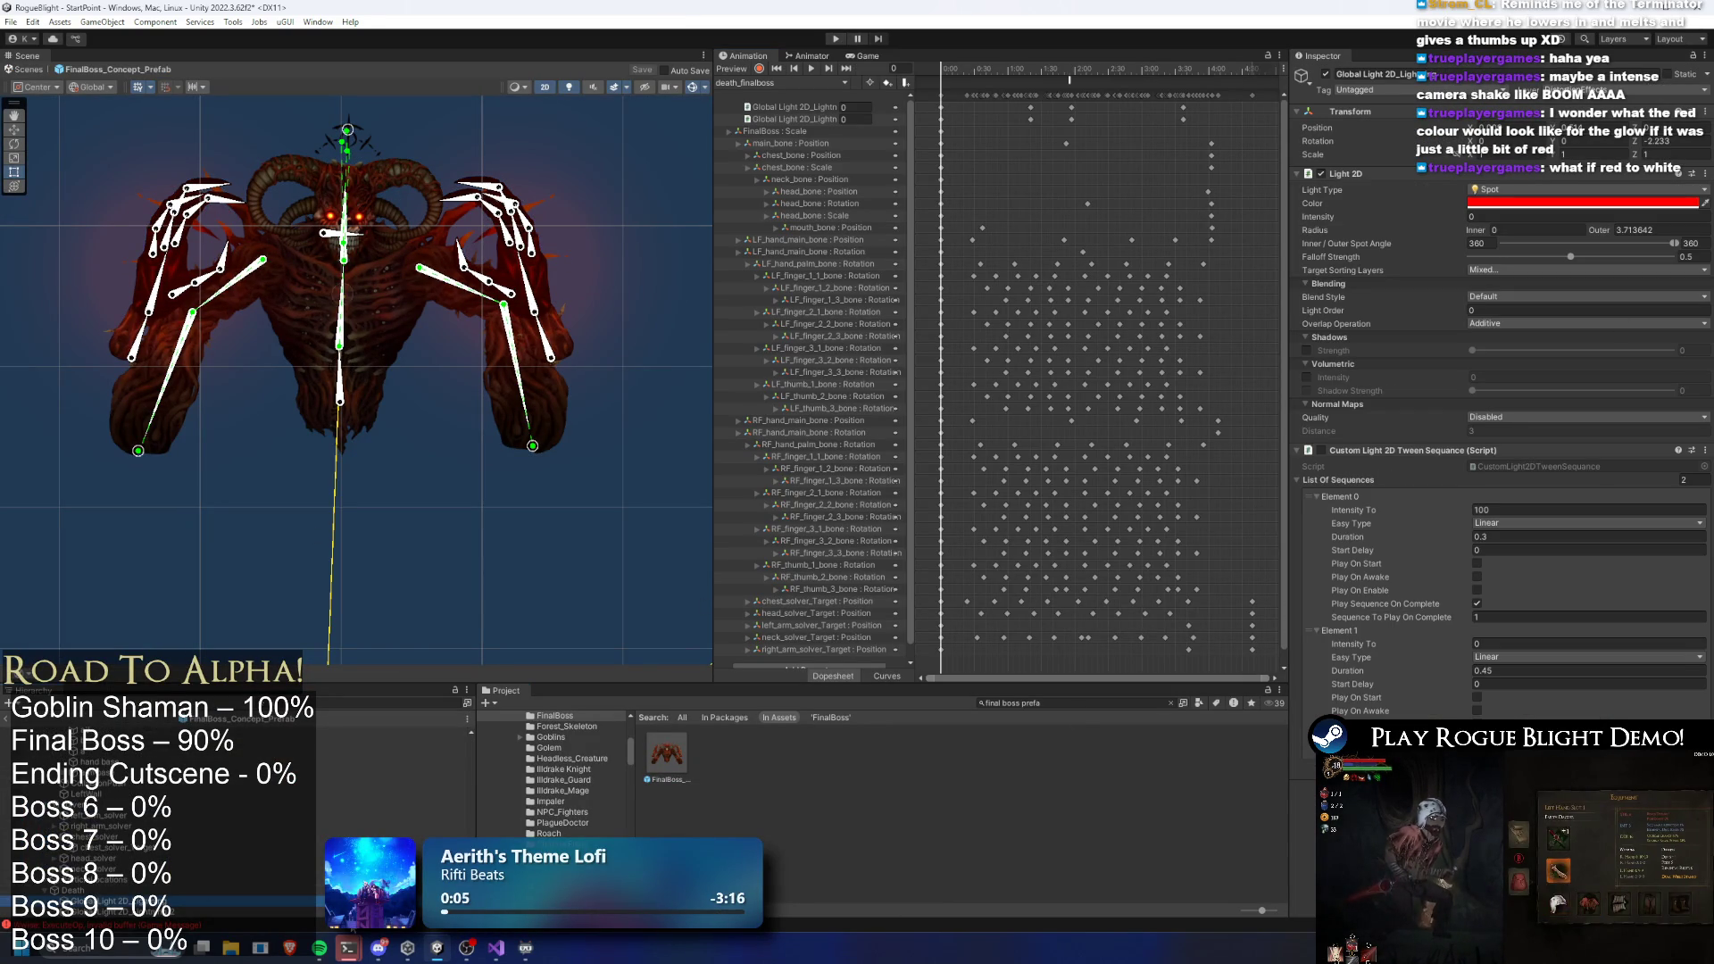
pyautogui.click(98, 911)
pyautogui.click(1581, 203)
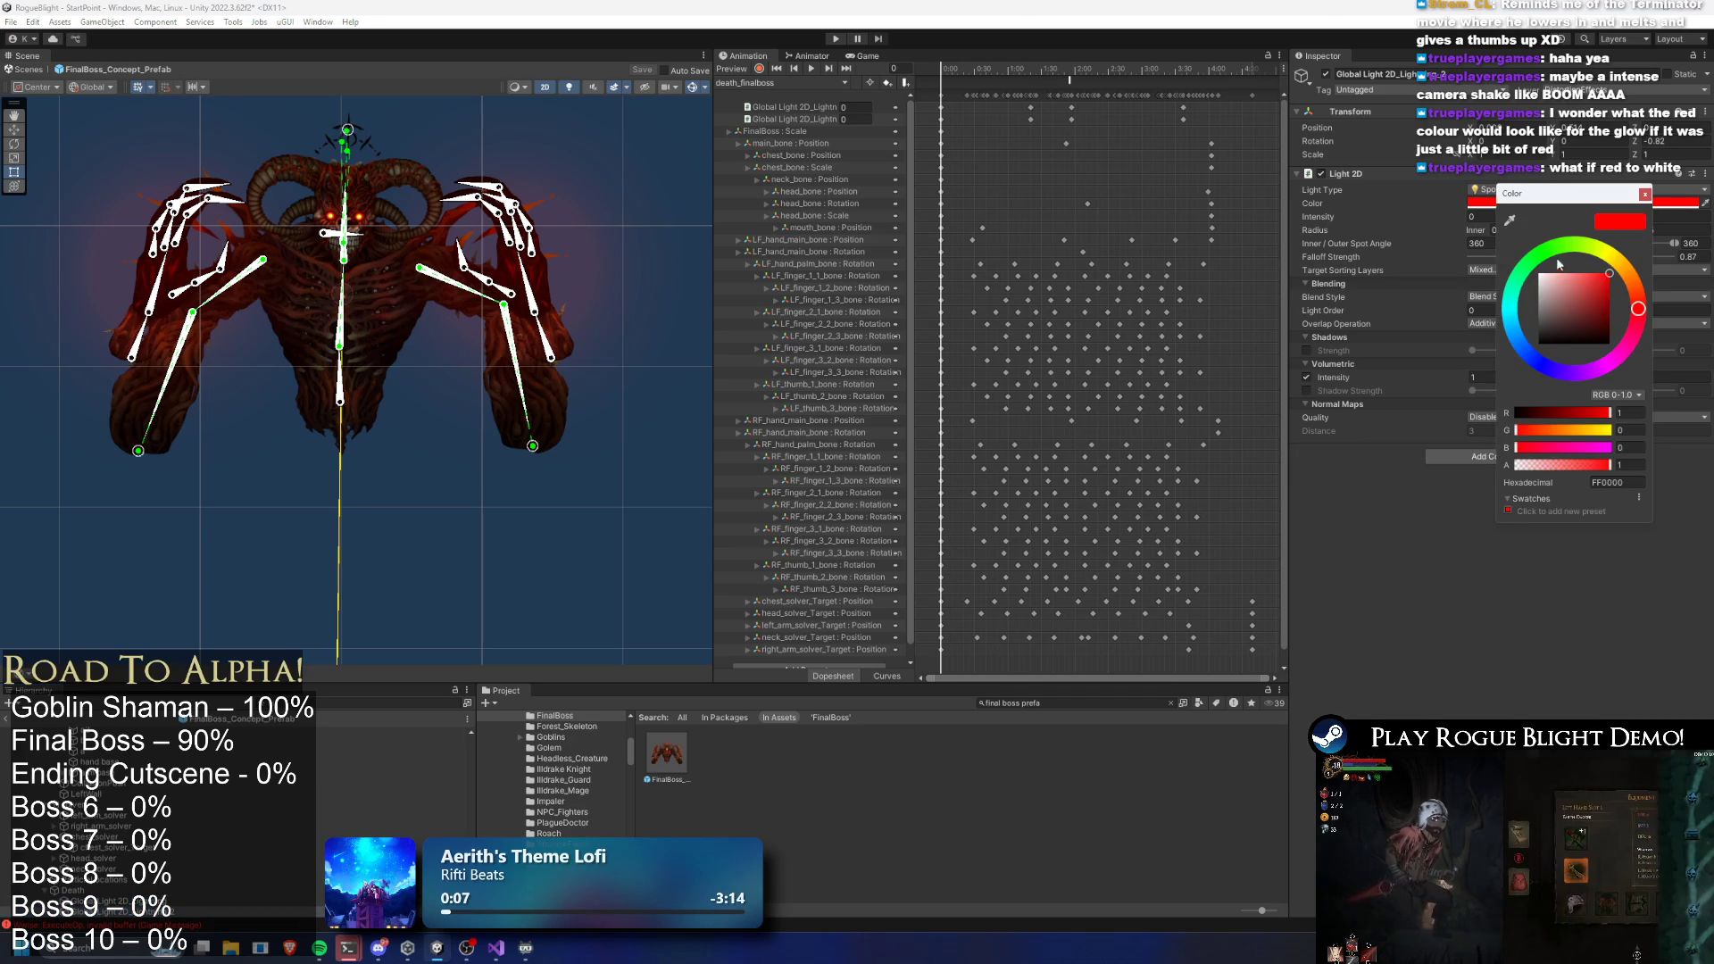
pyautogui.click(1074, 71)
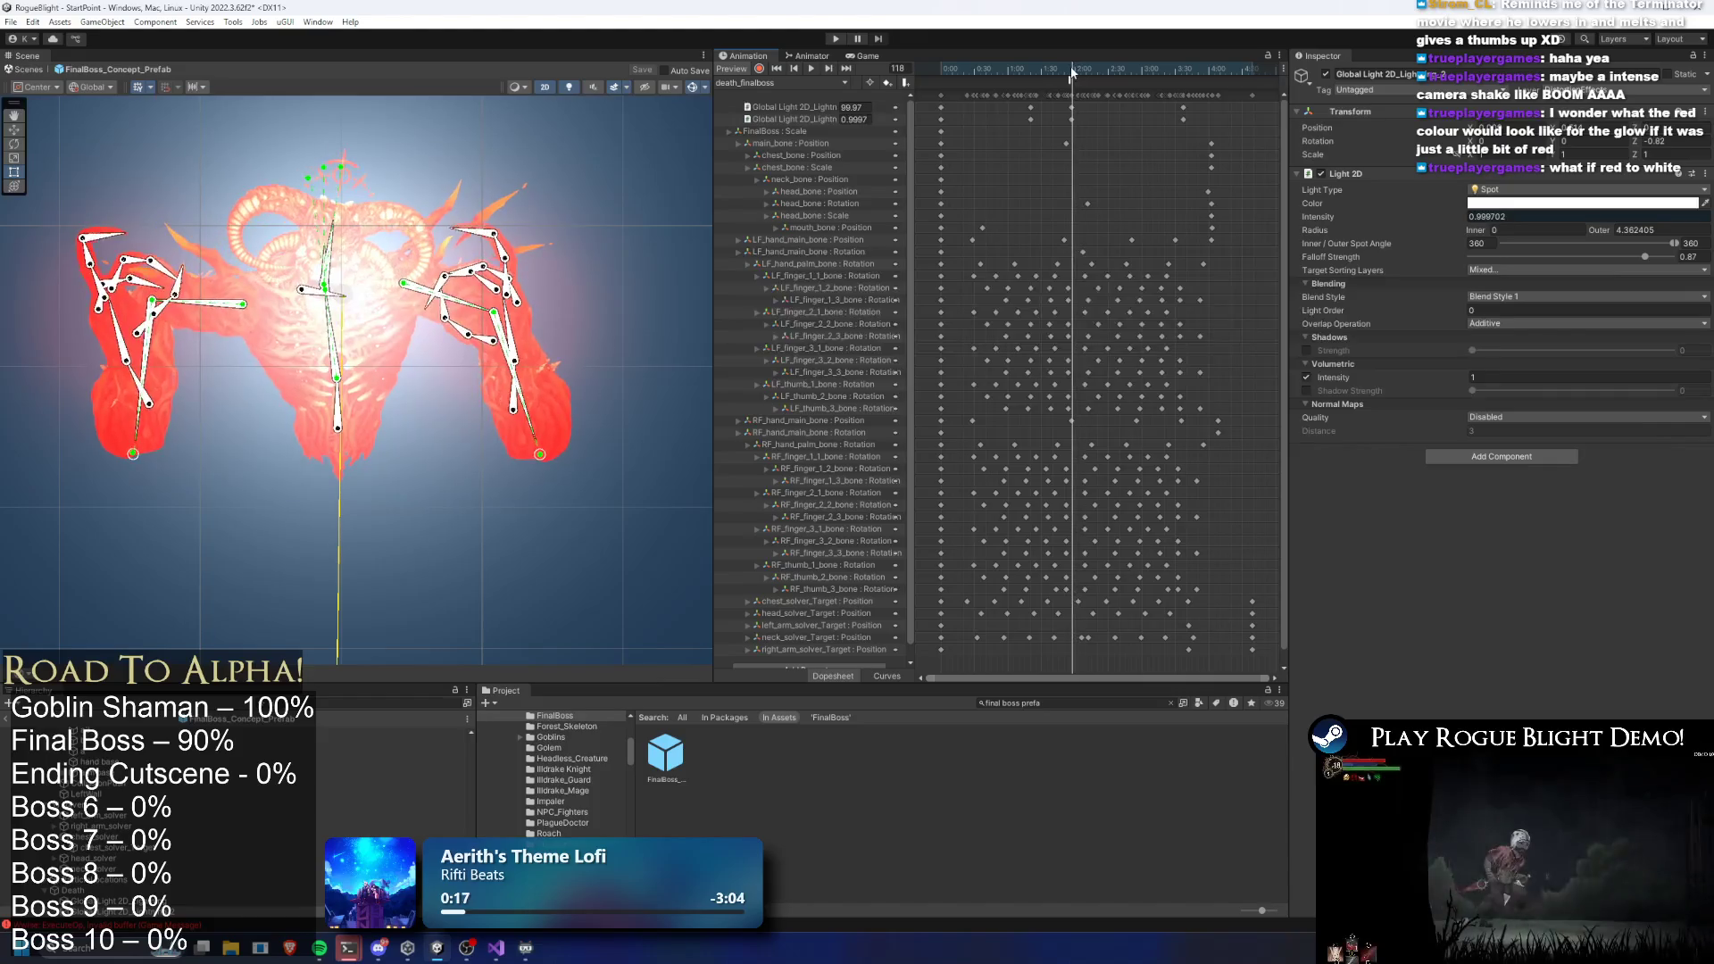
pyautogui.click(1076, 72)
pyautogui.moveTo(1076, 72); pyautogui.dragTo(1073, 72)
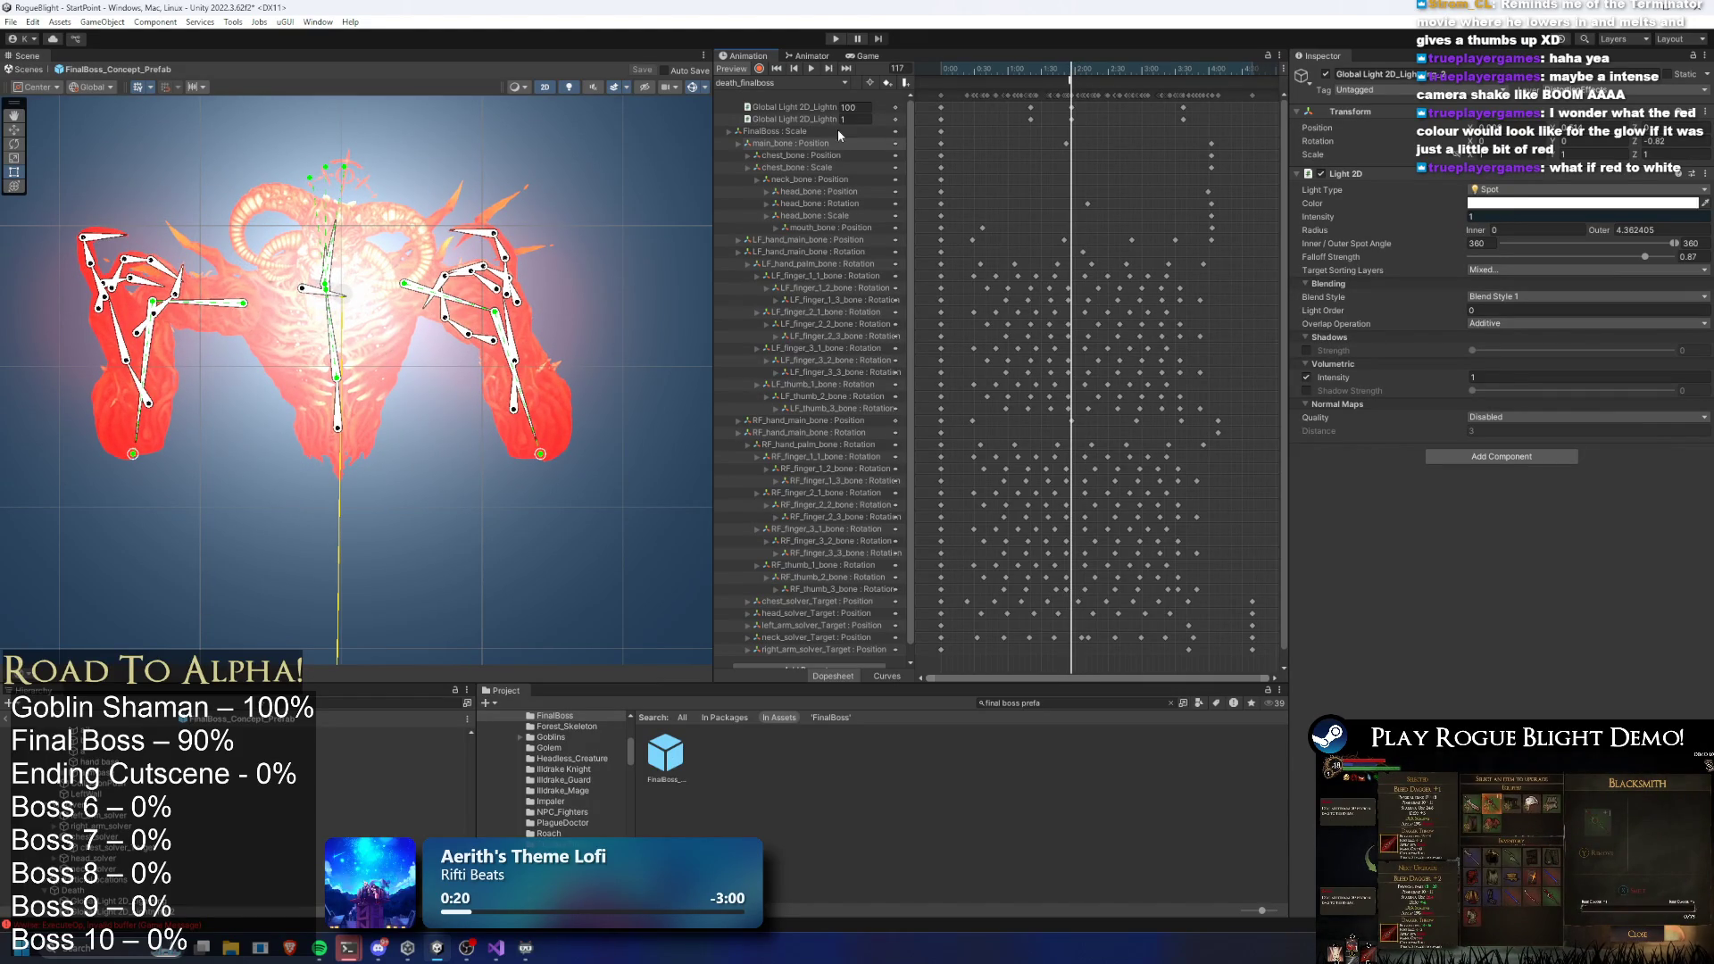
# Key the light's Intensity to 1.2, widen its outer radius to about 5.4, and save
pyautogui.click(1512, 216)
pyautogui.write('2')
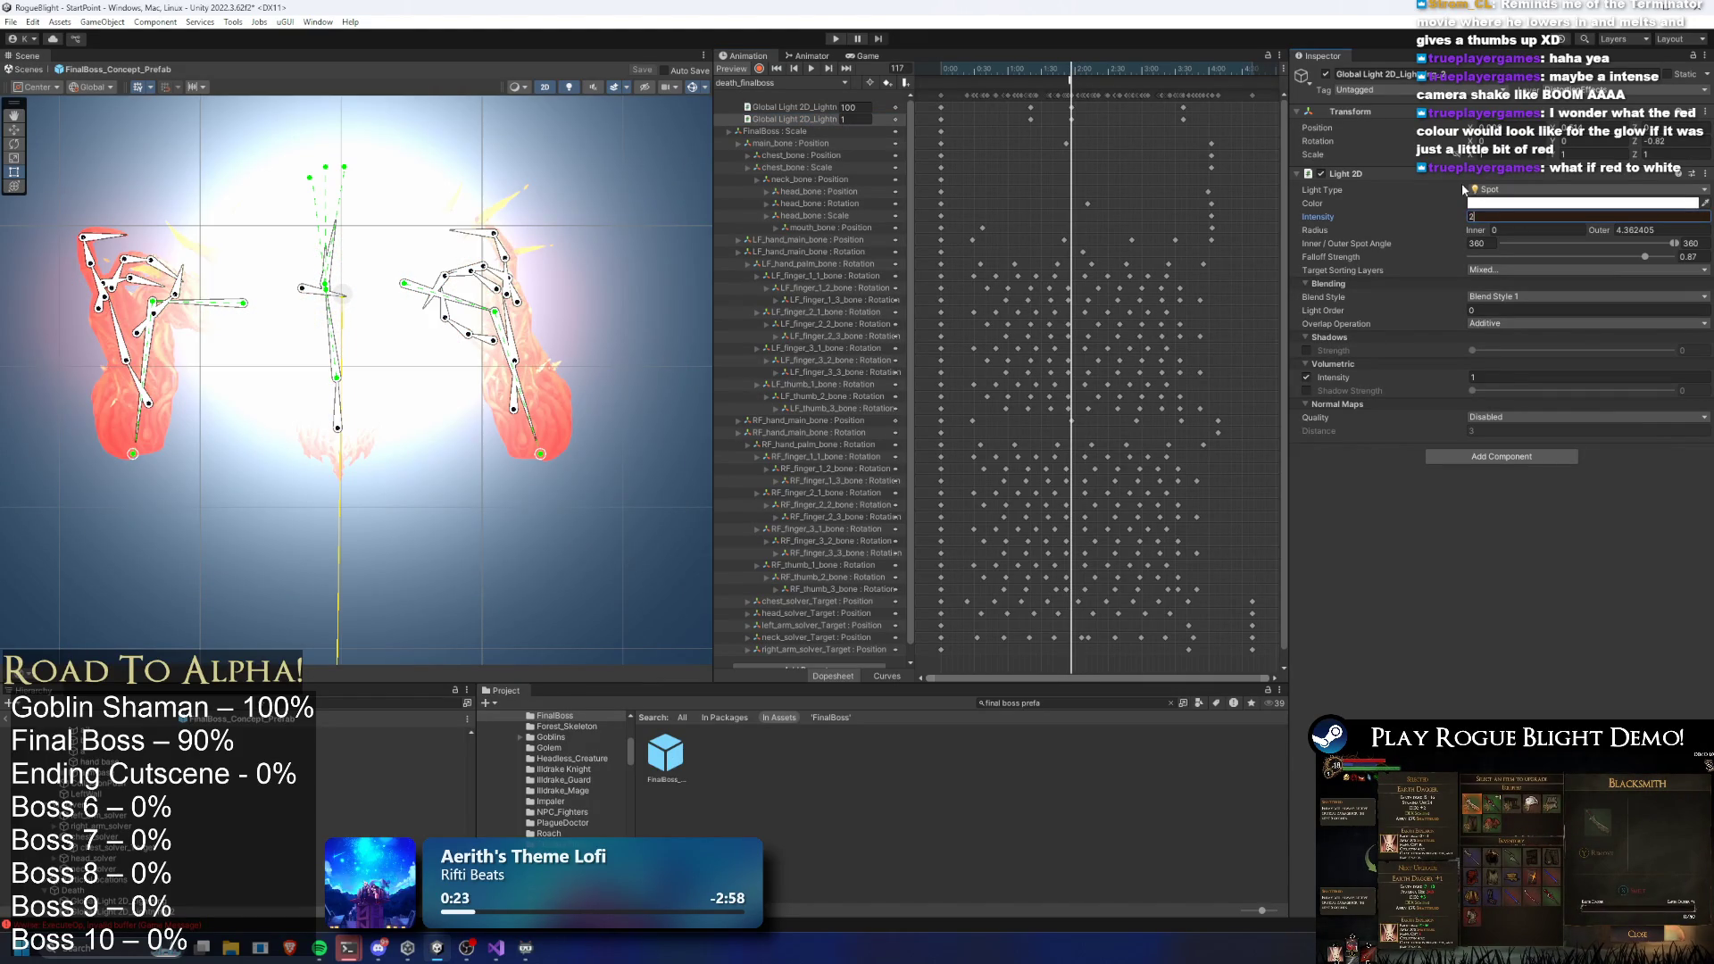
pyautogui.click(969, 84)
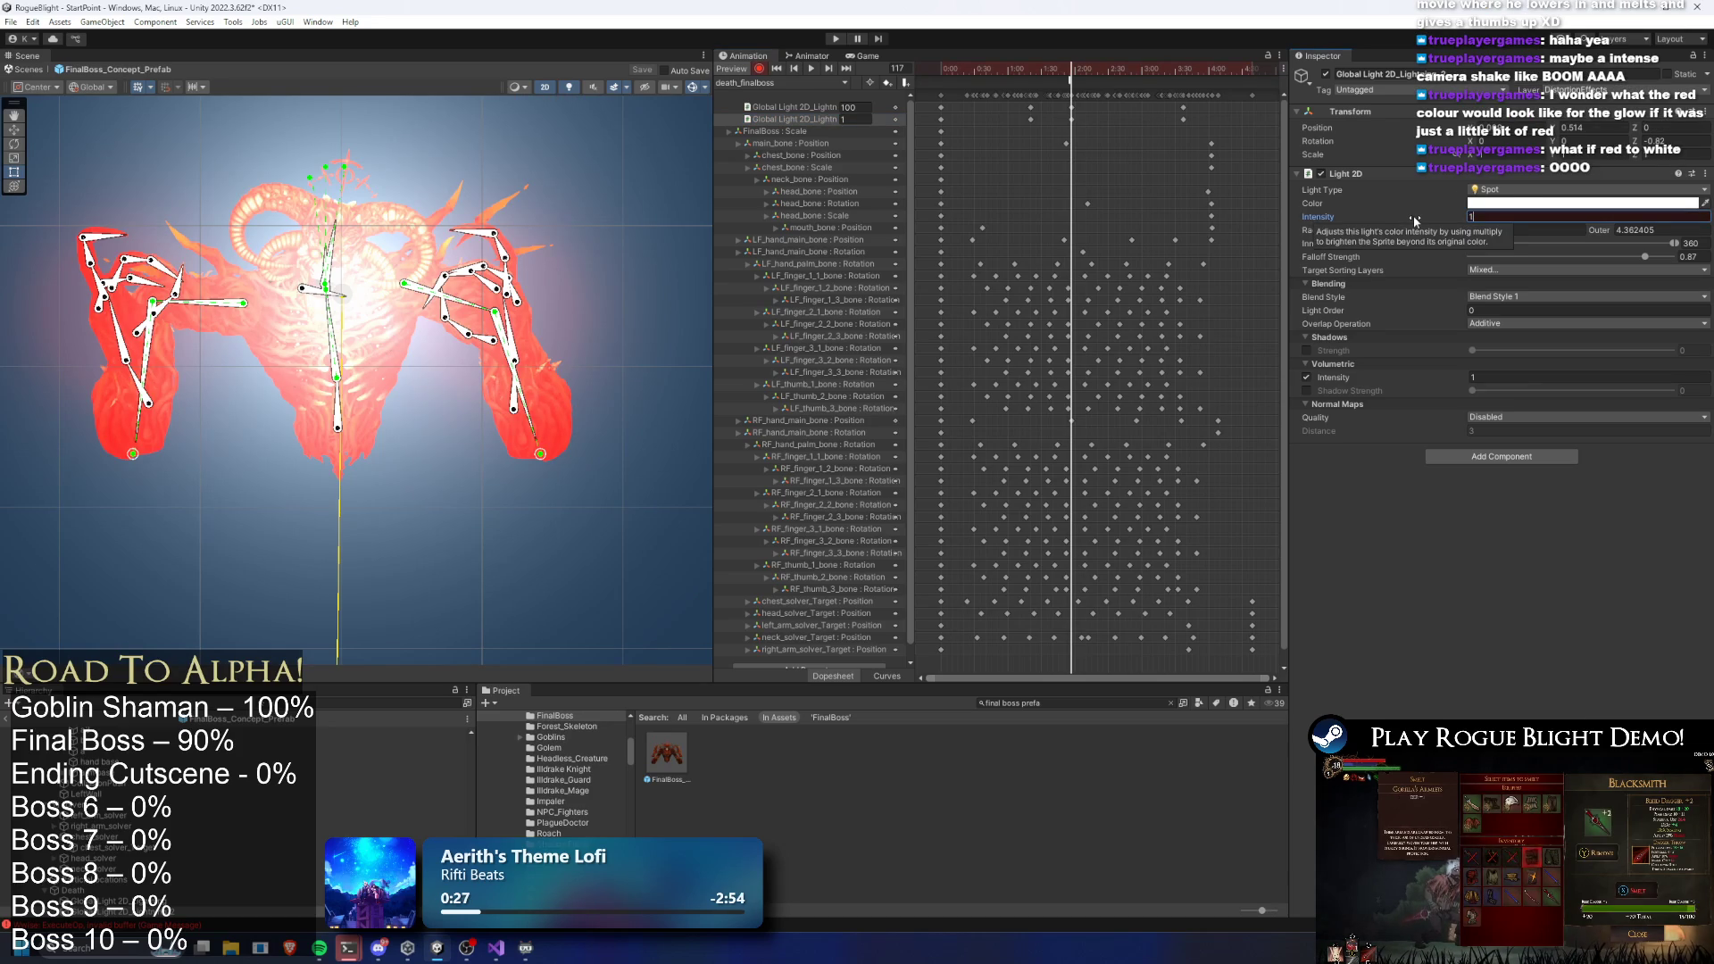
pyautogui.write('1.2')
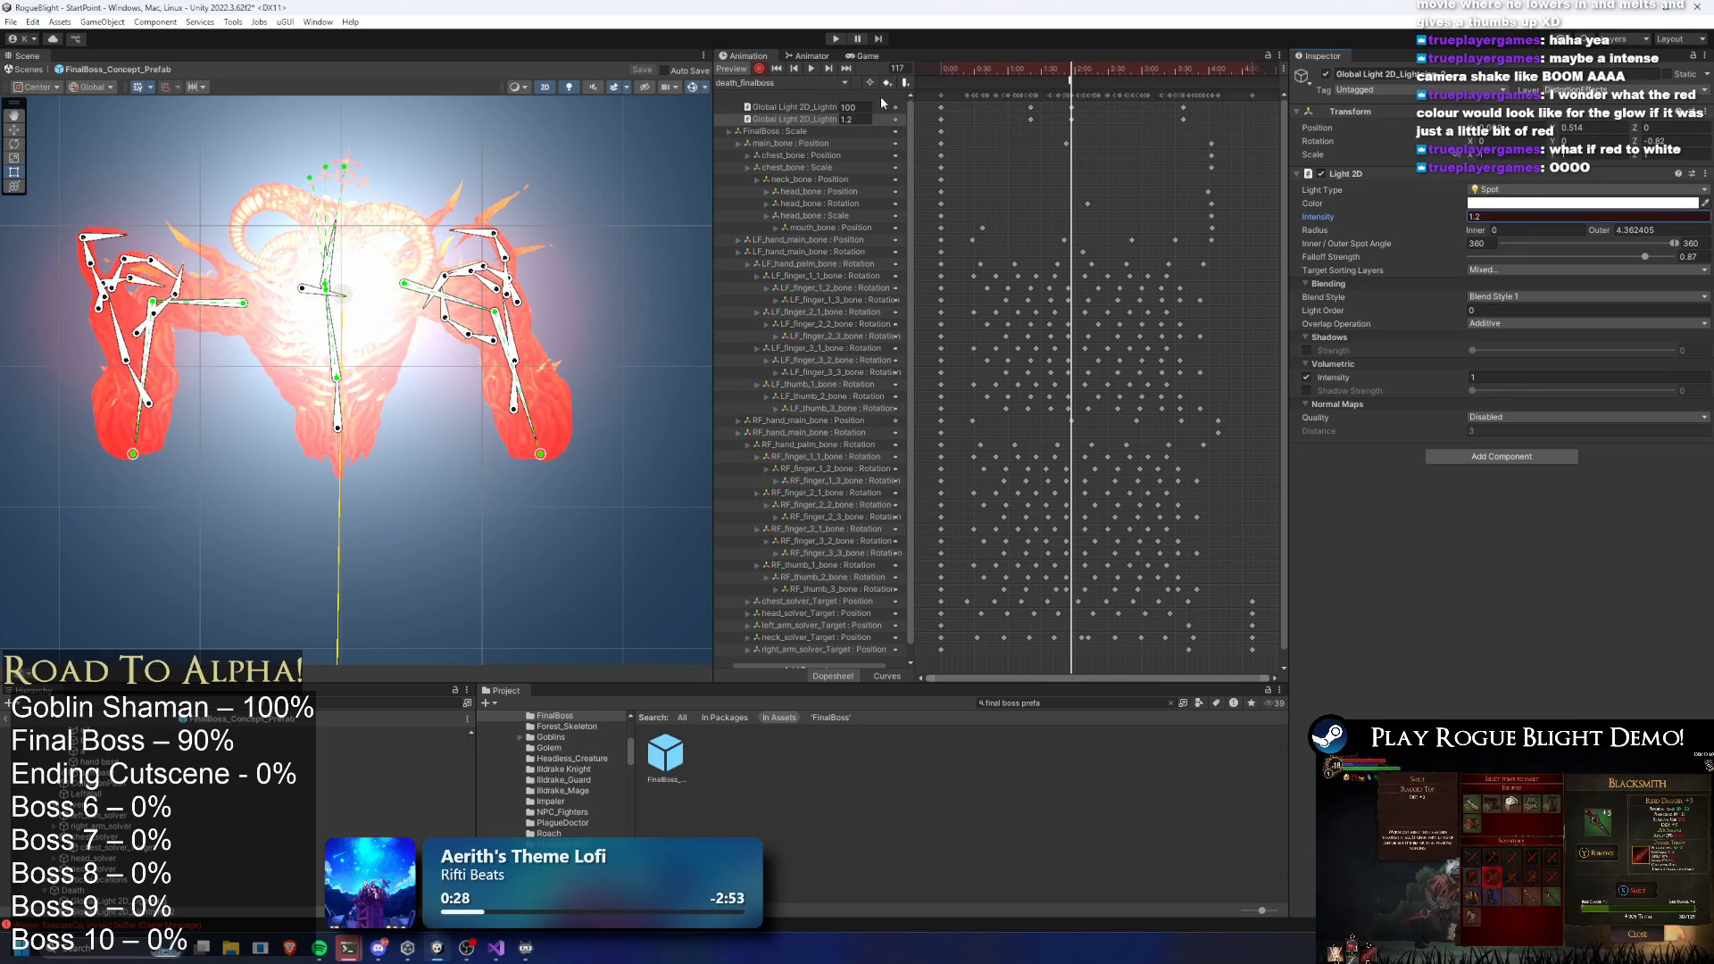
pyautogui.scroll(-5, 427, 290)
pyautogui.moveTo(426, 241); pyautogui.dragTo(428, 55)
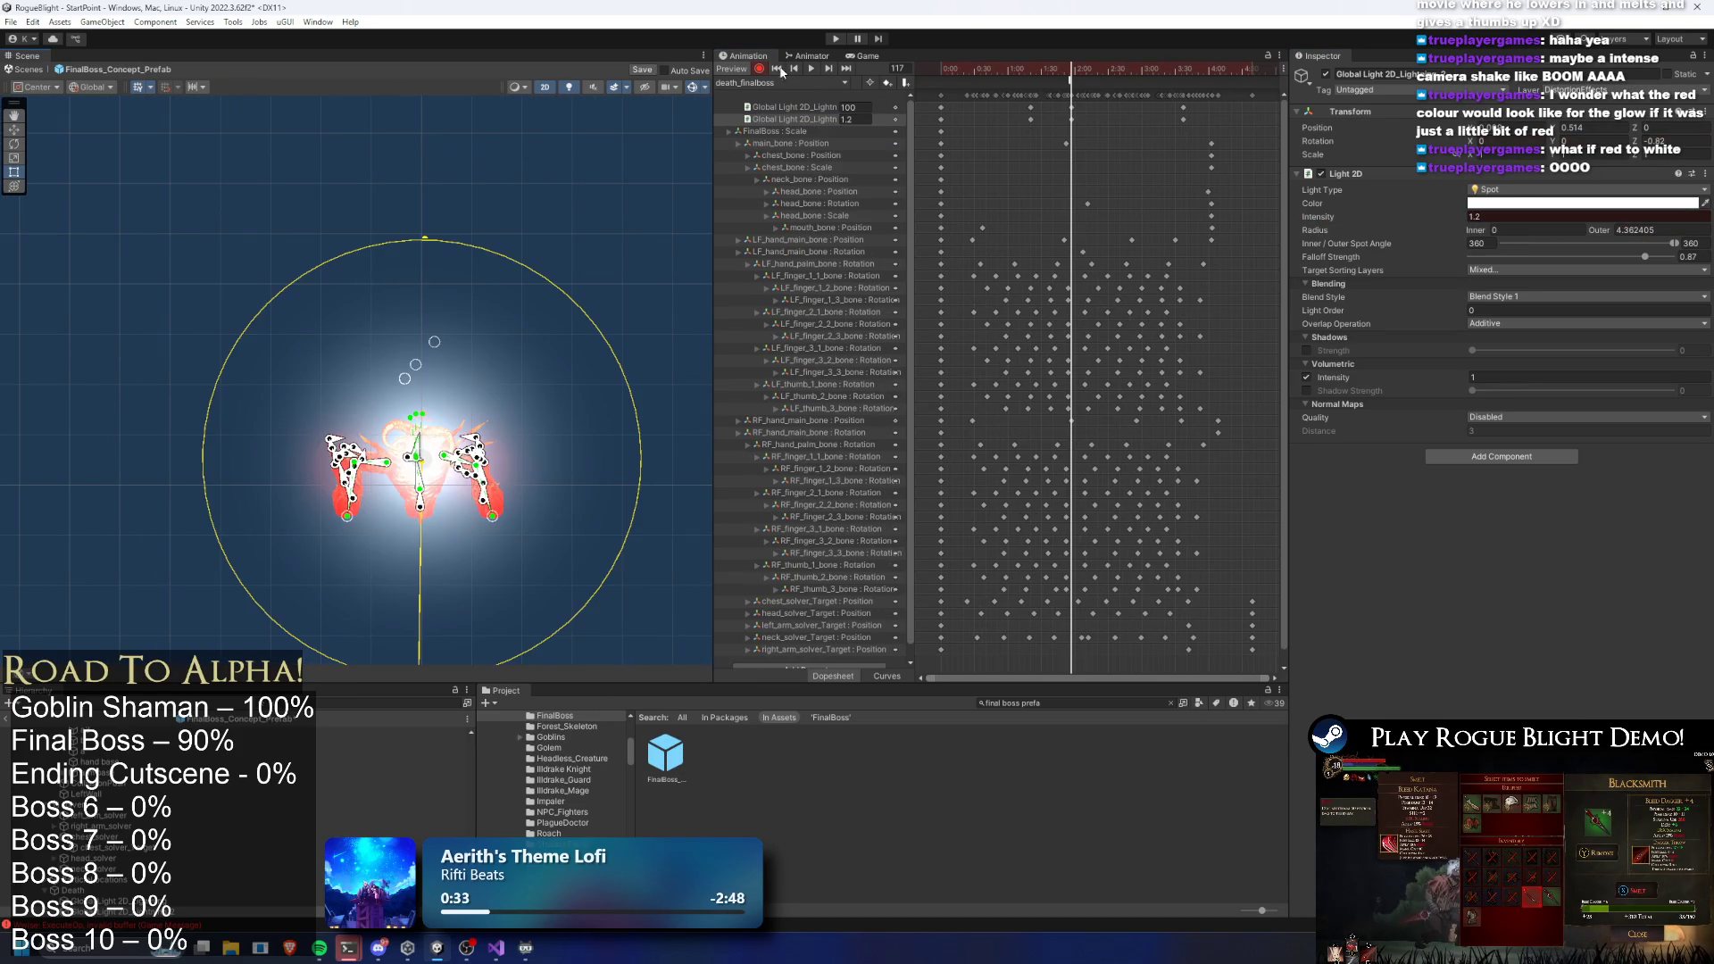
pyautogui.moveTo(426, 239); pyautogui.dragTo(431, 189)
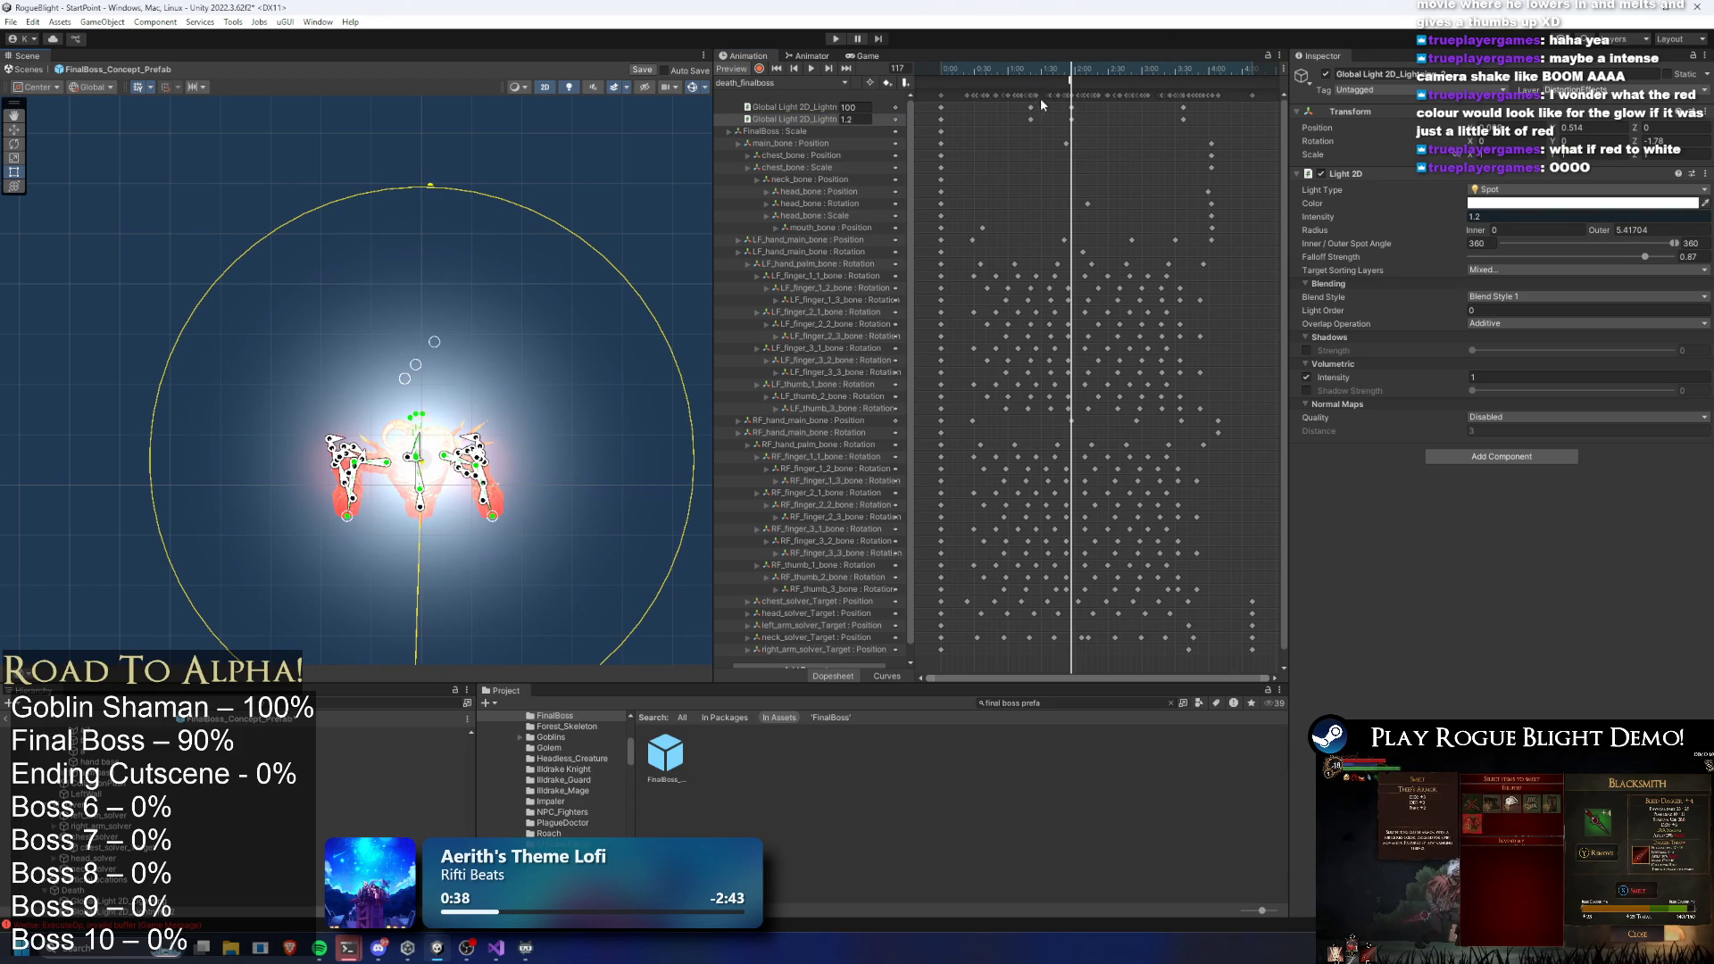
pyautogui.hotkey('ctrl', 's')
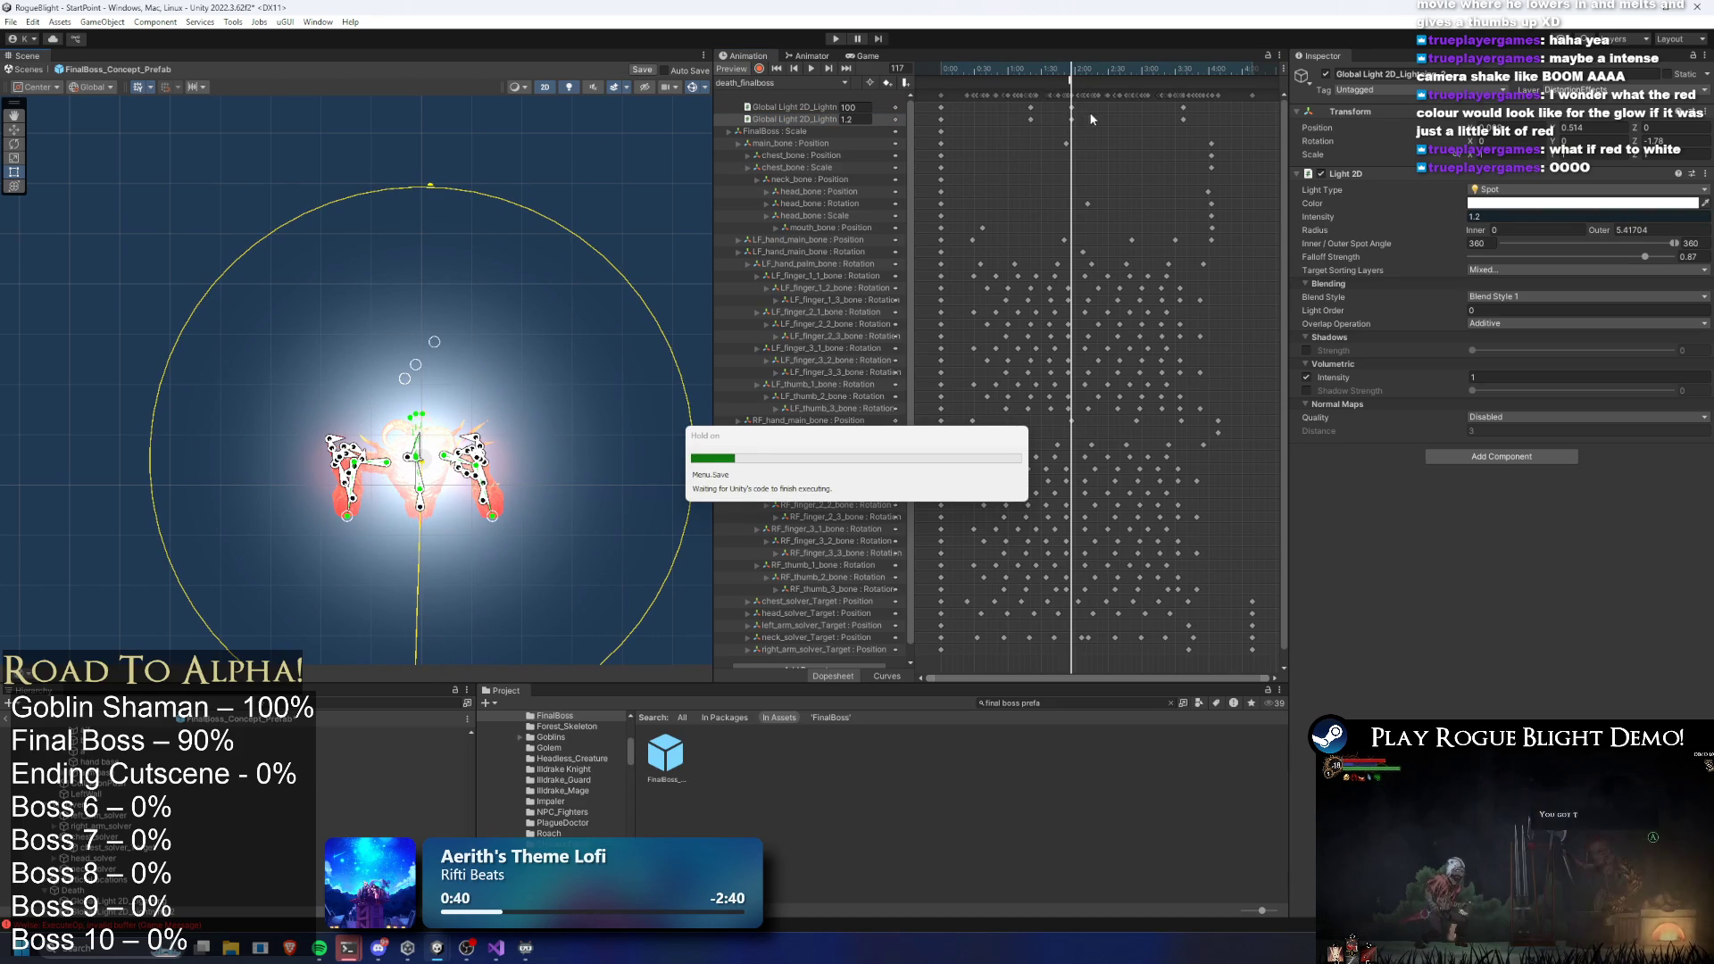
# Select the prefab root and preview the death animation around frames 92–104
pyautogui.click(1057, 67)
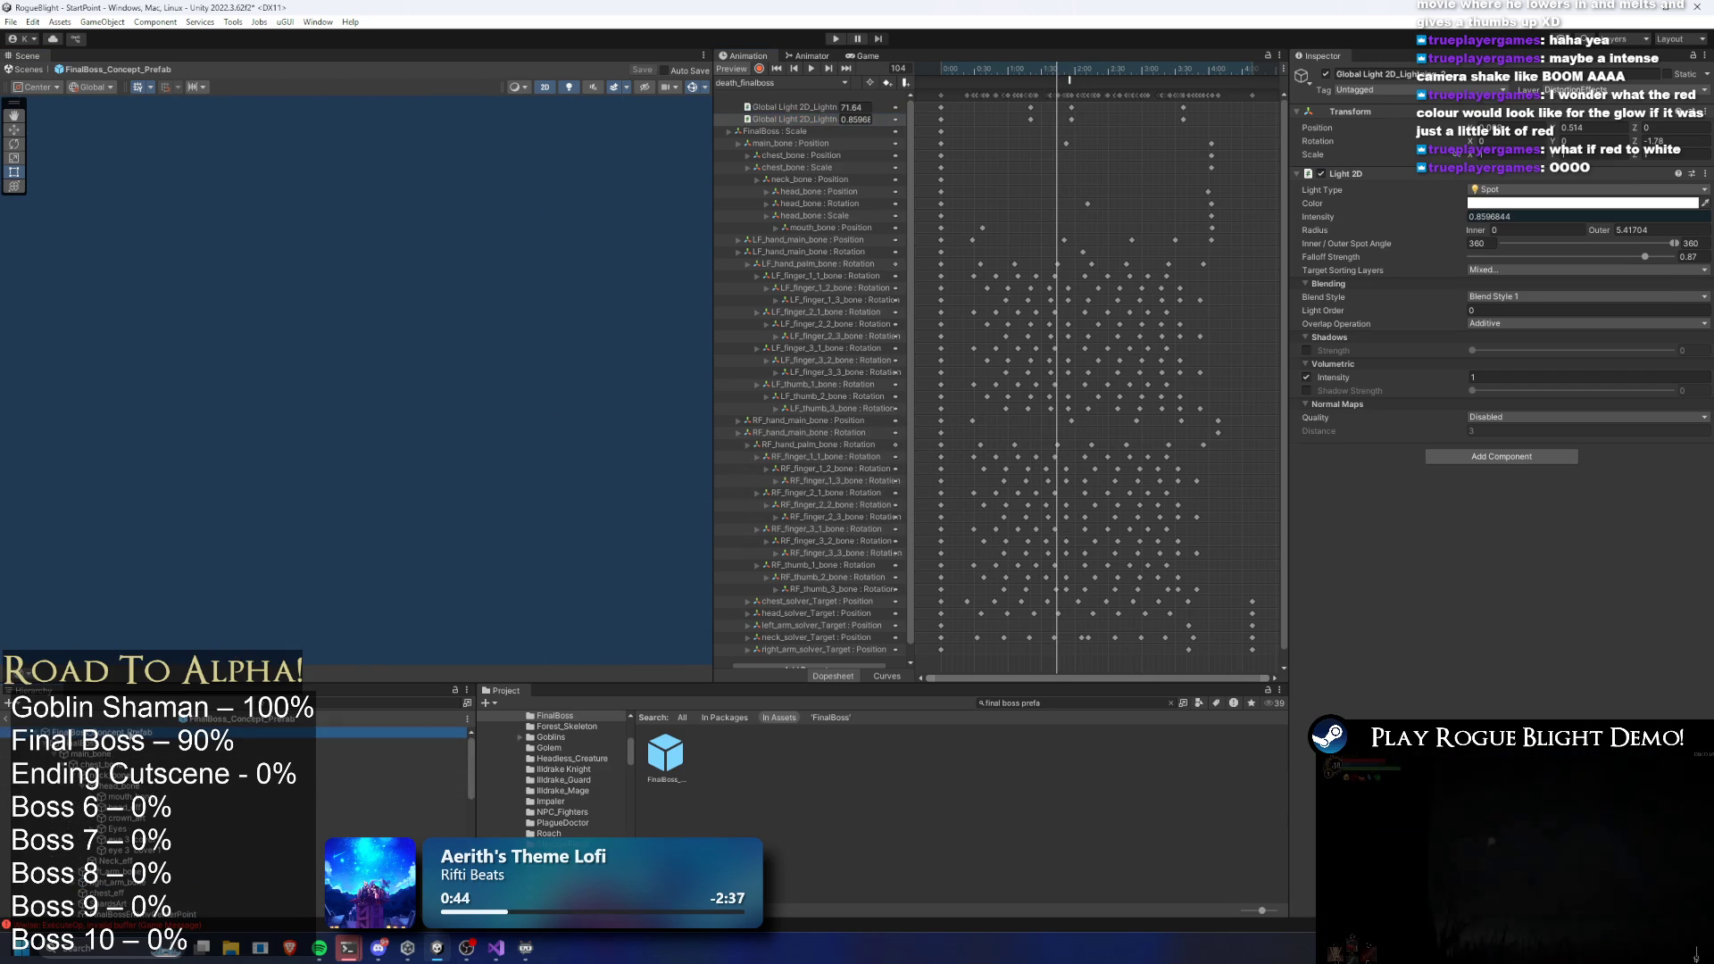
pyautogui.click(173, 763)
pyautogui.moveTo(1057, 67)
pyautogui.mouseDown()
pyautogui.moveTo(1026, 67)
pyautogui.moveTo(1048, 82)
pyautogui.moveTo(1037, 69)
pyautogui.mouseUp()
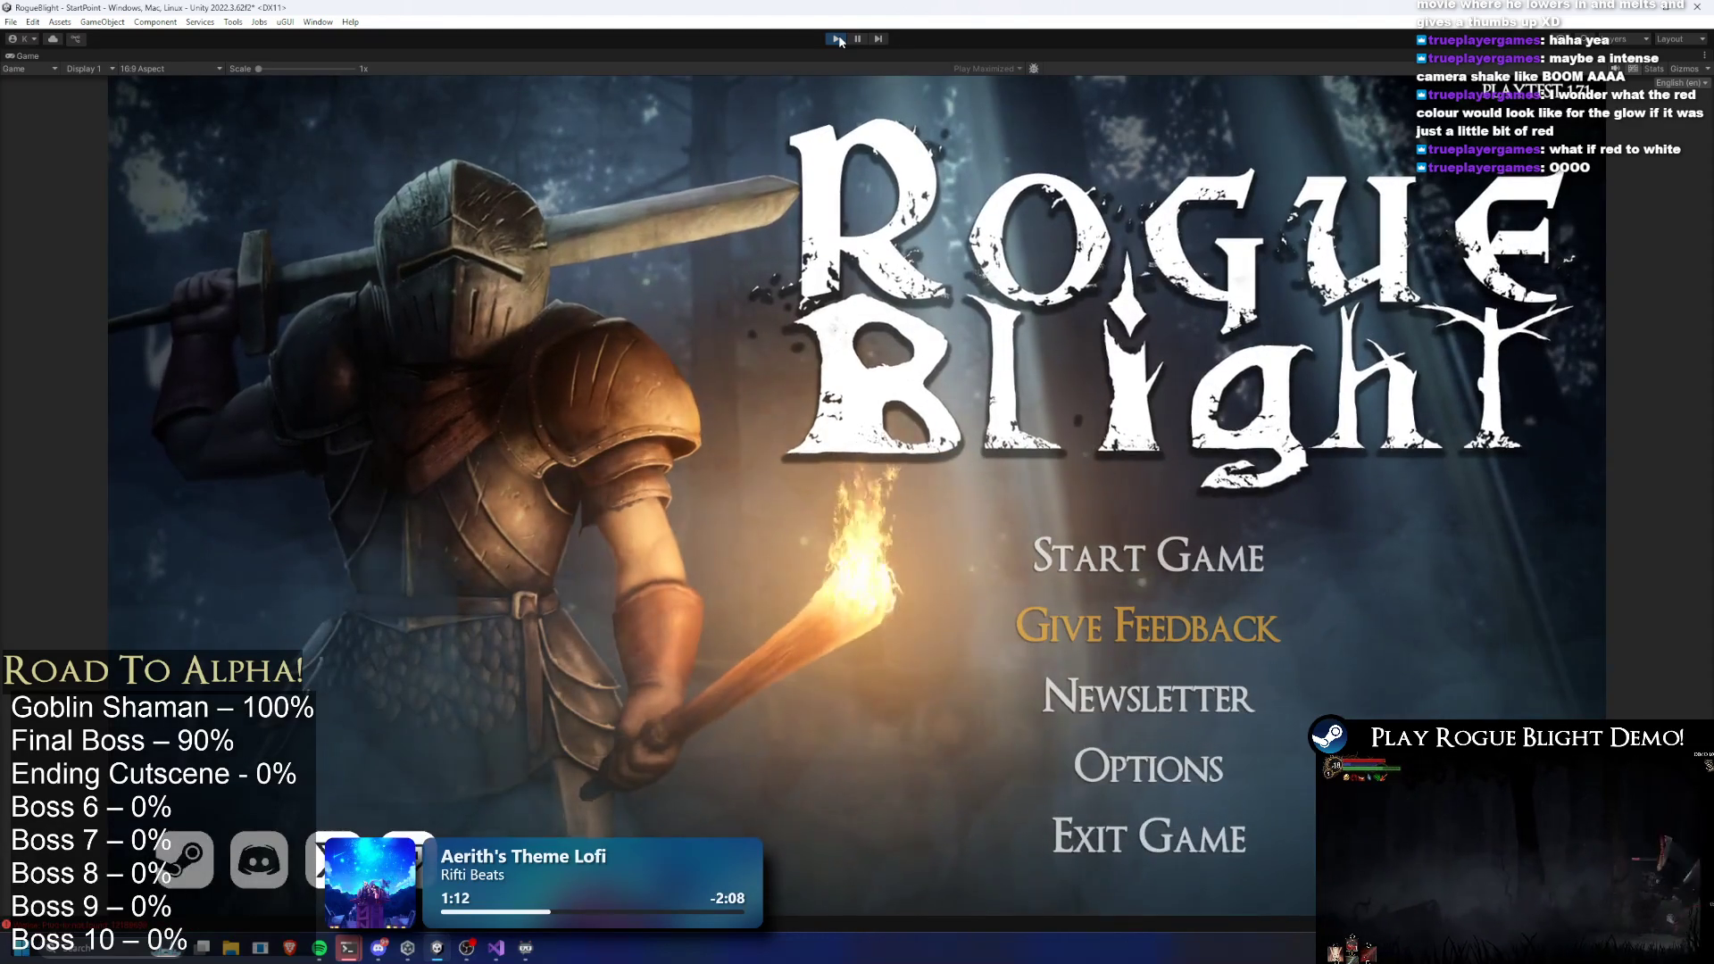
# Load the first save slot, enable cheats with Tab, kill Blight Core, then stop play
pyautogui.click(1150, 556)
pyautogui.click(1157, 480)
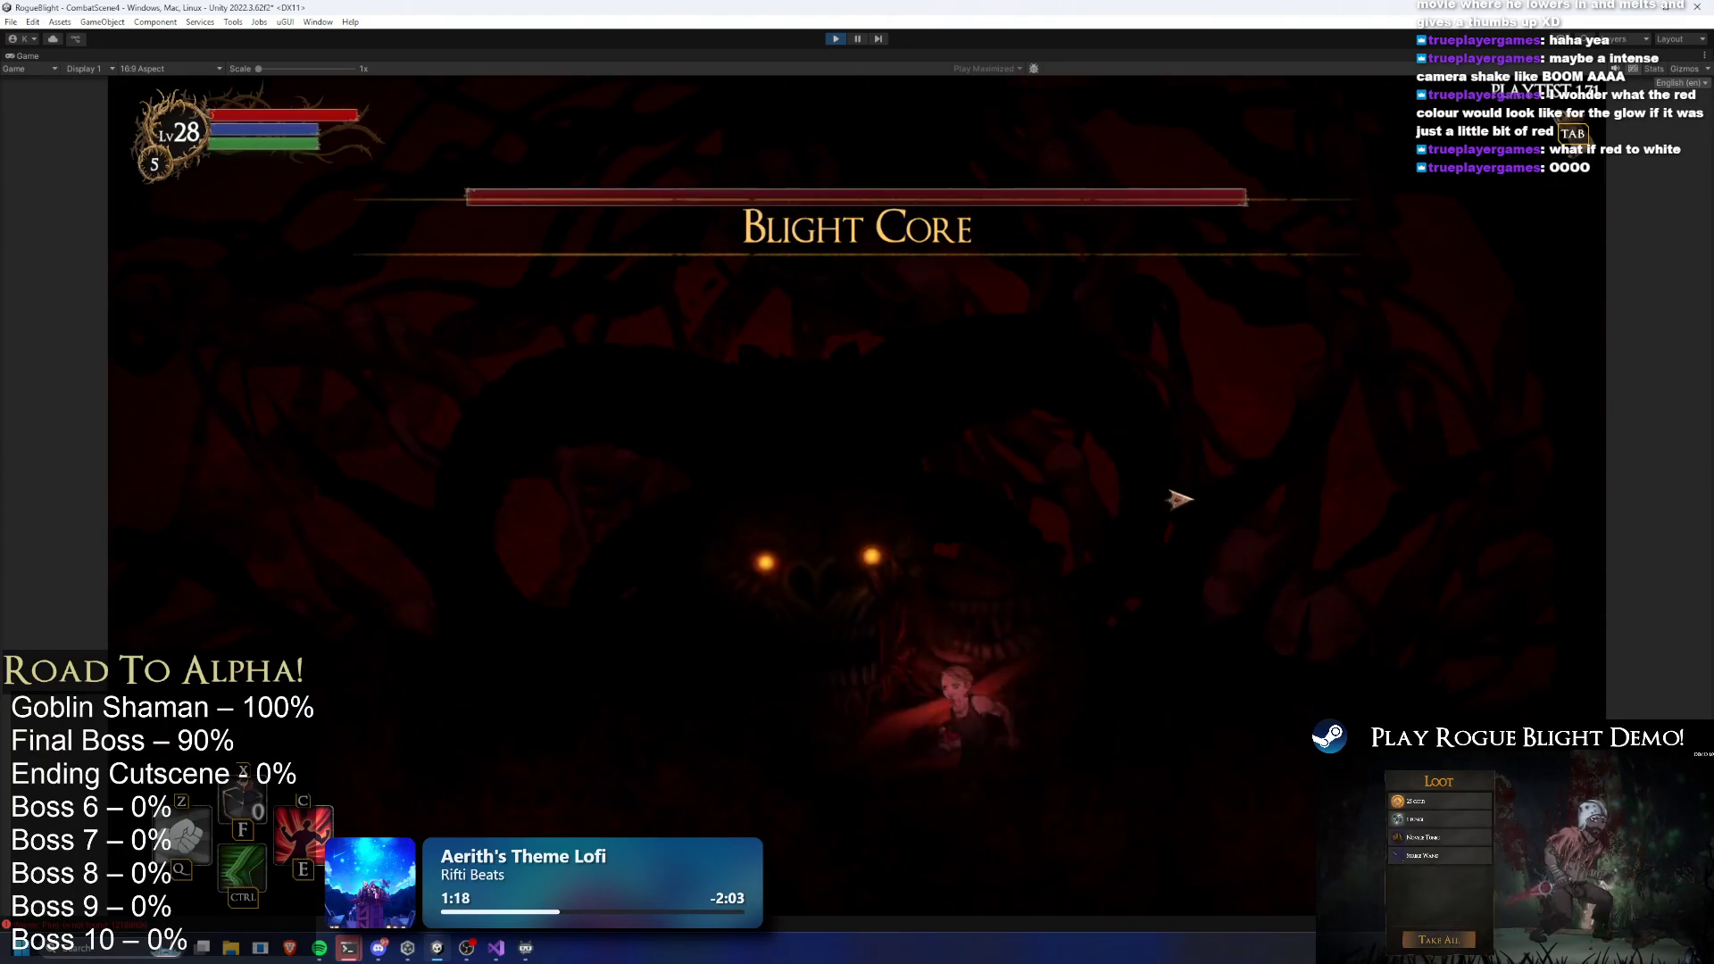
pyautogui.press('Tab')
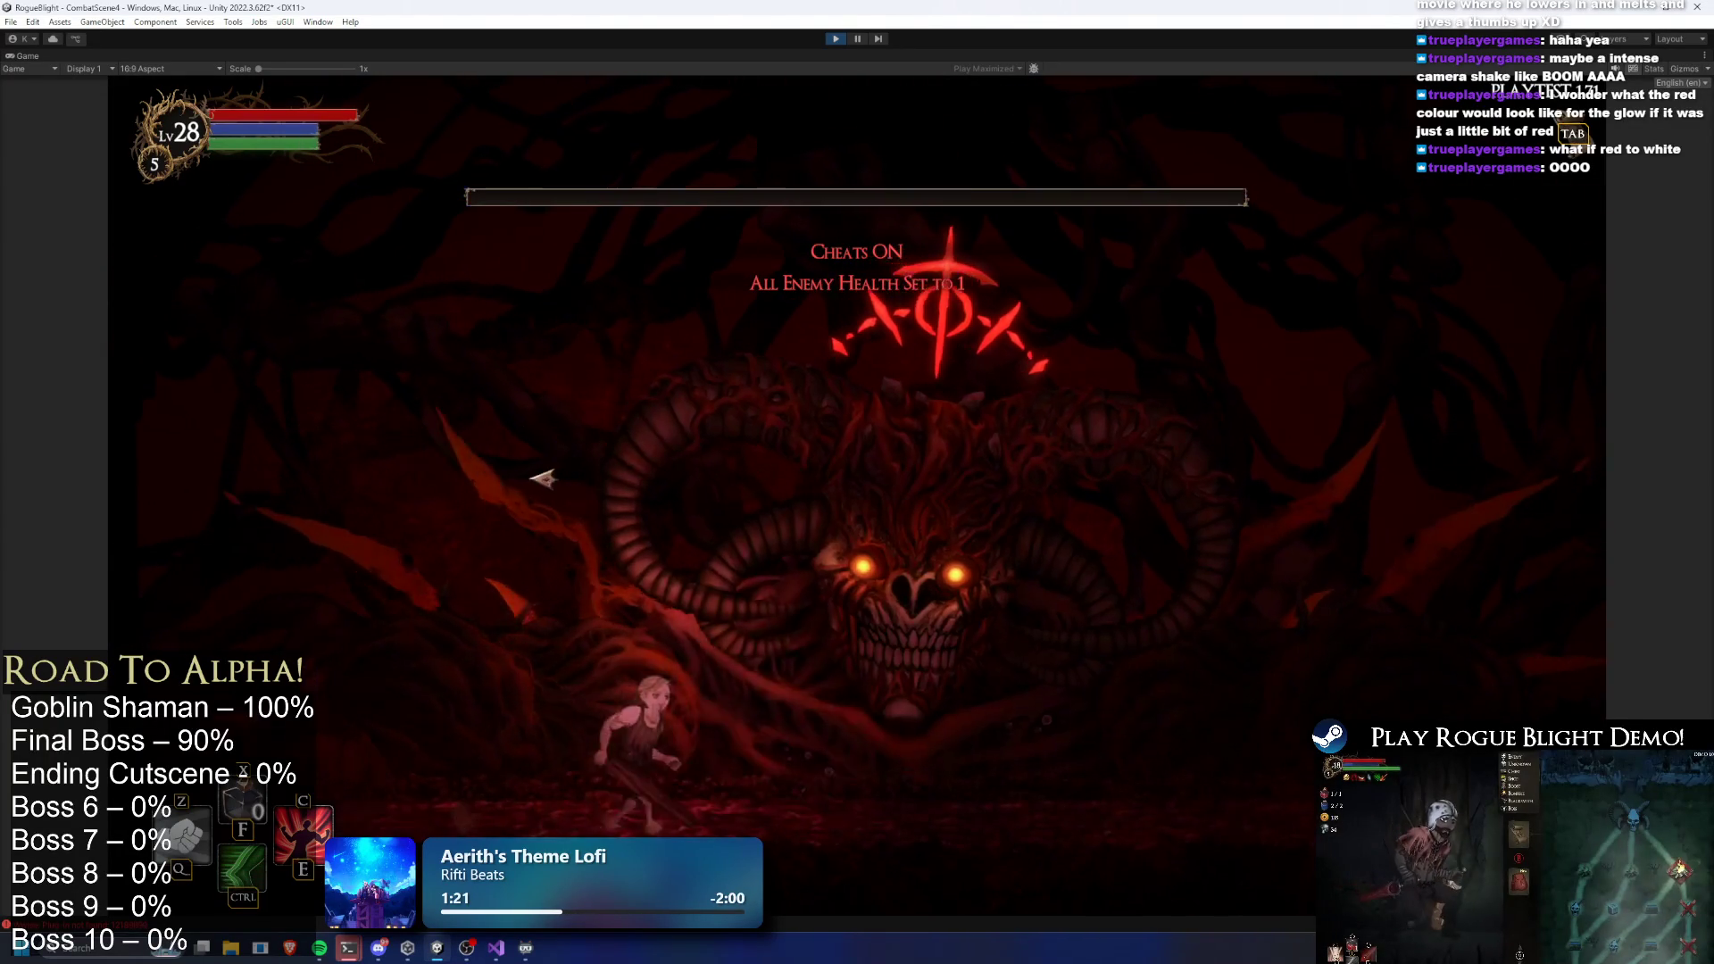
pyautogui.click(532, 534)
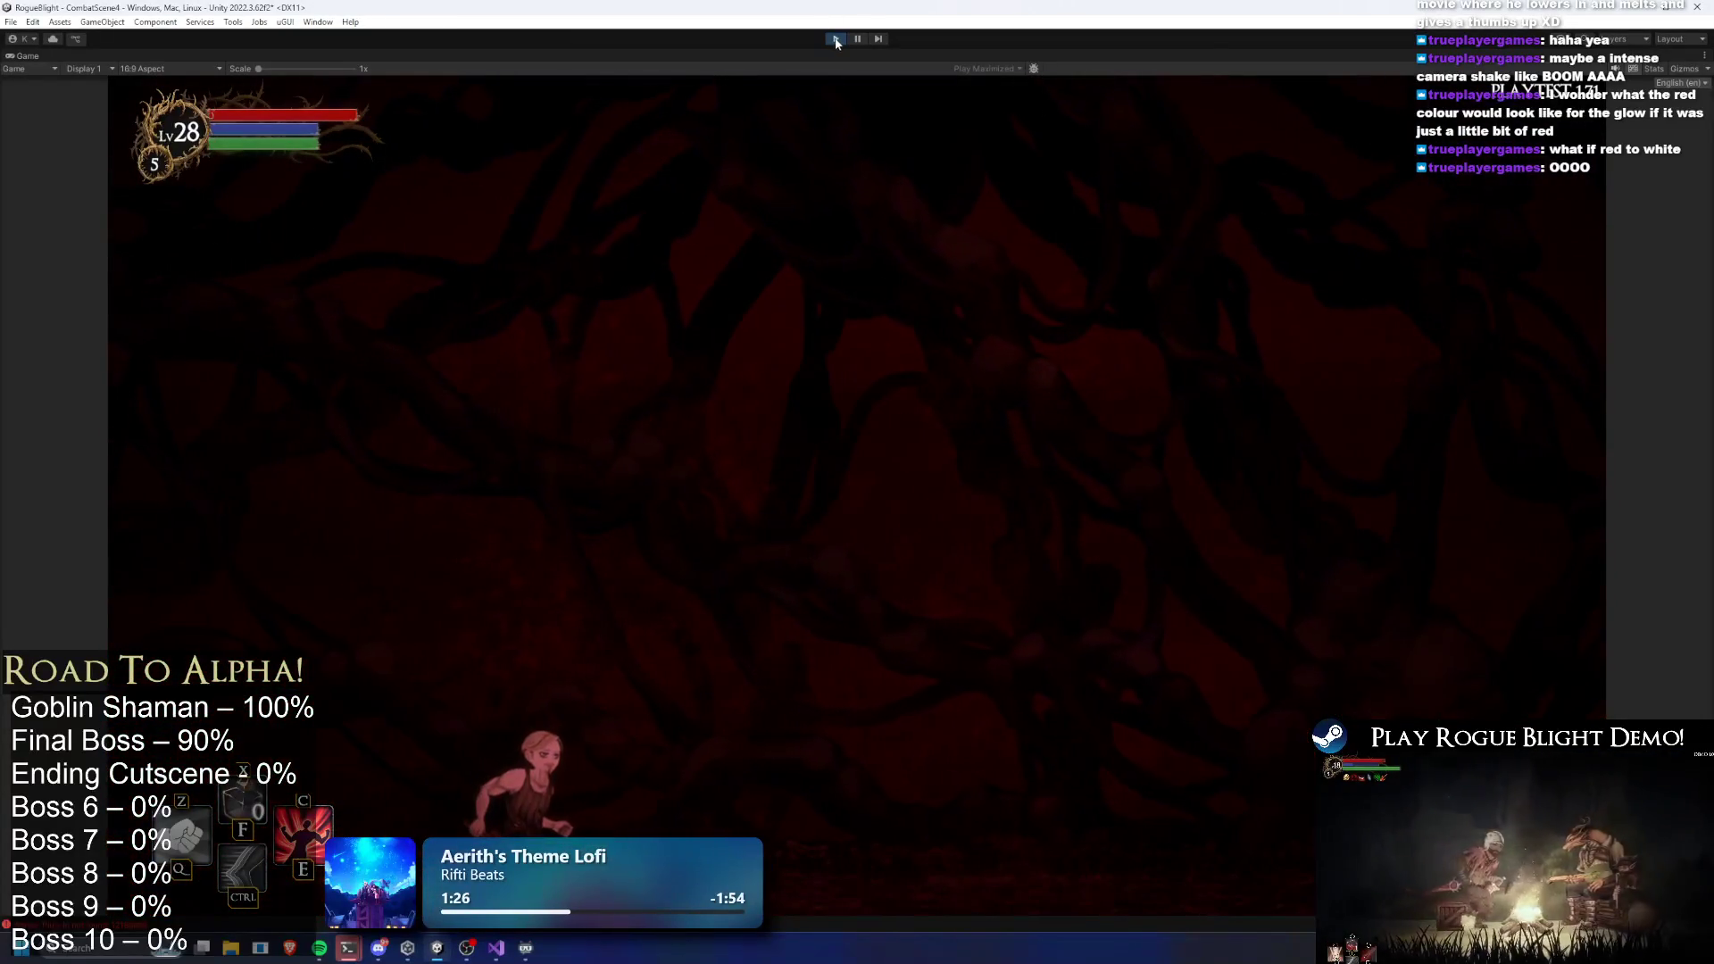
pyautogui.click(836, 39)
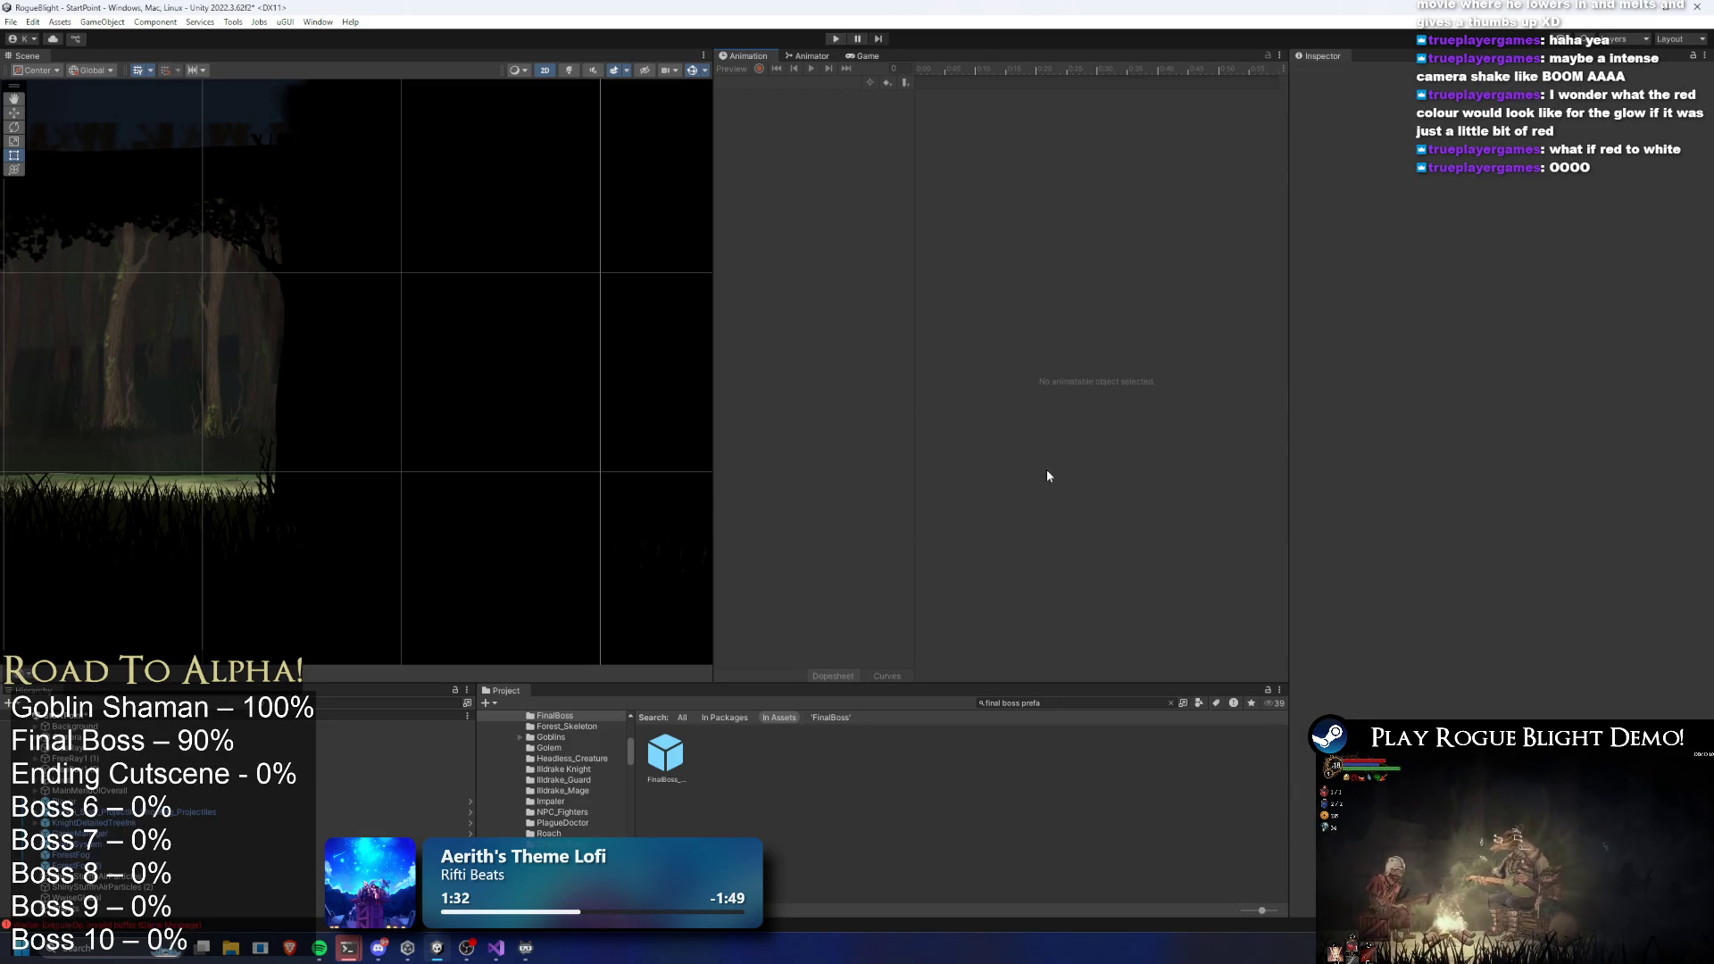
# In the prefab's Light 2D, untick EnemyFront1, WeaponBack and EnemyBack1 target sorting layers
pyautogui.doubleClick(677, 775)
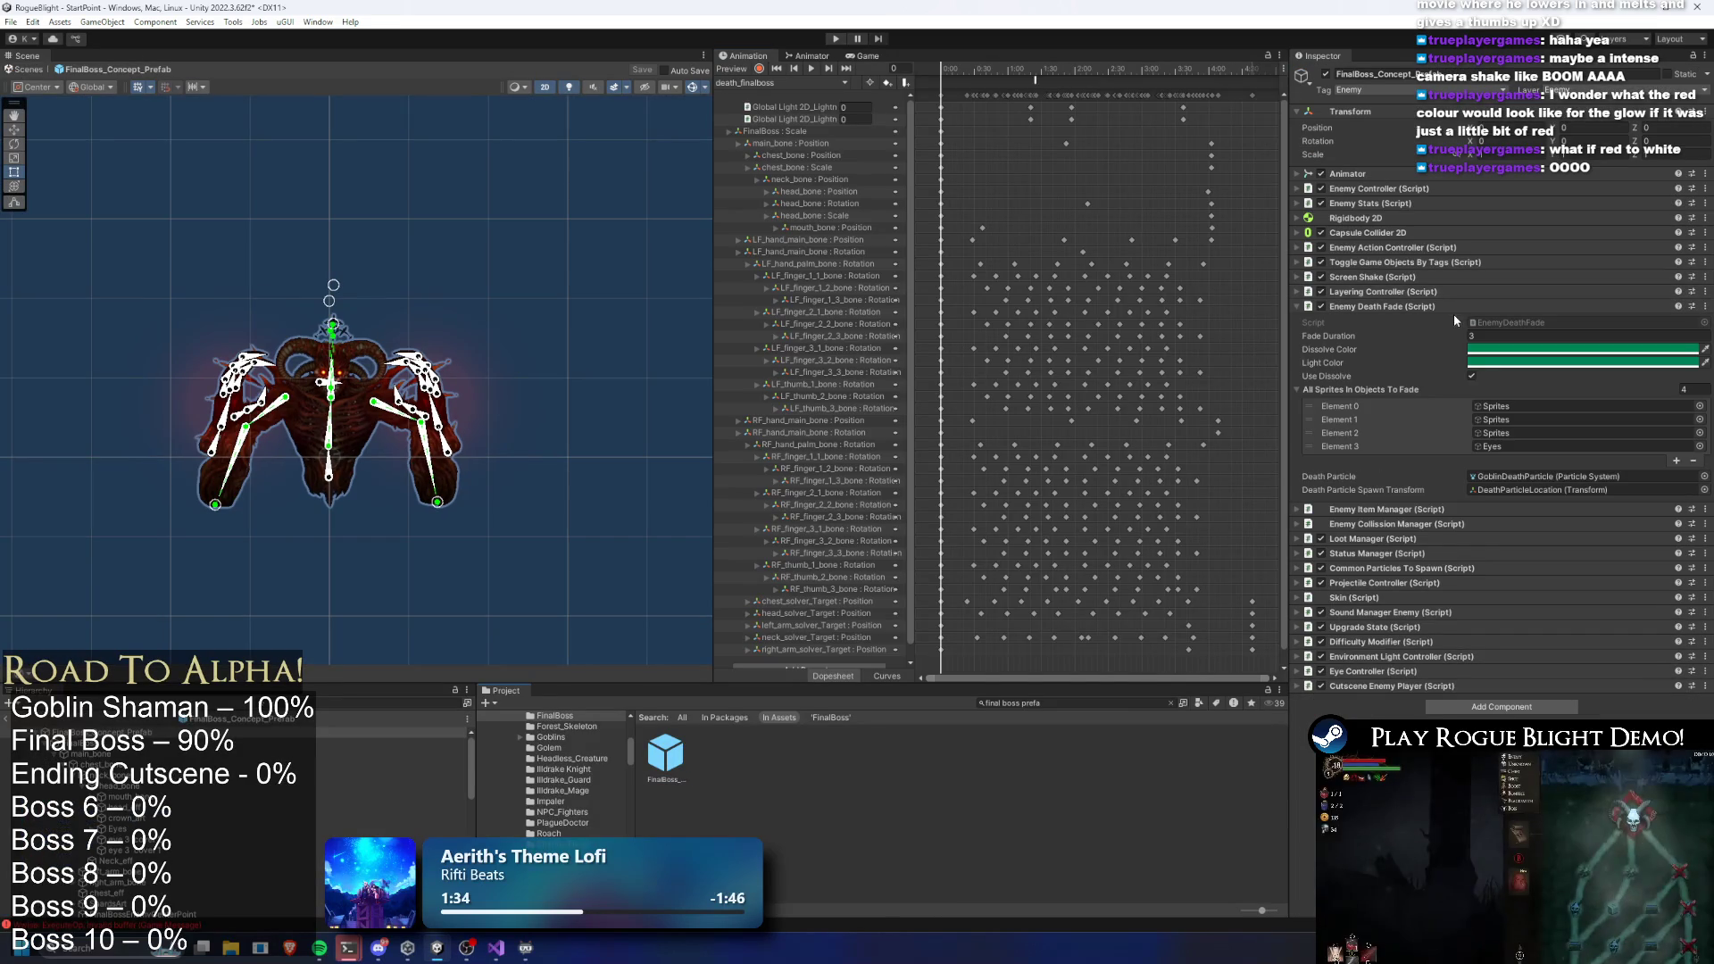
pyautogui.scroll(-5, 134, 804)
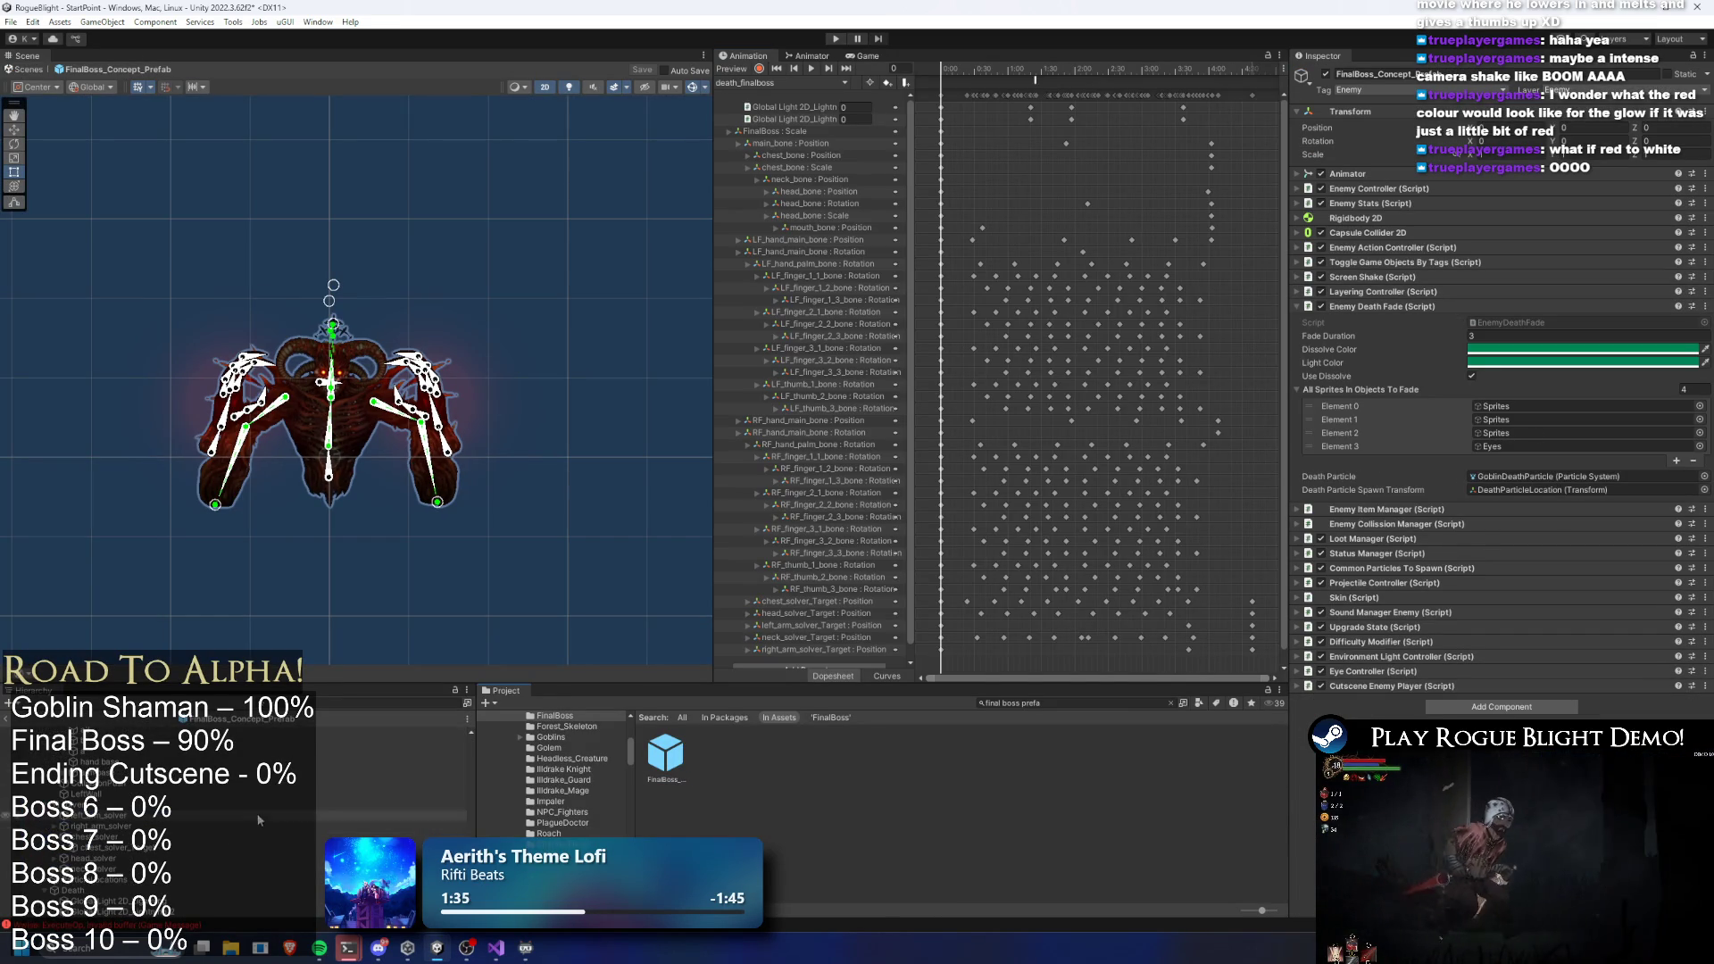
pyautogui.click(185, 903)
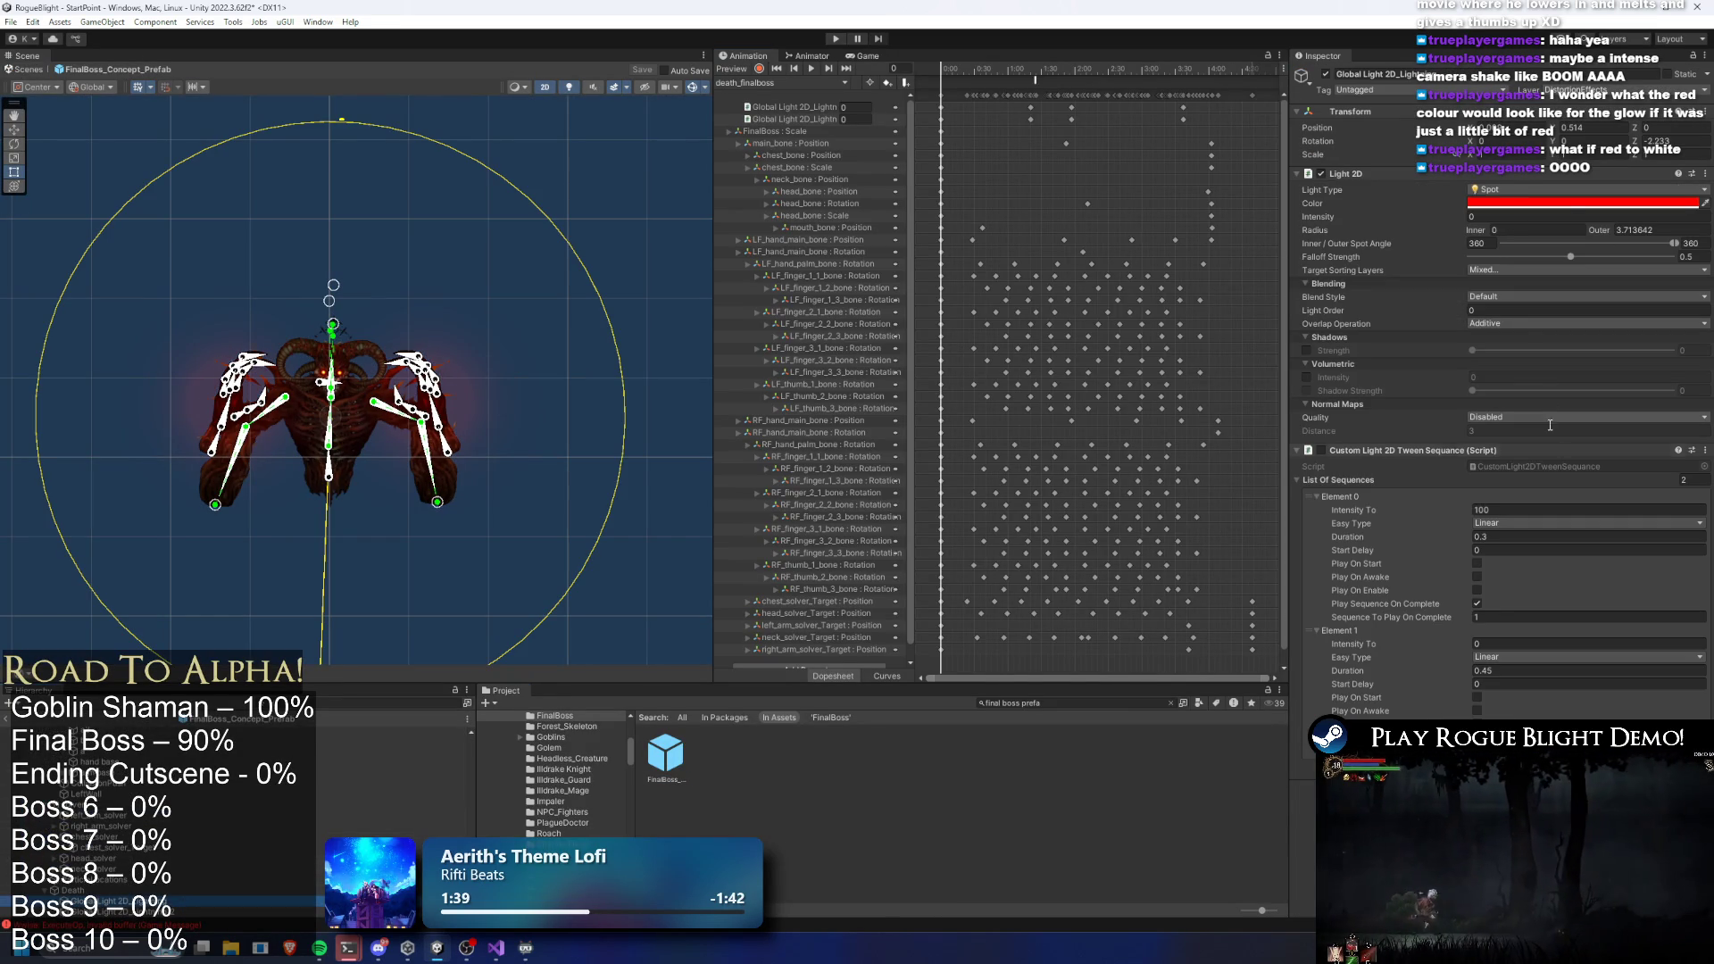
pyautogui.click(1520, 270)
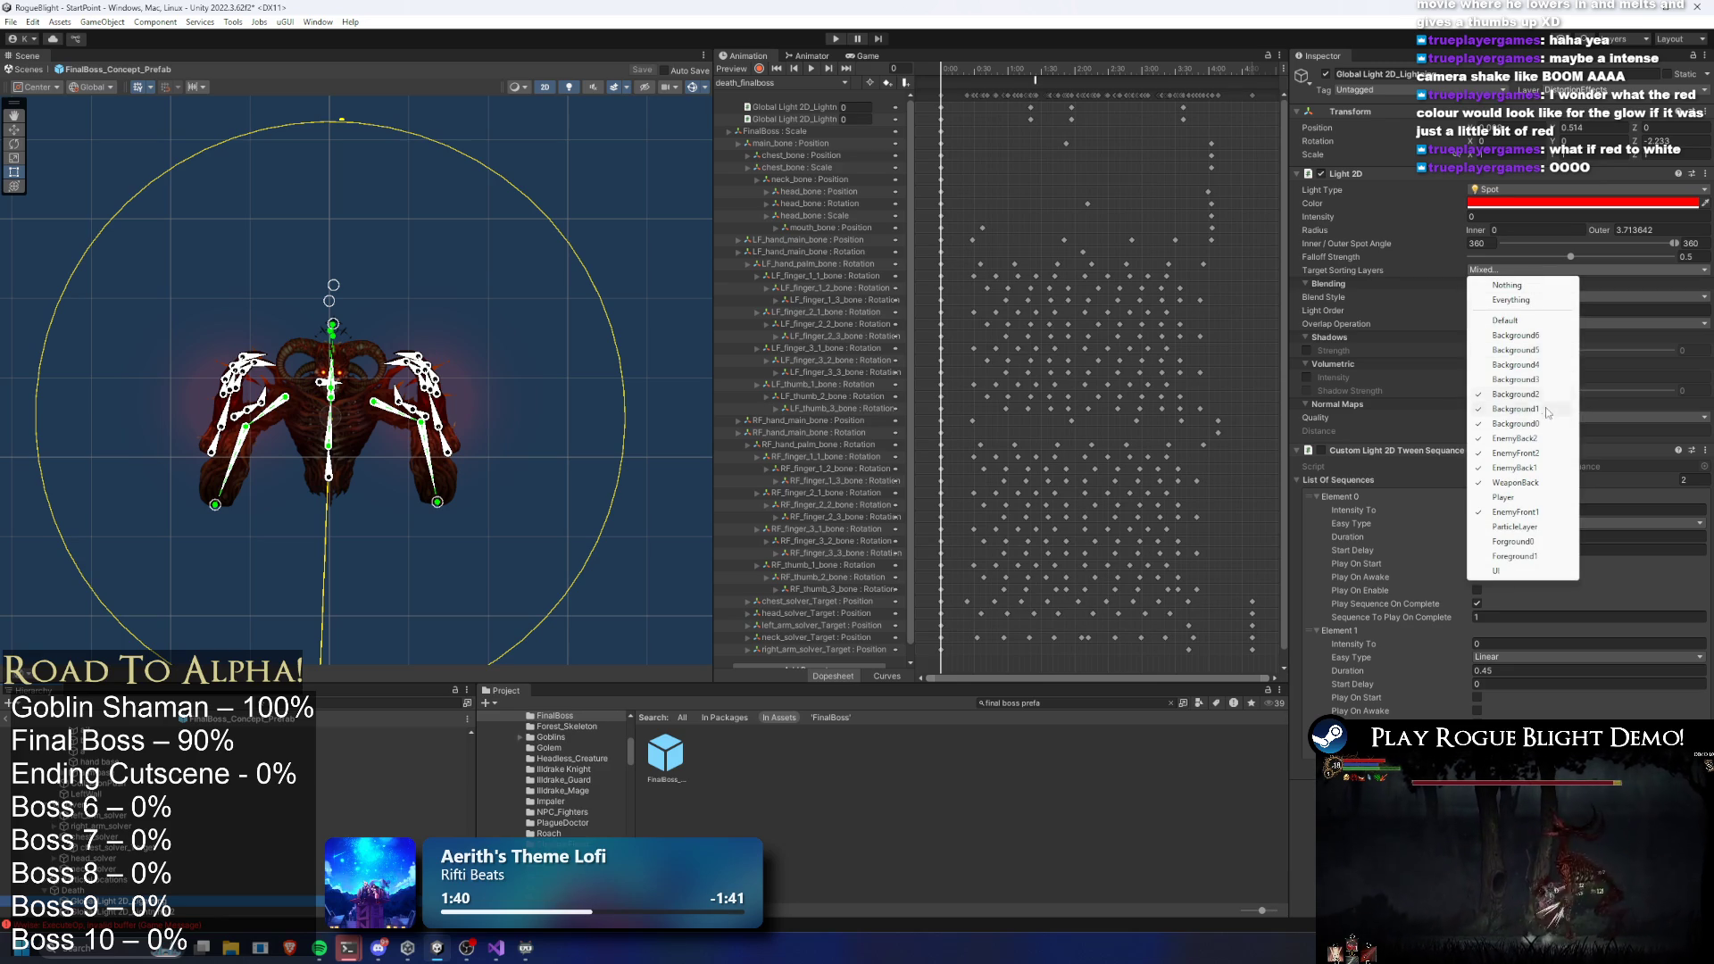
pyautogui.click(1518, 513)
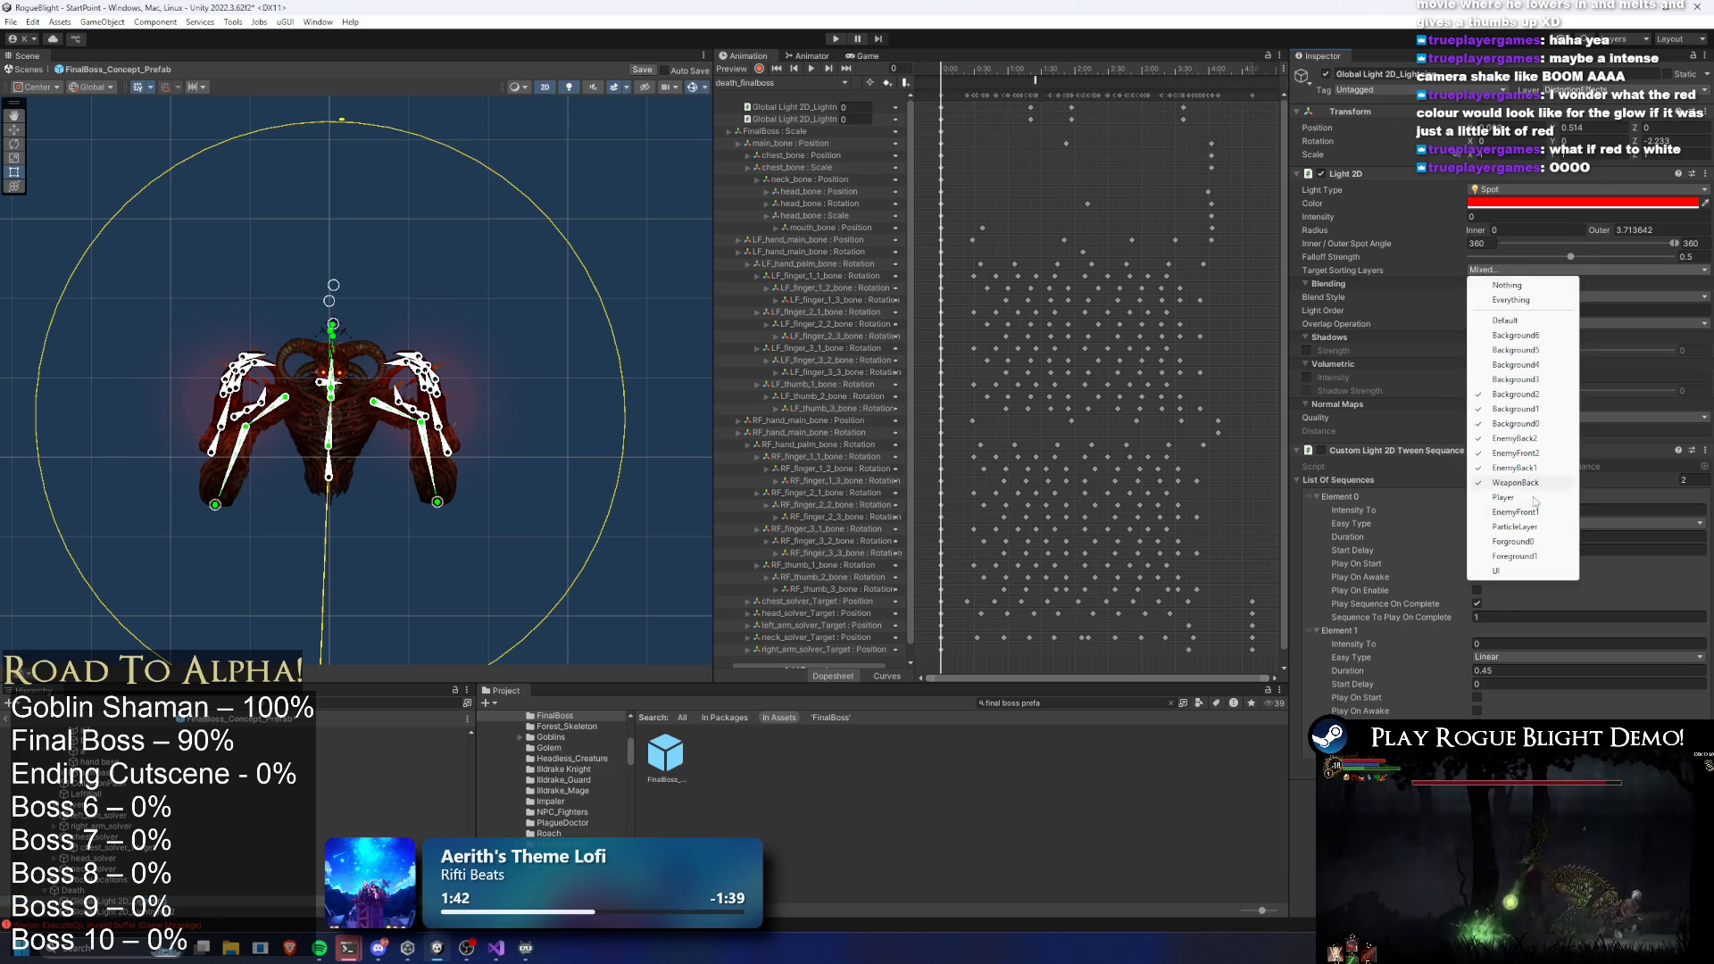
pyautogui.click(1533, 483)
pyautogui.click(1529, 470)
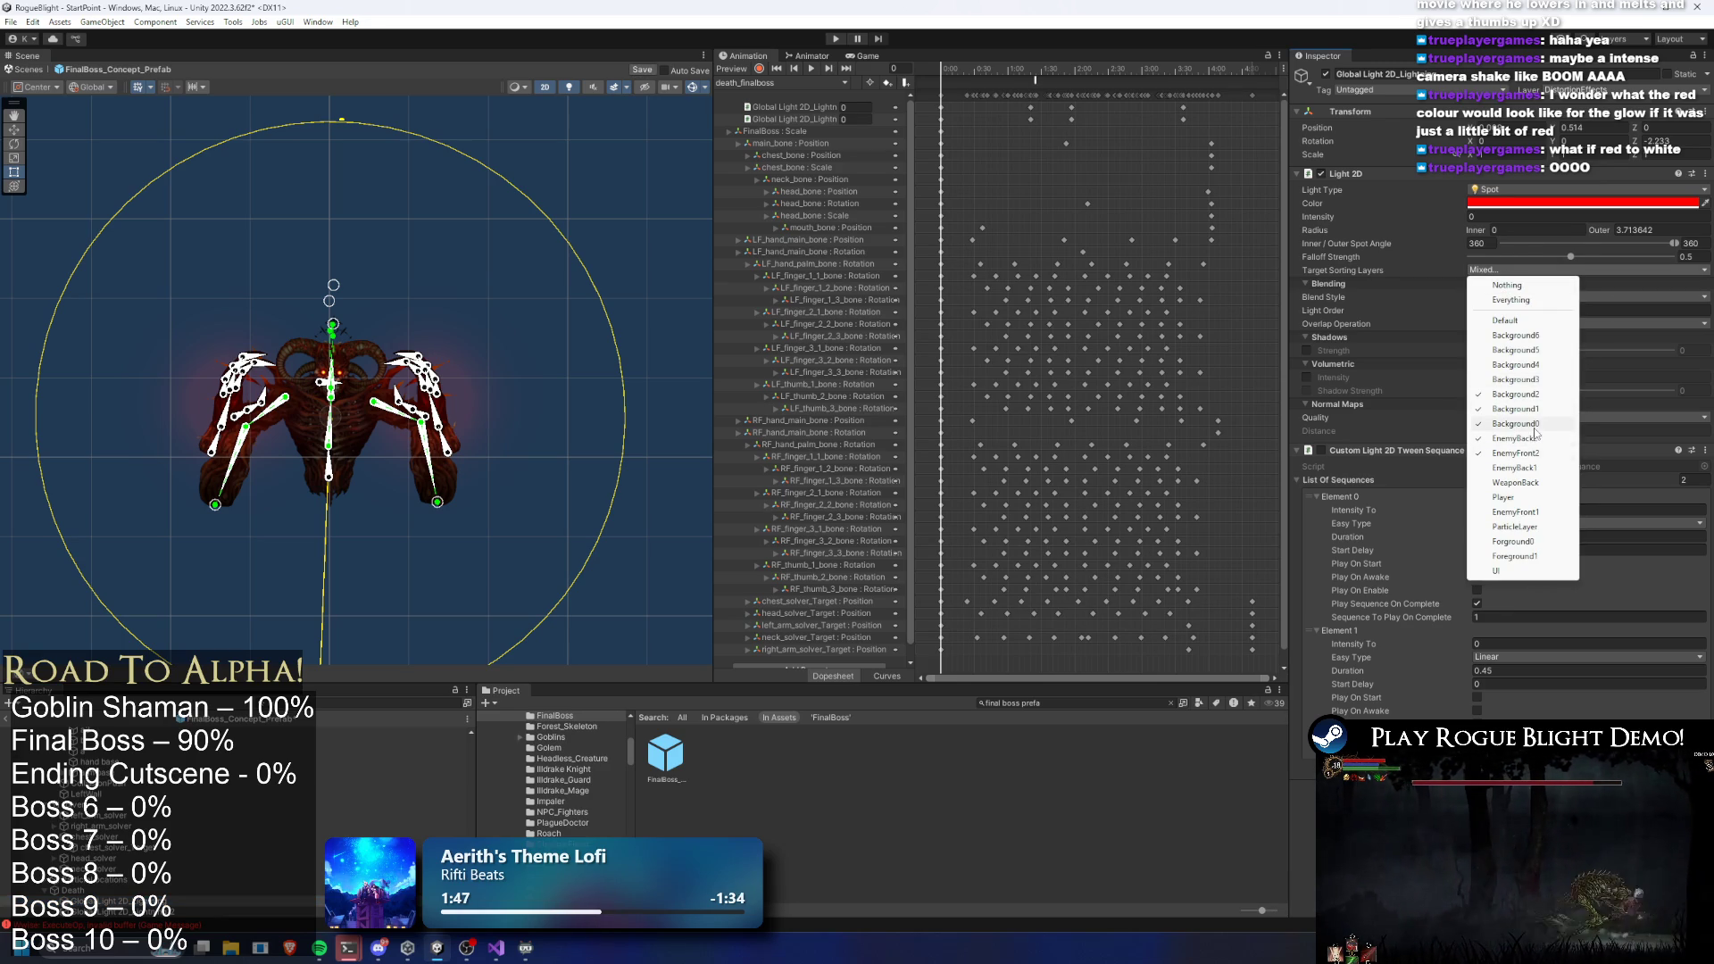
pyautogui.click(581, 122)
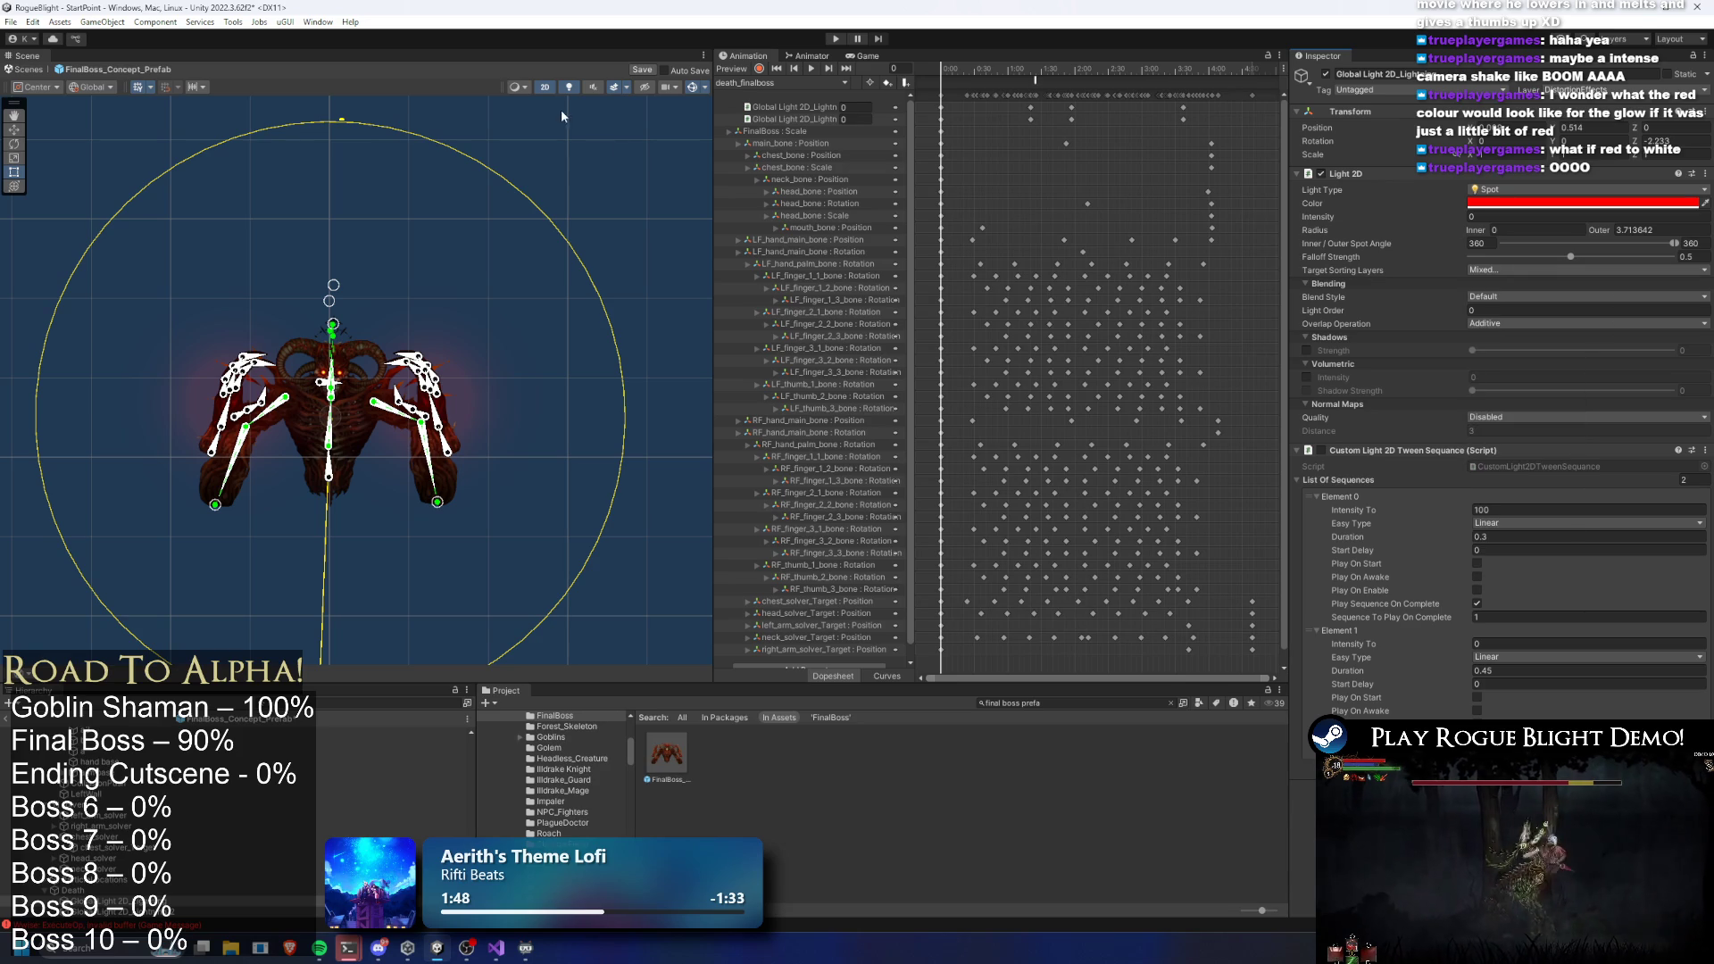
# At frame 101, toggle the Background0 layer and change the light colour to white
pyautogui.moveTo(937, 64); pyautogui.dragTo(1053, 64)
pyautogui.scroll(5, 179, 451)
pyautogui.click(1529, 270)
pyautogui.click(1535, 425)
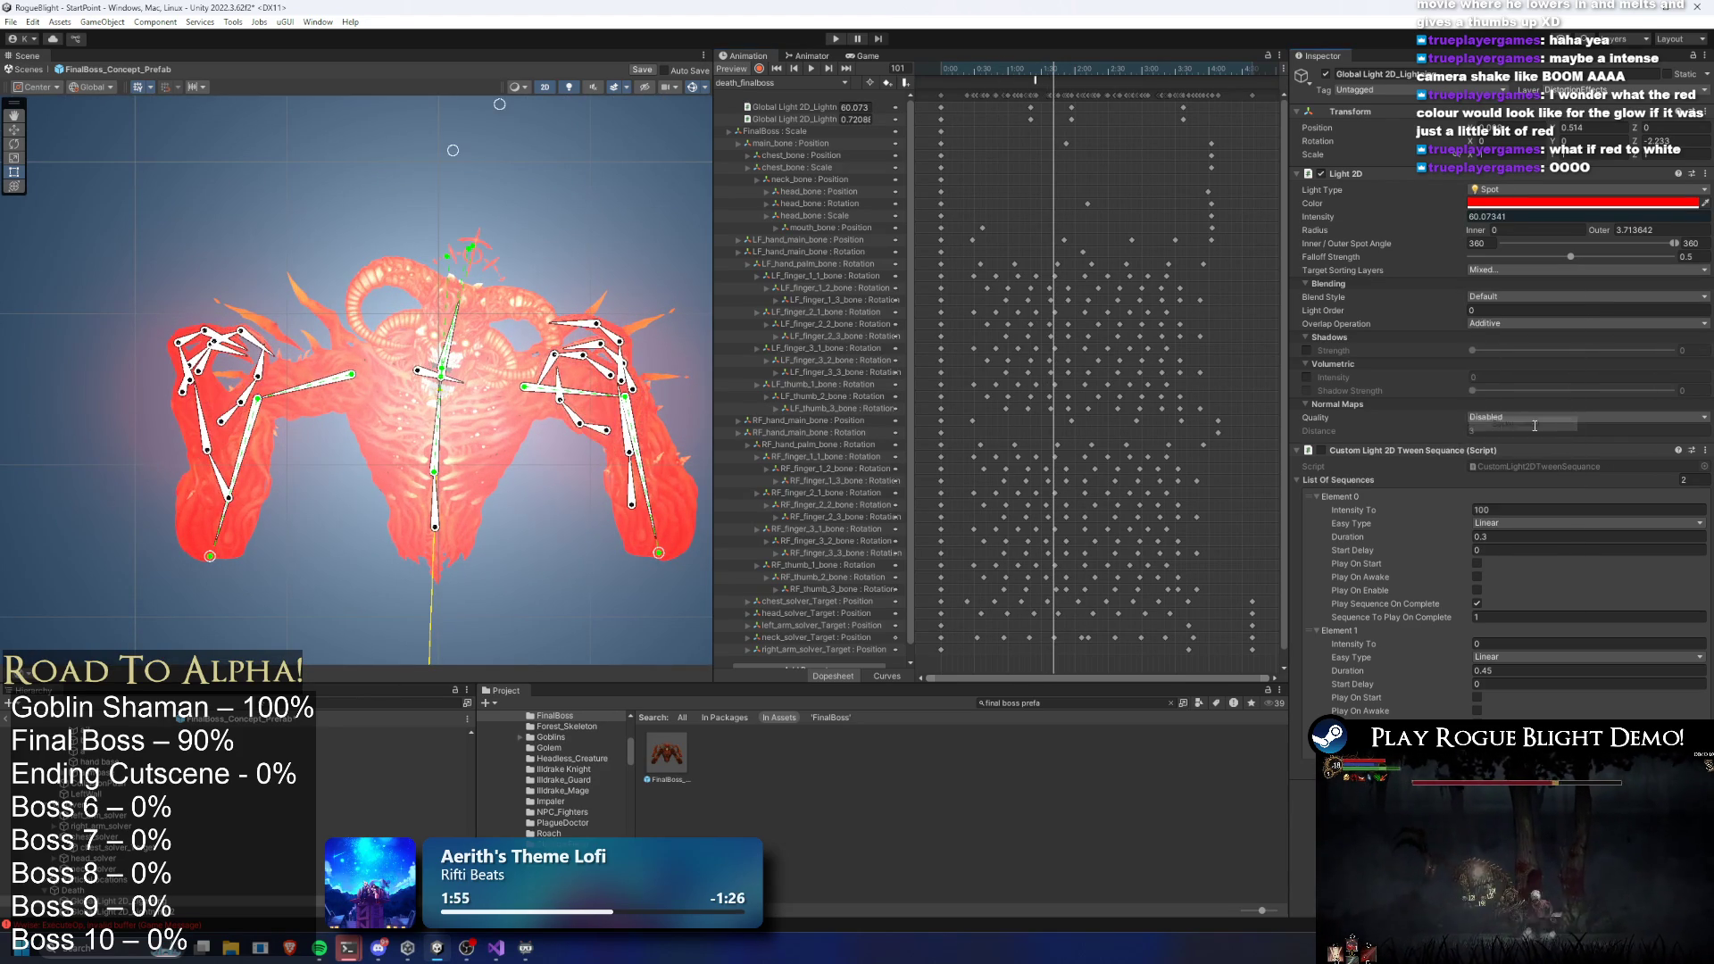
pyautogui.click(1529, 203)
pyautogui.moveTo(1589, 295); pyautogui.dragTo(1443, 212)
pyautogui.click(1660, 190)
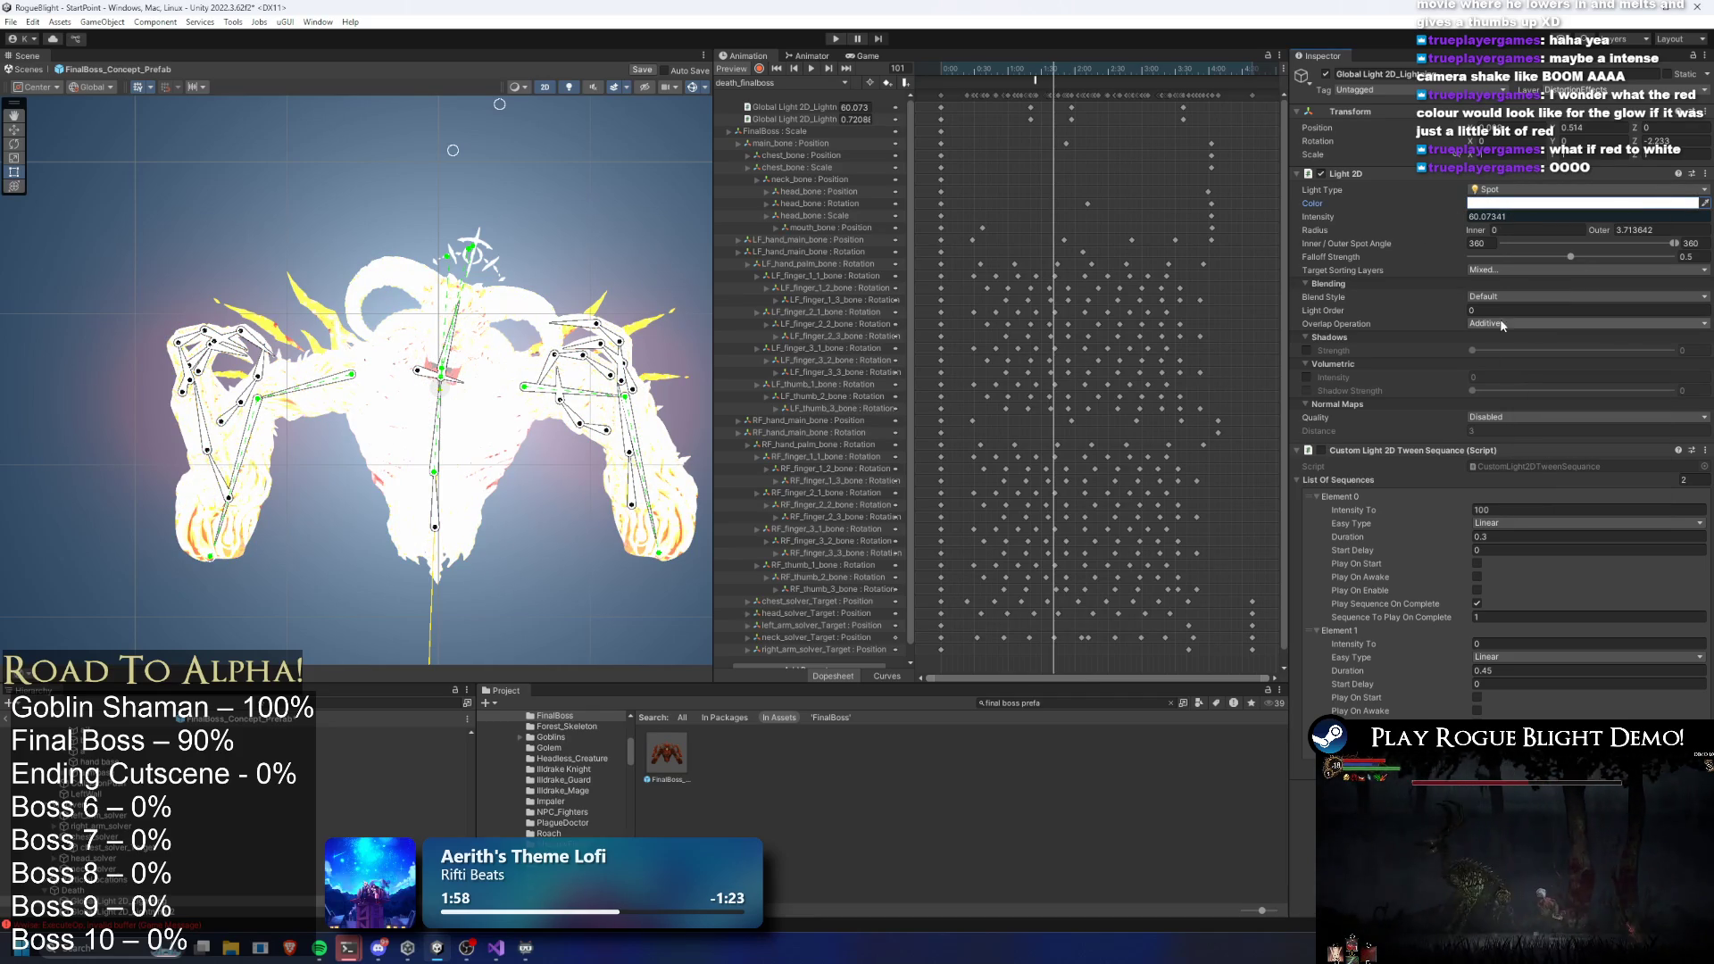
# Re-toggle EnemyBack1 and WeaponBack, add the Player layer to the light's targets, and start a test run
pyautogui.click(1507, 271)
pyautogui.click(1518, 468)
pyautogui.click(1509, 270)
pyautogui.click(1522, 466)
pyautogui.click(1495, 267)
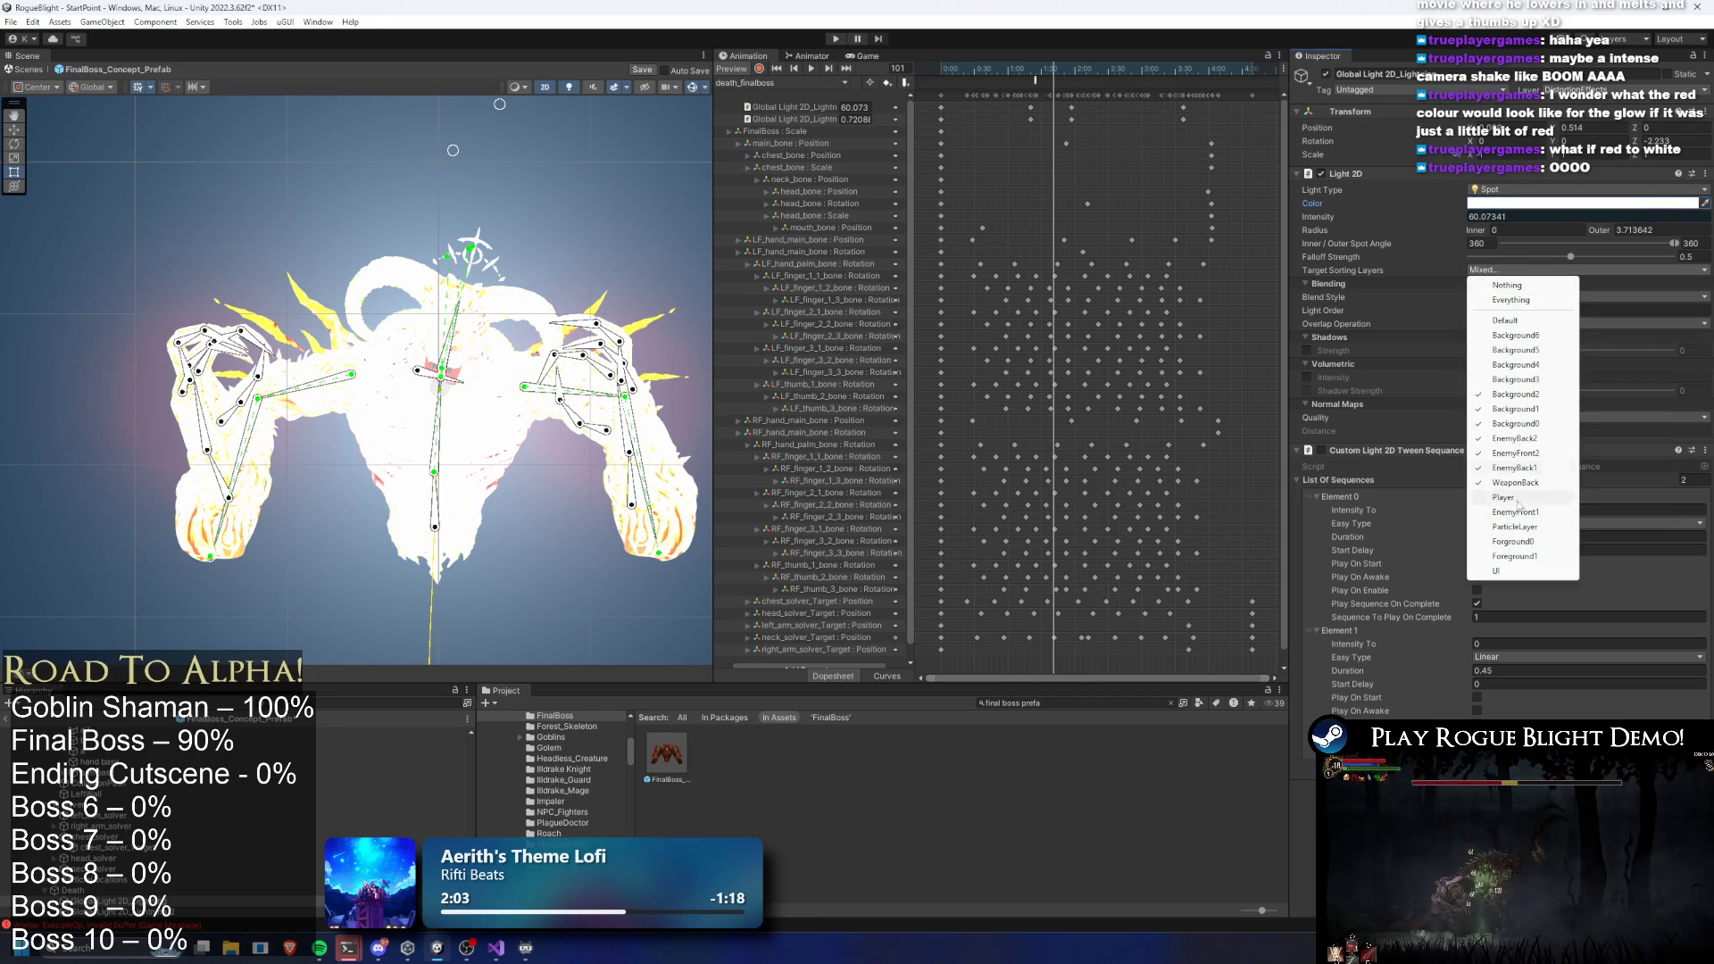
pyautogui.click(1523, 498)
pyautogui.click(1500, 270)
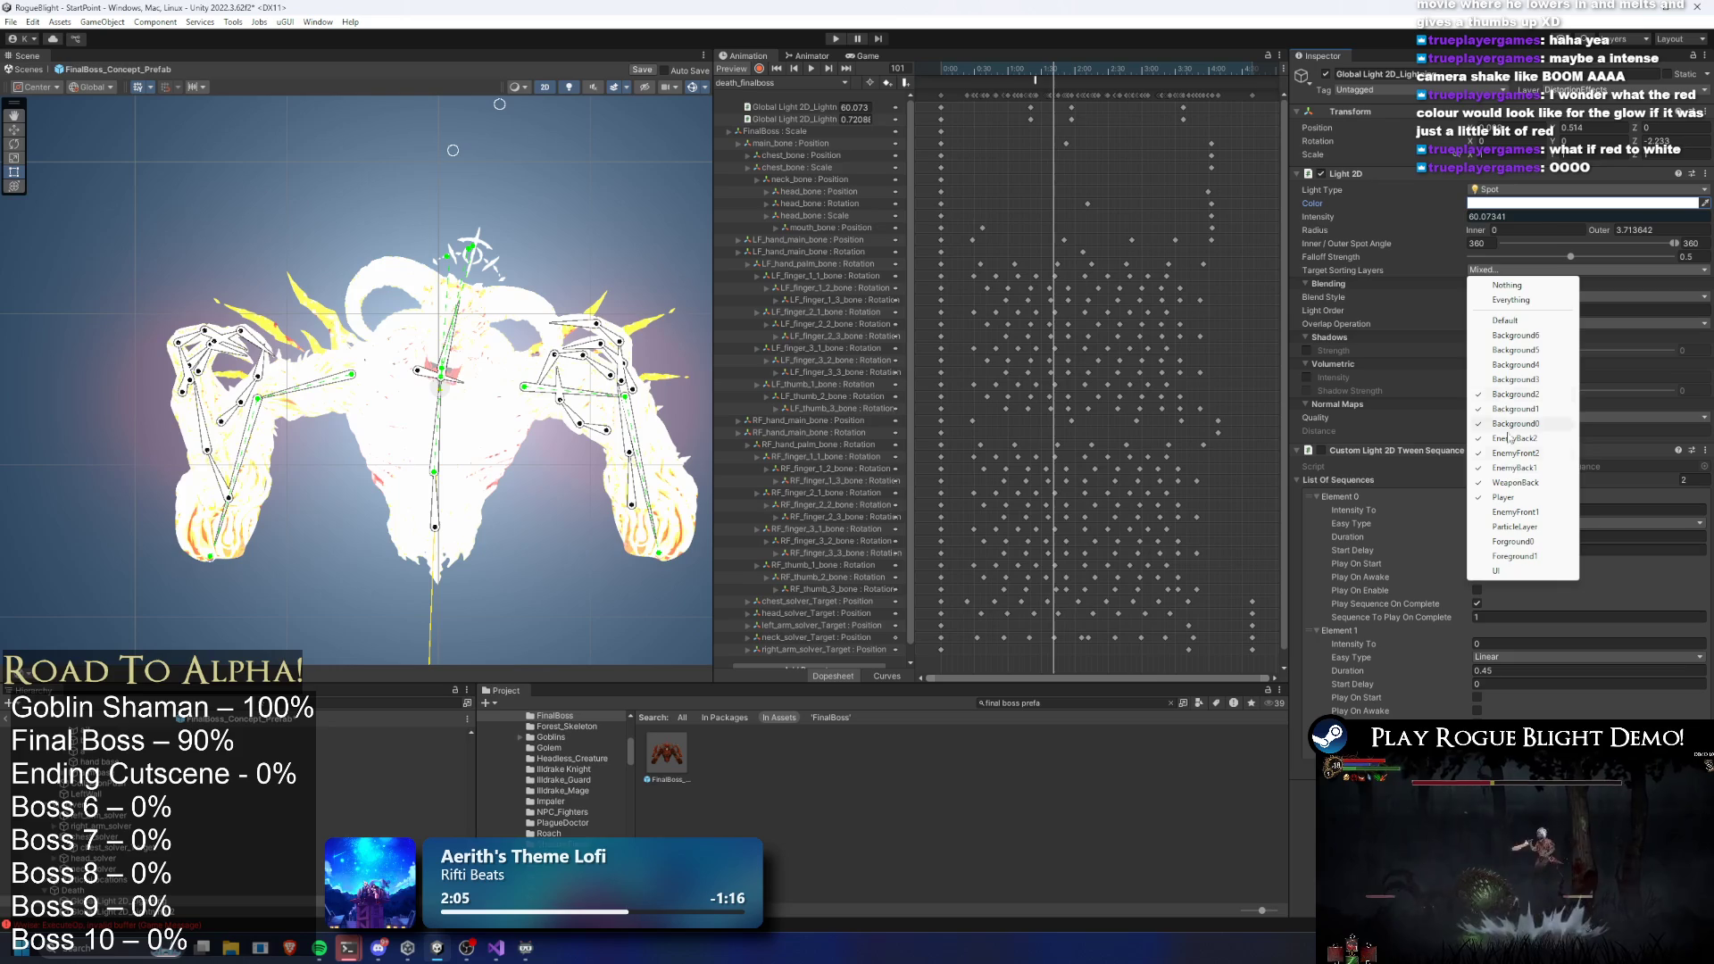
pyautogui.click(1044, 5)
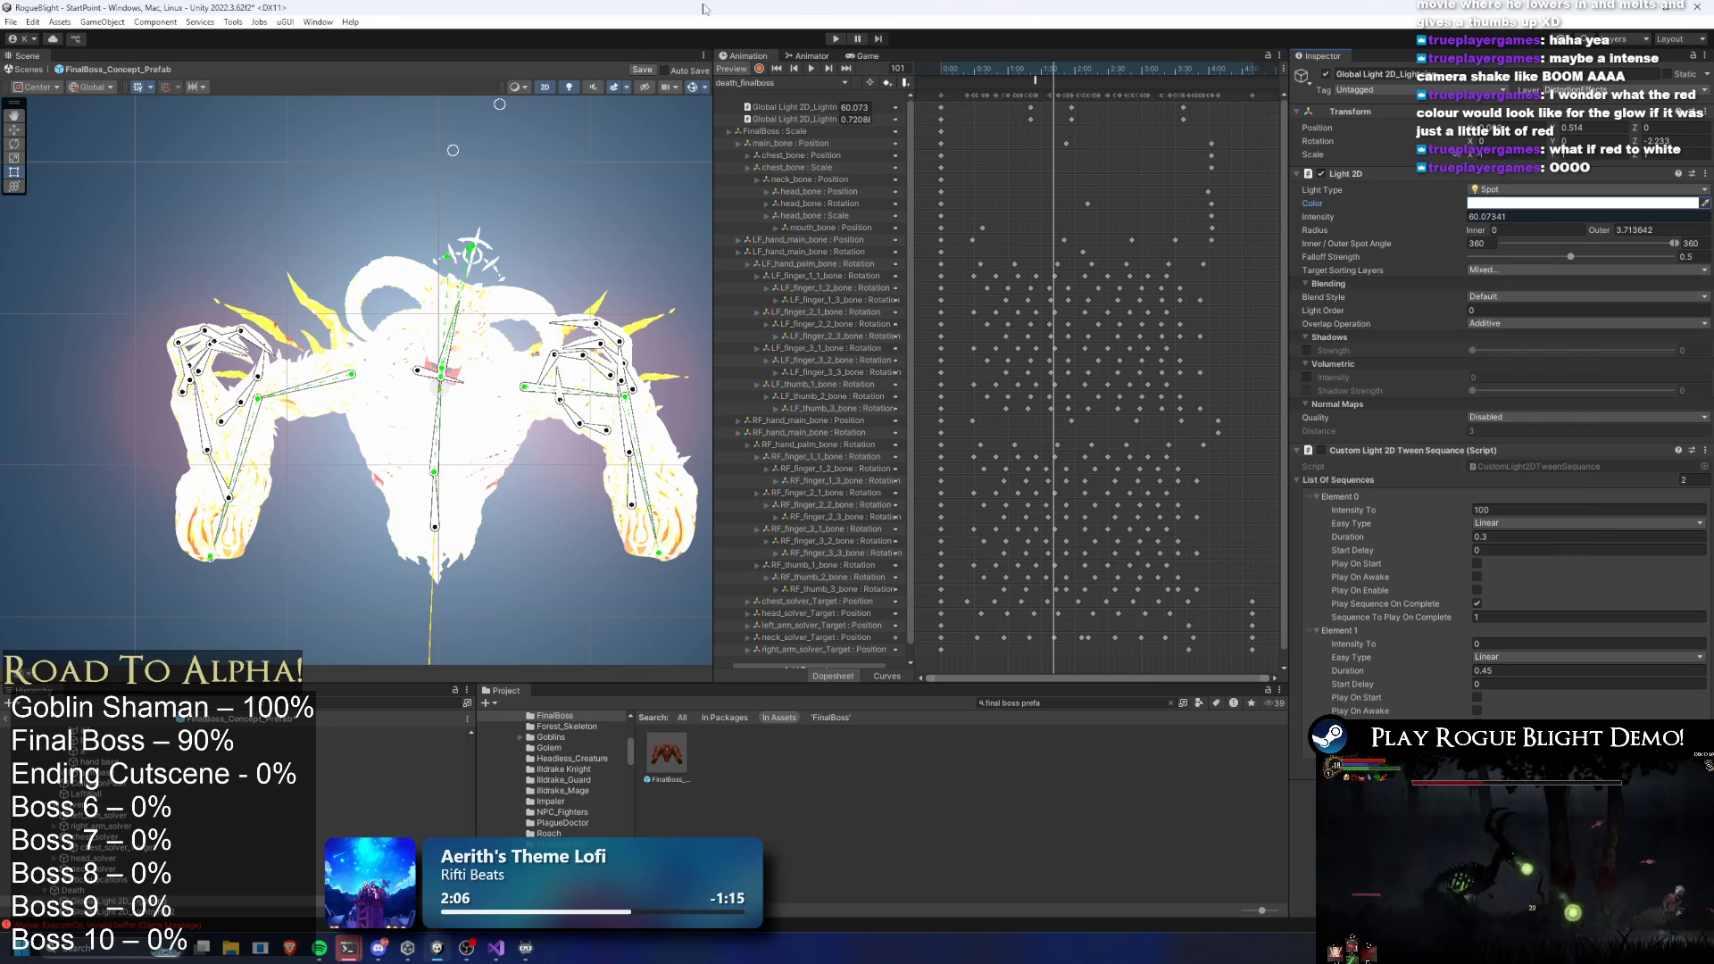
pyautogui.click(836, 38)
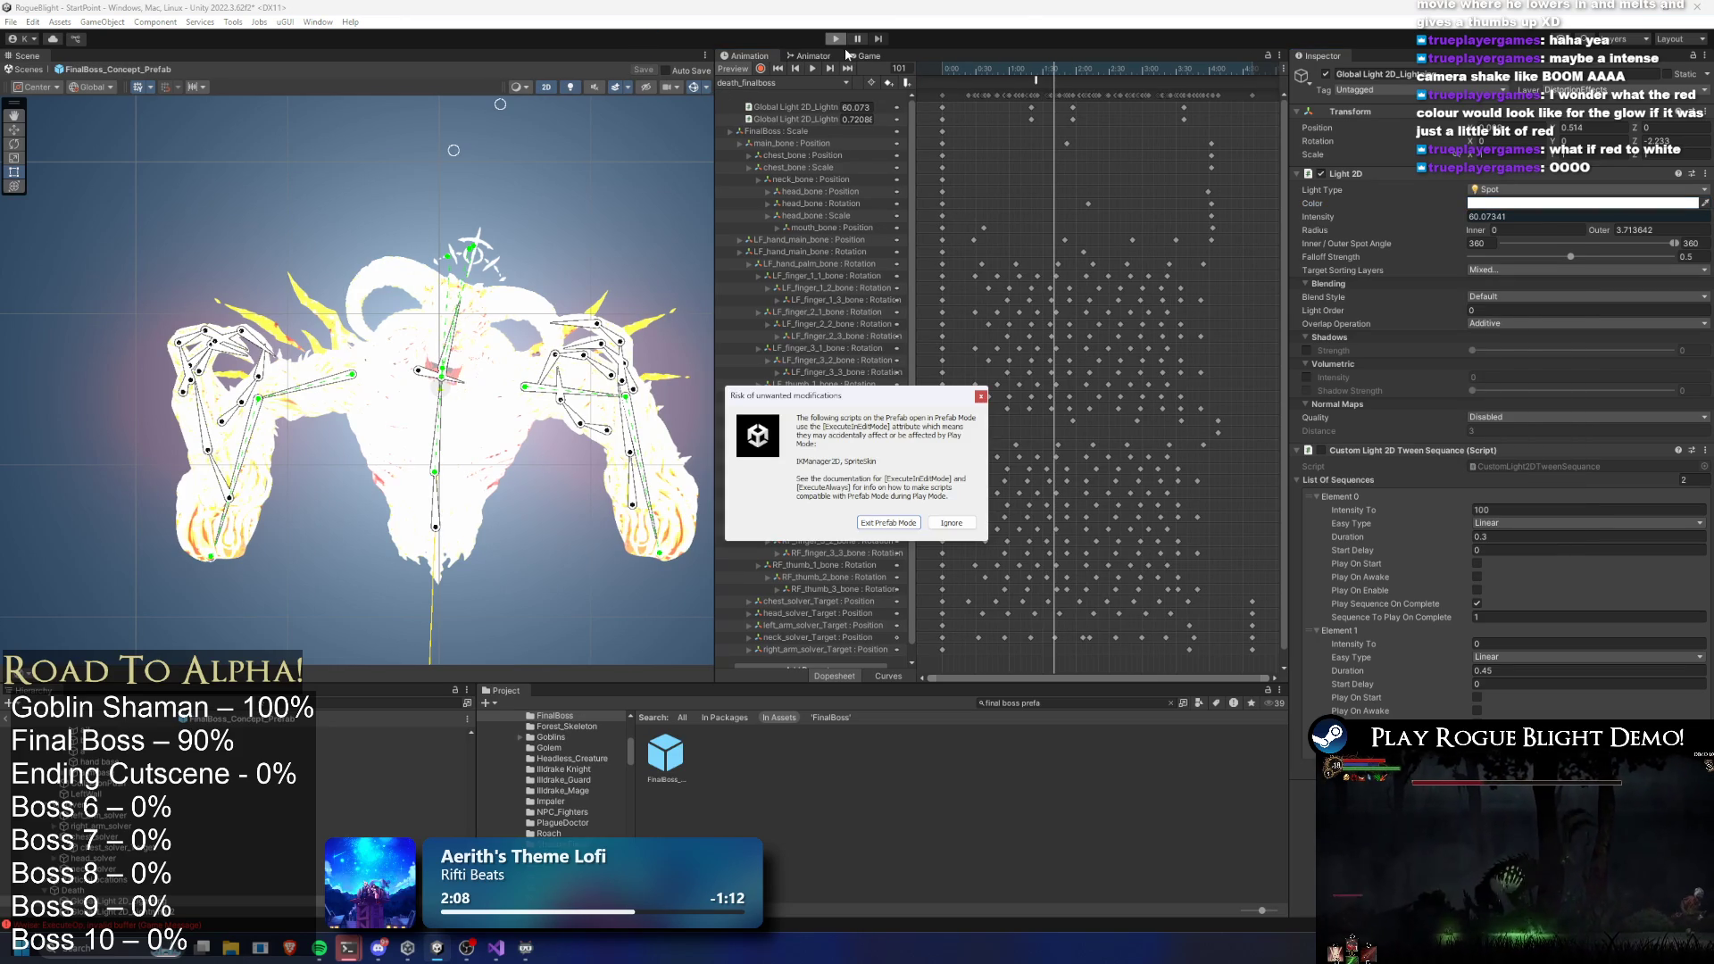
# Ignore the prefab warning, attack Blight Core until it perishes, and stop the test run
pyautogui.press('Escape')
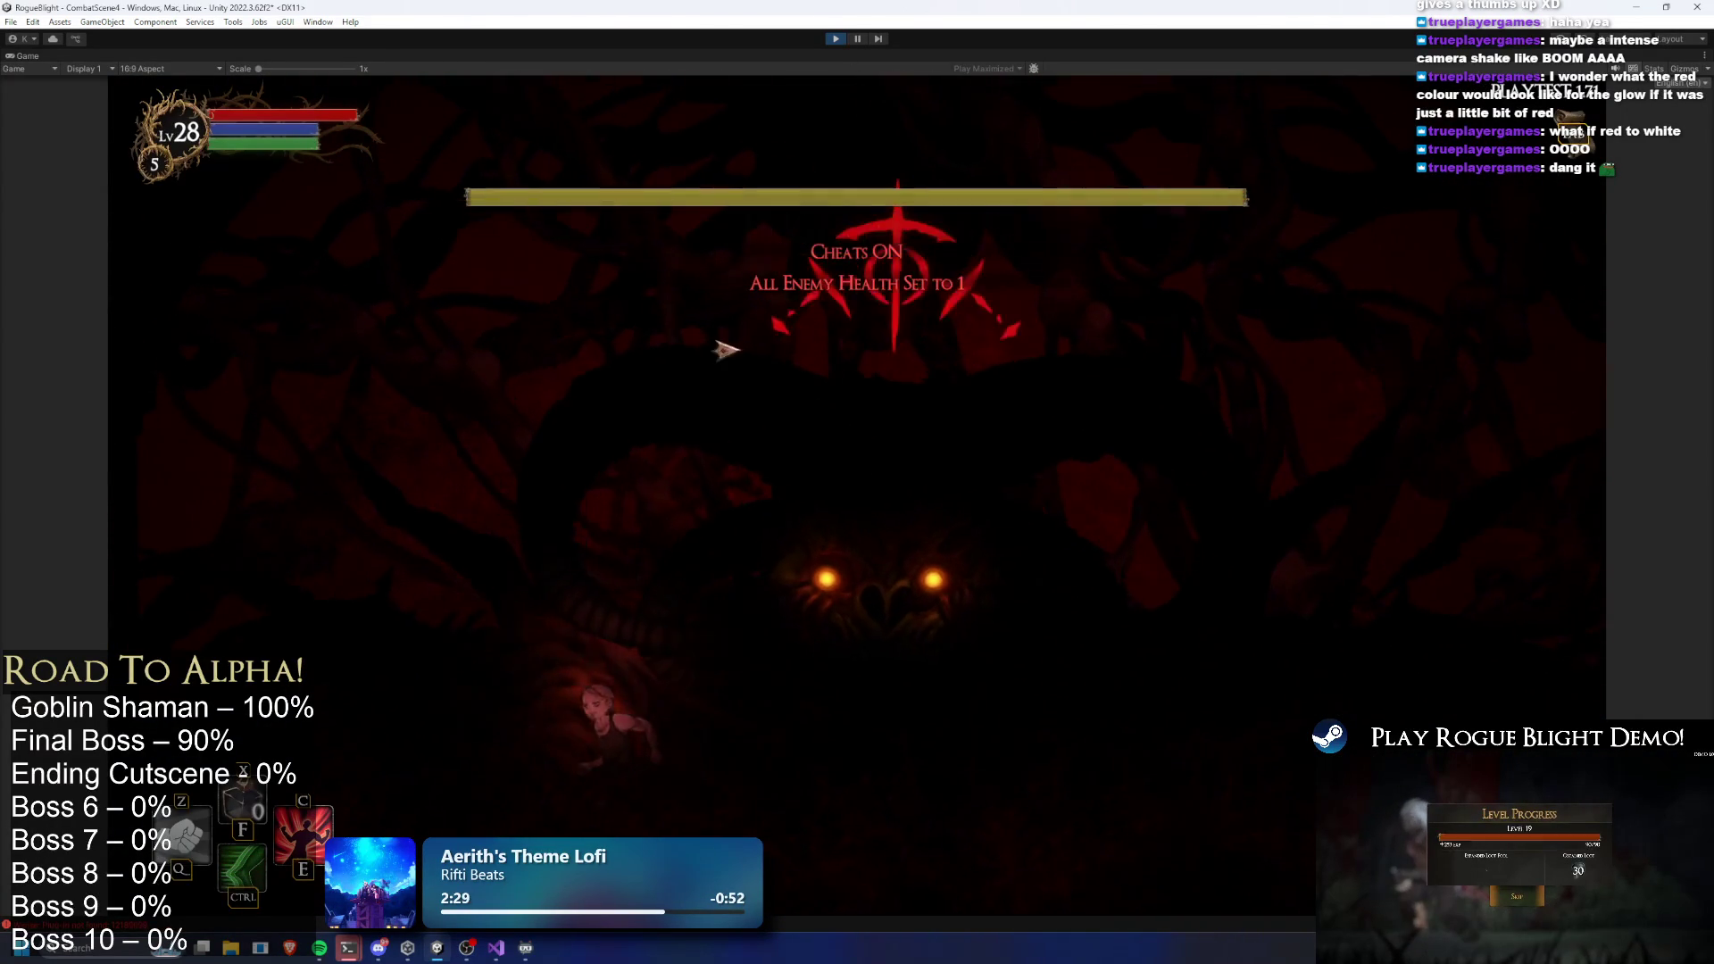
pyautogui.click(420, 584)
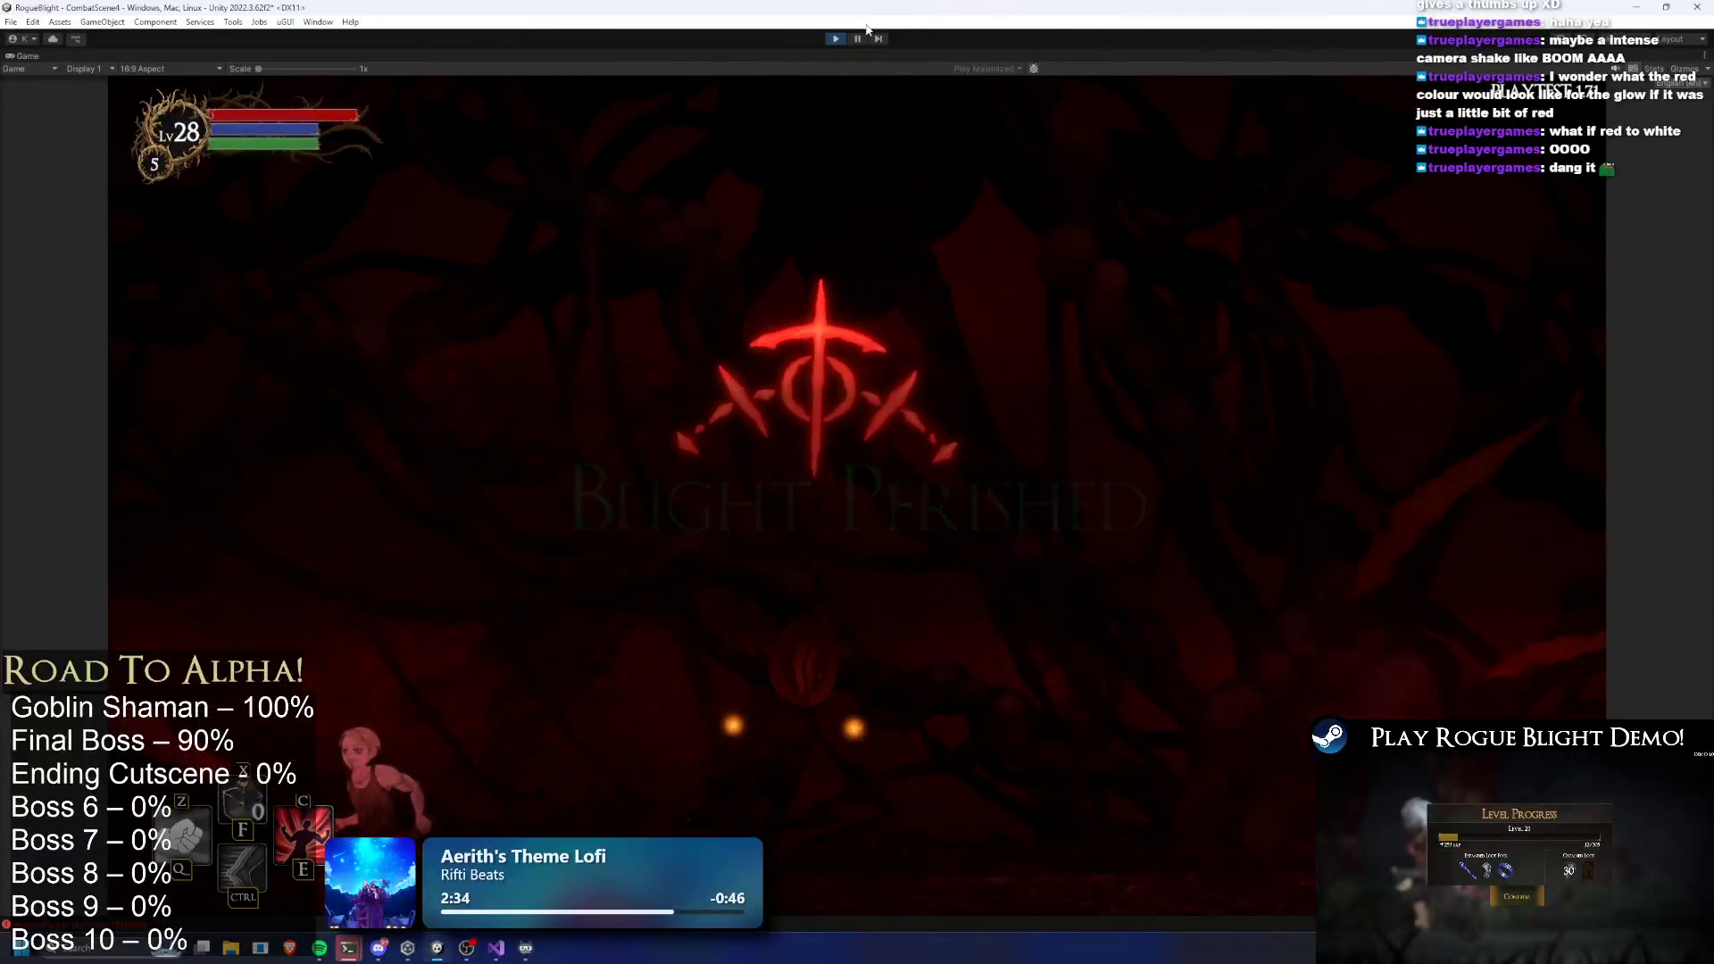
pyautogui.click(837, 41)
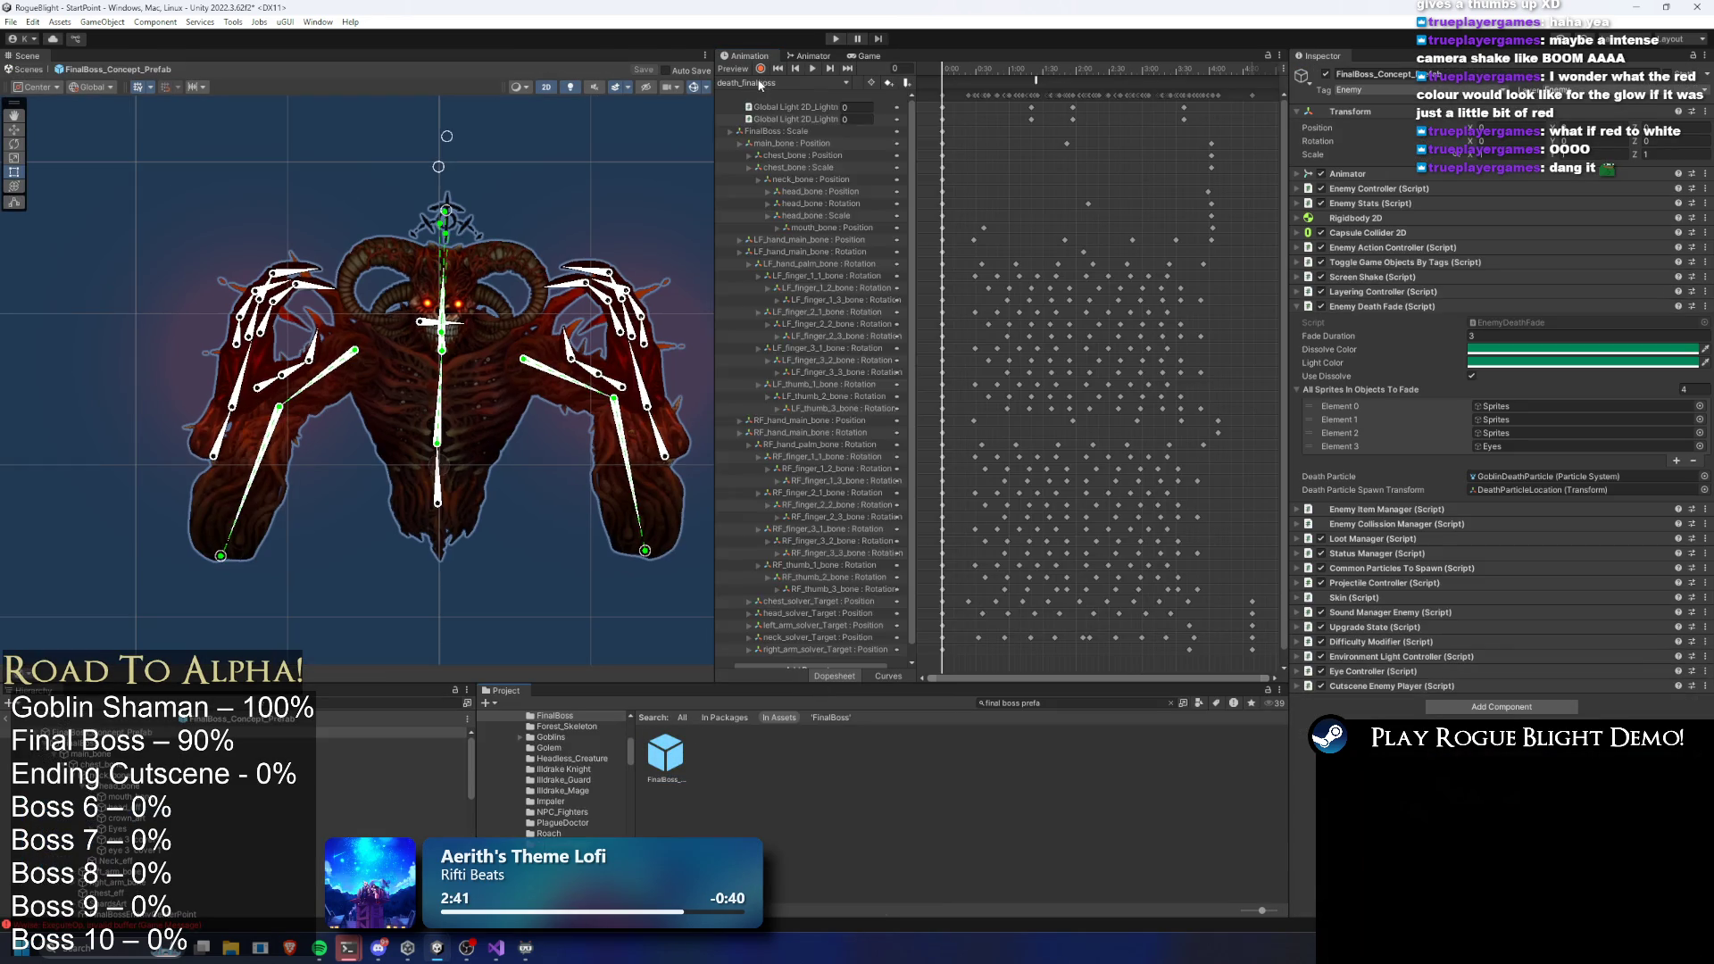
# Scrub the boss's death clip to preview its Fade event and the white fade
pyautogui.click(781, 83)
pyautogui.click(1026, 83)
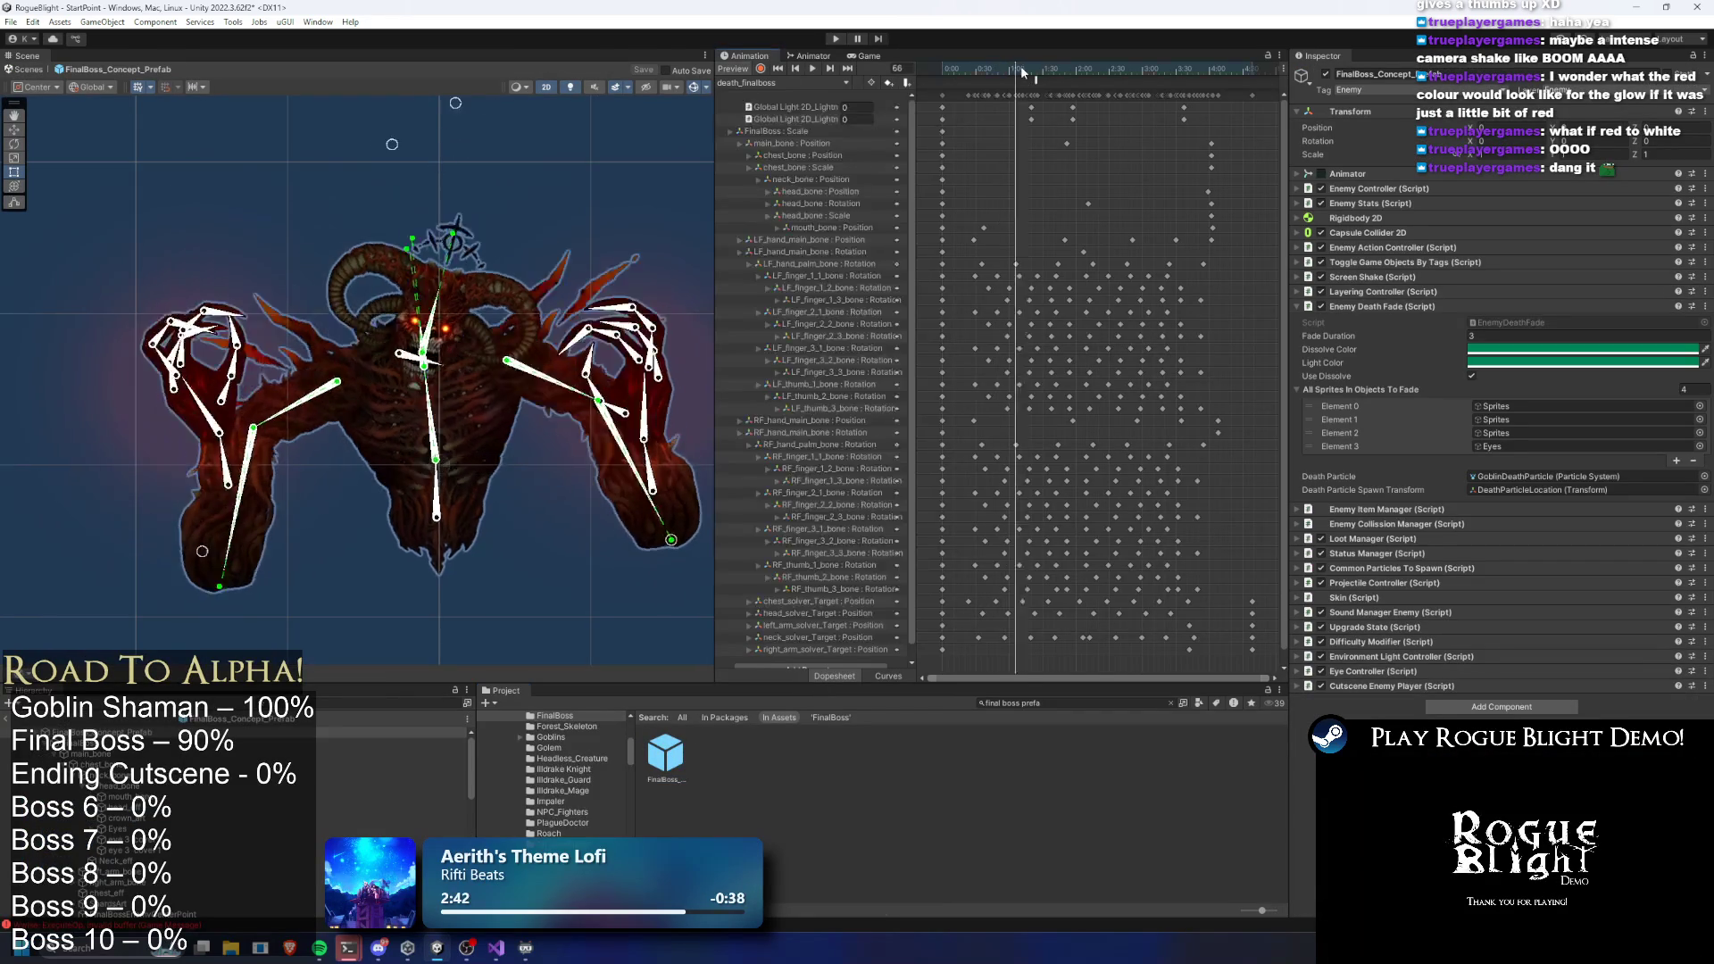
pyautogui.click(1036, 72)
pyautogui.click(1033, 82)
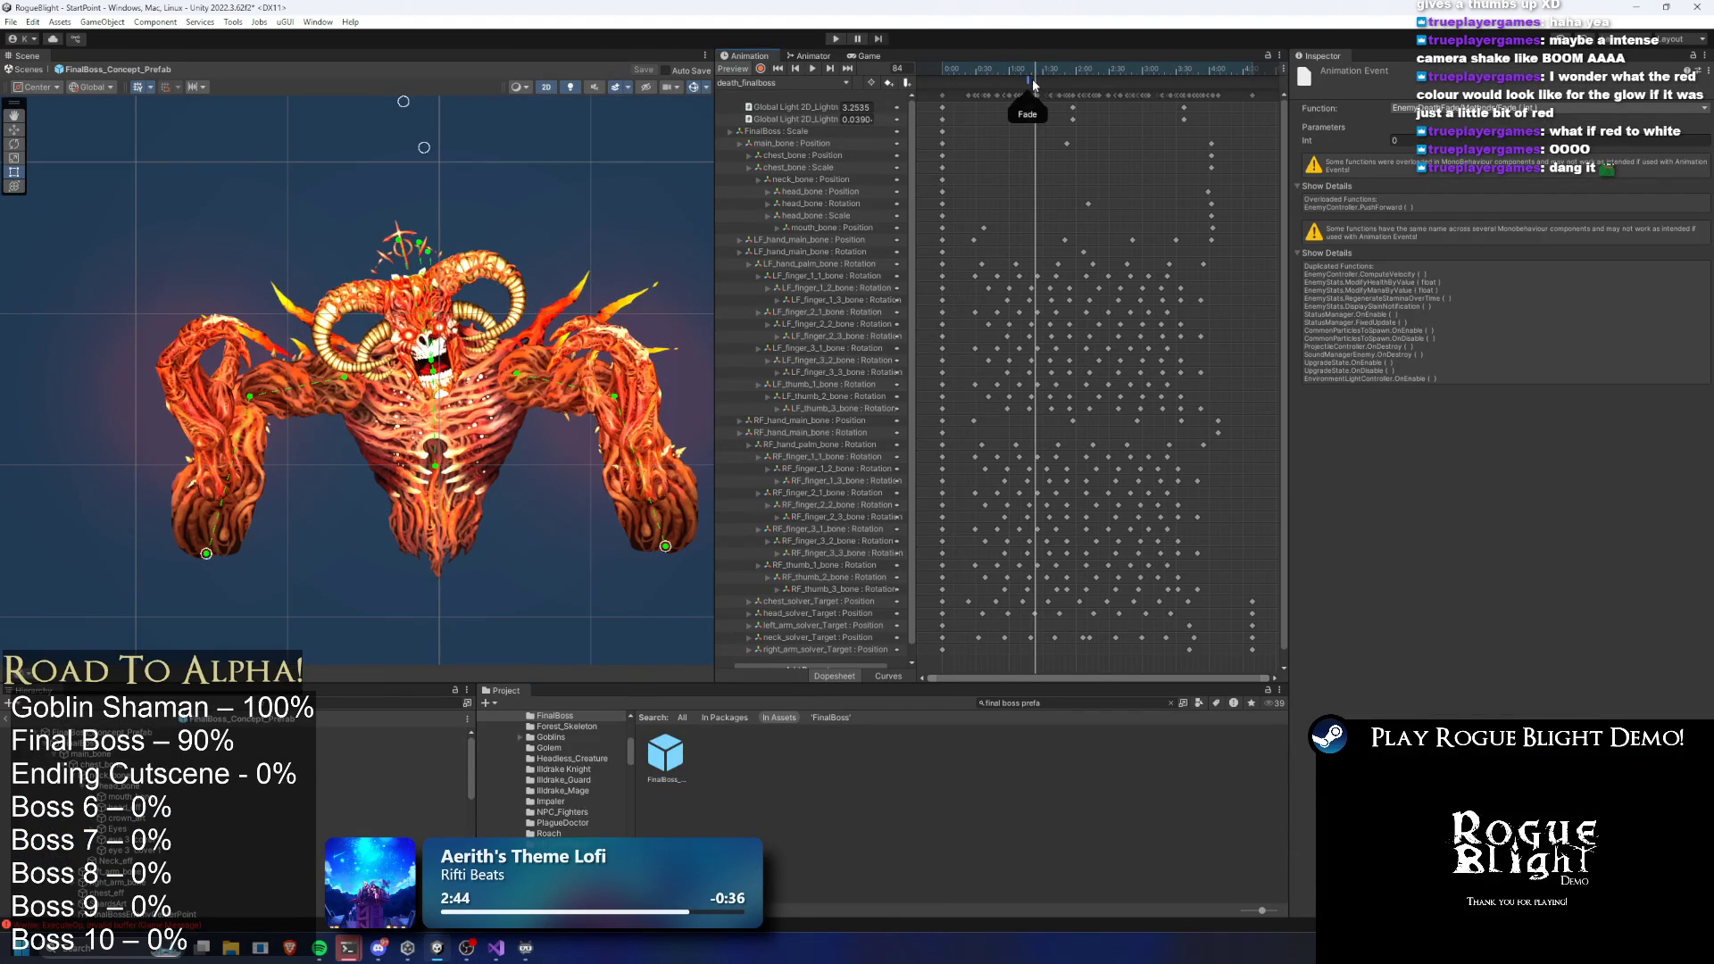
pyautogui.press(',')
pyautogui.press(',')
pyautogui.press(',')
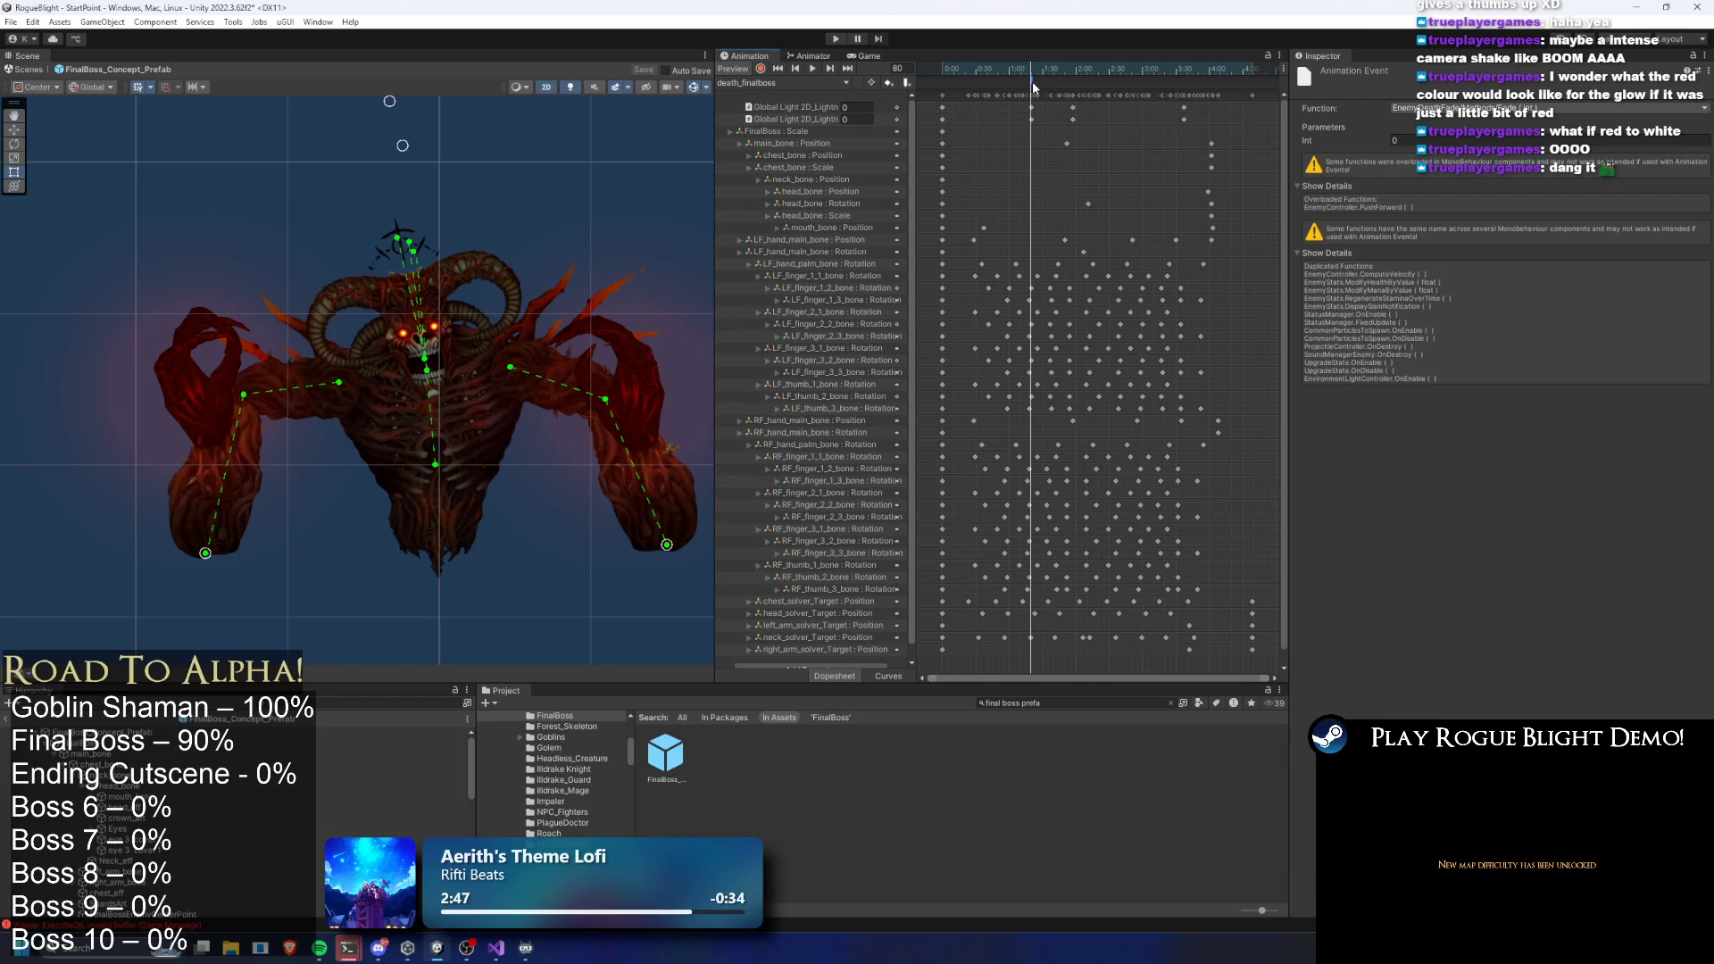
pyautogui.click(1161, 161)
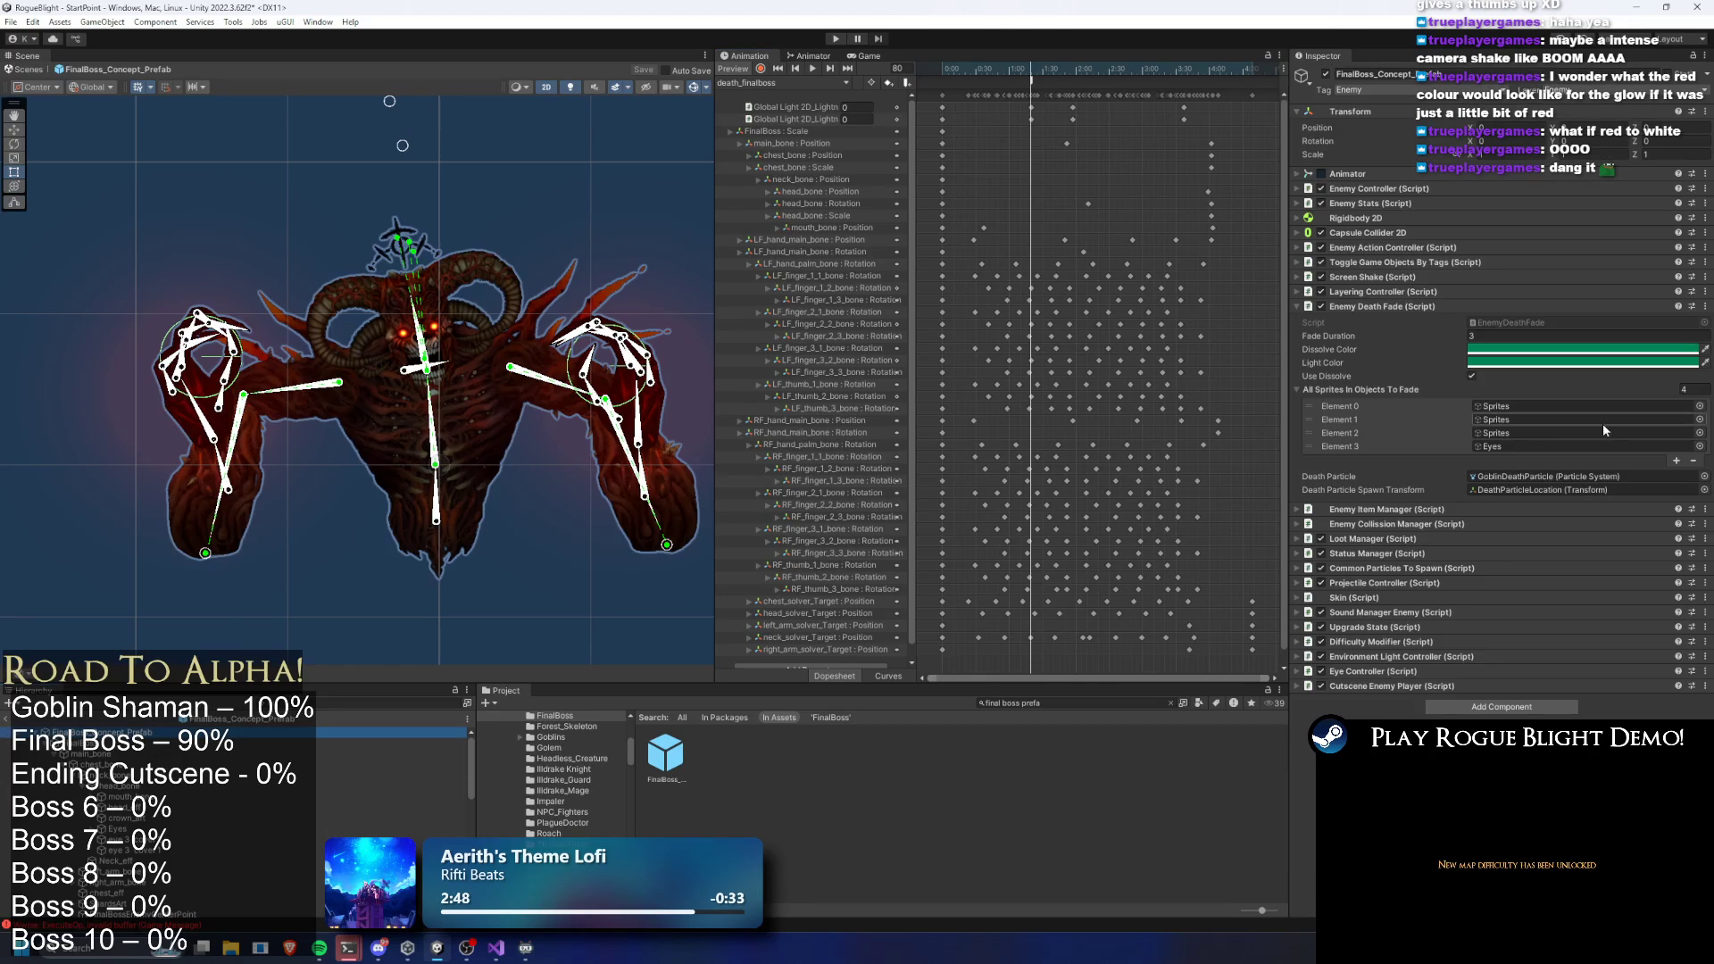
pyautogui.moveTo(1053, 71)
pyautogui.mouseDown()
pyautogui.moveTo(1067, 70)
pyautogui.moveTo(1033, 73)
pyautogui.mouseUp()
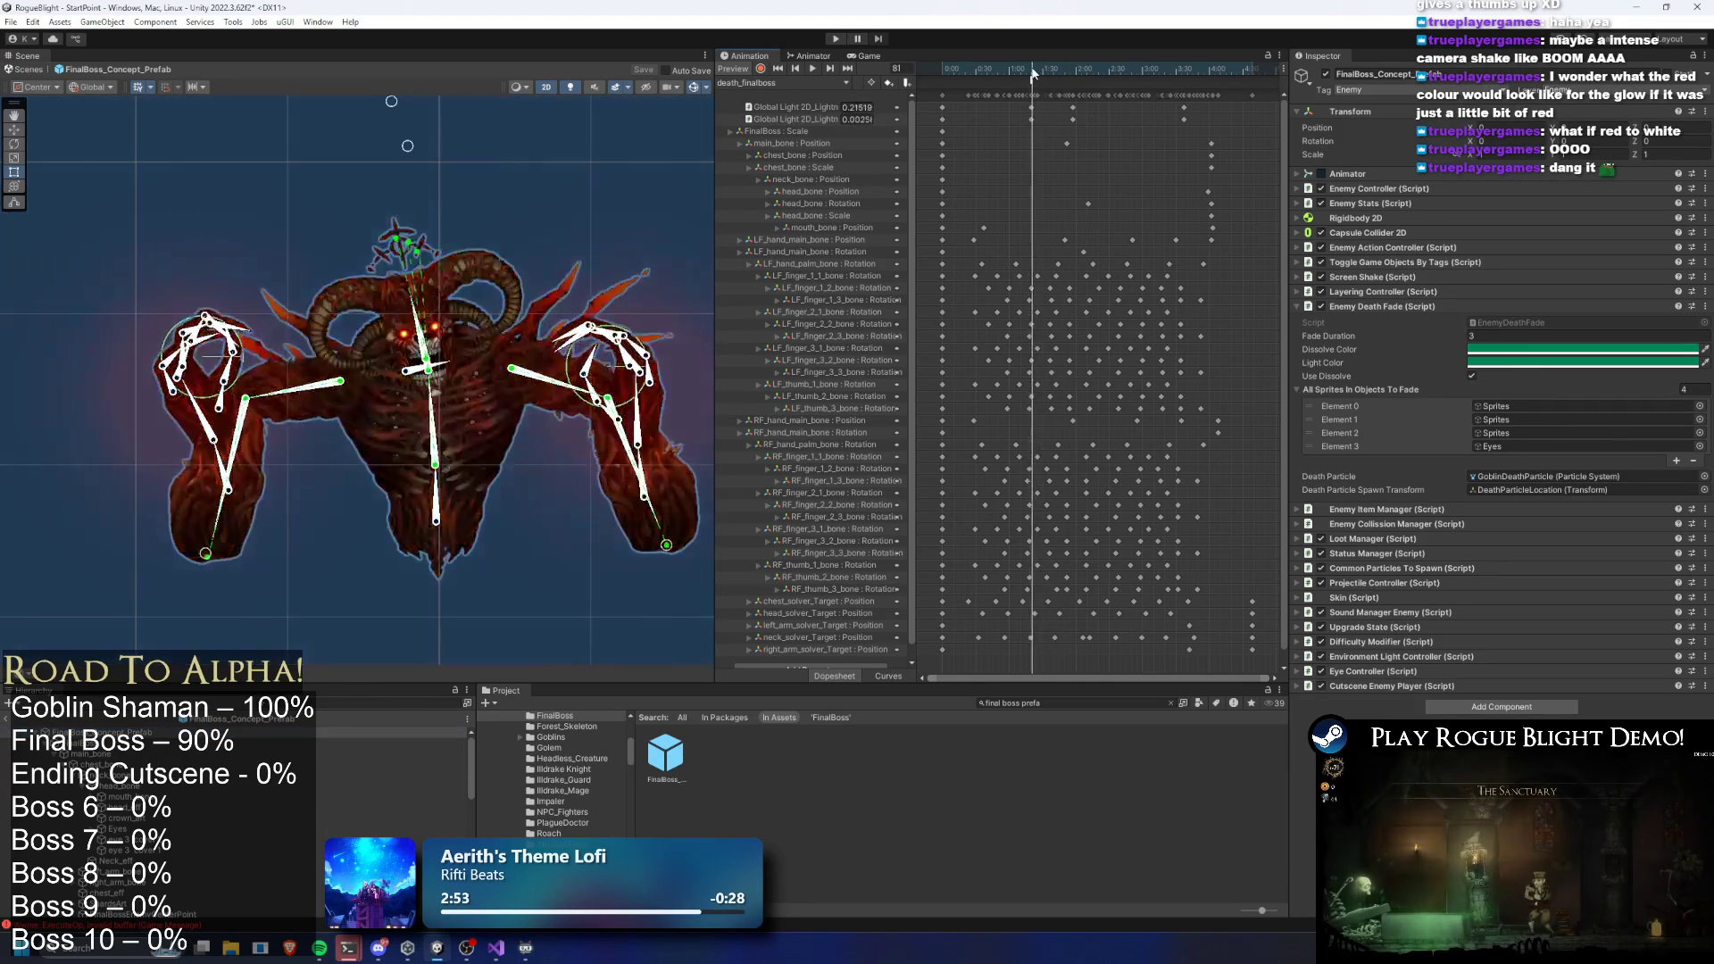
# Set Enemy Death Fade's Fade Duration to 0.6 and start a Play Mode test
pyautogui.click(1511, 334)
pyautogui.write('1')
pyautogui.write('0.5')
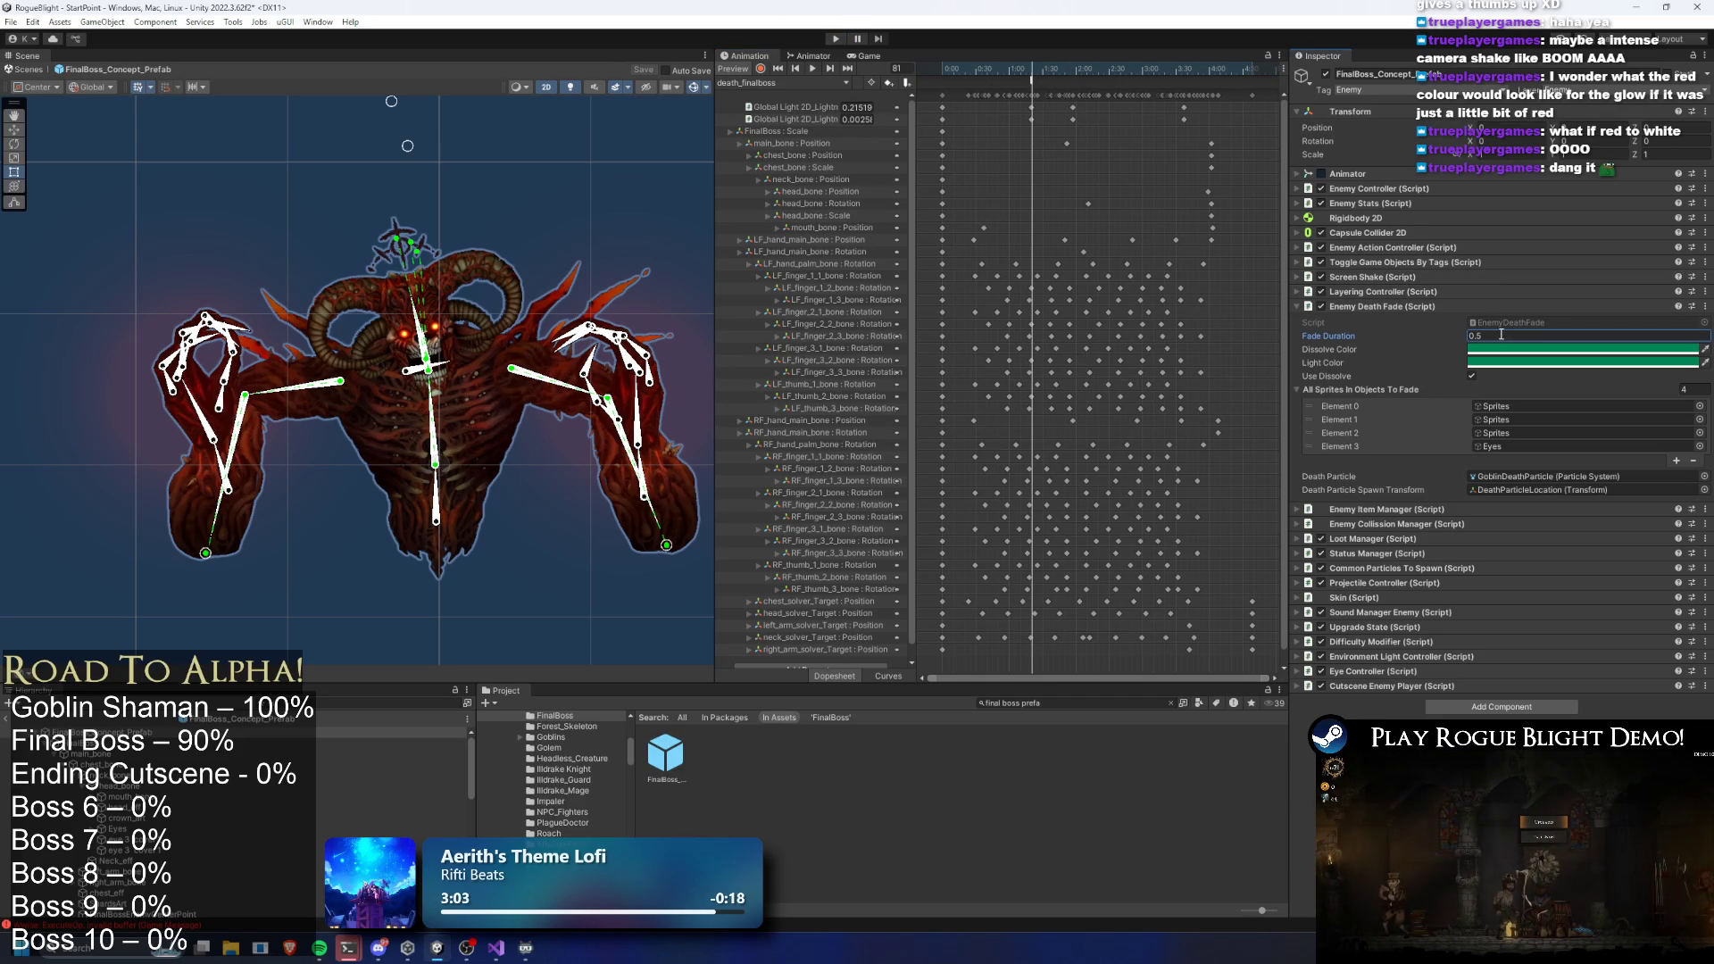
pyautogui.click(1071, 71)
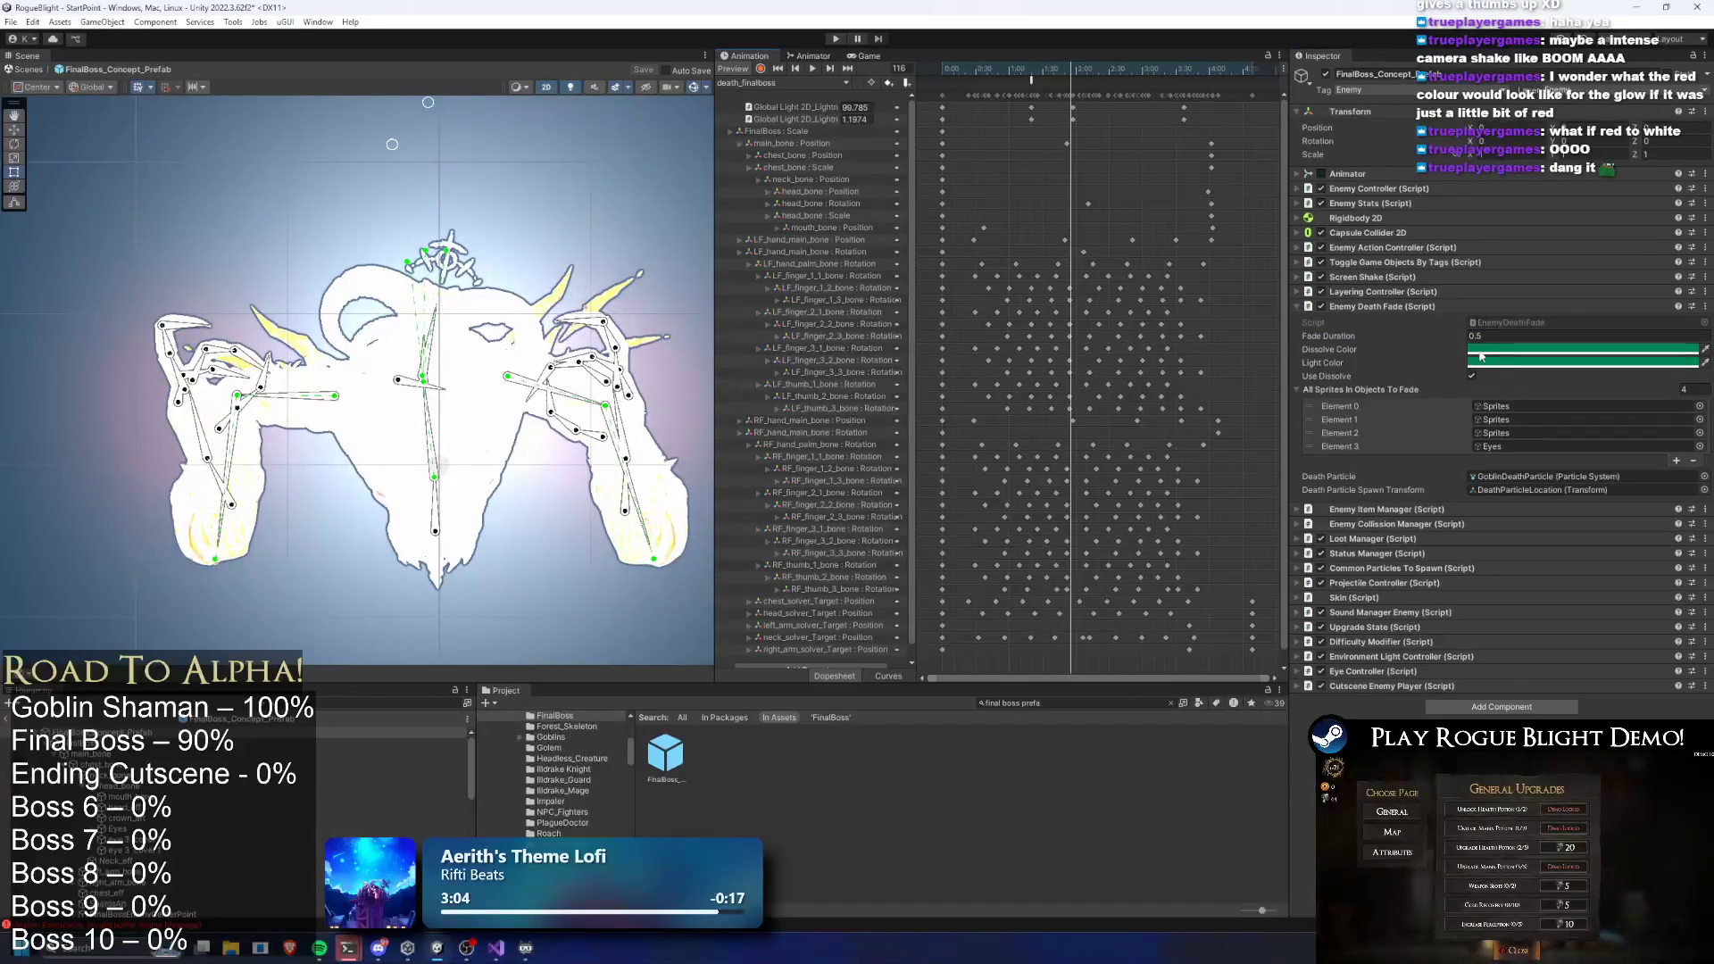
pyautogui.click(1505, 337)
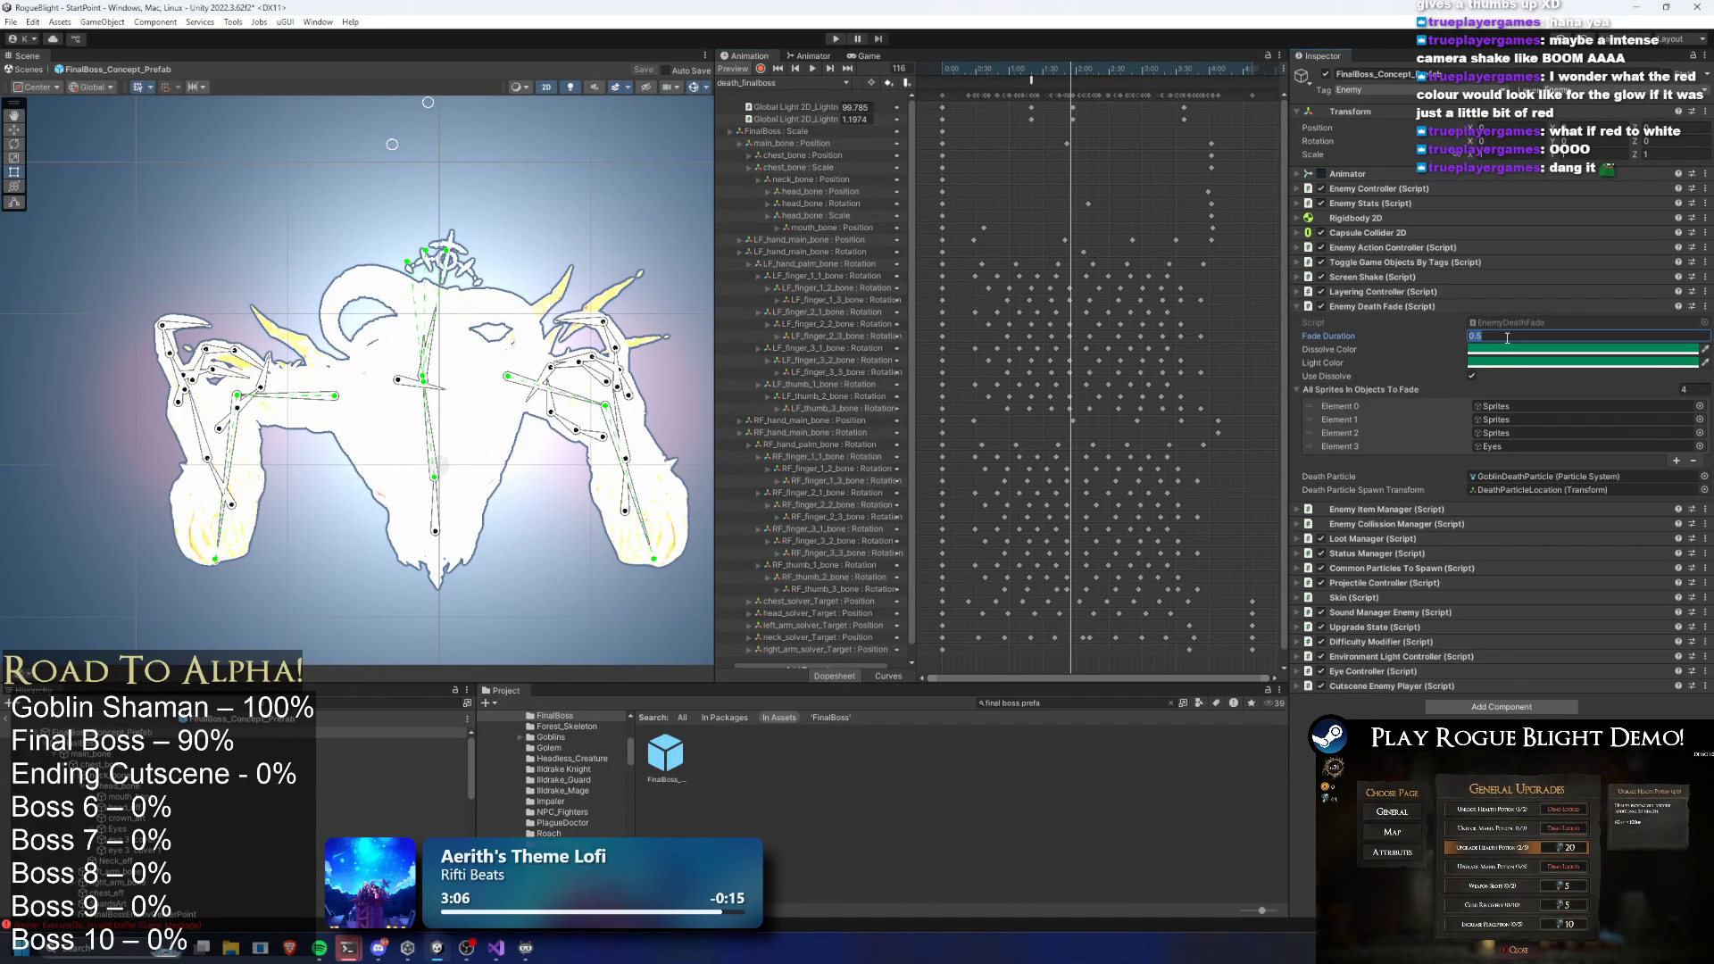
pyautogui.write('0.6')
pyautogui.click(837, 40)
pyautogui.press('Return')
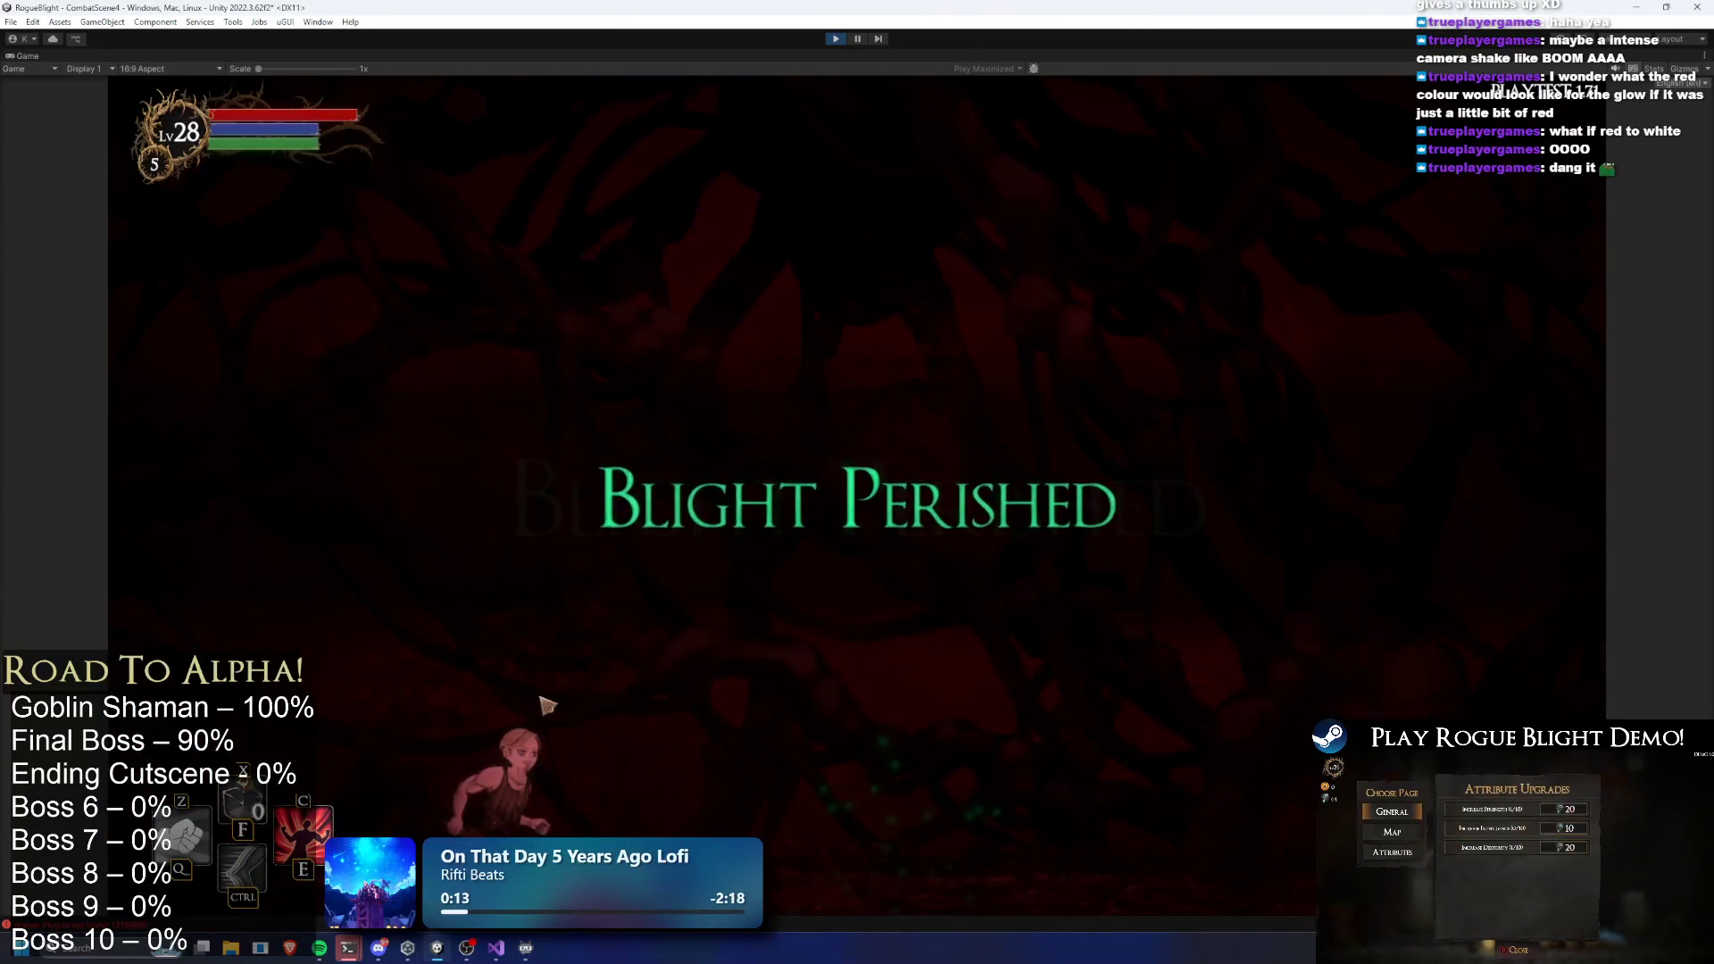
# Stop the test run and reopen the FinalBoss prefab for editing
pyautogui.click(842, 42)
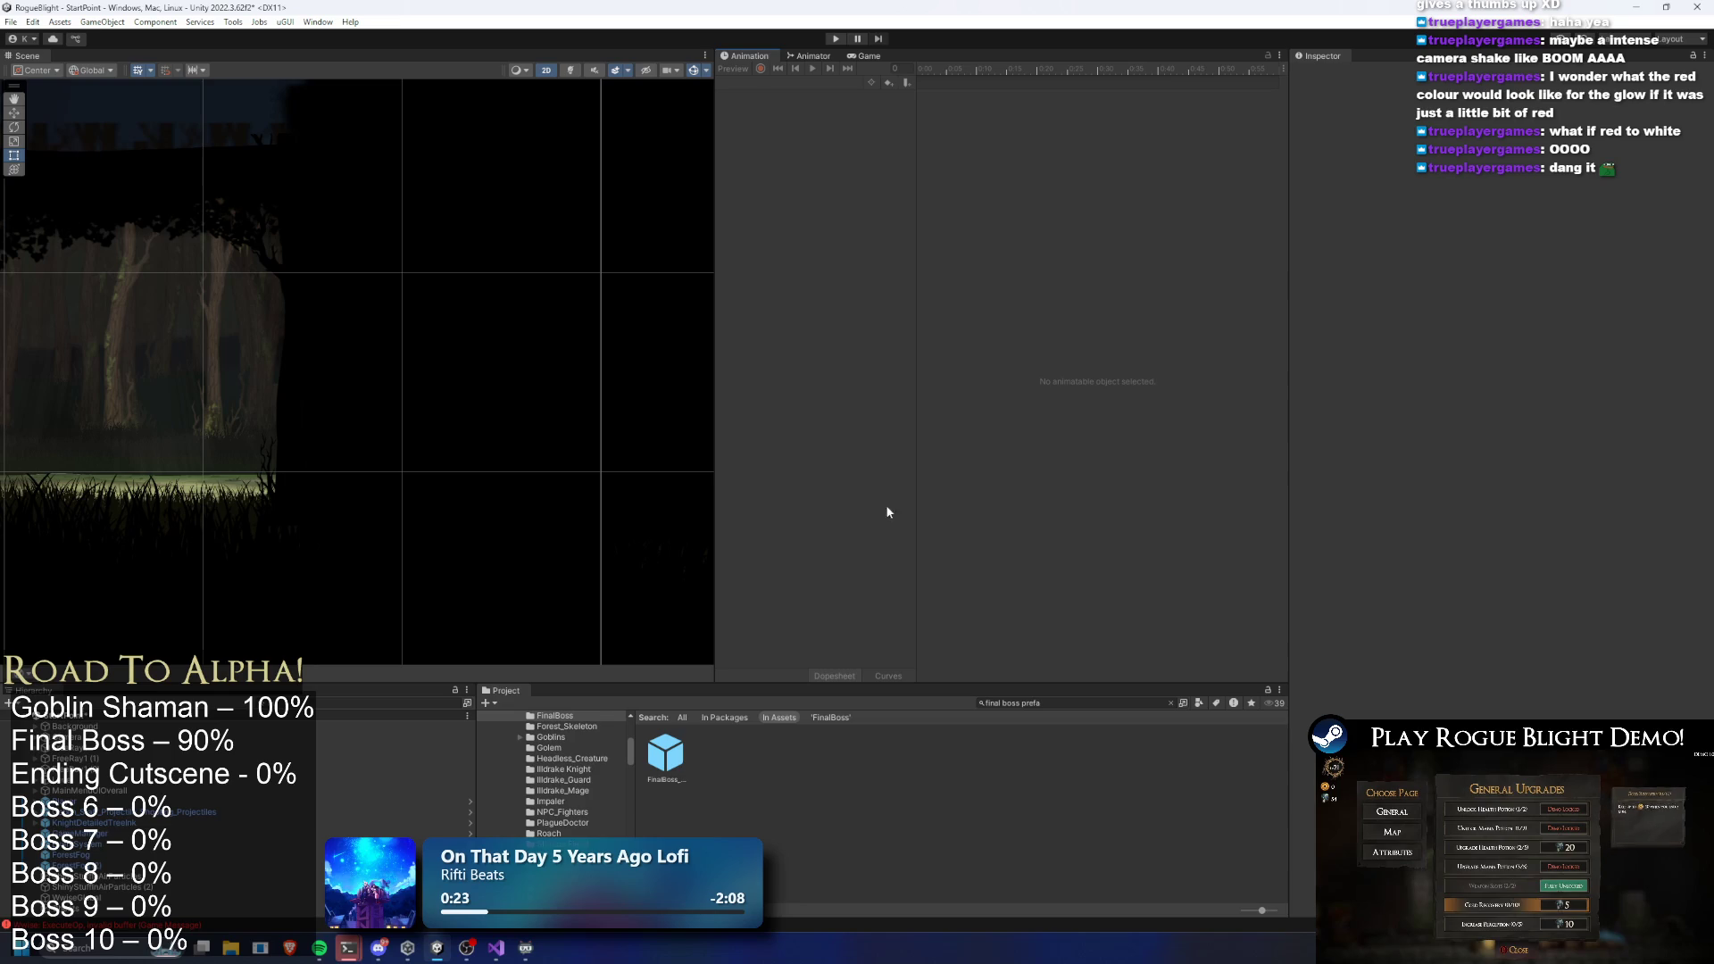
pyautogui.doubleClick(665, 755)
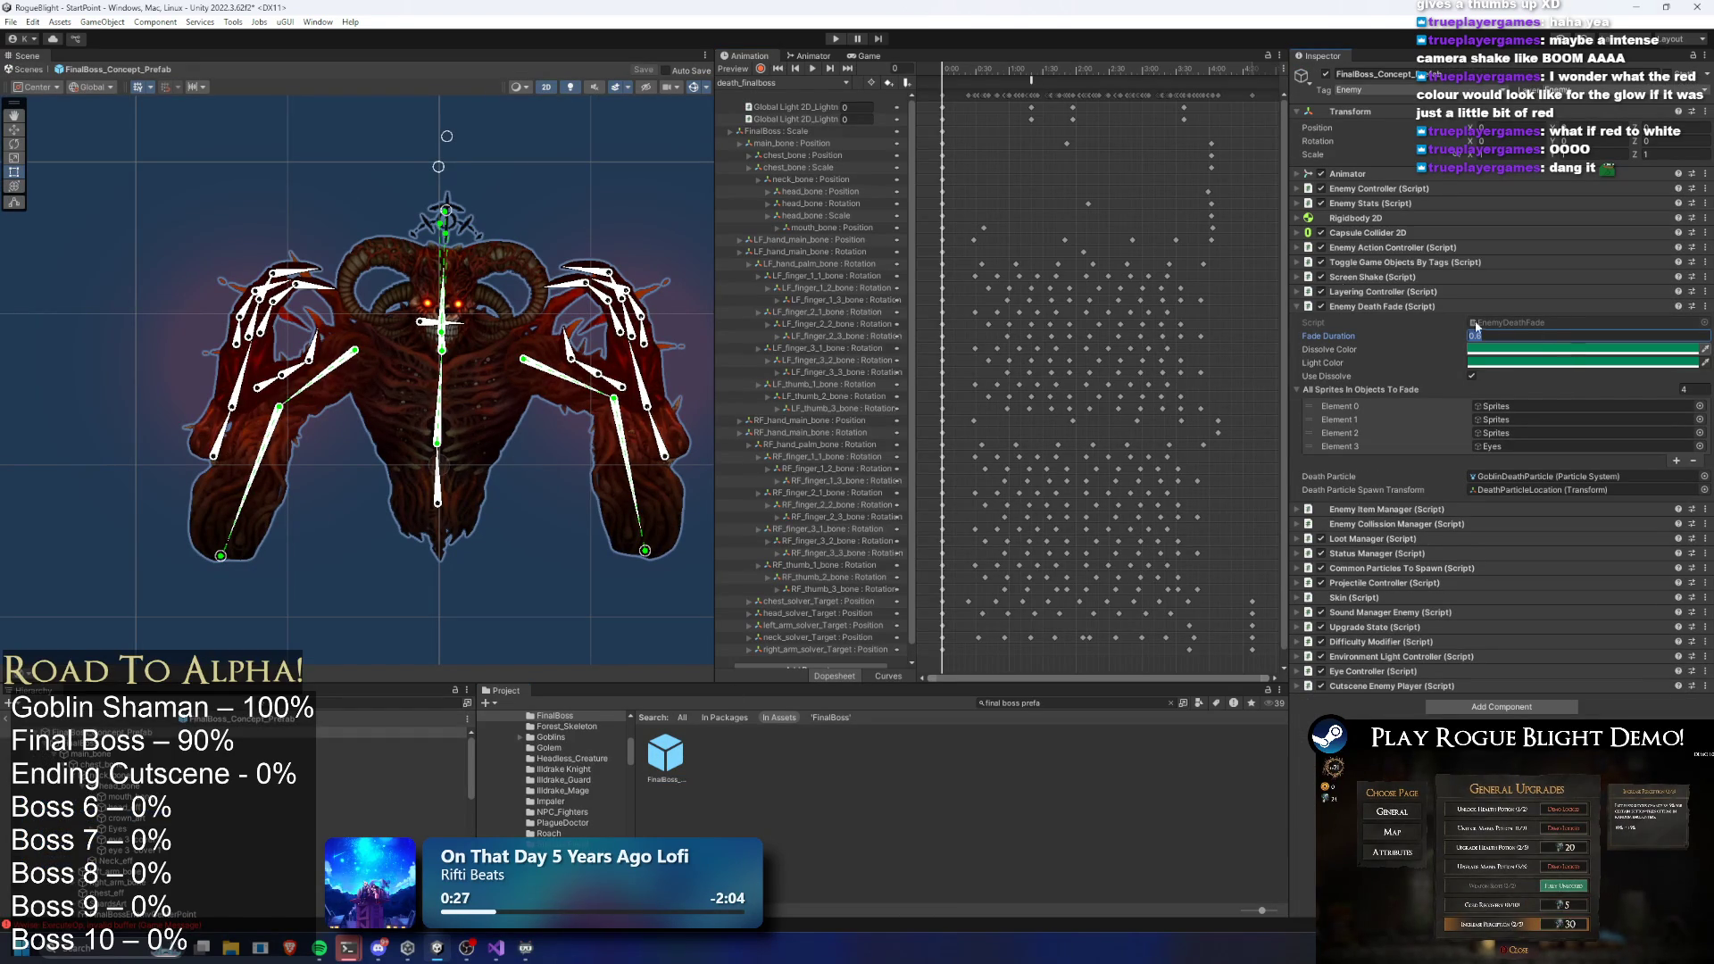
# Set Fade Duration to 1, save, make dissolve and light colours white, then play
pyautogui.write('1')
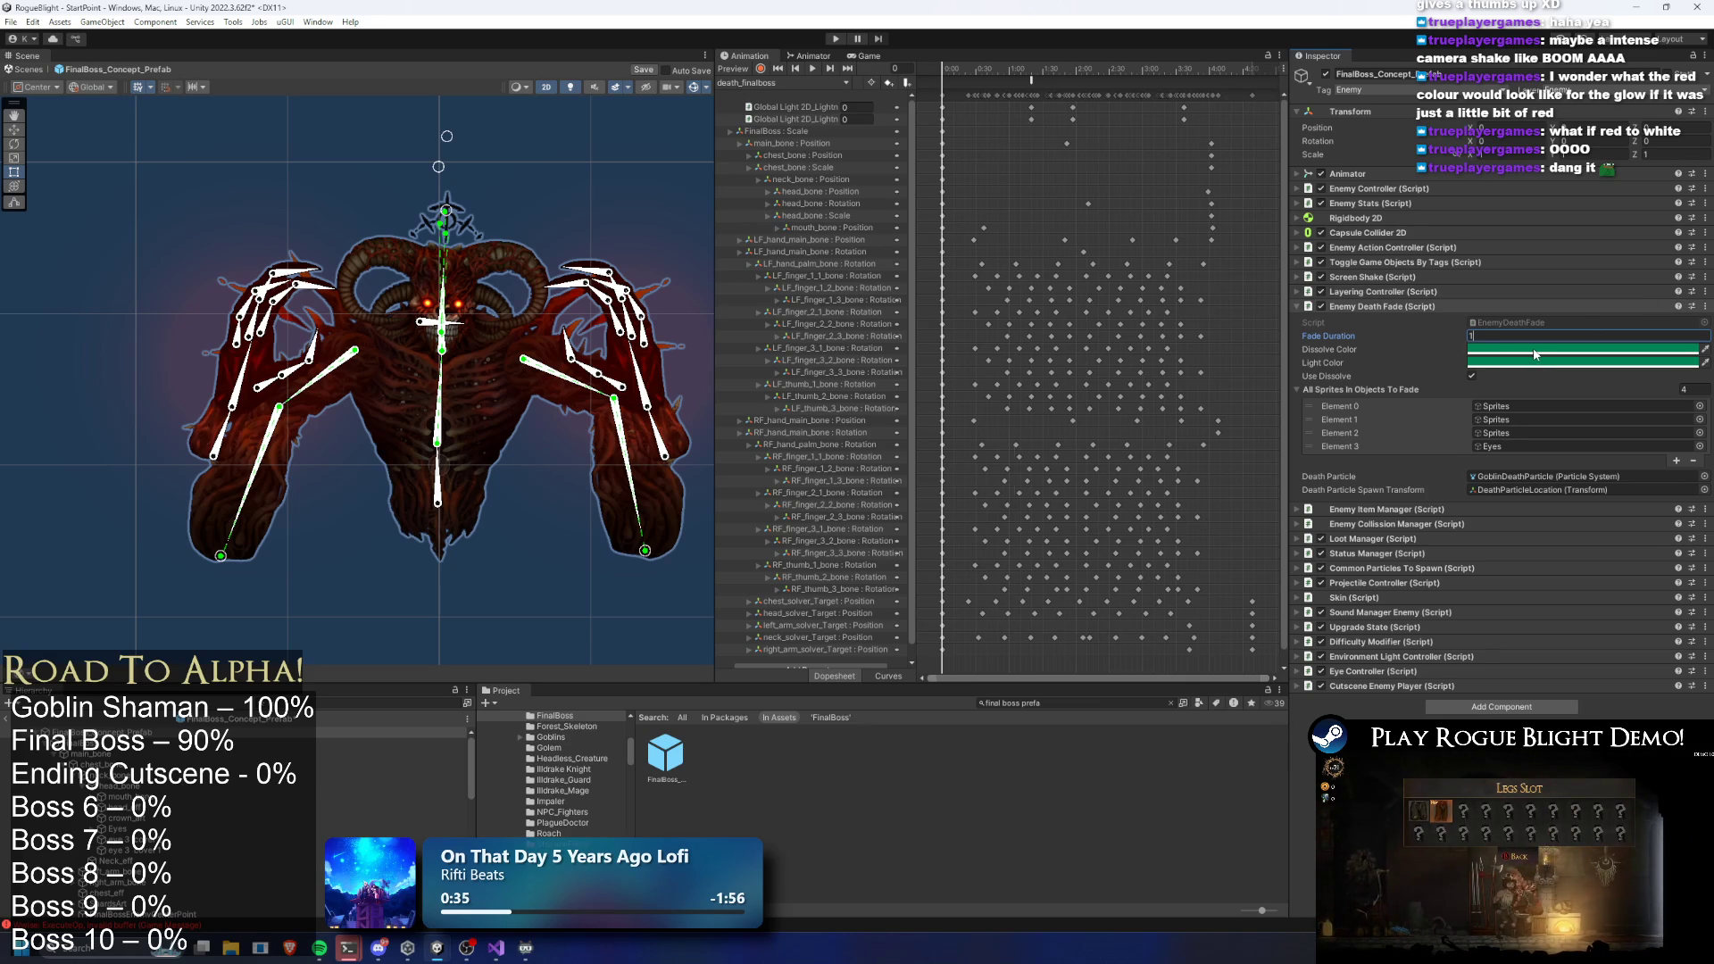
pyautogui.hotkey('ctrl', 's')
pyautogui.click(1535, 352)
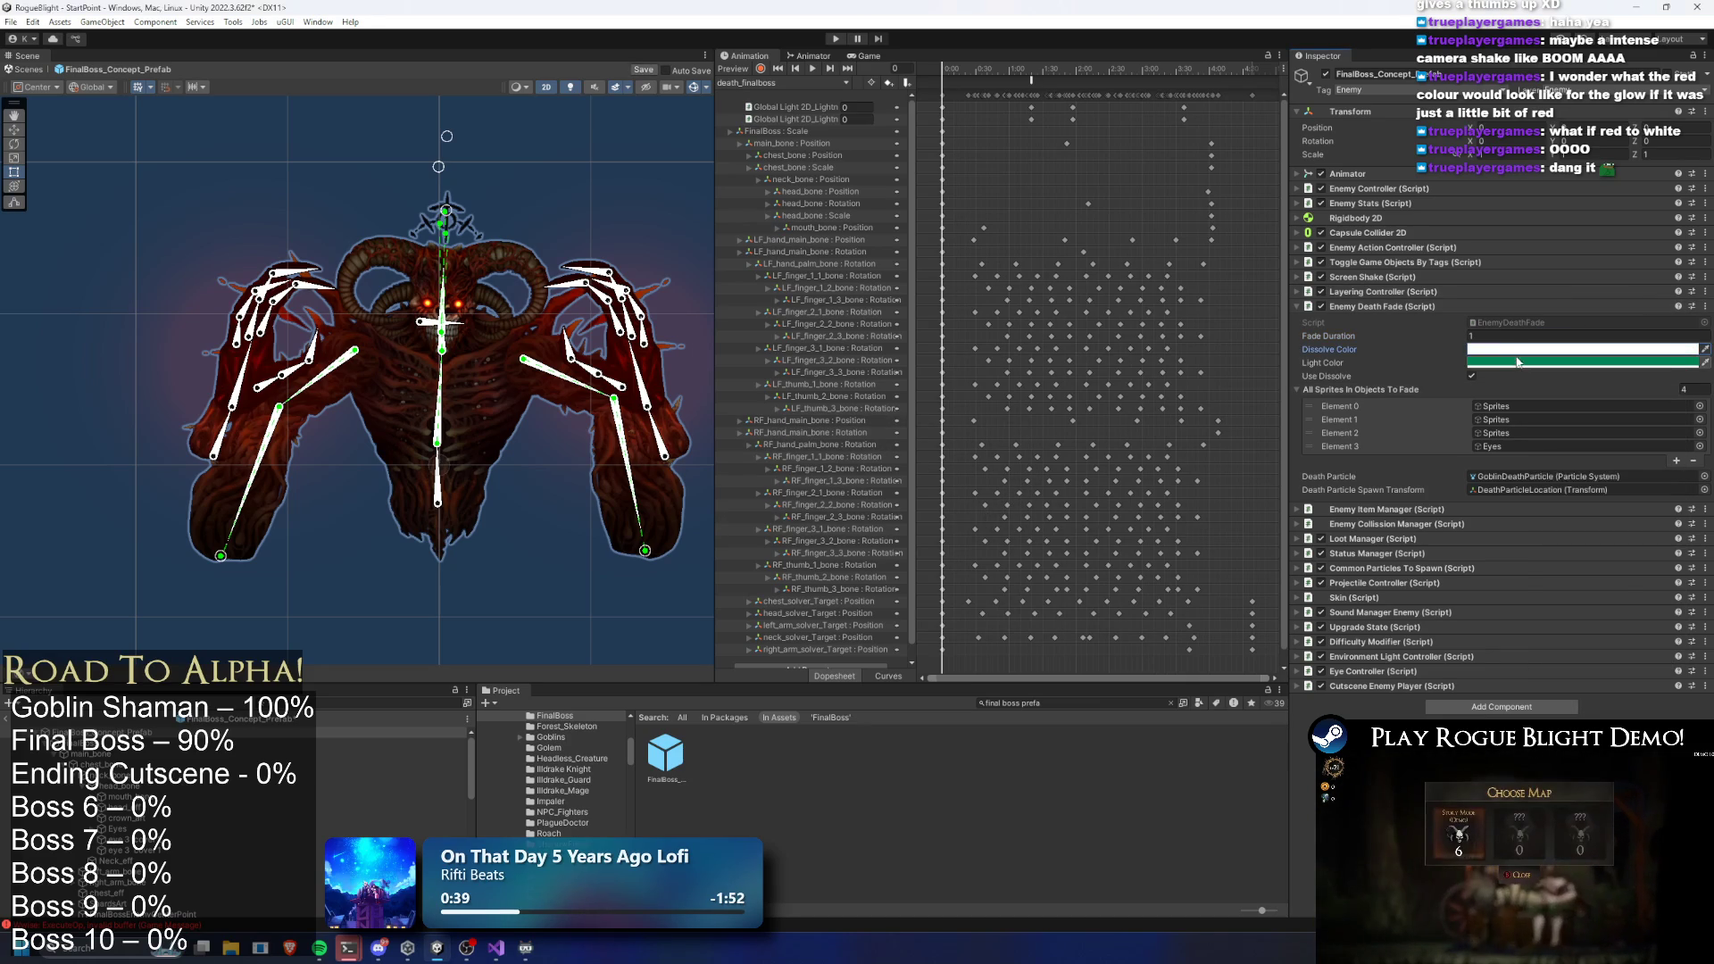
pyautogui.click(1496, 349)
pyautogui.moveTo(1590, 446); pyautogui.dragTo(1239, 83)
pyautogui.click(1240, 83)
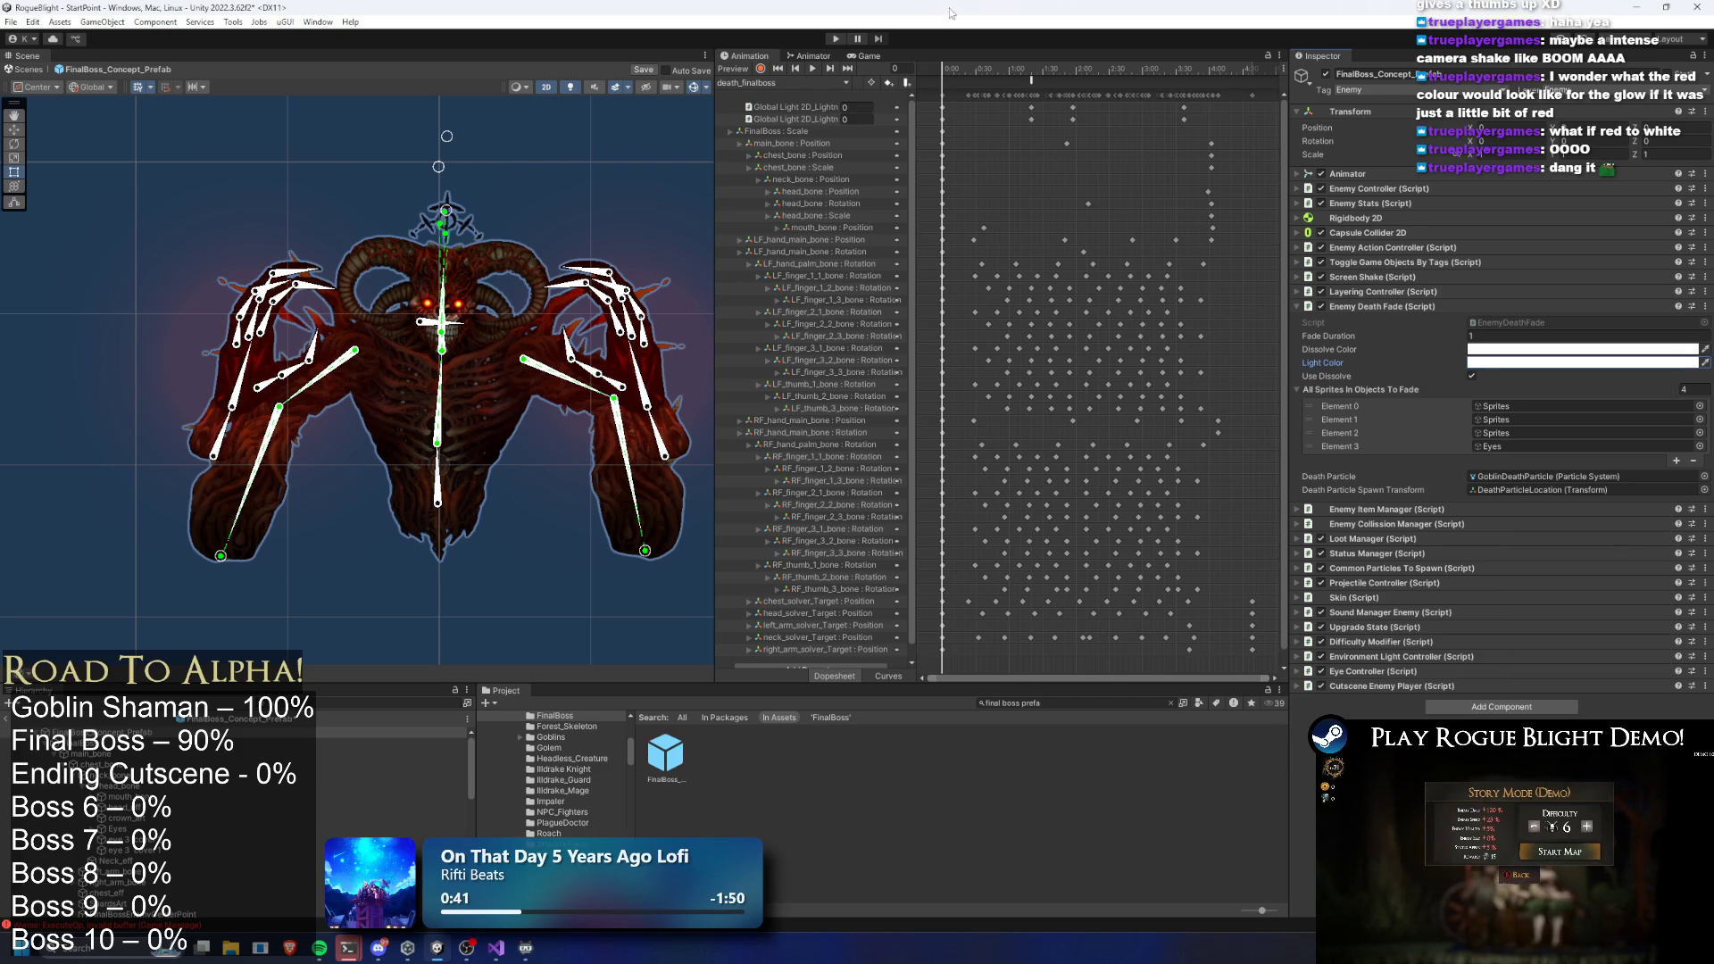
pyautogui.click(836, 39)
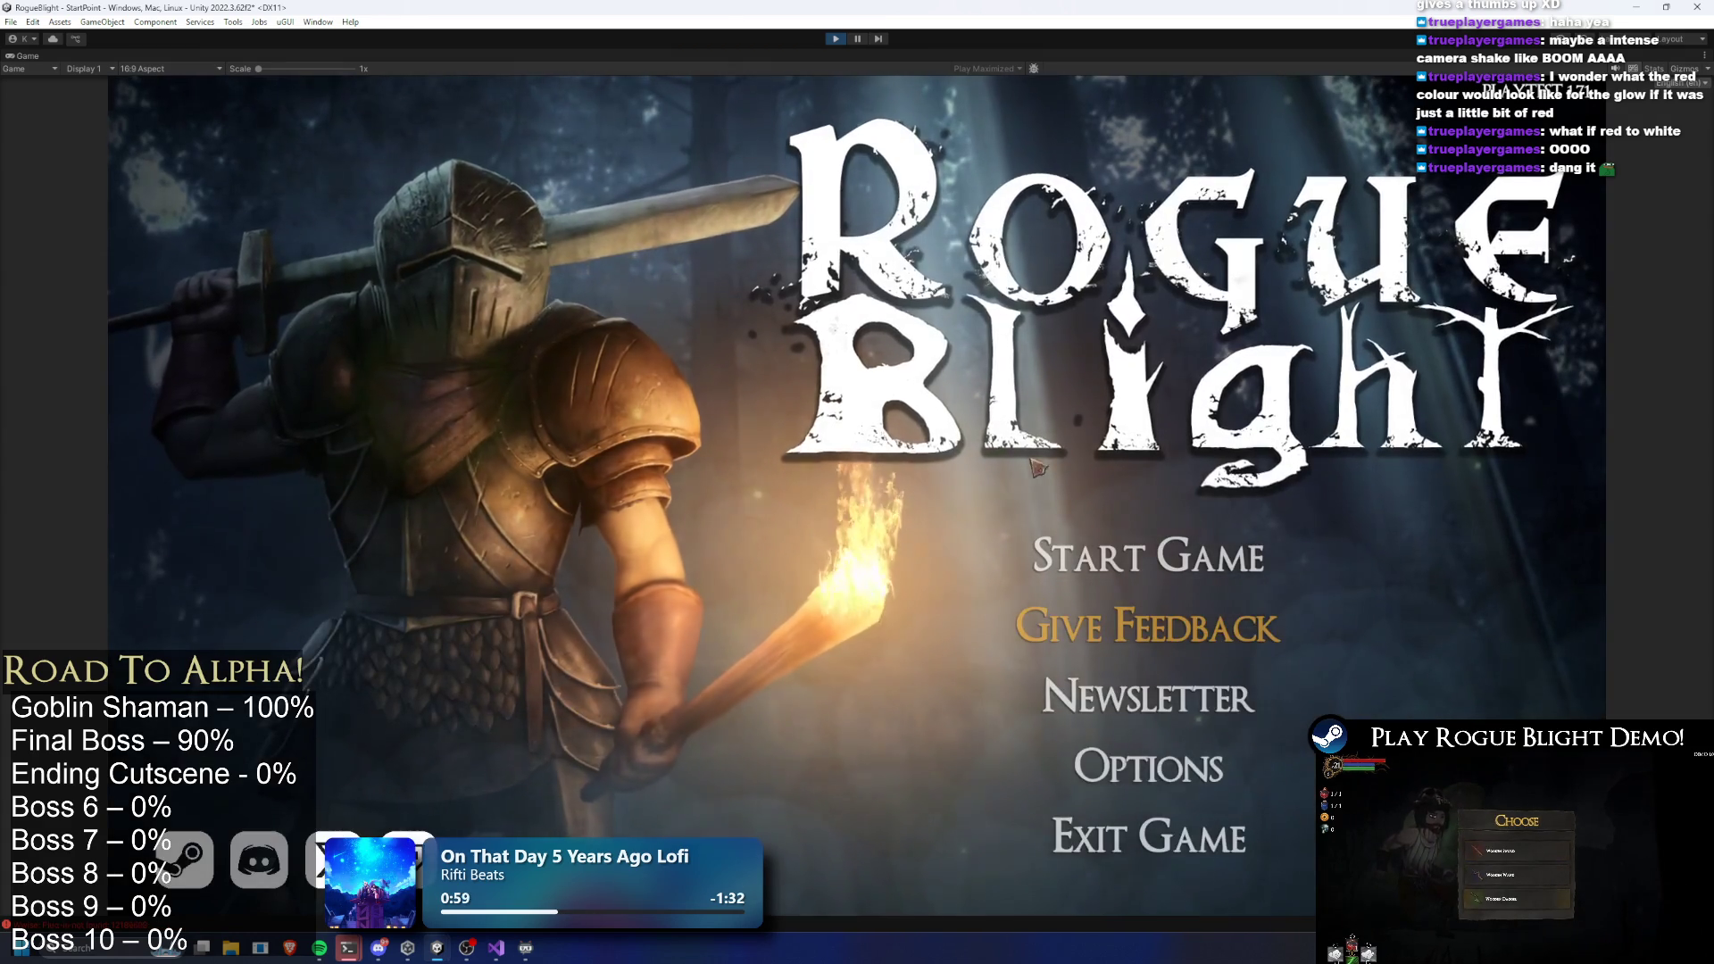
# Load the first save slot, defeat the boss to Blight Perished, then stop Play Mode
pyautogui.click(1147, 556)
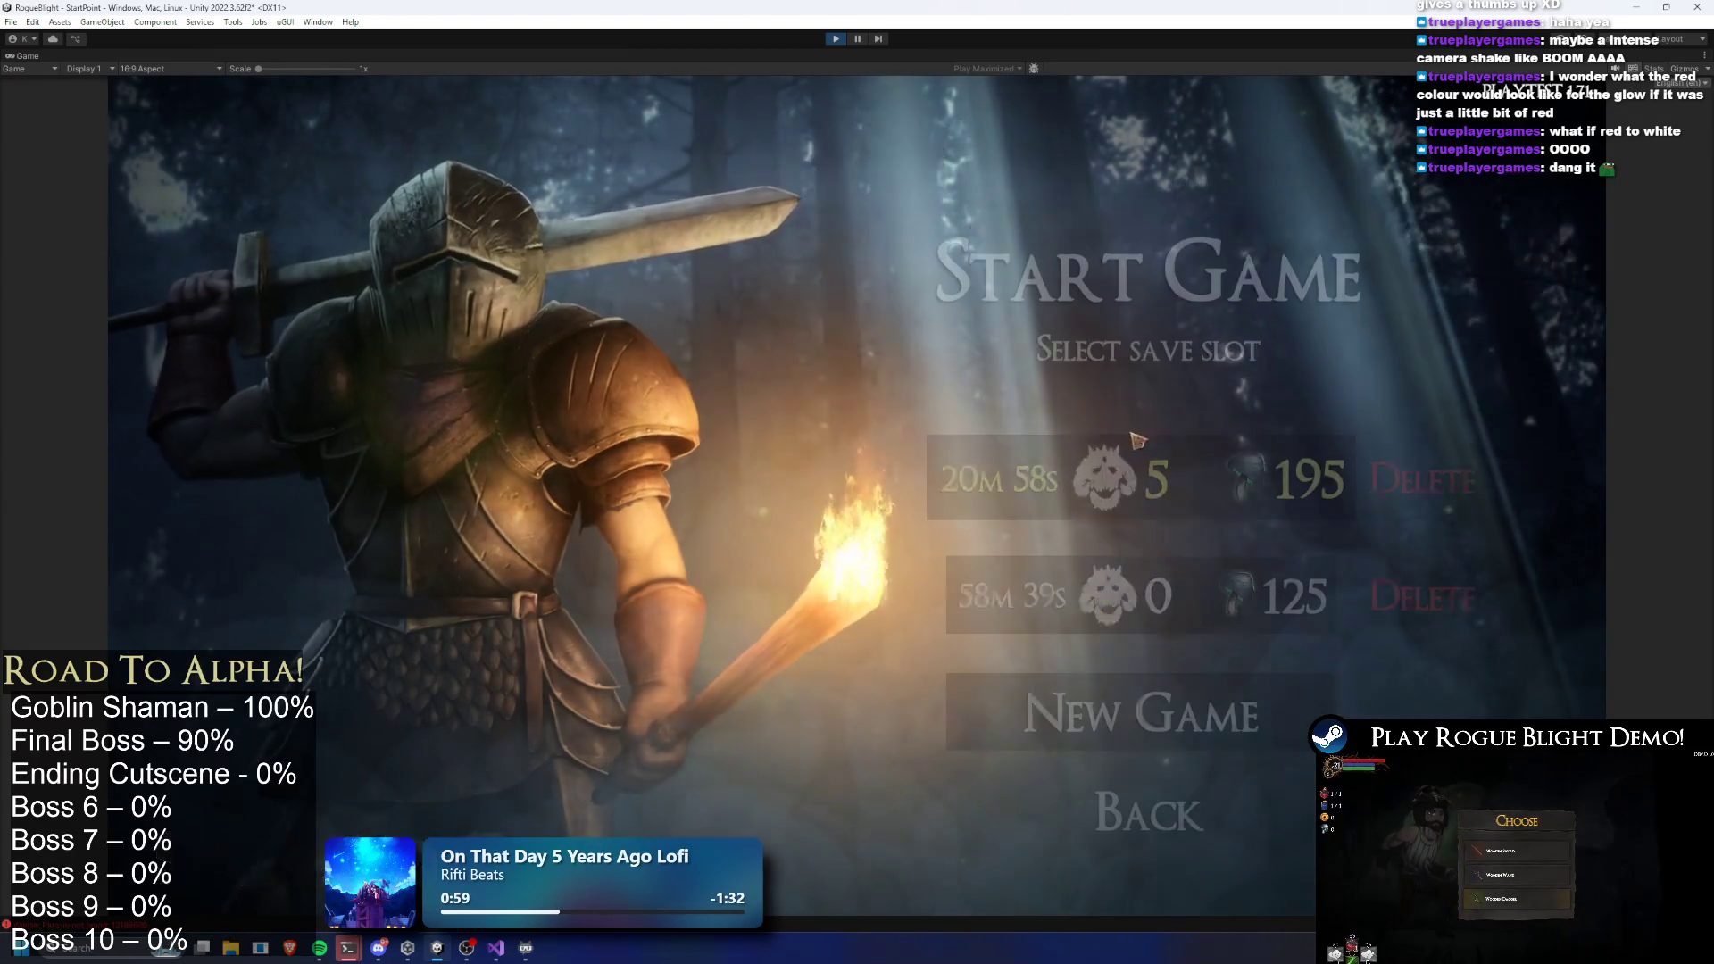
pyautogui.click(1146, 480)
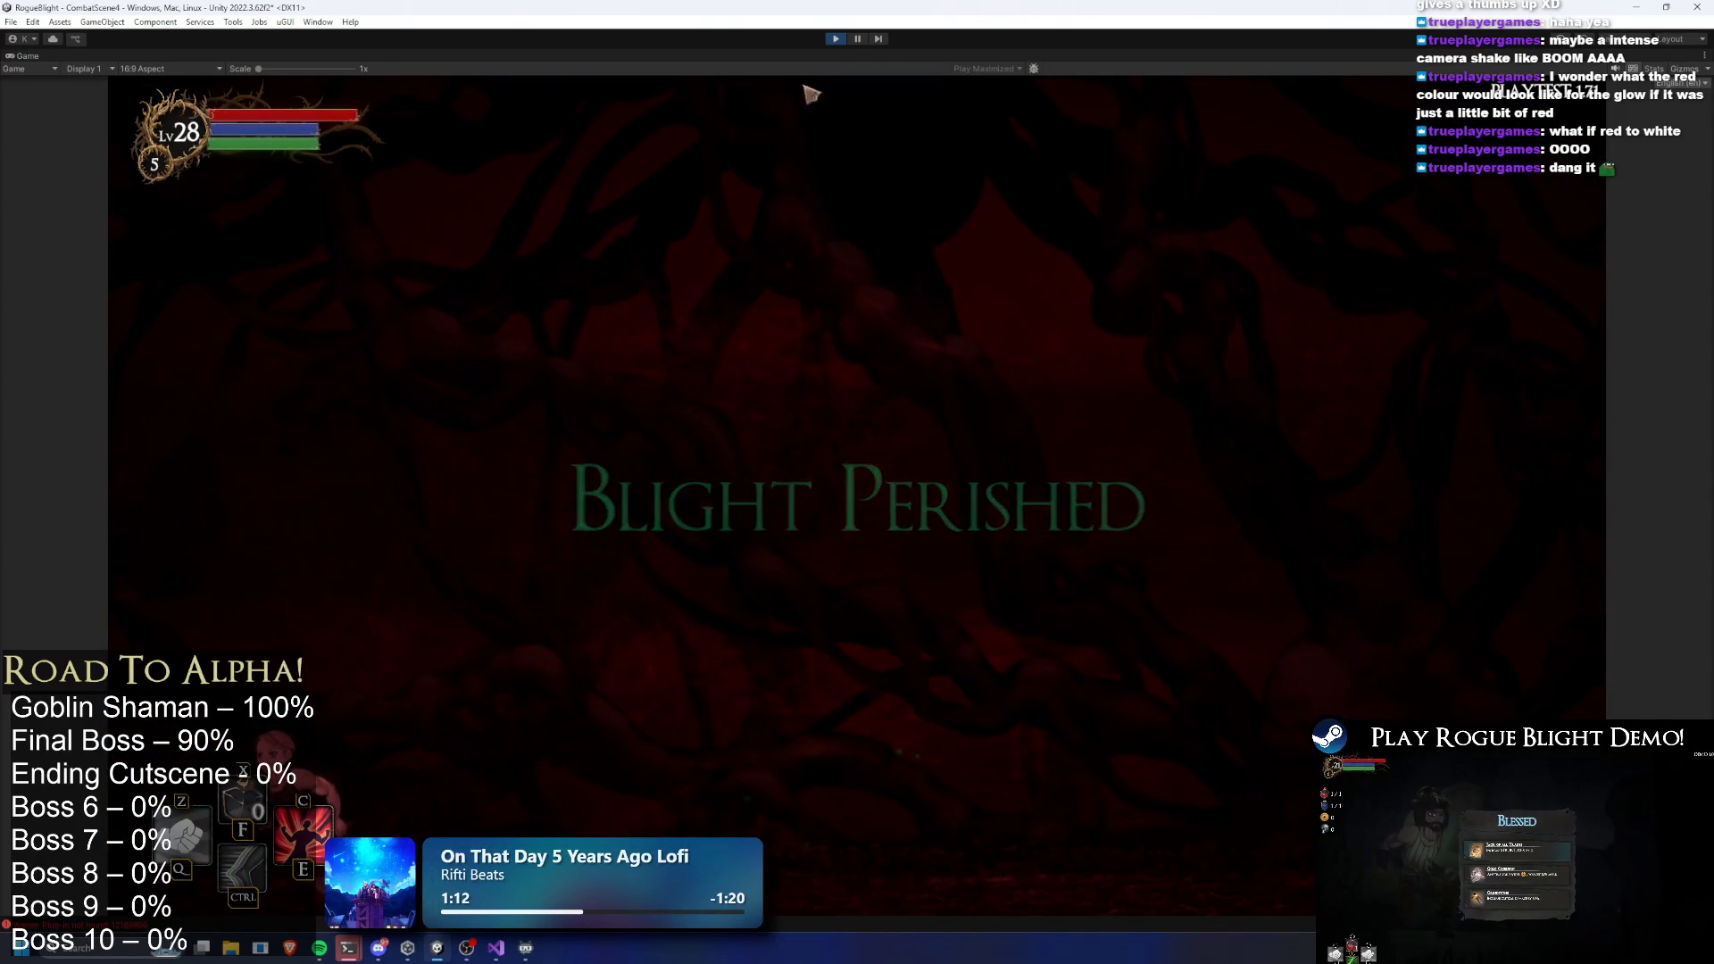
pyautogui.click(836, 38)
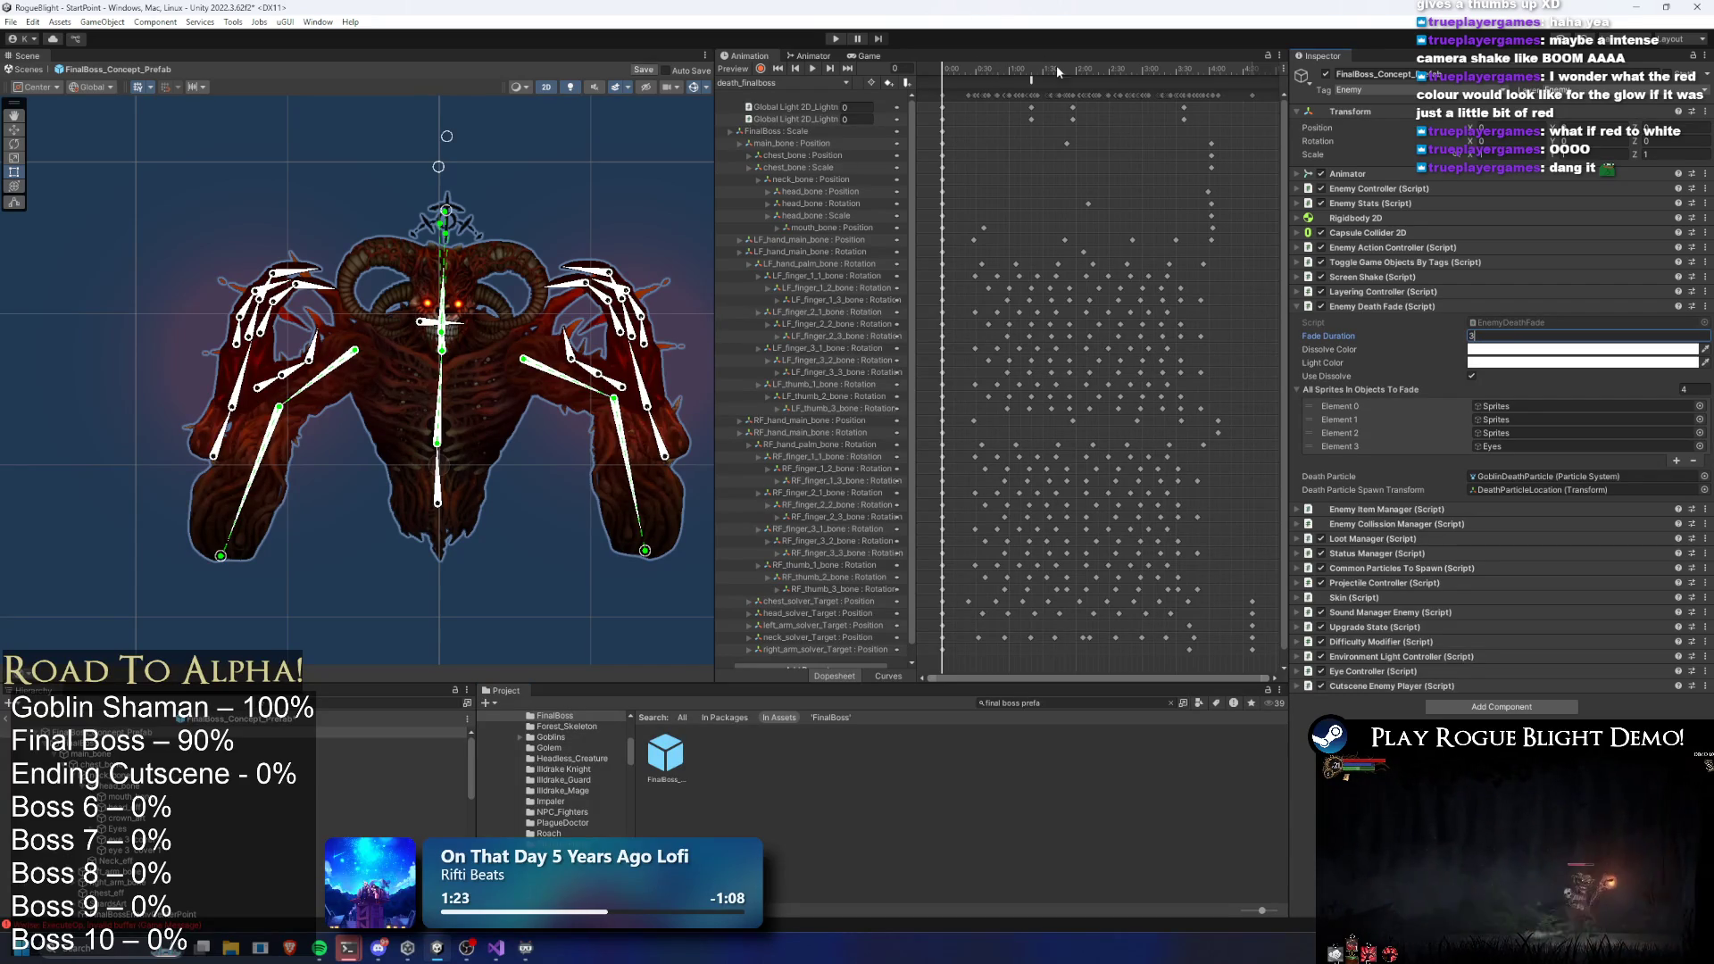
# Save the prefab and drag the selected death-clip keyframes later in the Dopesheet
pyautogui.hotkey('ctrl', 's')
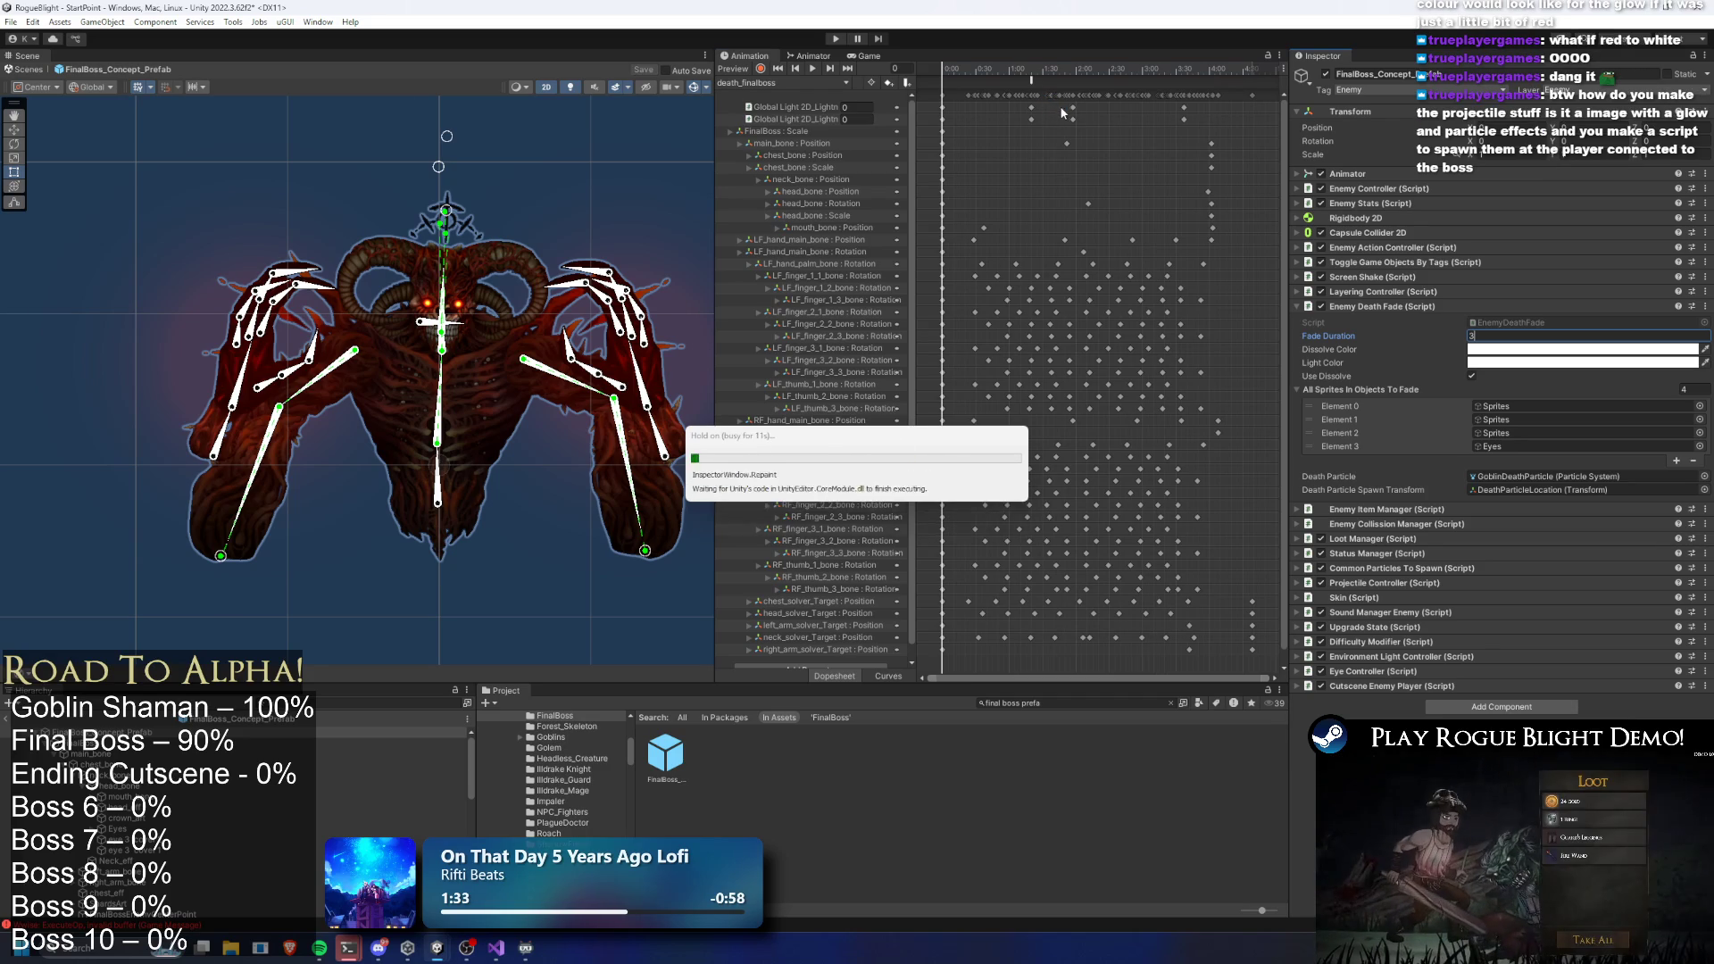
pyautogui.moveTo(1074, 109)
pyautogui.mouseDown()
pyautogui.moveTo(1123, 108)
pyautogui.moveTo(1058, 69)
pyautogui.moveTo(1160, 69)
pyautogui.moveTo(1027, 71)
pyautogui.moveTo(1181, 71)
pyautogui.mouseUp()
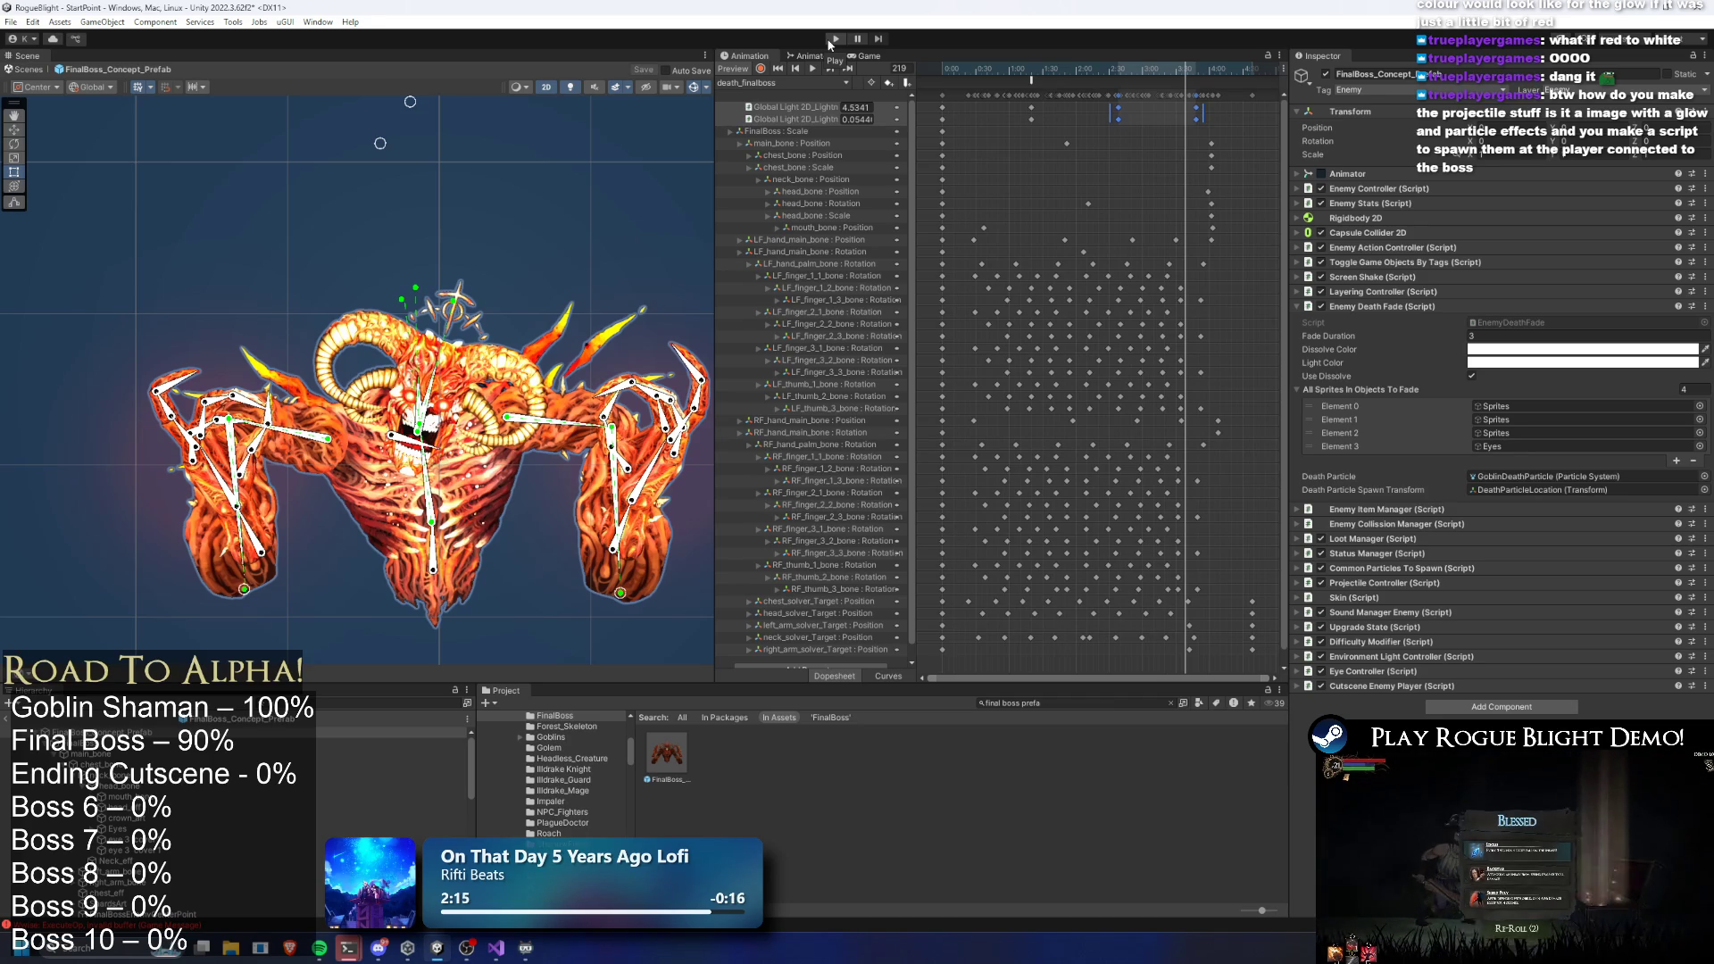
# Test-play from a save slot with F1 cheats, kill Blight Core, then stop Play Mode
pyautogui.click(832, 41)
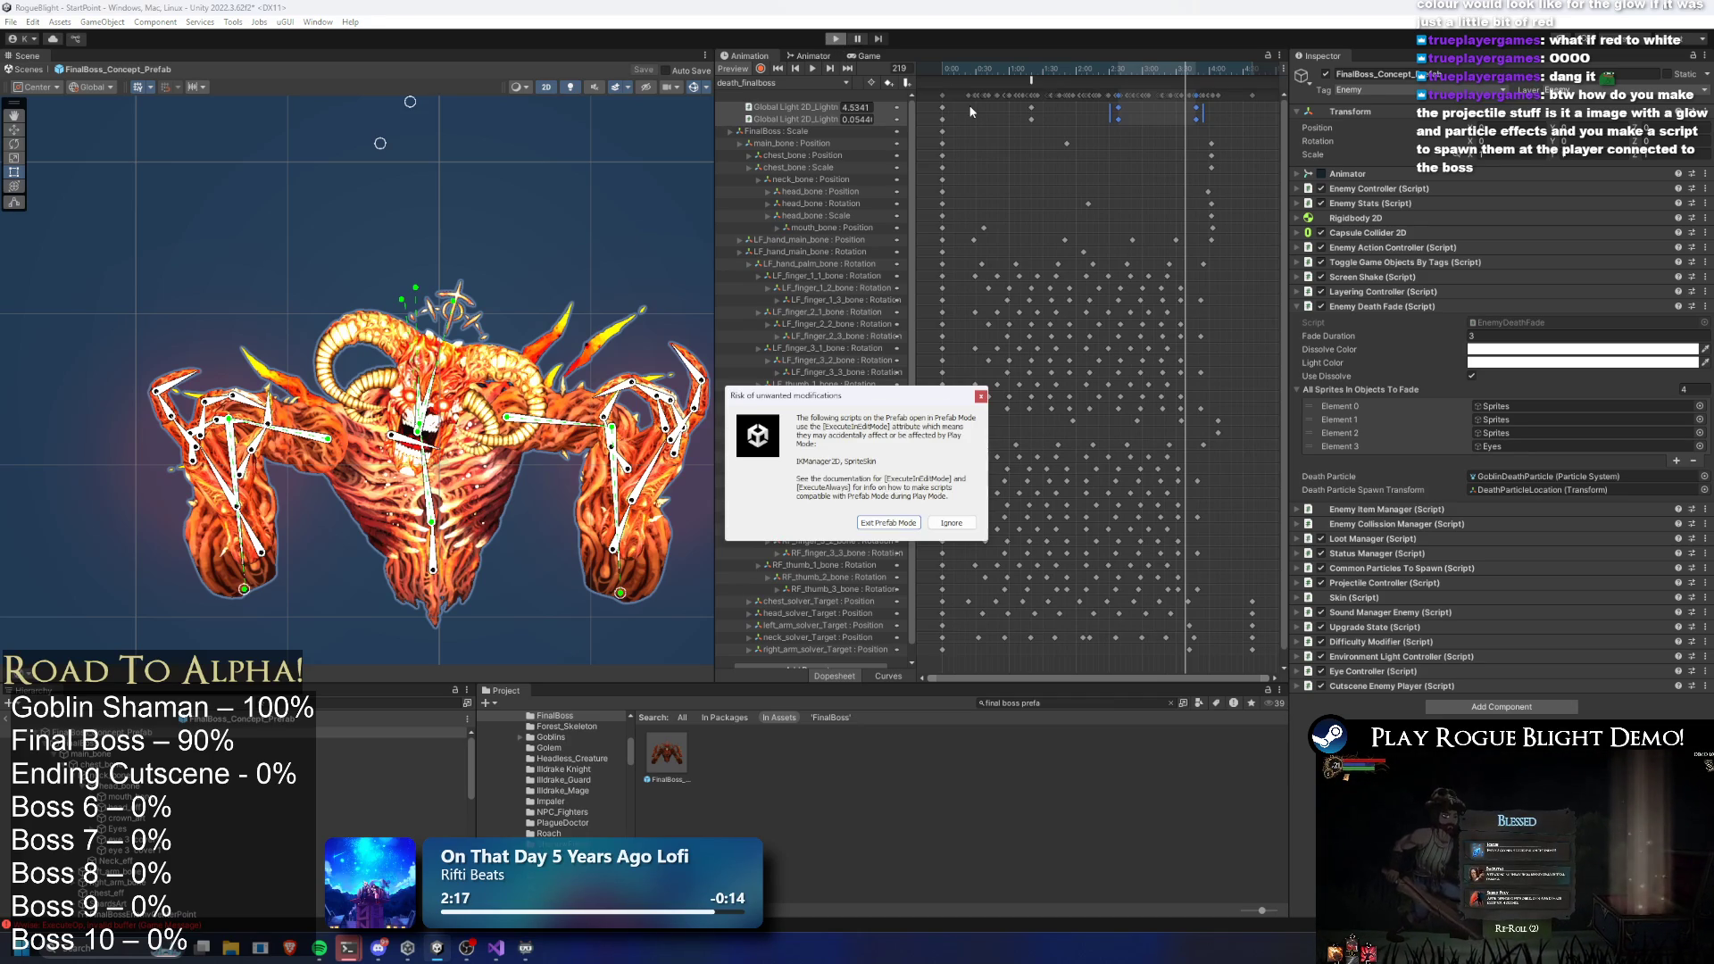
pyautogui.press('Escape')
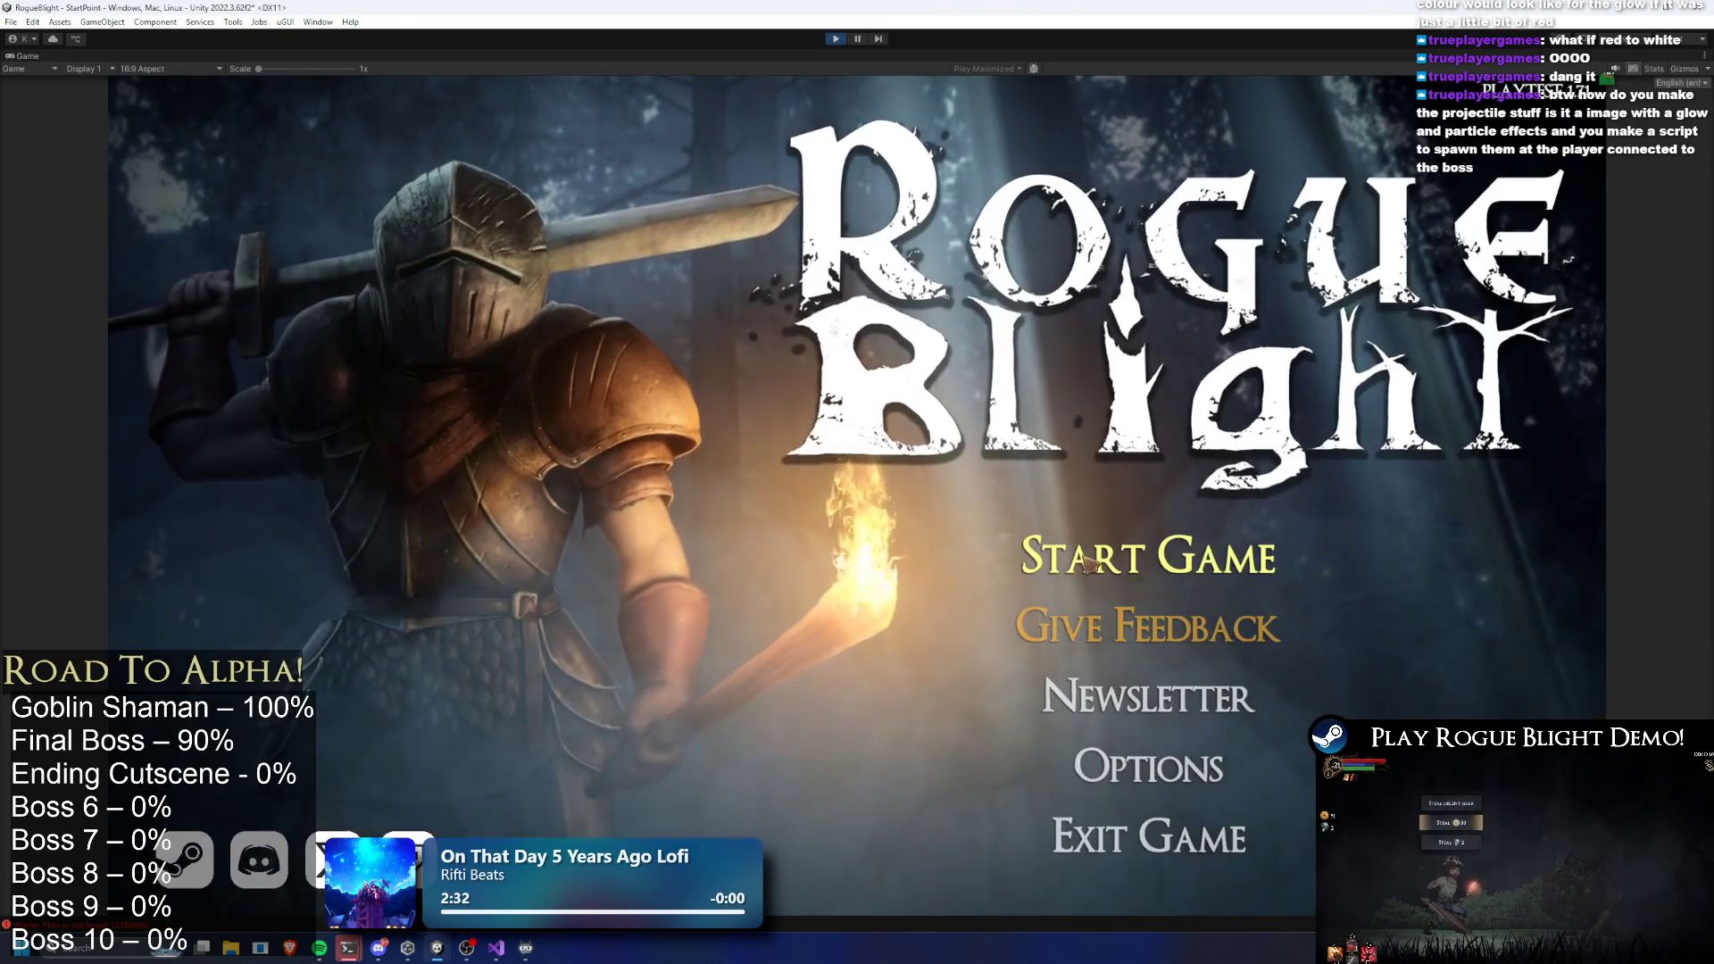
pyautogui.click(1086, 560)
pyautogui.click(1022, 498)
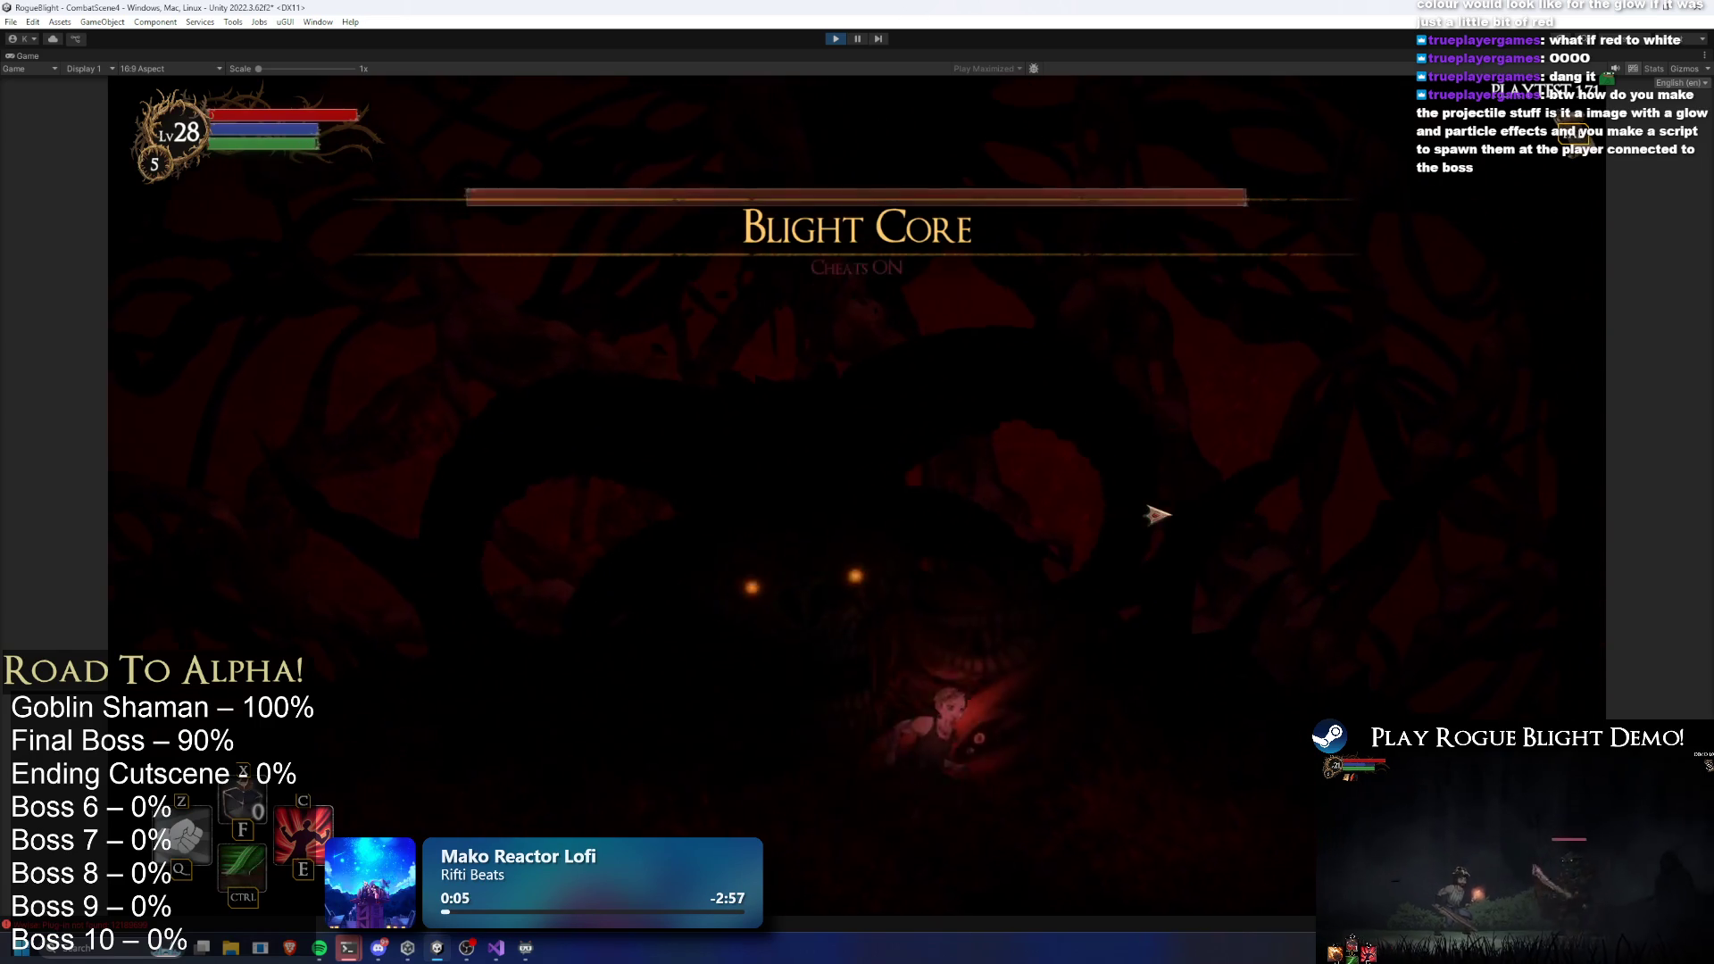
pyautogui.press('F1')
pyautogui.press('space')
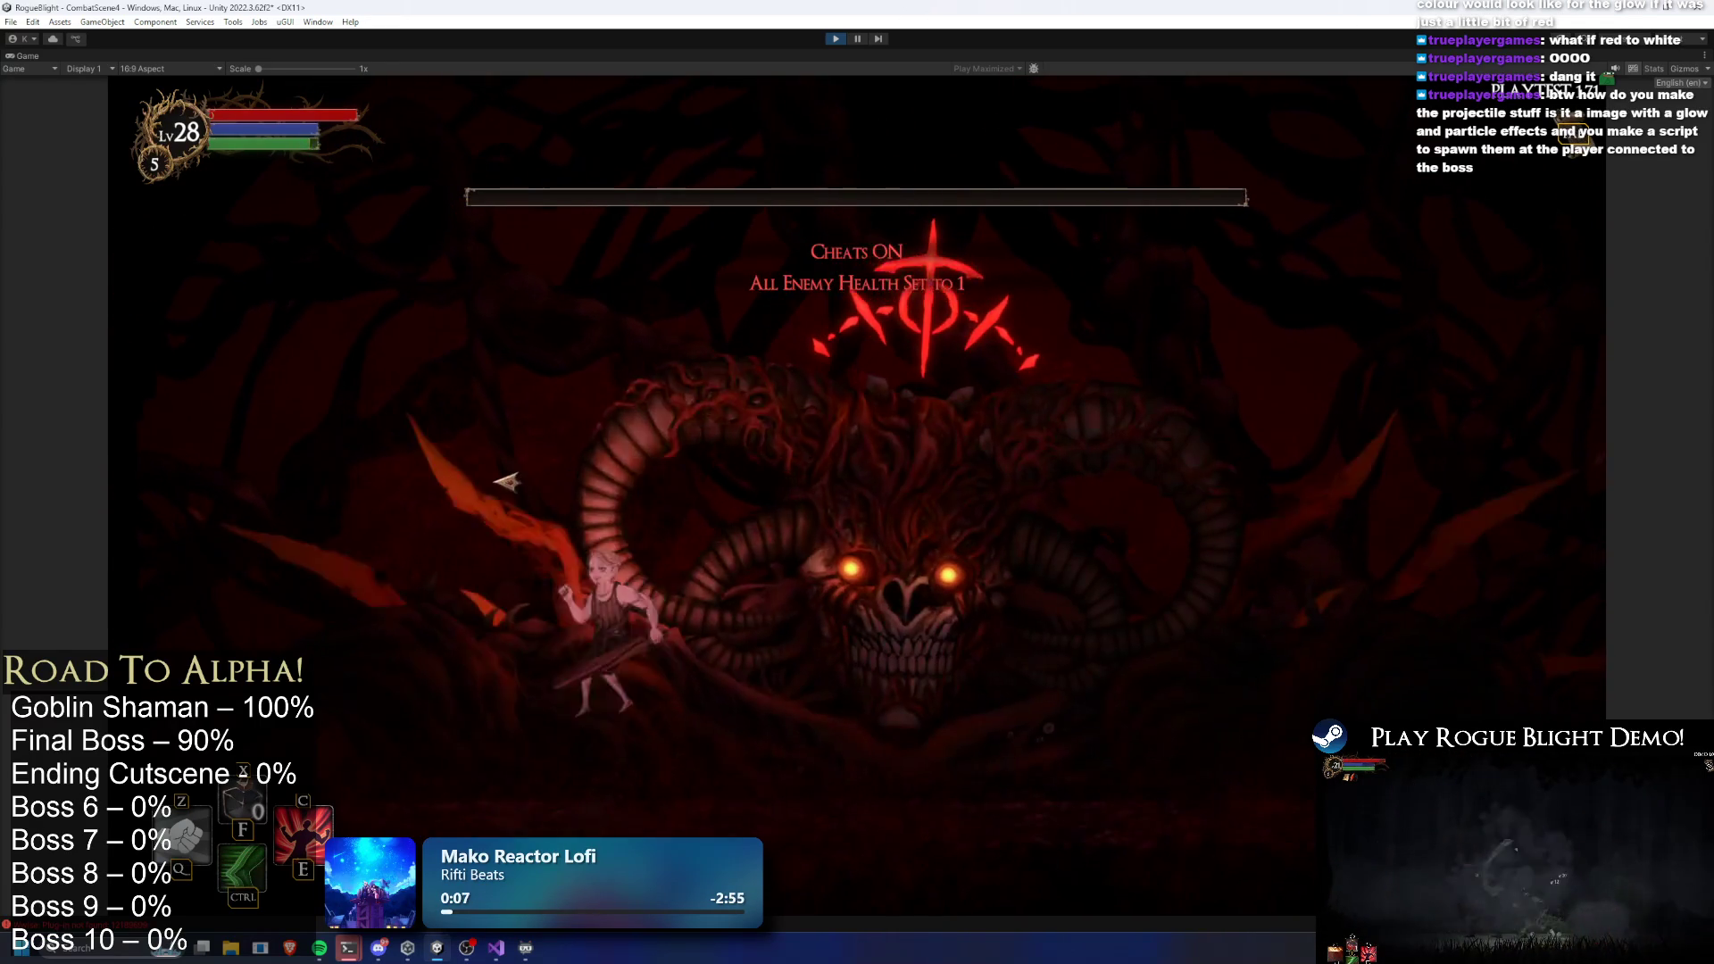
pyautogui.click(446, 503)
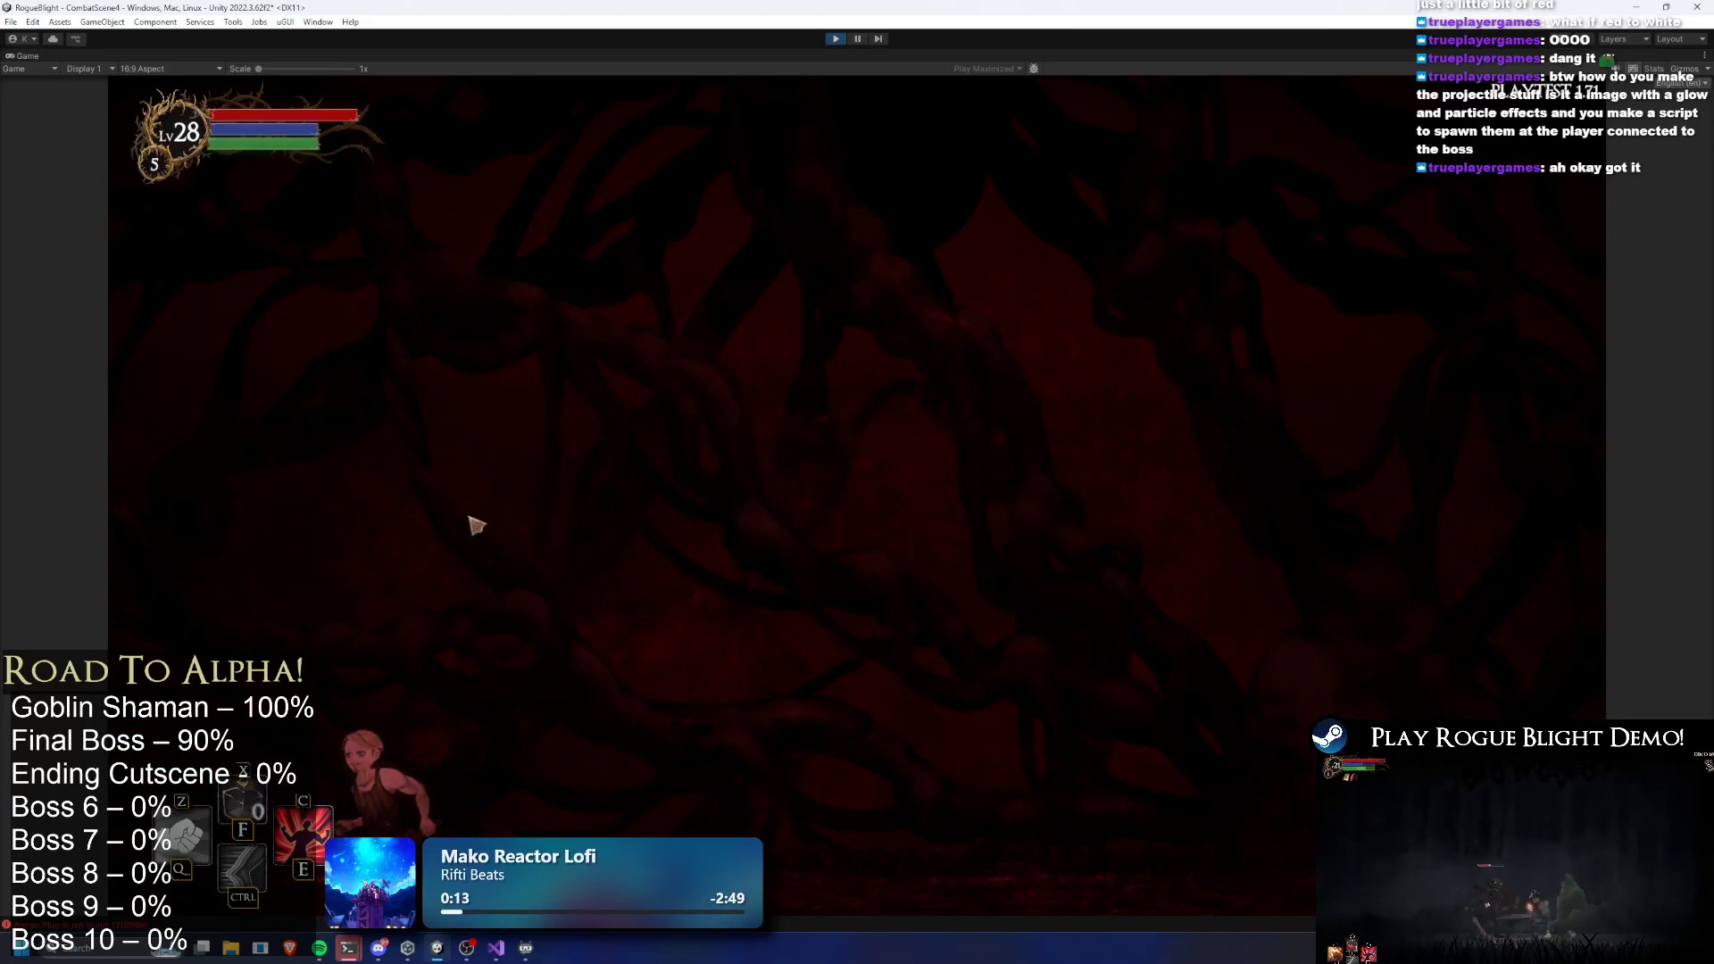
pyautogui.click(837, 38)
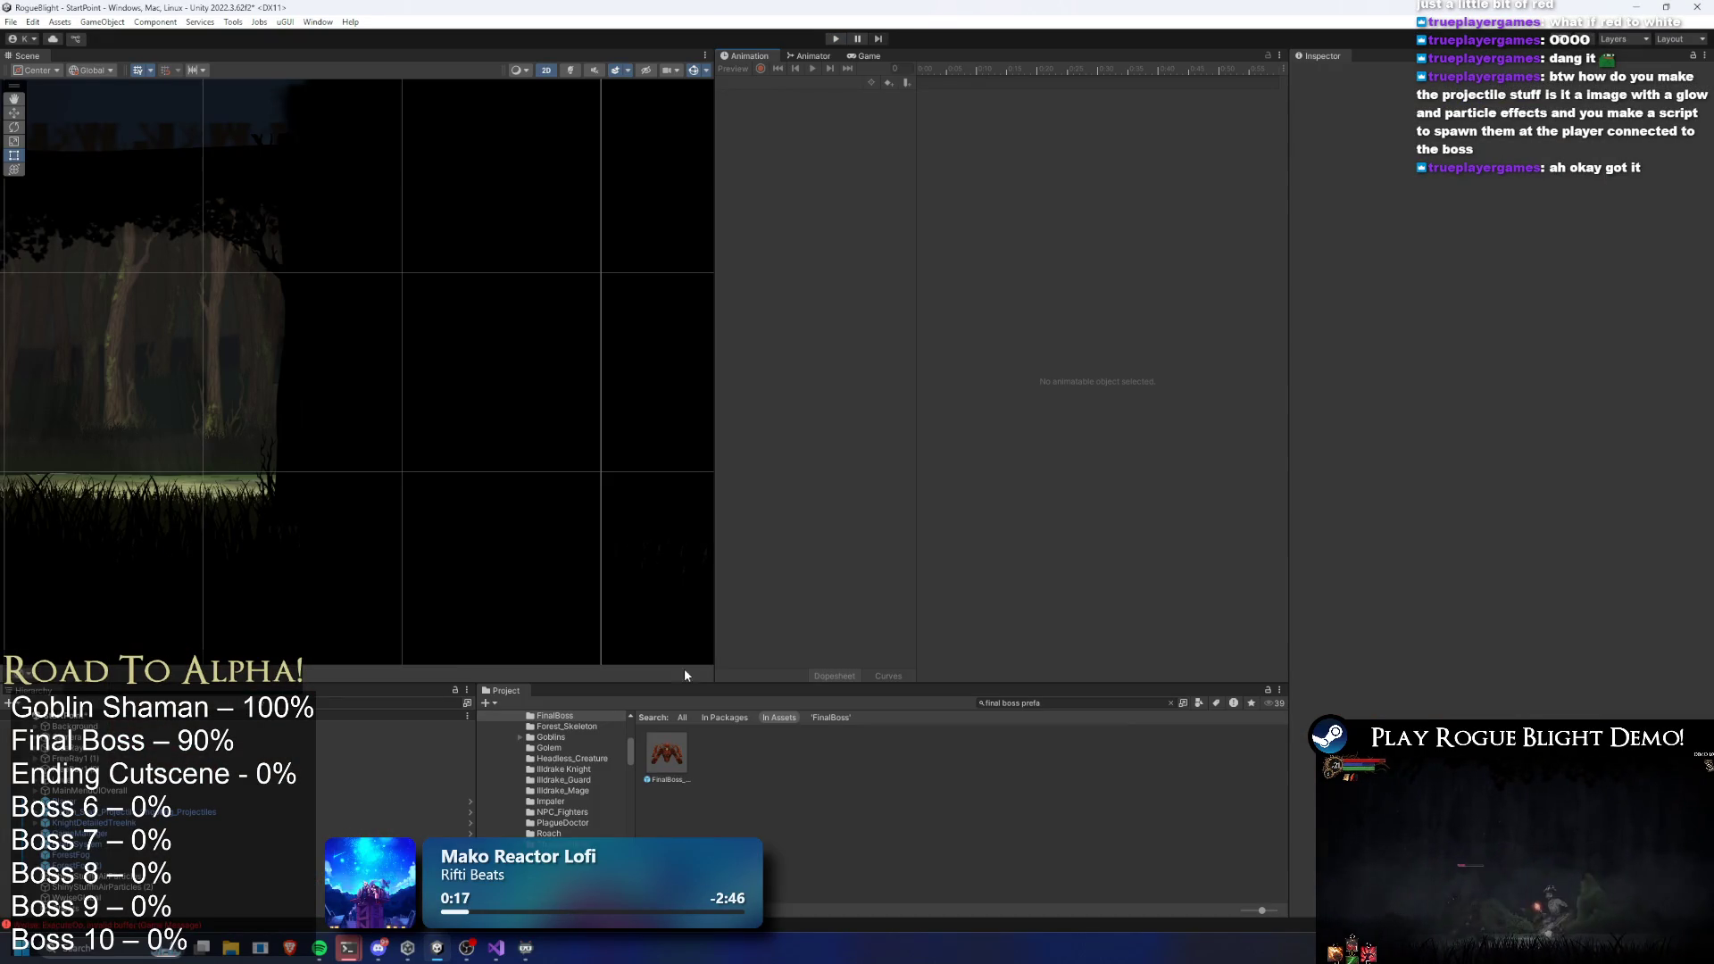
# Reopen the FinalBoss prefab with the death_finalboss clip in the Animation window
pyautogui.doubleClick(666, 768)
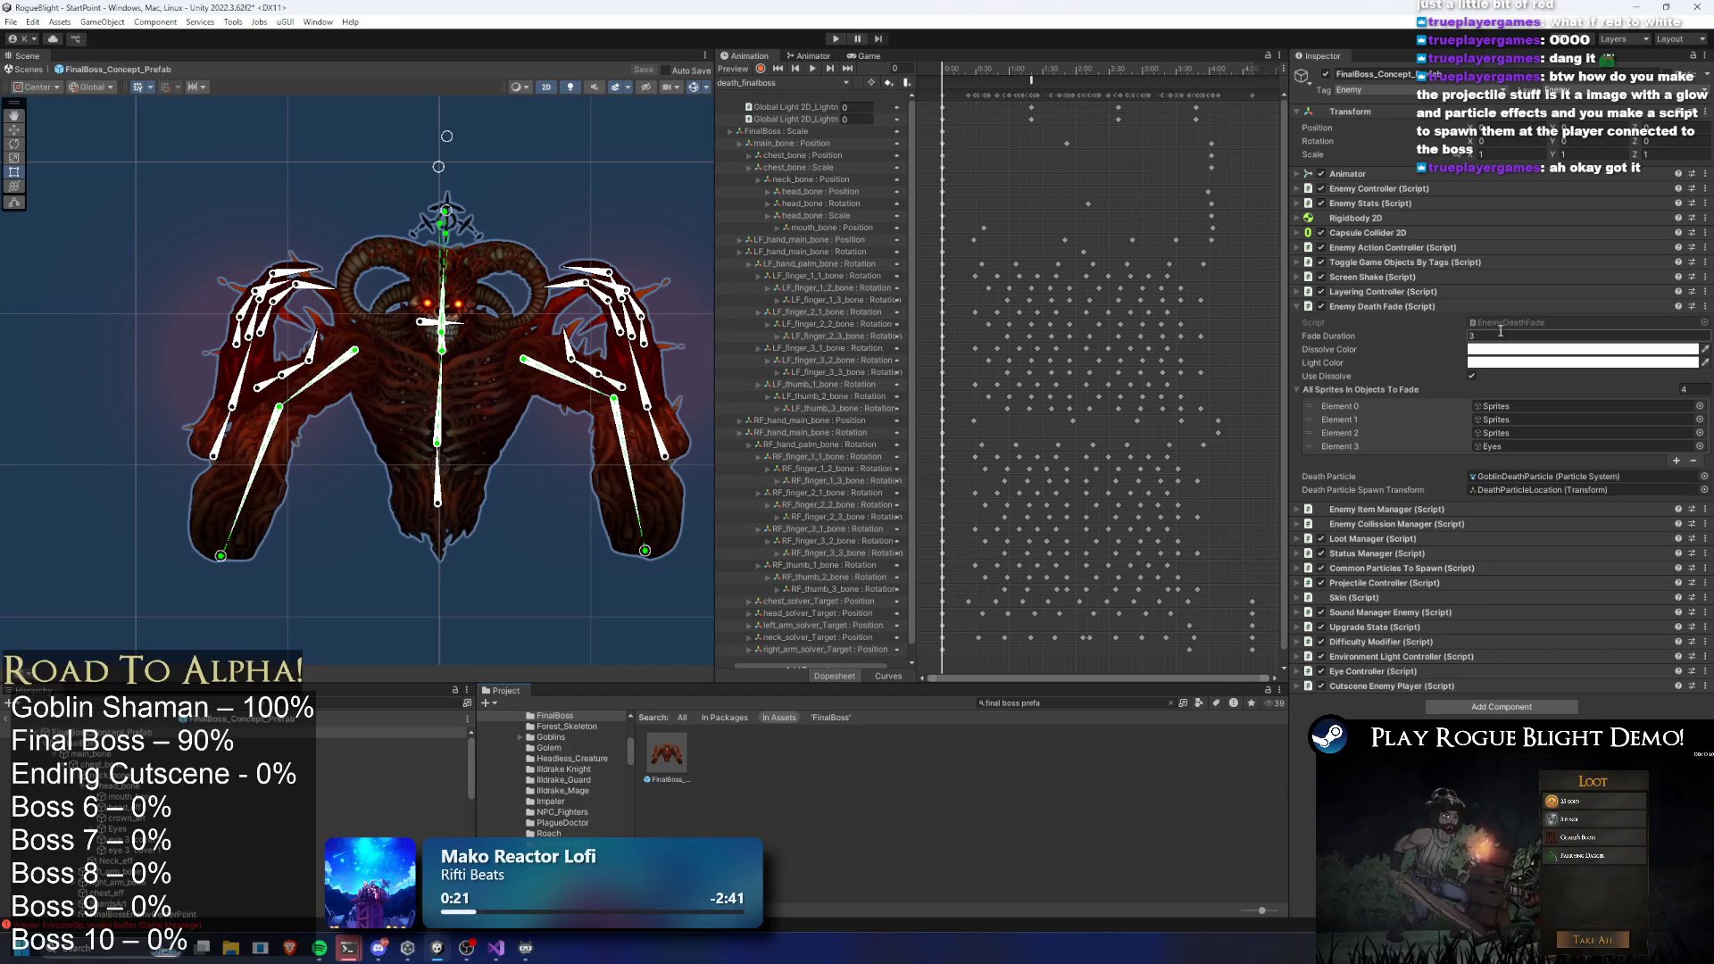
pyautogui.click(791, 83)
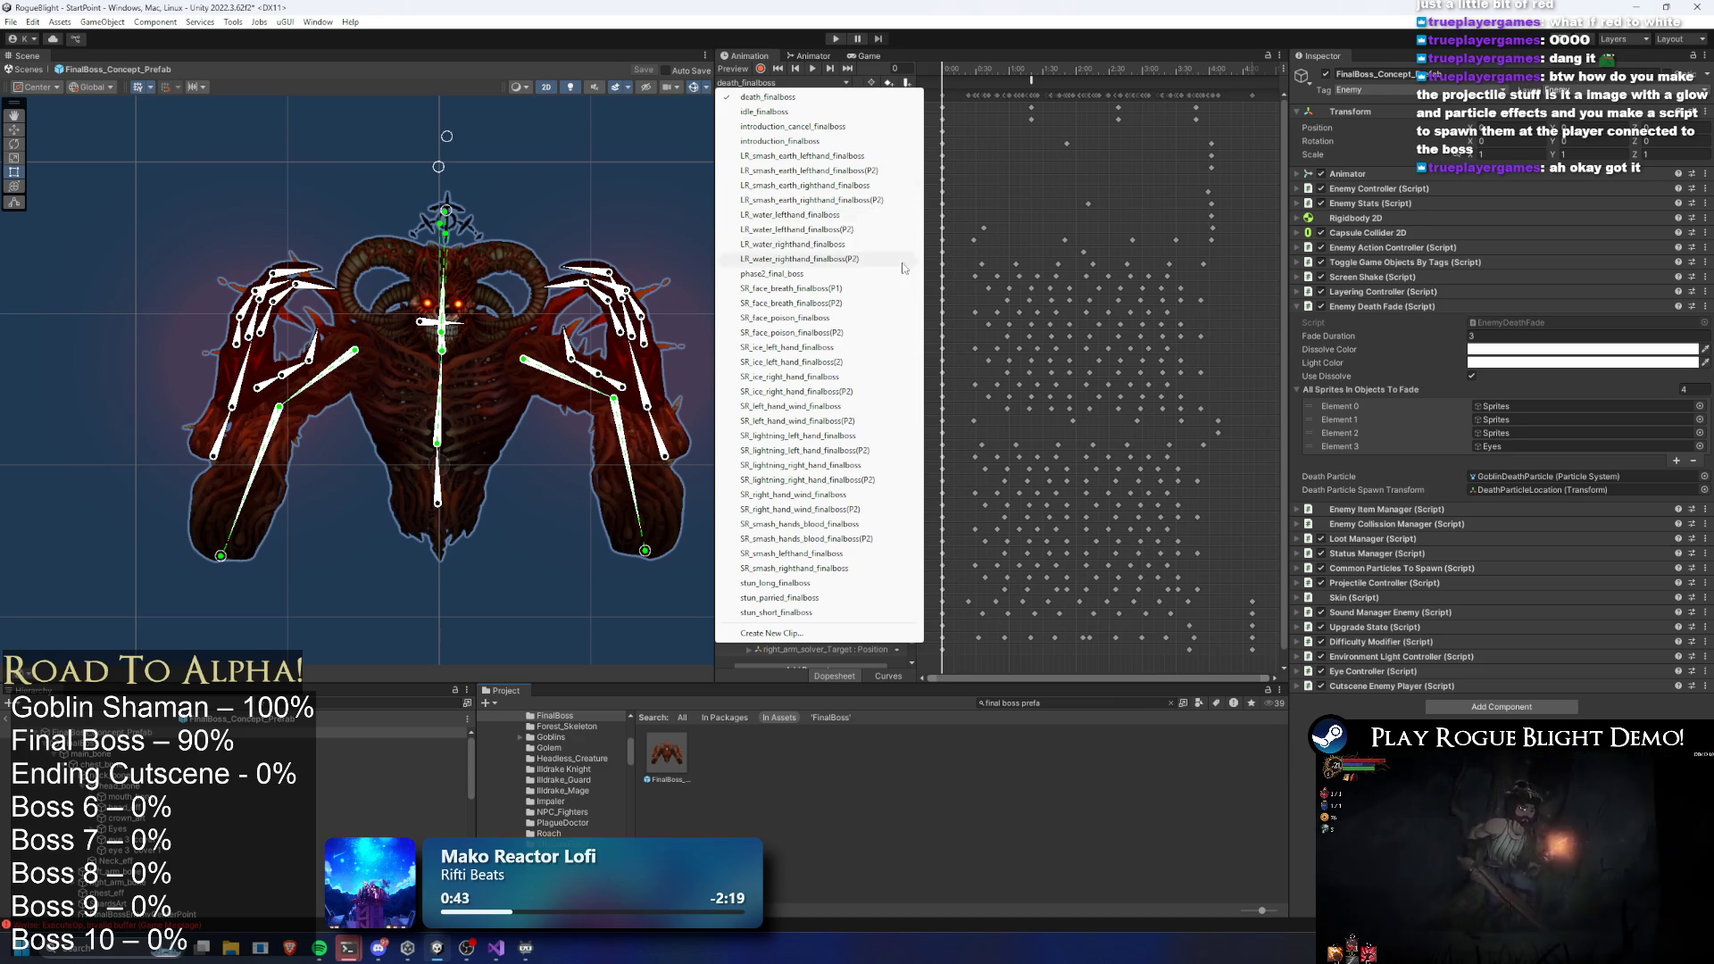
pyautogui.click(798, 82)
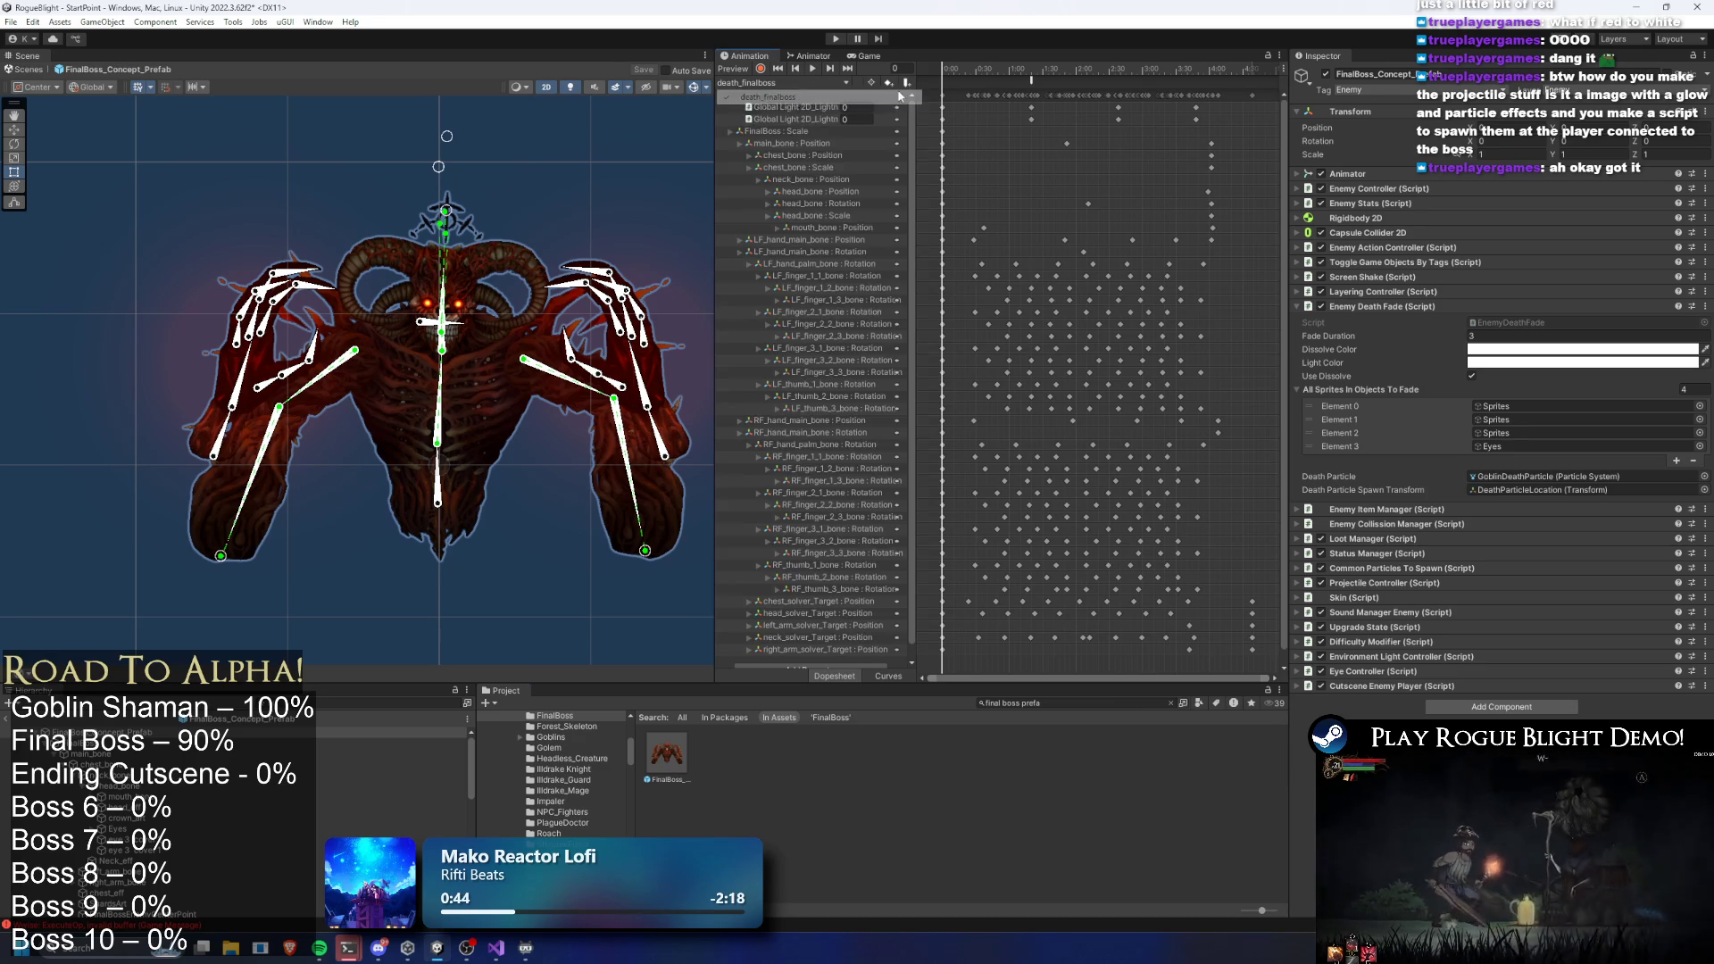
# Shift the Global Light keyframes later to about 3:15 and start Play Mode
pyautogui.click(1031, 80)
pyautogui.moveTo(1036, 71)
pyautogui.mouseDown()
pyautogui.moveTo(1124, 77)
pyautogui.moveTo(1210, 123)
pyautogui.mouseUp()
pyautogui.moveTo(1139, 116); pyautogui.dragTo(1166, 111)
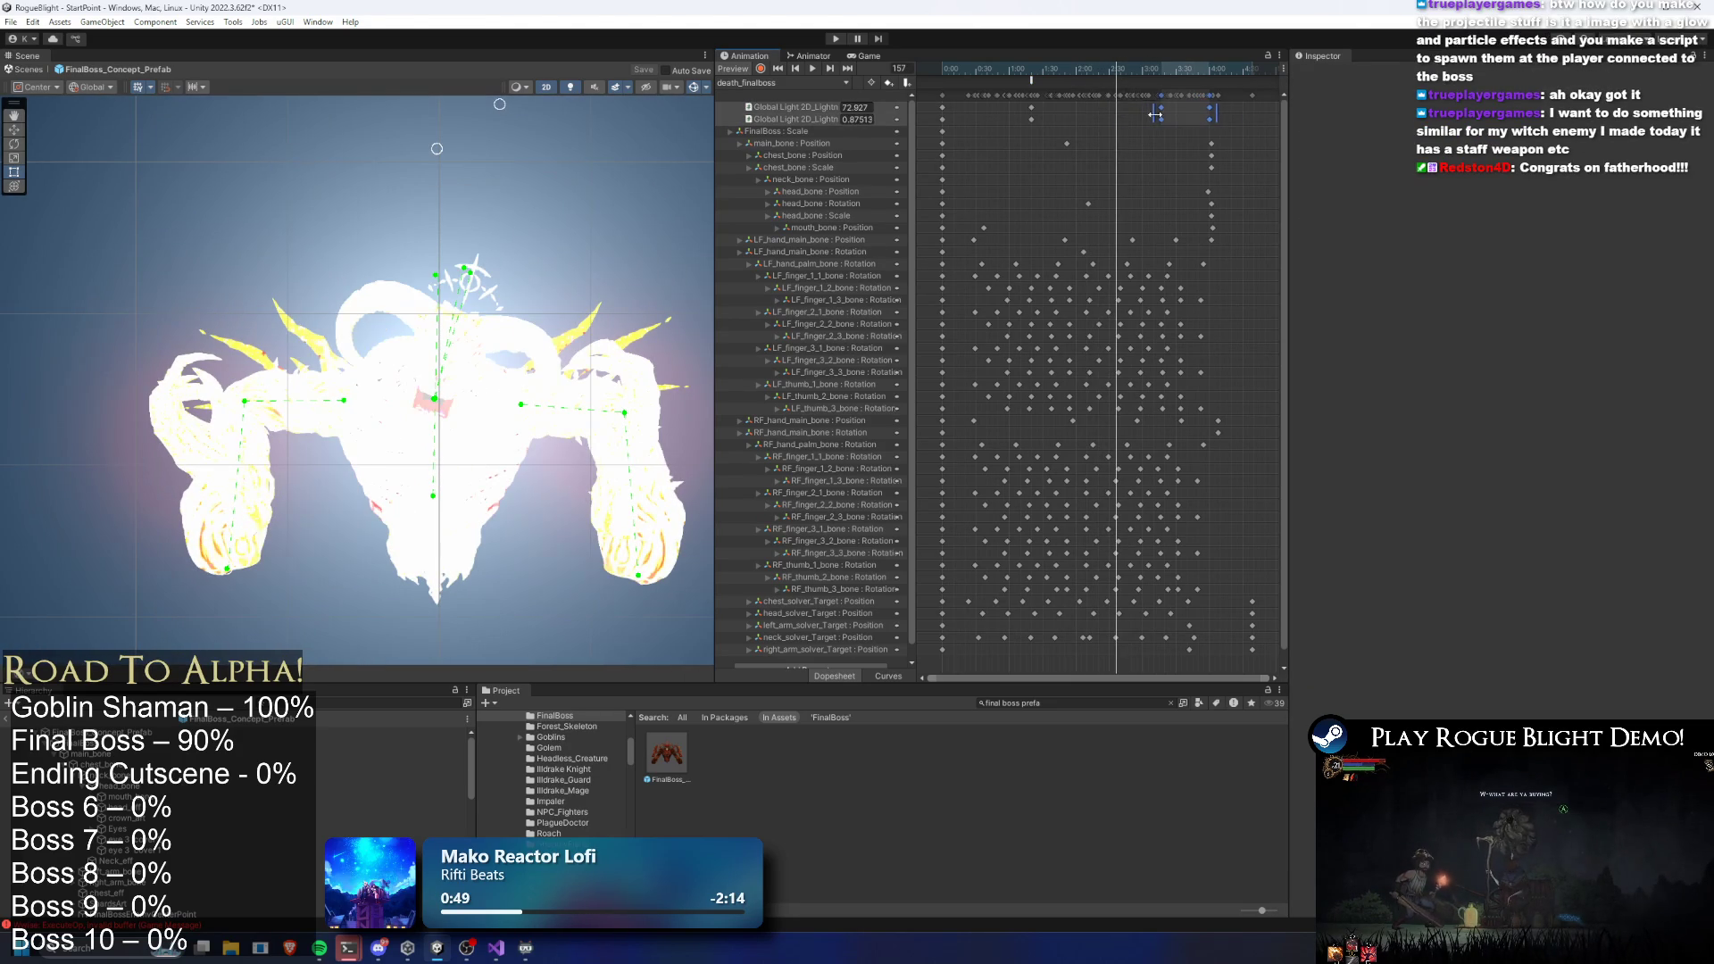
pyautogui.moveTo(1075, 68)
pyautogui.mouseDown()
pyautogui.moveTo(1202, 71)
pyautogui.moveTo(1150, 104)
pyautogui.moveTo(1199, 117)
pyautogui.moveTo(1189, 70)
pyautogui.moveTo(1227, 71)
pyautogui.mouseUp()
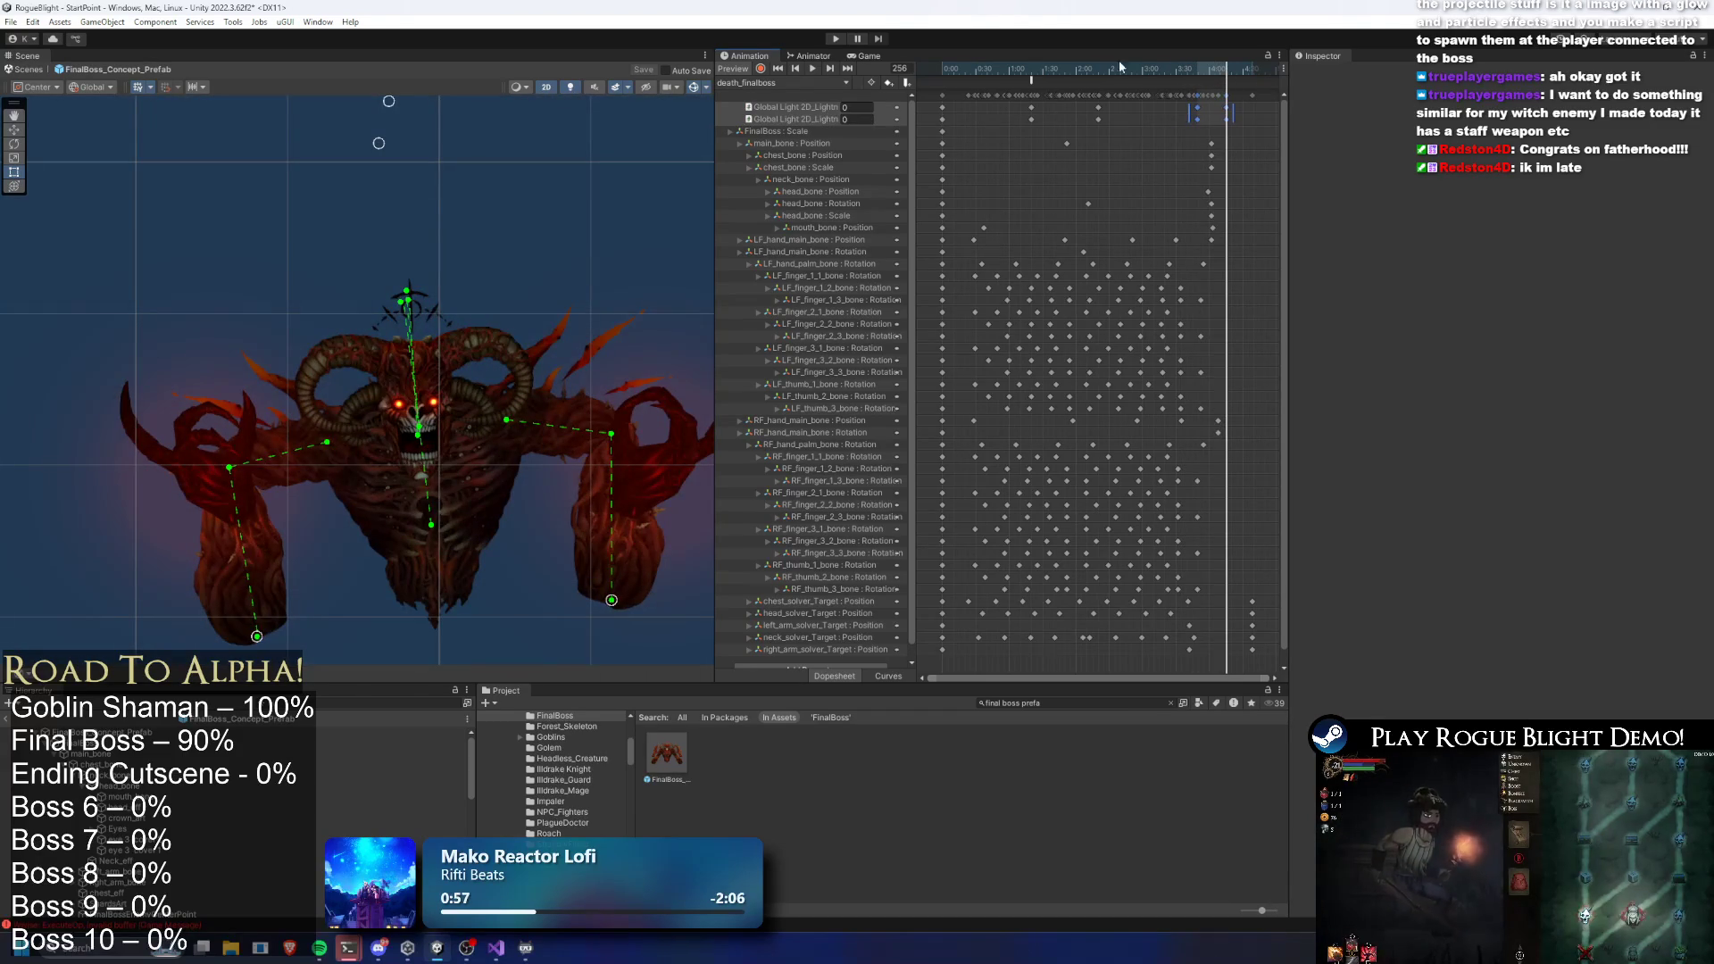
pyautogui.click(836, 38)
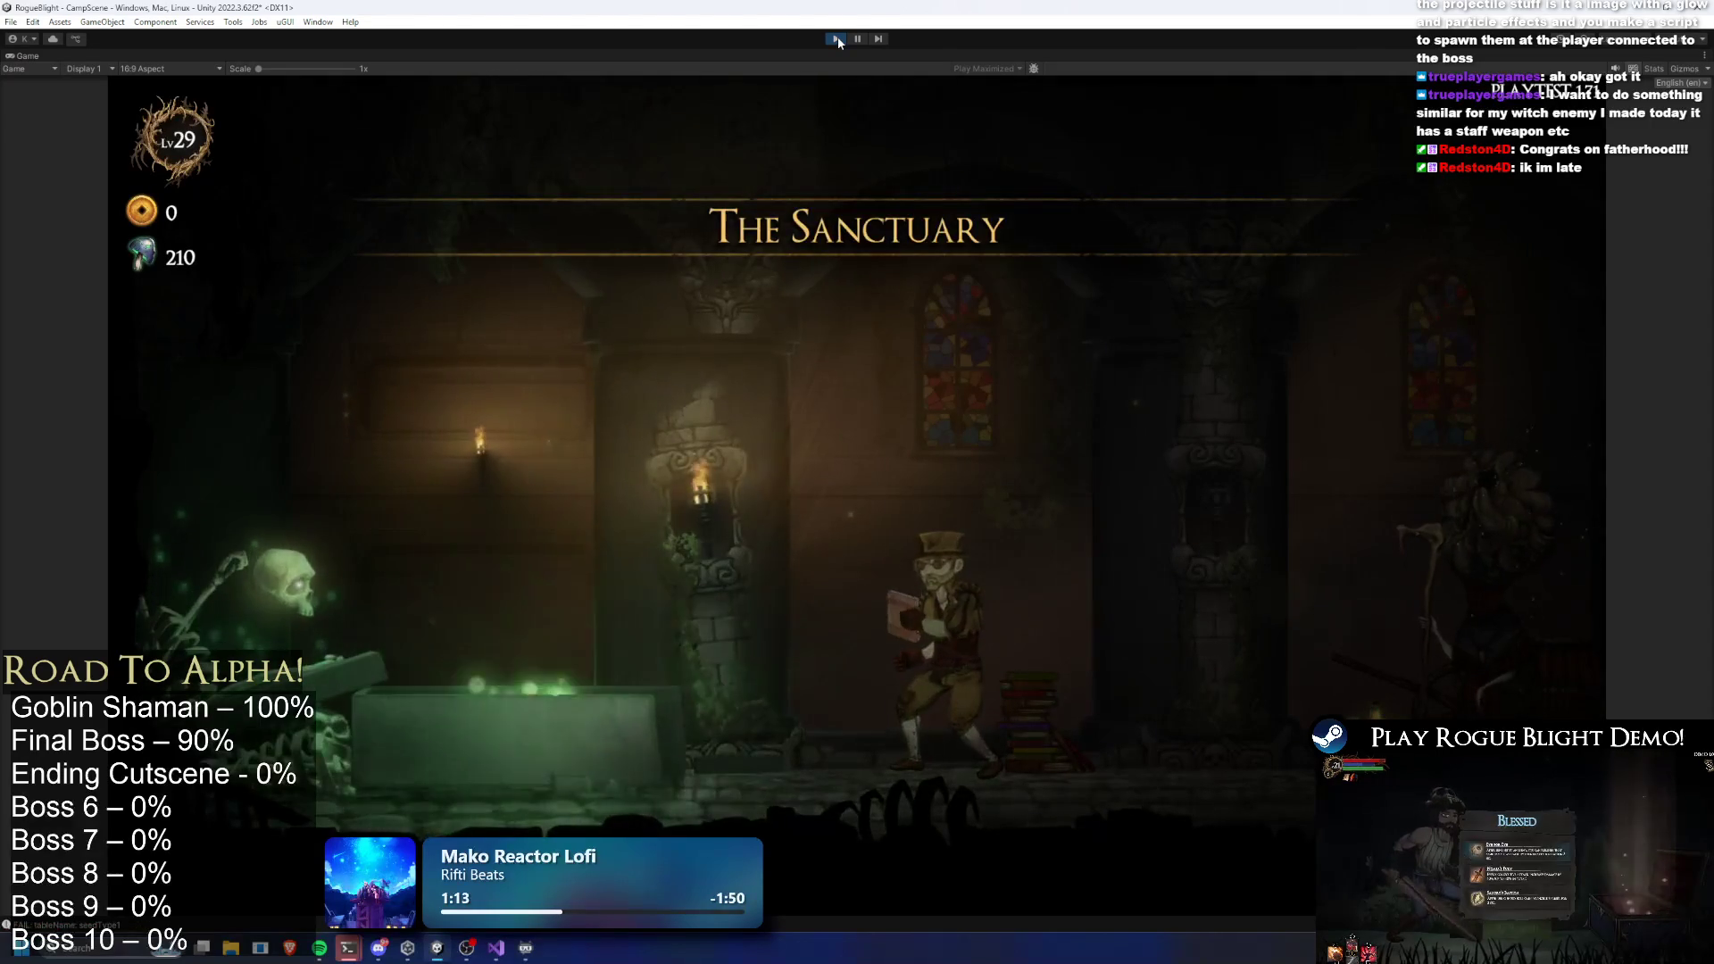
# Walk to the map NPC, choose a map and start it, then stop the test run
pyautogui.press('d')
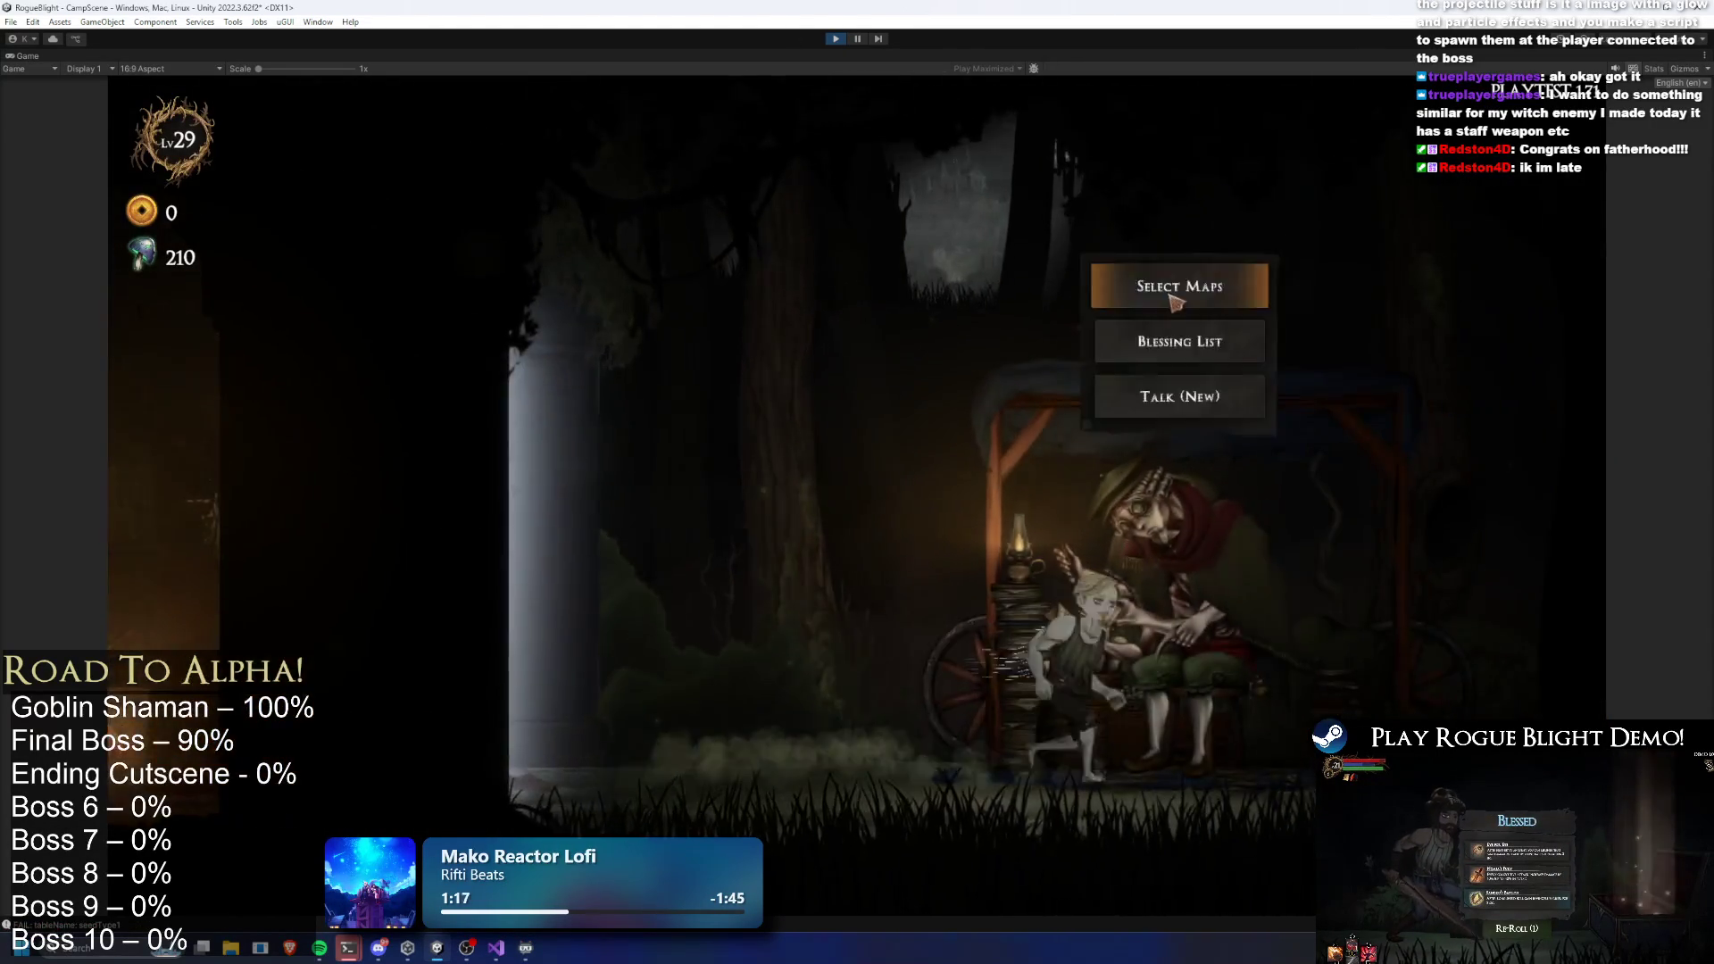
pyautogui.click(1179, 280)
pyautogui.click(714, 339)
pyautogui.click(983, 448)
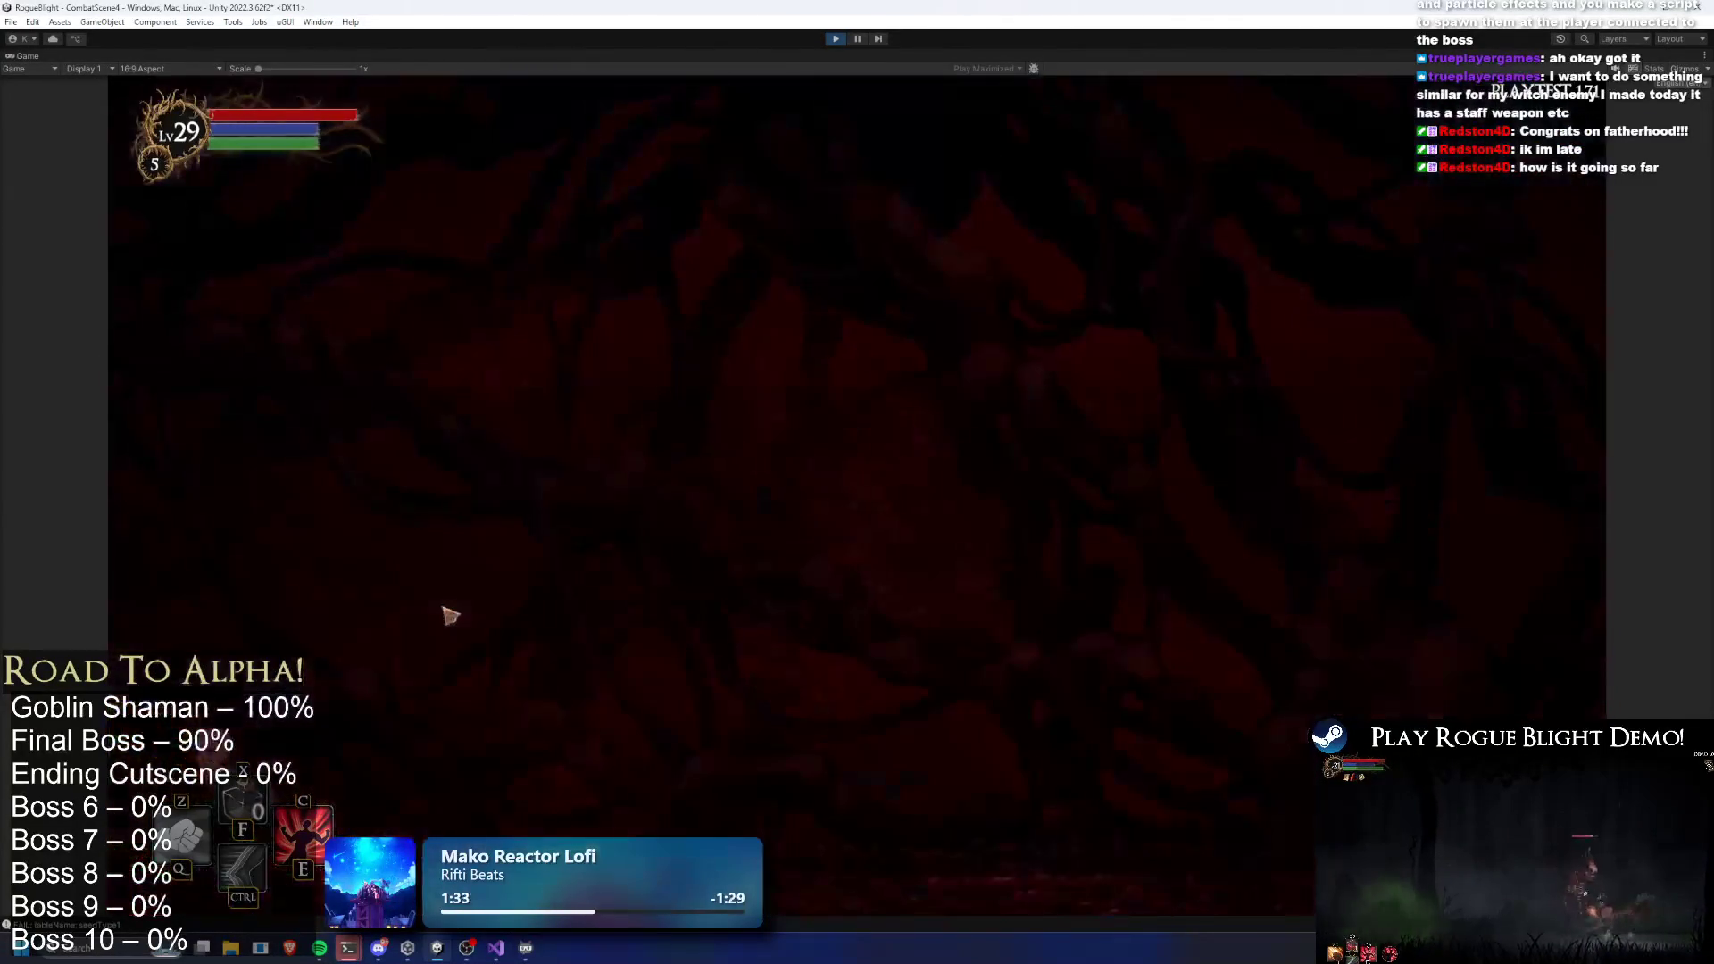
pyautogui.click(837, 40)
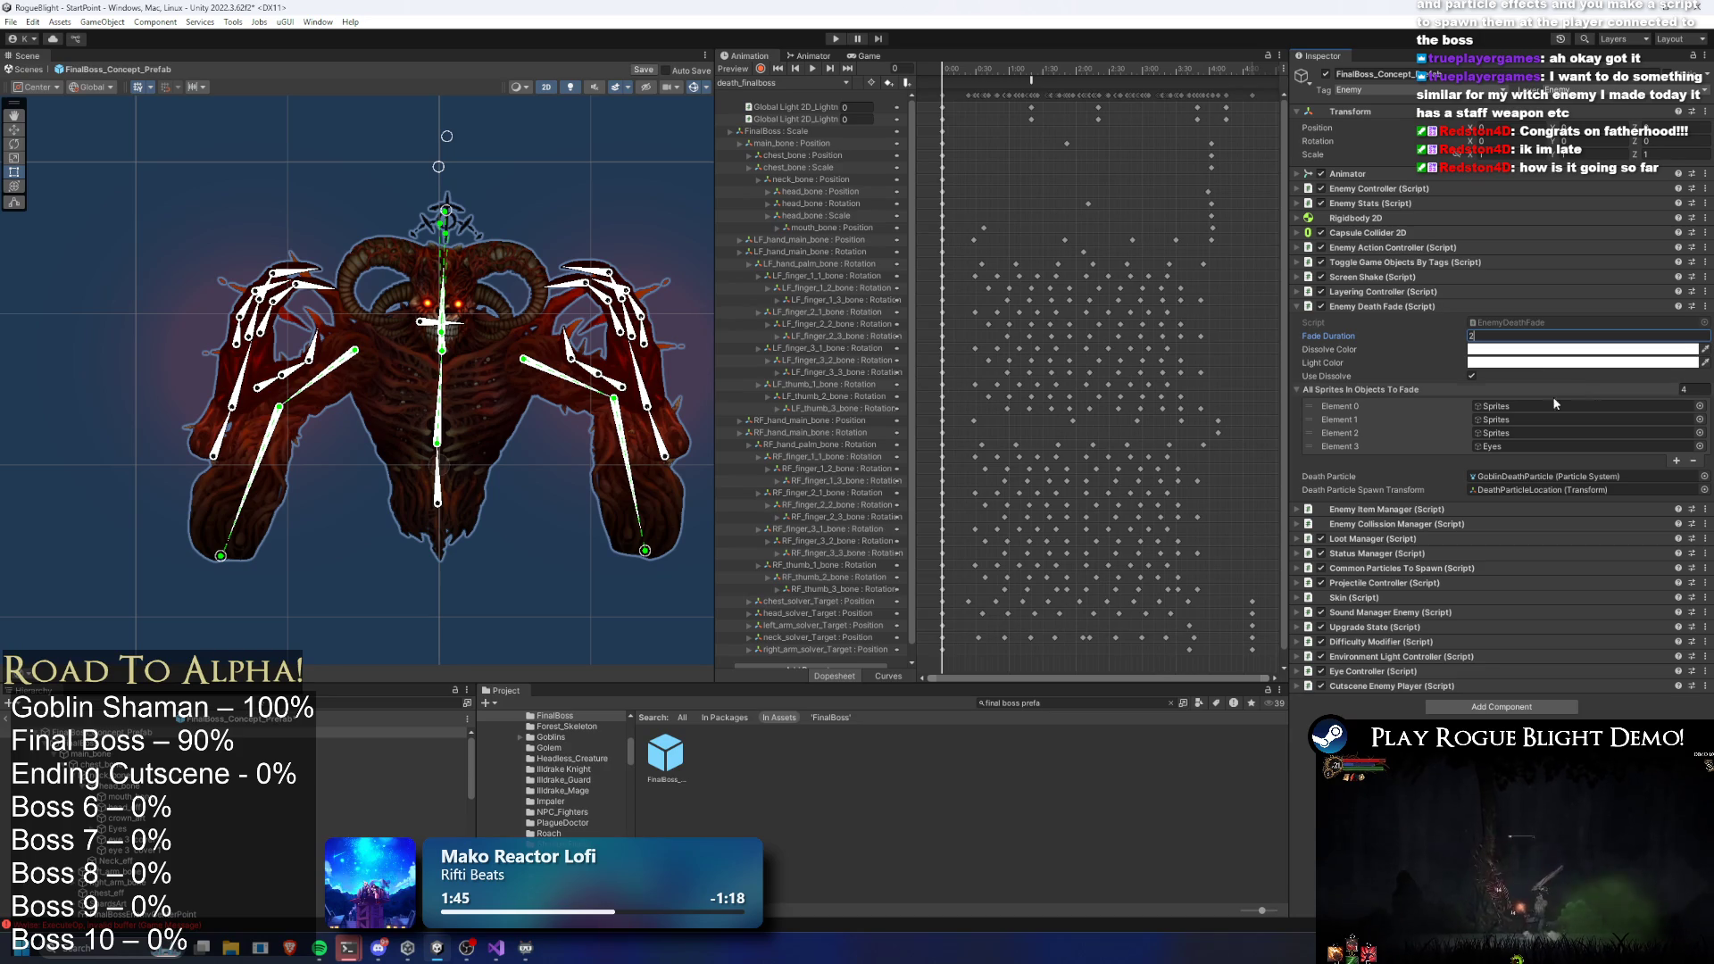
# Move a late Global Light keyframe of the death clip to about 2:54
pyautogui.moveTo(1032, 76); pyautogui.dragTo(1167, 100)
pyautogui.moveTo(1270, 101)
pyautogui.mouseDown()
pyautogui.moveTo(1072, 117)
pyautogui.moveTo(1176, 117)
pyautogui.mouseUp()
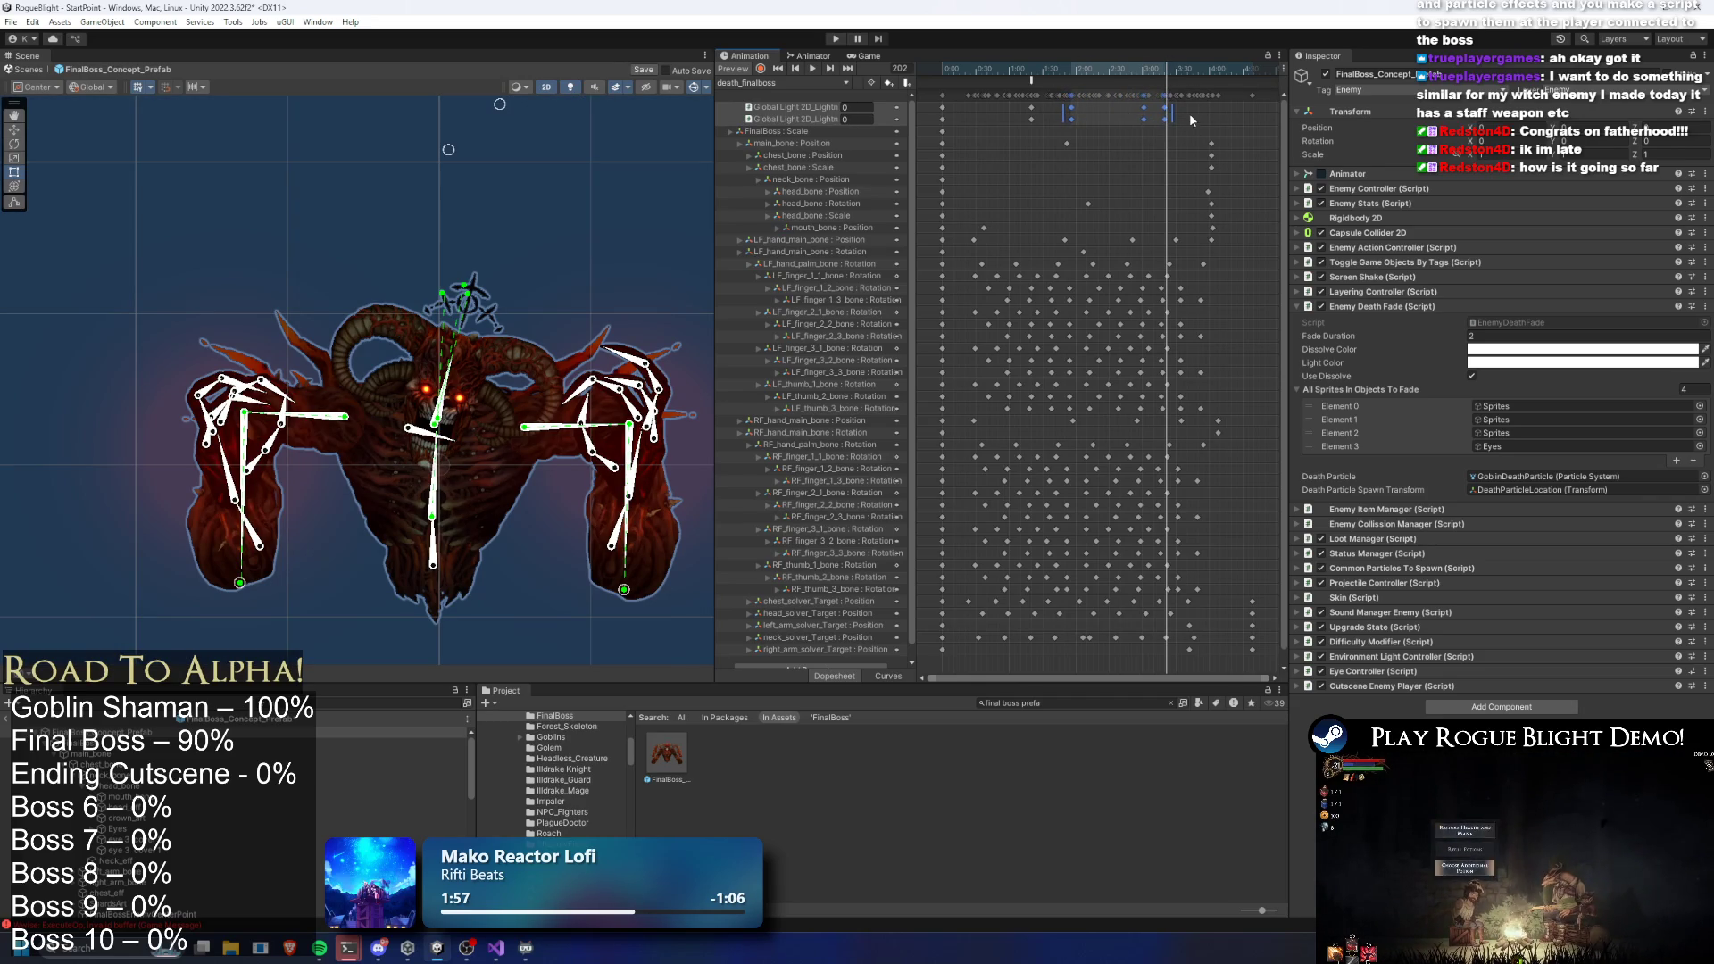
pyautogui.click(1127, 112)
pyautogui.moveTo(1149, 114); pyautogui.dragTo(1135, 122)
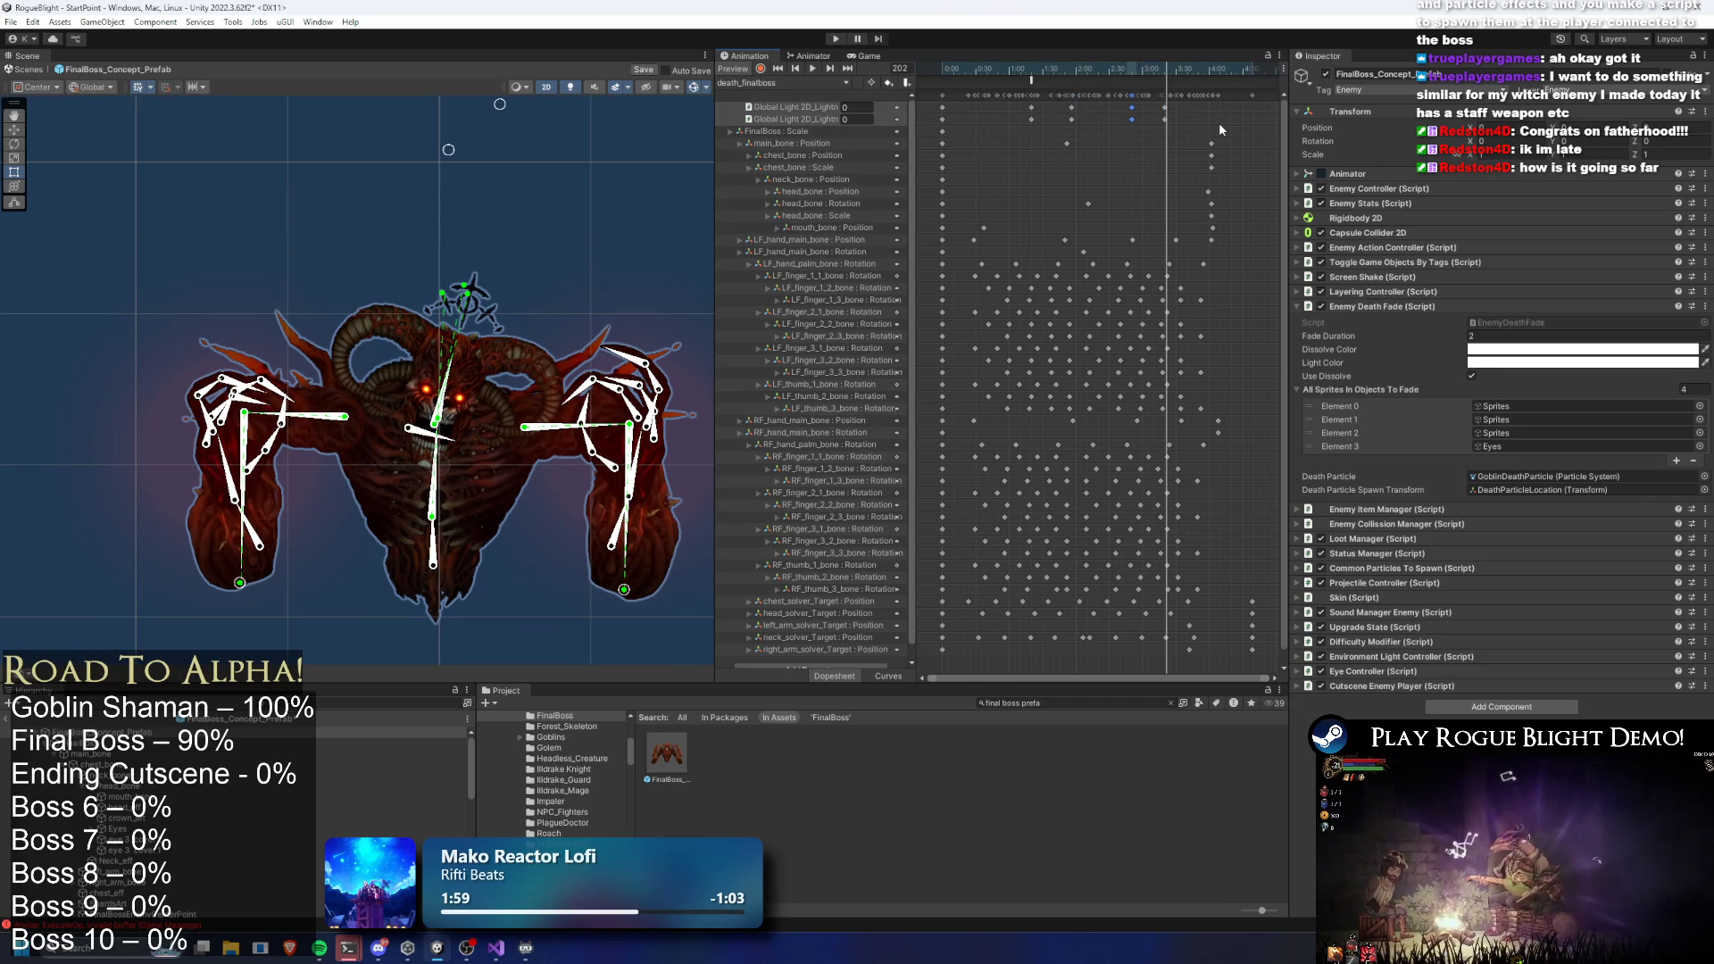
# Empty the All Sprites In Objects To Fade list by setting its size to 0
pyautogui.click(1524, 405)
pyautogui.click(1520, 419)
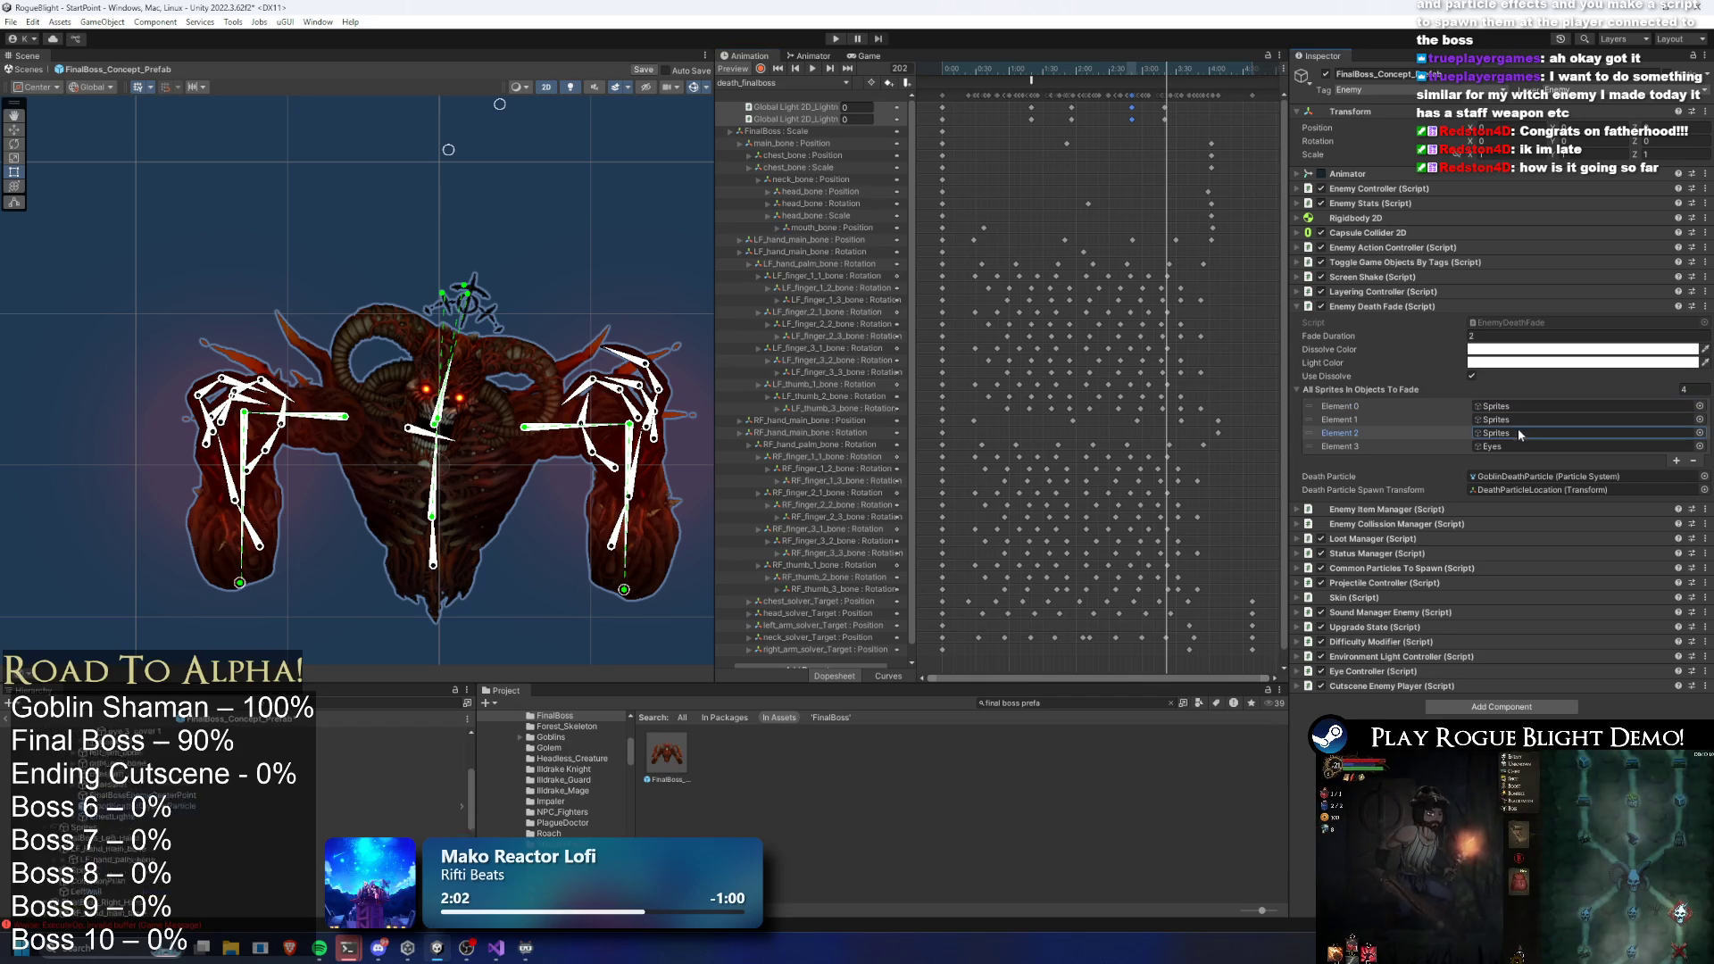
pyautogui.click(1512, 434)
pyautogui.click(1686, 390)
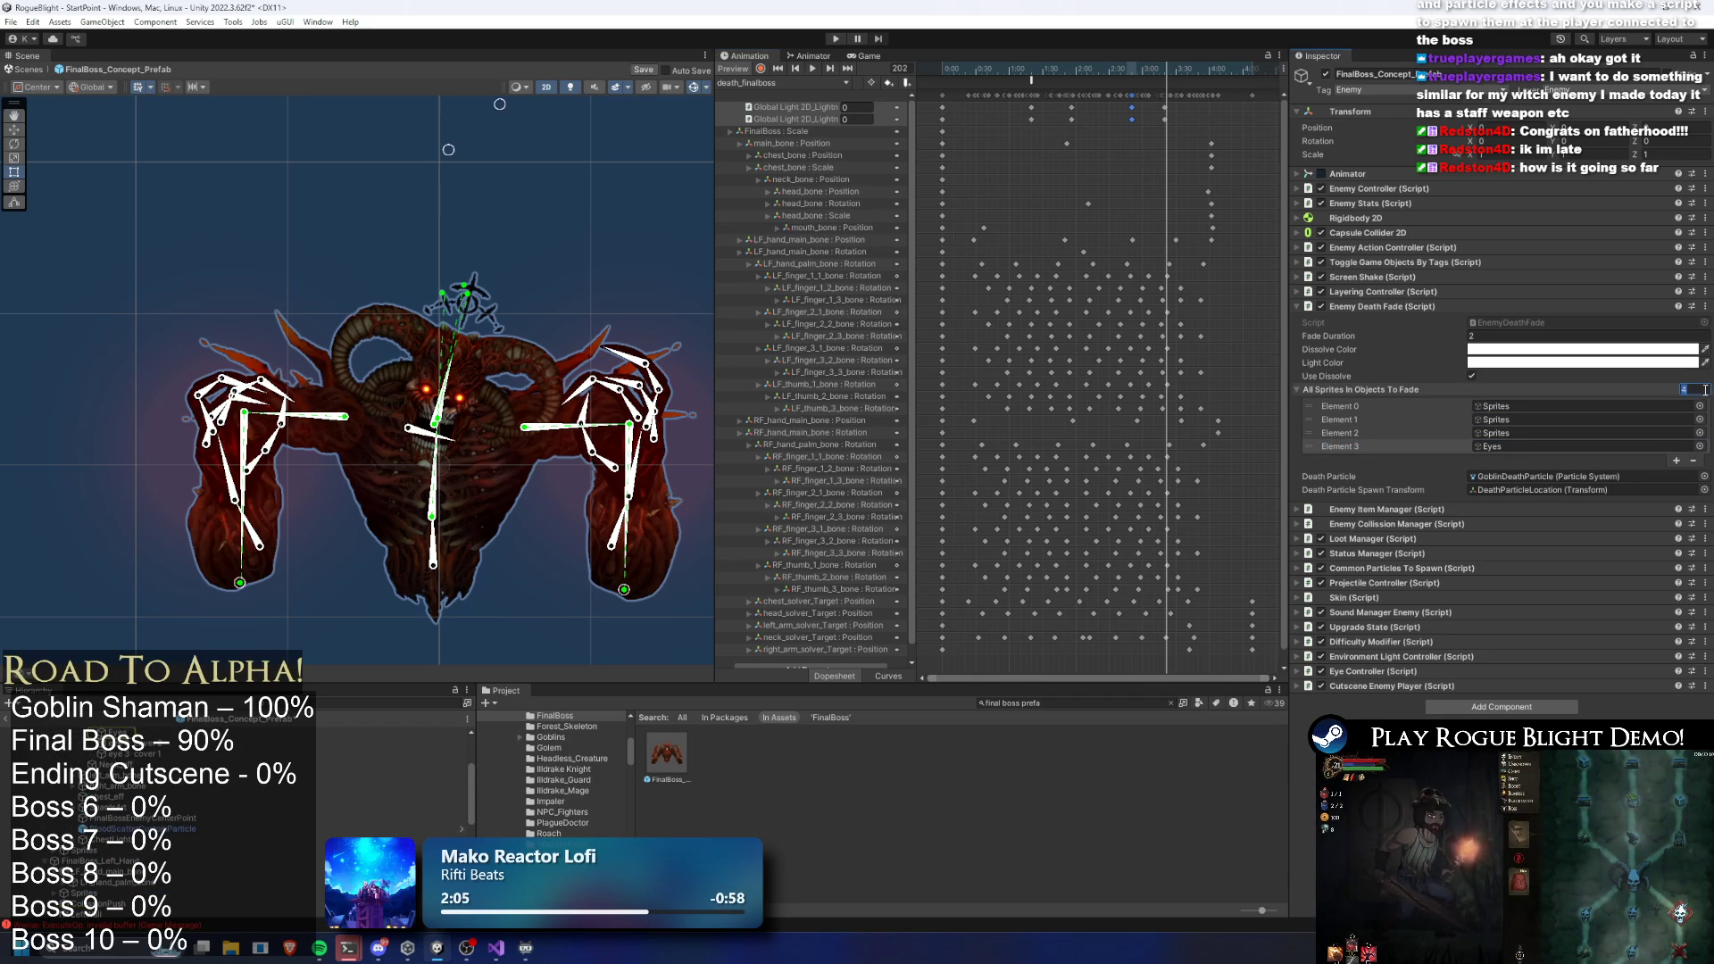
pyautogui.write('0')
pyautogui.press('Return')
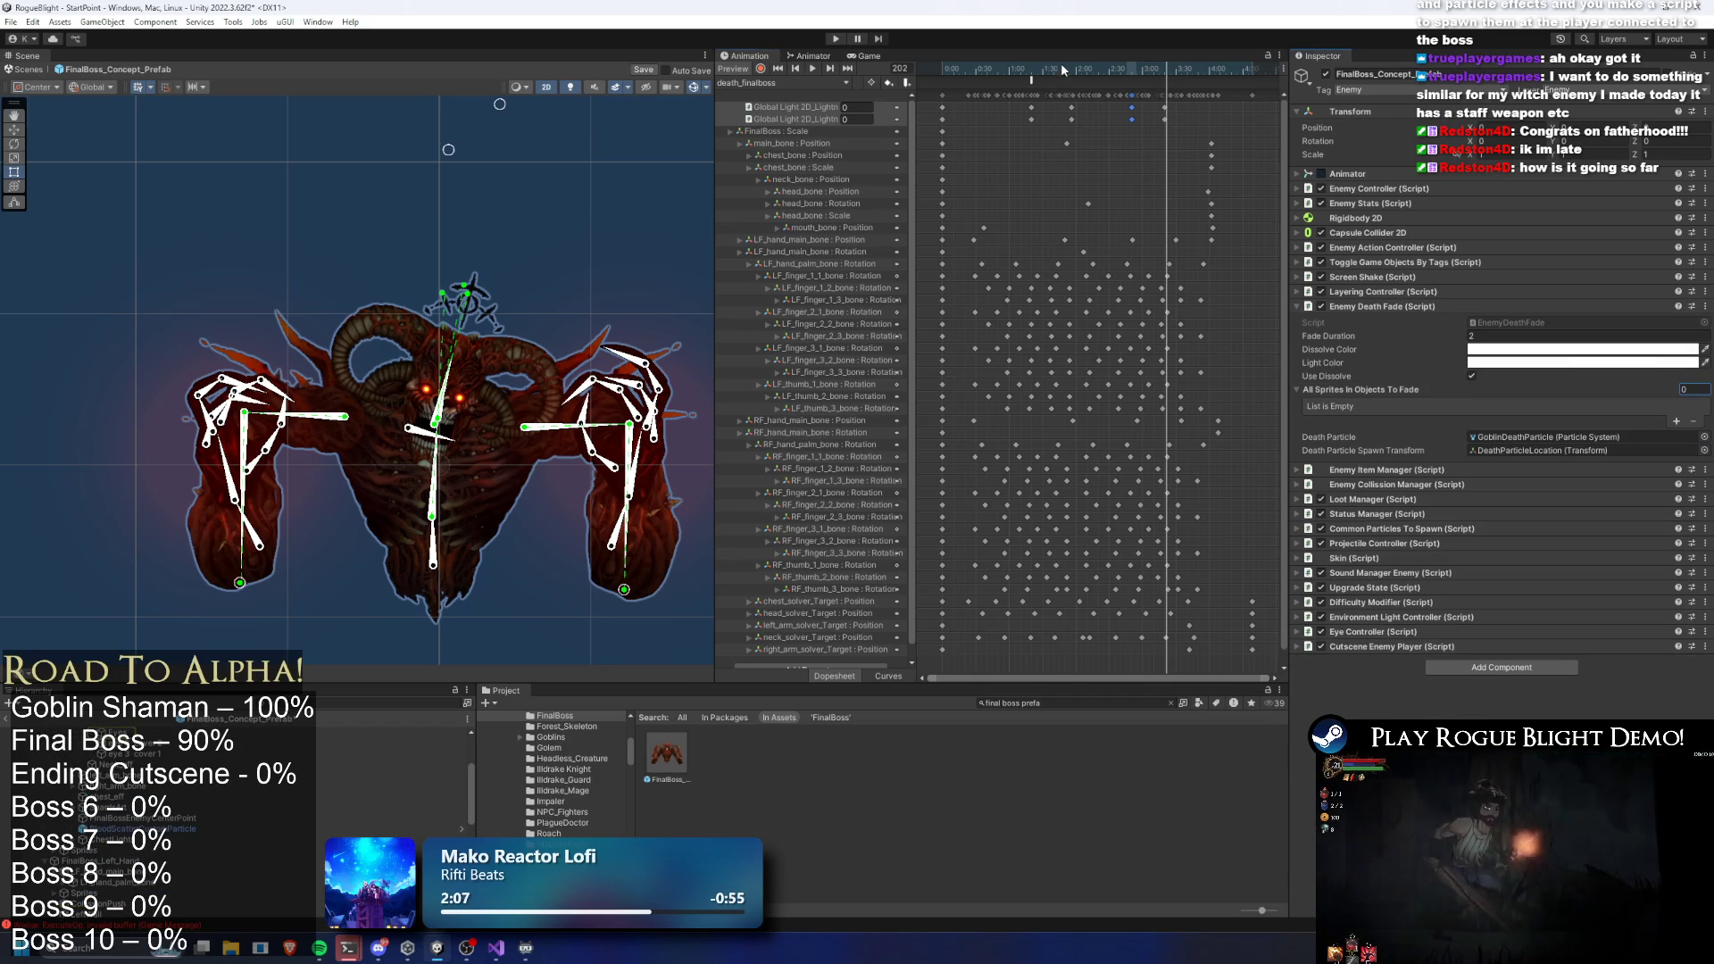
# Select the boss torso and its body-part sprites in the Hierarchy
pyautogui.click(1065, 66)
pyautogui.click(436, 442)
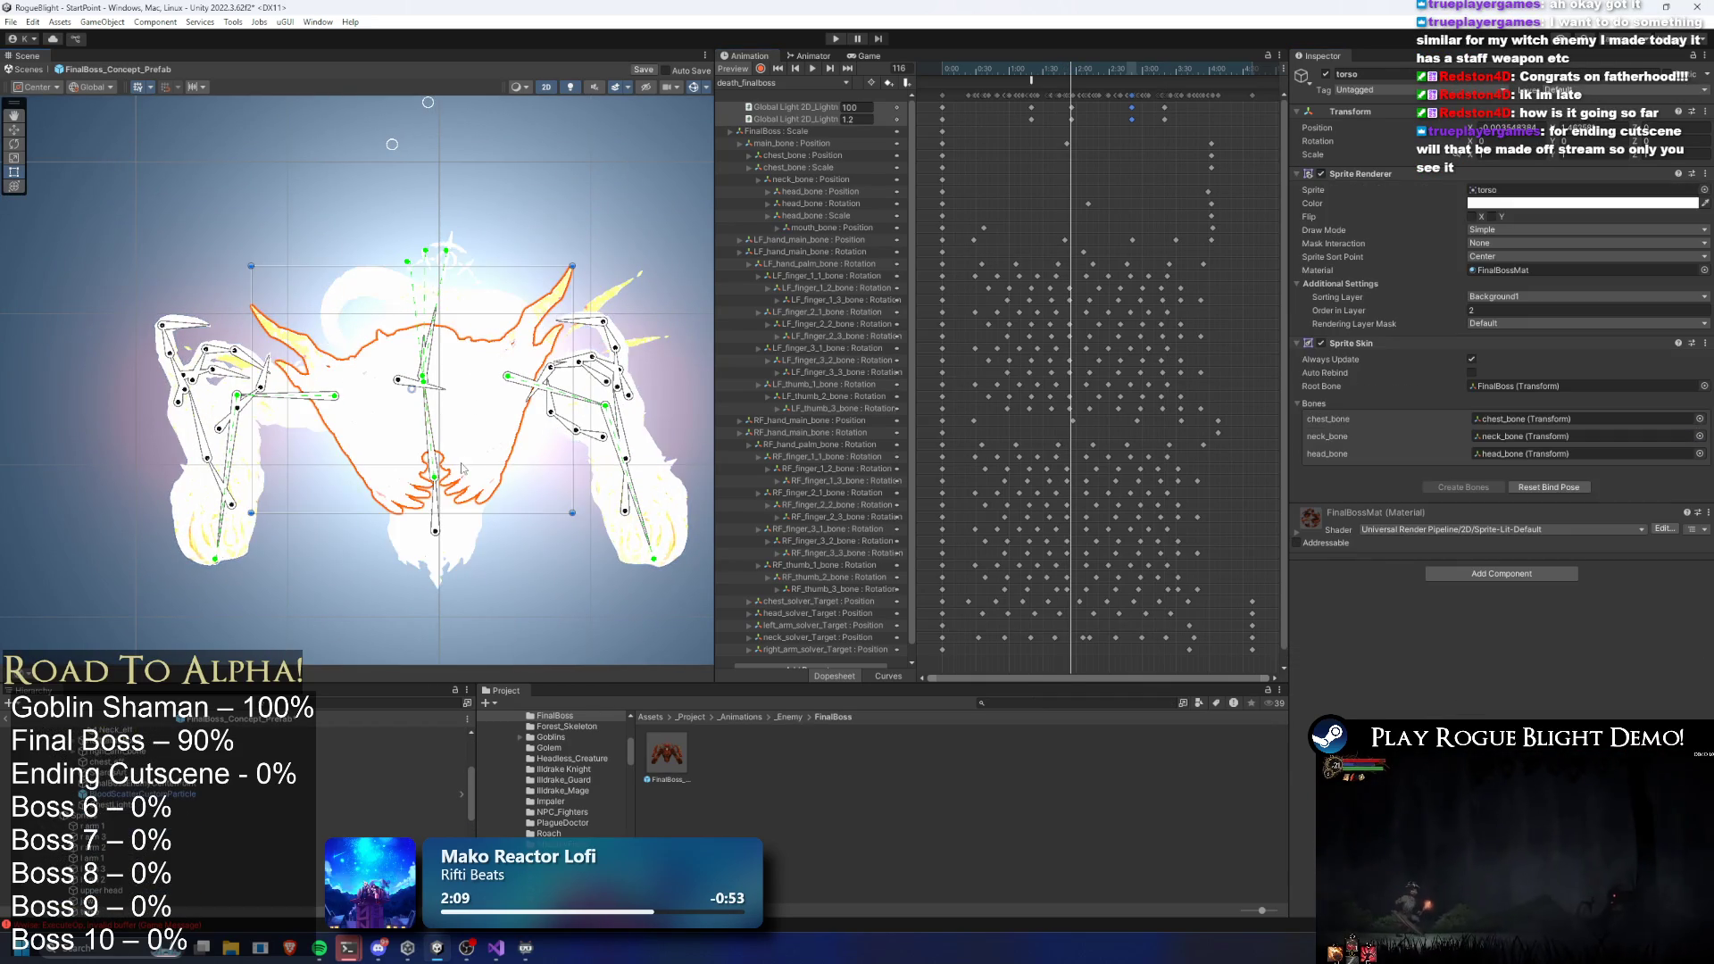
pyautogui.click(170, 893)
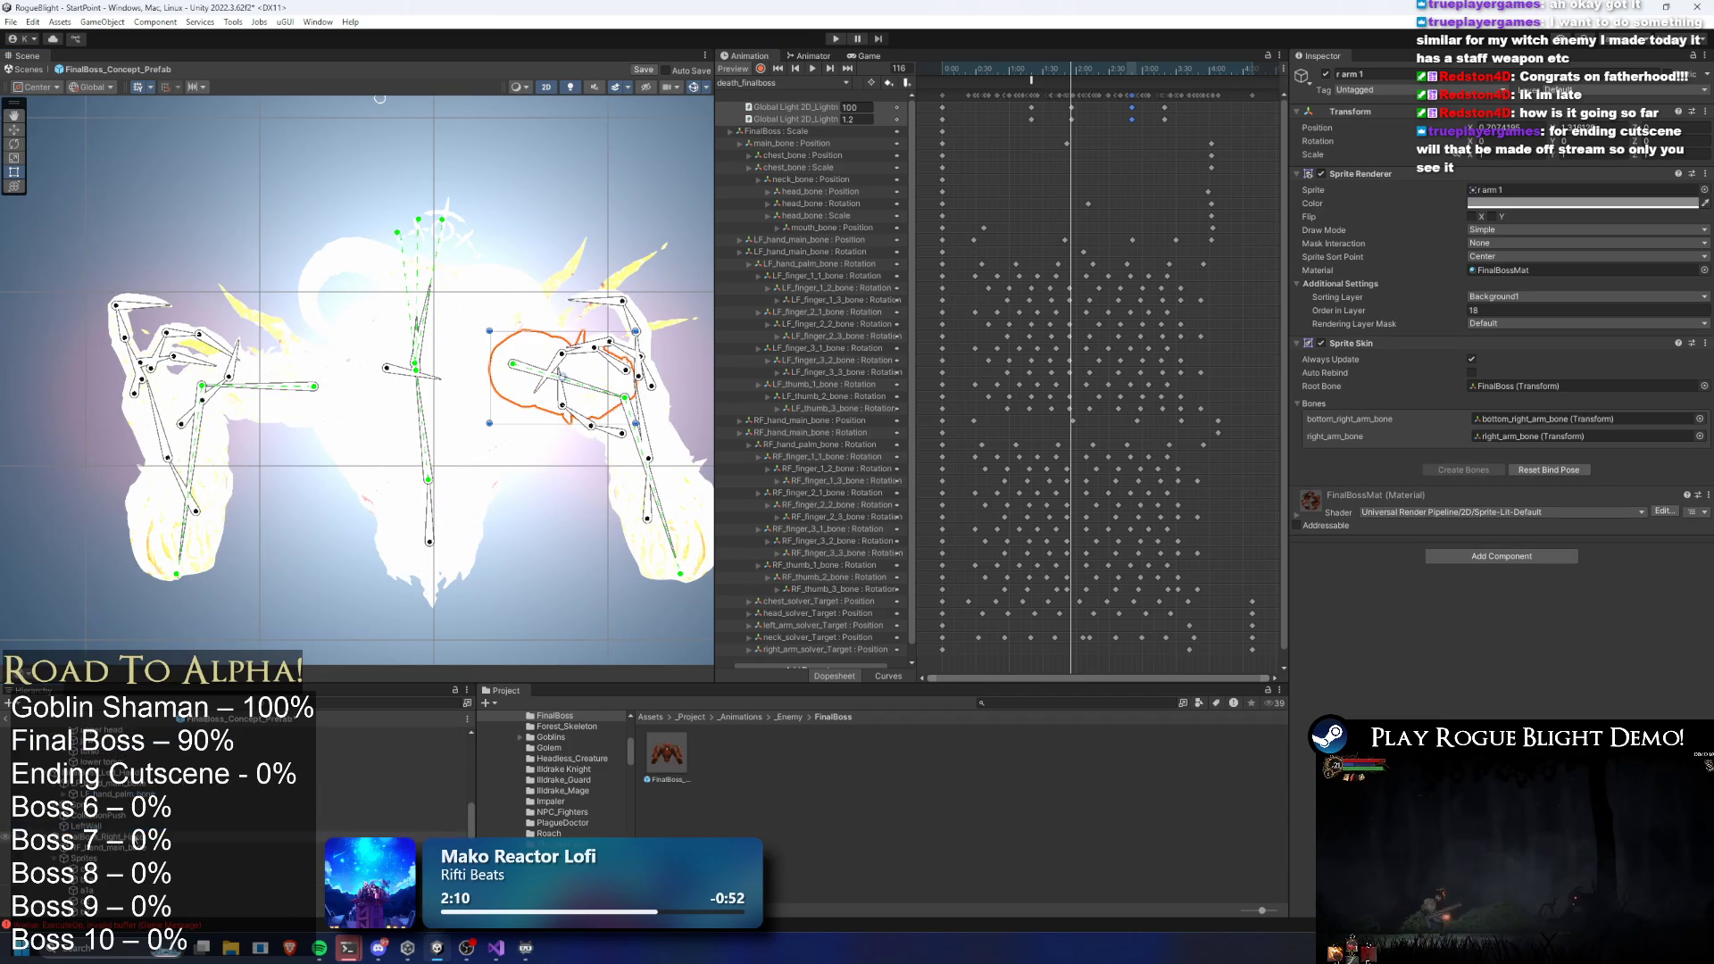
pyautogui.keyDown('shift'); pyautogui.click(169, 762); pyautogui.keyUp('shift')
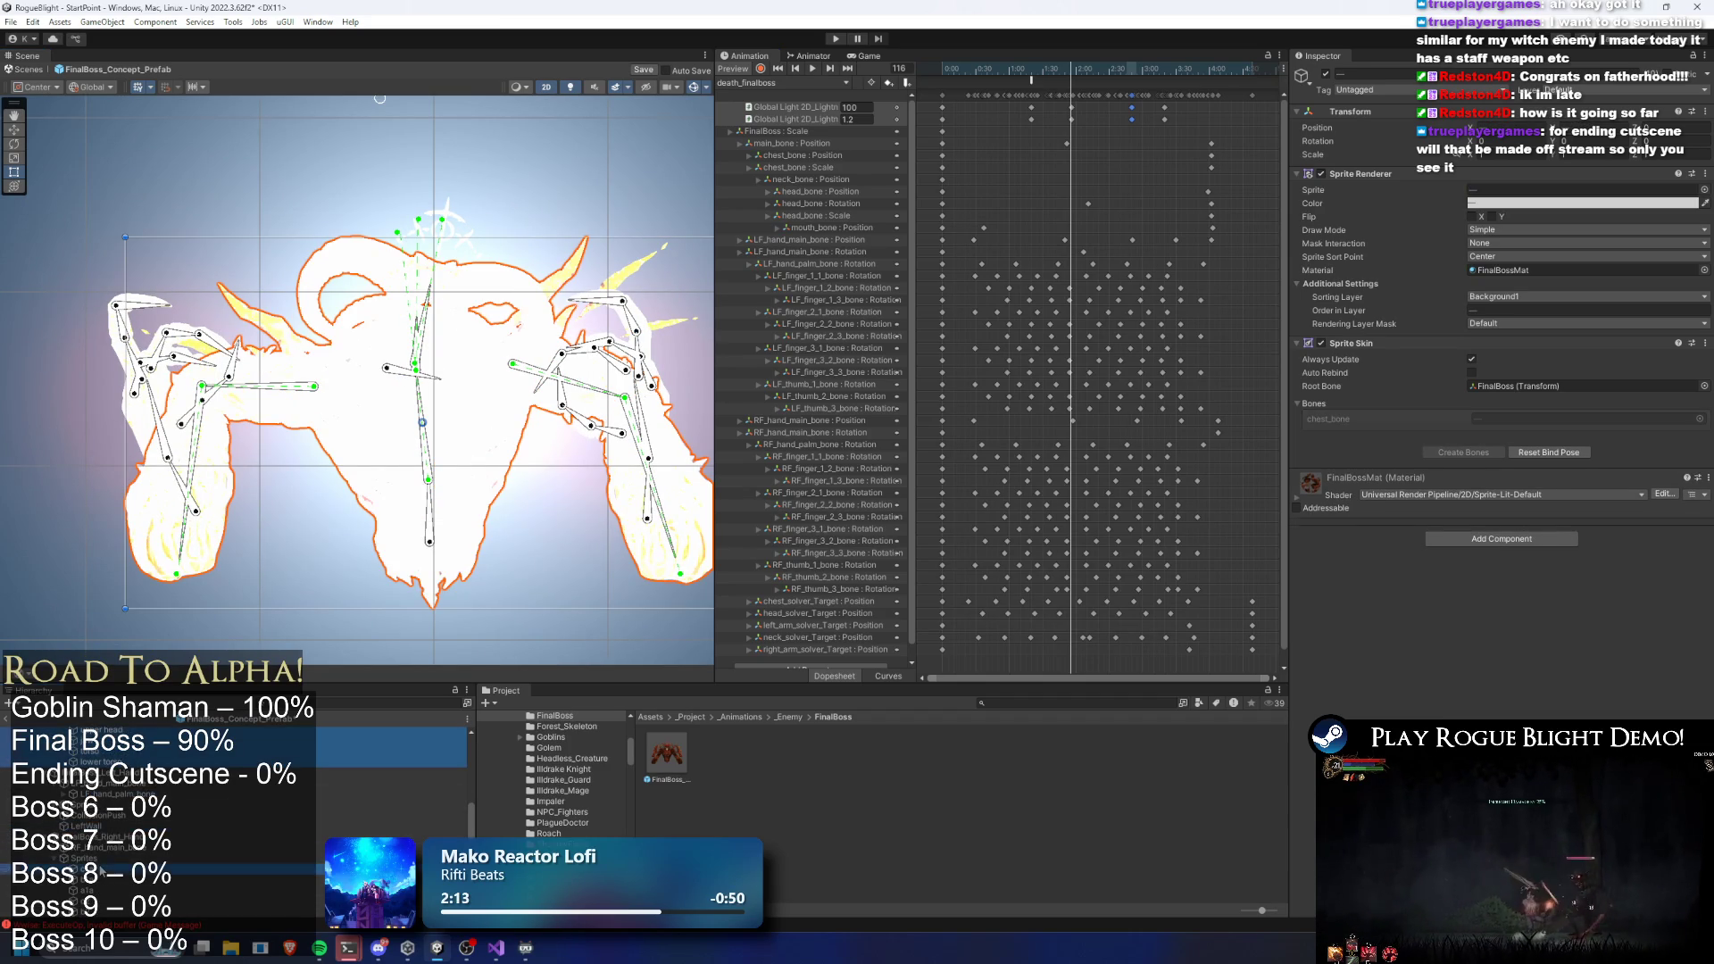
pyautogui.click(97, 811)
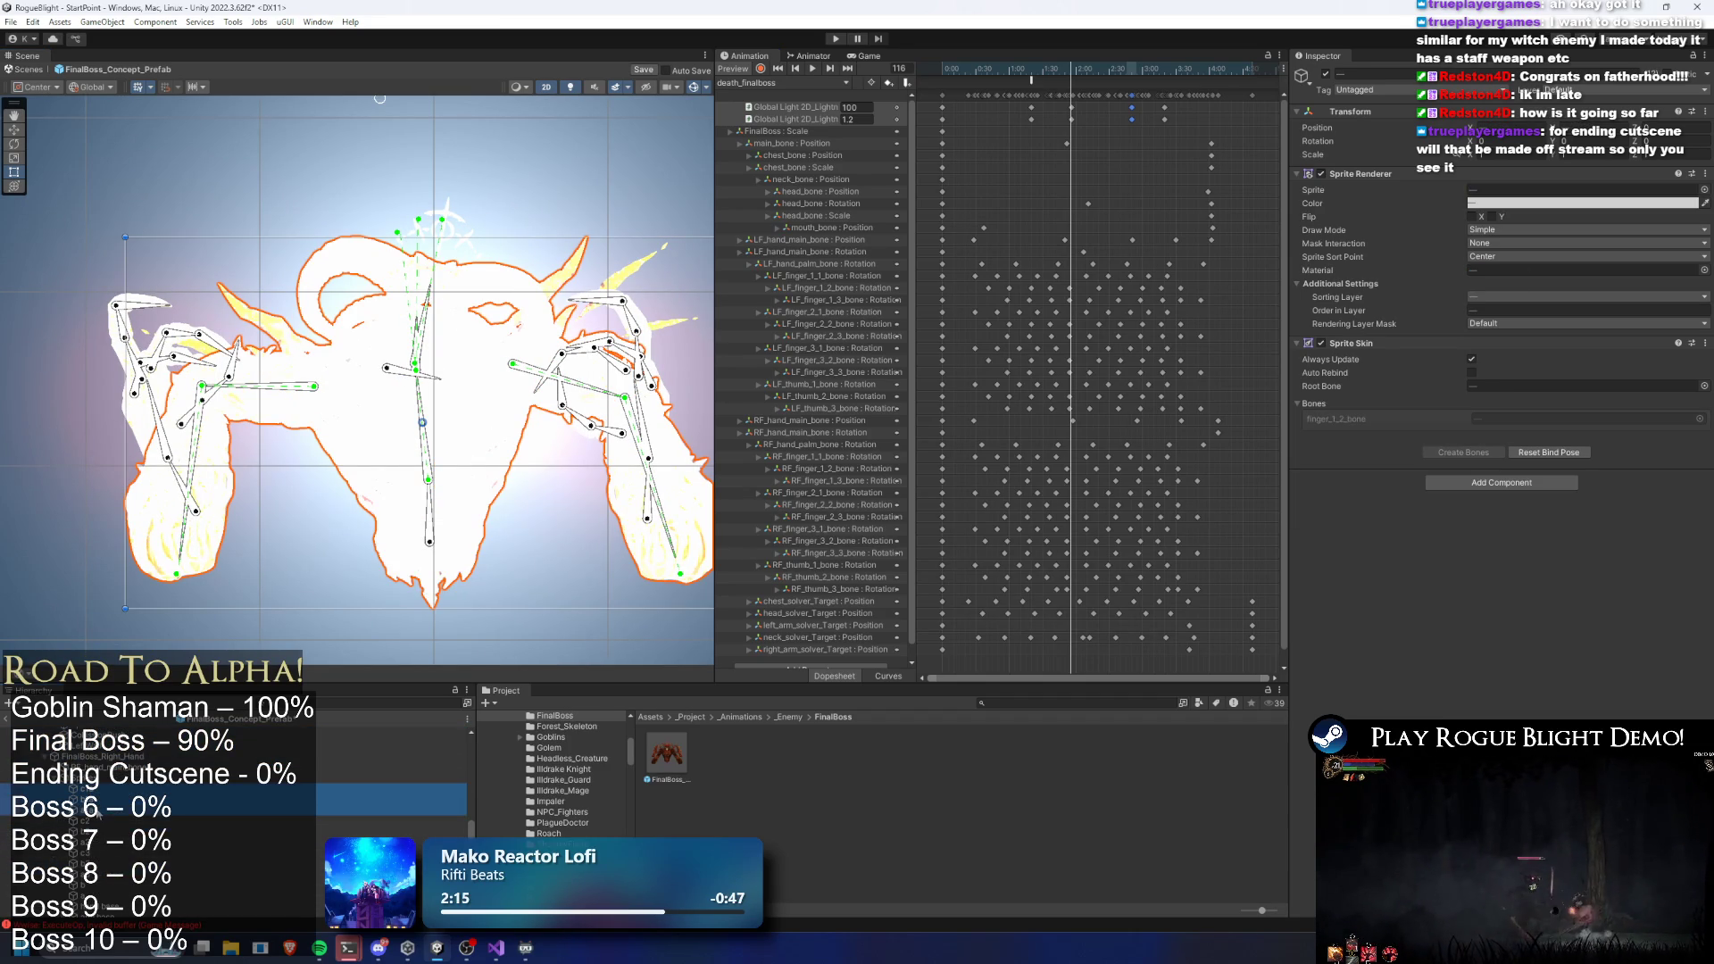
pyautogui.keyDown('shift'); pyautogui.click(100, 831); pyautogui.keyUp('shift')
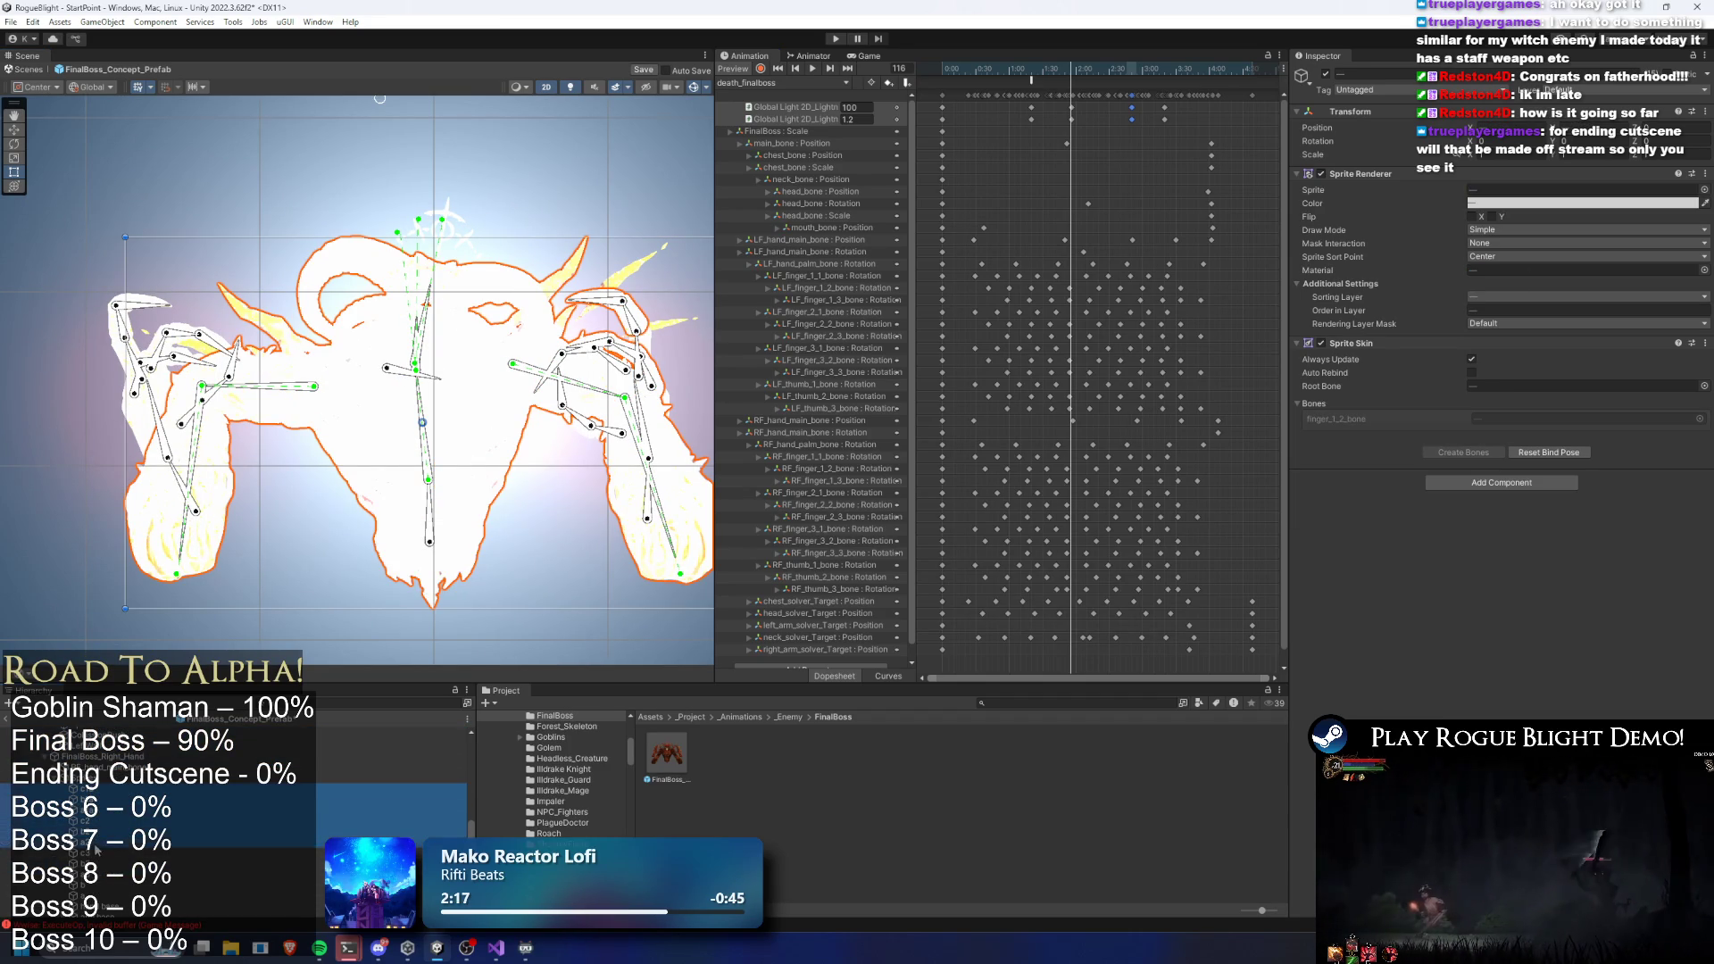
pyautogui.keyDown('shift'); pyautogui.click(97, 877); pyautogui.keyUp('shift')
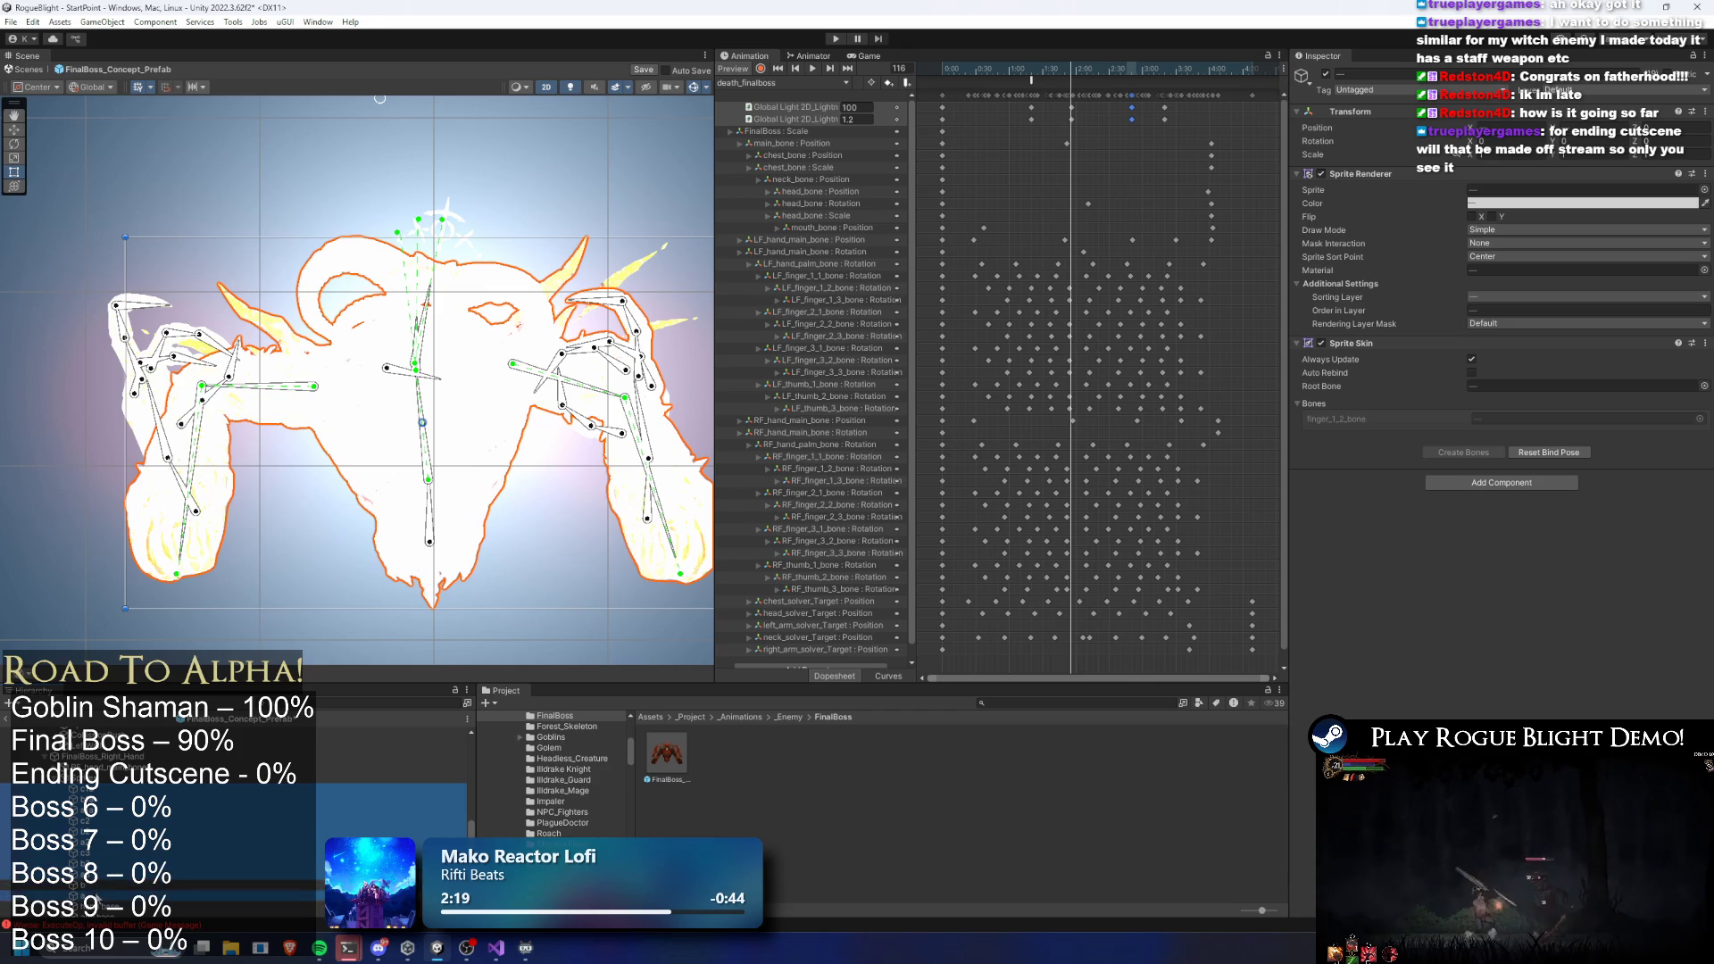
pyautogui.scroll(-5, 102, 884)
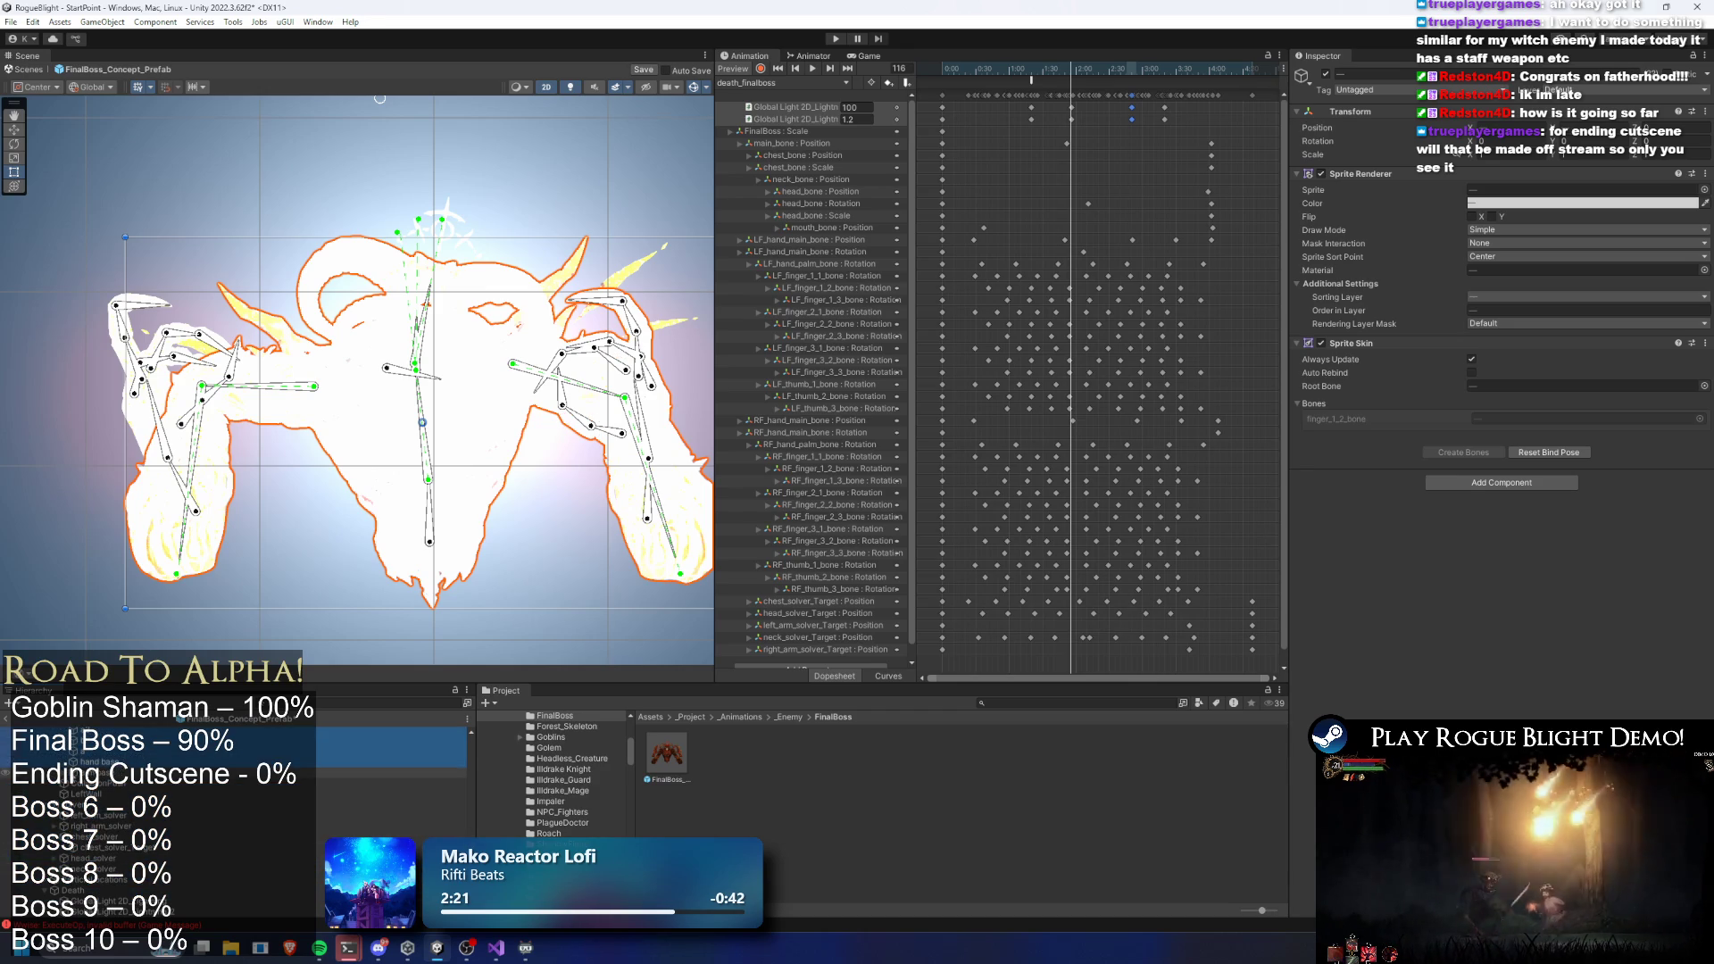
pyautogui.scroll(-2, 101, 884)
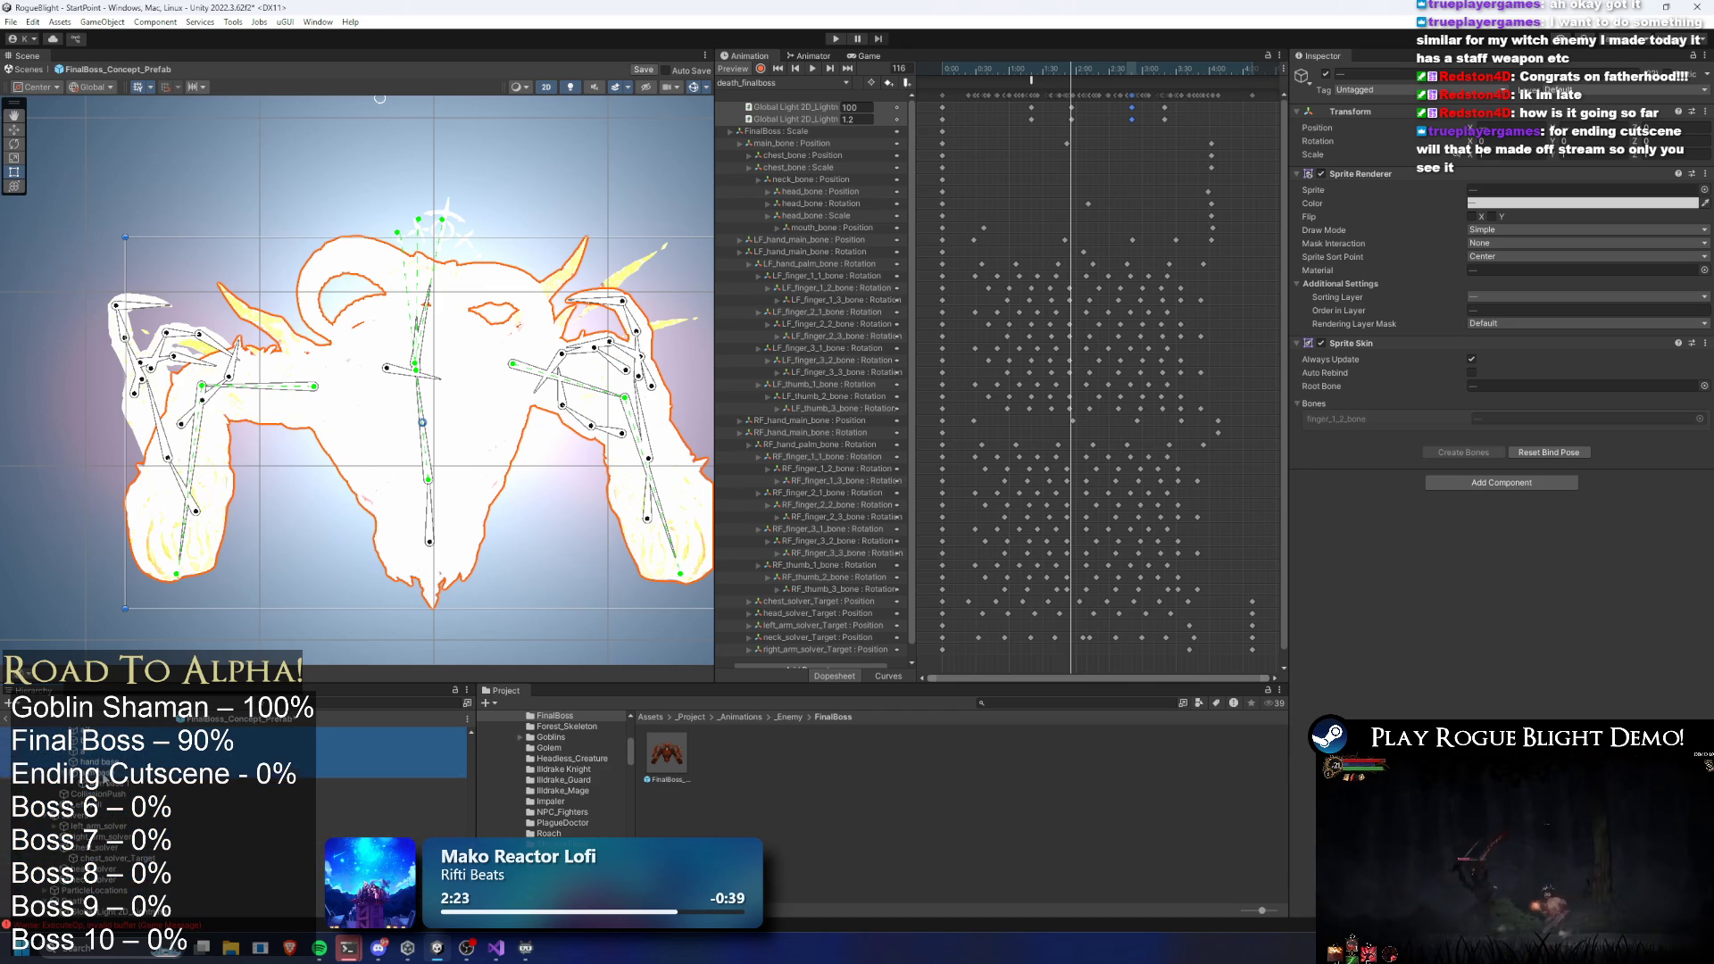
pyautogui.keyDown('shift'); pyautogui.click(107, 783); pyautogui.keyUp('shift')
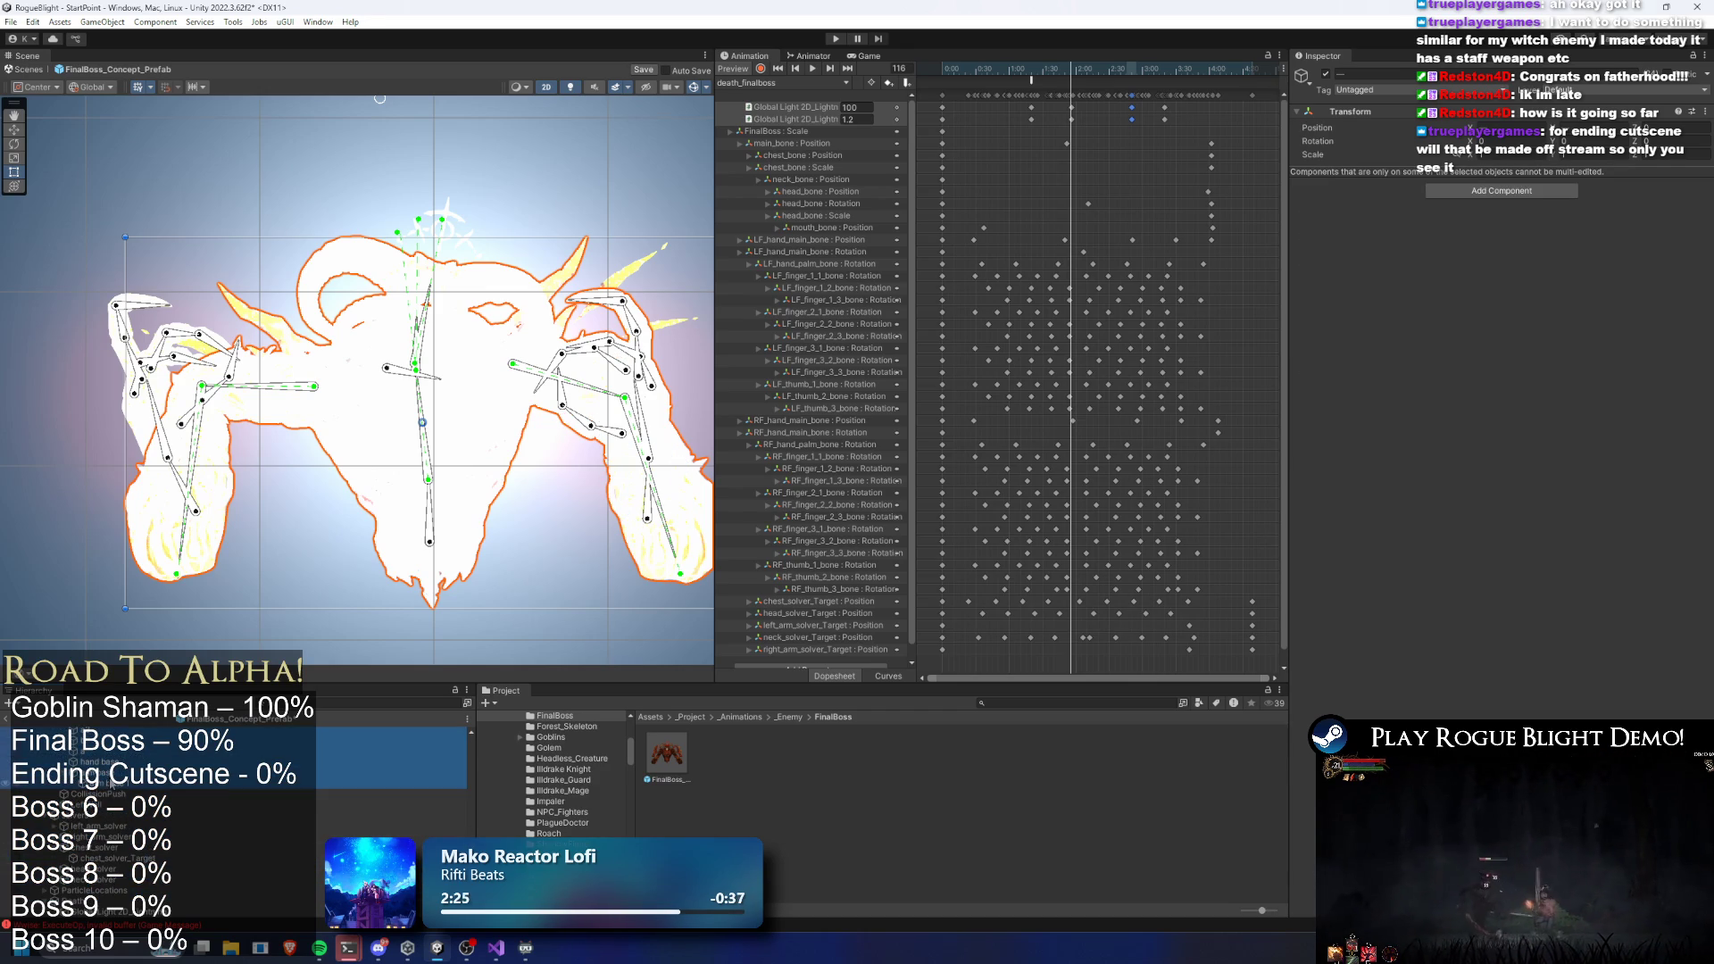
pyautogui.keyDown('ctrl'); pyautogui.click(107, 772); pyautogui.keyUp('ctrl')
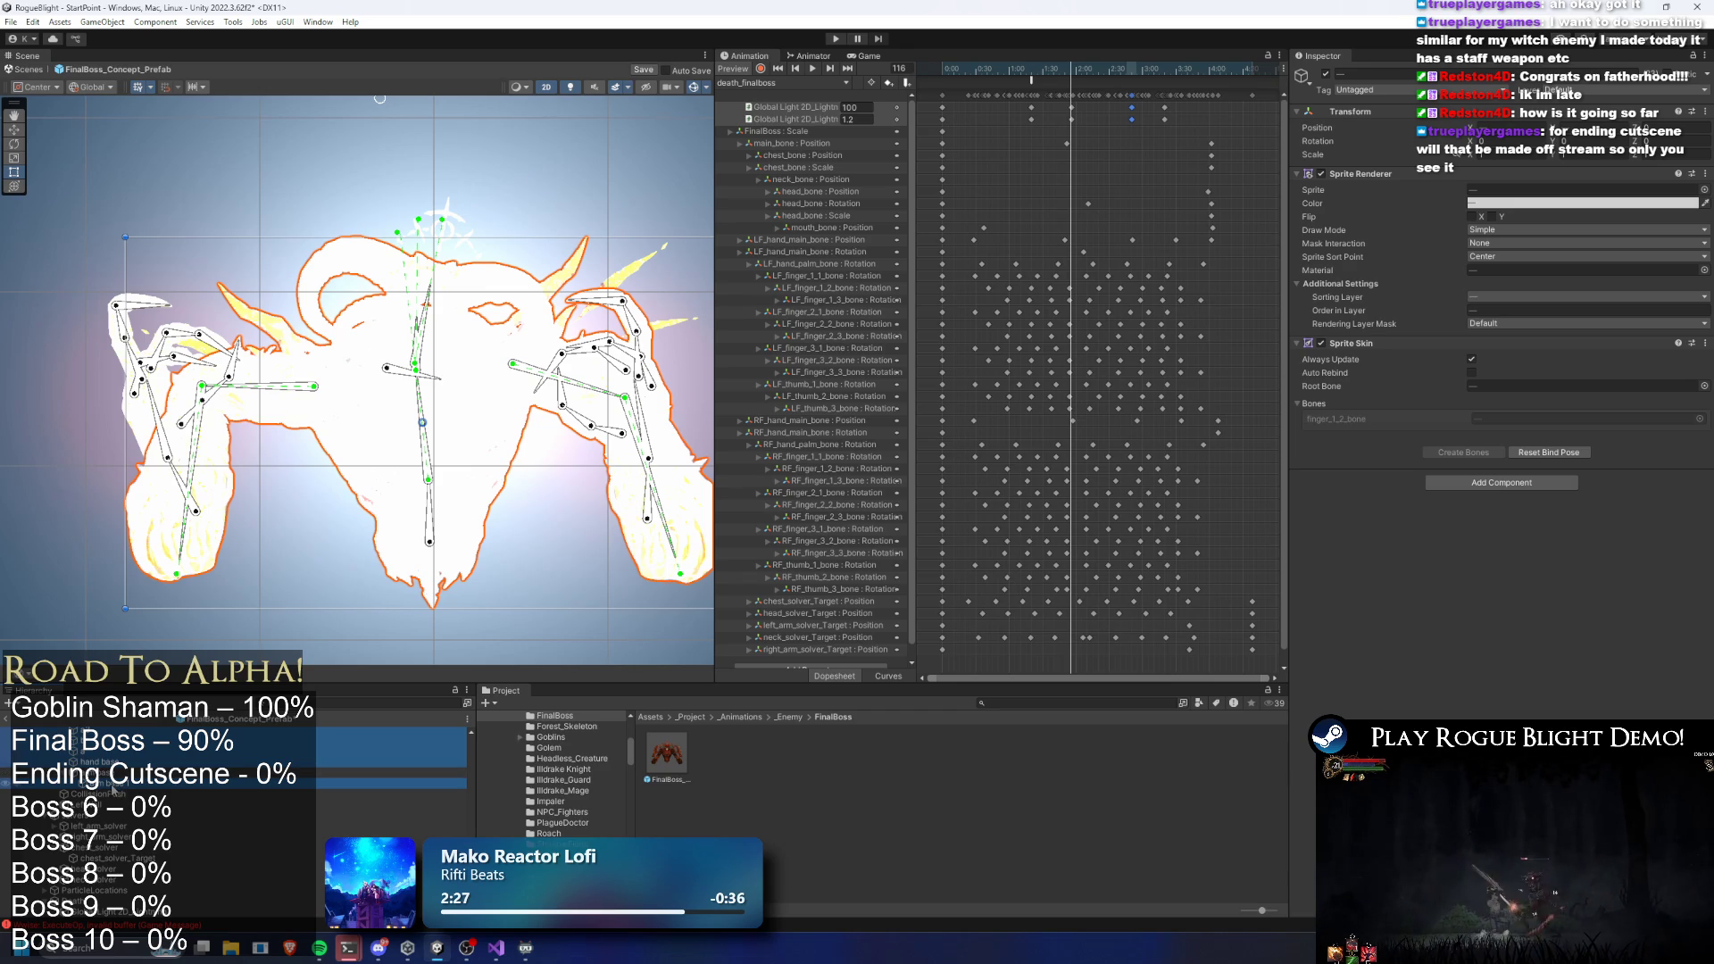
pyautogui.scroll(-1, 170, 793)
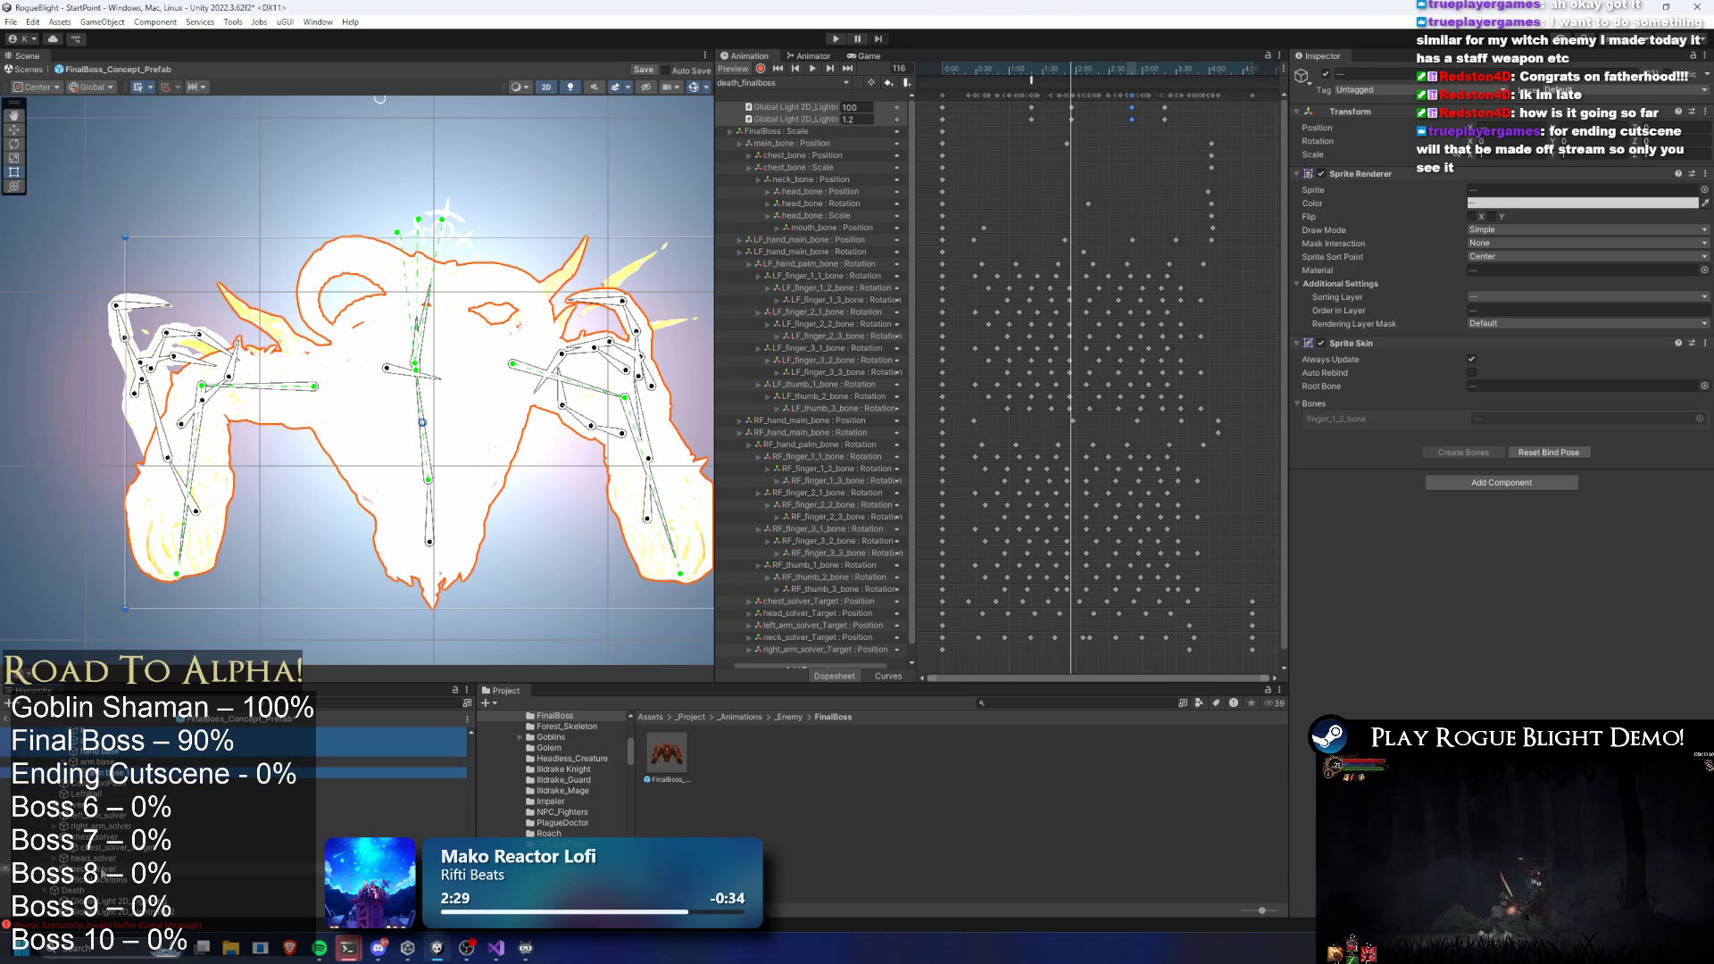
pyautogui.keyDown('shift'); pyautogui.click(164, 826); pyautogui.keyUp('shift')
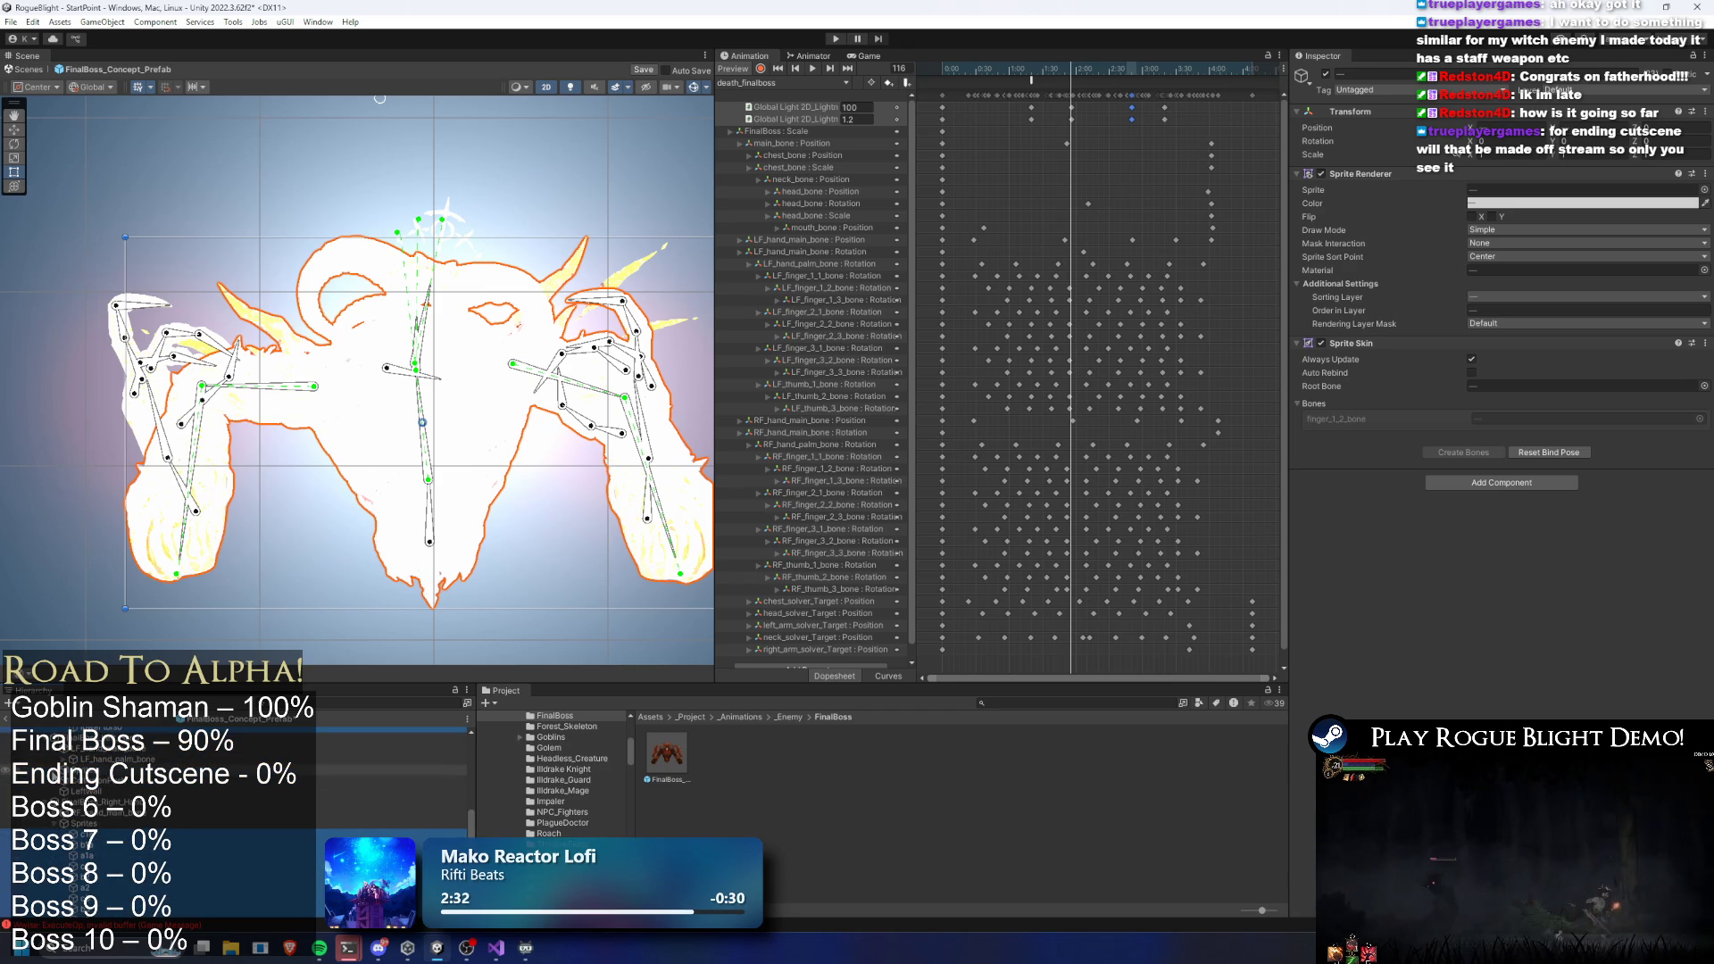
pyautogui.click(164, 826)
pyautogui.hotkey('shift', 'Down')
pyautogui.hotkey('shift', 'Down')
pyautogui.hotkey('shift', 'Down')
pyautogui.hotkey('shift', 'Down')
pyautogui.hotkey('shift', 'Down')
pyautogui.hotkey('shift', 'Down')
pyautogui.hotkey('shift', 'Down')
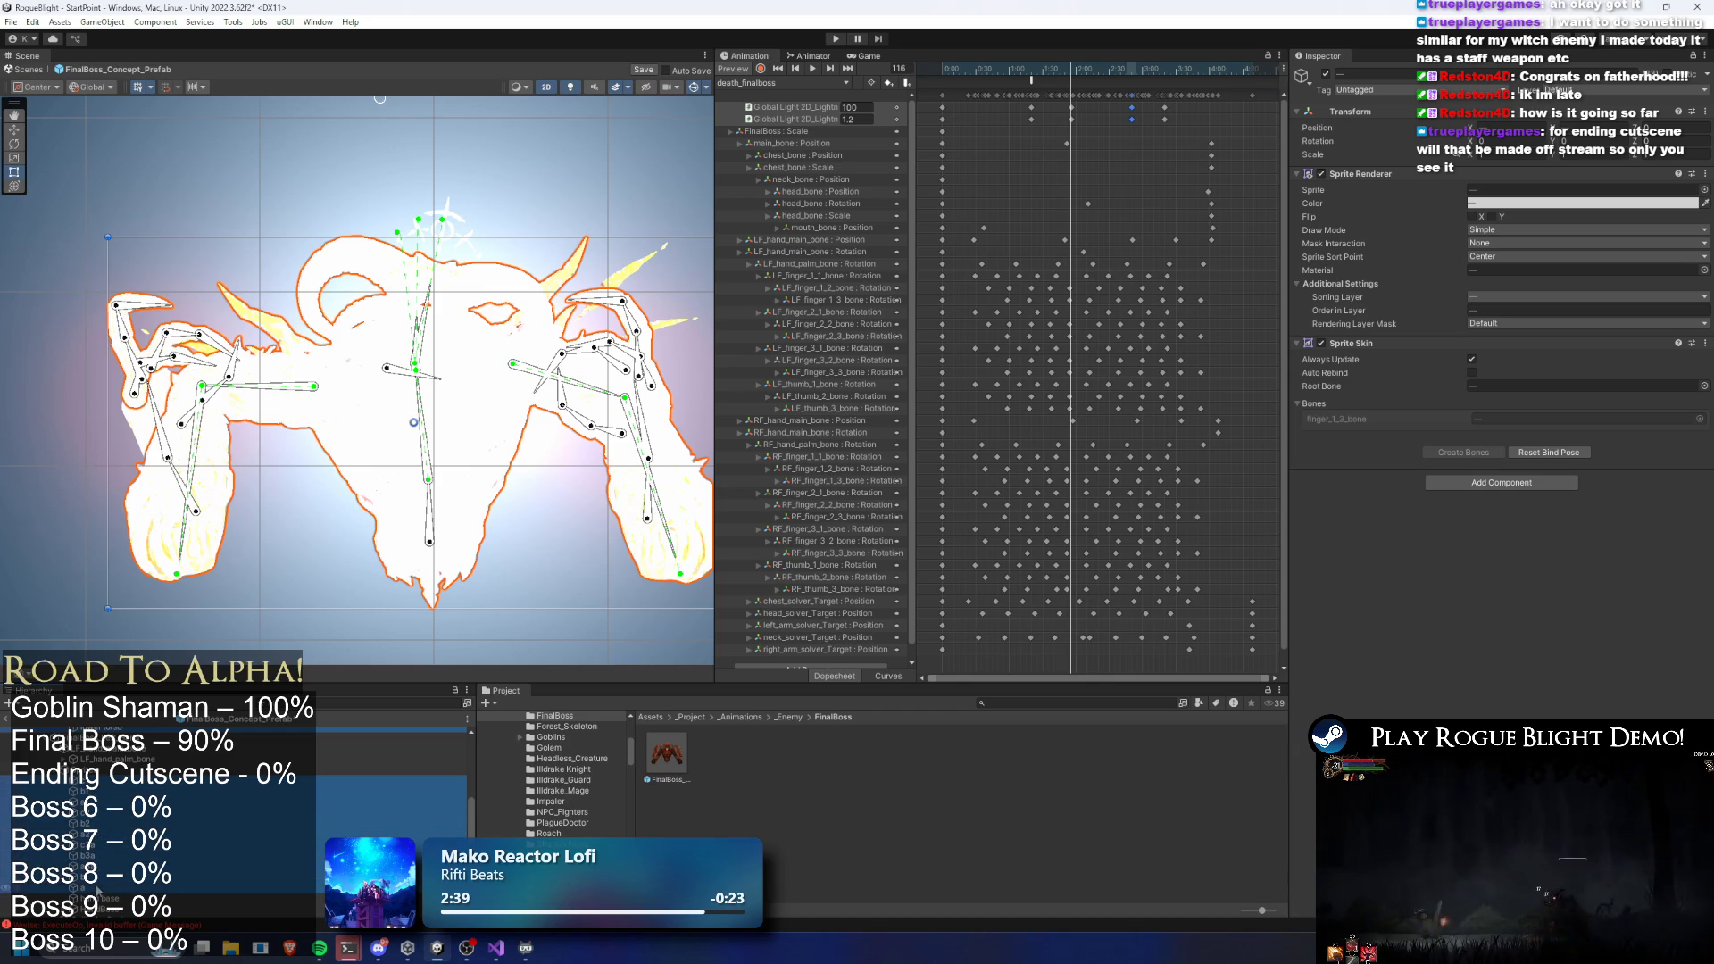
pyautogui.scroll(-3, 124, 865)
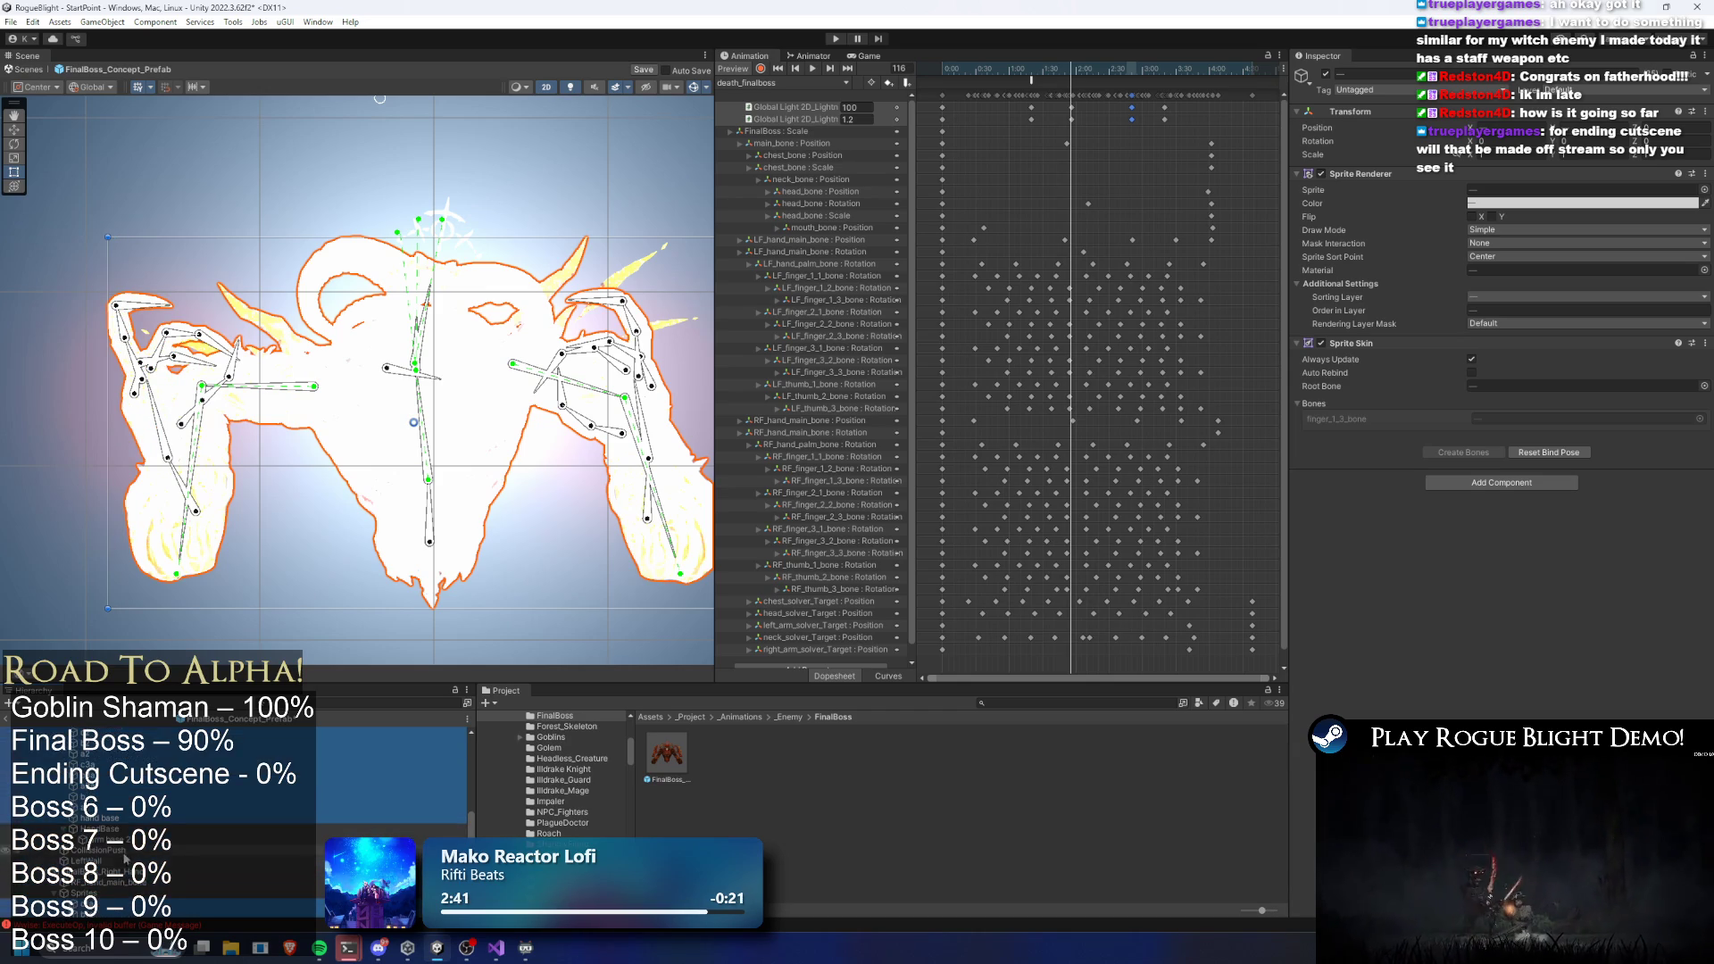
# Turn on keyframe recording and key the selected sprites' opacity to about 0.794
pyautogui.click(1520, 204)
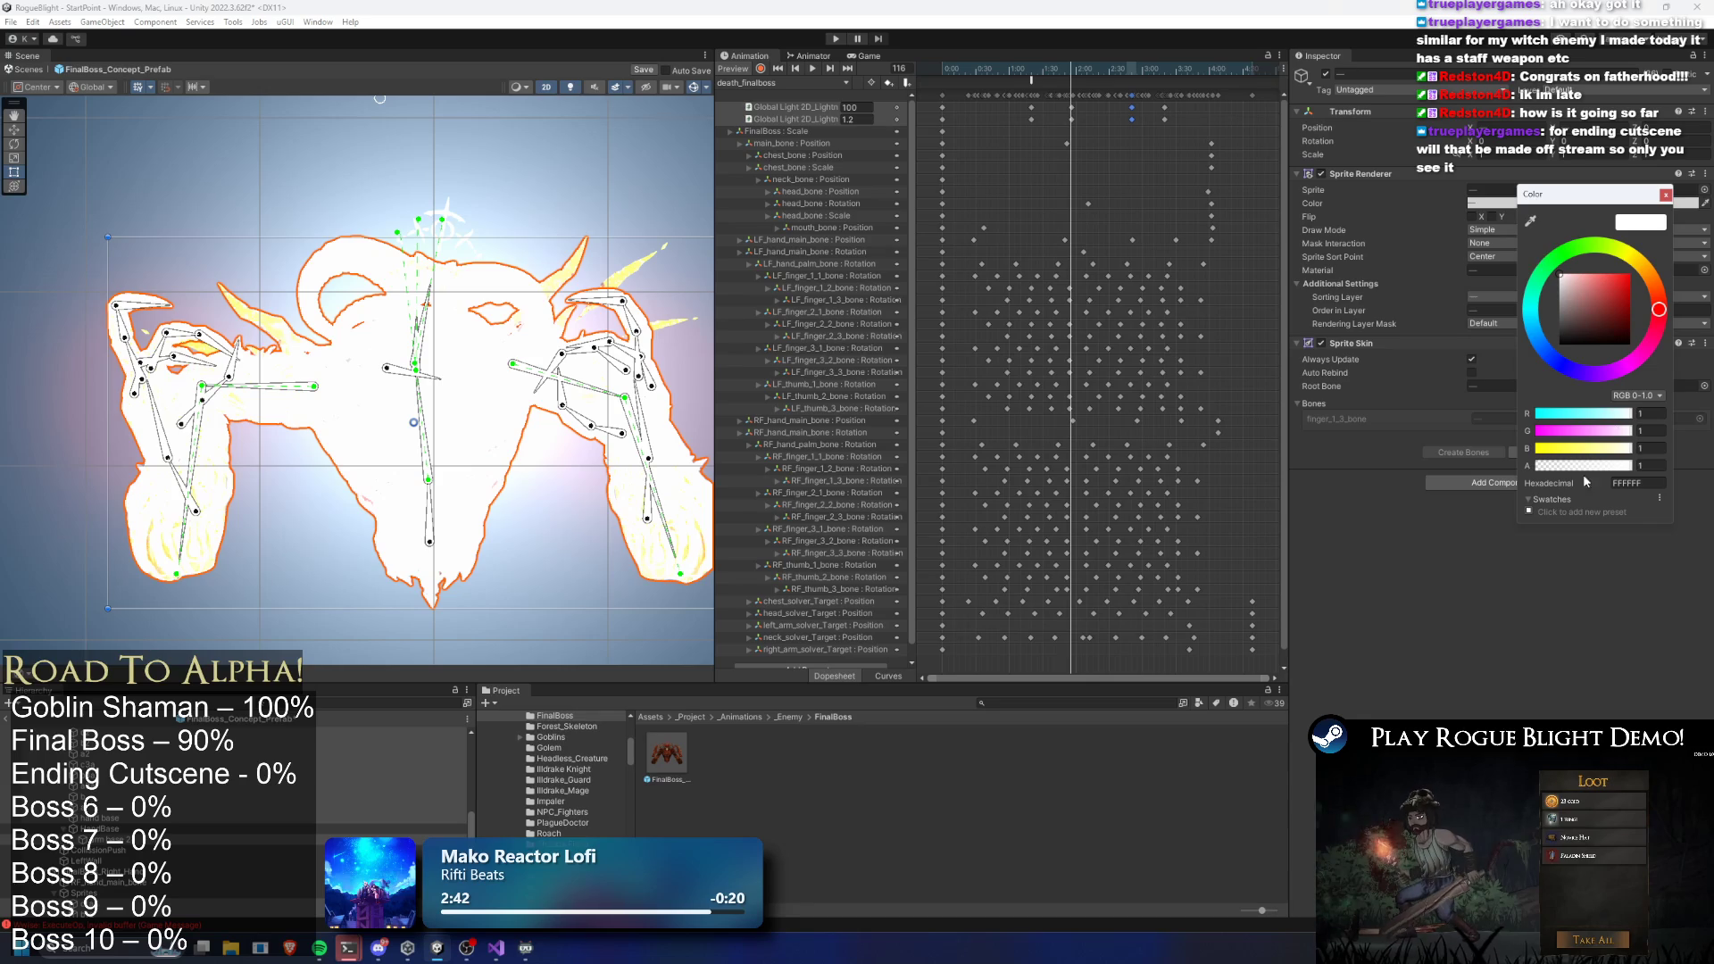
pyautogui.moveTo(1574, 473); pyautogui.dragTo(1374, 420)
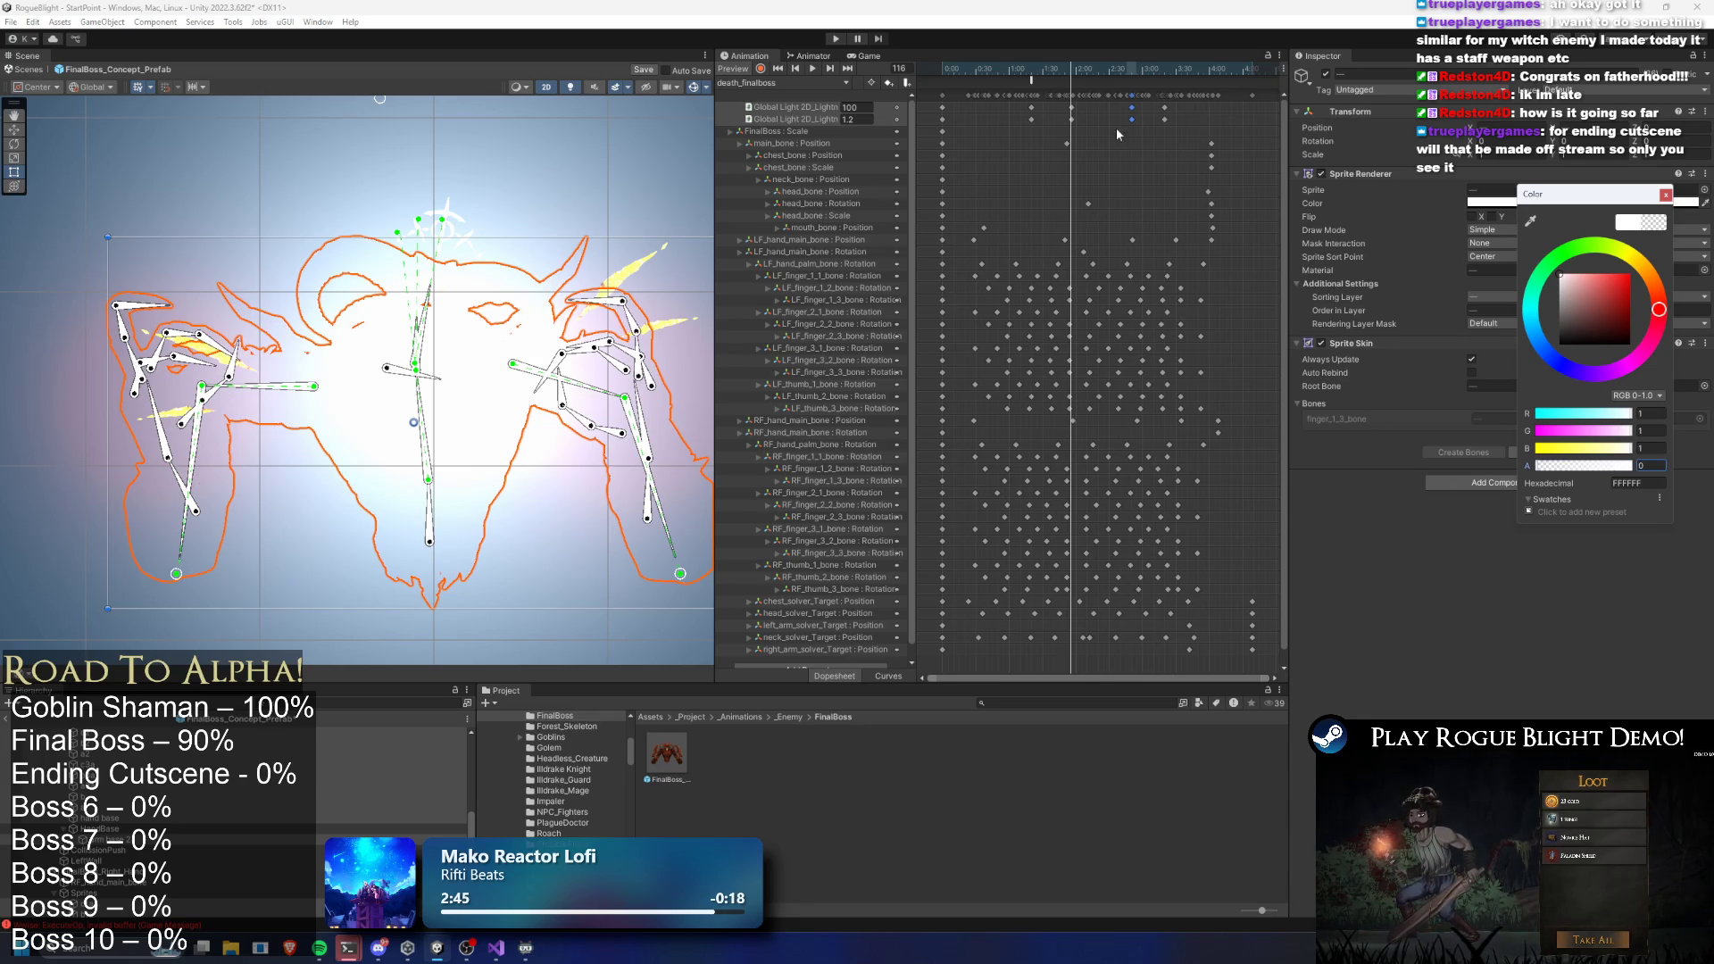
pyautogui.click(1024, 68)
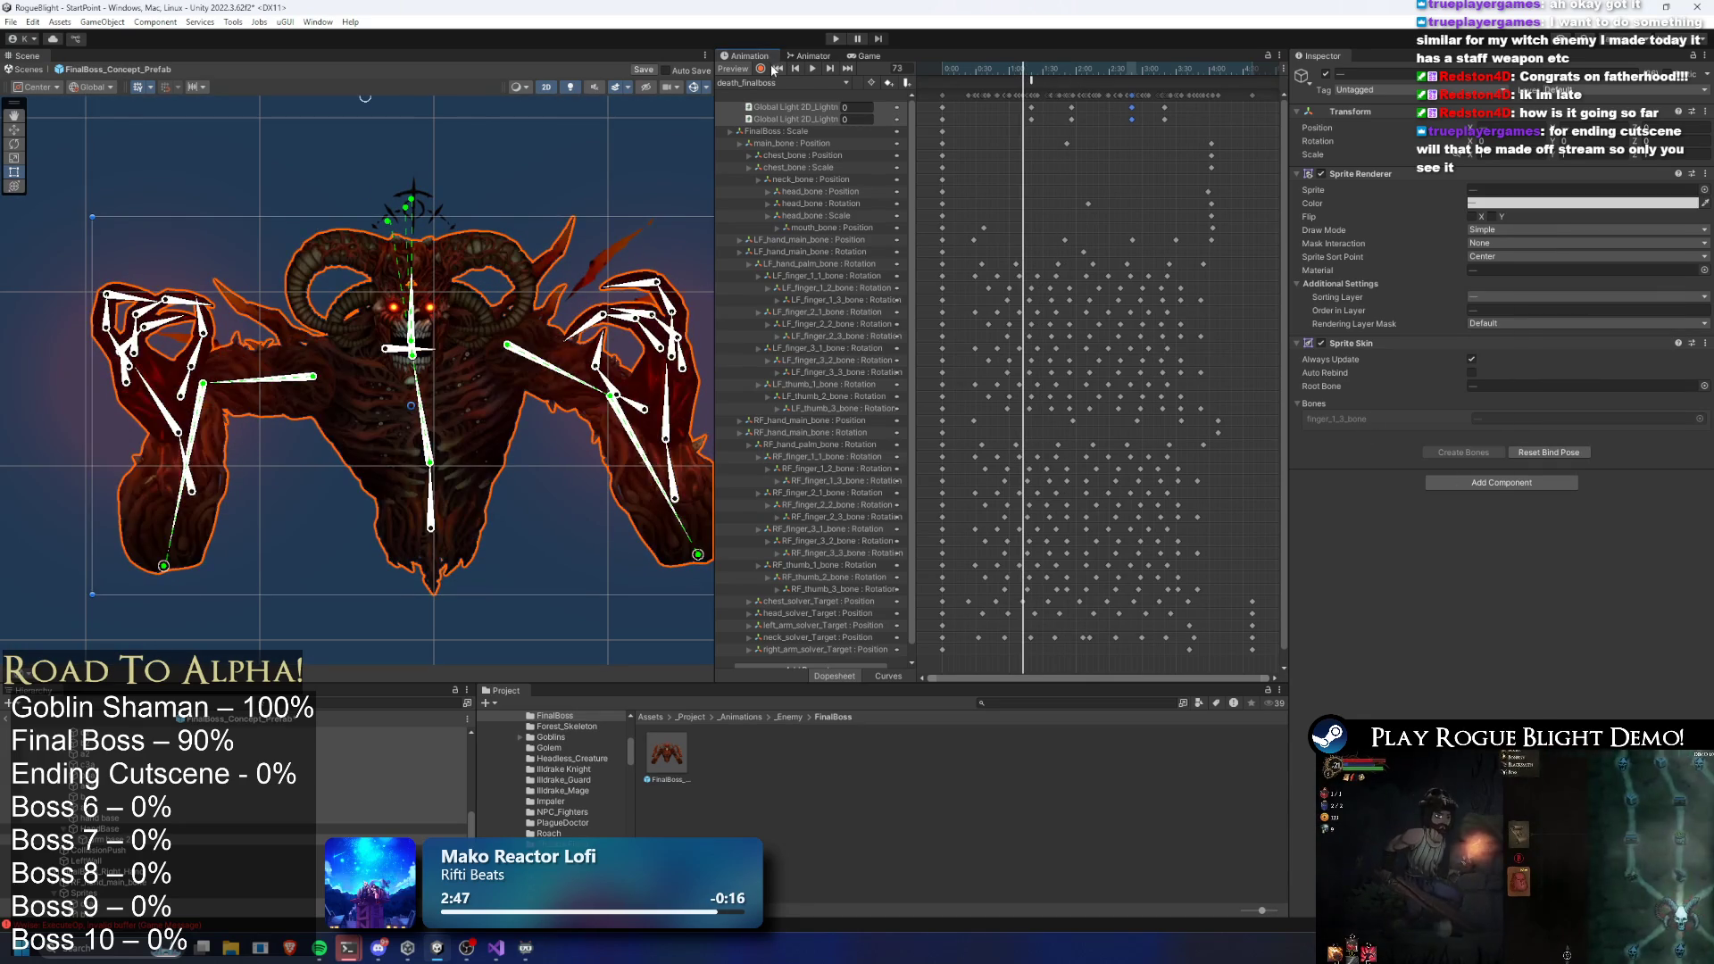
pyautogui.click(762, 69)
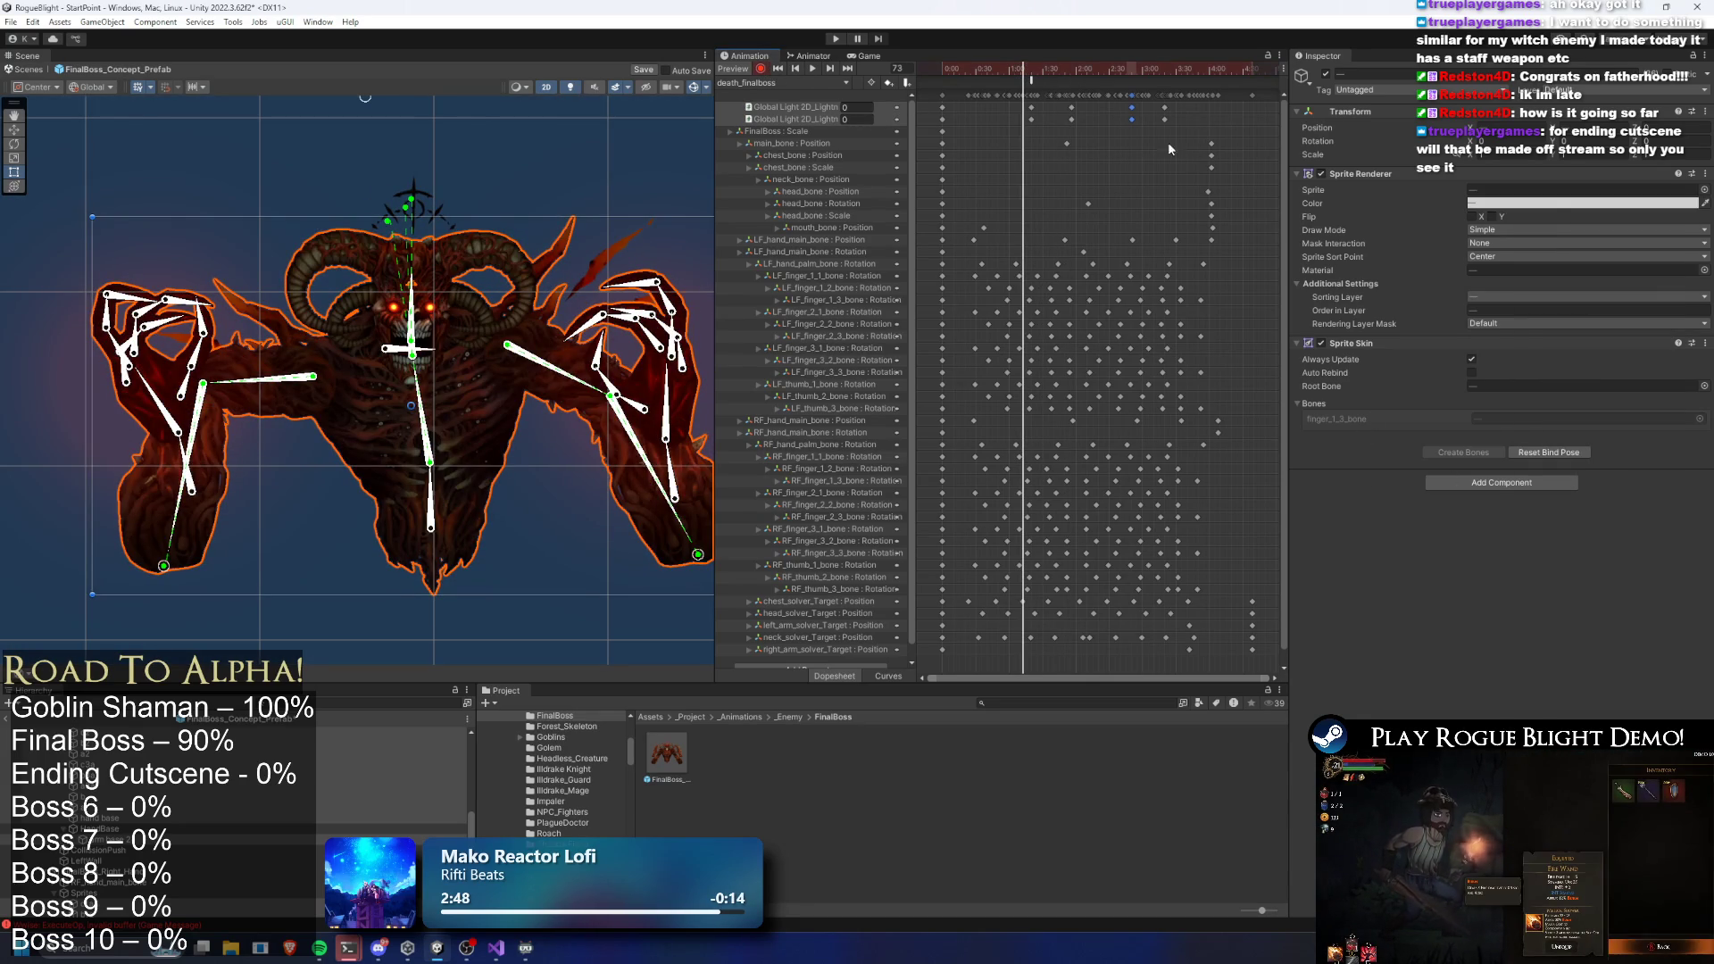
pyautogui.click(1584, 204)
pyautogui.moveTo(1666, 462); pyautogui.dragTo(1570, 466)
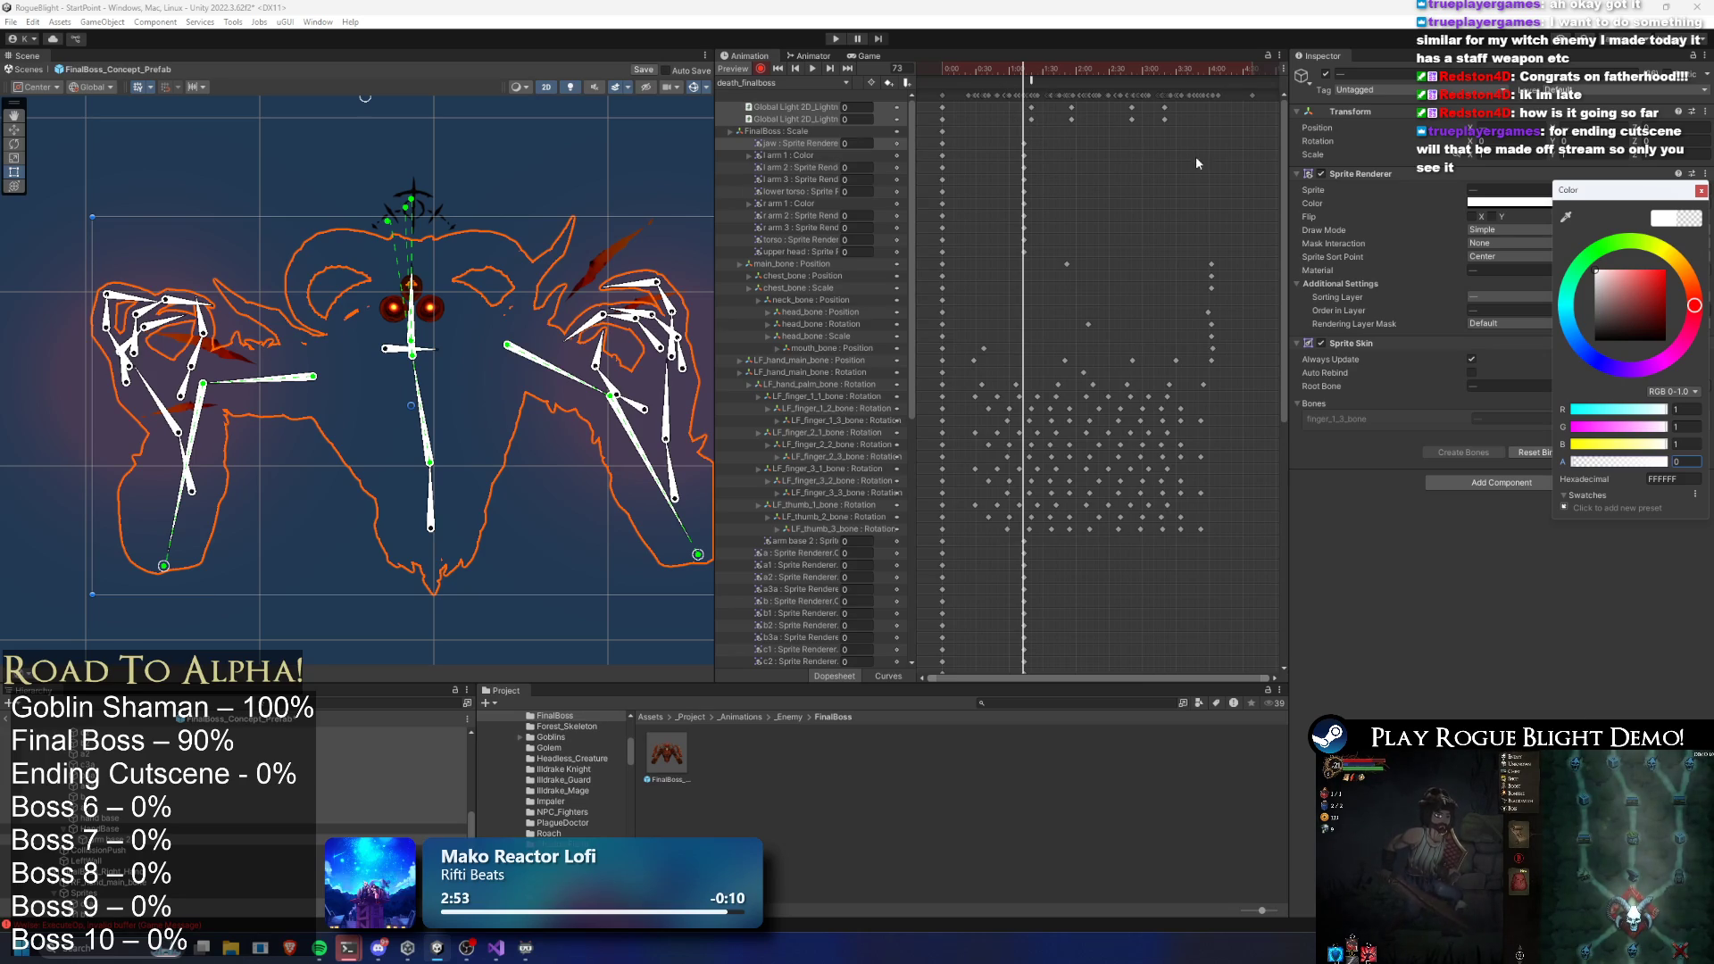
# Key the body sprites' alpha to 0 at frame 189, then scrub back to preview
pyautogui.moveTo(1074, 68); pyautogui.dragTo(1152, 71)
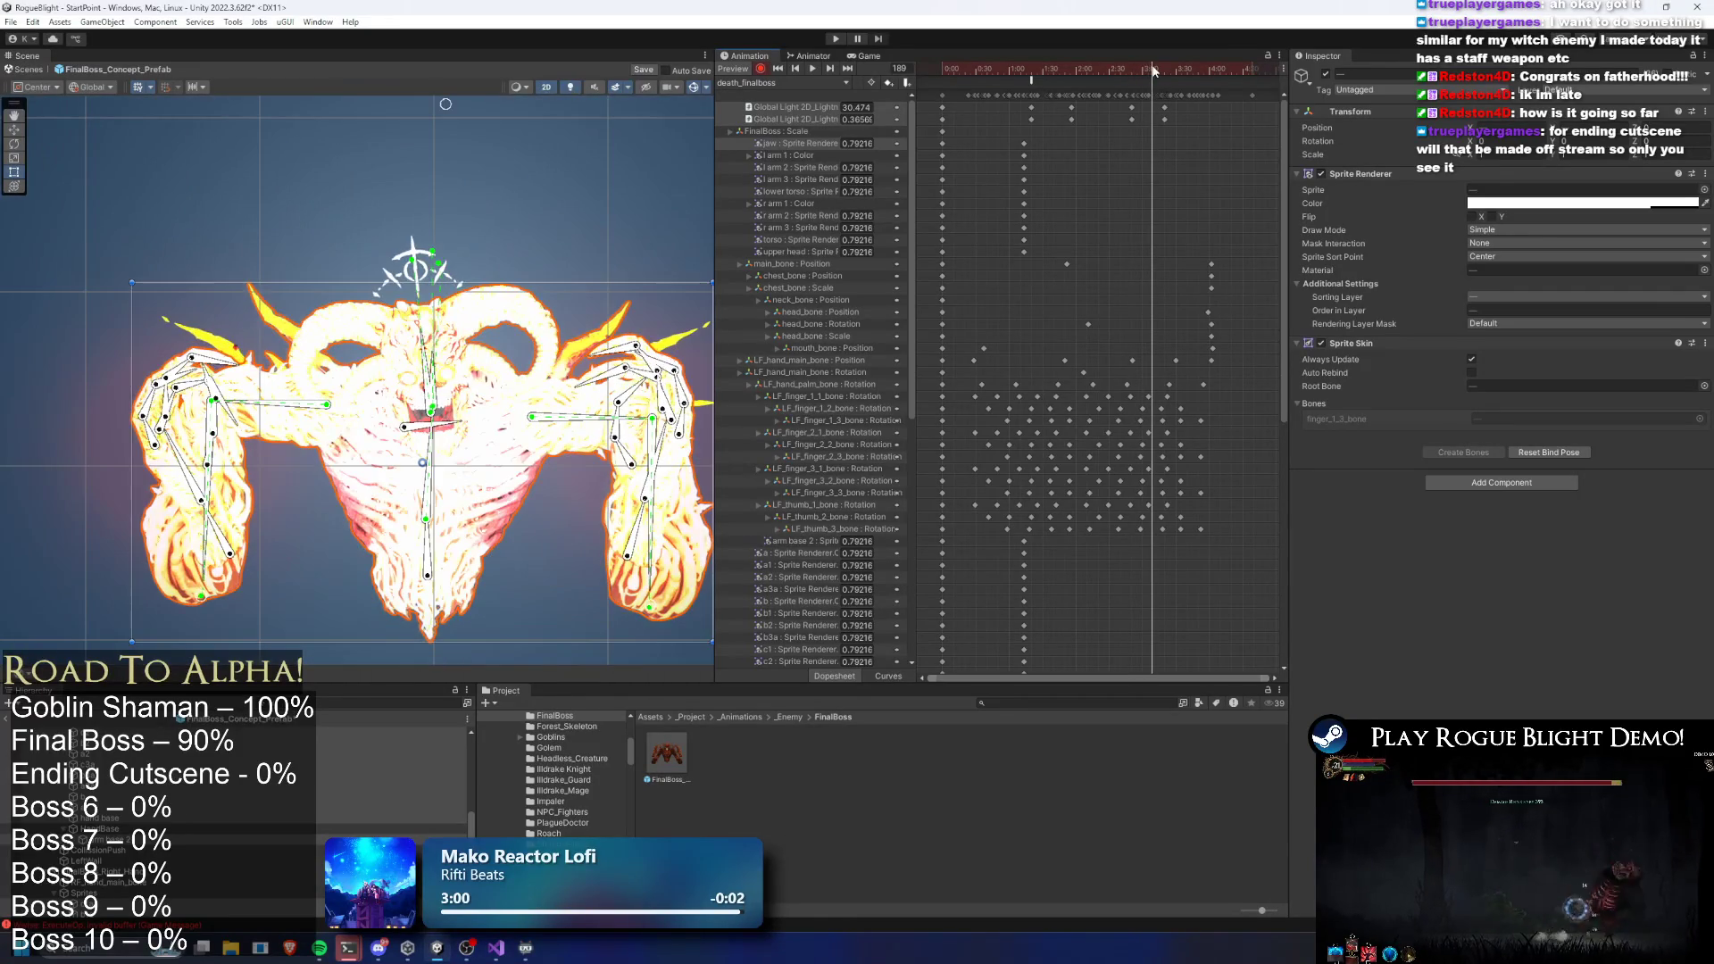
pyautogui.click(1541, 204)
pyautogui.click(1674, 462)
pyautogui.write('0')
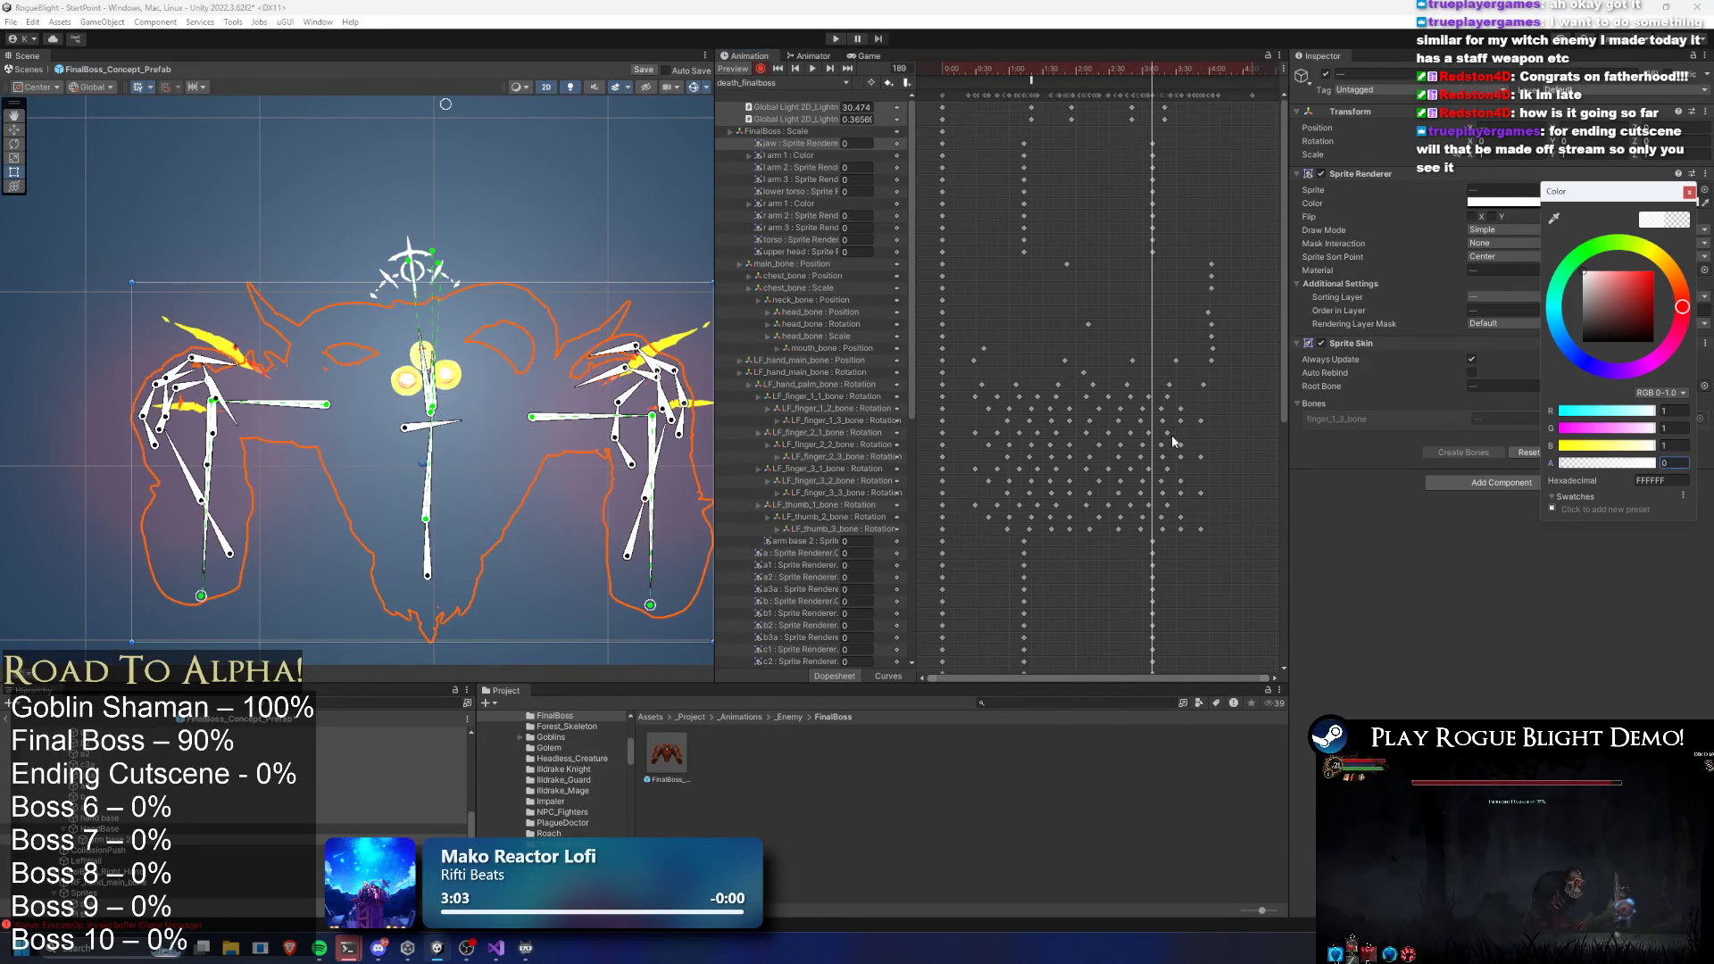
pyautogui.moveTo(1152, 72); pyautogui.dragTo(1031, 73)
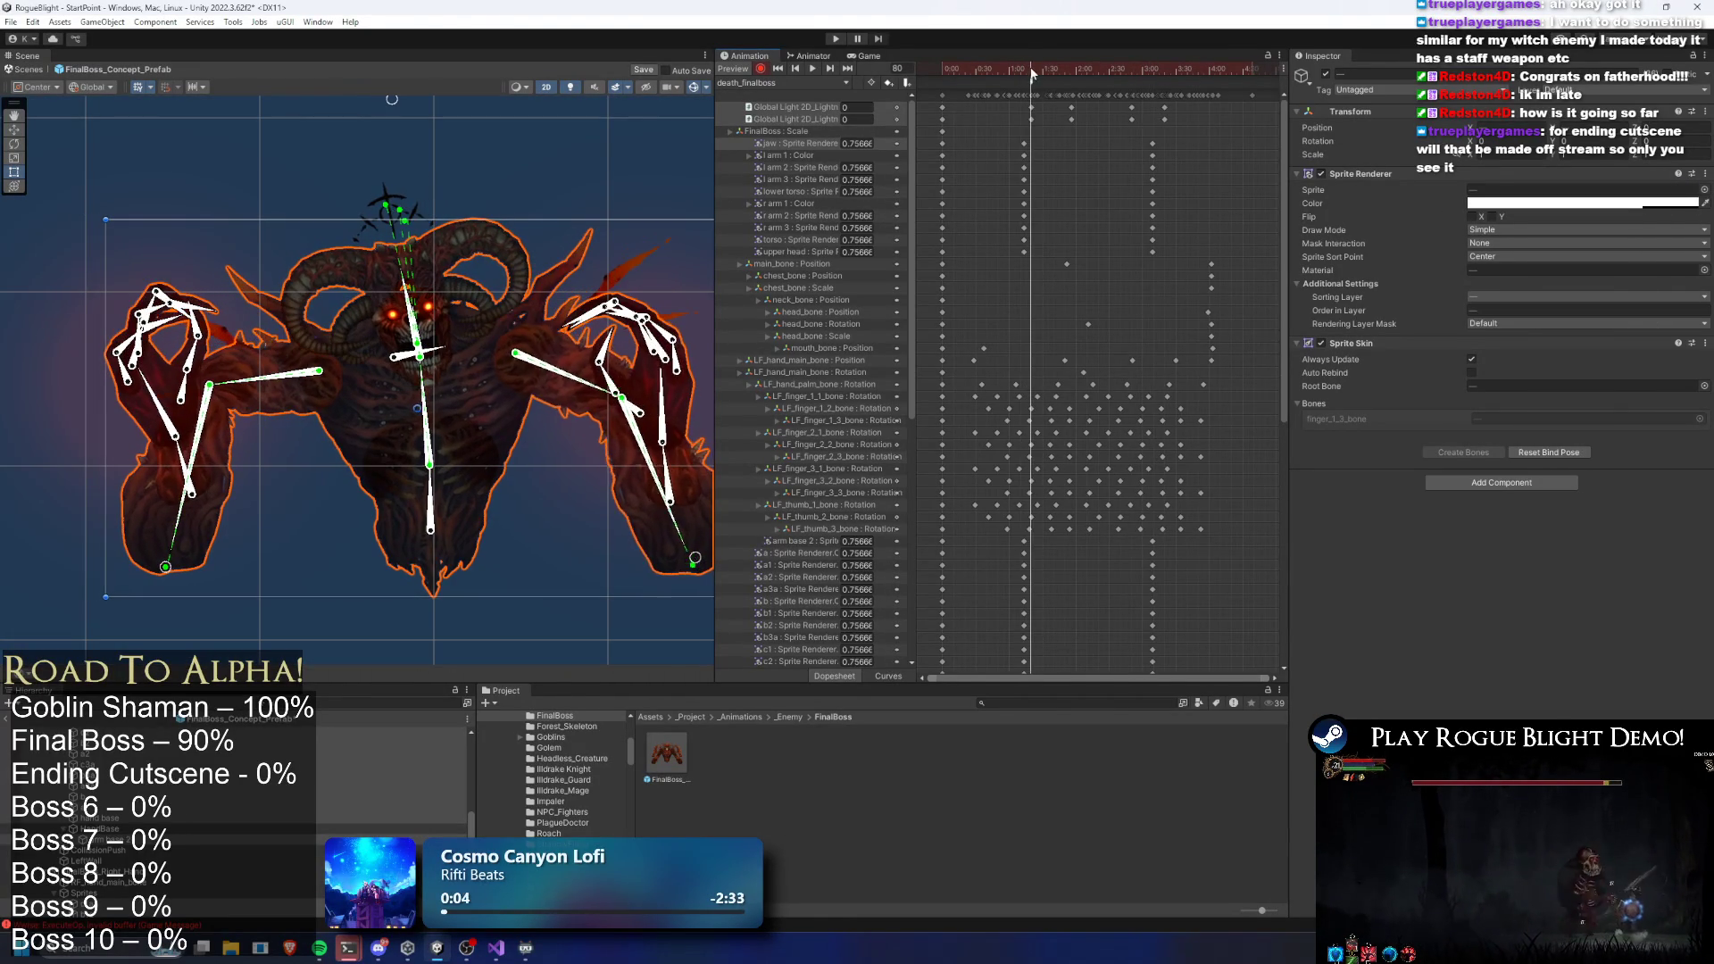
# Inspect the opening sprite keyframes and preview the fade around frame 74
pyautogui.moveTo(1043, 141)
pyautogui.mouseDown()
pyautogui.moveTo(1005, 257)
pyautogui.moveTo(935, 249)
pyautogui.mouseUp()
pyautogui.click(952, 169)
pyautogui.moveTo(953, 138)
pyautogui.mouseDown()
pyautogui.moveTo(918, 263)
pyautogui.moveTo(935, 254)
pyautogui.mouseUp()
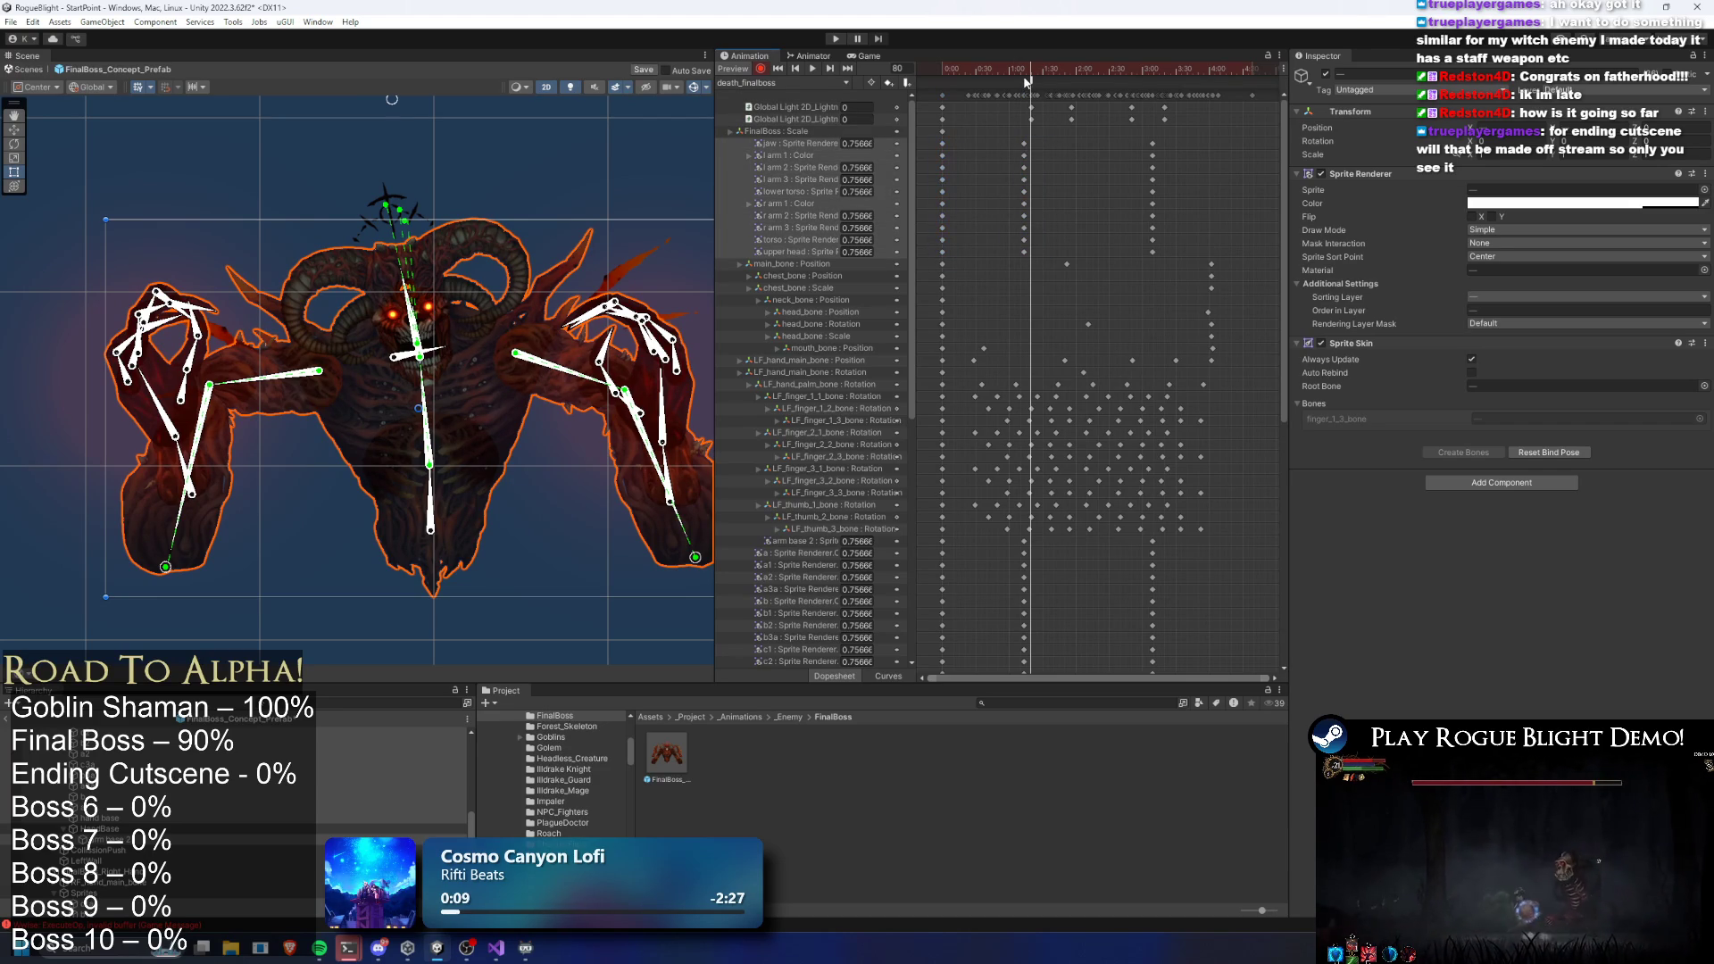
pyautogui.click(823, 156)
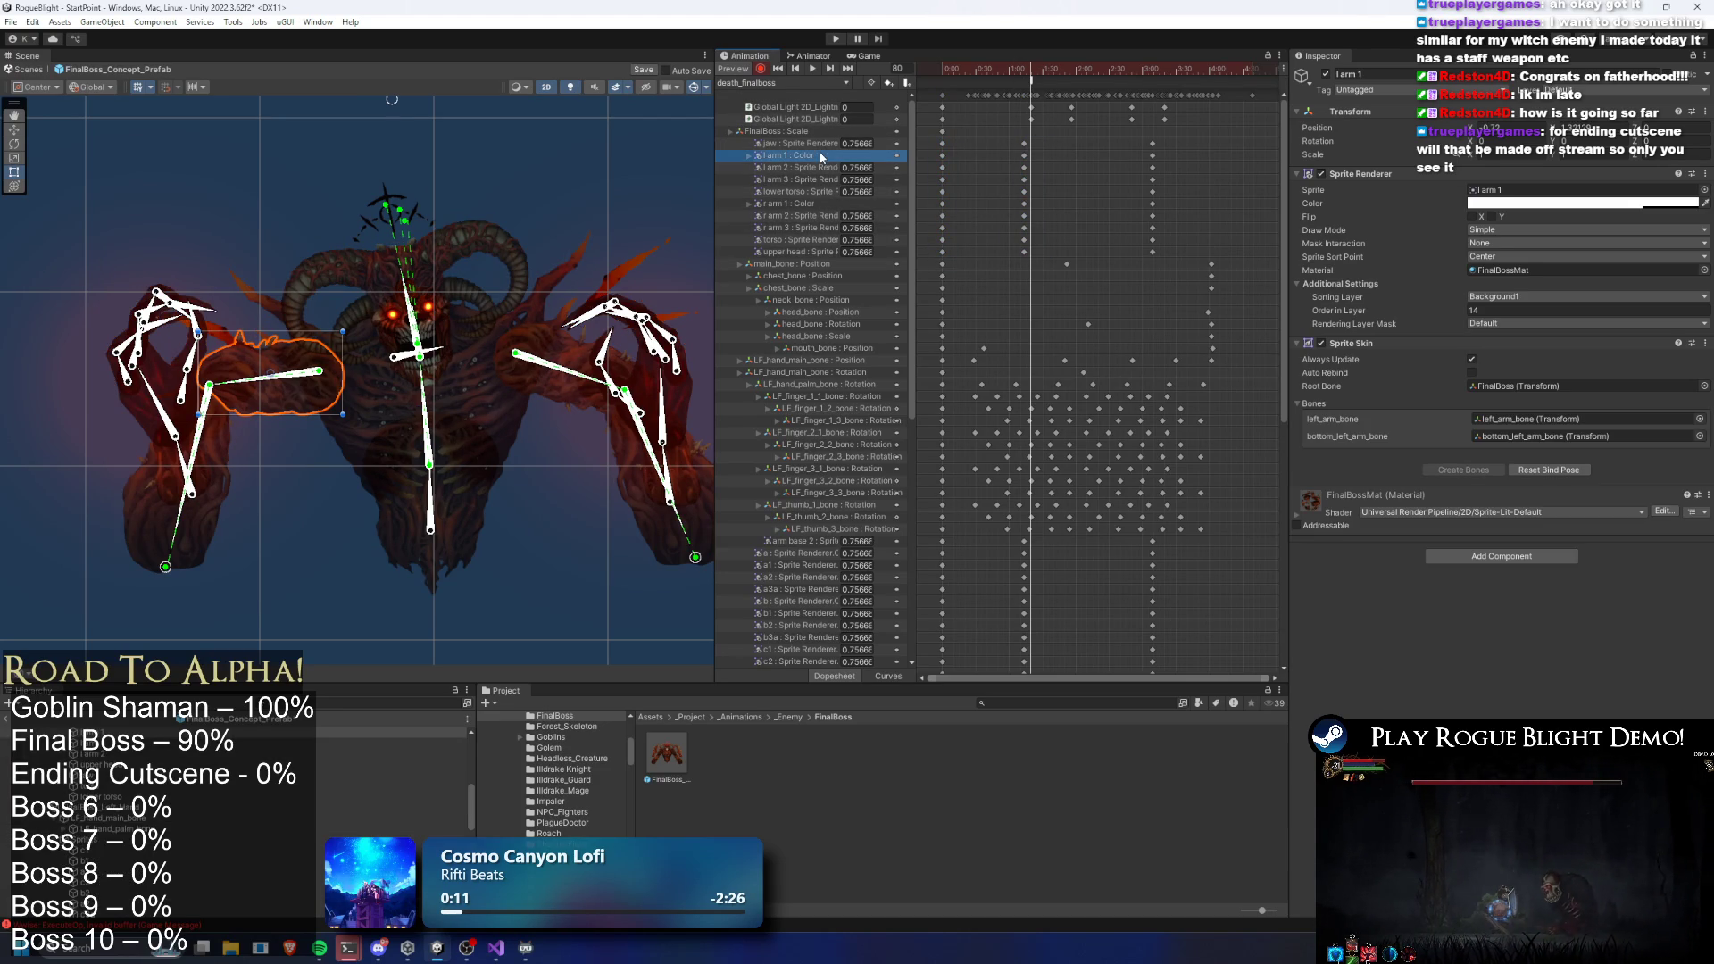
pyautogui.click(749, 156)
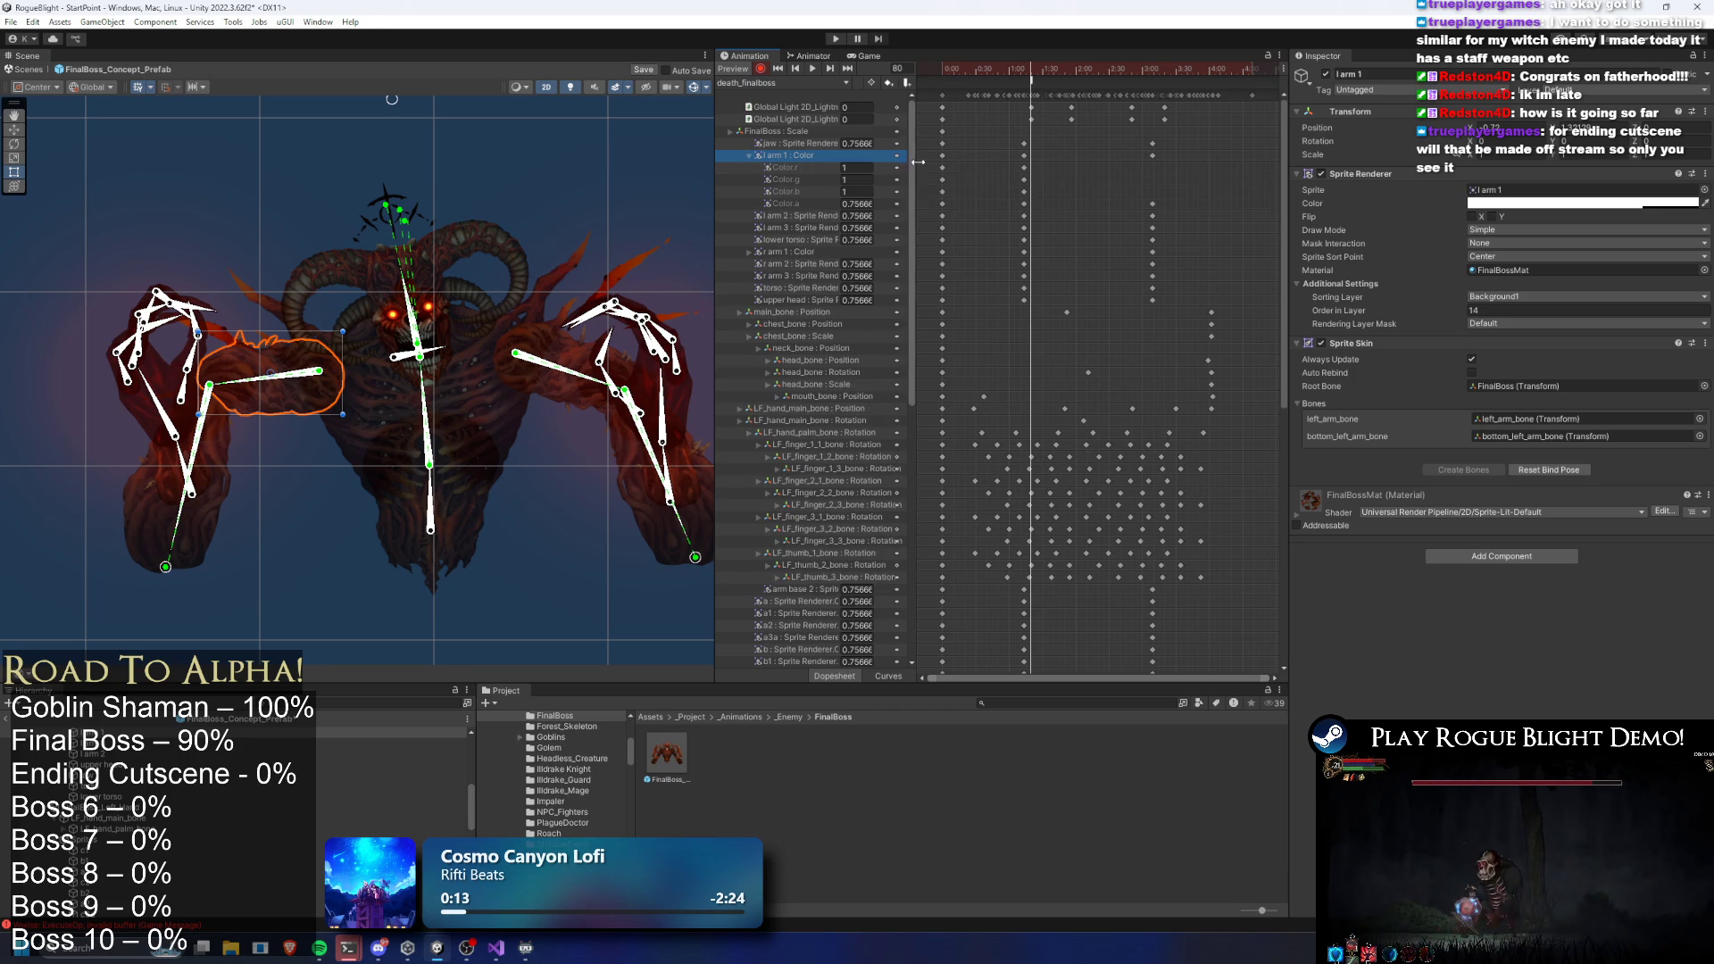
pyautogui.click(748, 156)
pyautogui.moveTo(953, 138); pyautogui.dragTo(941, 186)
pyautogui.moveTo(936, 249); pyautogui.dragTo(937, 254)
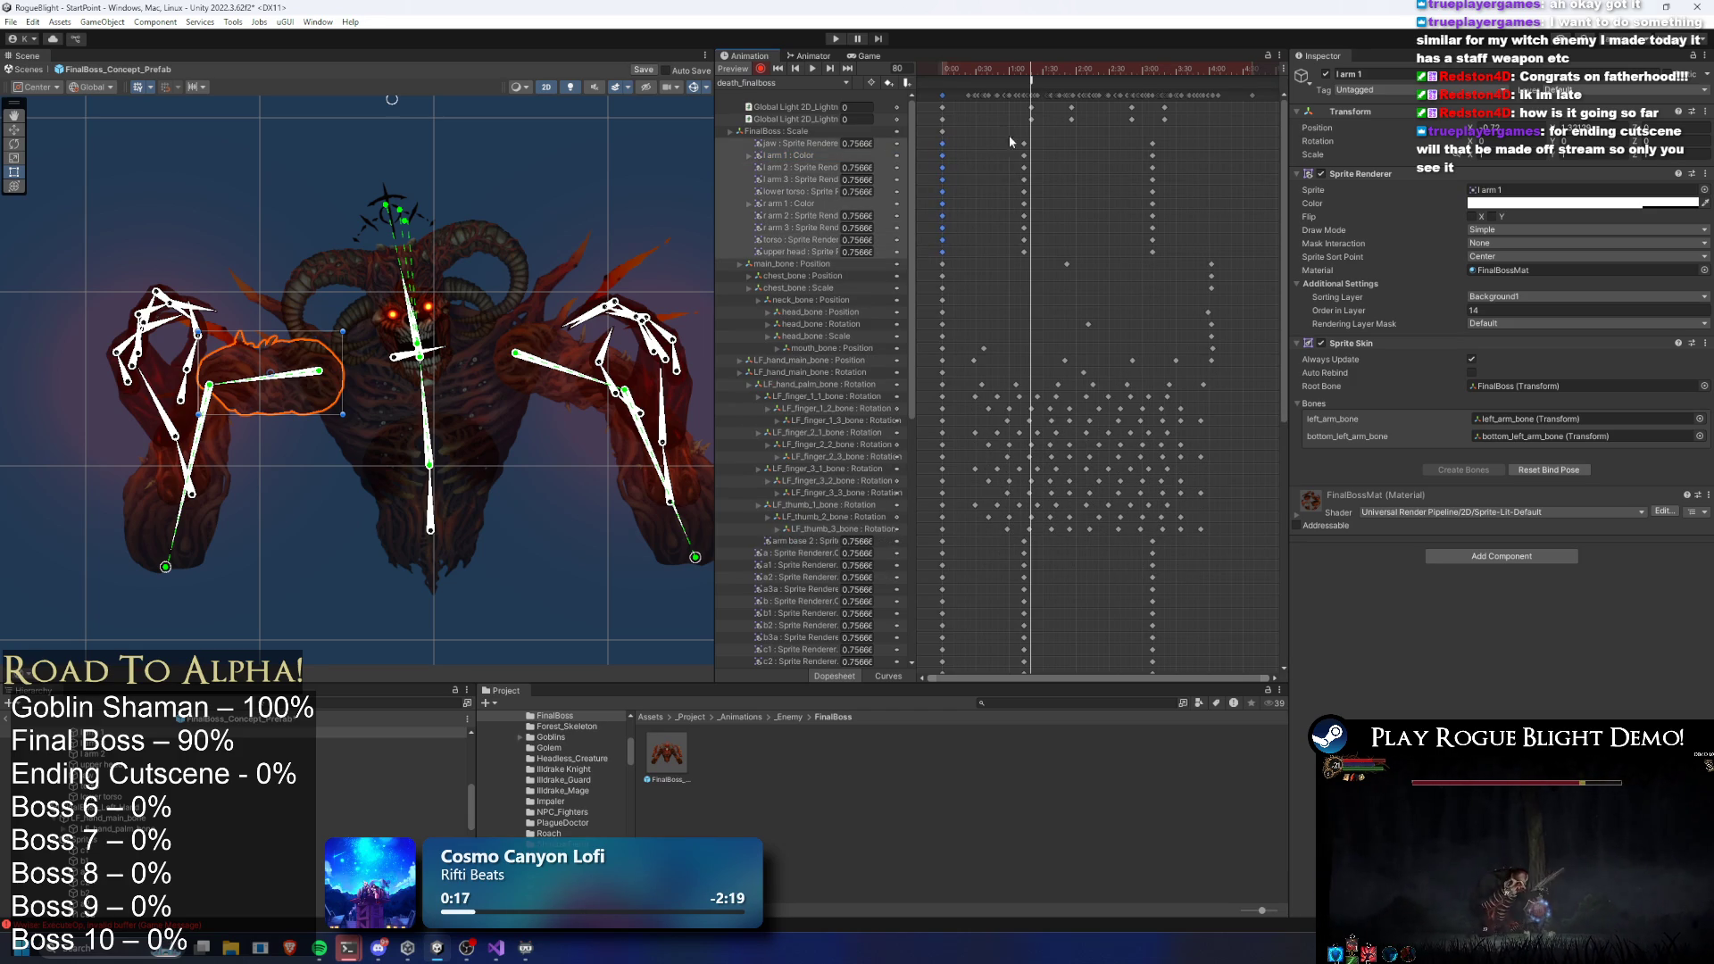
pyautogui.click(1025, 72)
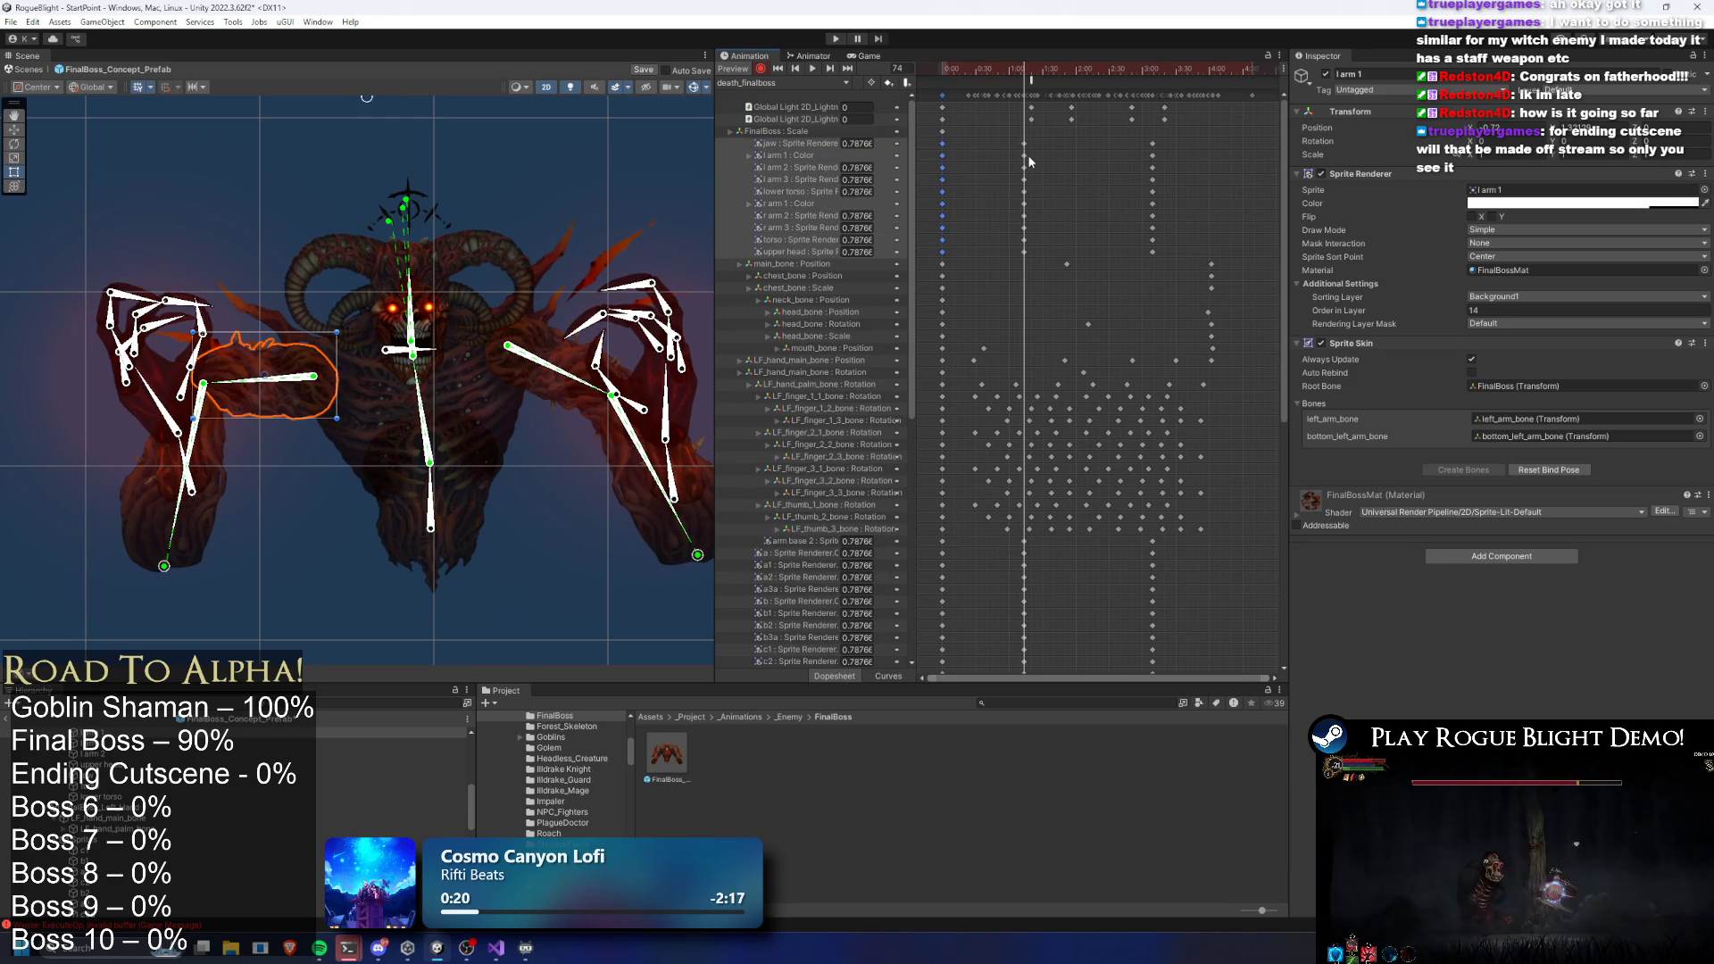
pyautogui.moveTo(1025, 71); pyautogui.dragTo(1044, 69)
# Delete the mid-clip alpha keys on the arm and hand sprites, including the leftover hand base key
pyautogui.moveTo(1284, 197); pyautogui.dragTo(1282, 389)
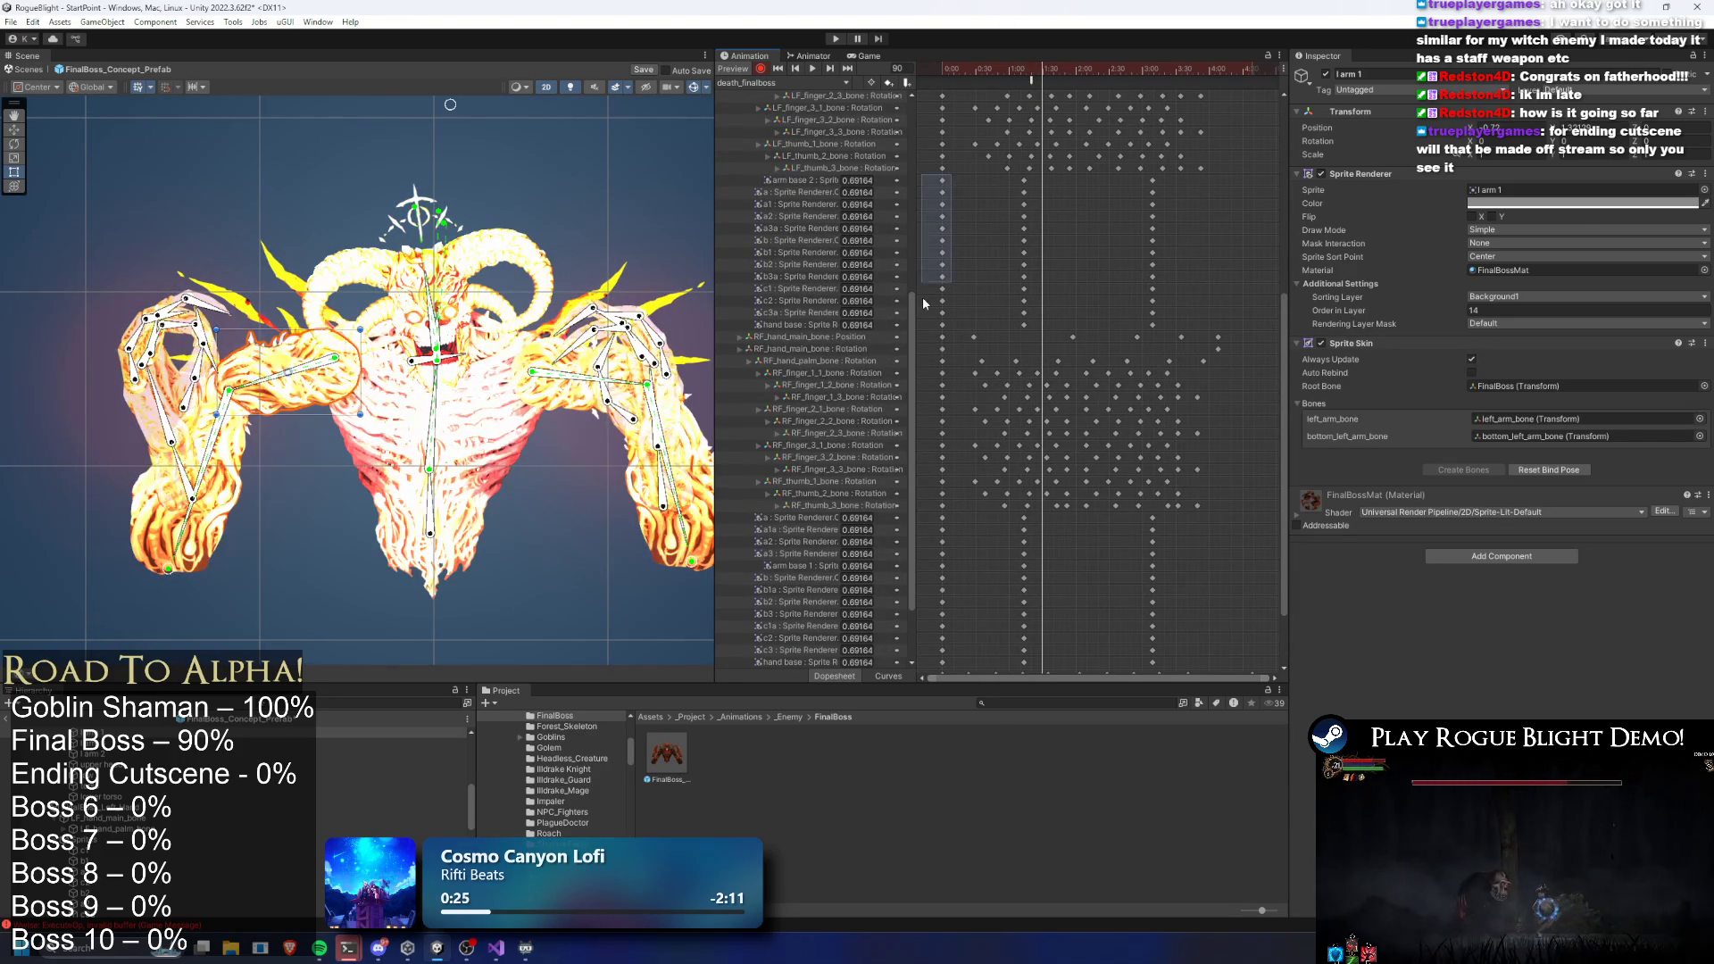
pyautogui.moveTo(1029, 319); pyautogui.dragTo(998, 173)
pyautogui.press('Delete')
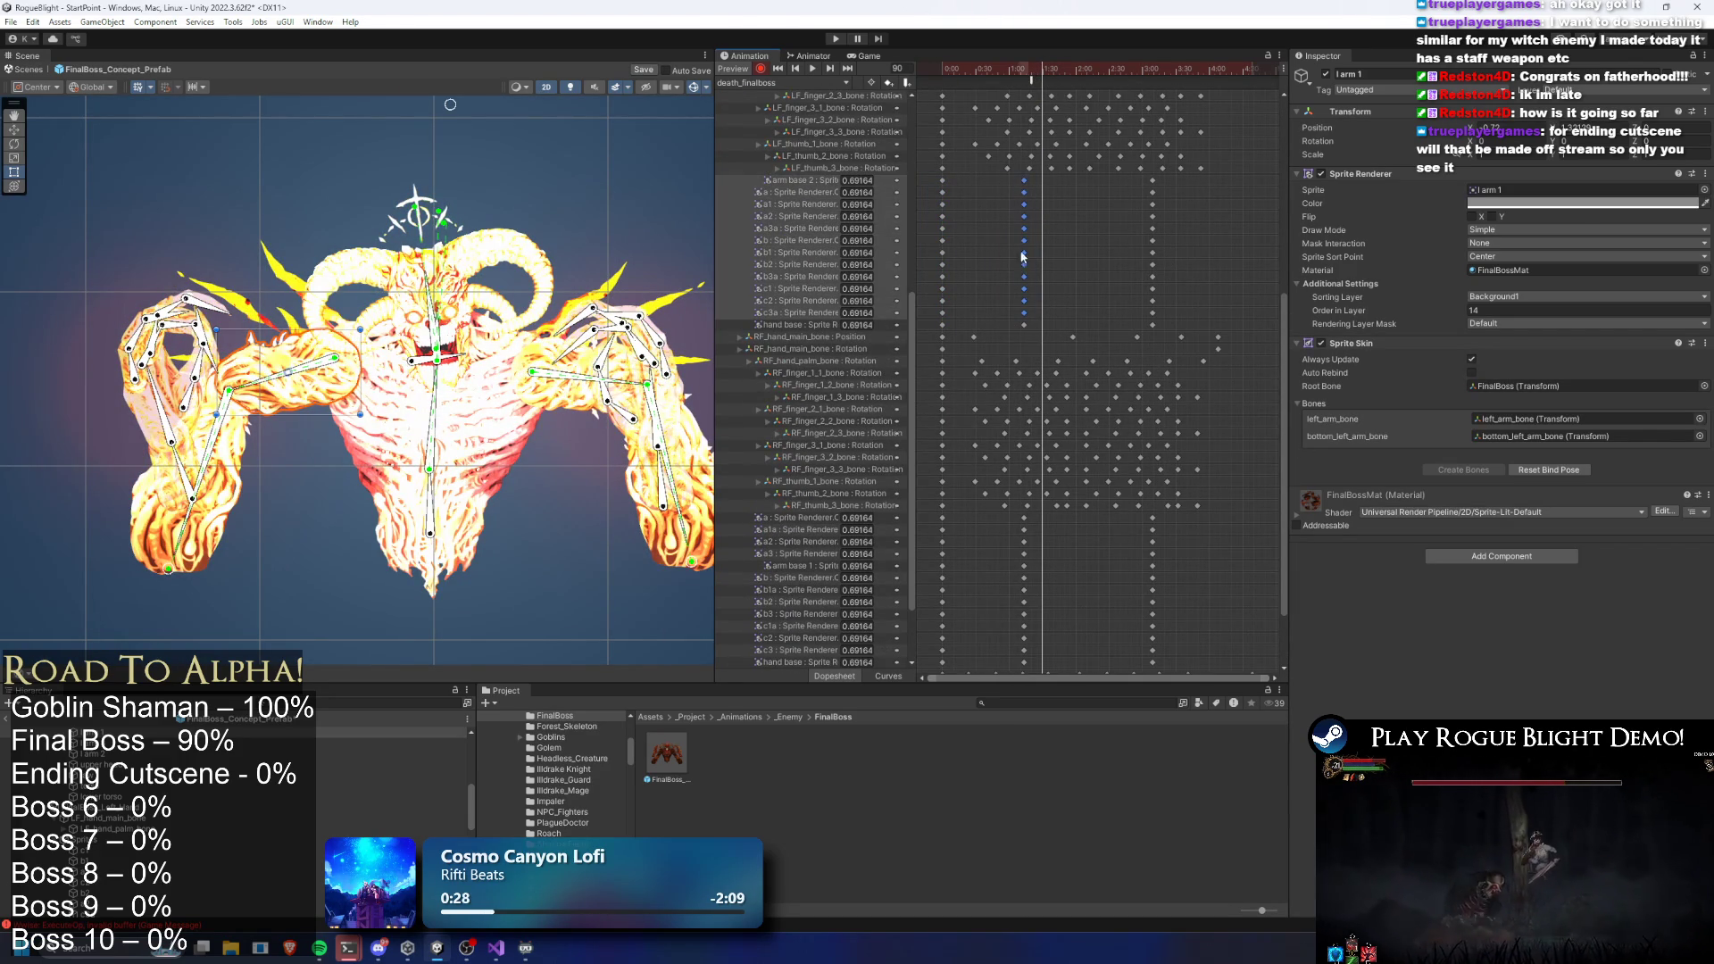
pyautogui.click(1024, 325)
pyautogui.press('Delete')
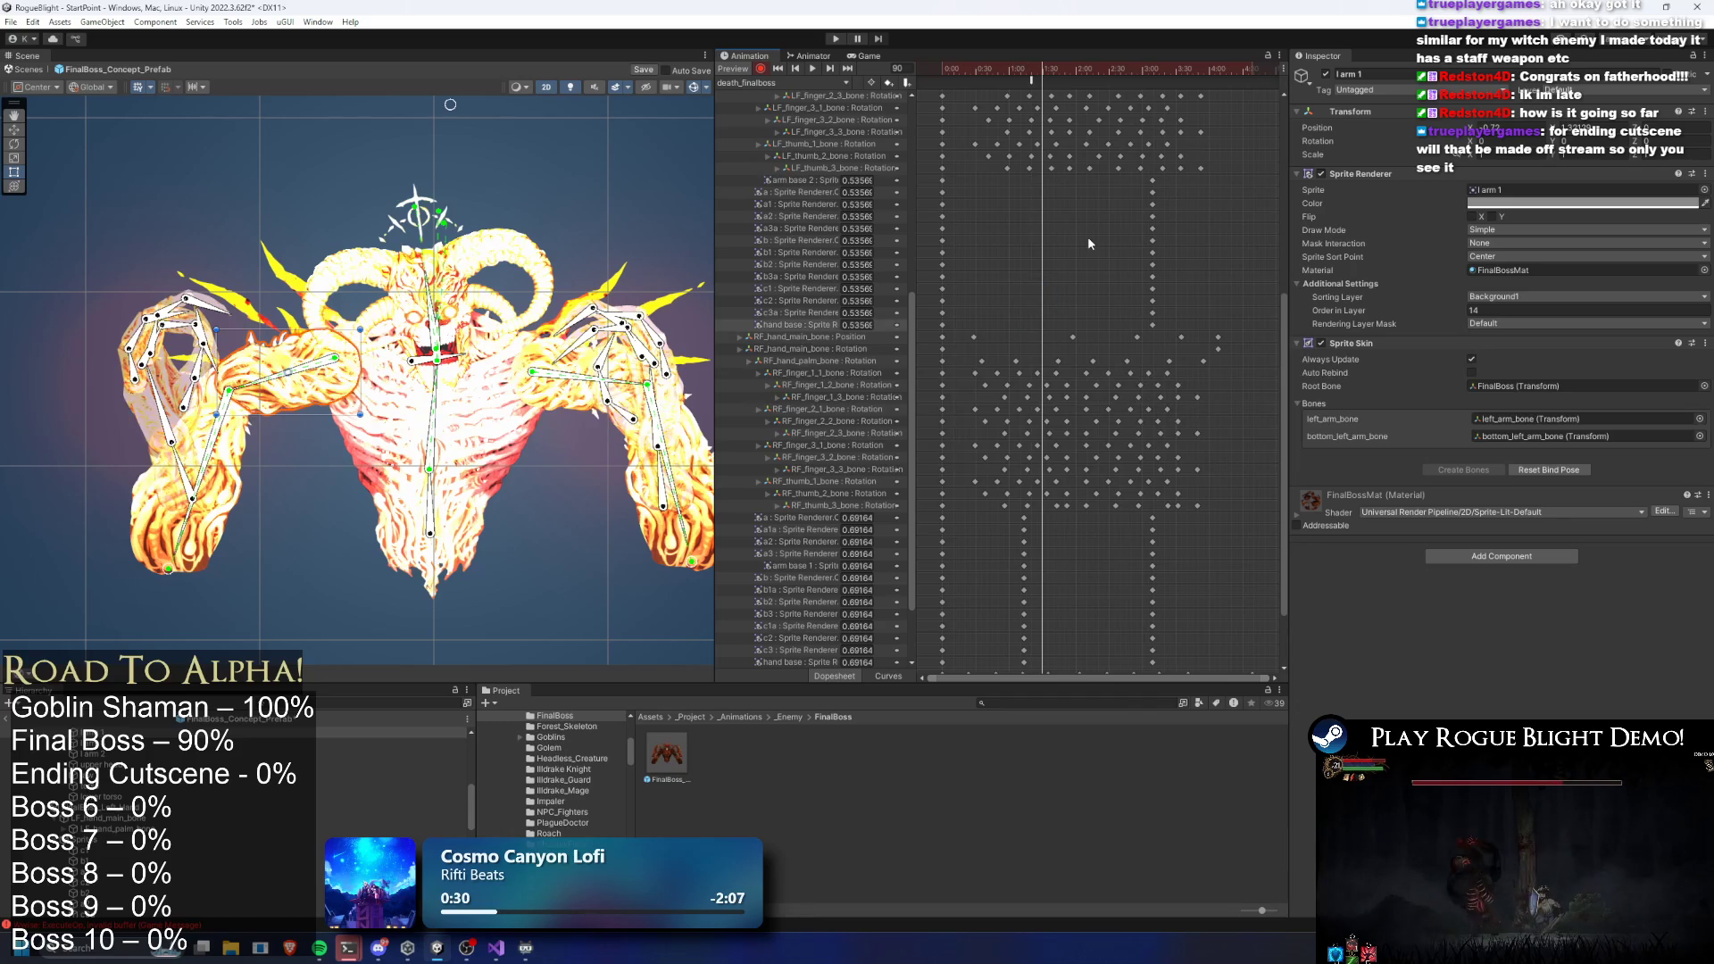
# Delete the stray sprite keys near the current frame and preview the fade near the clip's end
pyautogui.moveTo(1284, 304); pyautogui.dragTo(1284, 393)
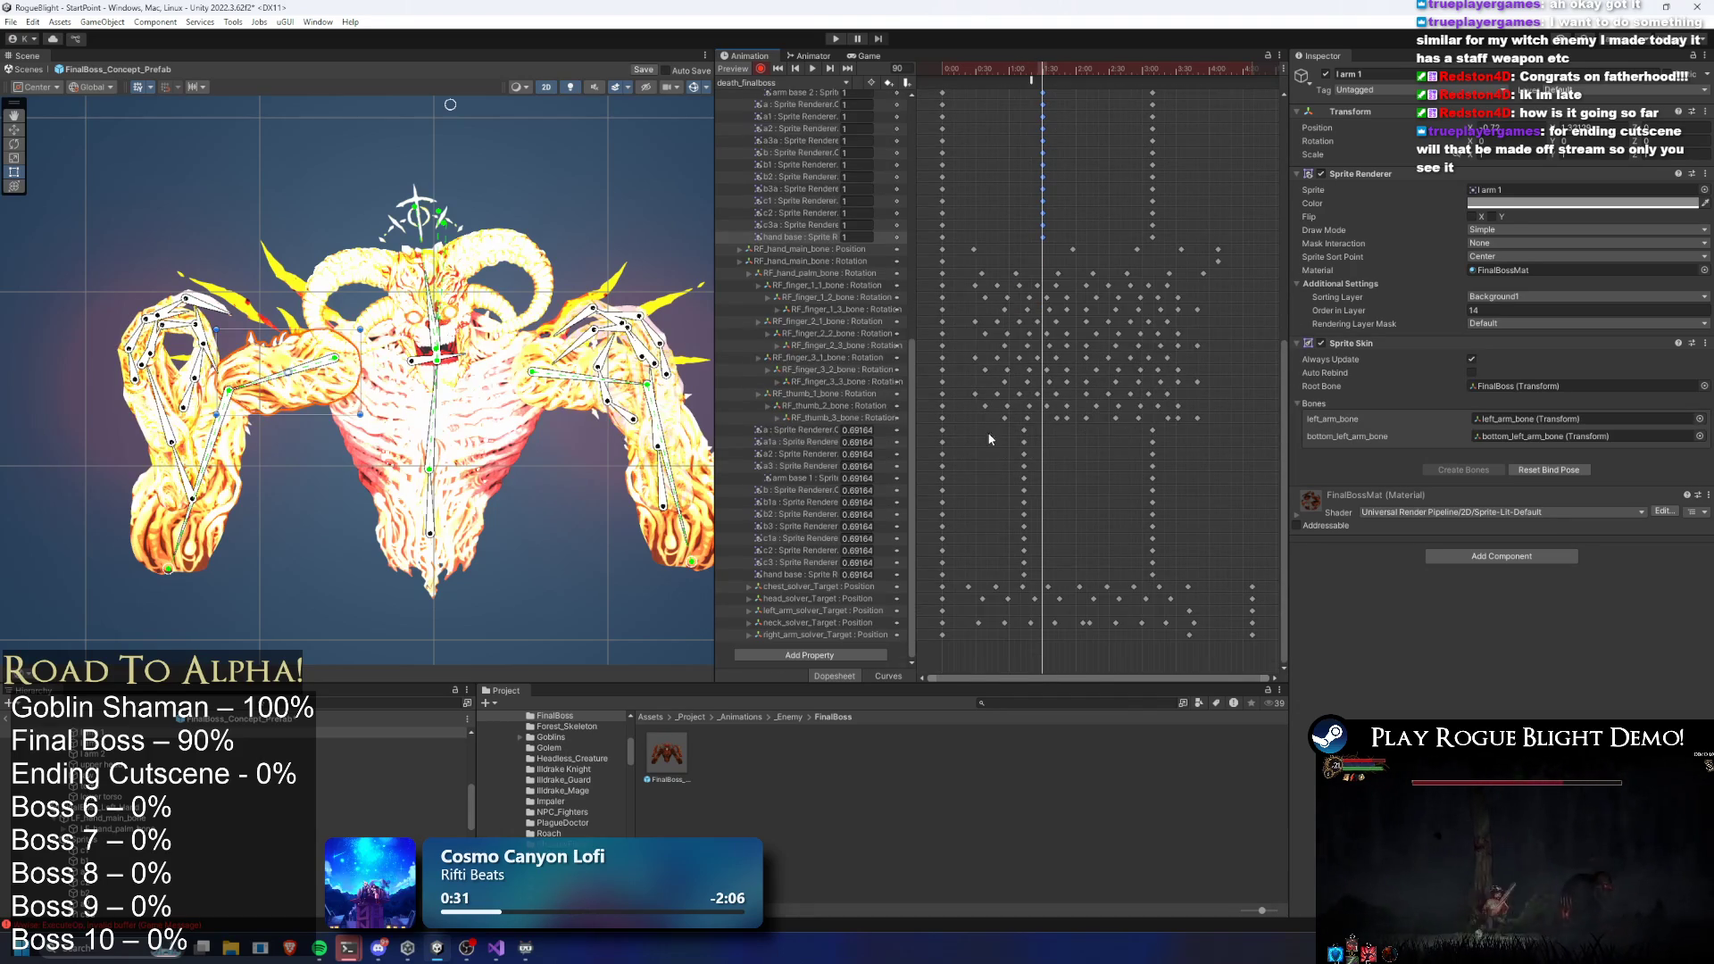
pyautogui.click(901, 570)
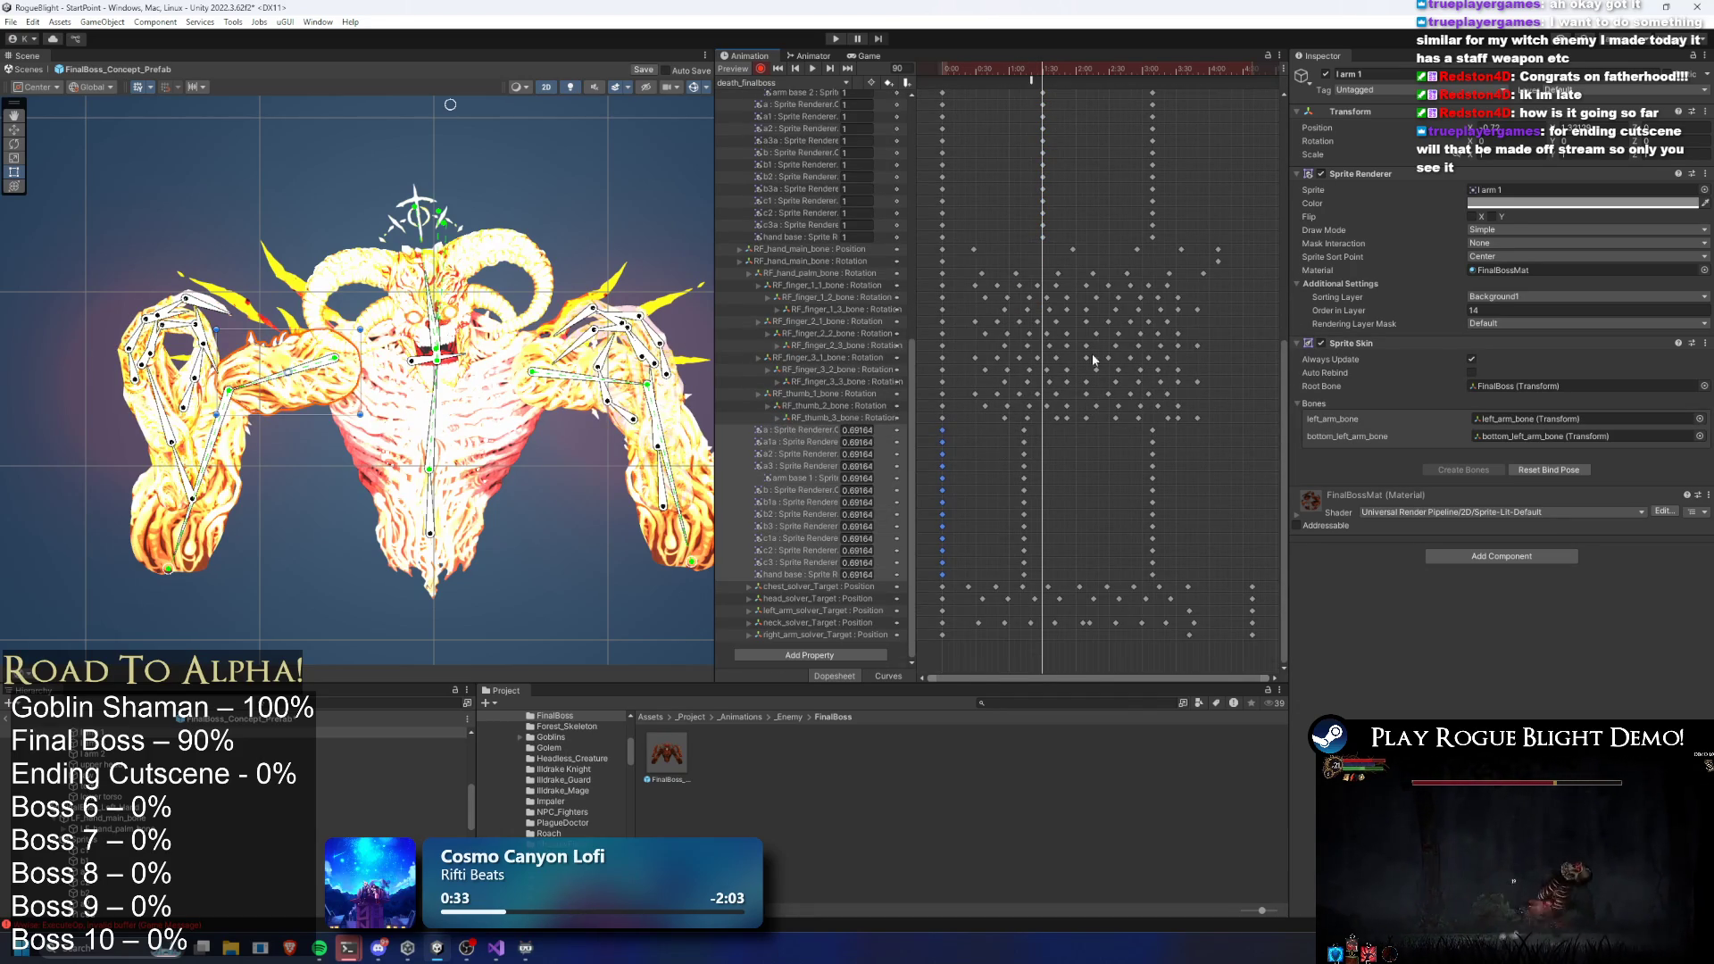
pyautogui.moveTo(1014, 435); pyautogui.dragTo(1052, 581)
pyautogui.press('Delete')
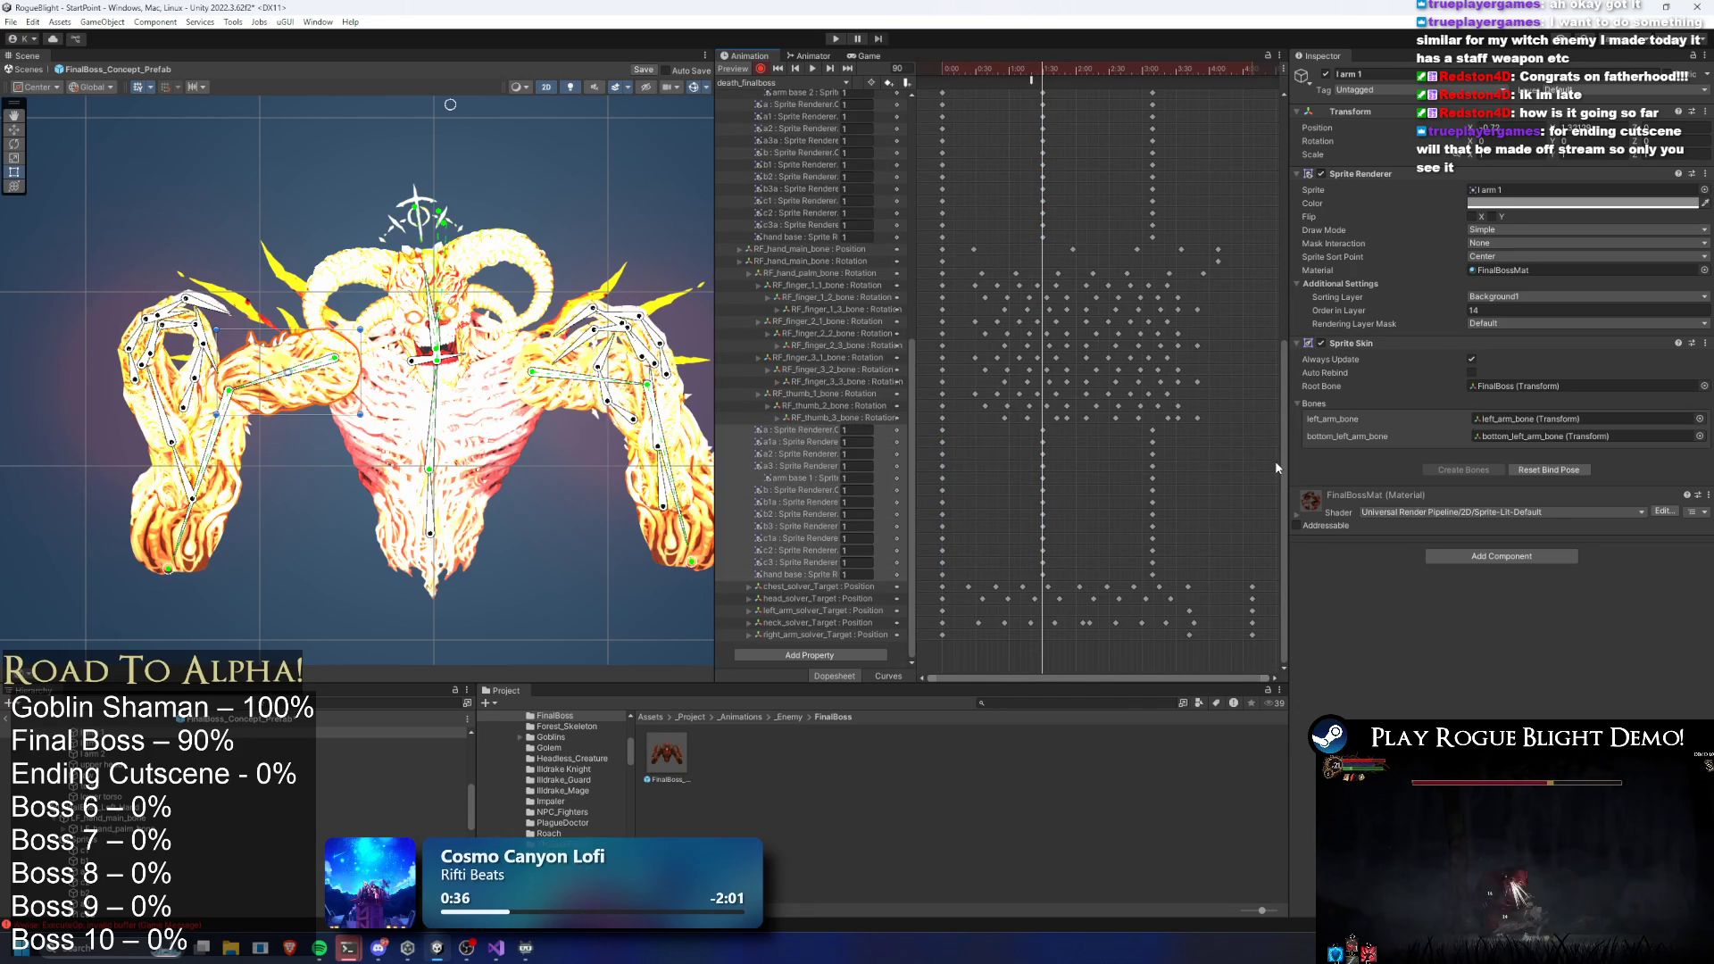
pyautogui.moveTo(1064, 68); pyautogui.dragTo(1152, 72)
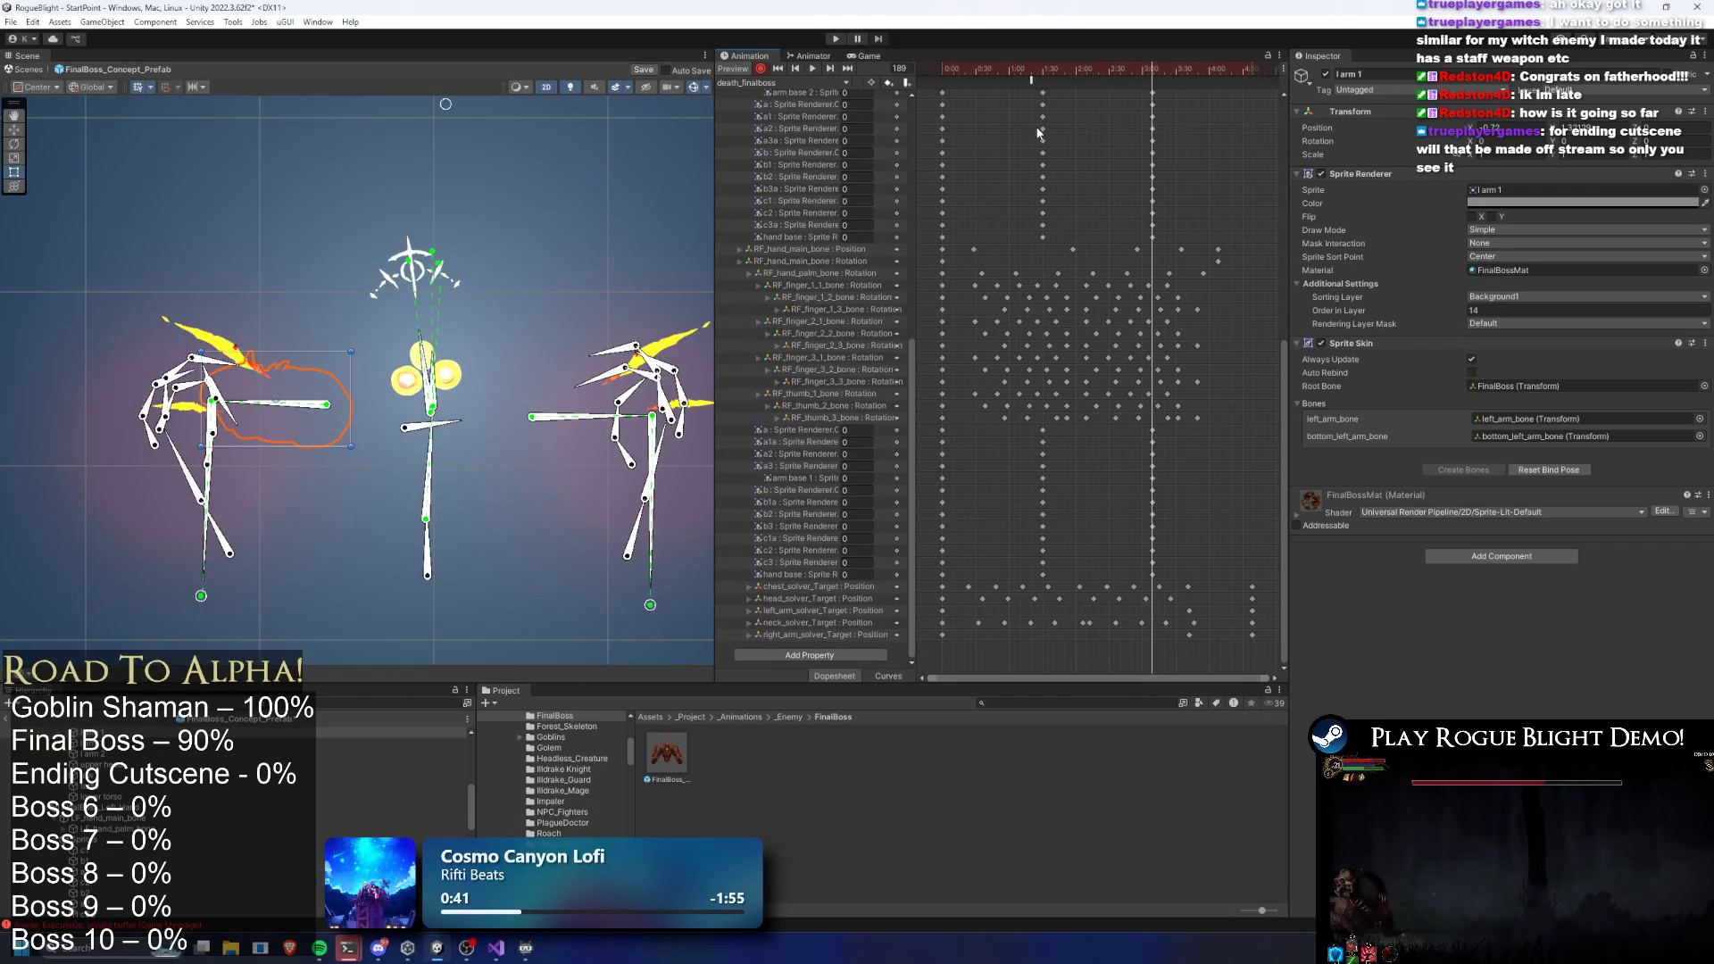
# Select the four glowing hand shards and key their colour alpha to 0
pyautogui.moveTo(595, 320); pyautogui.dragTo(416, 324)
pyautogui.click(535, 335)
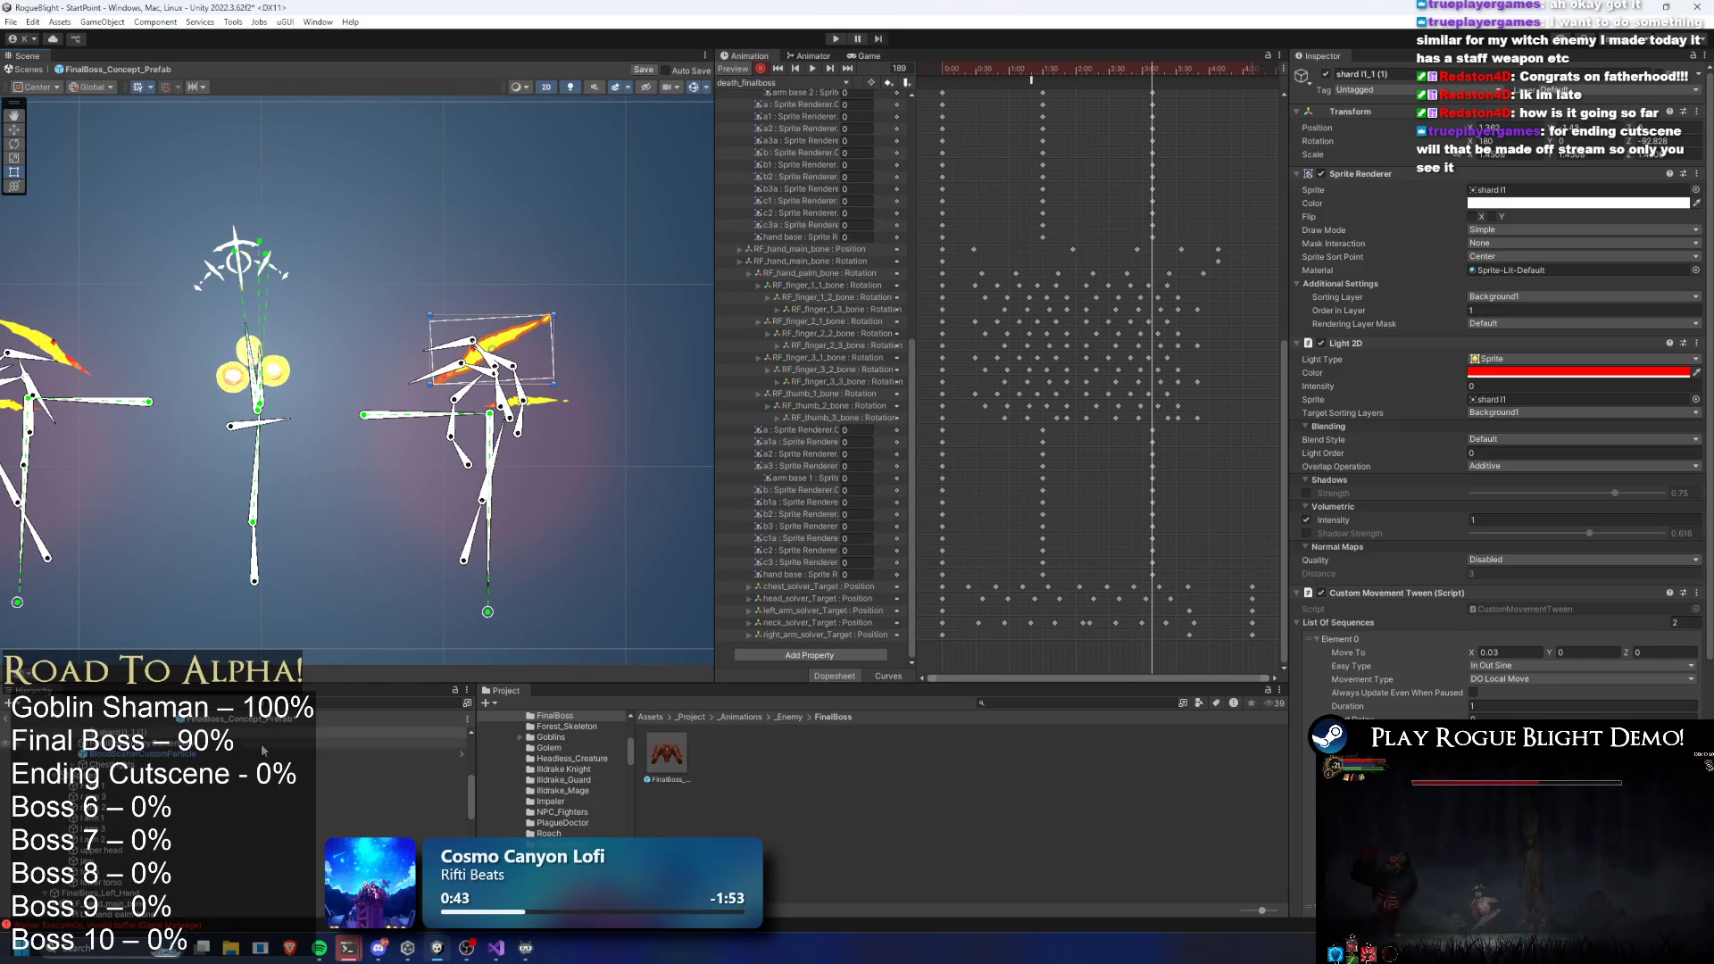
pyautogui.keyDown('shift'); pyautogui.click(160, 752); pyautogui.keyUp('shift')
pyautogui.press('f')
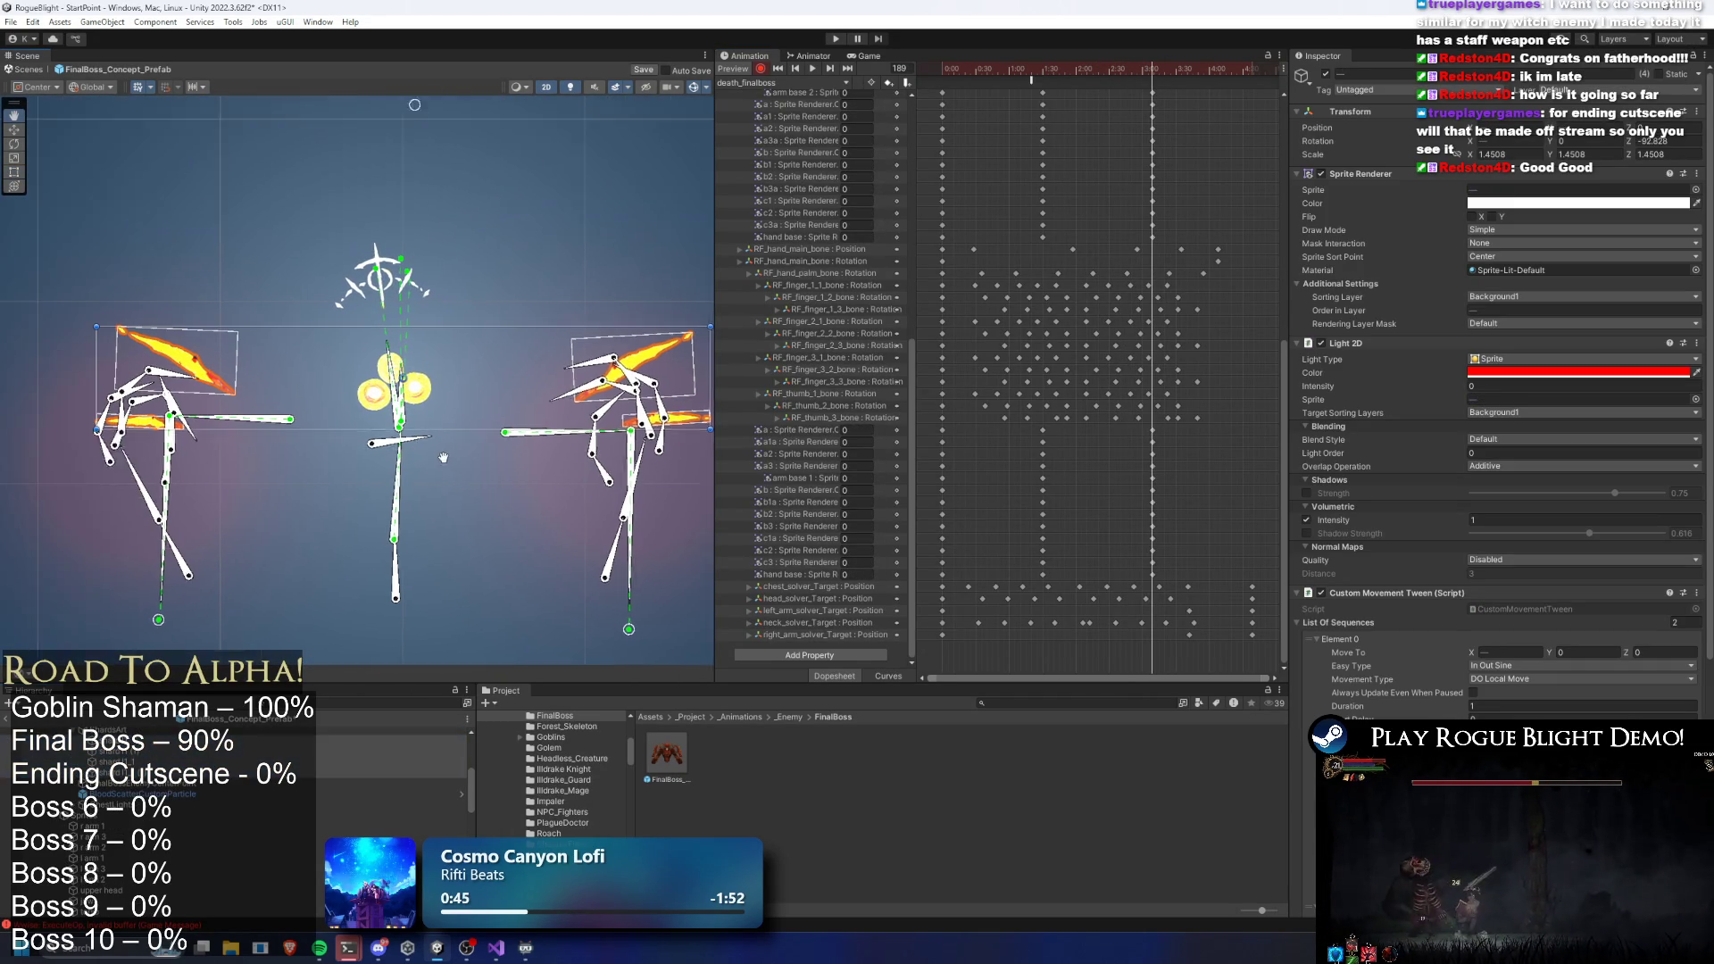
pyautogui.click(1516, 203)
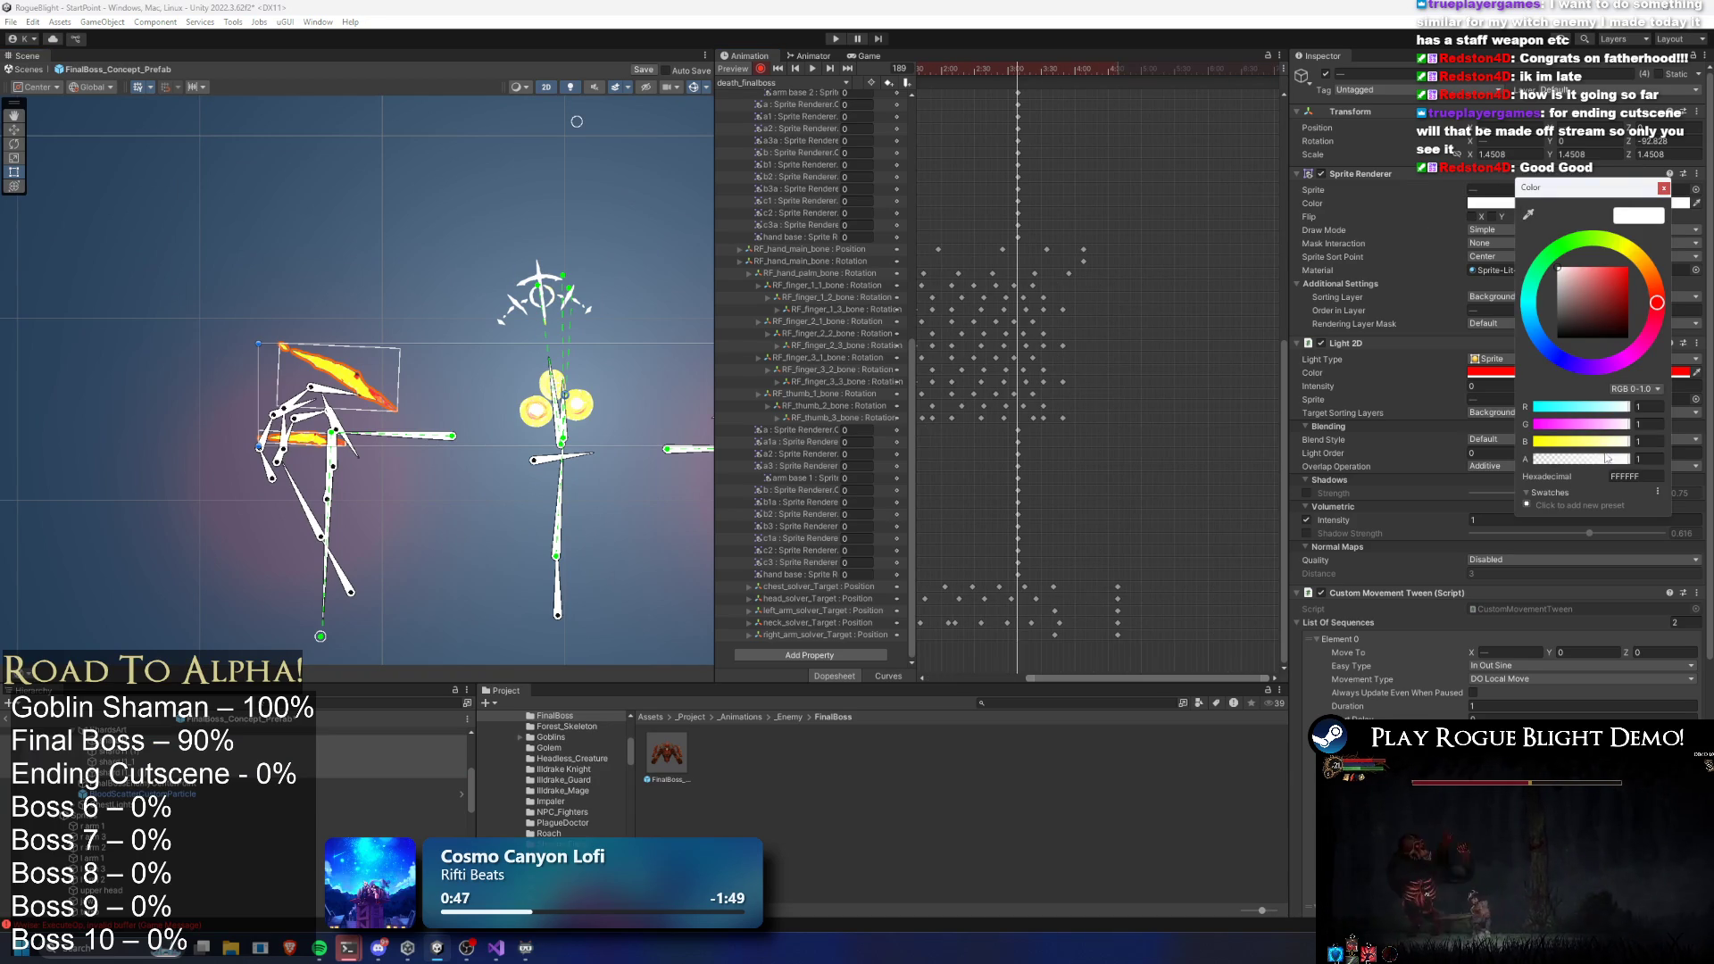
pyautogui.moveTo(1602, 450); pyautogui.dragTo(1271, 461)
pyautogui.click(1284, 372)
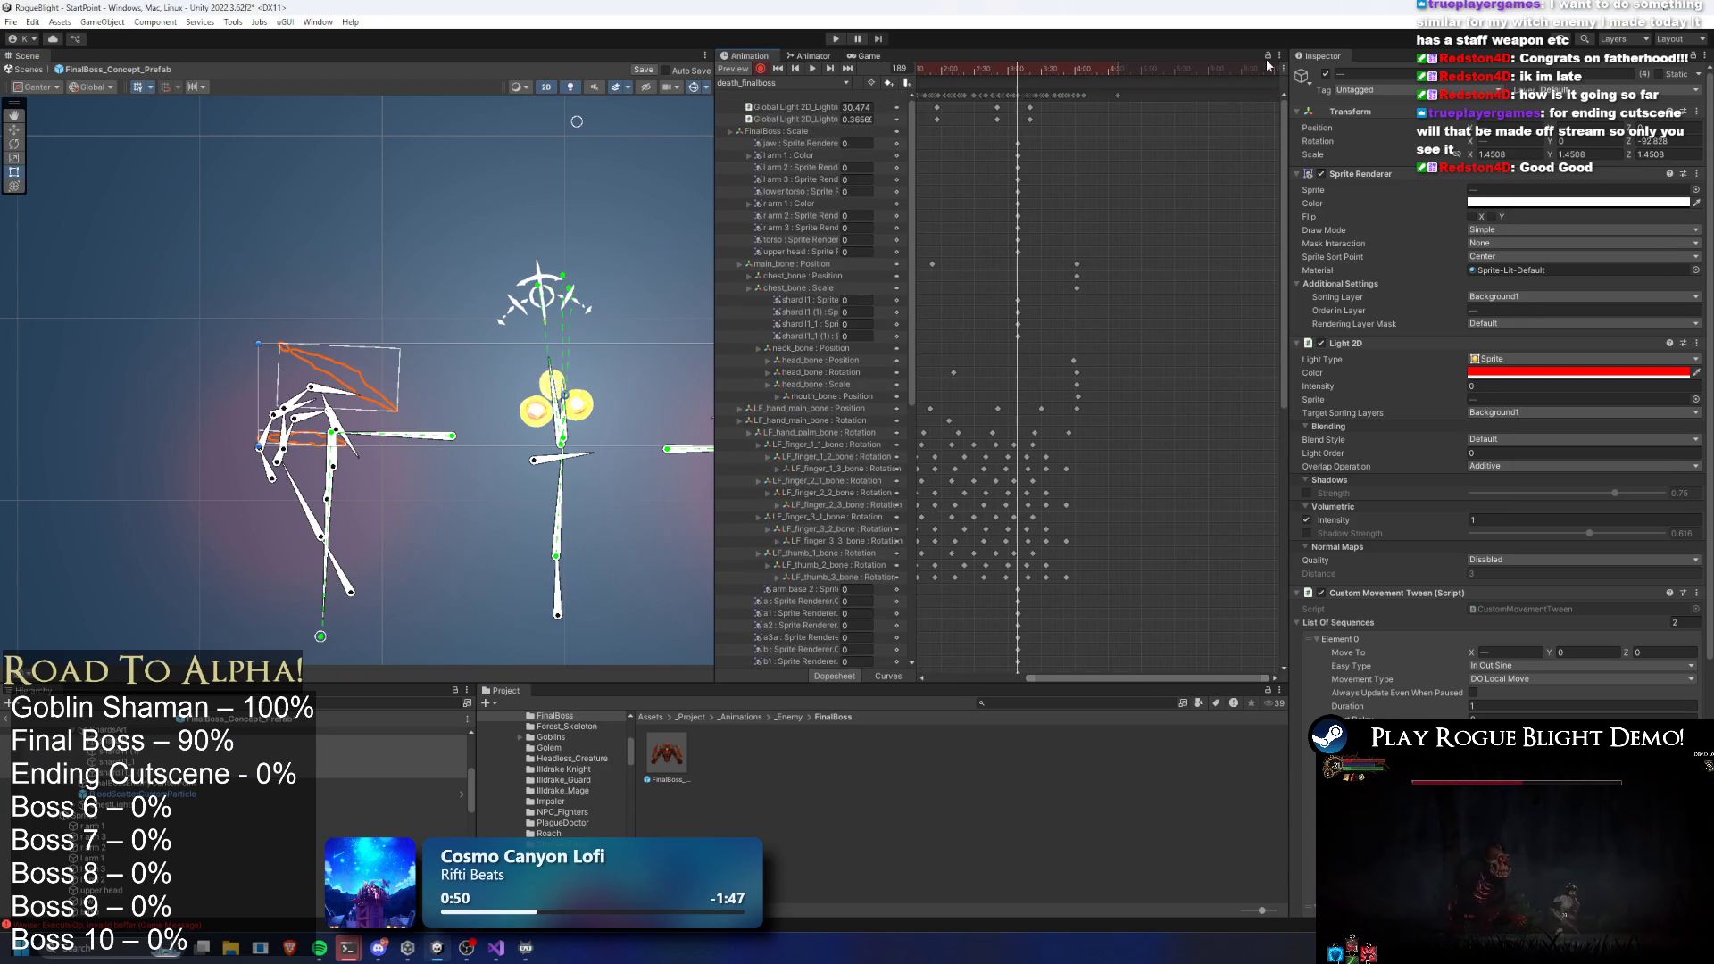
# Select the new shard keyframes and return the preview to frame 90
pyautogui.moveTo(1149, 682); pyautogui.dragTo(1062, 681)
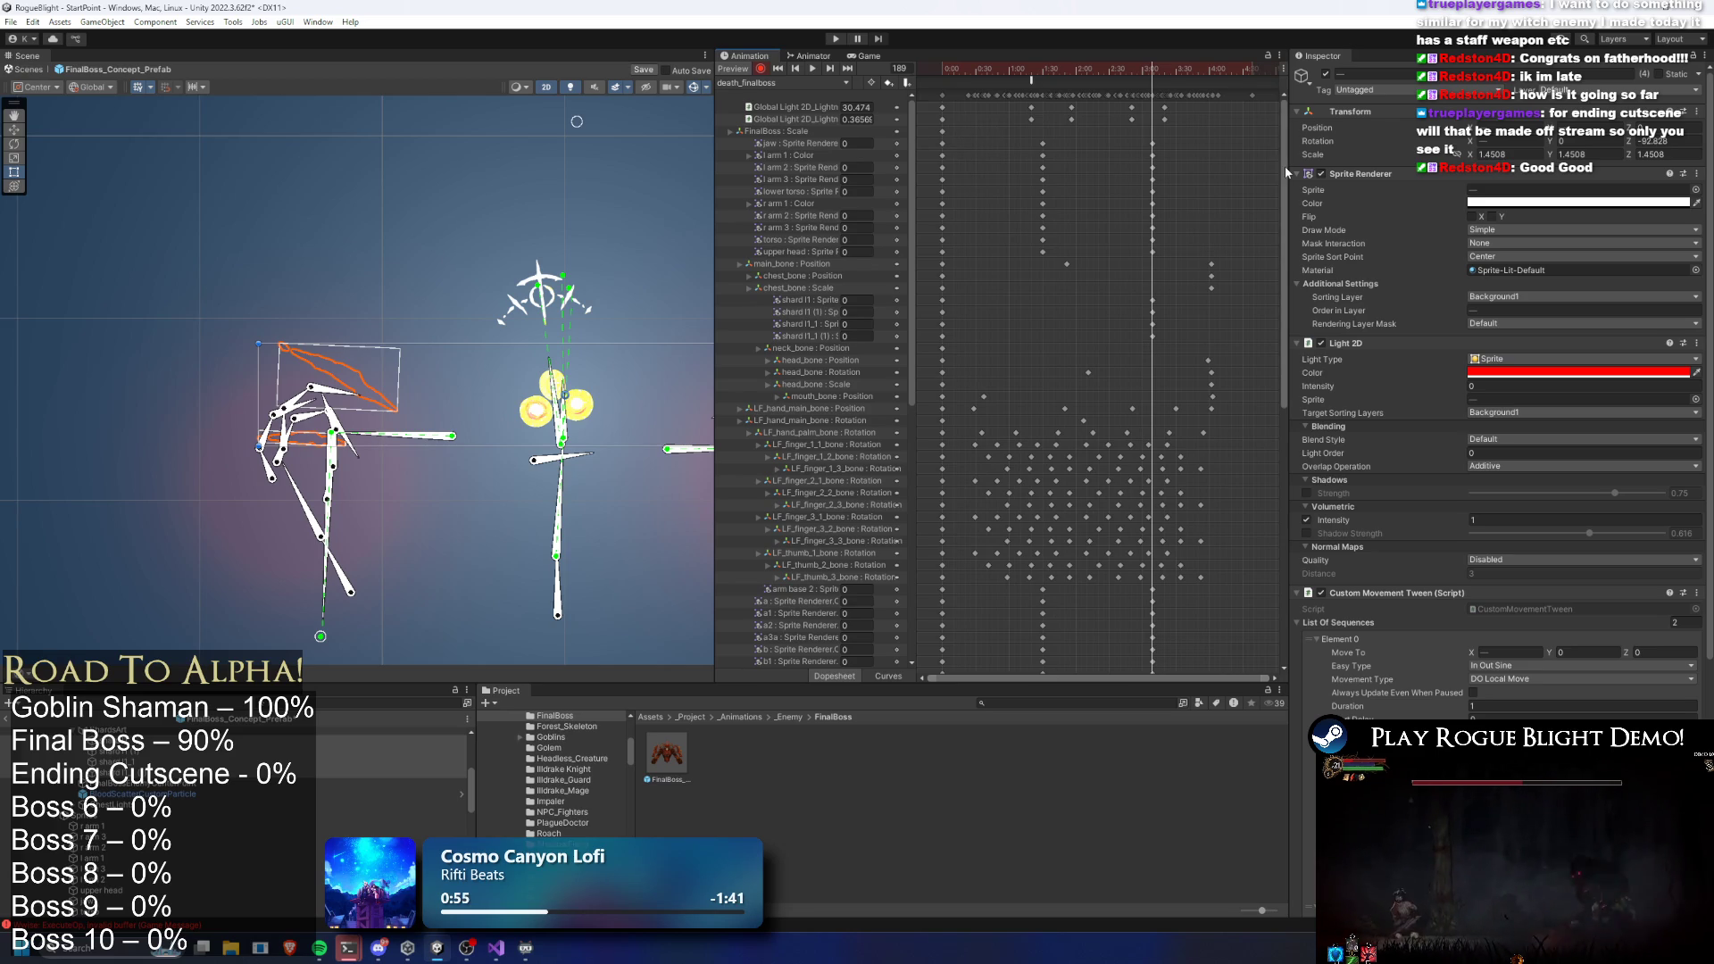
pyautogui.scroll(-3, 1286, 174)
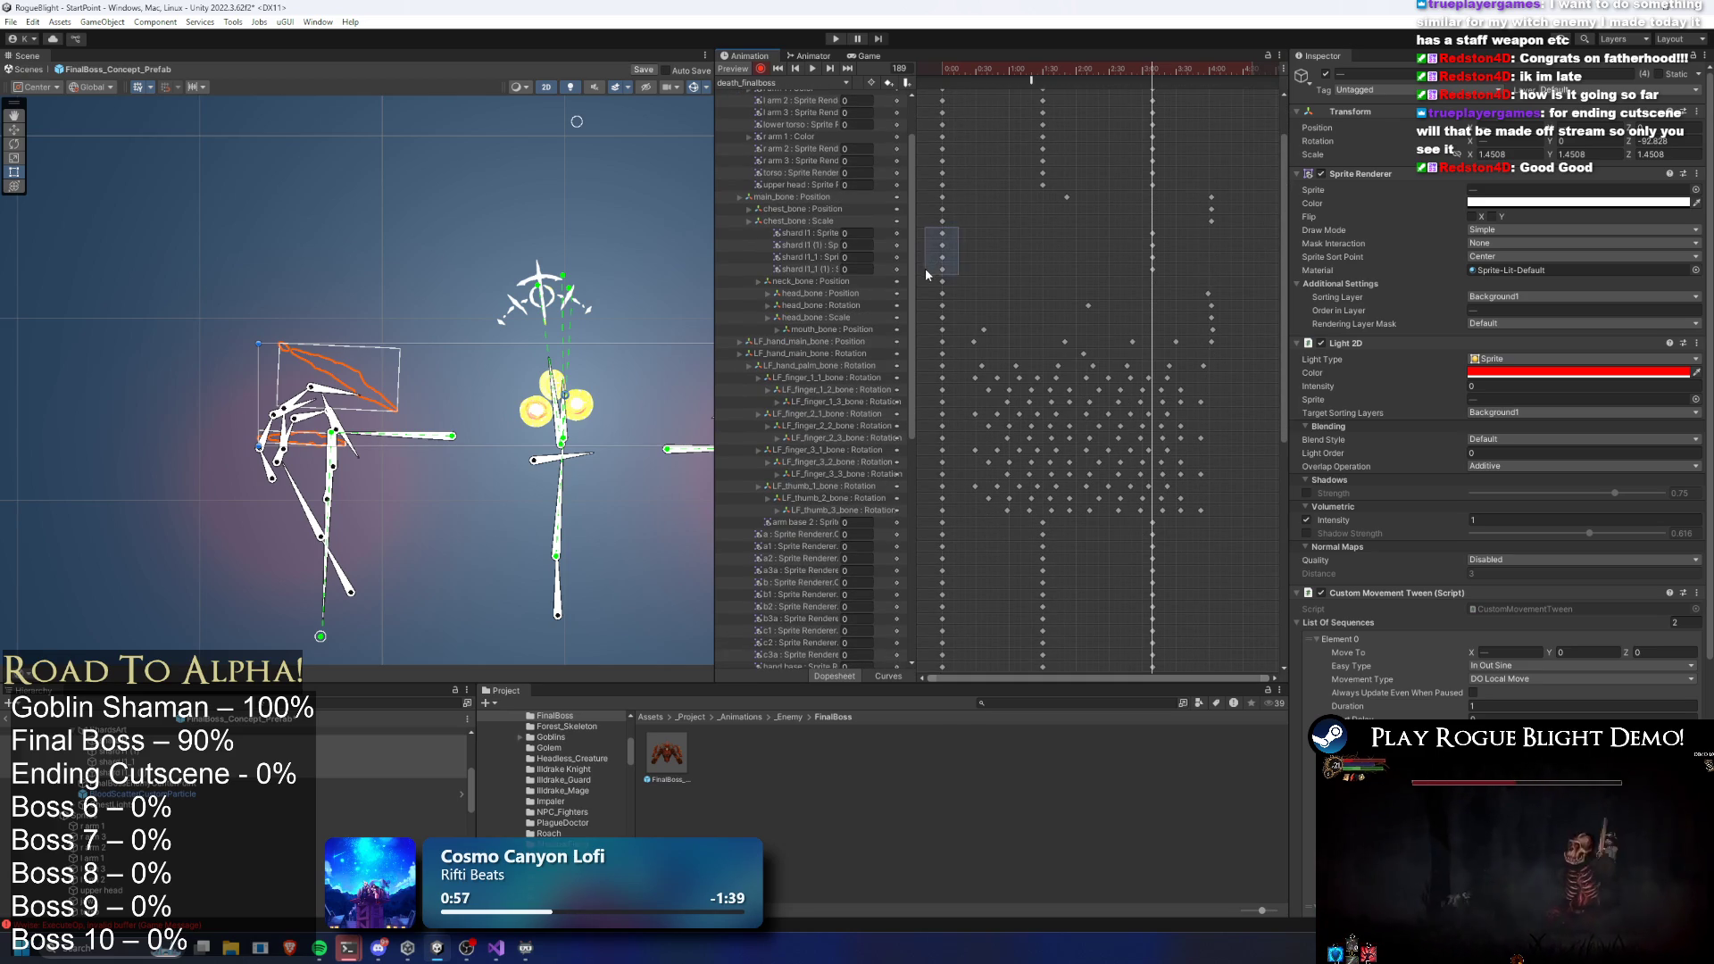
pyautogui.moveTo(925, 275); pyautogui.dragTo(925, 273)
pyautogui.moveTo(1058, 71); pyautogui.dragTo(1040, 77)
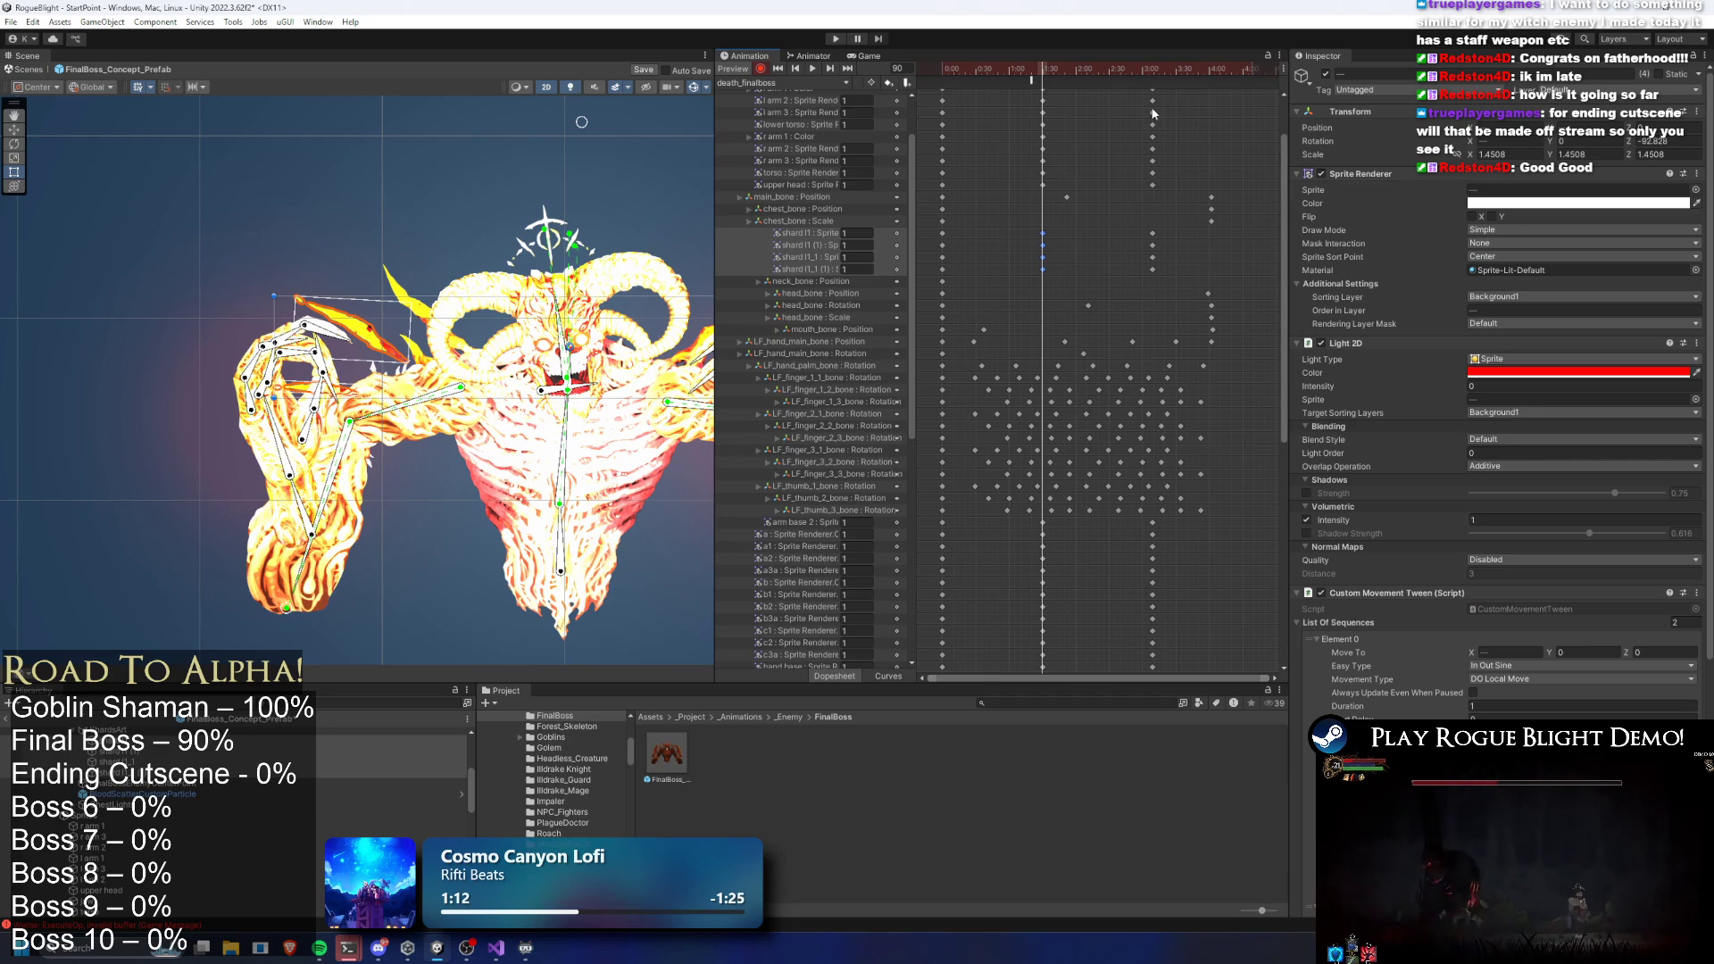
# Select eye 1, RightInsideEye and eye 3 together, then preview the last frame of the clip
pyautogui.moveTo(1068, 72)
pyautogui.mouseDown()
pyautogui.moveTo(1134, 68)
pyautogui.moveTo(845, 86)
pyautogui.moveTo(989, 68)
pyautogui.mouseUp()
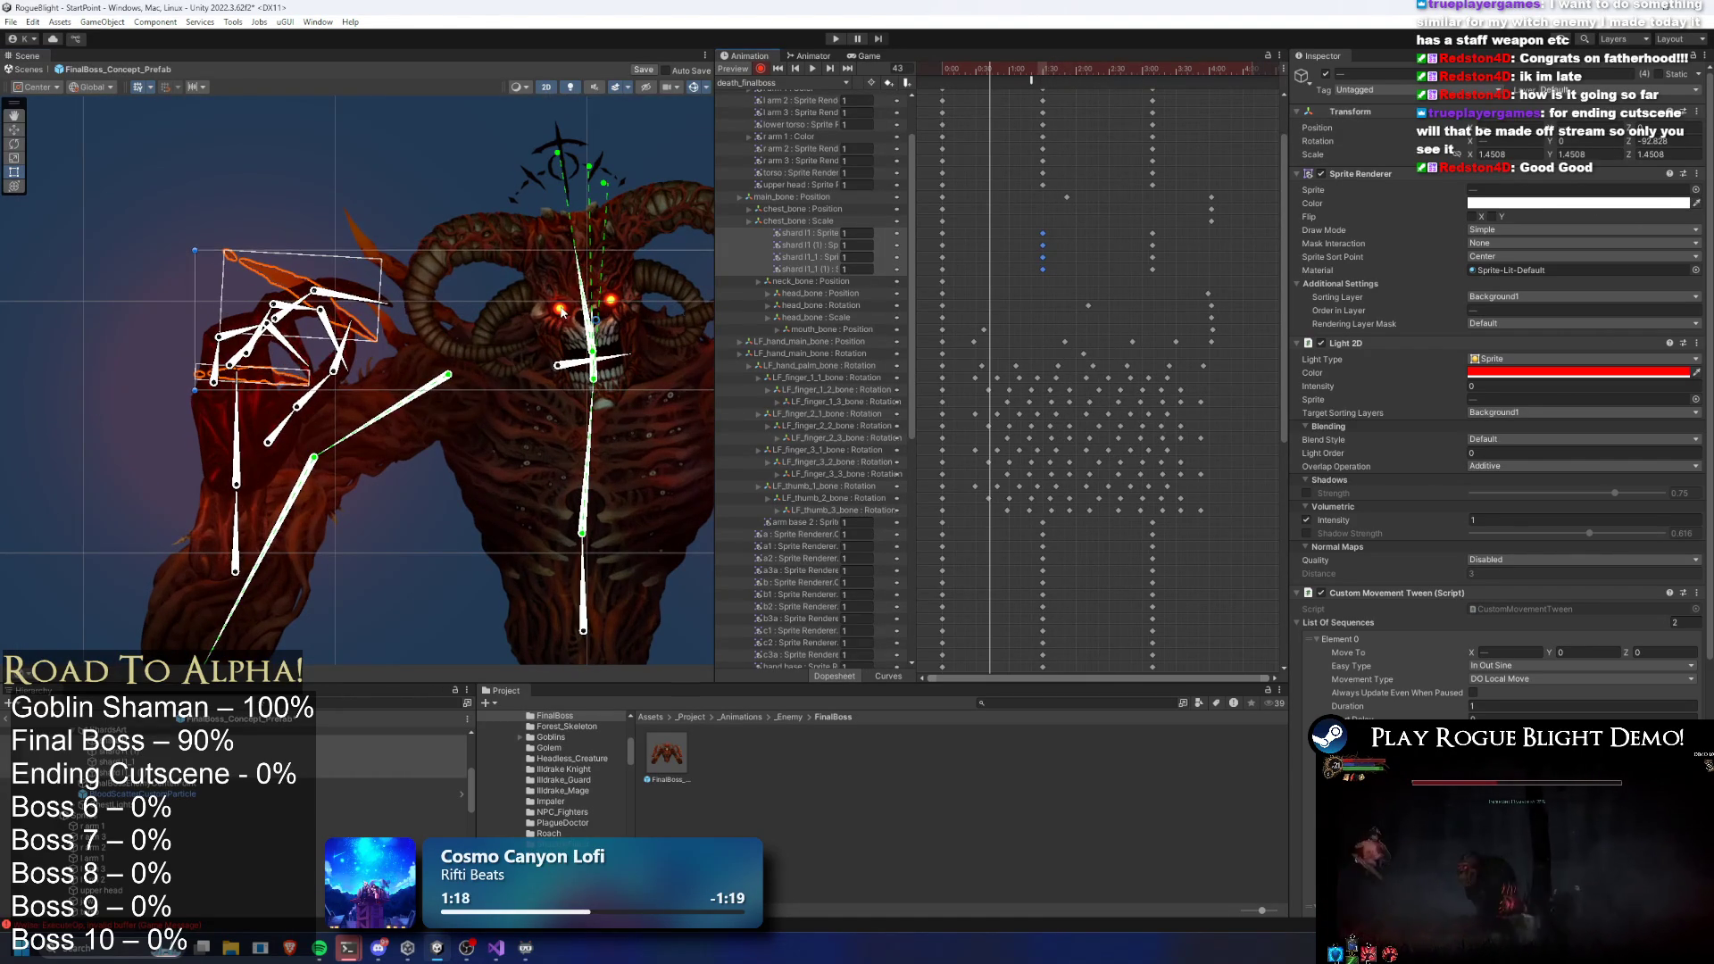
pyautogui.click(562, 313)
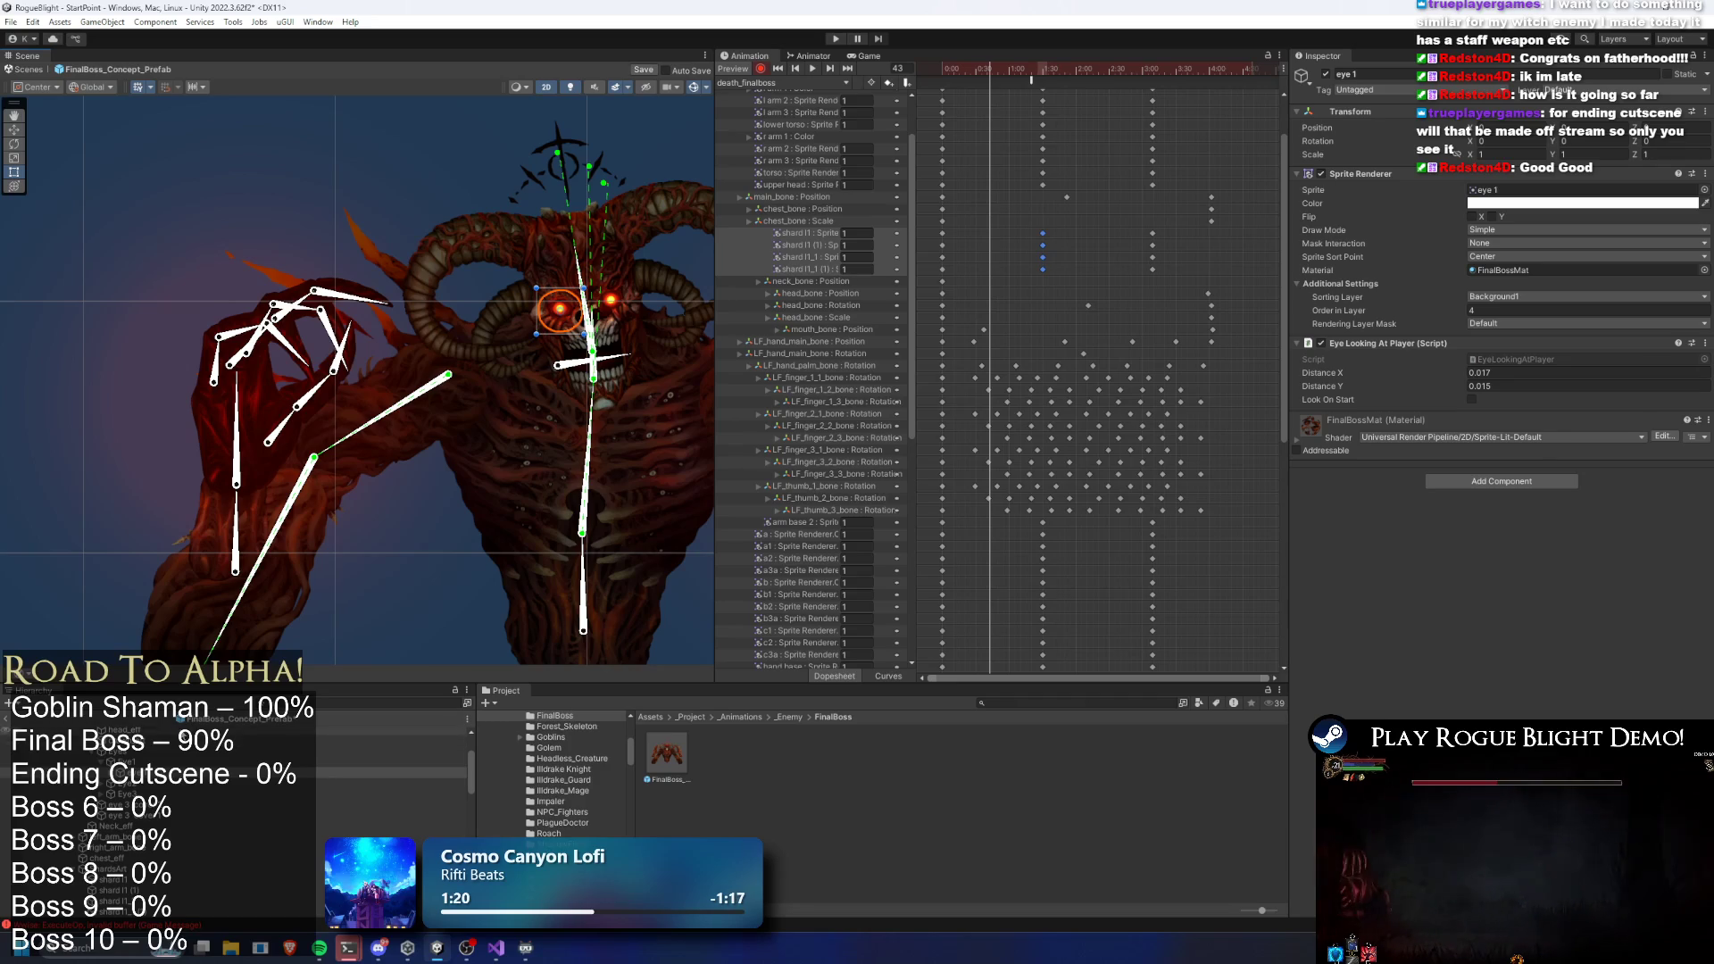
pyautogui.press('f')
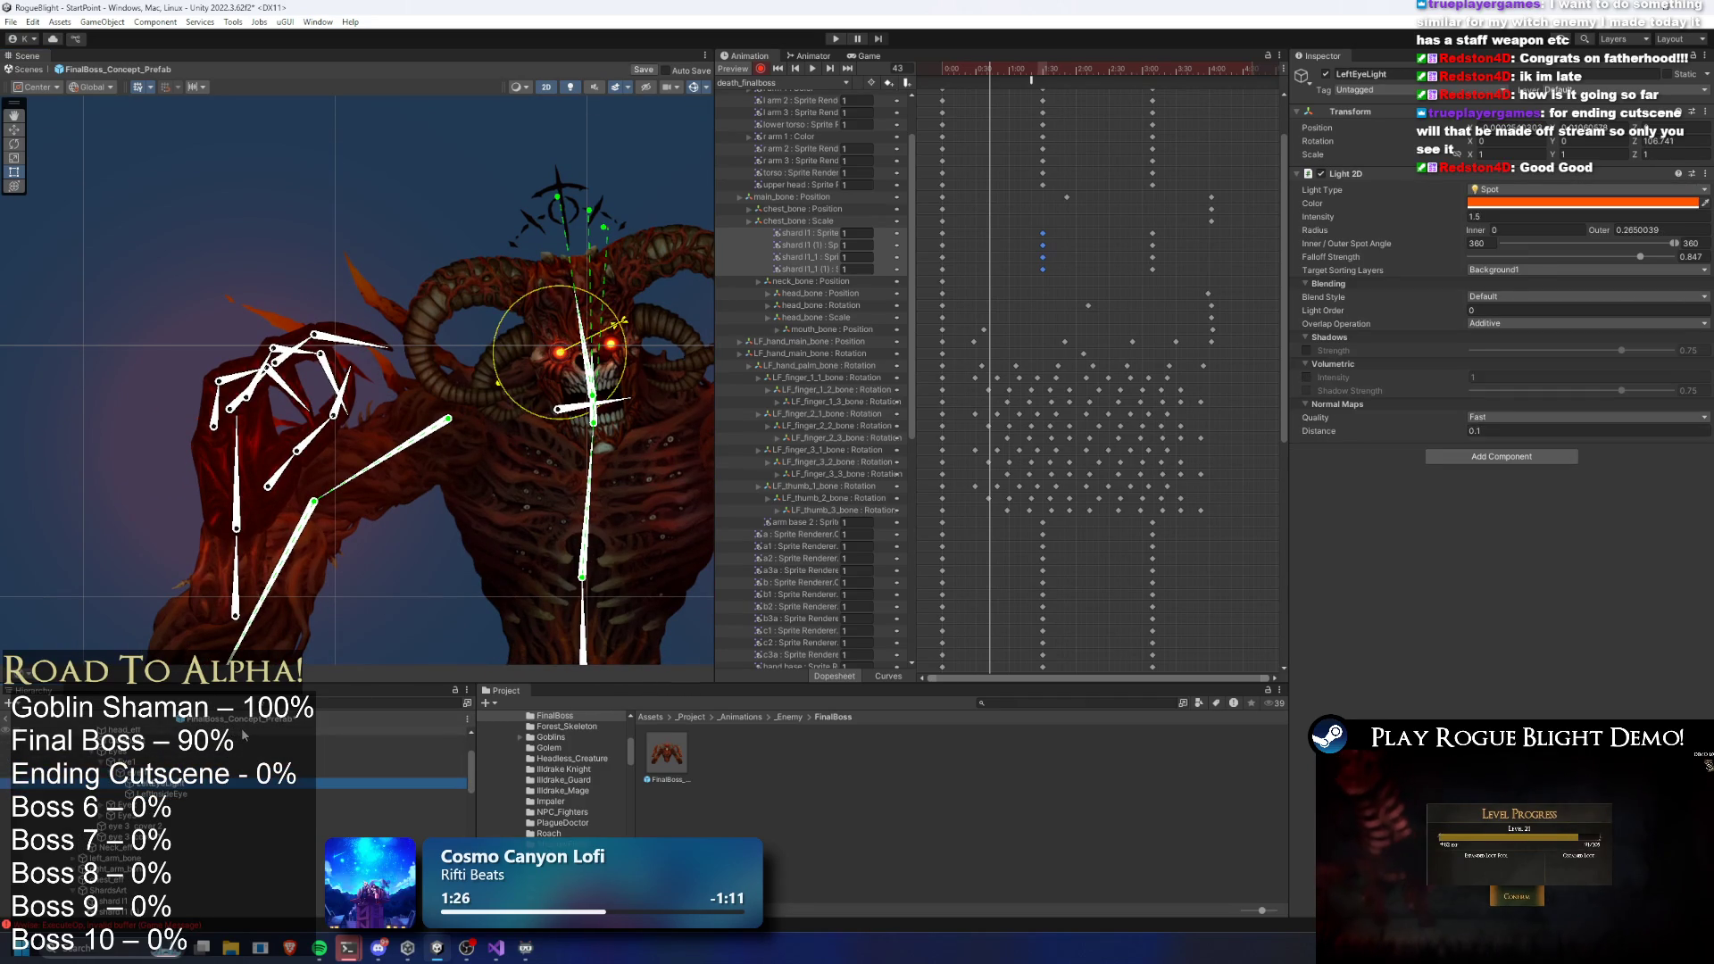
pyautogui.press('Down')
pyautogui.press('Down')
pyautogui.press('Down')
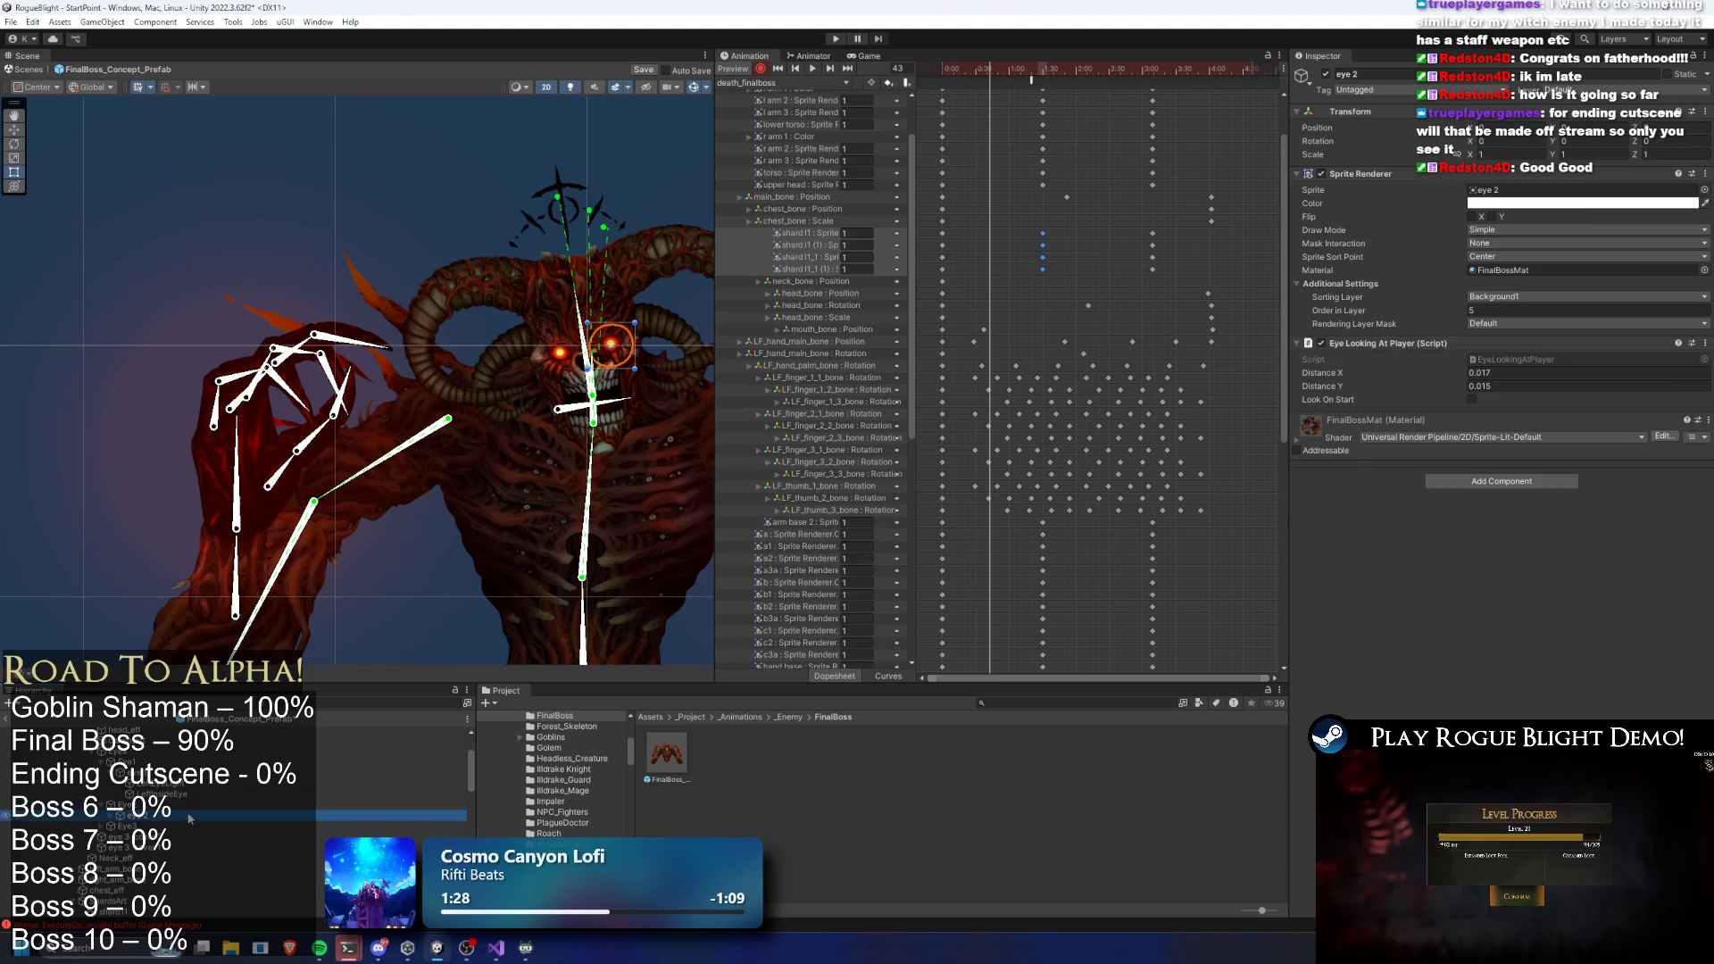
pyautogui.press('Down')
pyautogui.press('Down')
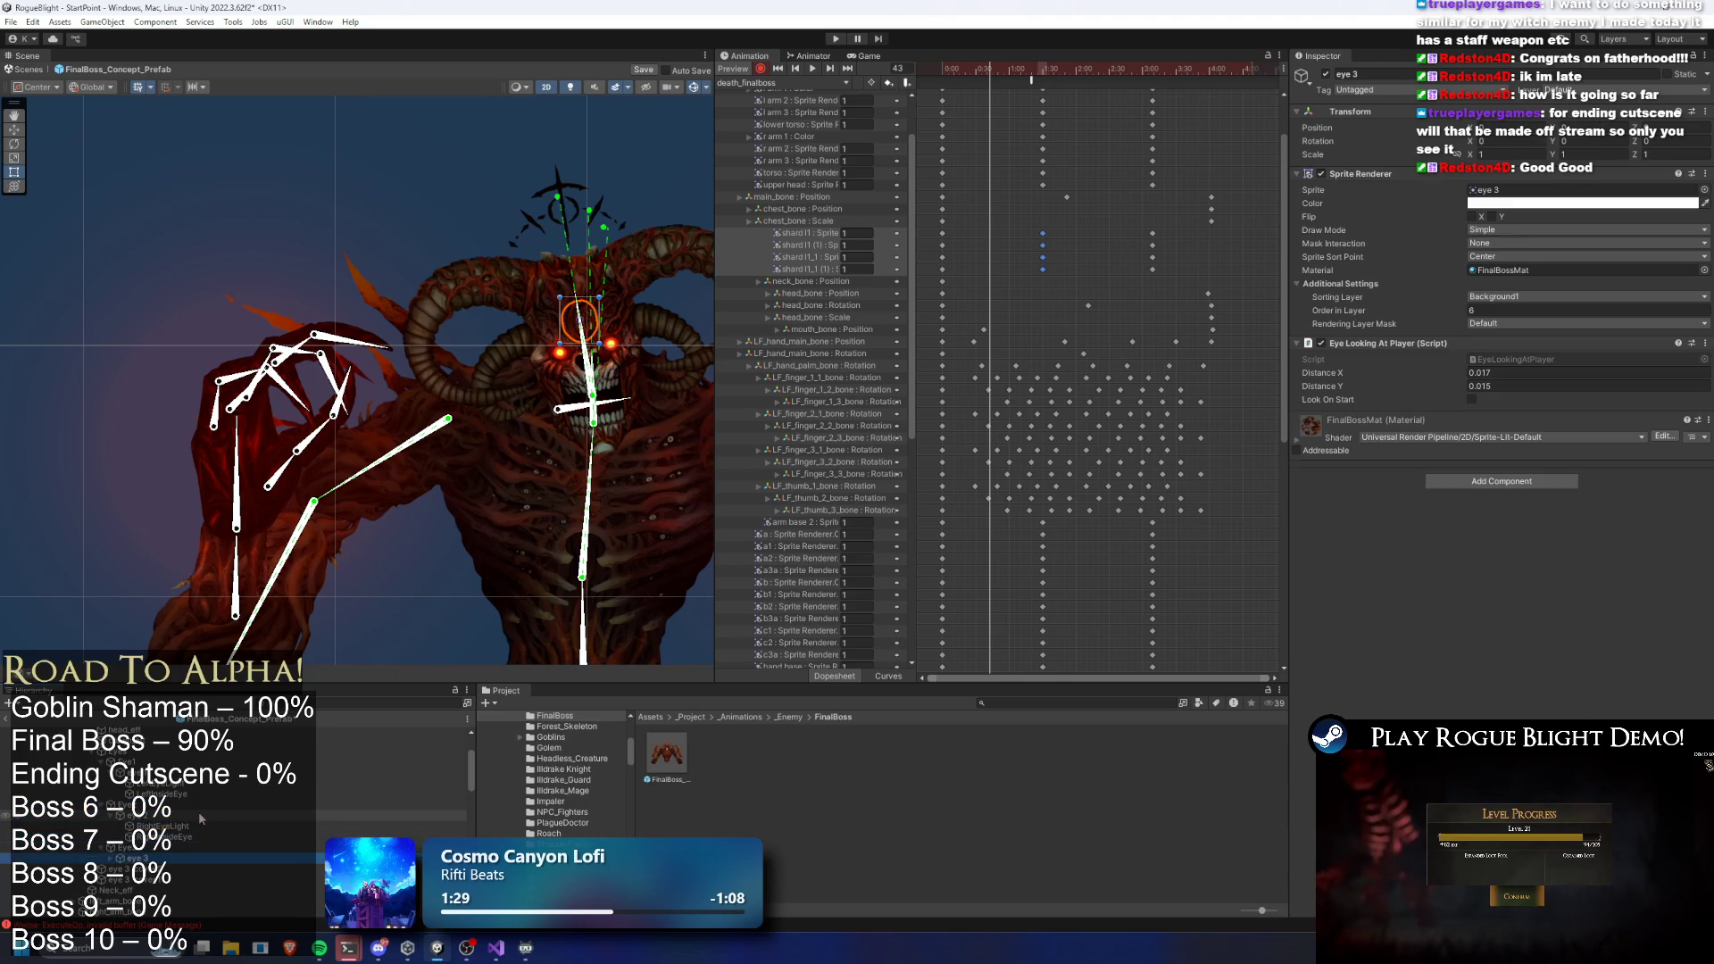
pyautogui.keyDown('ctrl'); pyautogui.click(129, 815); pyautogui.keyUp('ctrl')
pyautogui.keyDown('ctrl'); pyautogui.click(129, 773); pyautogui.keyUp('ctrl')
pyautogui.moveTo(1071, 70); pyautogui.dragTo(1154, 72)
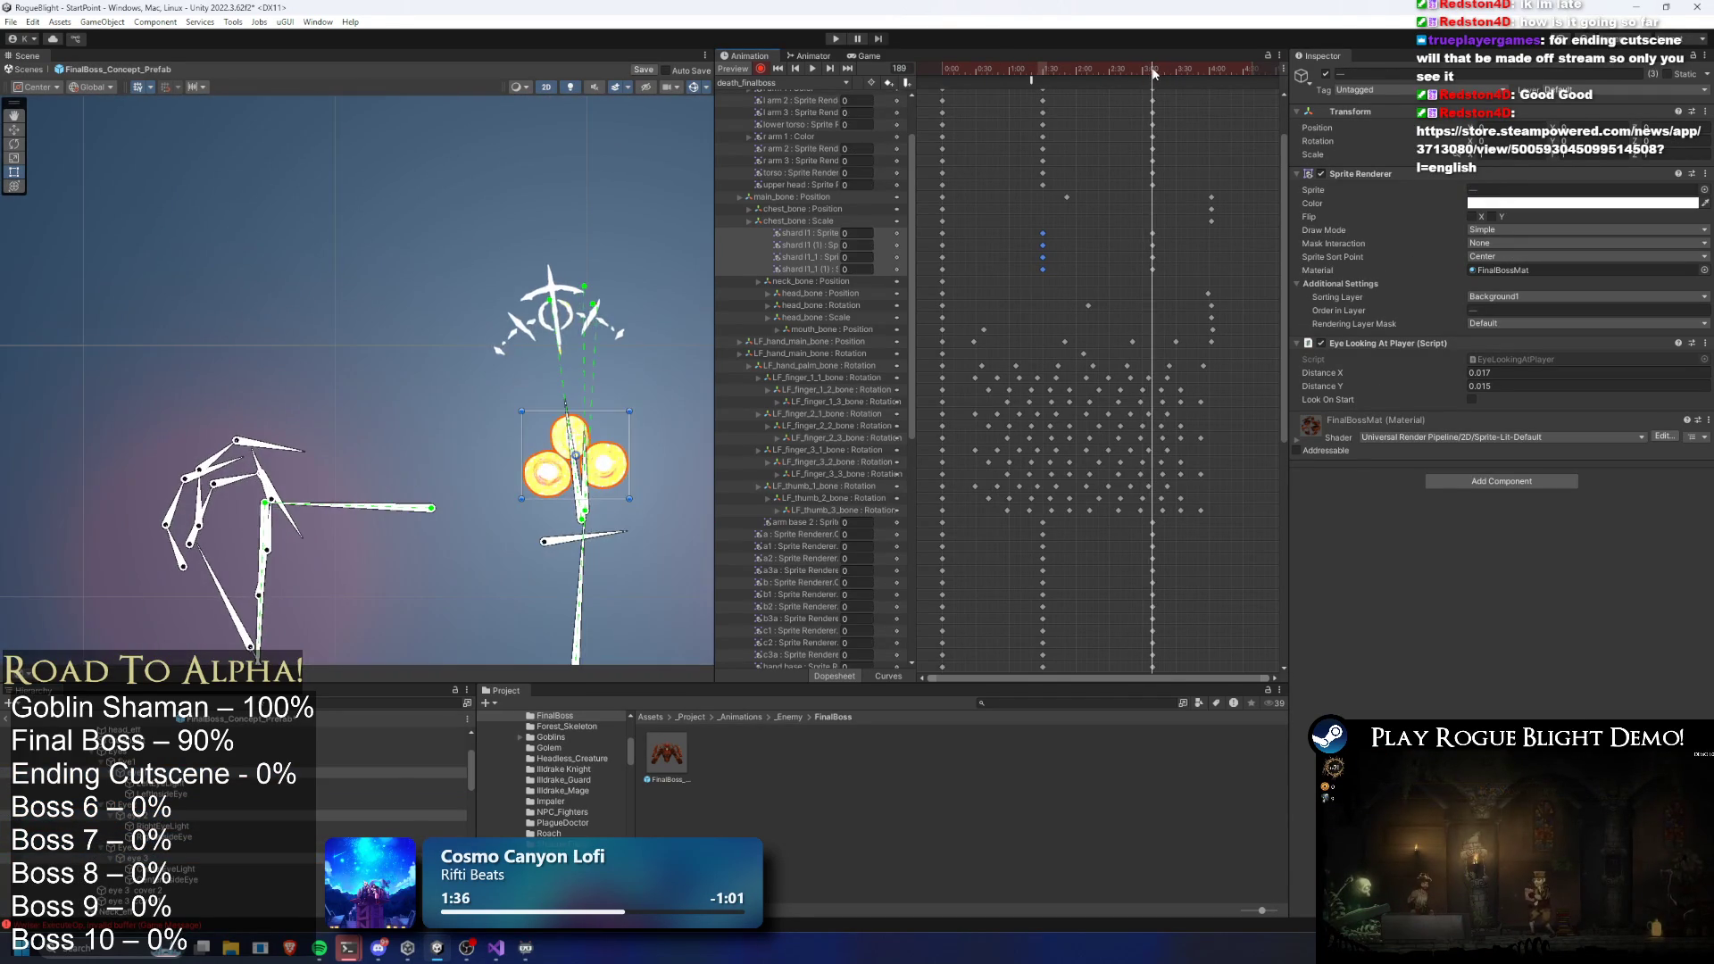
# Key the three eyes' alpha to transparent and move their new keys to frame 0
pyautogui.click(1523, 204)
pyautogui.moveTo(1604, 465); pyautogui.dragTo(1532, 465)
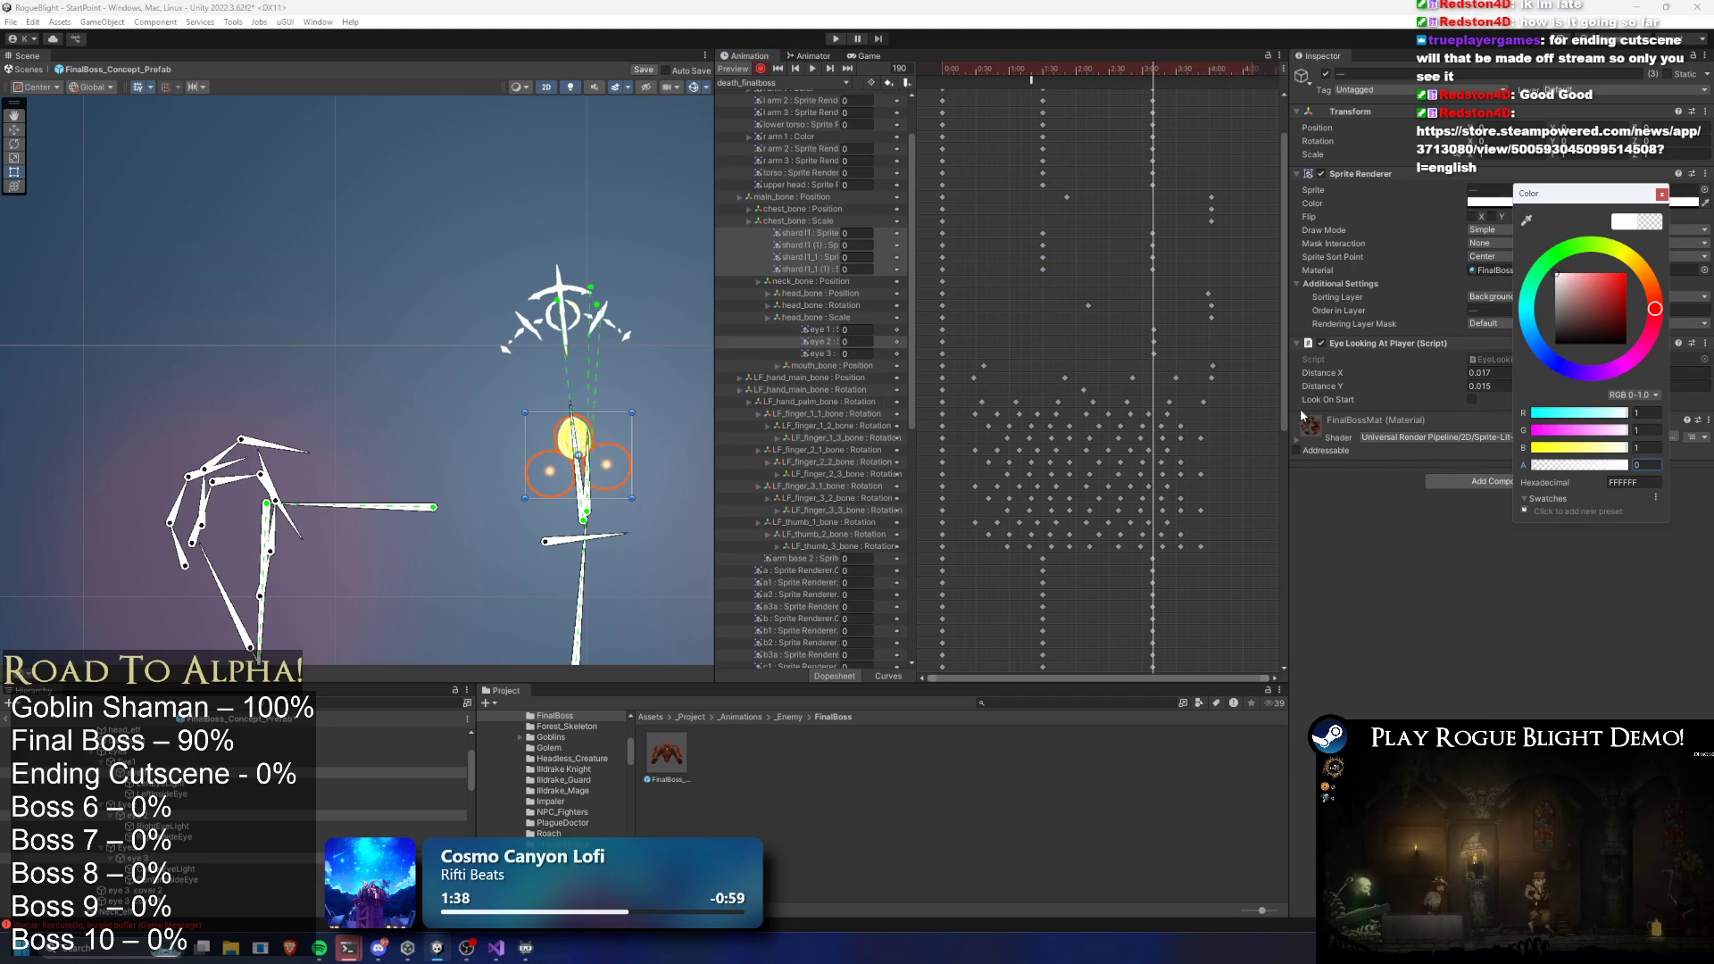
pyautogui.click(1155, 71)
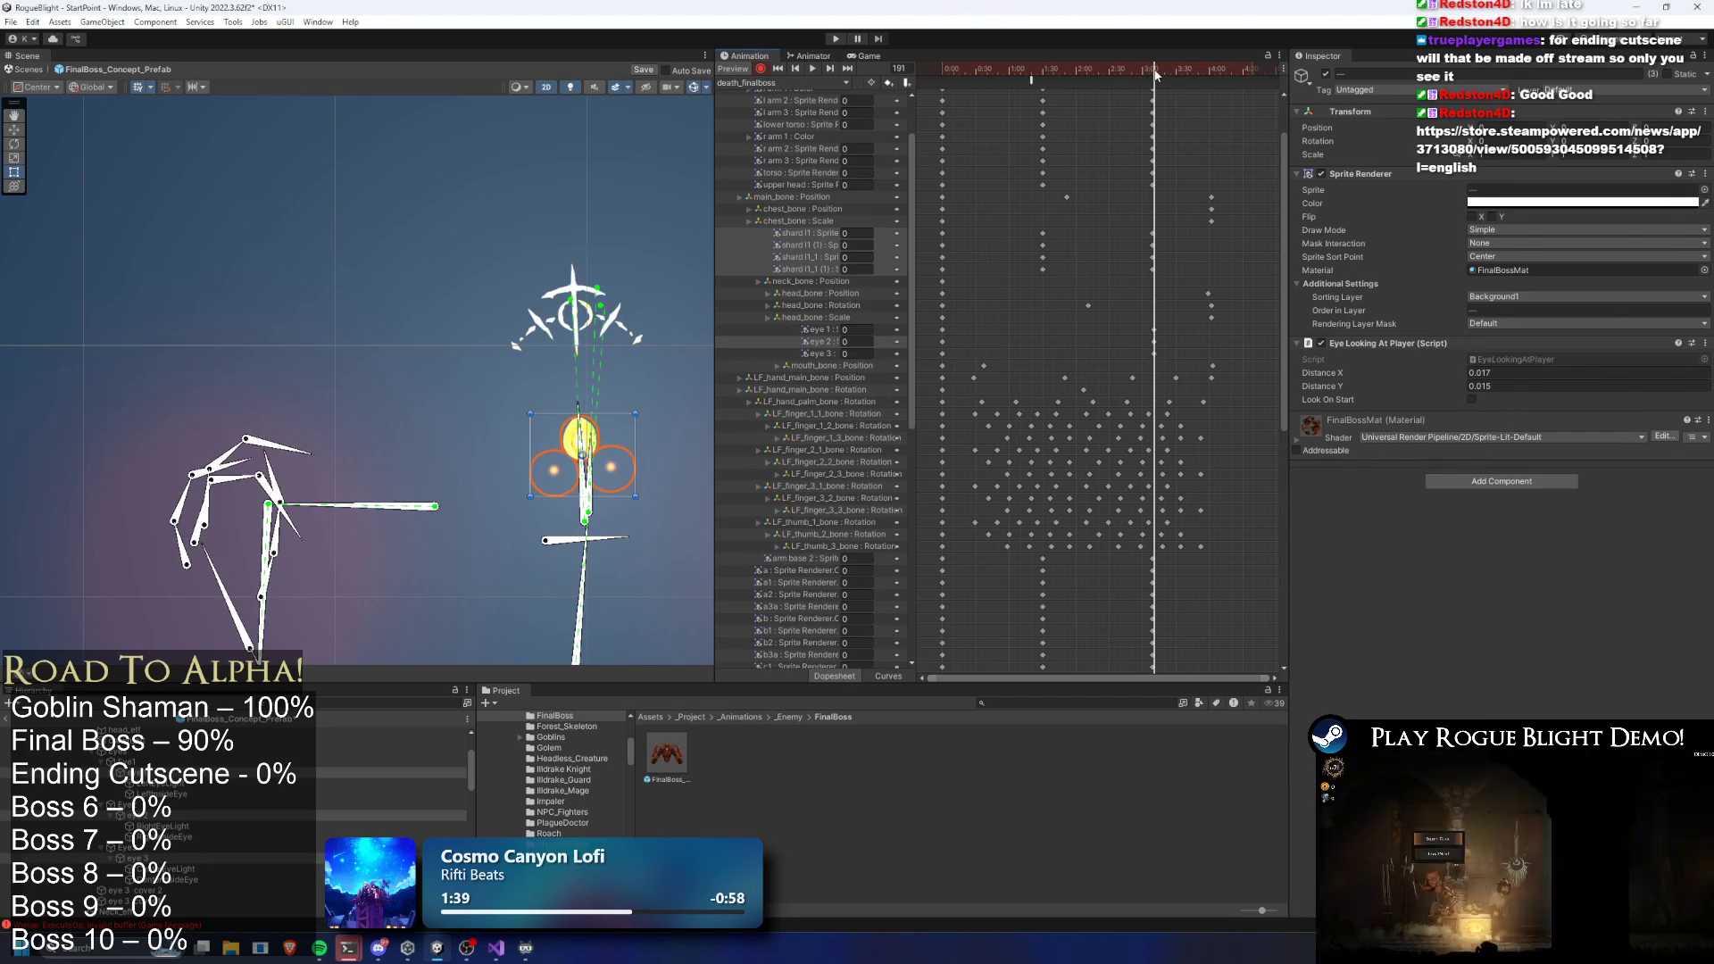
pyautogui.scroll(3, 1175, 330)
pyautogui.moveTo(1175, 330); pyautogui.dragTo(1143, 358)
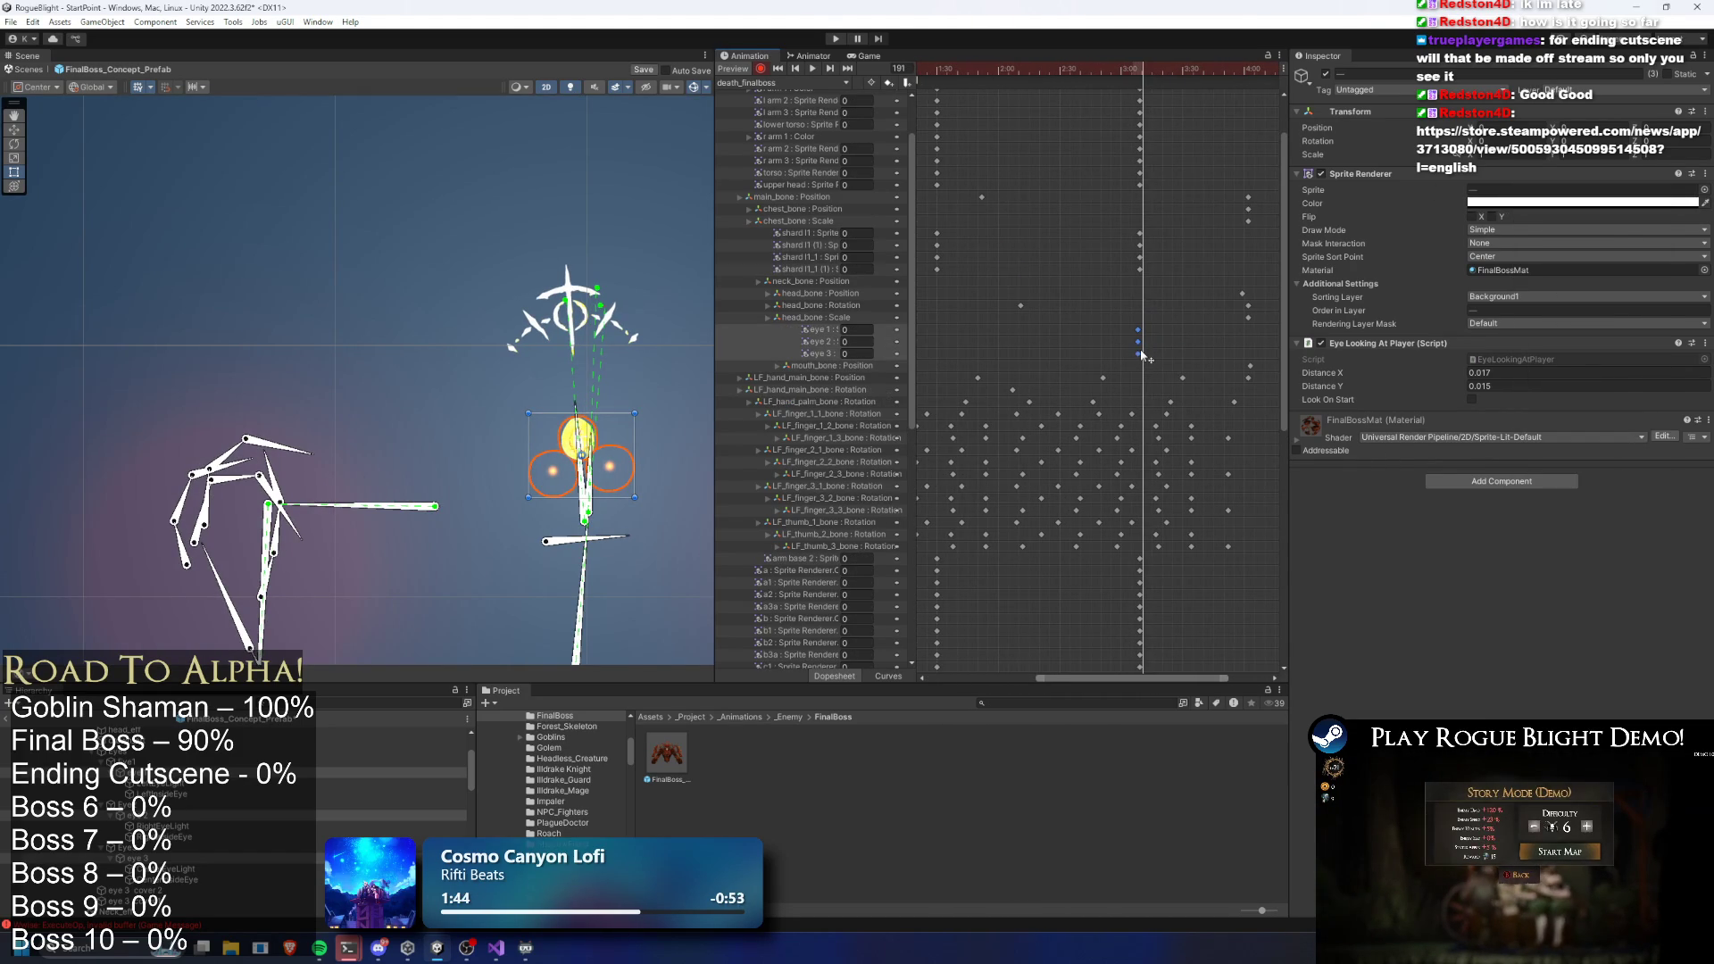
pyautogui.scroll(-3, 1145, 356)
pyautogui.moveTo(1254, 341); pyautogui.dragTo(942, 341)
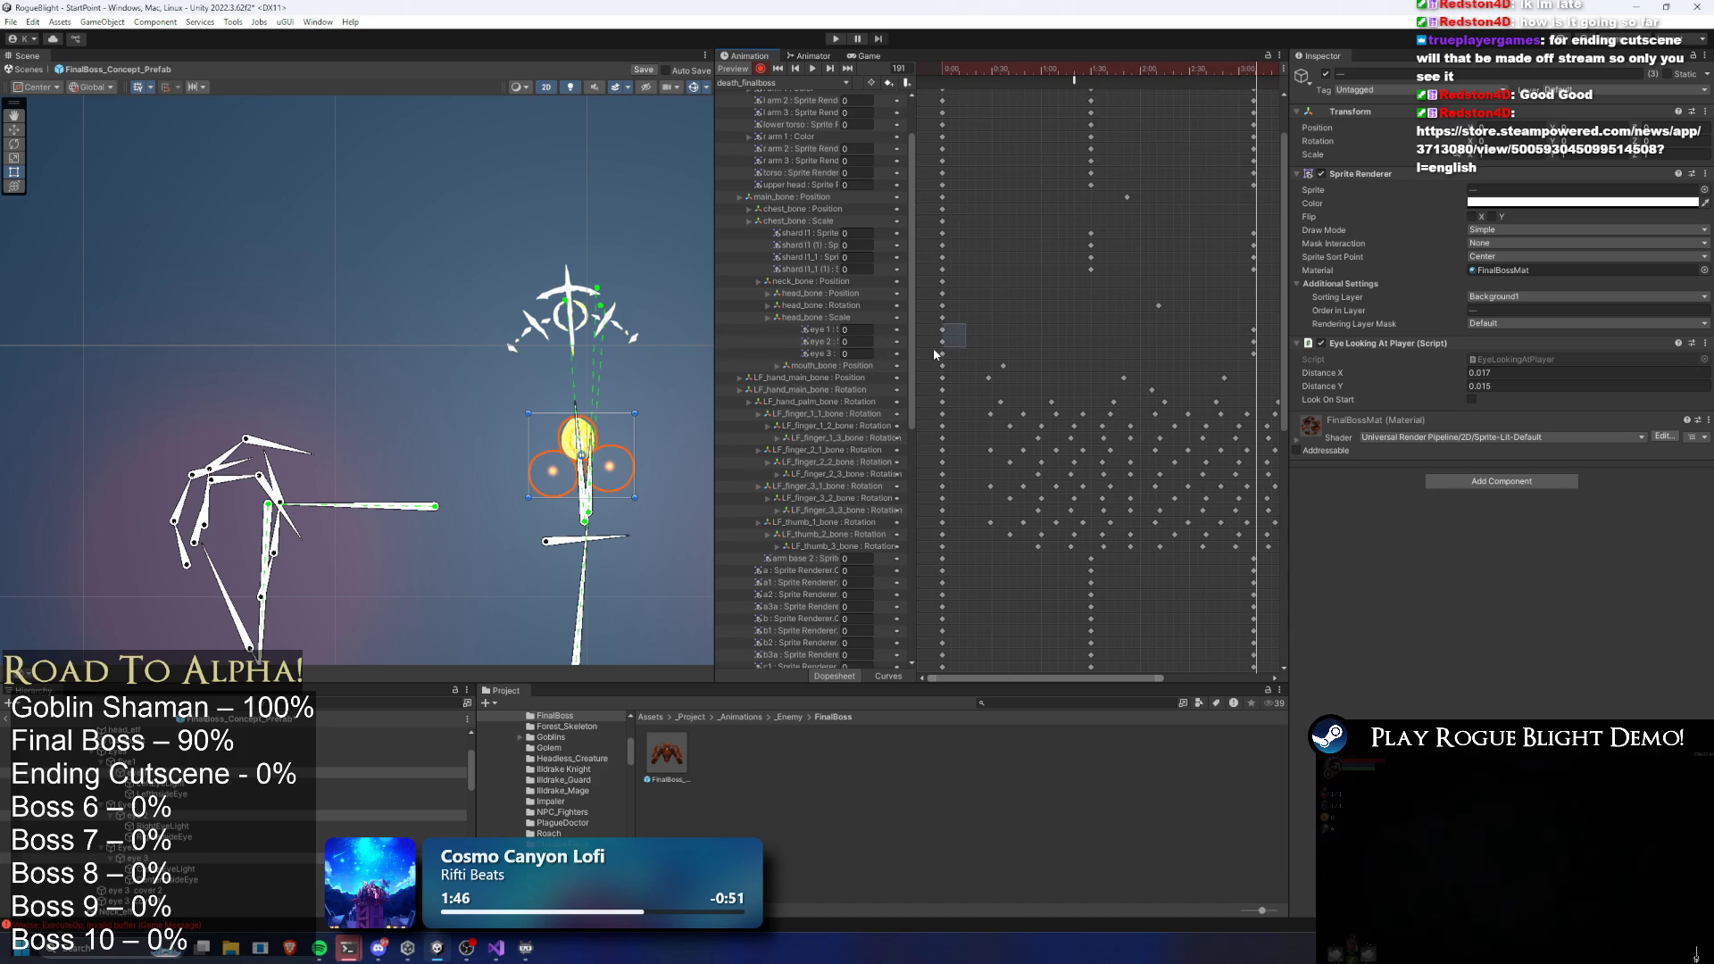
# Preview the death pose around frame 106 and select LeftEyeLight and RightEyeLight
pyautogui.click(1092, 71)
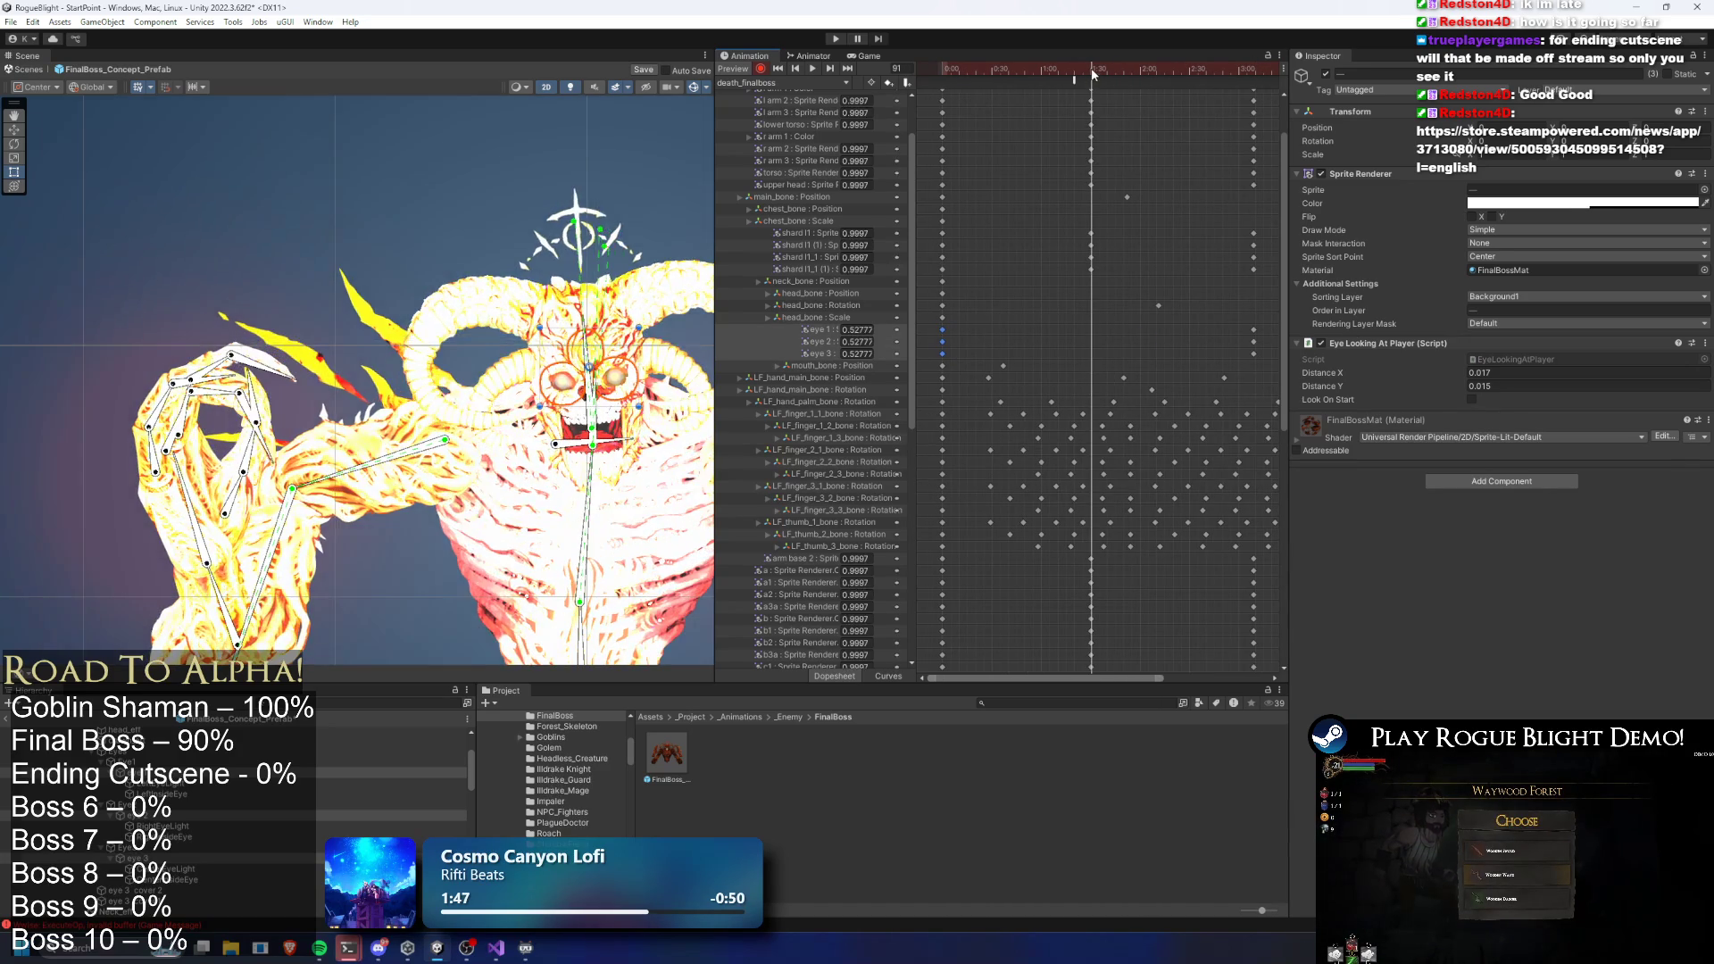
pyautogui.moveTo(1091, 73); pyautogui.dragTo(1234, 73)
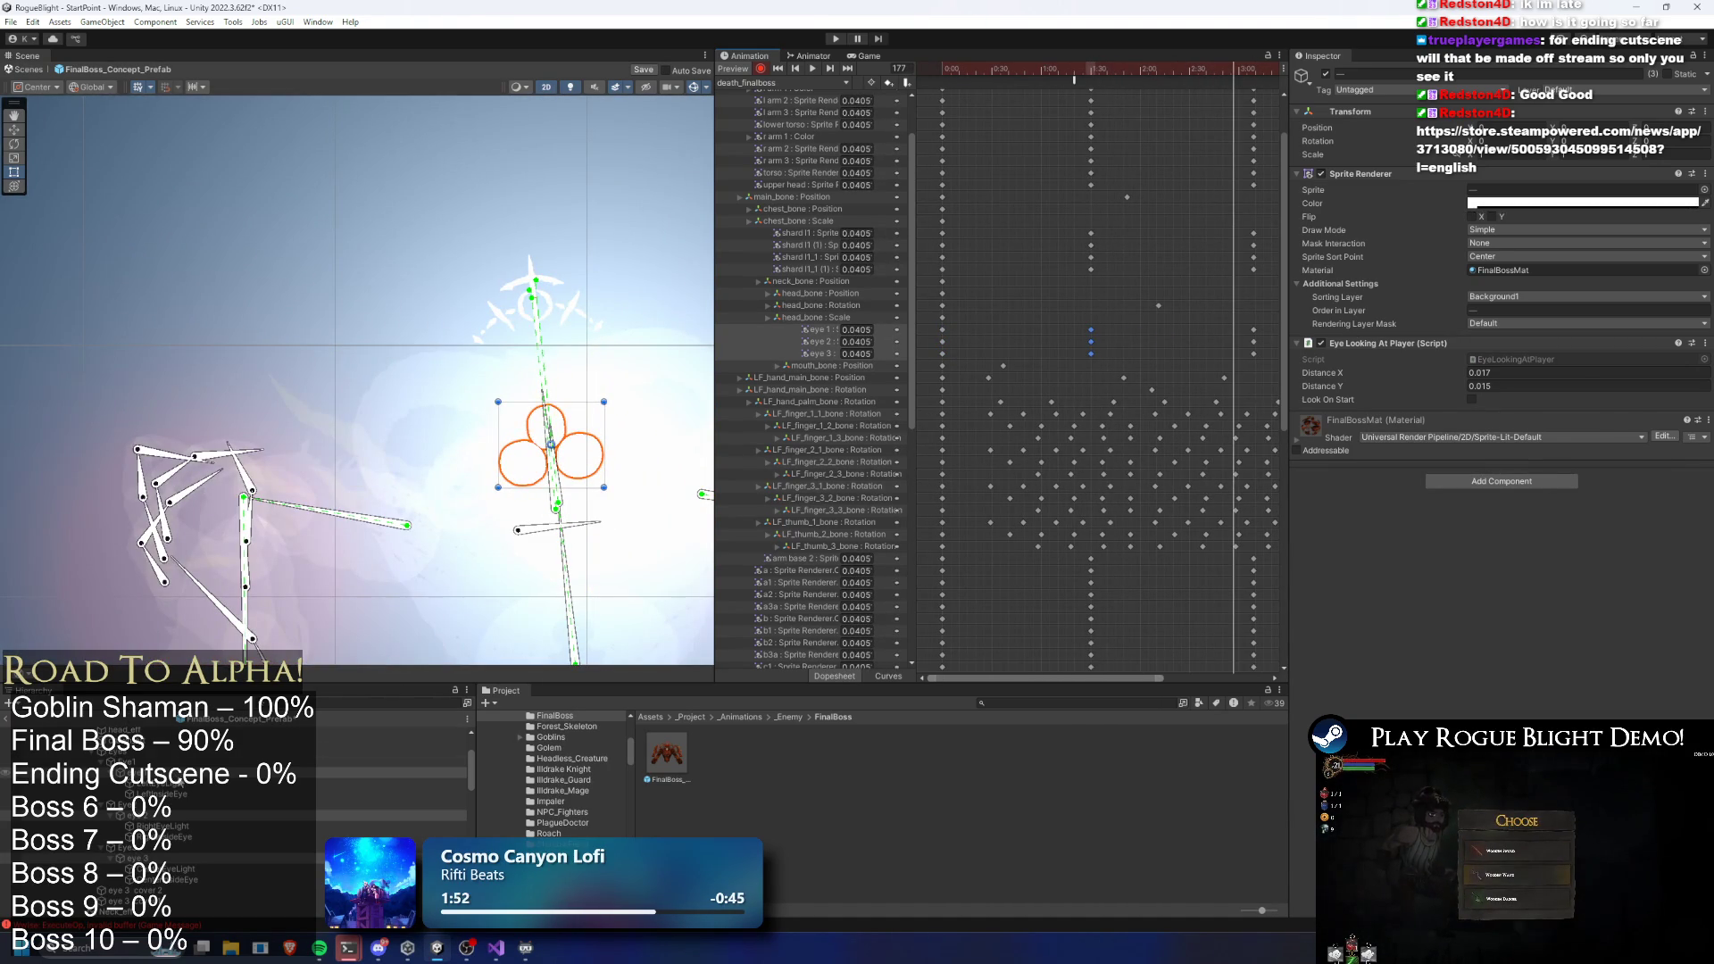
pyautogui.click(187, 784)
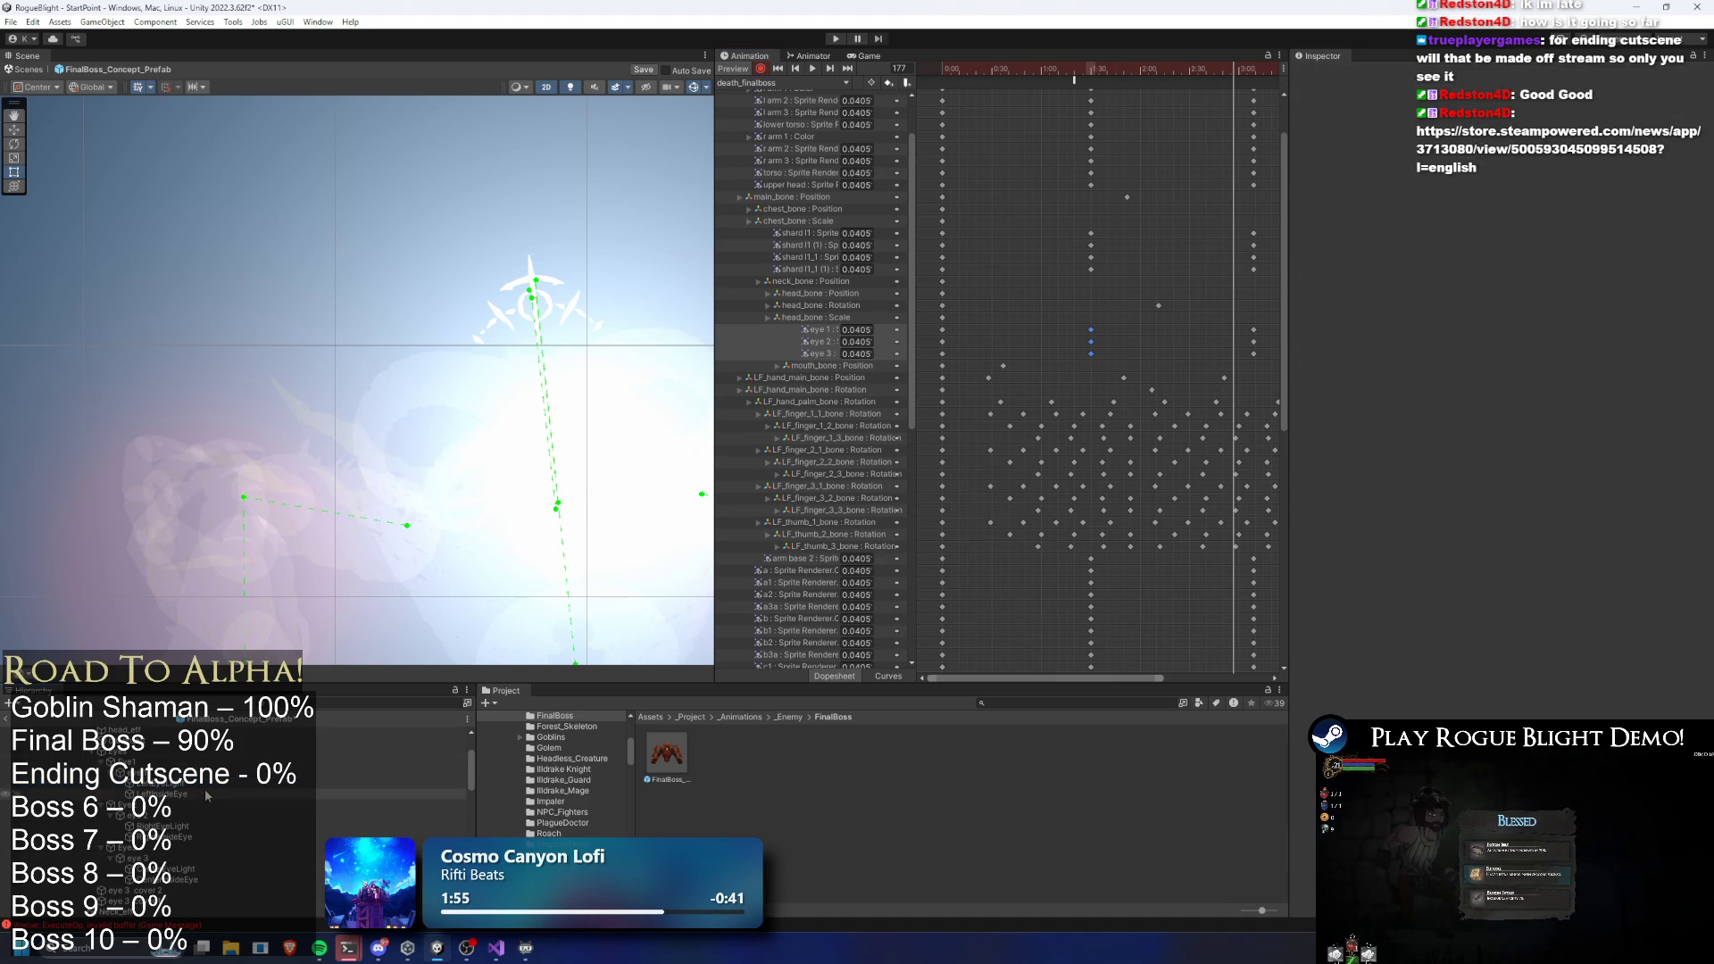
pyautogui.keyDown('ctrl'); pyautogui.click(170, 827); pyautogui.keyUp('ctrl')
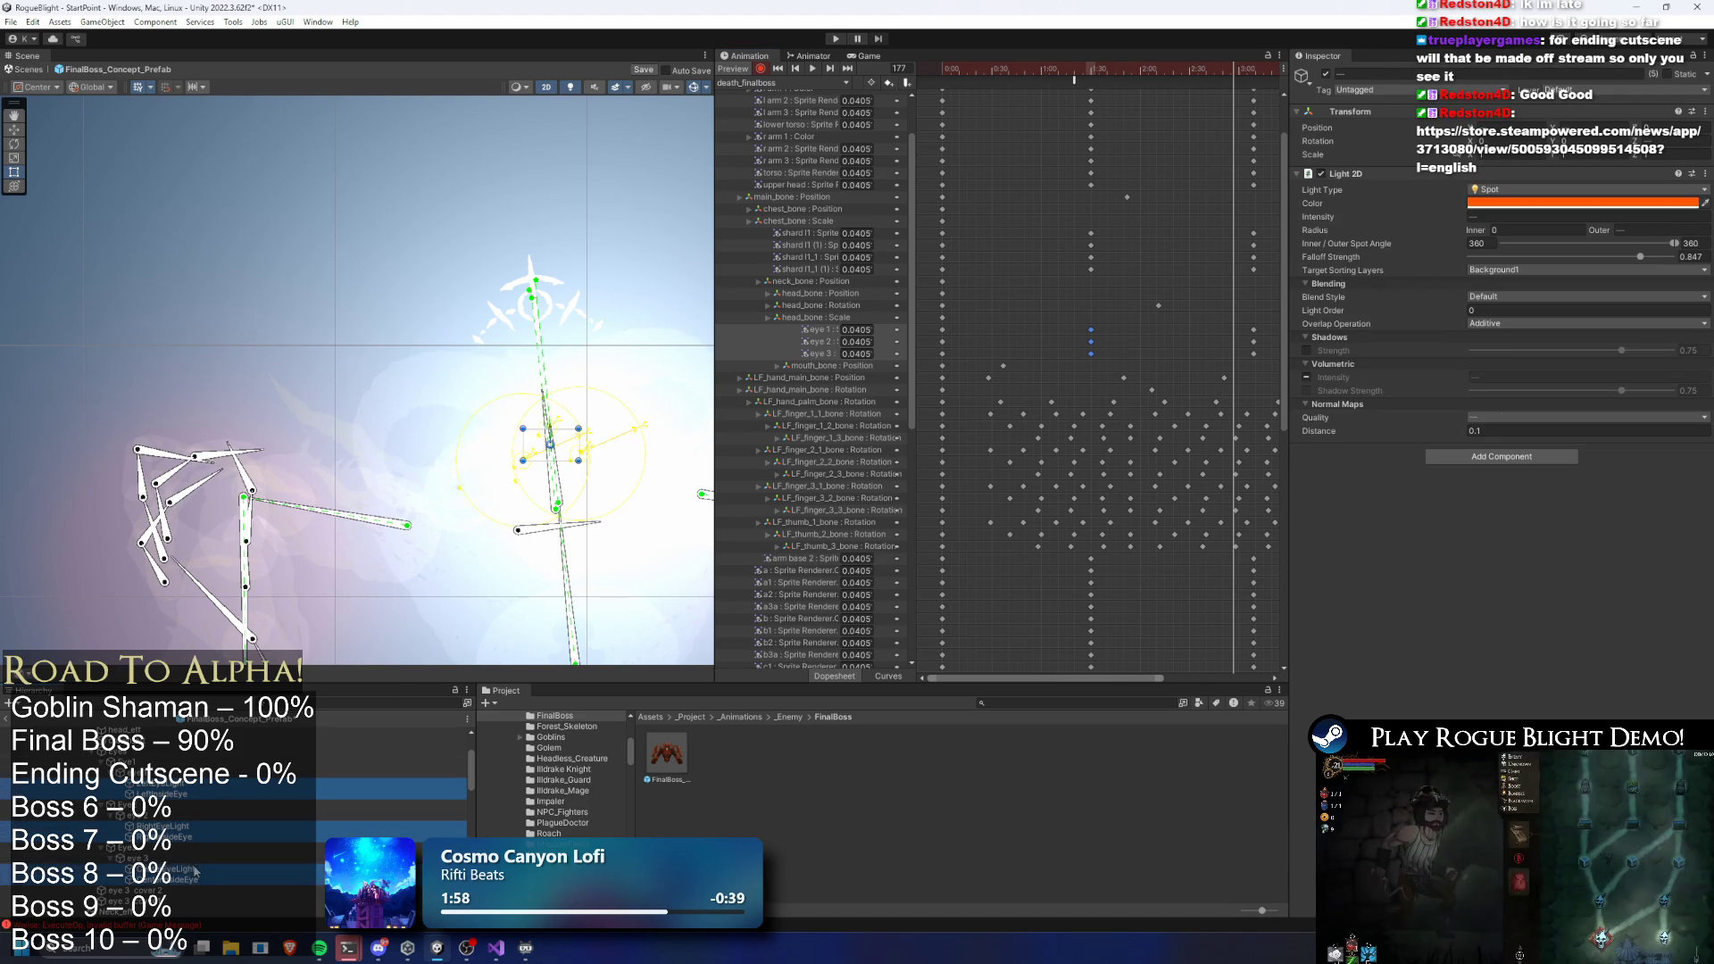
# Key both eye lights' Light 2D intensity to 0 at frame 189
pyautogui.hscroll(2, 1133, 112)
pyautogui.click(1206, 78)
pyautogui.moveTo(1206, 79); pyautogui.dragTo(1209, 73)
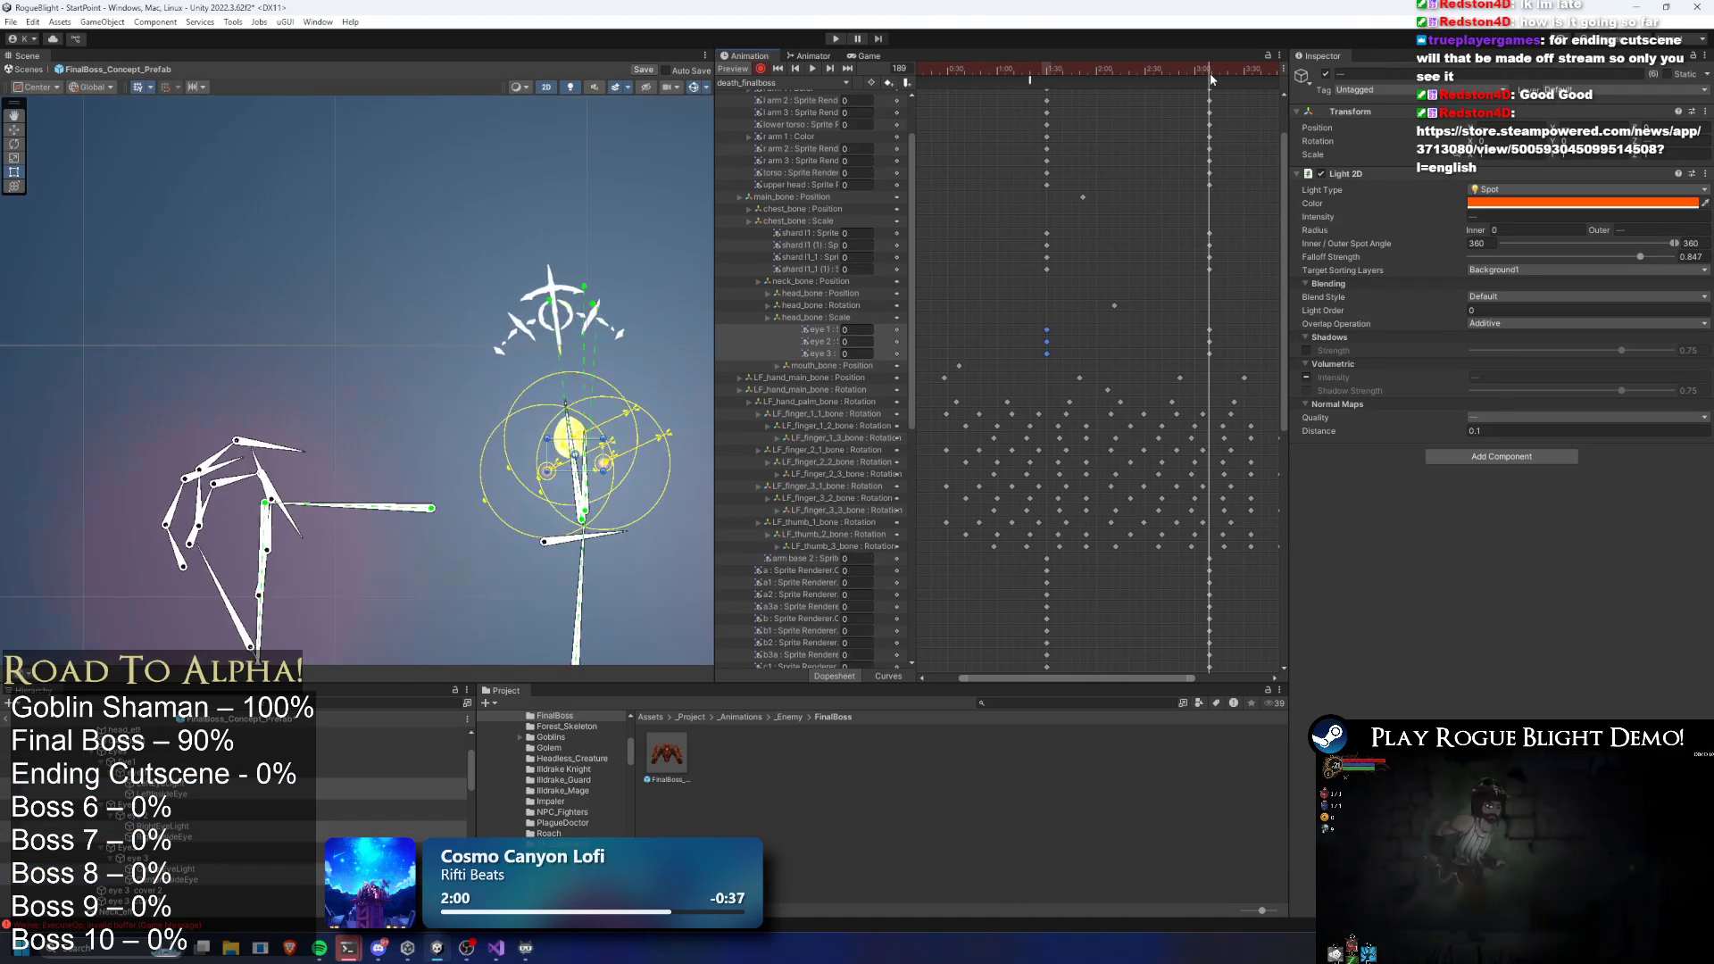
pyautogui.click(1523, 217)
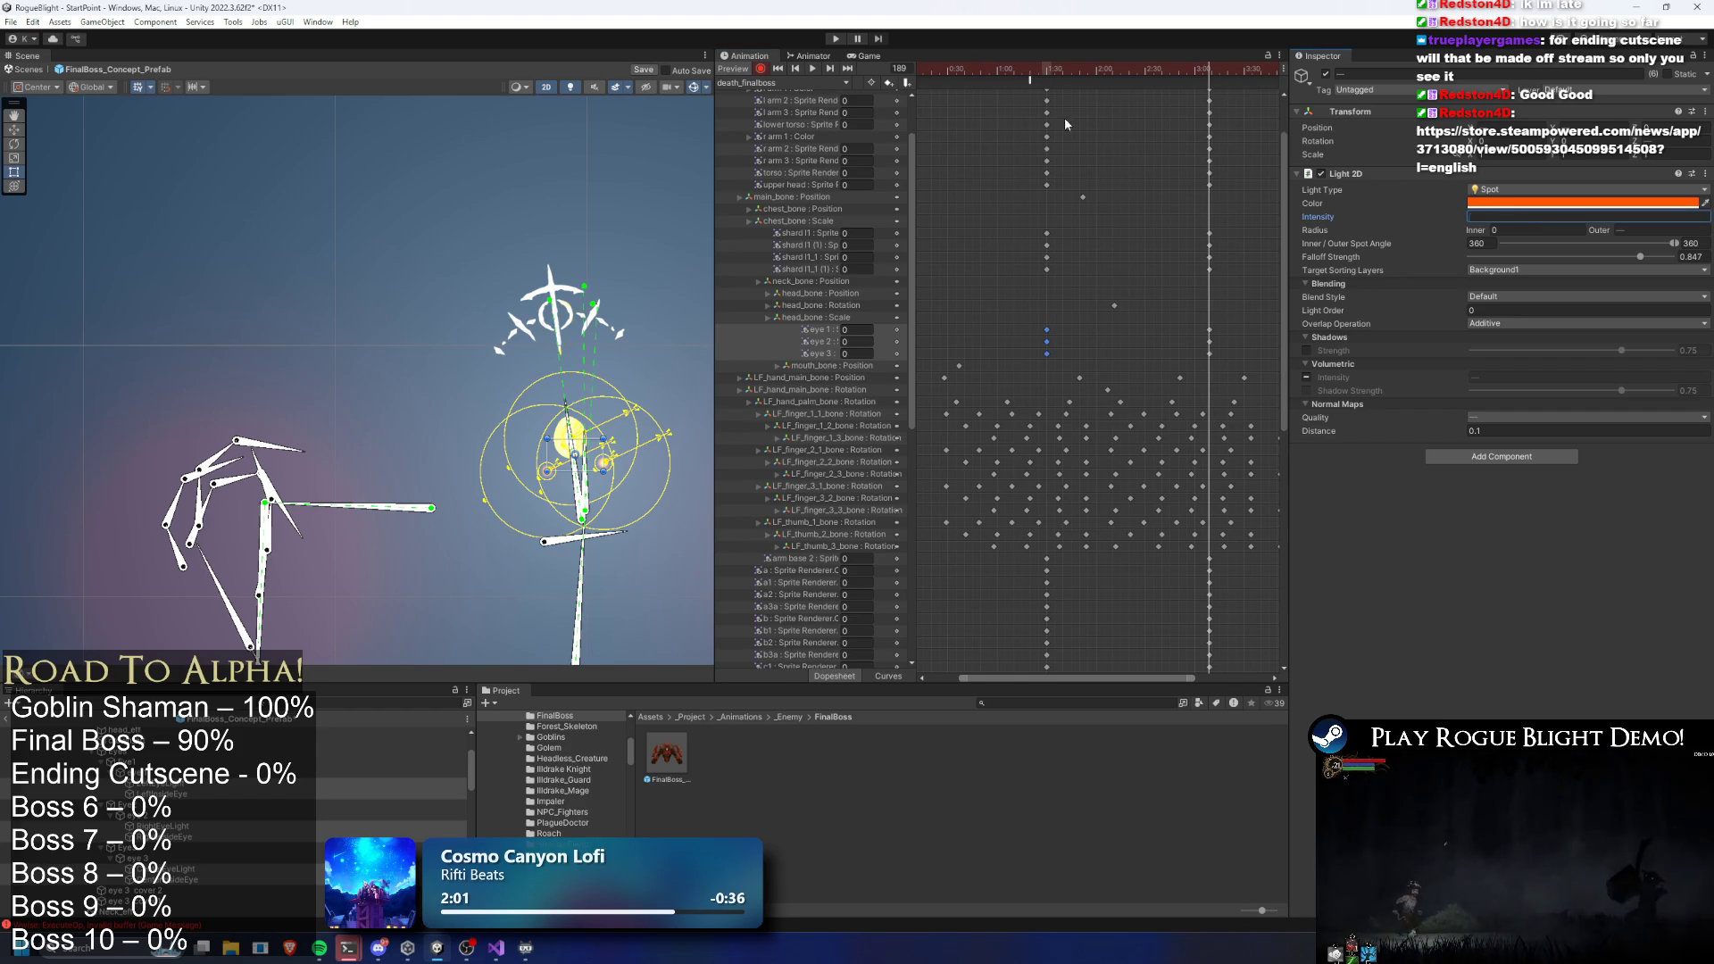
pyautogui.write('0')
pyautogui.press('Return')
pyautogui.scroll(-2, 1134, 264)
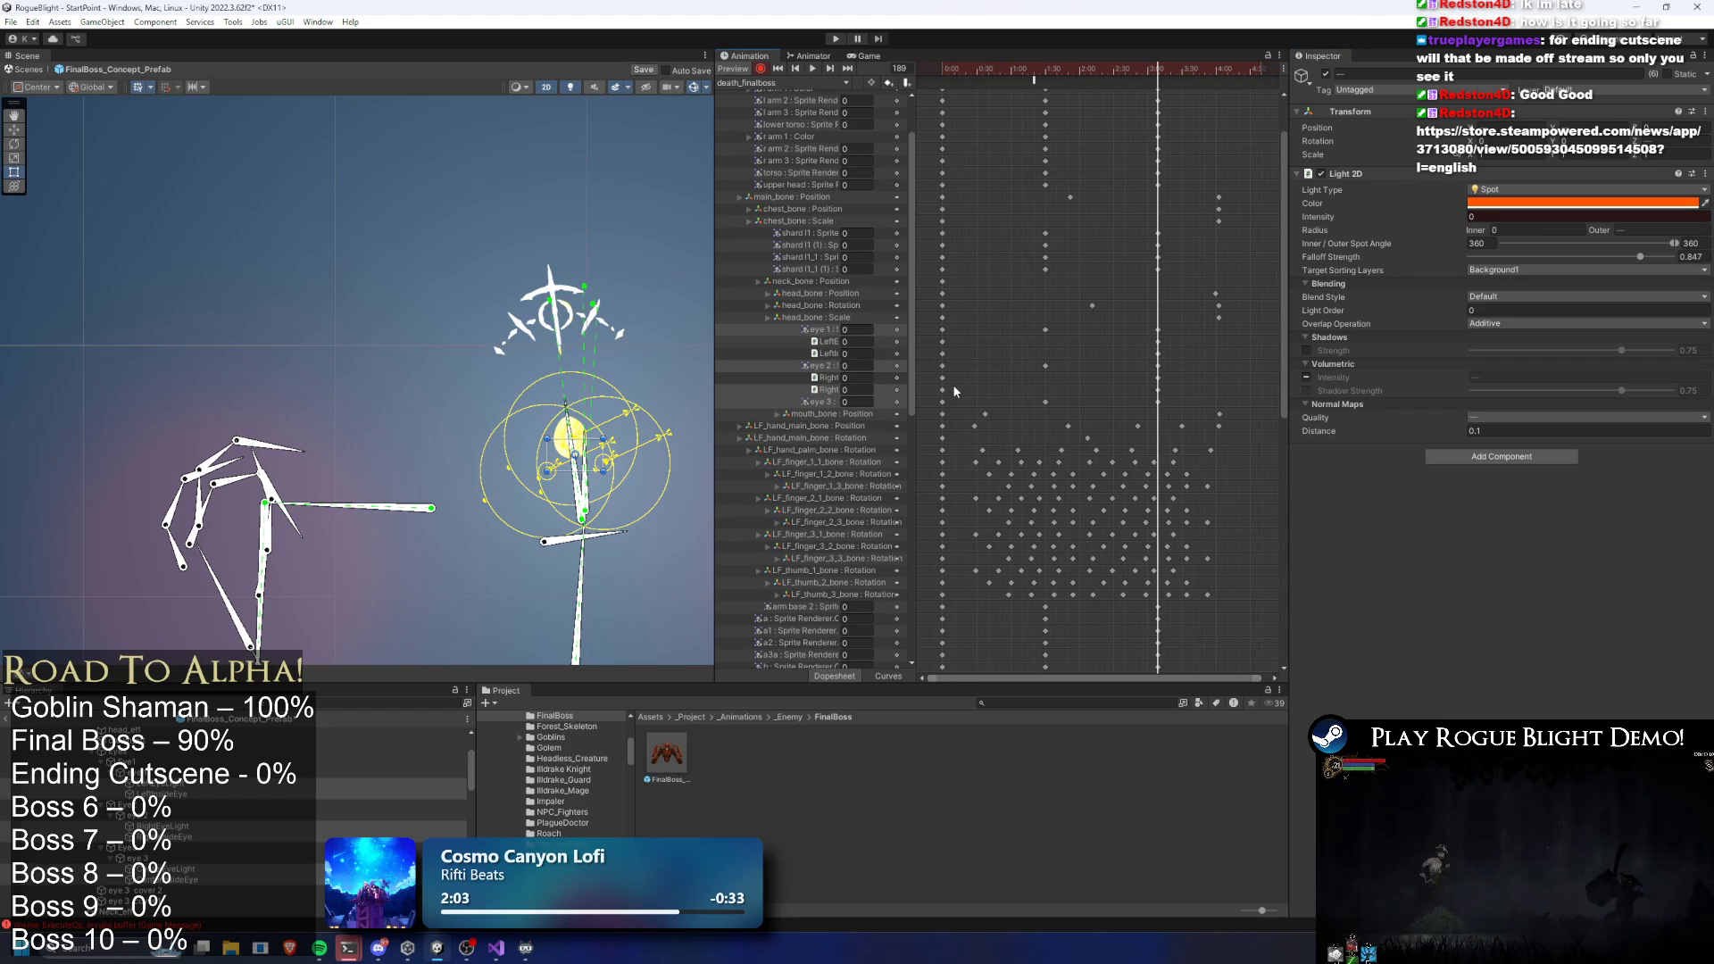
pyautogui.moveTo(957, 379)
pyautogui.mouseDown()
pyautogui.moveTo(955, 358)
pyautogui.moveTo(925, 348)
pyautogui.mouseUp()
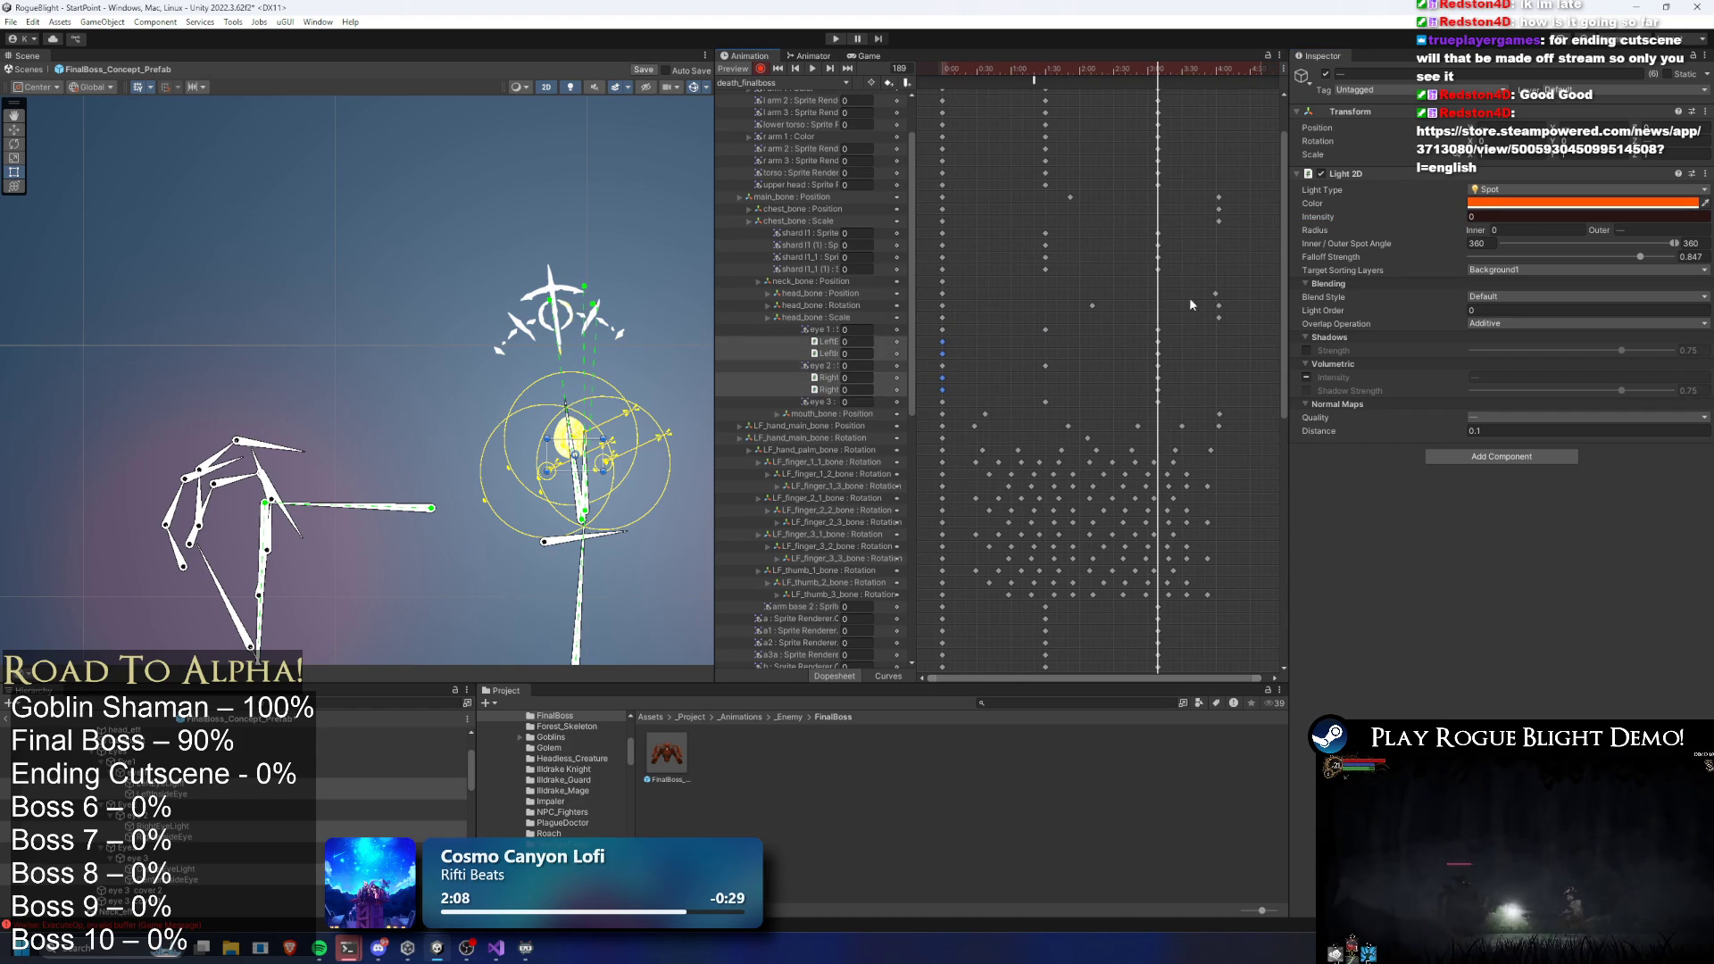
# Key both eye lights' intensity to 1 at frame 91
pyautogui.moveTo(1282, 268)
pyautogui.mouseDown()
pyautogui.moveTo(1267, 565)
pyautogui.moveTo(1279, 222)
pyautogui.mouseUp()
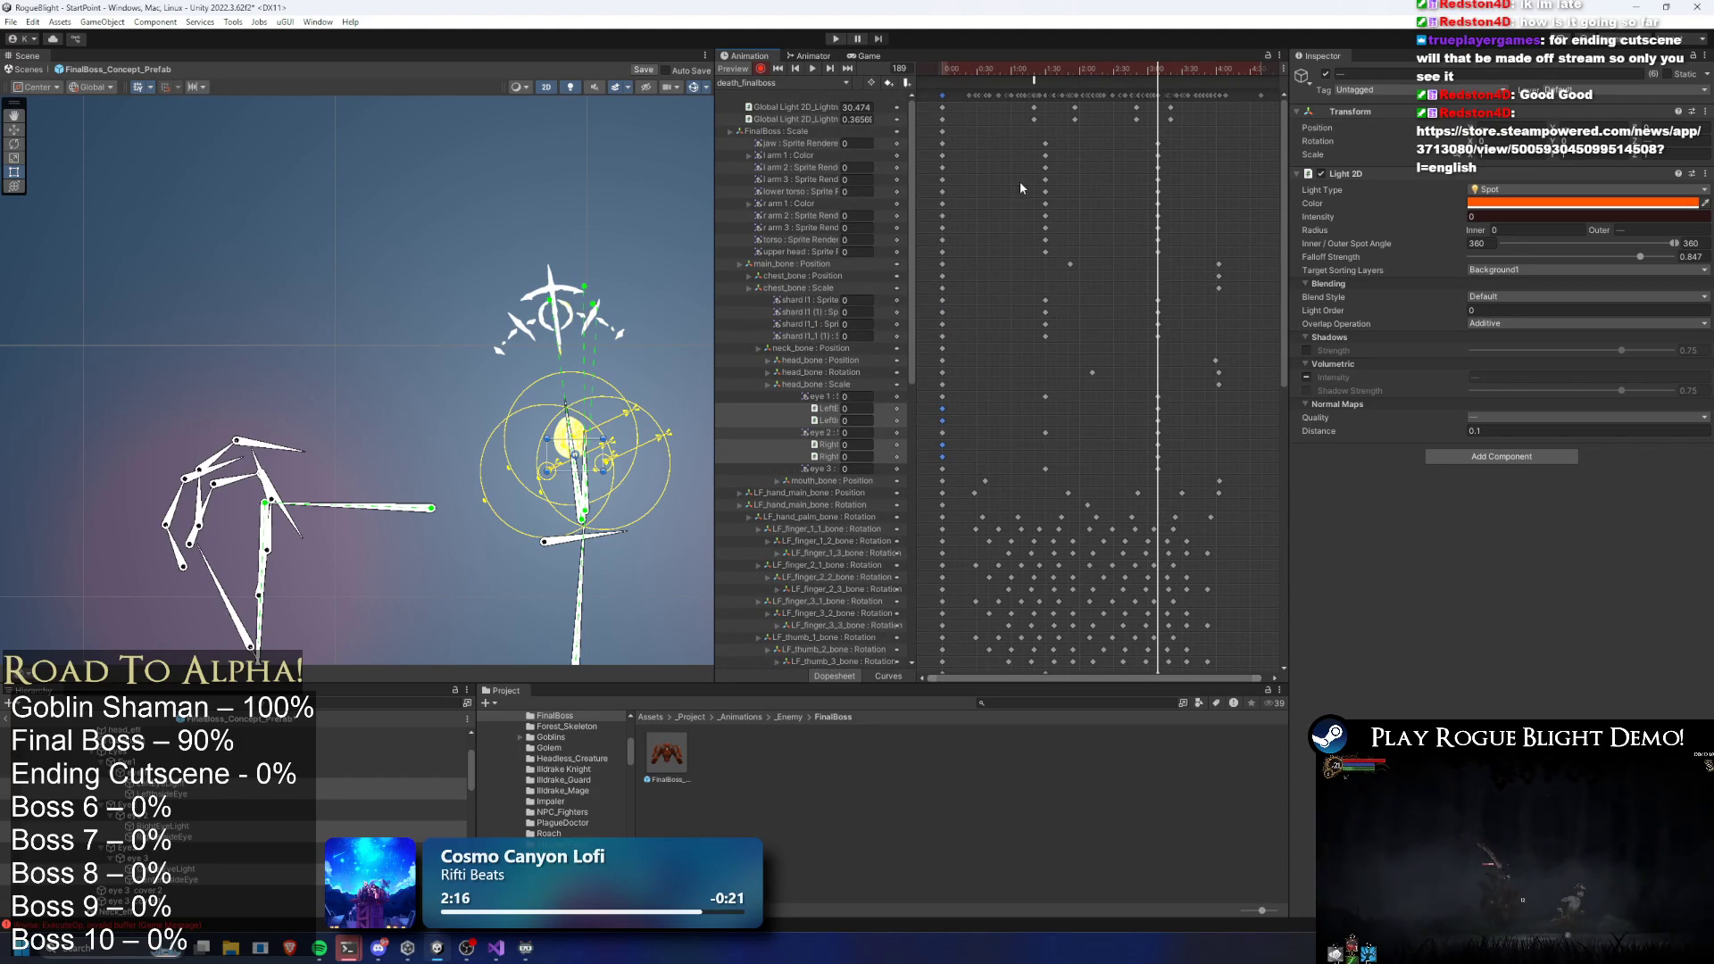
pyautogui.moveTo(1284, 232)
pyautogui.mouseDown()
pyautogui.moveTo(1276, 531)
pyautogui.moveTo(1274, 285)
pyautogui.mouseUp()
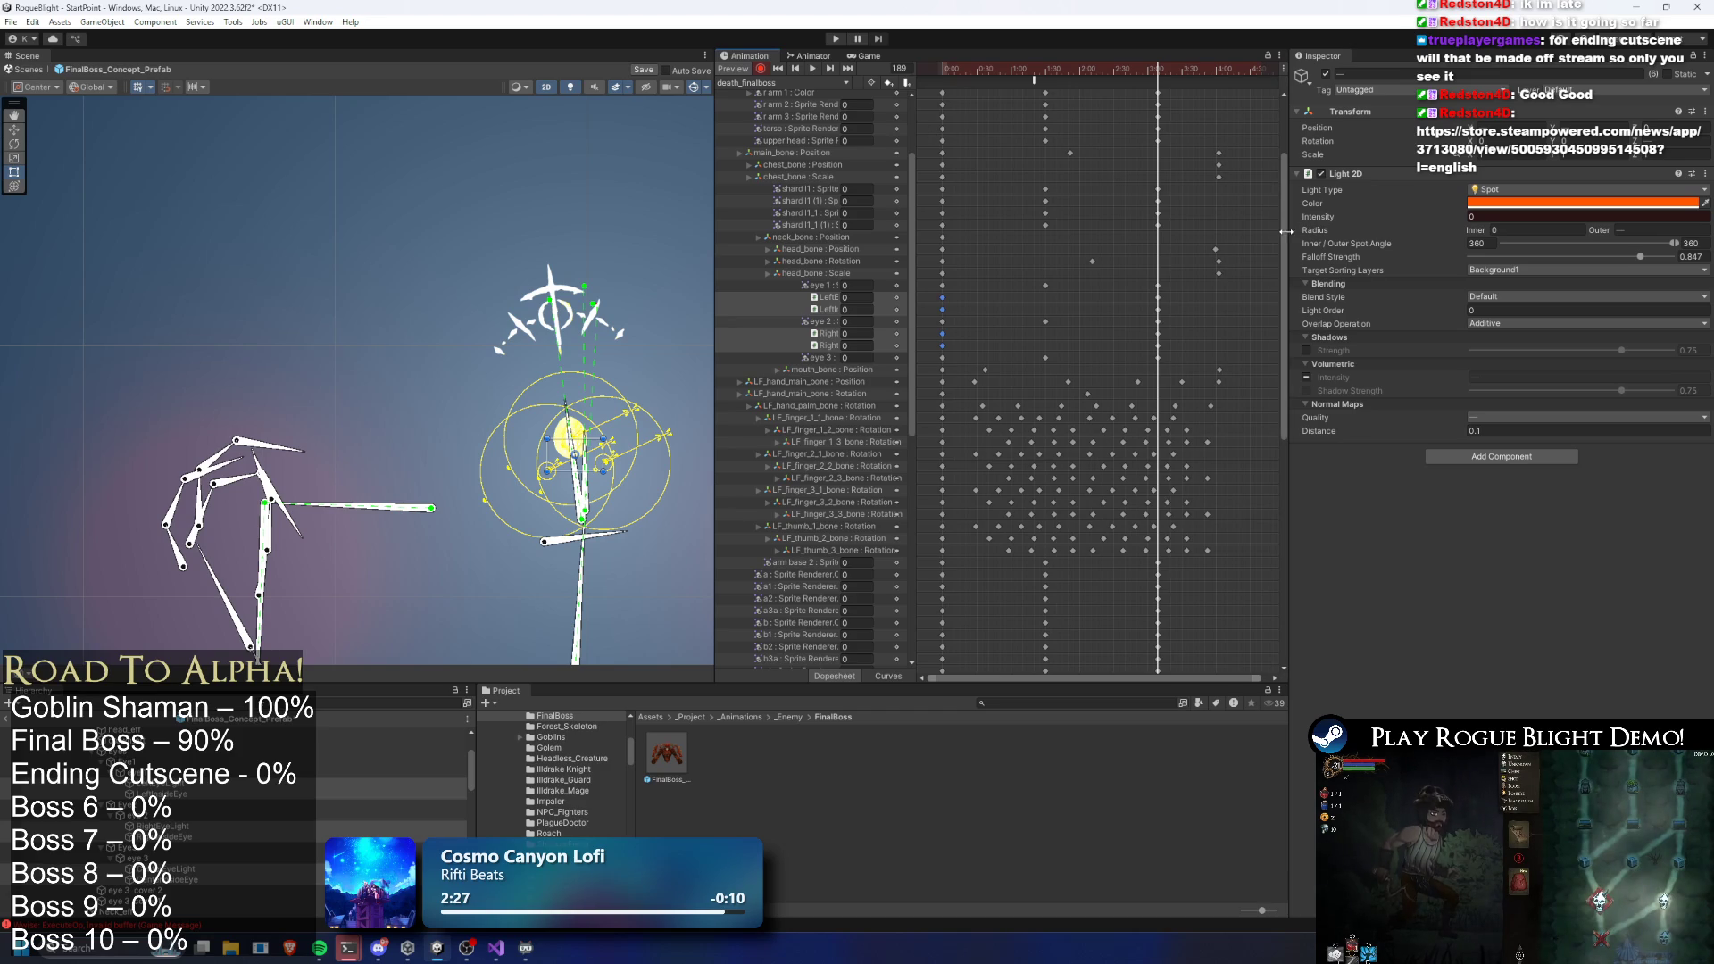
pyautogui.scroll(-5, 1262, 131)
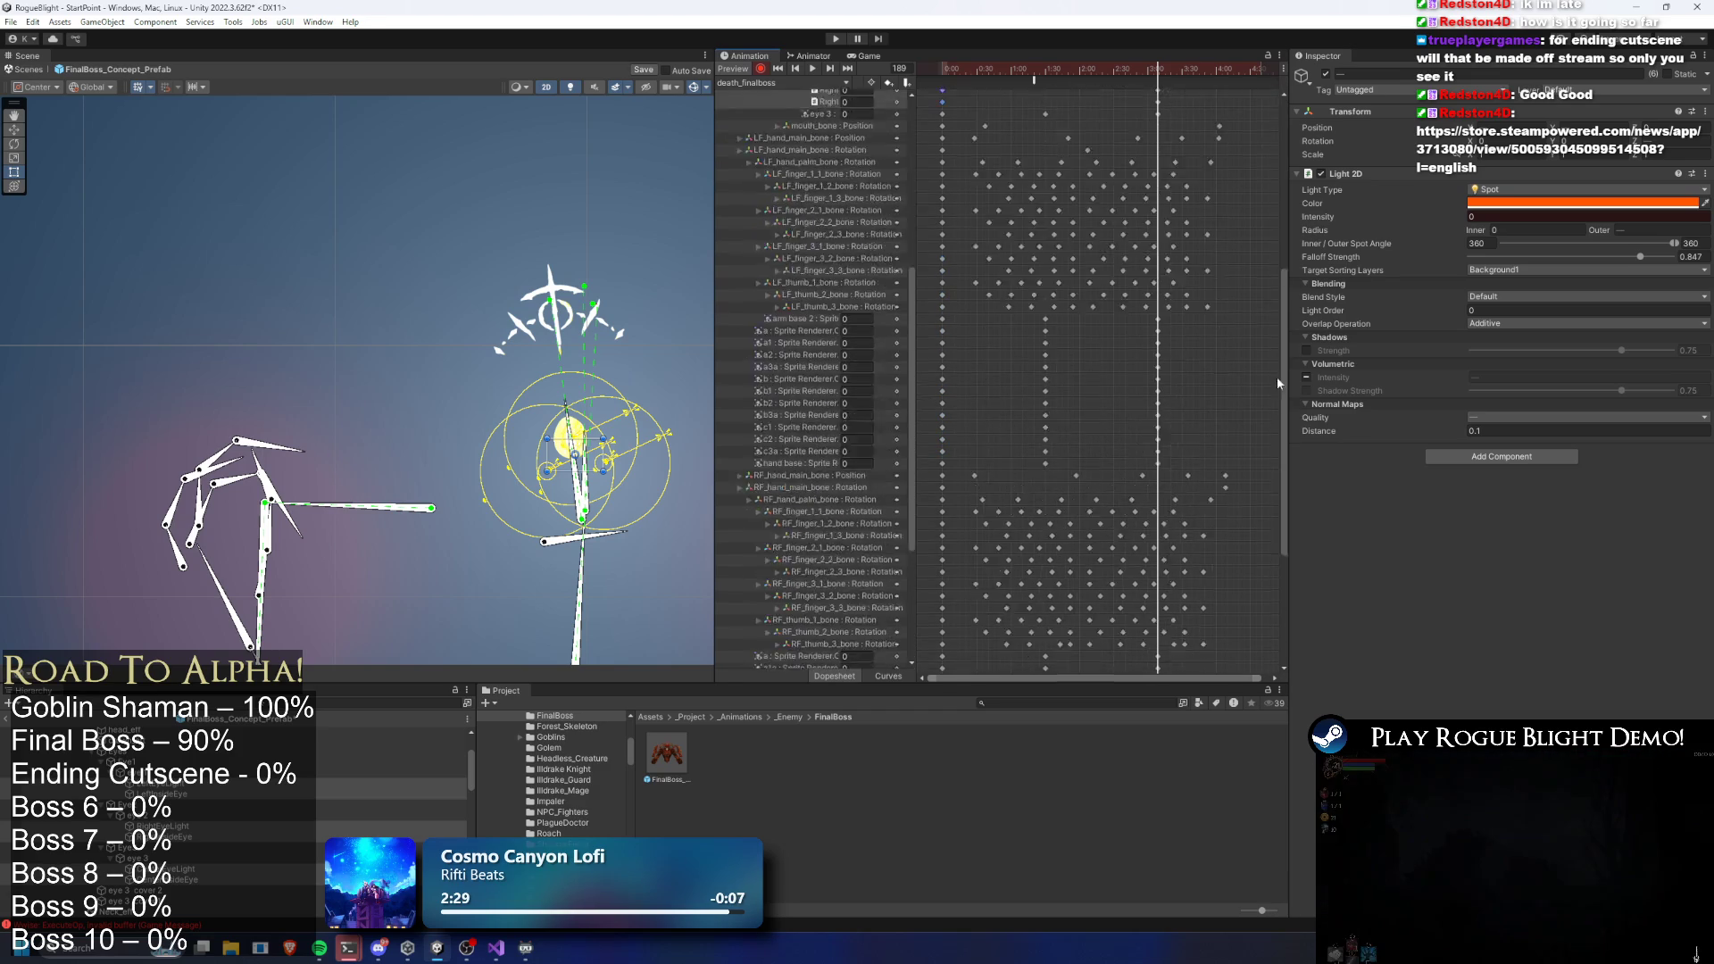
pyautogui.scroll(3, 1277, 402)
pyautogui.moveTo(1287, 308)
pyautogui.mouseDown()
pyautogui.moveTo(1288, 482)
pyautogui.moveTo(1275, 207)
pyautogui.mouseUp()
pyautogui.click(1493, 216)
pyautogui.write('1')
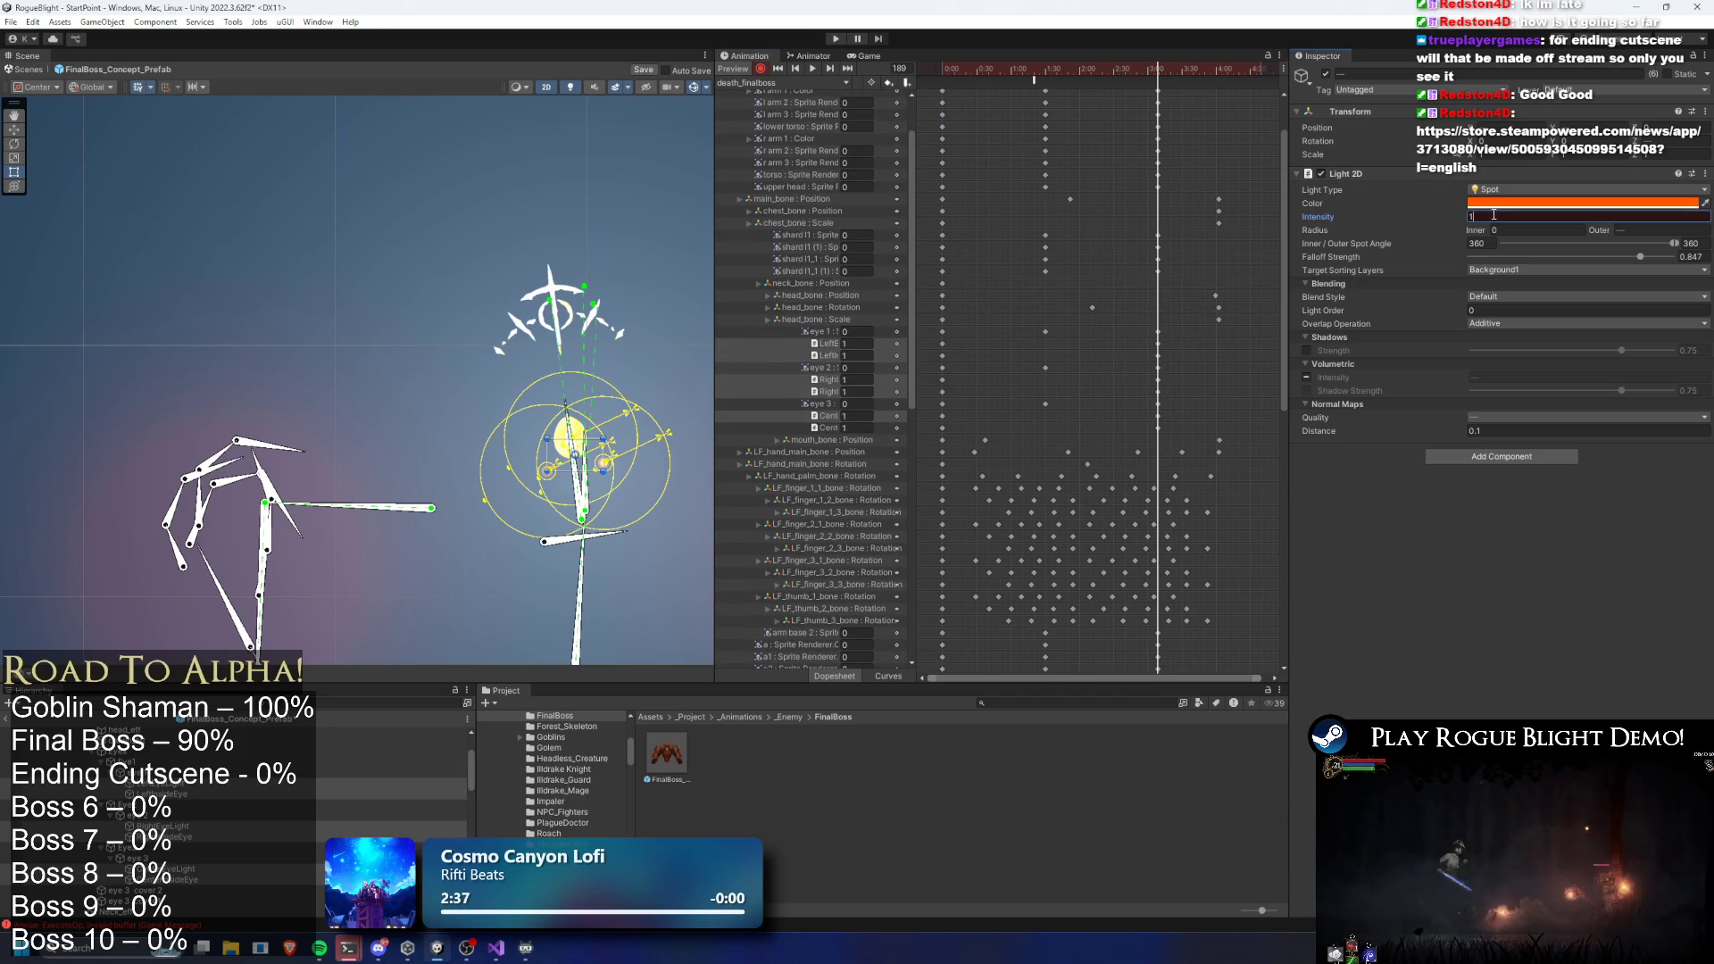
pyautogui.click(1049, 80)
pyautogui.moveTo(1049, 81); pyautogui.dragTo(1046, 80)
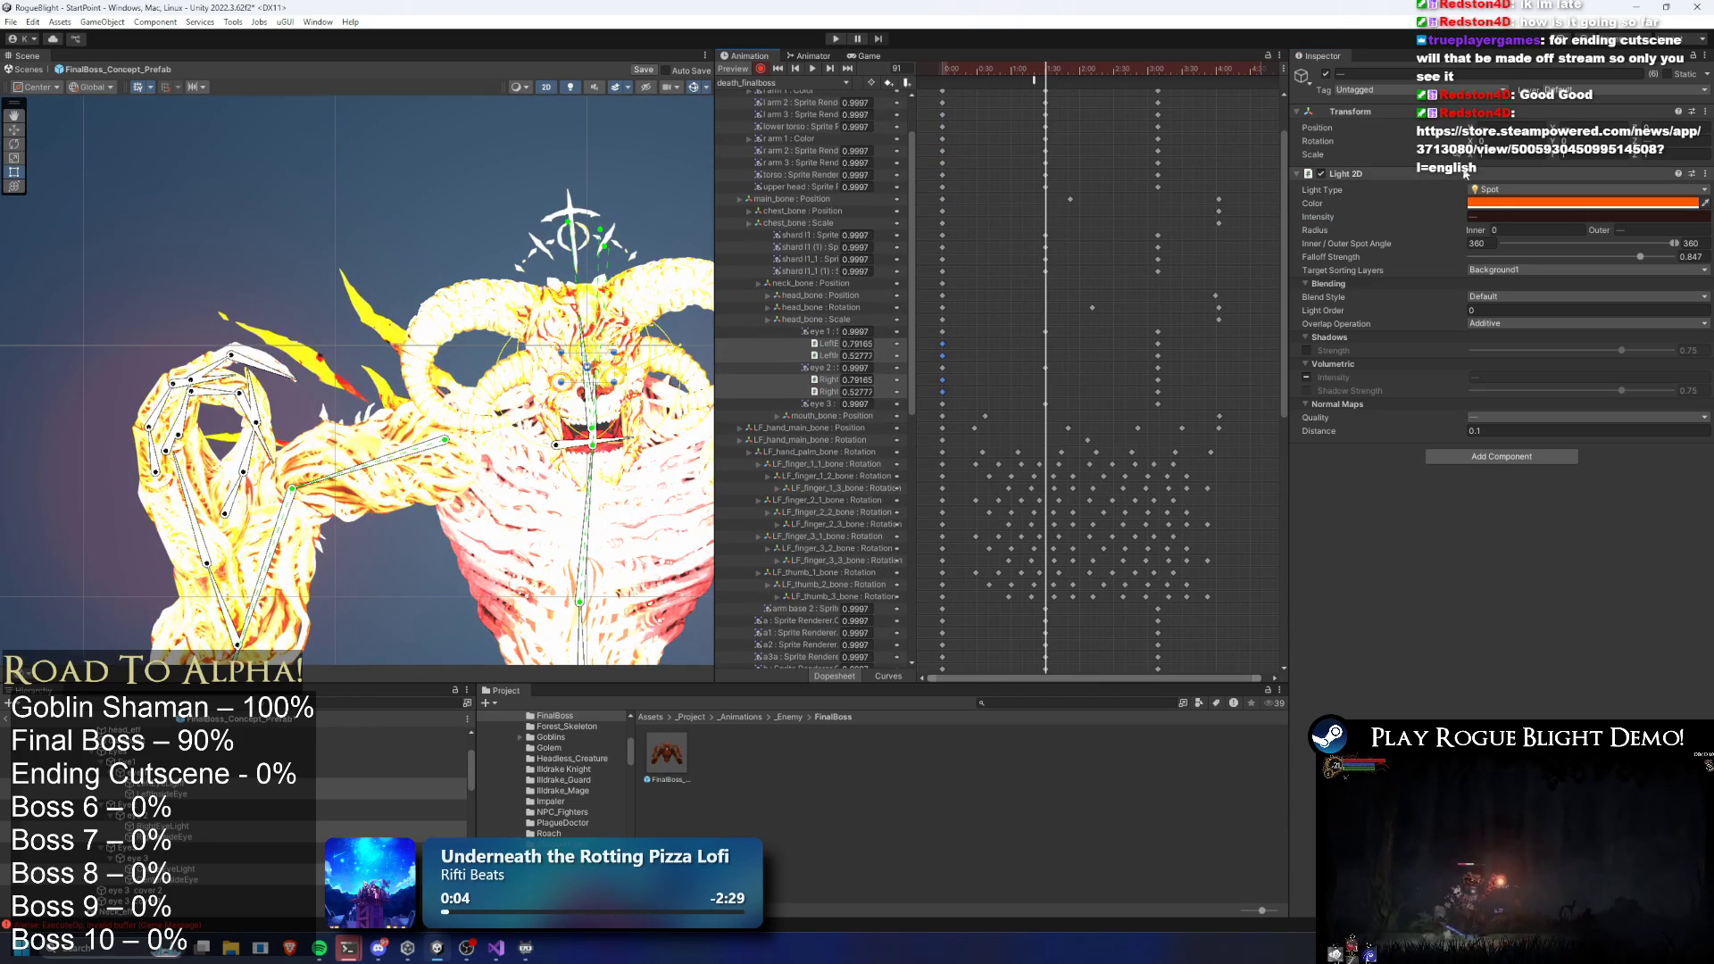
pyautogui.click(1495, 217)
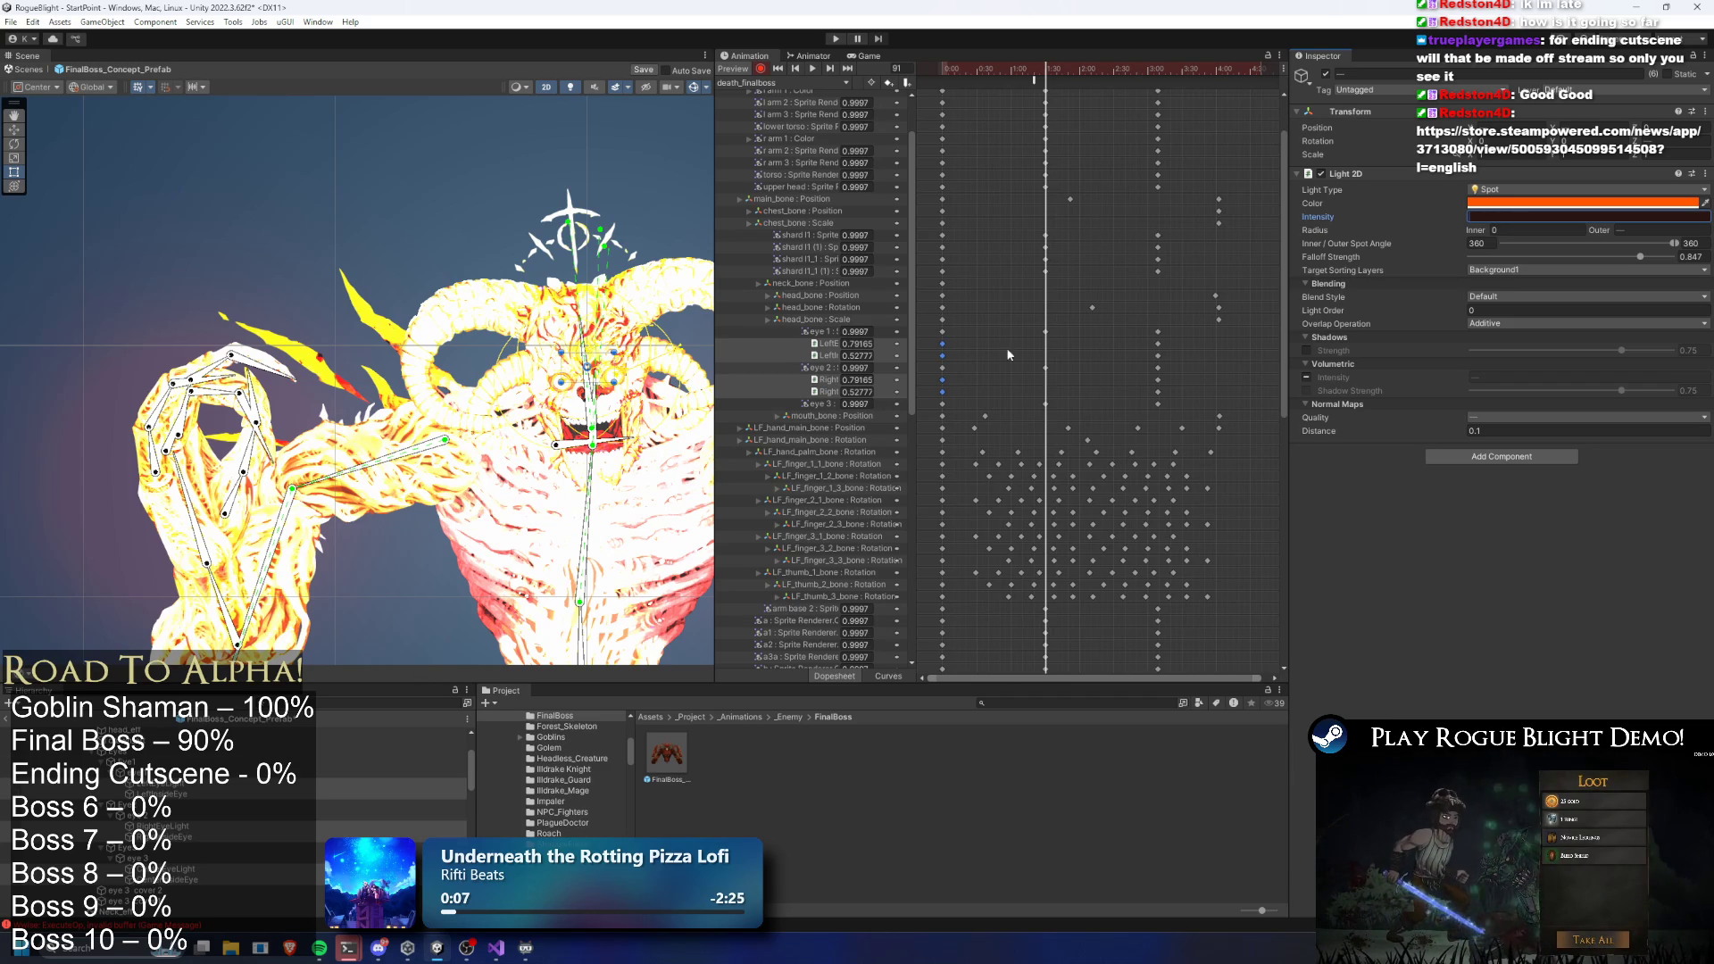
pyautogui.click(944, 392)
pyautogui.moveTo(1035, 64); pyautogui.dragTo(991, 64)
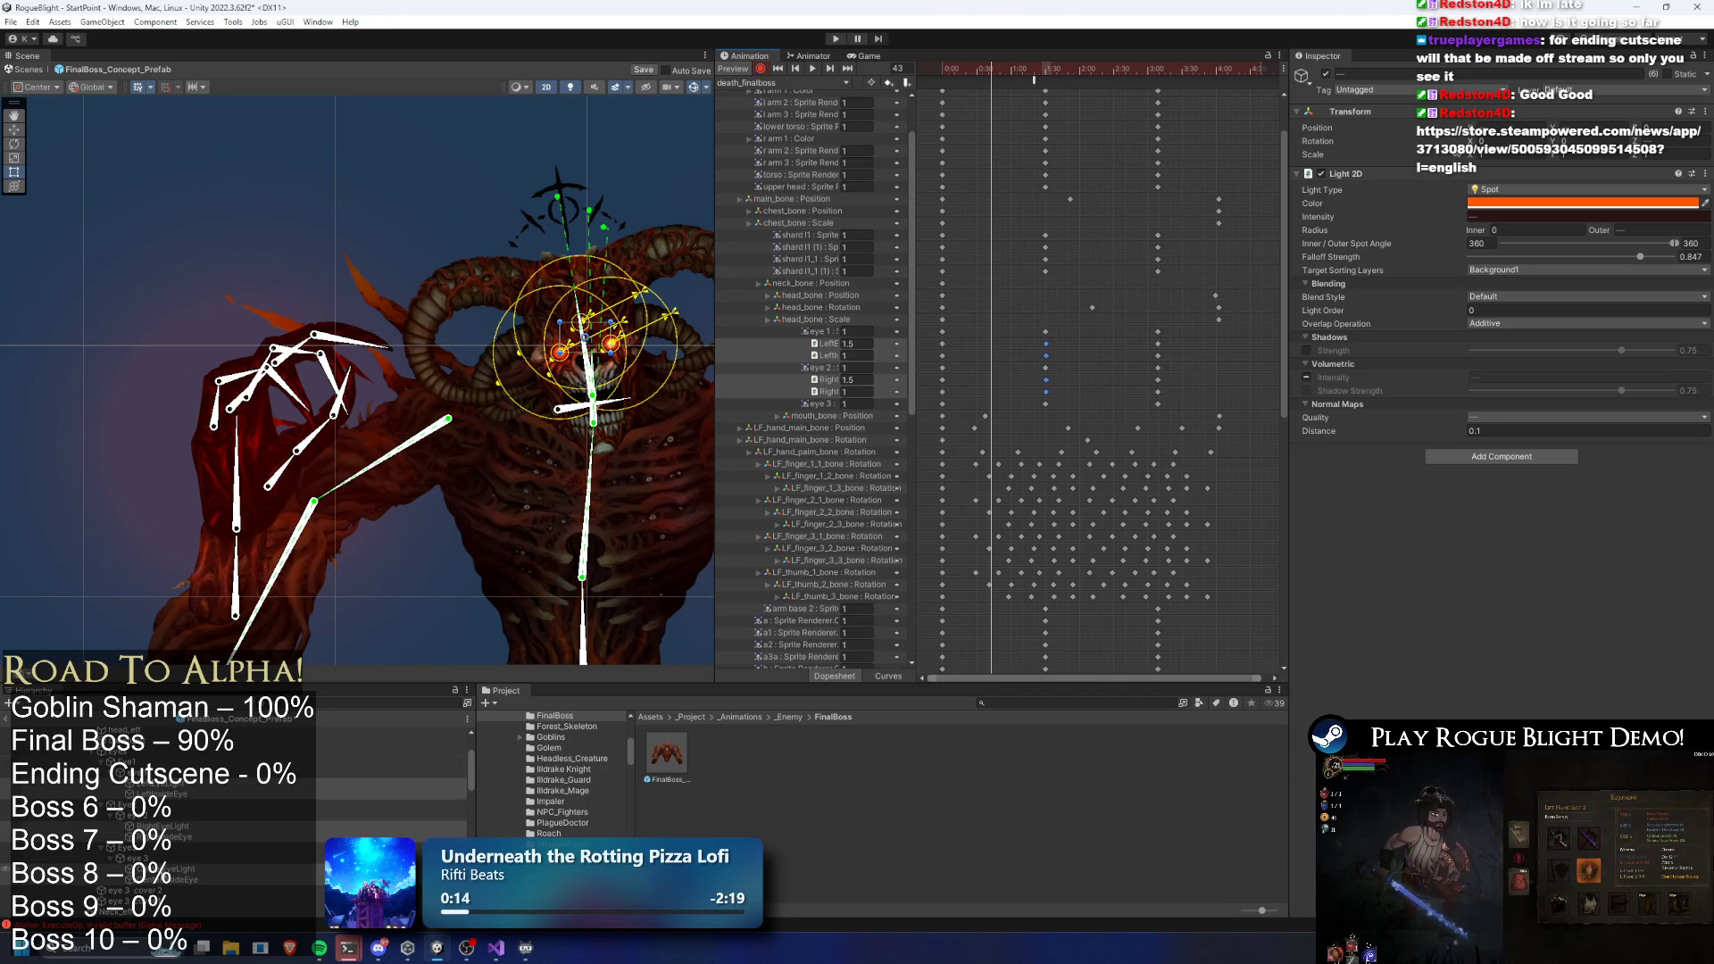
# Key CenterInsideEye and its paired light to intensity 1 at frame 54, then select their keys
pyautogui.click(152, 879)
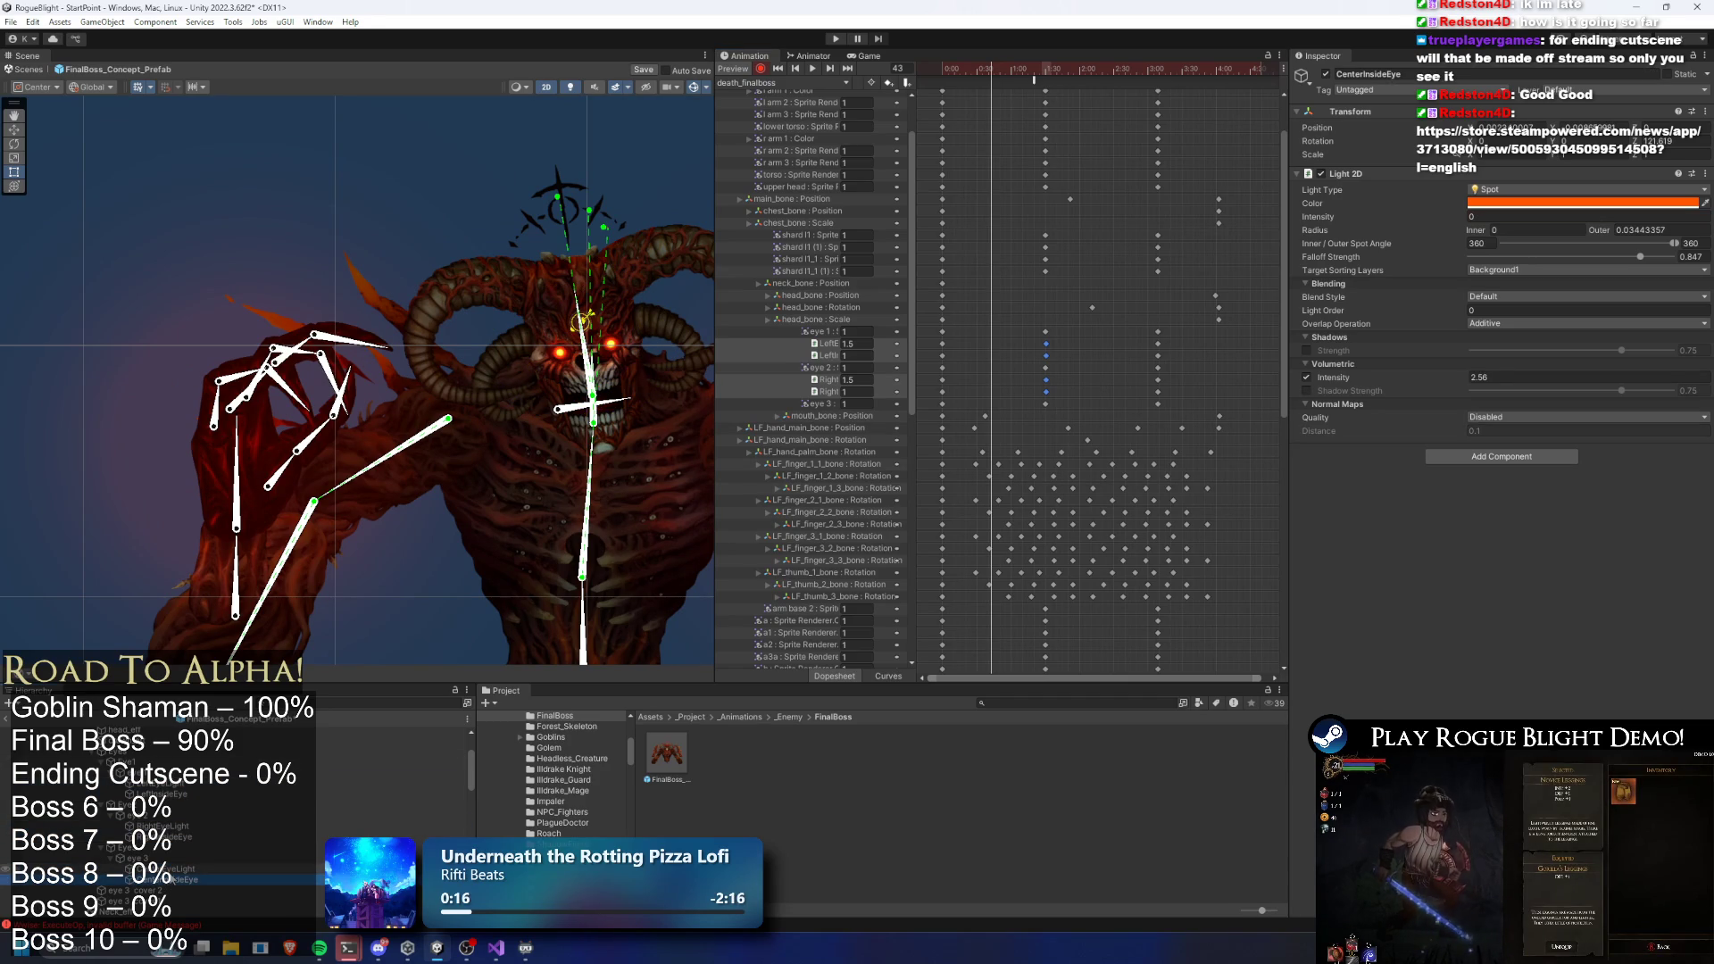
pyautogui.keyDown('ctrl'); pyautogui.click(178, 869); pyautogui.keyUp('ctrl')
pyautogui.moveTo(994, 72); pyautogui.dragTo(1004, 68)
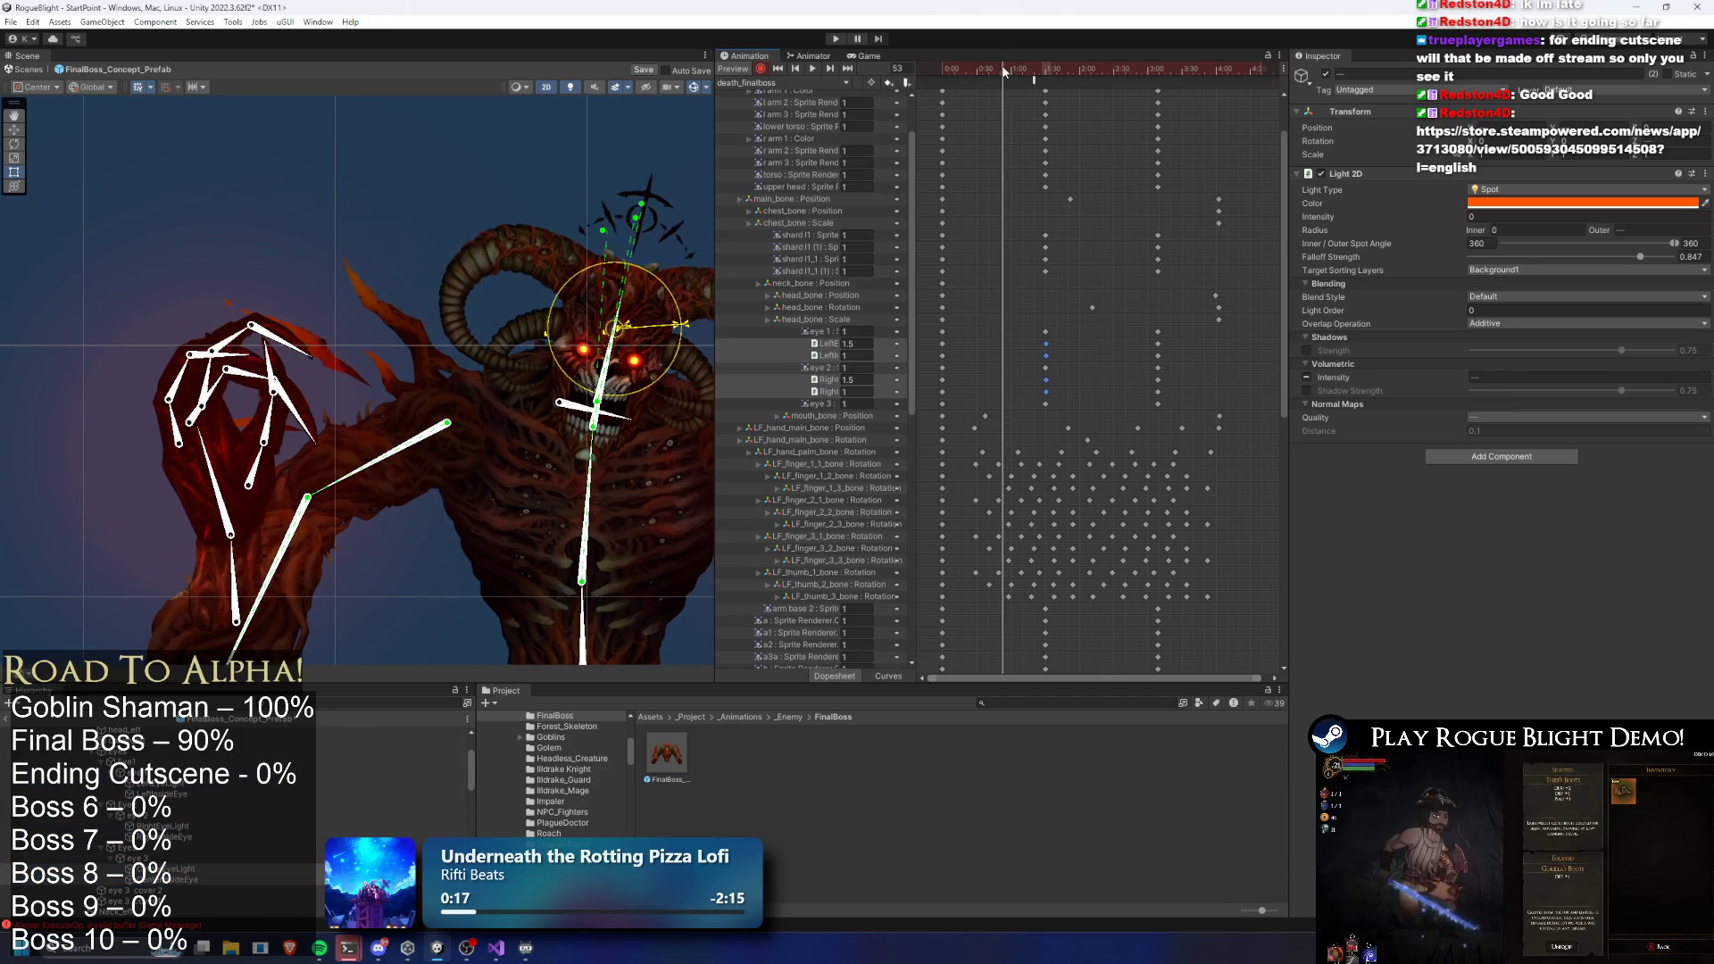
pyautogui.click(1509, 217)
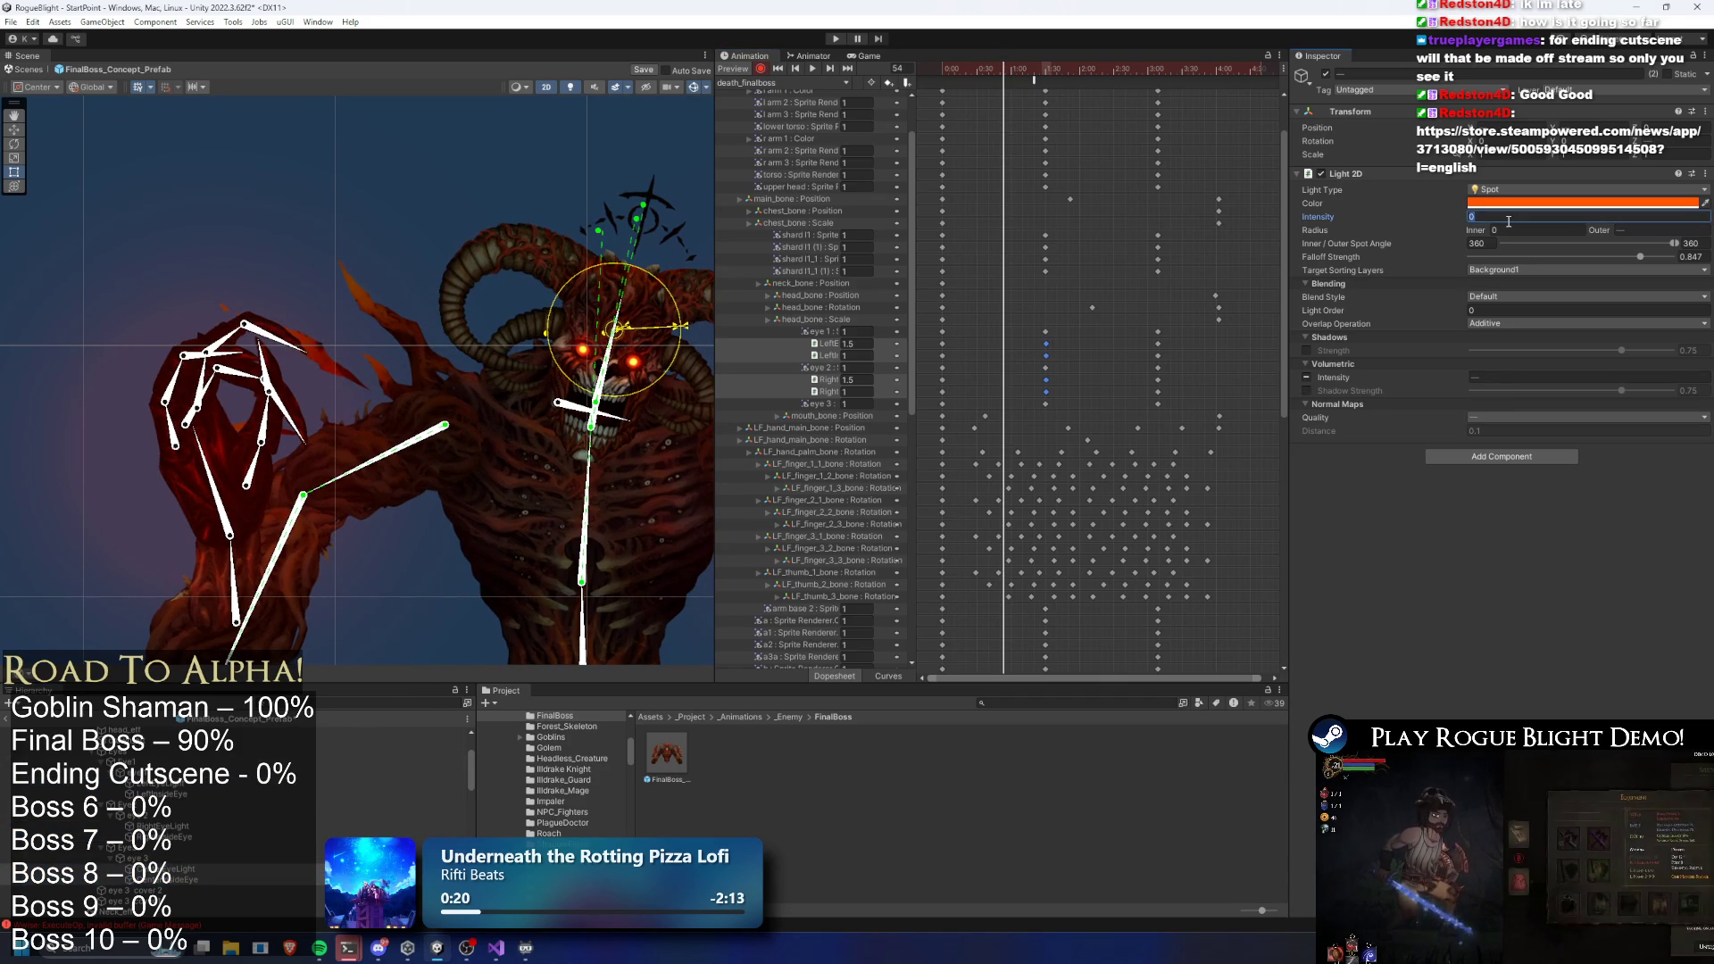
pyautogui.write('1')
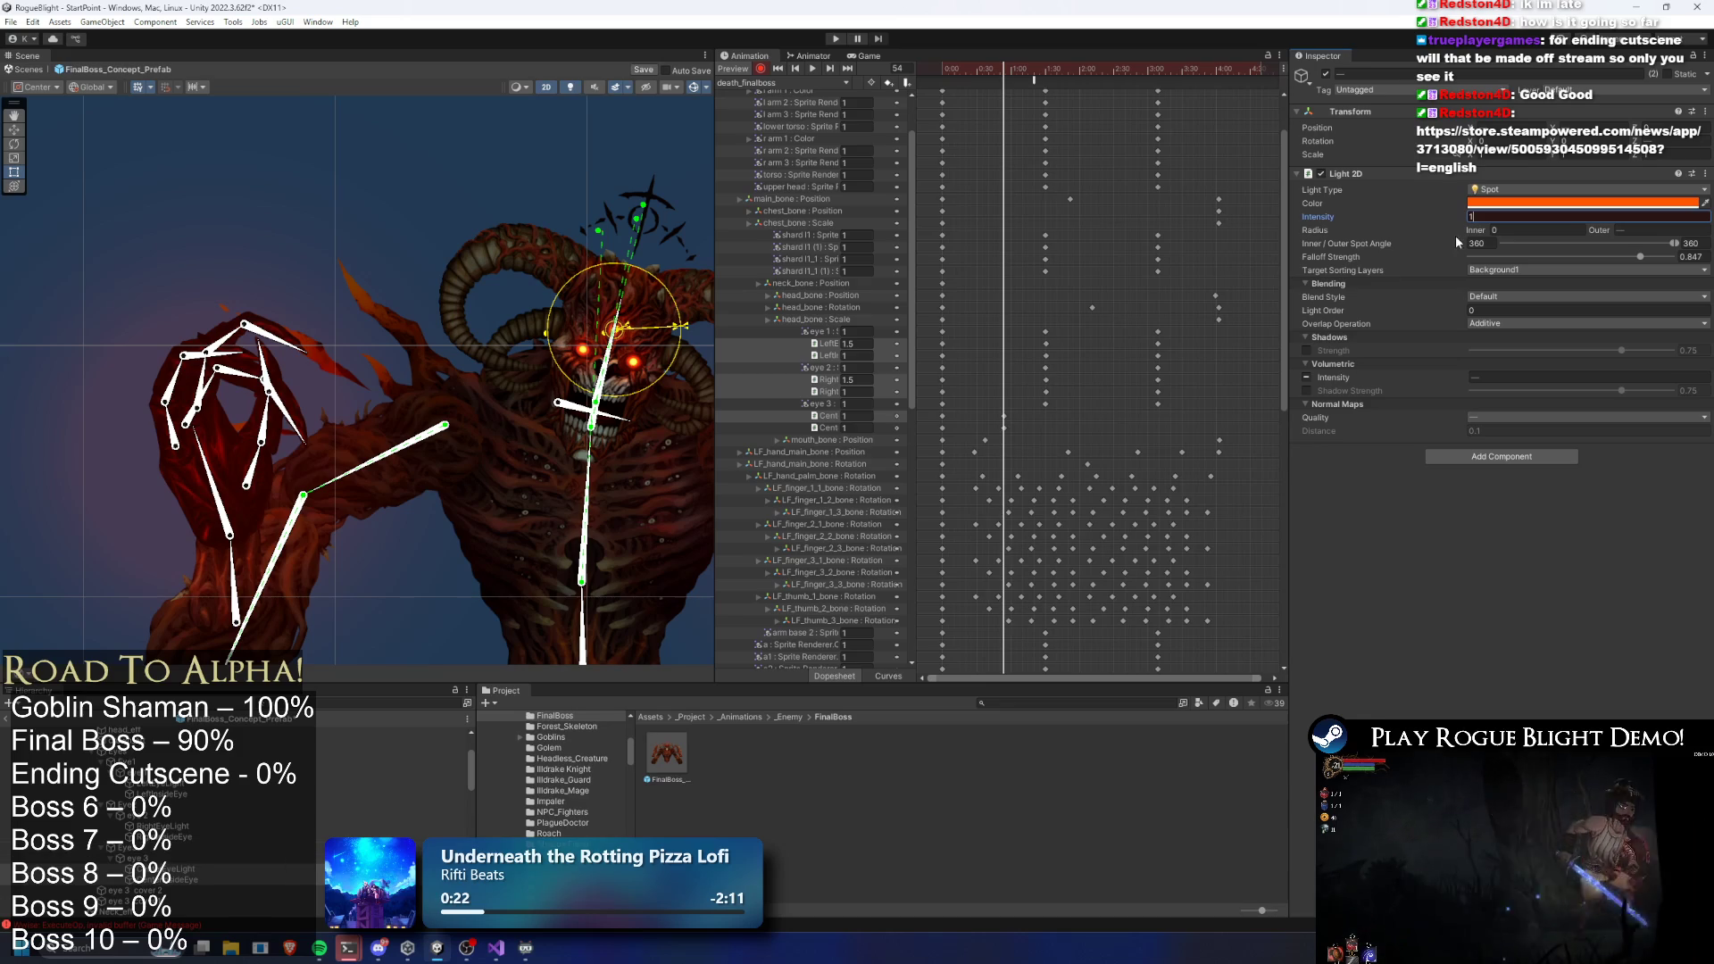
pyautogui.click(1005, 434)
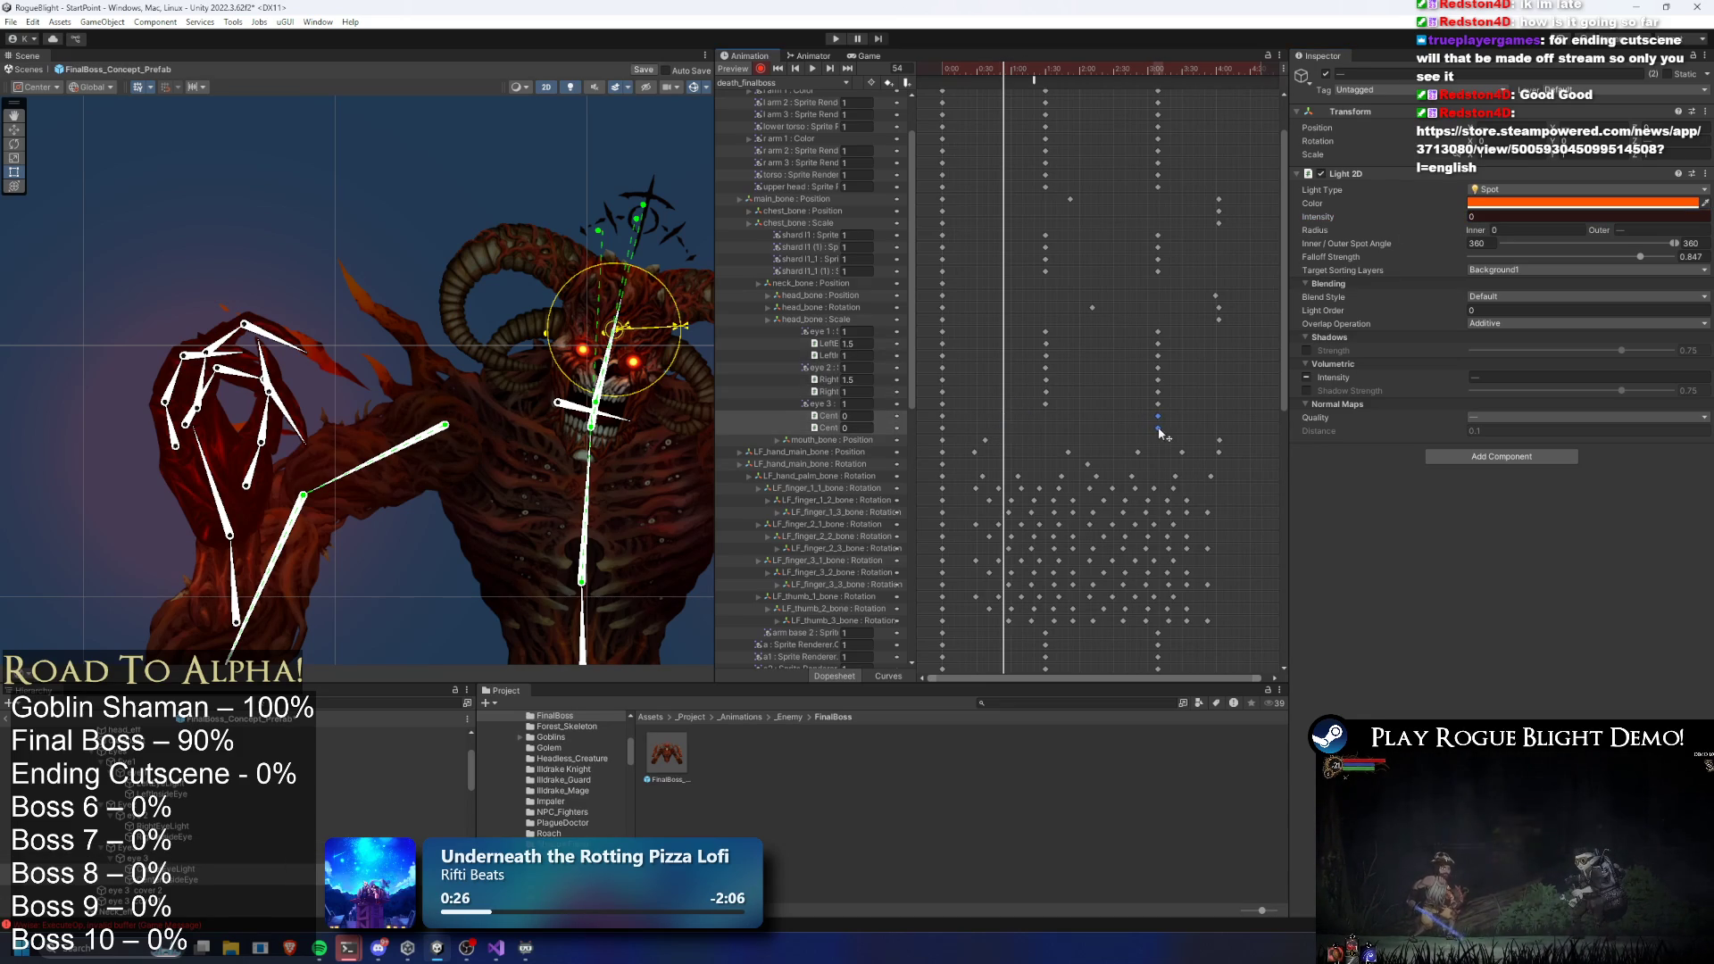
pyautogui.click(1016, 433)
pyautogui.moveTo(930, 429)
pyautogui.mouseDown()
pyautogui.moveTo(957, 416)
pyautogui.moveTo(936, 412)
pyautogui.mouseUp()
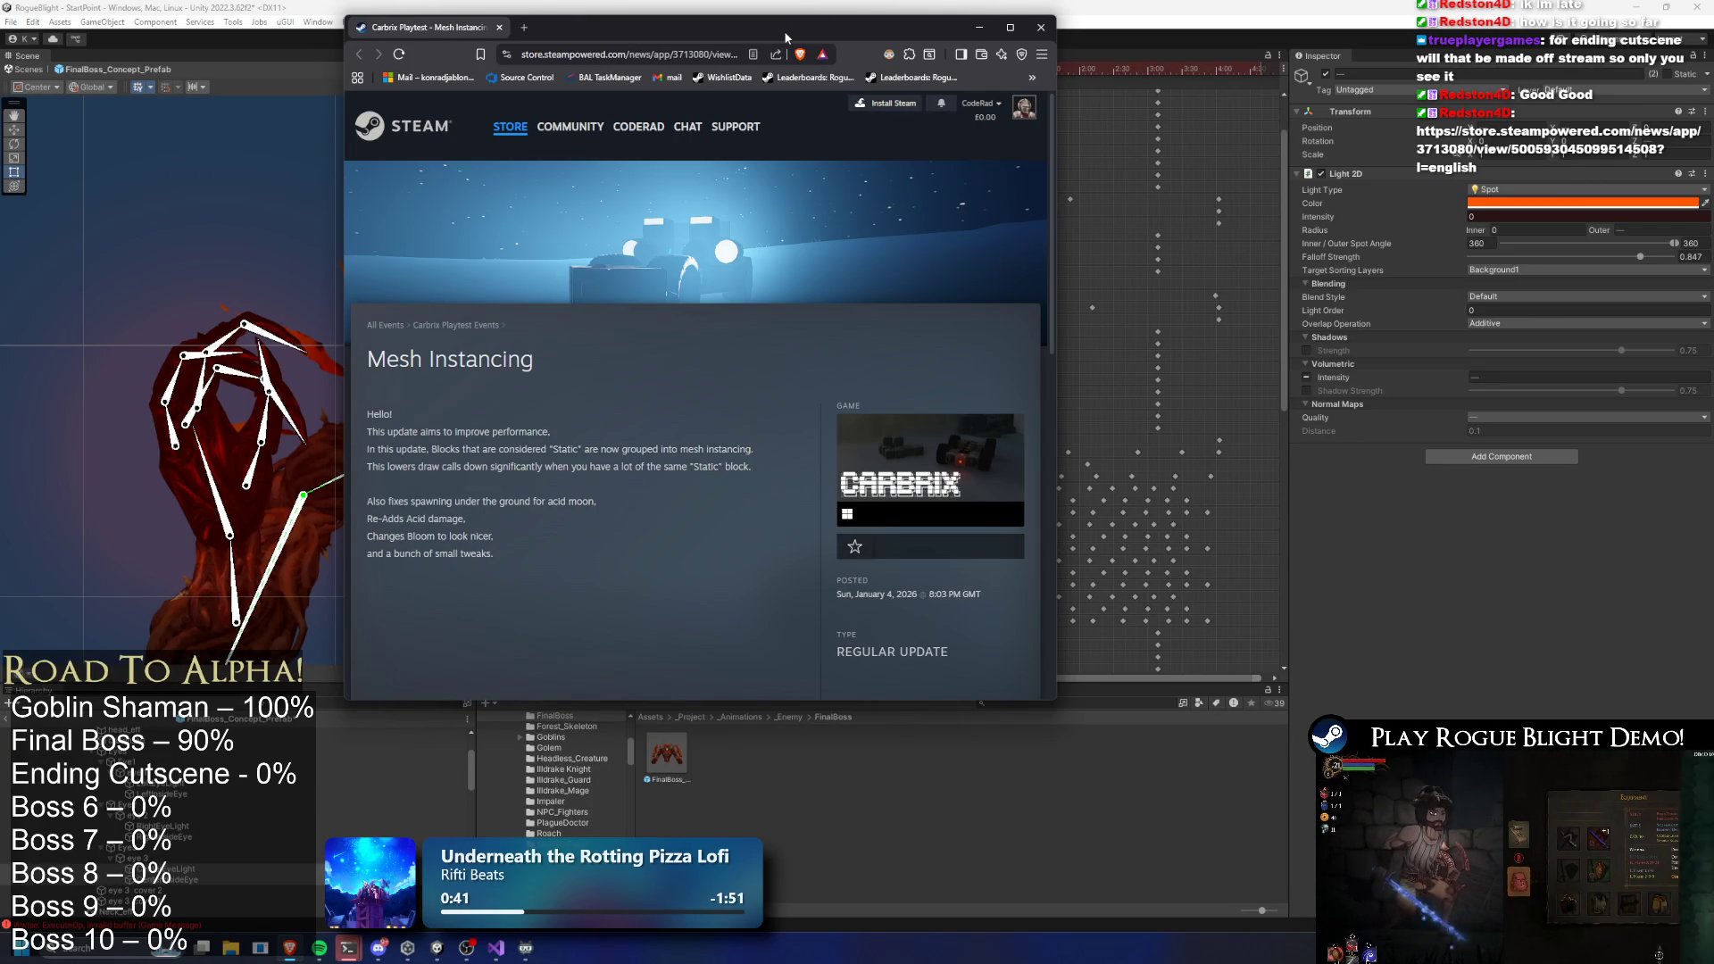
# Maximize and reload the Steam news page, then go to the Carbrix Playtest store page
pyautogui.doubleClick(784, 30)
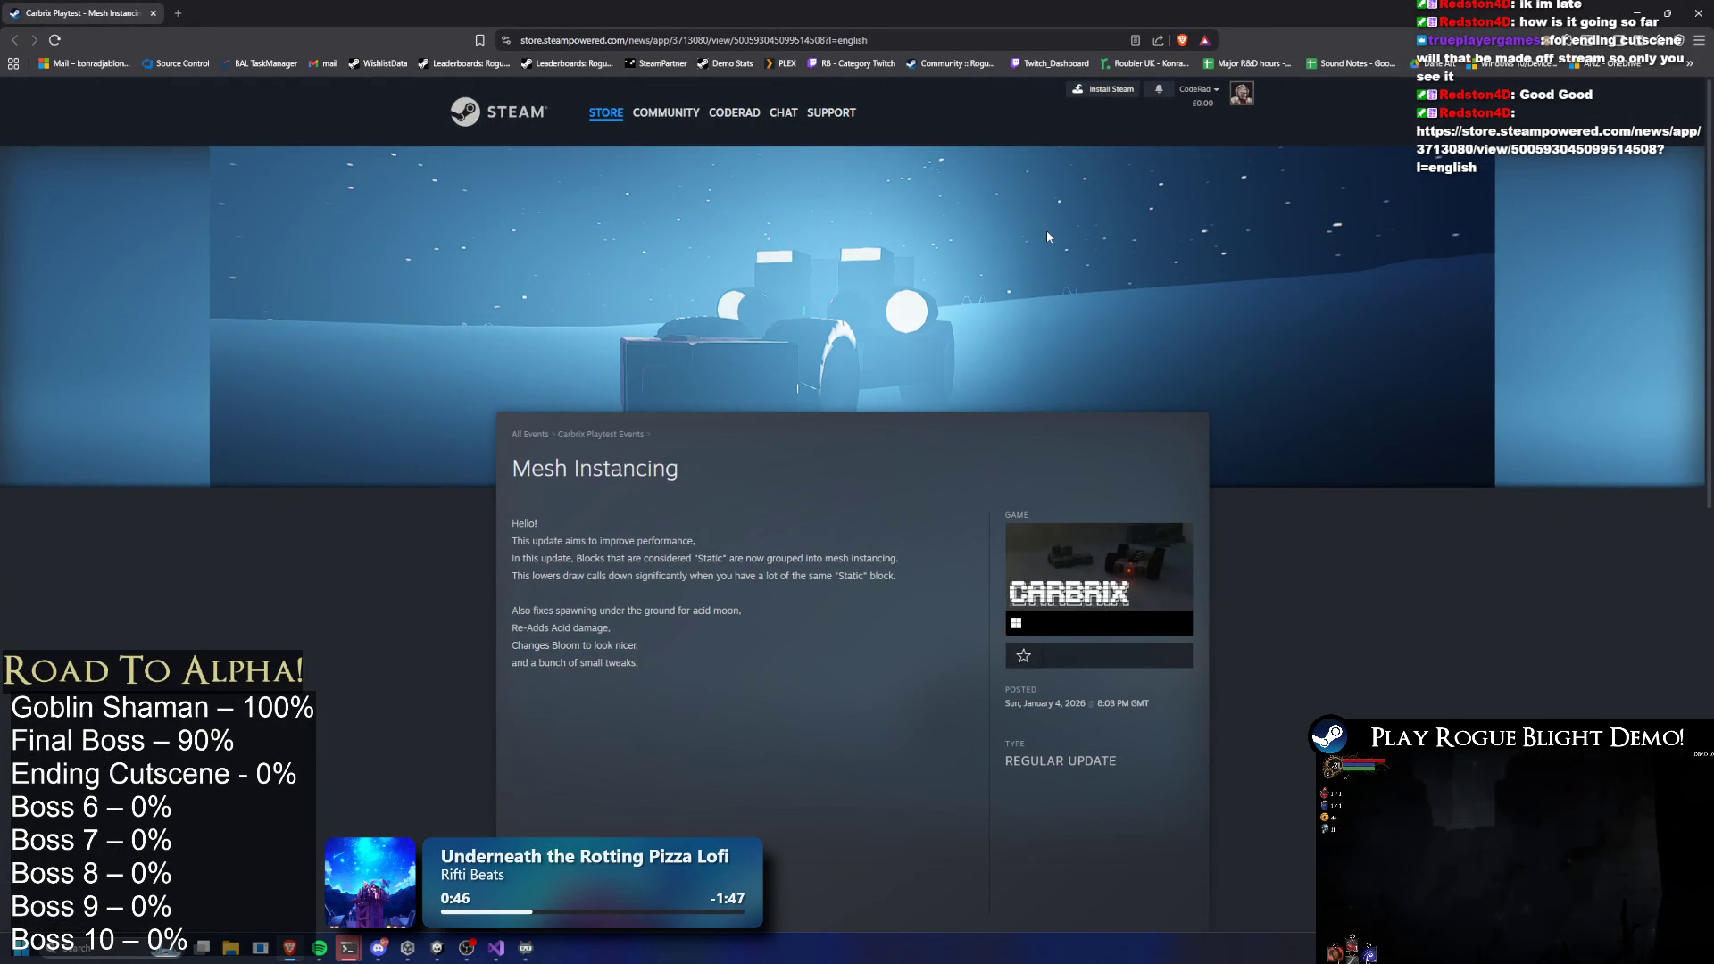
pyautogui.scroll(-6, 859, 282)
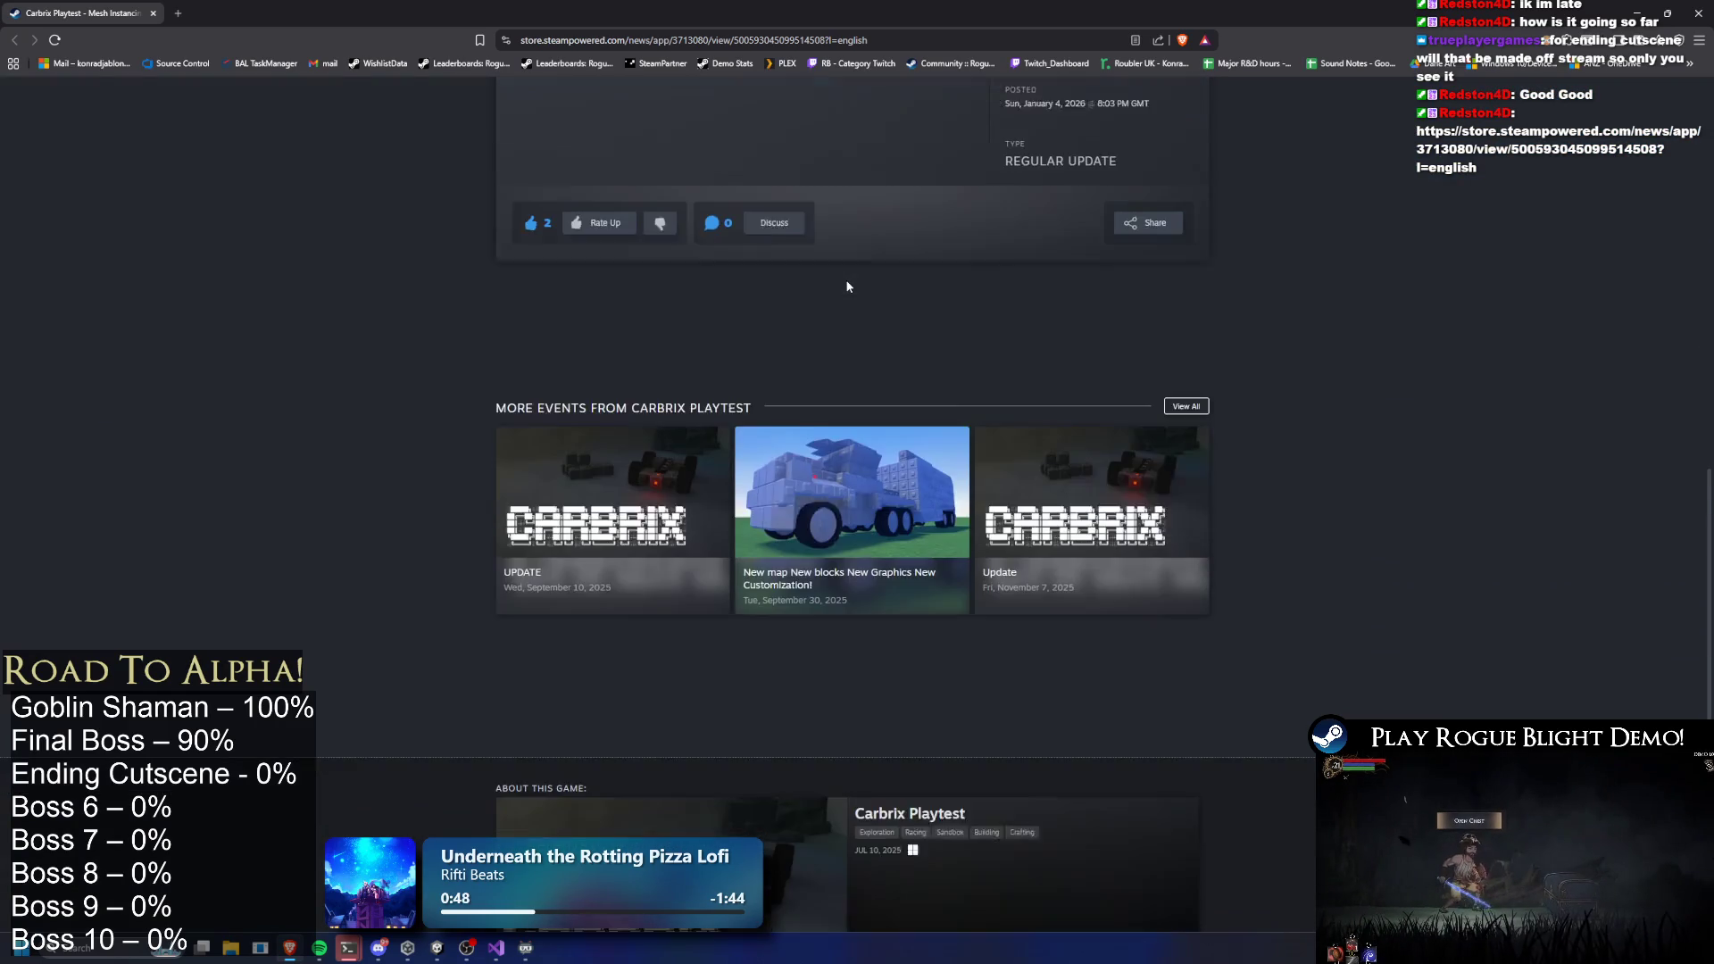
pyautogui.press('F5')
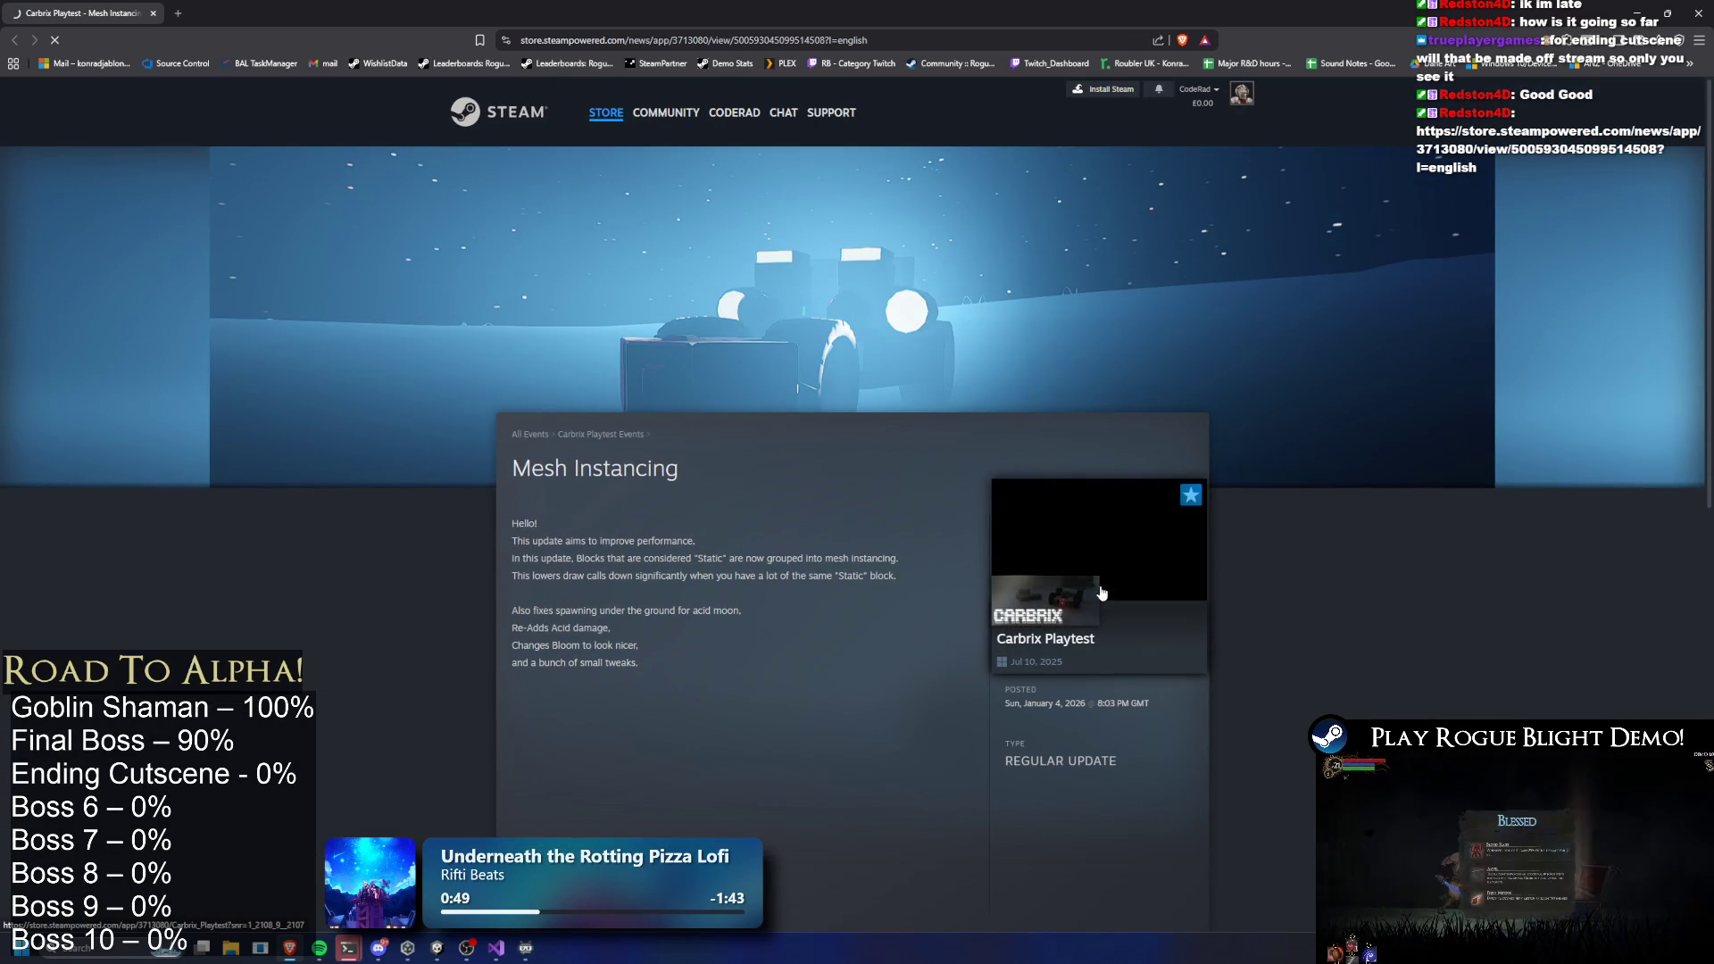
pyautogui.click(1102, 646)
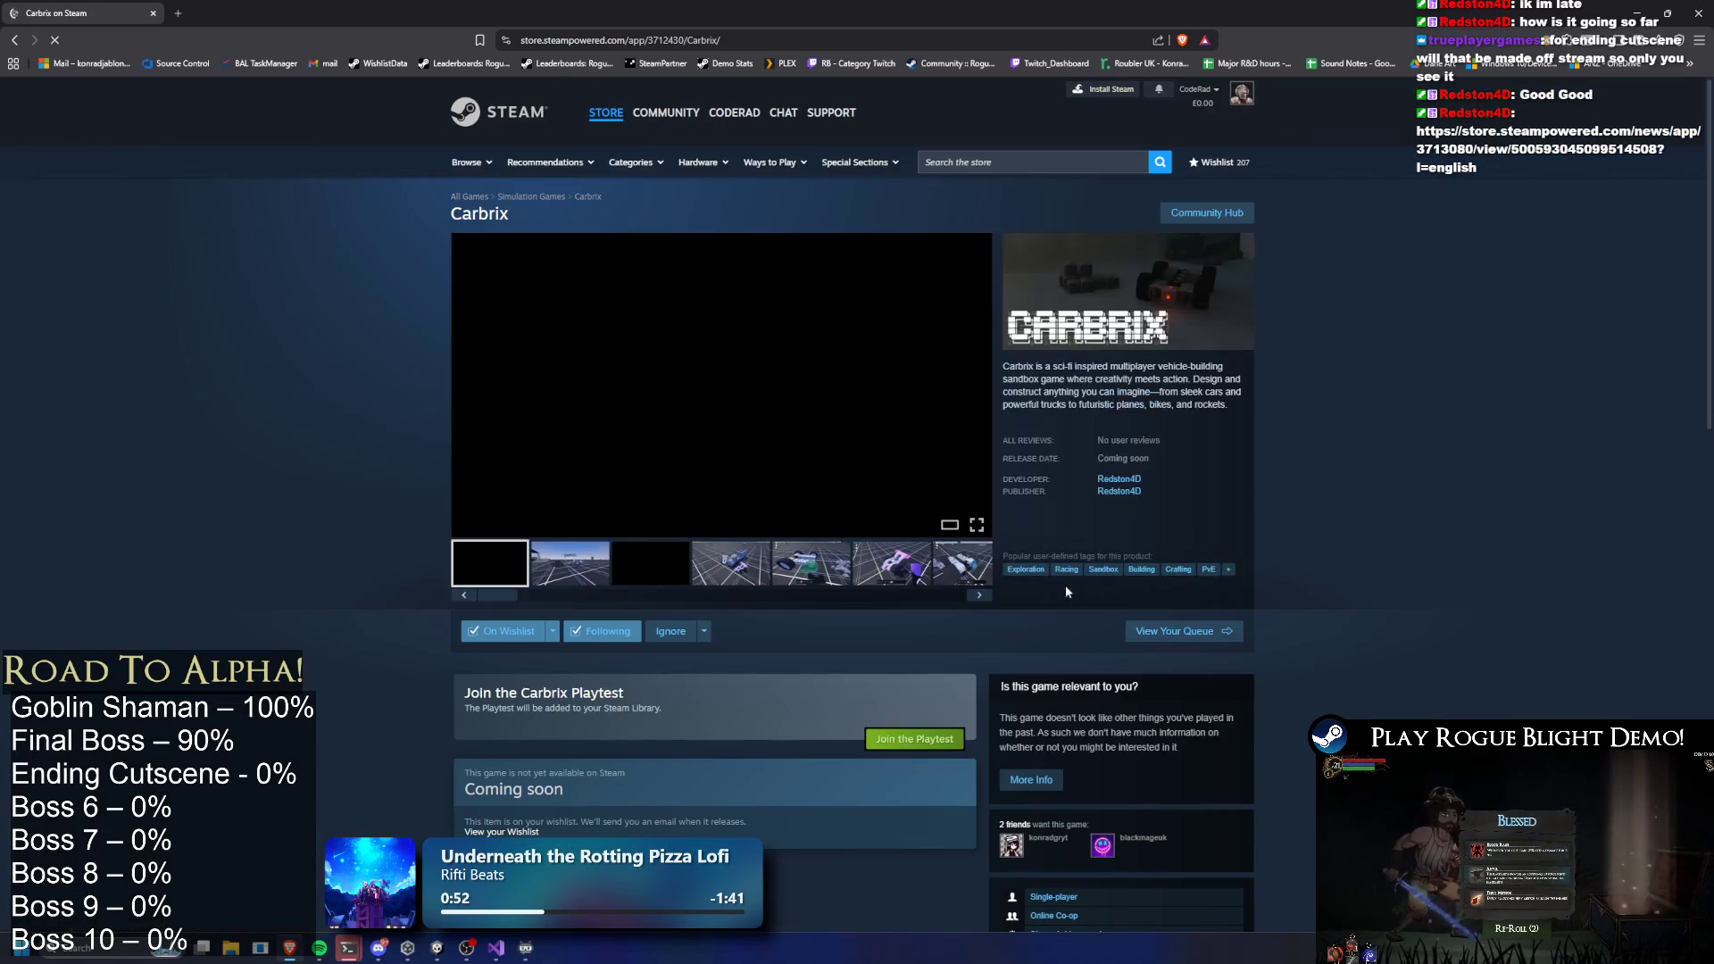
pyautogui.scroll(-5, 1407, 394)
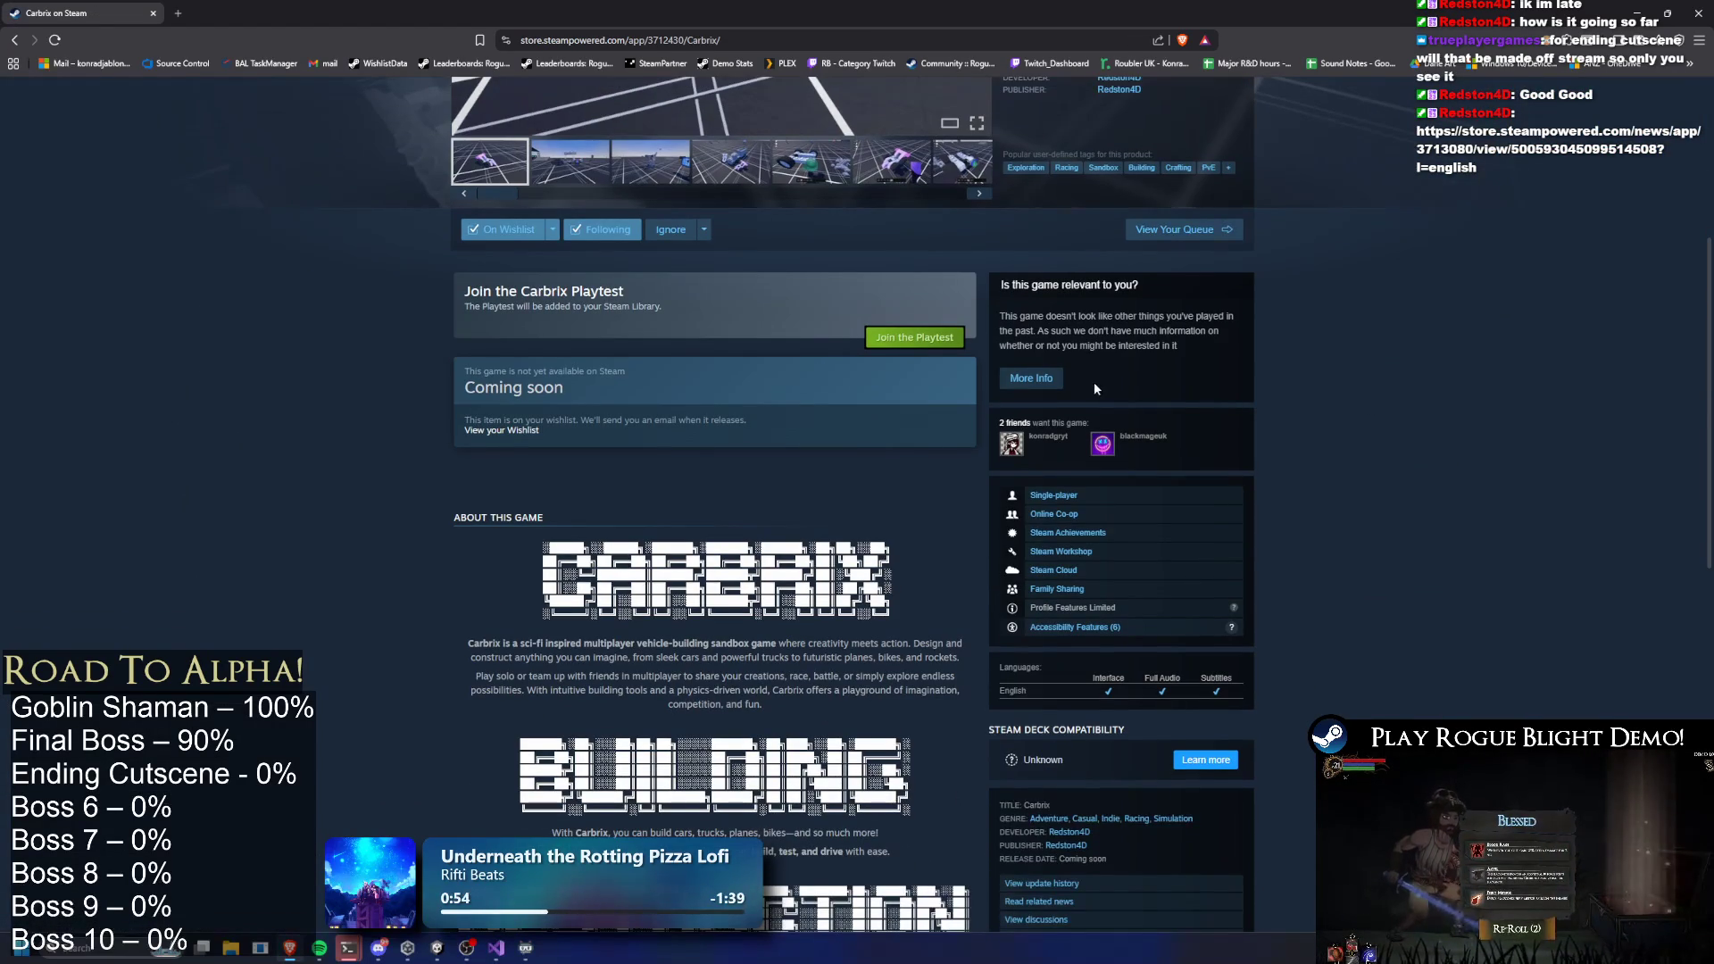
# Join the Carbrix Playtest and view the developer's other games before returning to Unity
pyautogui.click(918, 342)
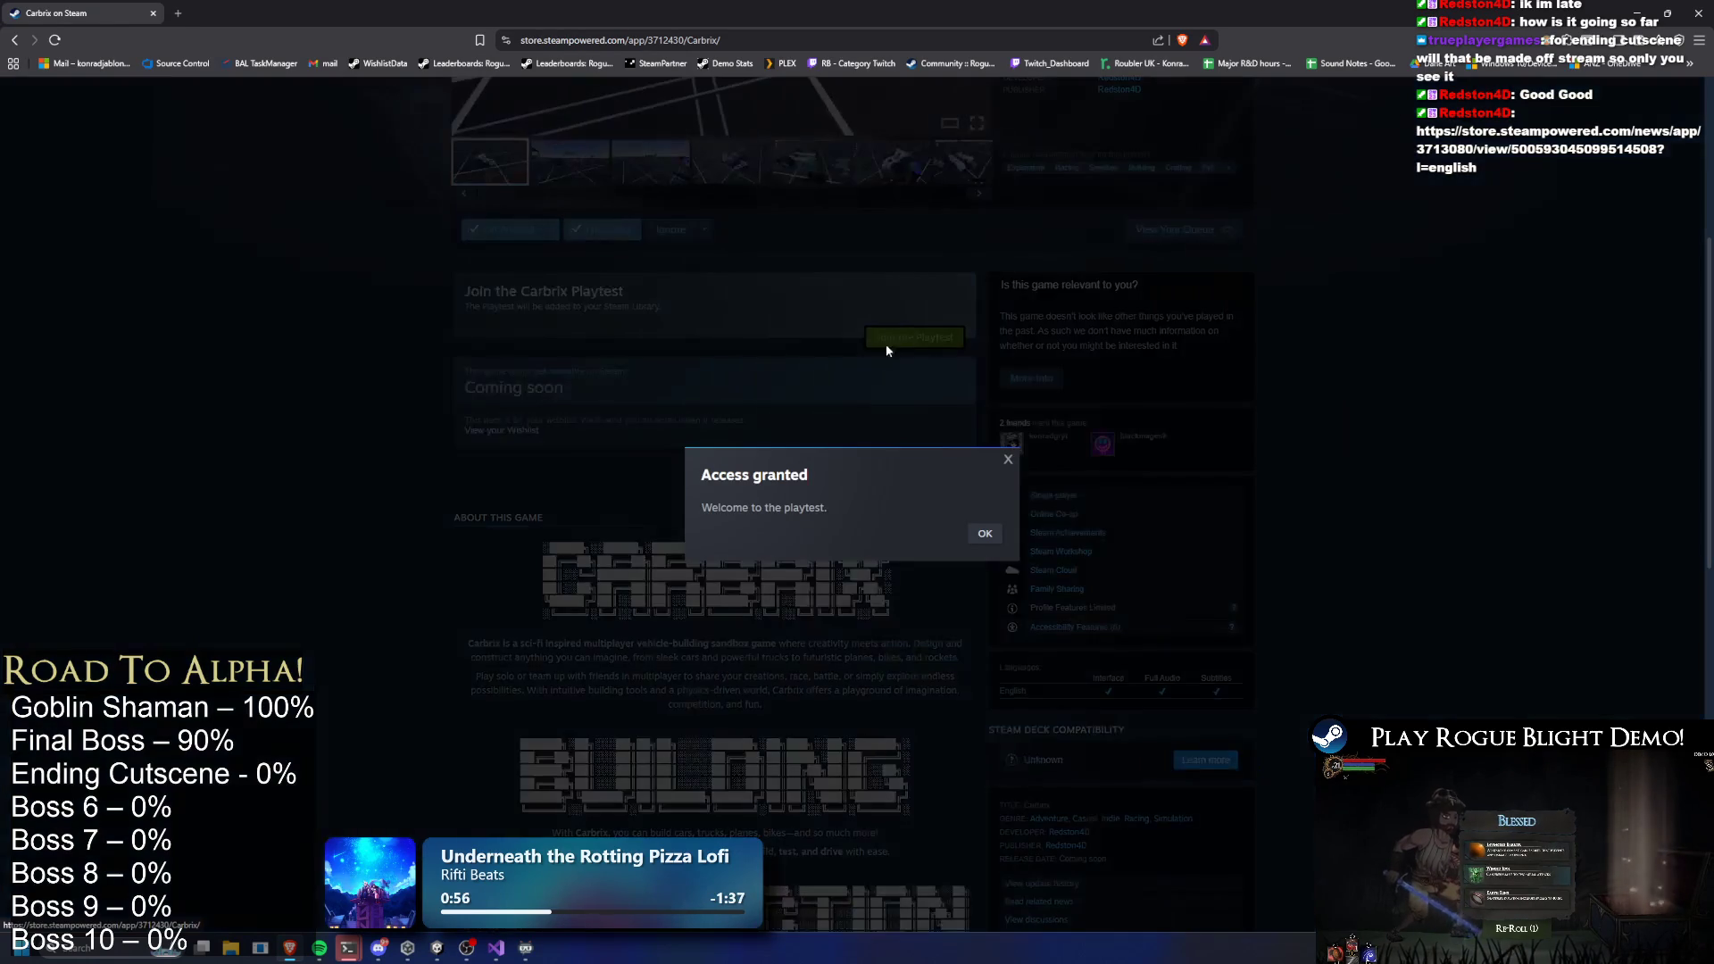
pyautogui.click(986, 535)
pyautogui.scroll(-7, 876, 467)
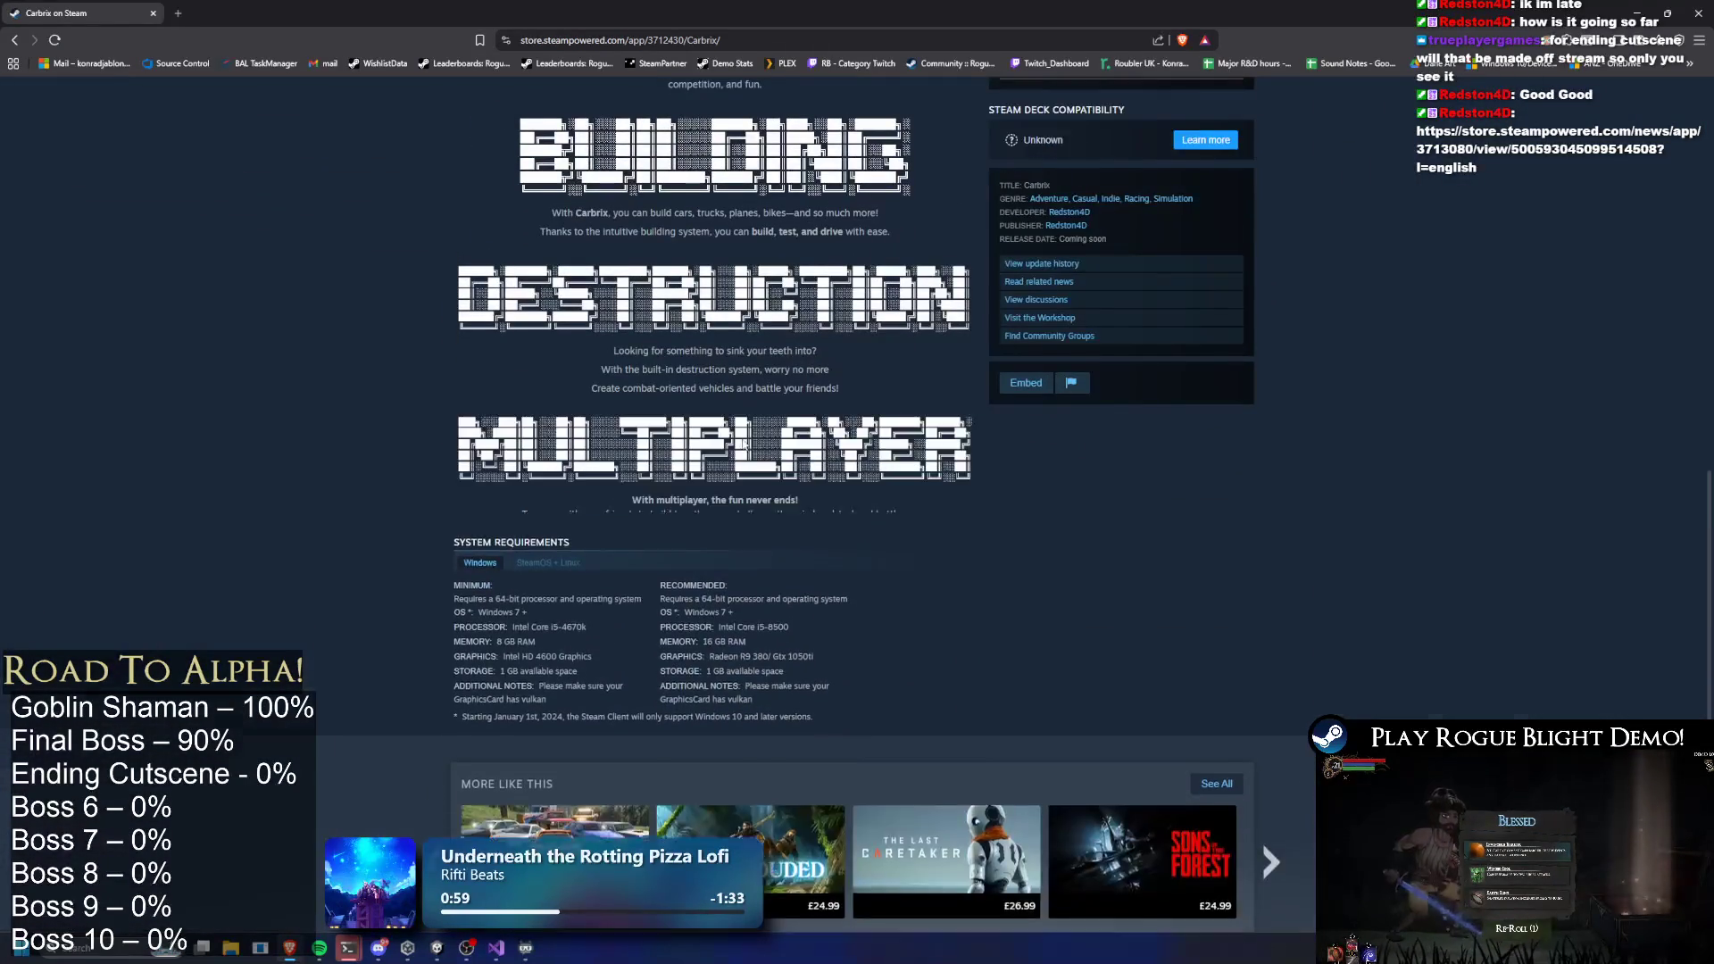
pyautogui.scroll(-3, 871, 446)
pyautogui.scroll(13, 934, 404)
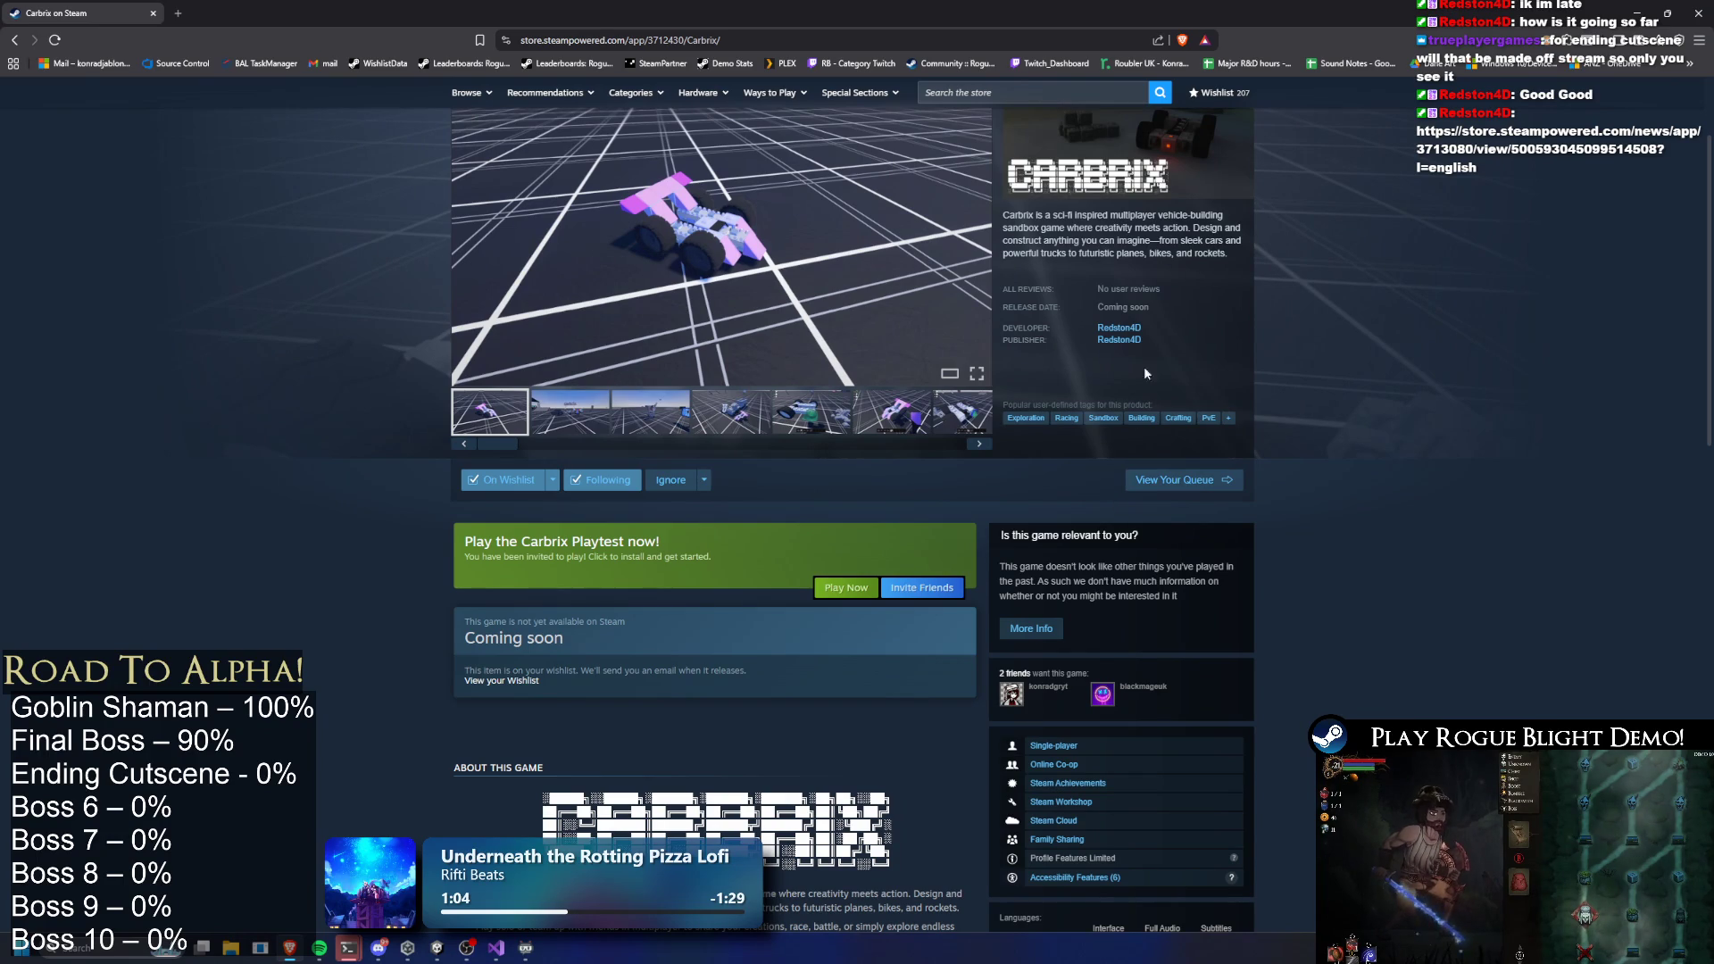
pyautogui.click(1129, 331)
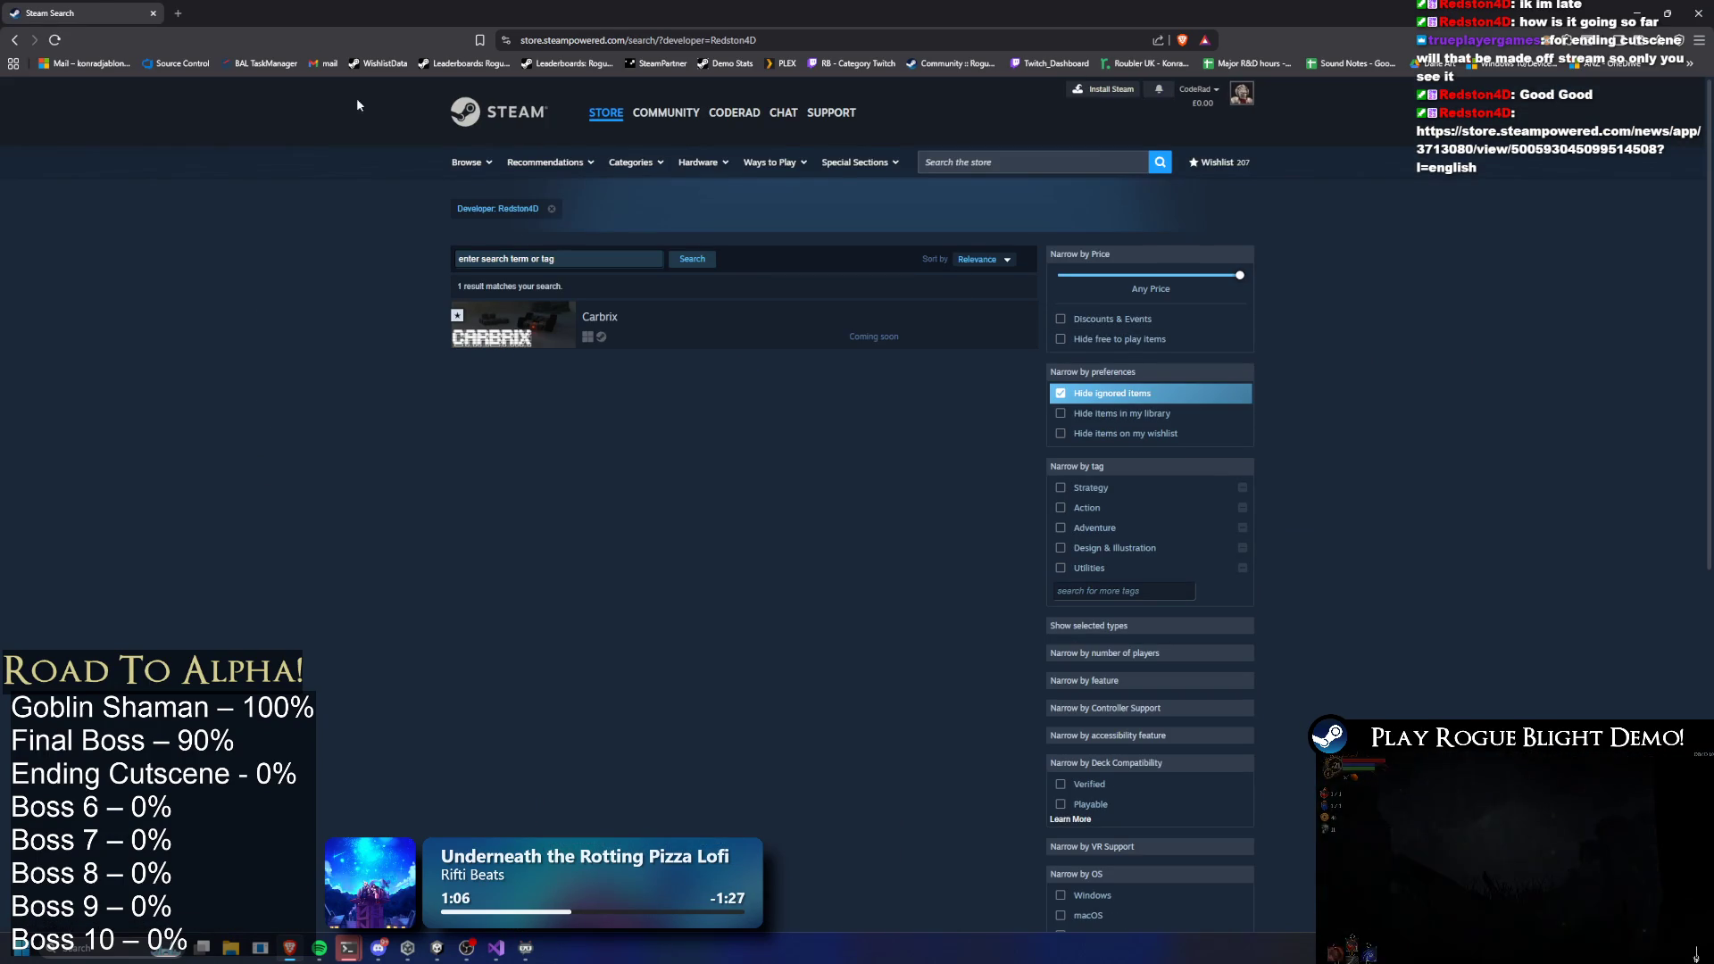
pyautogui.hotkey('alt', 'Tab')
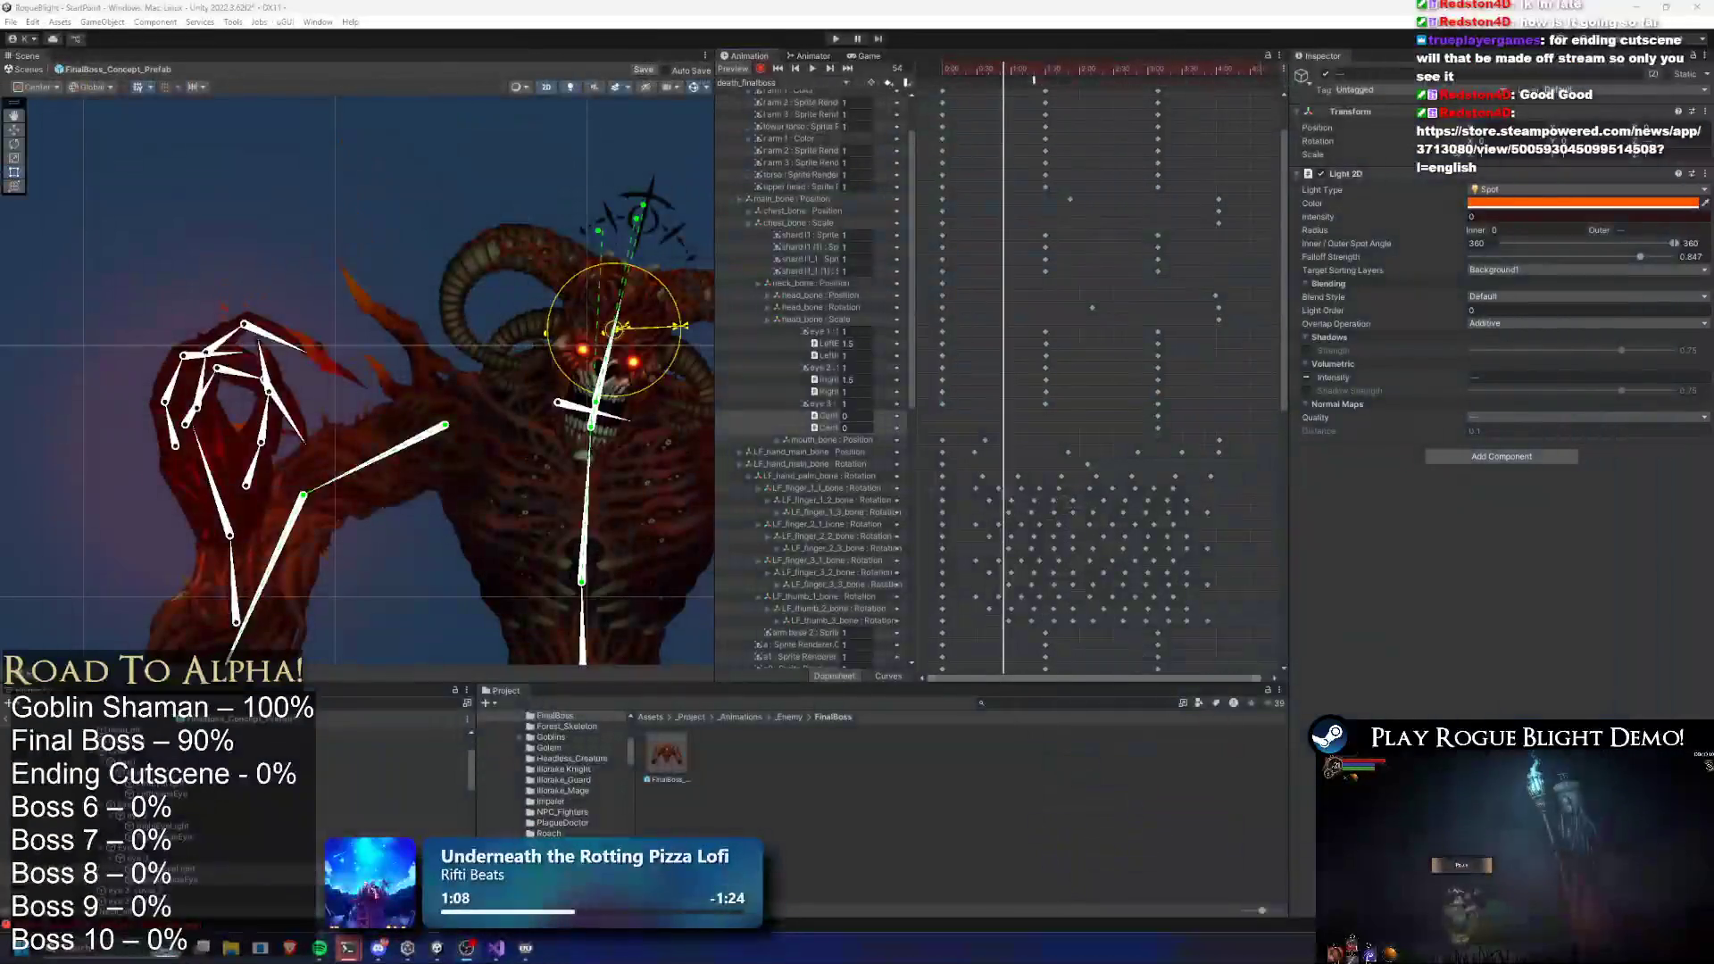
# Launch Steam and find Carbrix Playtest in the library by searching 'car'
pyautogui.press('super')
pyautogui.write('steam')
pyautogui.press('Return')
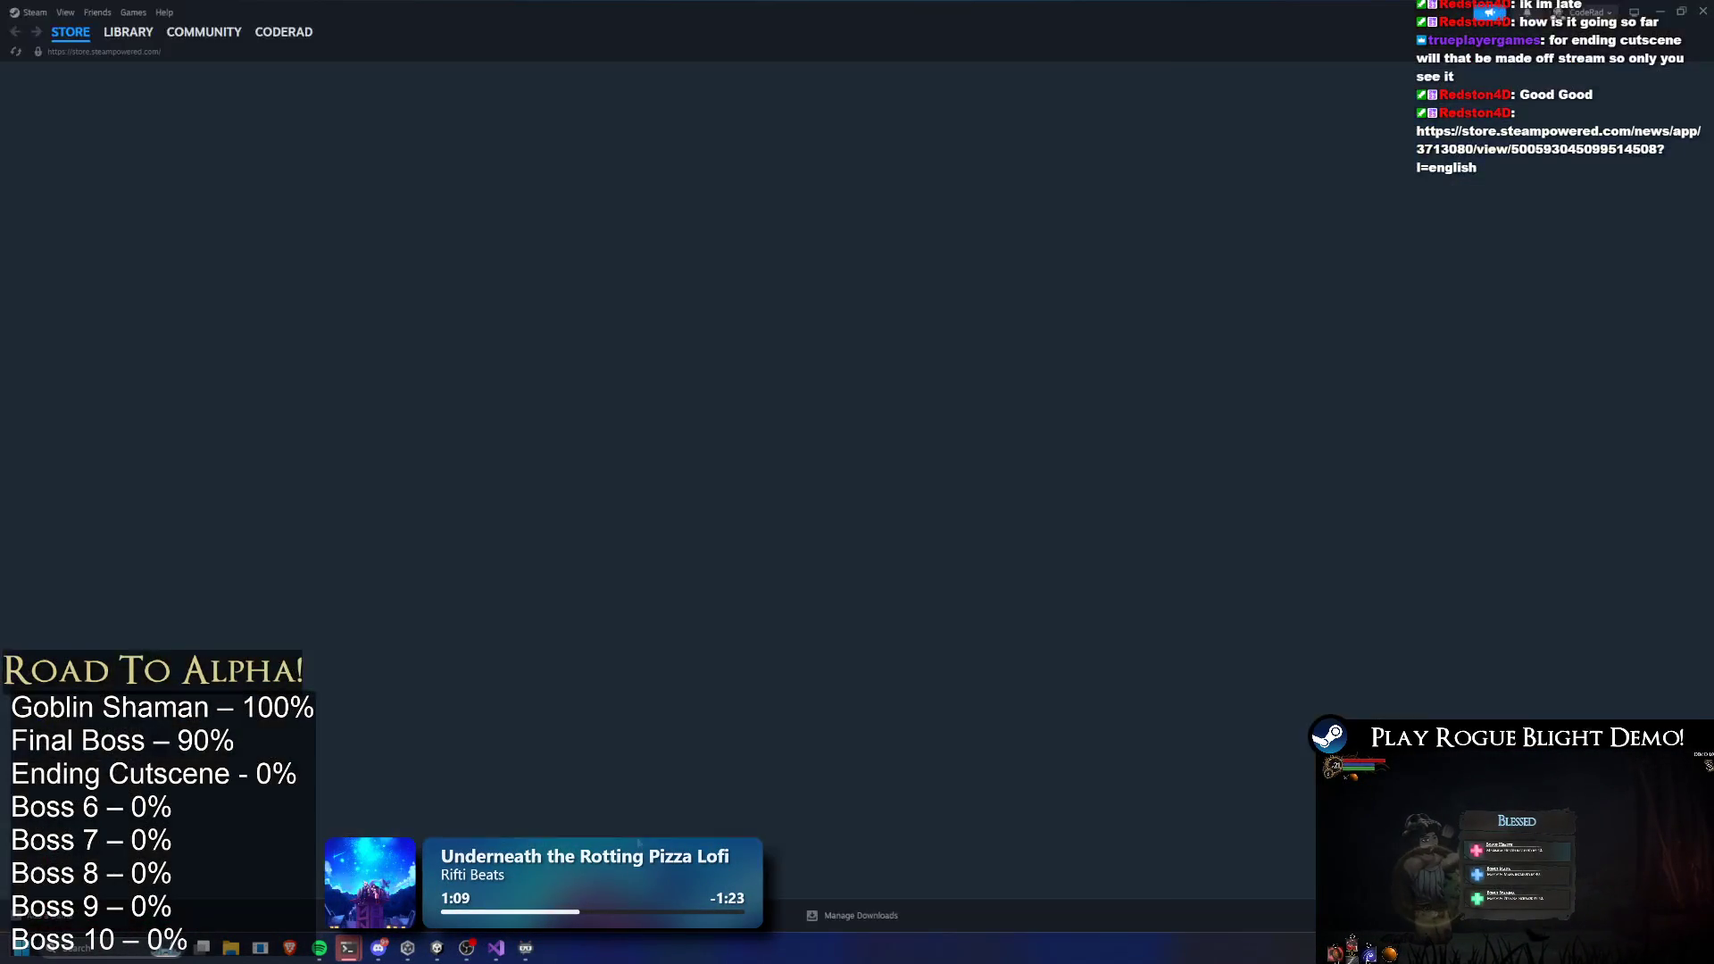
pyautogui.click(128, 31)
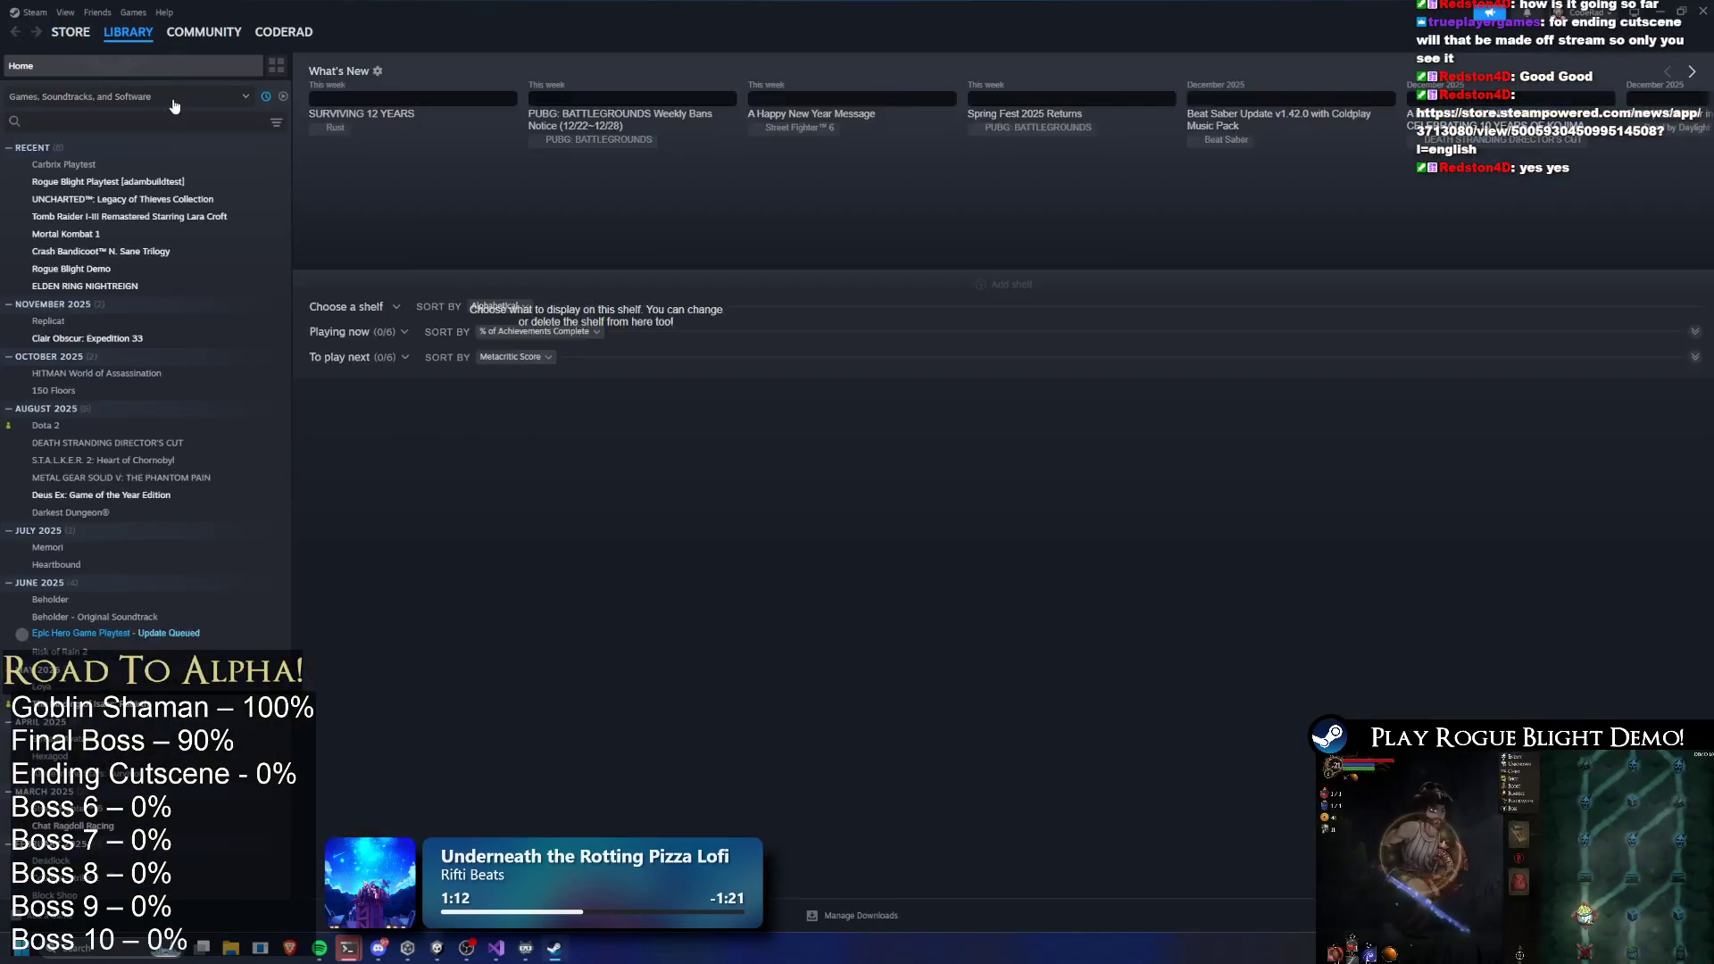
pyautogui.click(119, 121)
pyautogui.write('car')
pyautogui.click(62, 165)
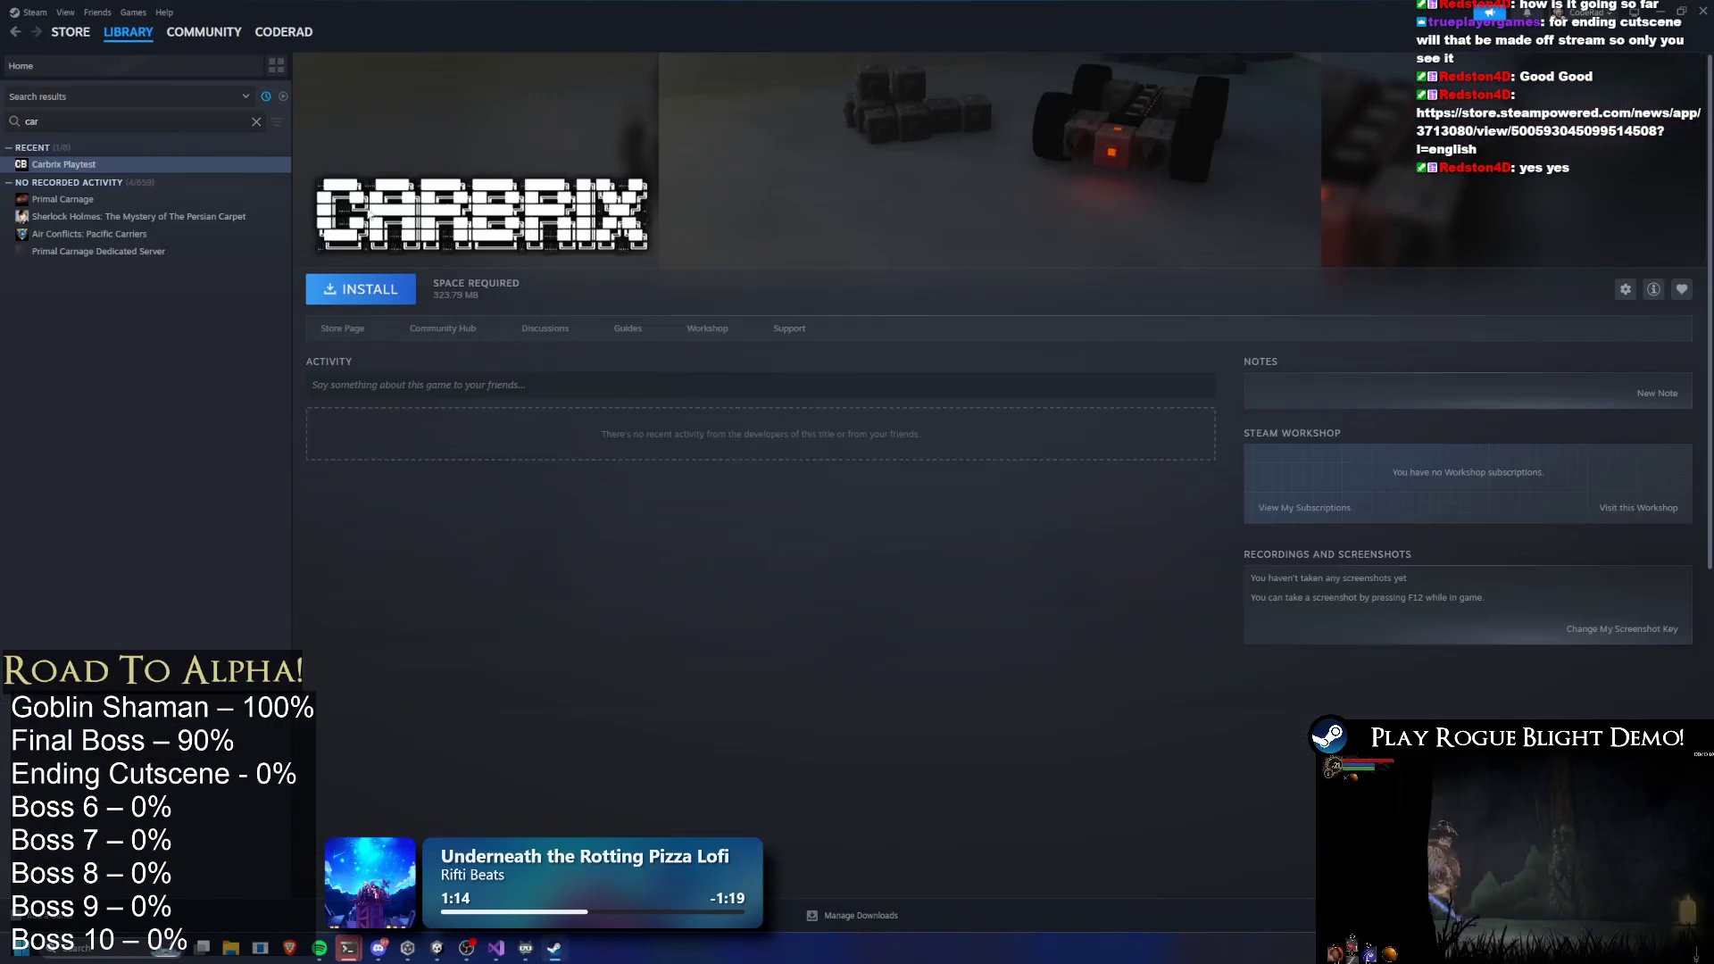
# Install Carbrix Playtest onto the ChunkyRabbit (D:) drive
pyautogui.click(376, 305)
pyautogui.click(808, 518)
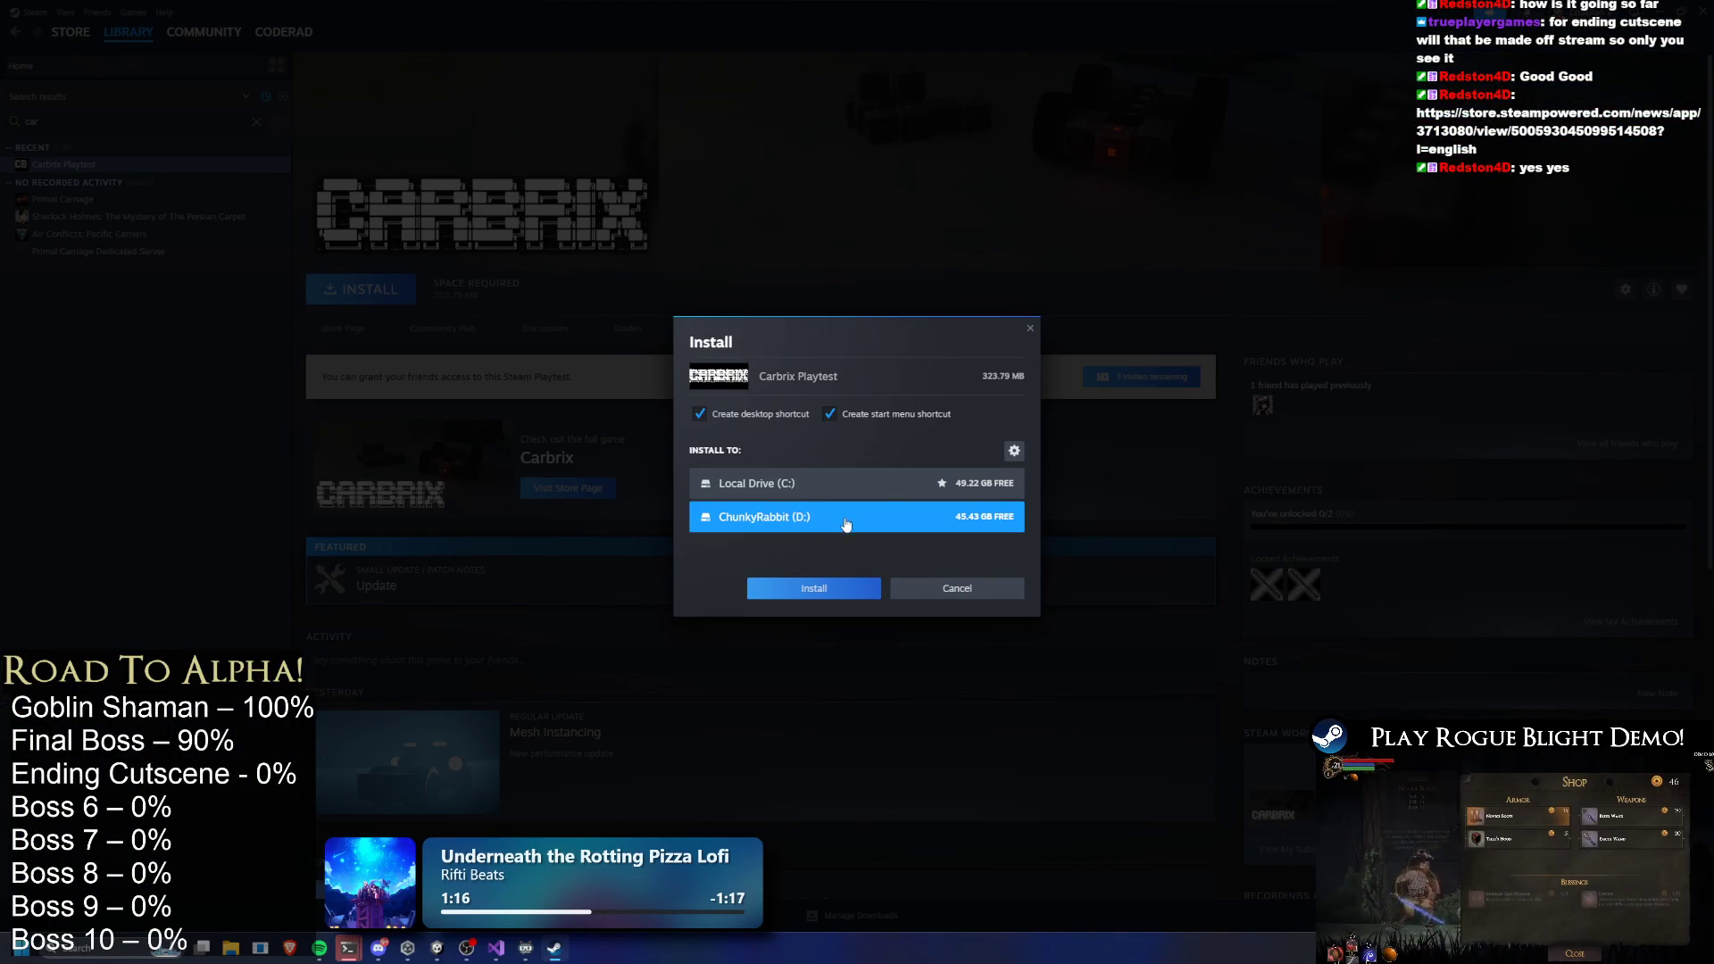
pyautogui.click(810, 589)
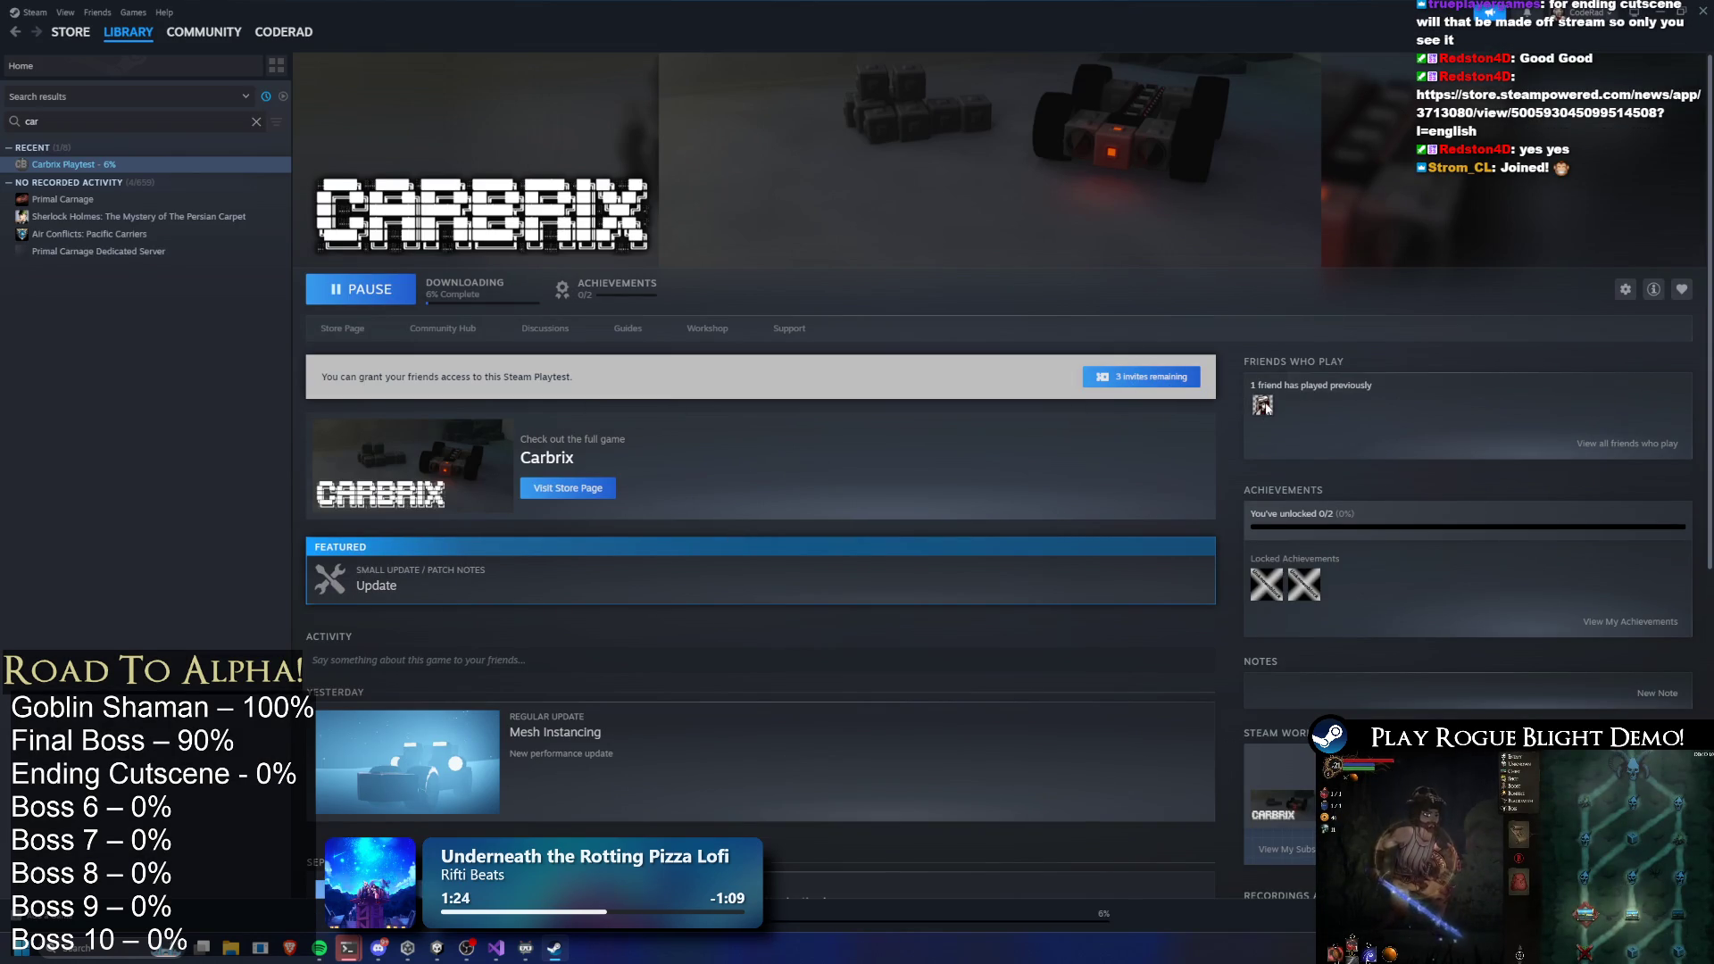
# Look over the Carbrix Playtest invites page, then go back and hide Steam
pyautogui.moveTo(1264, 407)
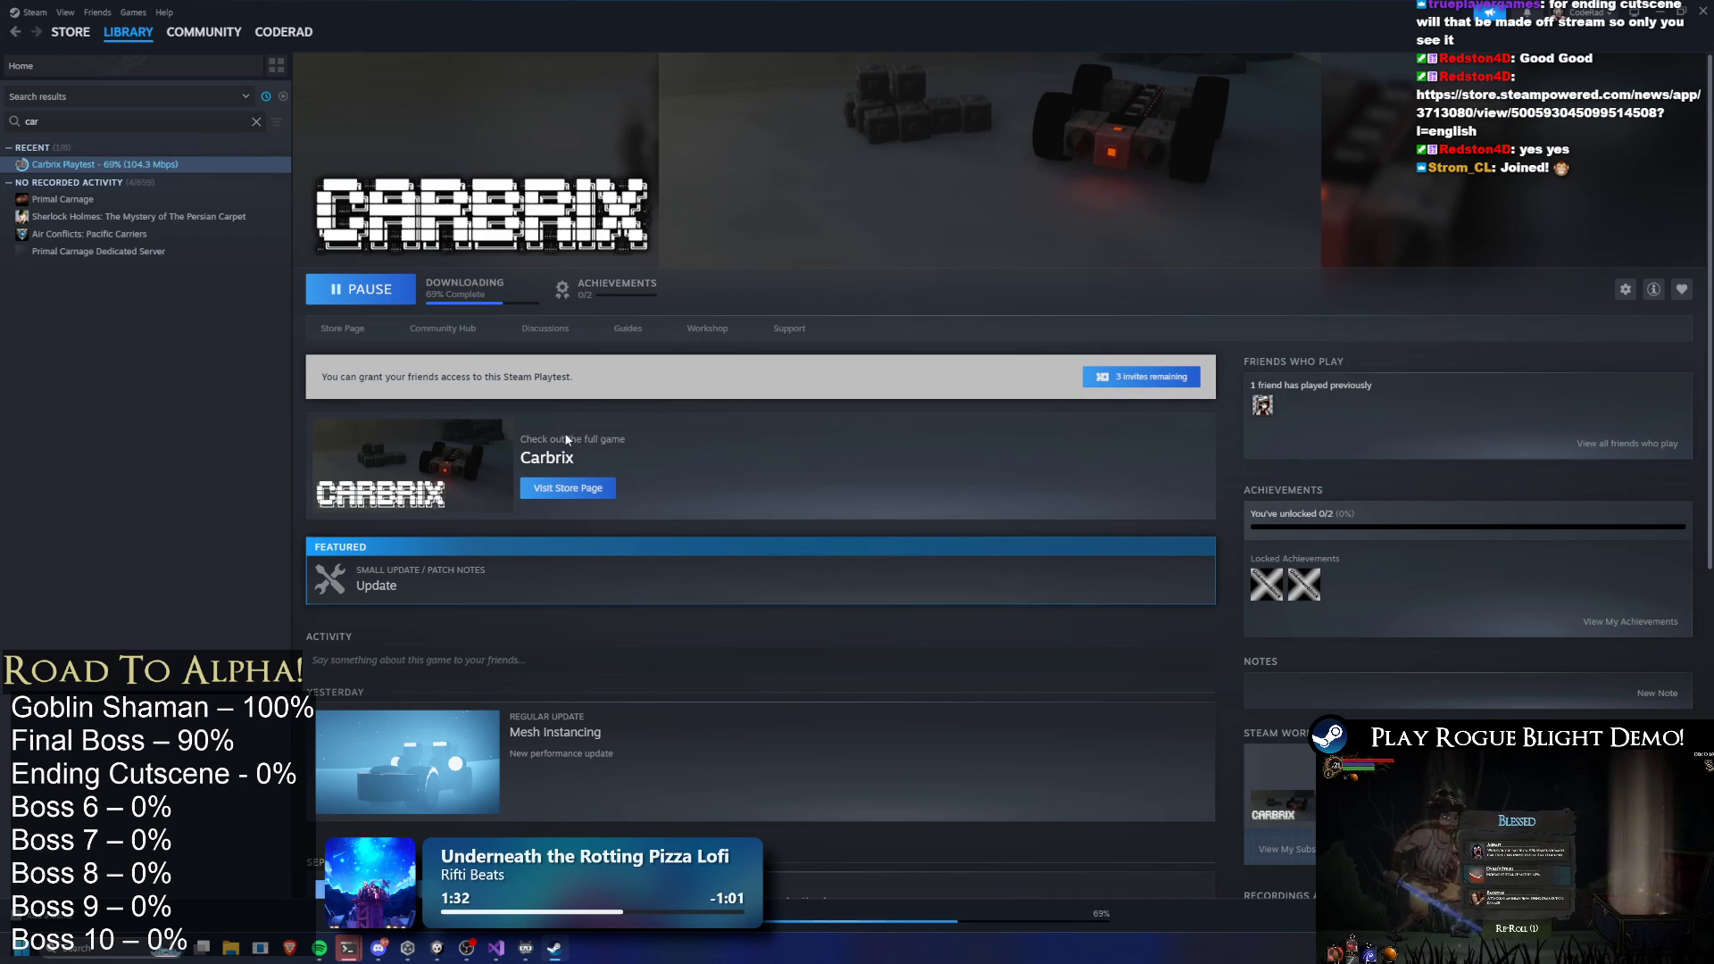
pyautogui.click(1123, 375)
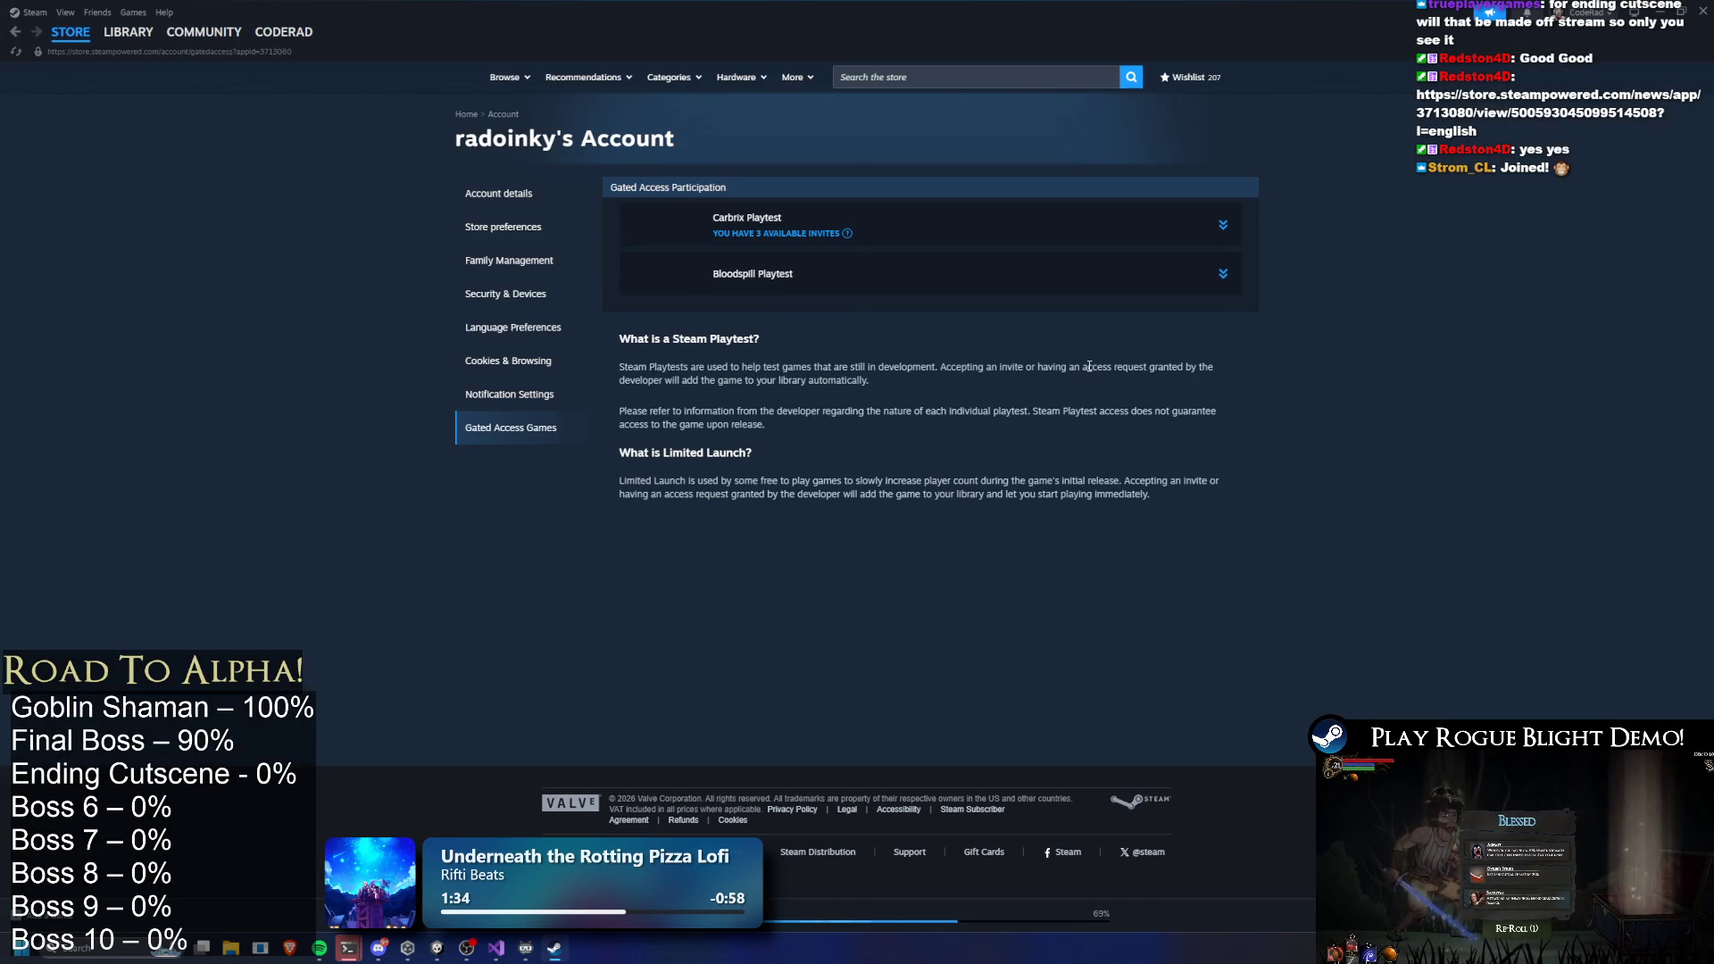
pyautogui.click(856, 228)
pyautogui.click(1209, 291)
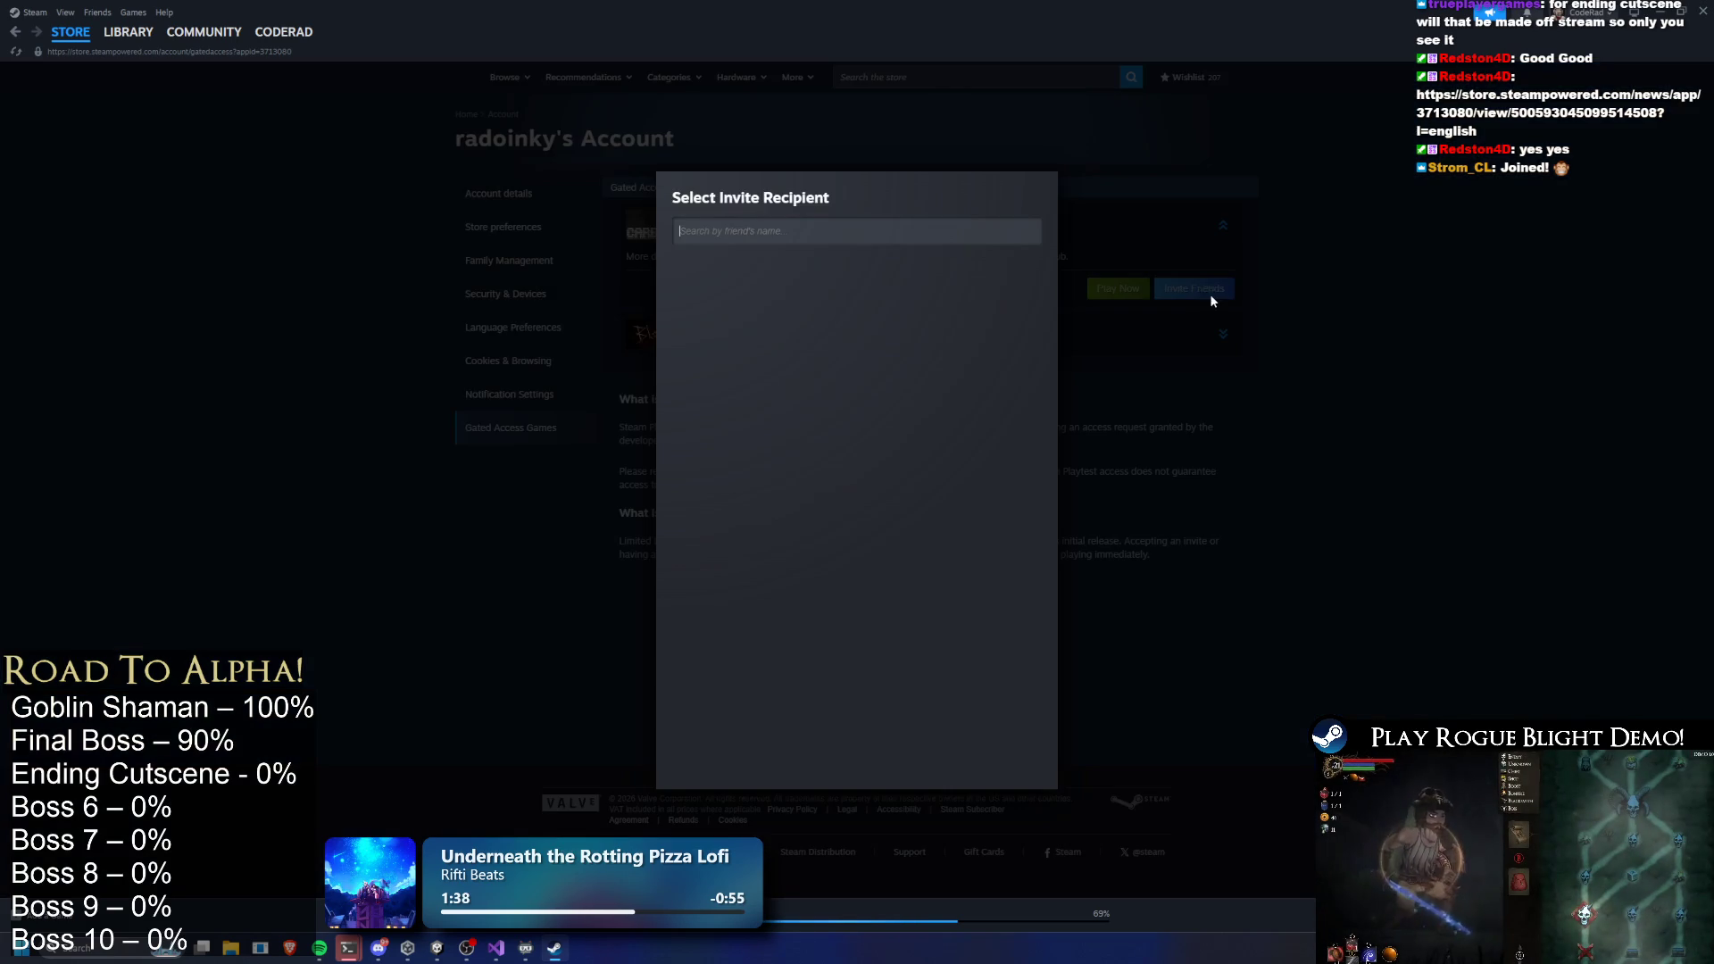
pyautogui.click(1177, 147)
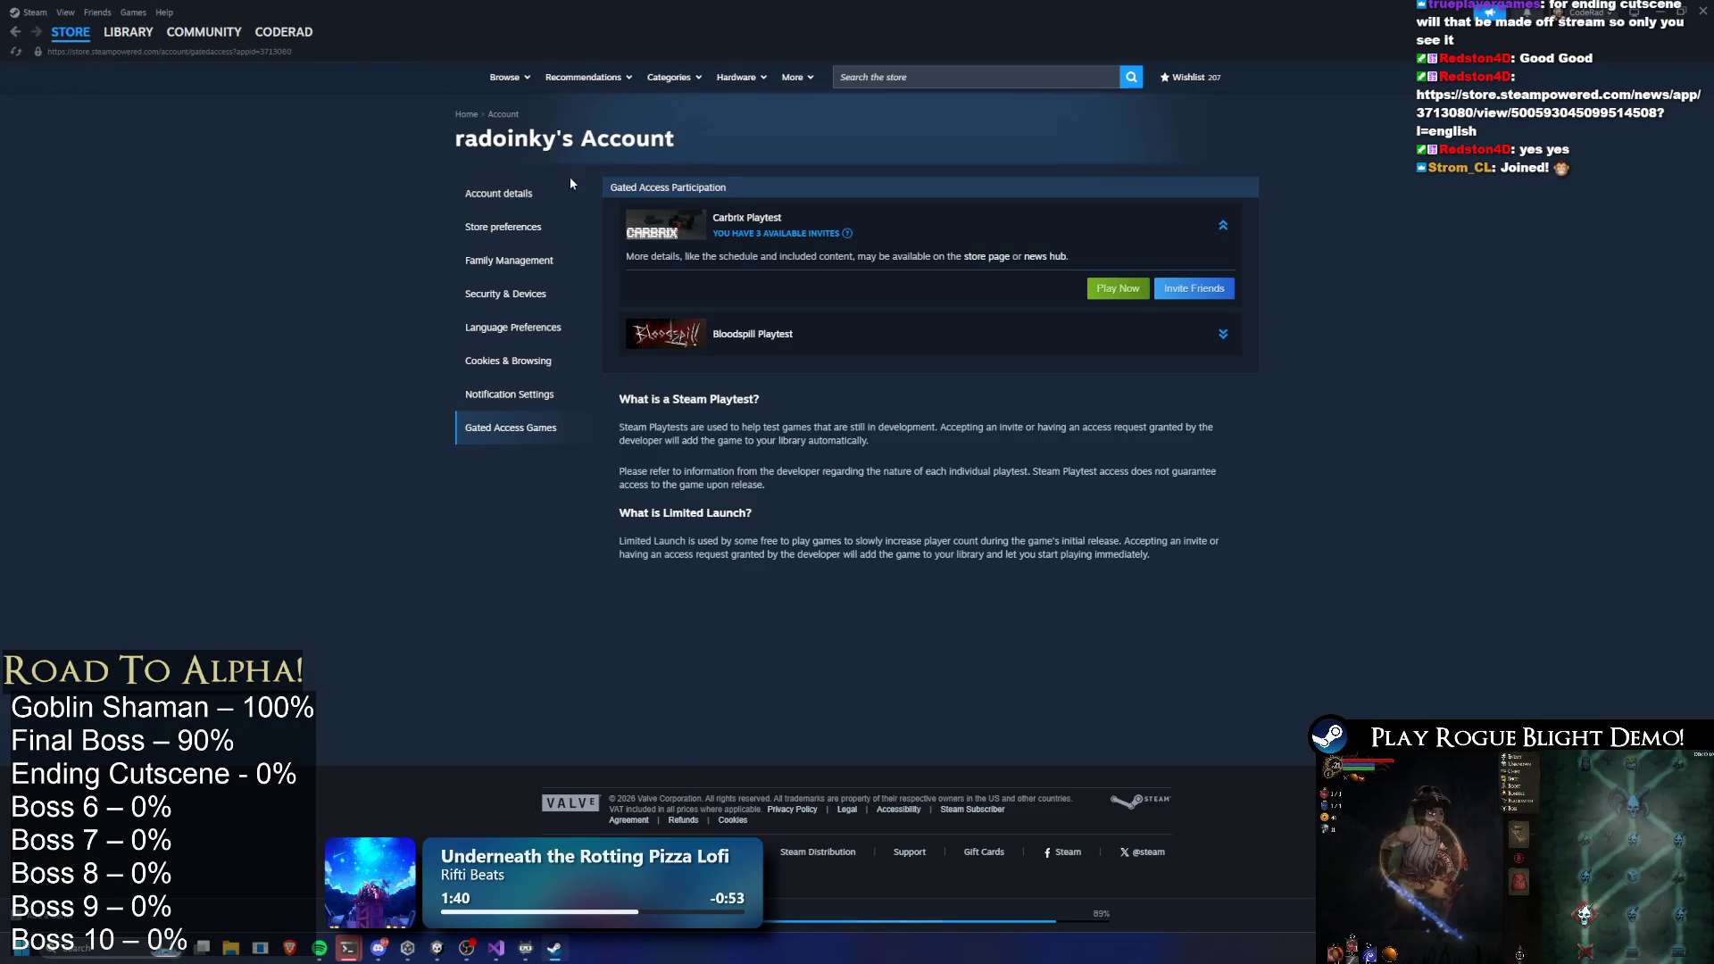
pyautogui.hotkey('alt', 'Left')
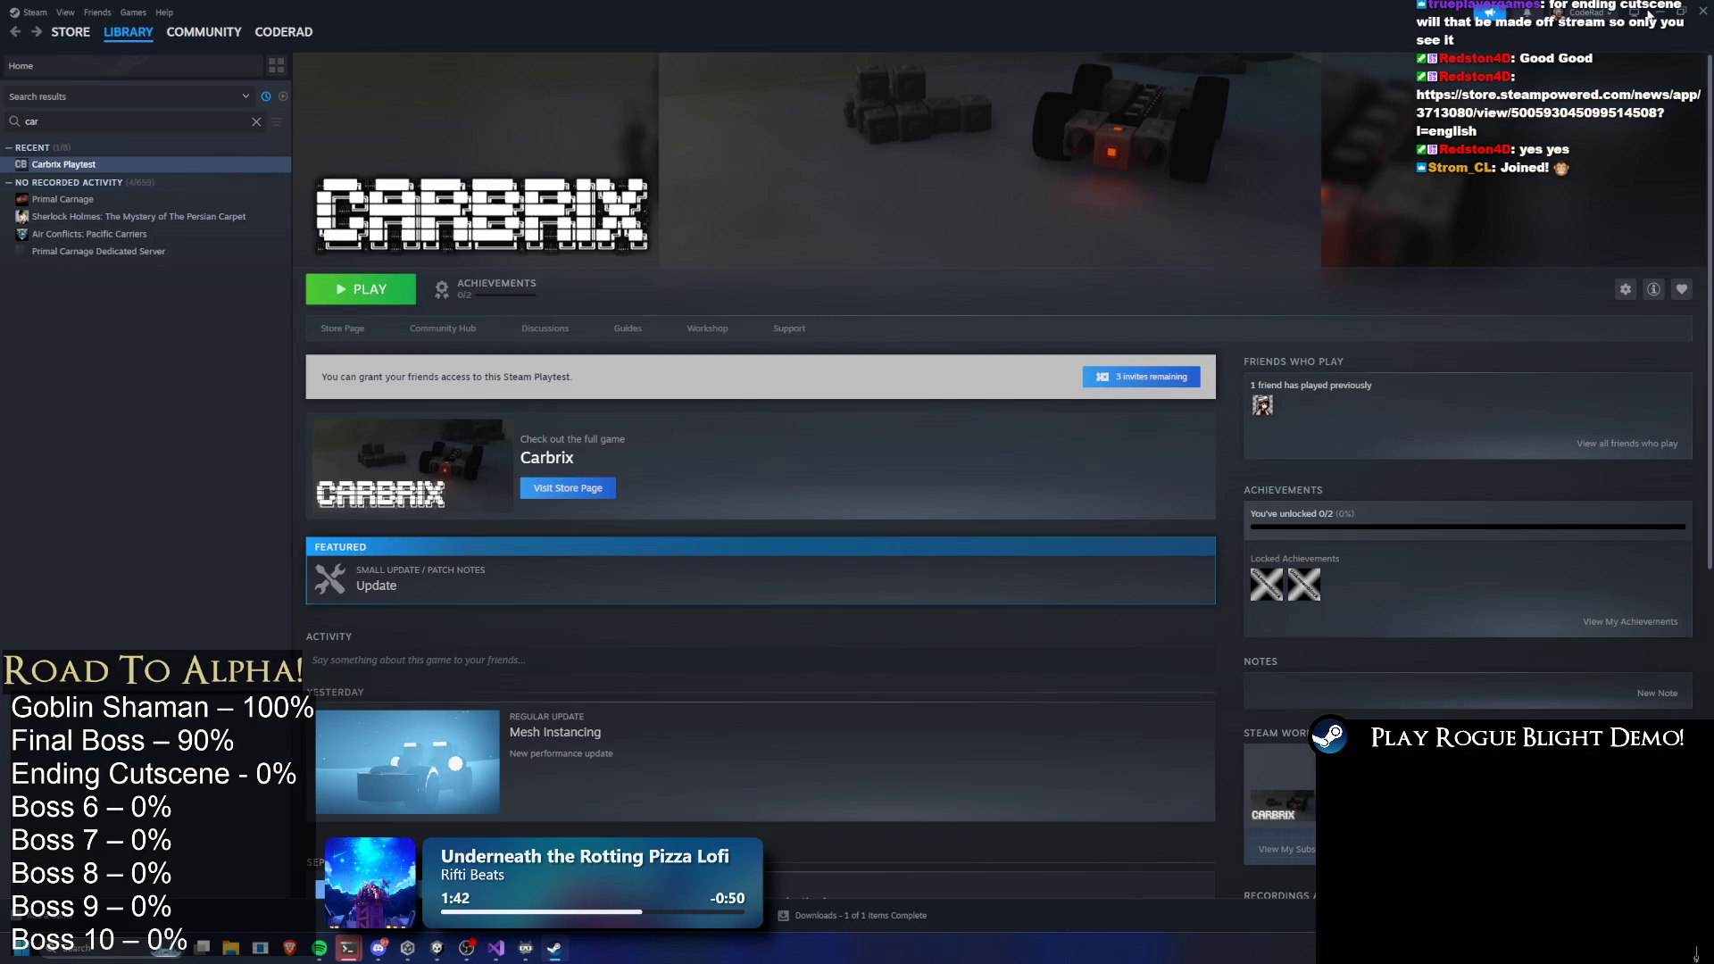
pyautogui.click(1654, 13)
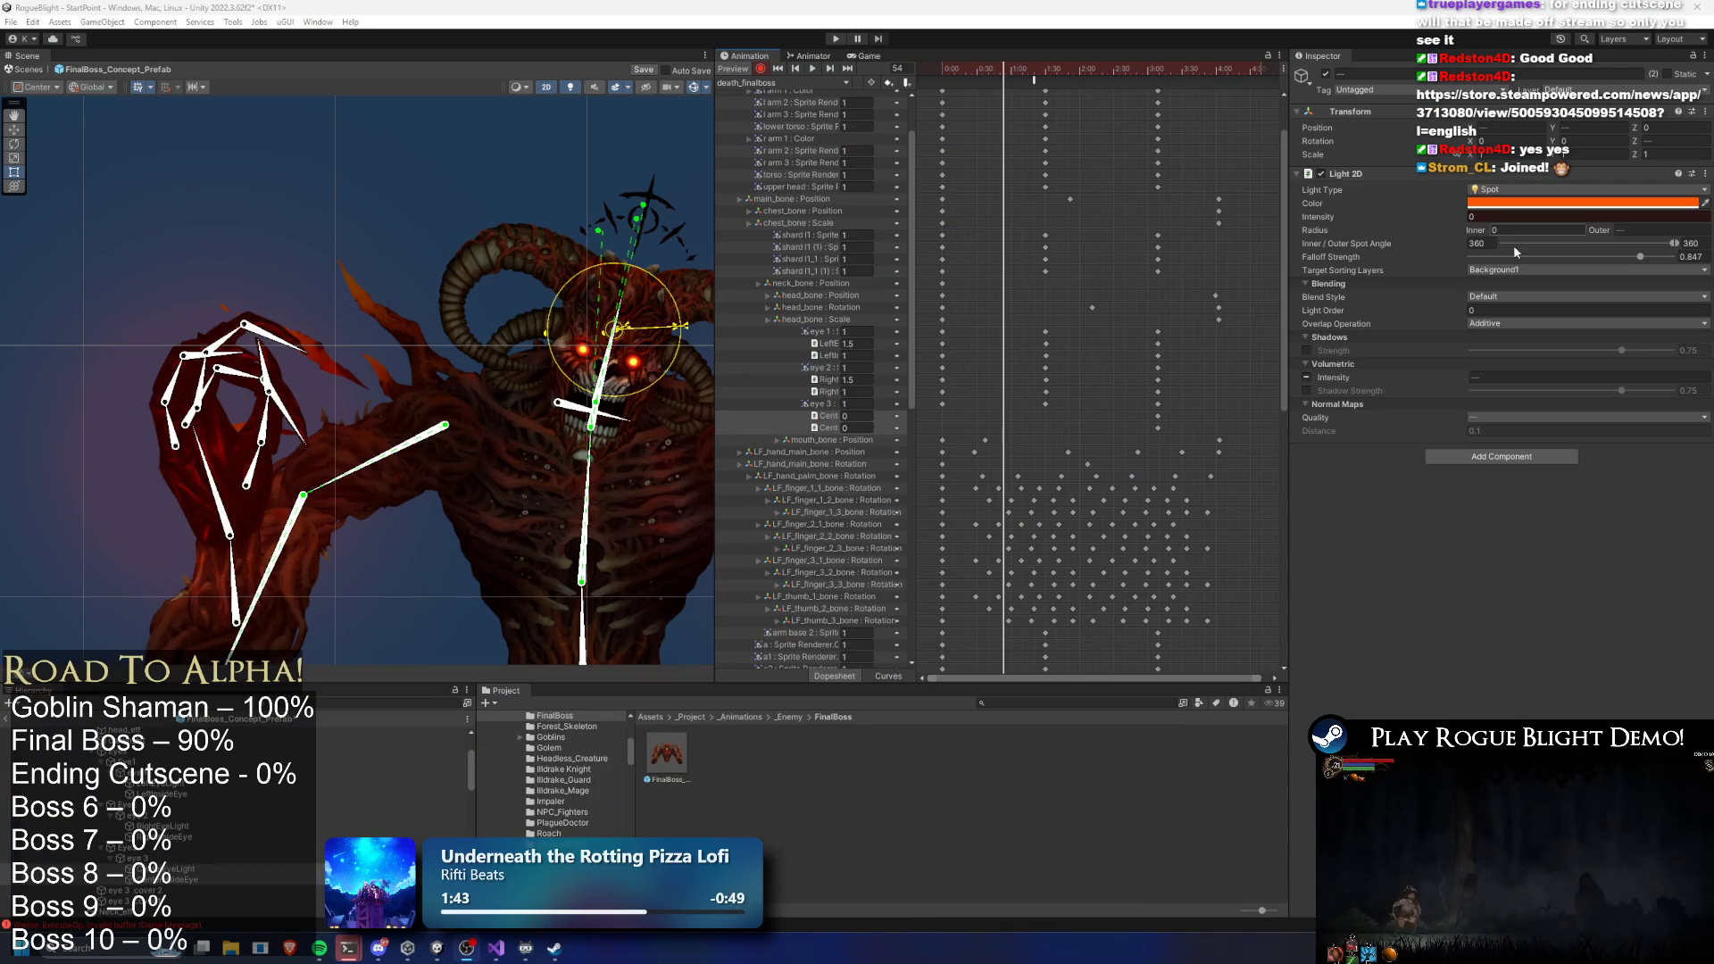
# Select the two eye 3 cover sprites on the boss's head
pyautogui.moveTo(1004, 81); pyautogui.dragTo(1172, 145)
pyautogui.scroll(5, 590, 446)
pyautogui.click(586, 466)
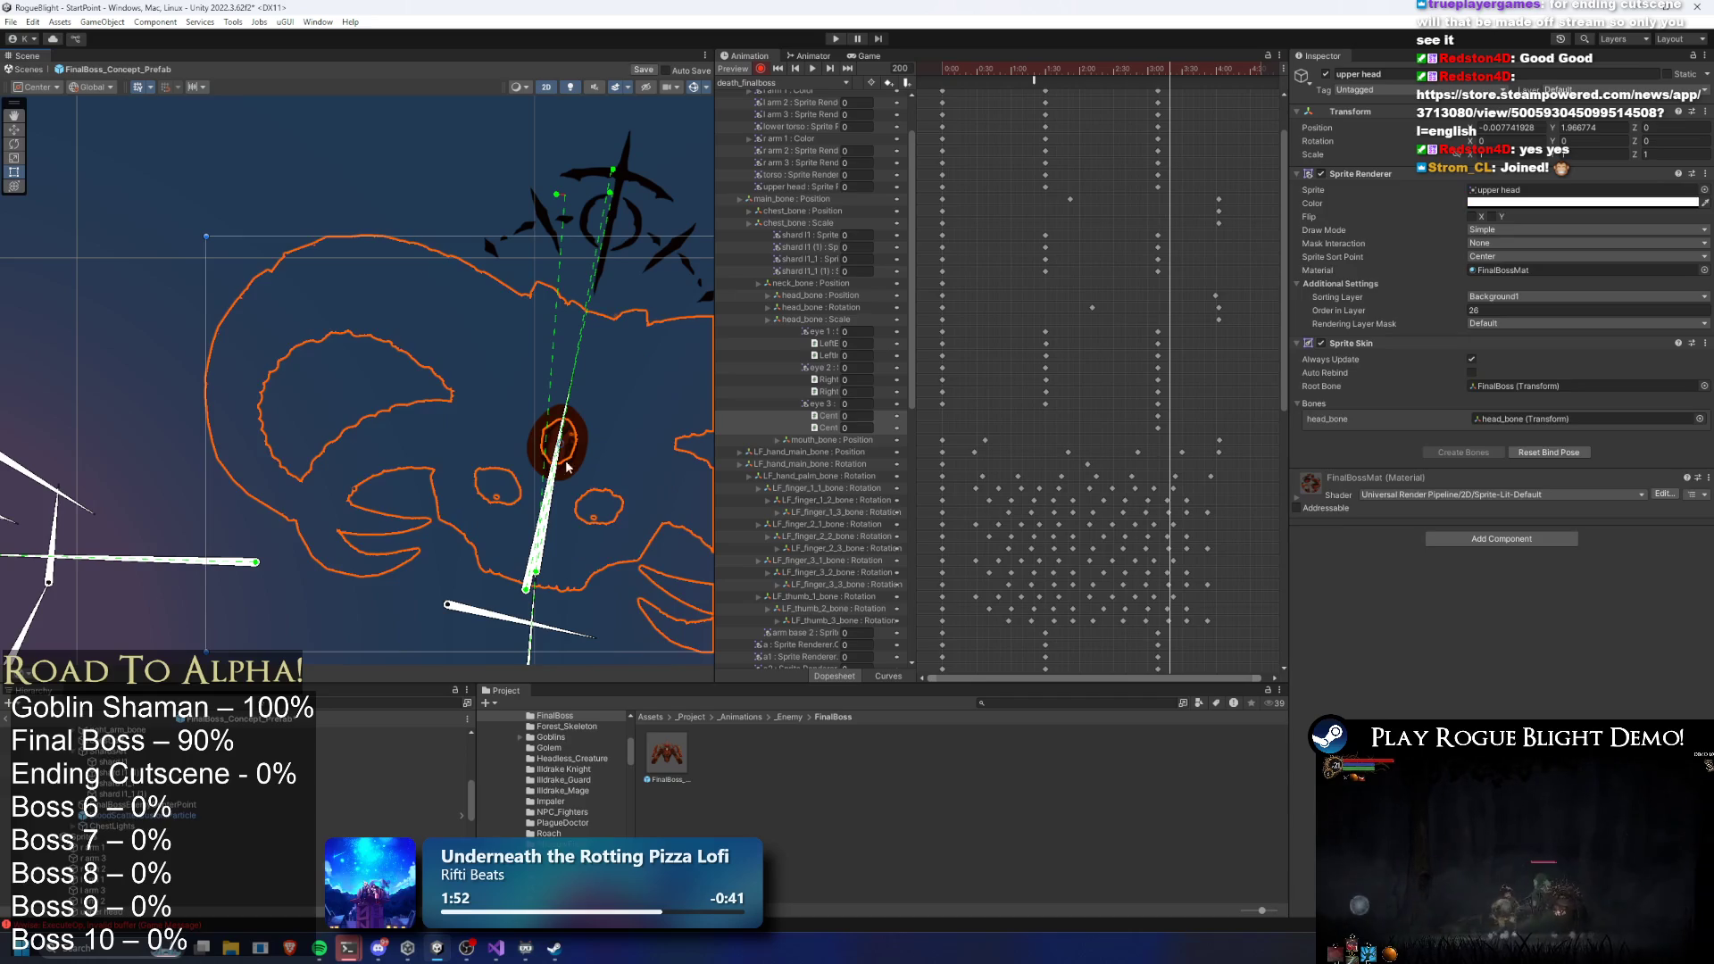
pyautogui.click(538, 465)
pyautogui.click(536, 465)
pyautogui.click(536, 466)
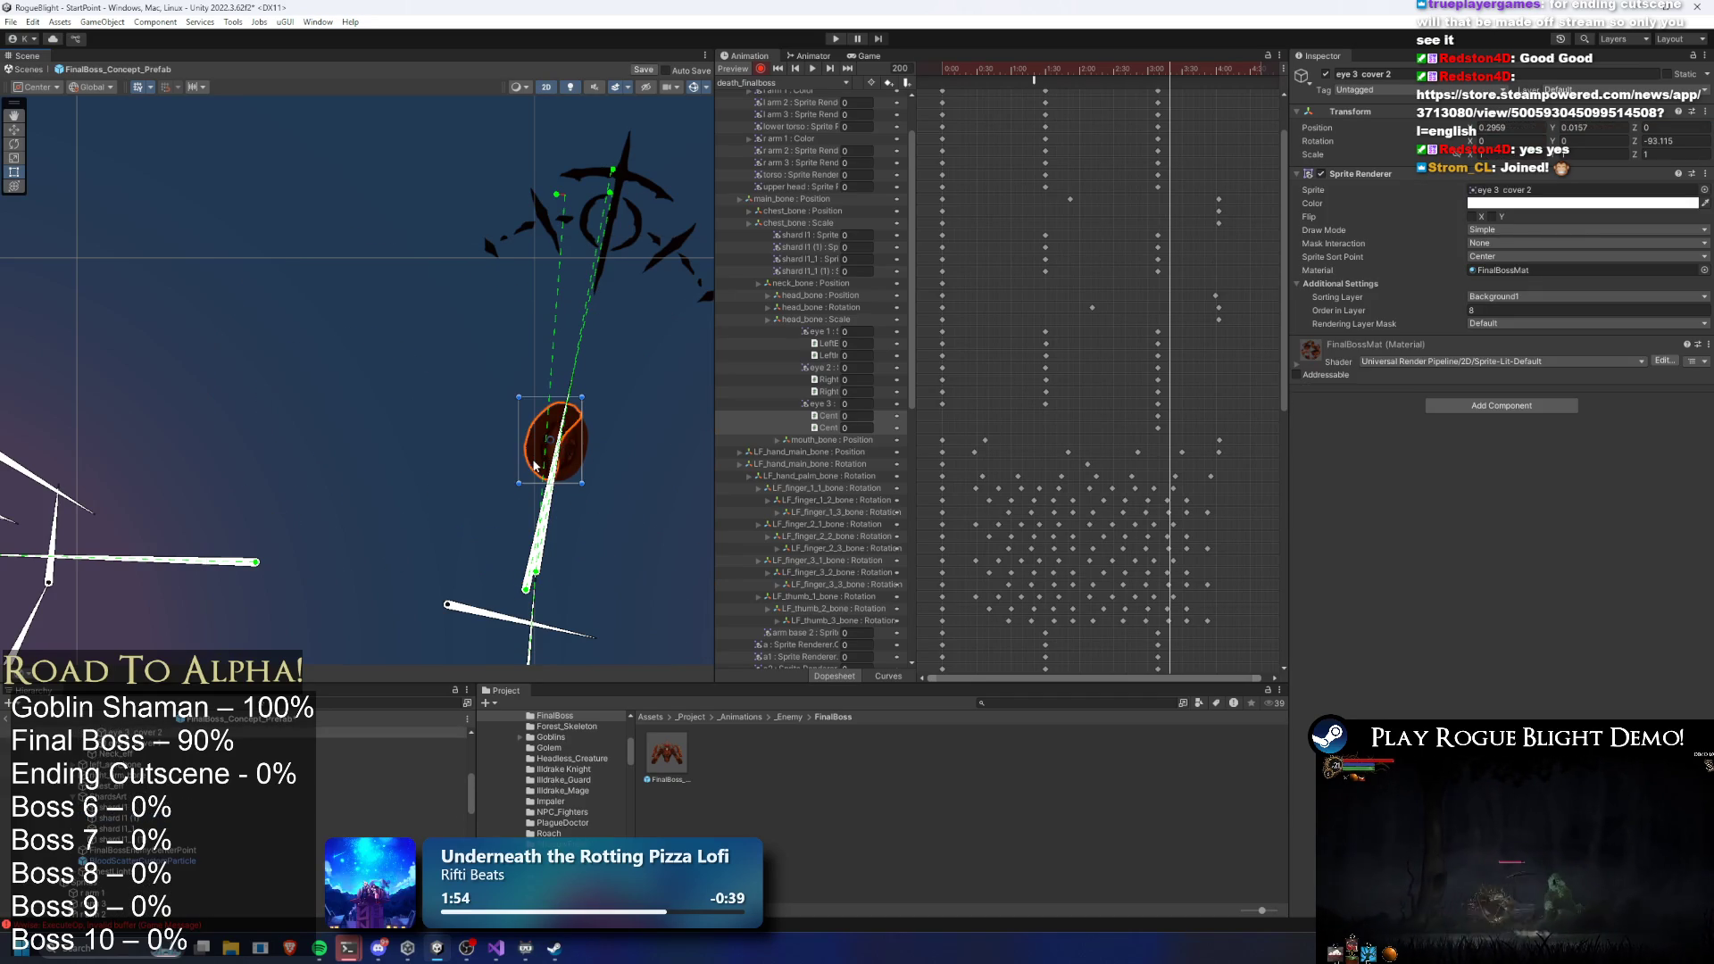
pyautogui.keyDown('ctrl'); pyautogui.click(183, 743); pyautogui.keyUp('ctrl')
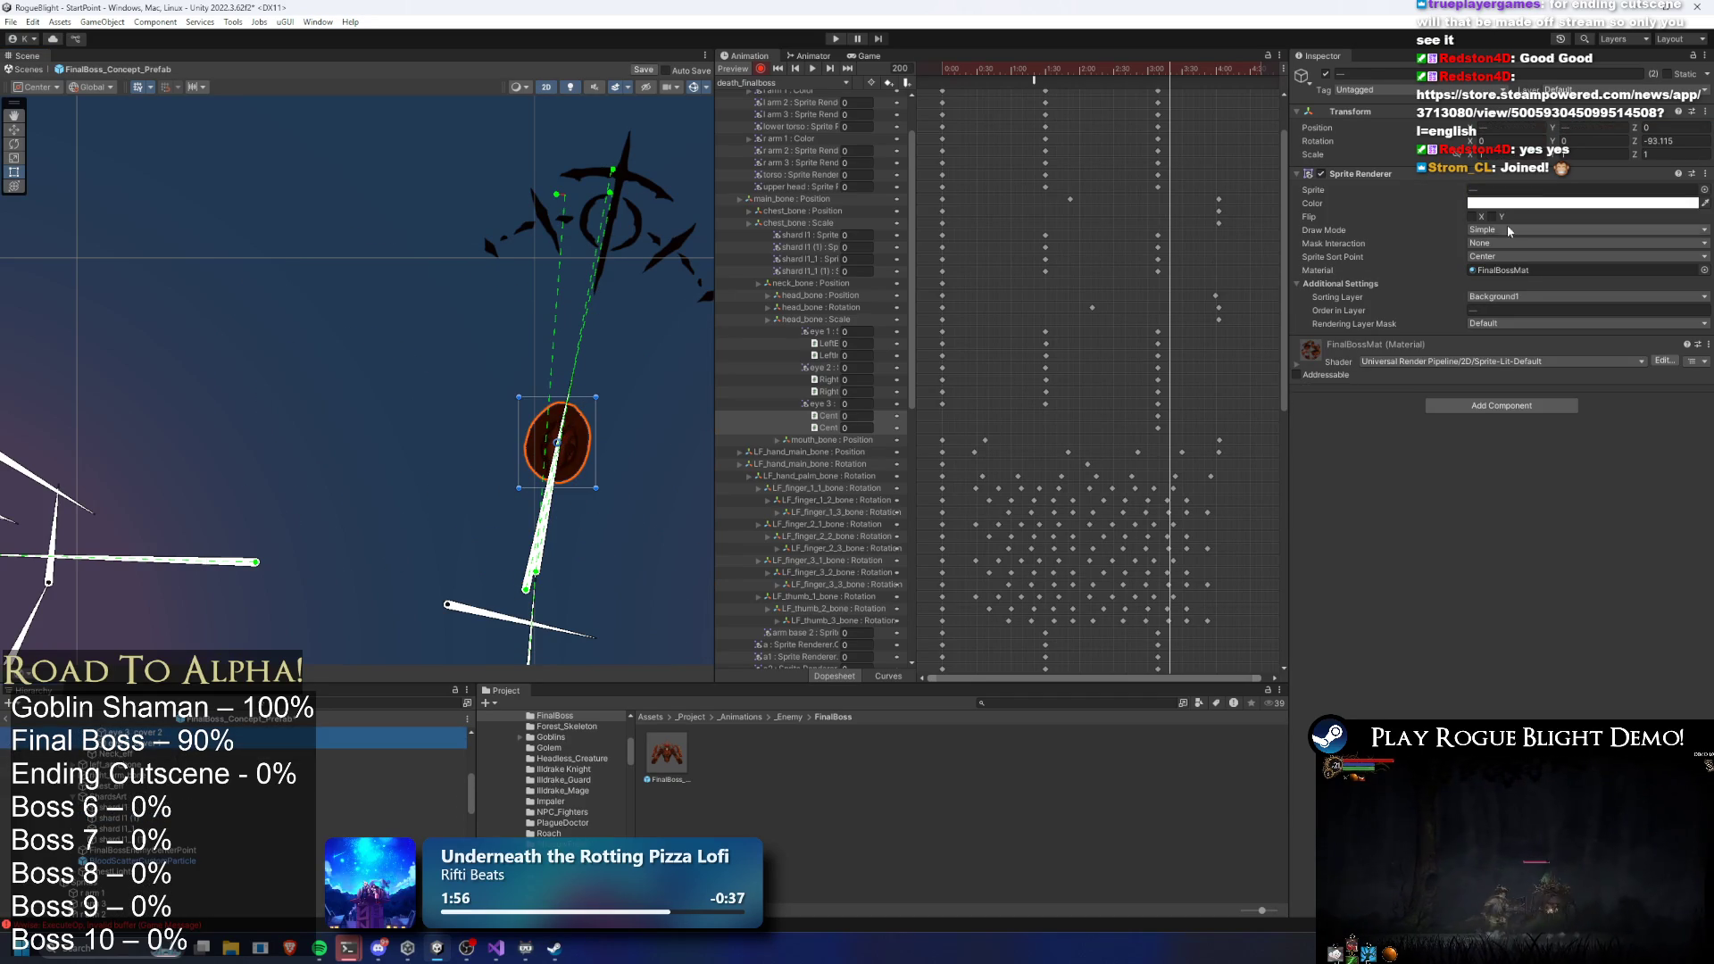
# Key the eye covers' alpha to 0 and preview the fade from frame 90 to 187
pyautogui.click(1512, 204)
pyautogui.moveTo(1549, 465); pyautogui.dragTo(1151, 231)
pyautogui.moveTo(1197, 426); pyautogui.dragTo(1170, 459)
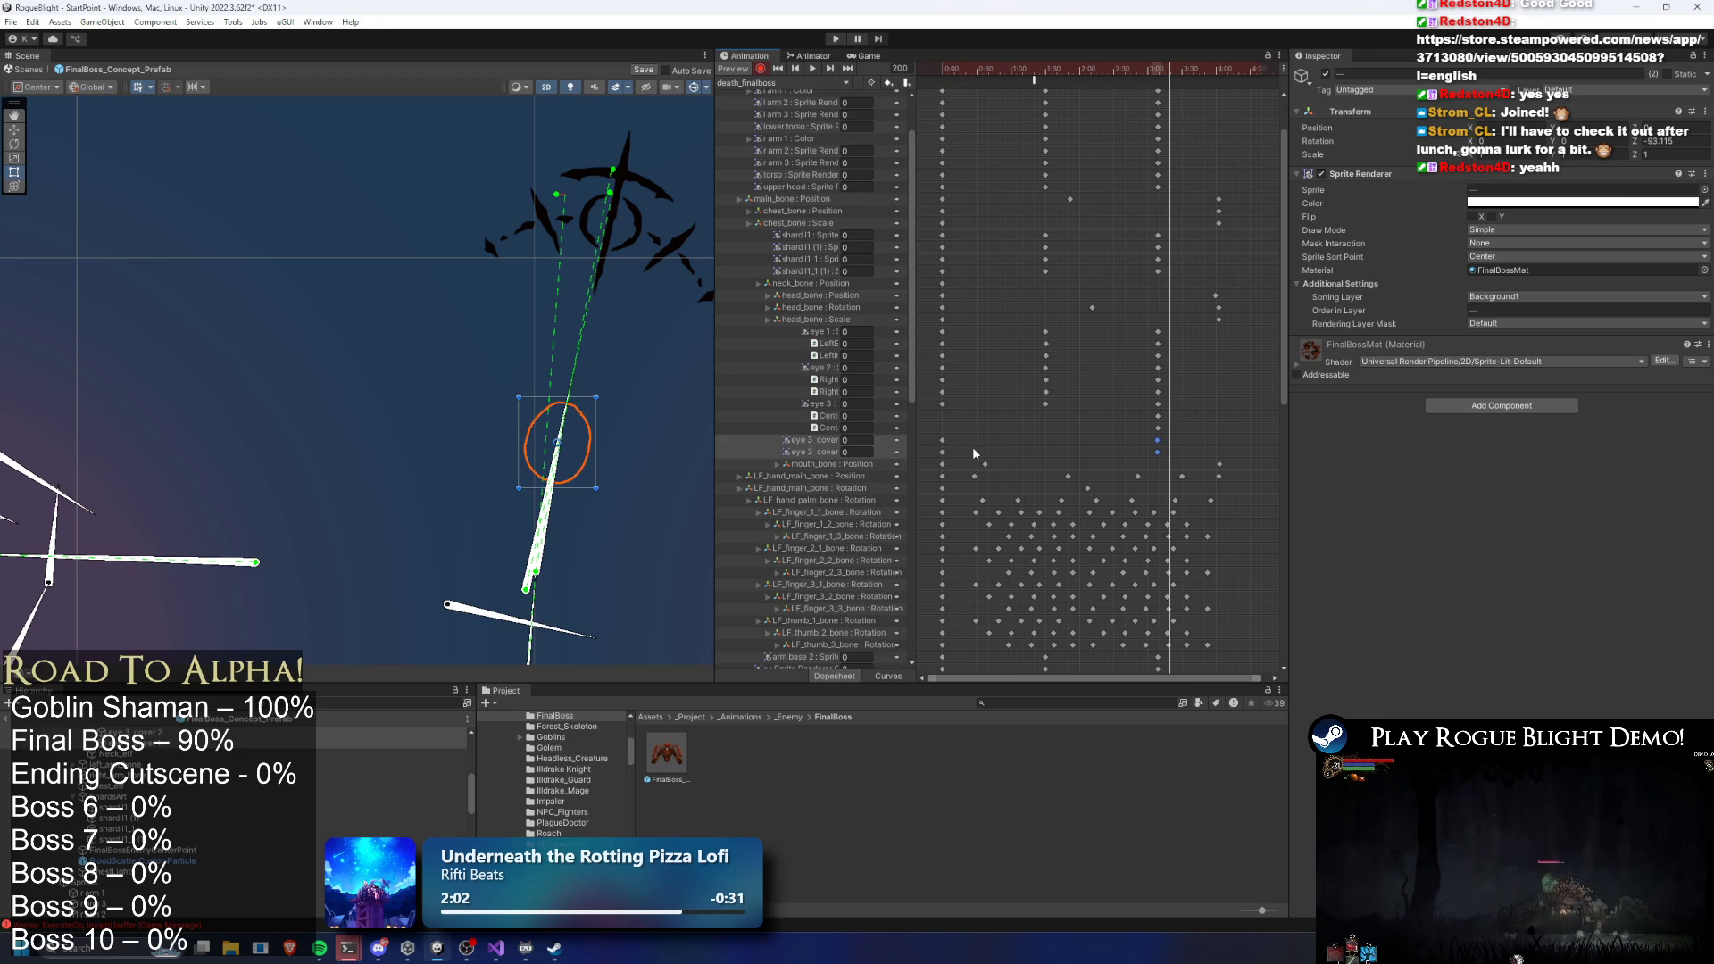
pyautogui.click(1047, 72)
pyautogui.moveTo(1047, 71); pyautogui.dragTo(1157, 72)
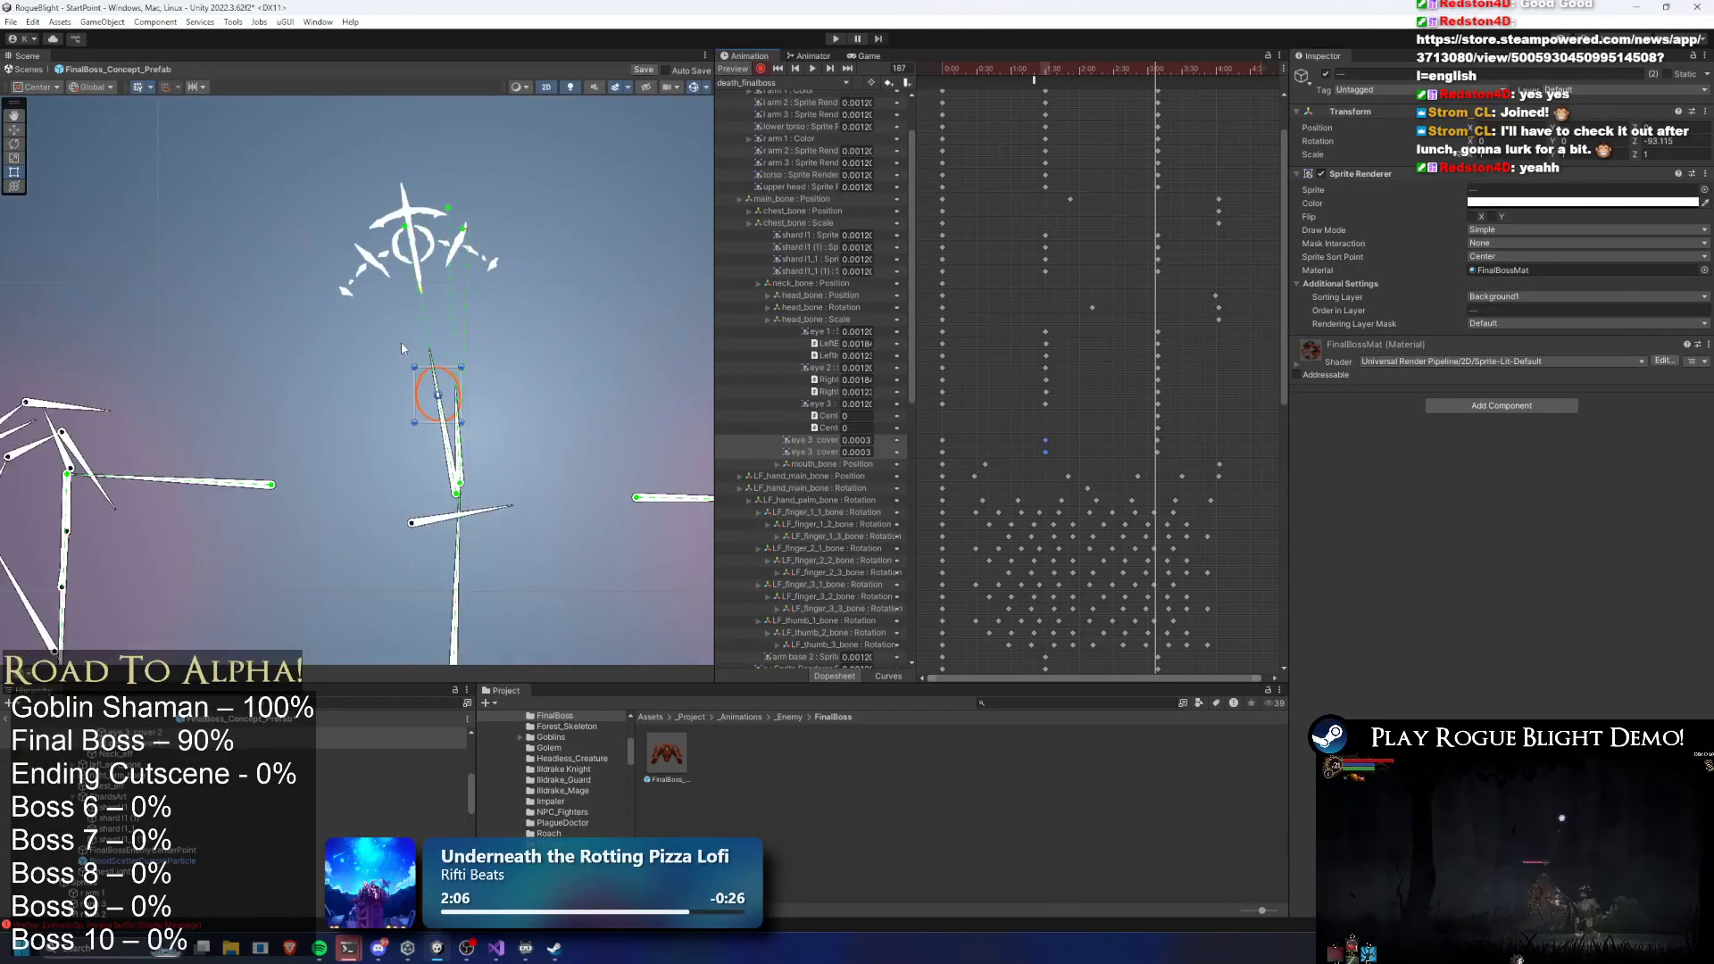
# Key crown_art's Light 2D intensity and sprite colour alpha to 0 at frame 189
pyautogui.click(425, 268)
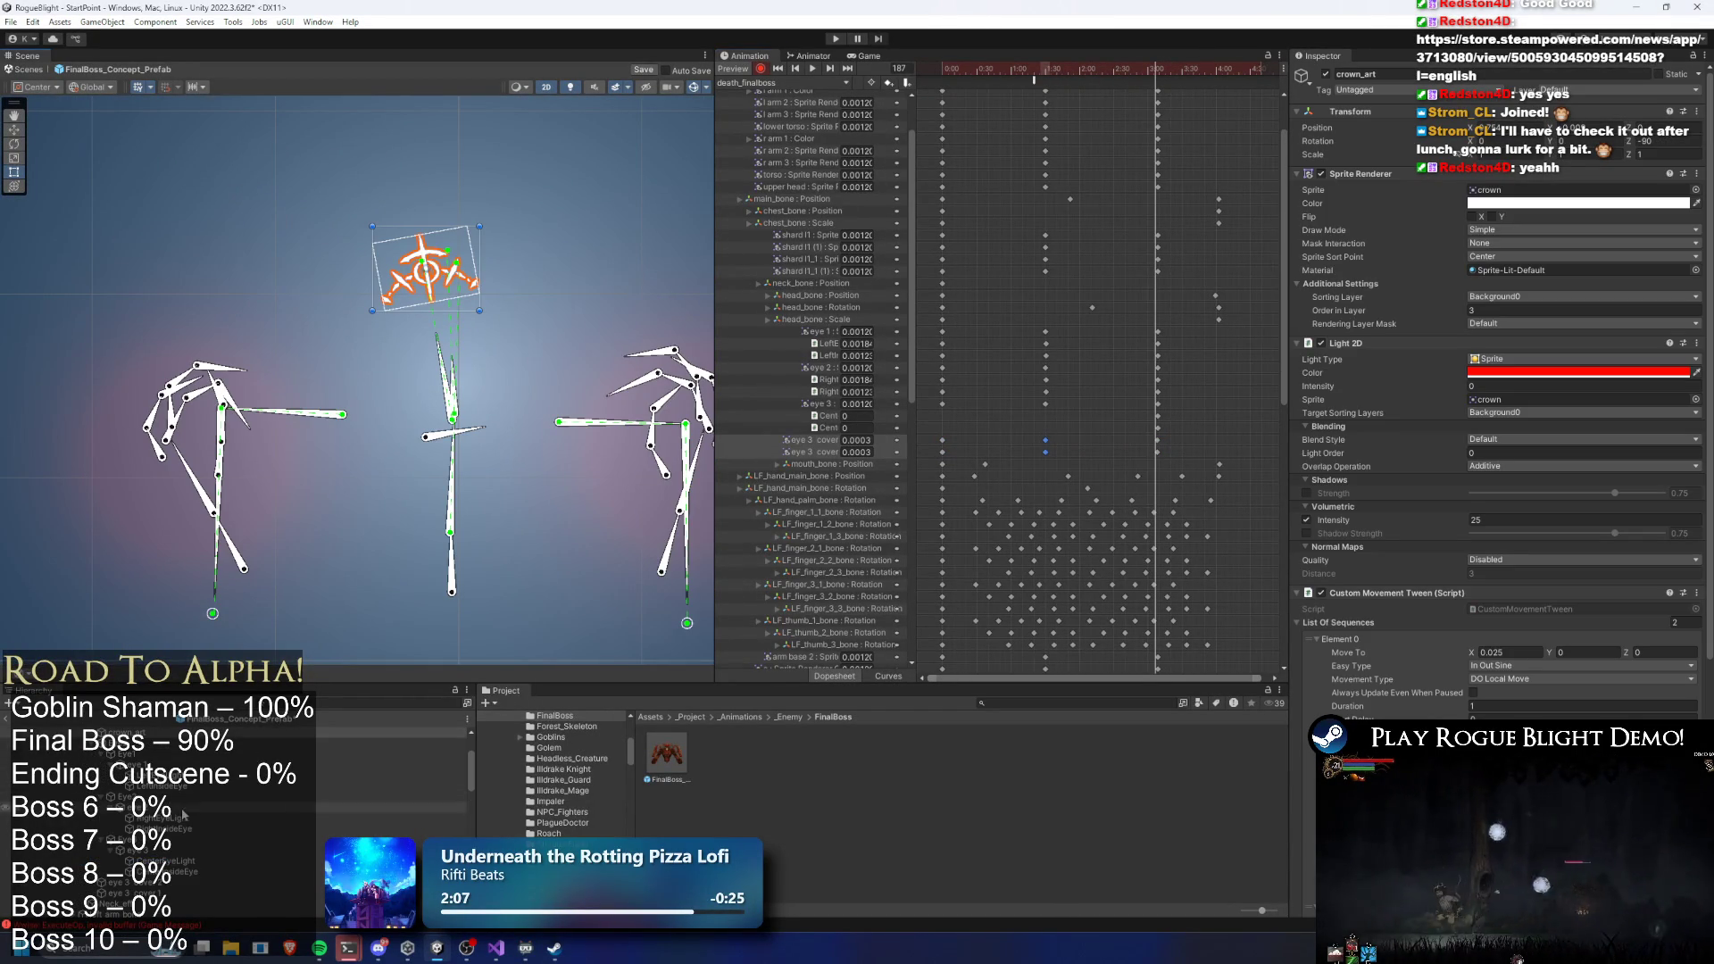
pyautogui.scroll(3, 208, 801)
pyautogui.moveTo(1147, 69); pyautogui.dragTo(1159, 70)
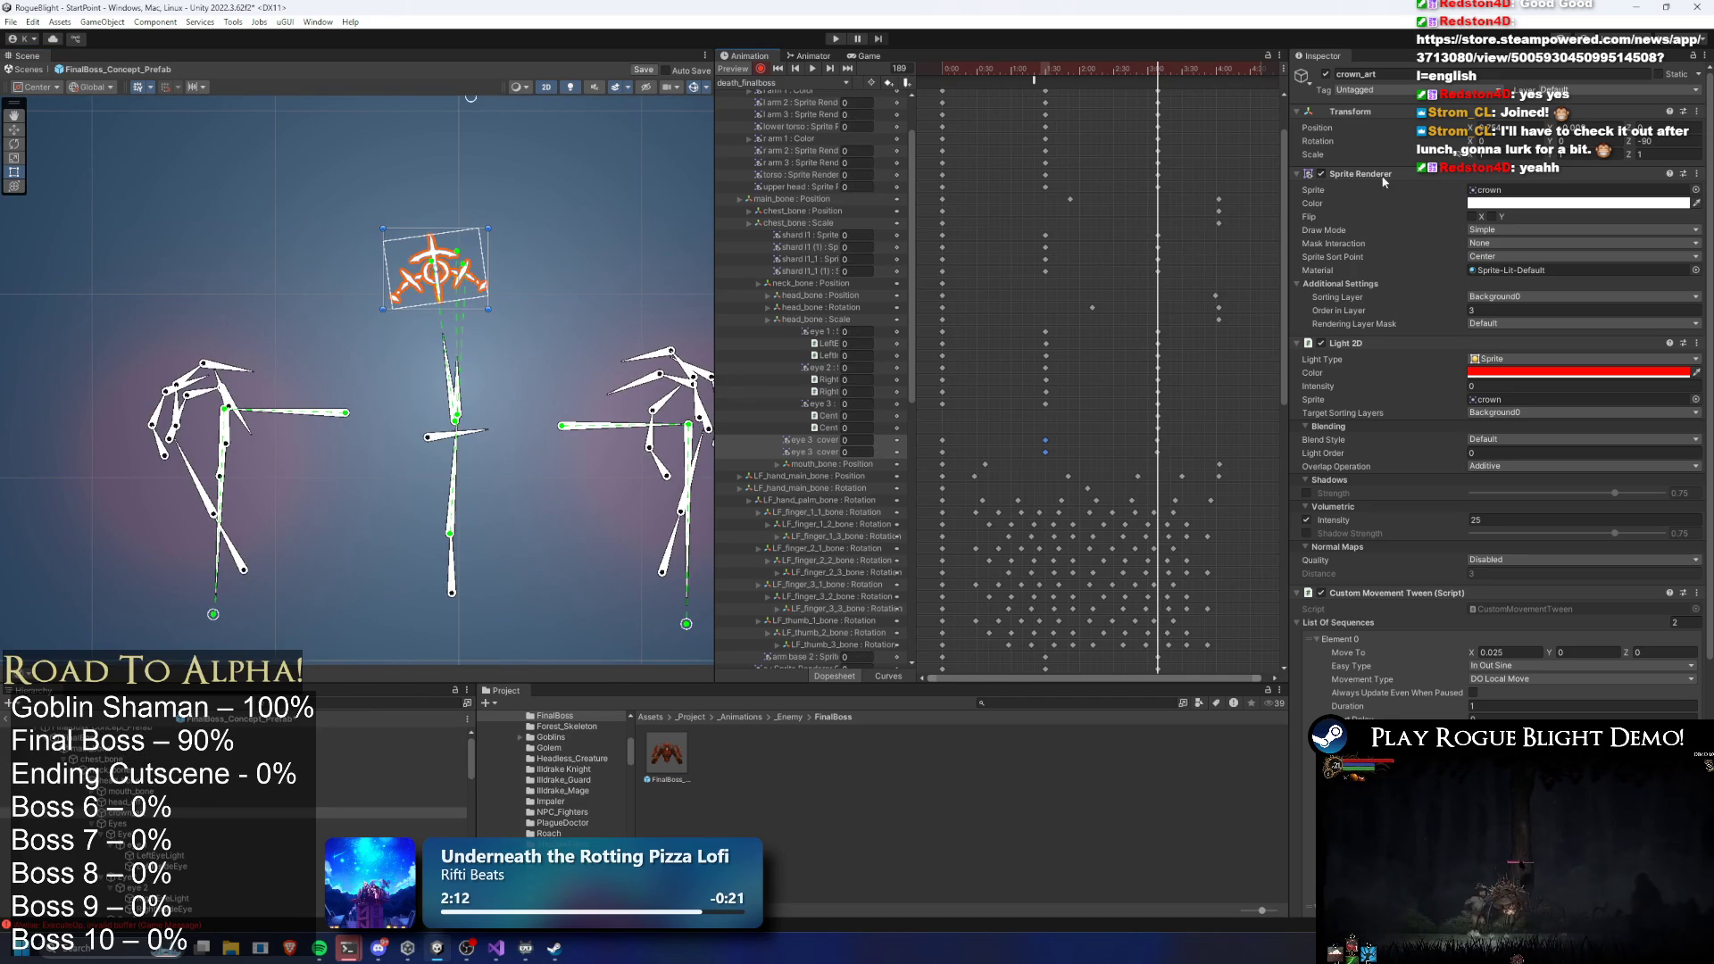
pyautogui.click(1495, 385)
pyautogui.write('1')
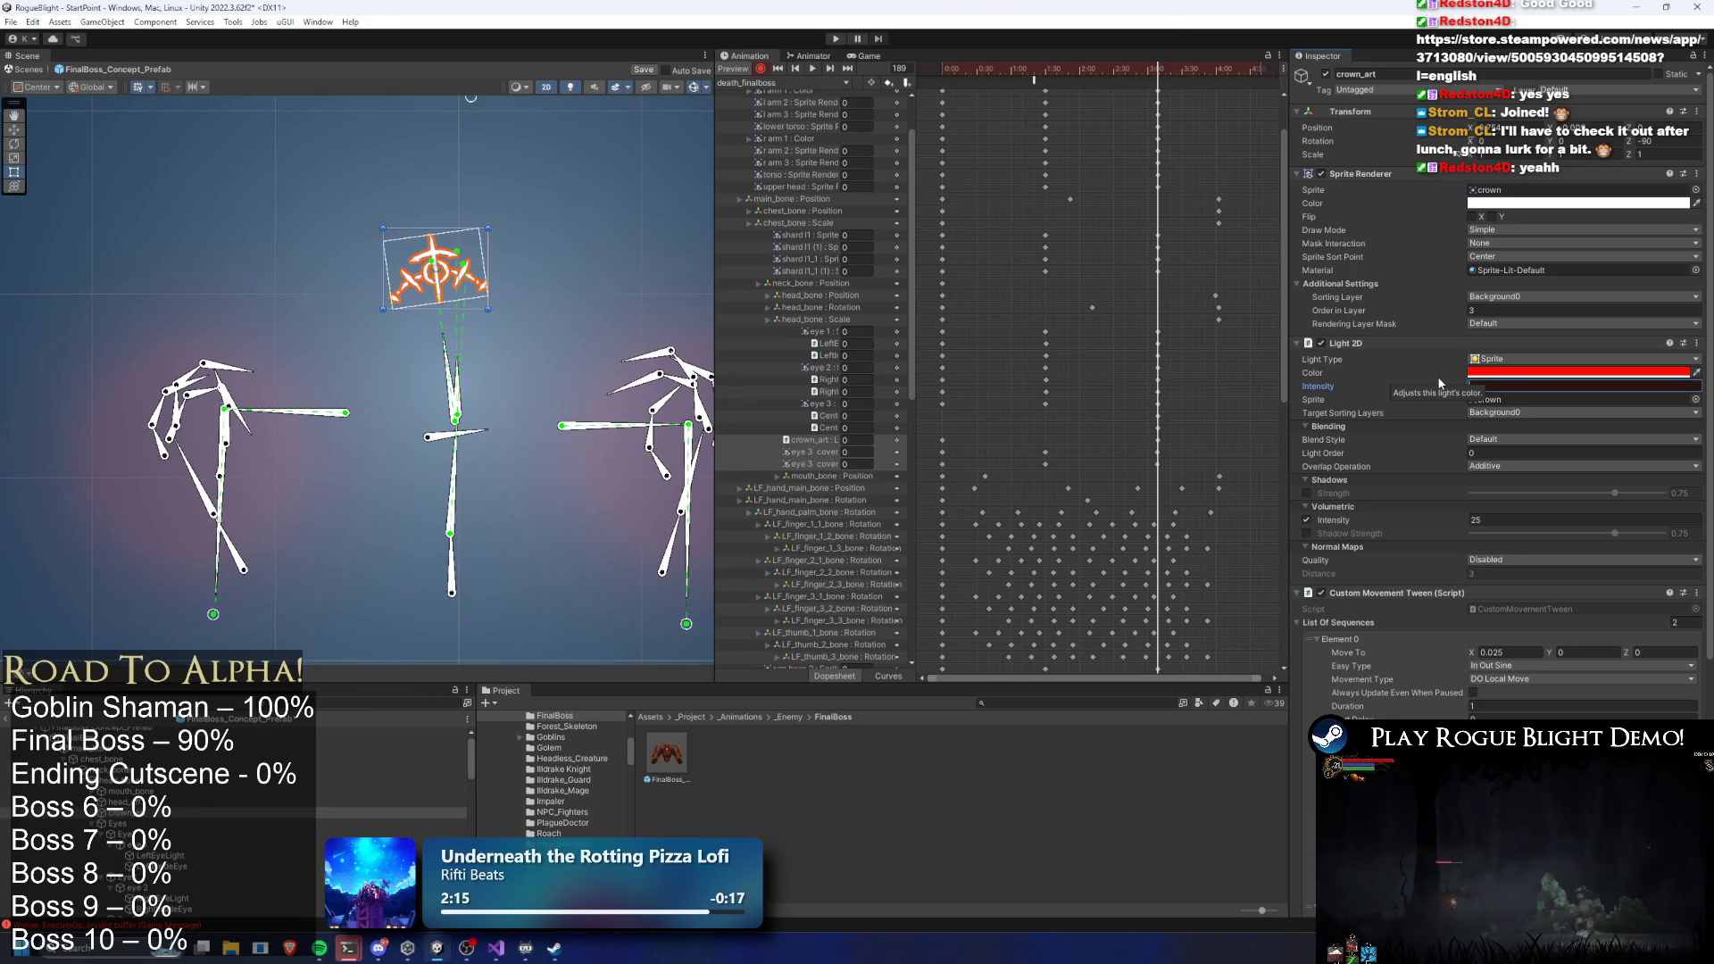
pyautogui.press('BackSpace')
pyautogui.write('0')
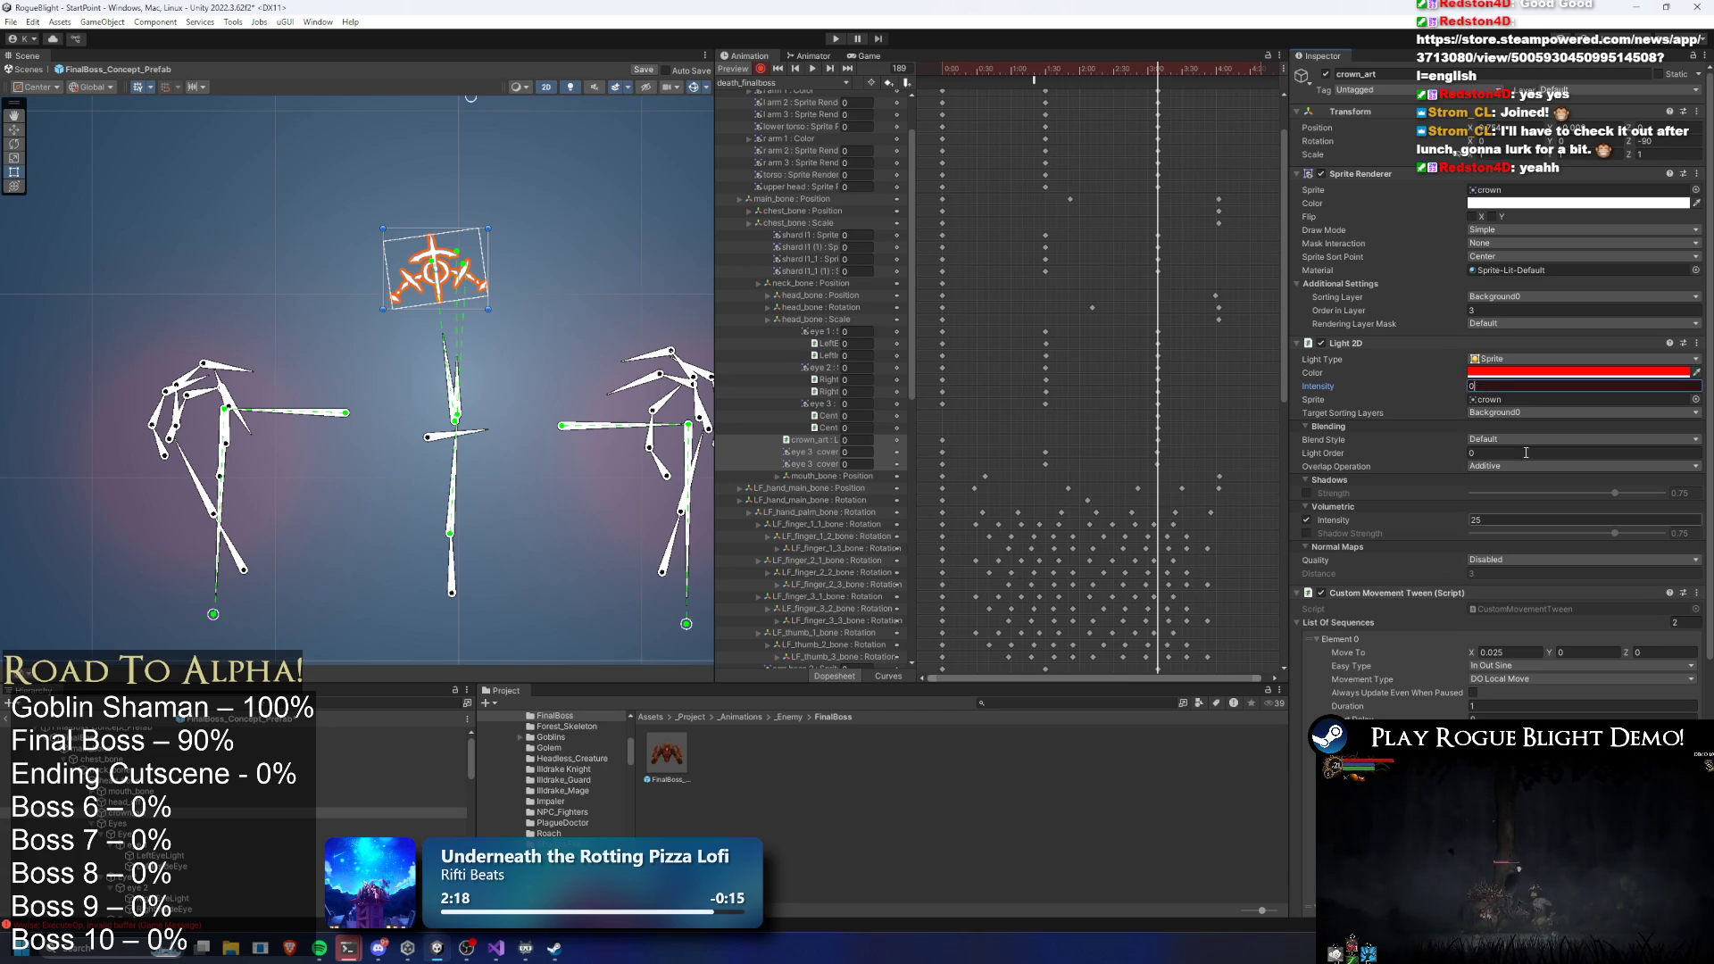
pyautogui.click(1518, 204)
pyautogui.write('0')
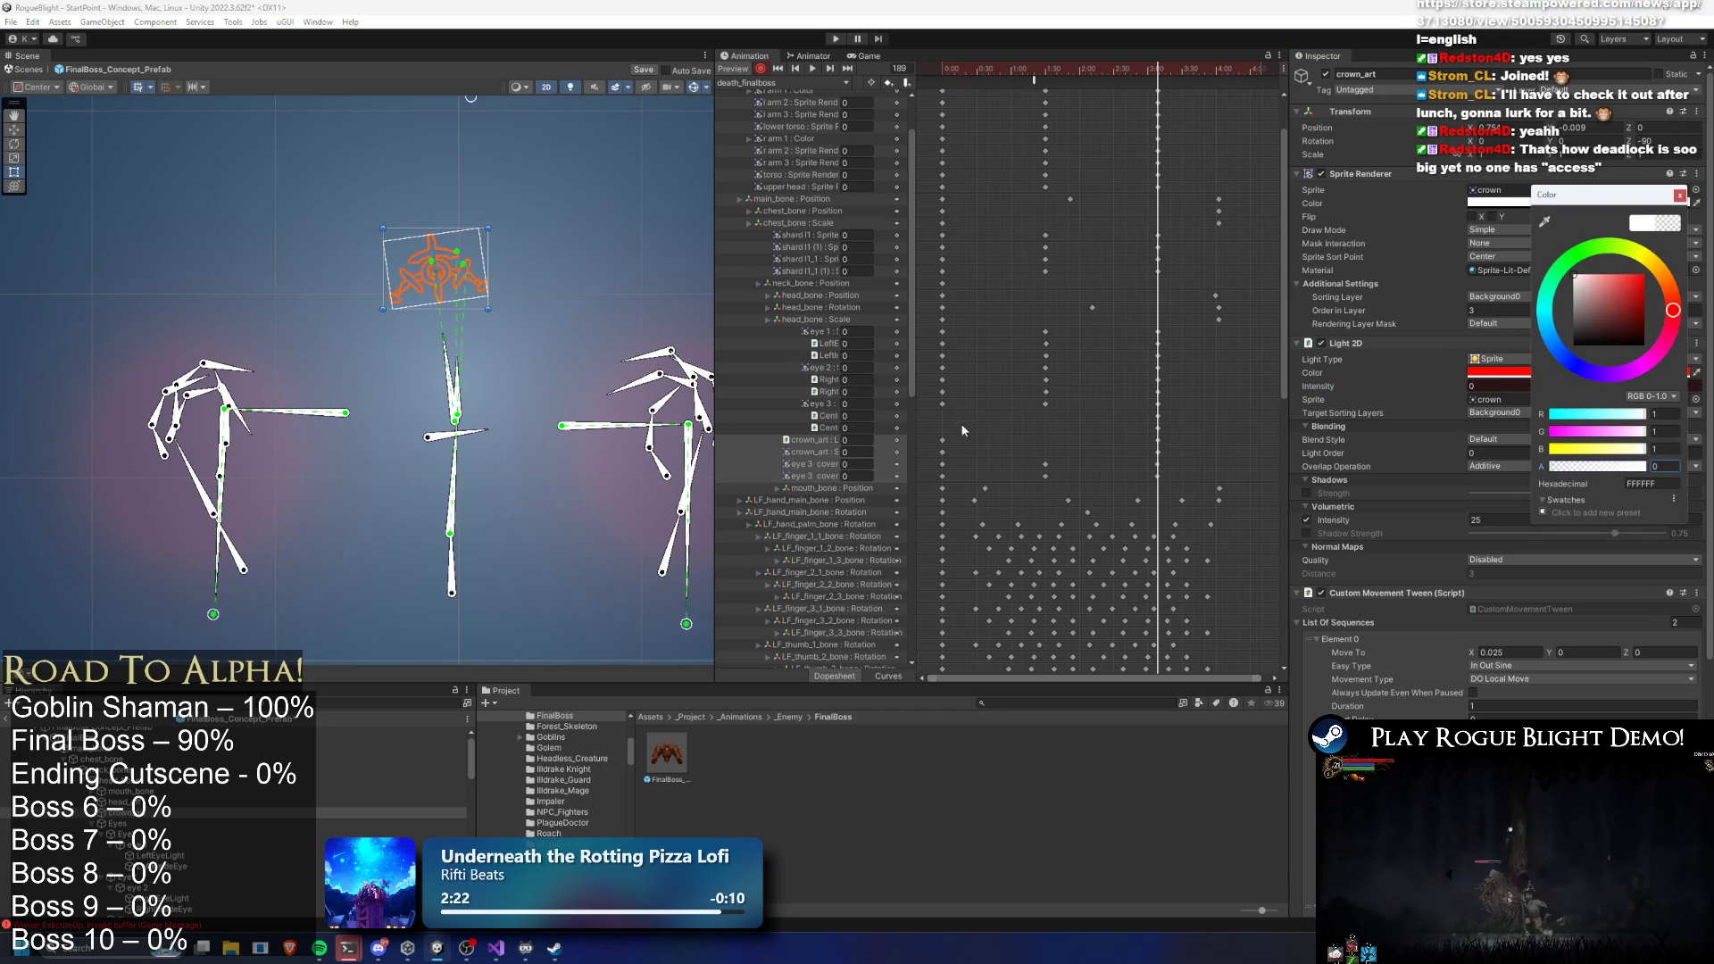
# Preview the crown fade by scrubbing to frame 198, then select the hand base sprite
pyautogui.moveTo(933, 68); pyautogui.dragTo(1053, 68)
pyautogui.click(624, 118)
pyautogui.moveTo(948, 68)
pyautogui.mouseDown()
pyautogui.moveTo(1153, 70)
pyautogui.moveTo(1112, 70)
pyautogui.mouseUp()
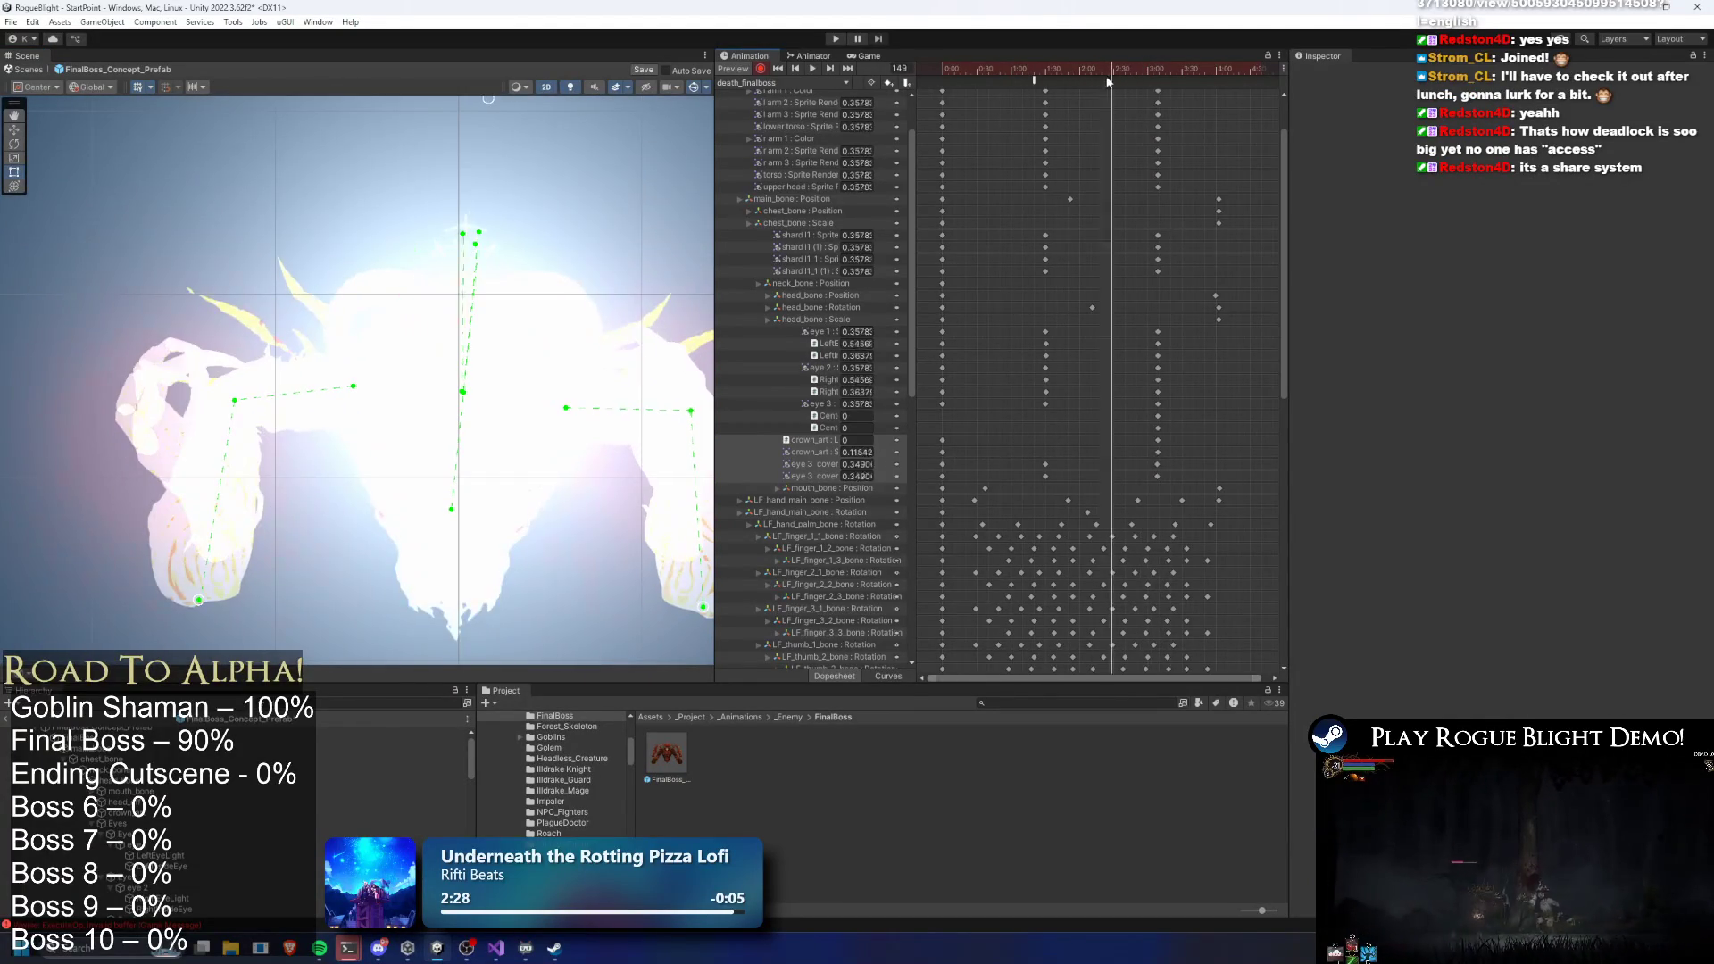
pyautogui.click(490, 235)
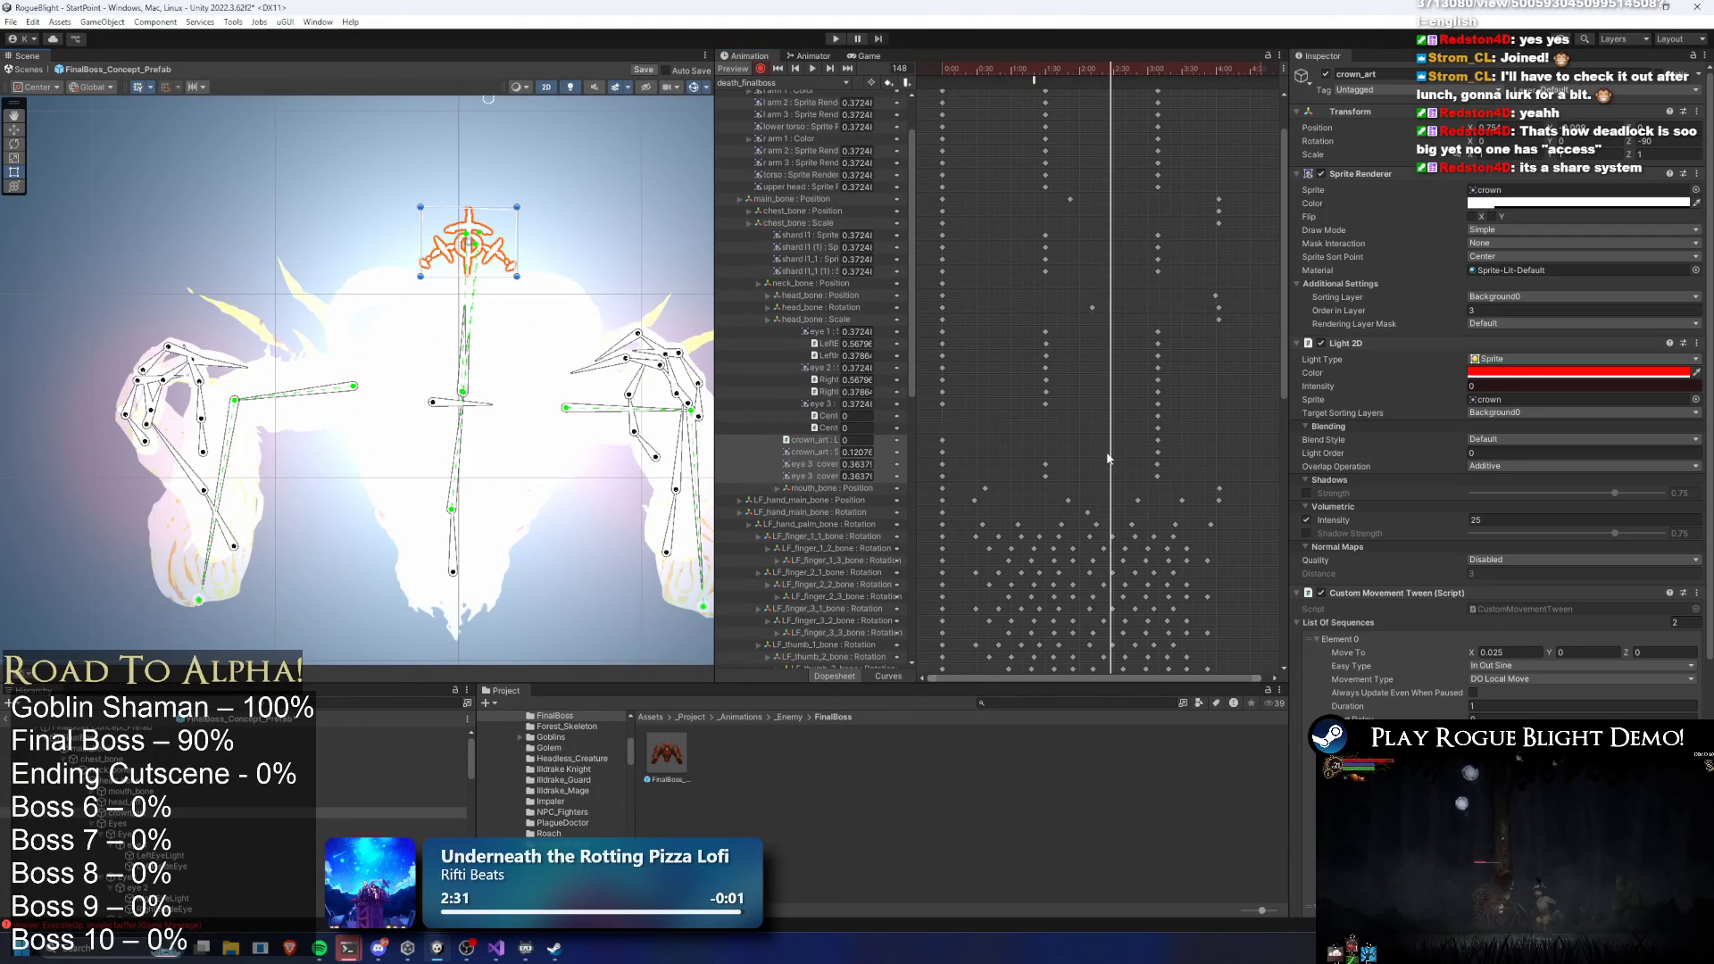
pyautogui.moveTo(1101, 62); pyautogui.dragTo(1168, 64)
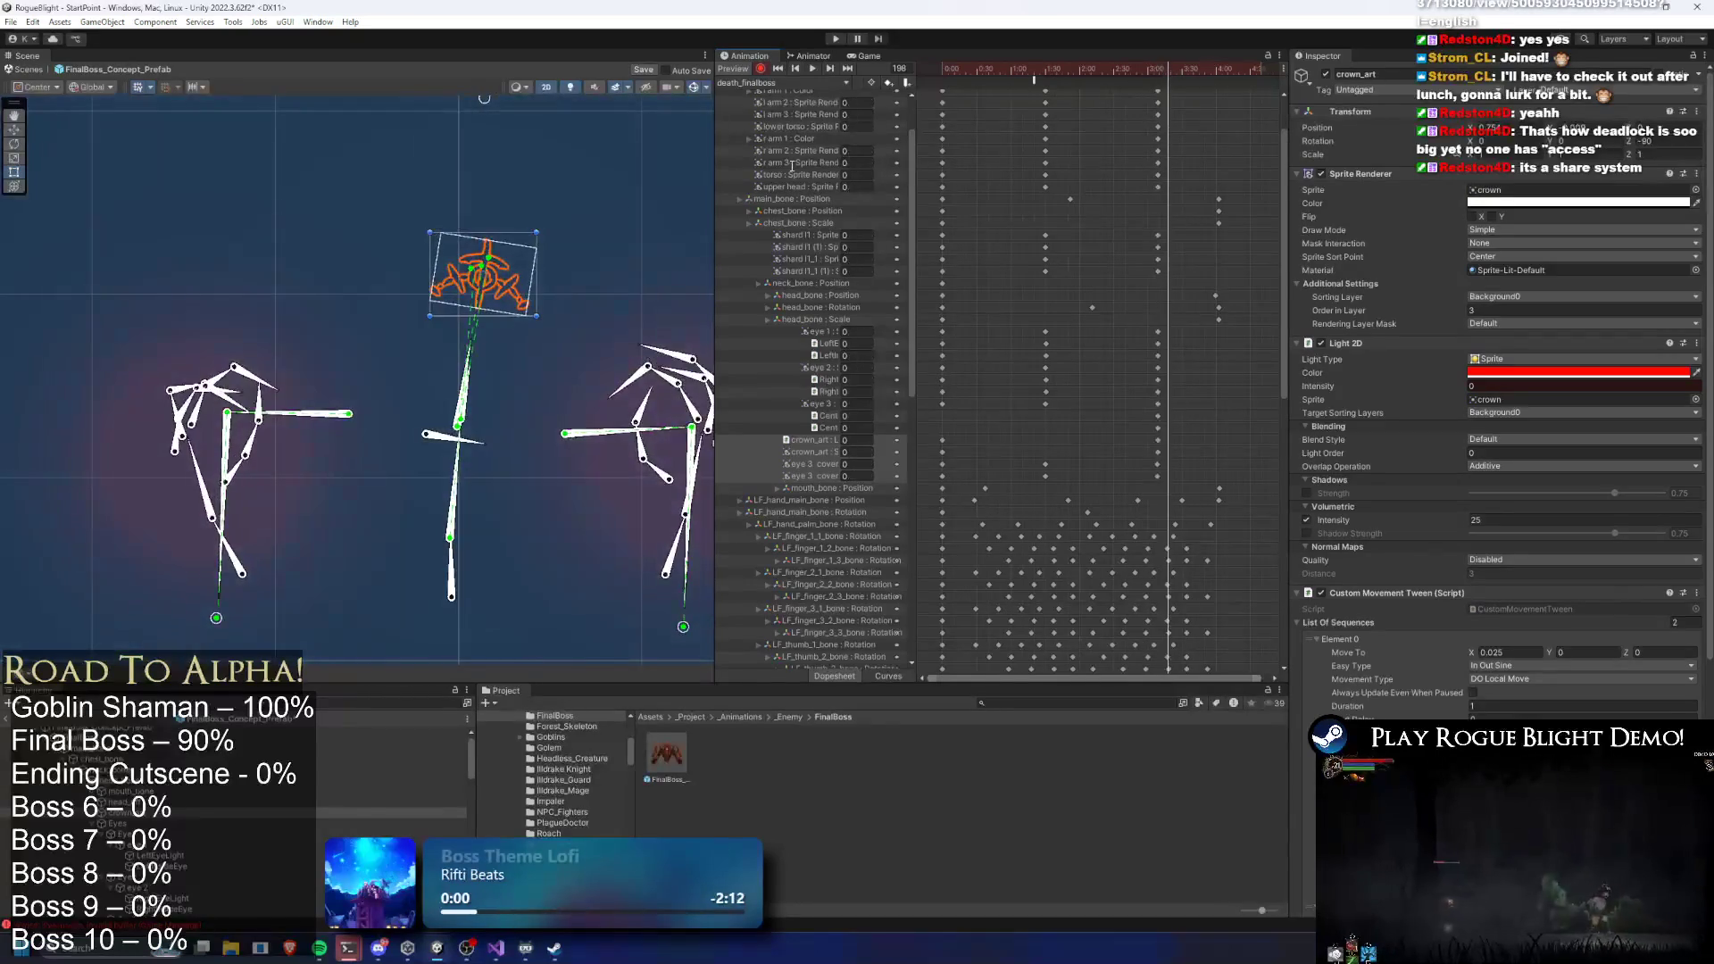
pyautogui.click(563, 346)
pyautogui.click(563, 347)
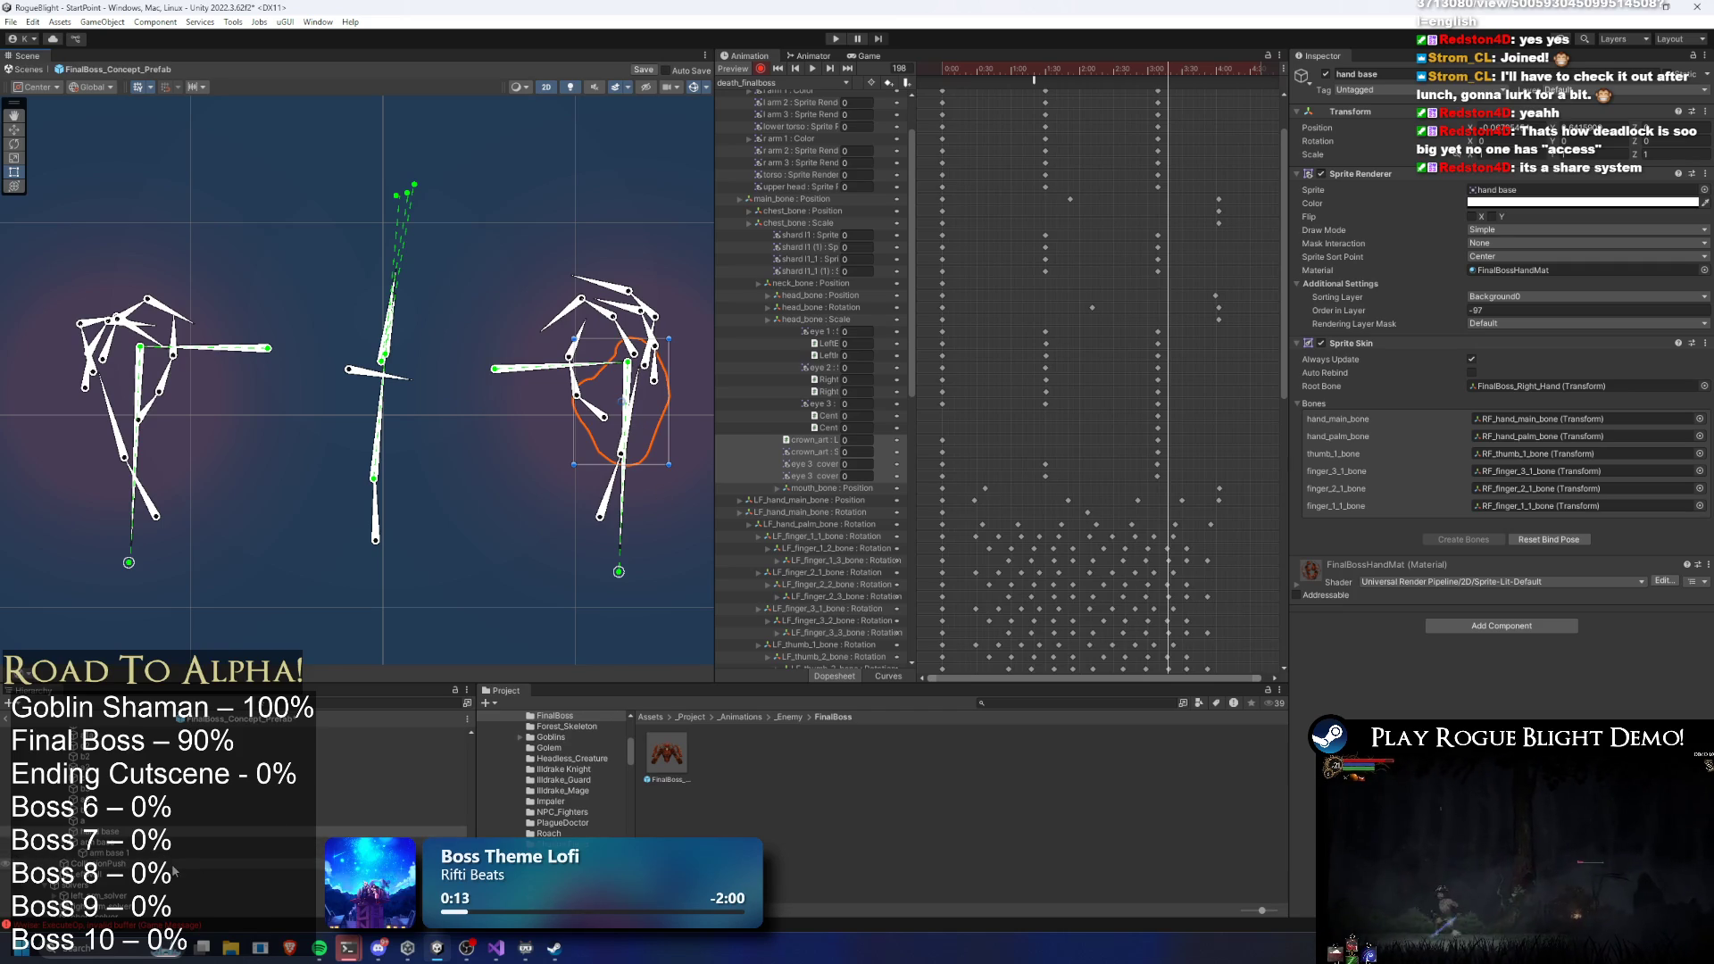
pyautogui.scroll(-3, 188, 875)
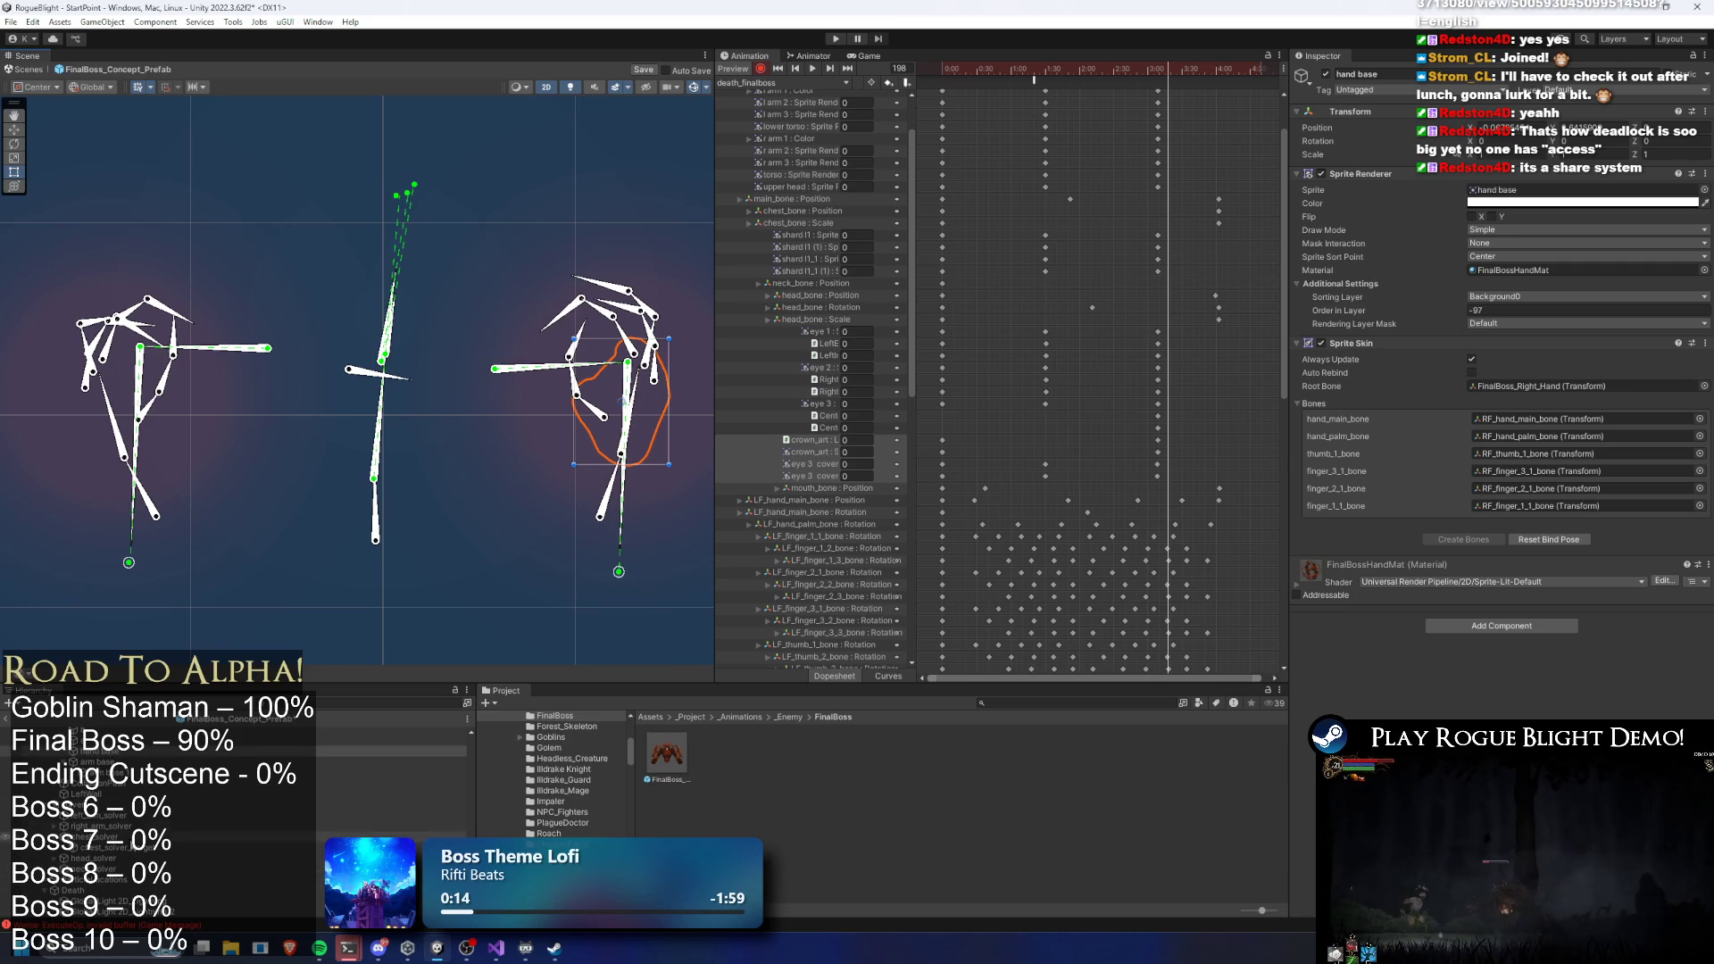
pyautogui.click(197, 879)
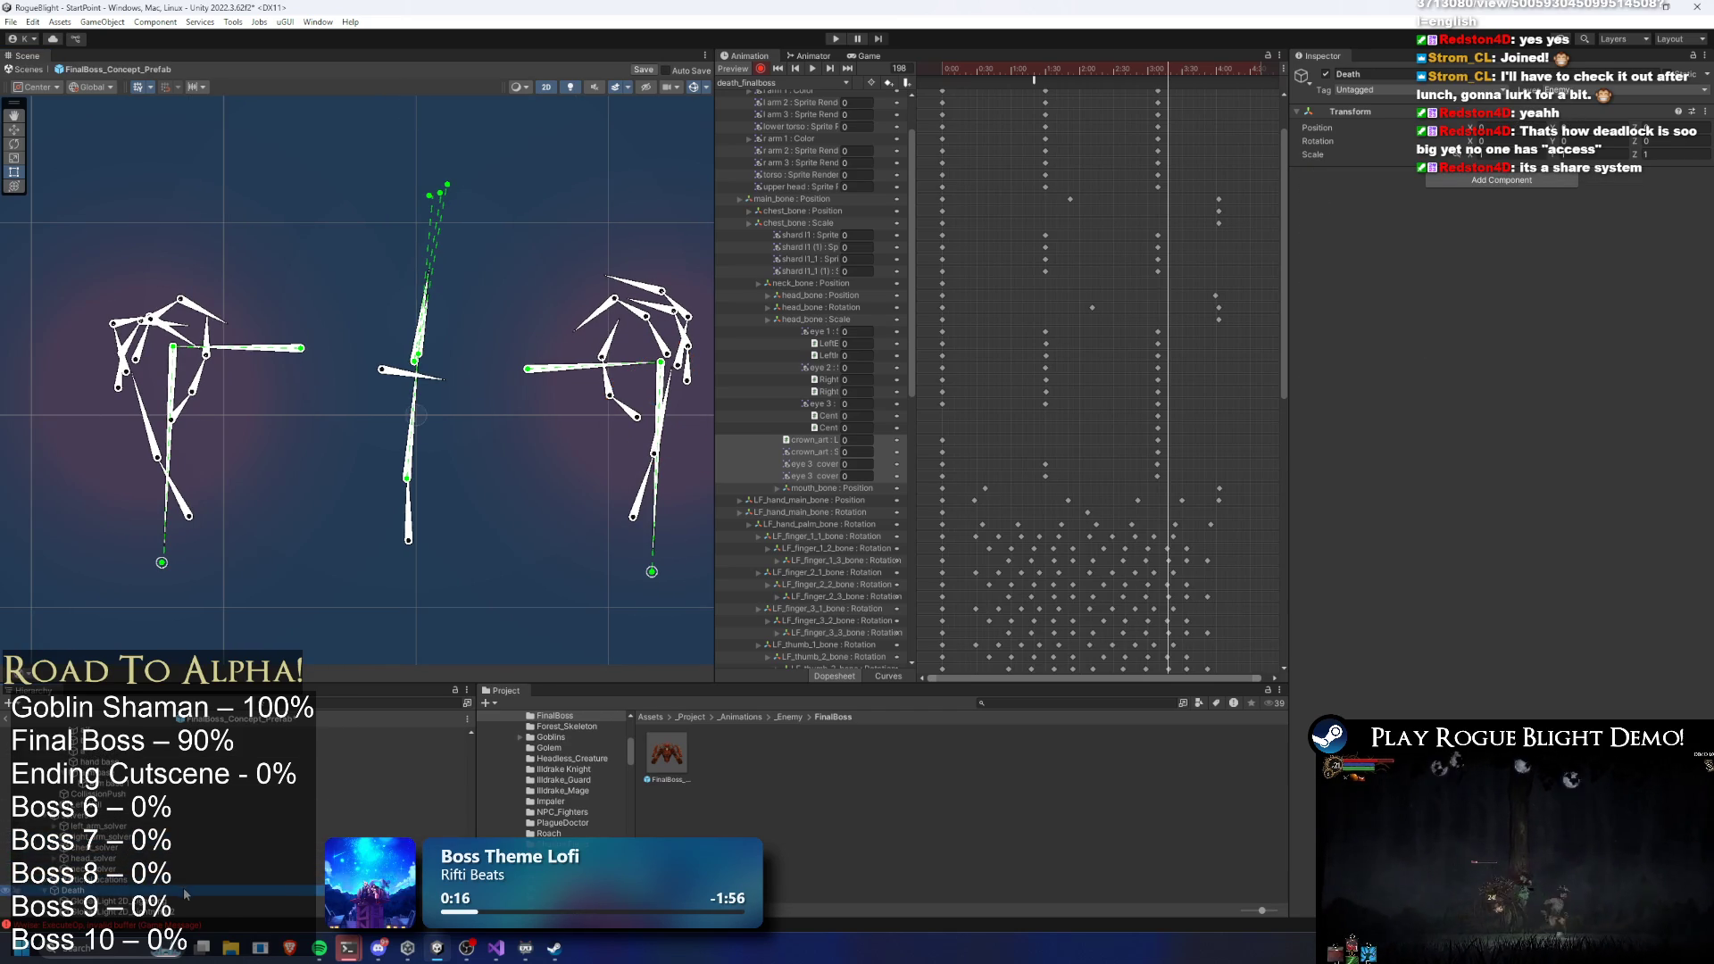
pyautogui.scroll(5, 150, 853)
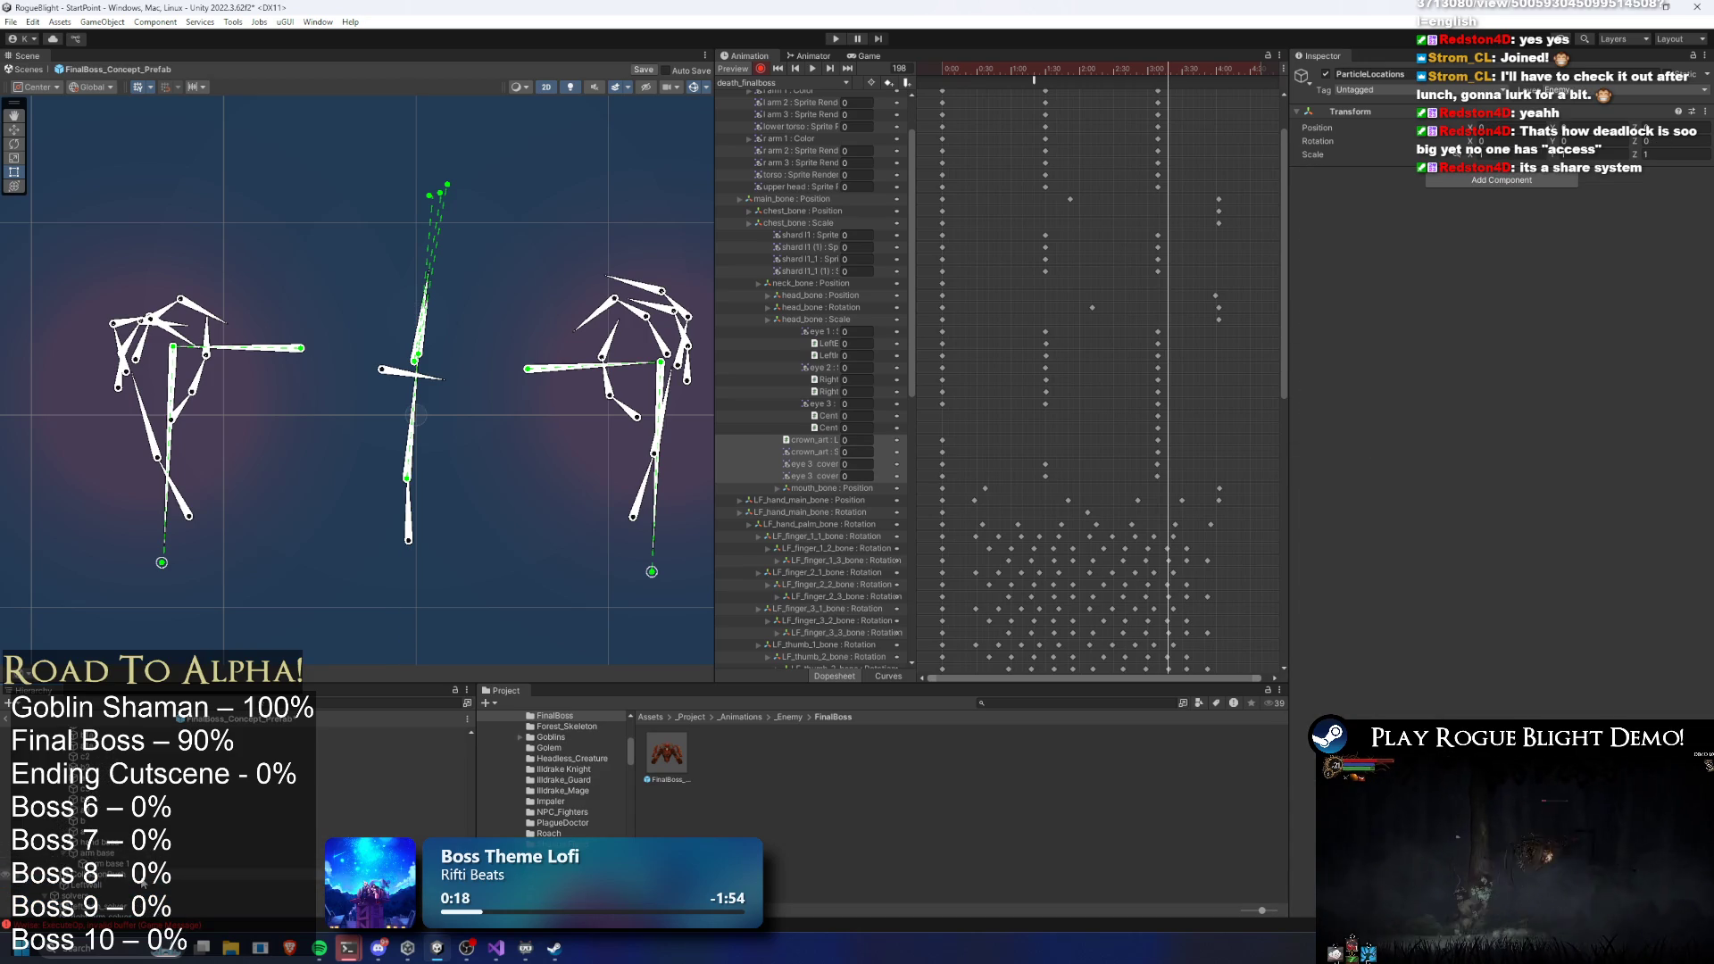
pyautogui.scroll(-3, 184, 857)
pyautogui.click(184, 863)
pyautogui.scroll(3, 184, 857)
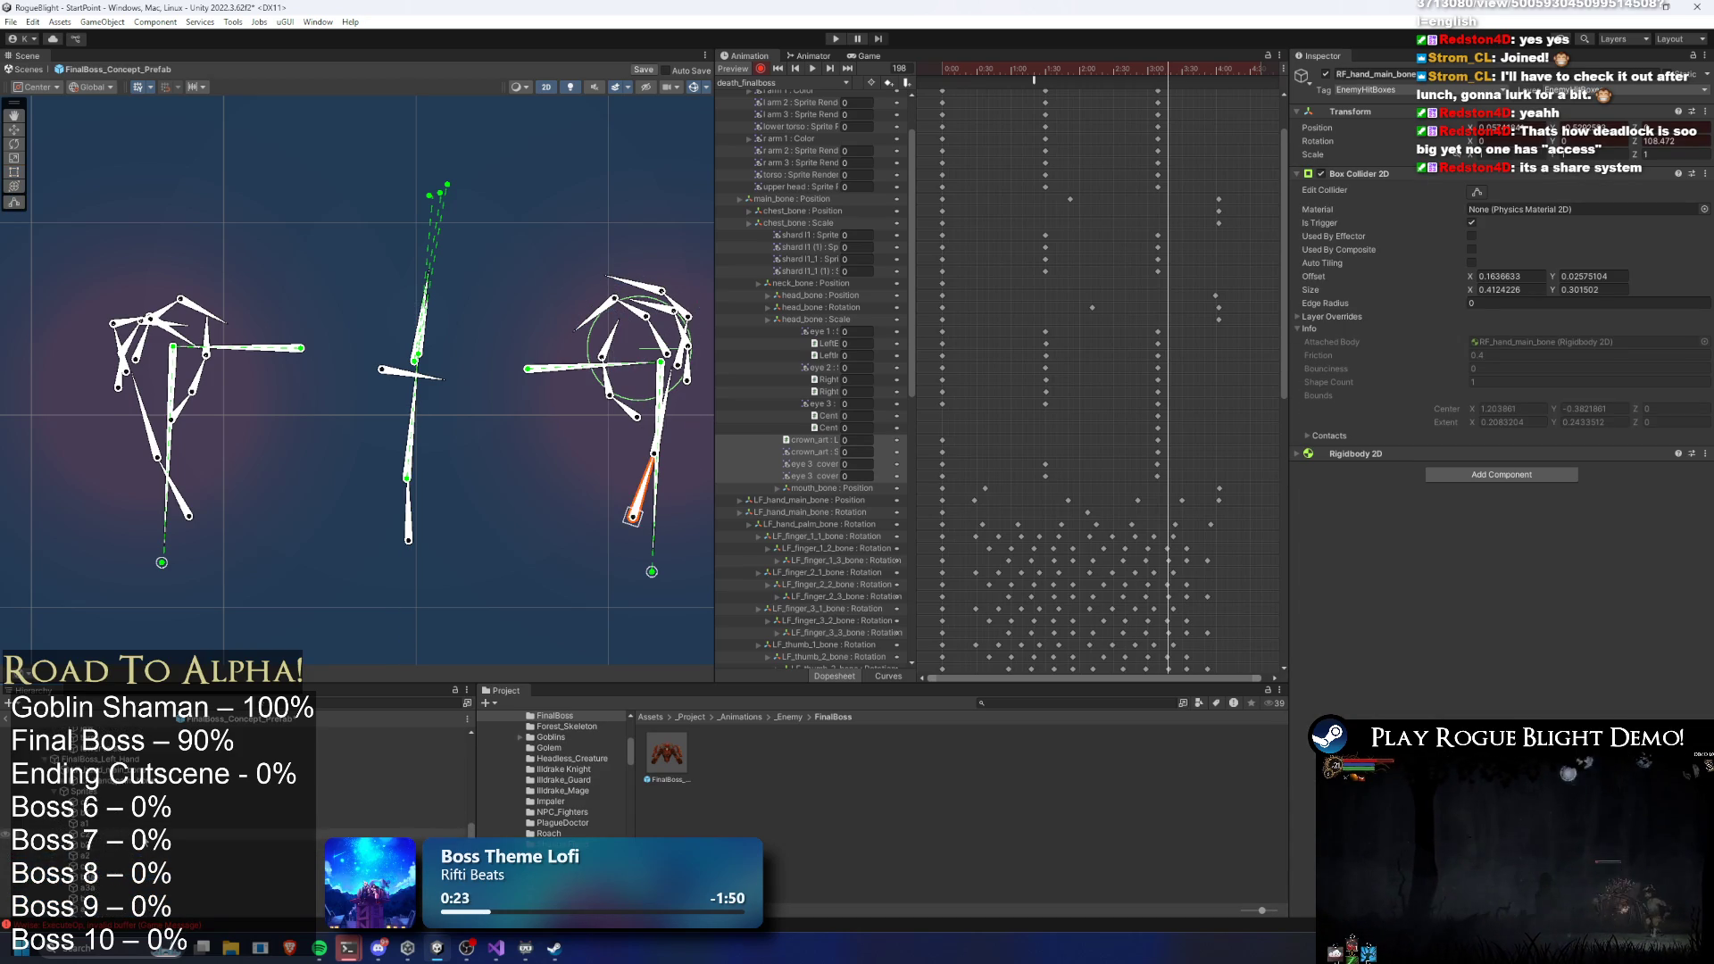
pyautogui.click(134, 786)
pyautogui.scroll(-1, 134, 787)
pyautogui.scroll(3, 133, 787)
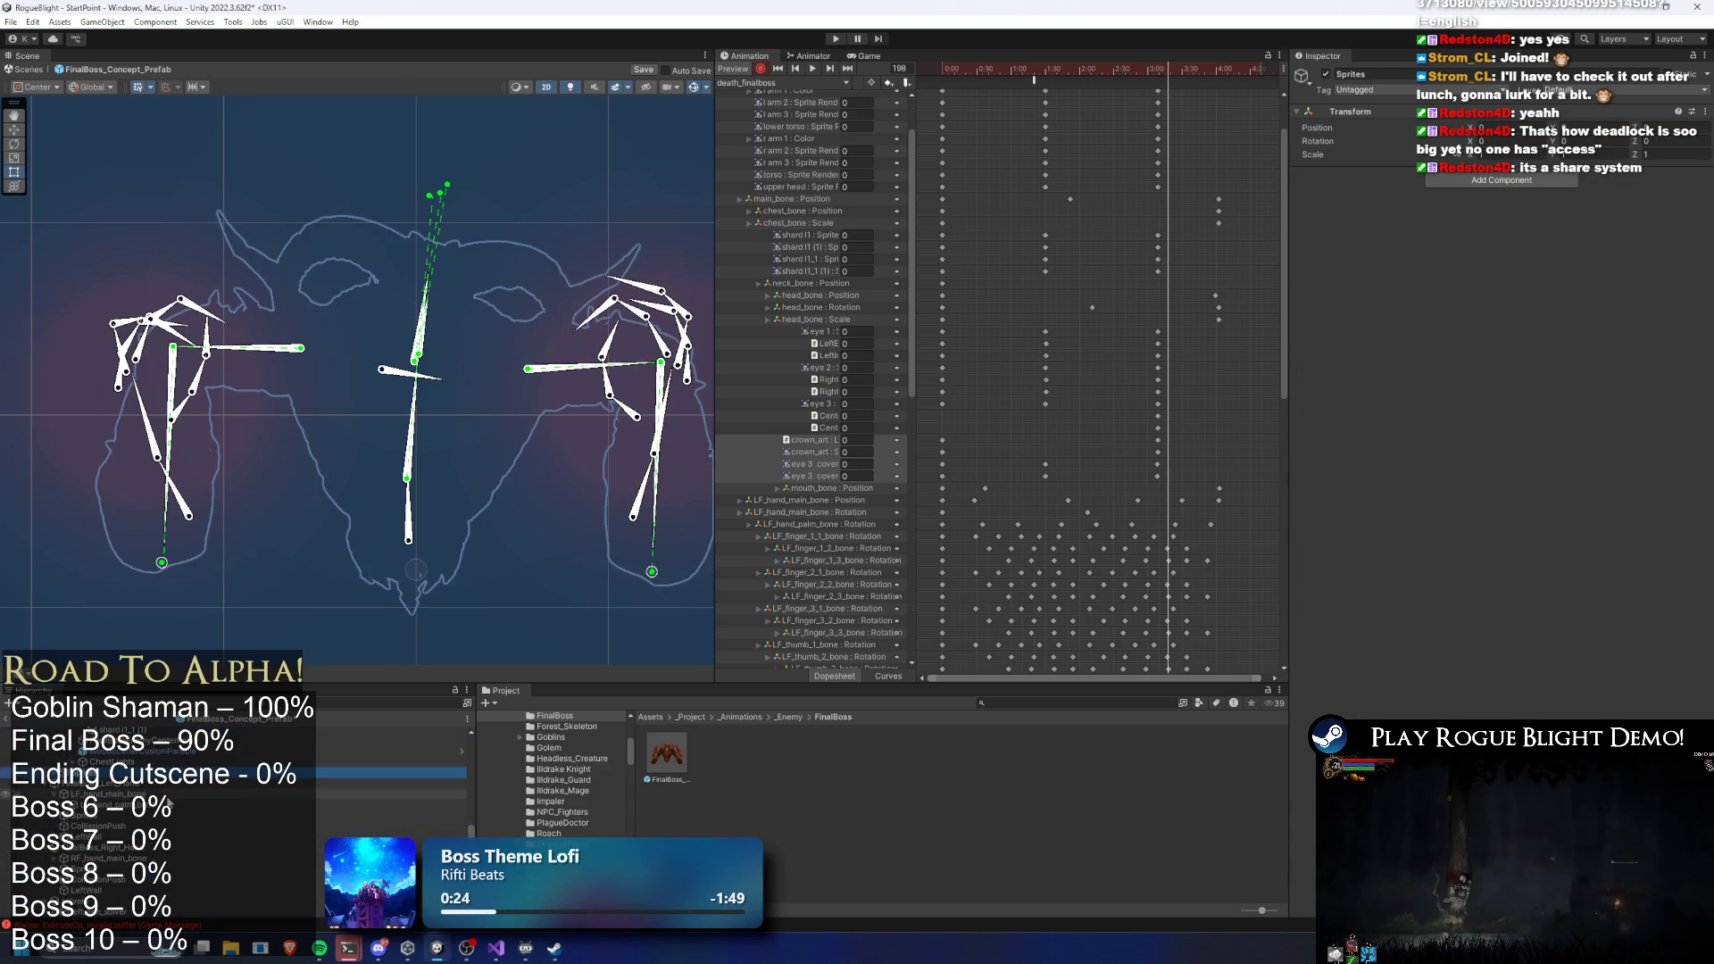
pyautogui.click(178, 810)
pyautogui.click(178, 819)
pyautogui.press('Up')
pyautogui.press('Up')
pyautogui.press('Up')
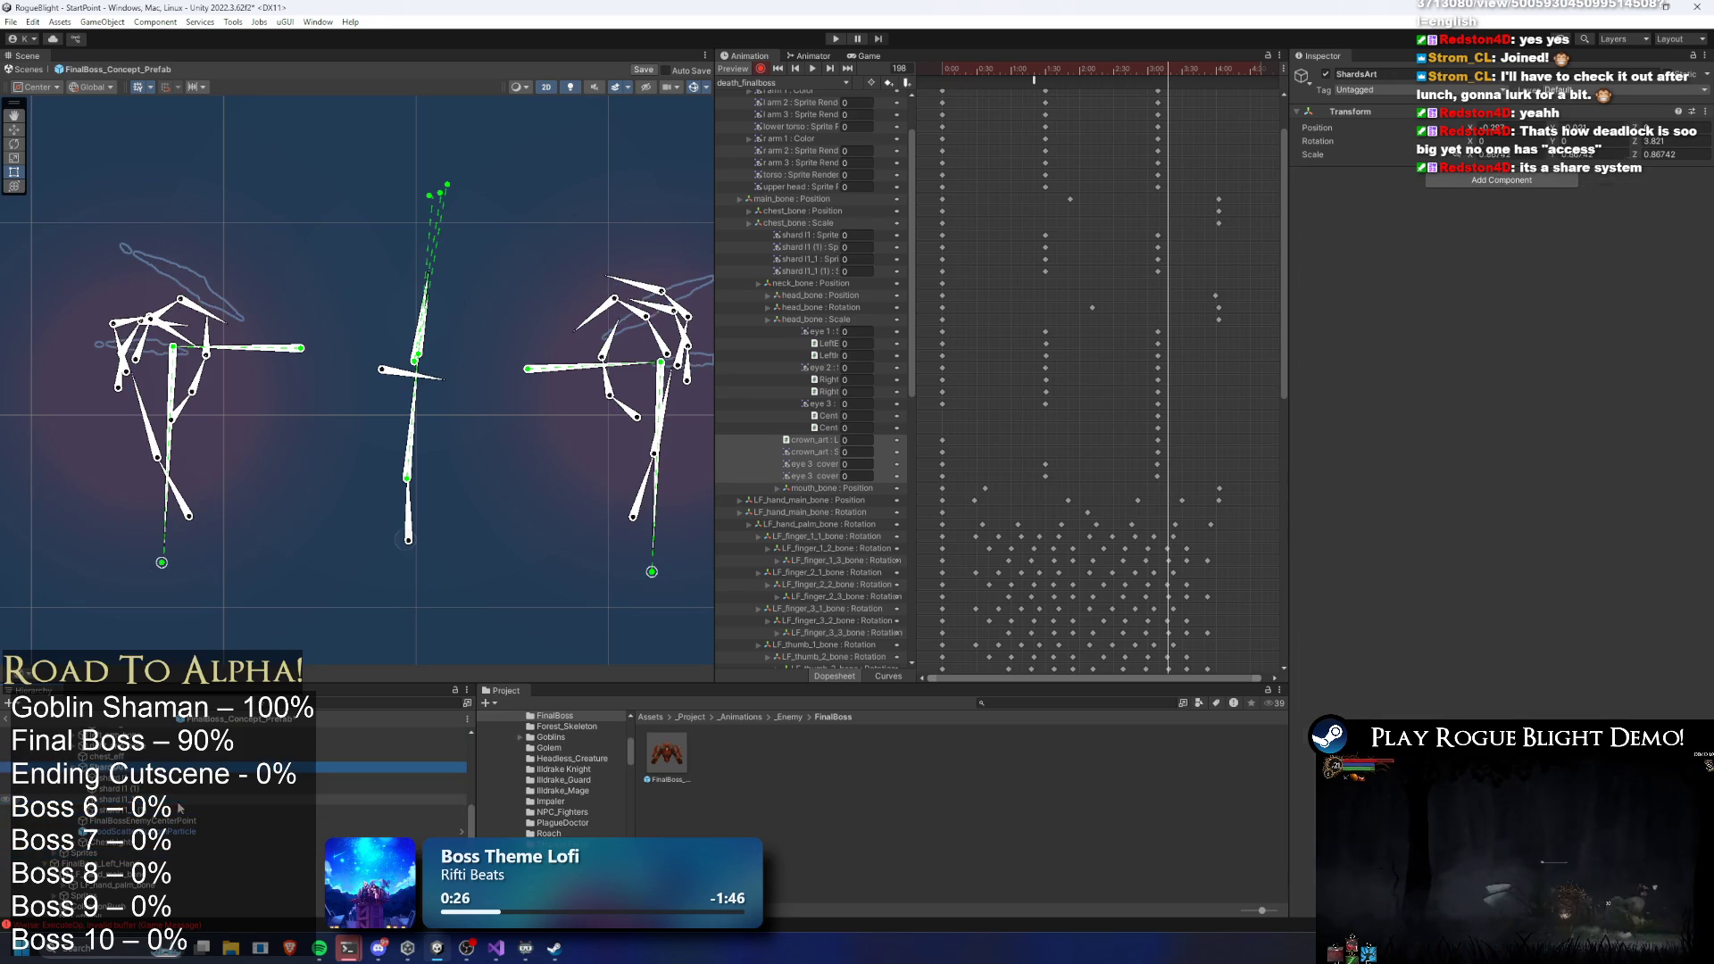
pyautogui.scroll(5, 183, 810)
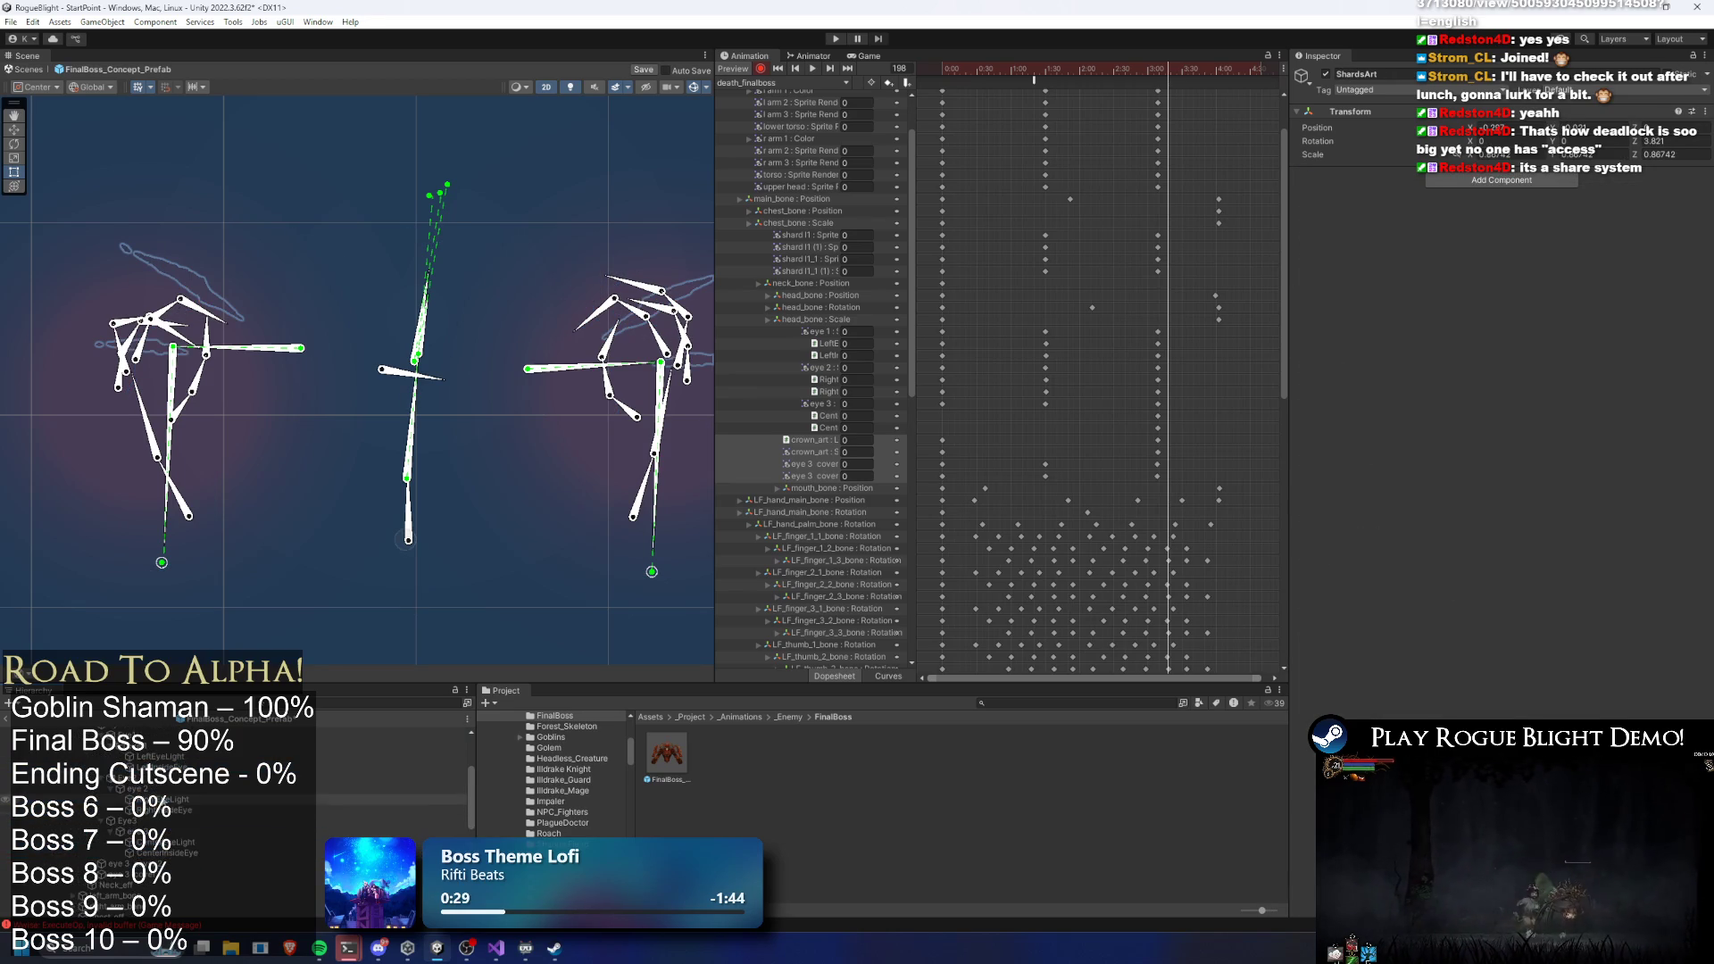
pyautogui.click(177, 808)
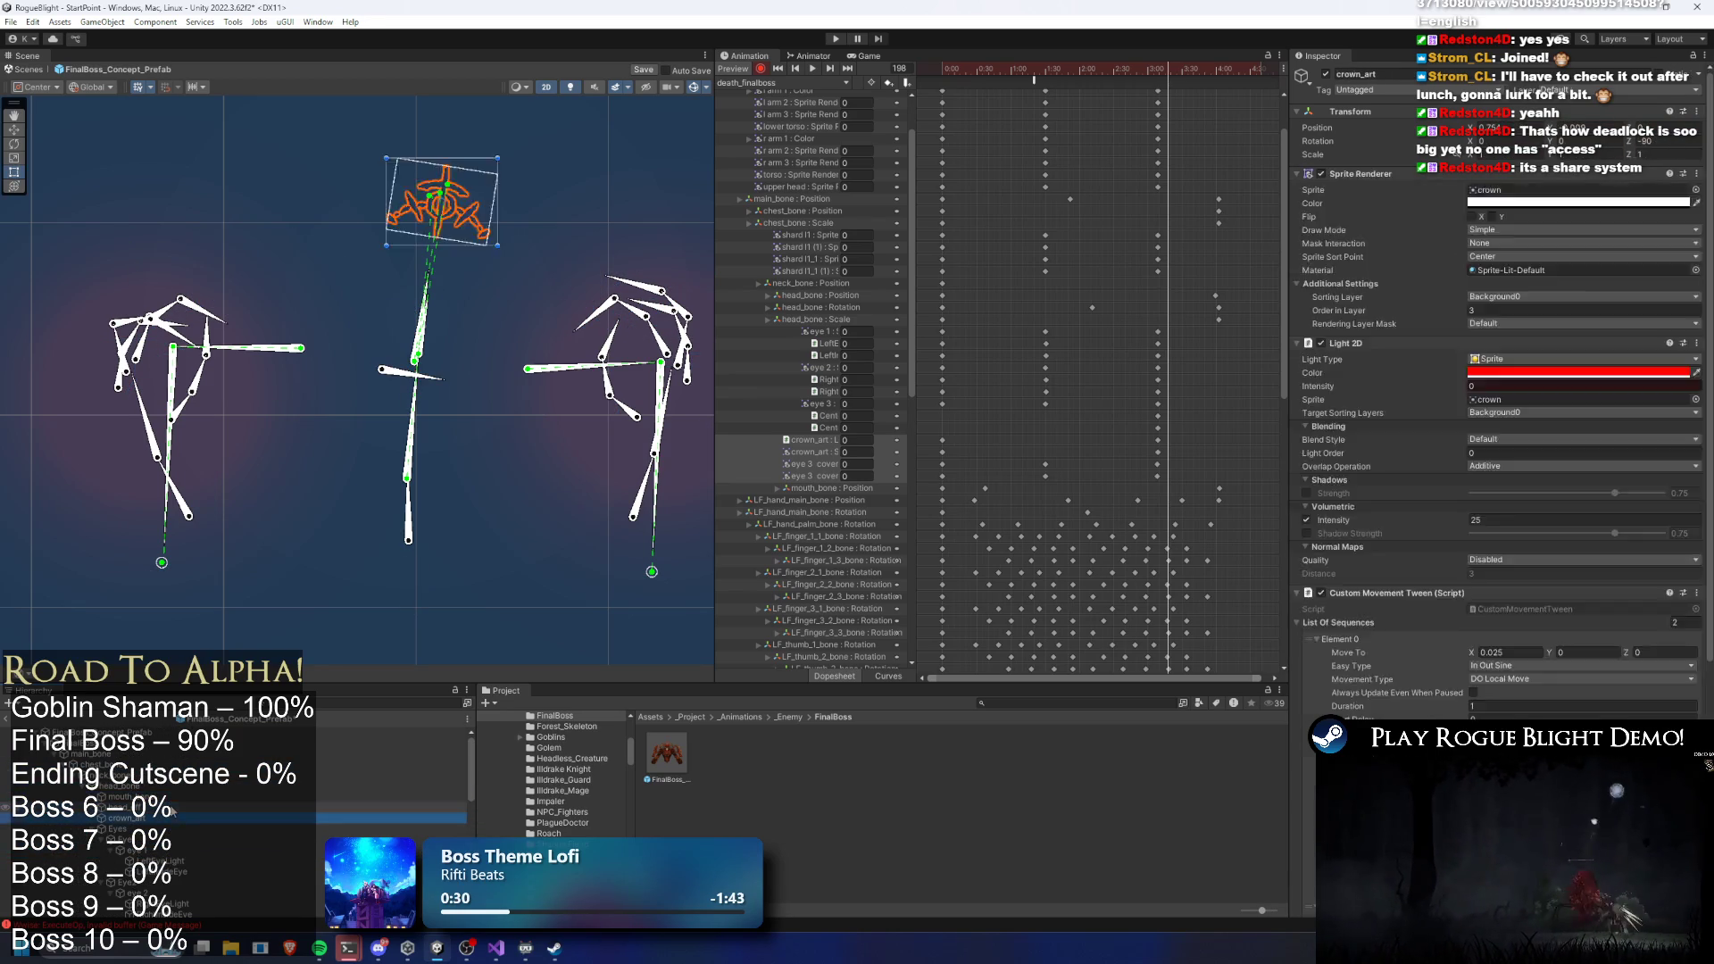
pyautogui.press('Up')
pyautogui.press('Down')
pyautogui.press('Up')
pyautogui.press('Down')
pyautogui.press('Up')
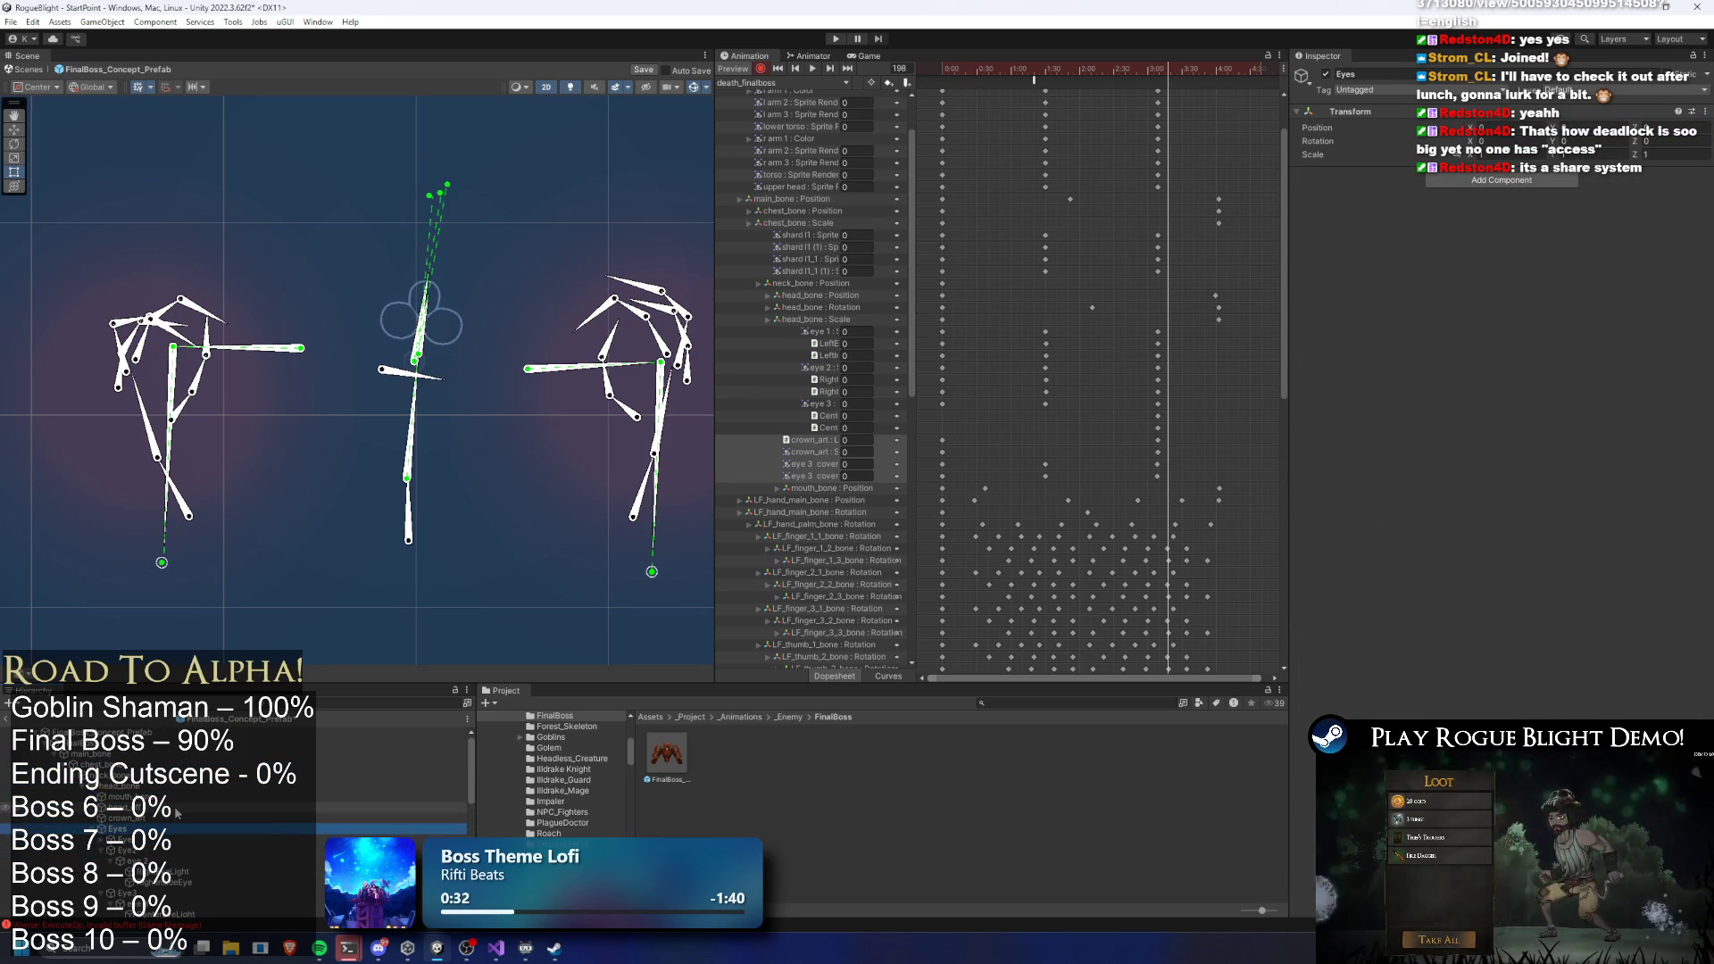
pyautogui.press('Down')
pyautogui.press('Down')
pyautogui.press('Down')
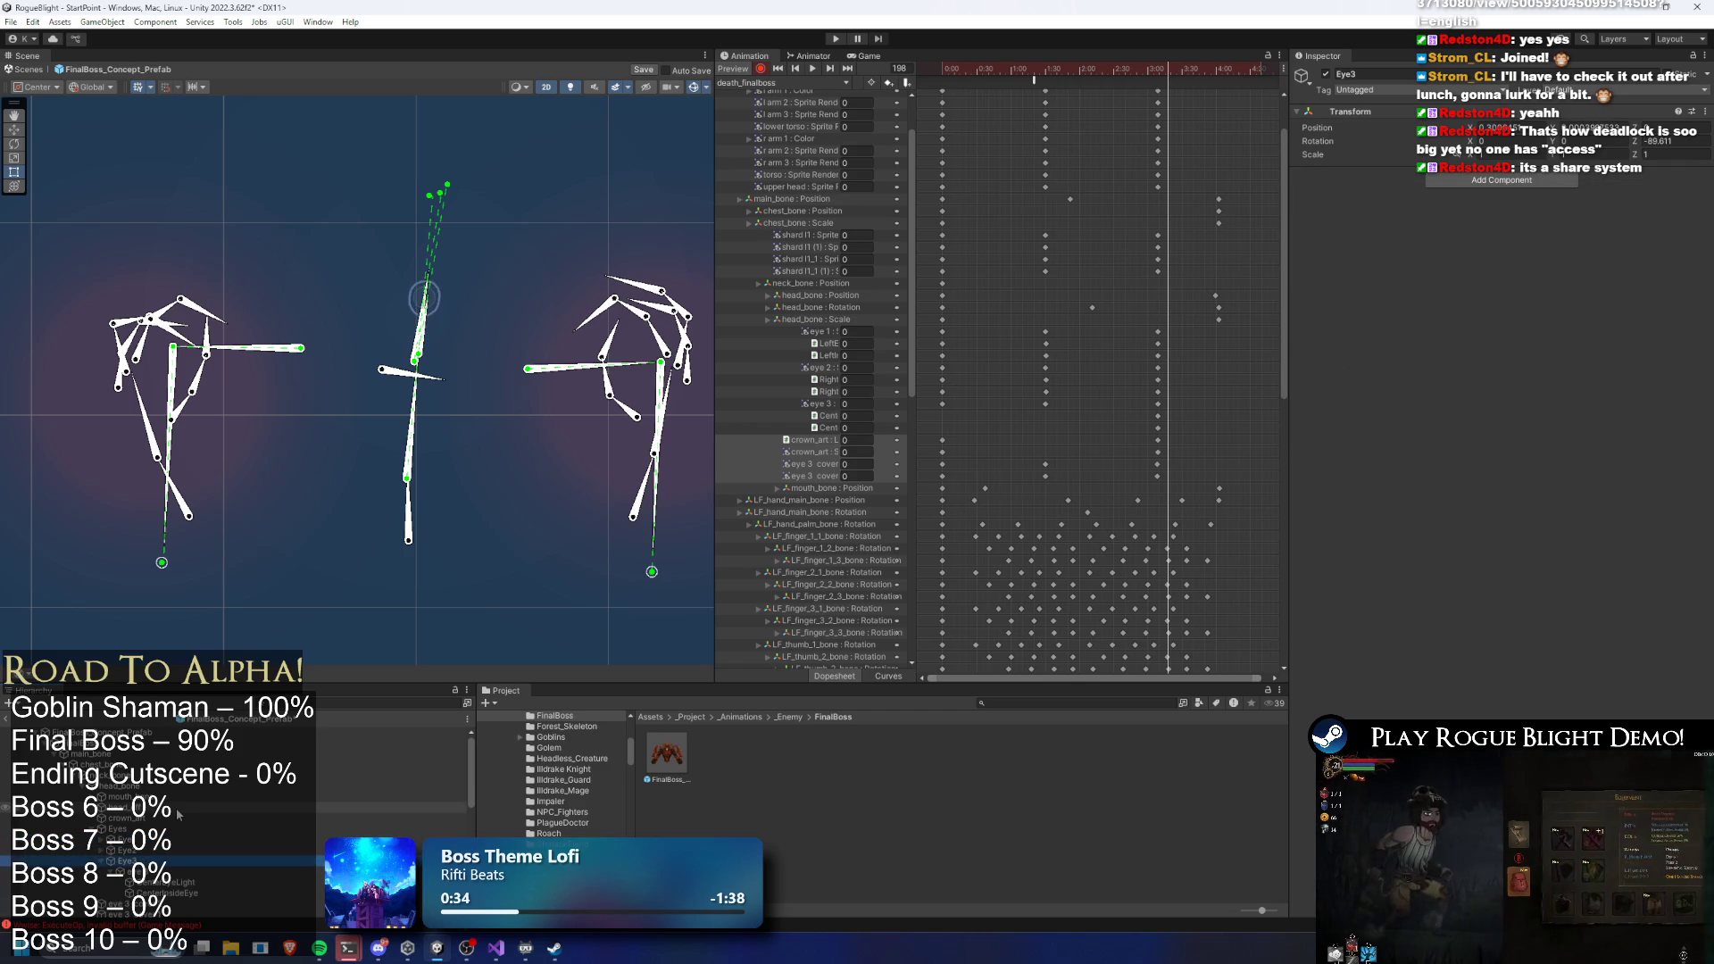
pyautogui.press('Up')
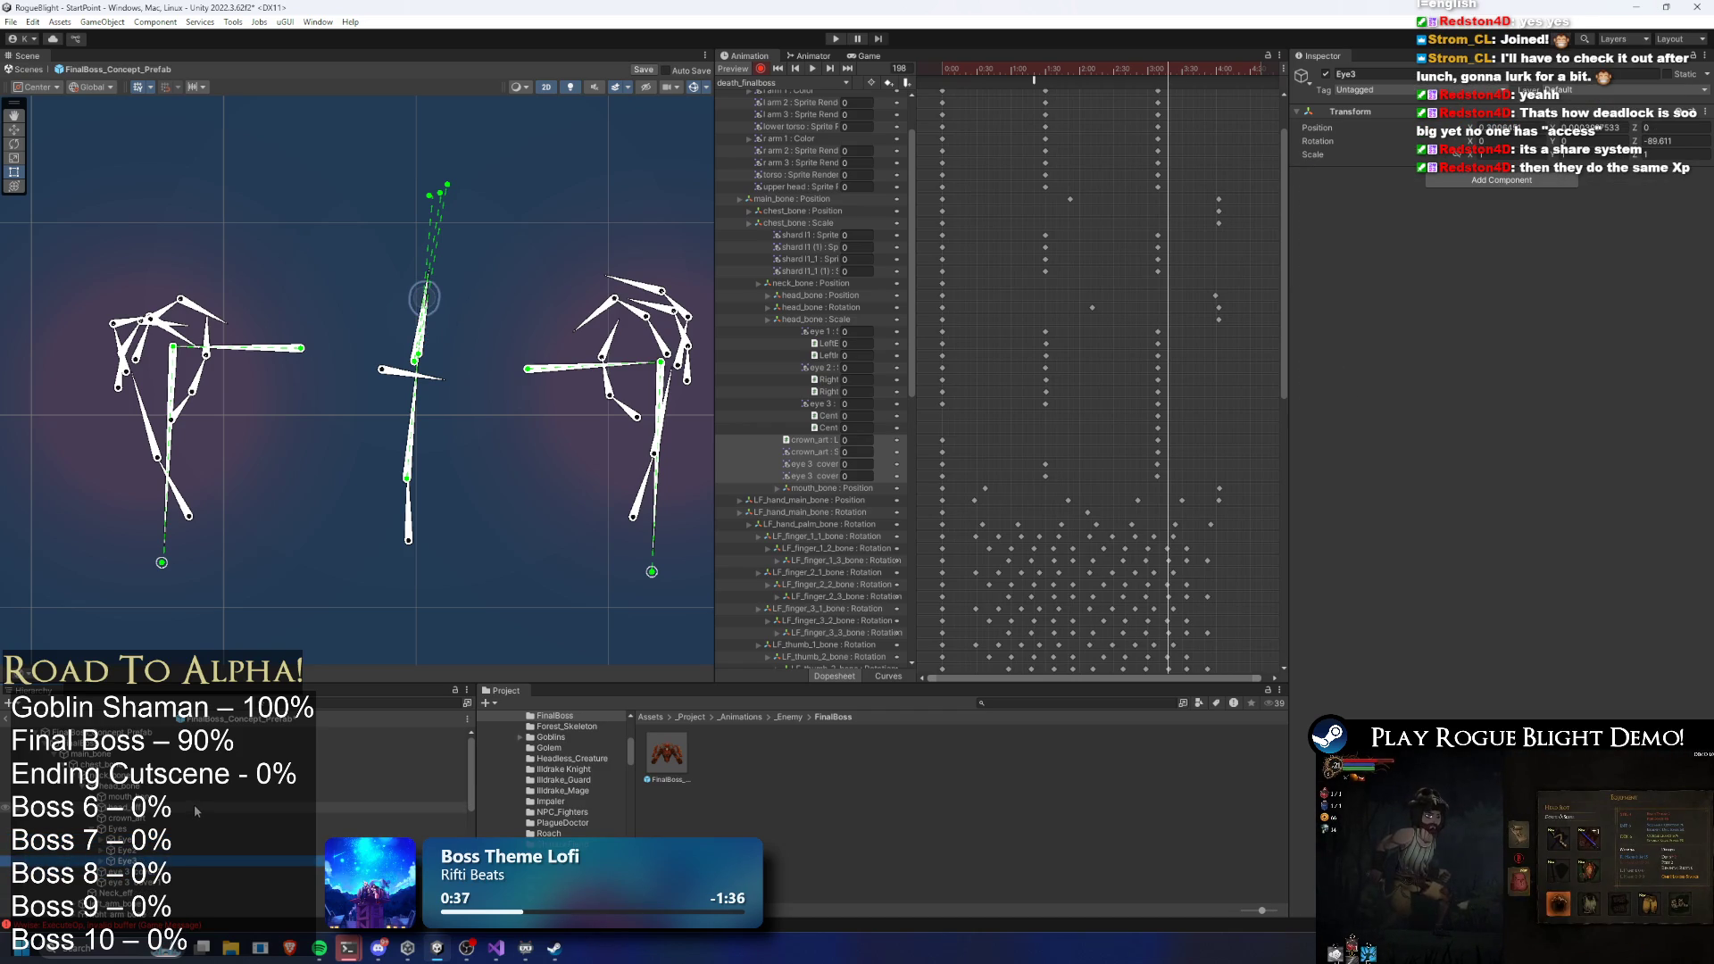
pyautogui.scroll(-2, 191, 817)
pyautogui.click(184, 832)
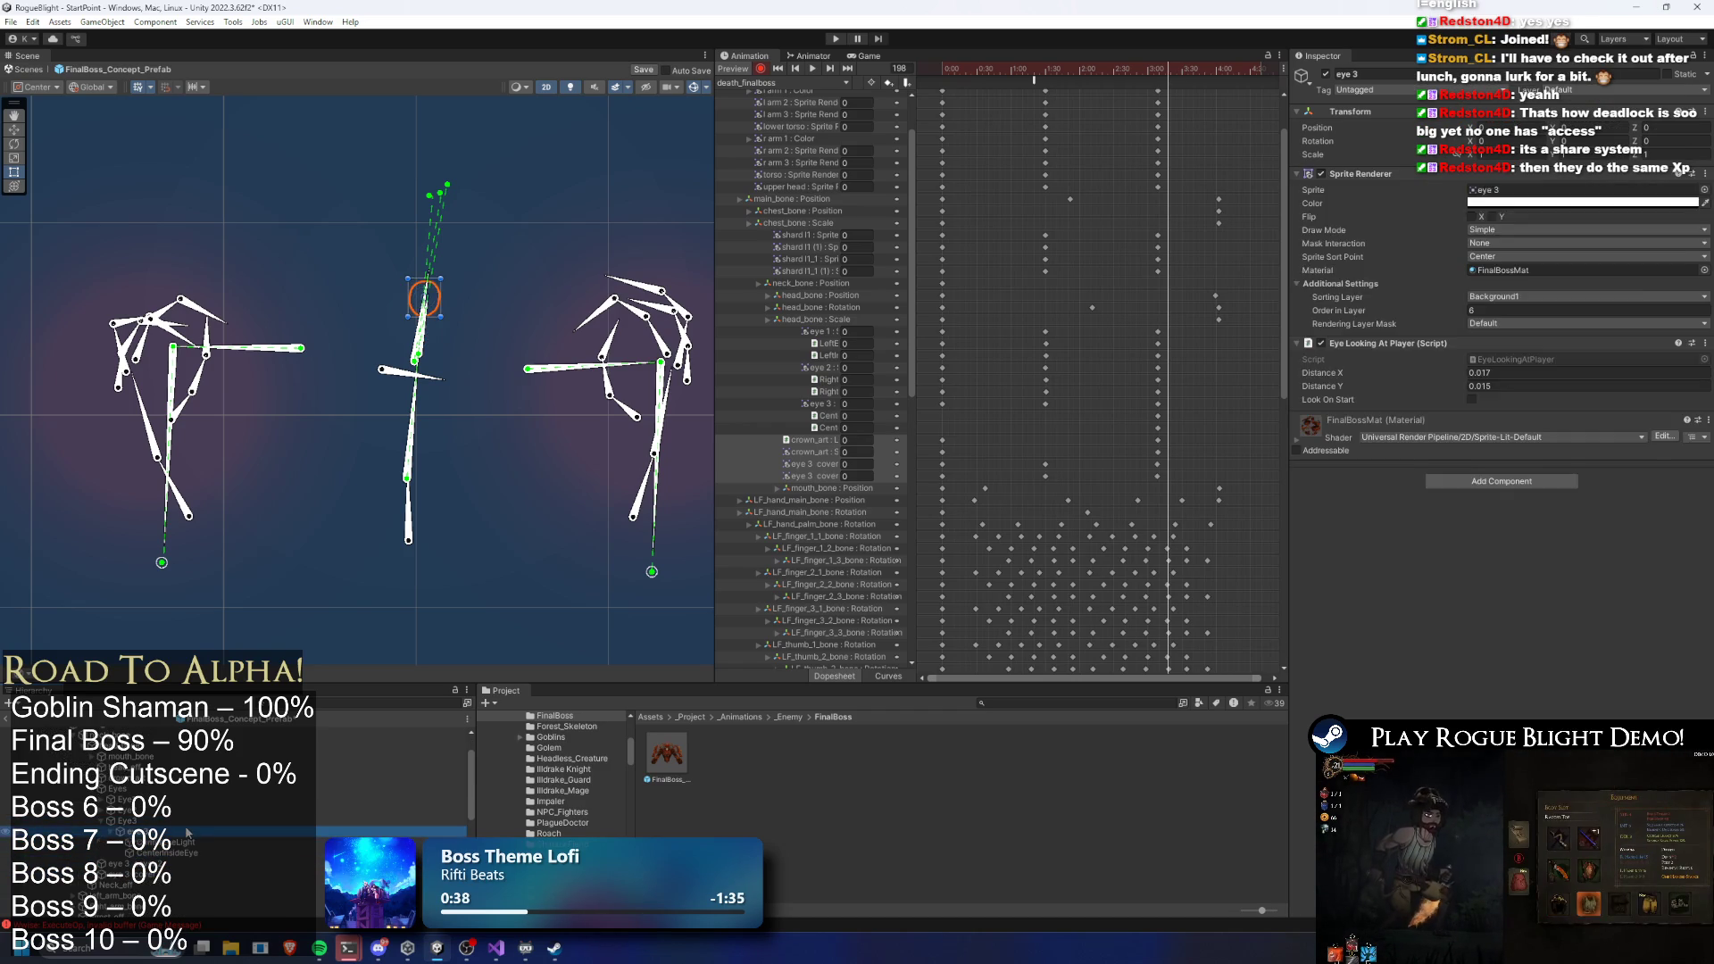
pyautogui.press('Up')
pyautogui.press('Left')
pyautogui.press('Left')
pyautogui.press('Left')
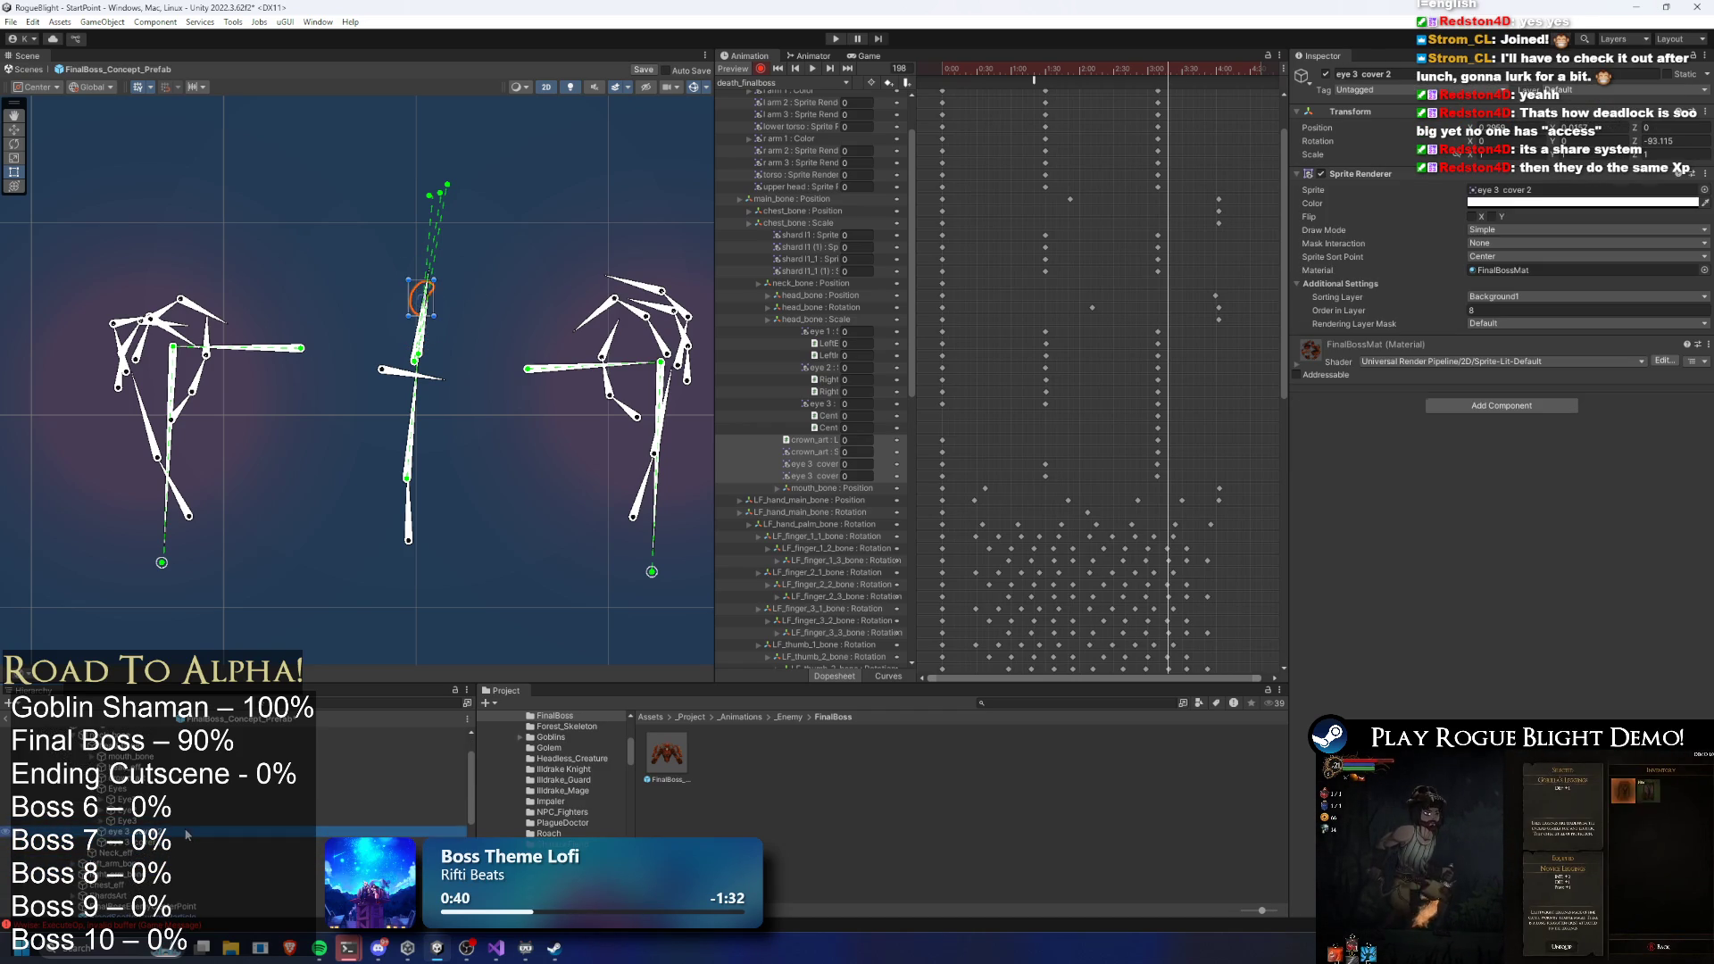
pyautogui.click(177, 827)
pyautogui.scroll(-2, 177, 829)
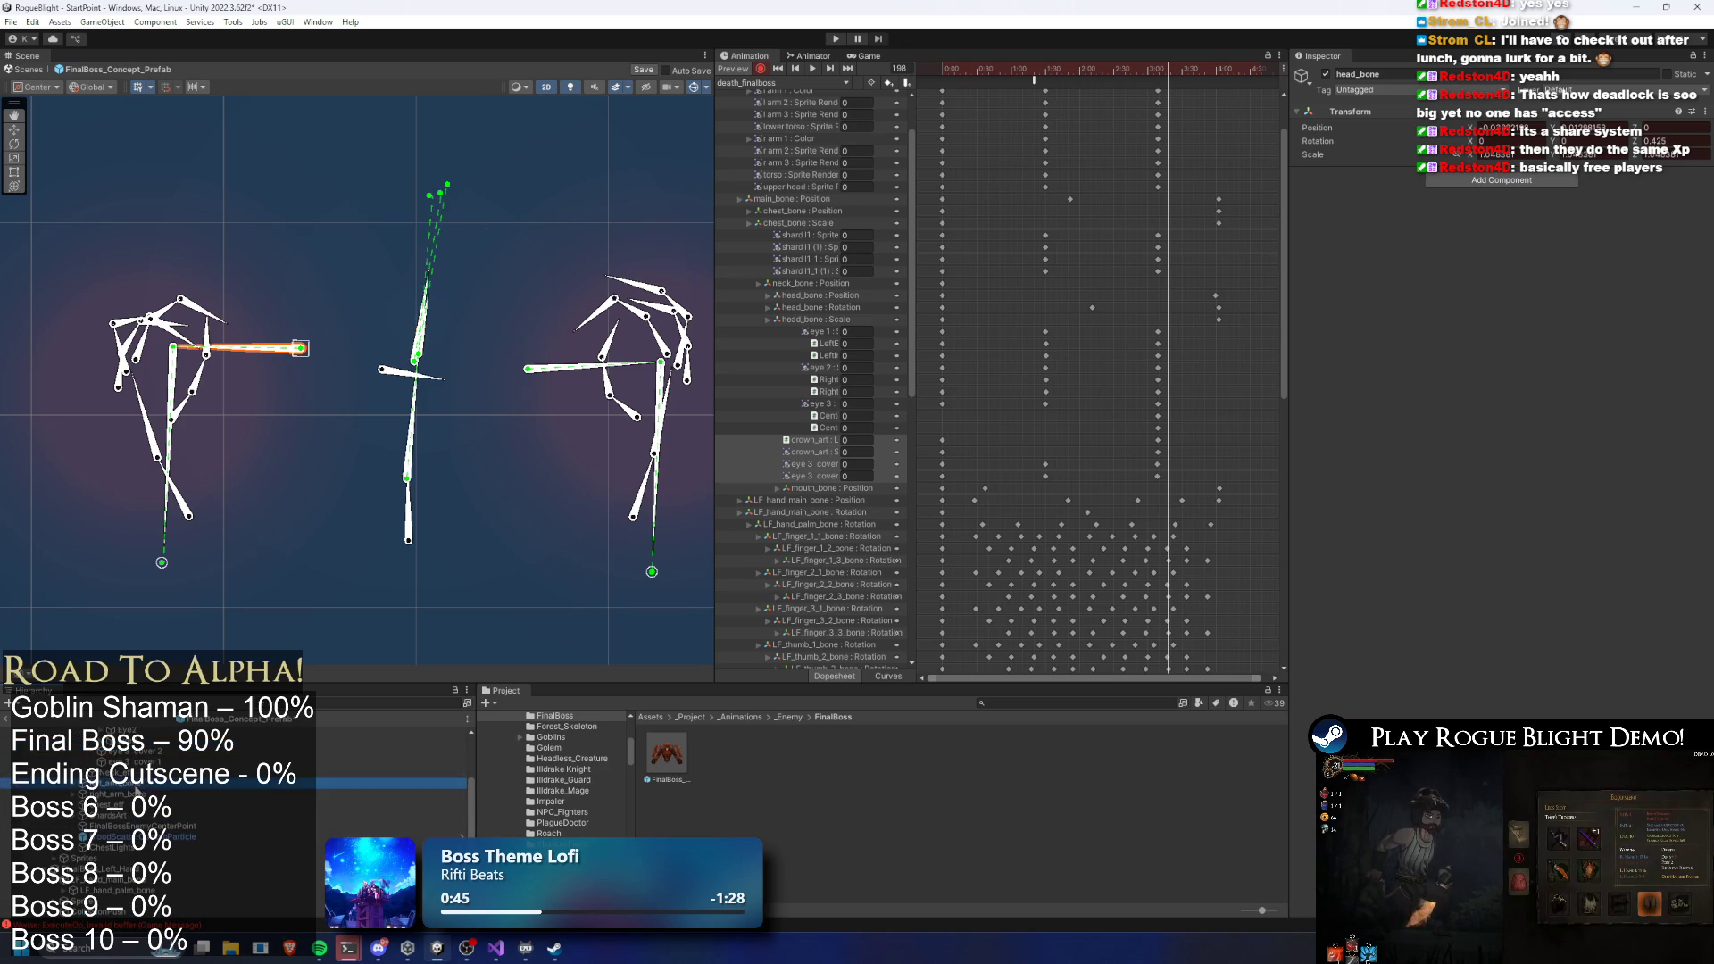
pyautogui.click(177, 428)
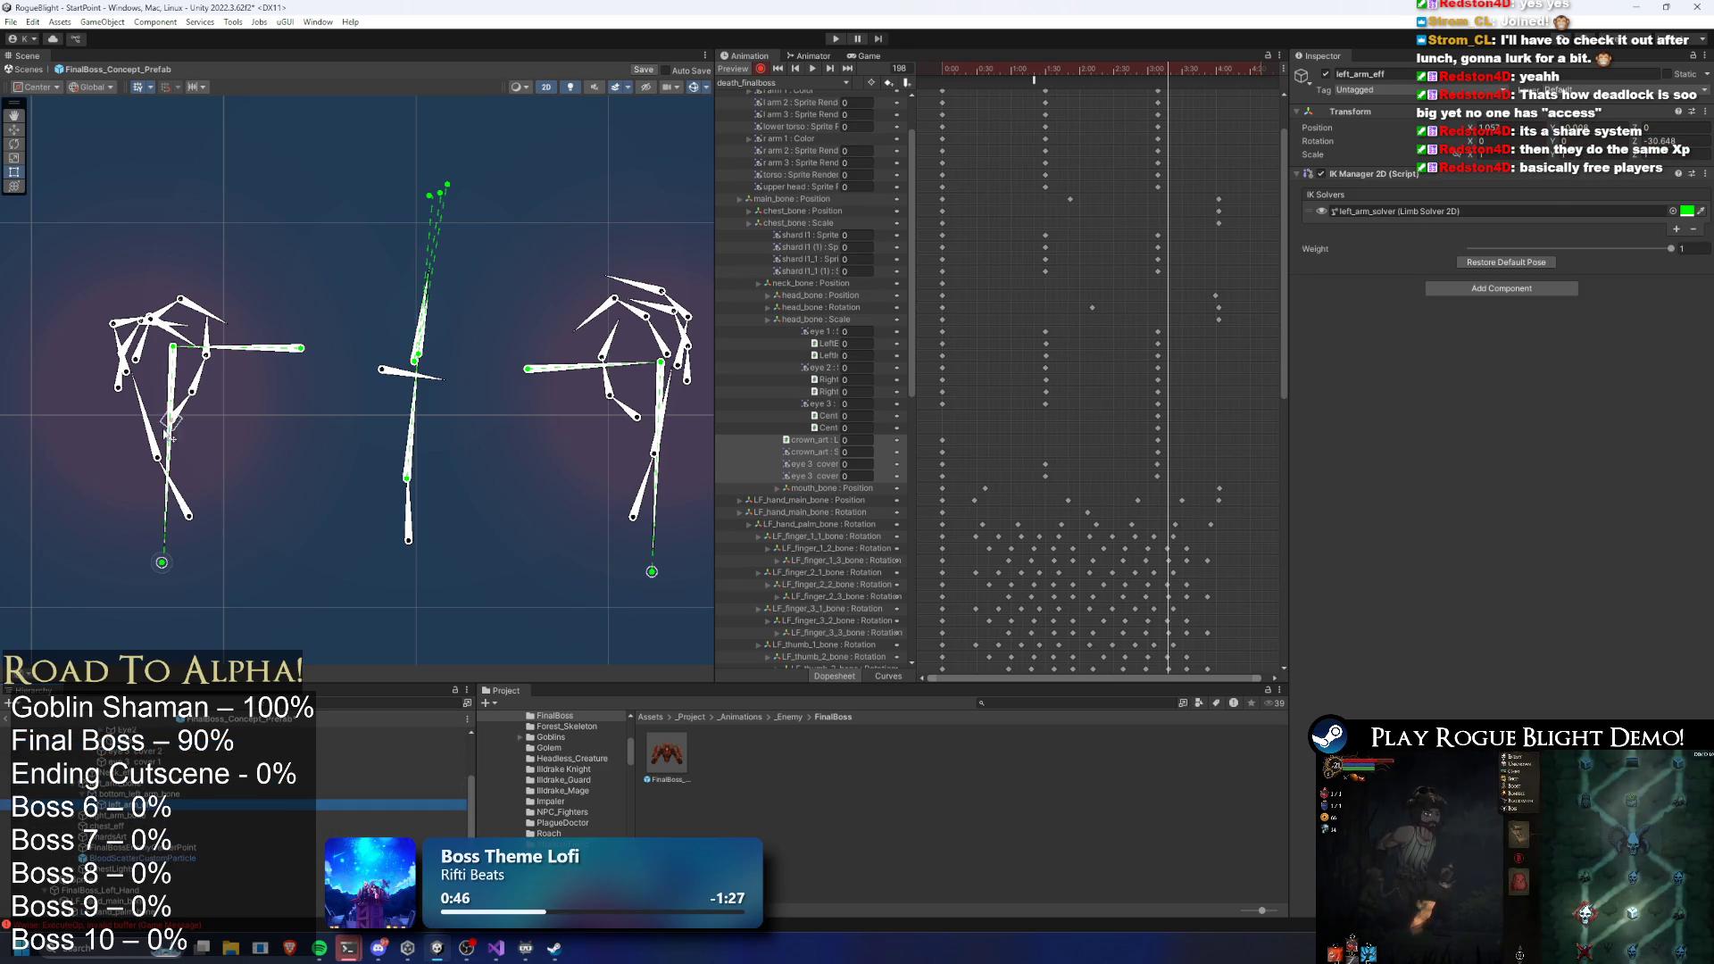
pyautogui.click(169, 437)
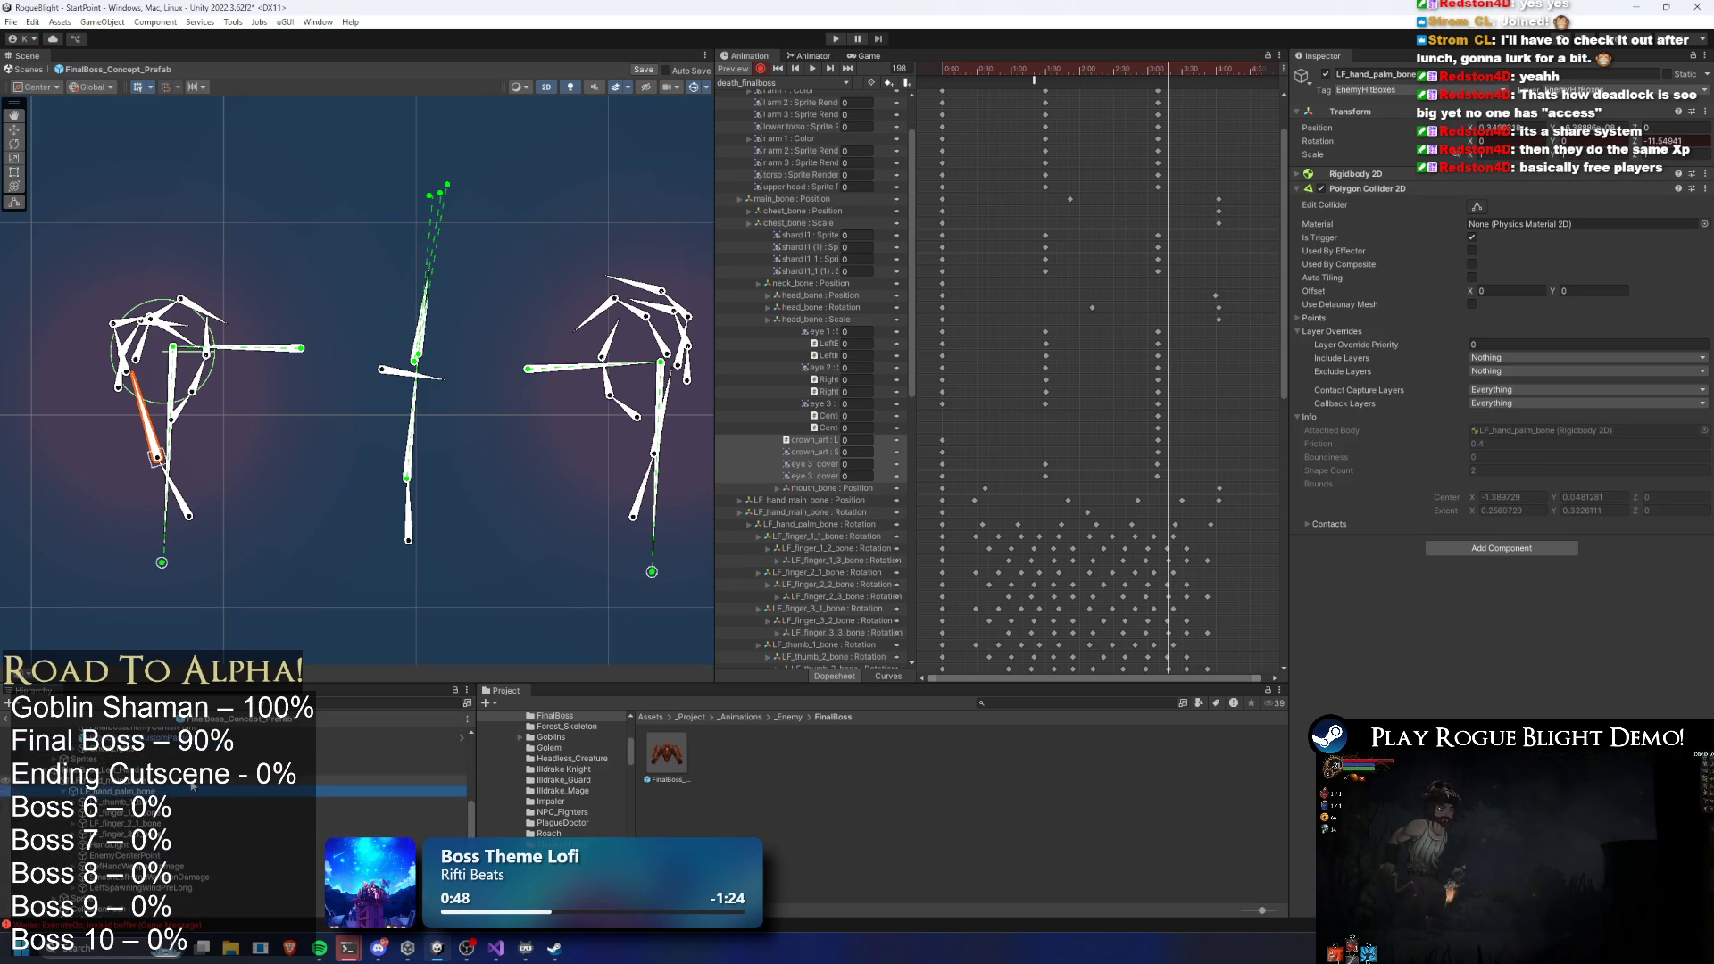
pyautogui.click(183, 801)
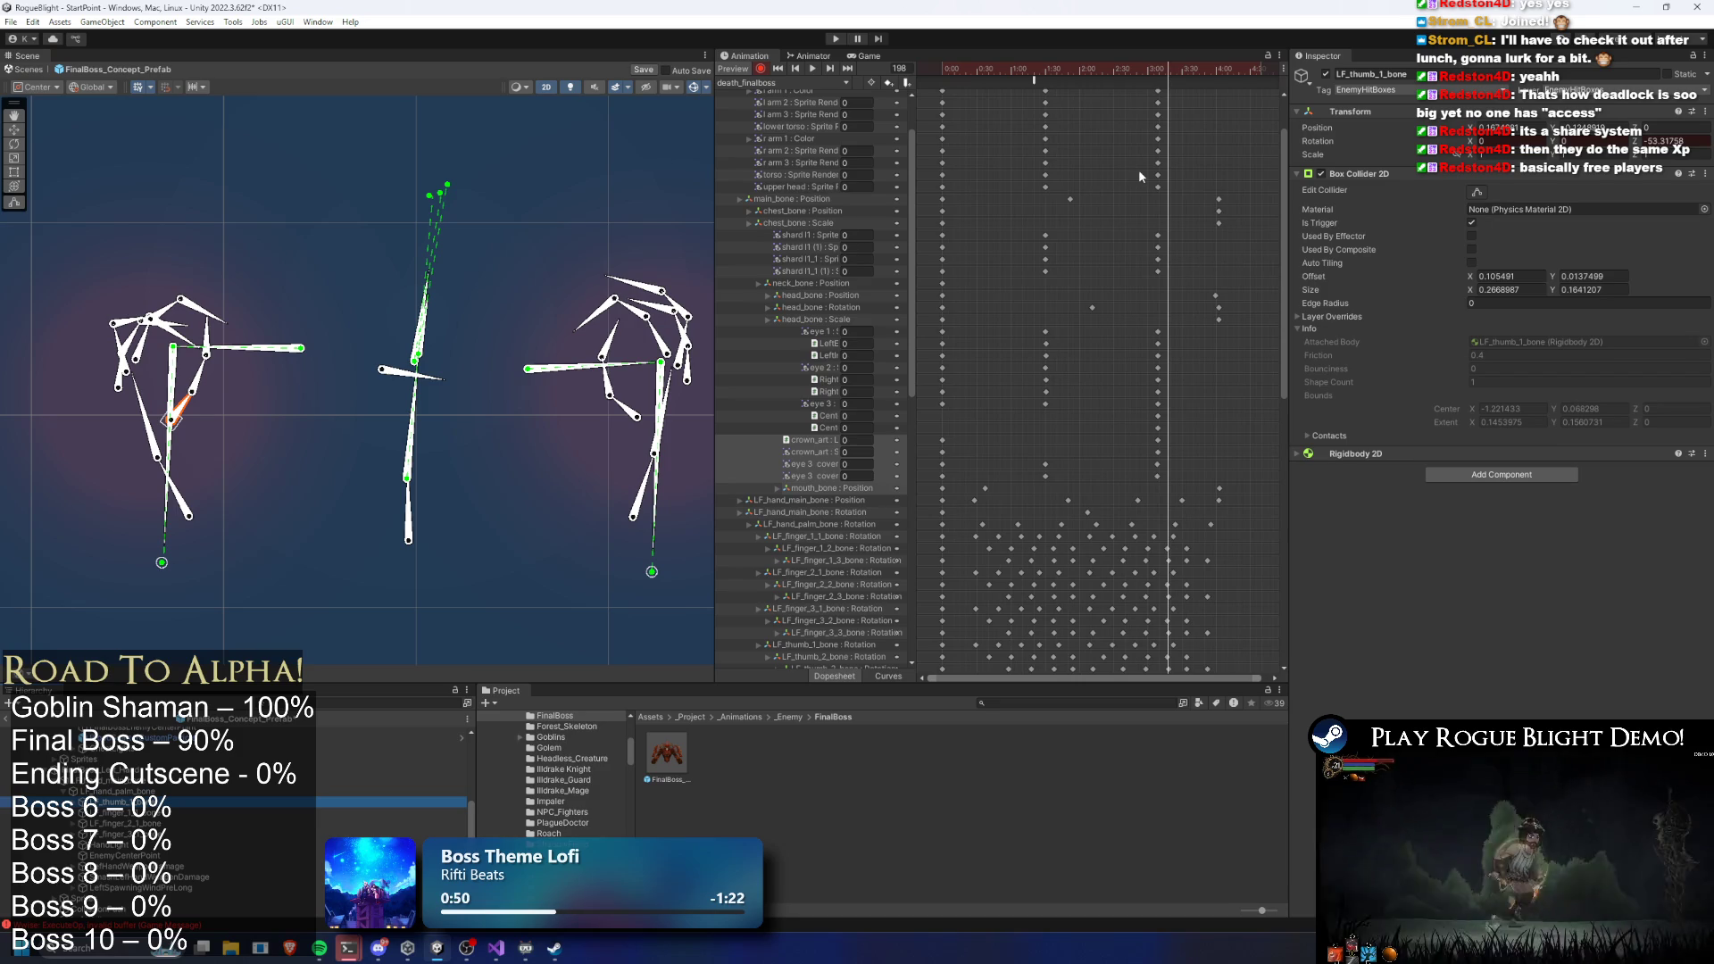
pyautogui.press(',')
pyautogui.press(',')
pyautogui.press(',')
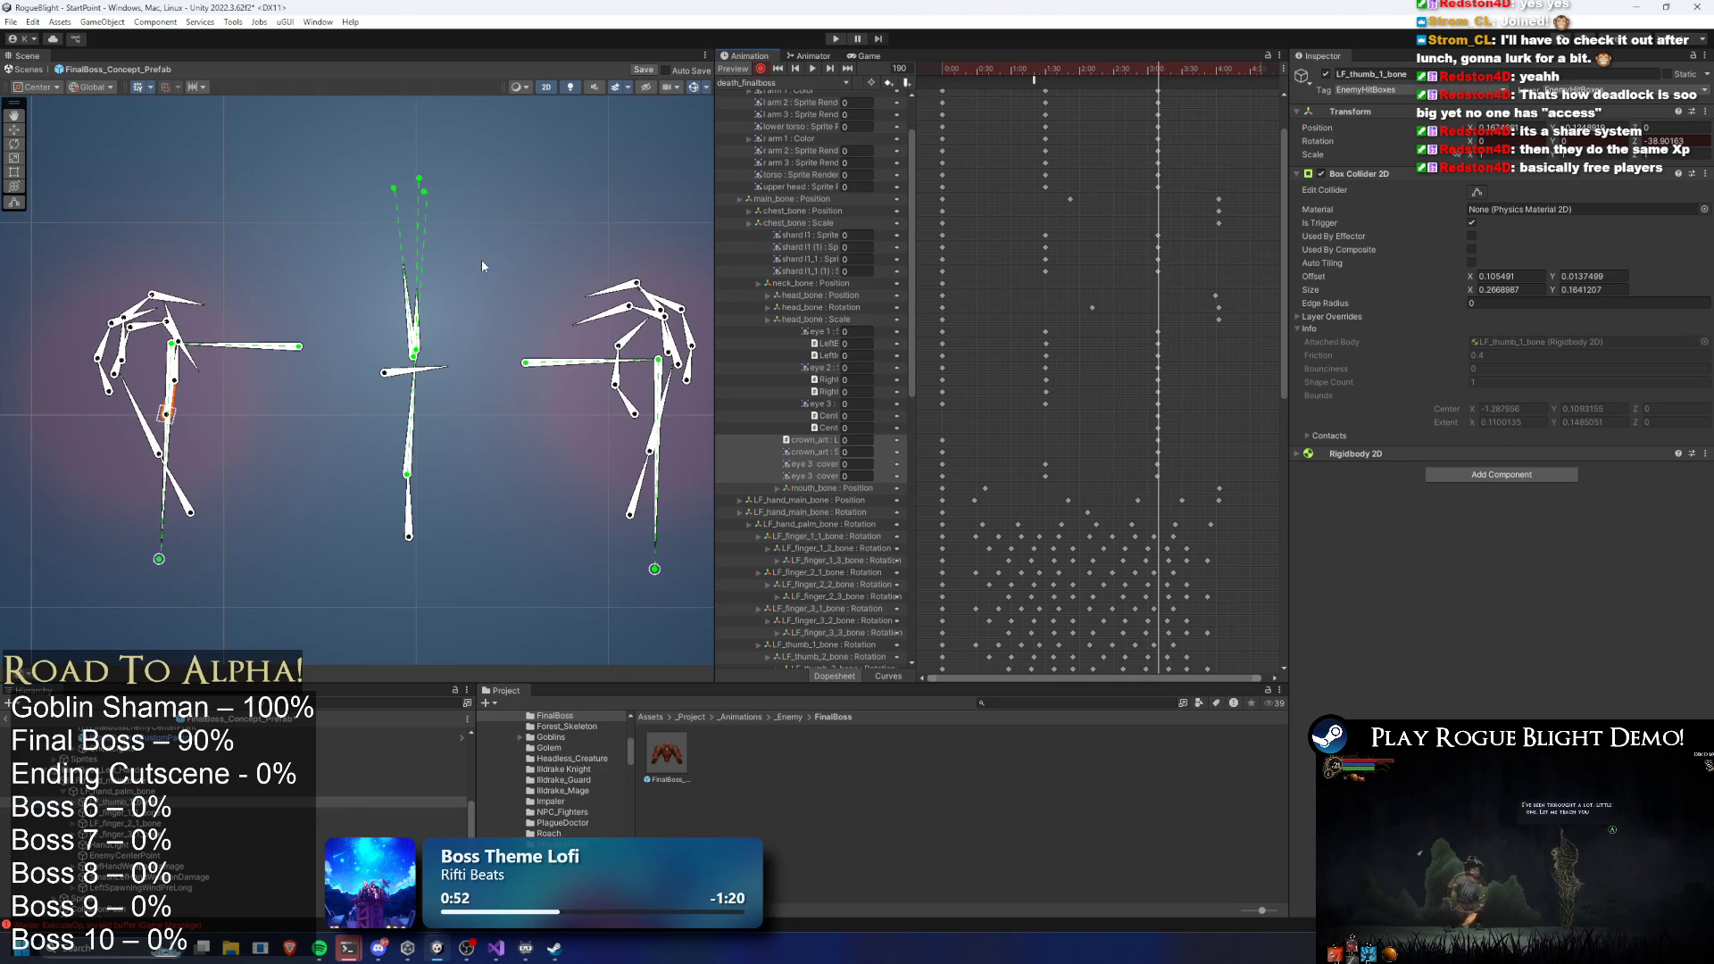
pyautogui.click(166, 440)
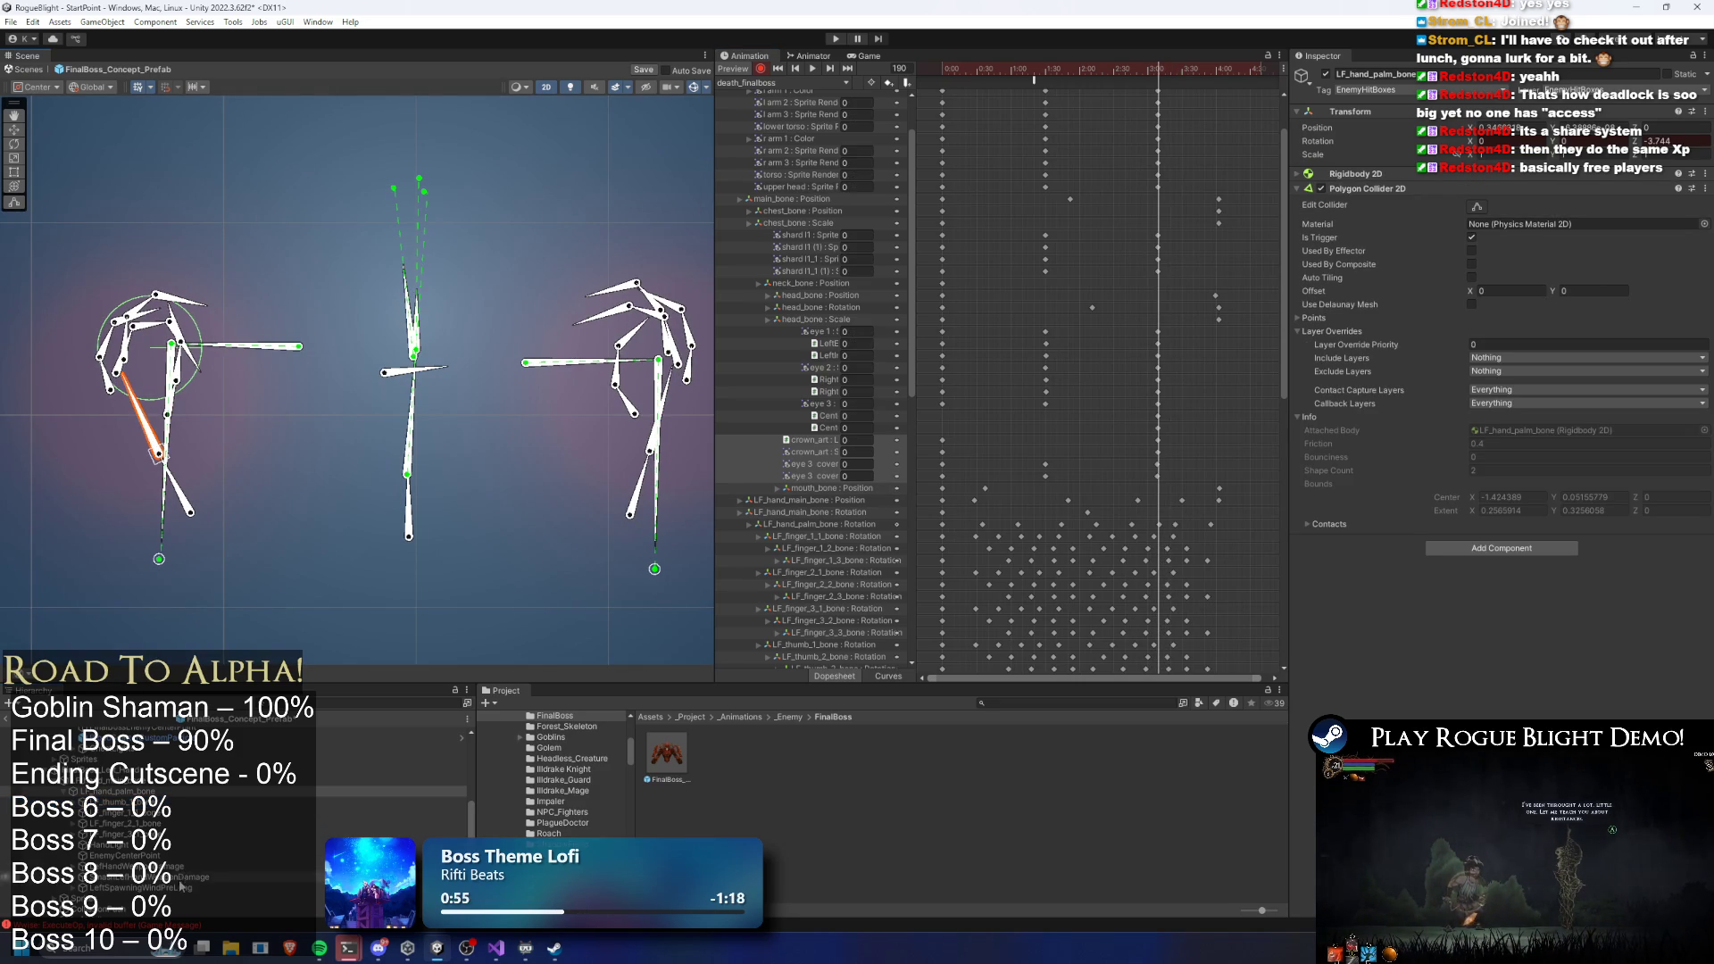
pyautogui.click(158, 455)
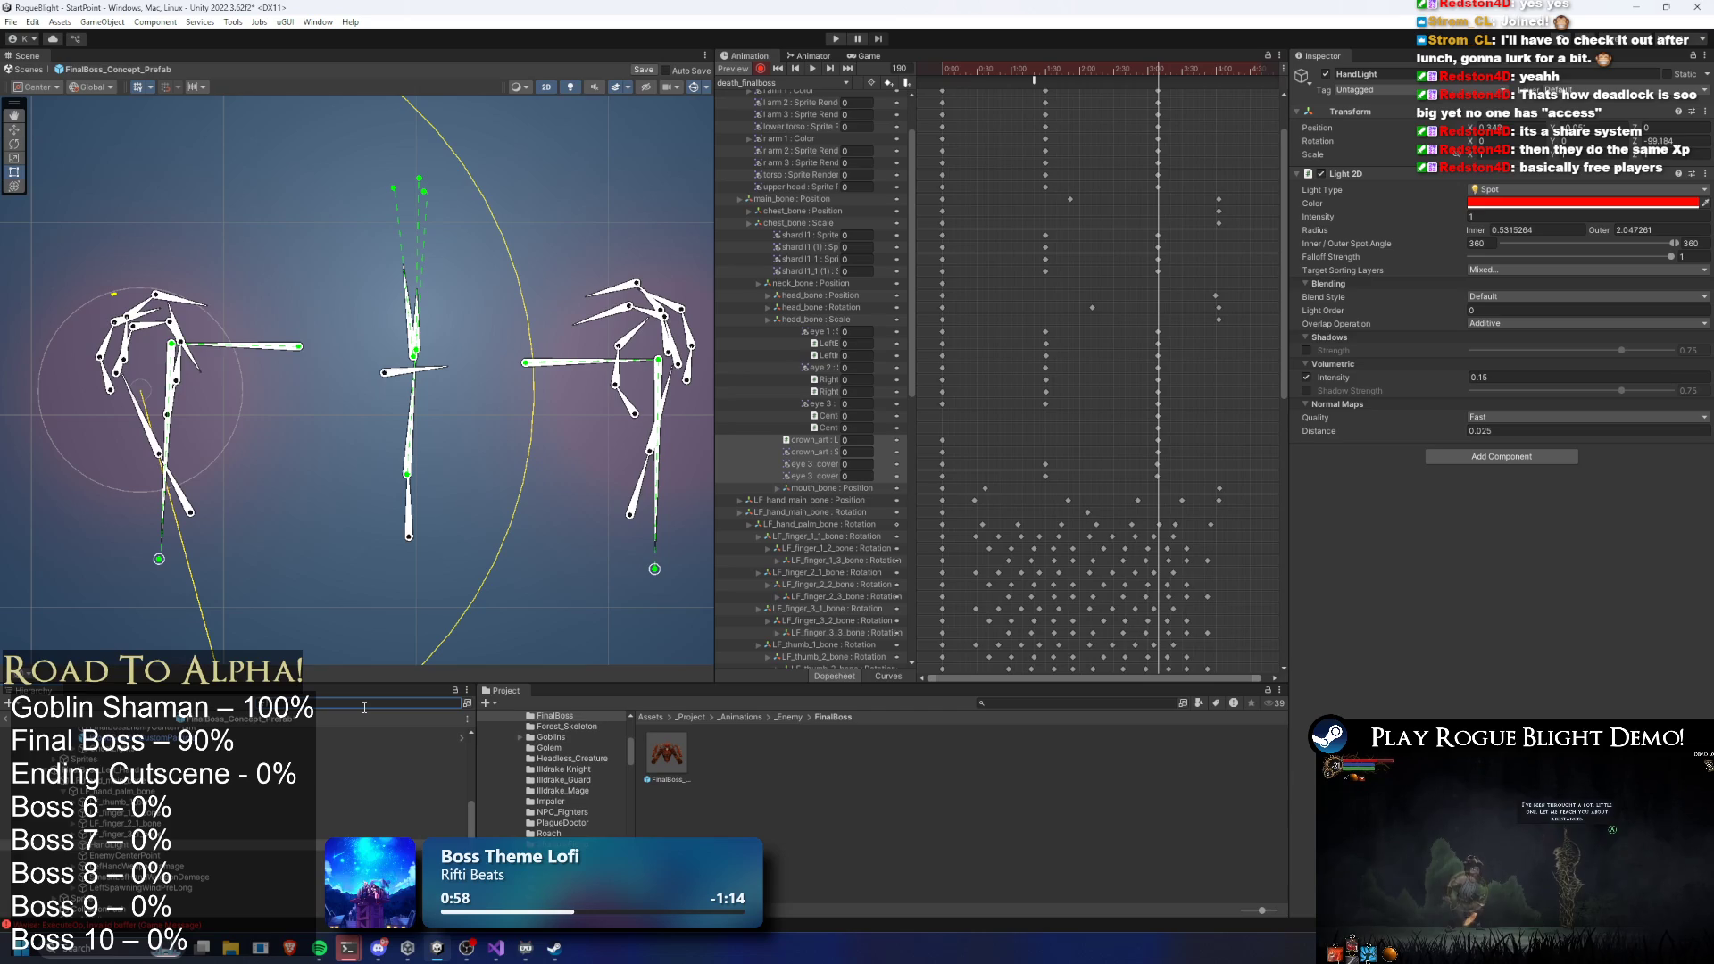
# Filter for 'light', select both hand lights, and key their inner radius to 0 at the clip end
pyautogui.write('light')
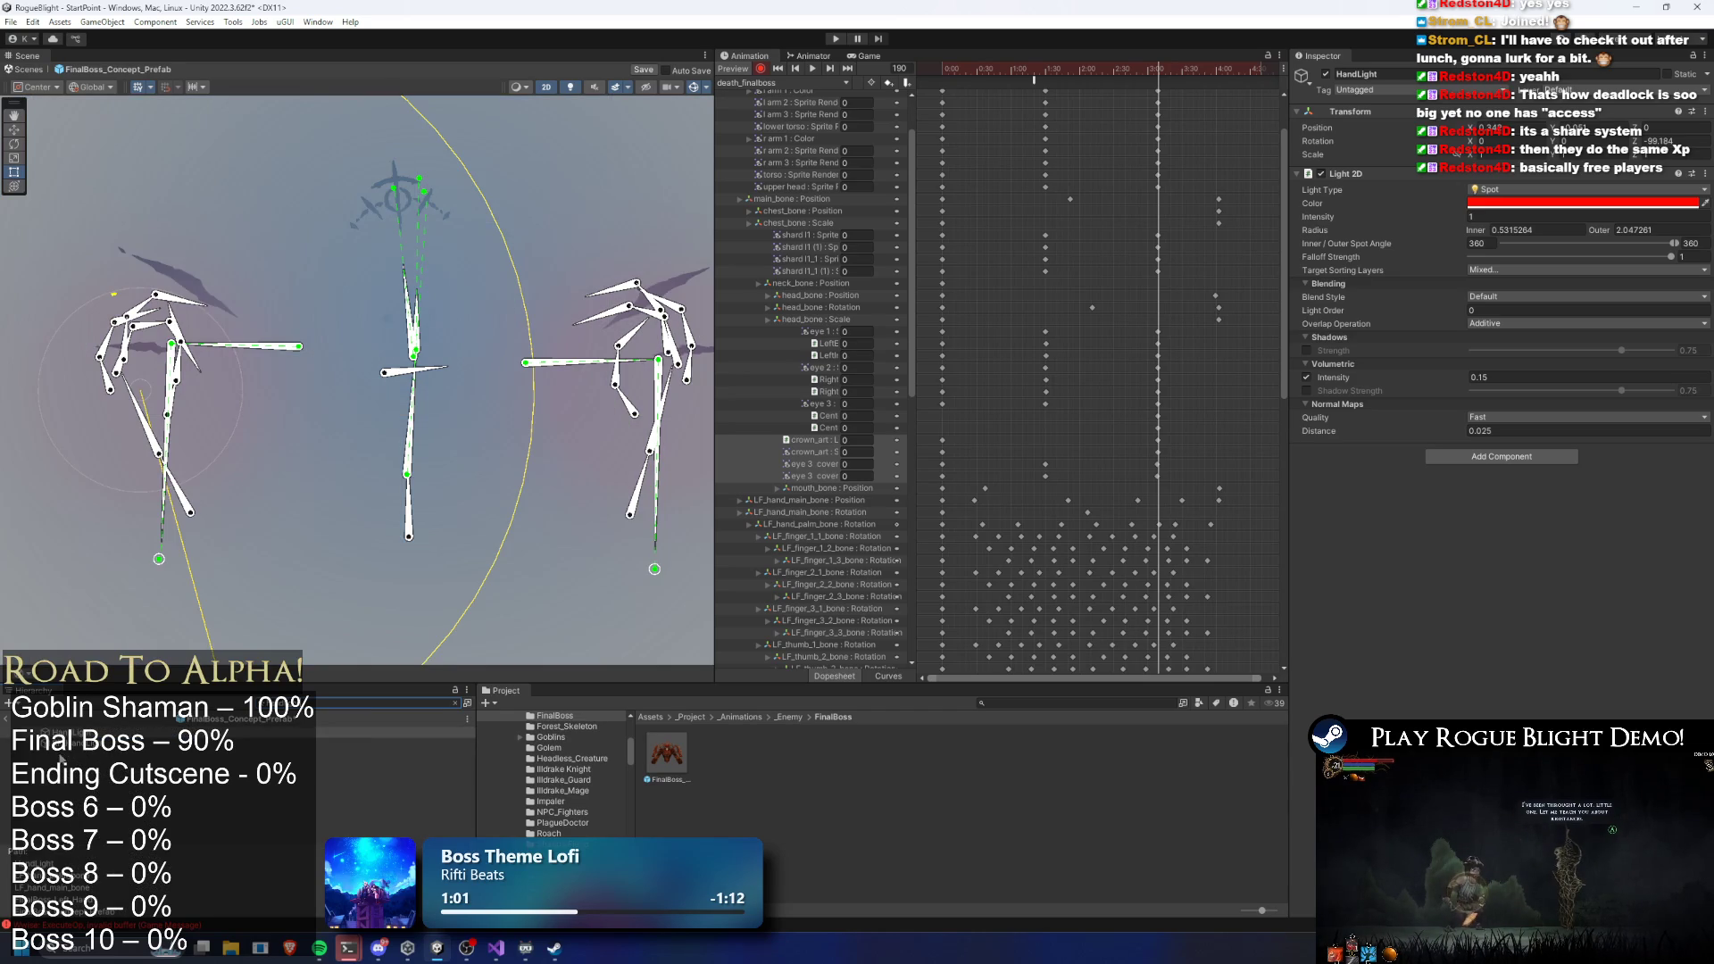
pyautogui.keyDown('ctrl'); pyautogui.click(364, 740); pyautogui.keyUp('ctrl')
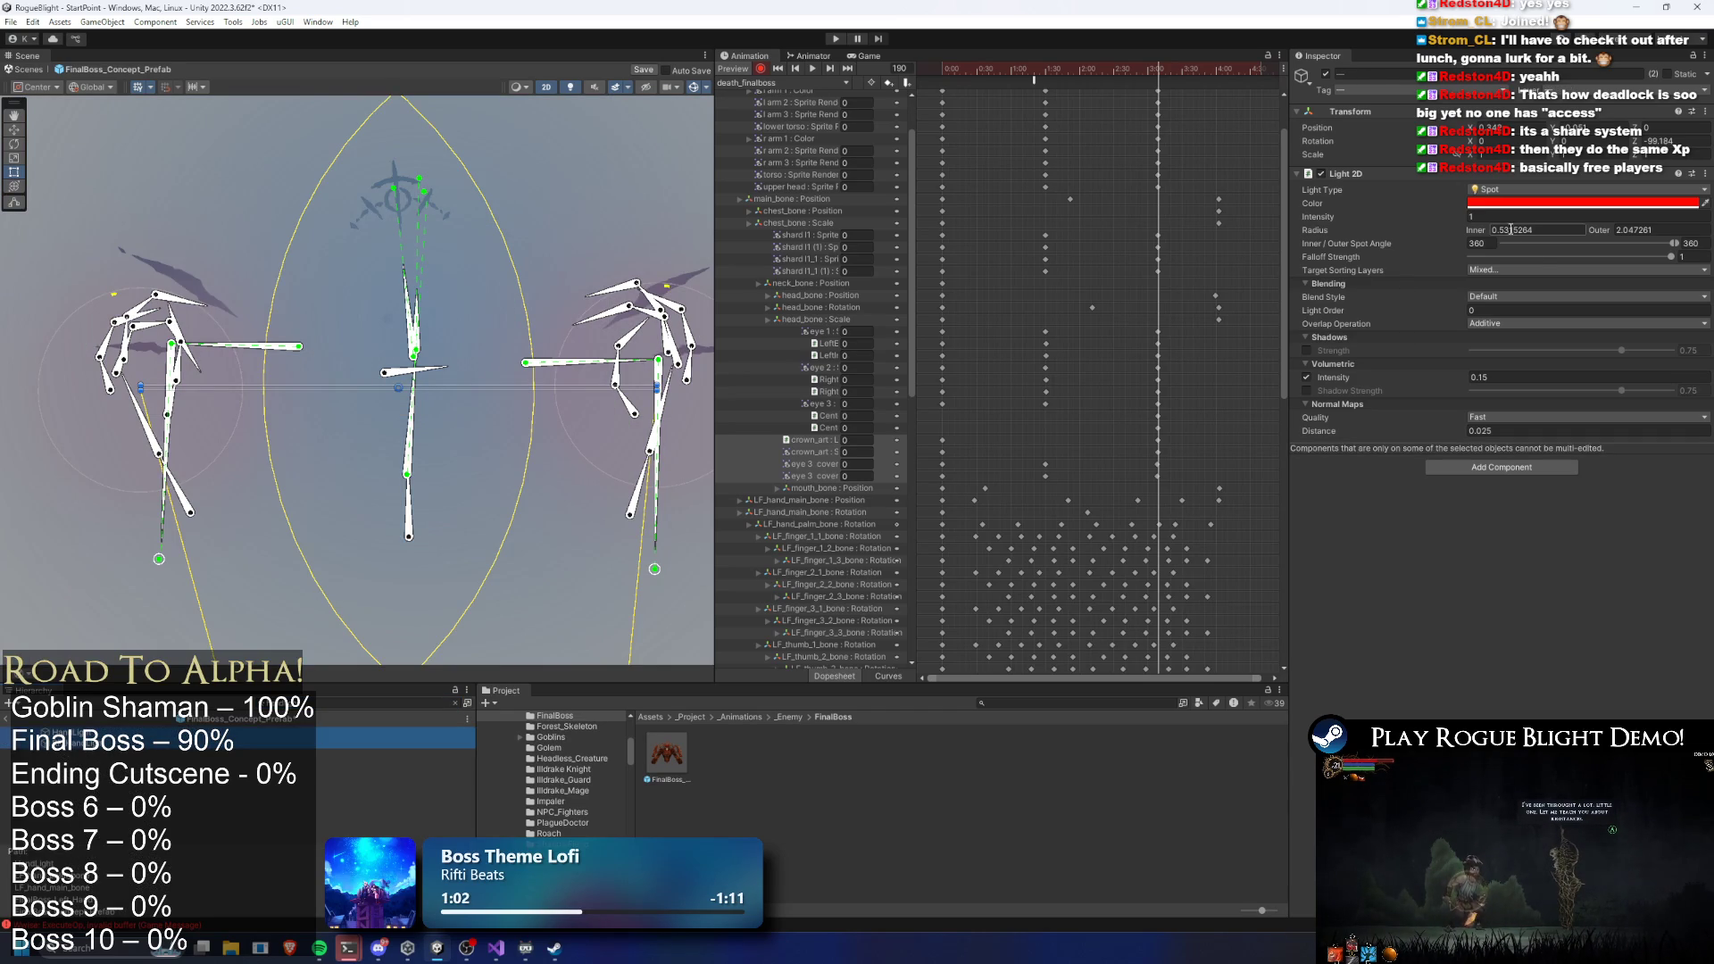
pyautogui.write('0')
pyautogui.moveTo(1164, 522); pyautogui.dragTo(1158, 532)
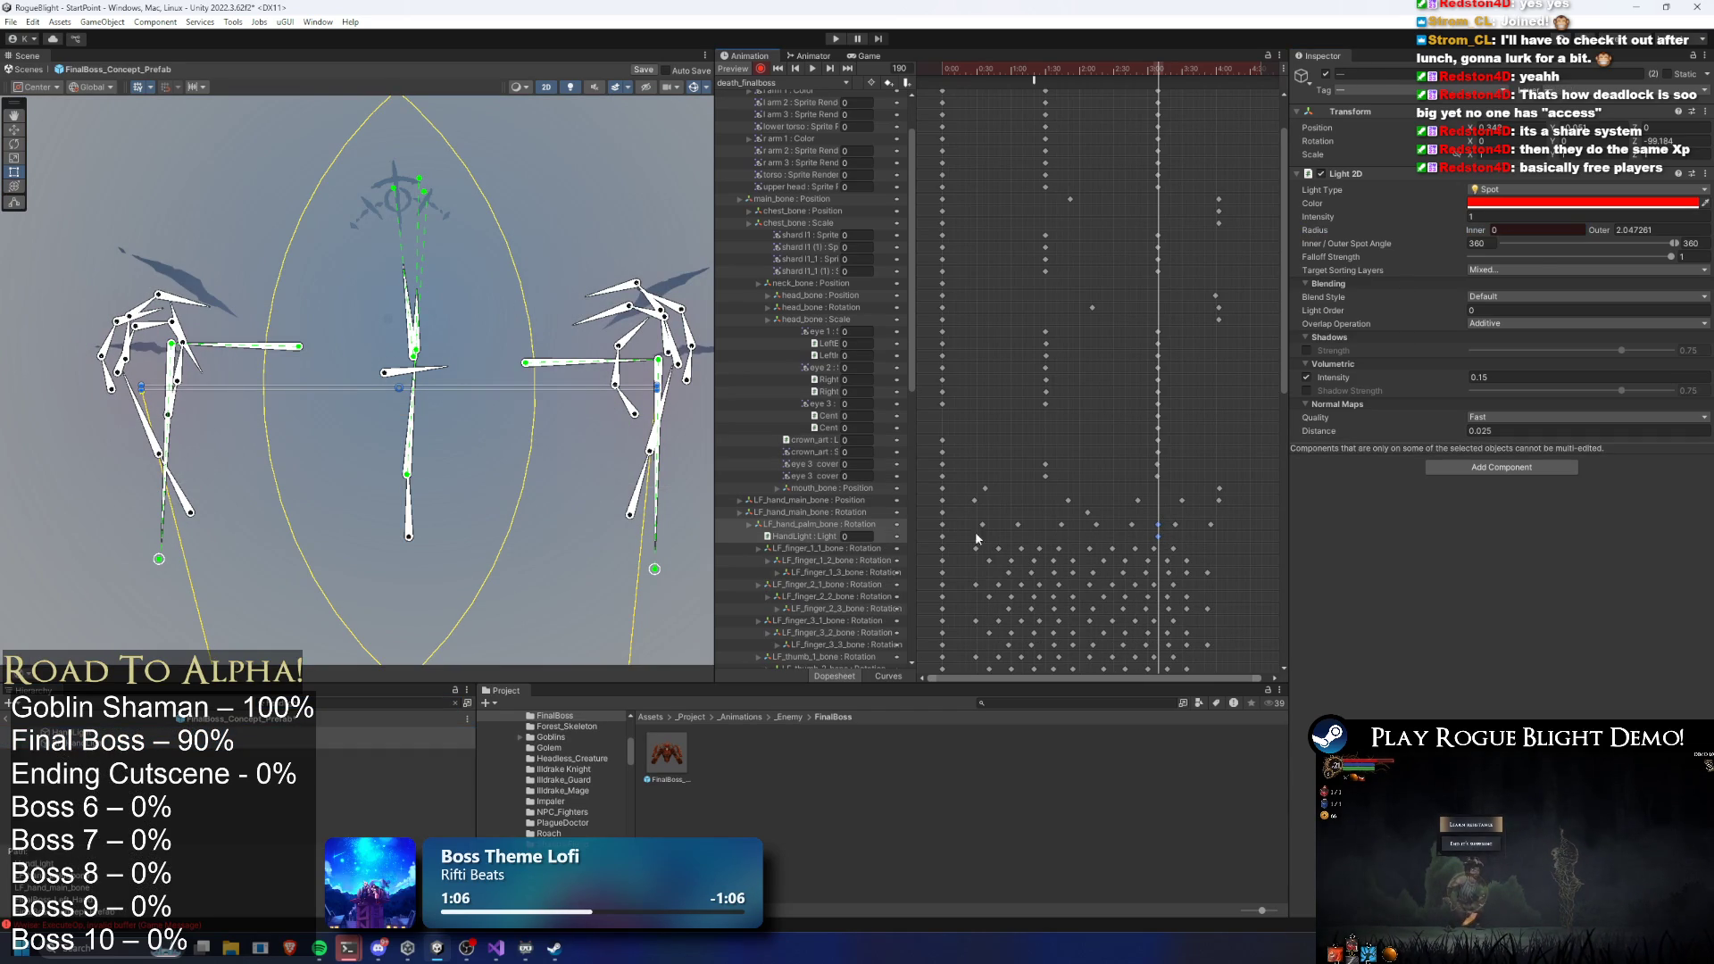
pyautogui.moveTo(1027, 66)
pyautogui.mouseDown()
pyautogui.moveTo(1048, 64)
pyautogui.moveTo(986, 67)
pyautogui.mouseUp()
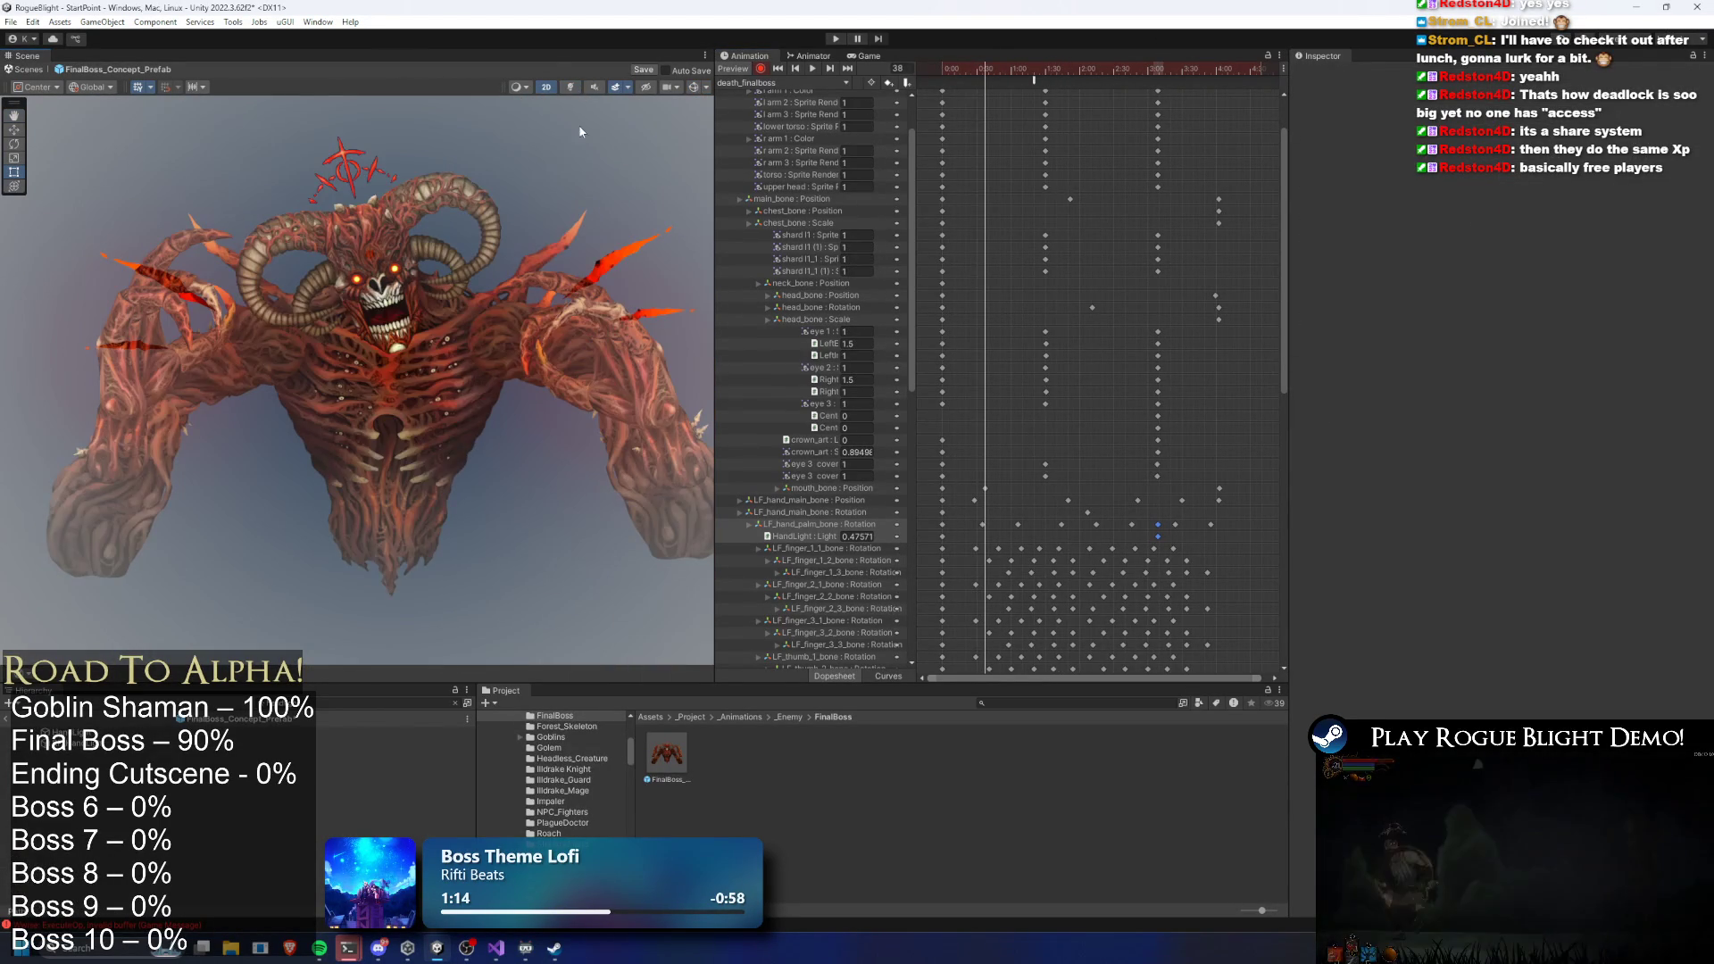
# Preview the death_finalboss clip from frame 0, then scrub through it to watch the fade
pyautogui.moveTo(987, 64)
pyautogui.mouseDown()
pyautogui.moveTo(1054, 67)
pyautogui.moveTo(917, 77)
pyautogui.mouseUp()
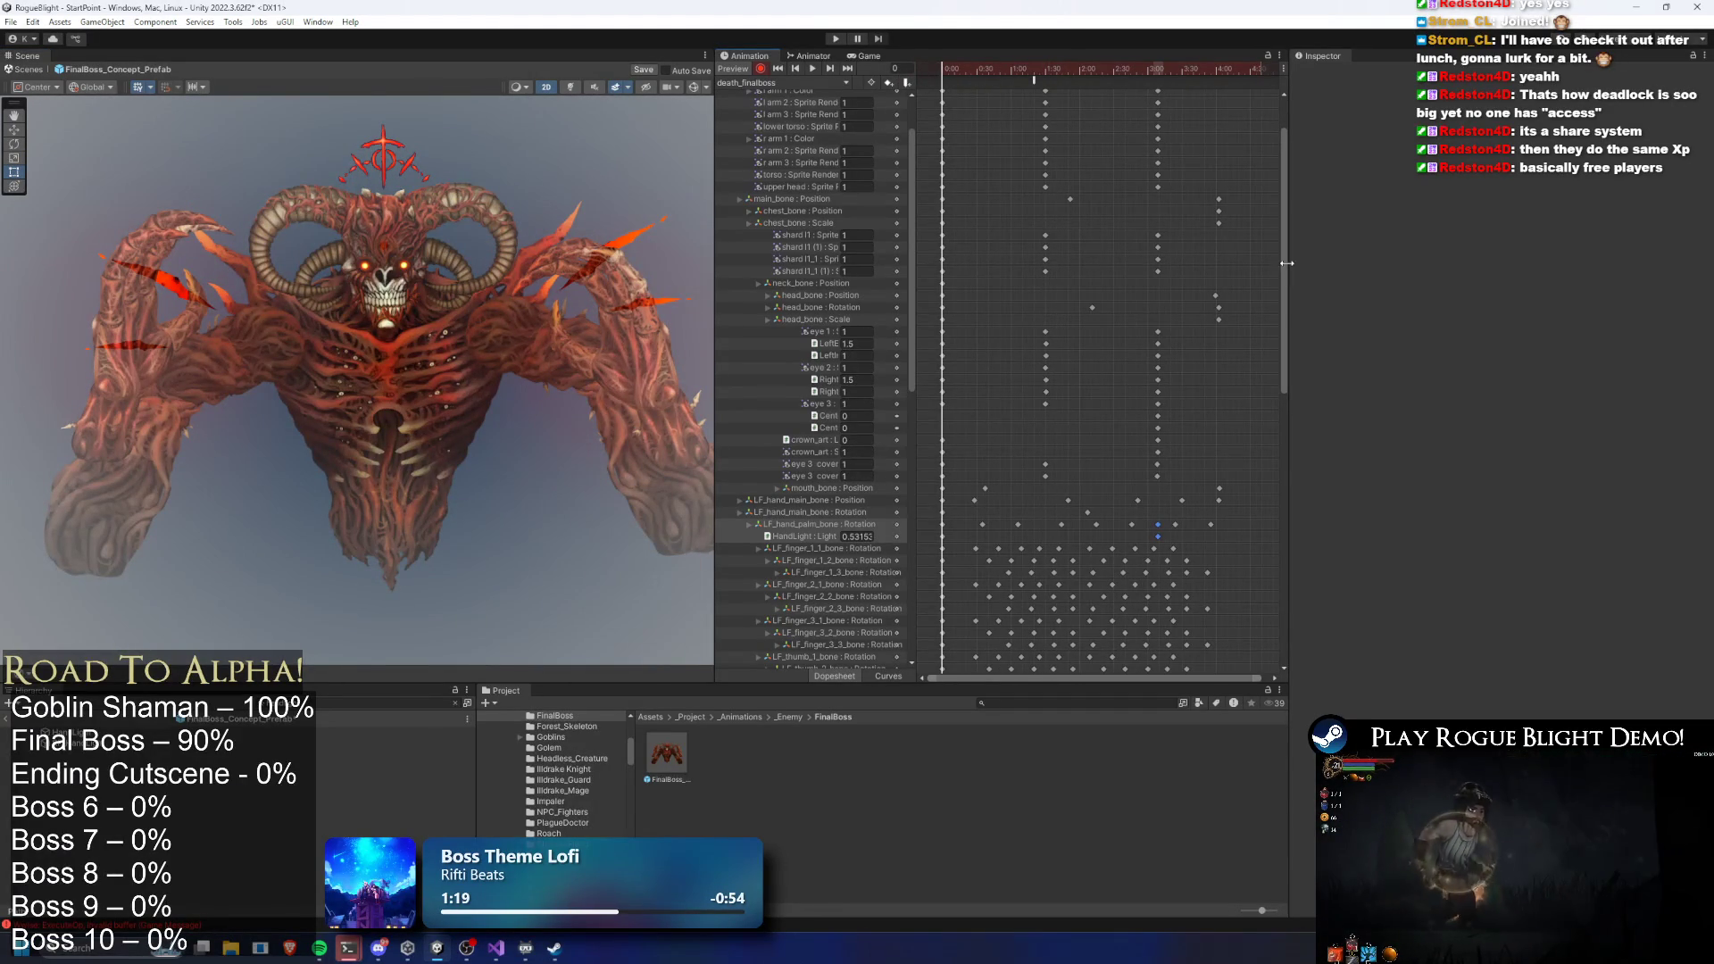
pyautogui.scroll(3, 1273, 261)
pyautogui.press('space')
pyautogui.scroll(-2, 509, 400)
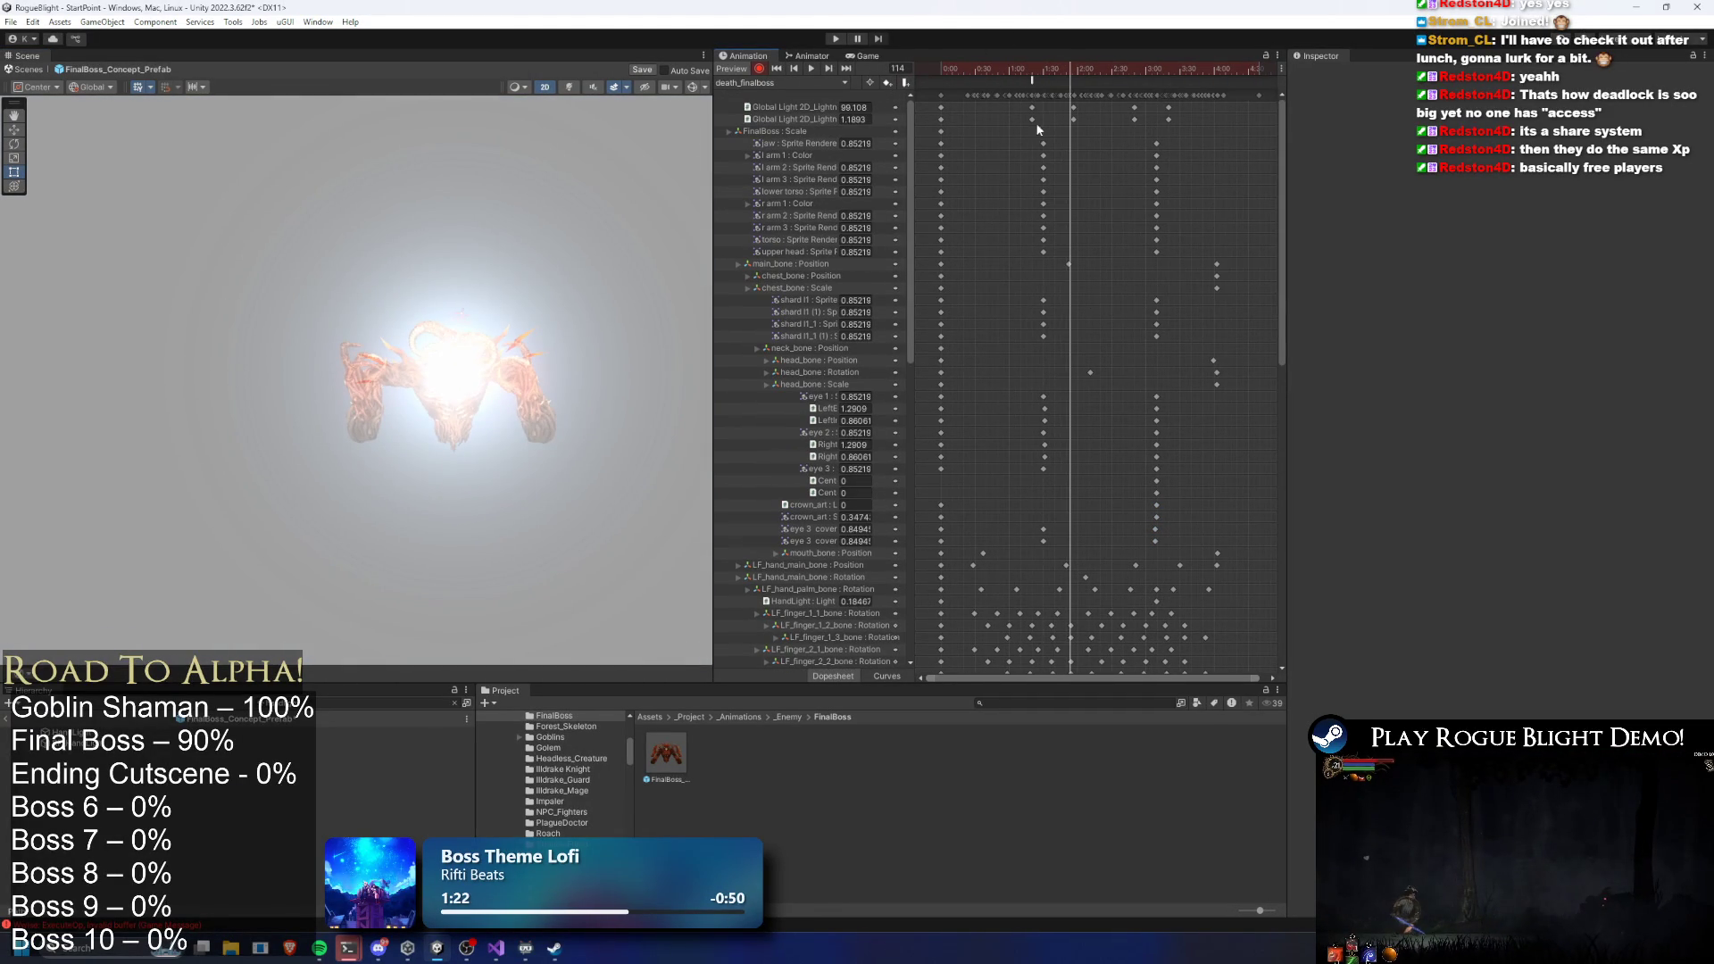
pyautogui.click(945, 68)
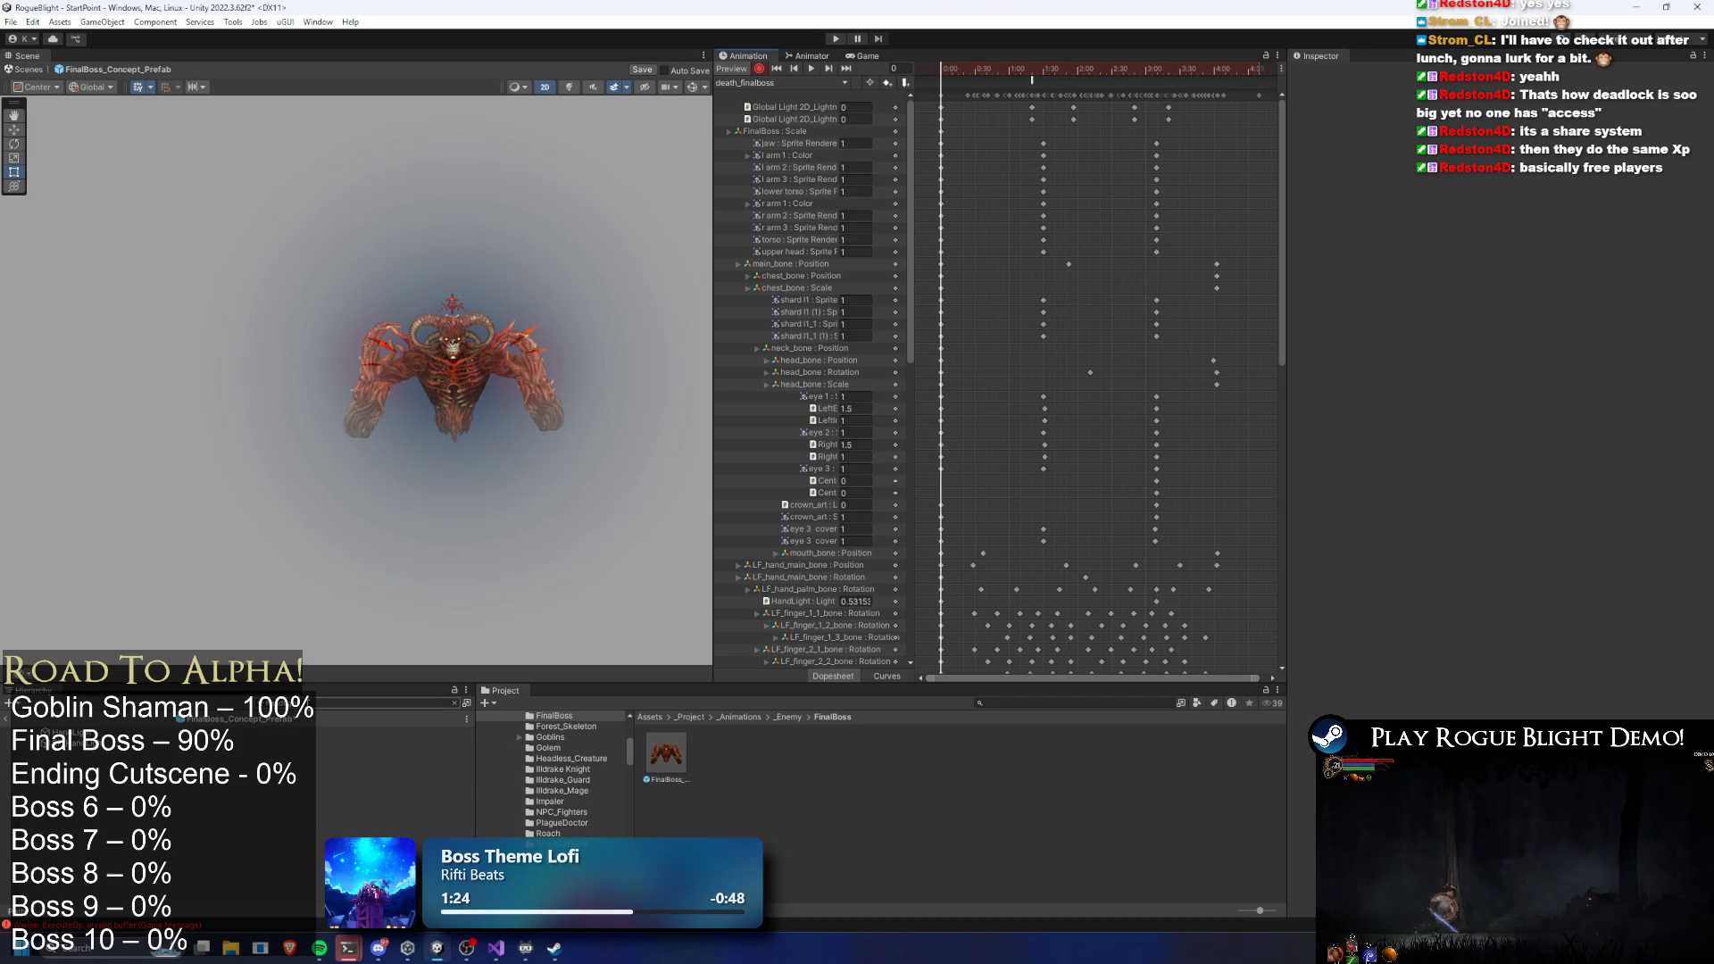
pyautogui.moveTo(945, 76); pyautogui.dragTo(1184, 69)
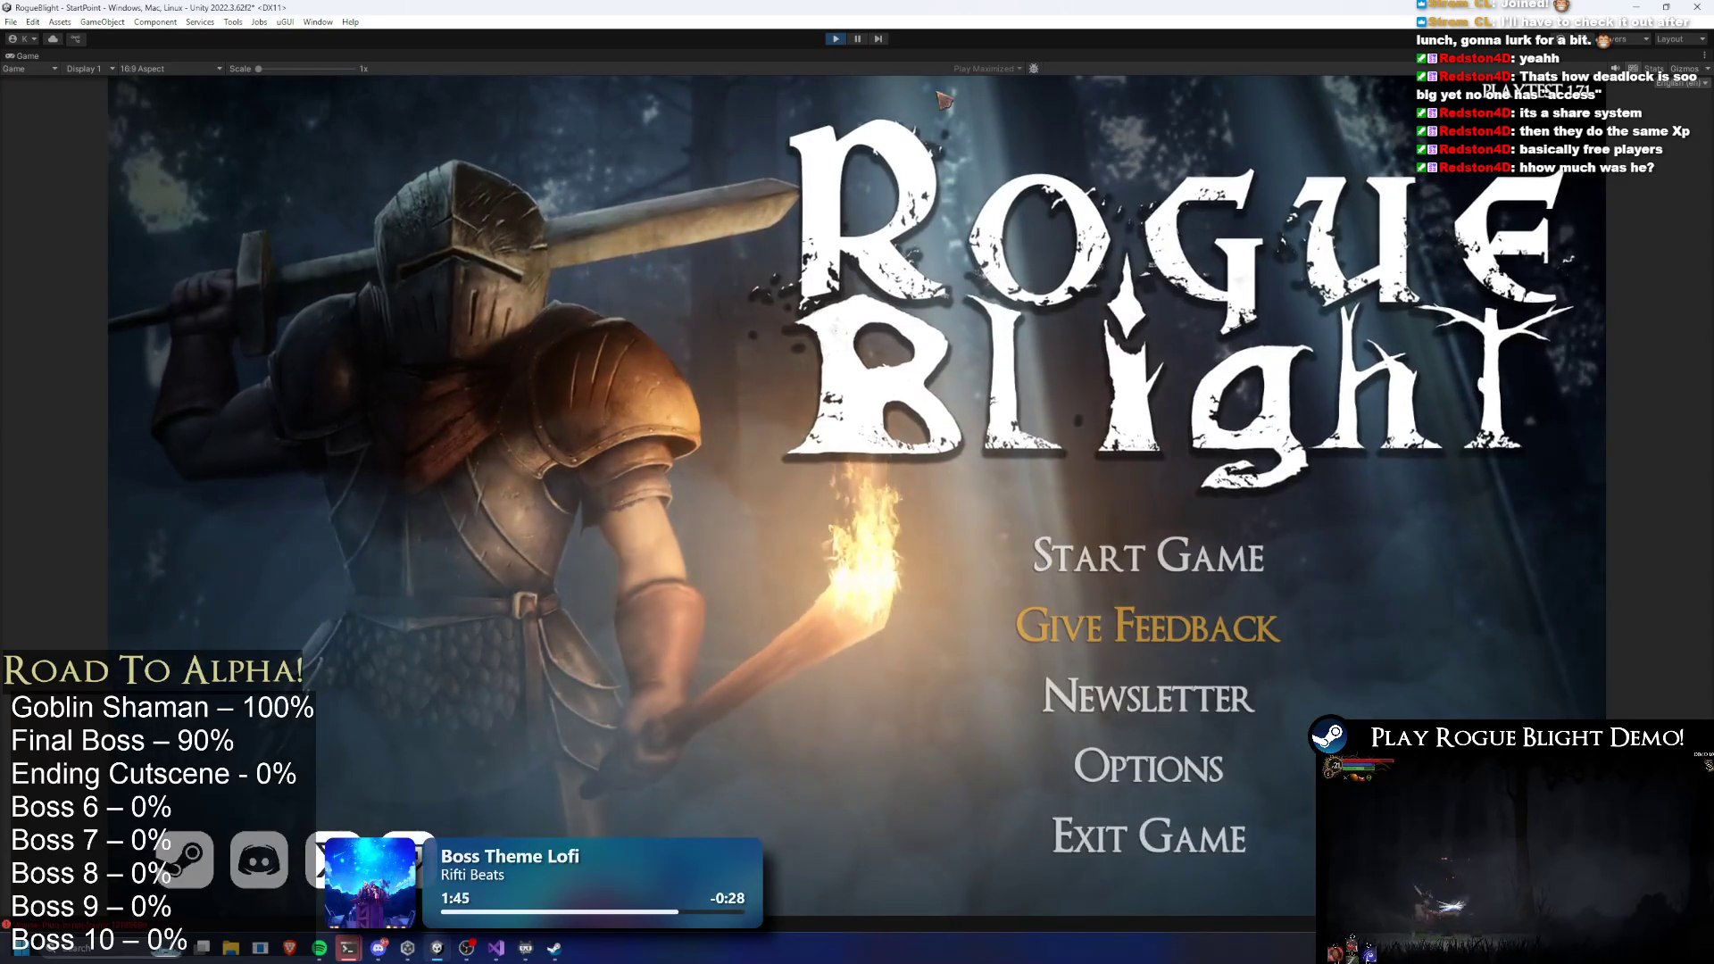
# Start the game on the first save slot and visit the NPC and blacksmith to select gear
pyautogui.click(1149, 557)
pyautogui.click(1265, 507)
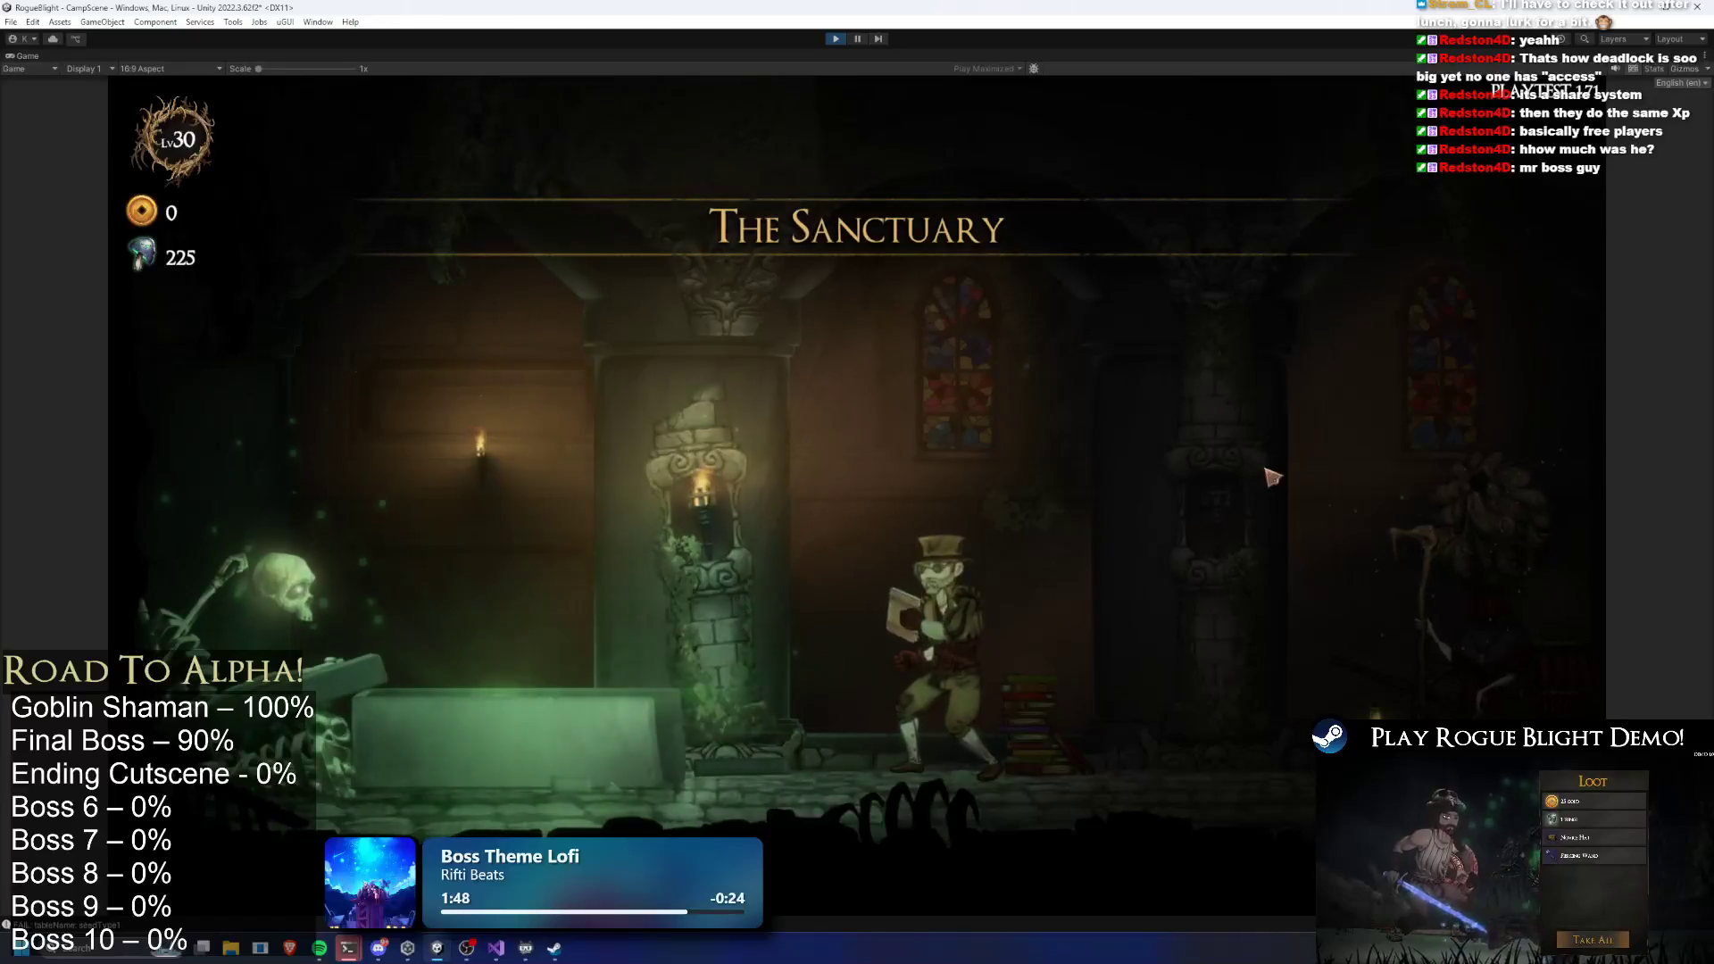
pyautogui.press('a')
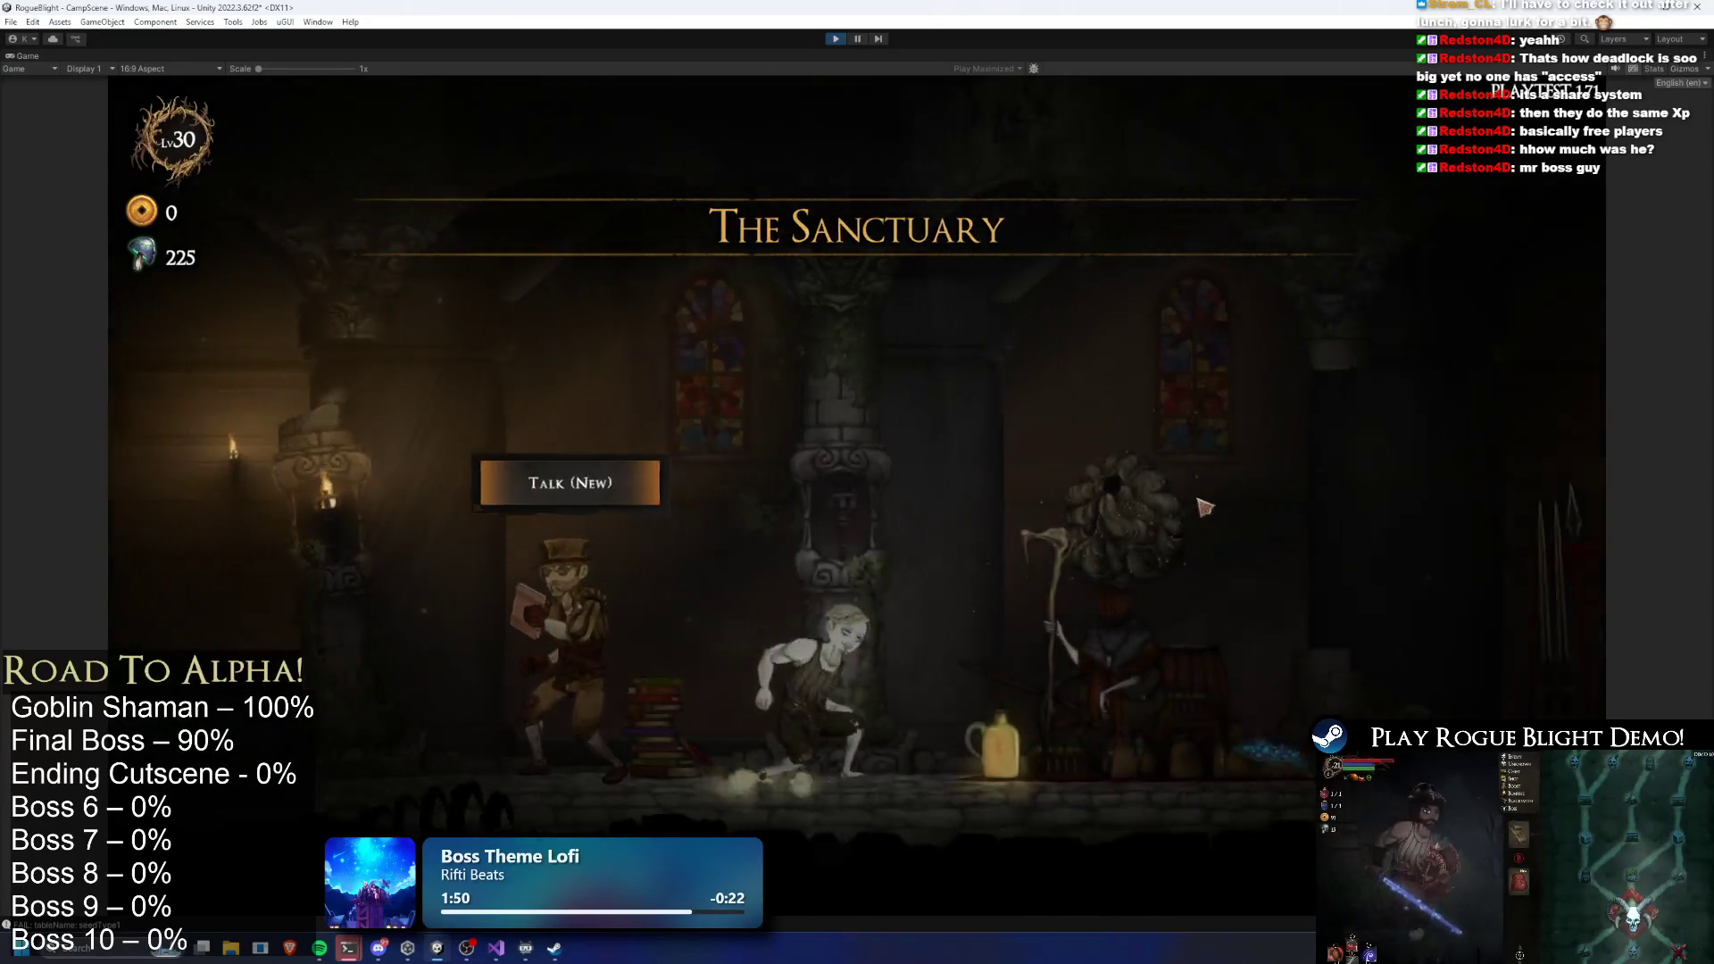
pyautogui.press('e')
pyautogui.press('Escape')
pyautogui.press('d')
pyautogui.press('Return')
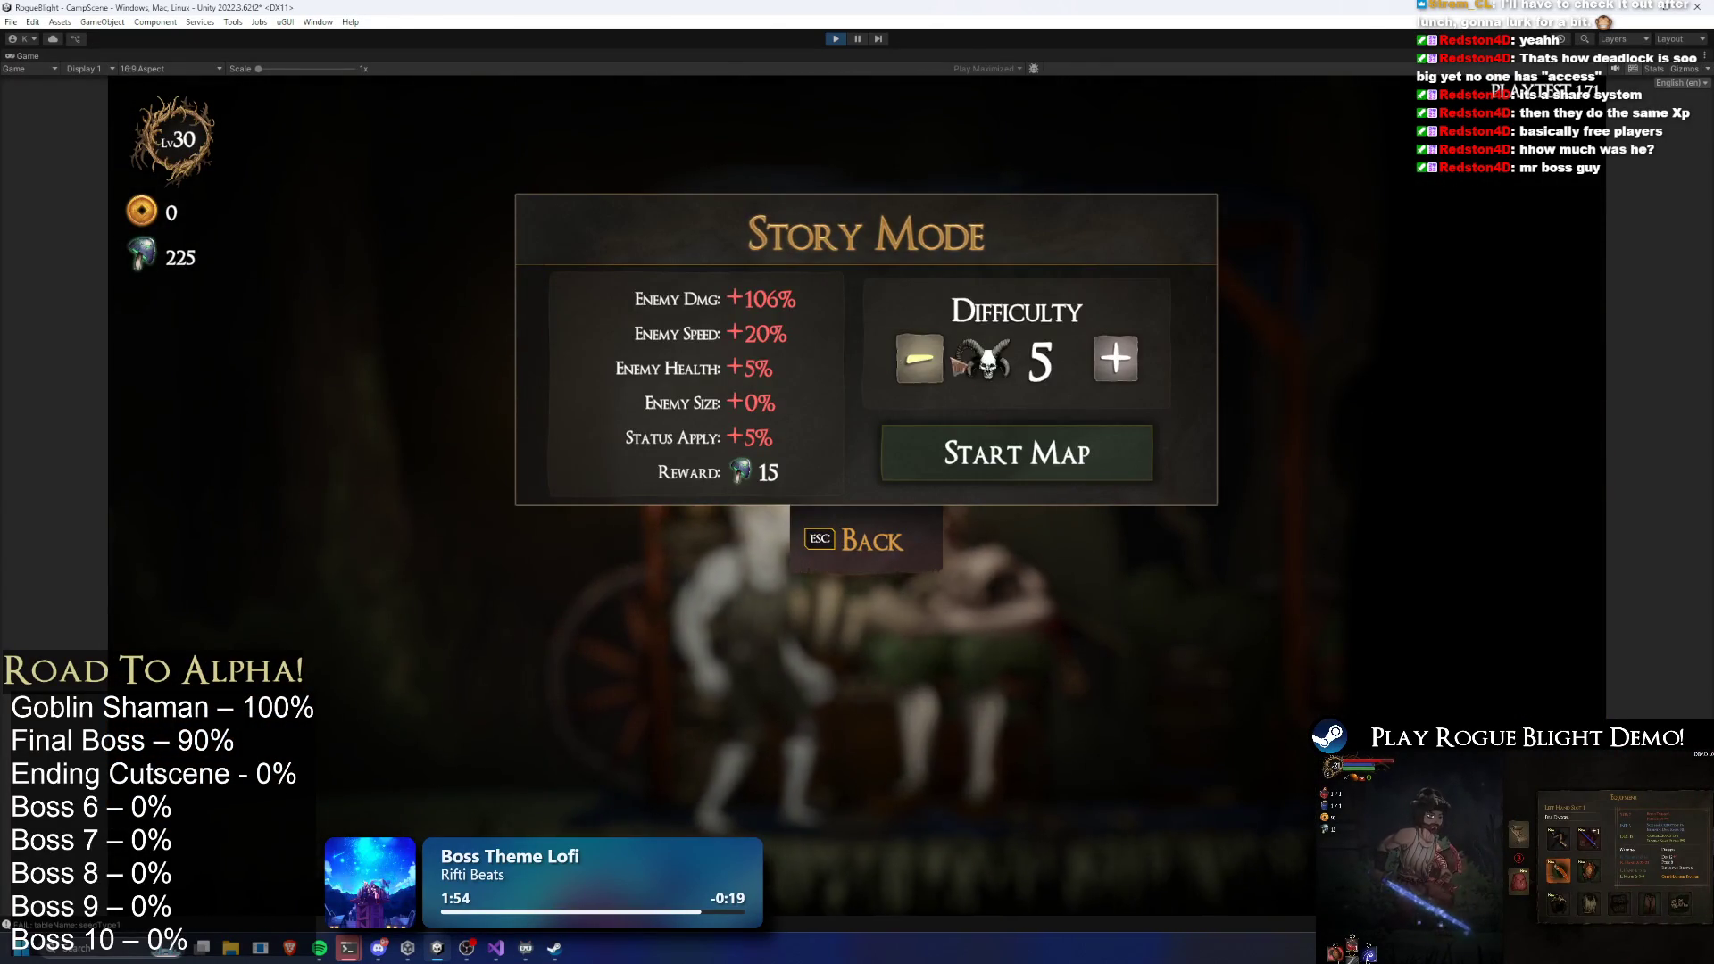
# Start Story Mode at difficulty 5 with the Wooden Sword and kill the boss using the one-health cheat
pyautogui.click(1091, 469)
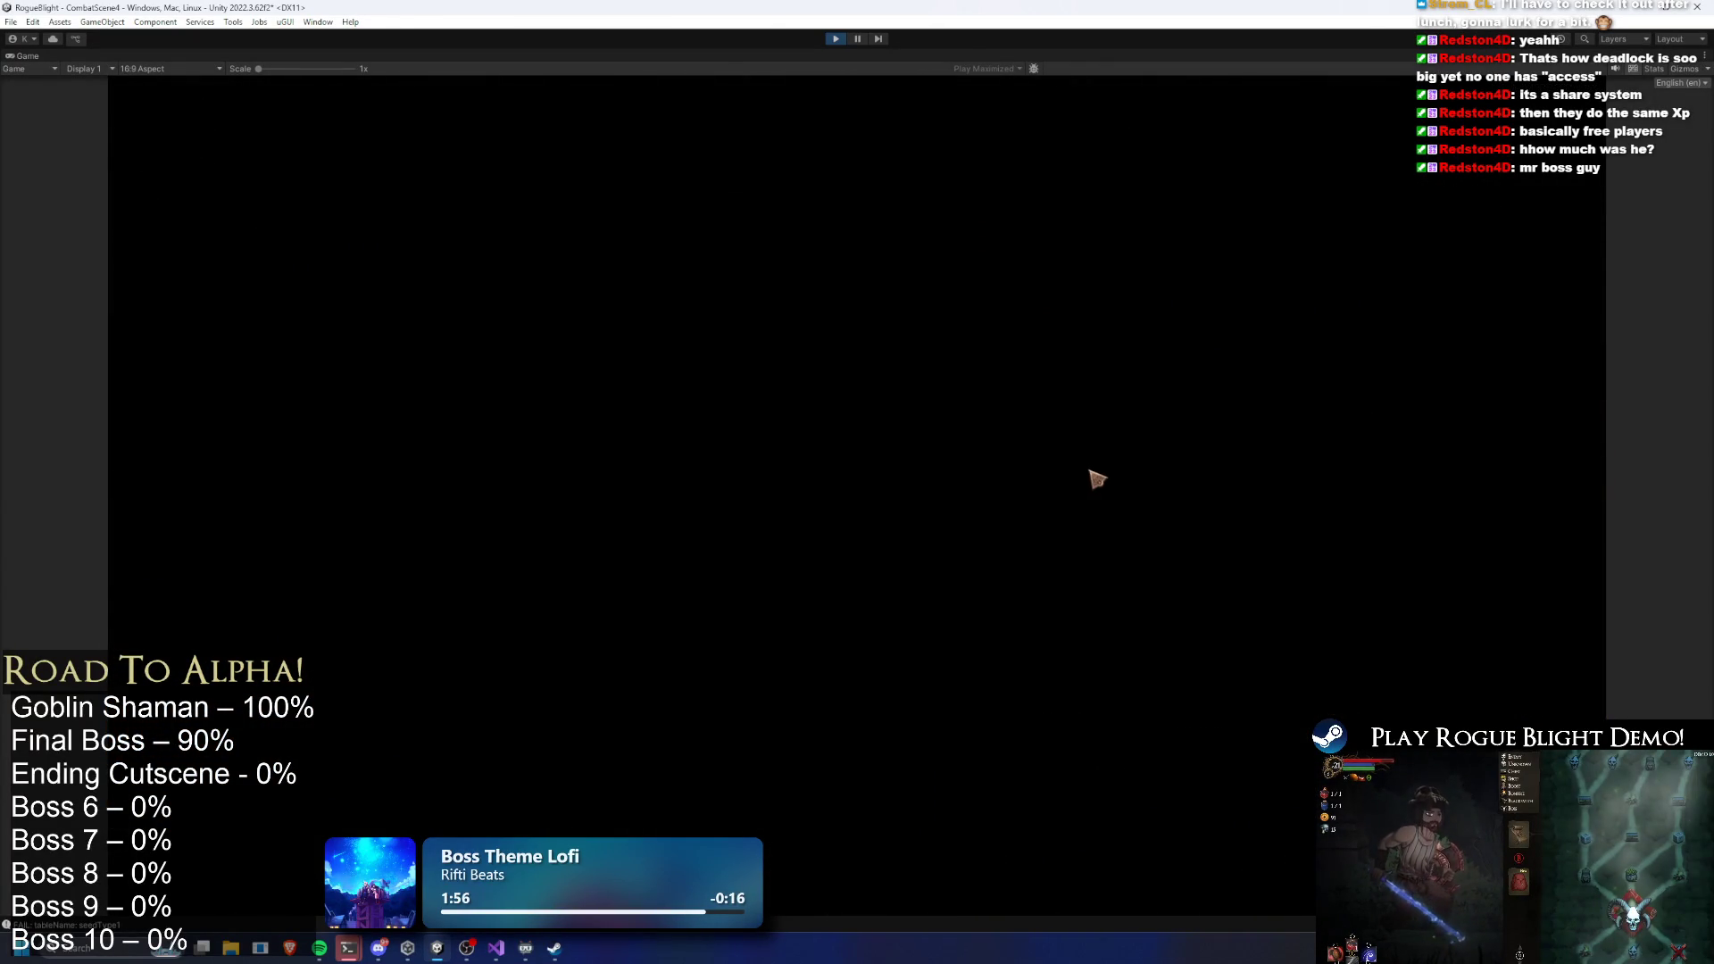
pyautogui.click(773, 455)
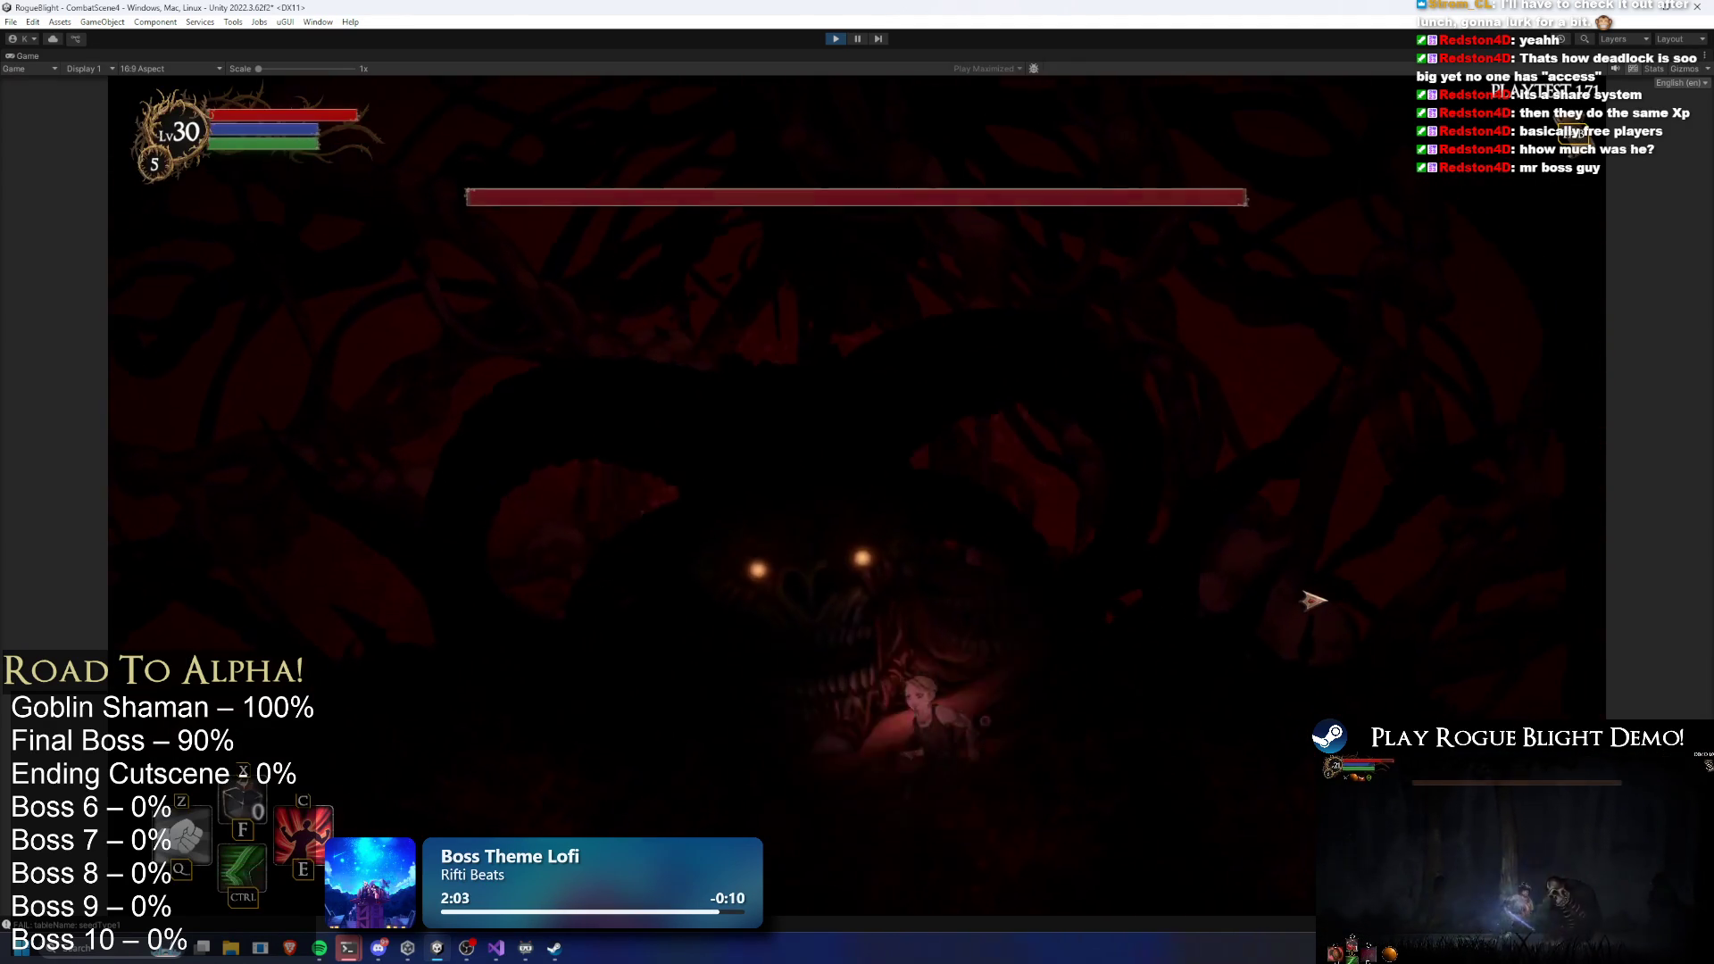
pyautogui.press('F1')
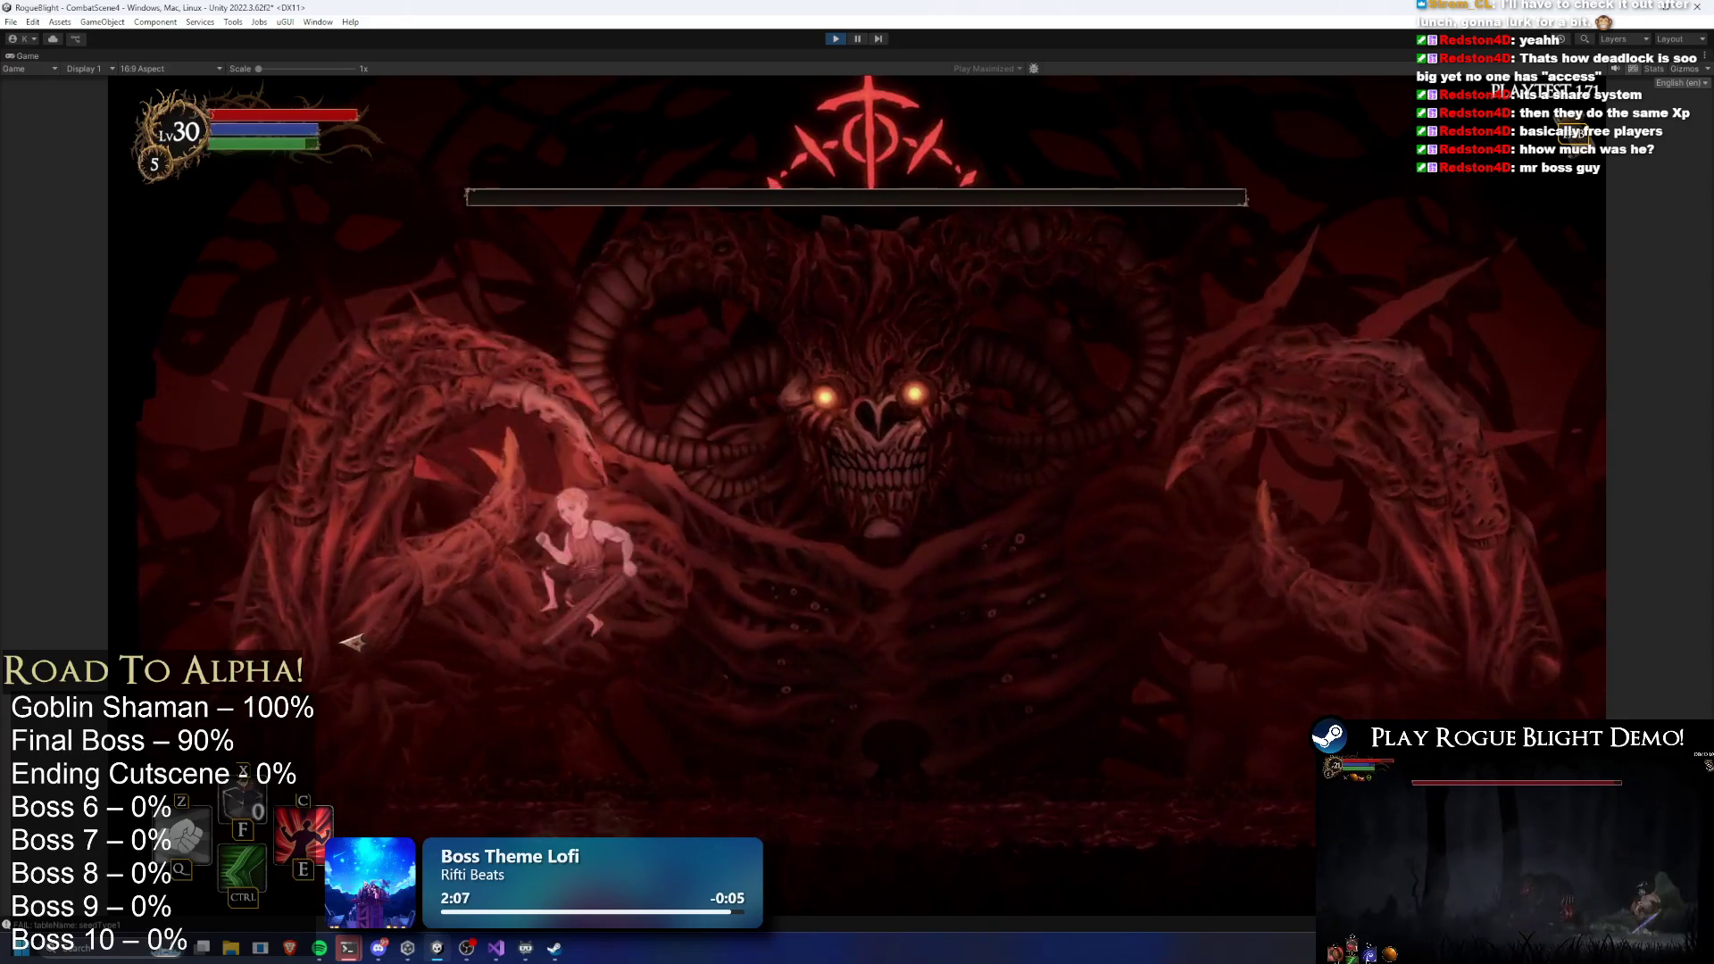
pyautogui.click(326, 616)
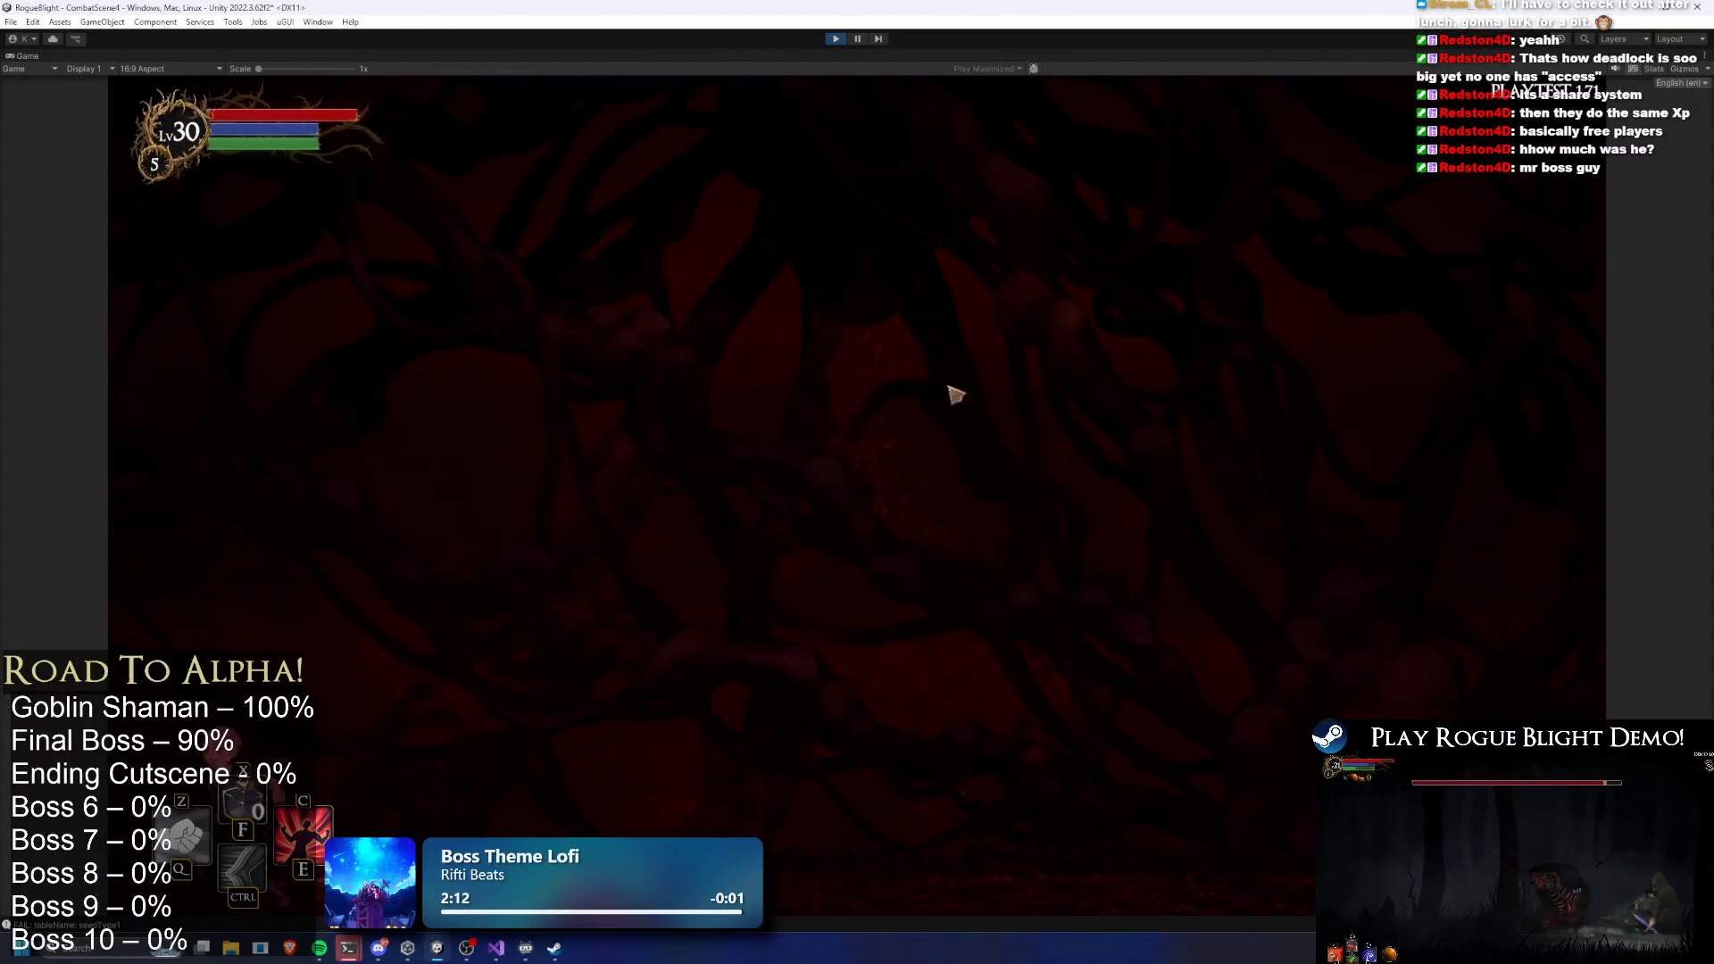
pyautogui.click(837, 38)
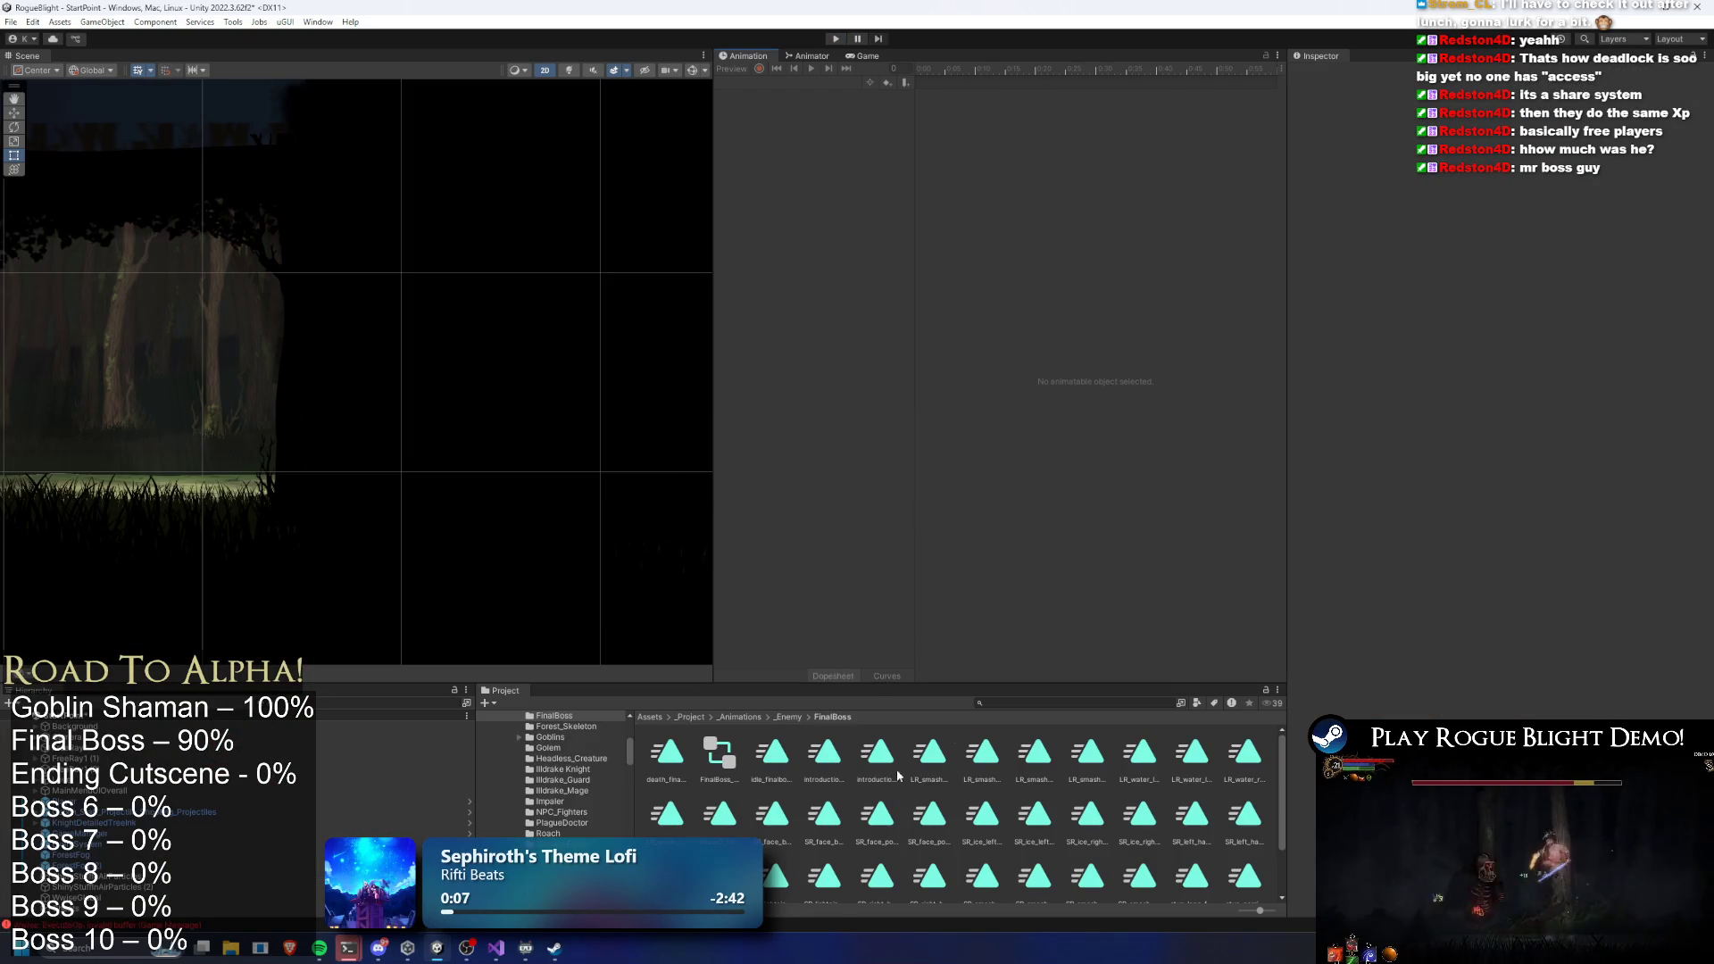
# Search 'final boss prefab' to open the FinalBoss prefab, then search the assets for 'blight lady prefab'
pyautogui.click(1029, 702)
pyautogui.write('final boss pre')
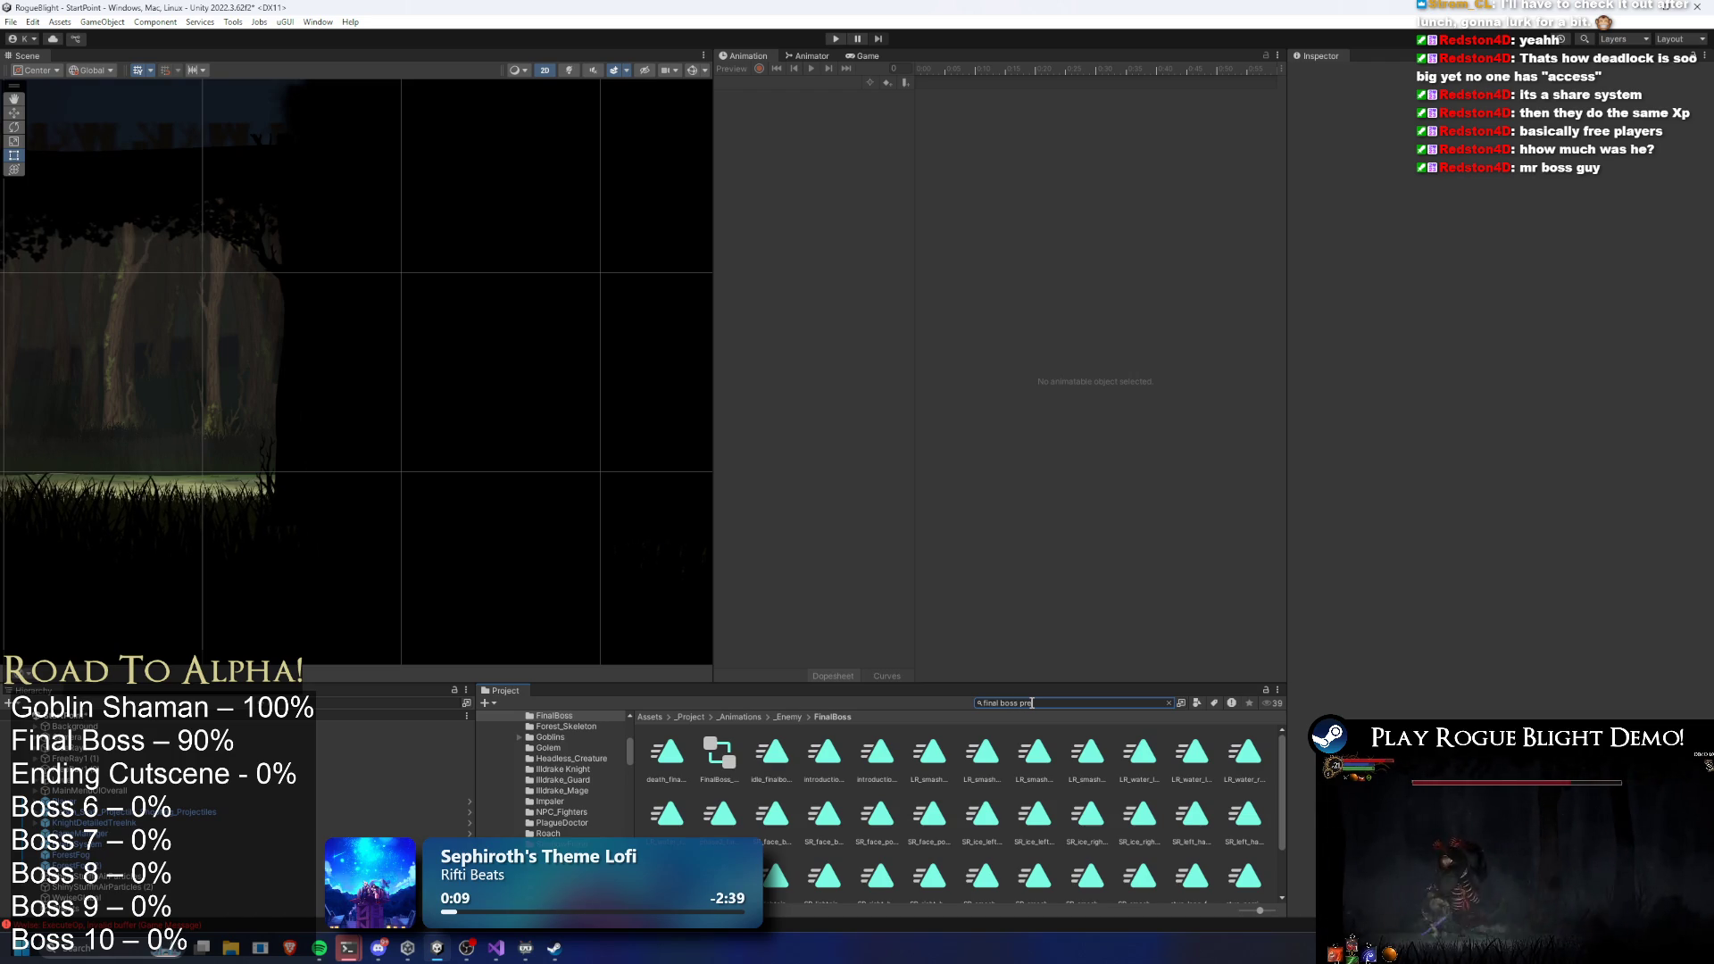
pyautogui.write('fa')
pyautogui.doubleClick(664, 756)
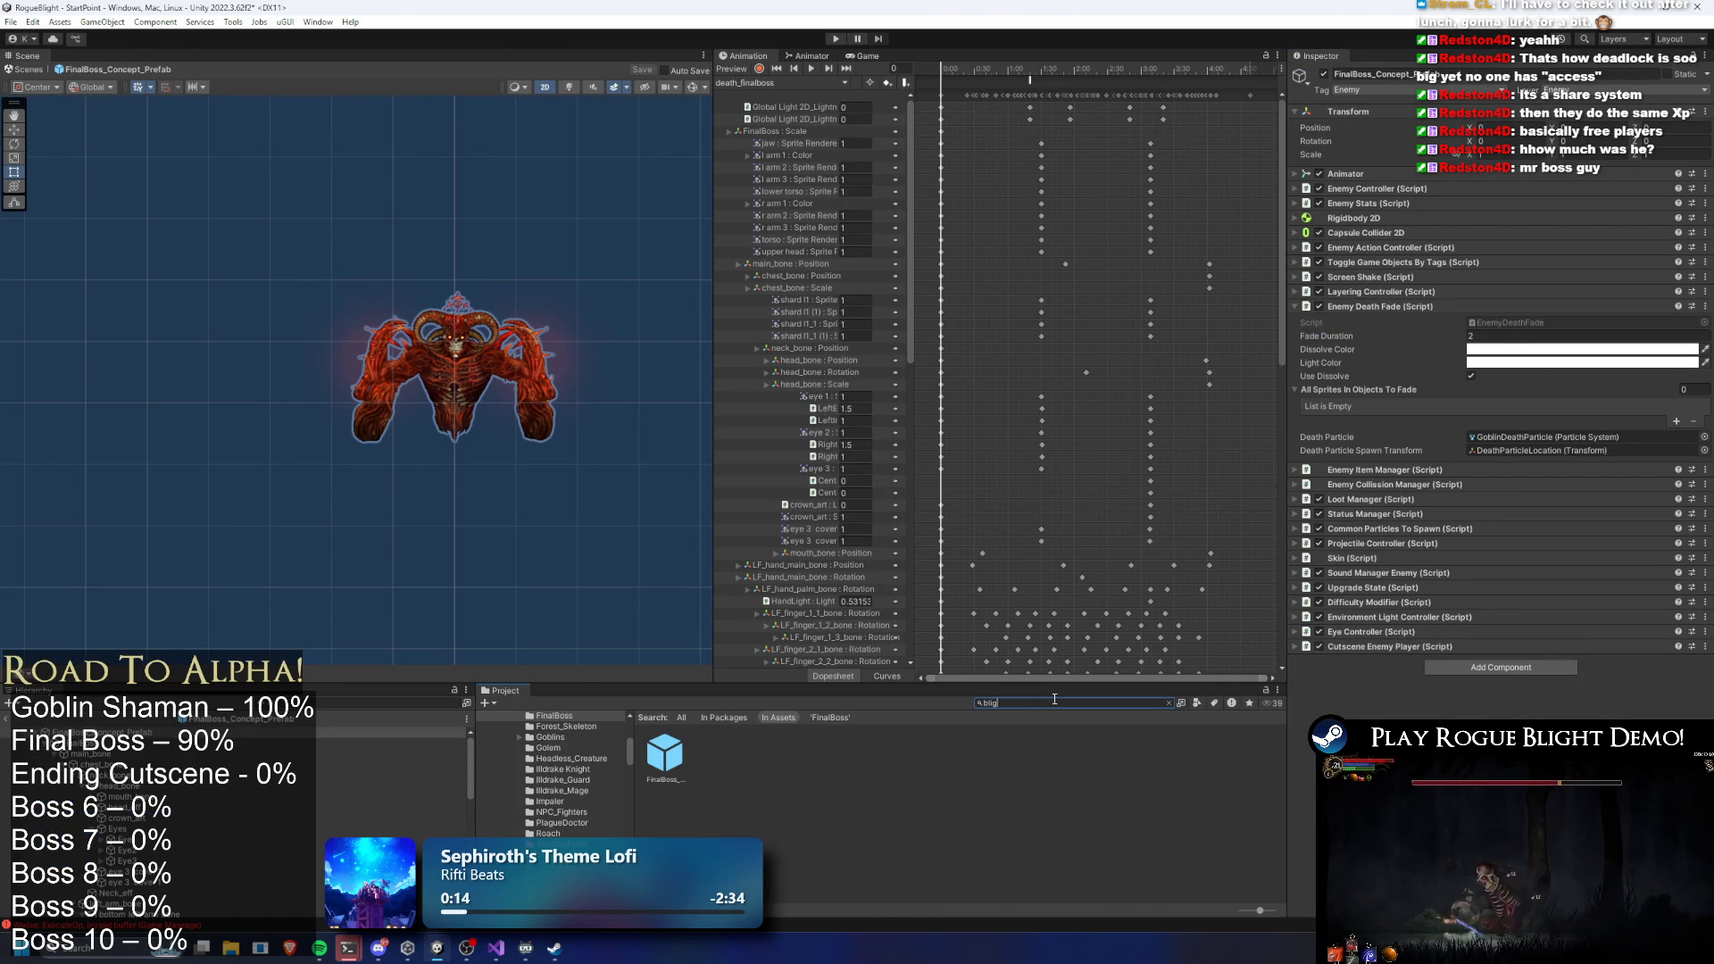
pyautogui.write('fa')
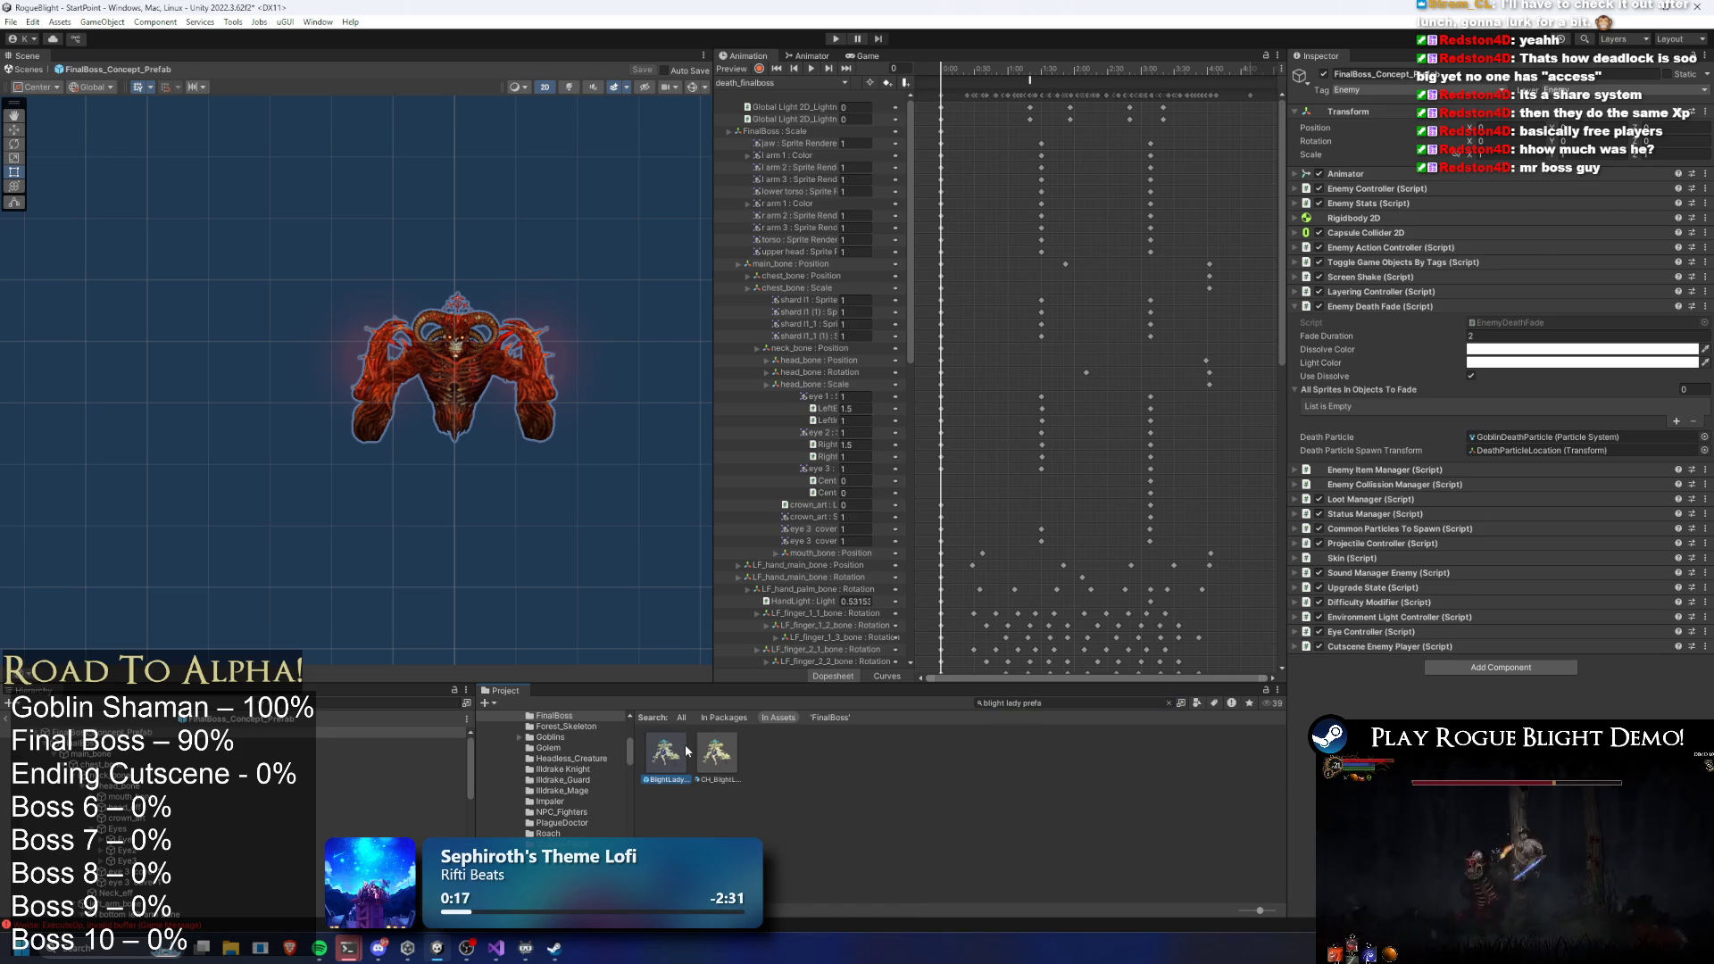